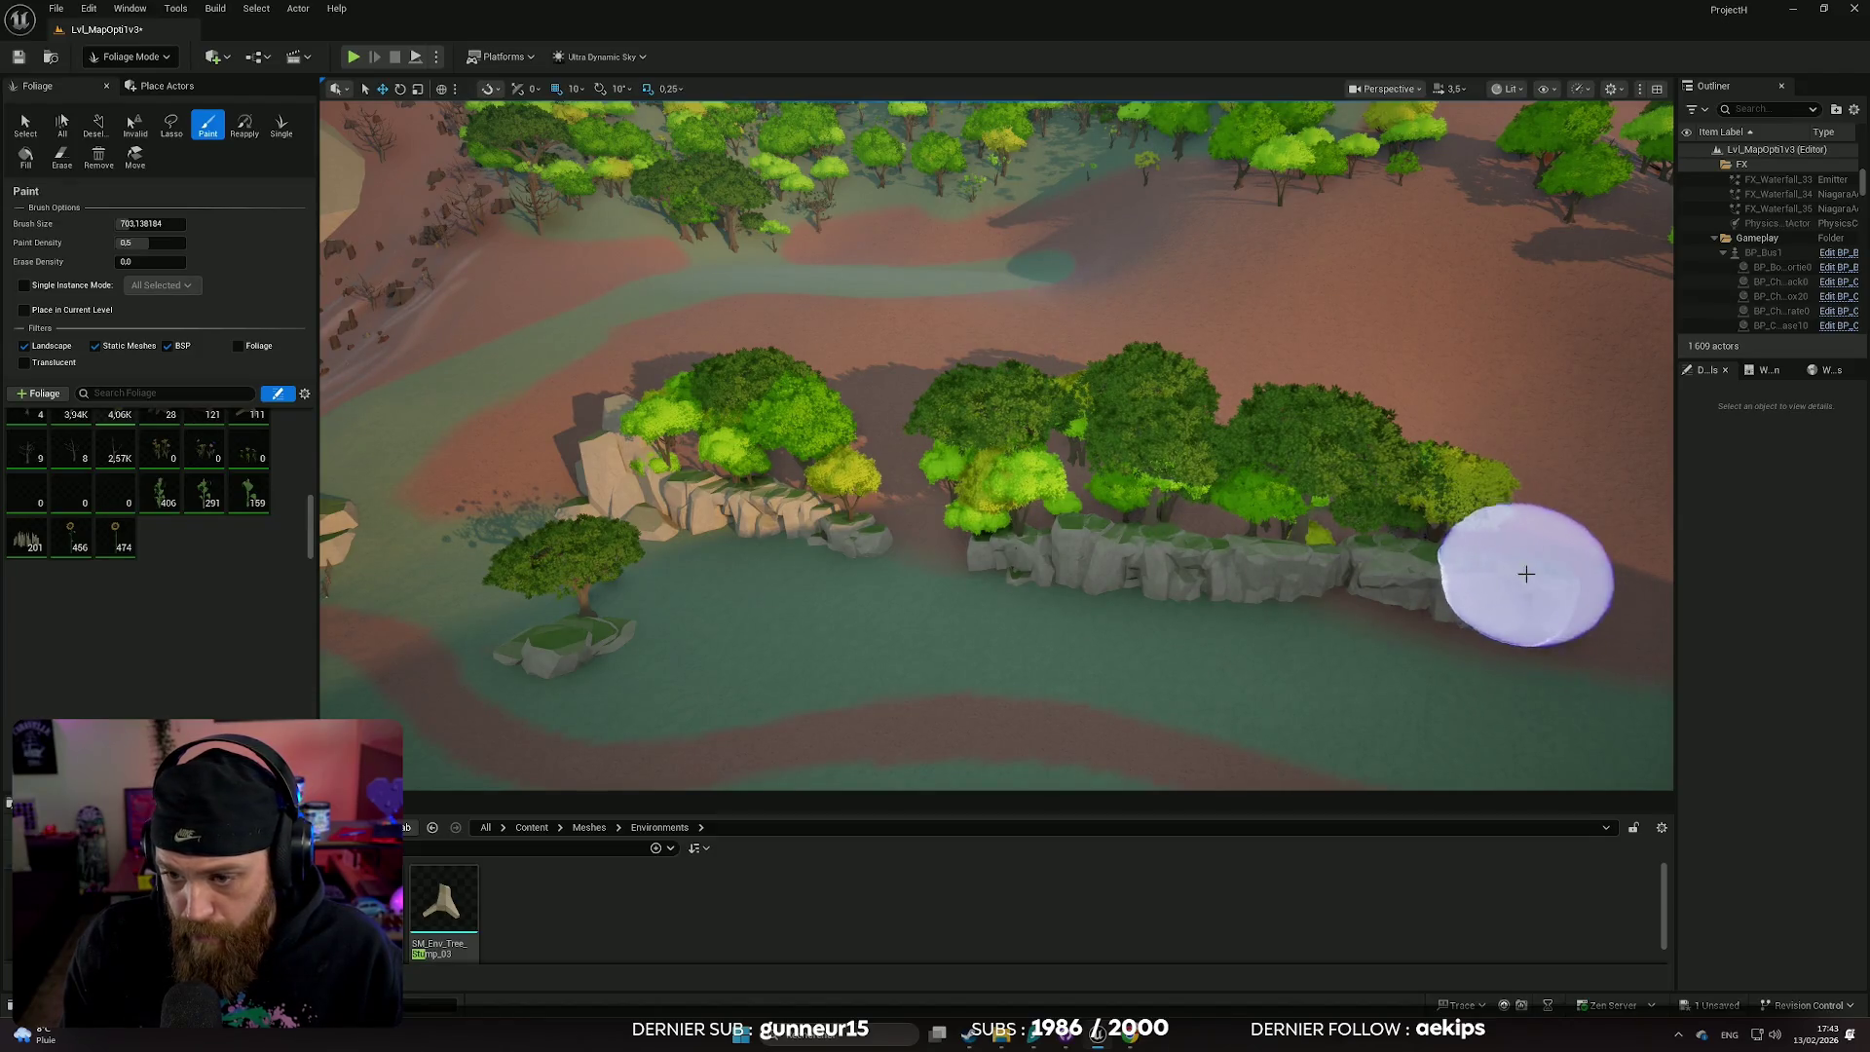
# - Paint trees beside the rock line, along the tree line, and in a cluster on the slope
pyautogui.scroll(5, 1526, 575)
pyautogui.click(977, 579)
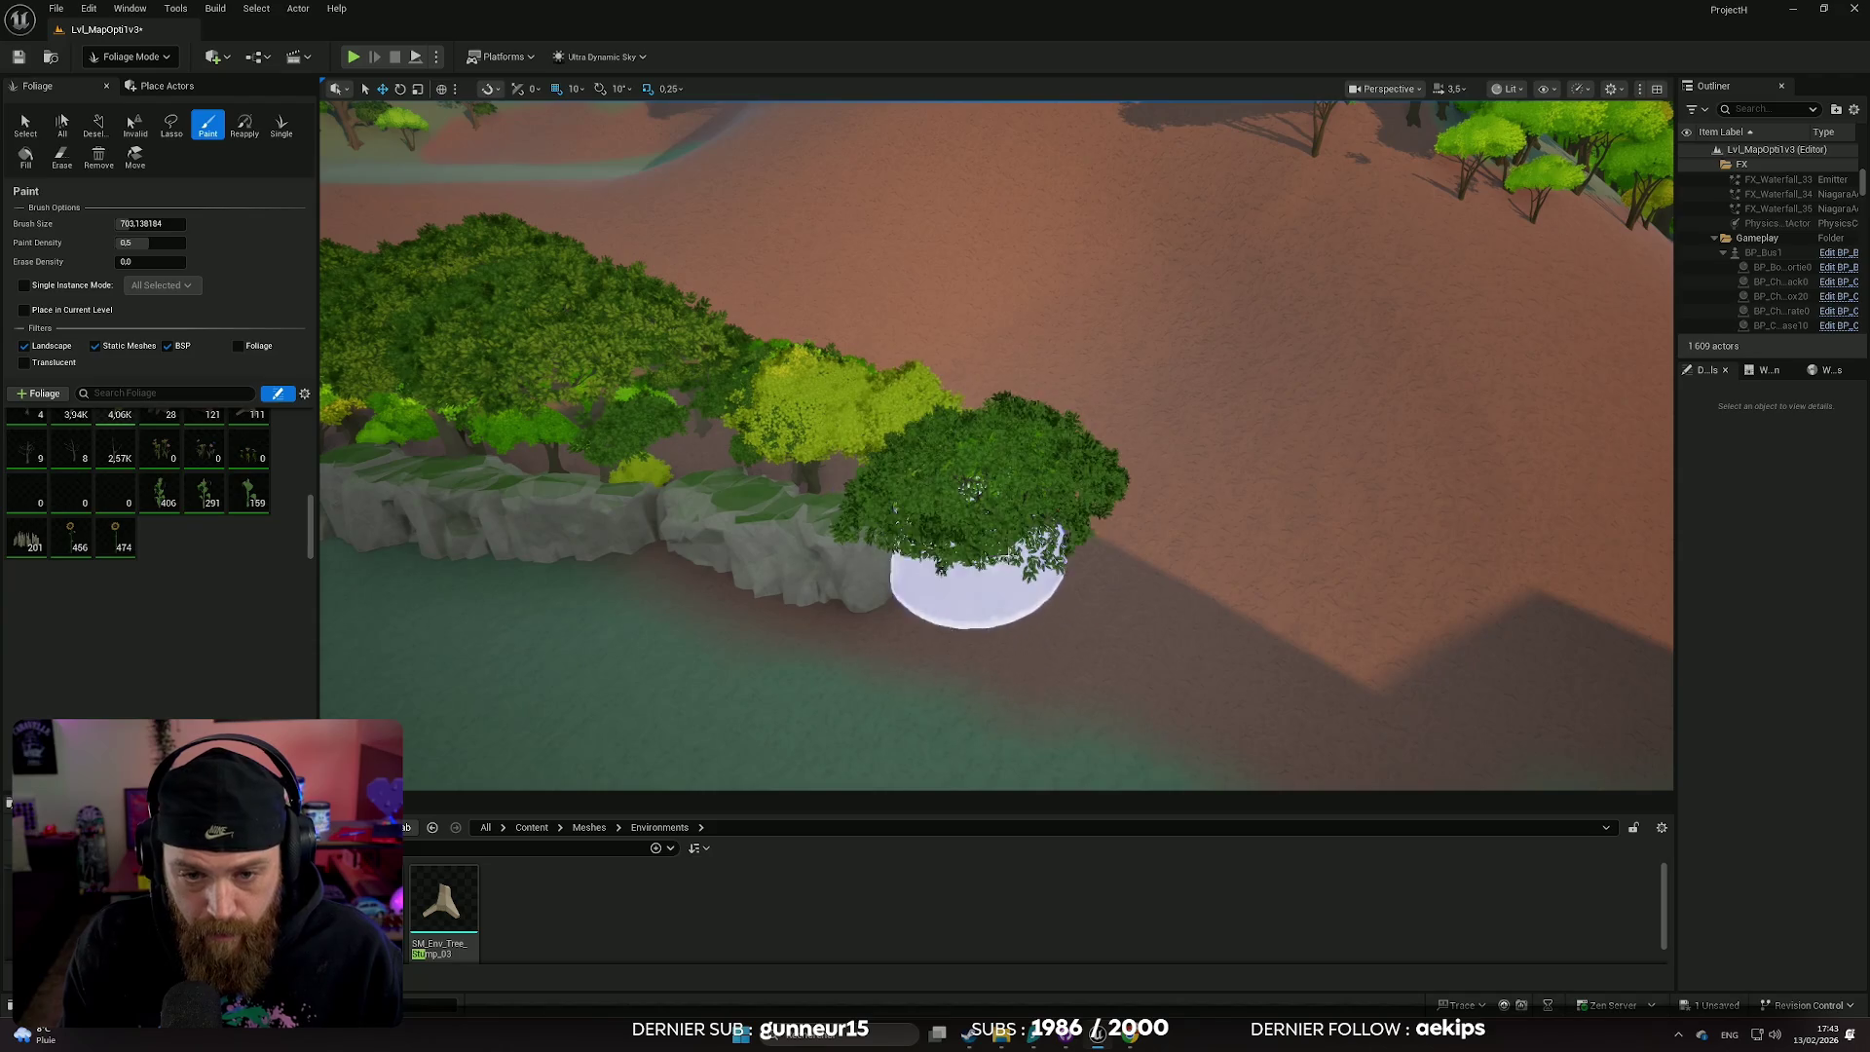
pyautogui.moveTo(1154, 617); pyautogui.dragTo(1231, 650)
pyautogui.scroll(-5, 1231, 651)
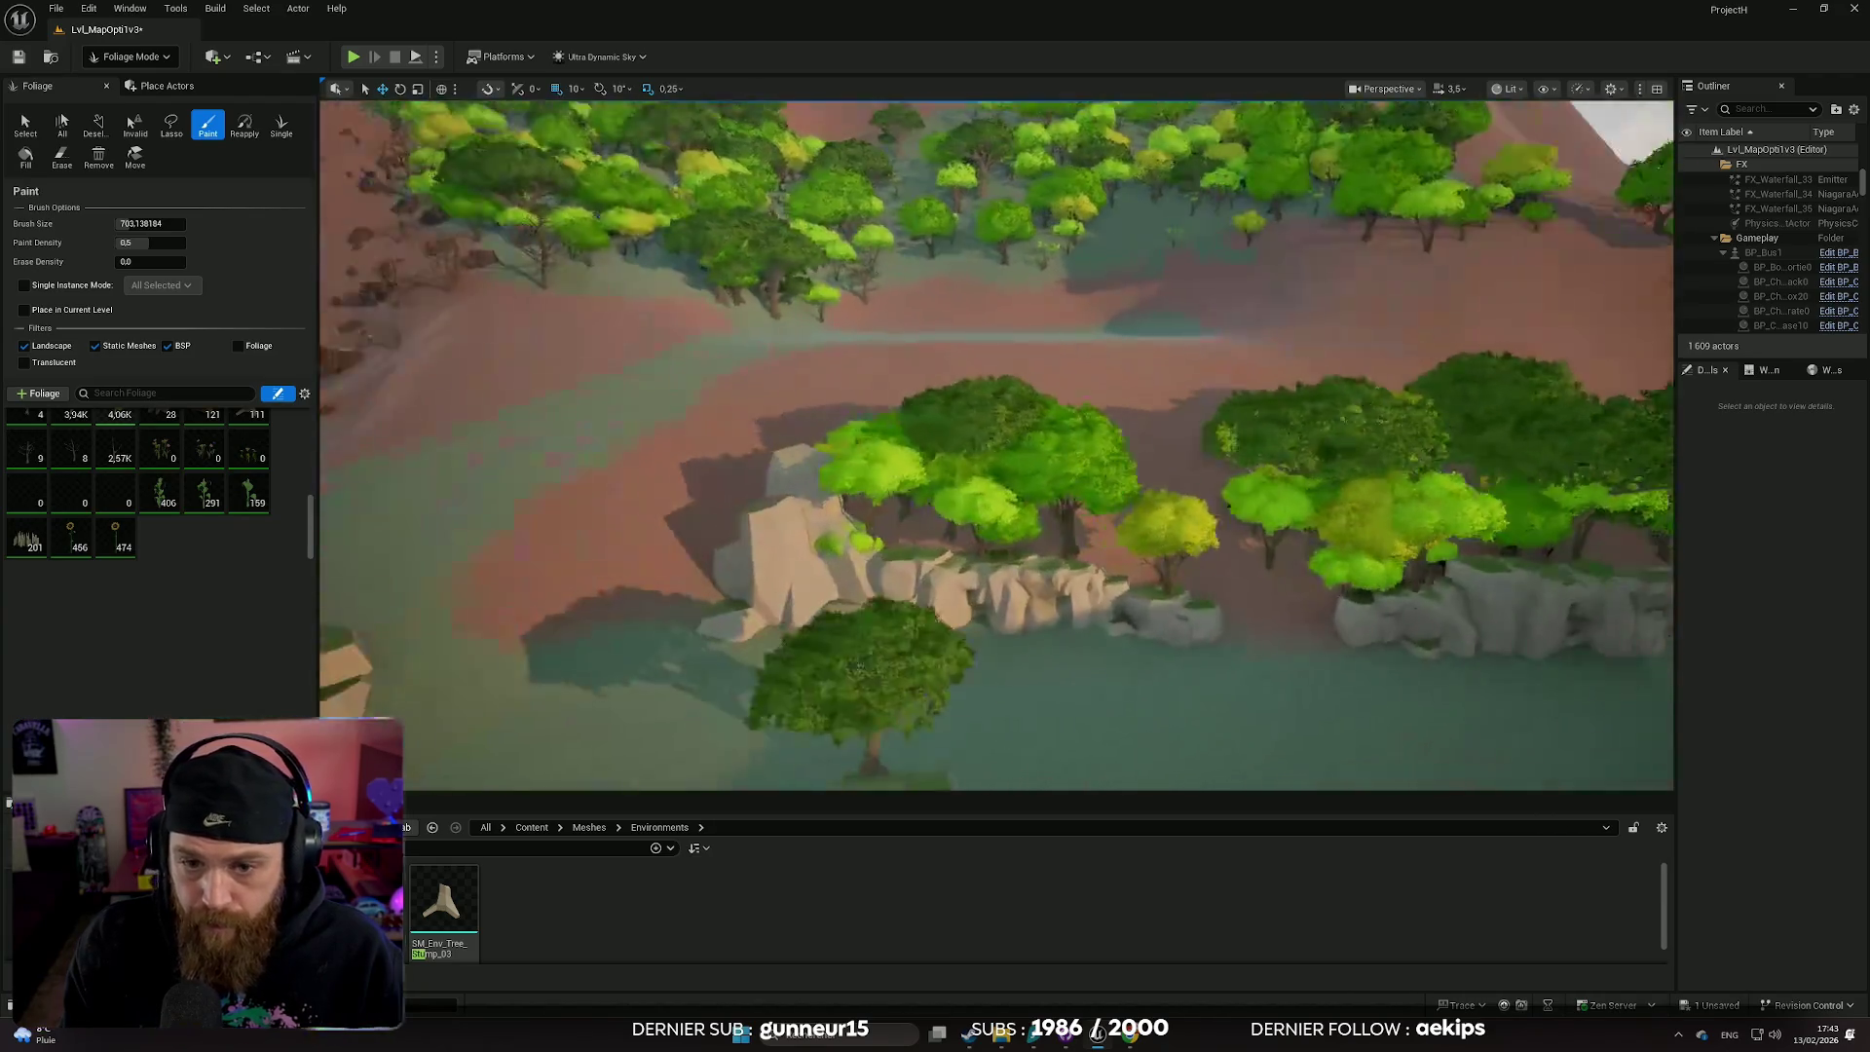
pyautogui.scroll(5, 974, 481)
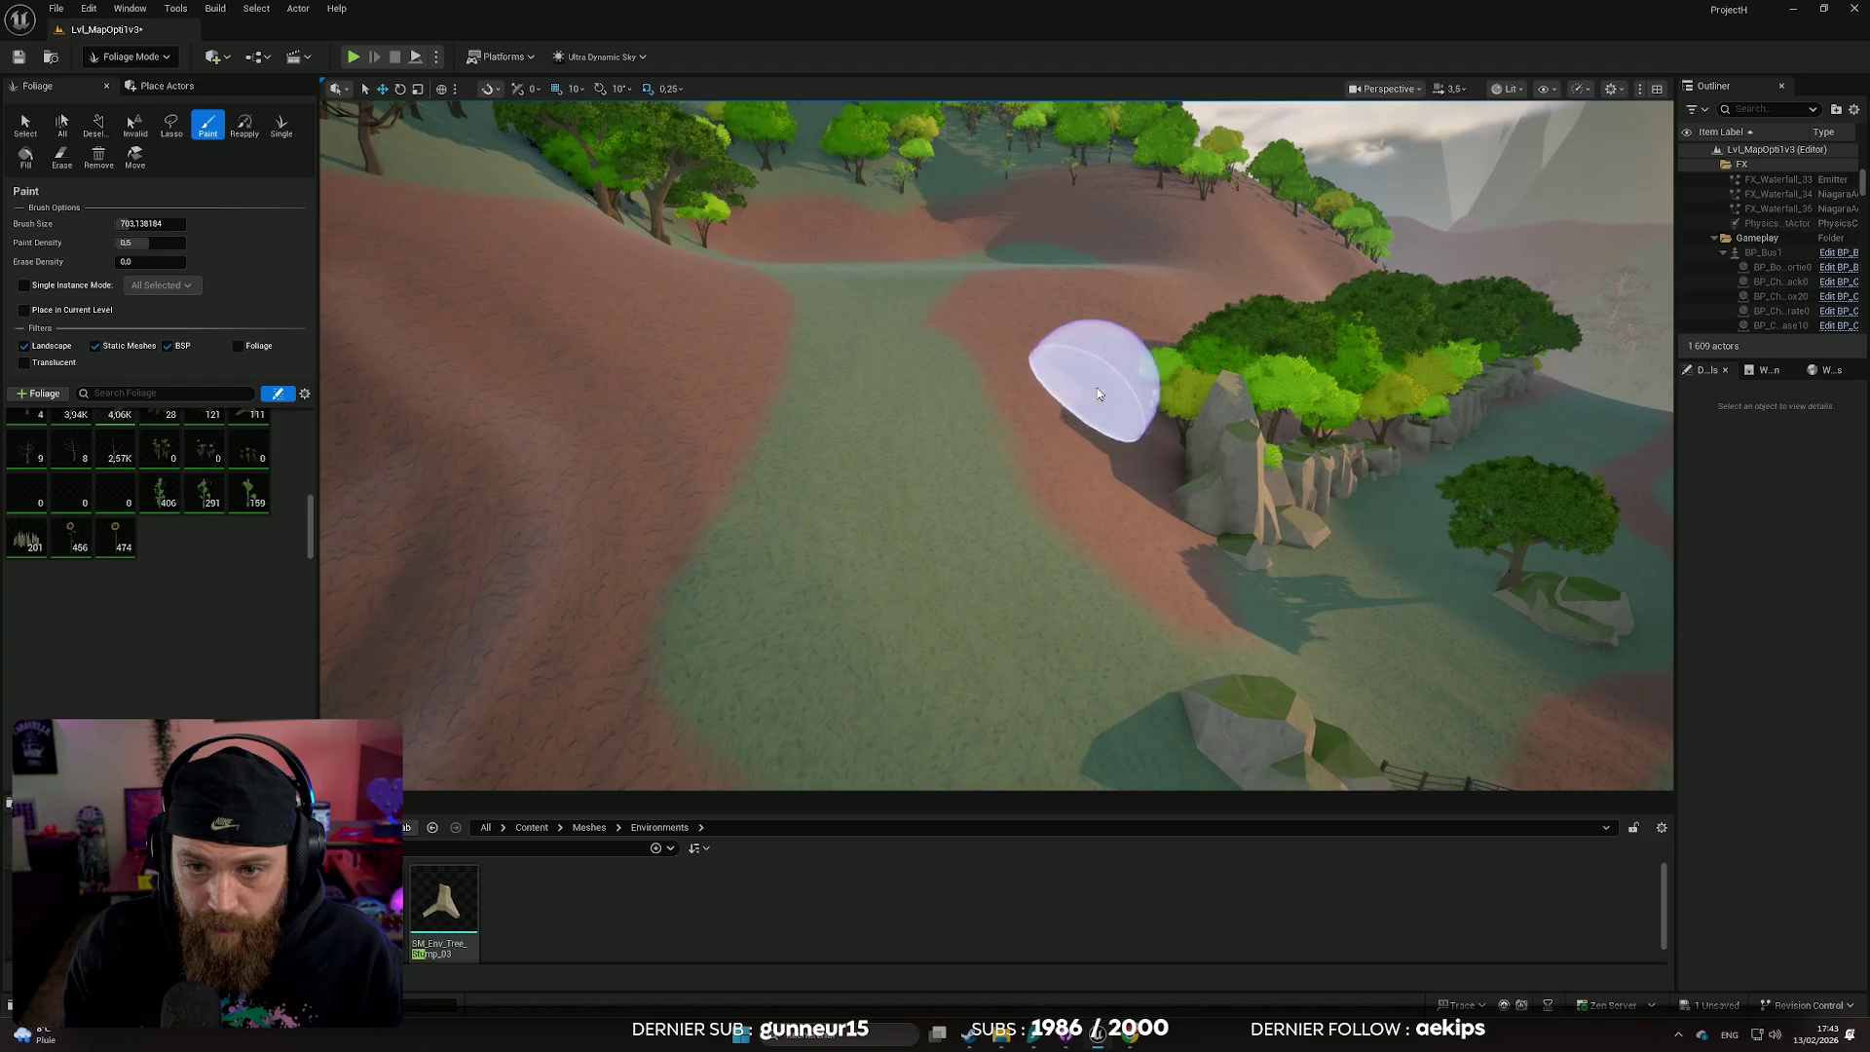
pyautogui.moveTo(1064, 400); pyautogui.dragTo(1074, 301)
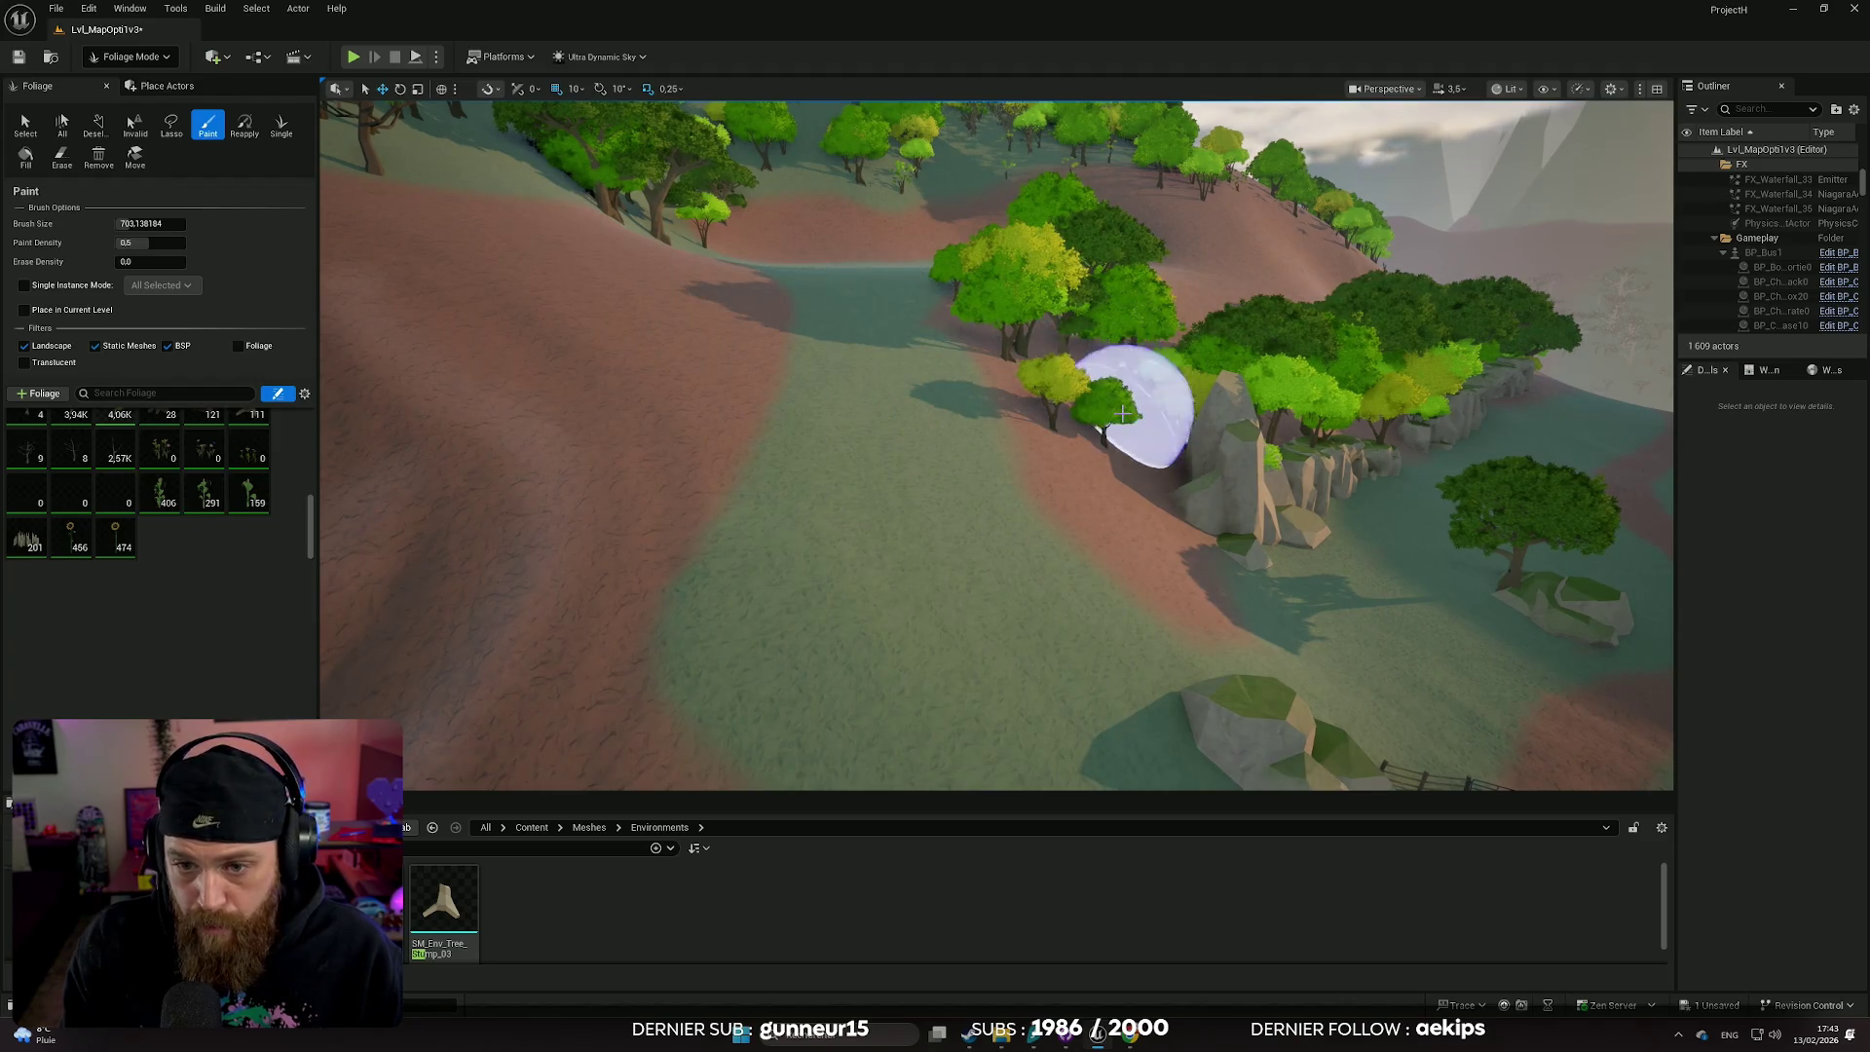
pyautogui.scroll(-5, 1122, 412)
pyautogui.scroll(5, 996, 446)
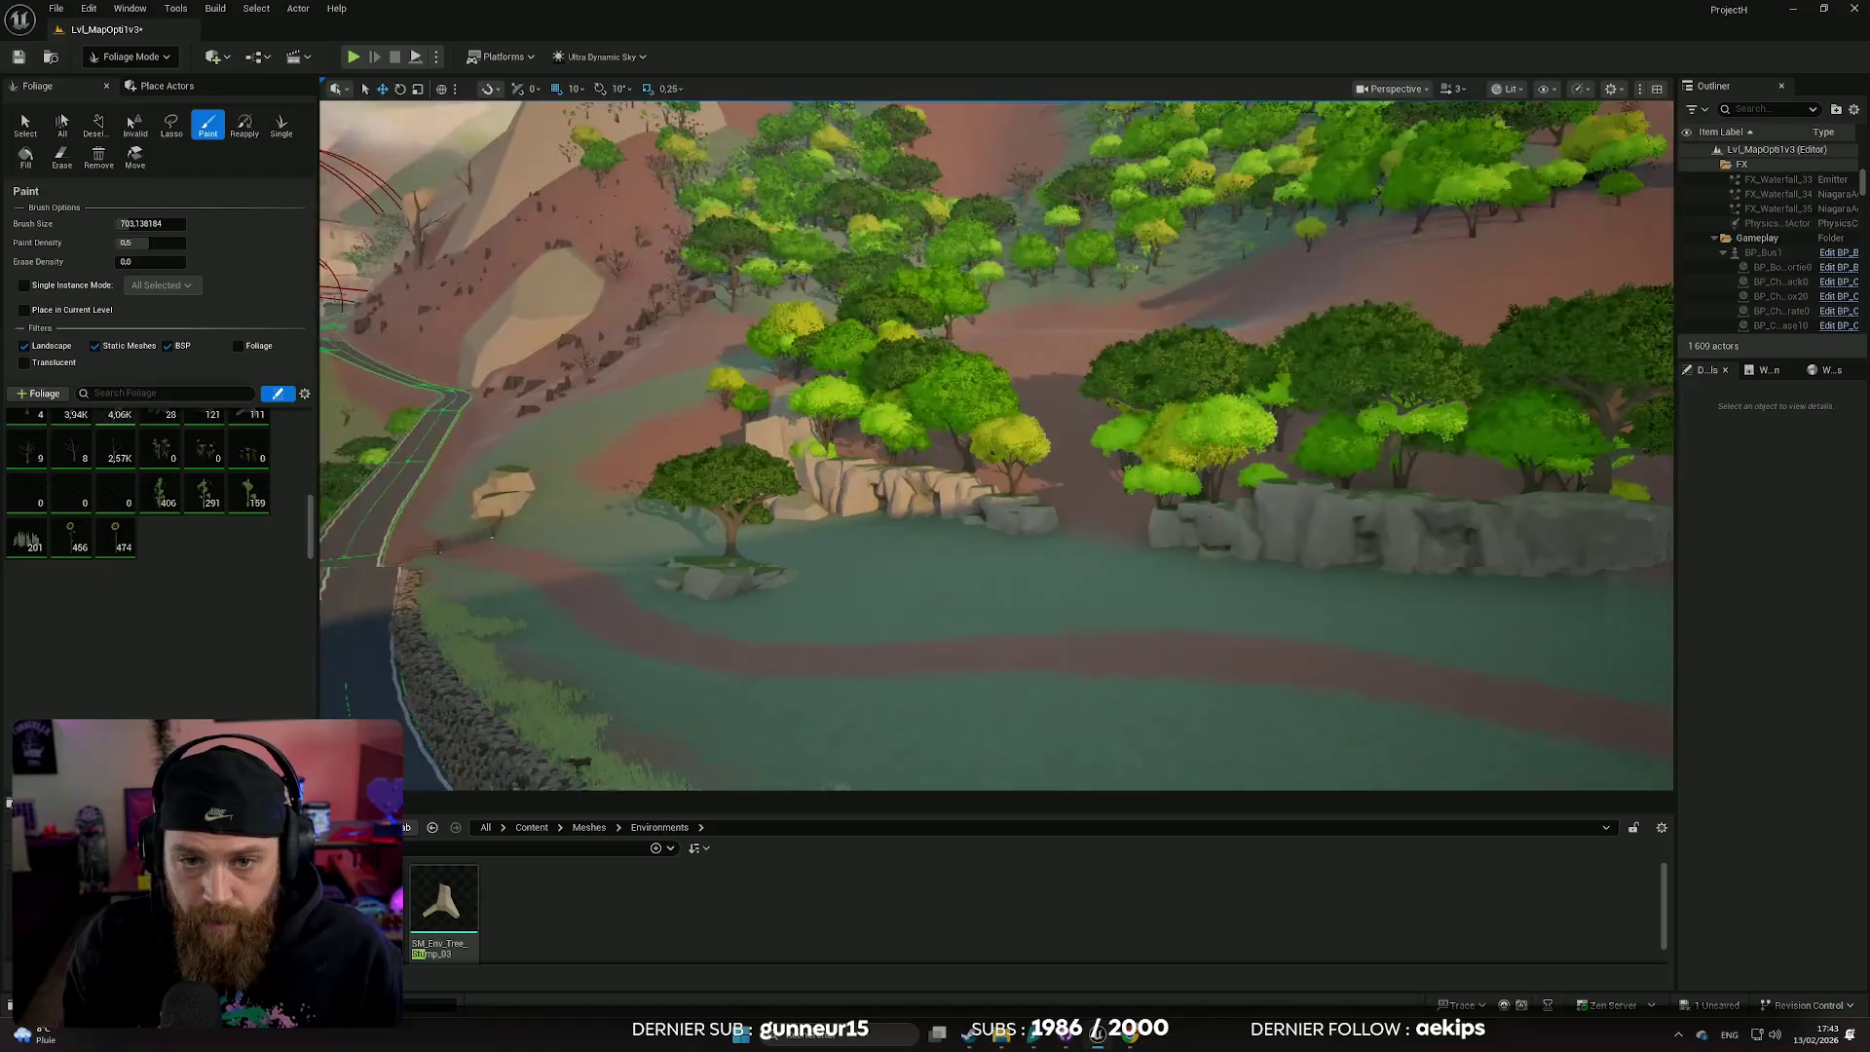
pyautogui.scroll(5, 995, 446)
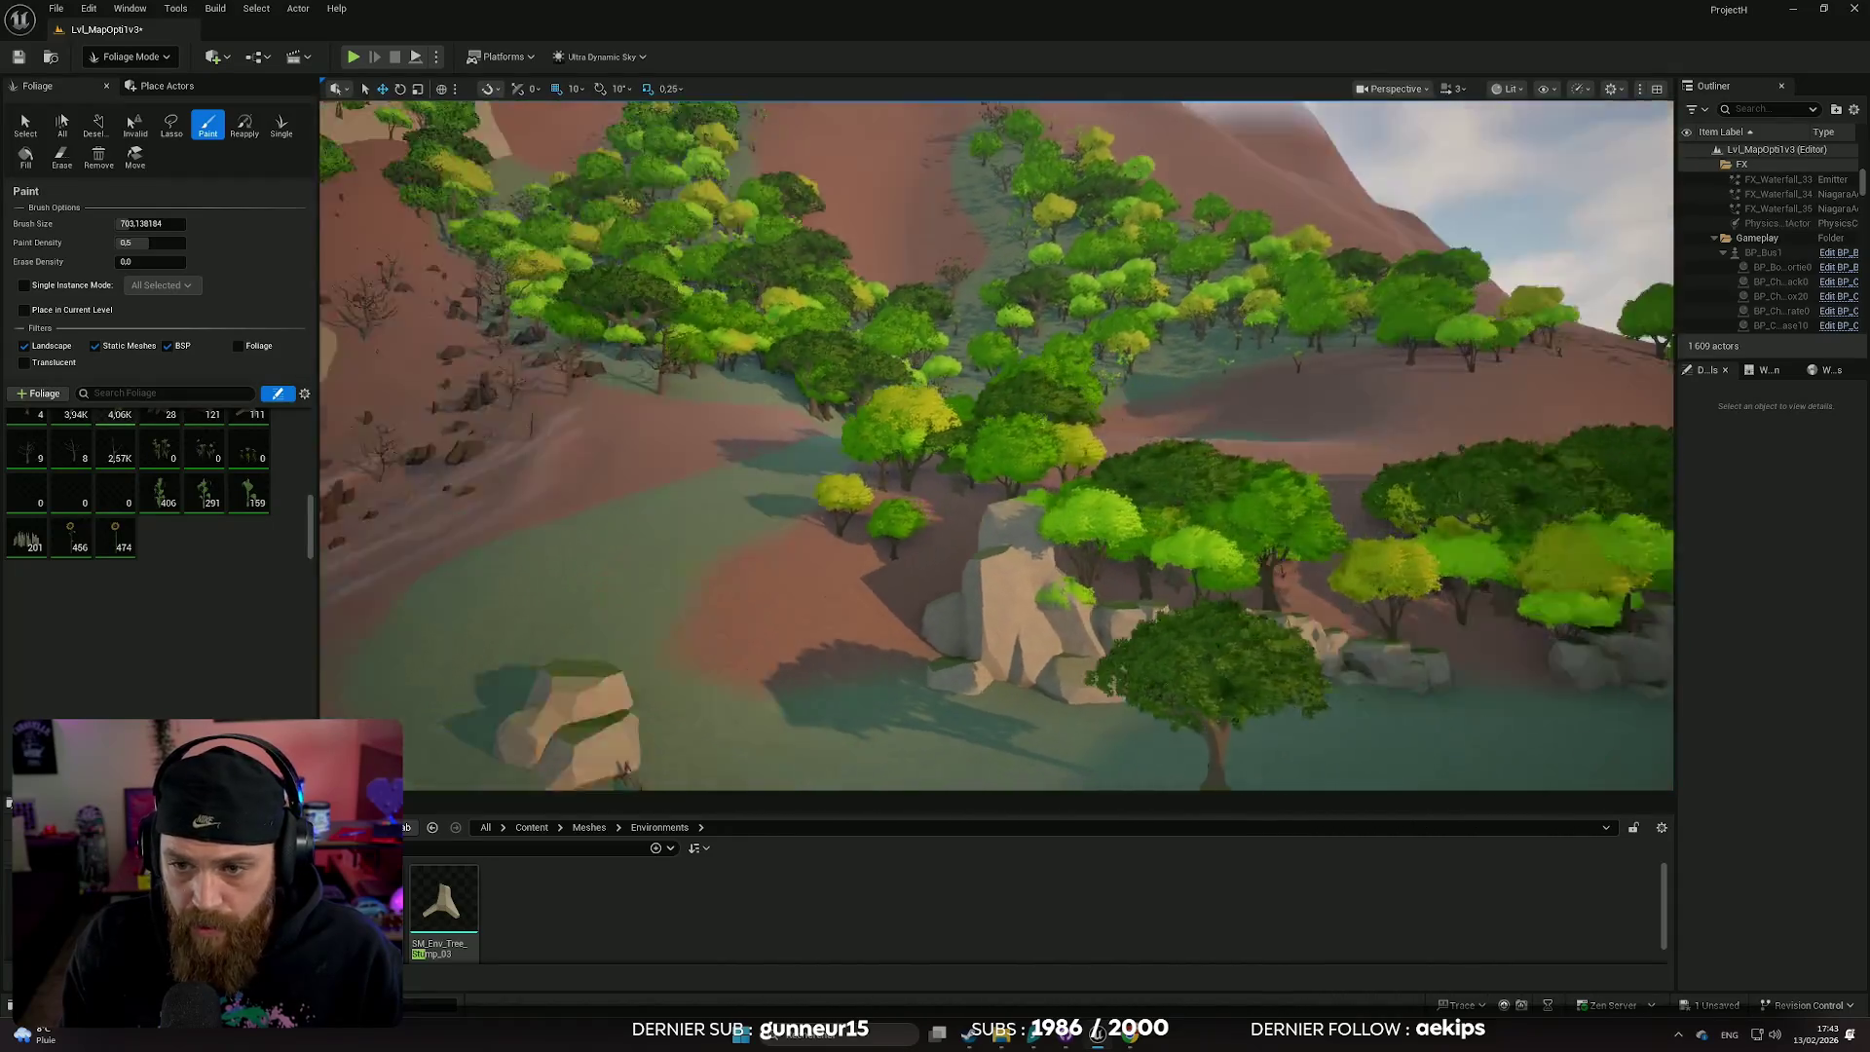
pyautogui.scroll(5, 995, 446)
pyautogui.scroll(3, 1204, 456)
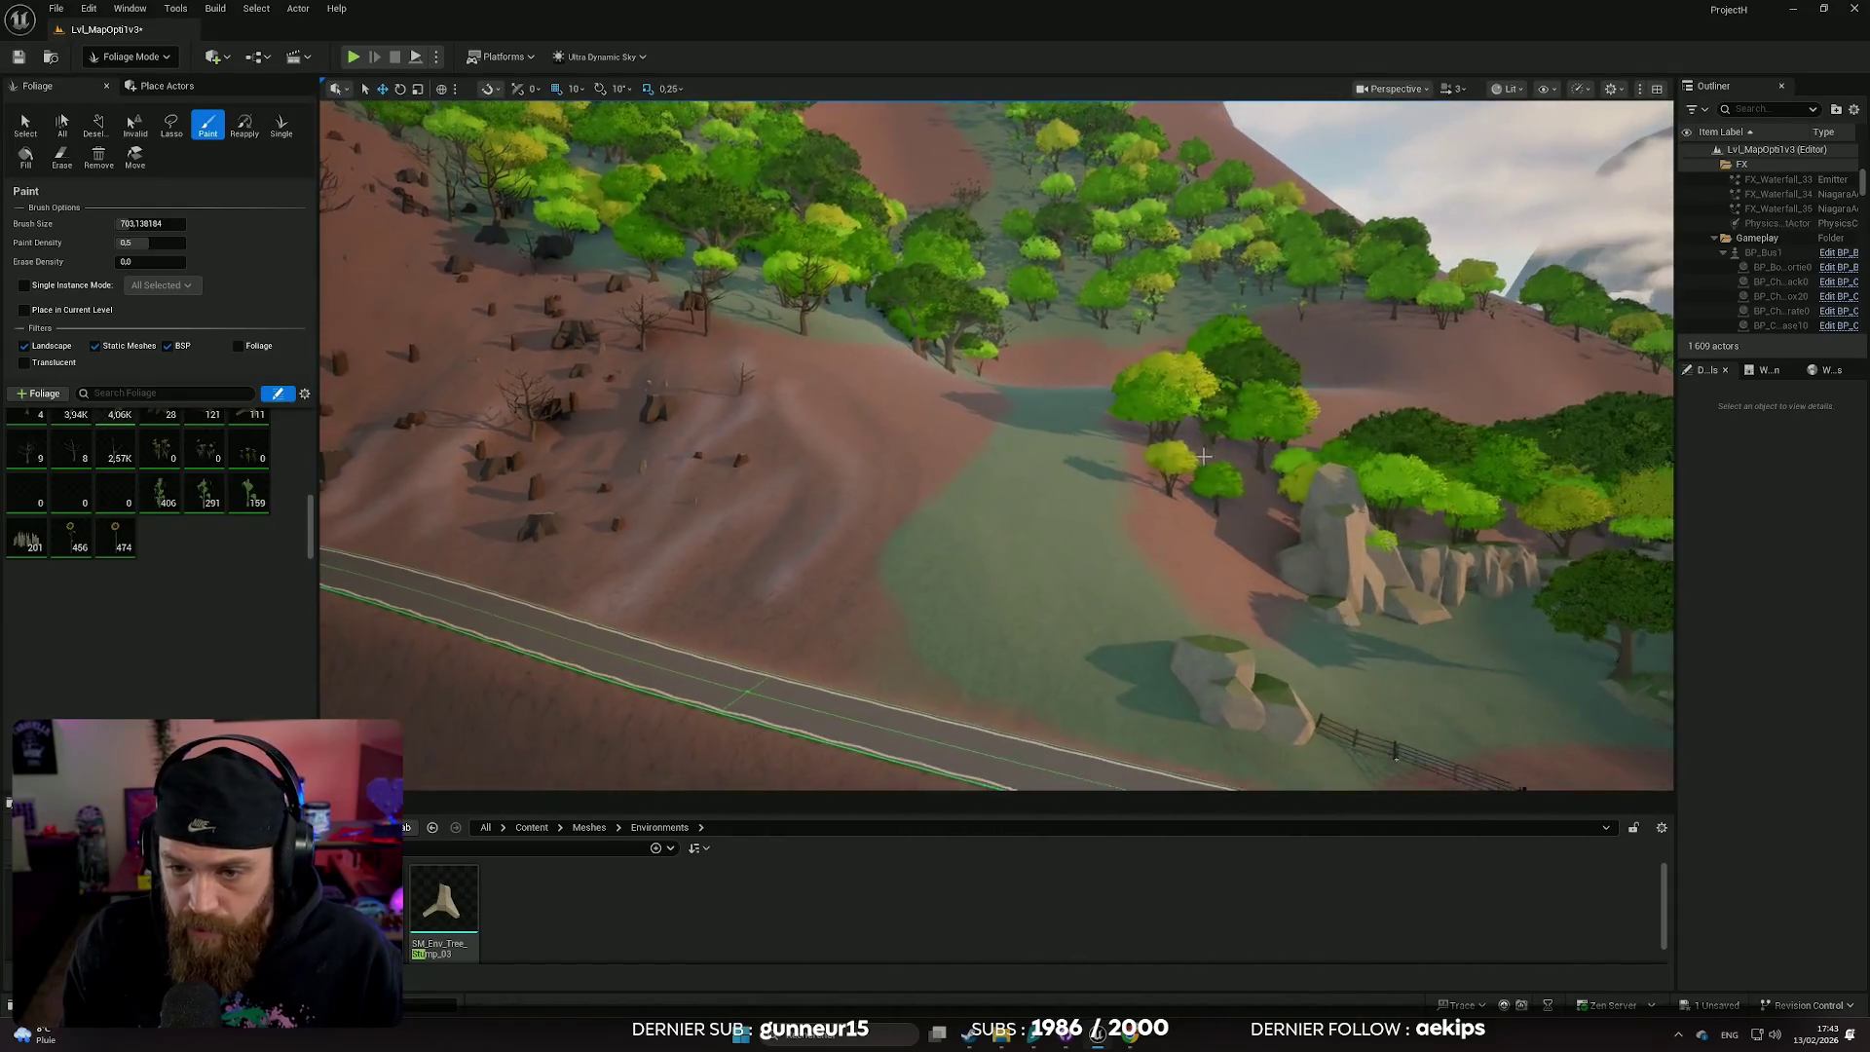
pyautogui.scroll(-3, 1035, 480)
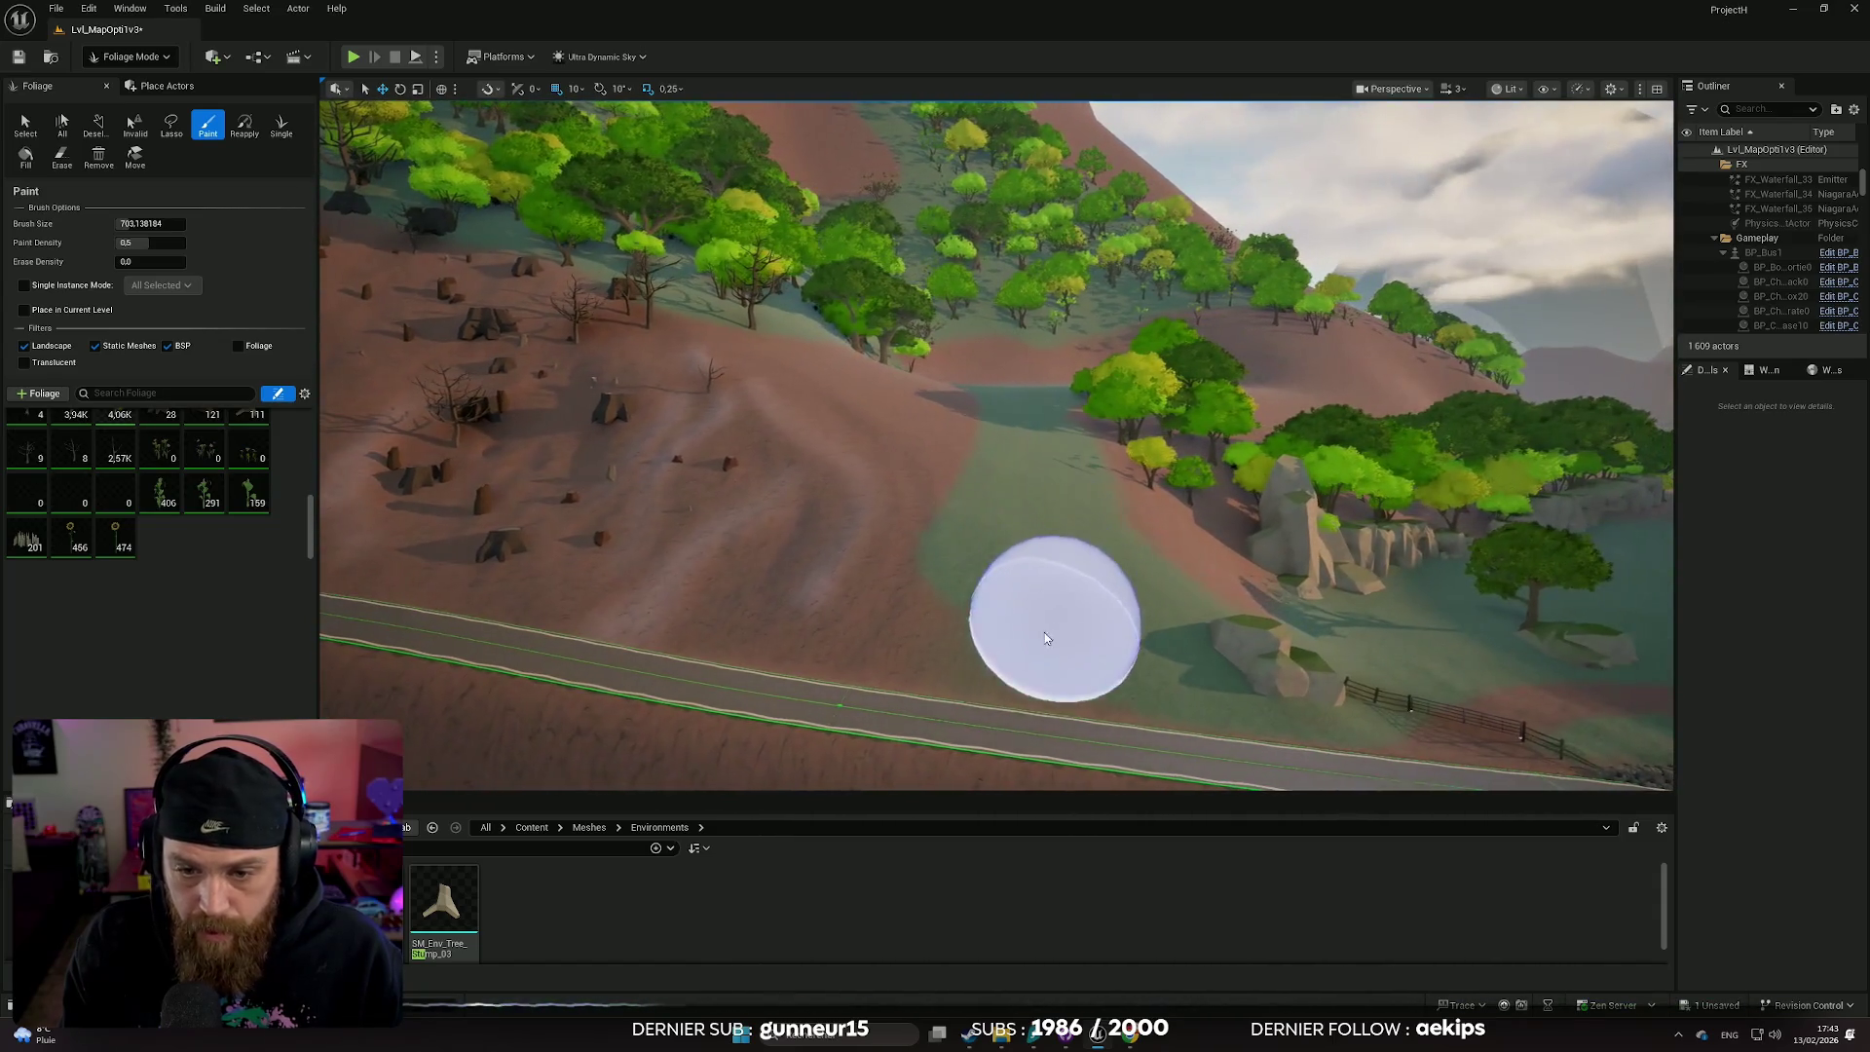
# - Paint trees on the hillside near the road, at the forest edge, and into the clearing
pyautogui.moveTo(1003, 576); pyautogui.dragTo(1066, 606)
pyautogui.scroll(3, 1191, 628)
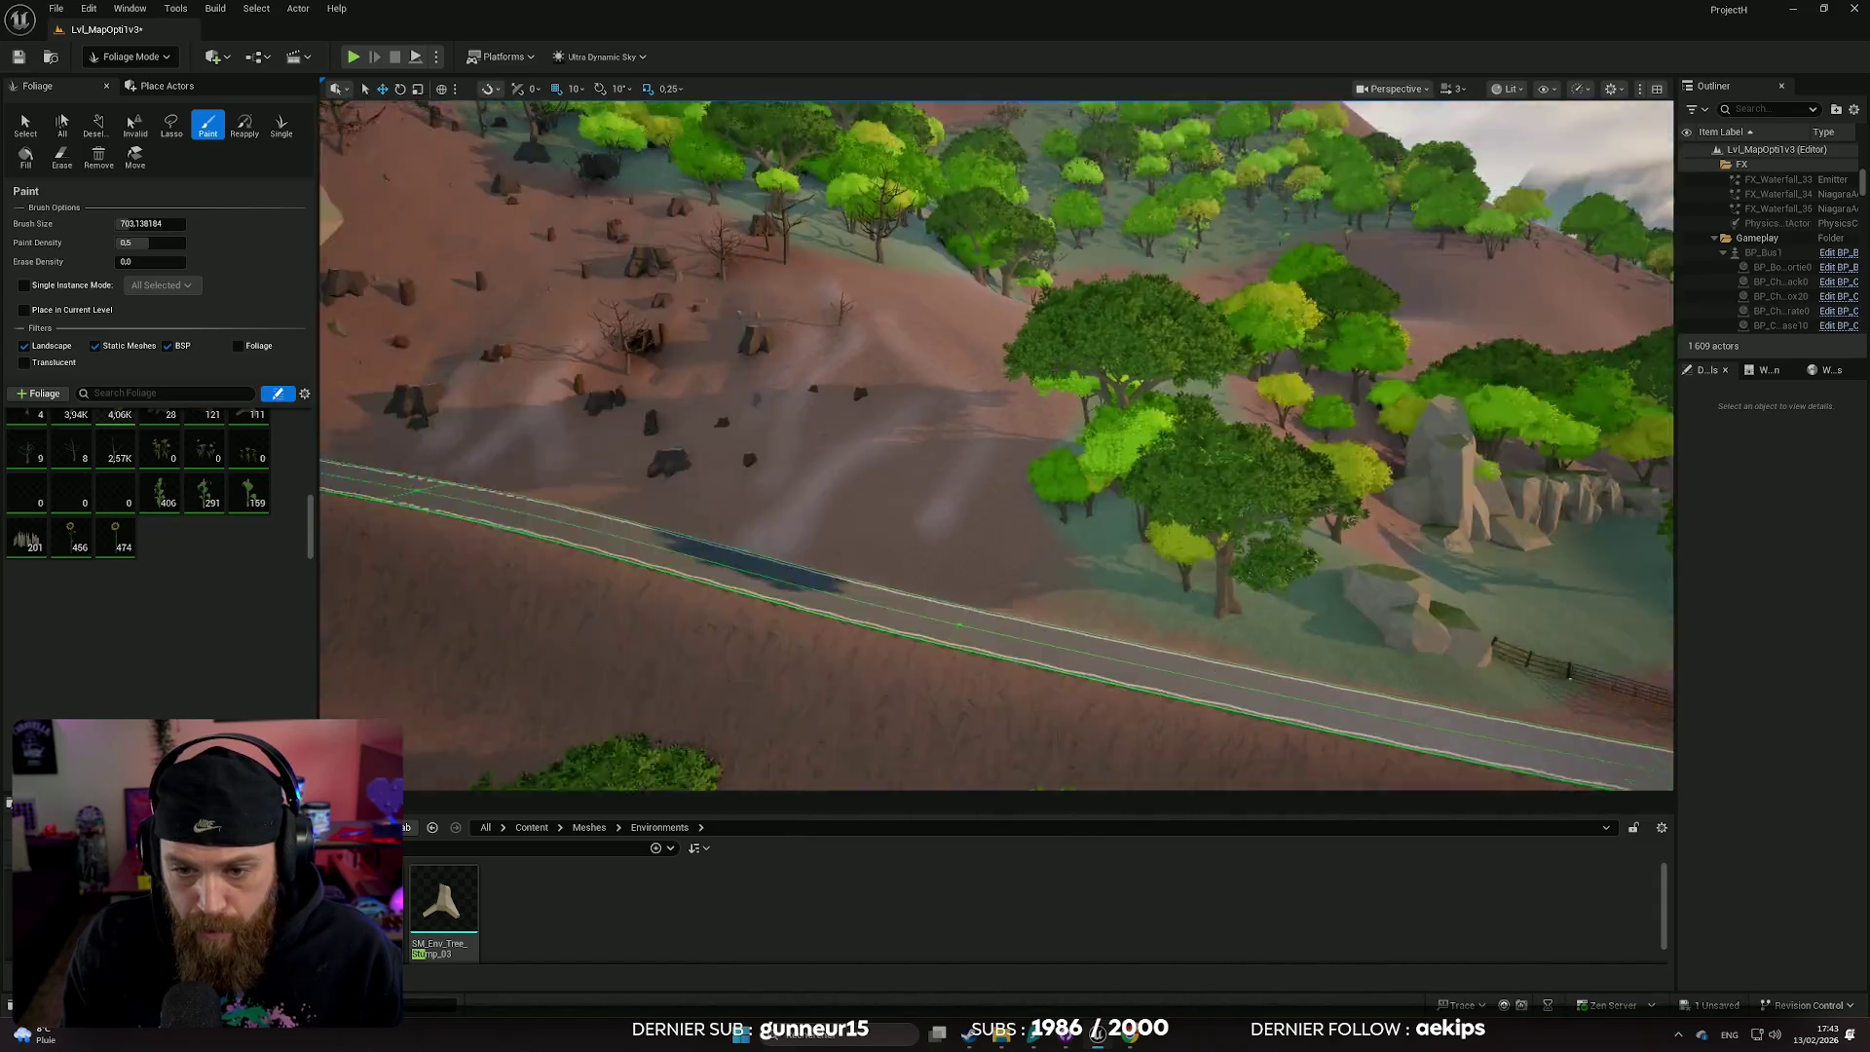
pyautogui.scroll(-5, 1163, 536)
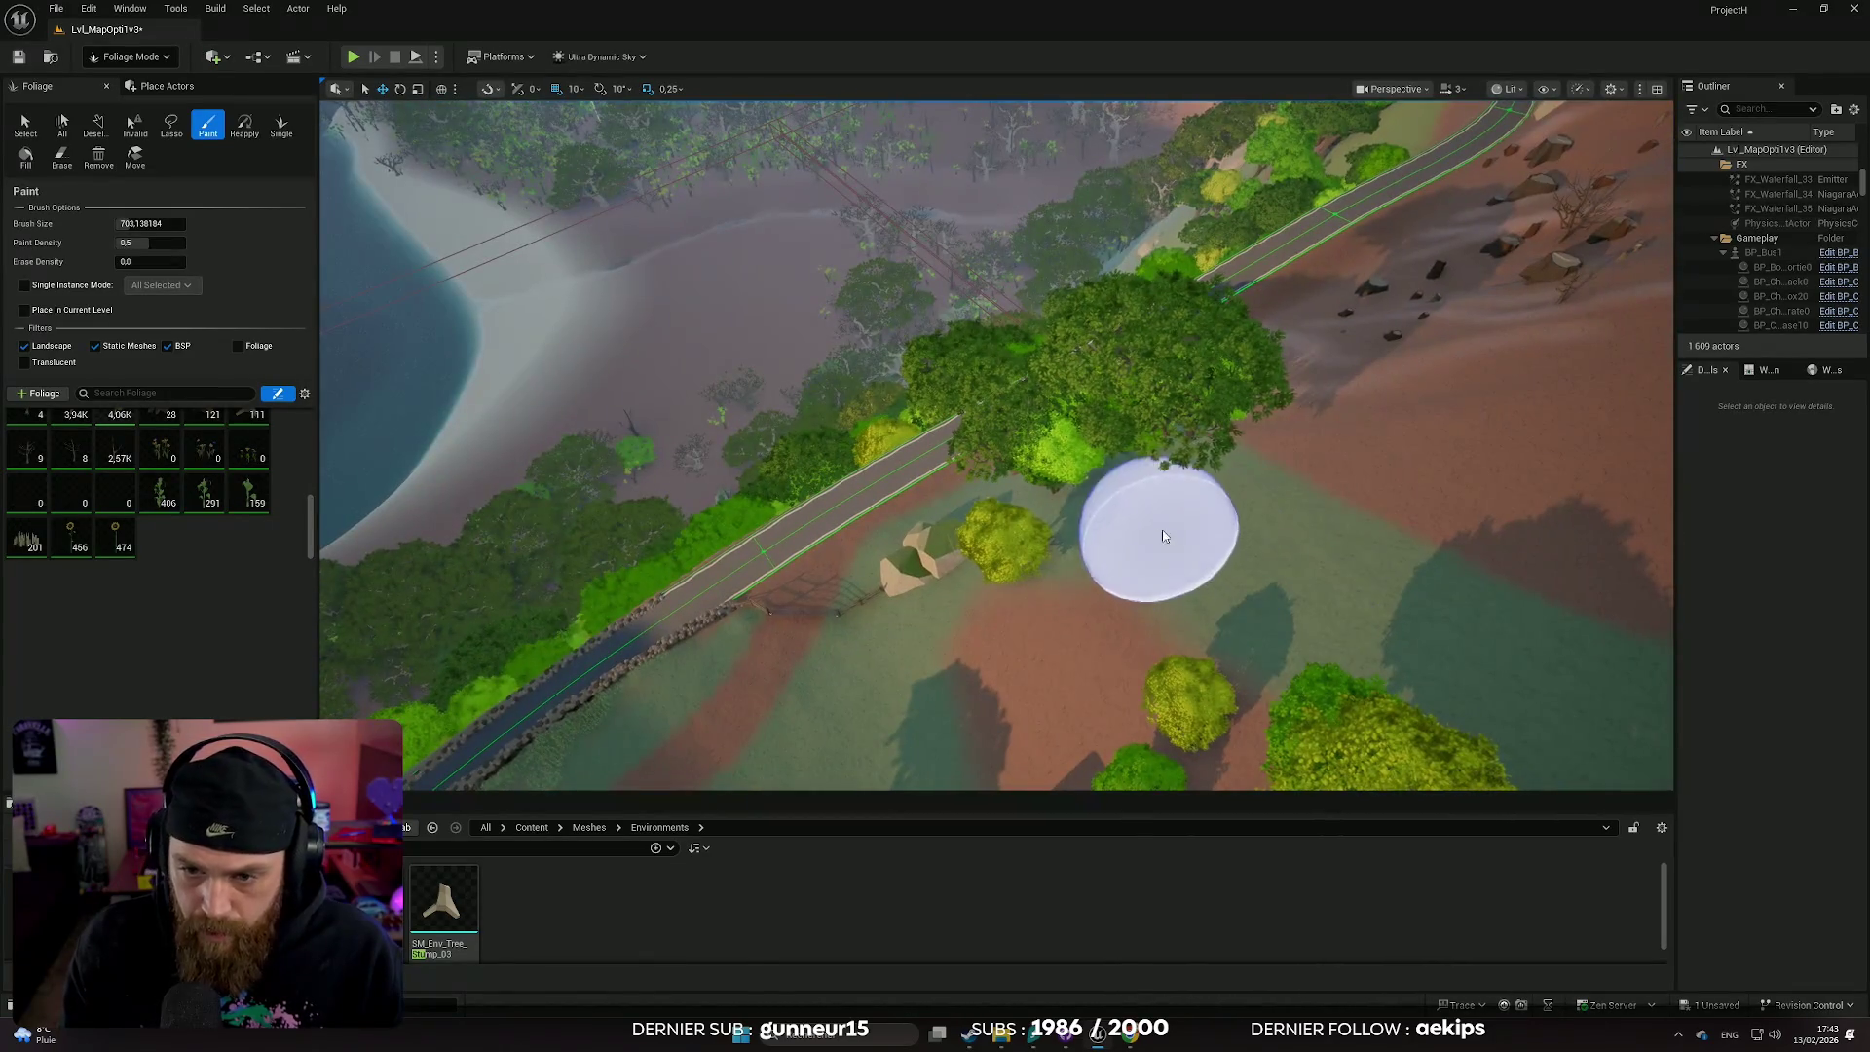
pyautogui.moveTo(1394, 584); pyautogui.dragTo(1440, 604)
pyautogui.scroll(-3, 1441, 604)
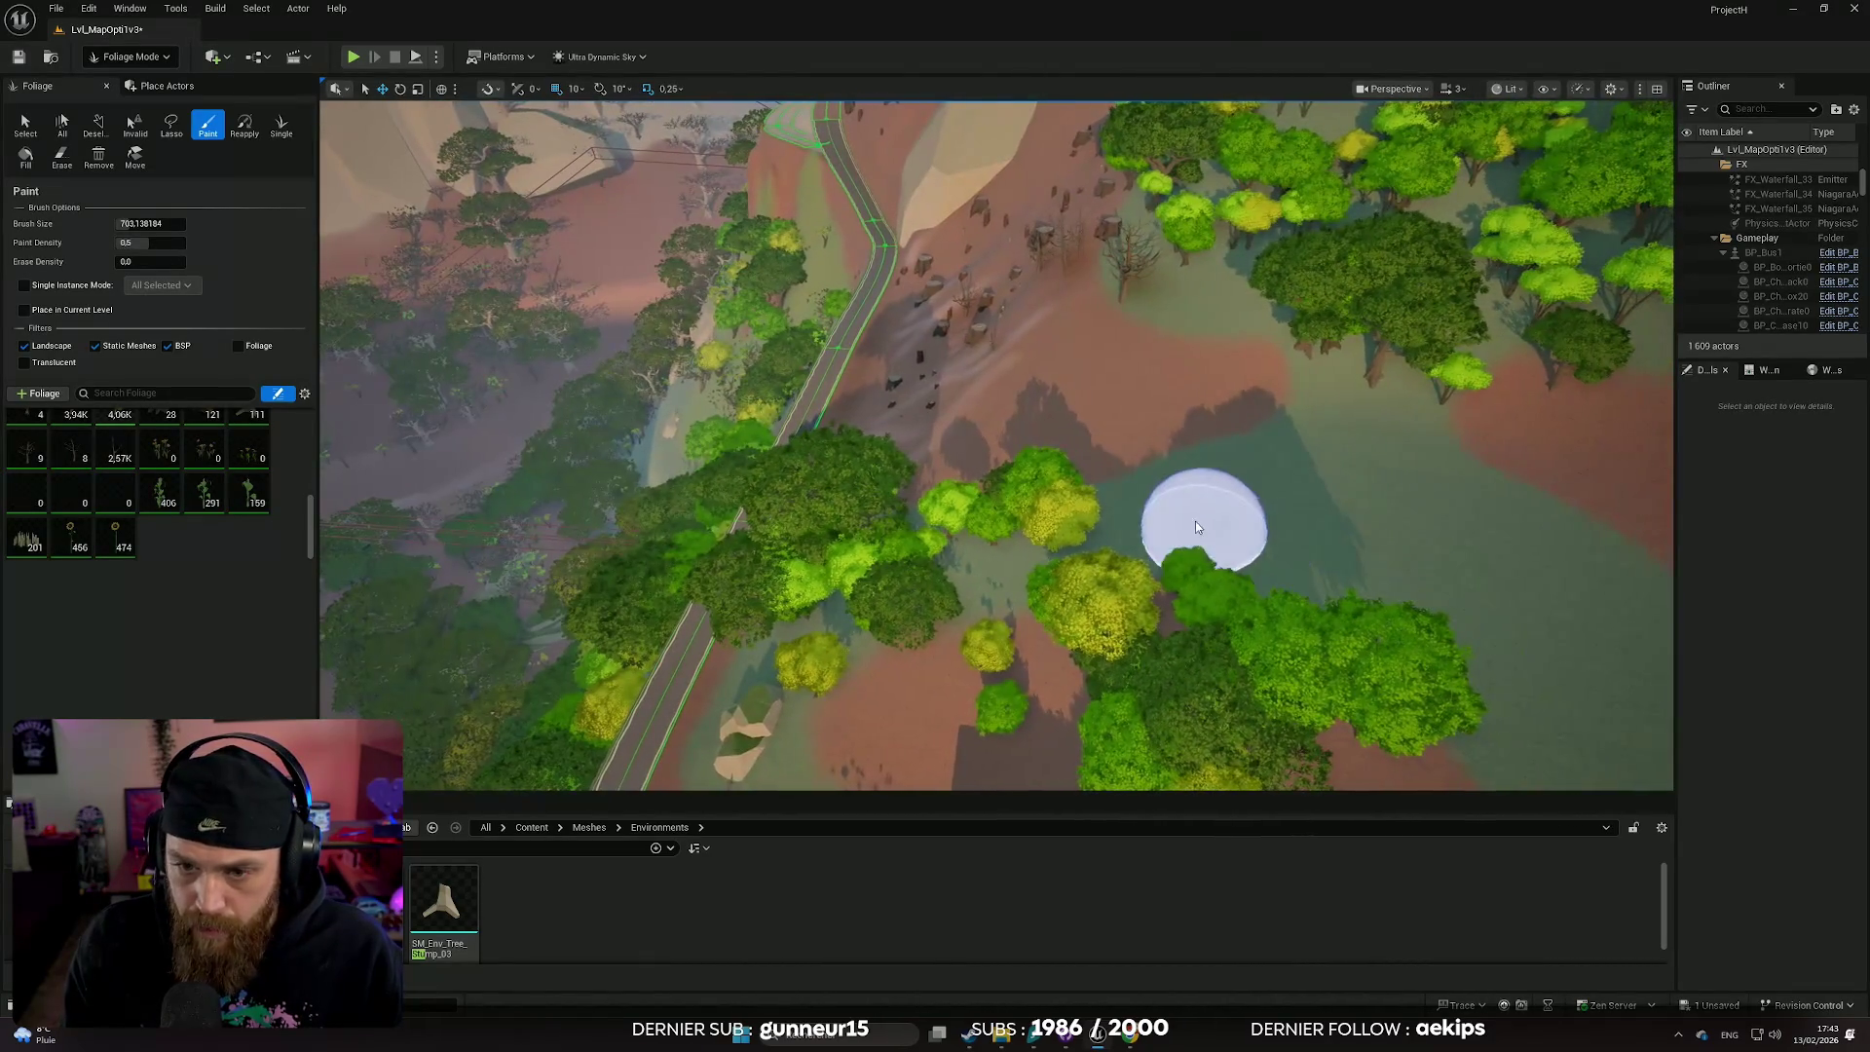
pyautogui.moveTo(1197, 527); pyautogui.dragTo(1211, 514)
pyautogui.scroll(-5, 1439, 585)
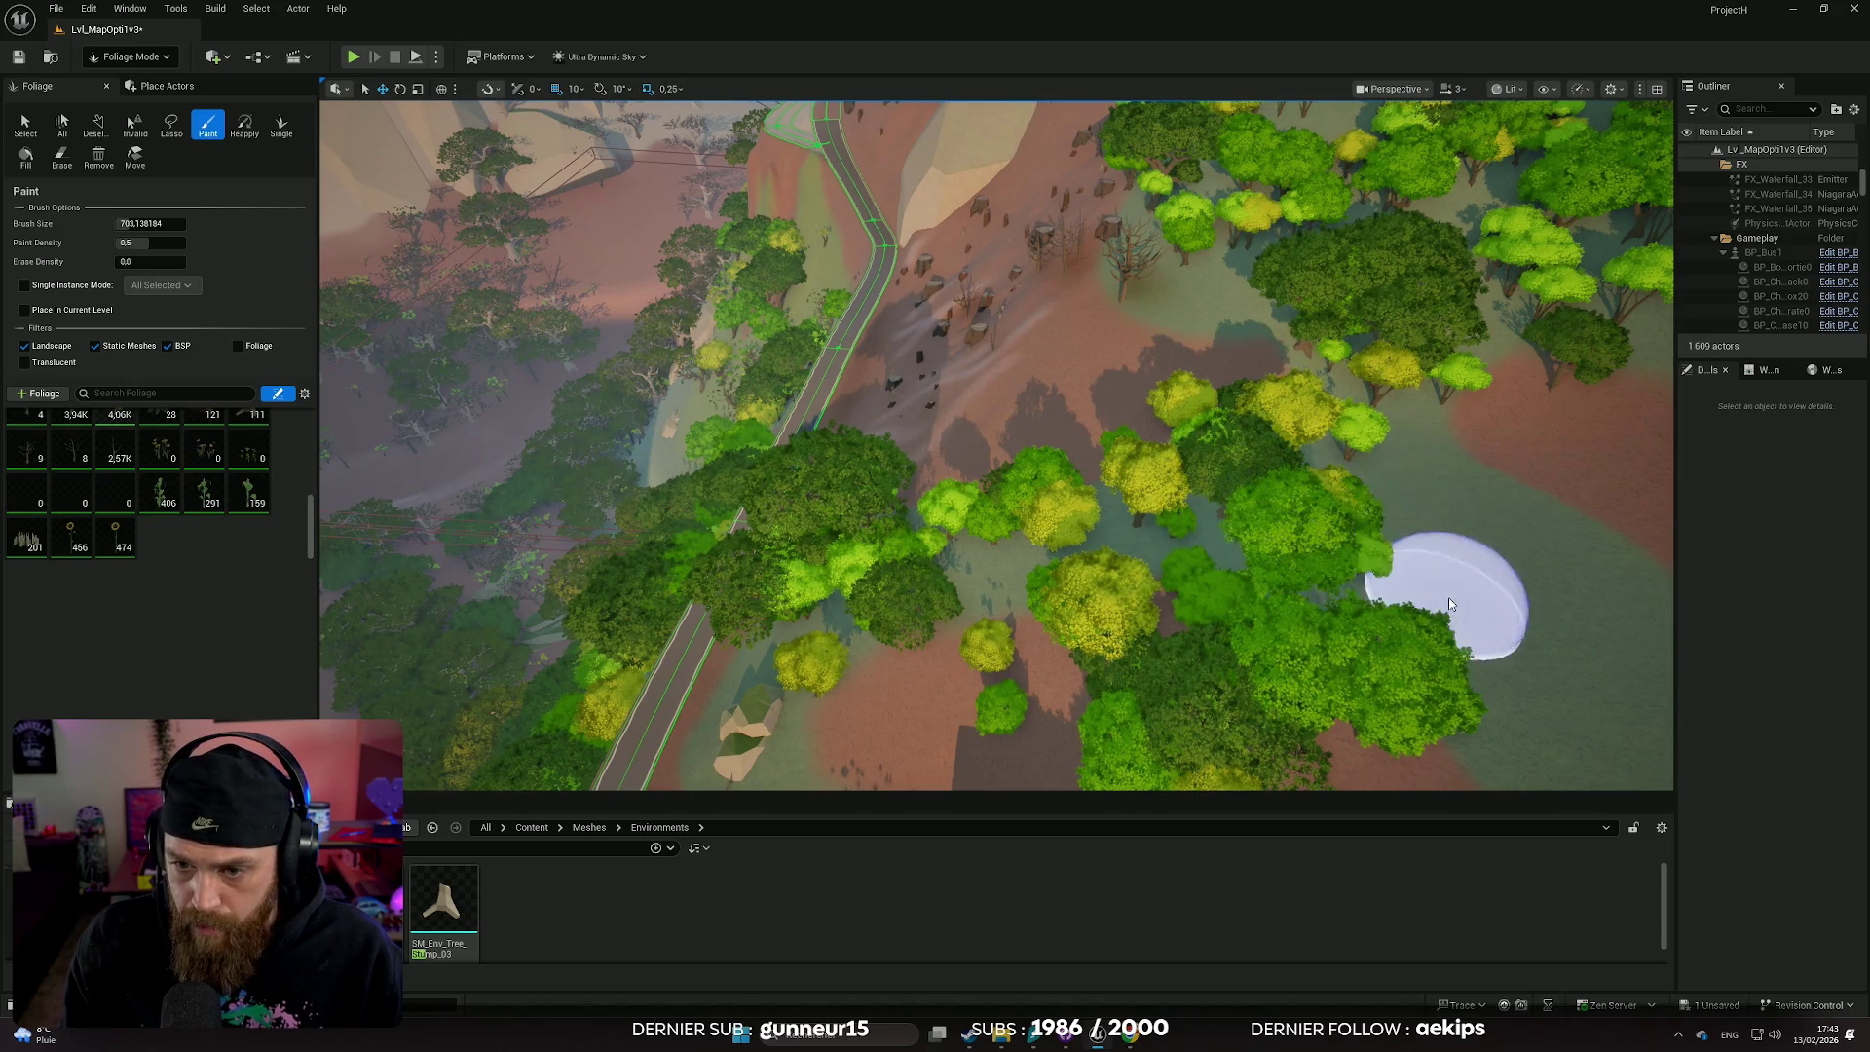
pyautogui.scroll(-3, 1261, 430)
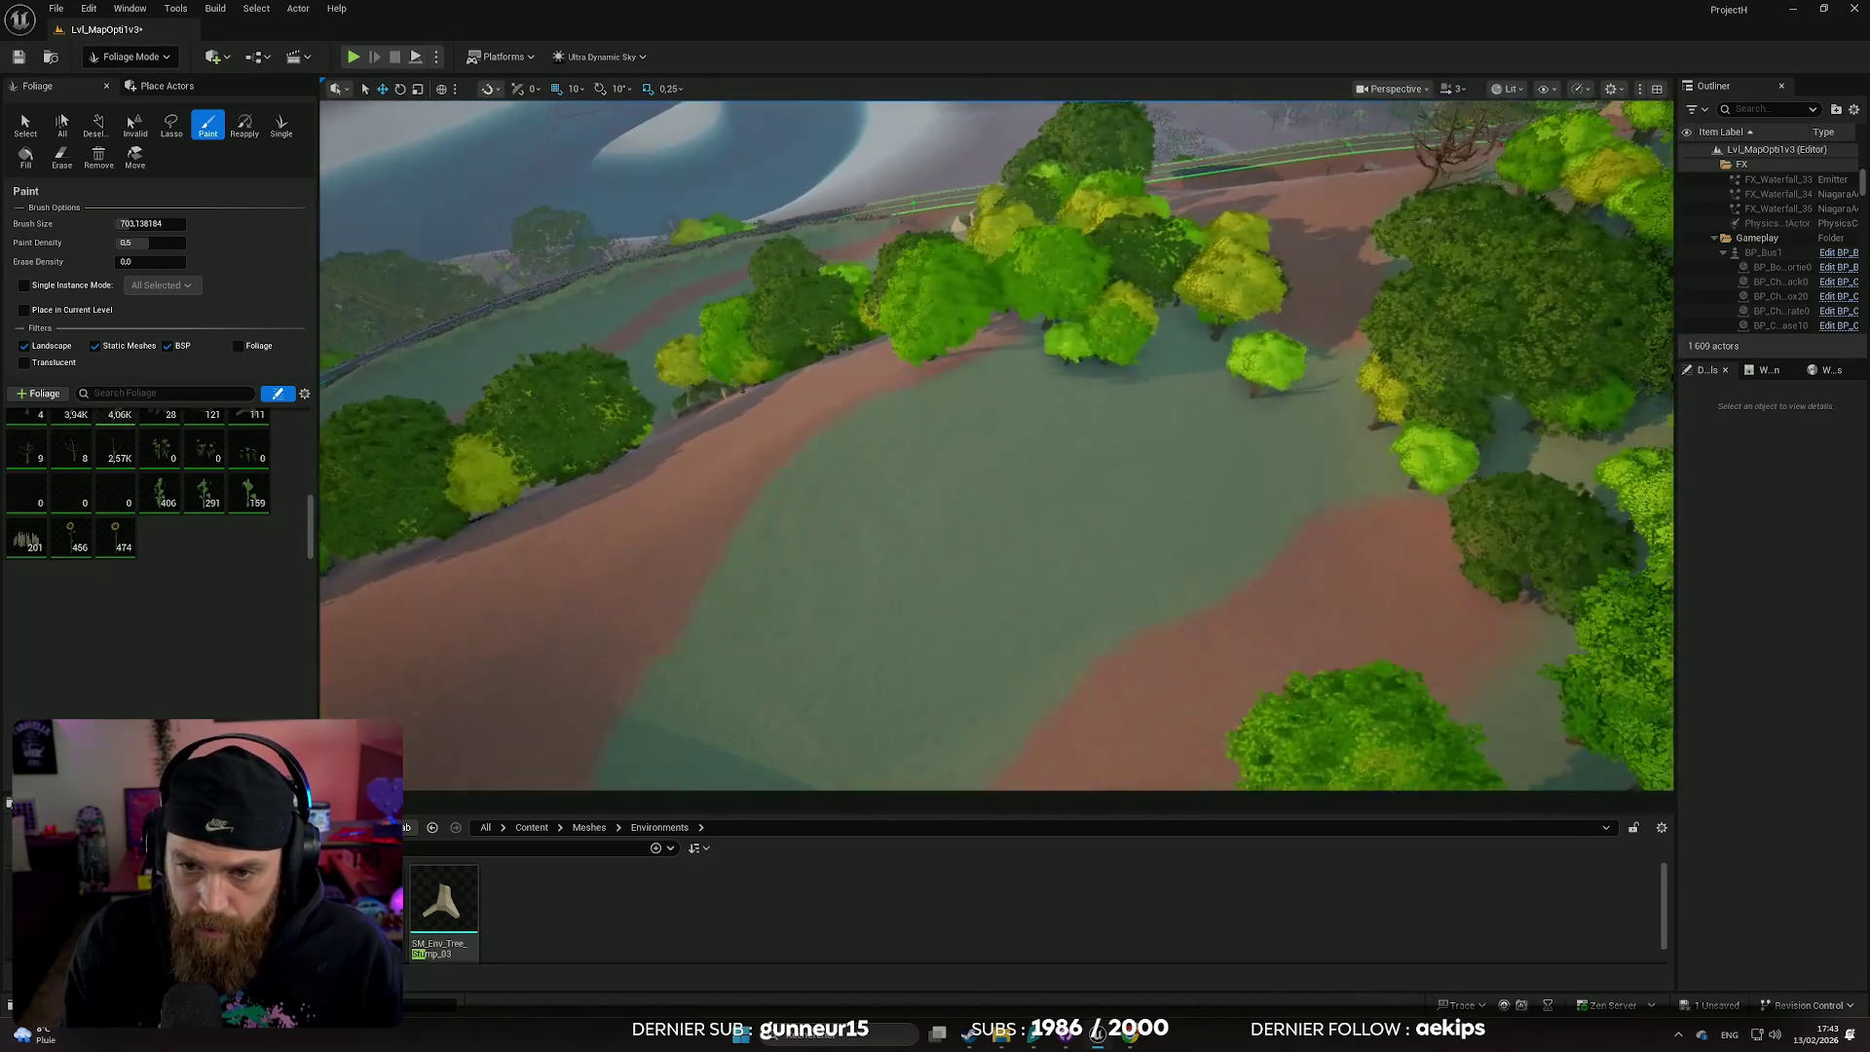
# - Paint trees along the clearing's edge and a row across it, then look over the roadside
pyautogui.moveTo(1260, 429)
pyautogui.mouseDown()
pyautogui.moveTo(1246, 510)
pyautogui.moveTo(1124, 642)
pyautogui.moveTo(984, 710)
pyautogui.mouseUp()
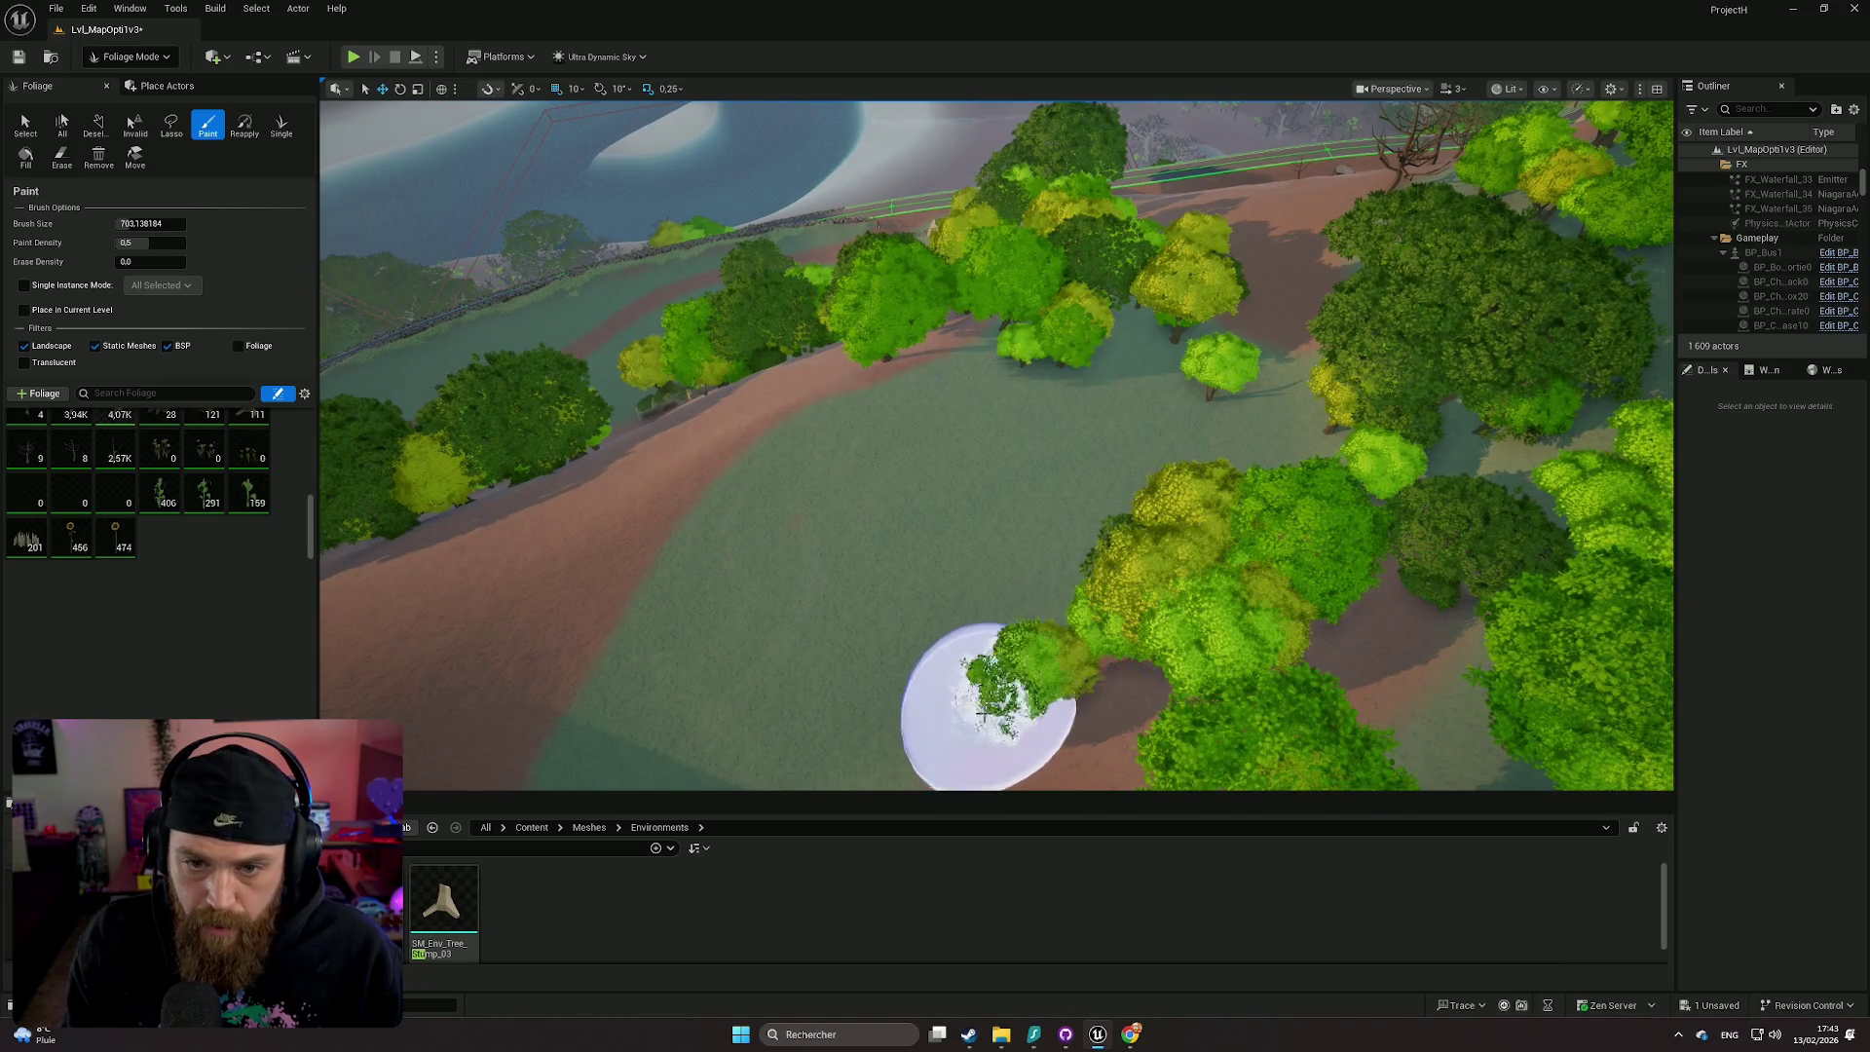
pyautogui.scroll(-3, 985, 710)
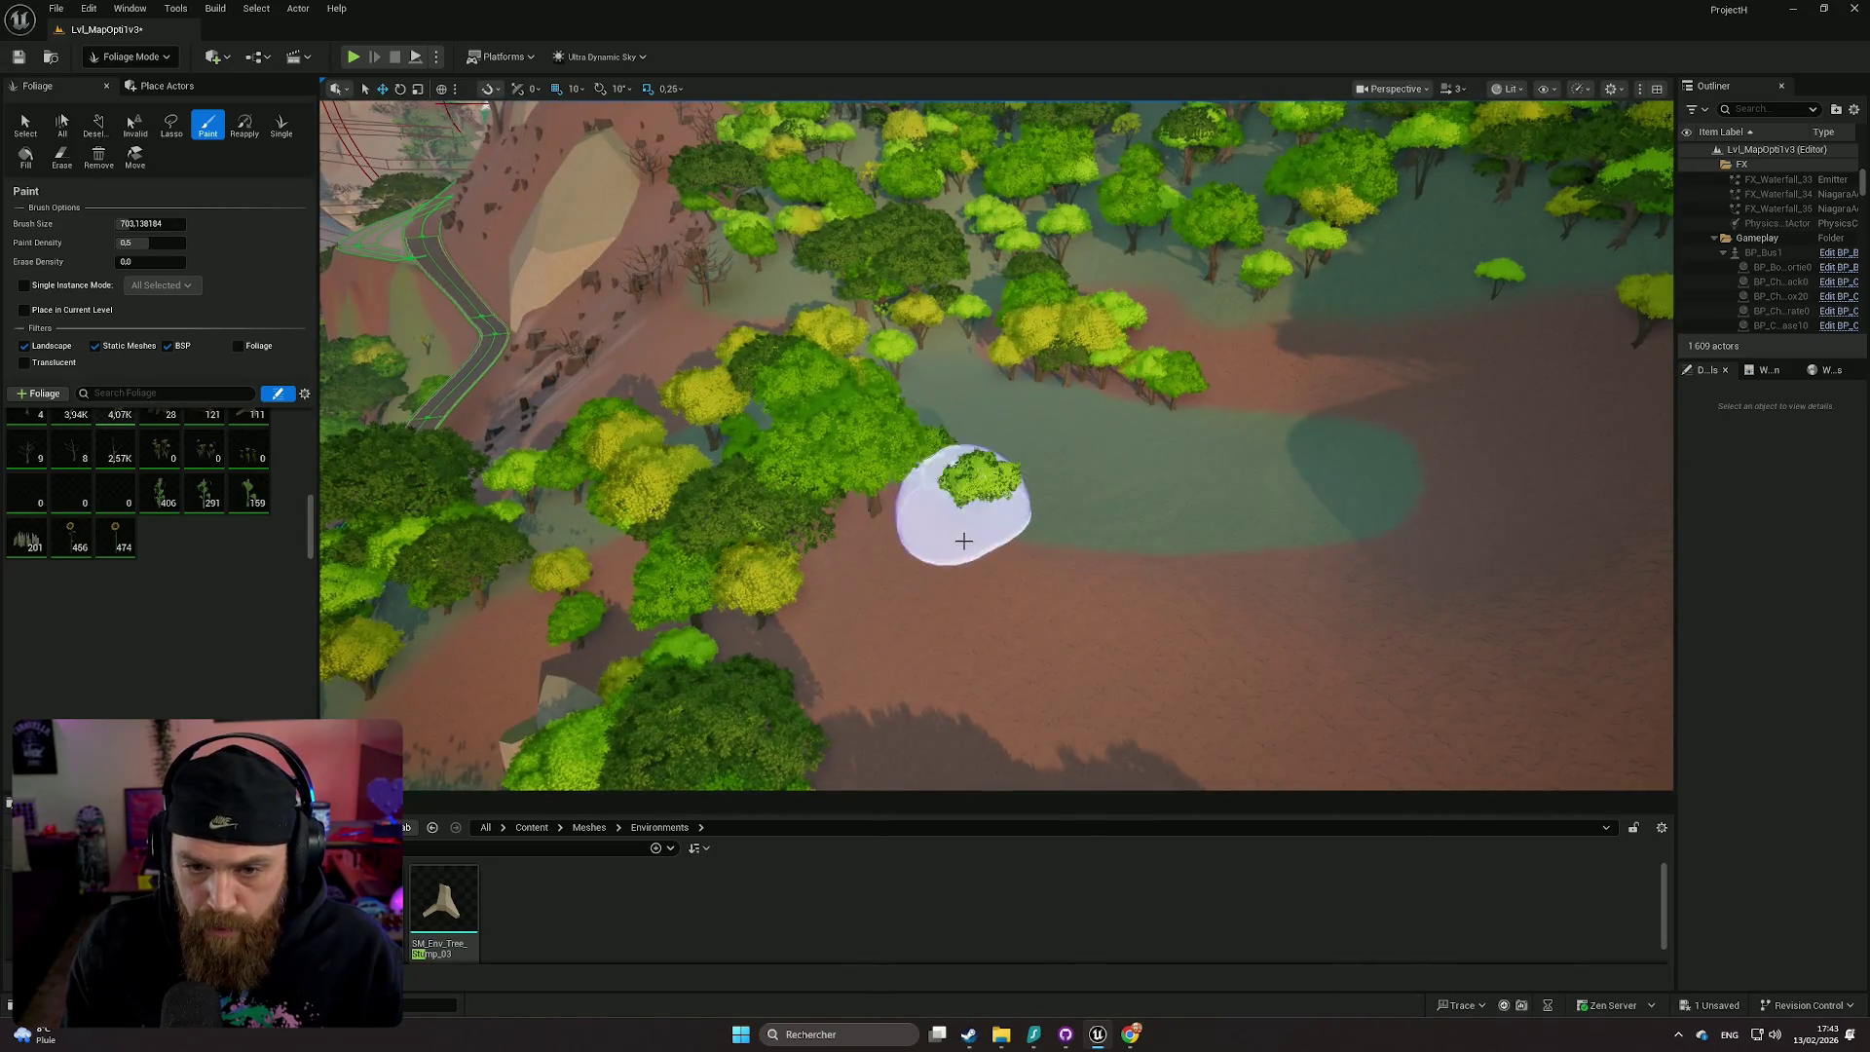
pyautogui.moveTo(963, 541); pyautogui.dragTo(1342, 614)
pyautogui.scroll(-1, 1422, 538)
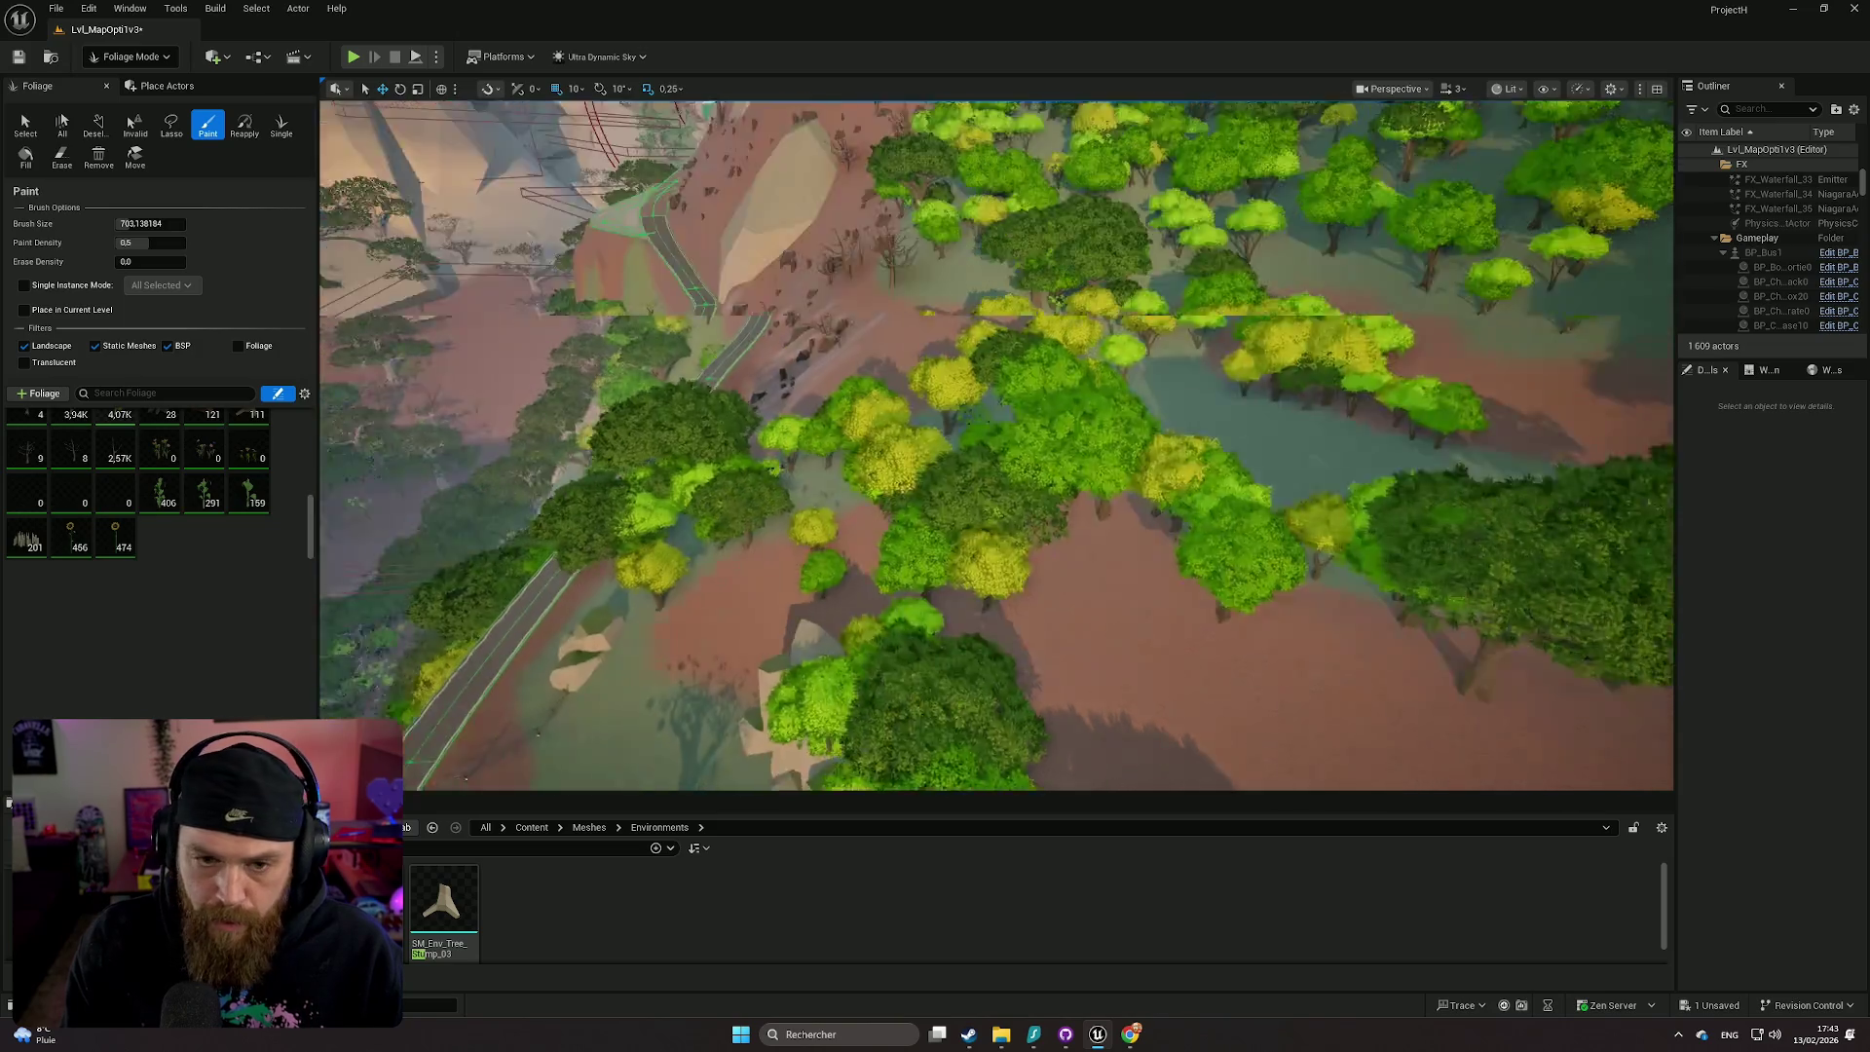
pyautogui.press('w')
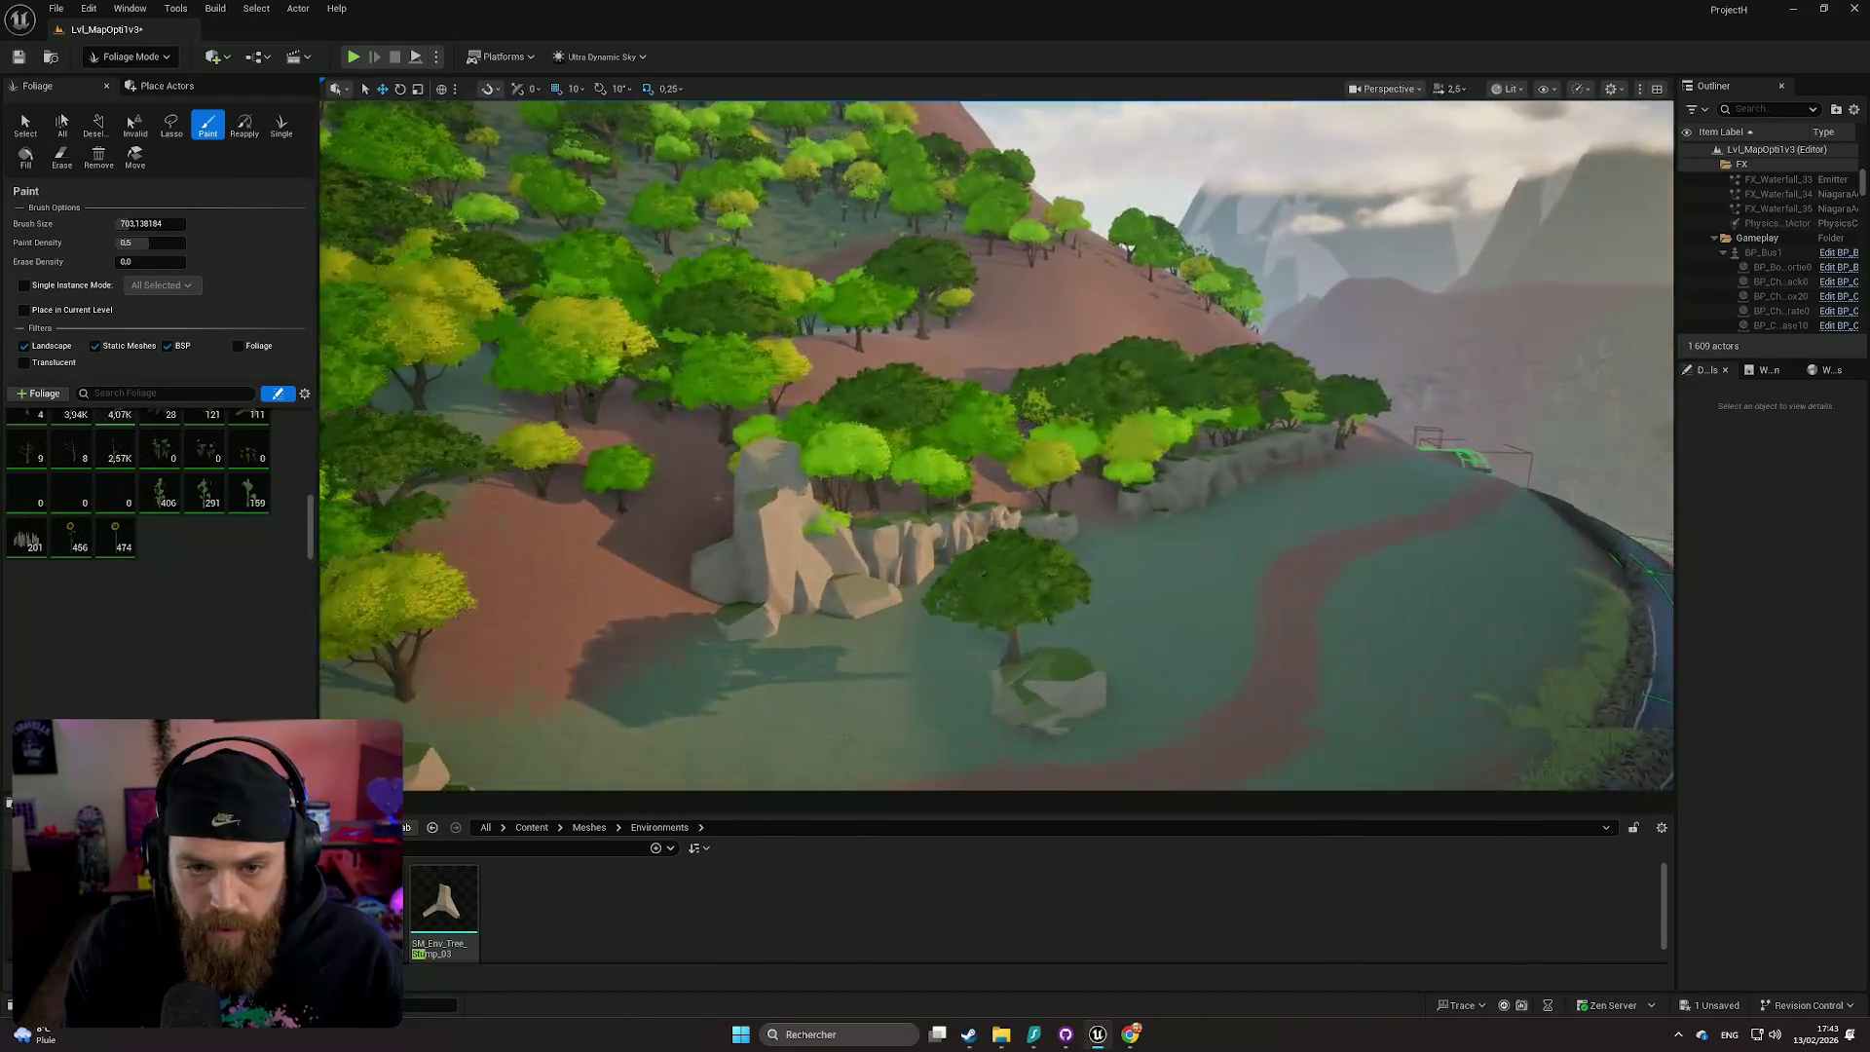
pyautogui.press('s')
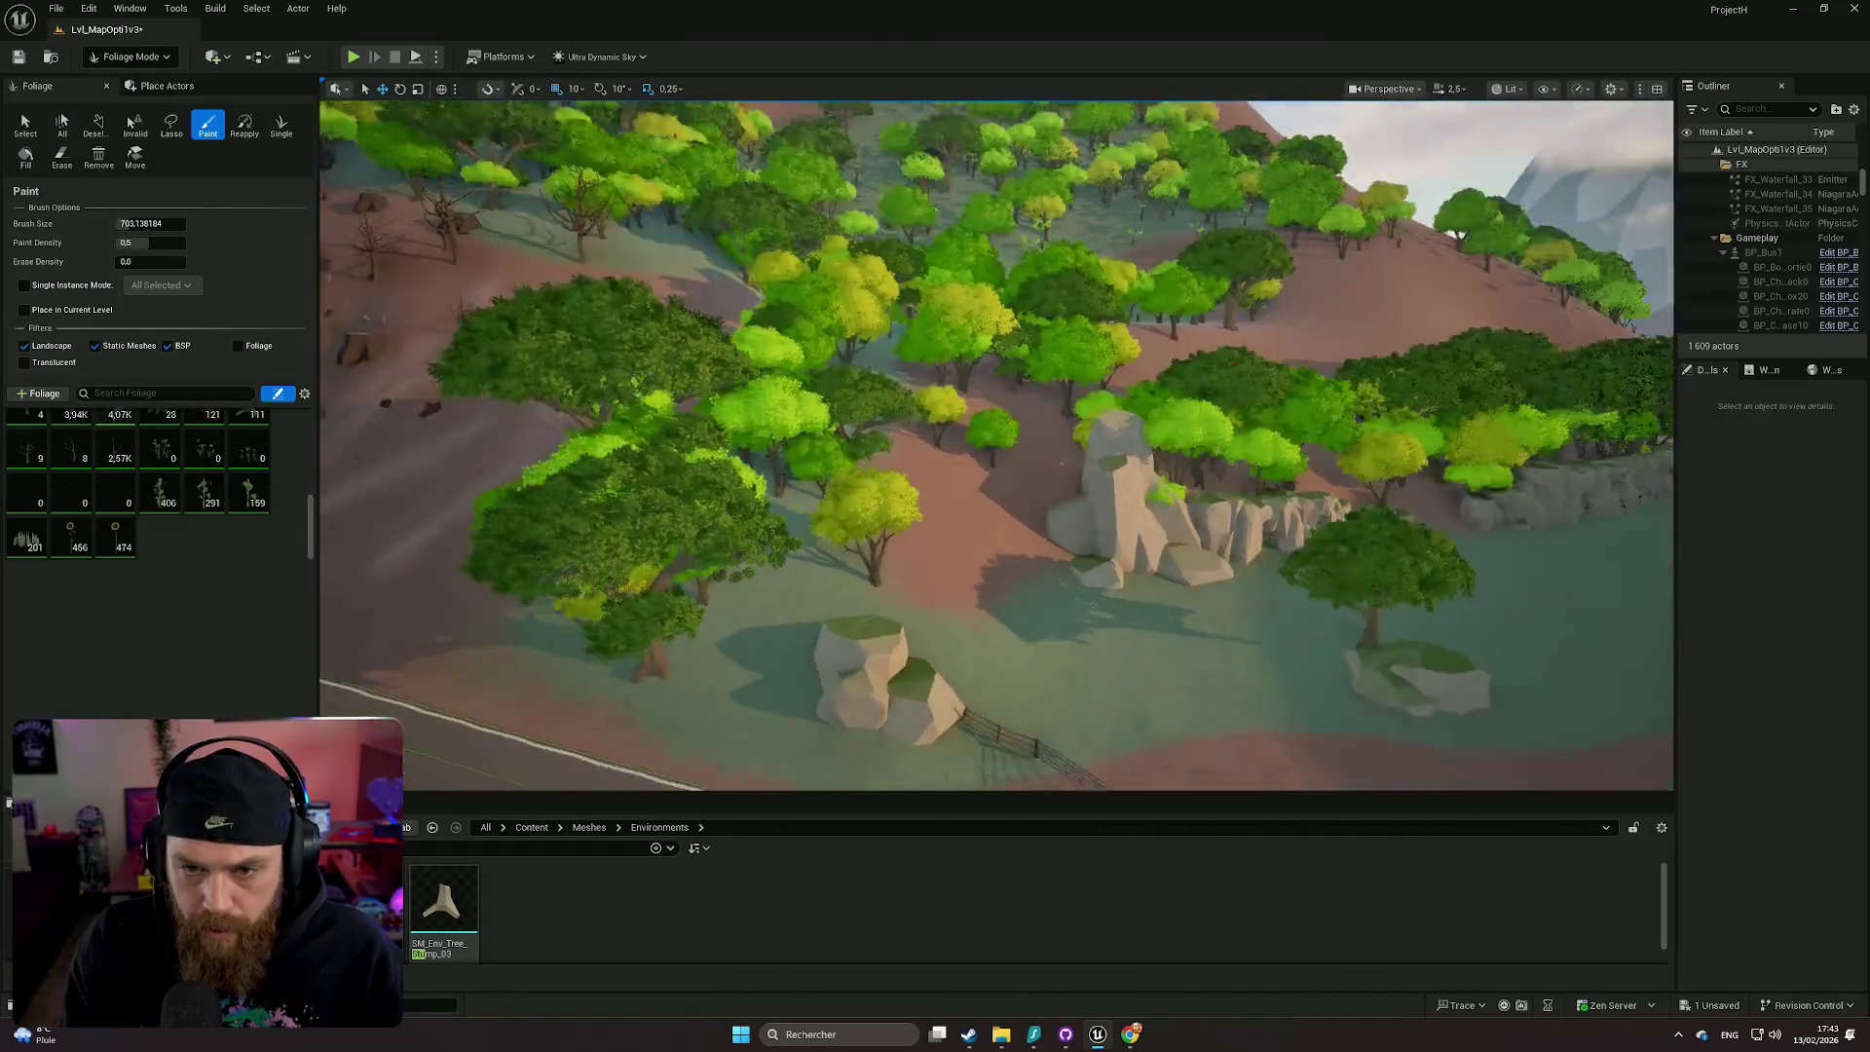
pyautogui.scroll(1, 996, 445)
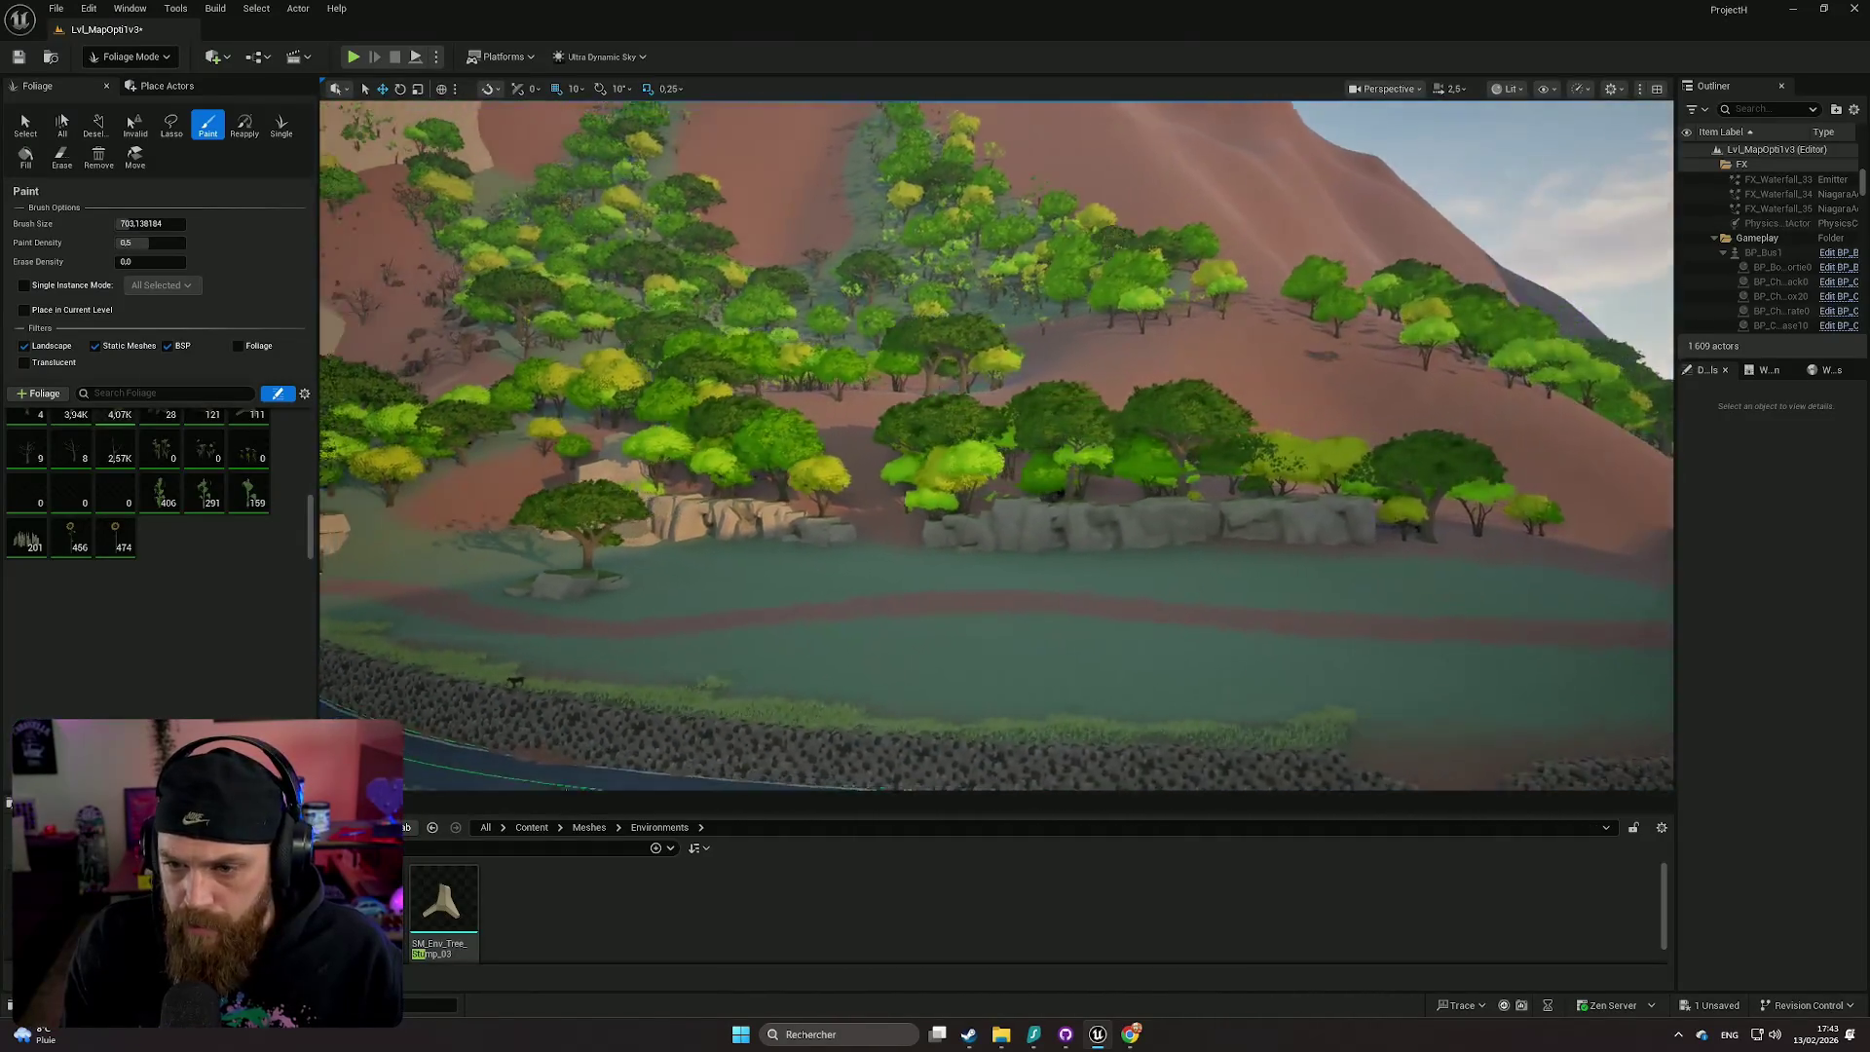
# - Fly through the canyon to the cliff road and switch Foliage mode to the Select tool
pyautogui.press('w')
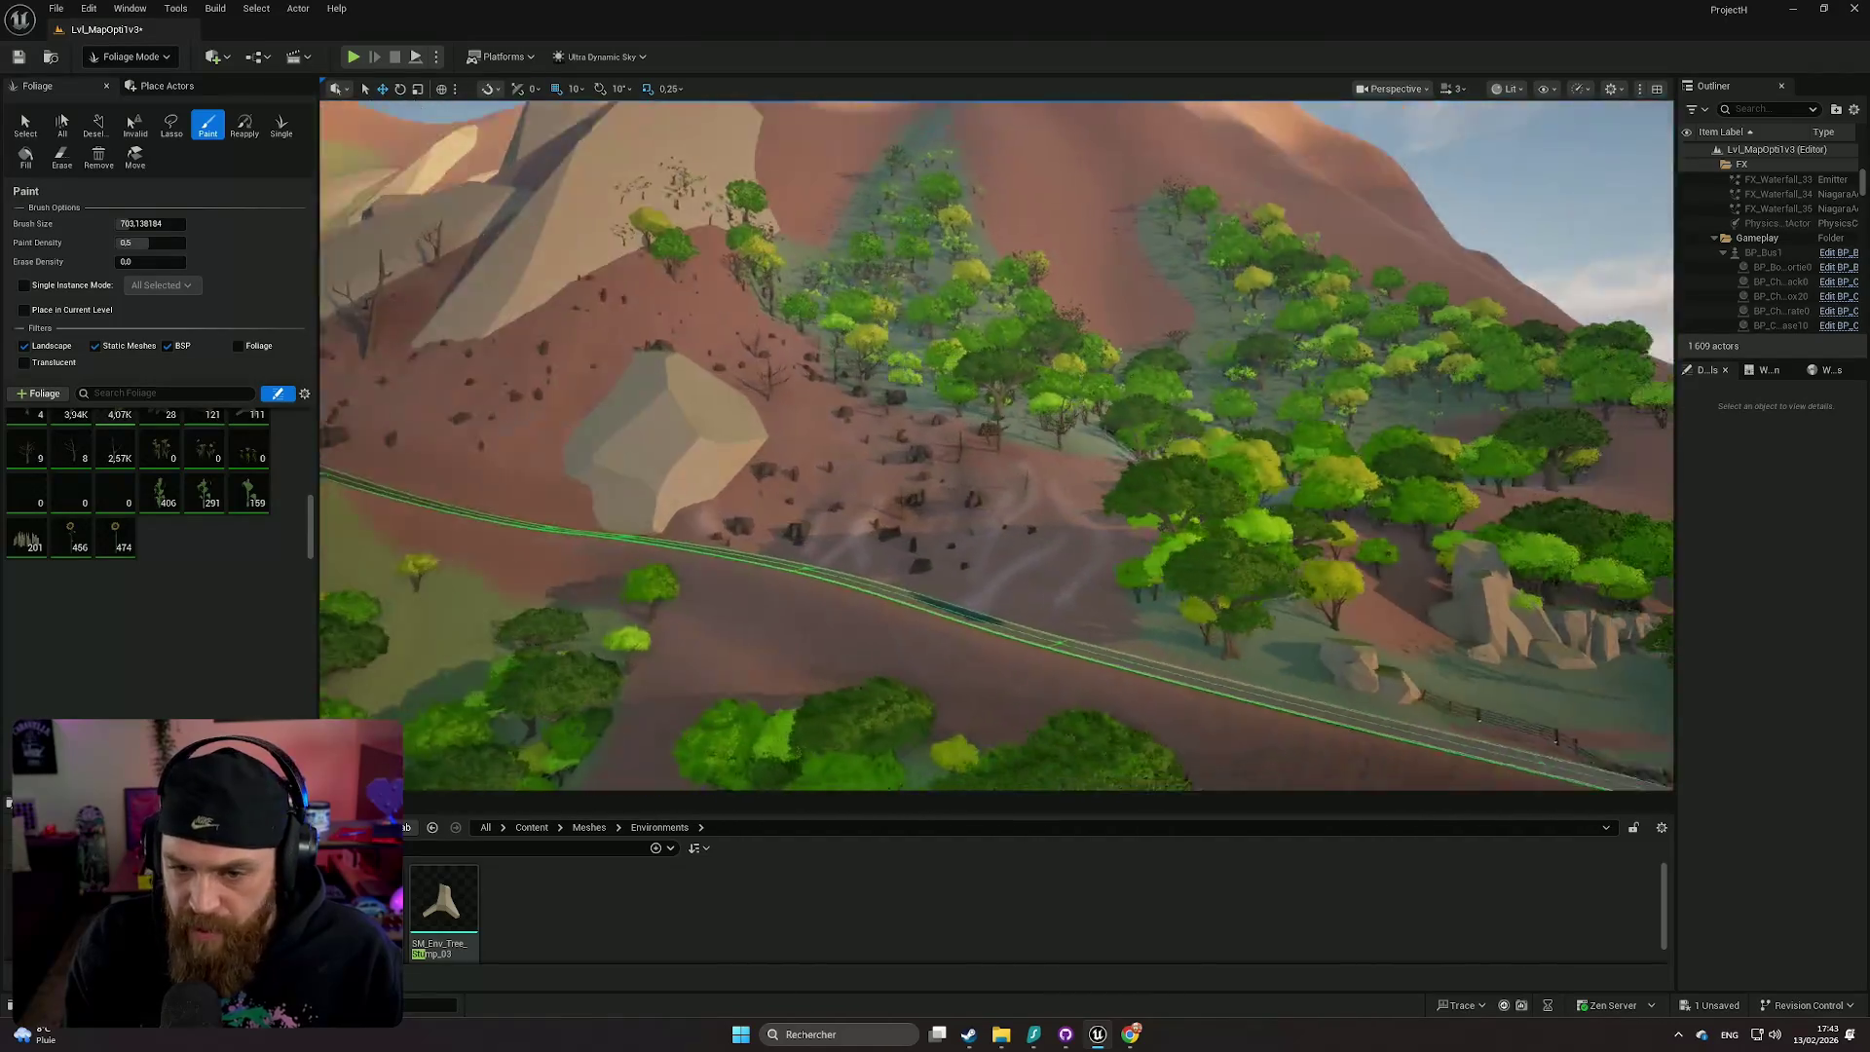
pyautogui.press('s')
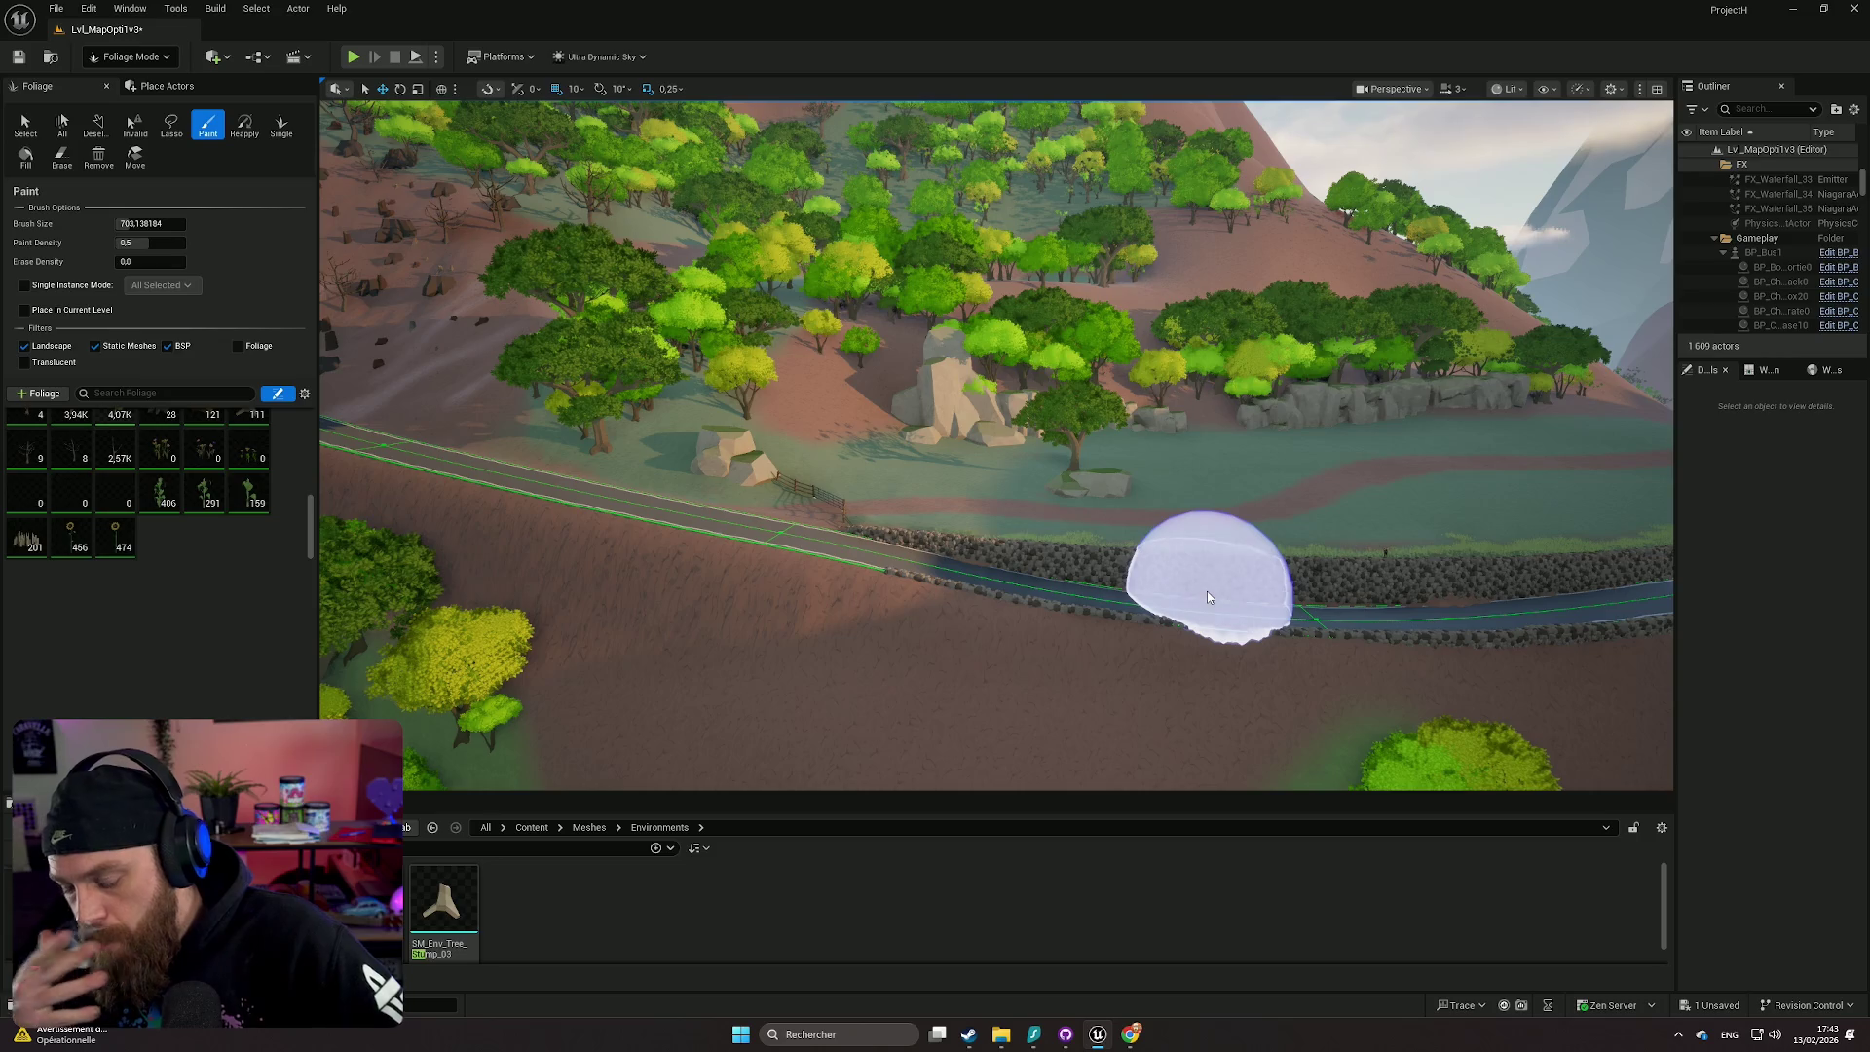
pyautogui.rightClick(1207, 592)
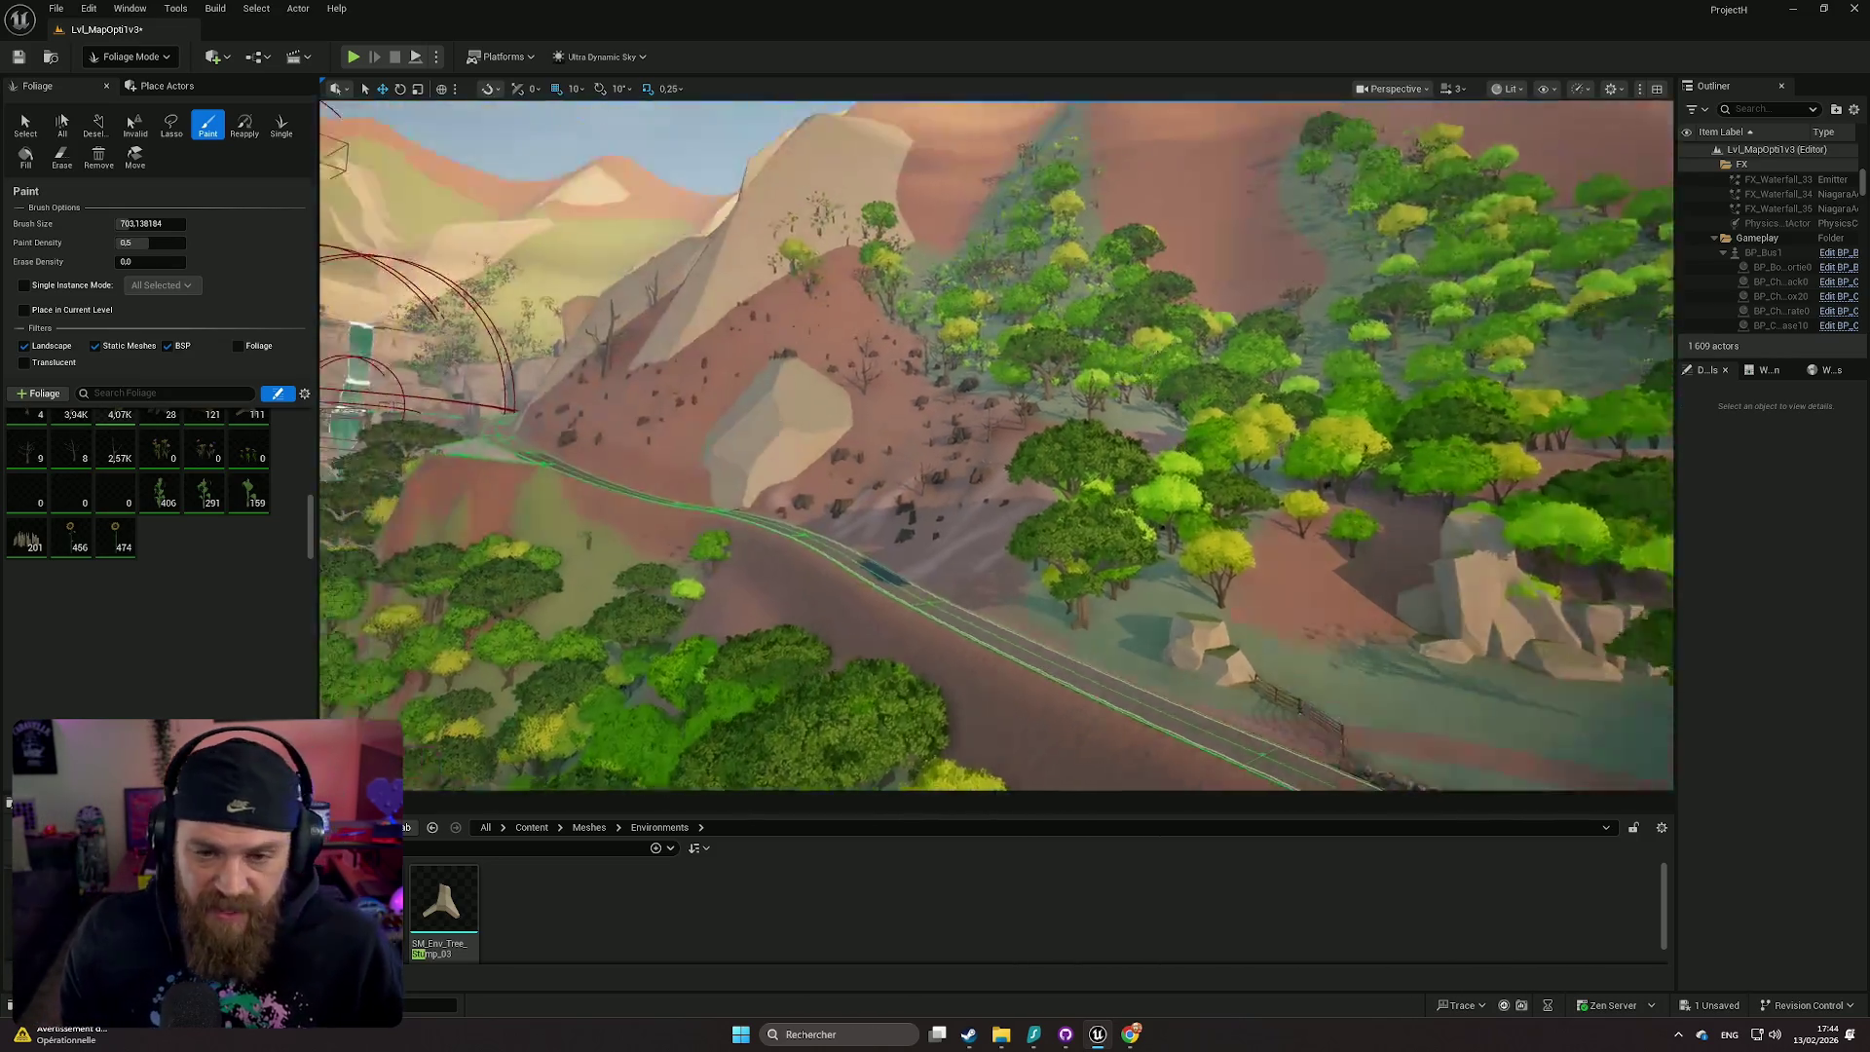
pyautogui.press('w')
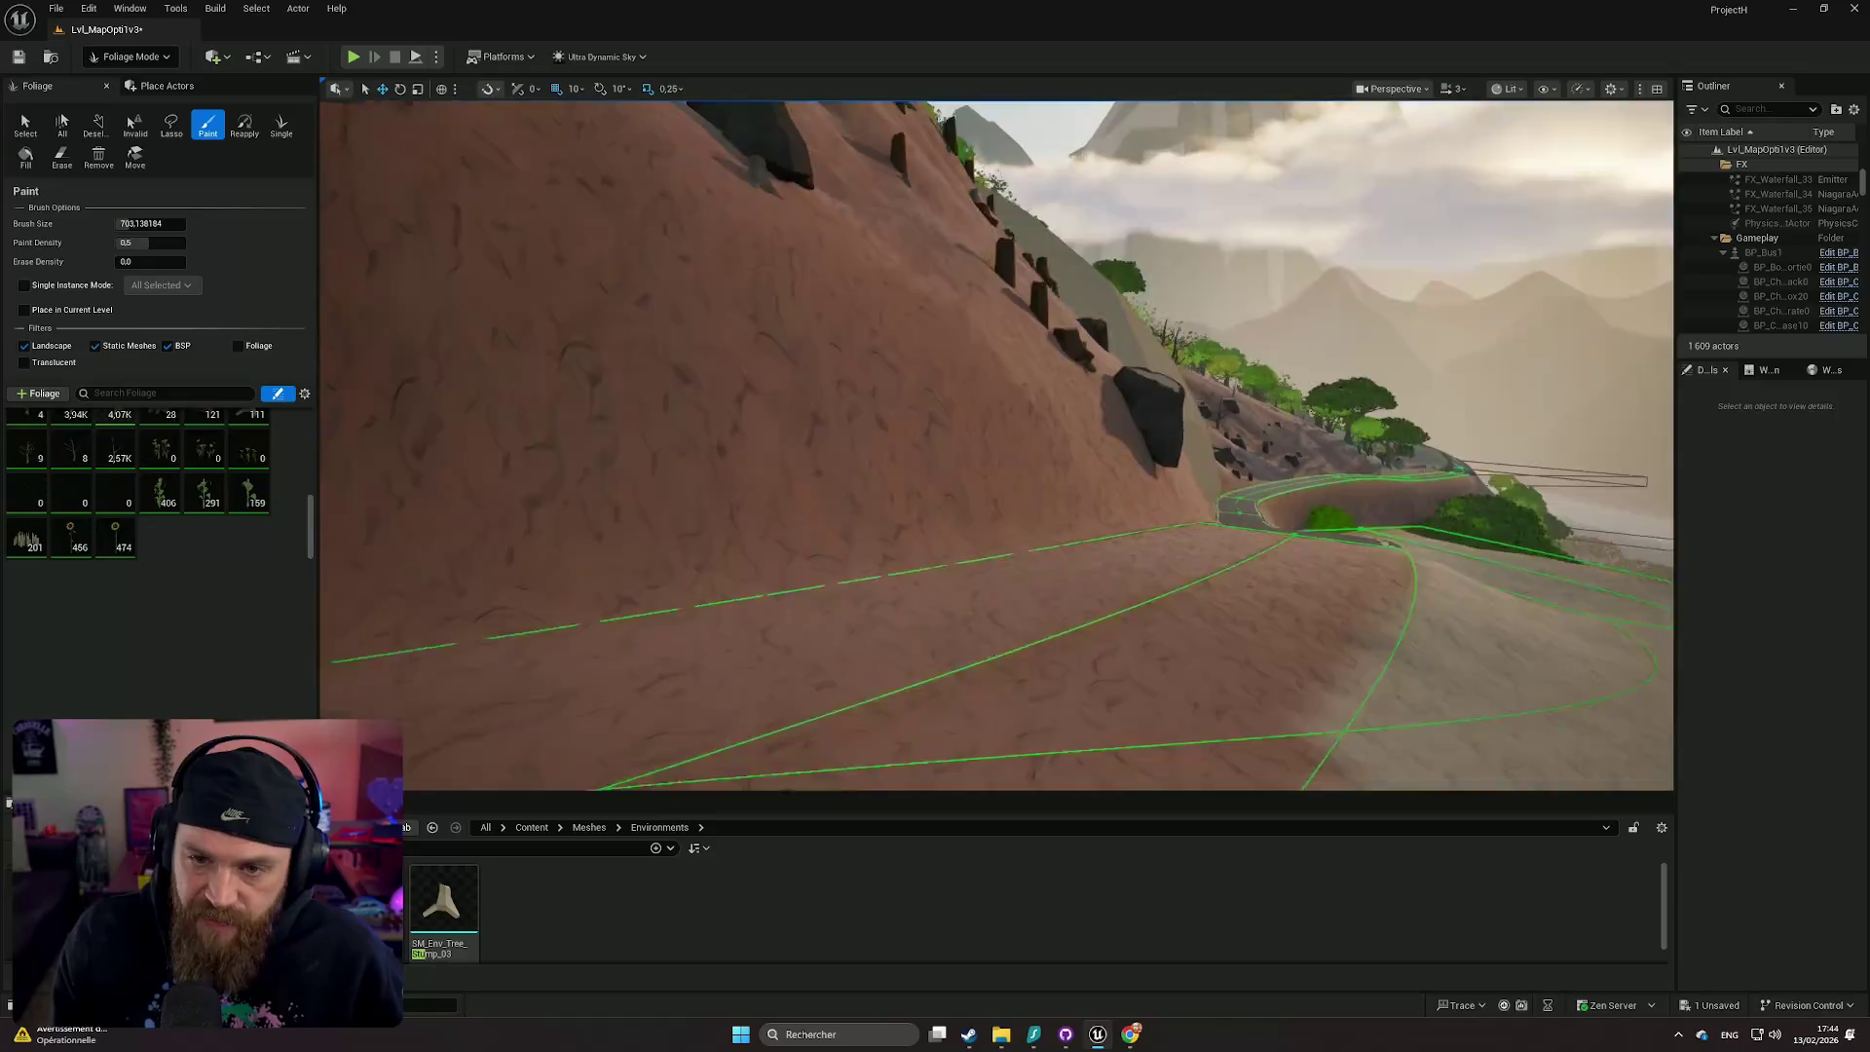
pyautogui.press('w')
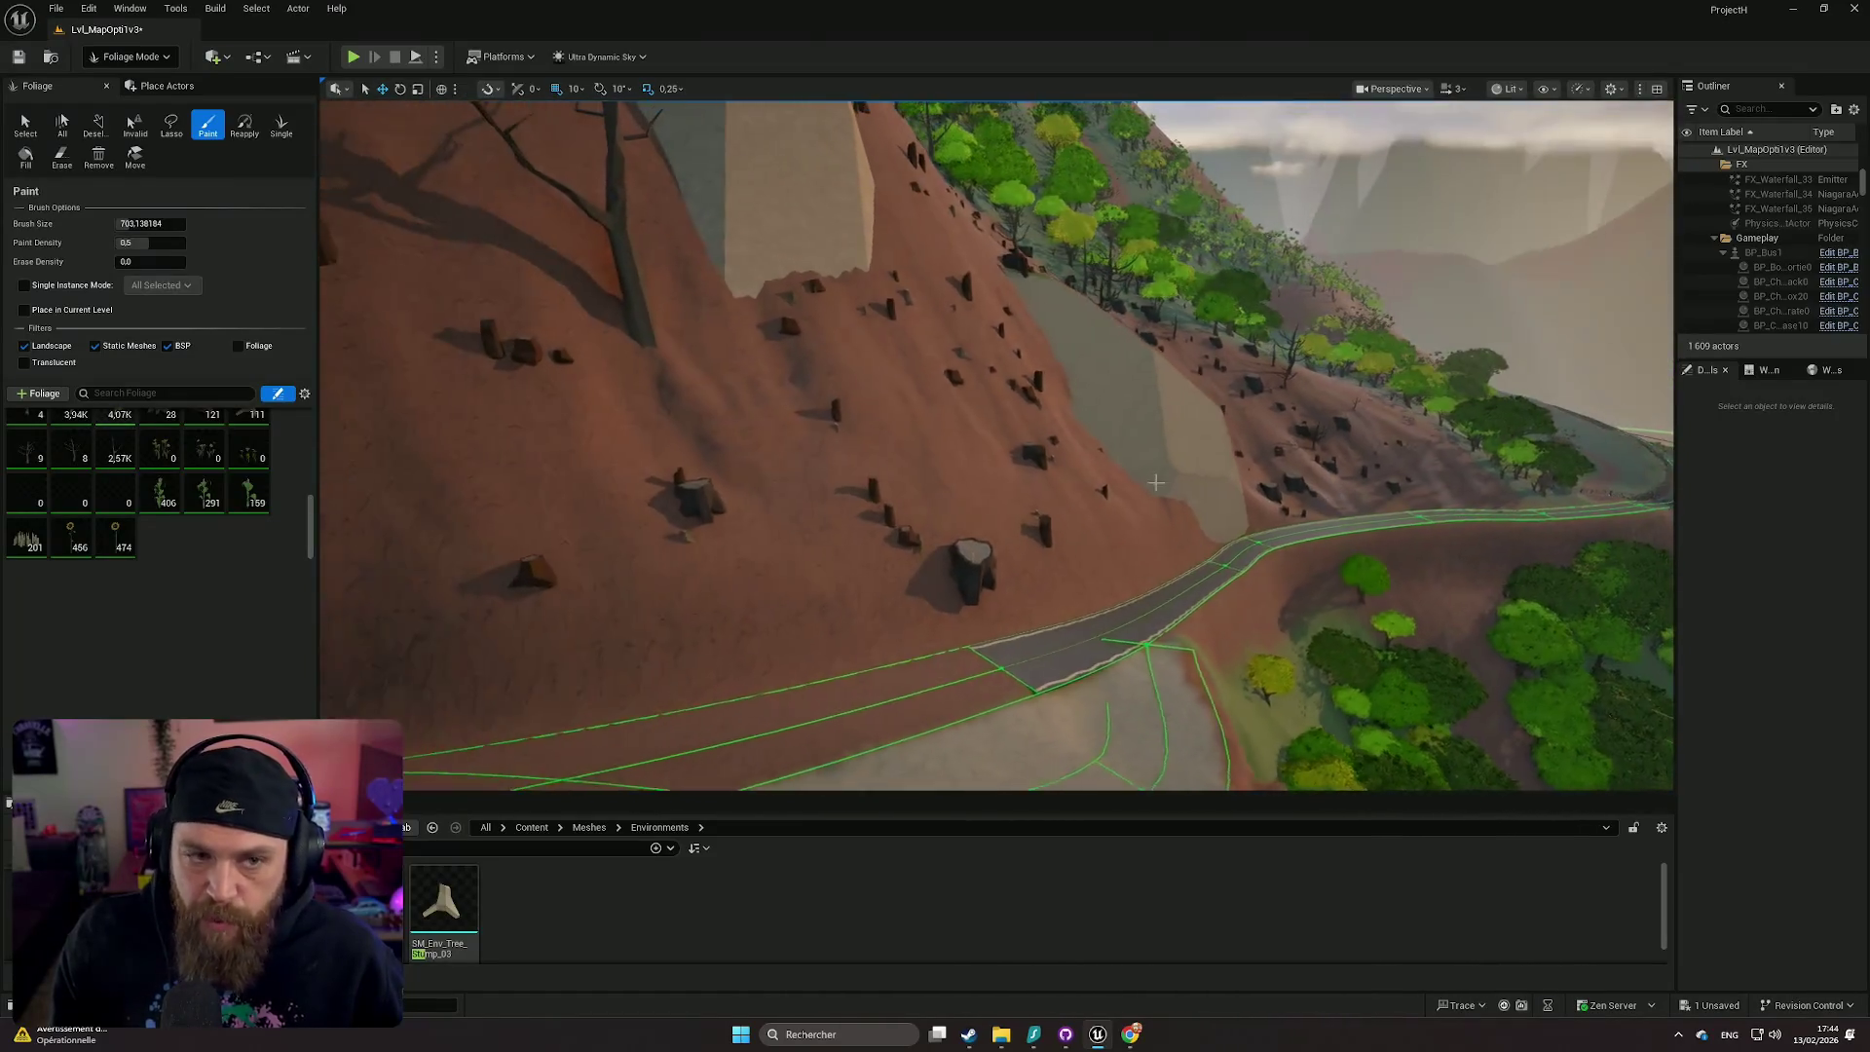
pyautogui.click(24, 127)
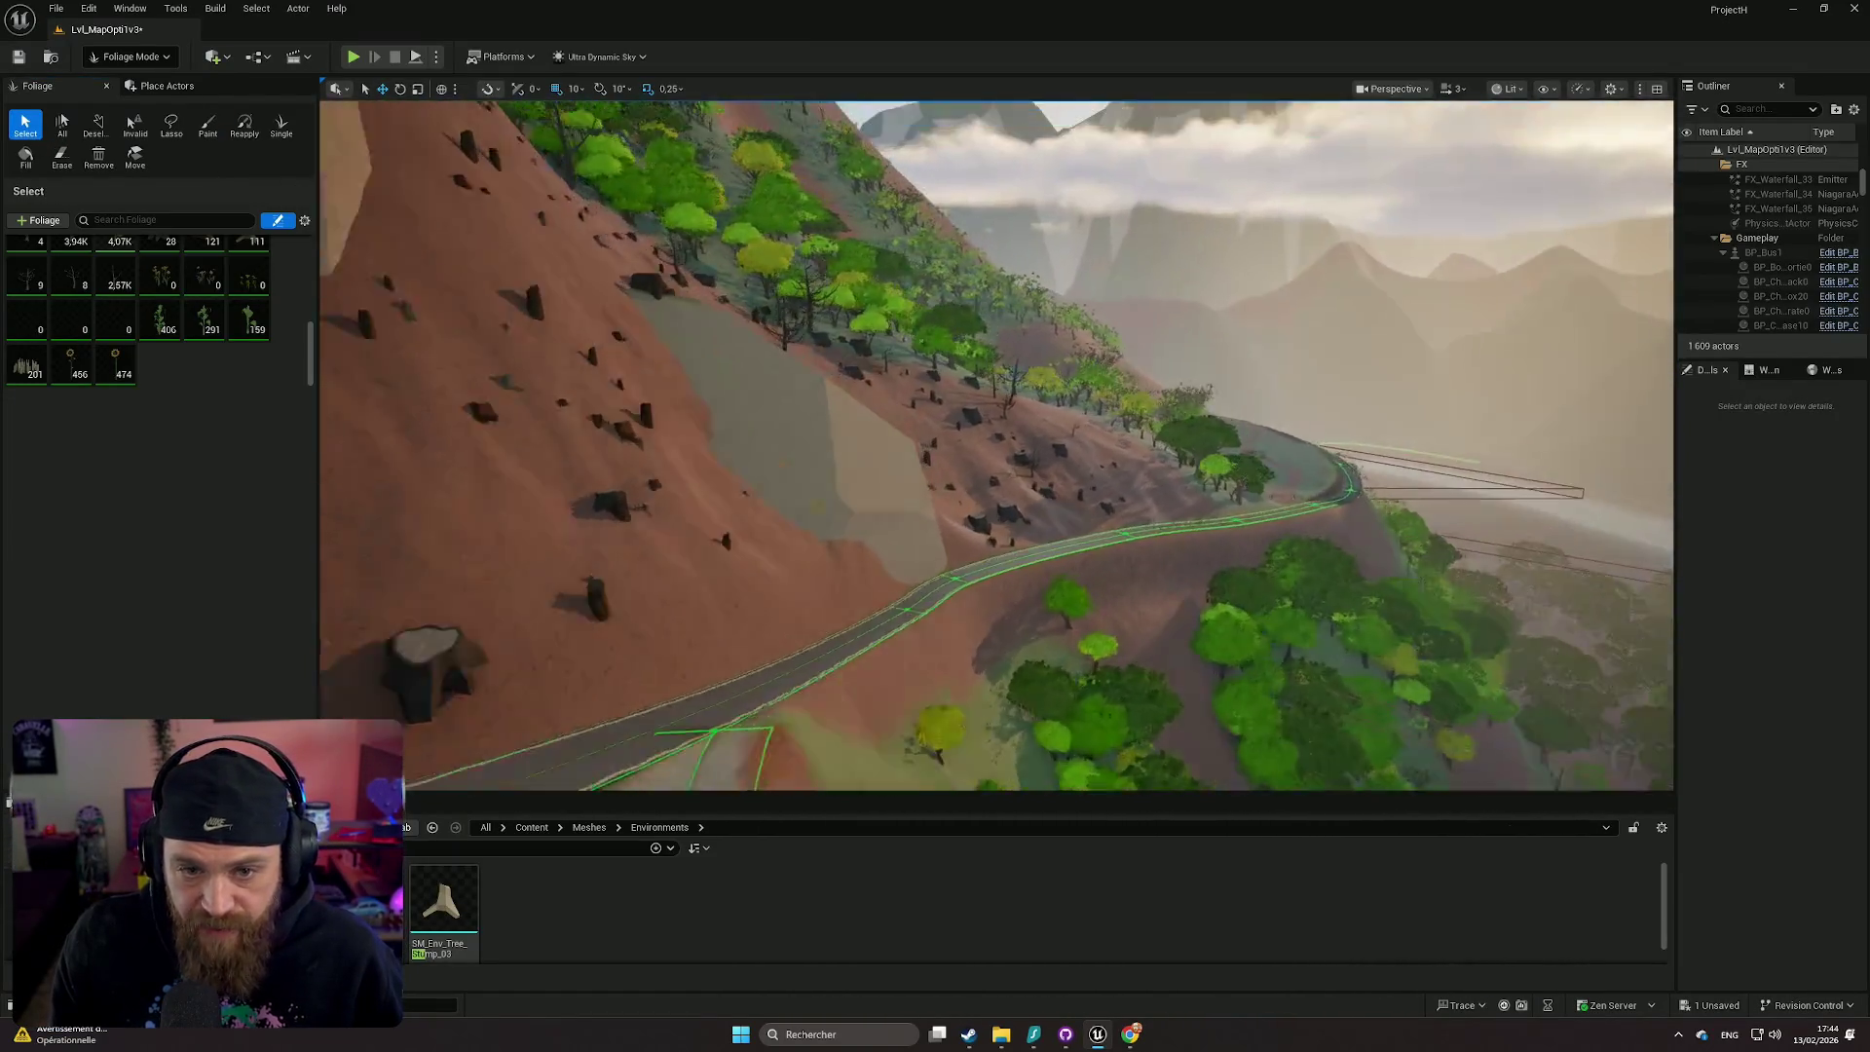
# - Fly down to the stump-covered cliff slope, select a stump instance, then deselect it
pyautogui.press('w')
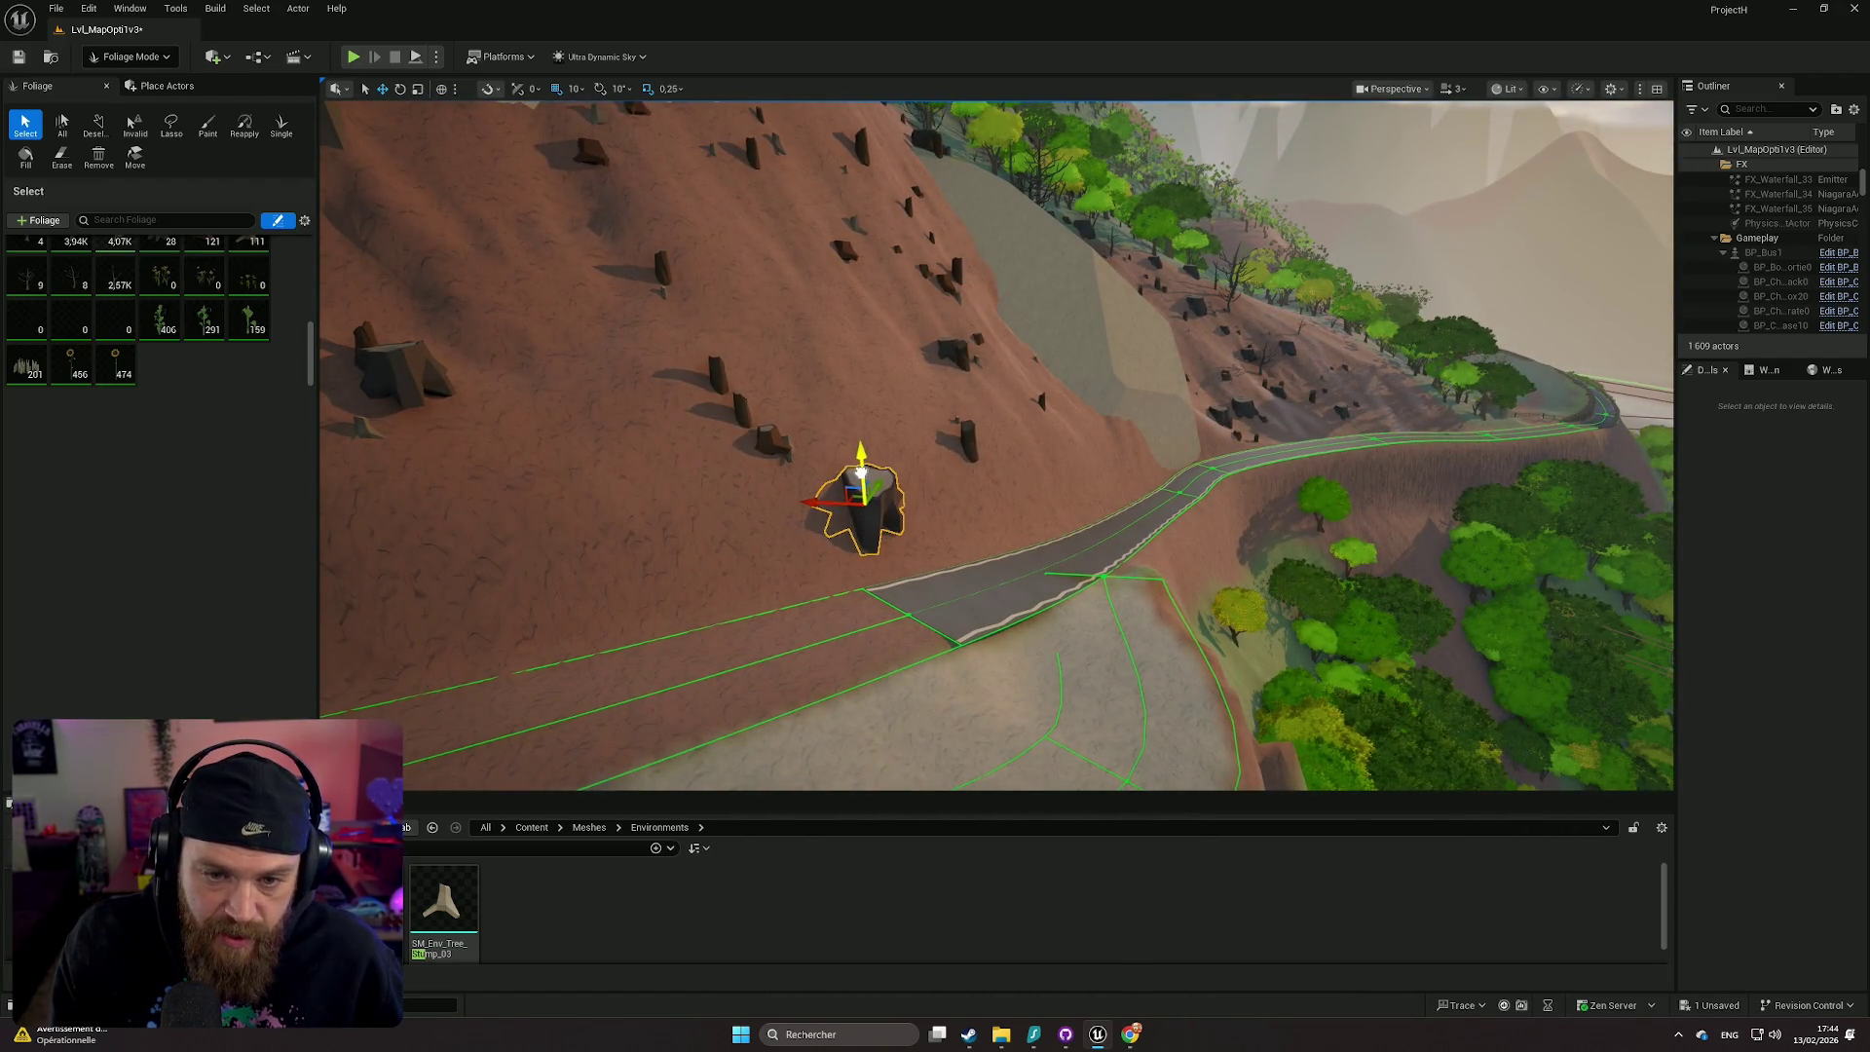
pyautogui.press('w')
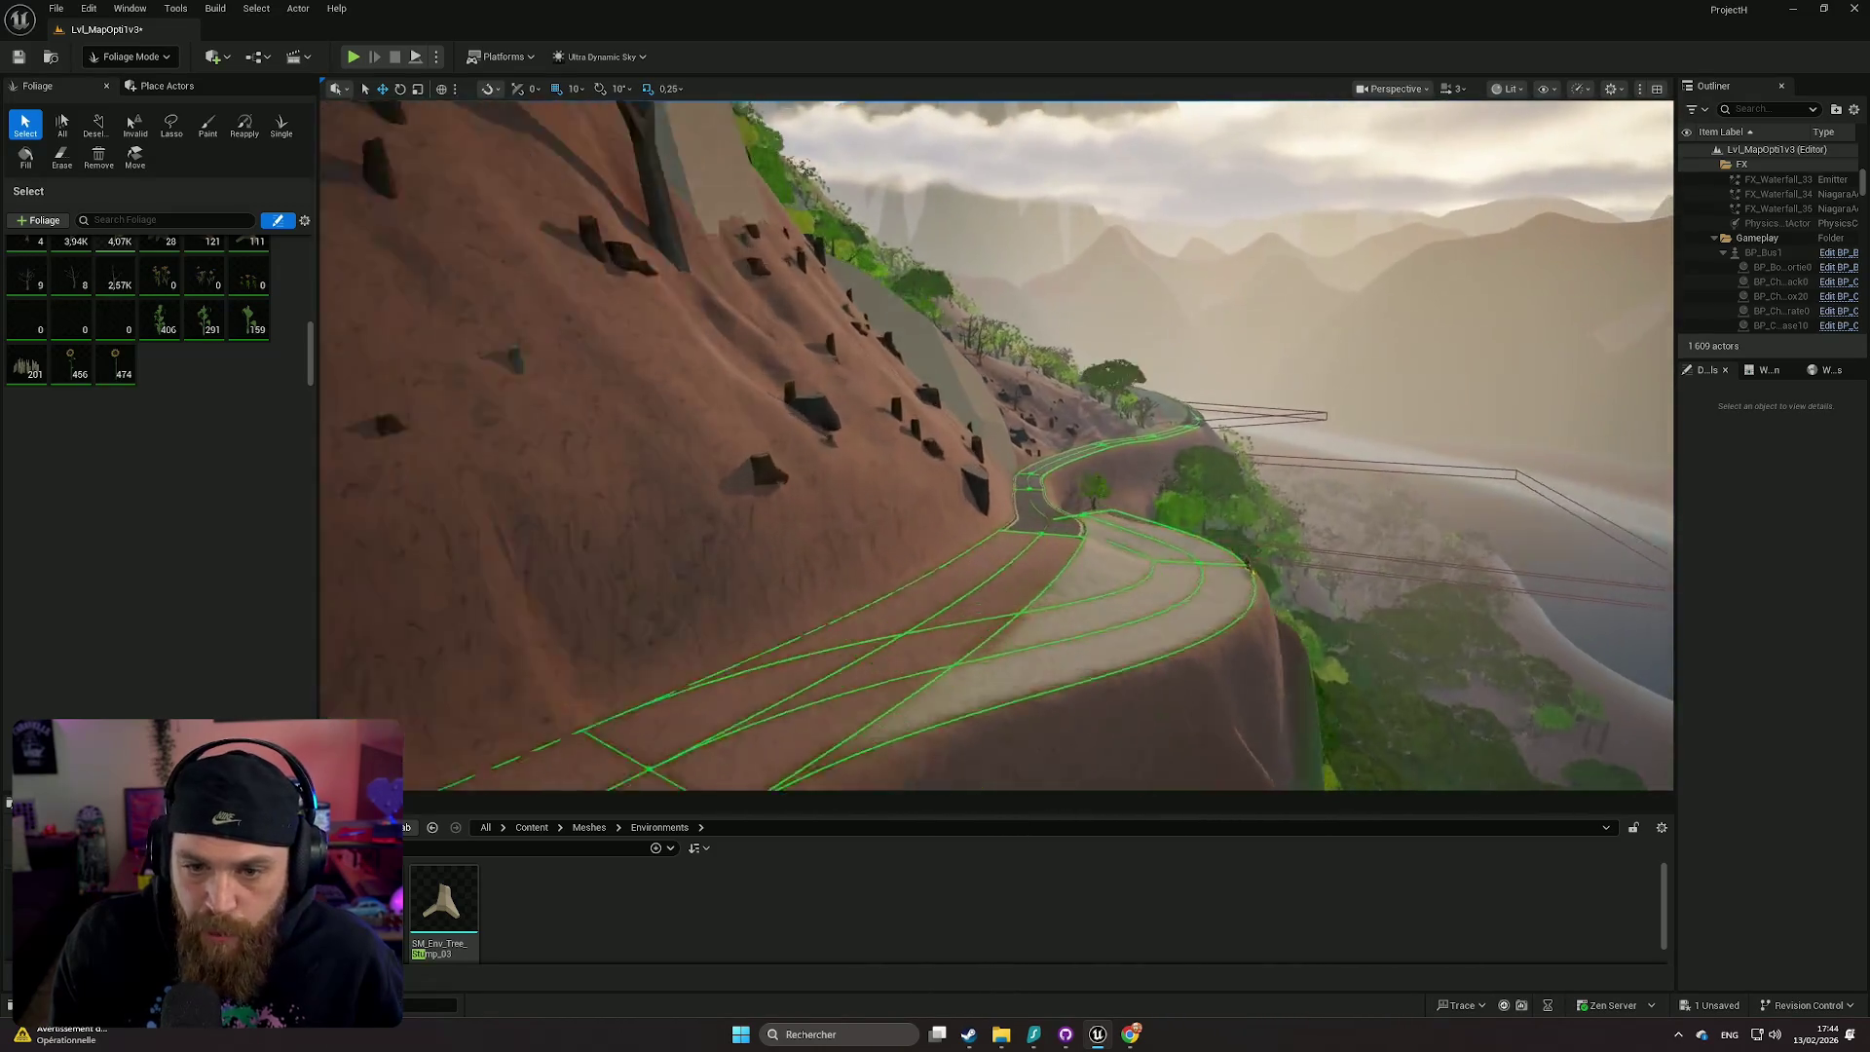
pyautogui.press('w')
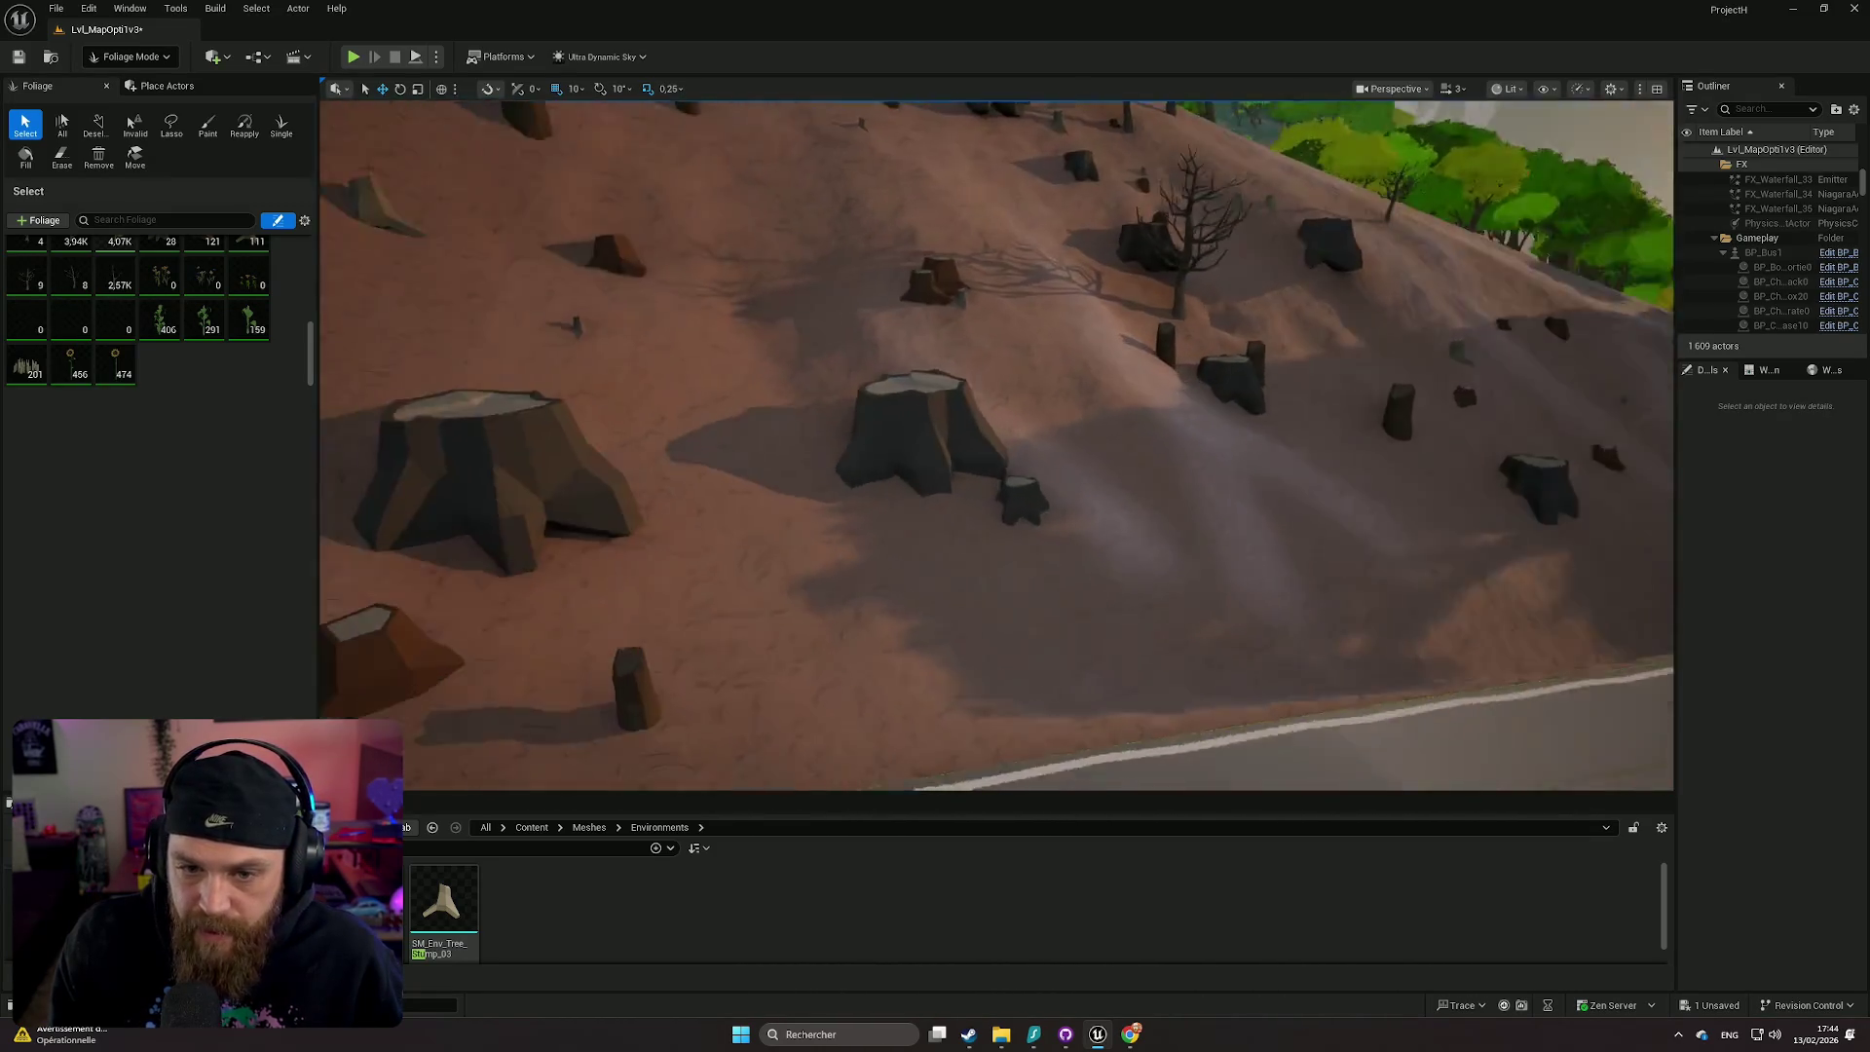
pyautogui.click(877, 452)
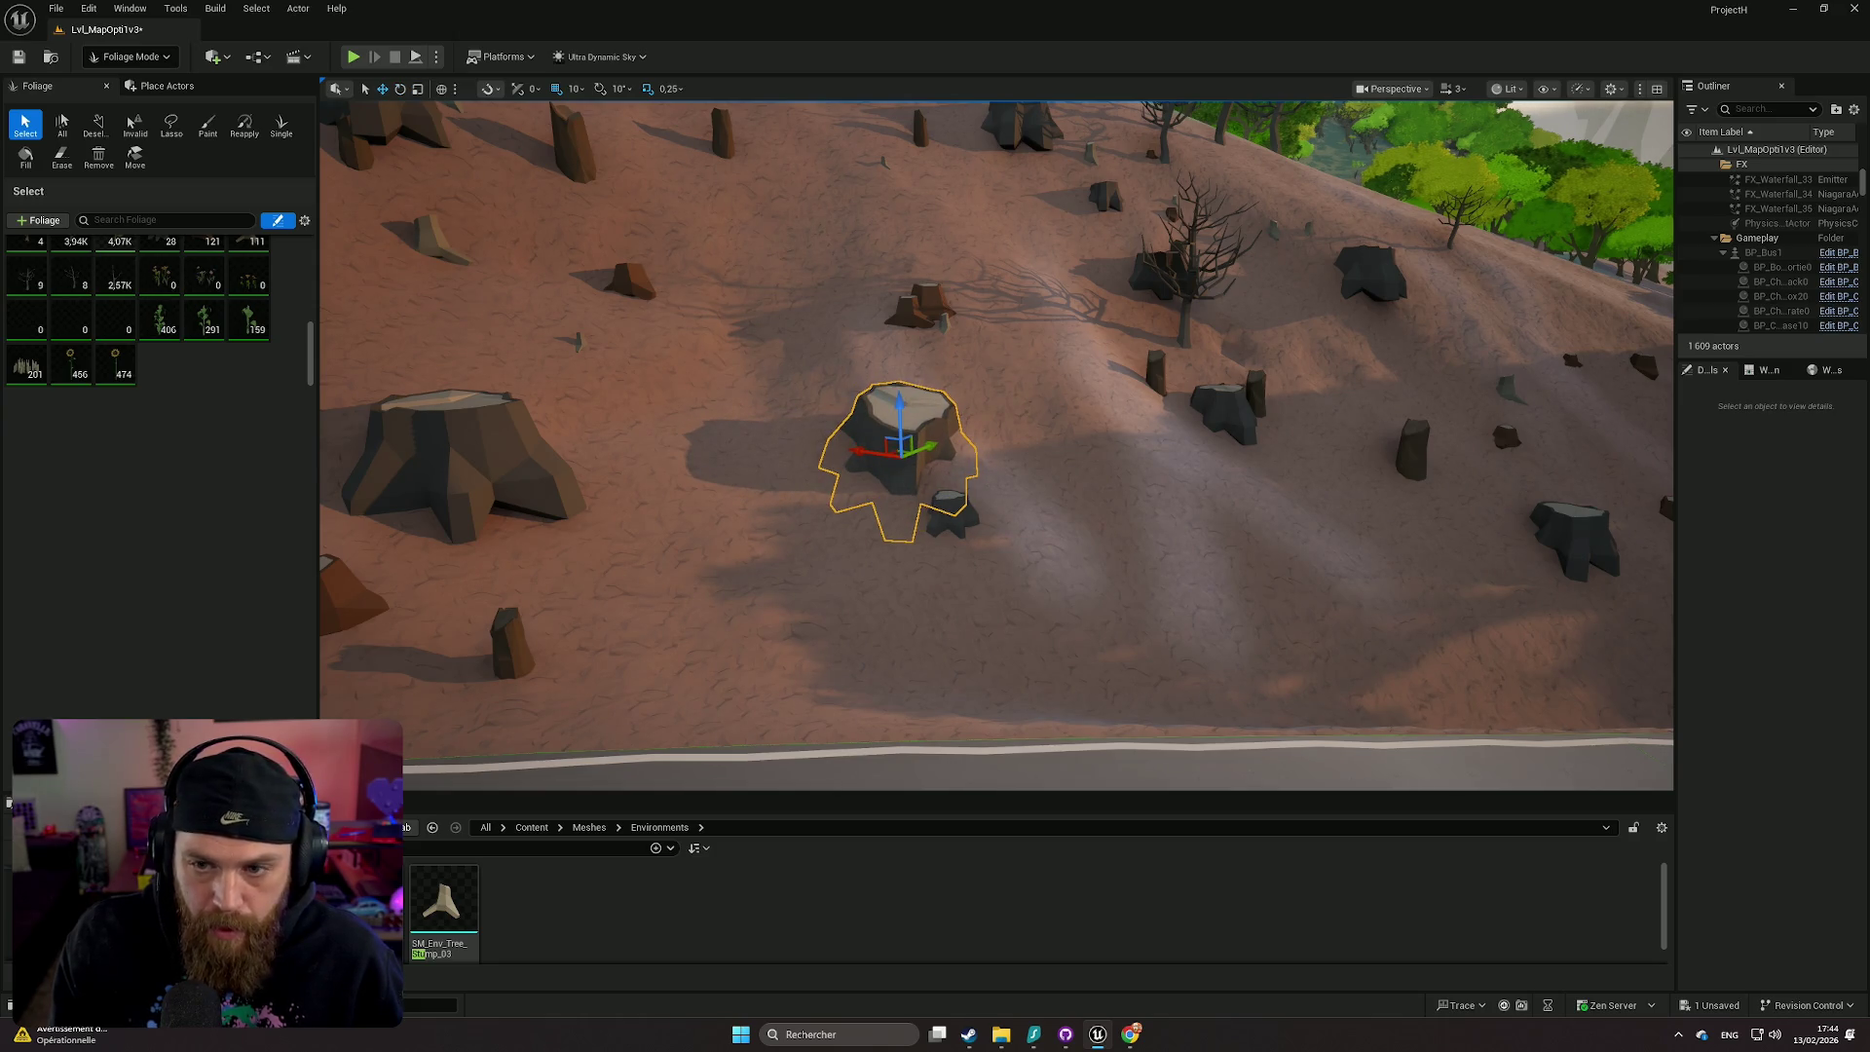
pyautogui.click(1092, 559)
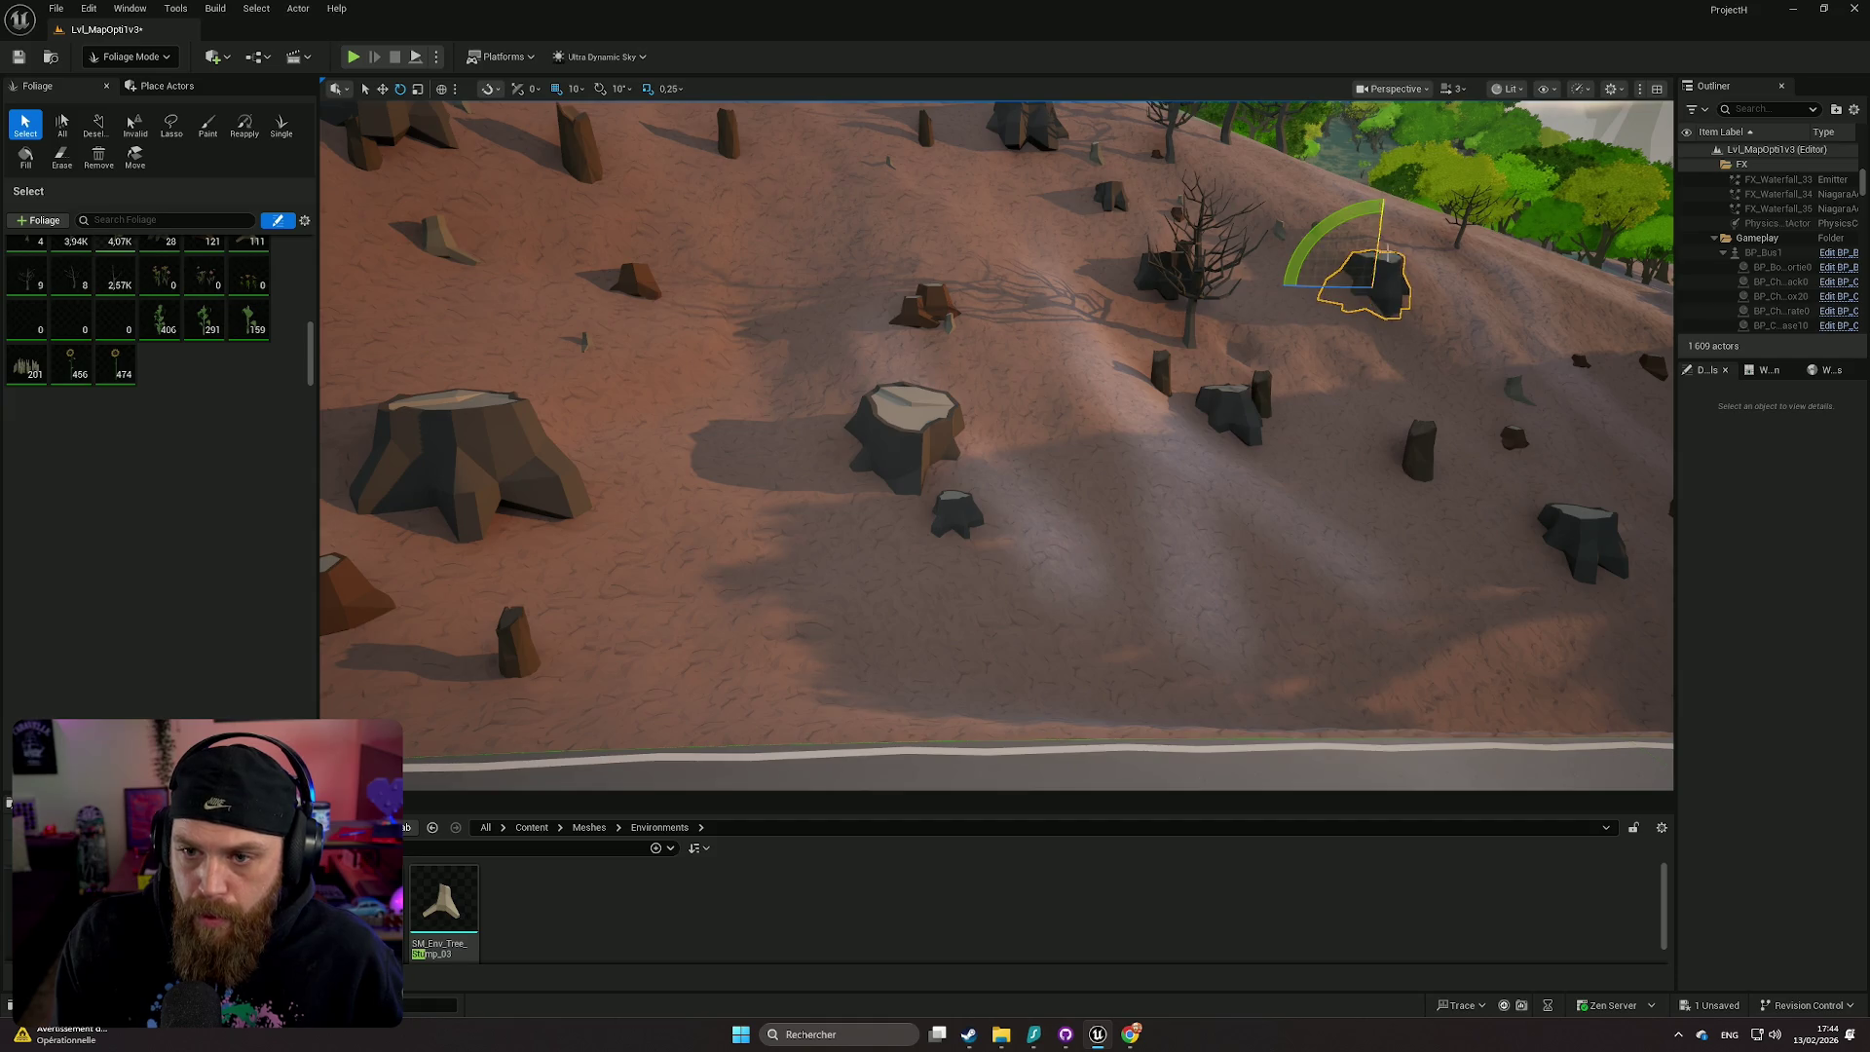
pyautogui.moveTo(1307, 435); pyautogui.dragTo(1303, 435)
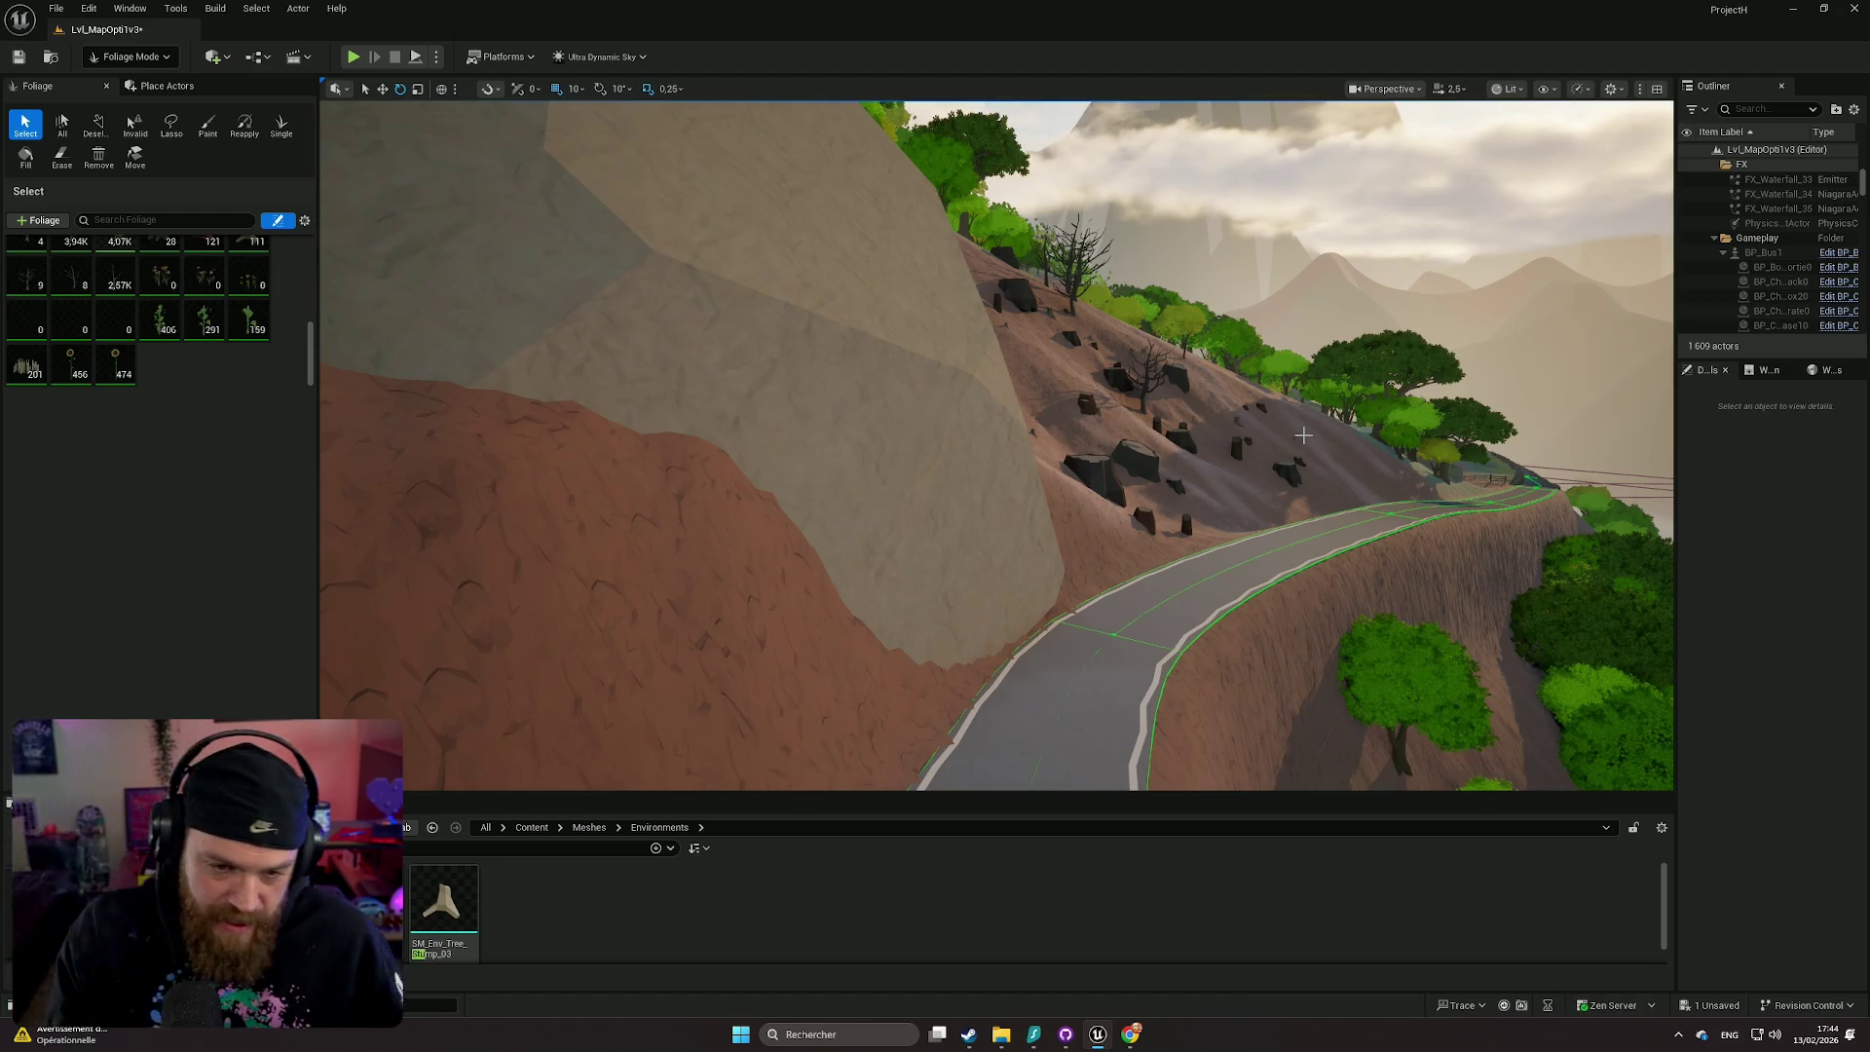
# - Fly along the road and stone wall, then switch the editor to Landscape Mode
pyautogui.scroll(-10, 1345, 423)
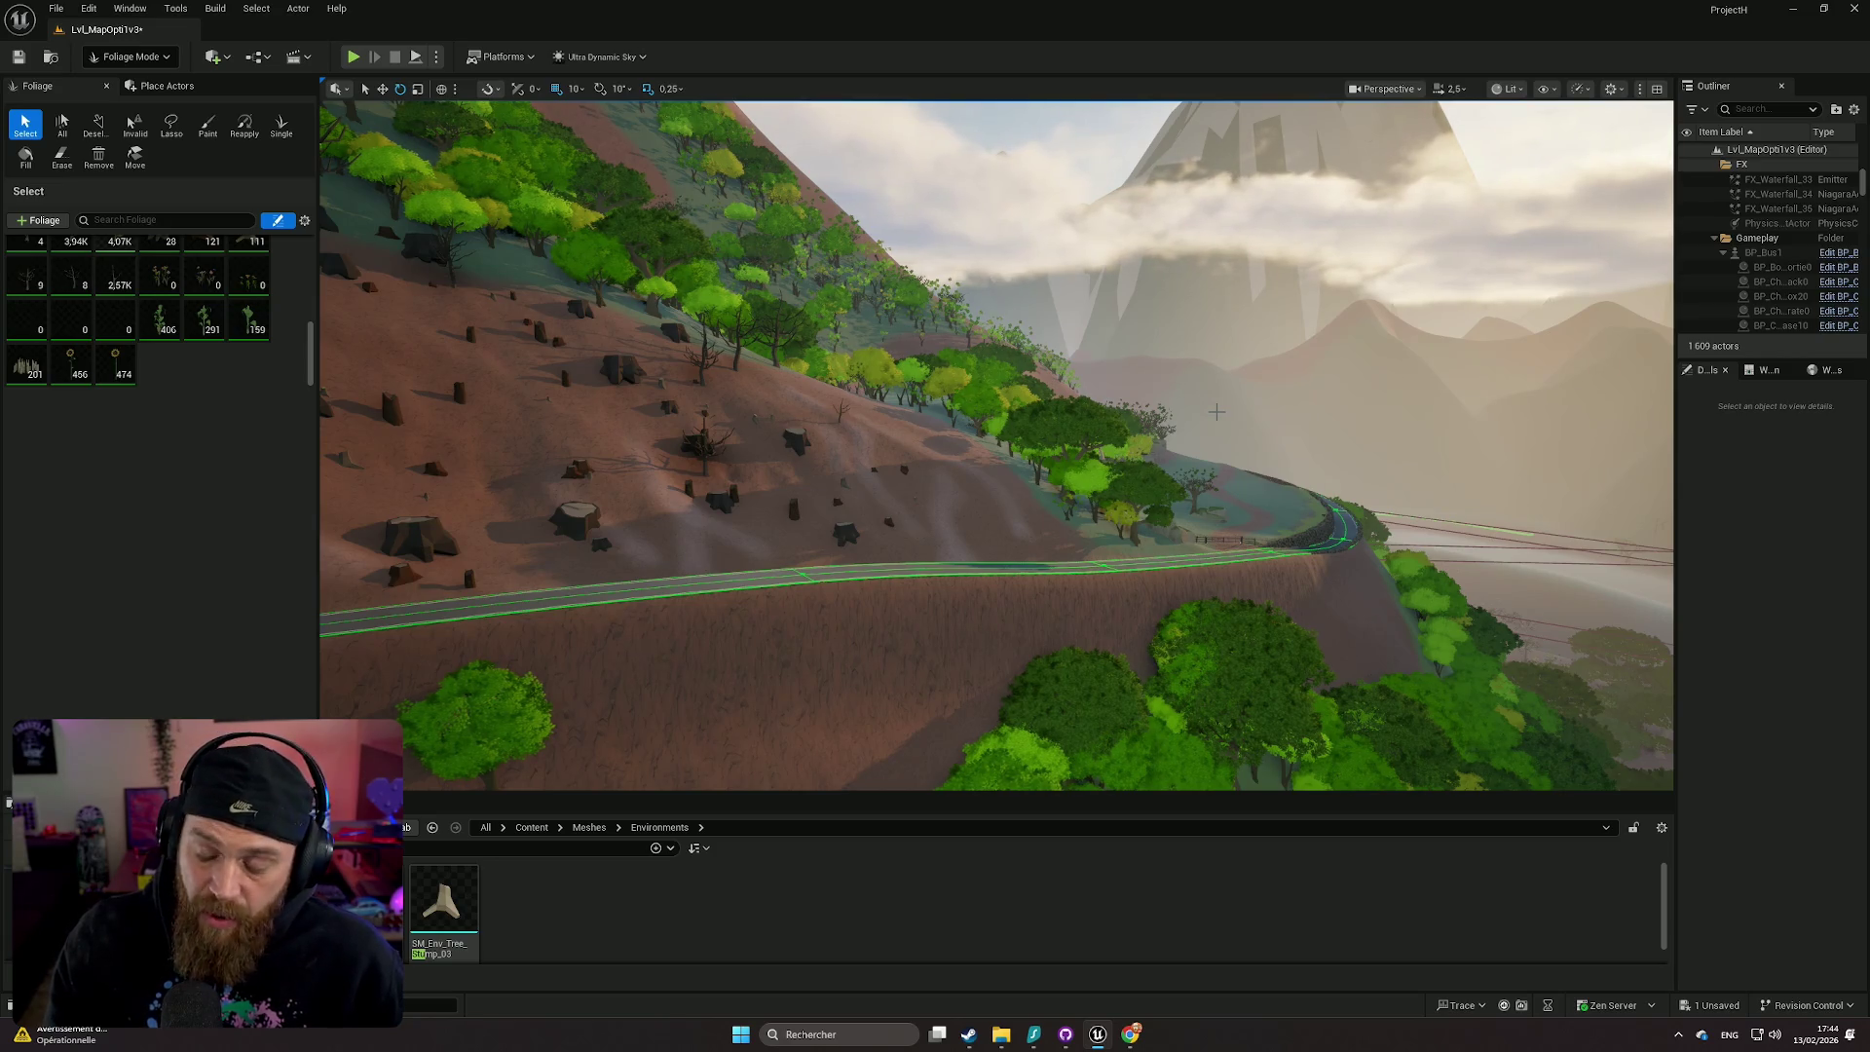
pyautogui.moveTo(1155, 459); pyautogui.dragTo(1155, 459)
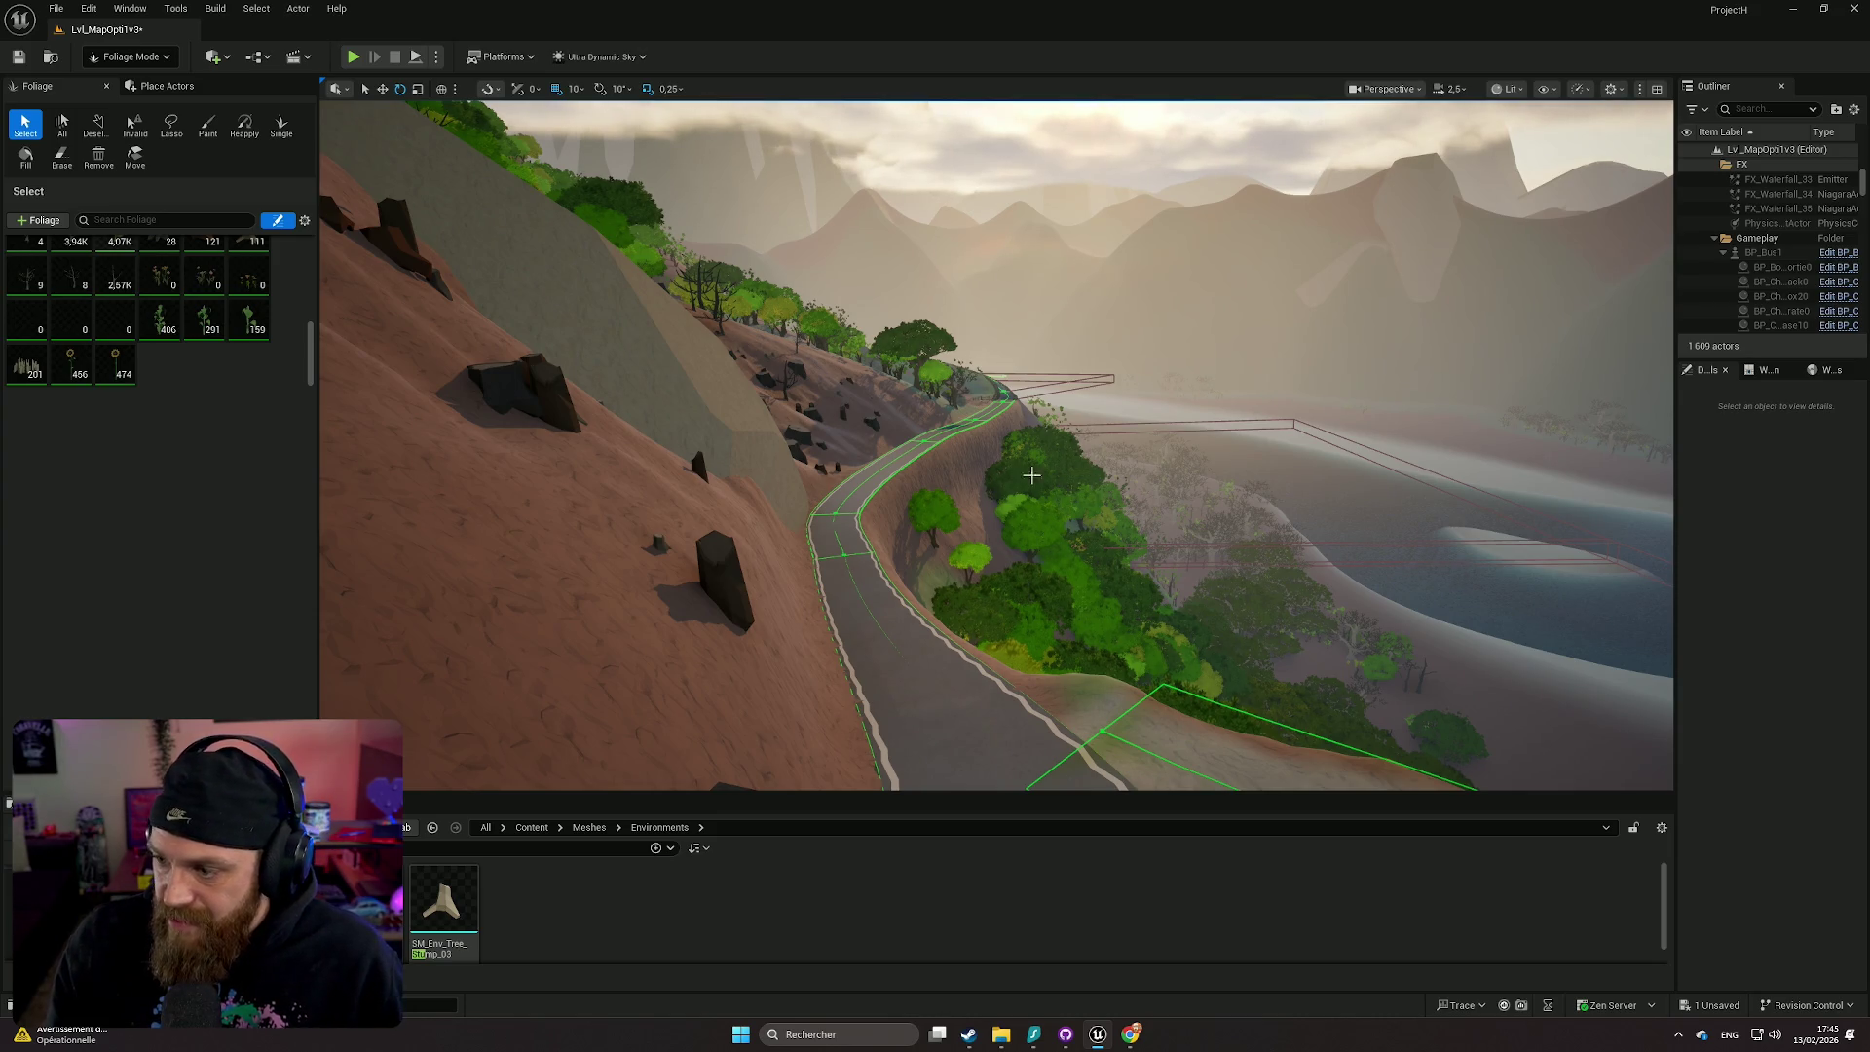
pyautogui.moveTo(1032, 475); pyautogui.dragTo(1011, 480)
pyautogui.scroll(-1, 1011, 480)
pyautogui.scroll(2, 1011, 480)
pyautogui.moveTo(839, 478); pyautogui.dragTo(838, 478)
pyautogui.scroll(1, 838, 479)
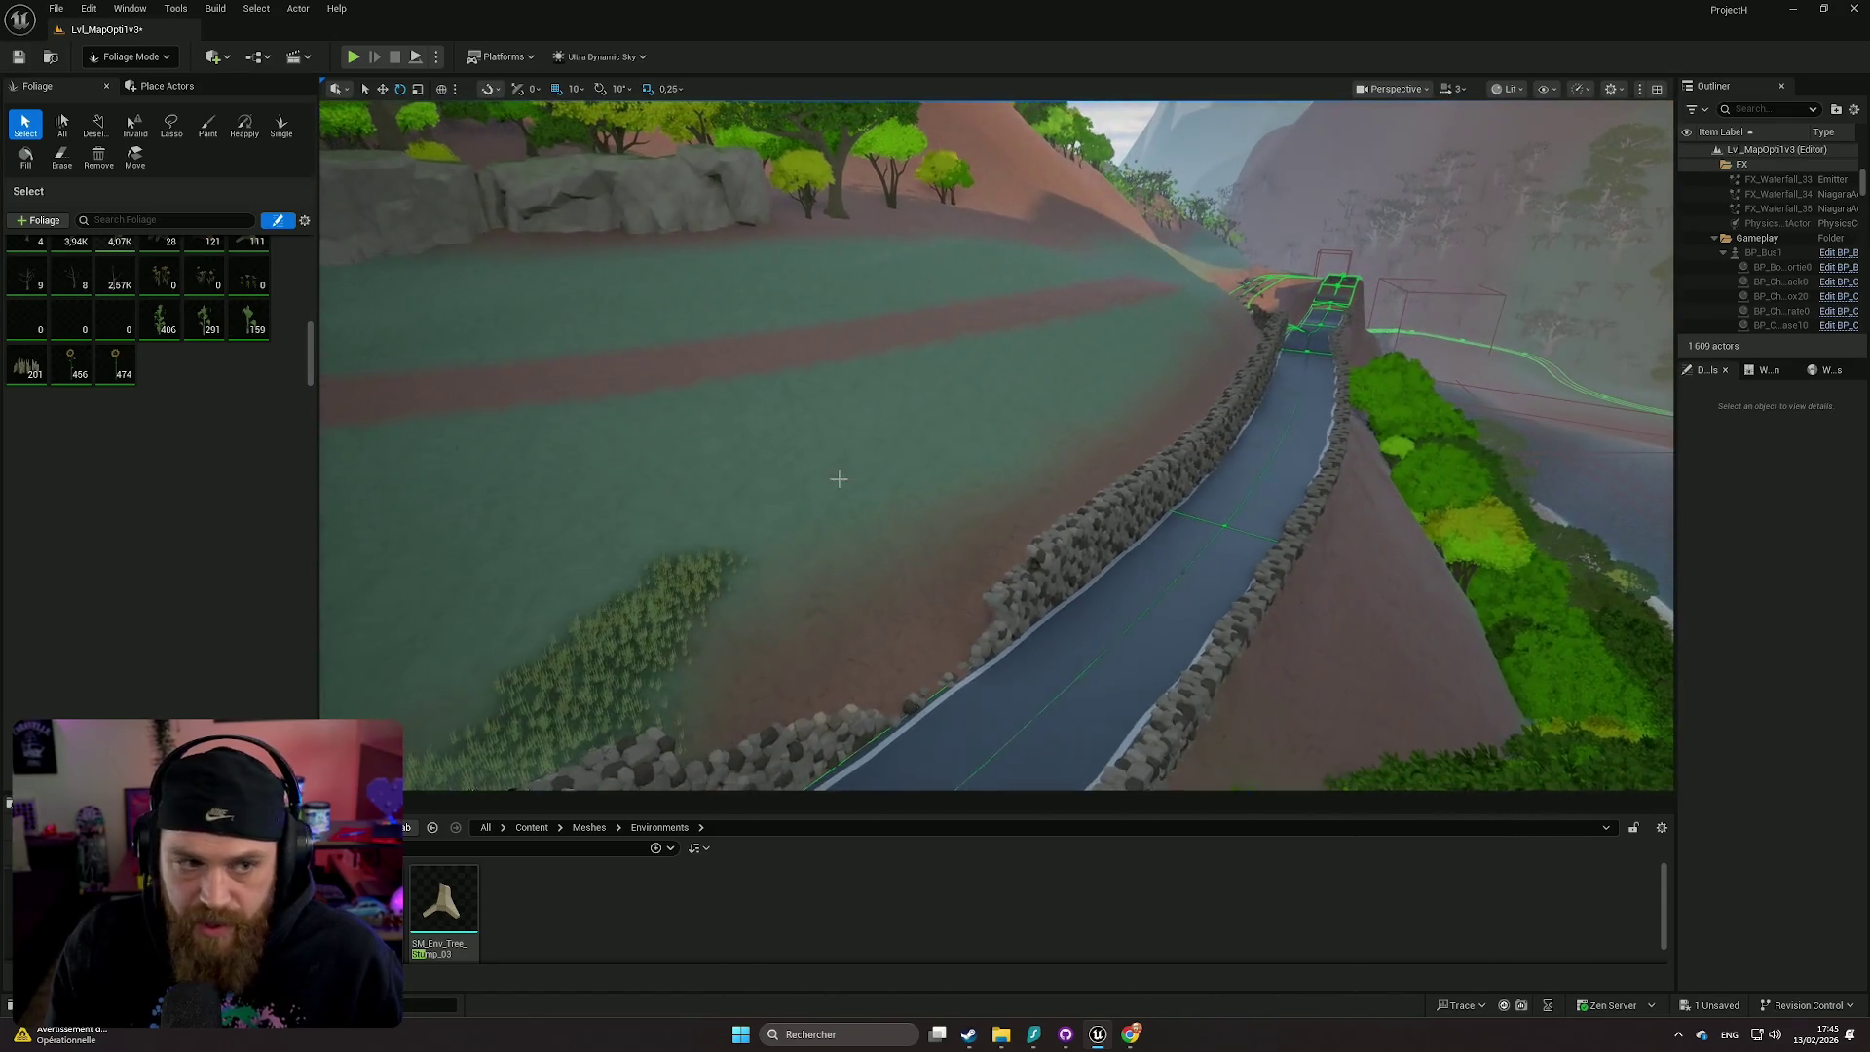
pyautogui.click(134, 58)
pyautogui.click(146, 98)
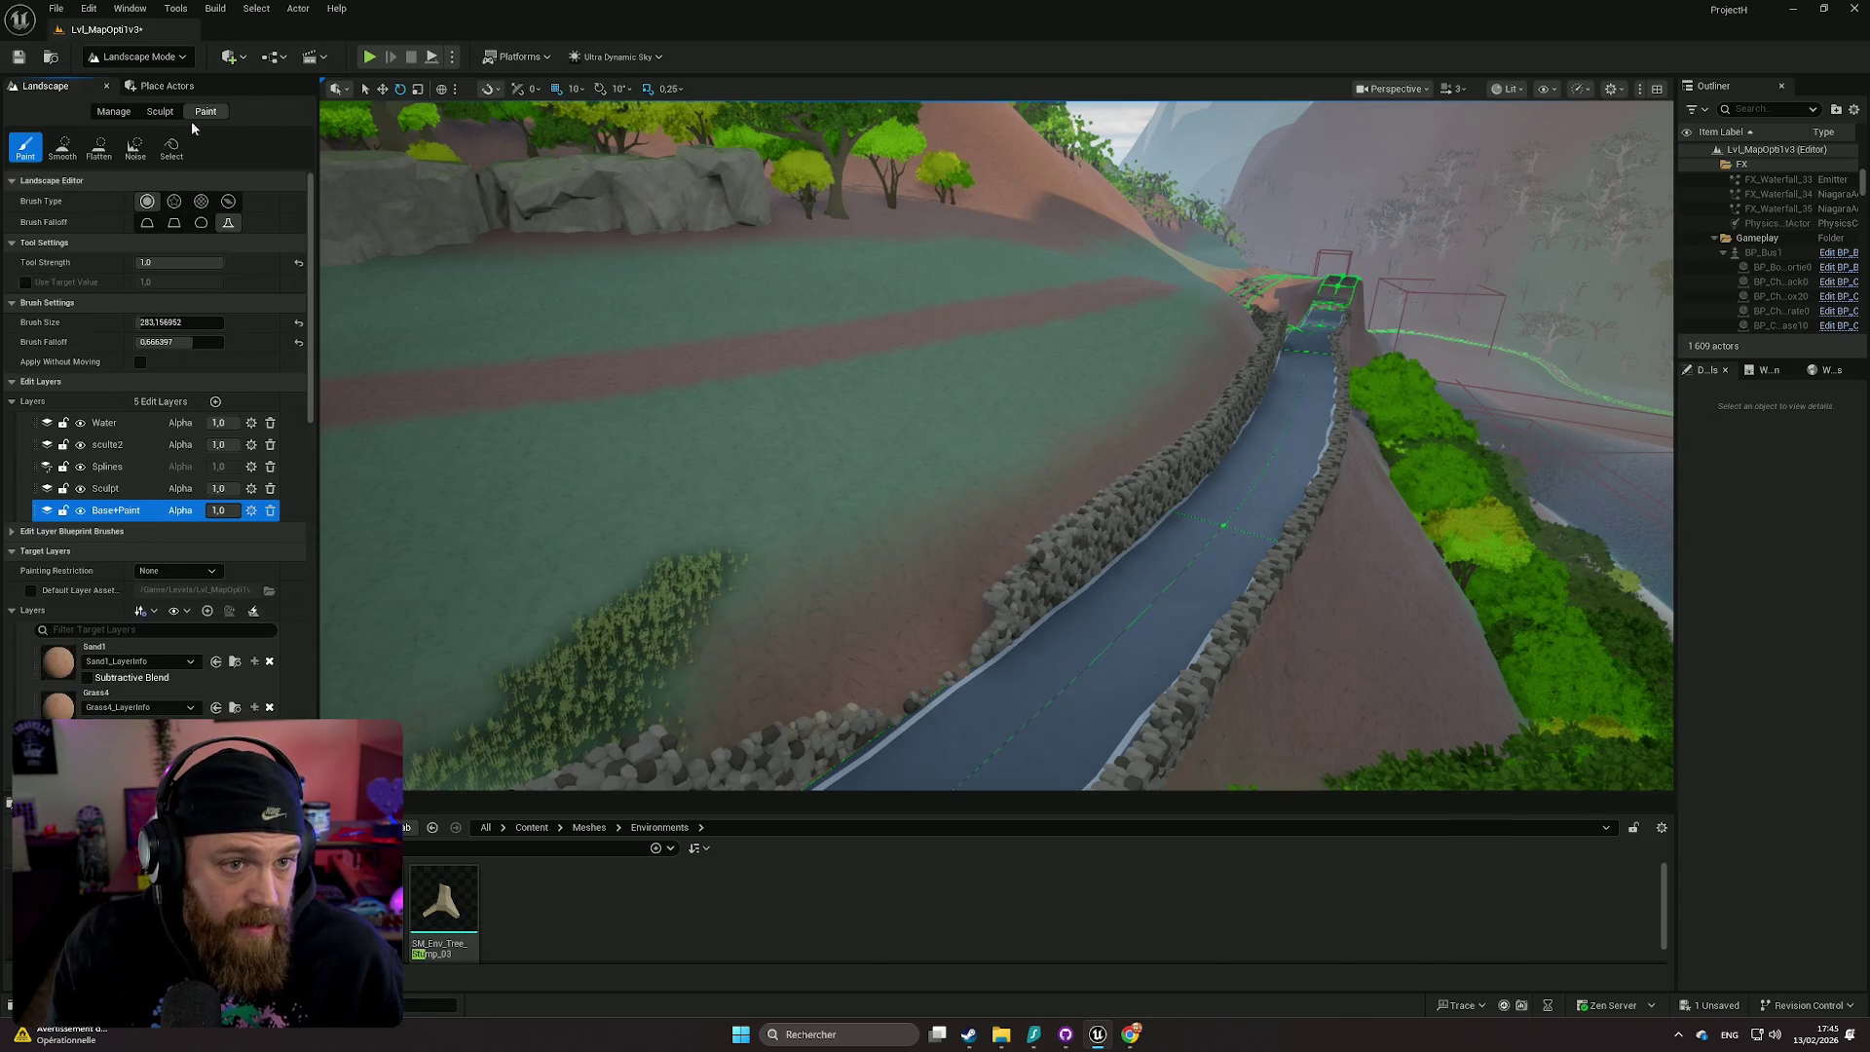
# - Choose the Flatten sculpt tool and make sculte2 the edit layer
pyautogui.click(156, 113)
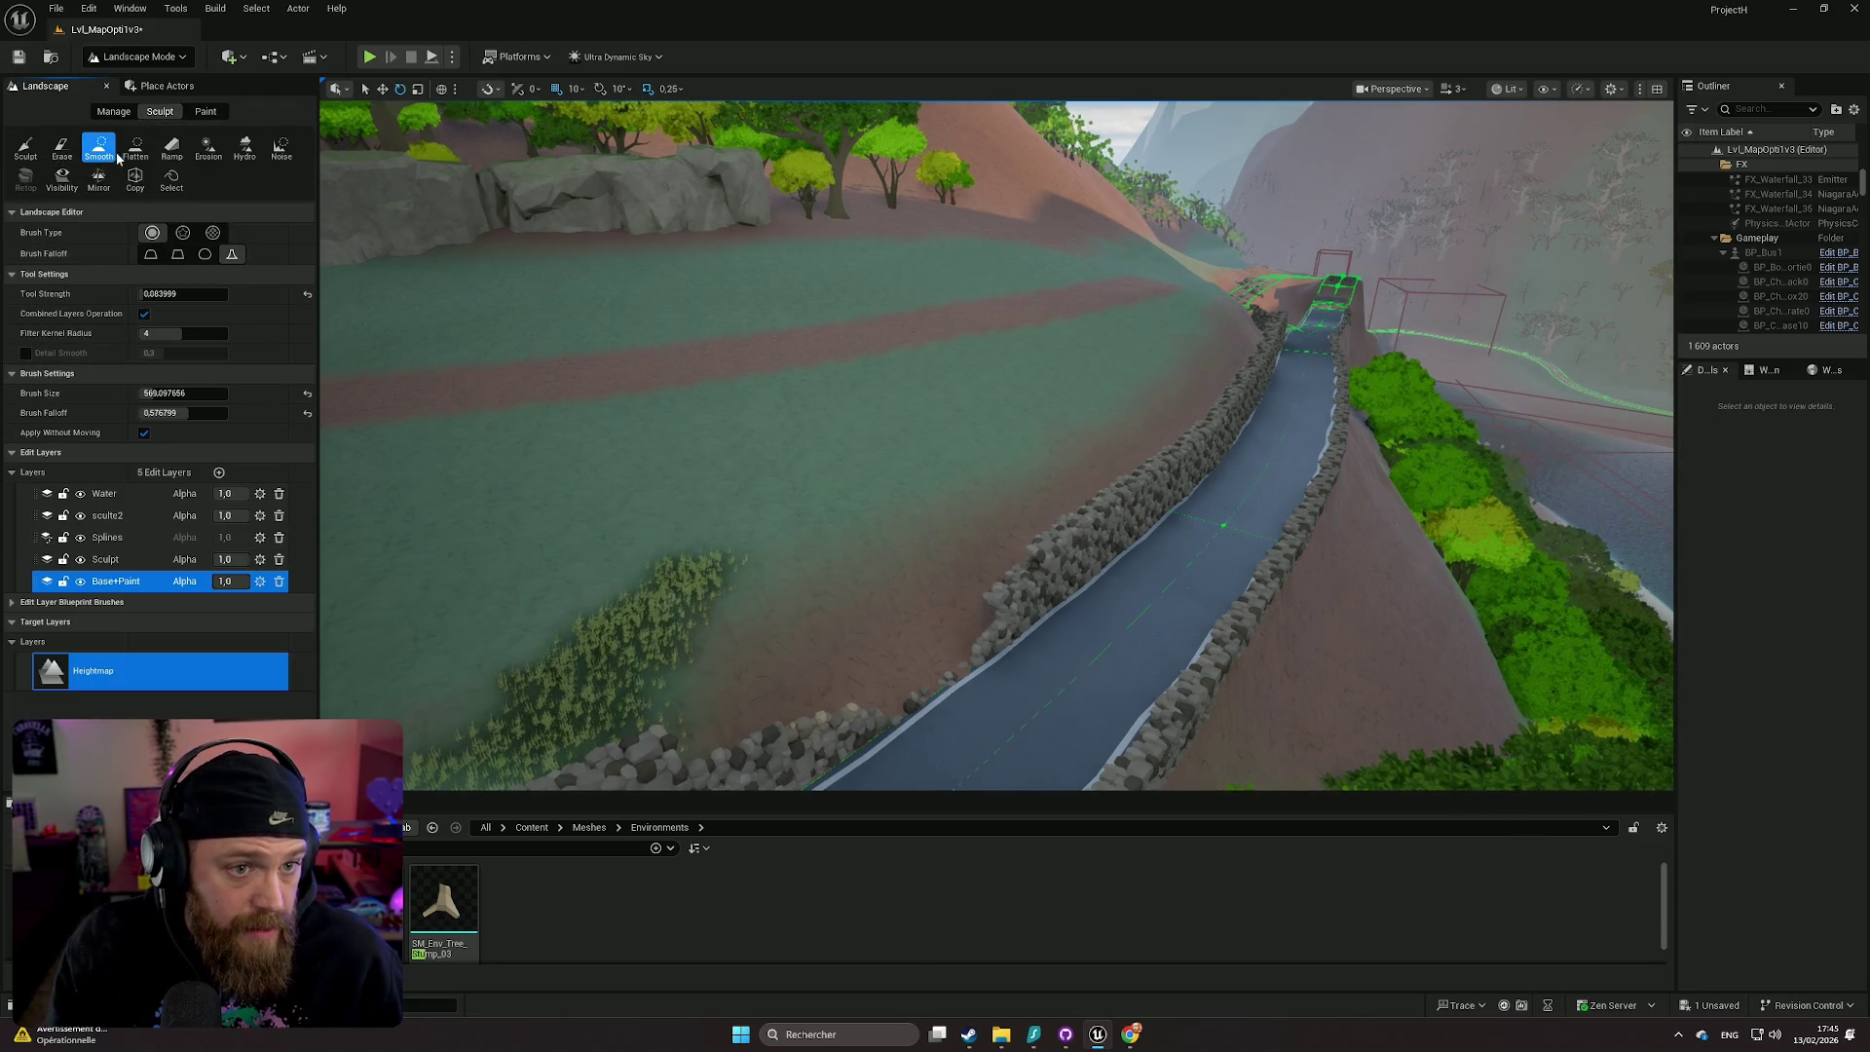
pyautogui.click(136, 151)
pyautogui.click(107, 573)
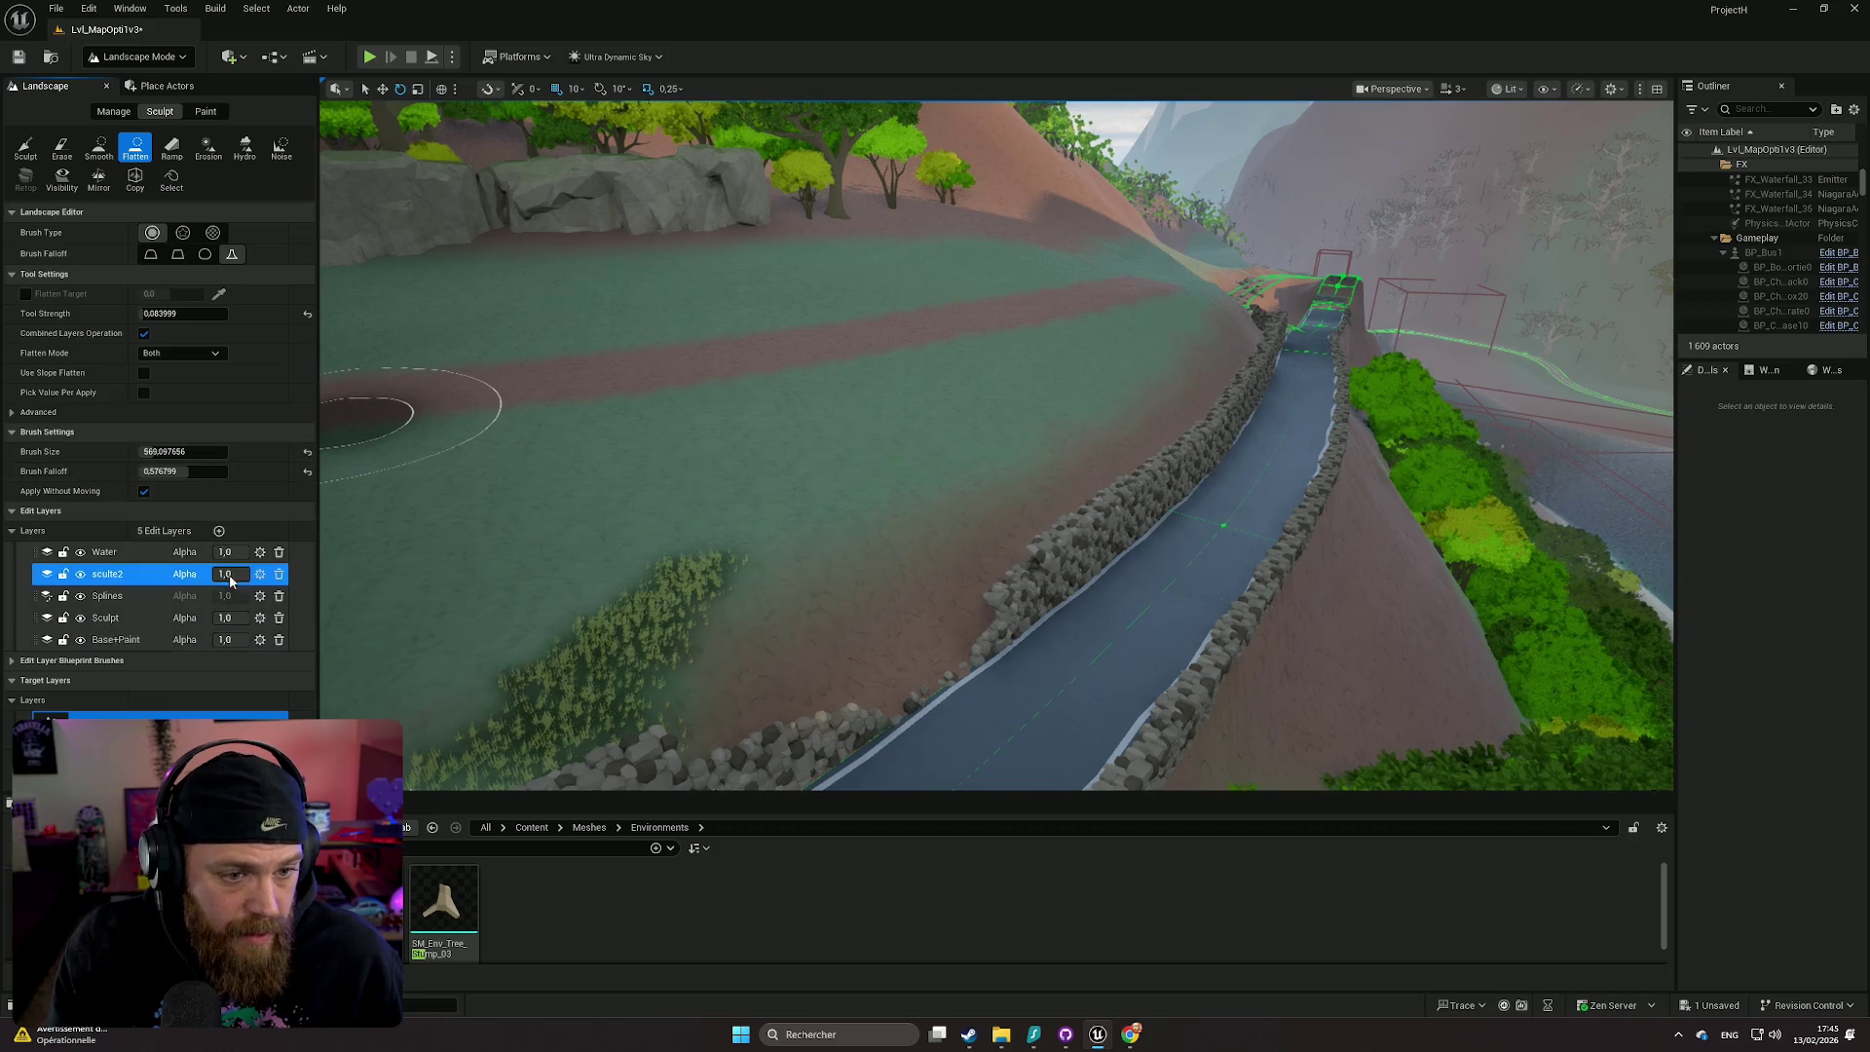
pyautogui.scroll(3, 668, 334)
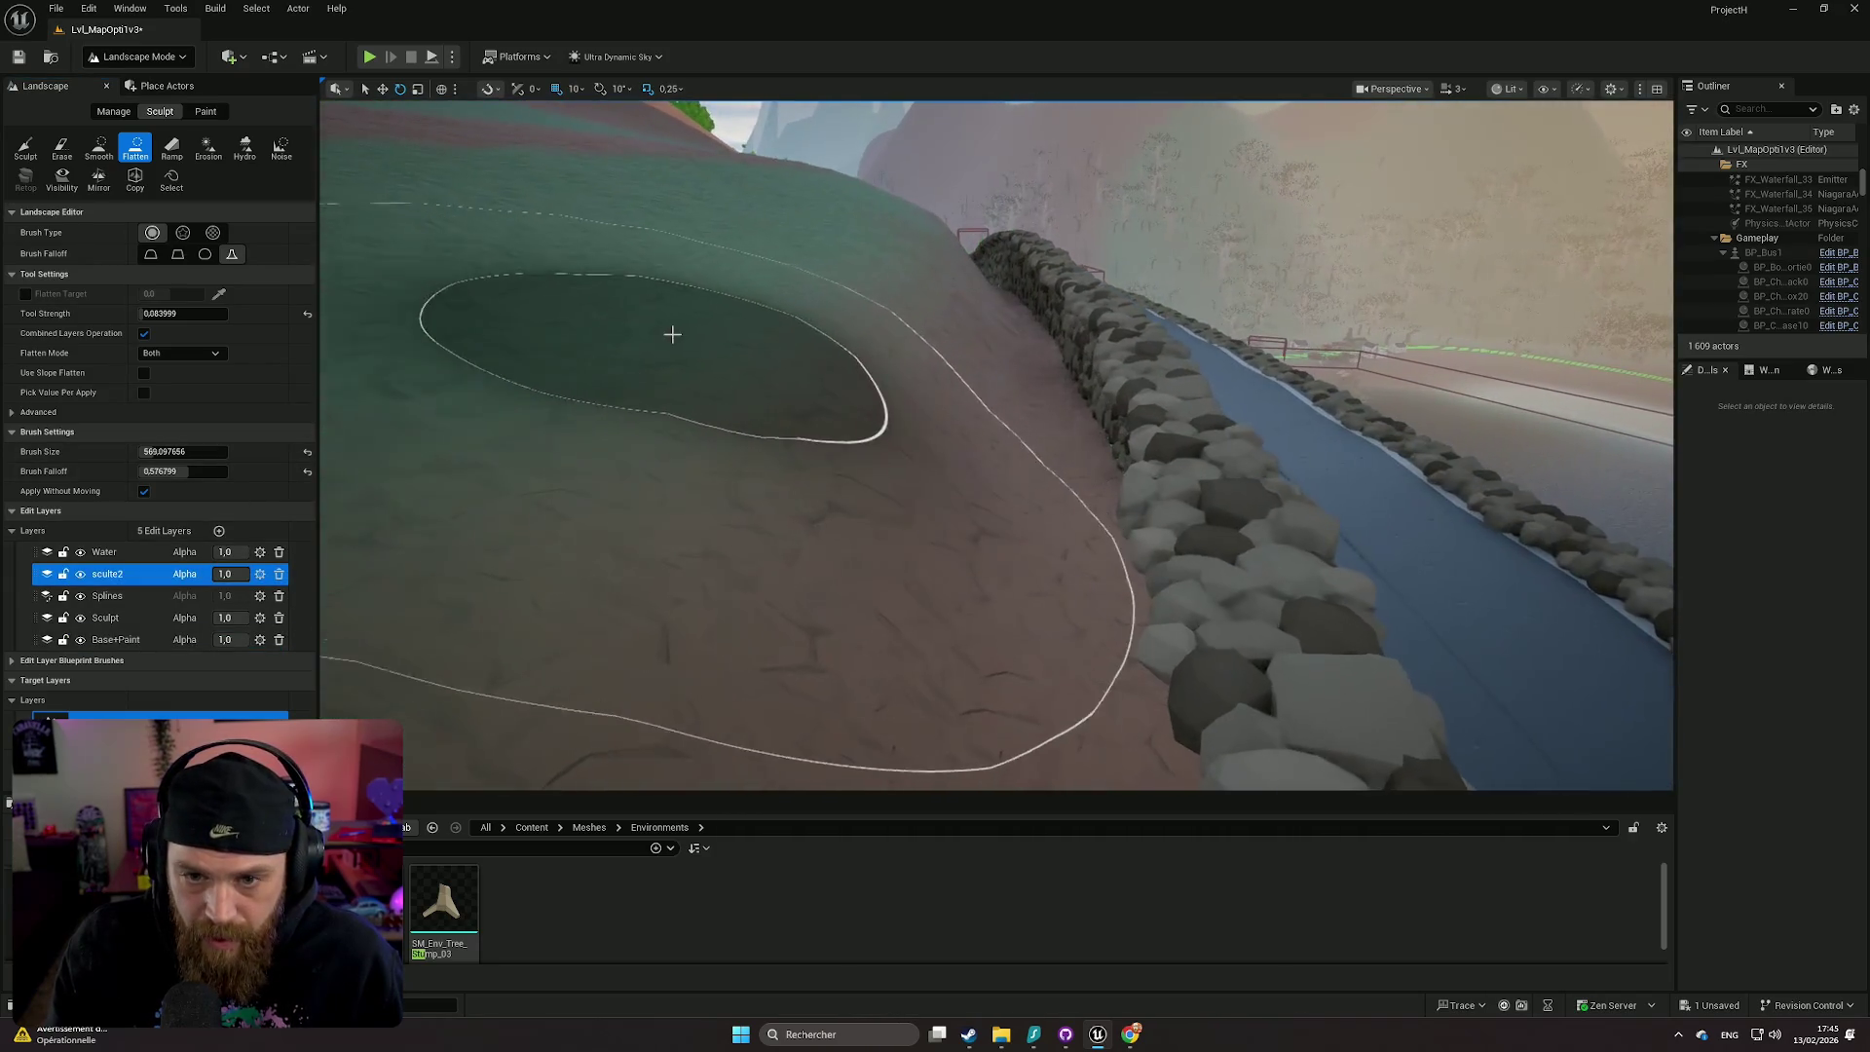
pyautogui.scroll(-3, 671, 312)
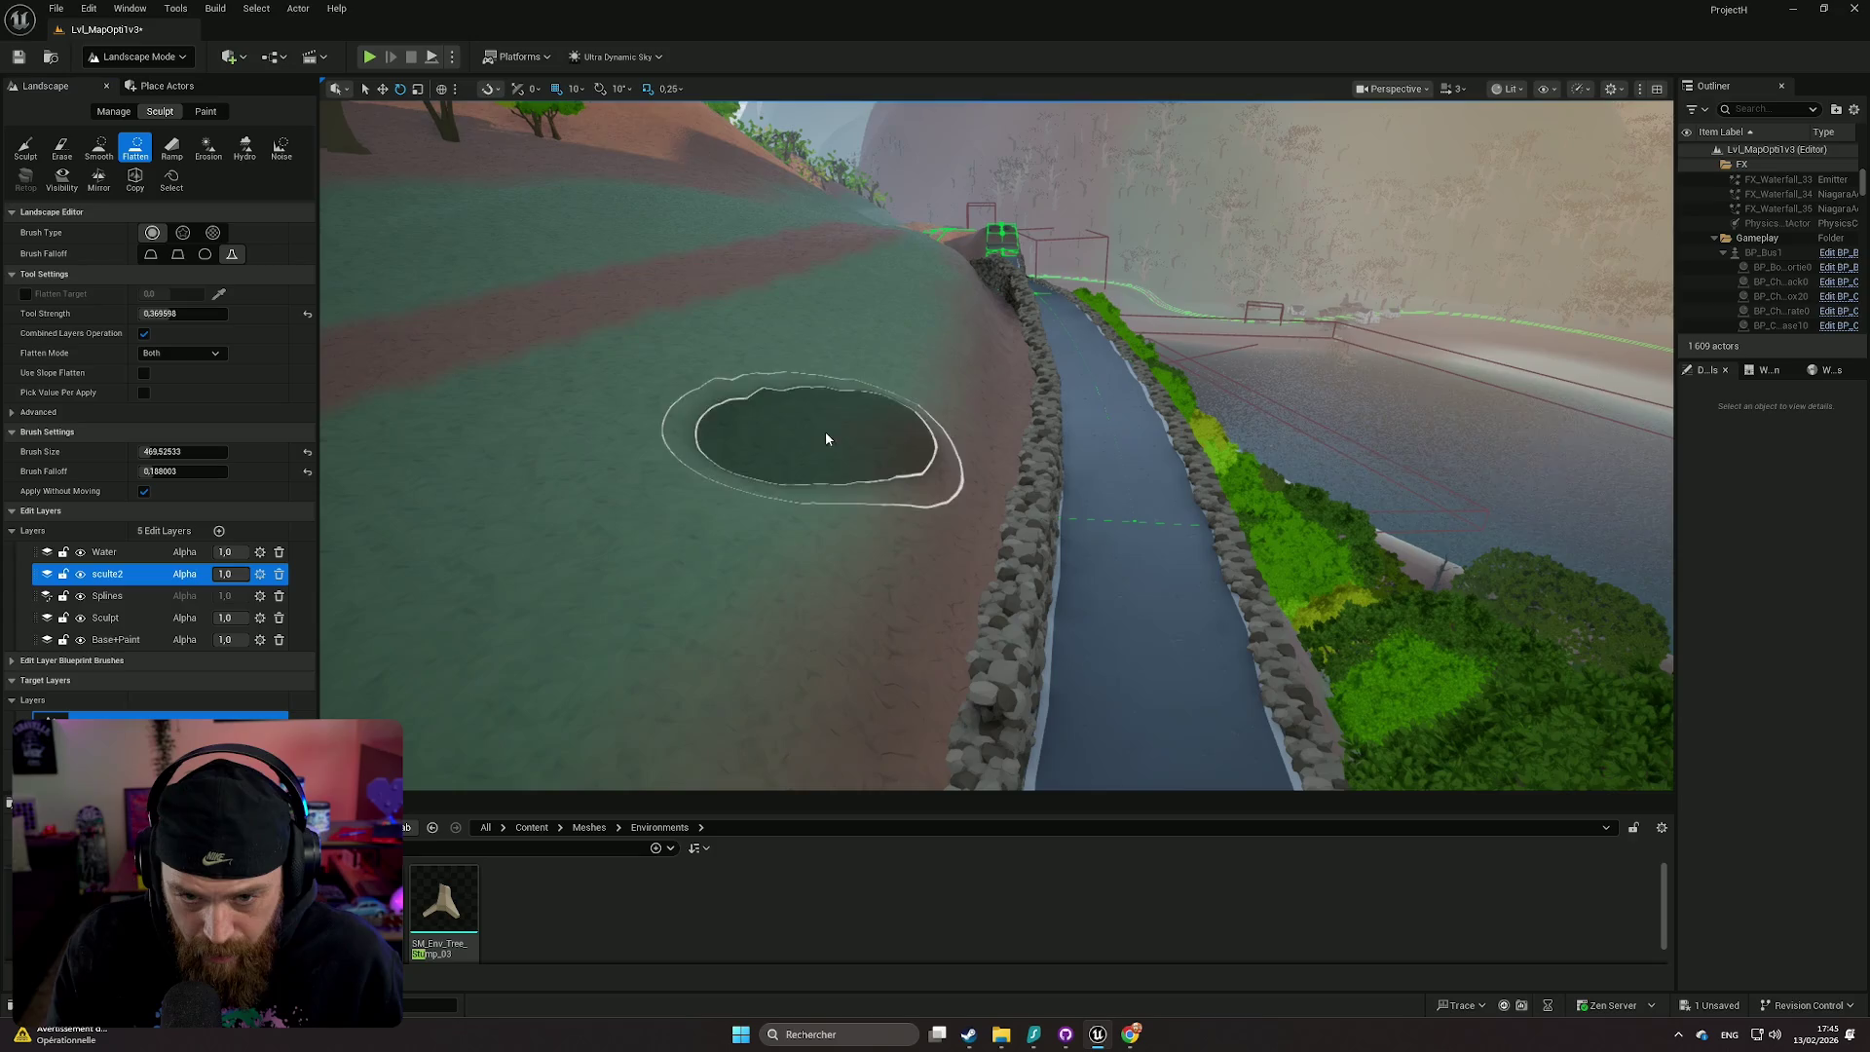
pyautogui.scroll(-3, 904, 445)
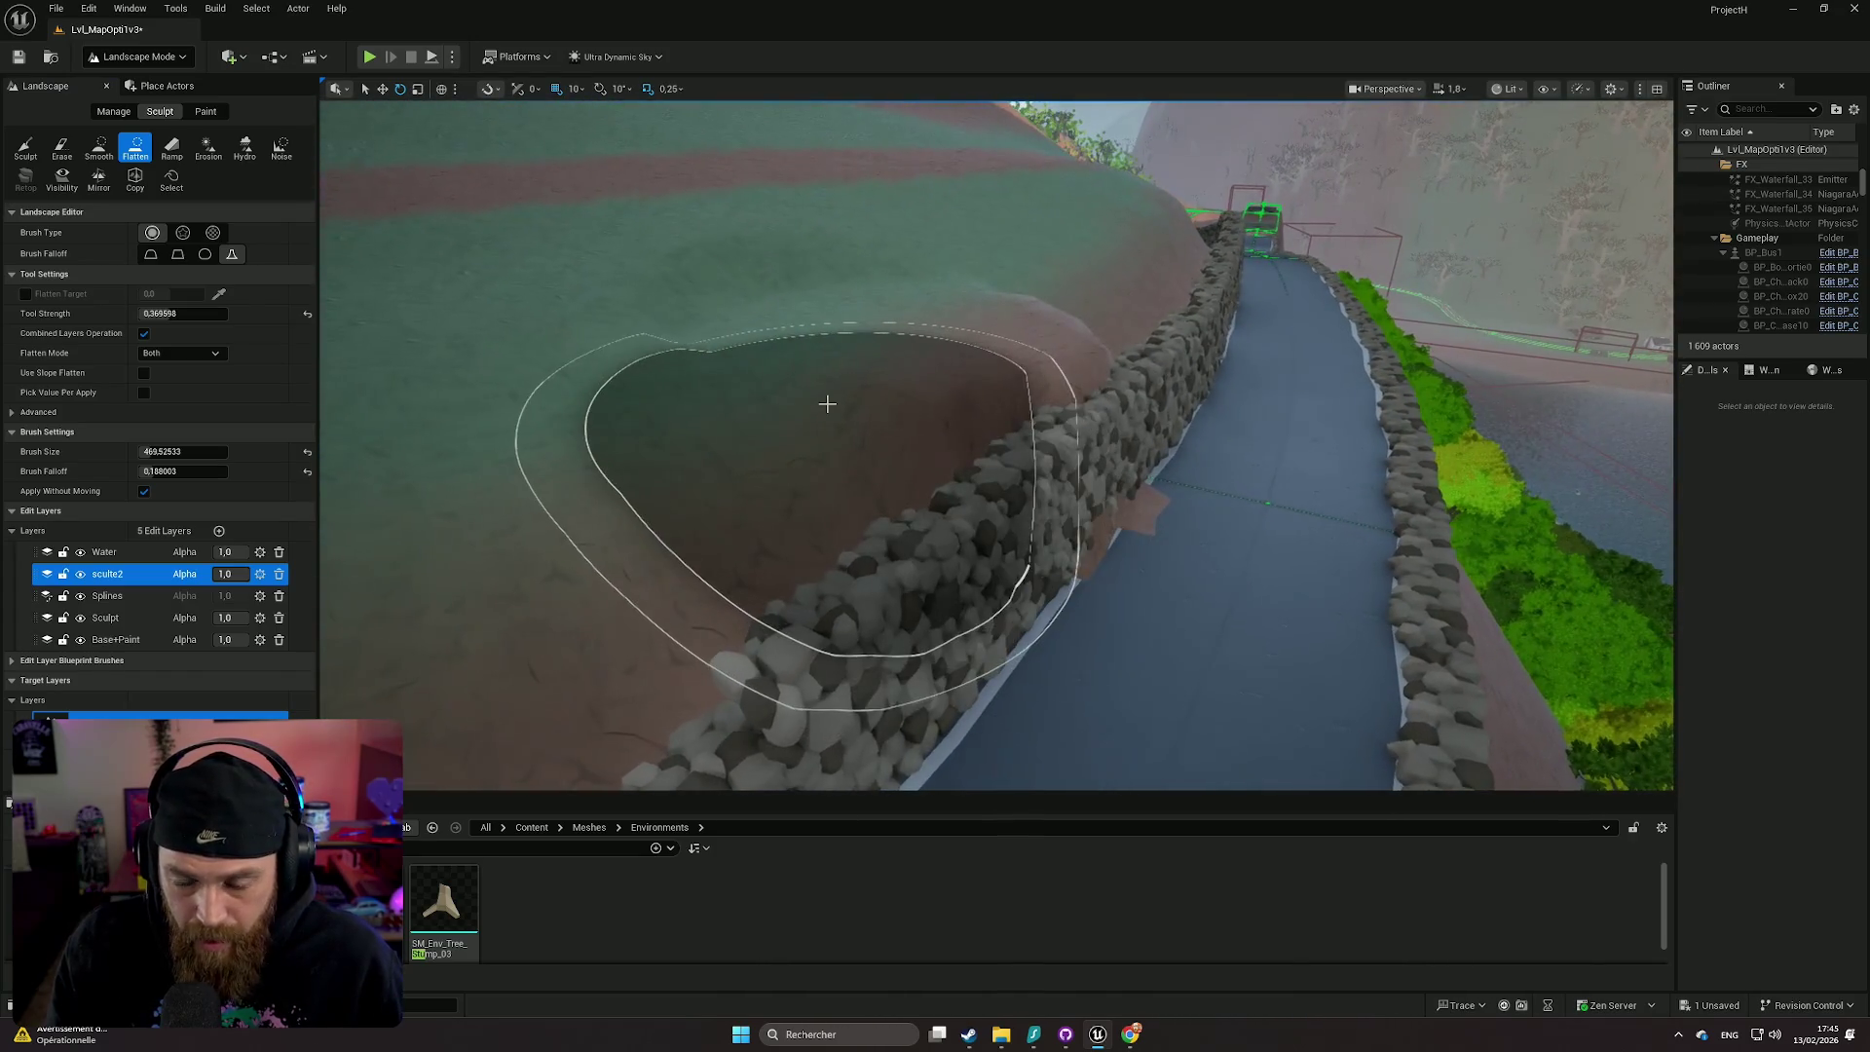
# - Try flatten strokes on the hill and undo the jagged results
pyautogui.click(838, 350)
pyautogui.hotkey('ctrl', 'z')
pyautogui.moveTo(846, 308)
pyautogui.mouseDown()
pyautogui.moveTo(846, 331)
pyautogui.moveTo(710, 413)
pyautogui.moveTo(685, 405)
pyautogui.moveTo(710, 418)
pyautogui.mouseUp()
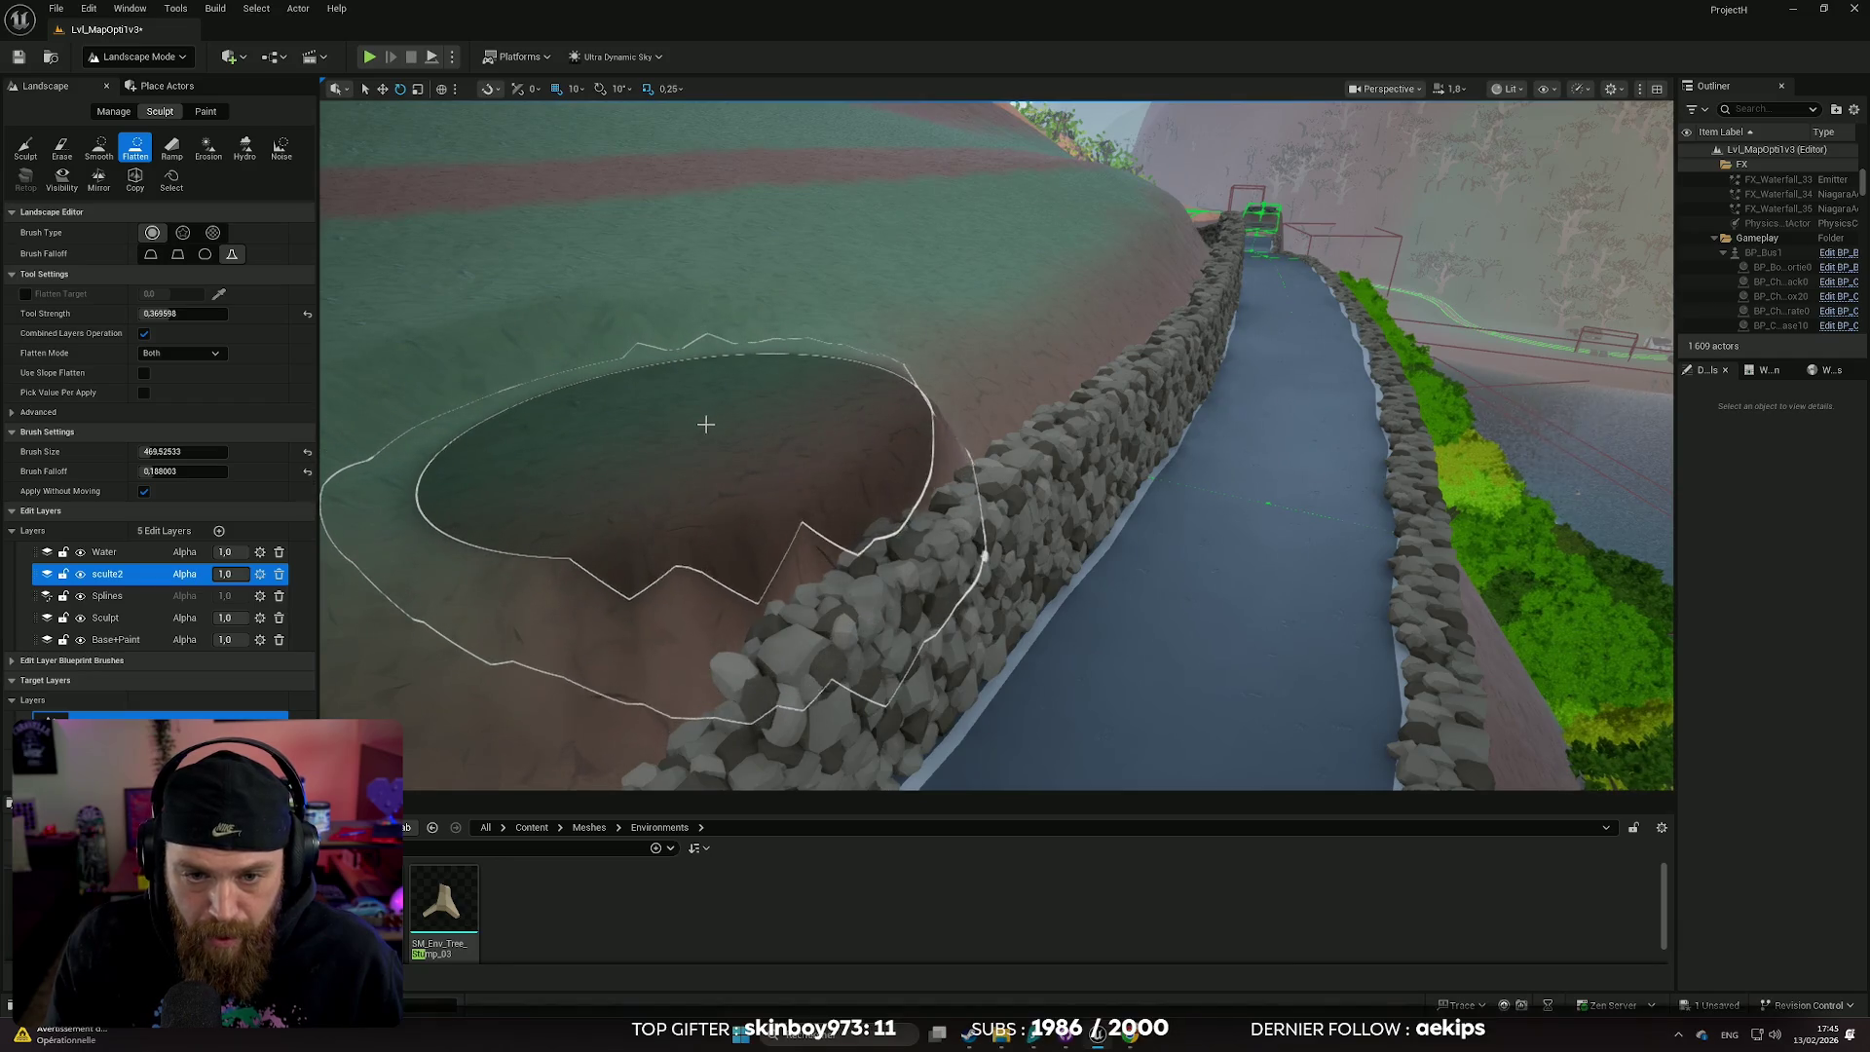
pyautogui.hotkey('ctrl', 'z')
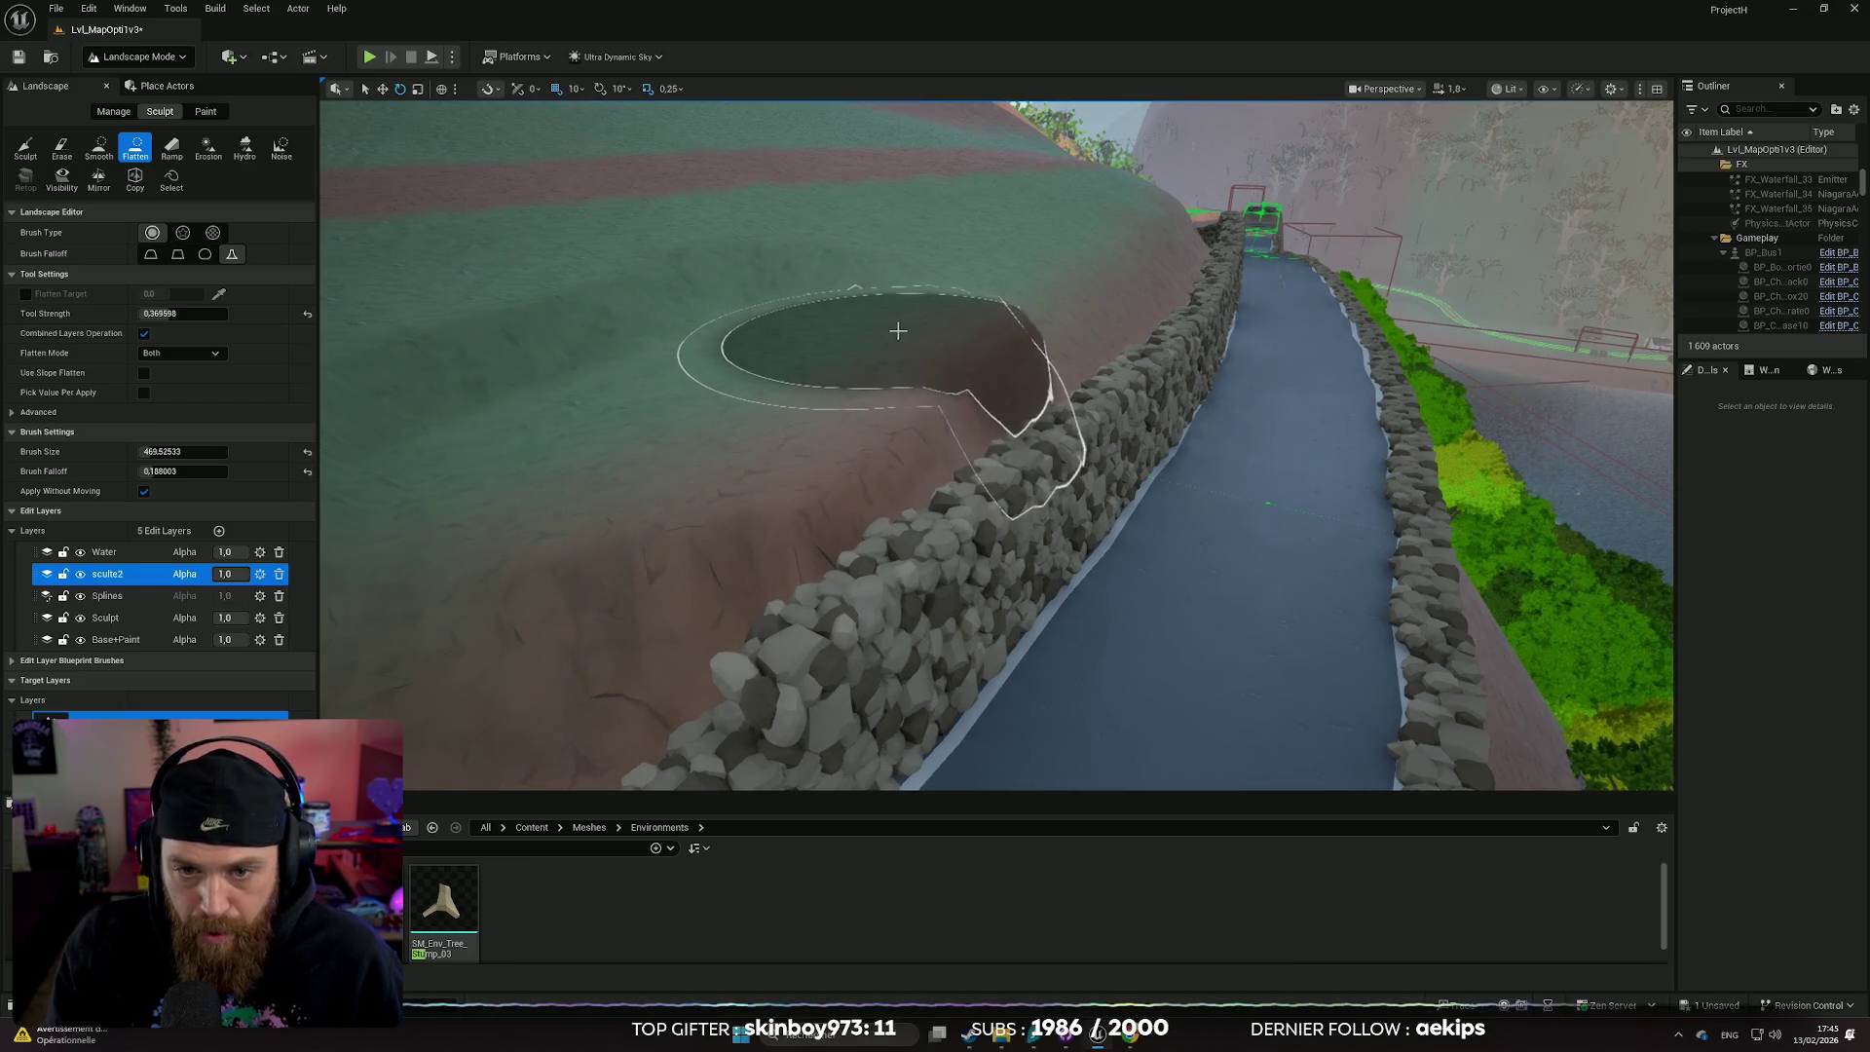
pyautogui.scroll(5, 906, 330)
pyautogui.scroll(-5, 889, 334)
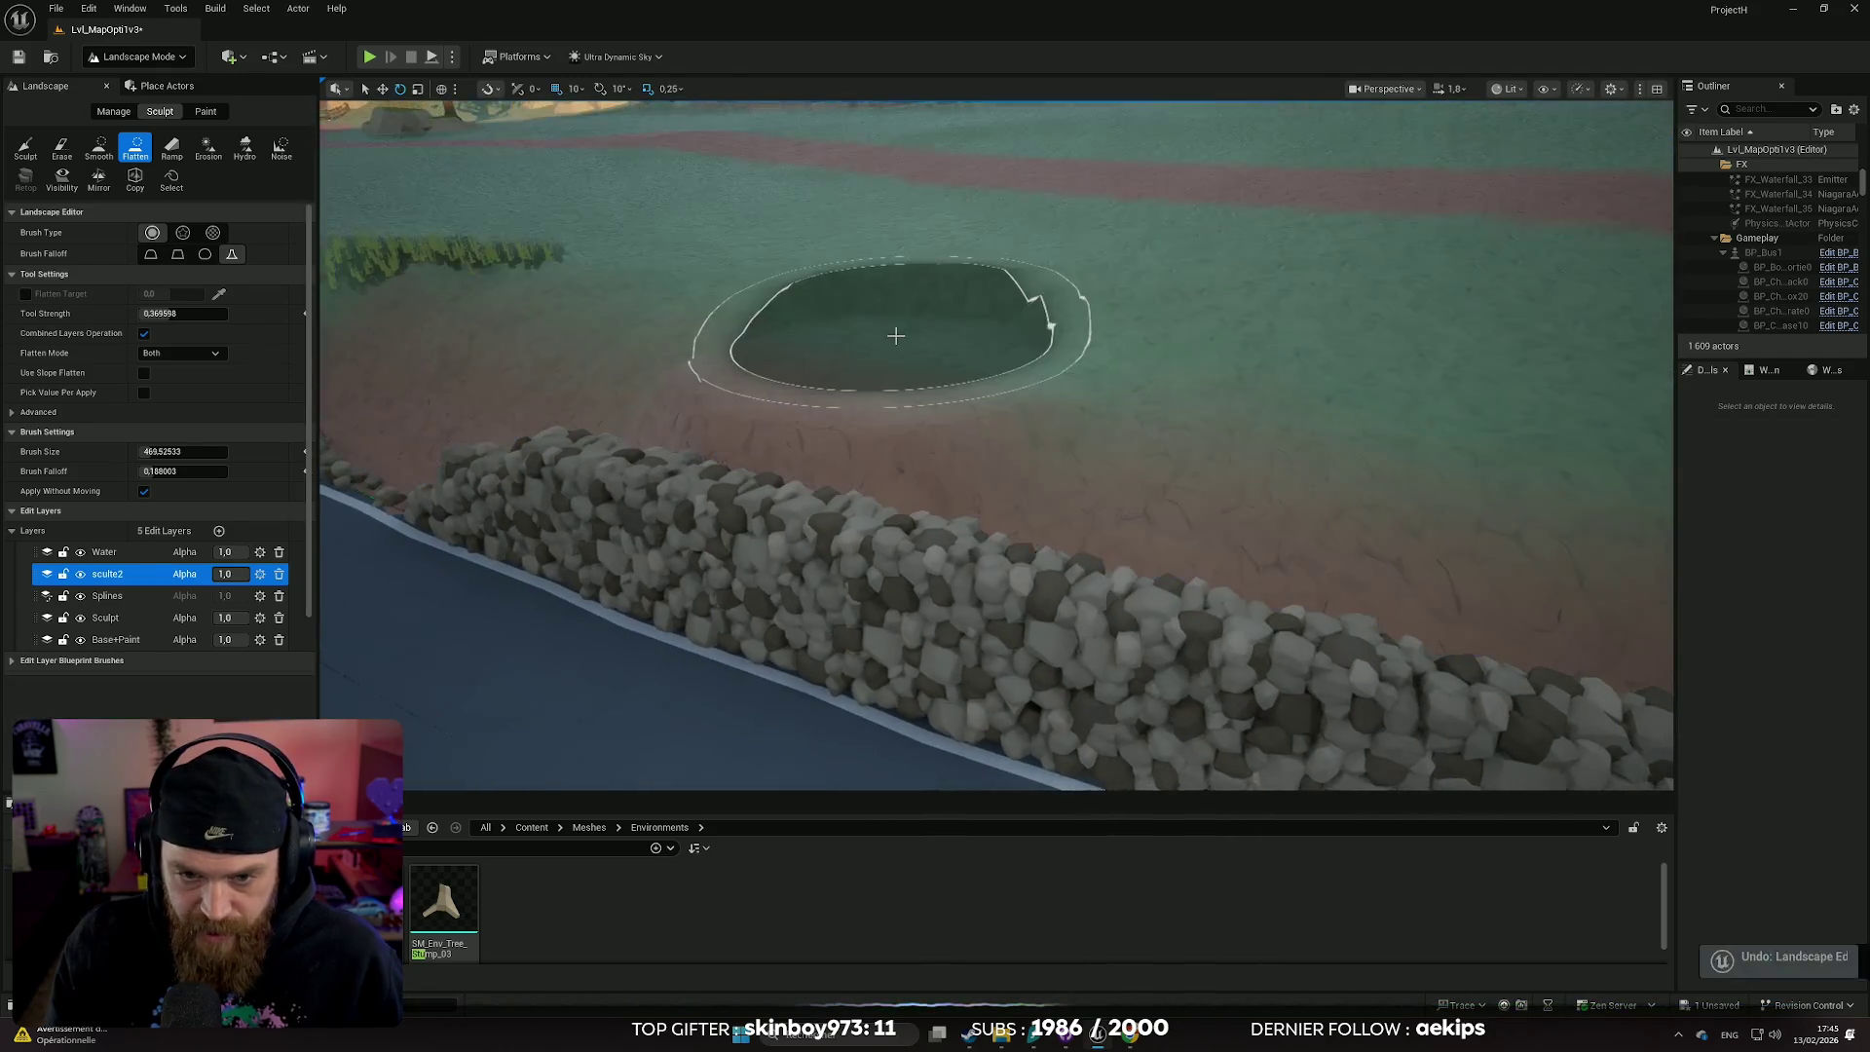
pyautogui.hotkey('ctrl', 'z')
pyautogui.scroll(-3, 898, 355)
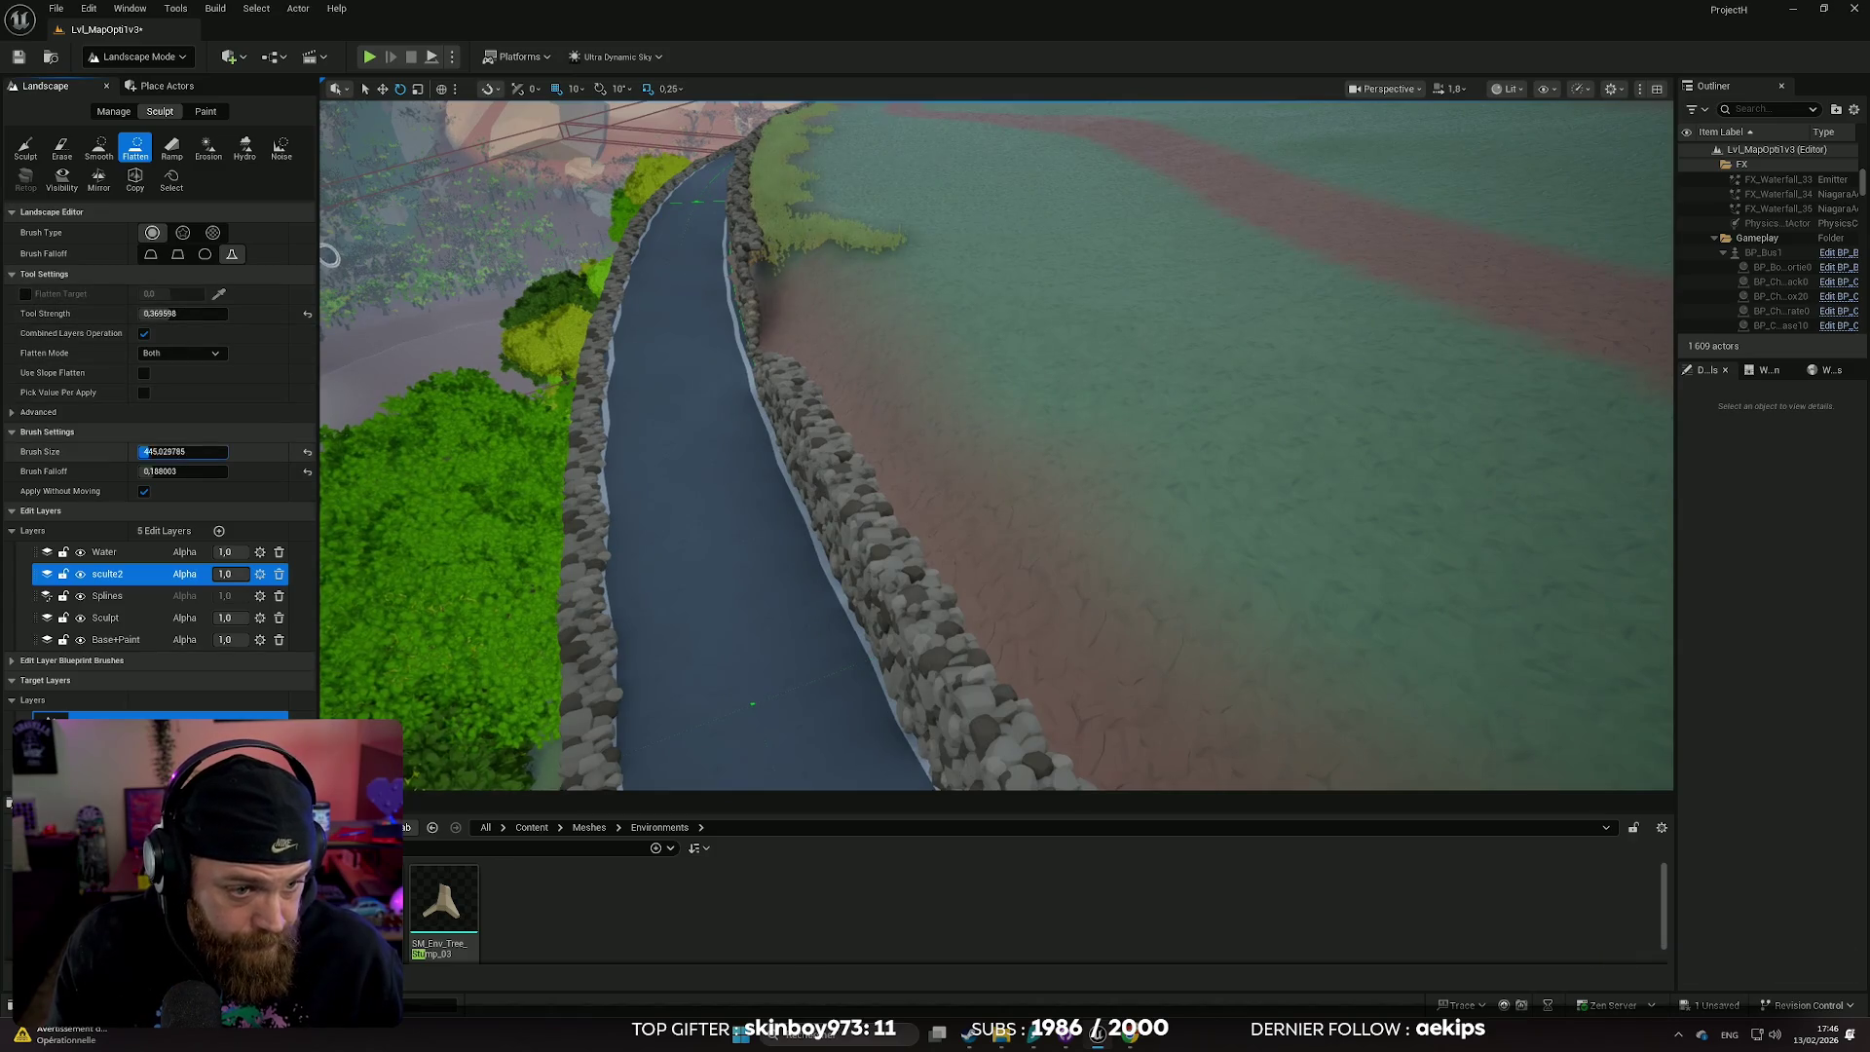
# - Enlarge the brush to about 325 and flatten the slope above the stone wall
pyautogui.press(']')
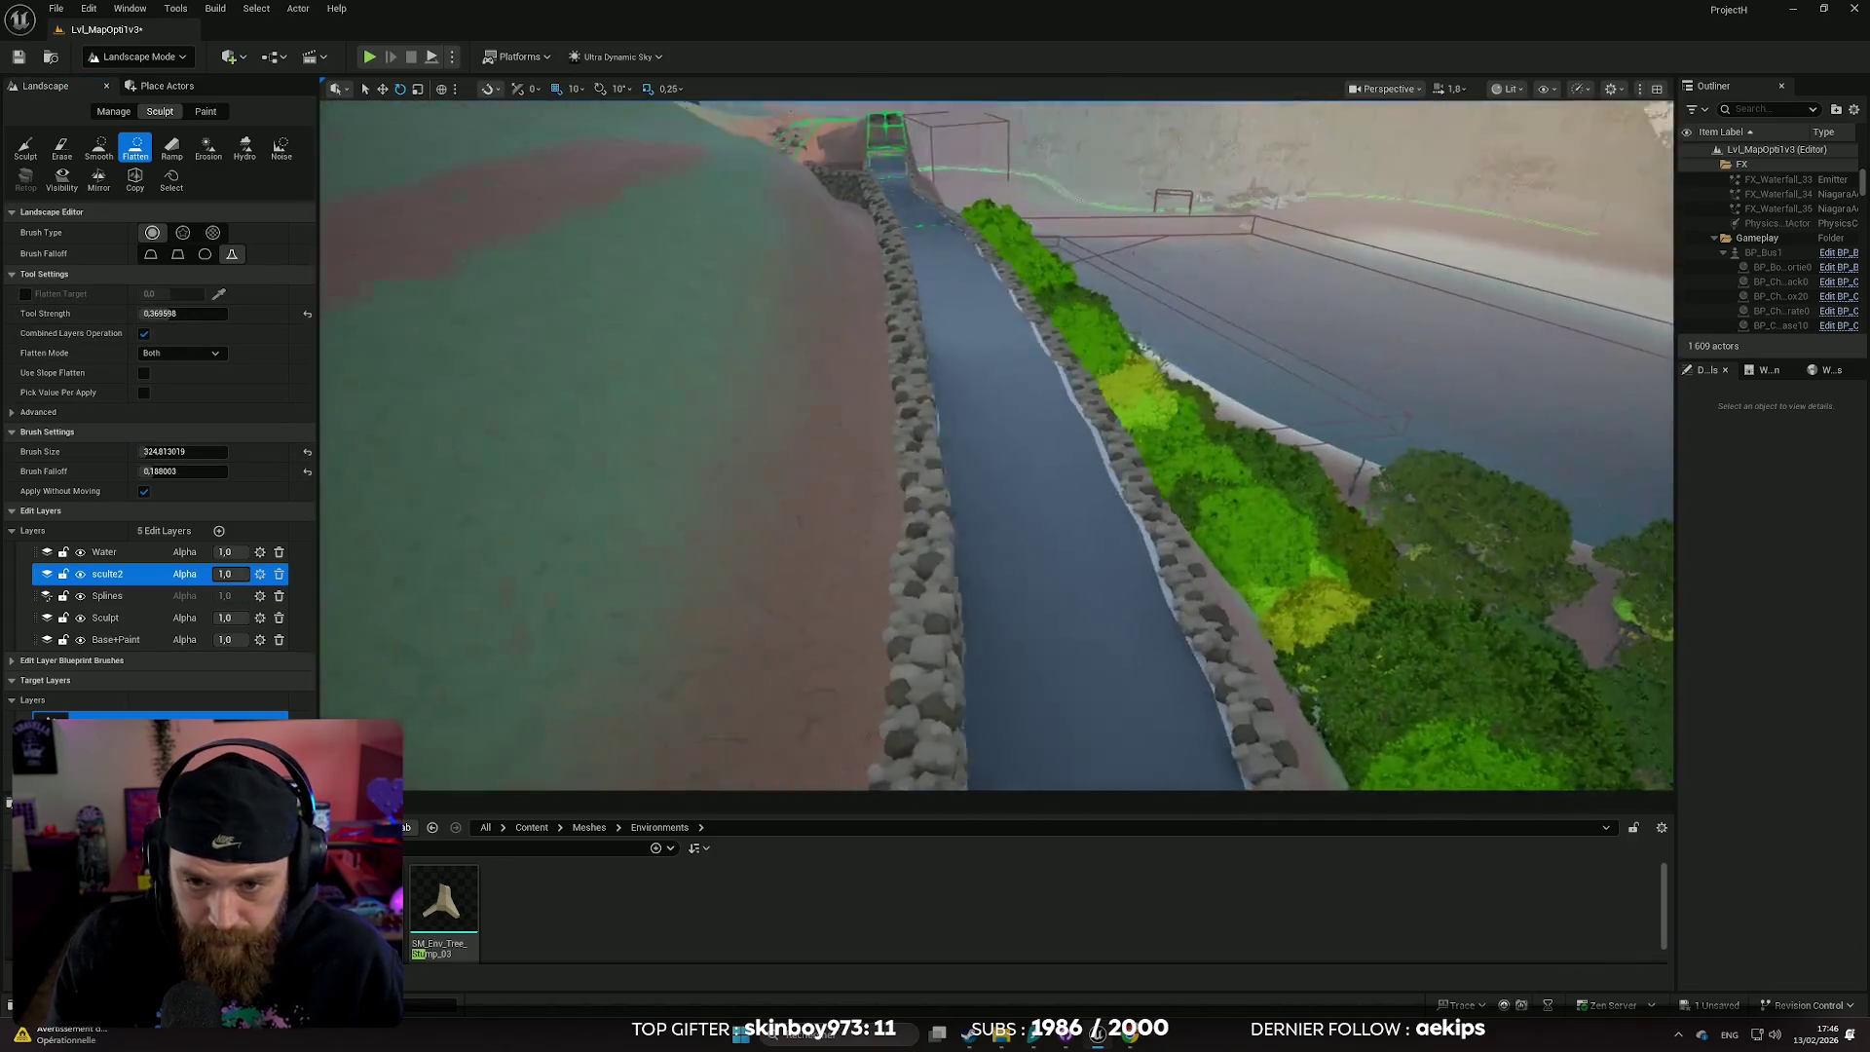
pyautogui.press('w')
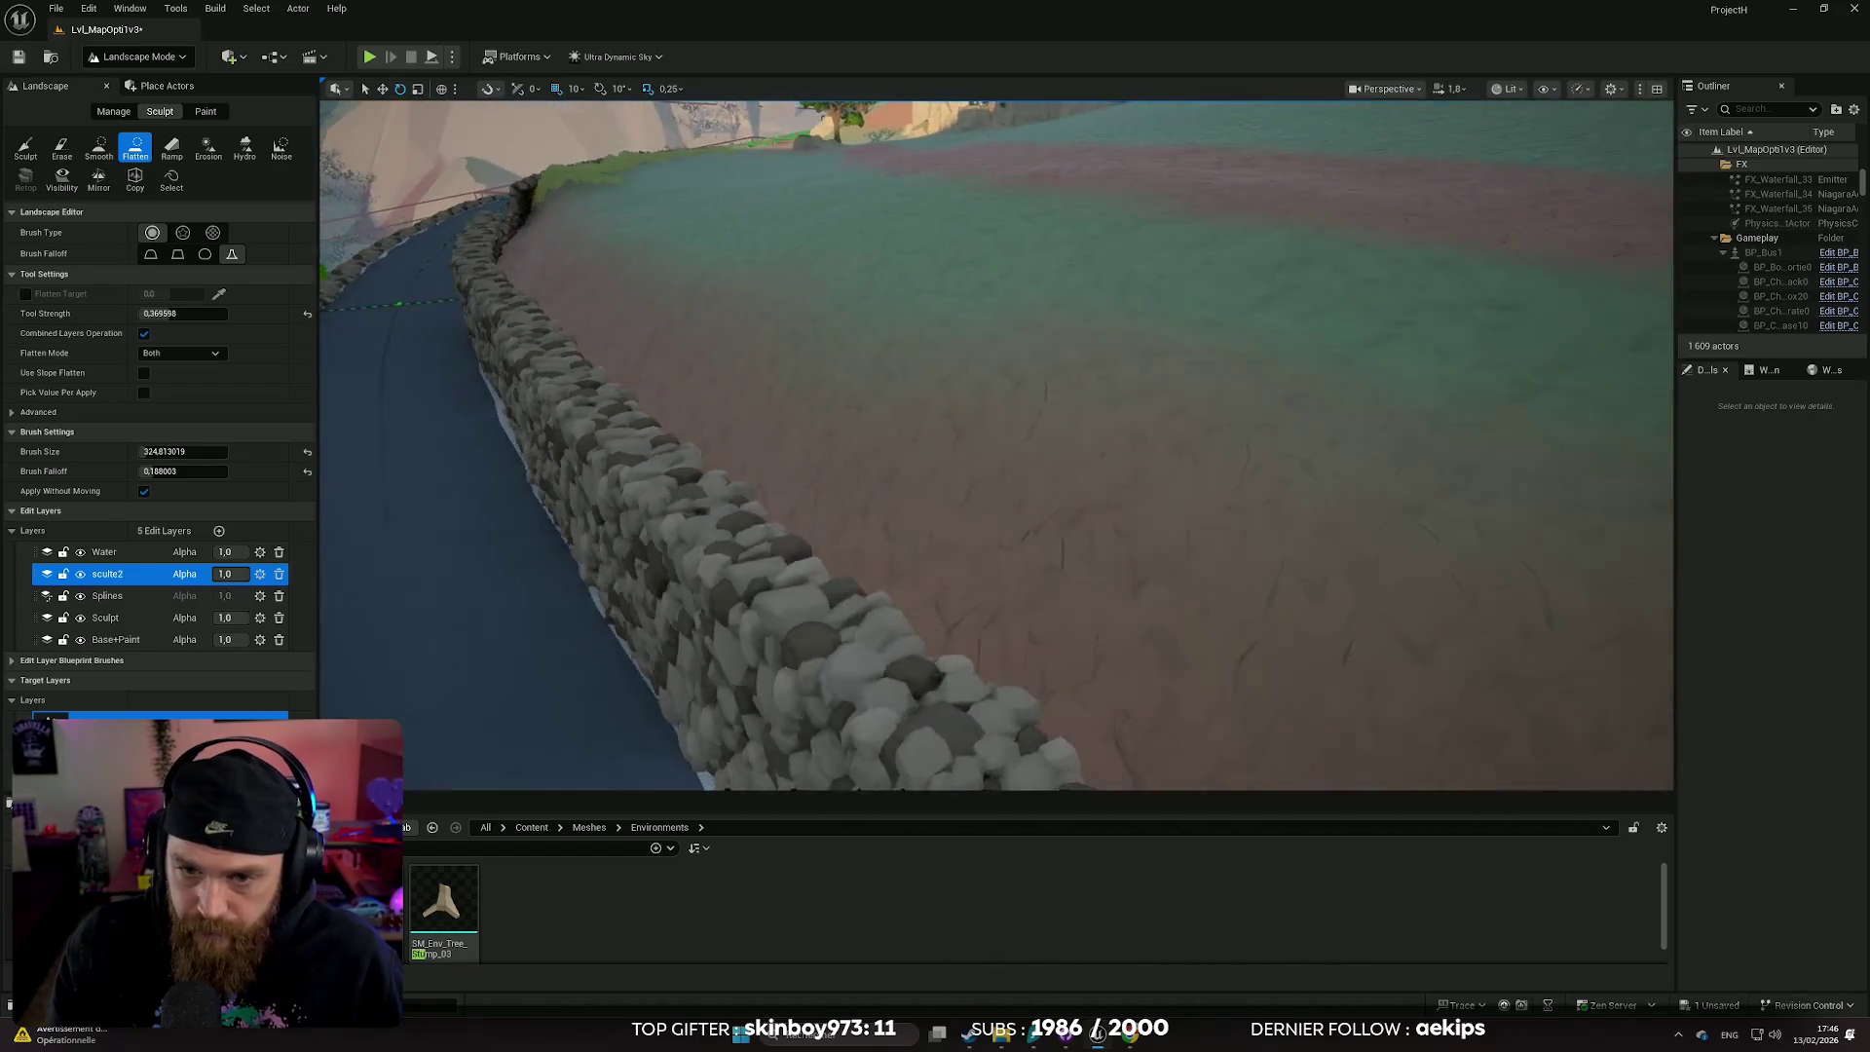
pyautogui.moveTo(984, 501)
pyautogui.mouseDown()
pyautogui.moveTo(953, 513)
pyautogui.moveTo(605, 313)
pyautogui.moveTo(668, 334)
pyautogui.mouseUp()
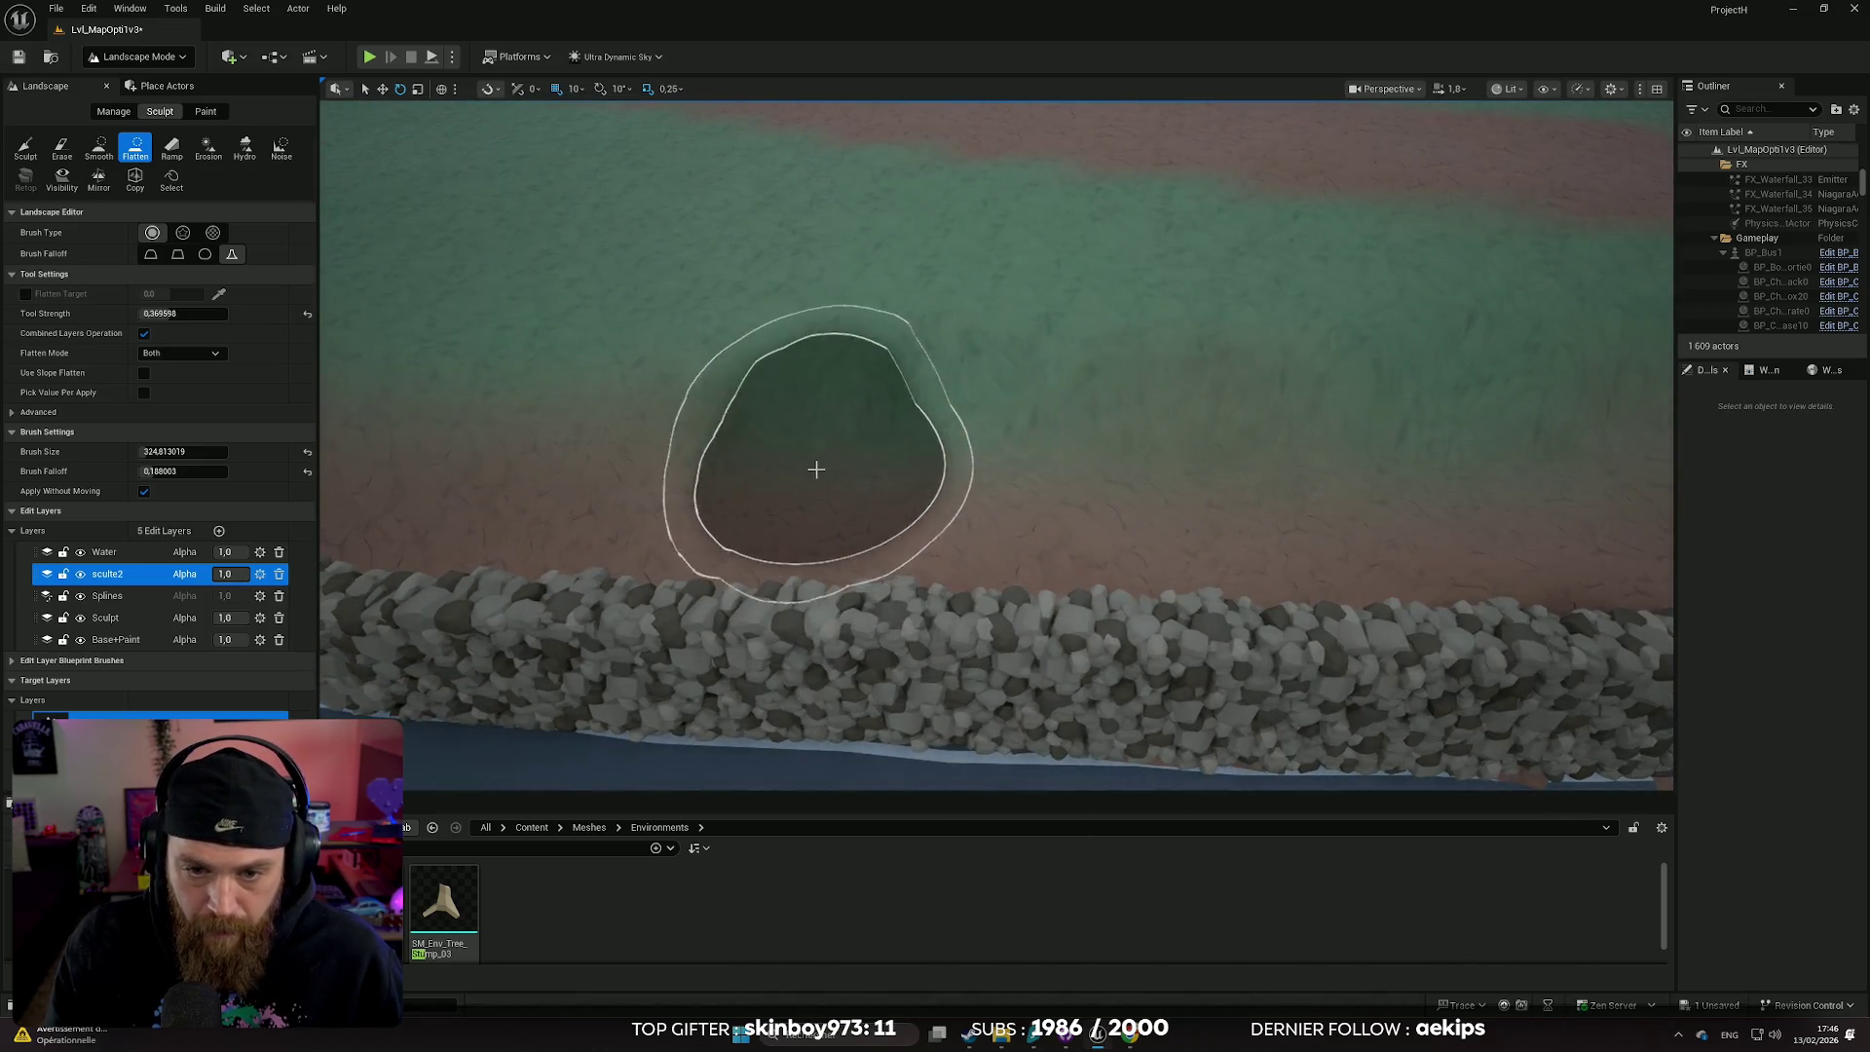
pyautogui.moveTo(627, 481); pyautogui.dragTo(740, 458)
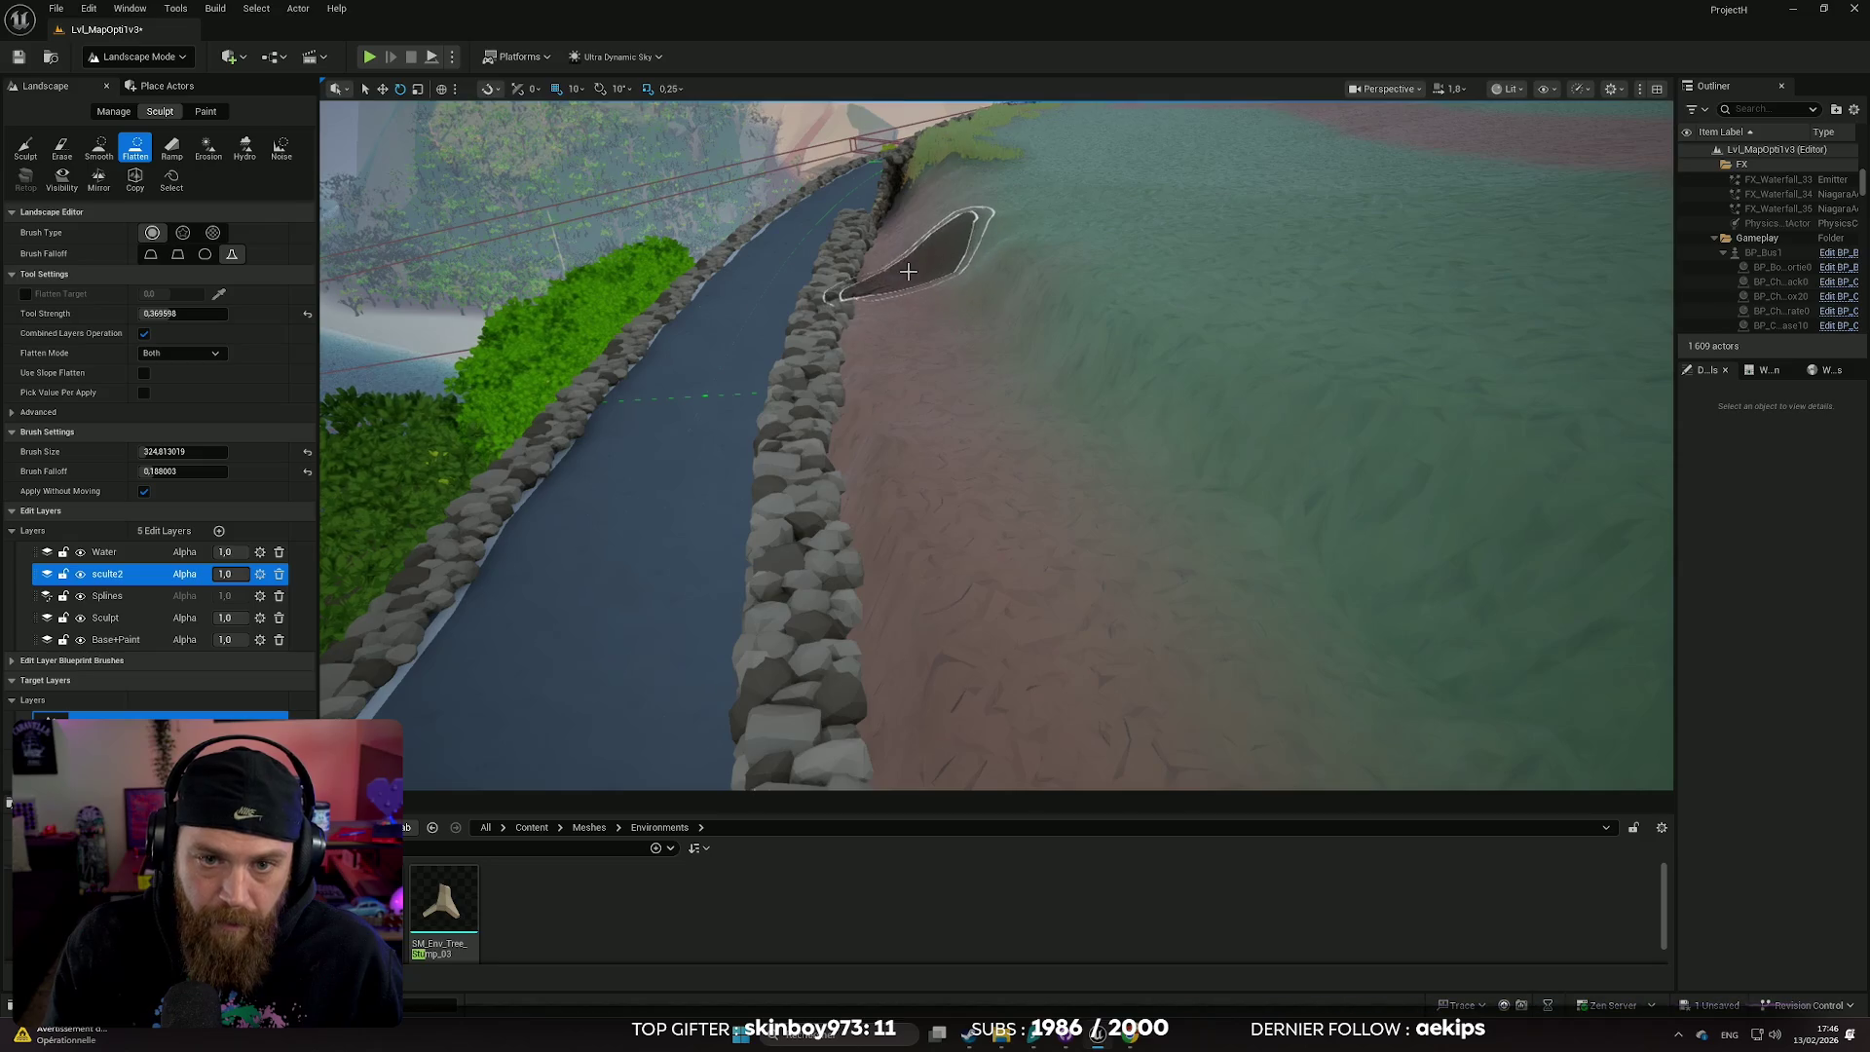
pyautogui.moveTo(912, 224); pyautogui.dragTo(1497, 232)
pyautogui.moveTo(822, 292); pyautogui.dragTo(822, 430)
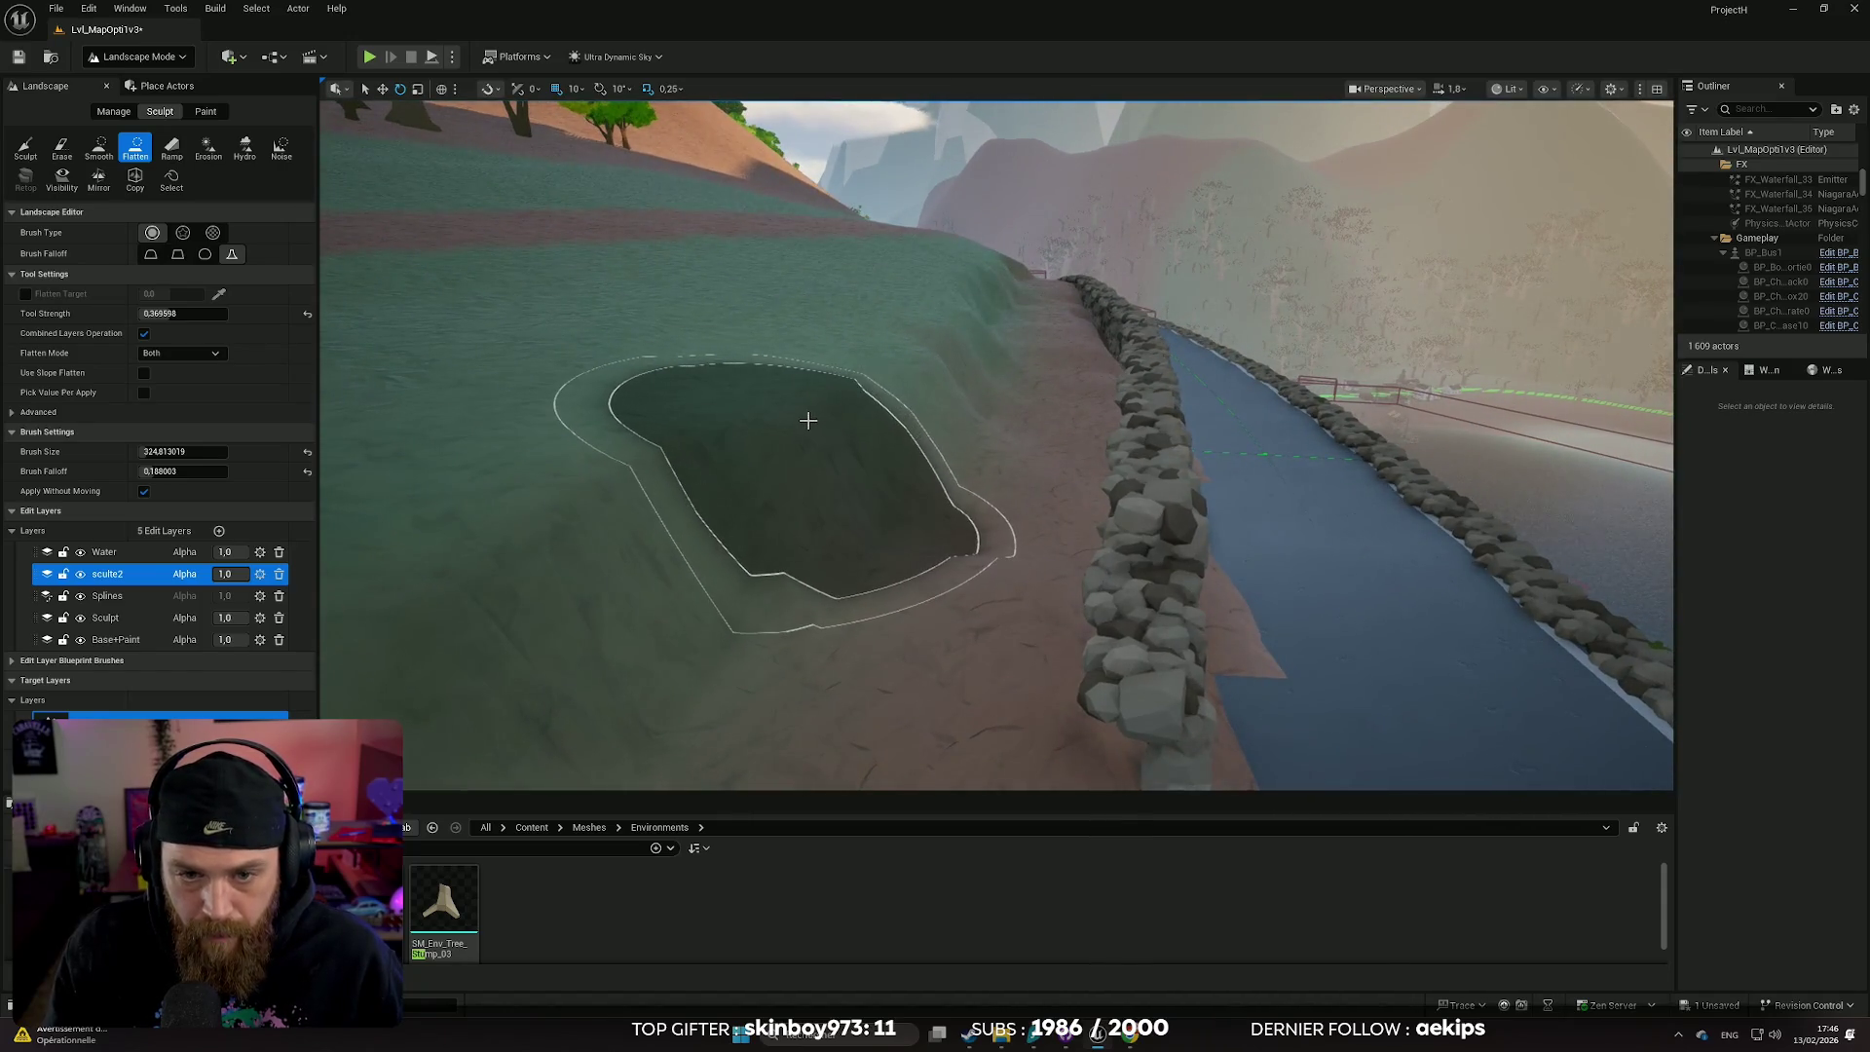
pyautogui.moveTo(921, 396); pyautogui.dragTo(921, 506)
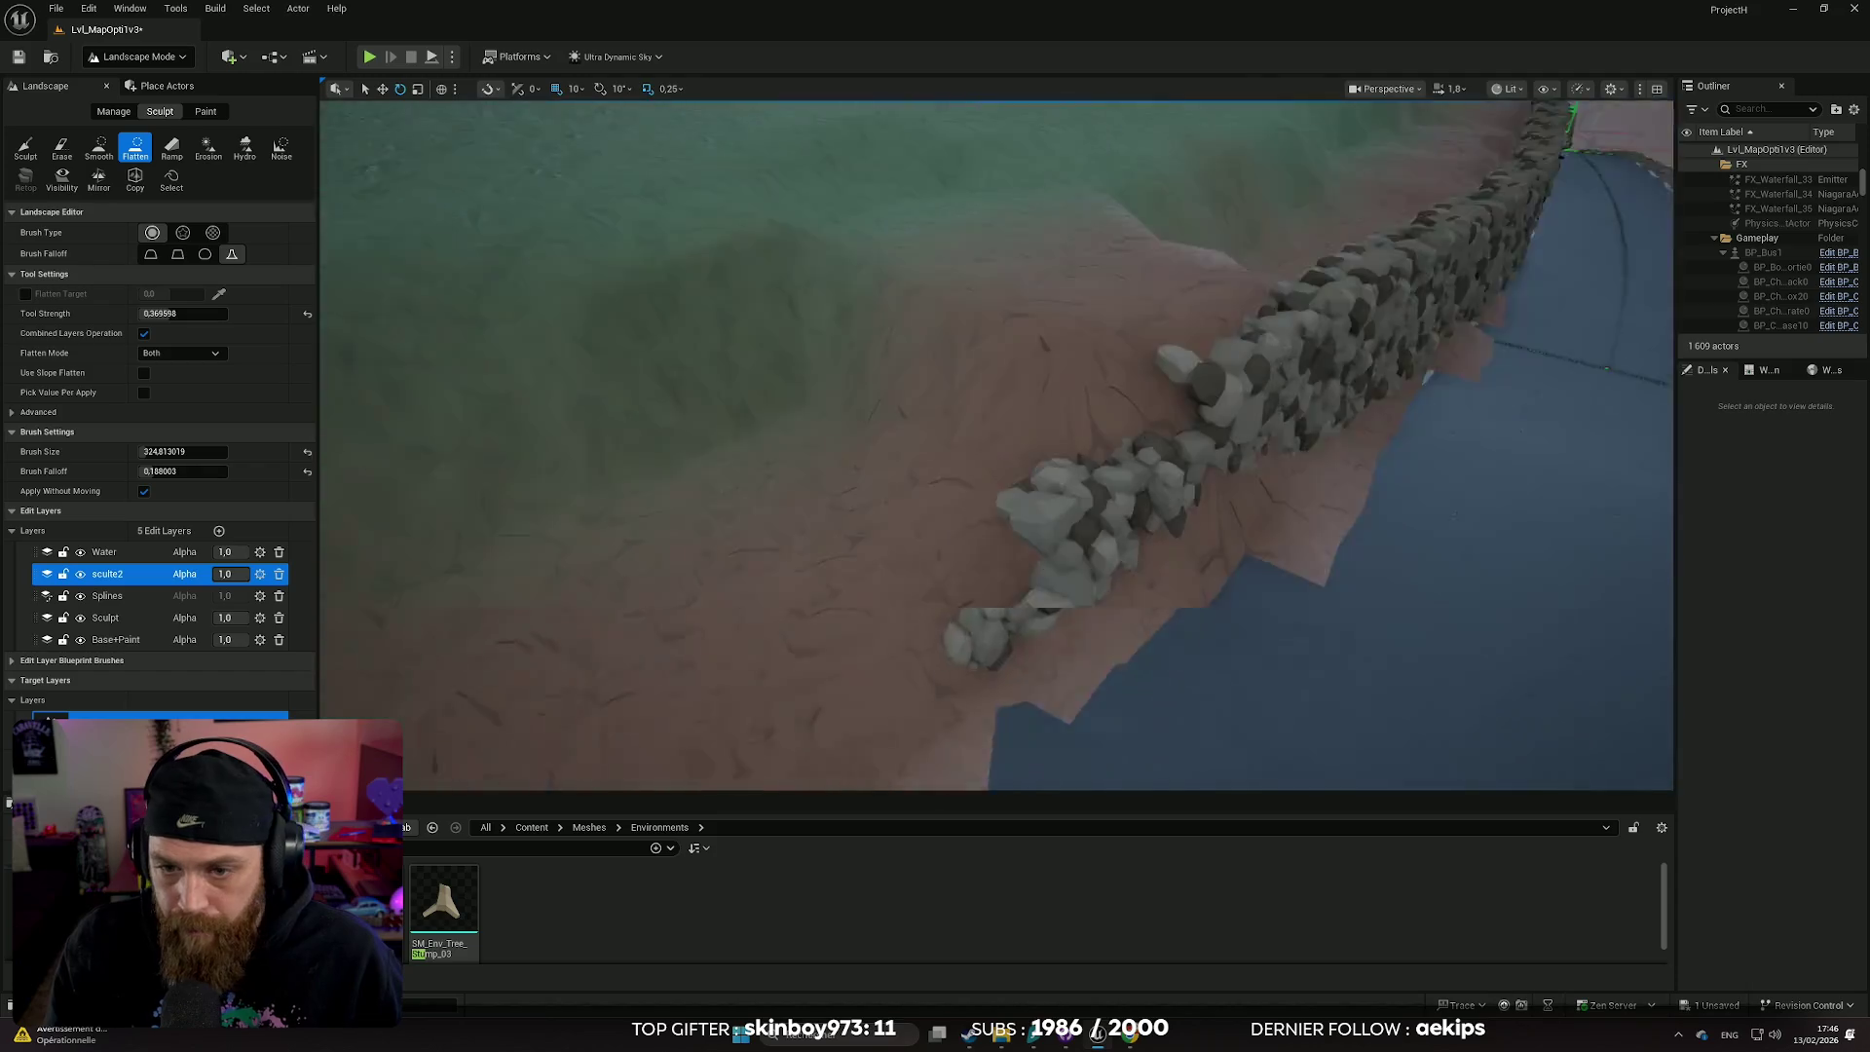
pyautogui.moveTo(777, 342)
pyautogui.mouseDown()
pyautogui.moveTo(777, 429)
pyautogui.moveTo(777, 343)
pyautogui.mouseUp()
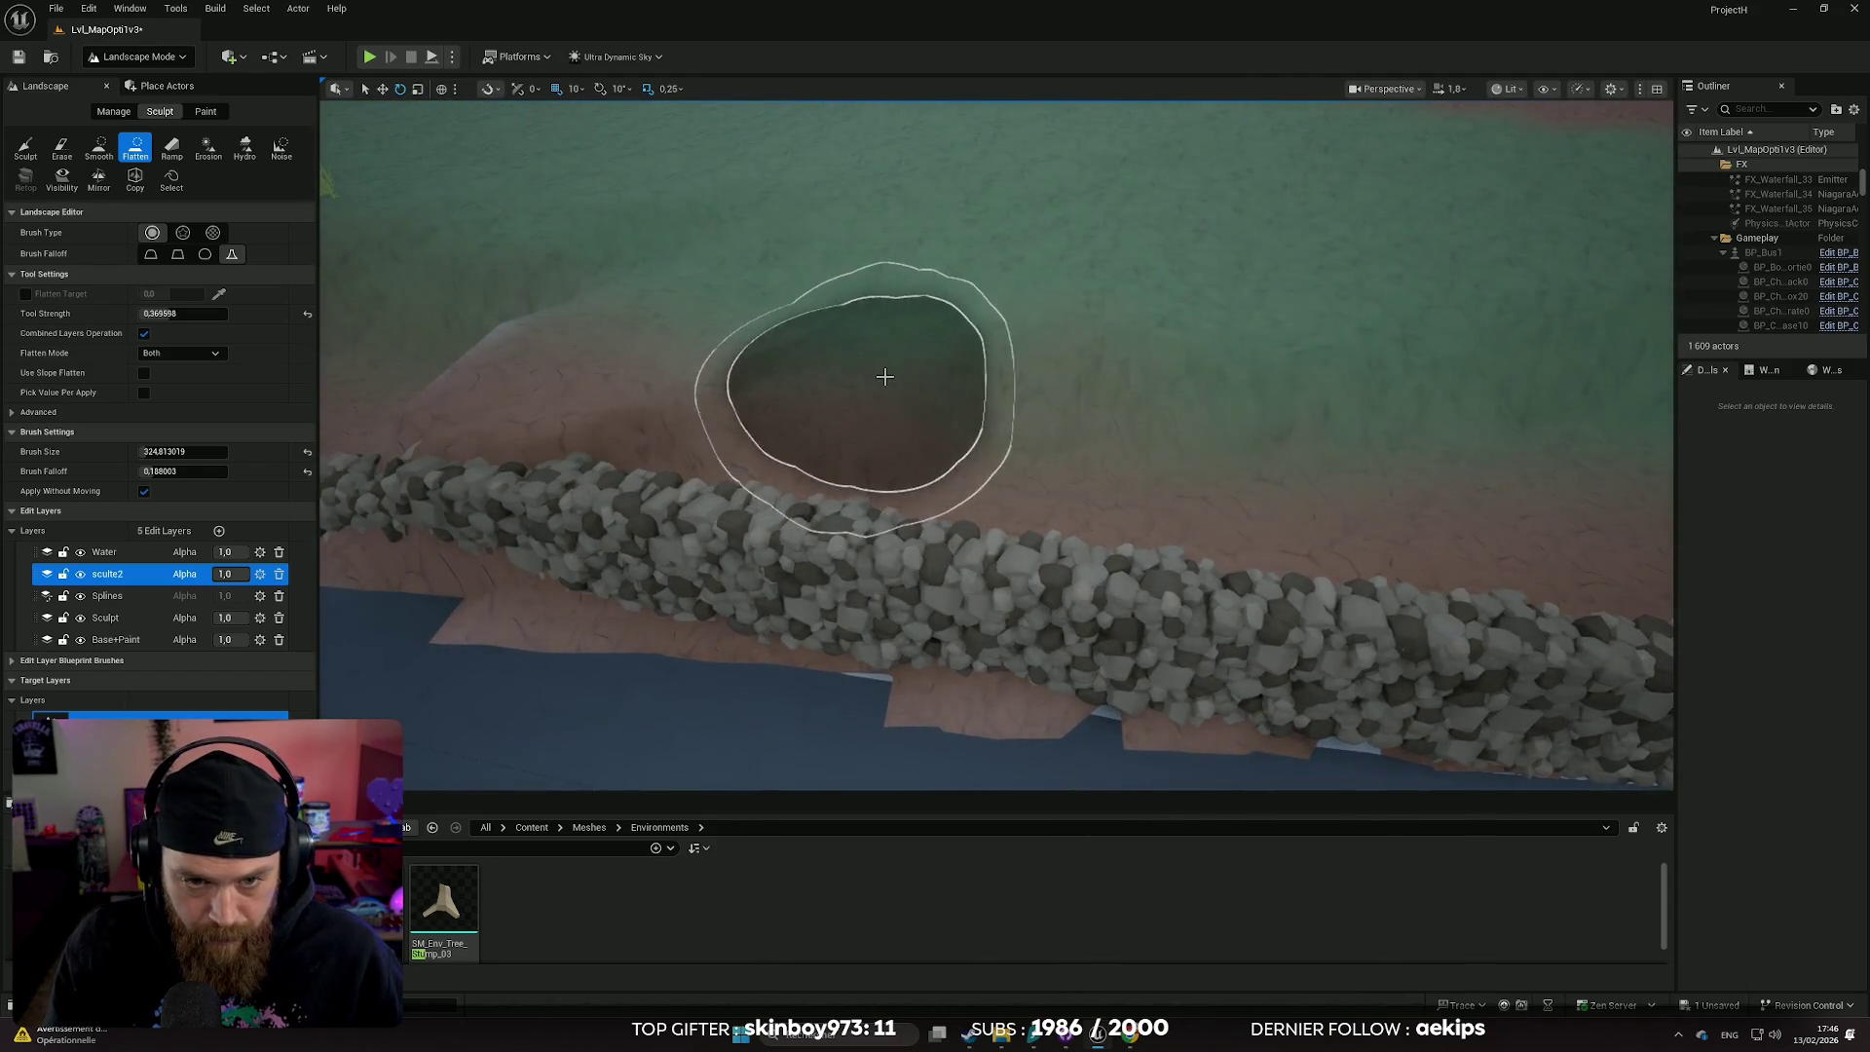
pyautogui.moveTo(1227, 416); pyautogui.dragTo(1227, 457)
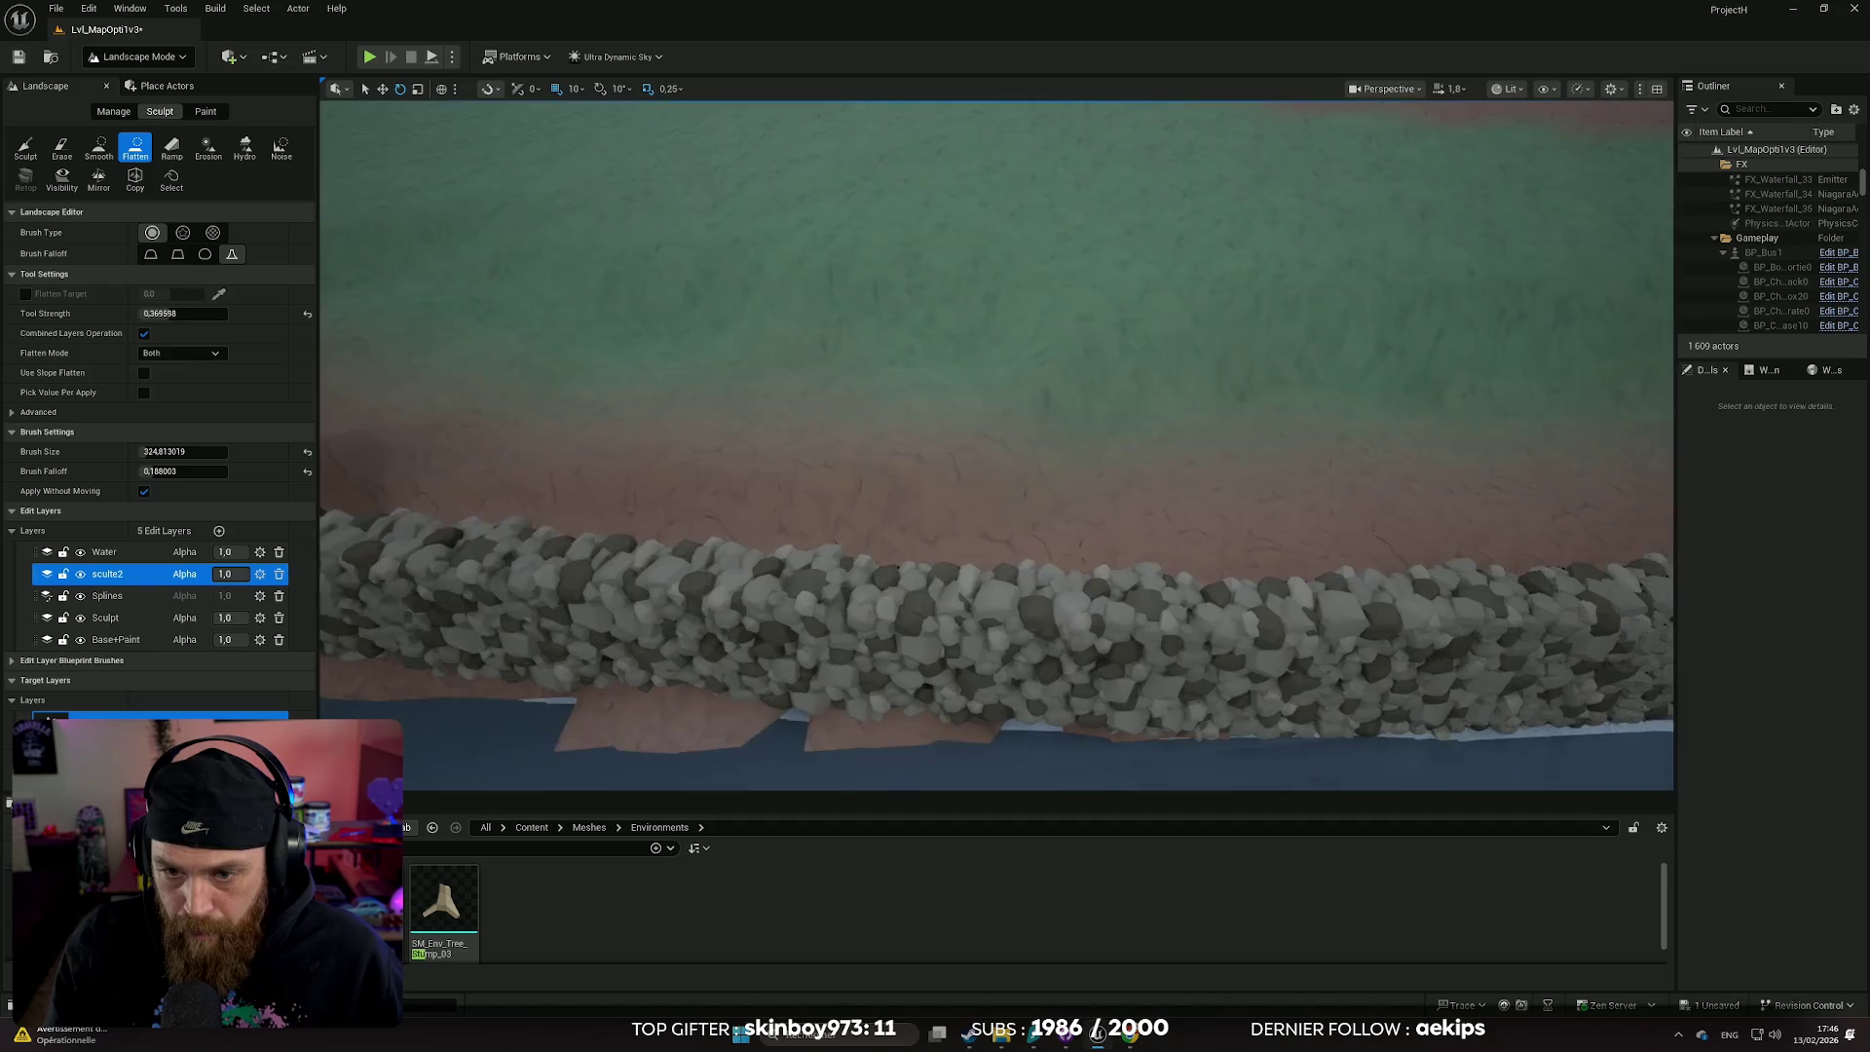
pyautogui.moveTo(885, 384); pyautogui.dragTo(884, 428)
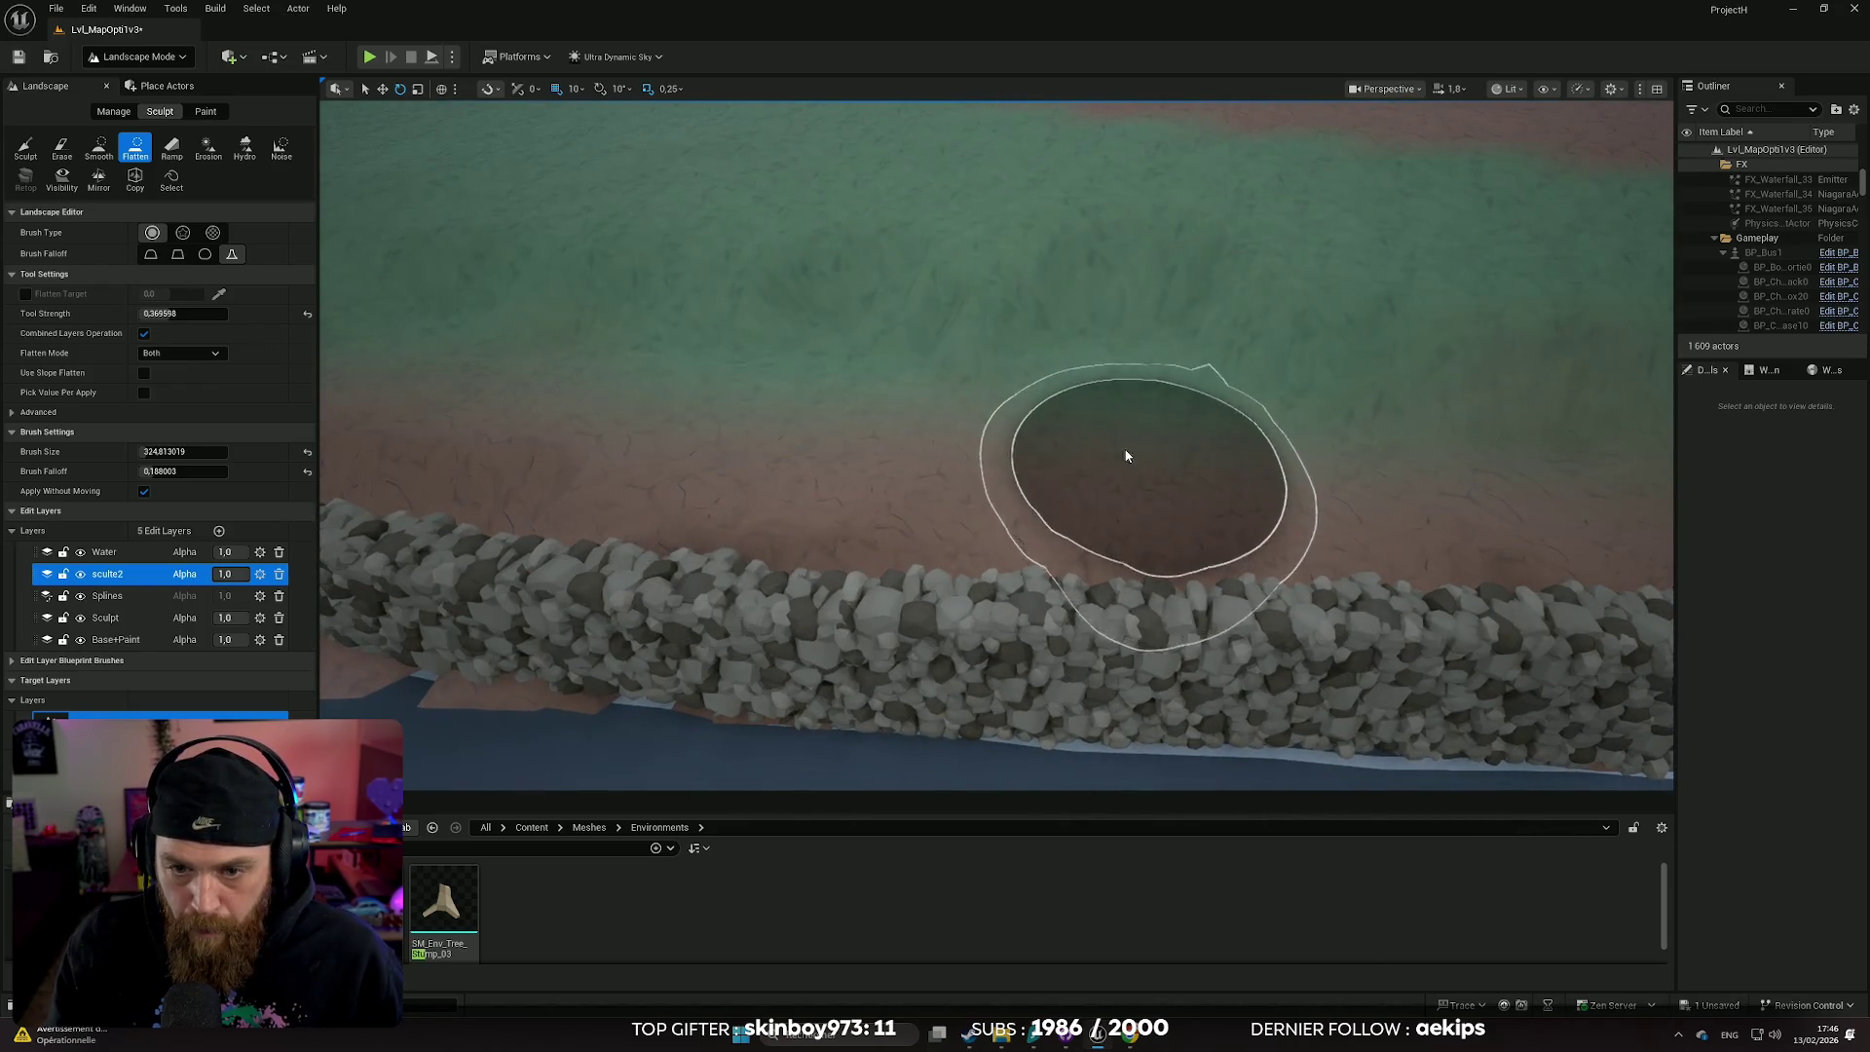
pyautogui.moveTo(1172, 469); pyautogui.dragTo(1172, 470)
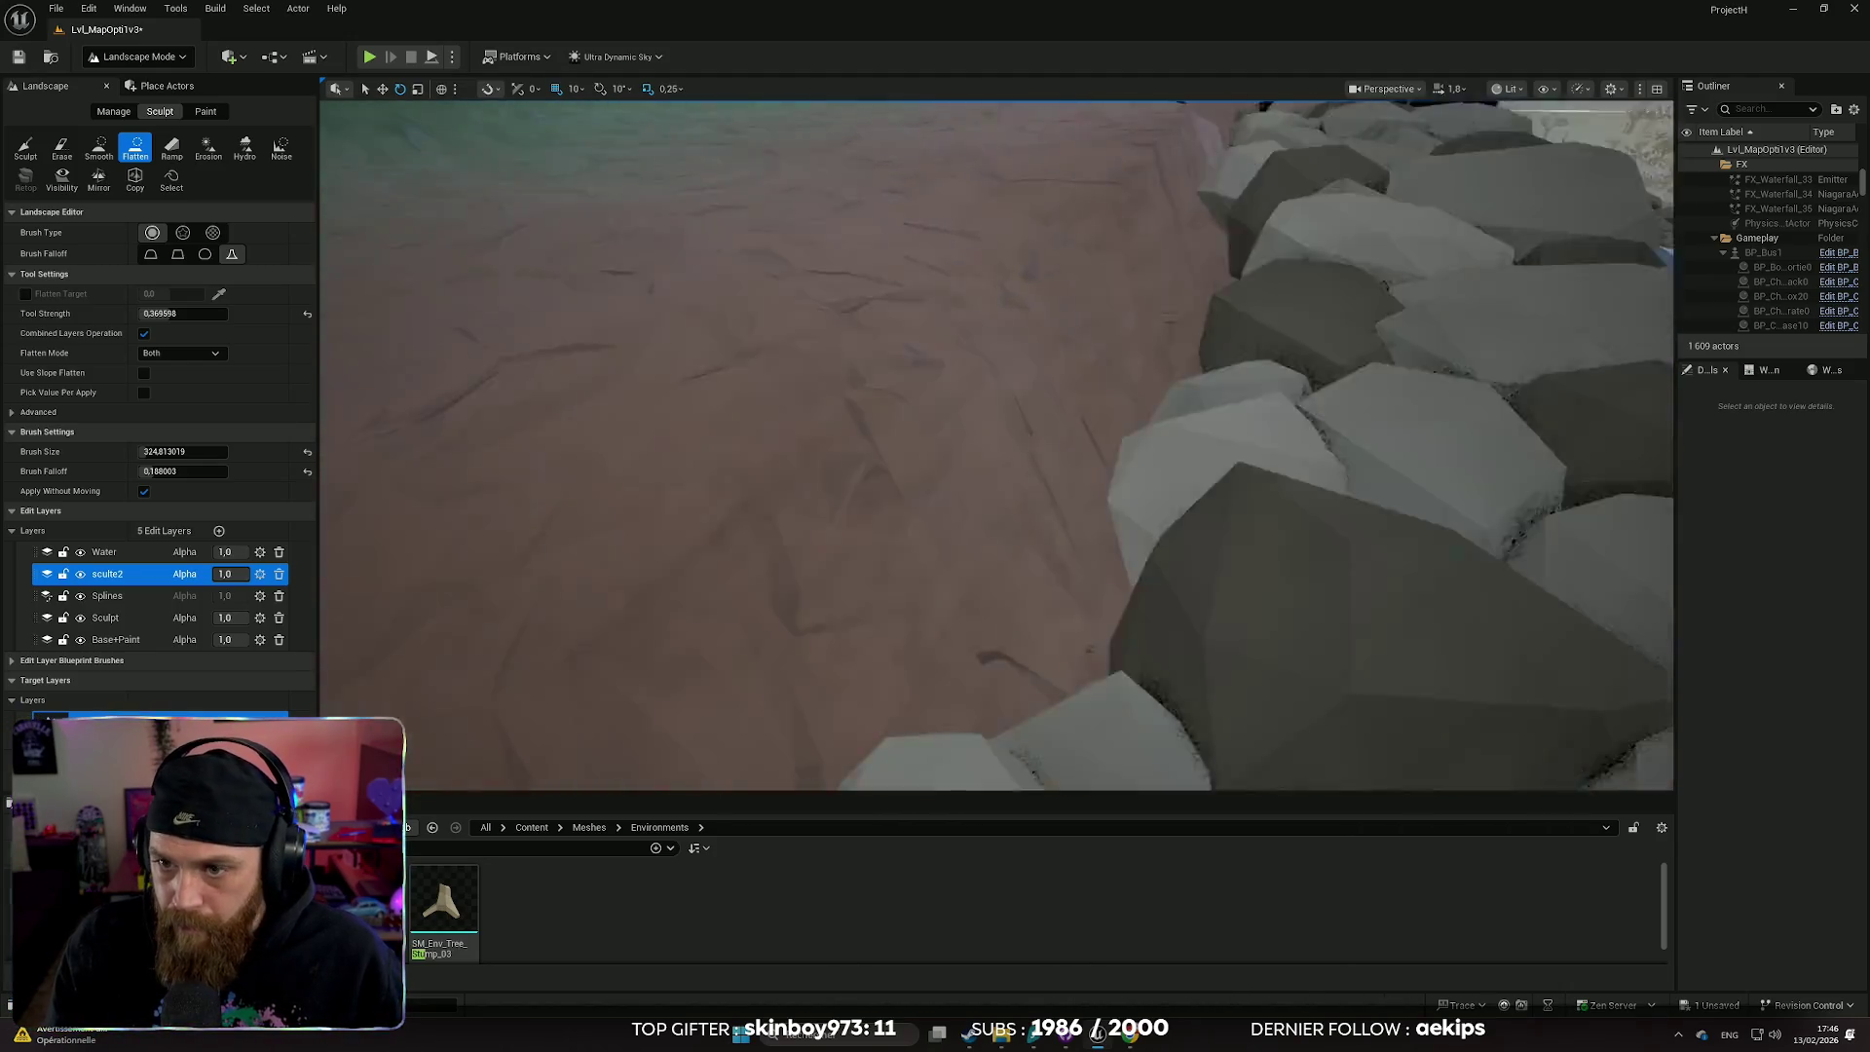
pyautogui.moveTo(1072, 367); pyautogui.dragTo(1072, 367)
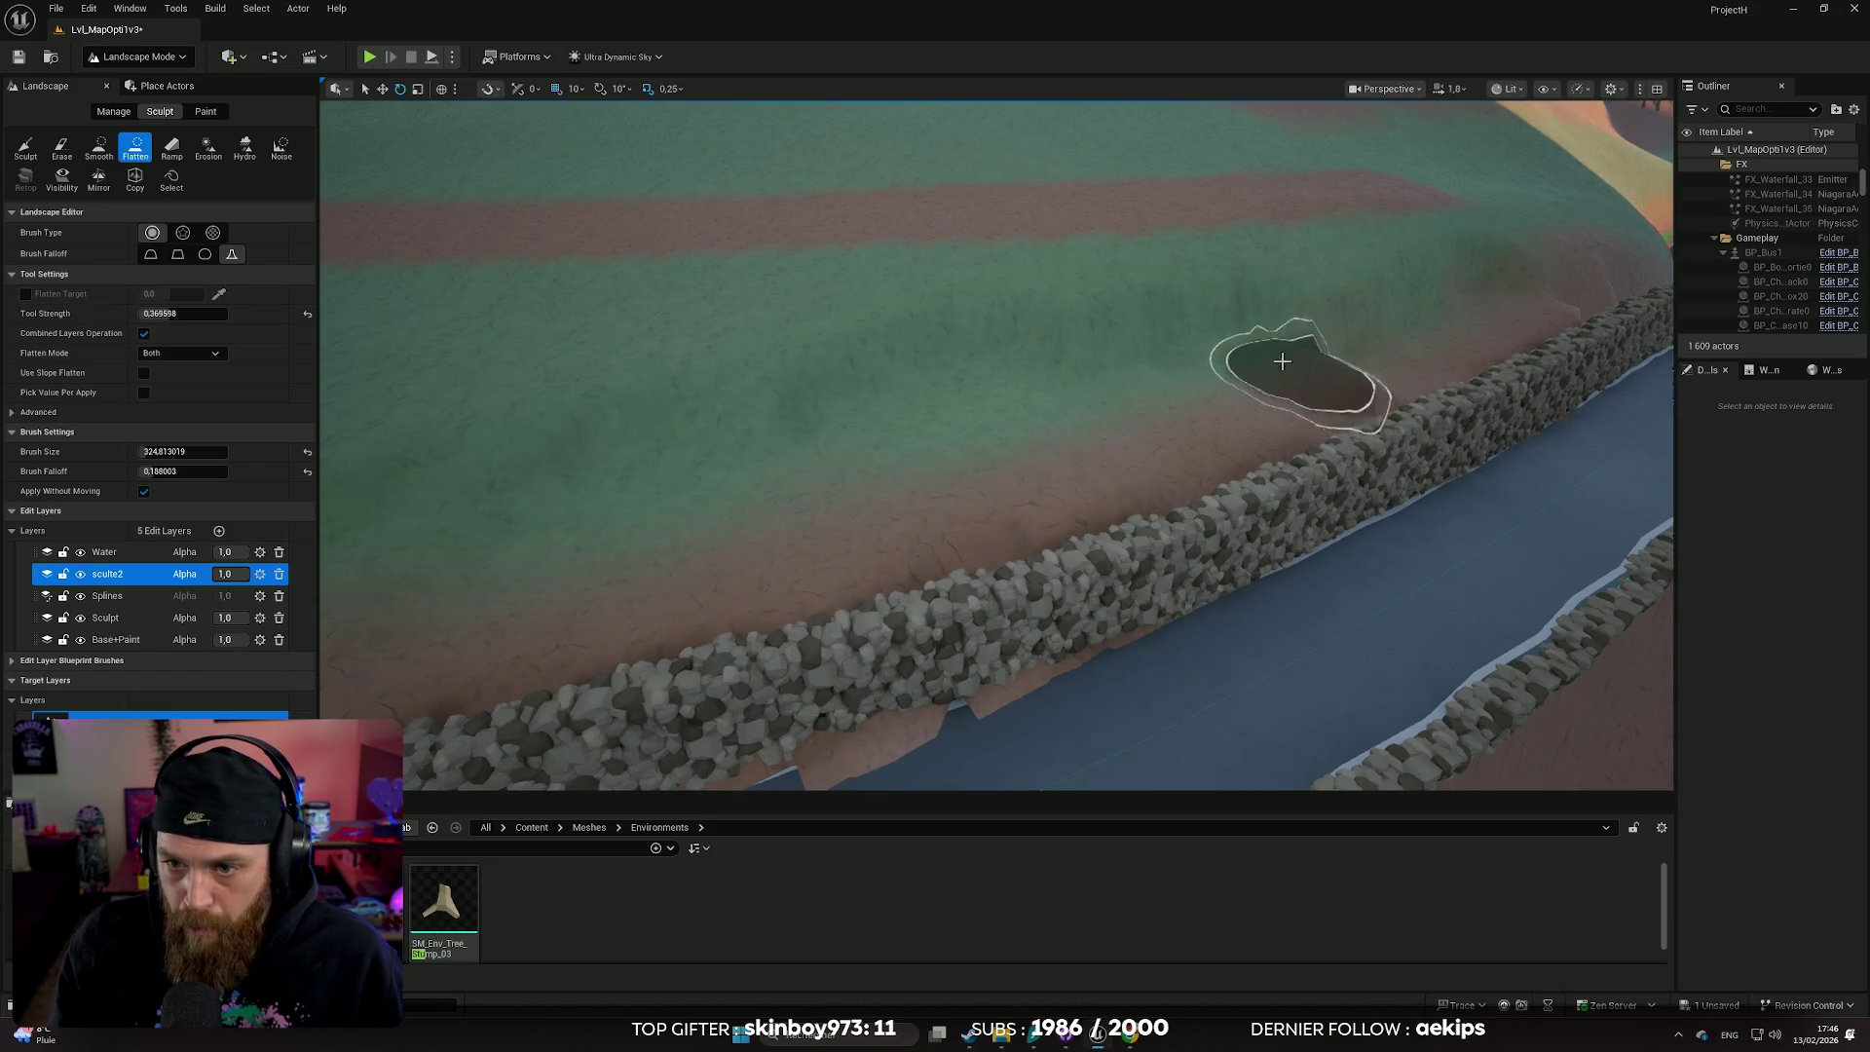
pyautogui.moveTo(1396, 341)
pyautogui.mouseDown()
pyautogui.moveTo(1363, 360)
pyautogui.moveTo(1419, 429)
pyautogui.mouseUp()
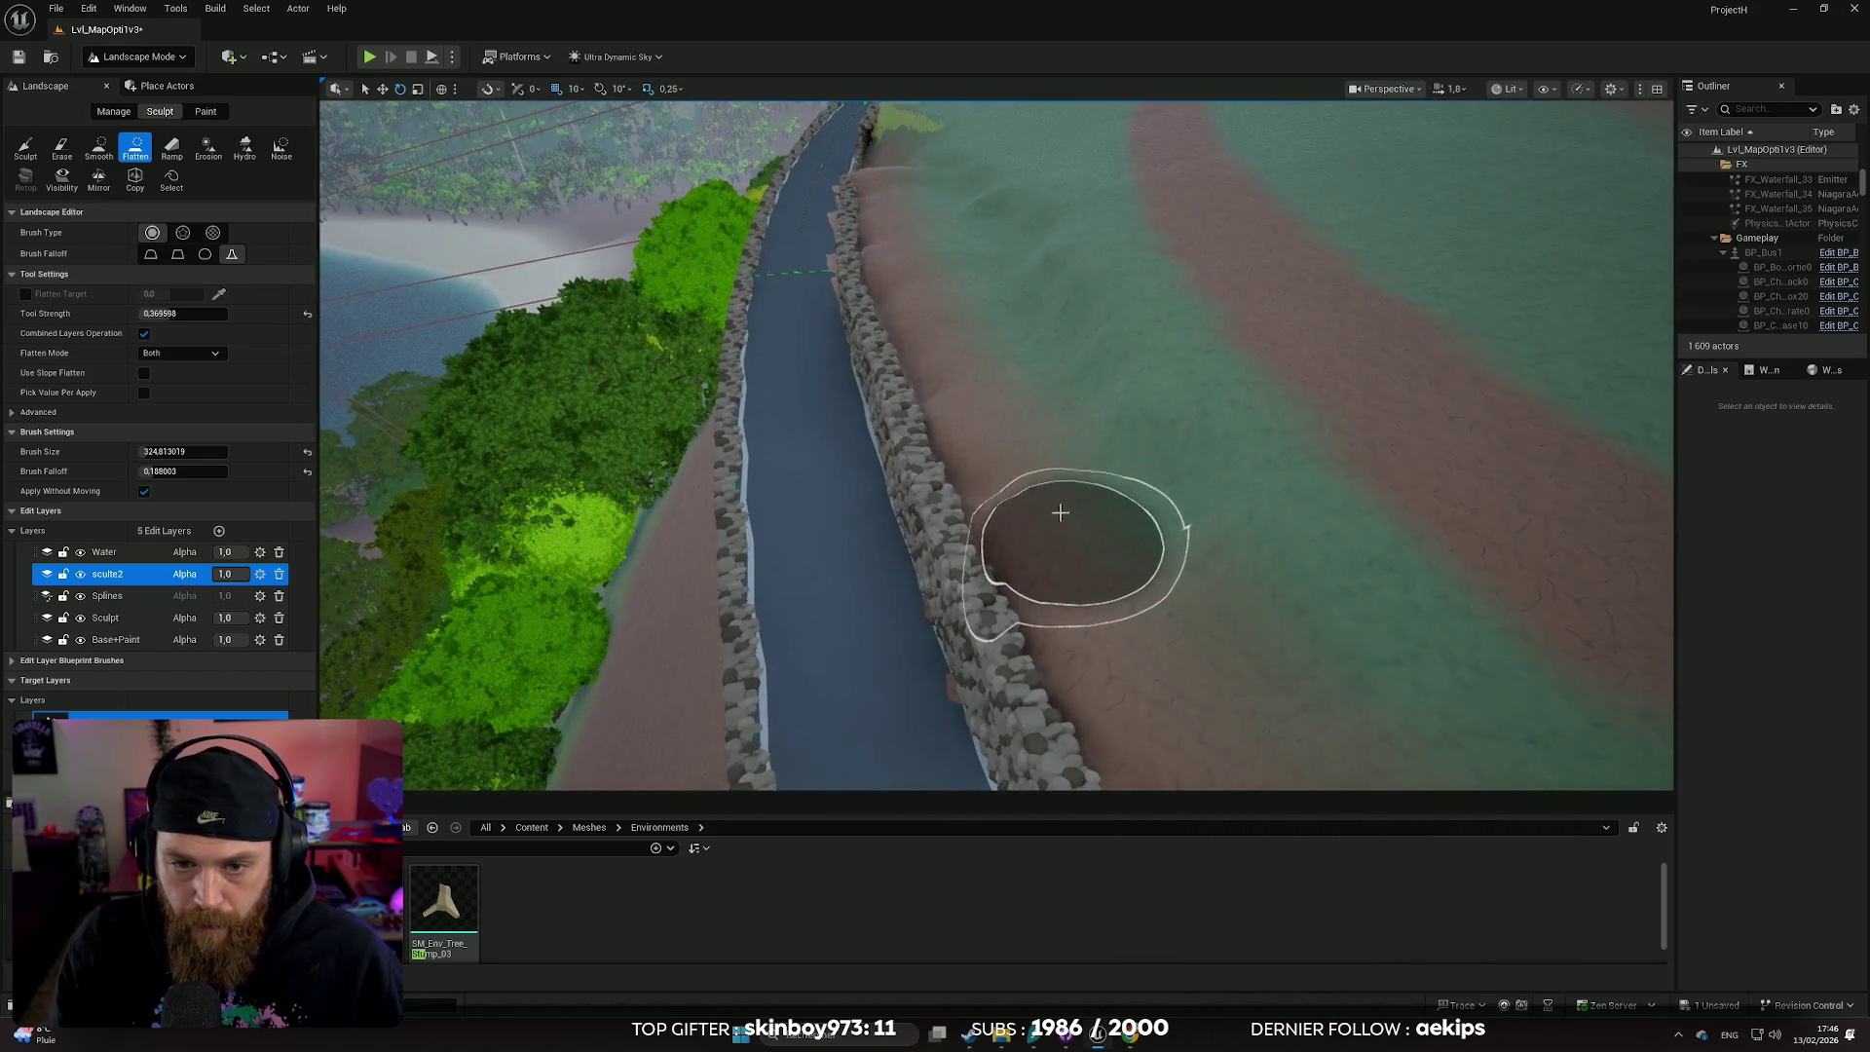
pyautogui.moveTo(1023, 488); pyautogui.dragTo(877, 468)
pyautogui.moveTo(1046, 419); pyautogui.dragTo(1046, 419)
pyautogui.moveTo(918, 371); pyautogui.dragTo(919, 371)
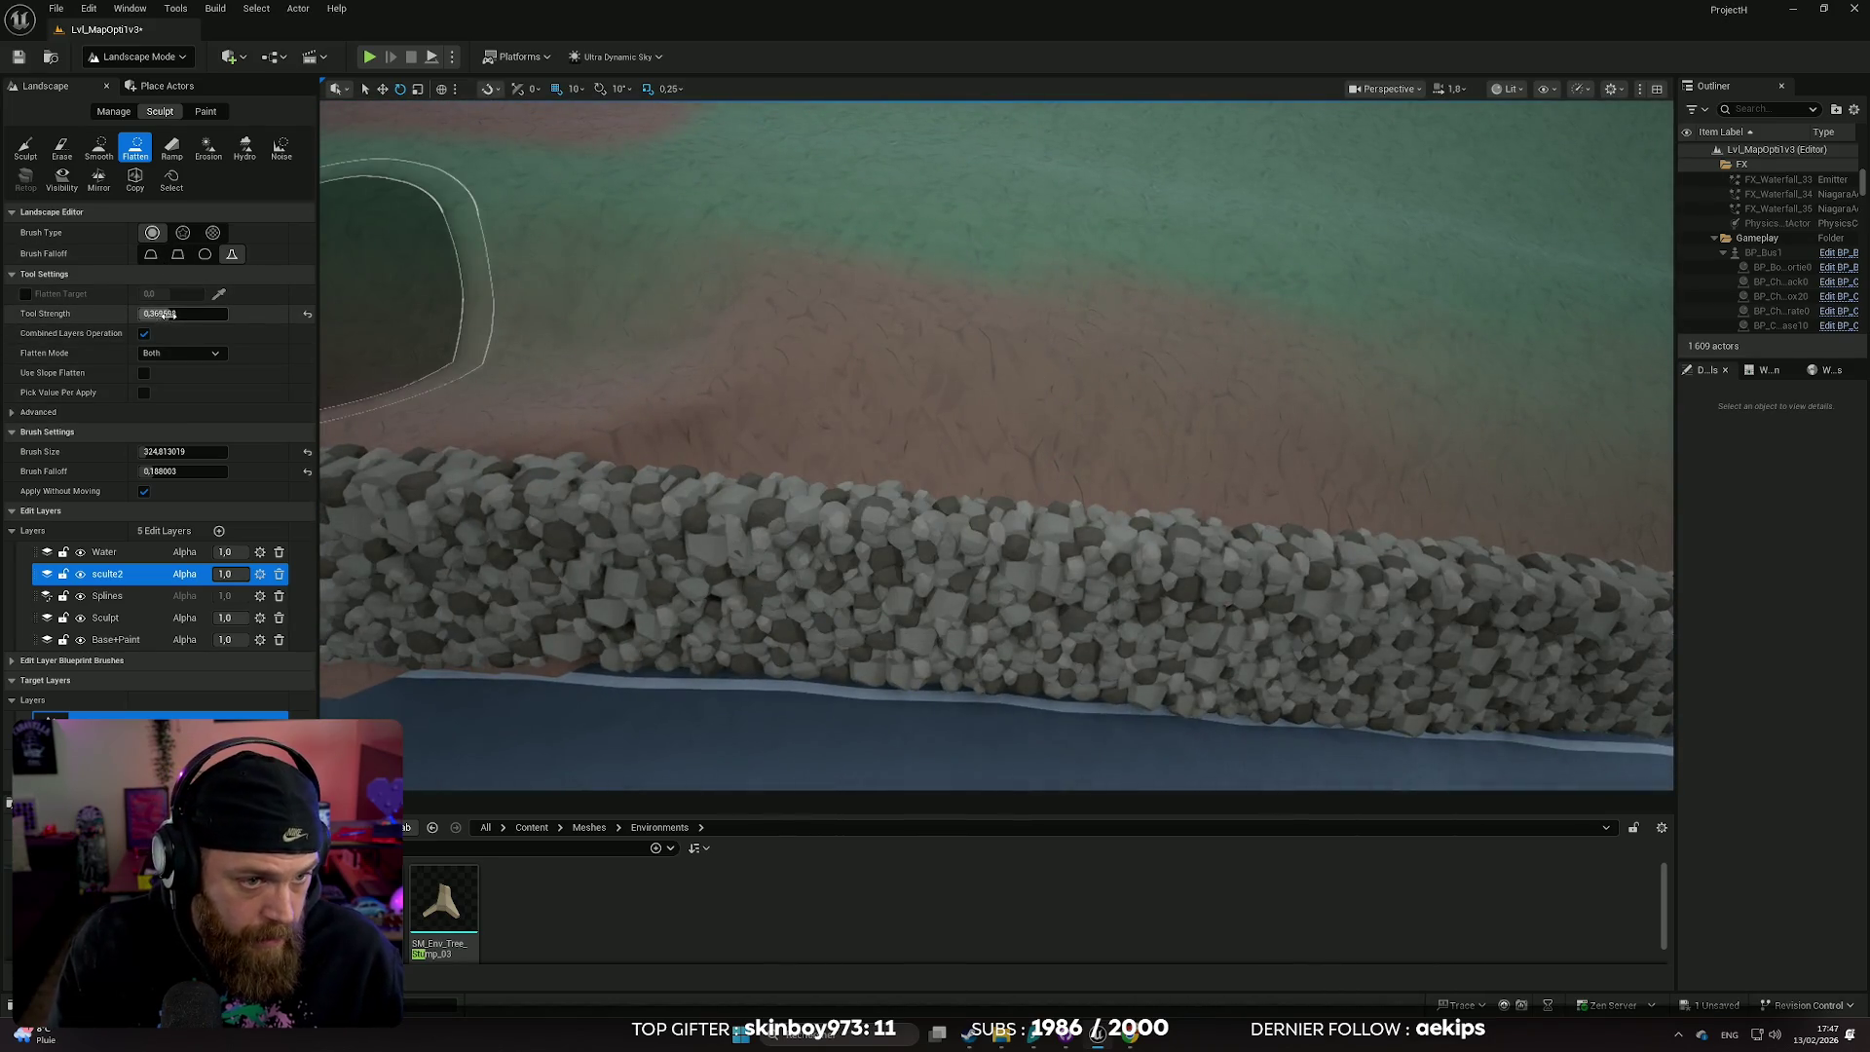
# - Shrink the Flatten brush to about 162 and flatten ground beside the stone wall
pyautogui.moveTo(156, 450); pyautogui.dragTo(126, 450)
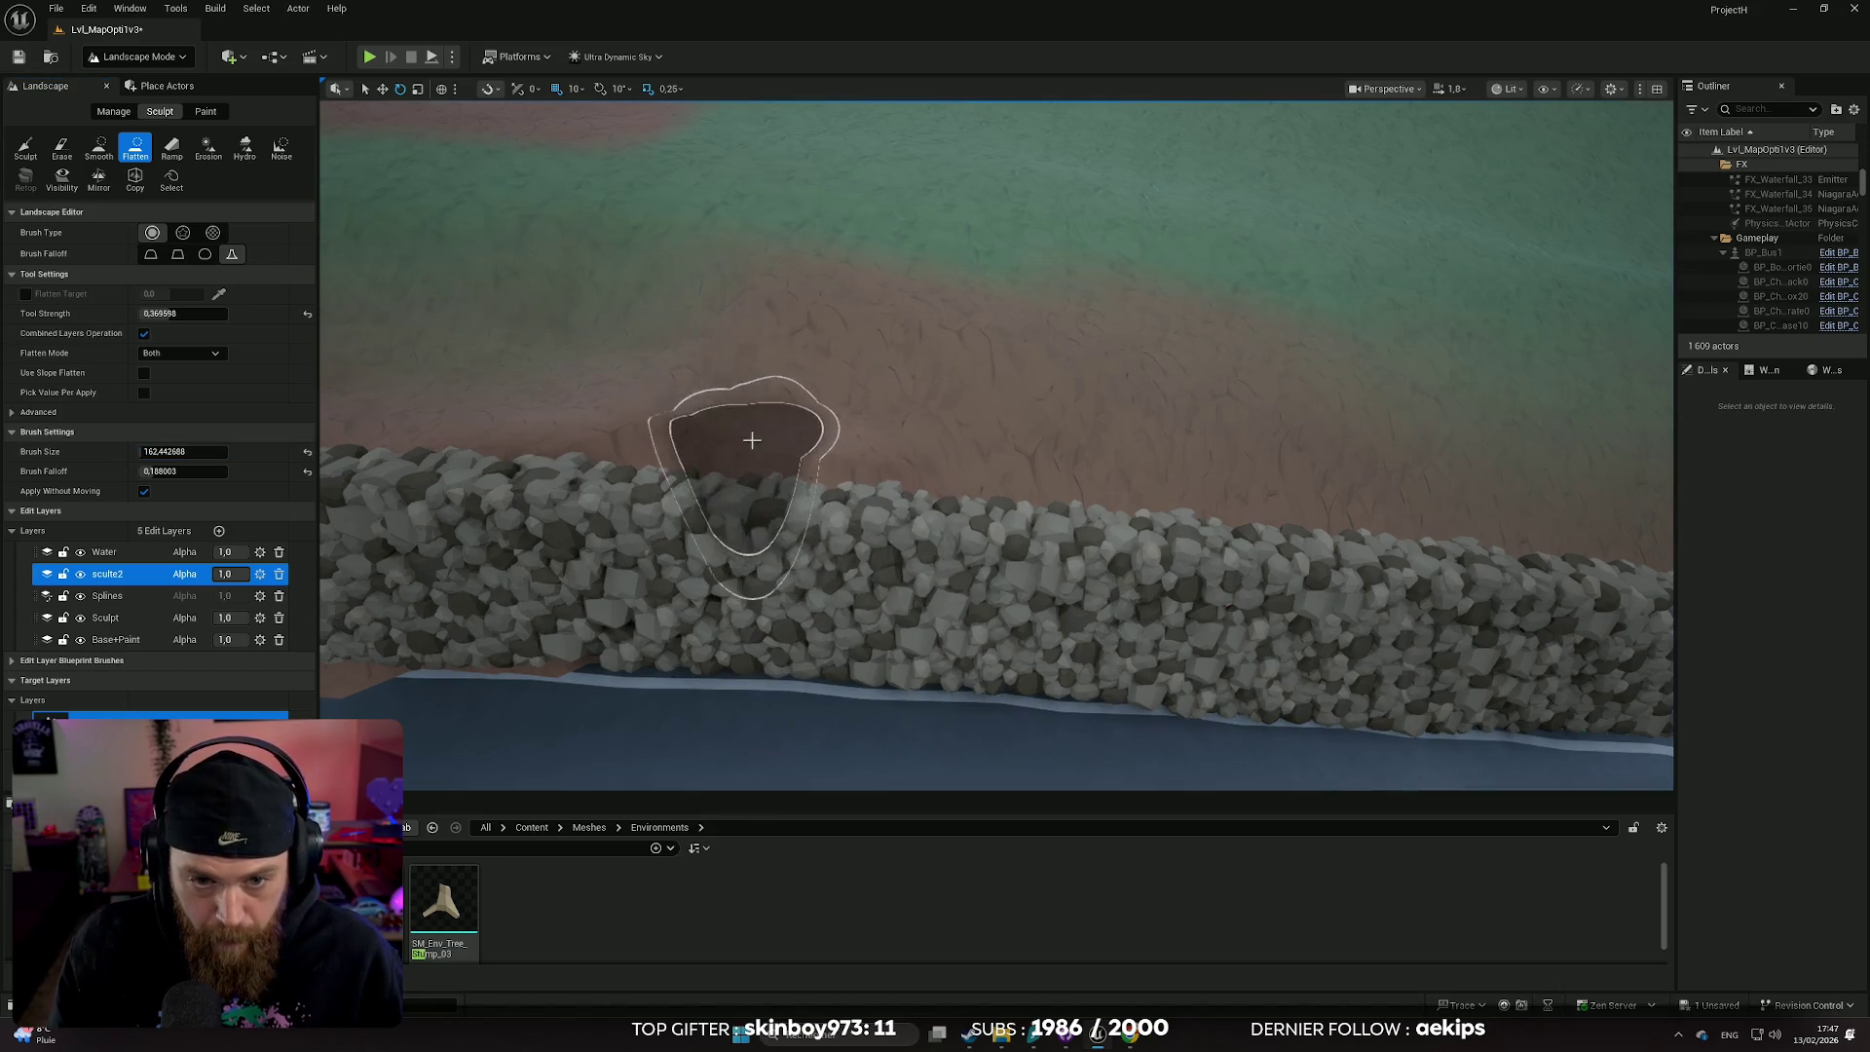
pyautogui.moveTo(751, 438); pyautogui.dragTo(752, 438)
pyautogui.moveTo(803, 364); pyautogui.dragTo(803, 364)
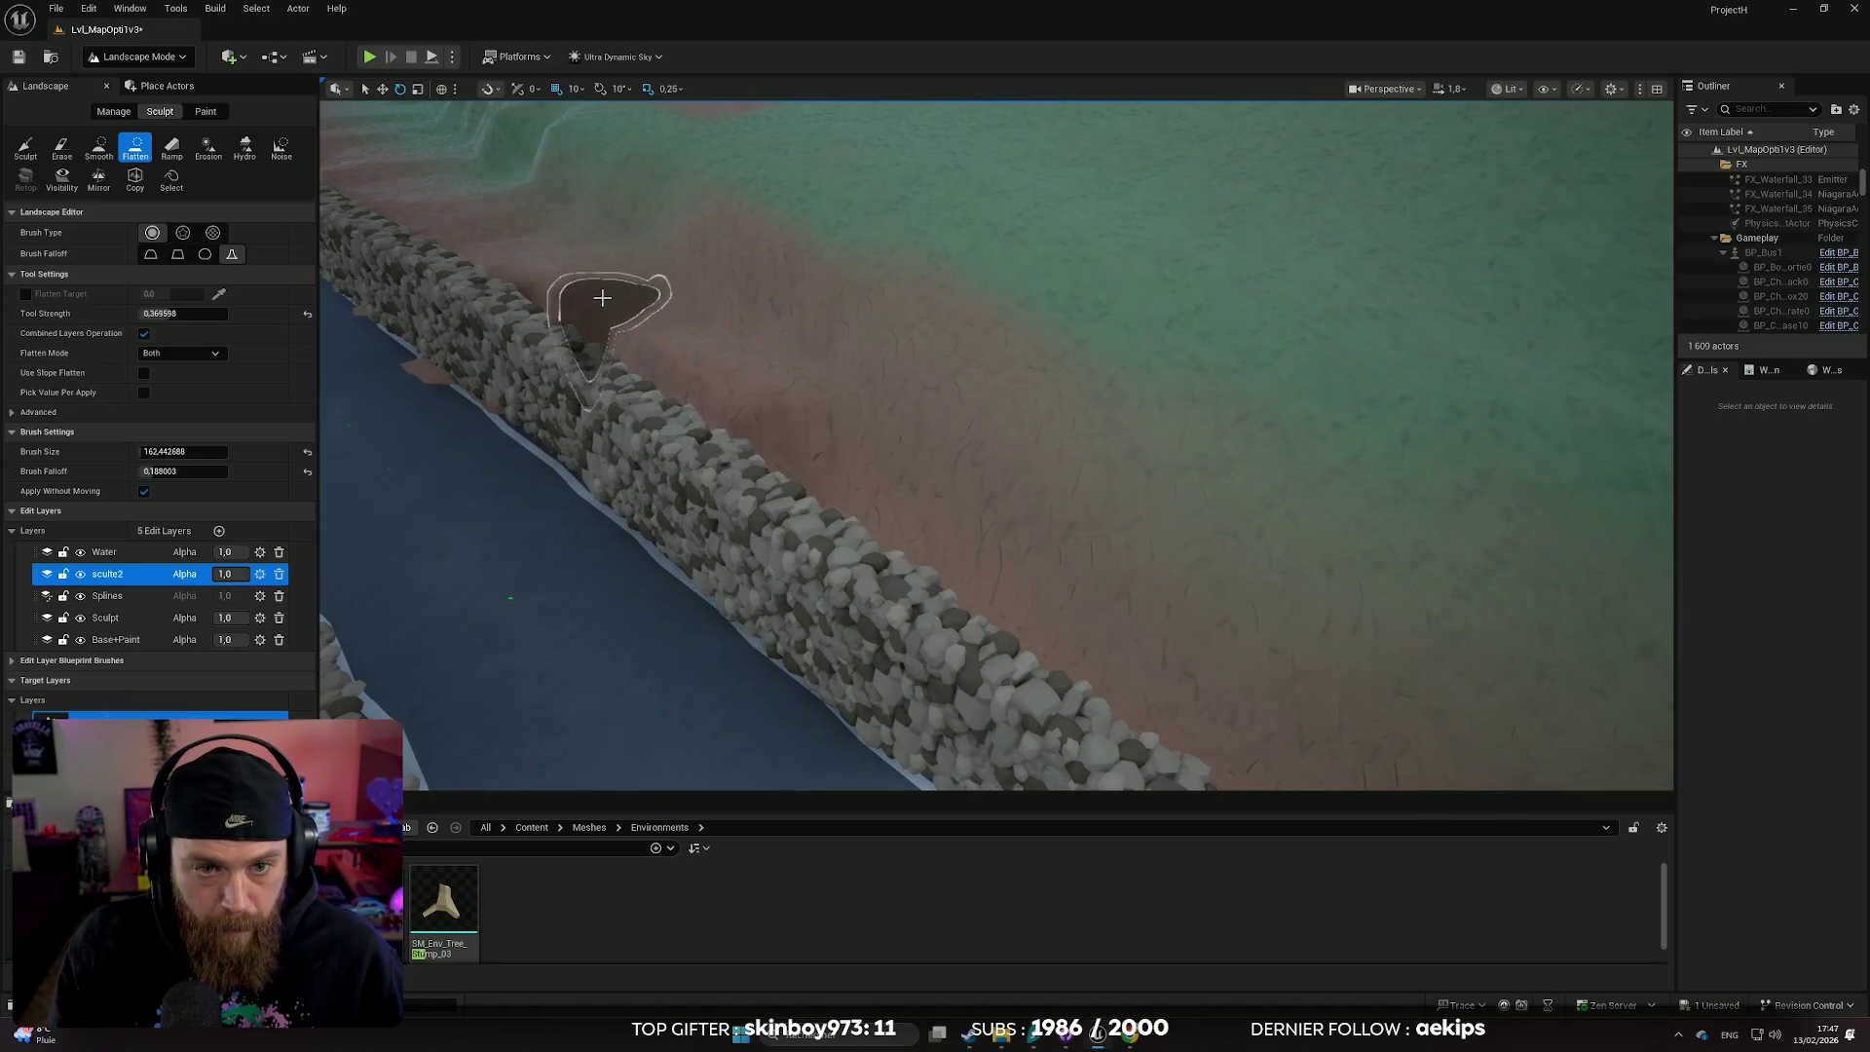
pyautogui.moveTo(840, 430)
pyautogui.mouseDown()
pyautogui.moveTo(973, 564)
pyautogui.moveTo(1235, 709)
pyautogui.moveTo(1244, 676)
pyautogui.moveTo(871, 490)
pyautogui.mouseUp()
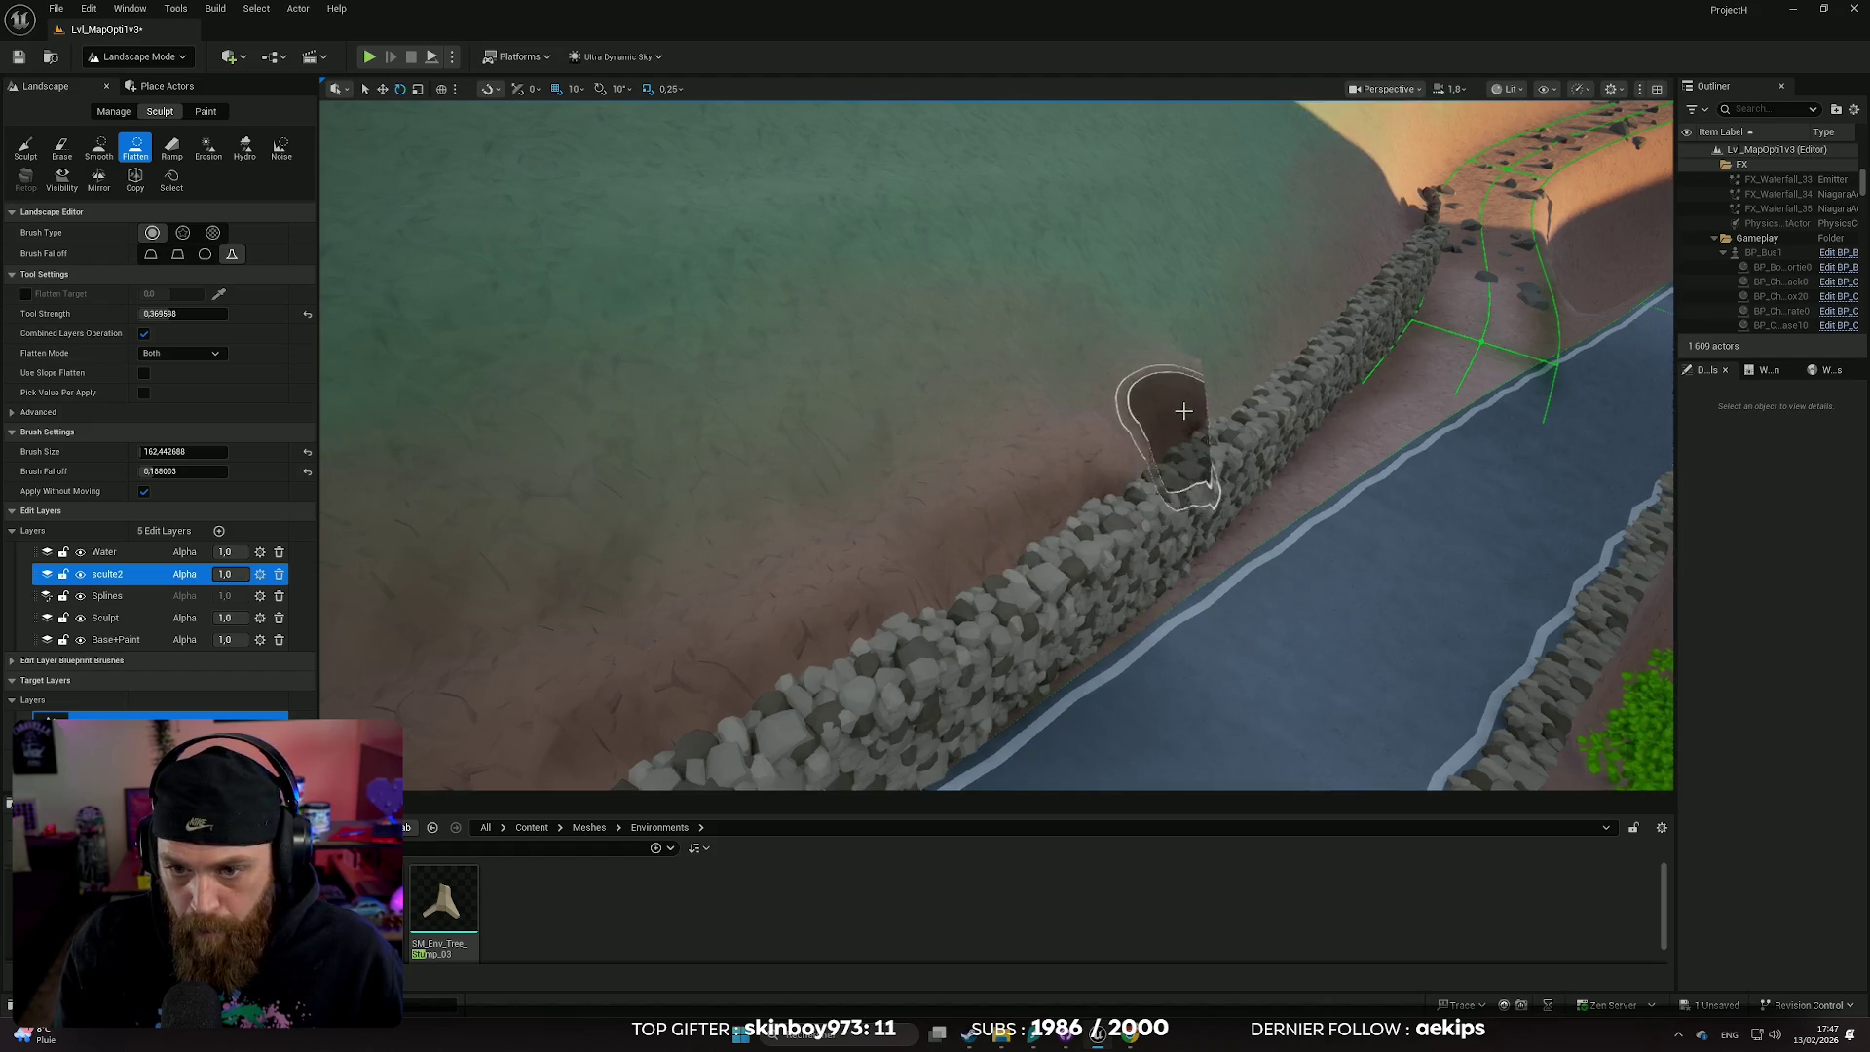
# - Orbit along the wall and river, then flatten the dirt strip beside the rock wall
pyautogui.moveTo(1183, 411); pyautogui.dragTo(1286, 300)
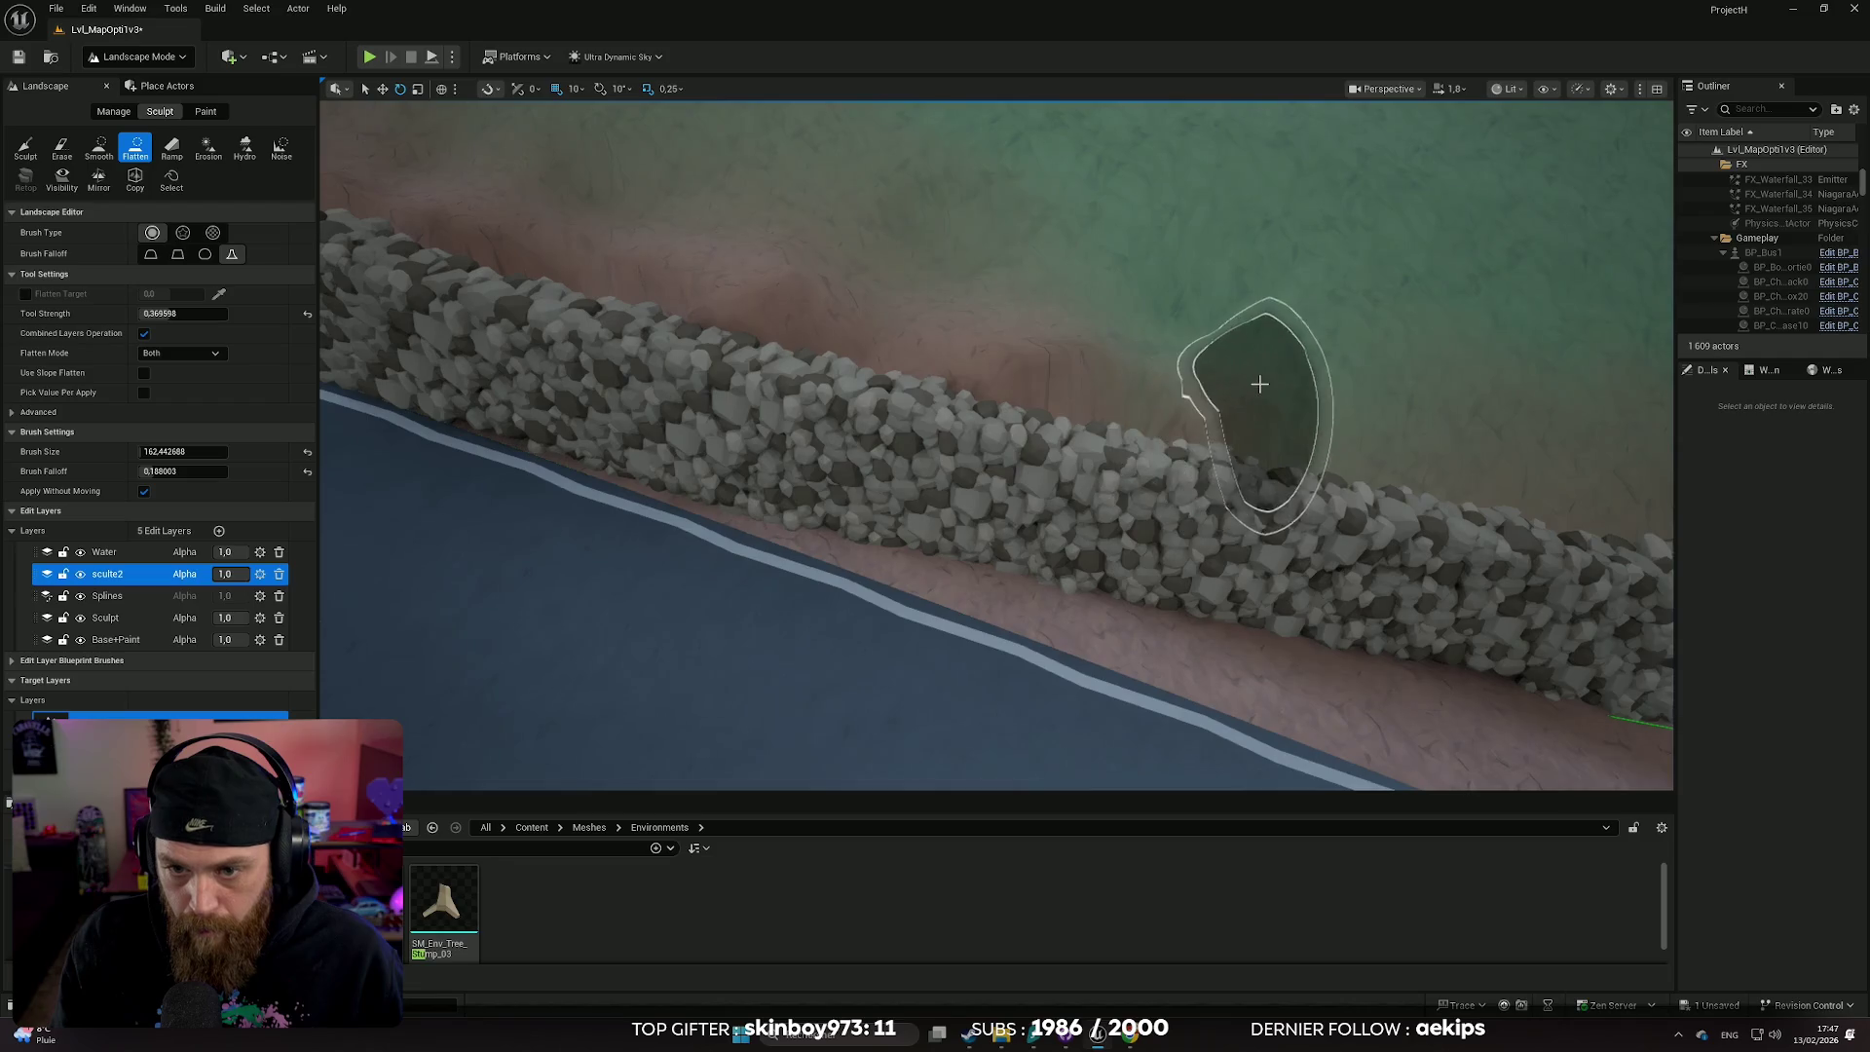
pyautogui.moveTo(1106, 397)
pyautogui.mouseDown()
pyautogui.moveTo(1084, 367)
pyautogui.moveTo(929, 365)
pyautogui.mouseUp()
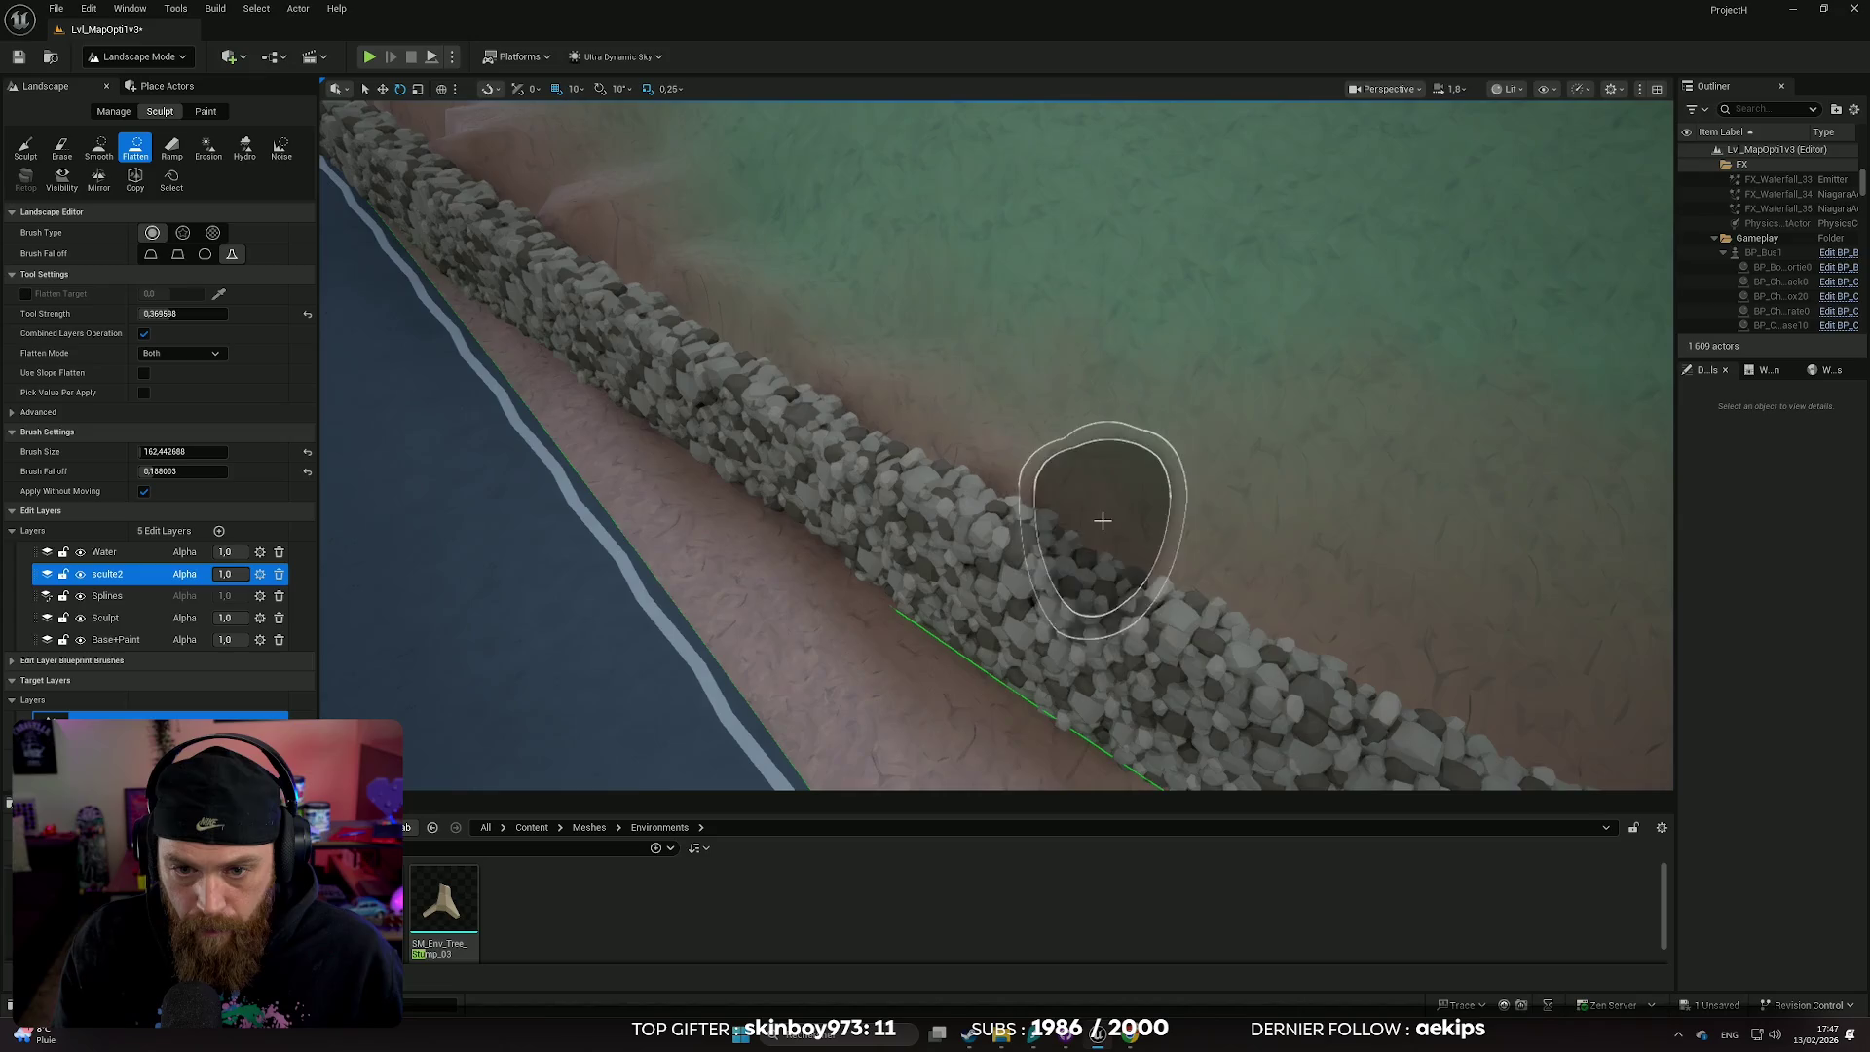
pyautogui.moveTo(1419, 647); pyautogui.dragTo(1169, 438)
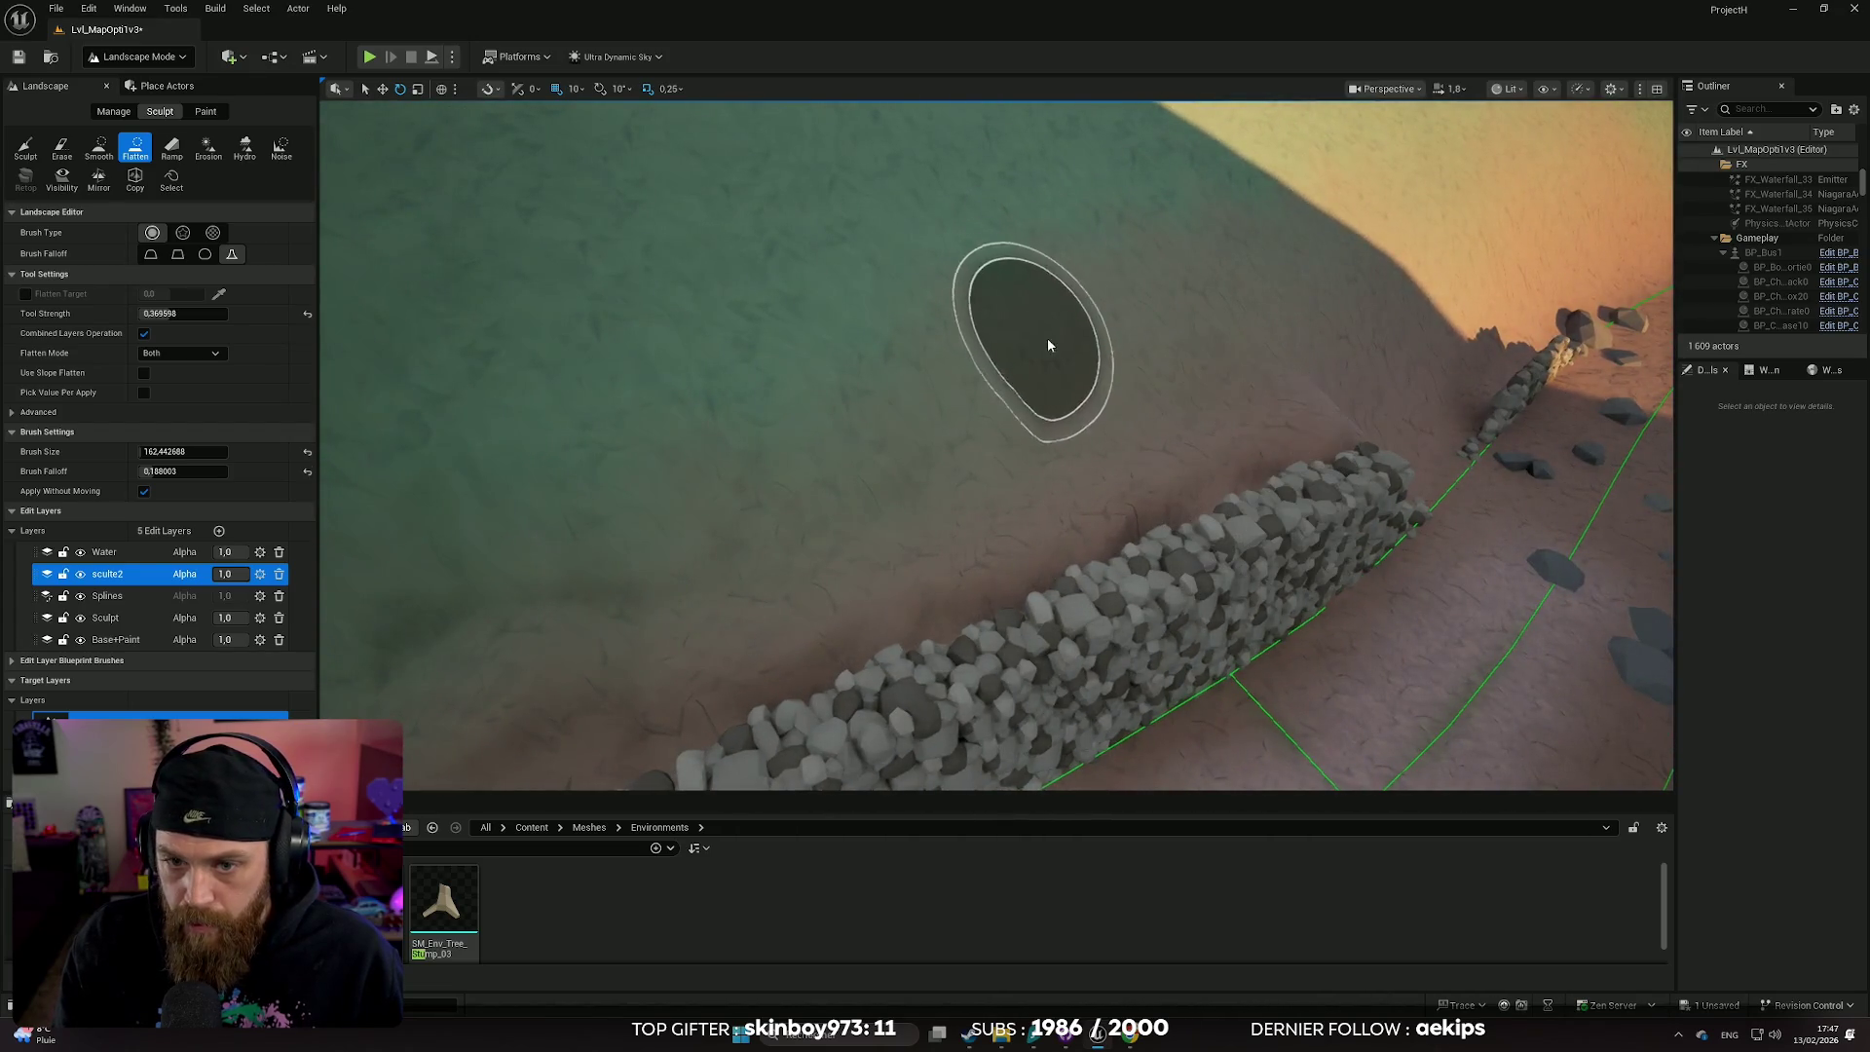
pyautogui.moveTo(868, 425)
pyautogui.mouseDown()
pyautogui.moveTo(779, 545)
pyautogui.moveTo(857, 419)
pyautogui.mouseUp()
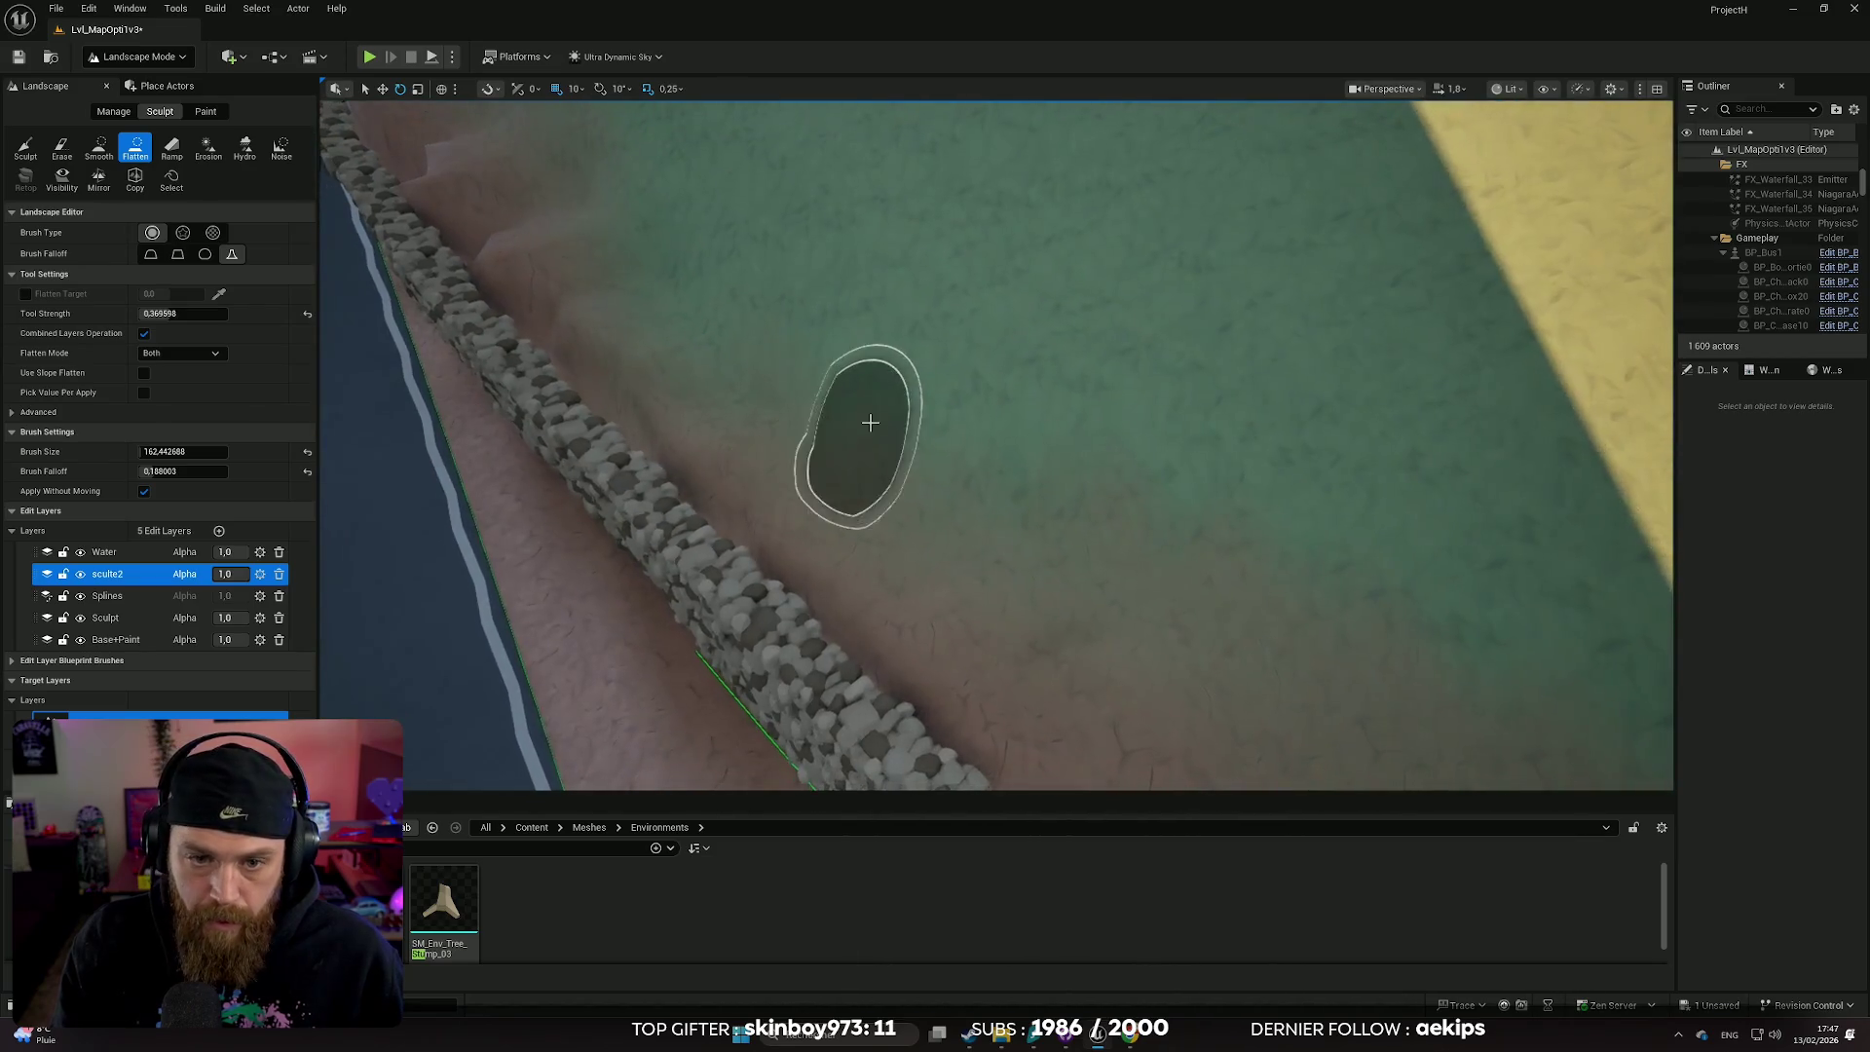
pyautogui.moveTo(614, 201); pyautogui.dragTo(1270, 466)
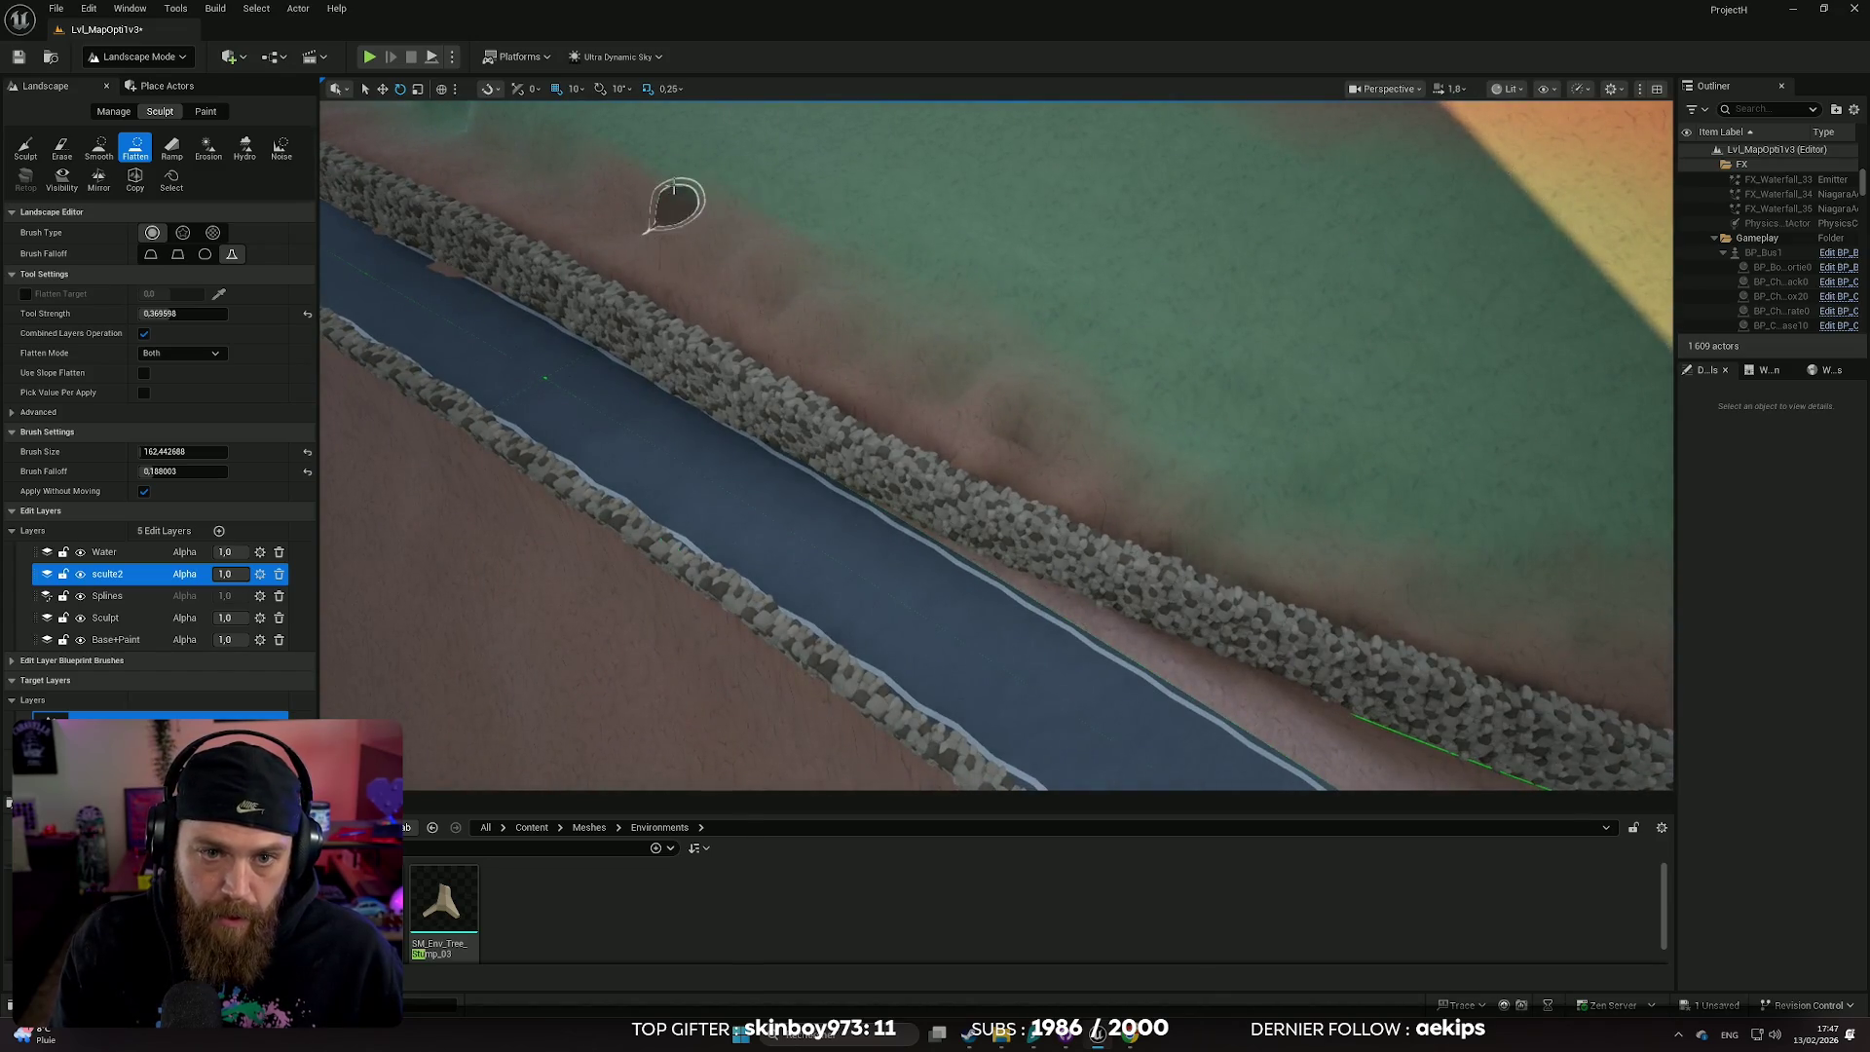
pyautogui.moveTo(509, 167); pyautogui.dragTo(789, 484)
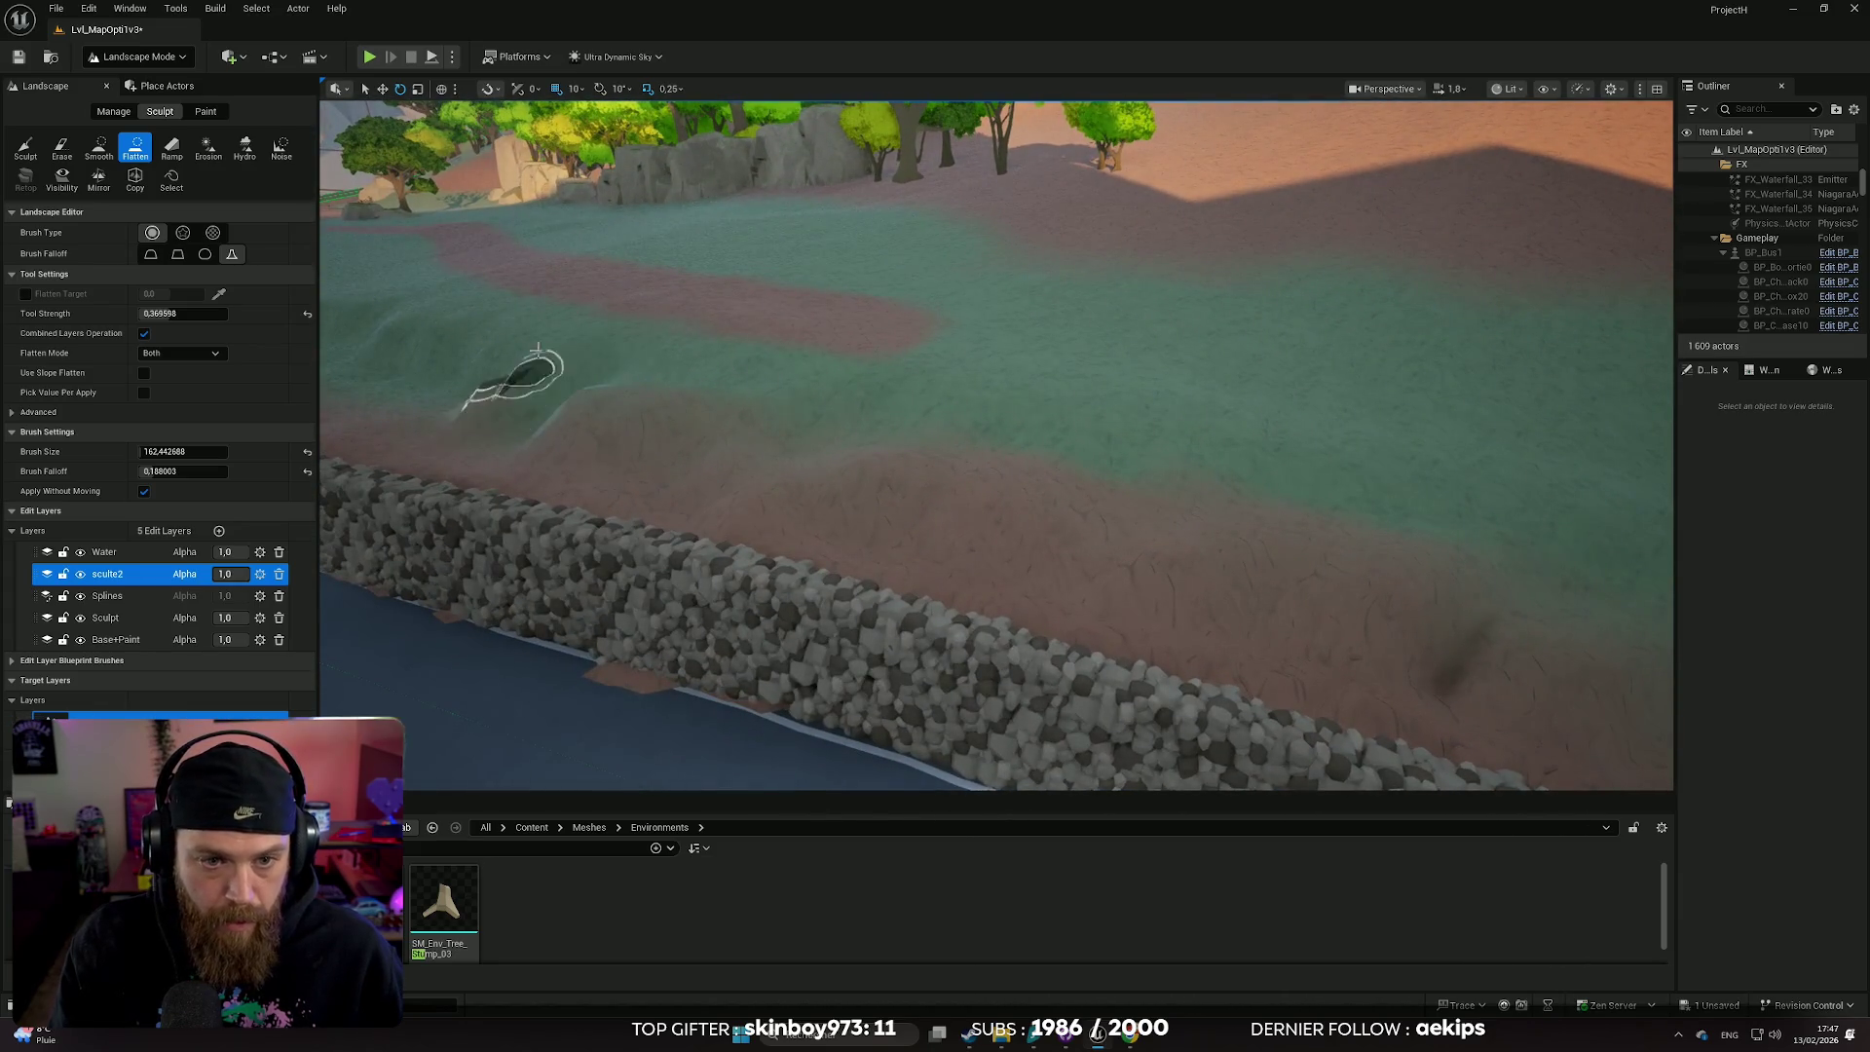
pyautogui.moveTo(556, 418); pyautogui.dragTo(908, 415)
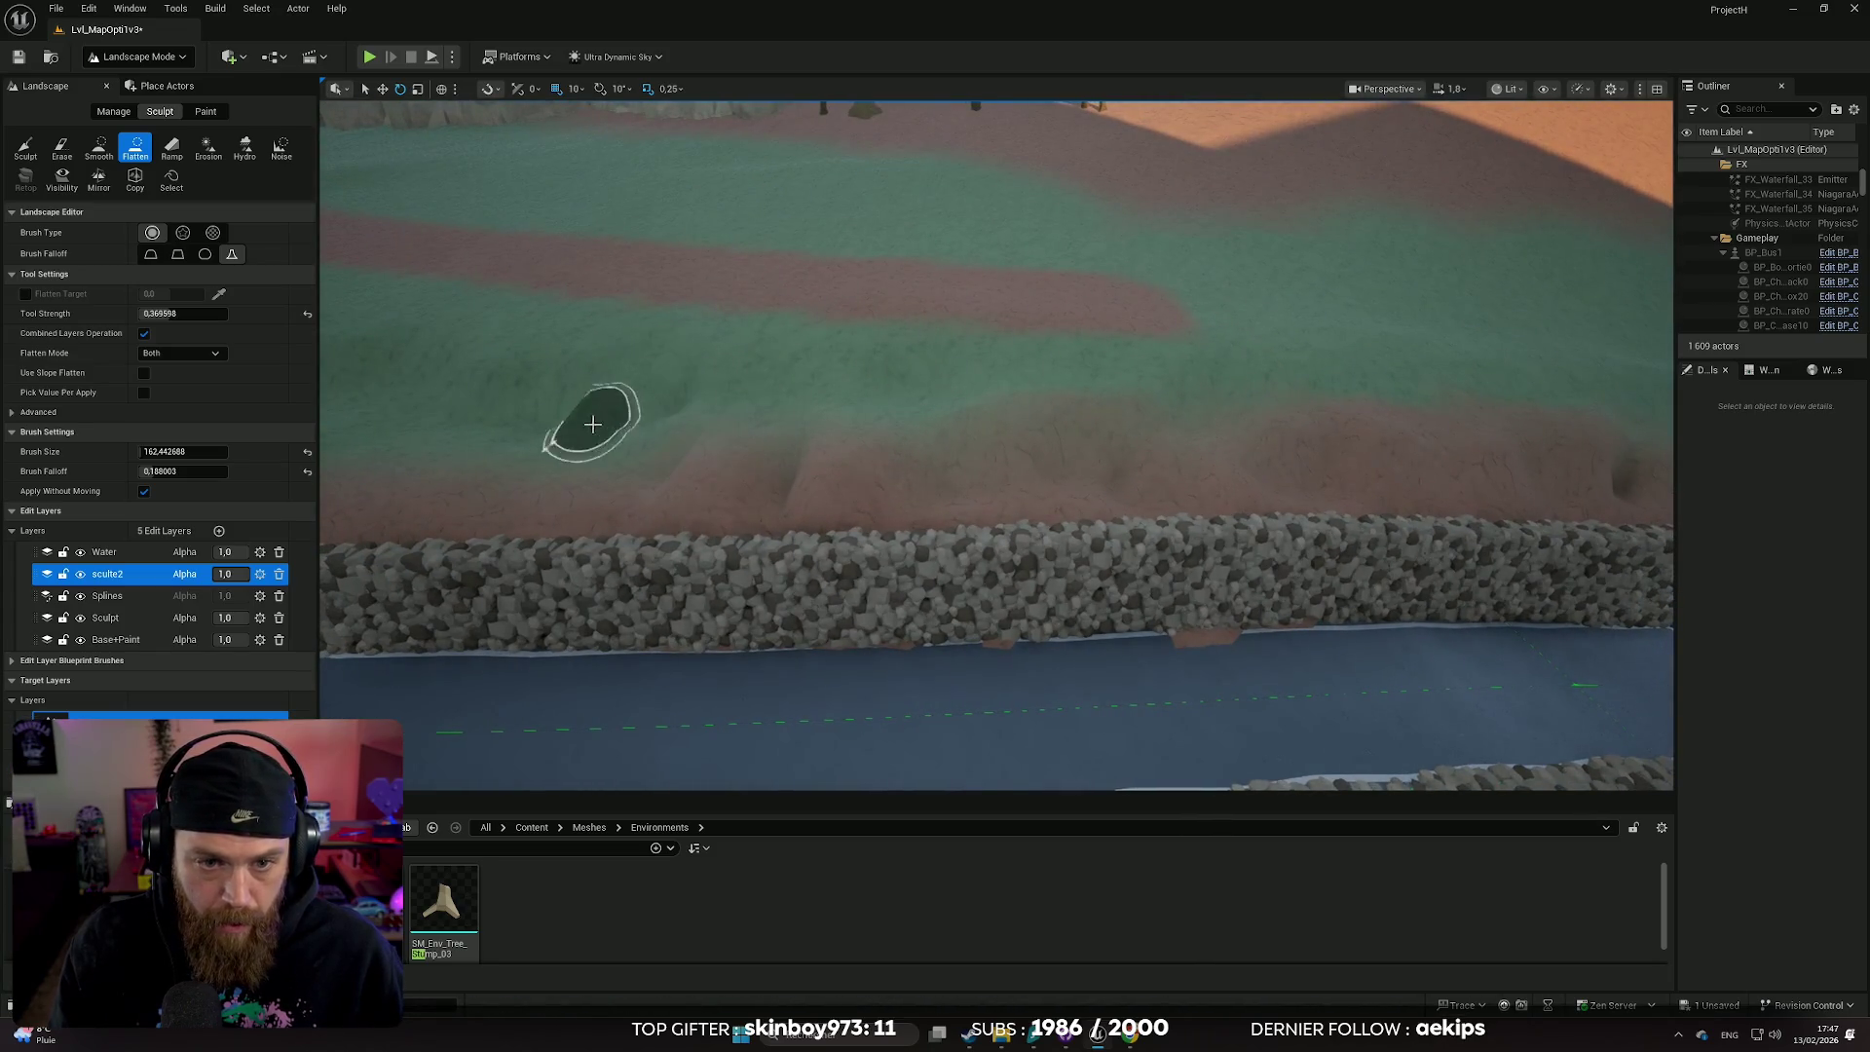
pyautogui.moveTo(477, 399); pyautogui.dragTo(878, 430)
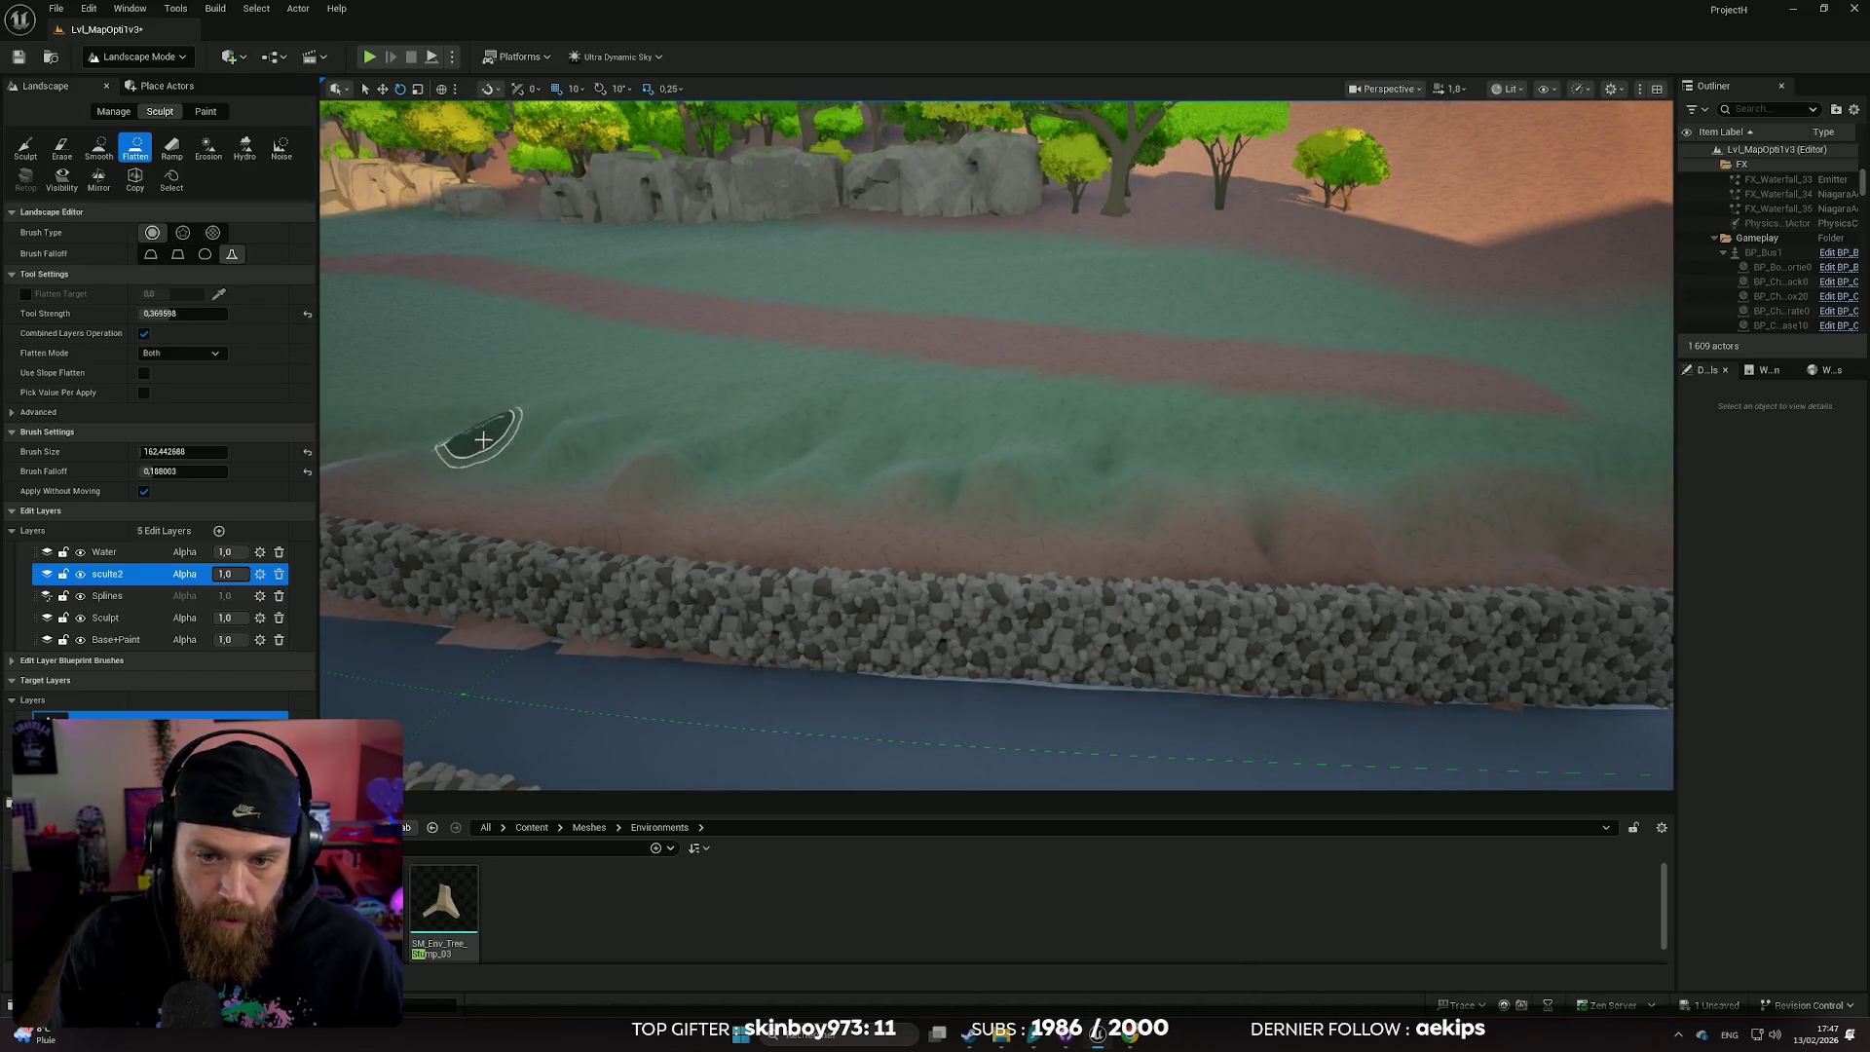
pyautogui.moveTo(483, 440)
pyautogui.mouseDown()
pyautogui.moveTo(781, 489)
pyautogui.moveTo(957, 477)
pyautogui.moveTo(947, 500)
pyautogui.moveTo(776, 492)
pyautogui.mouseUp()
pyautogui.moveTo(959, 546)
pyautogui.mouseDown()
pyautogui.moveTo(973, 646)
pyautogui.moveTo(926, 718)
pyautogui.moveTo(997, 645)
pyautogui.moveTo(985, 559)
pyautogui.moveTo(1031, 619)
pyautogui.moveTo(549, 538)
pyautogui.mouseUp()
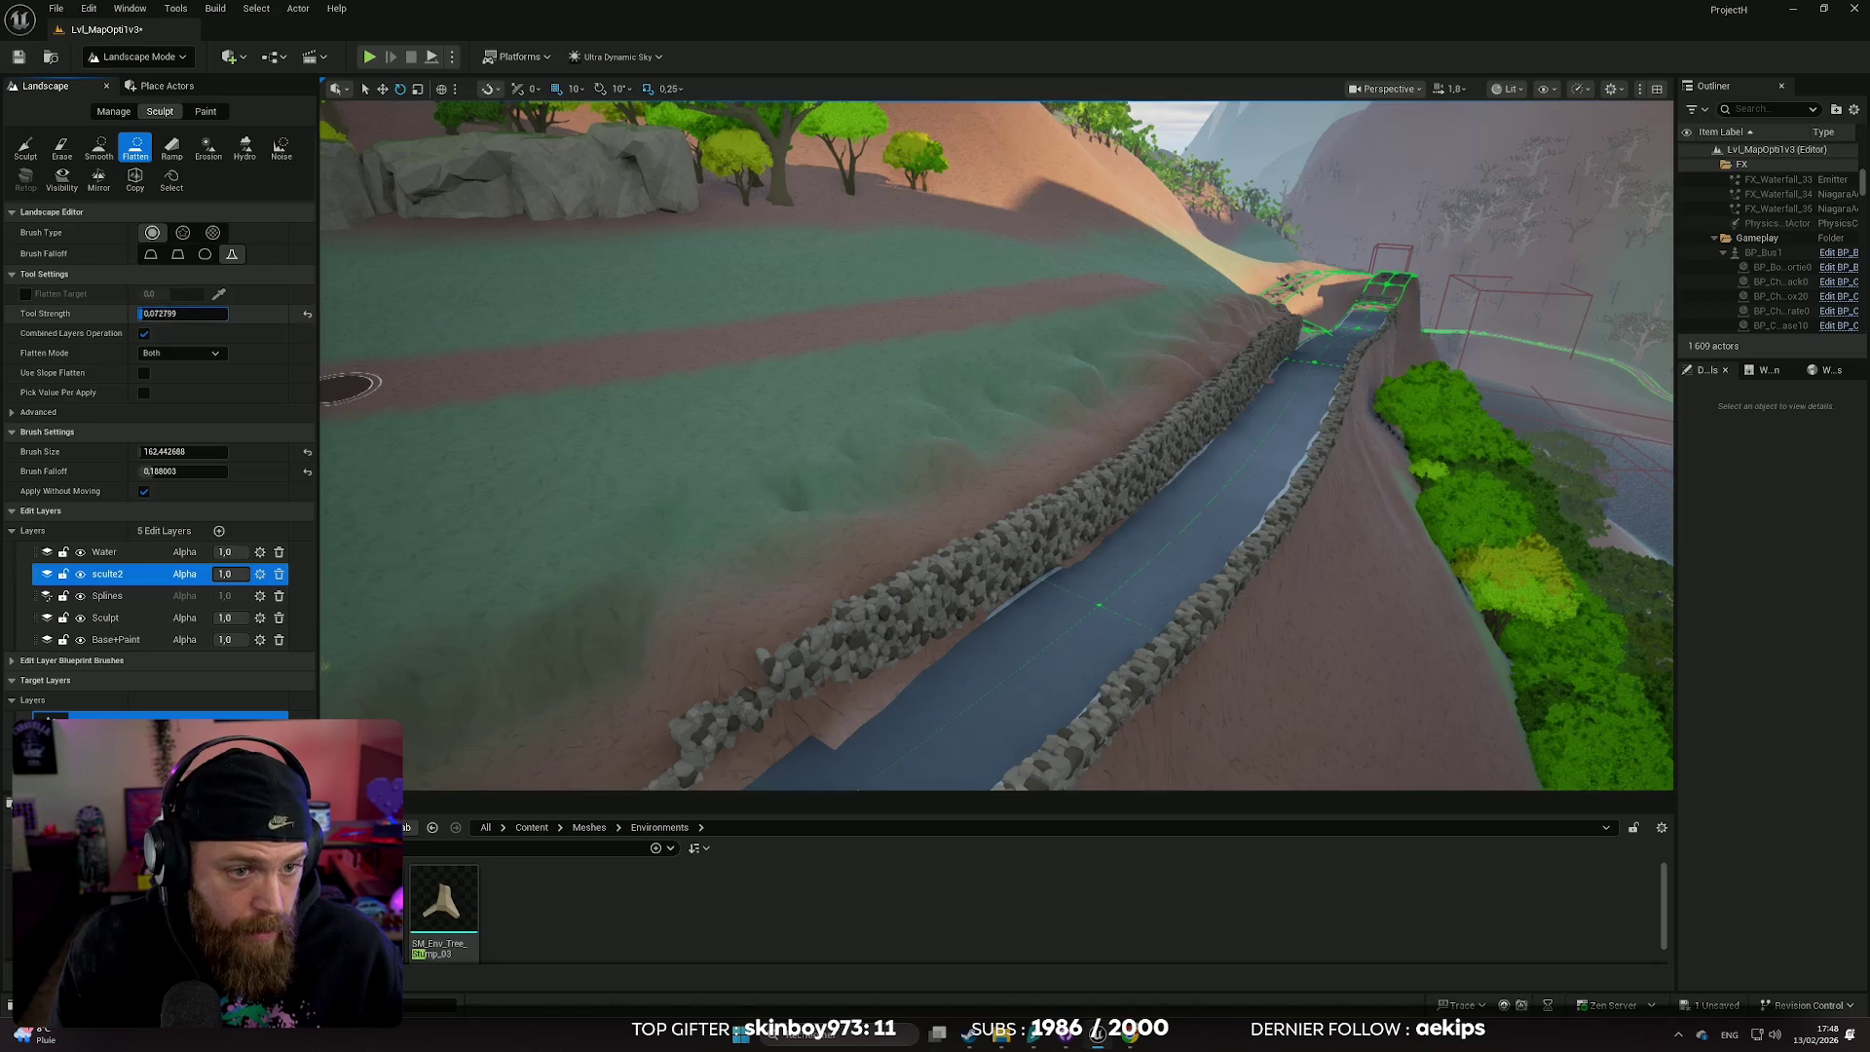
# - Switch to the Smooth tool with a greatly enlarged brush and fly low along the wall
pyautogui.click(93, 147)
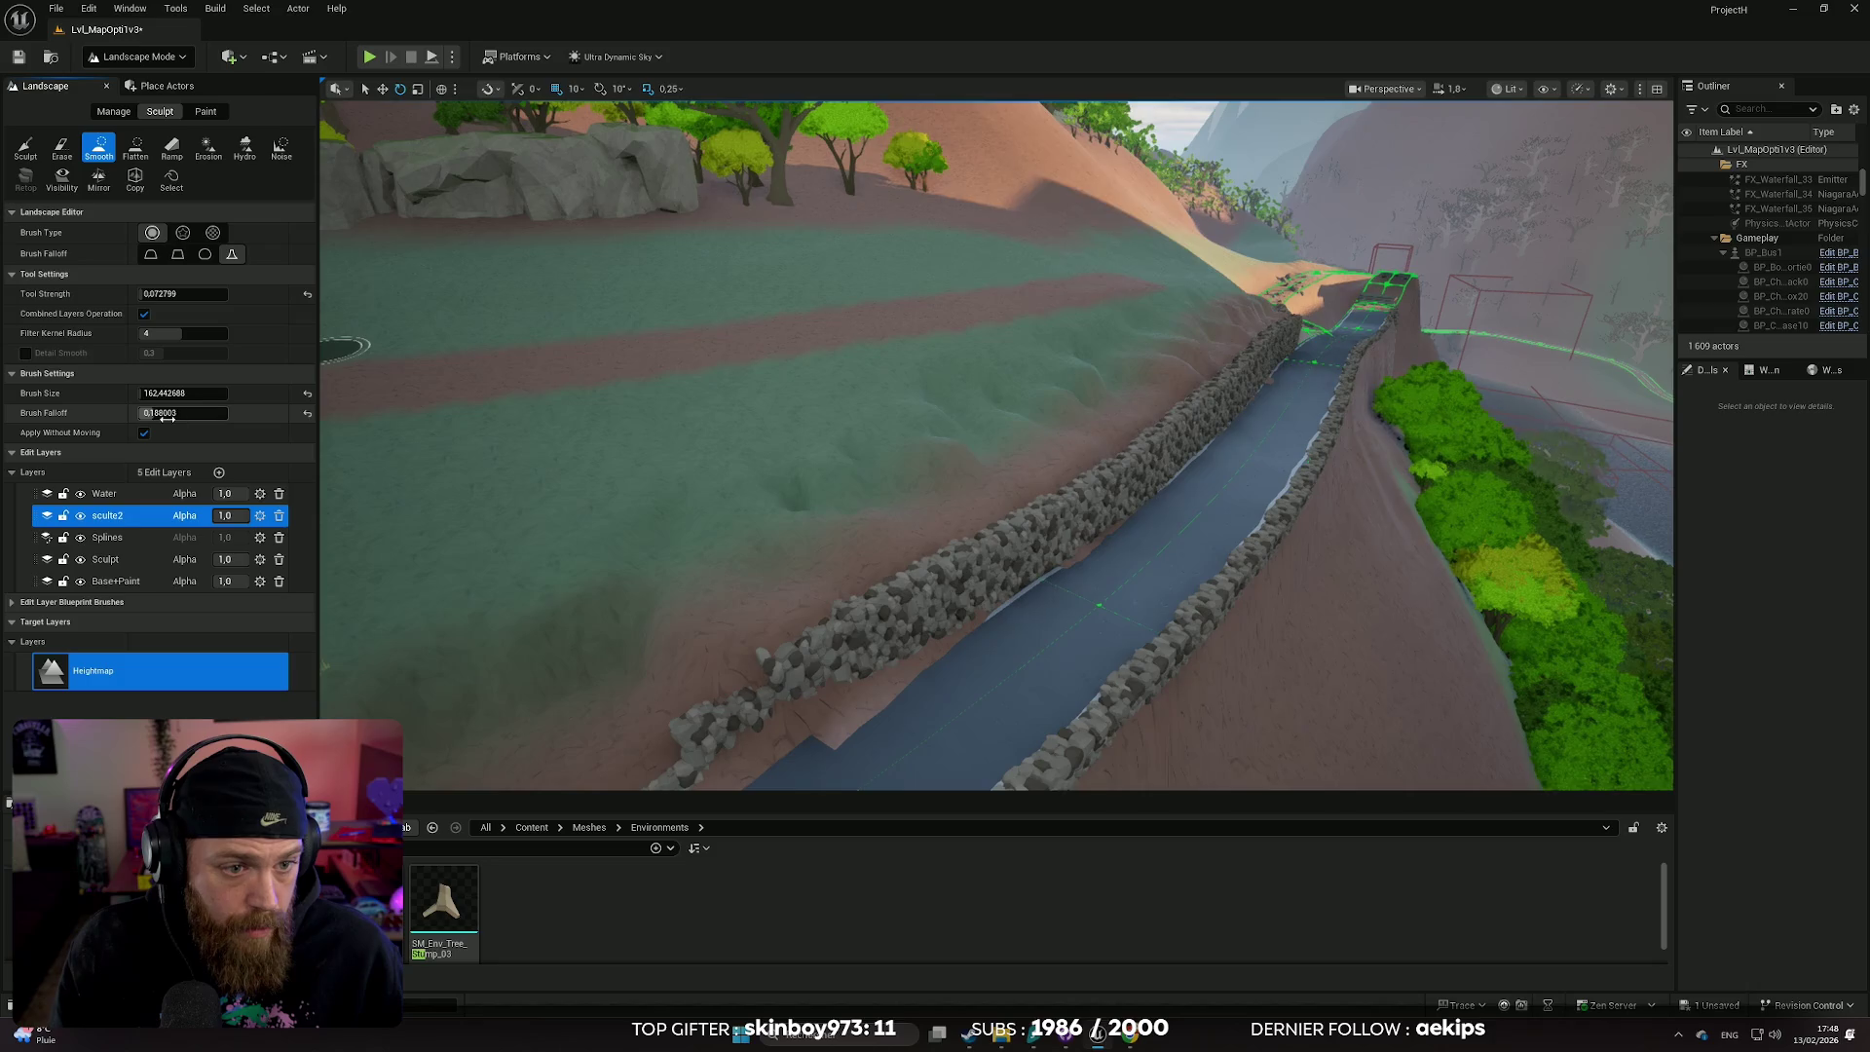
pyautogui.press(']')
pyautogui.press(']')
pyautogui.press(']')
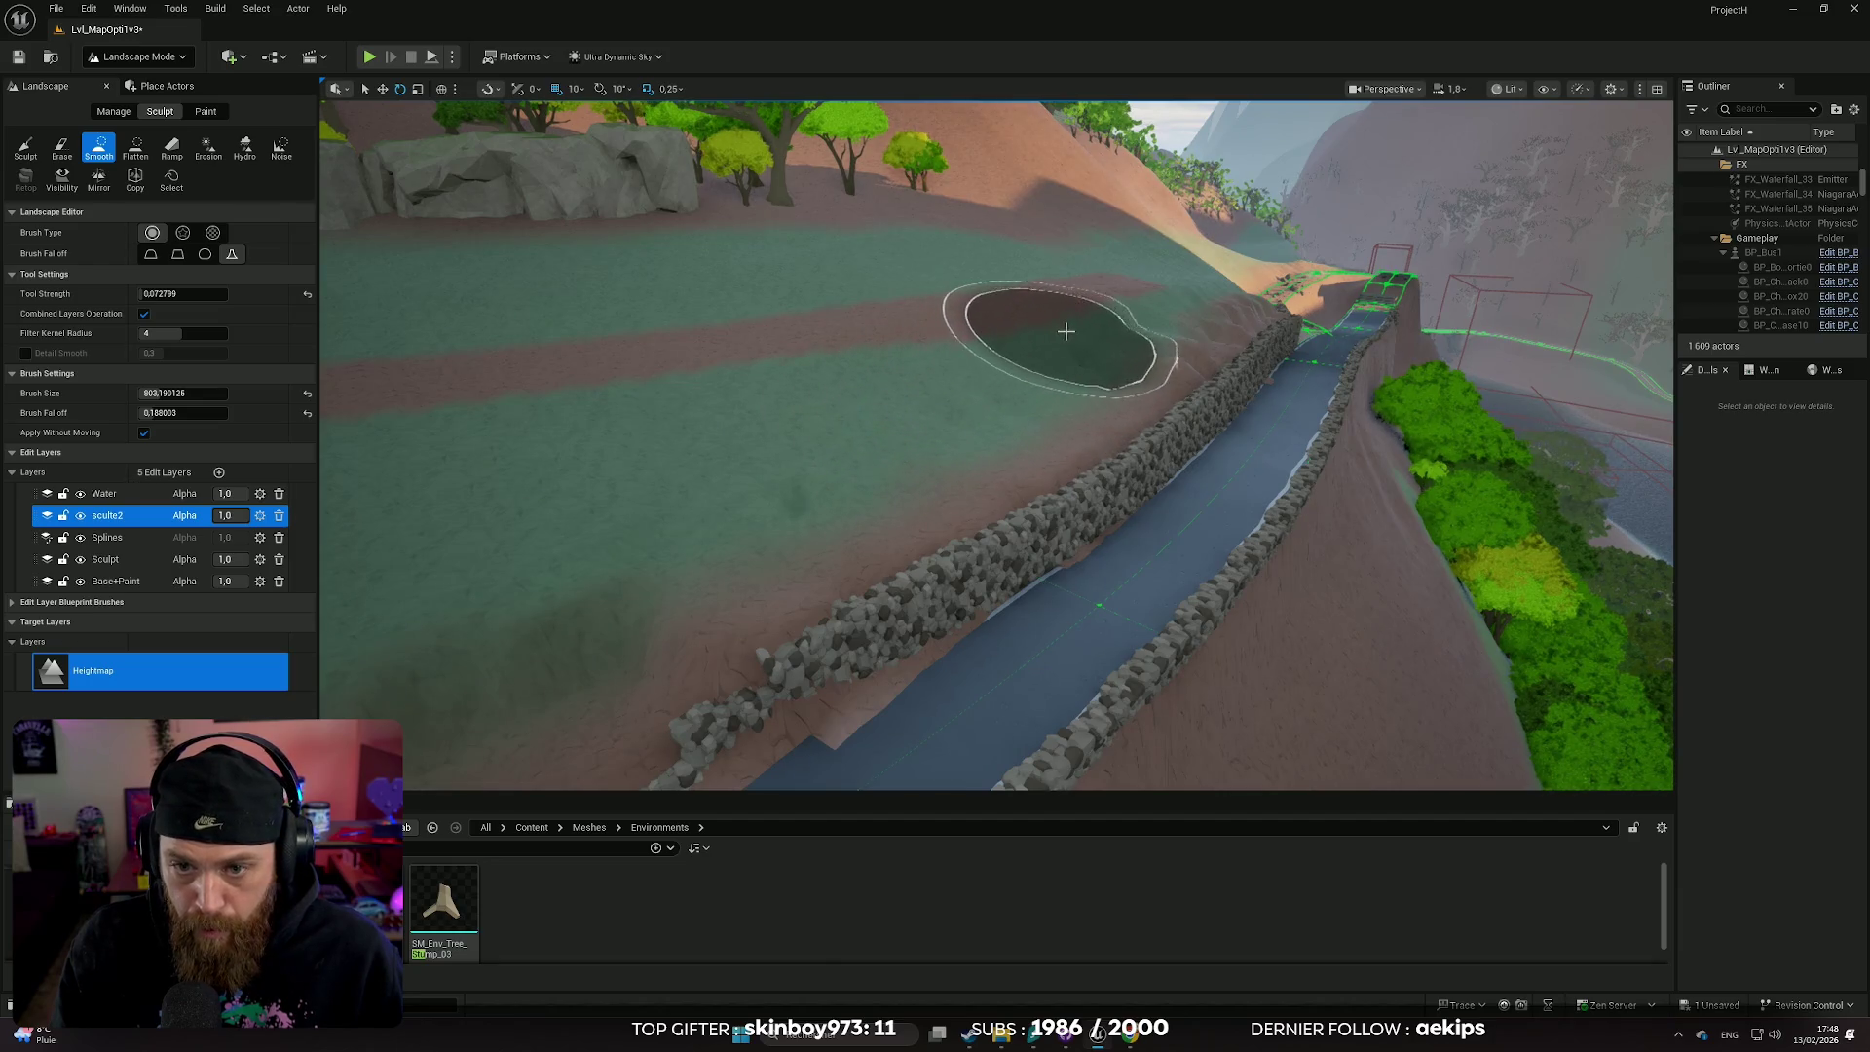
pyautogui.rightClick(1137, 287)
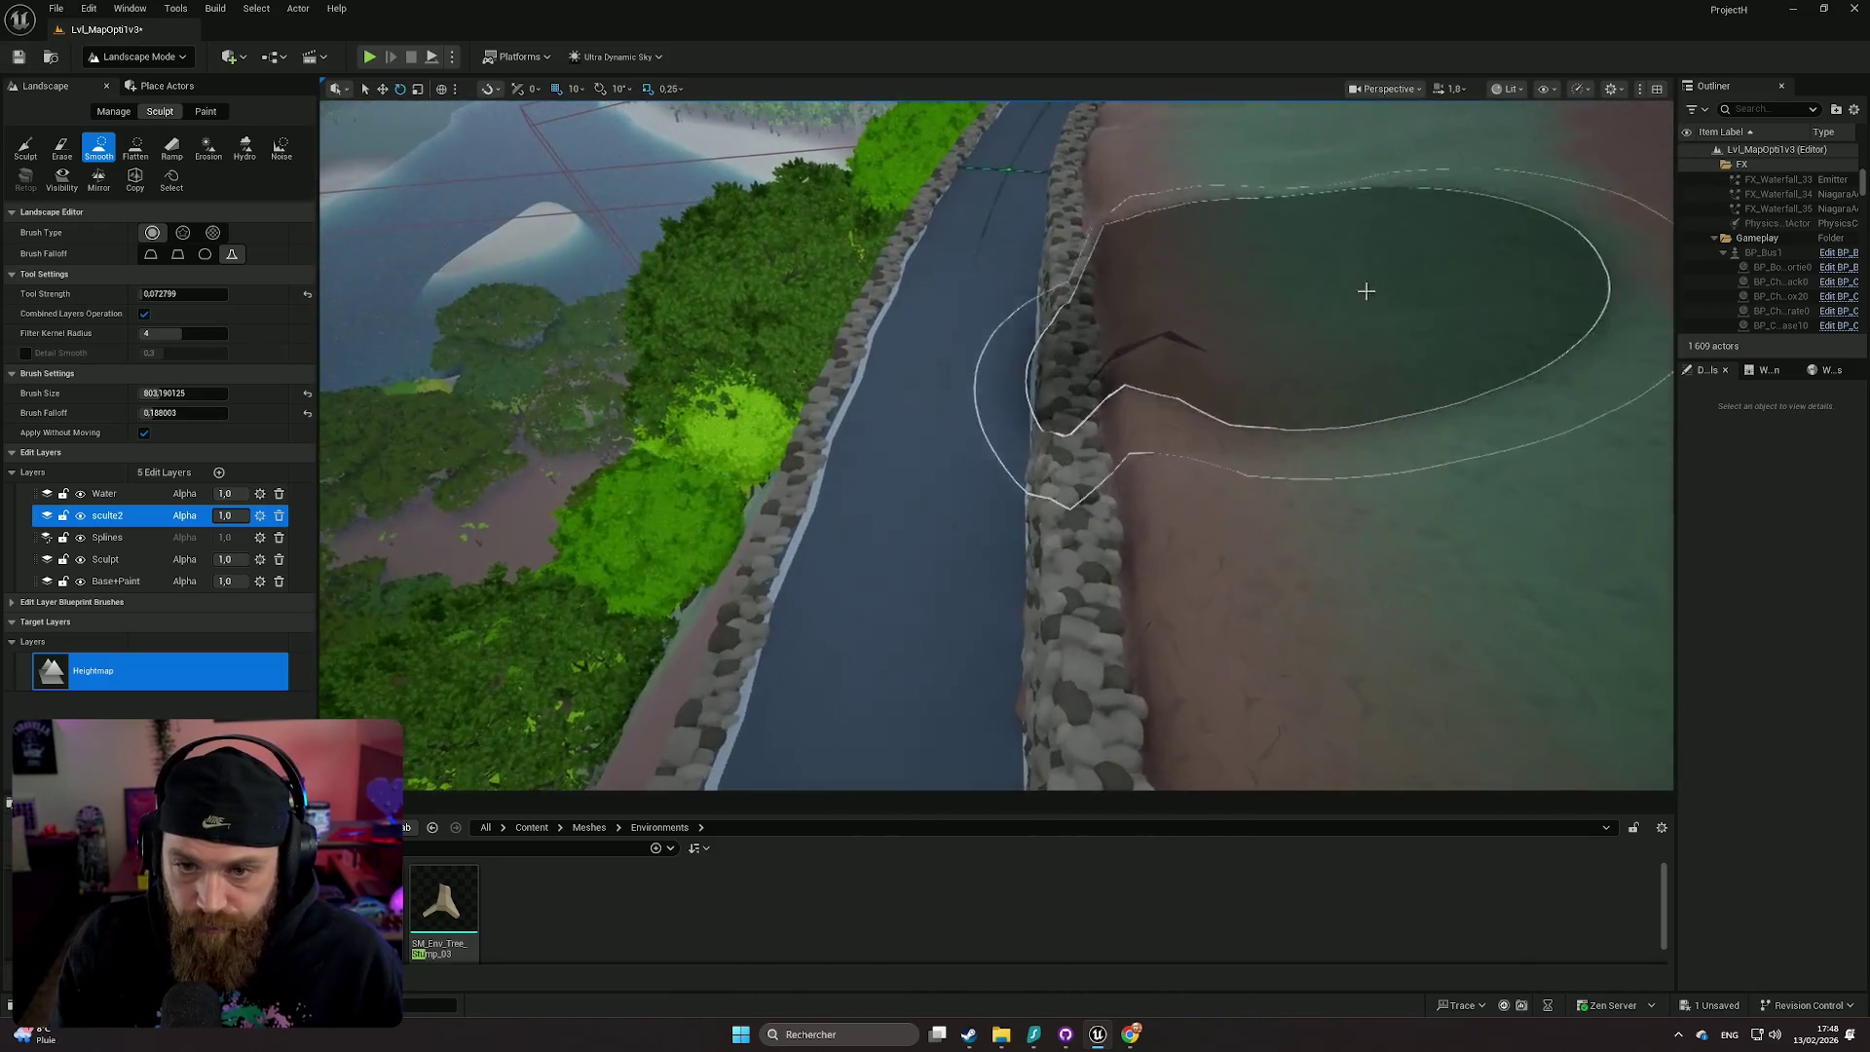
pyautogui.rightClick(1412, 380)
pyautogui.rightClick(764, 246)
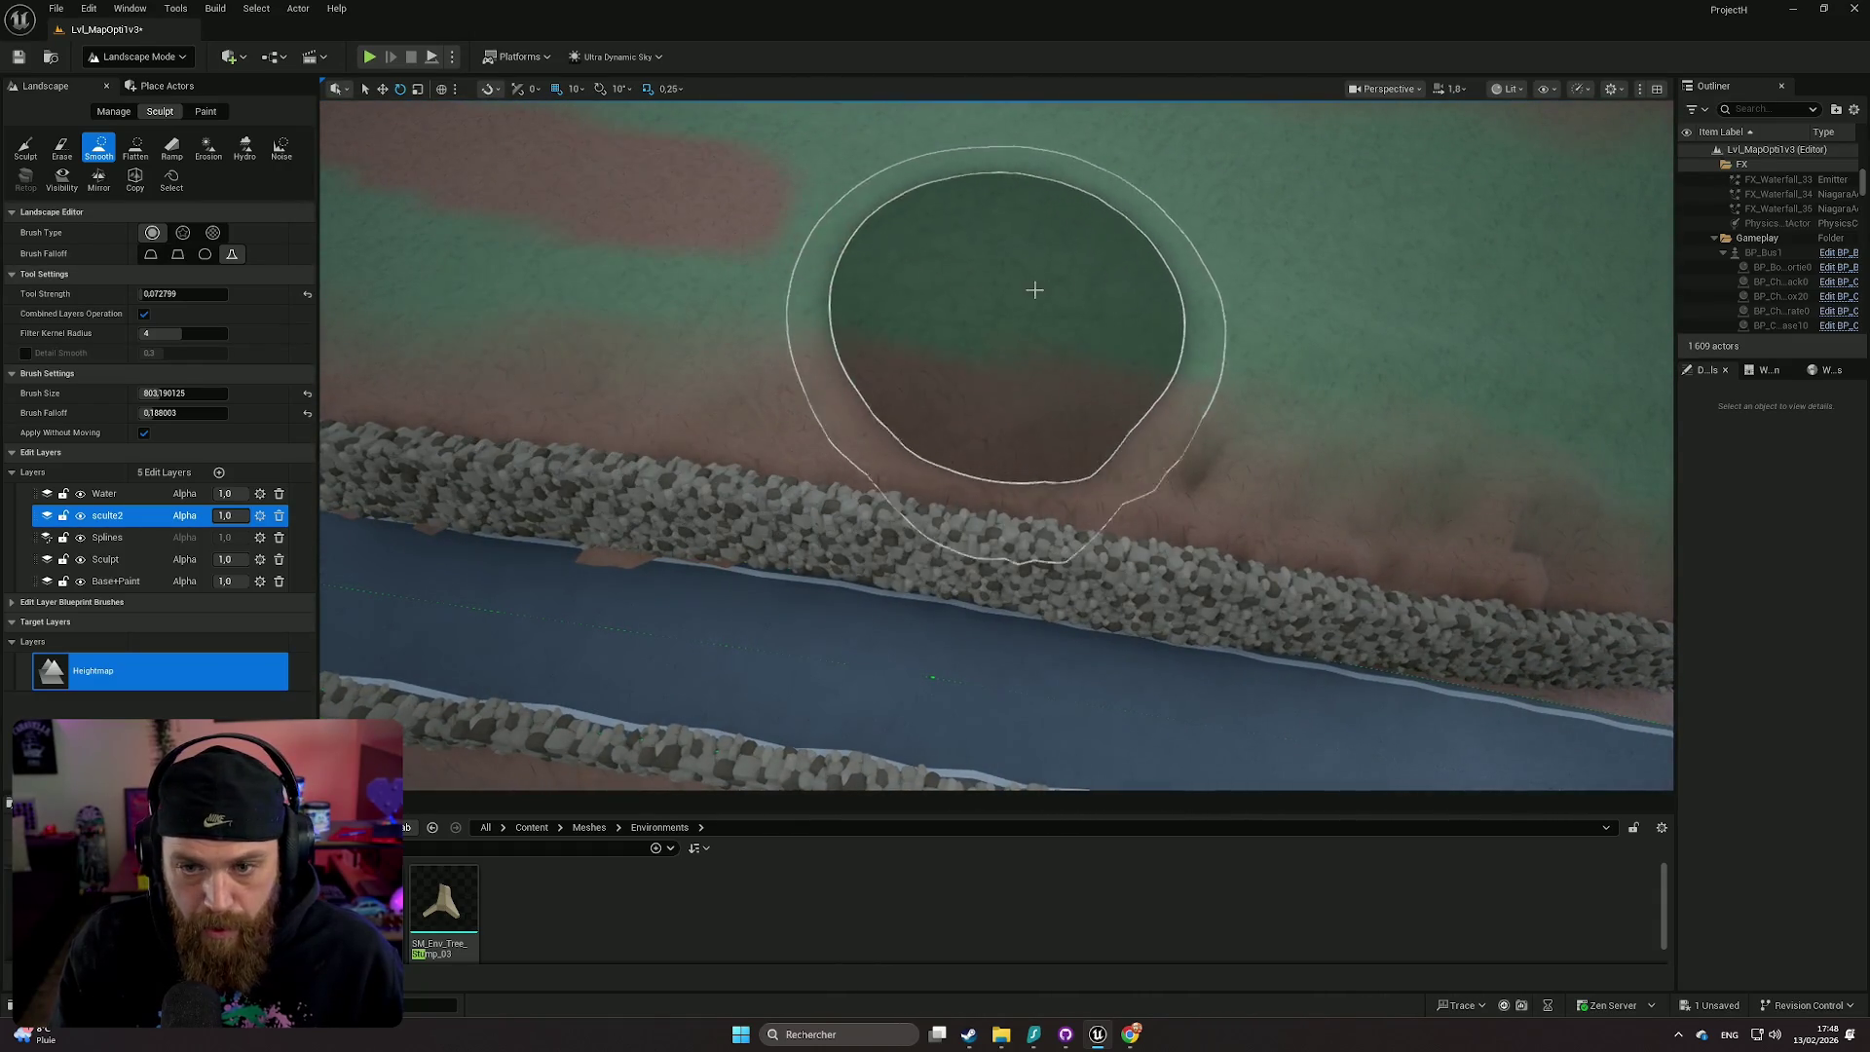
pyautogui.rightClick(1338, 330)
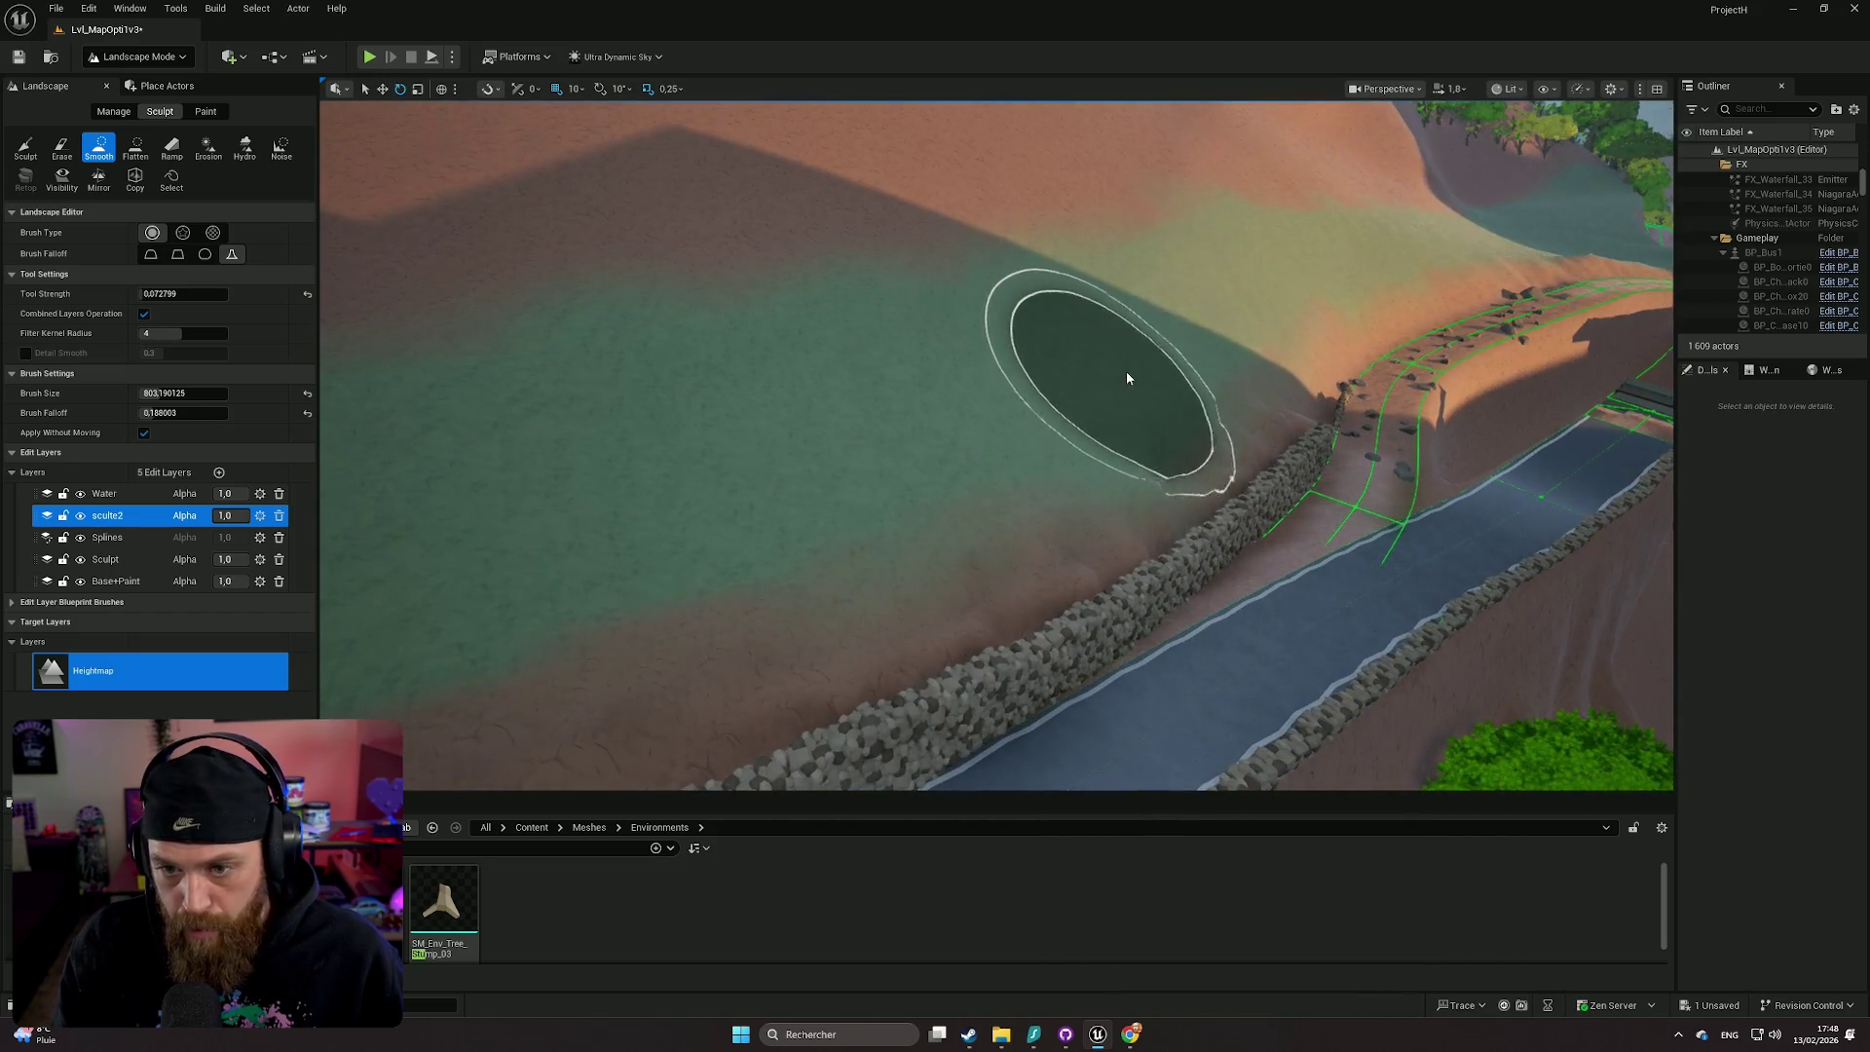
# - Reduce the brush to about 372 and smooth the slope above the stone wall
pyautogui.scroll(5, 1039, 347)
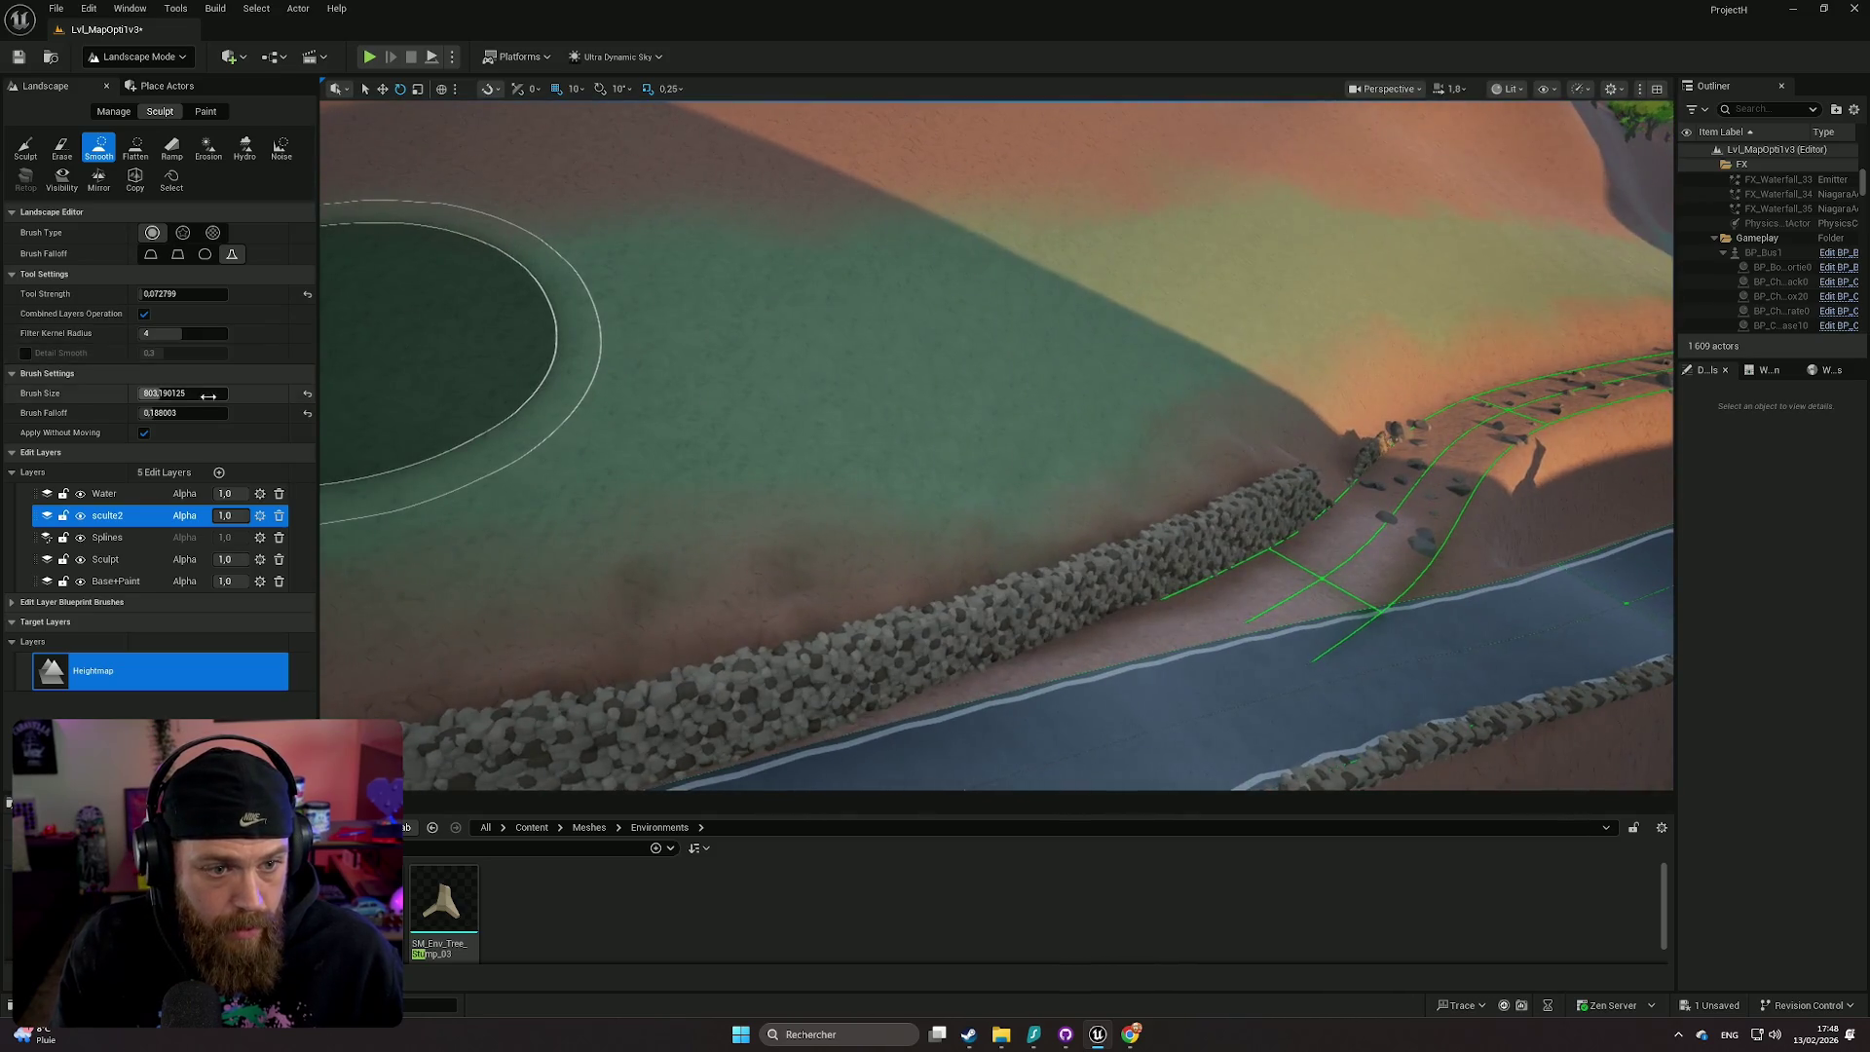
pyautogui.moveTo(207, 394); pyautogui.dragTo(161, 394)
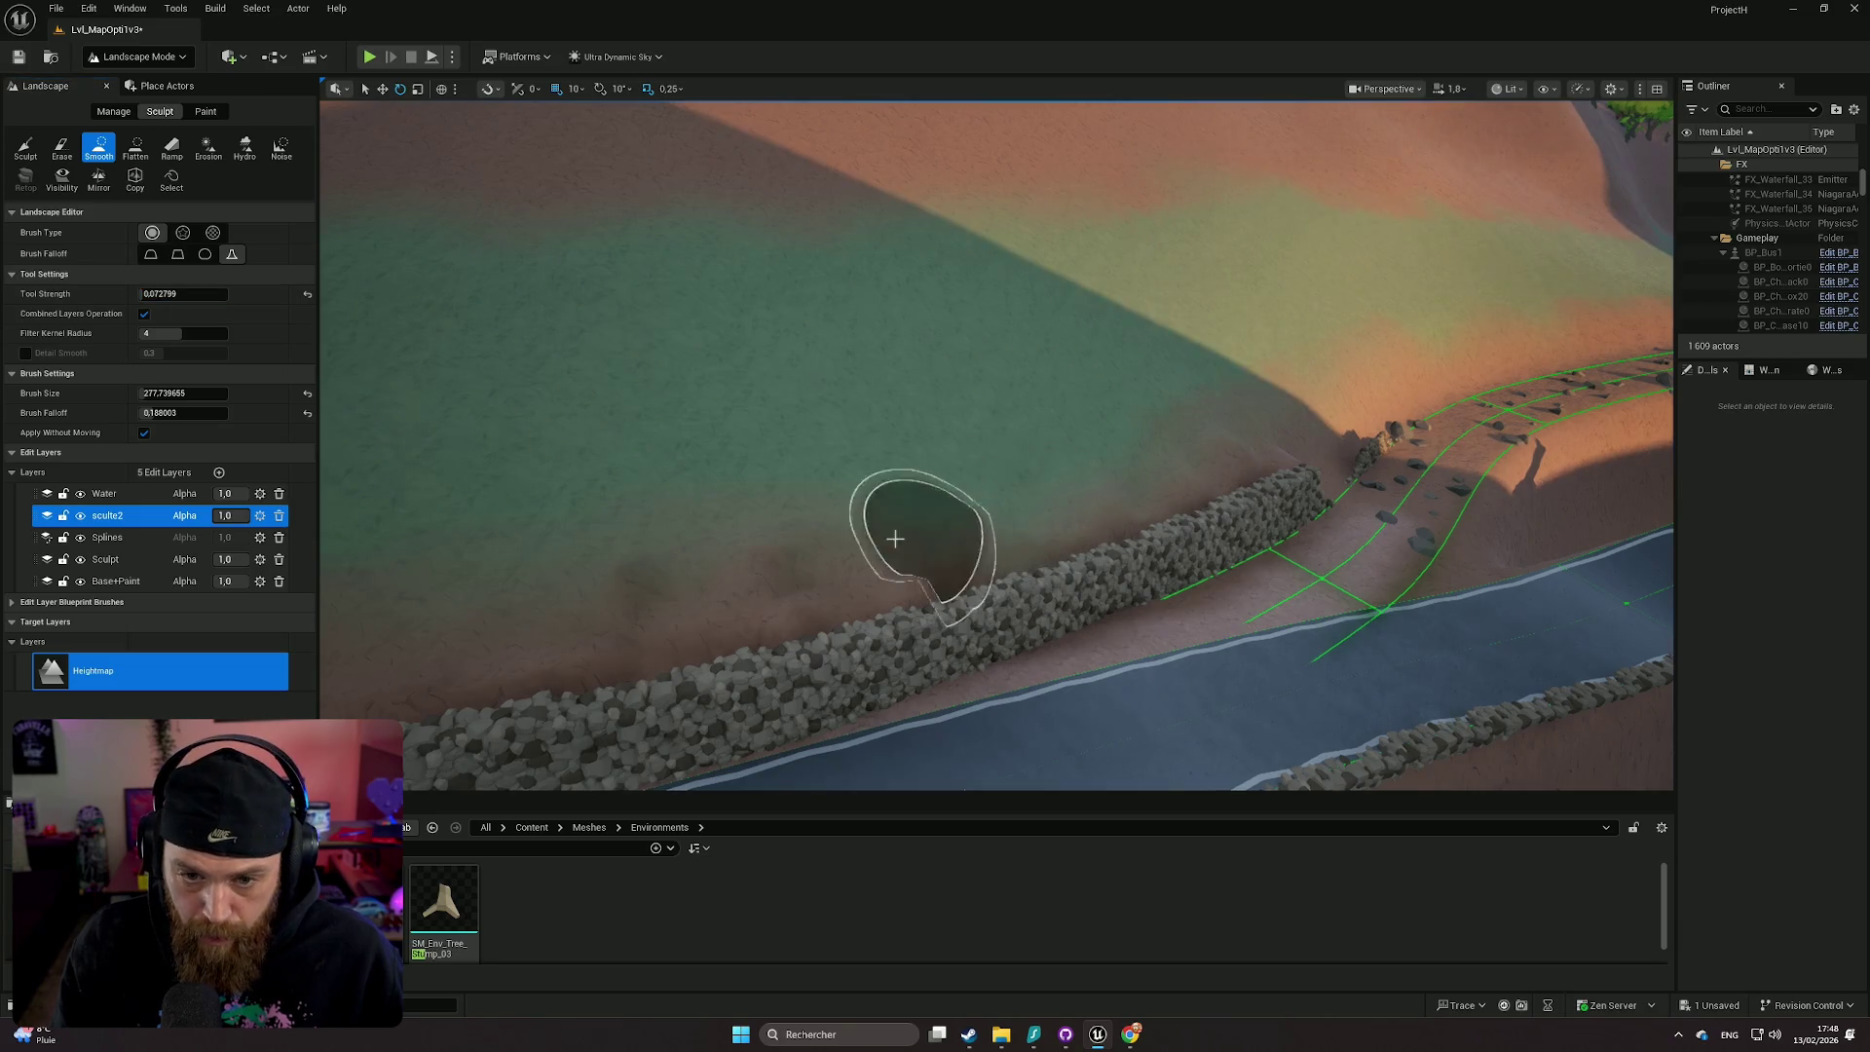
pyautogui.moveTo(793, 546)
pyautogui.mouseDown()
pyautogui.moveTo(682, 526)
pyautogui.moveTo(835, 500)
pyautogui.mouseUp()
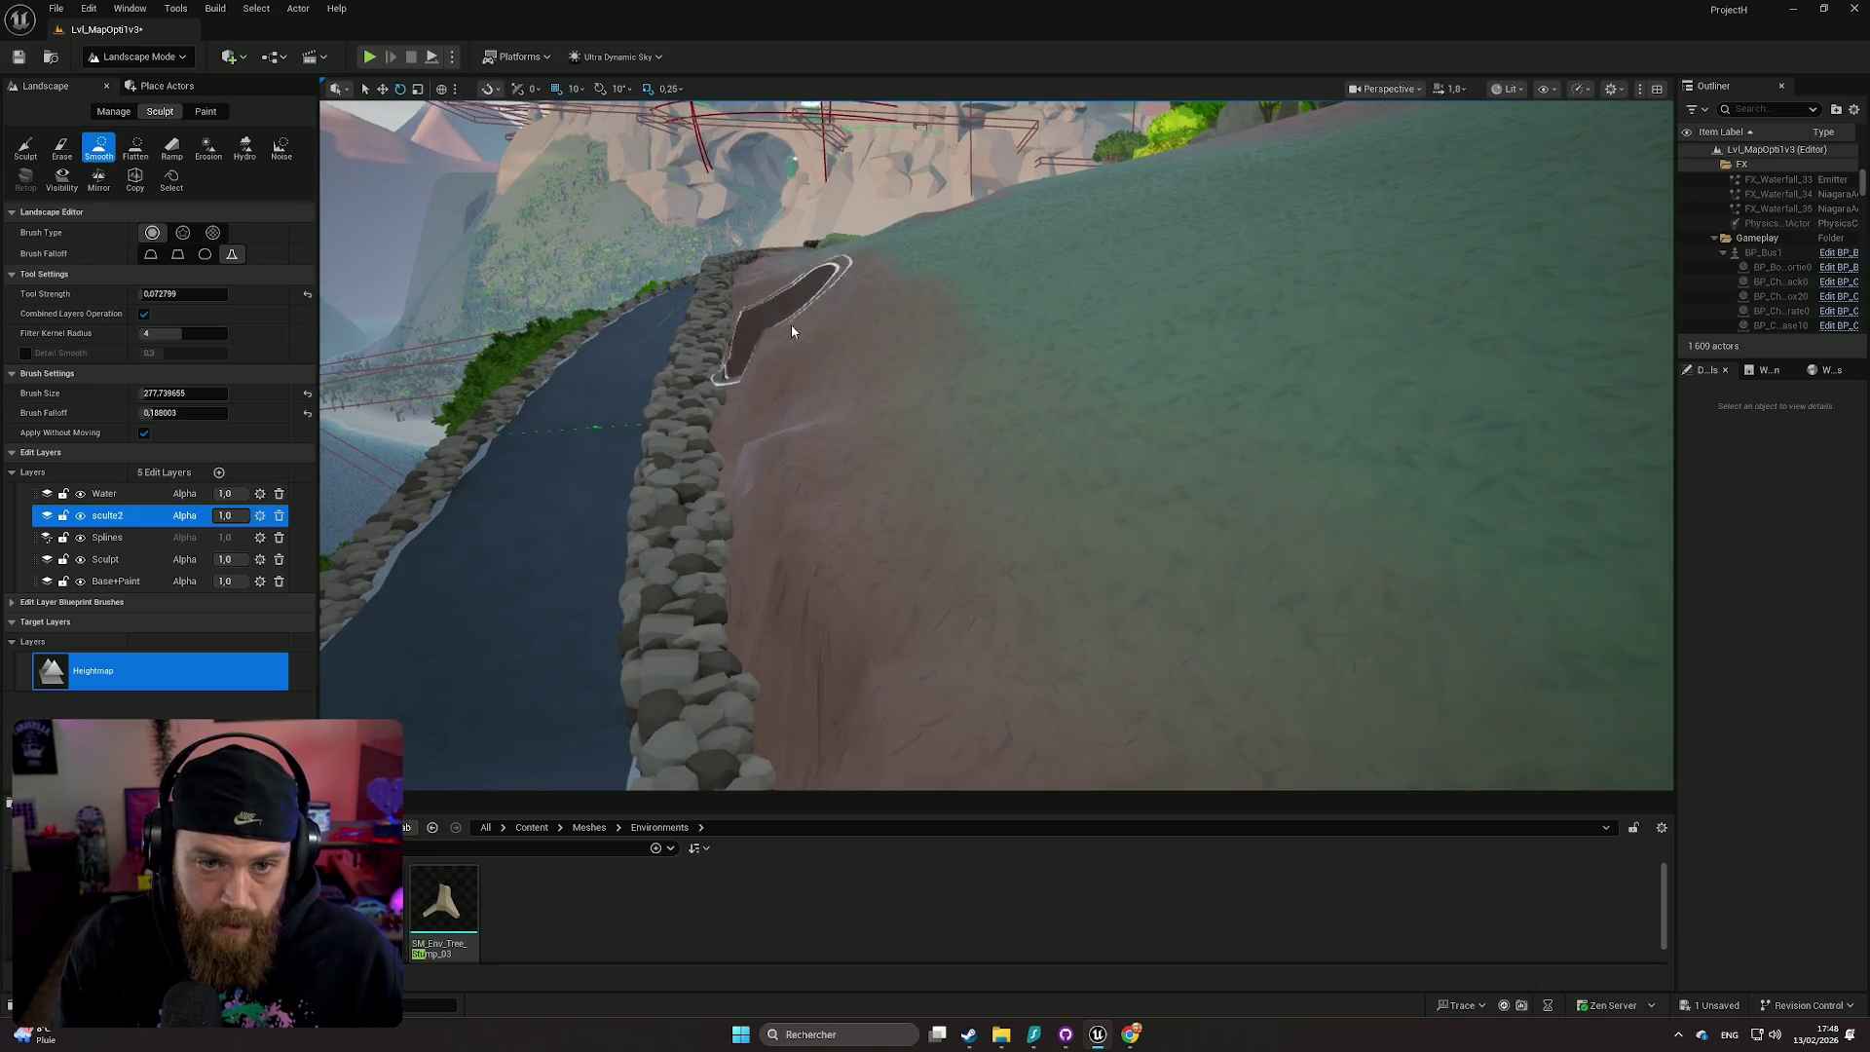
pyautogui.moveTo(750, 263)
pyautogui.mouseDown()
pyautogui.moveTo(409, 312)
pyautogui.moveTo(951, 447)
pyautogui.mouseUp()
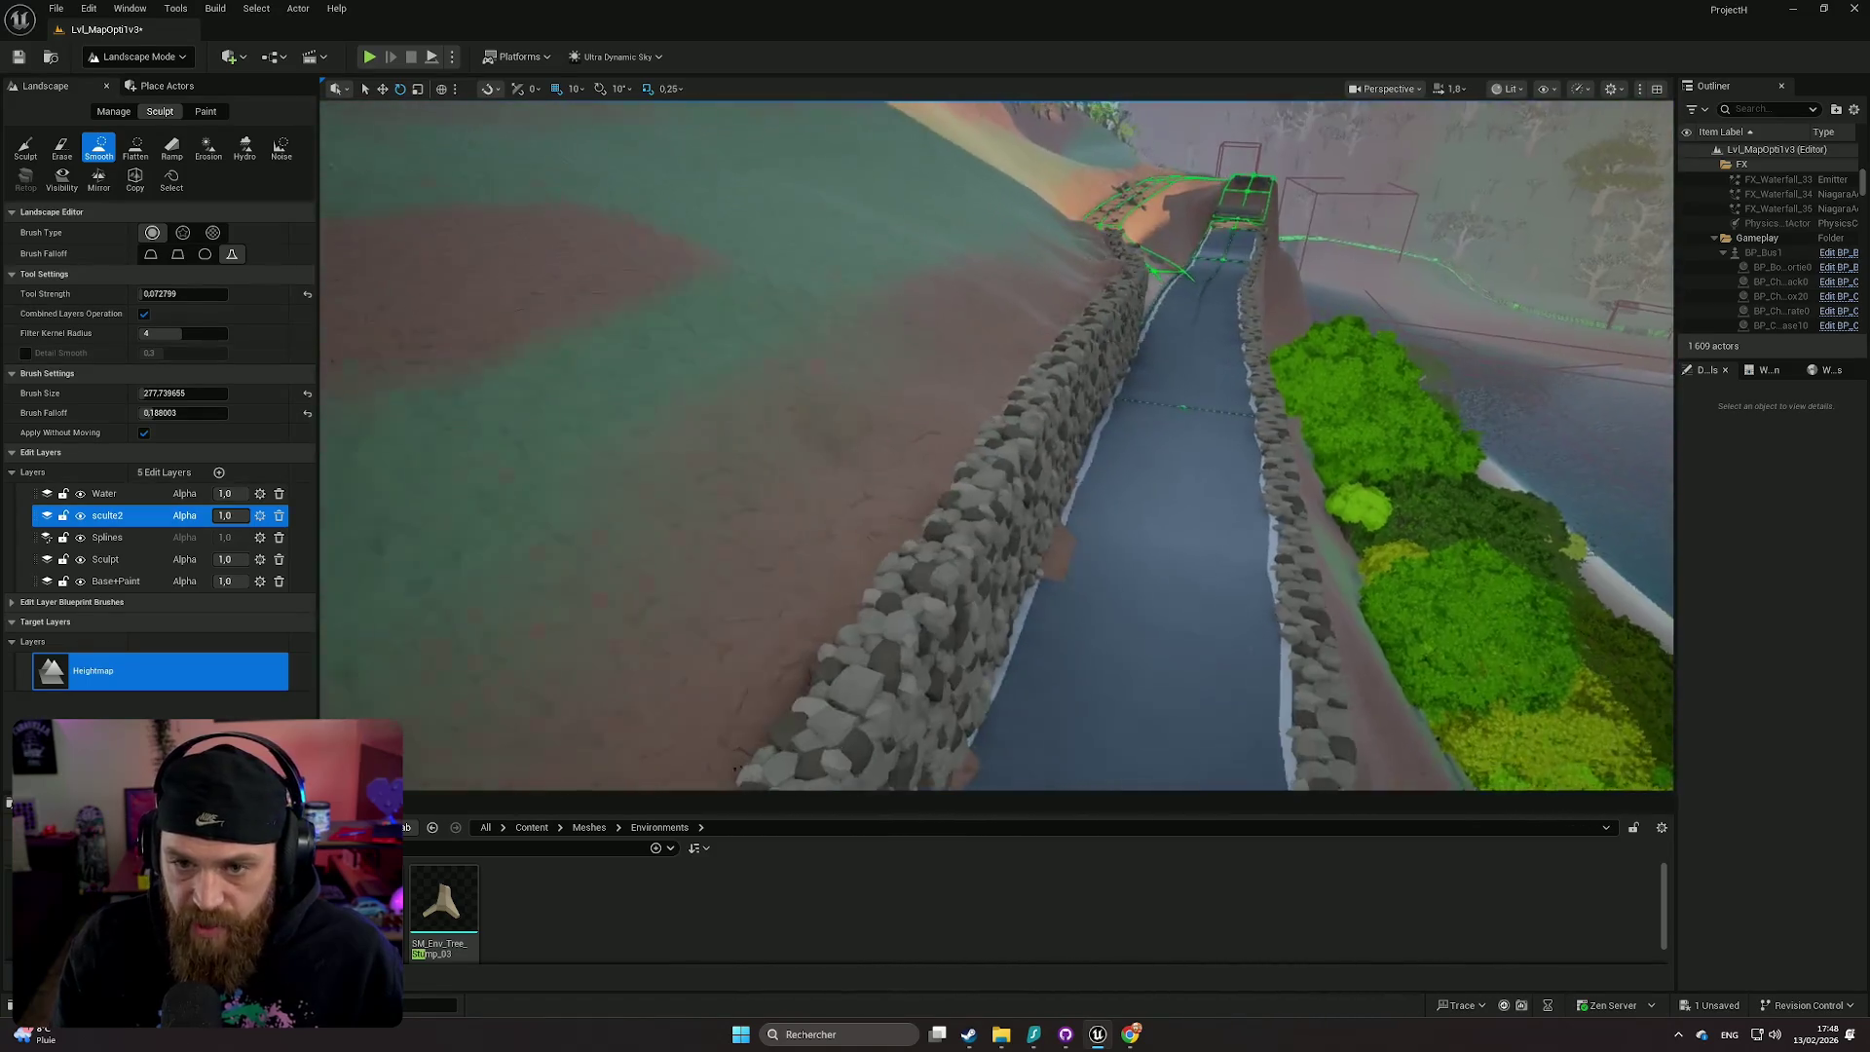
pyautogui.scroll(5, 909, 435)
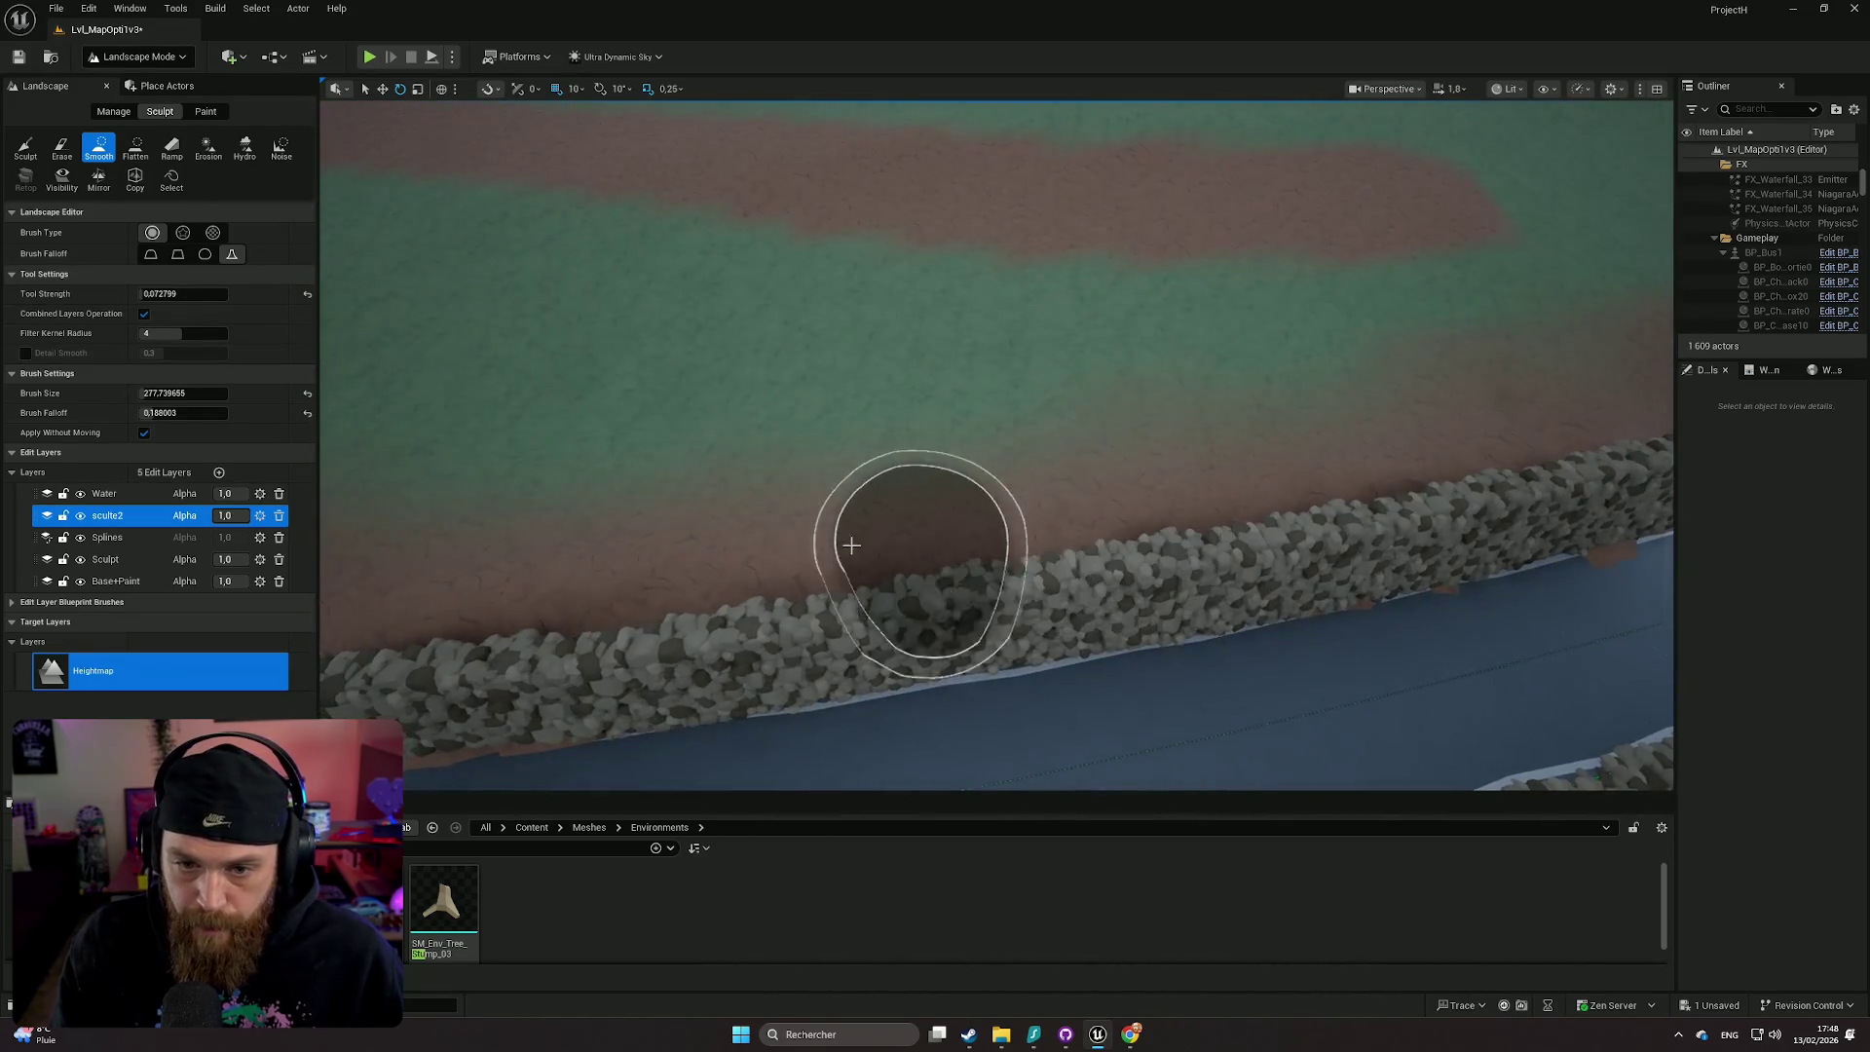
pyautogui.moveTo(910, 534)
pyautogui.mouseDown()
pyautogui.moveTo(721, 458)
pyautogui.moveTo(721, 516)
pyautogui.moveTo(721, 457)
pyautogui.moveTo(380, 263)
pyautogui.mouseUp()
# - Select Grass4 as the target layer to paint
pyautogui.click(221, 115)
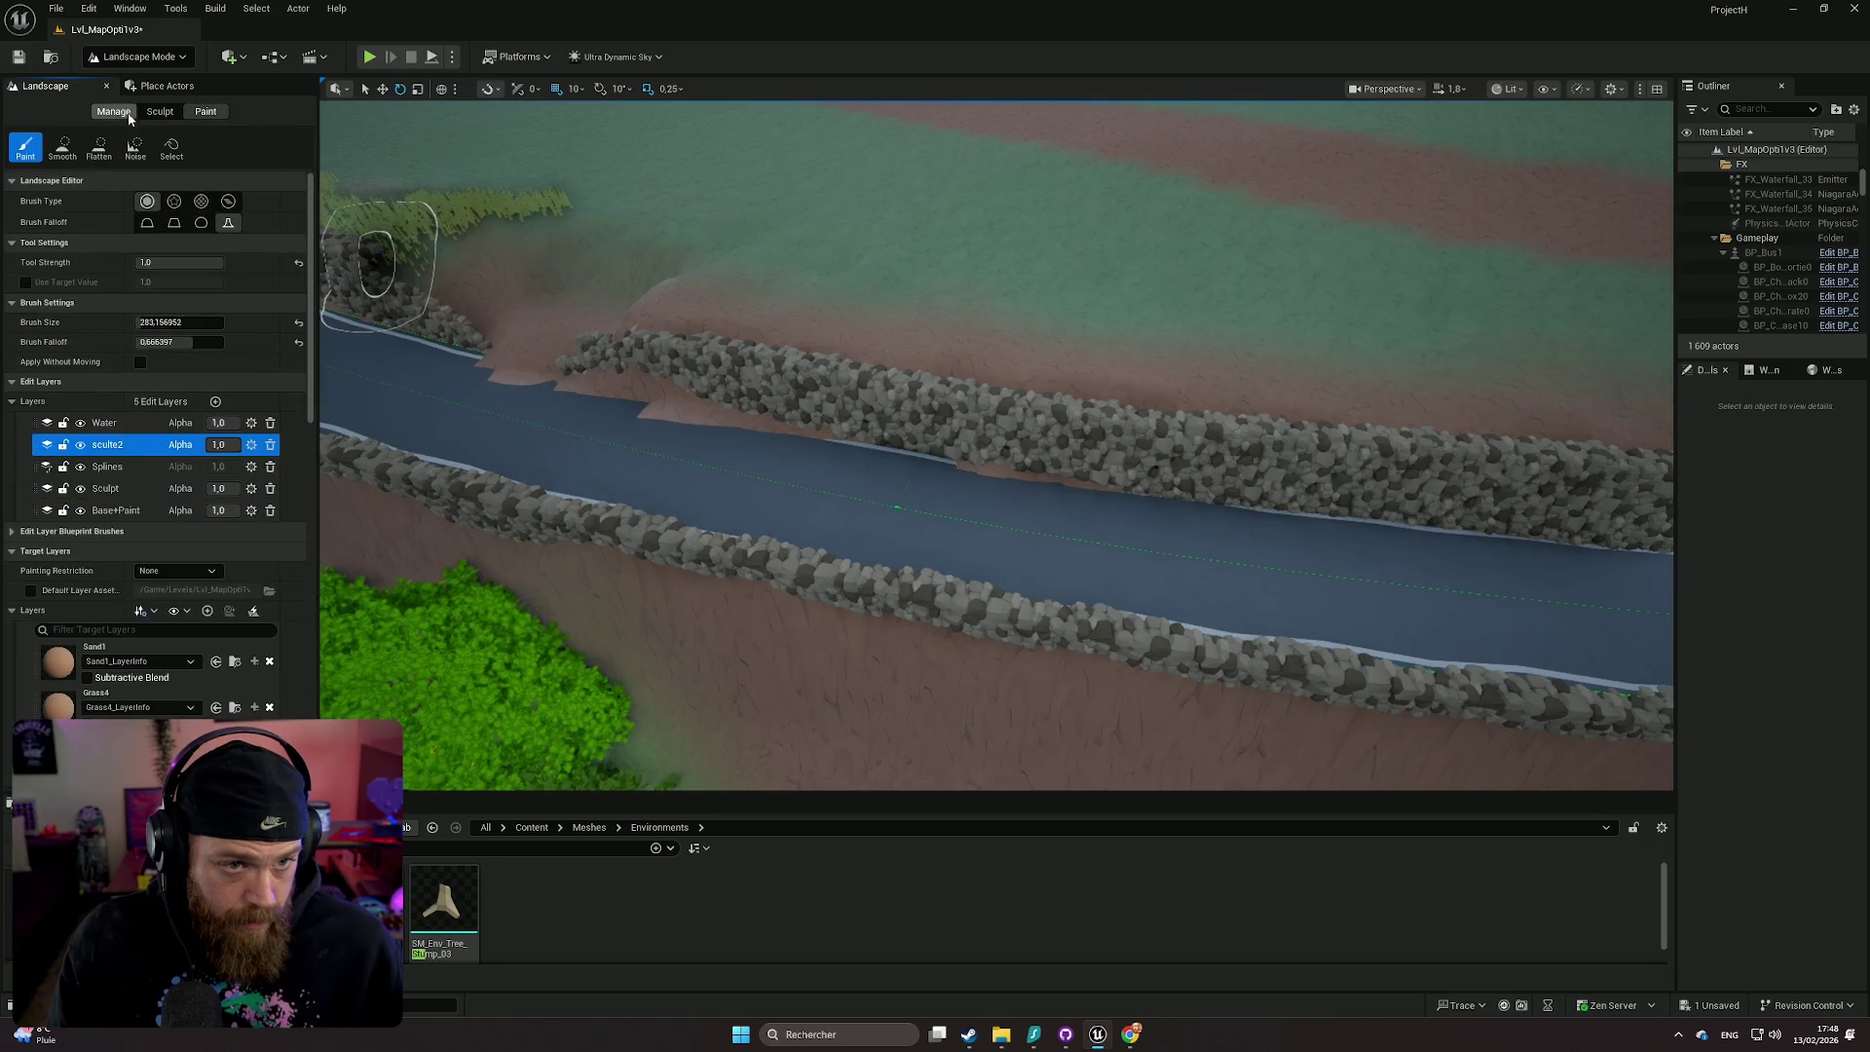
pyautogui.scroll(-2, 171, 655)
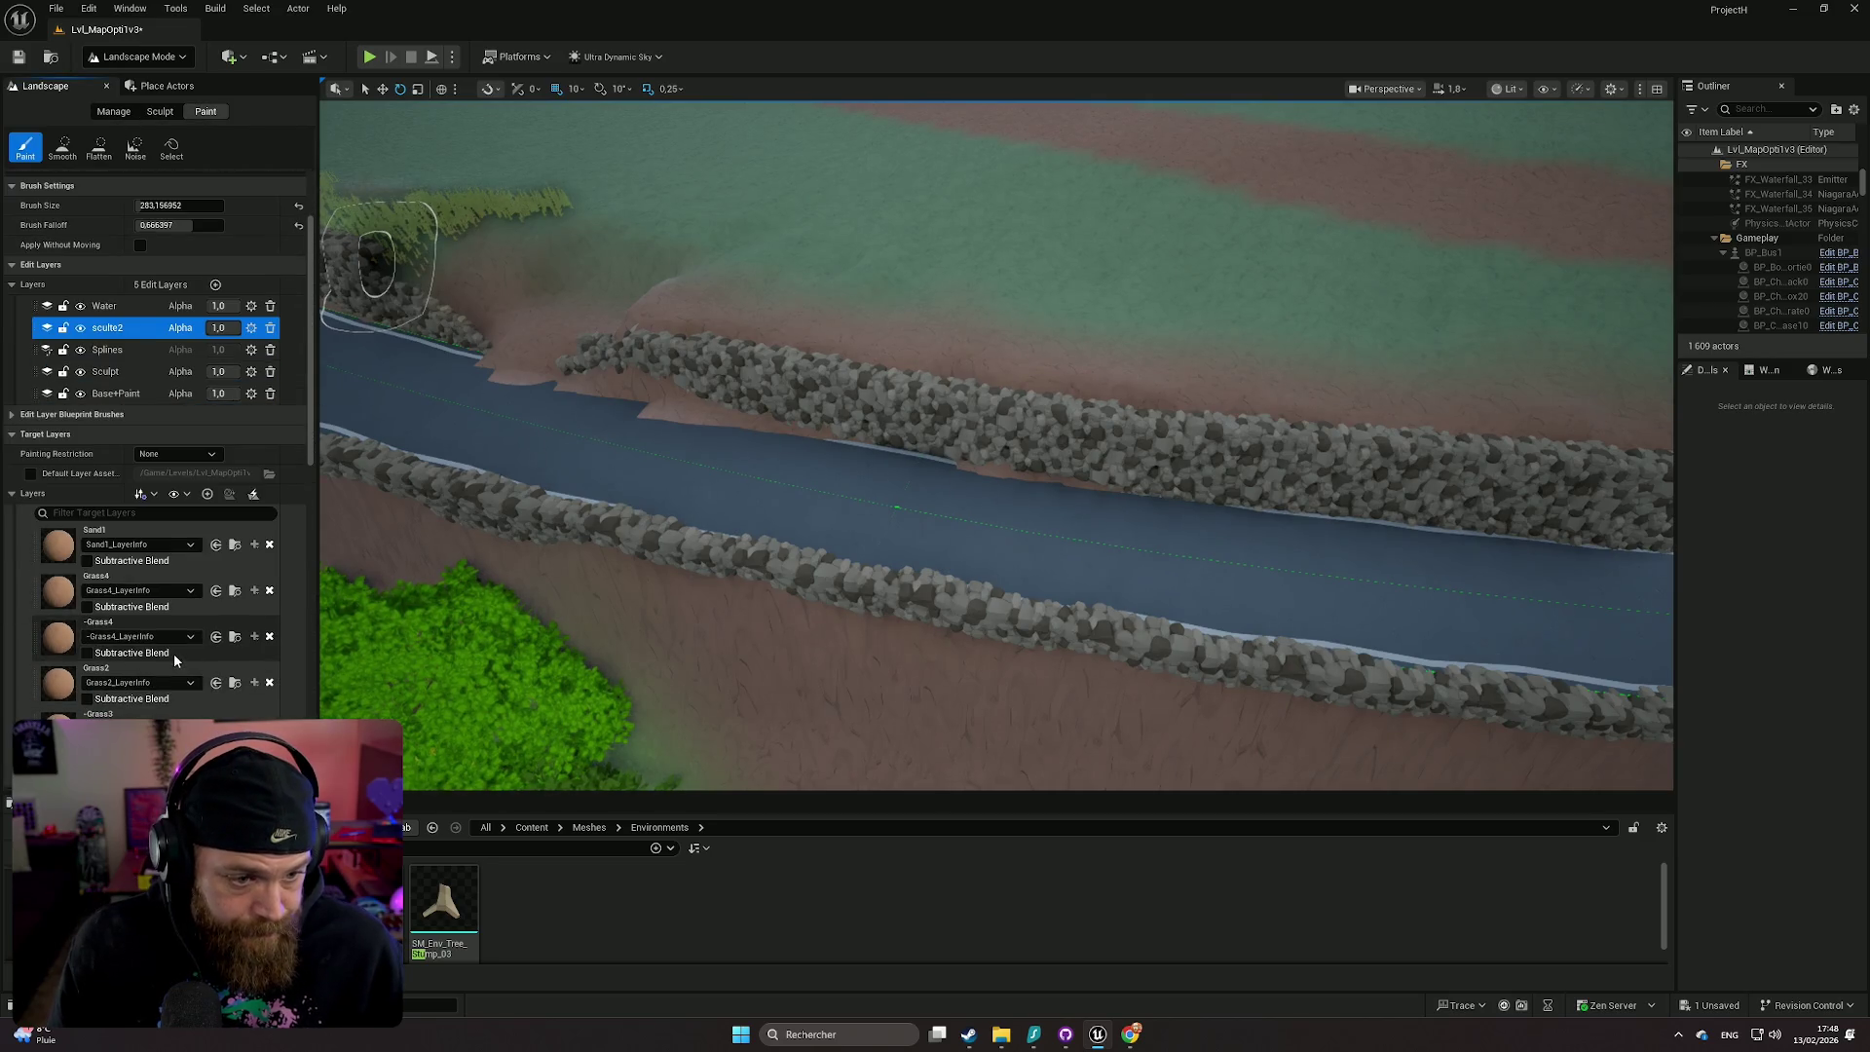
pyautogui.click(136, 585)
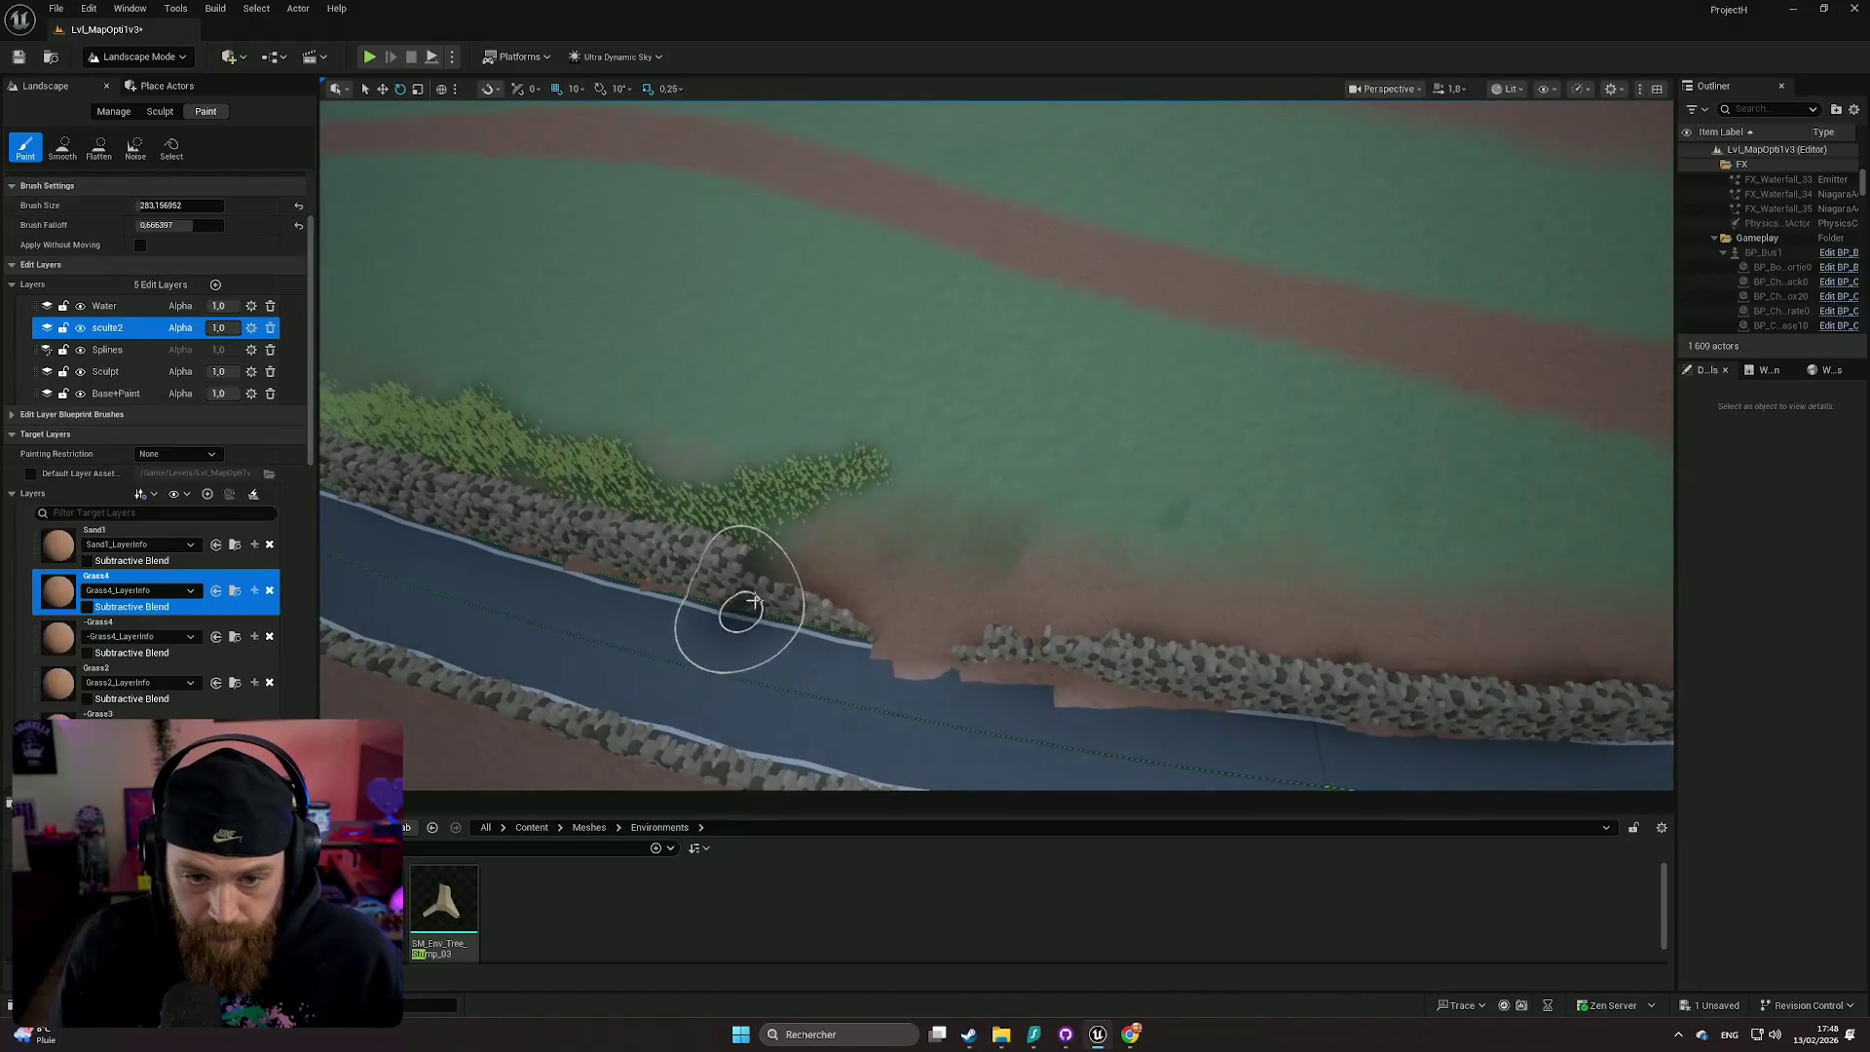
pyautogui.scroll(3, 880, 570)
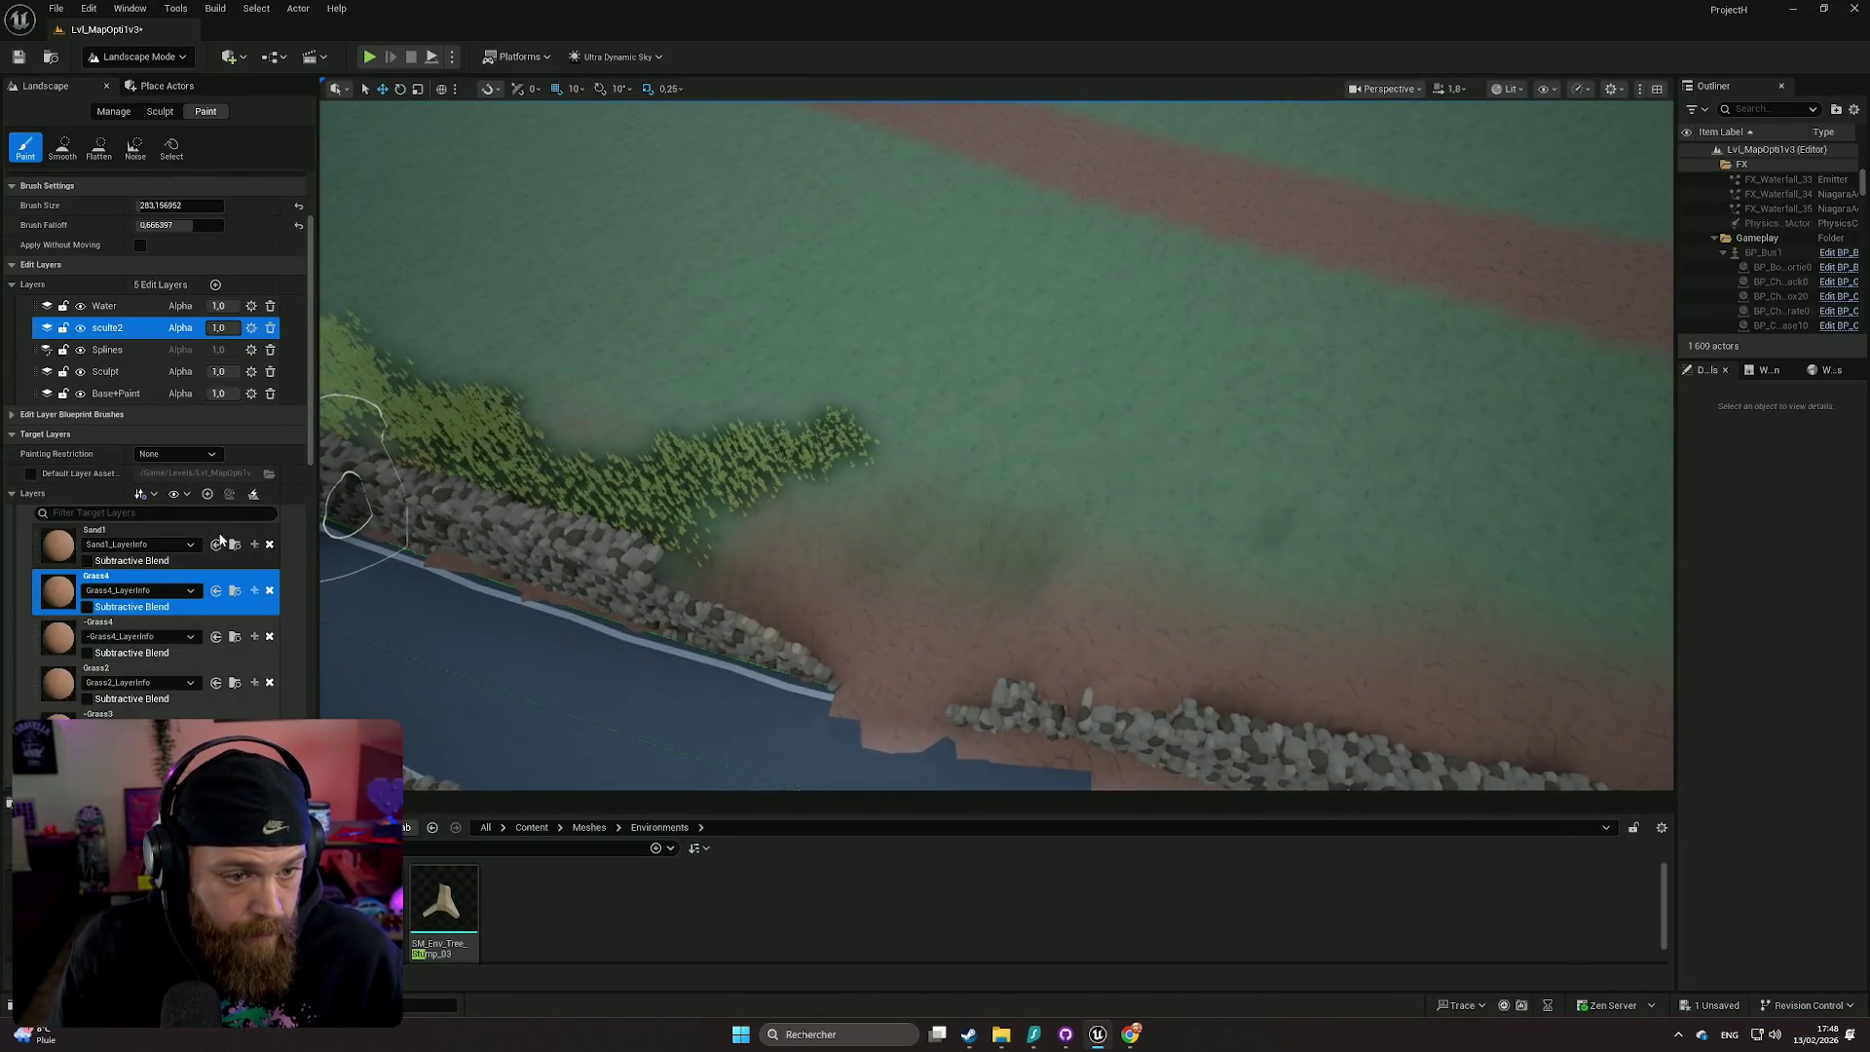
pyautogui.scroll(2, 203, 401)
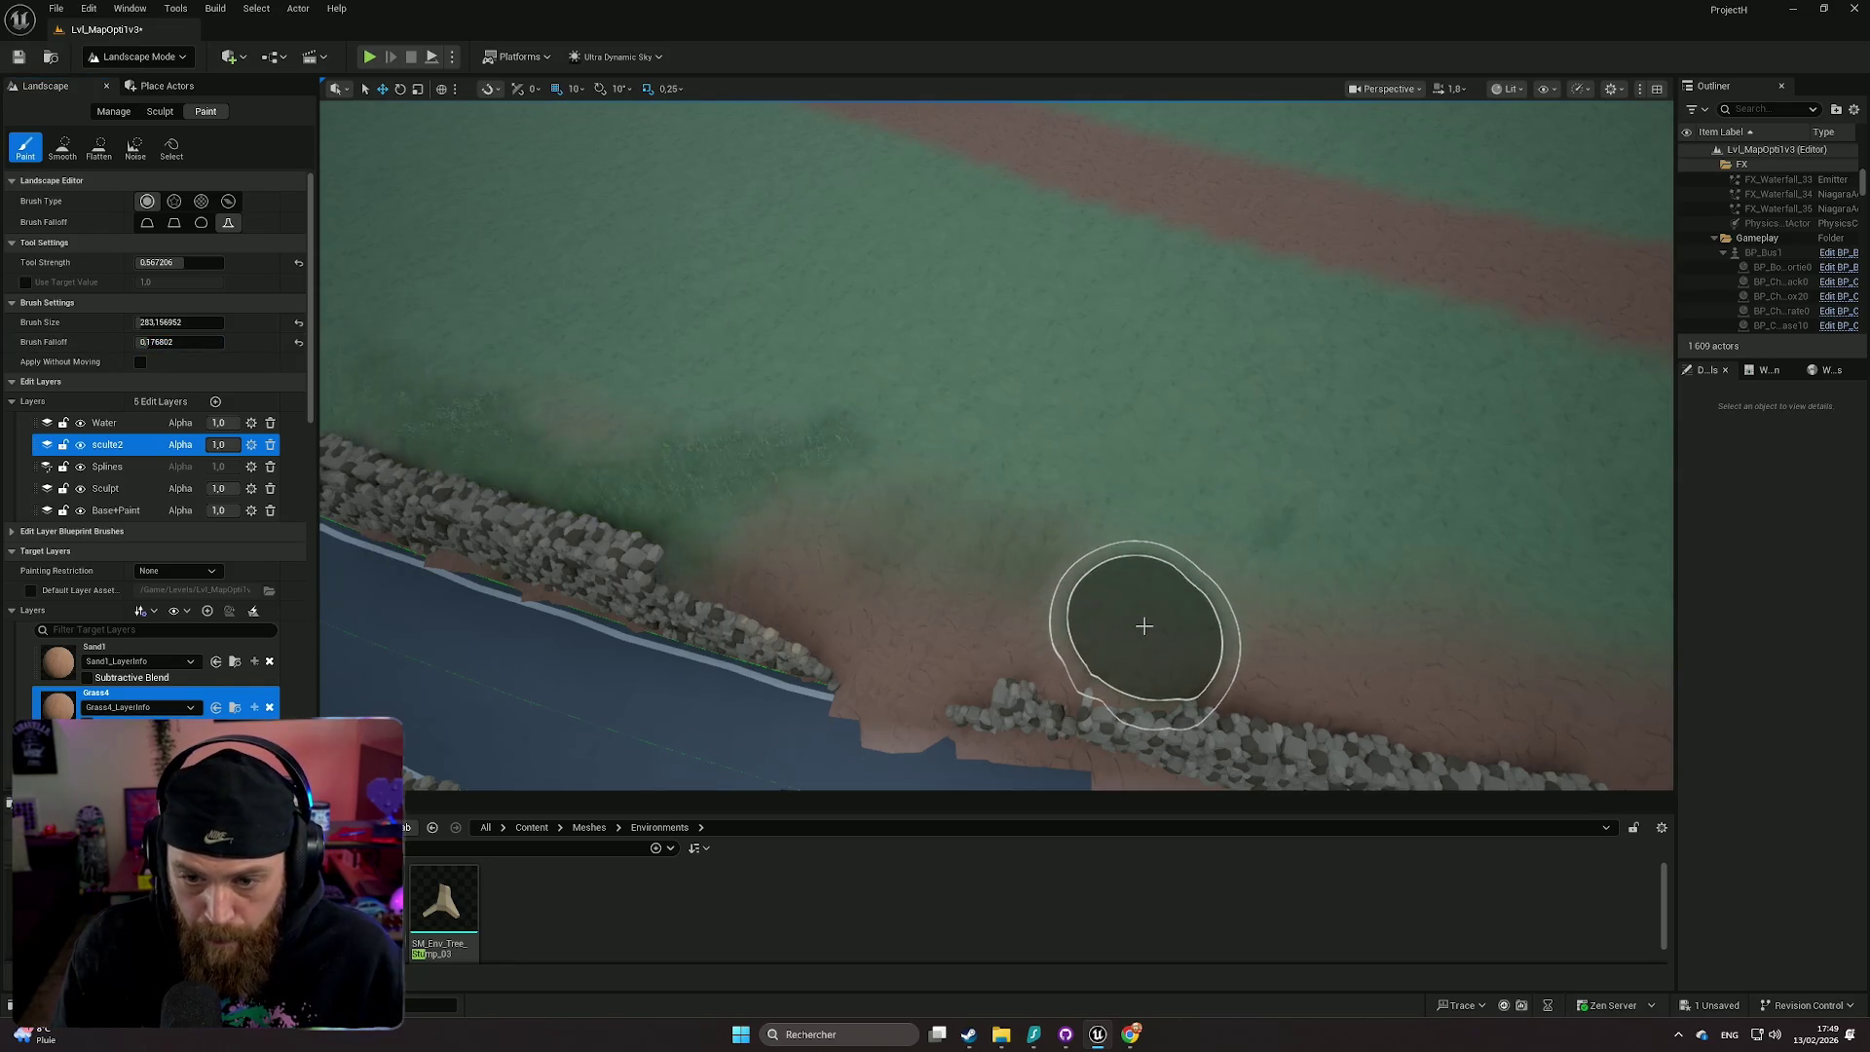
# - Undo a stray painted patch over the rocks and target the Base+Paint edit layer
pyautogui.moveTo(1007, 526); pyautogui.dragTo(1066, 448)
pyautogui.scroll(-3, 958, 545)
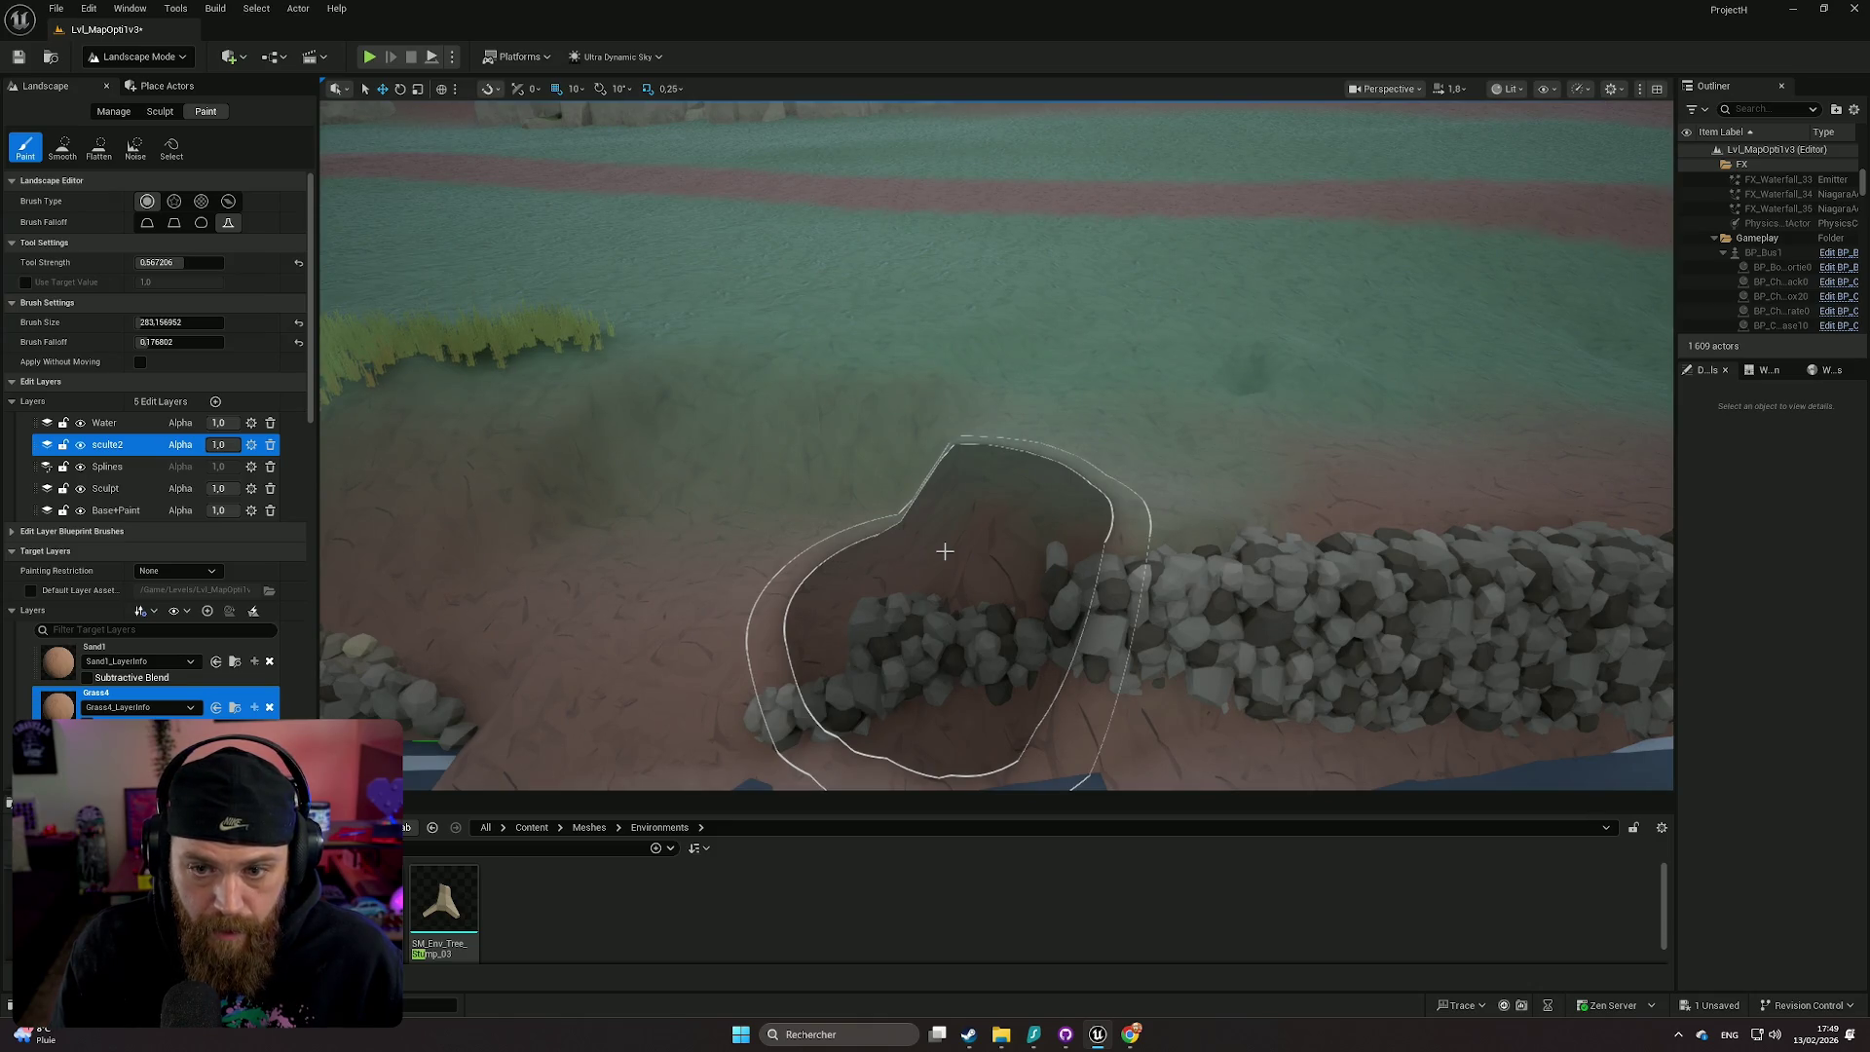
pyautogui.hotkey('ctrl', 'z')
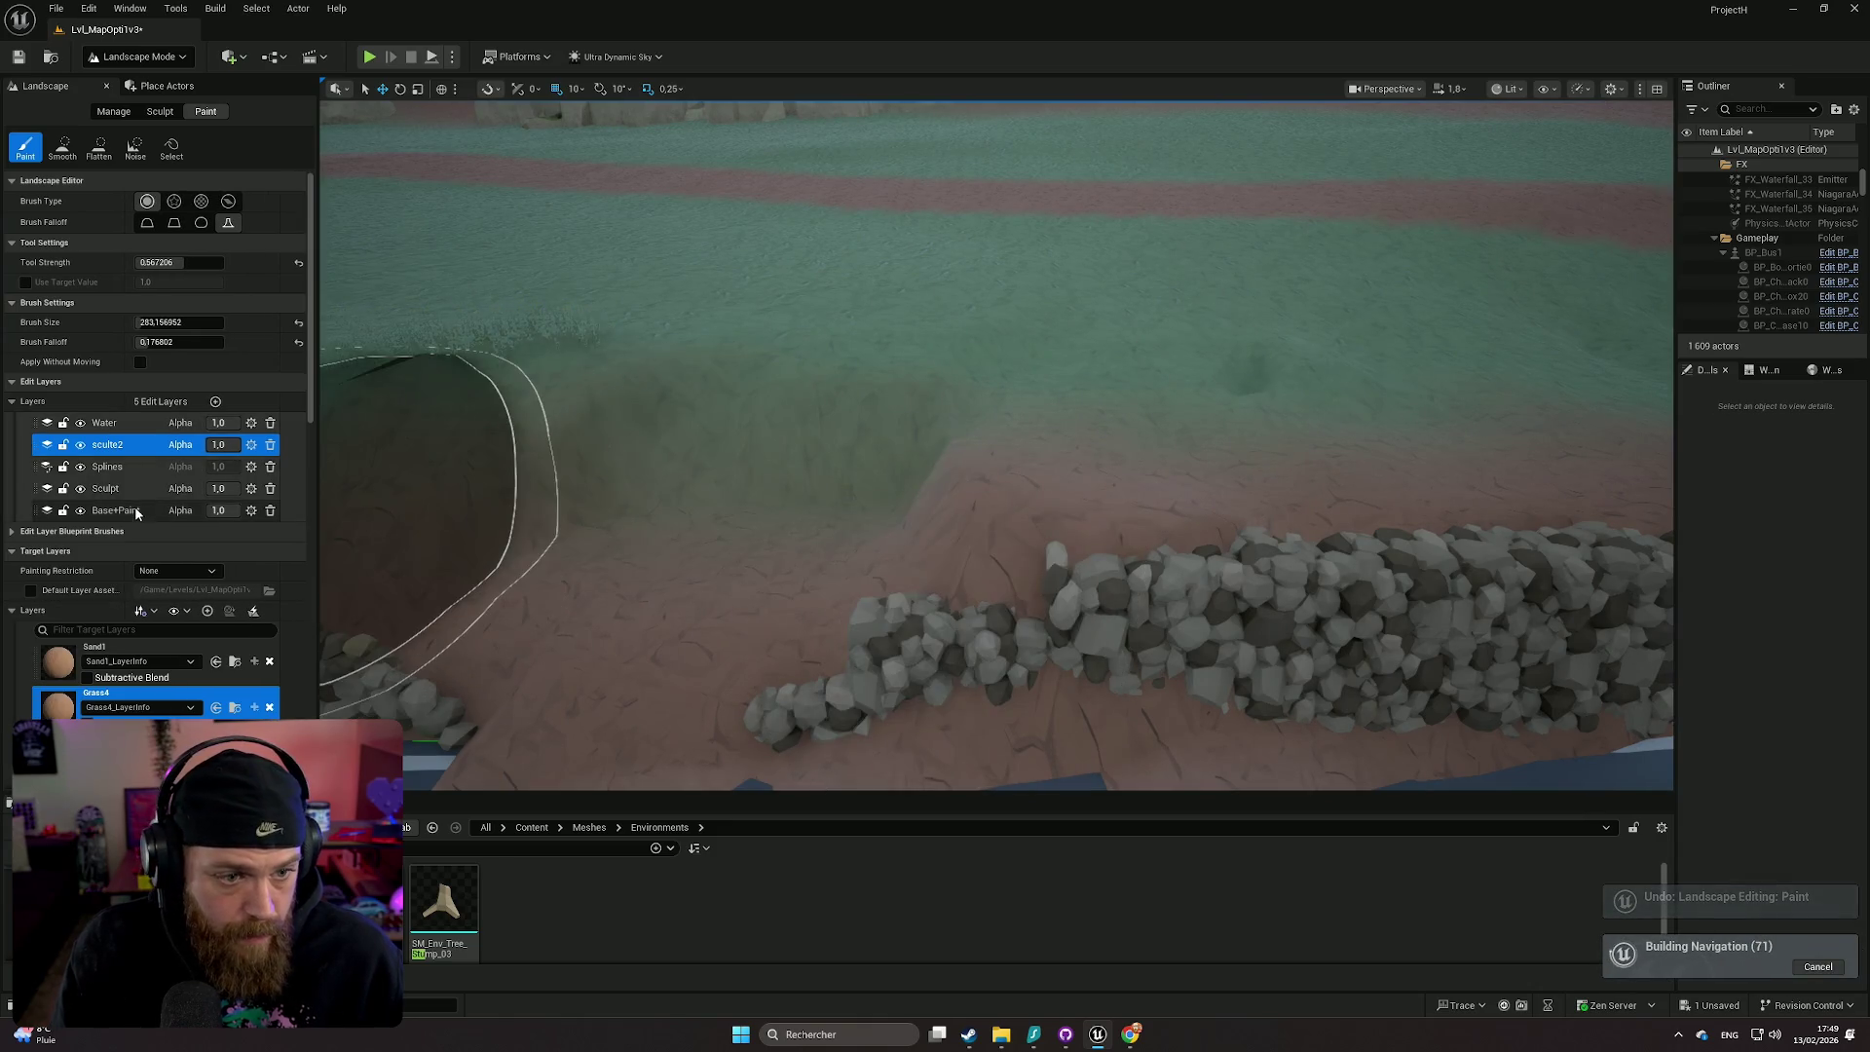
pyautogui.click(136, 510)
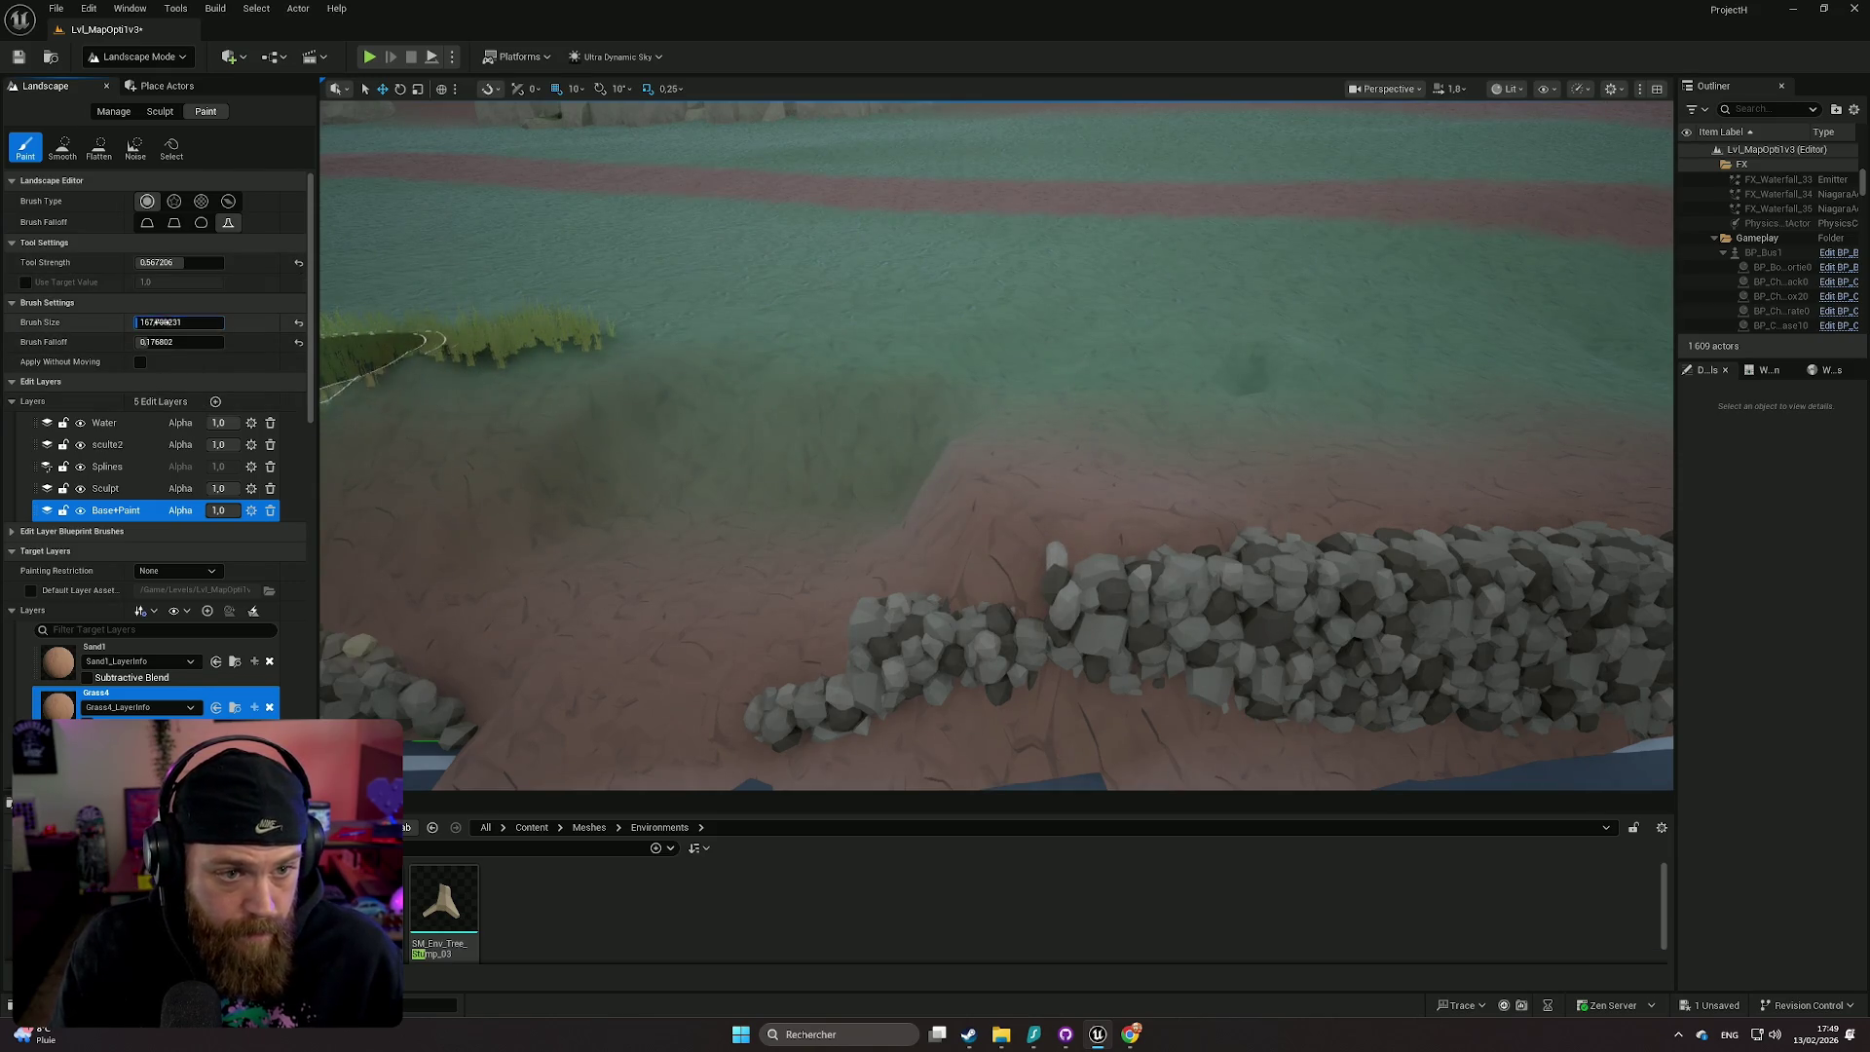
# - Enlarge the brush and paint Grass4 along the slope beside the stone wall
pyautogui.moveTo(156, 322); pyautogui.dragTo(180, 322)
pyautogui.click(1083, 482)
pyautogui.press('w')
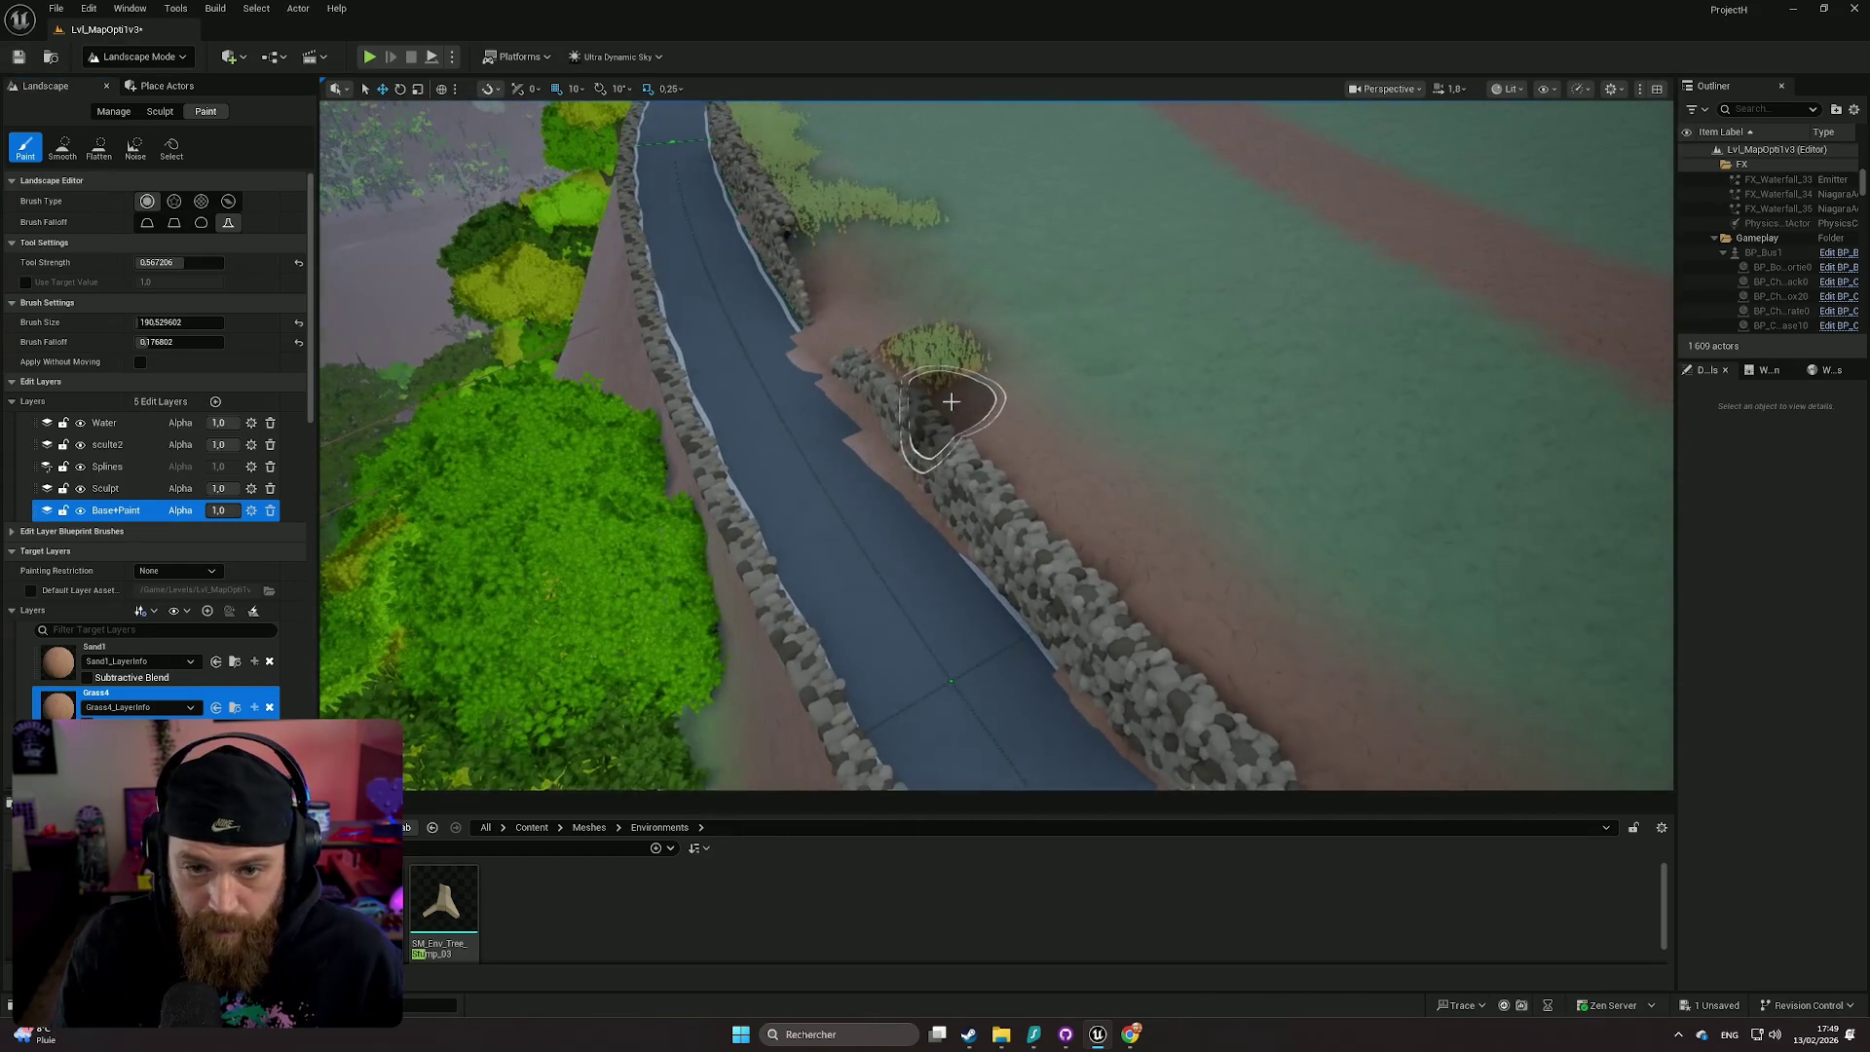
pyautogui.moveTo(960, 386); pyautogui.dragTo(1018, 444)
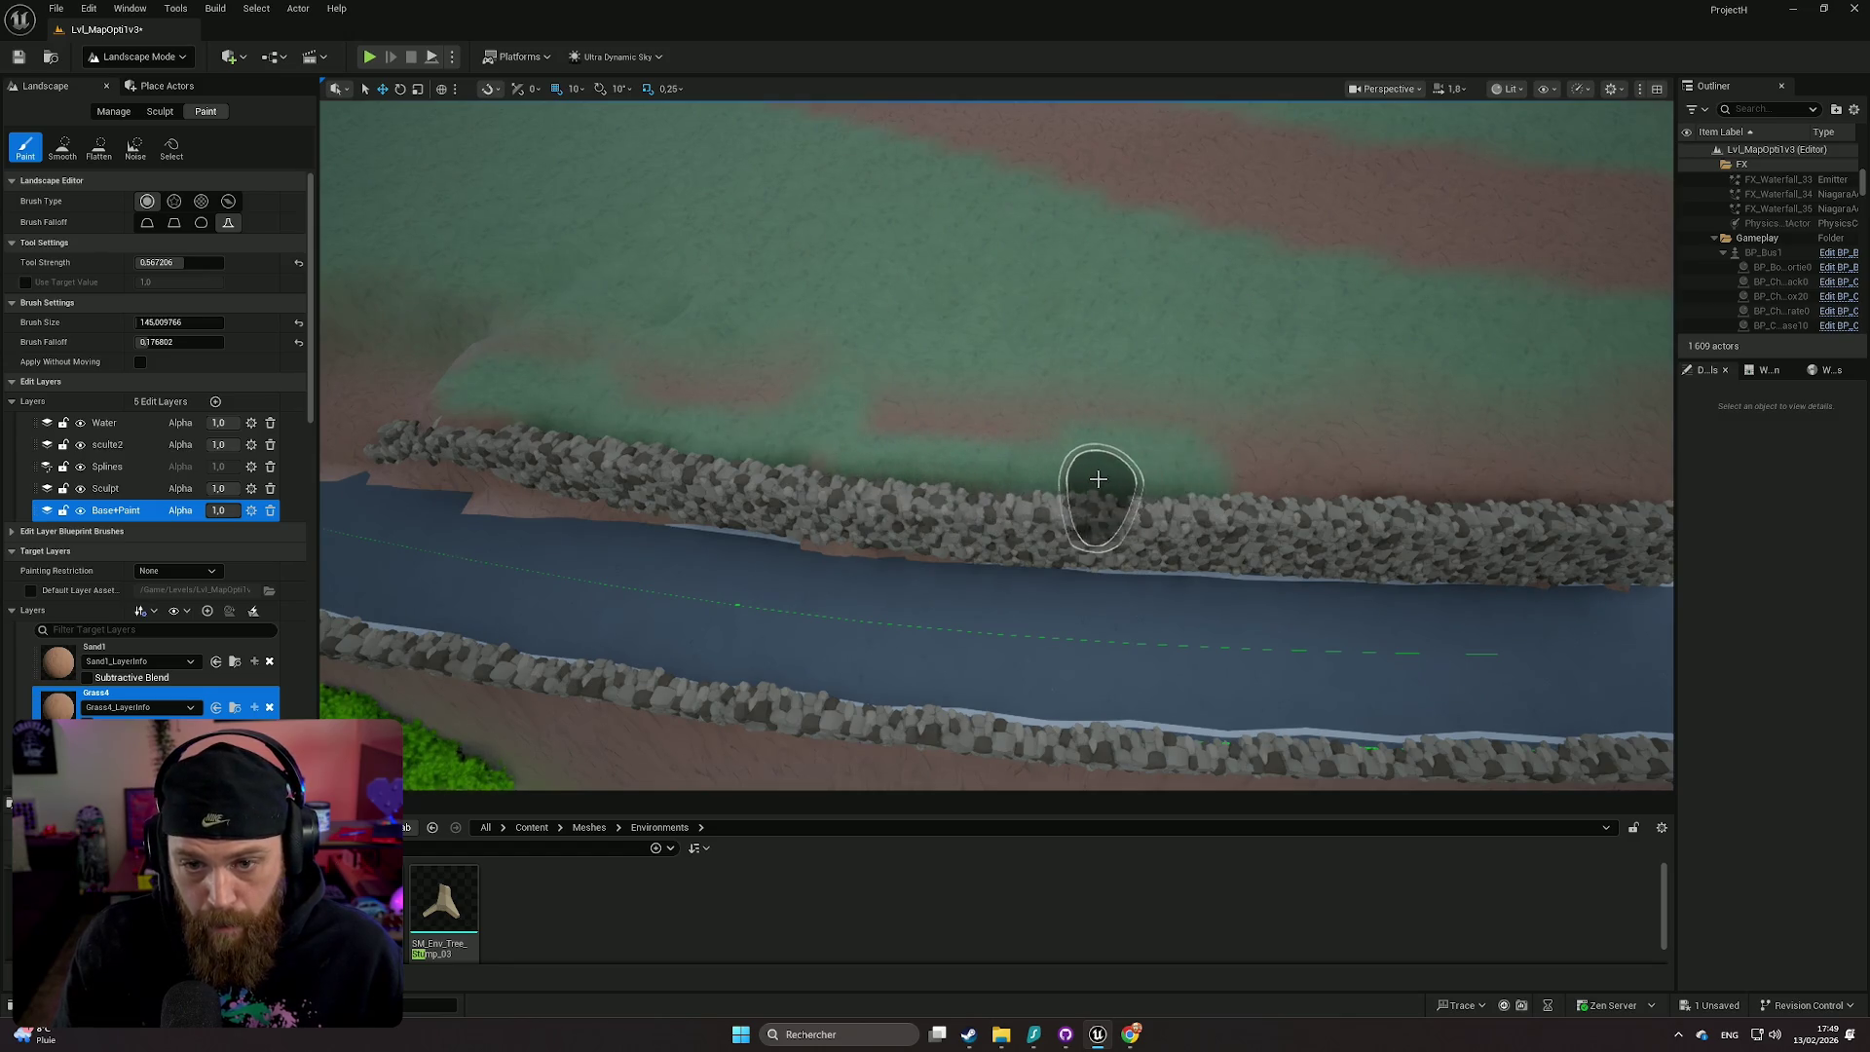
pyautogui.moveTo(1097, 478)
pyautogui.mouseDown()
pyautogui.moveTo(1169, 480)
pyautogui.moveTo(756, 434)
pyautogui.mouseUp()
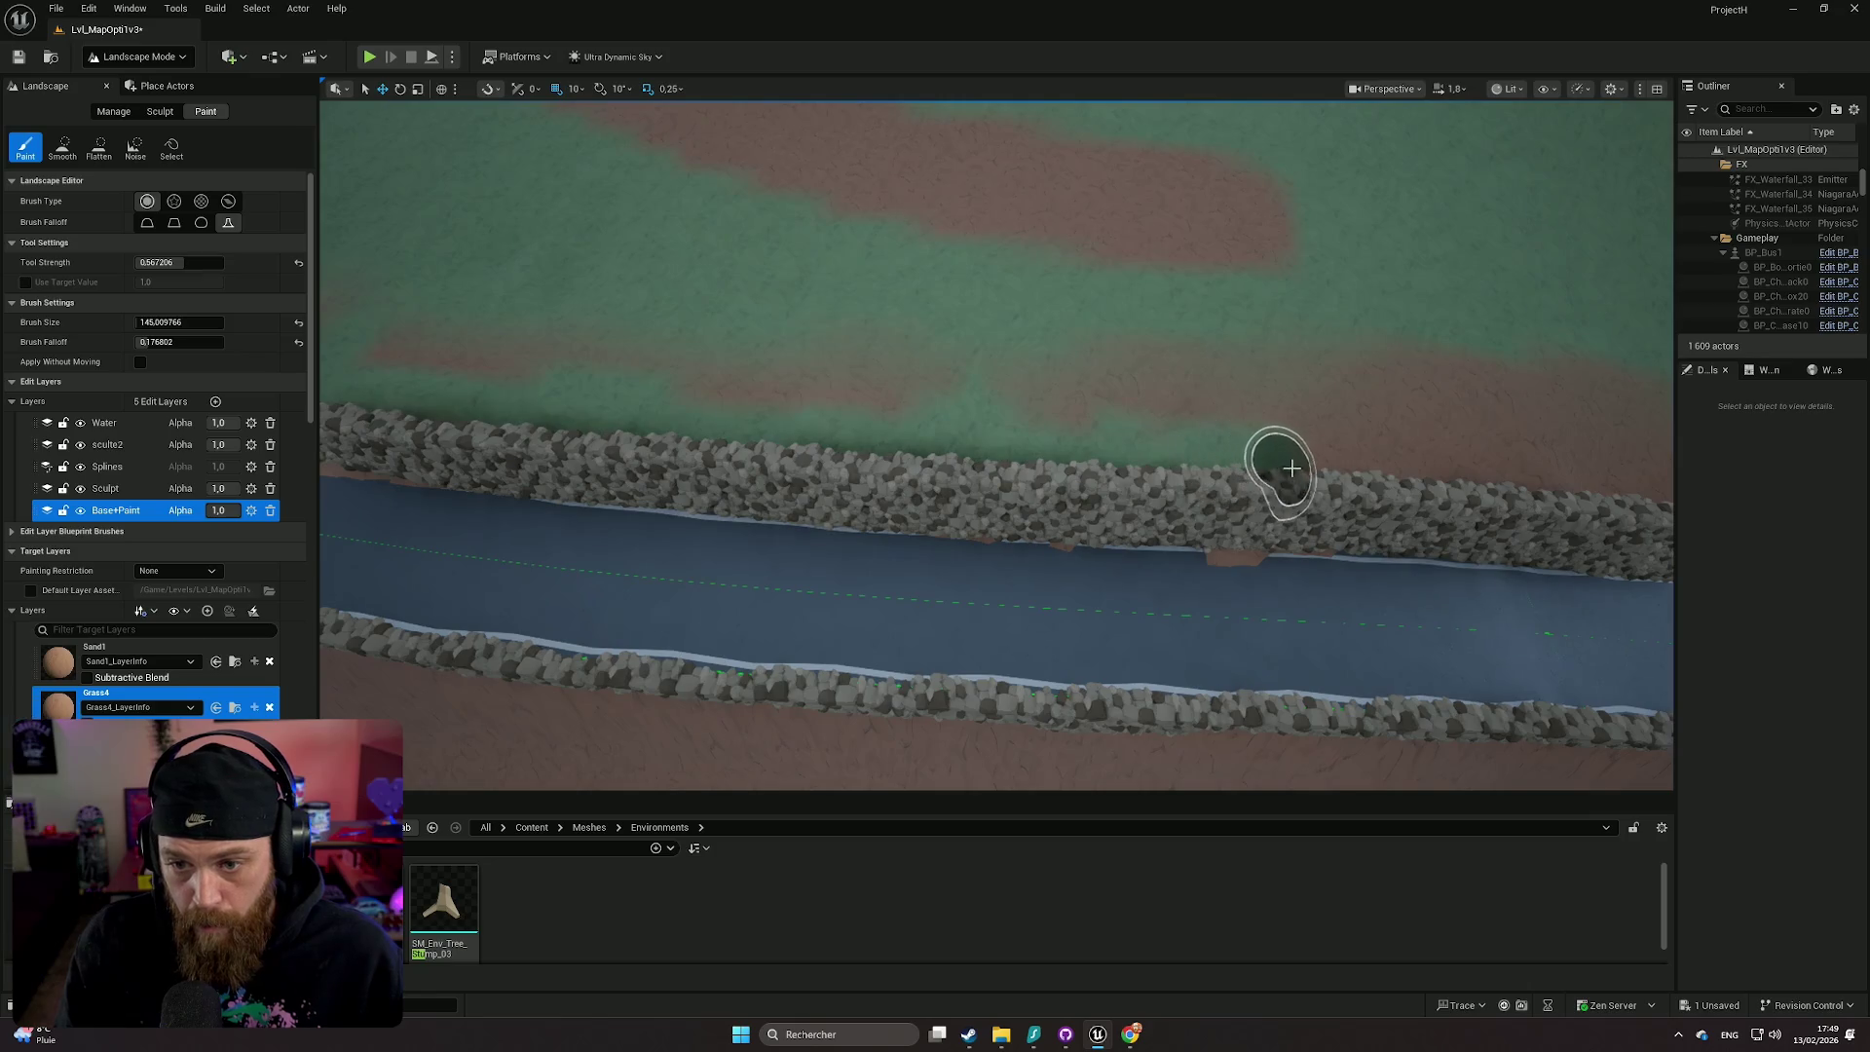
pyautogui.moveTo(1473, 467); pyautogui.dragTo(787, 442)
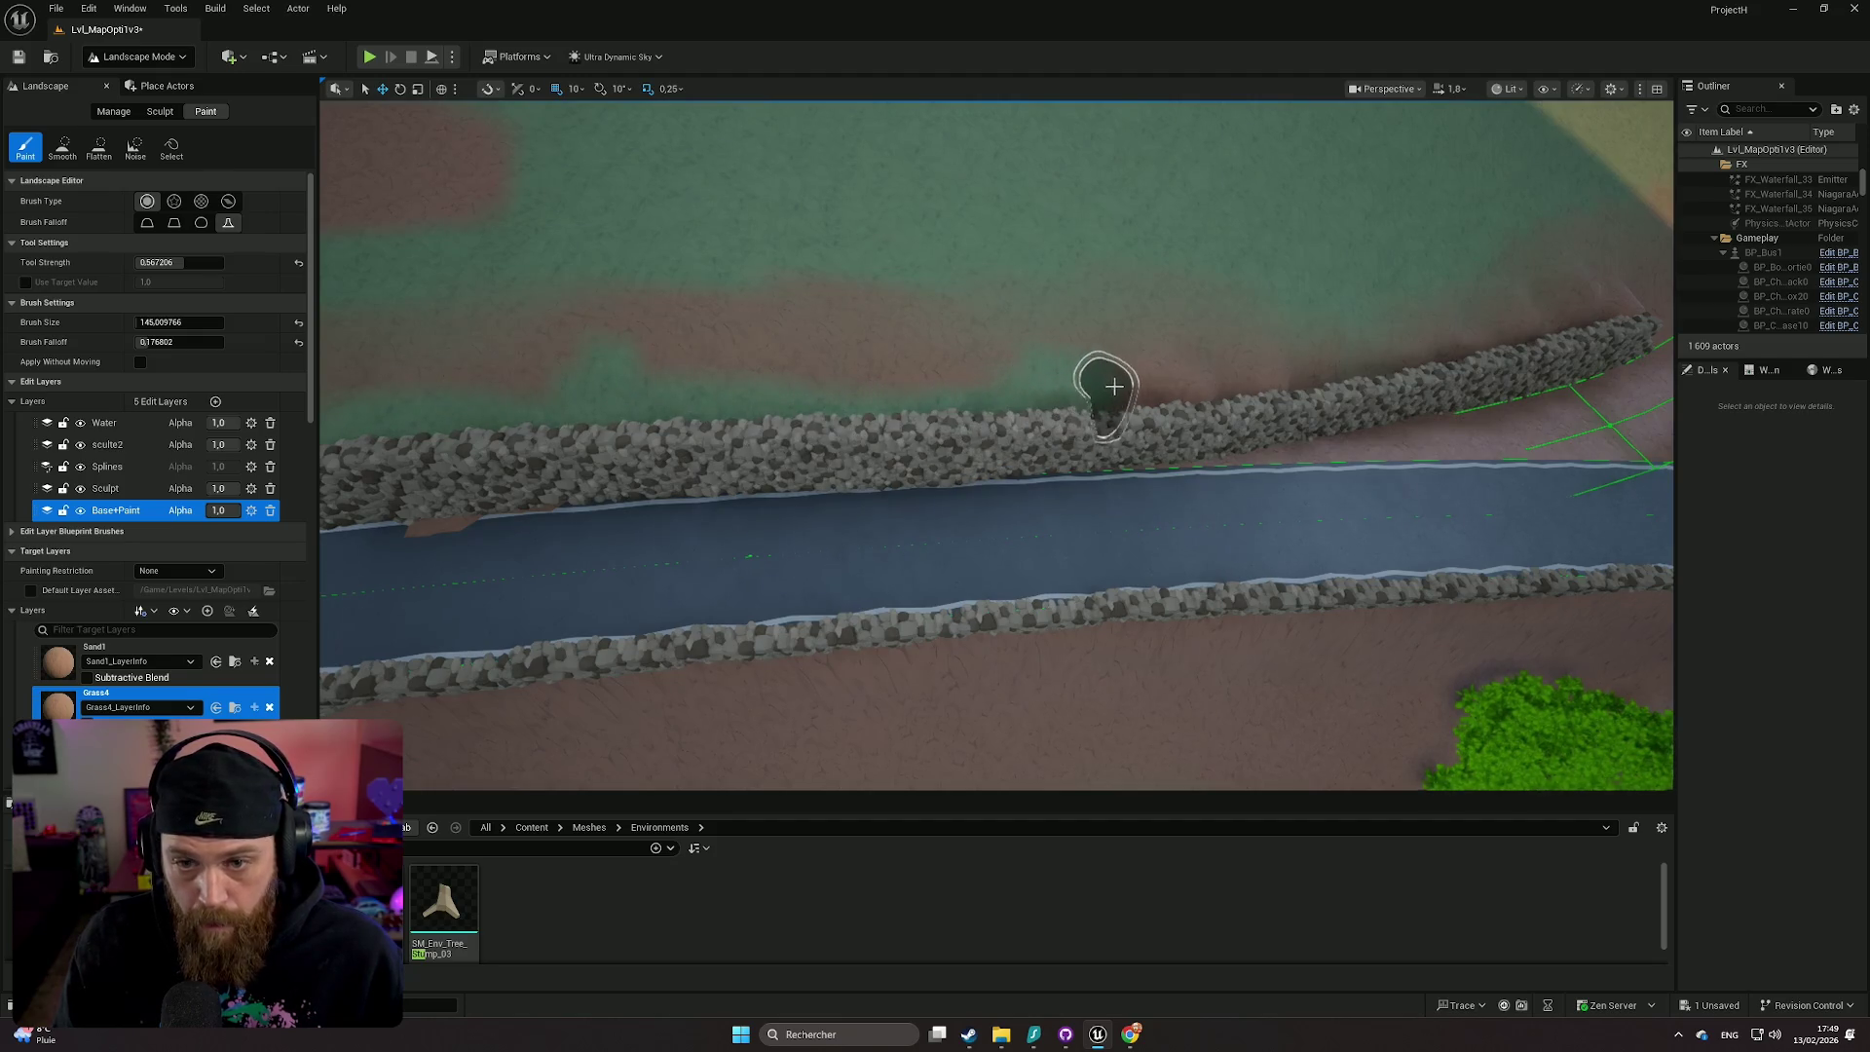
pyautogui.moveTo(1278, 392); pyautogui.dragTo(898, 469)
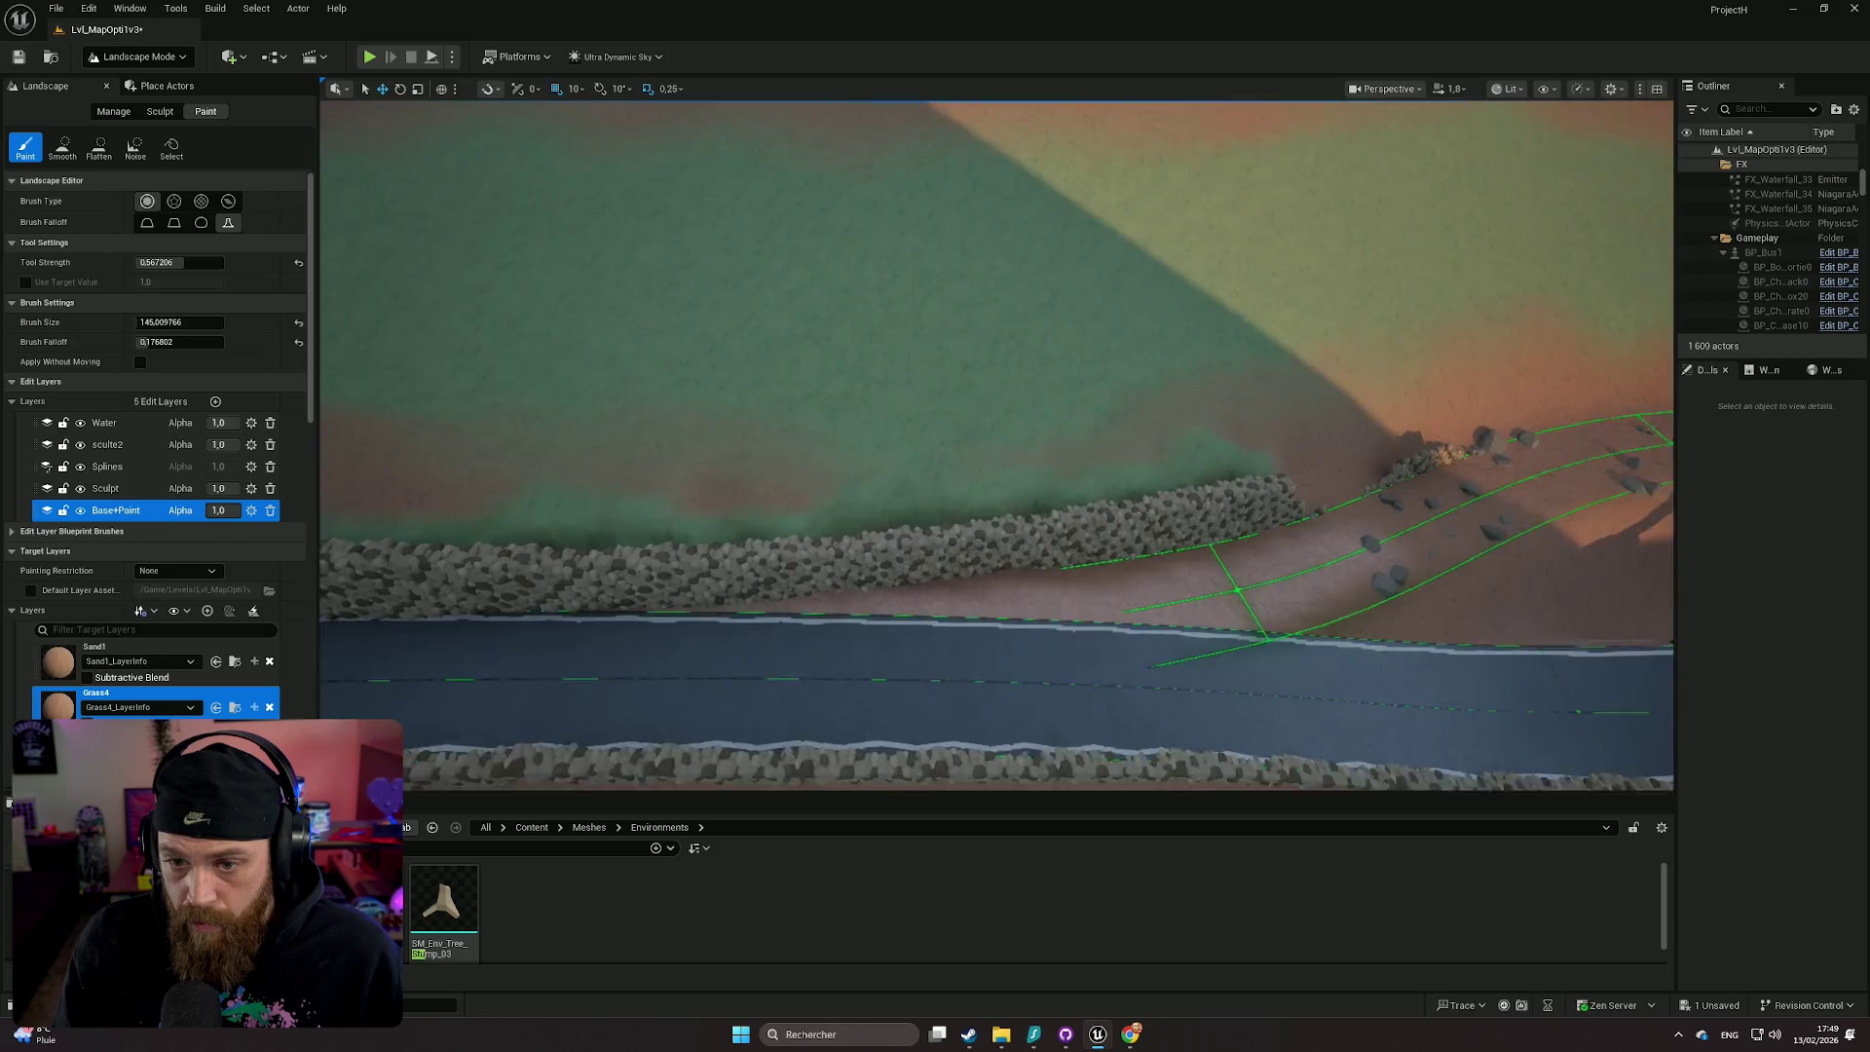
pyautogui.moveTo(996, 445)
pyautogui.mouseDown()
pyautogui.moveTo(995, 379)
pyautogui.moveTo(1023, 365)
pyautogui.moveTo(996, 419)
pyautogui.moveTo(1018, 361)
pyautogui.mouseUp()
pyautogui.scroll(-3, 995, 445)
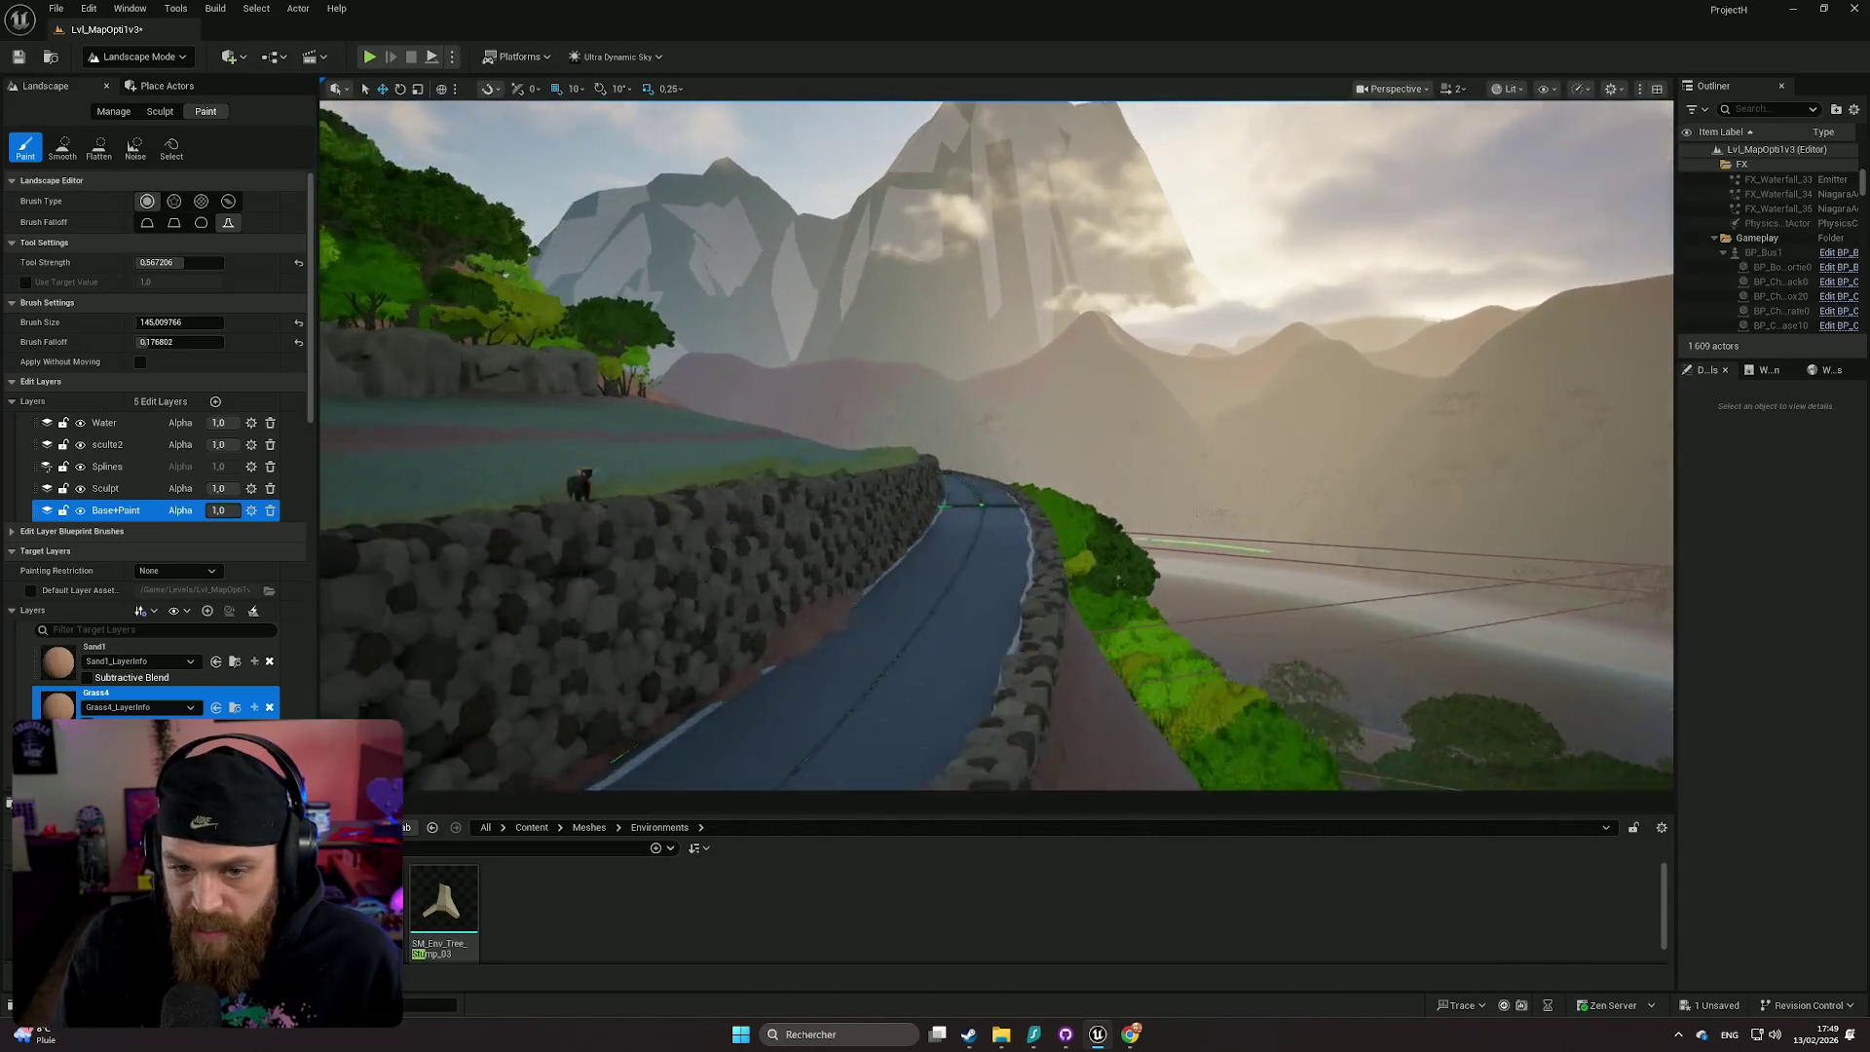
pyautogui.moveTo(996, 445)
pyautogui.mouseDown()
pyautogui.moveTo(992, 366)
pyautogui.moveTo(921, 357)
pyautogui.moveTo(964, 350)
pyautogui.mouseUp()
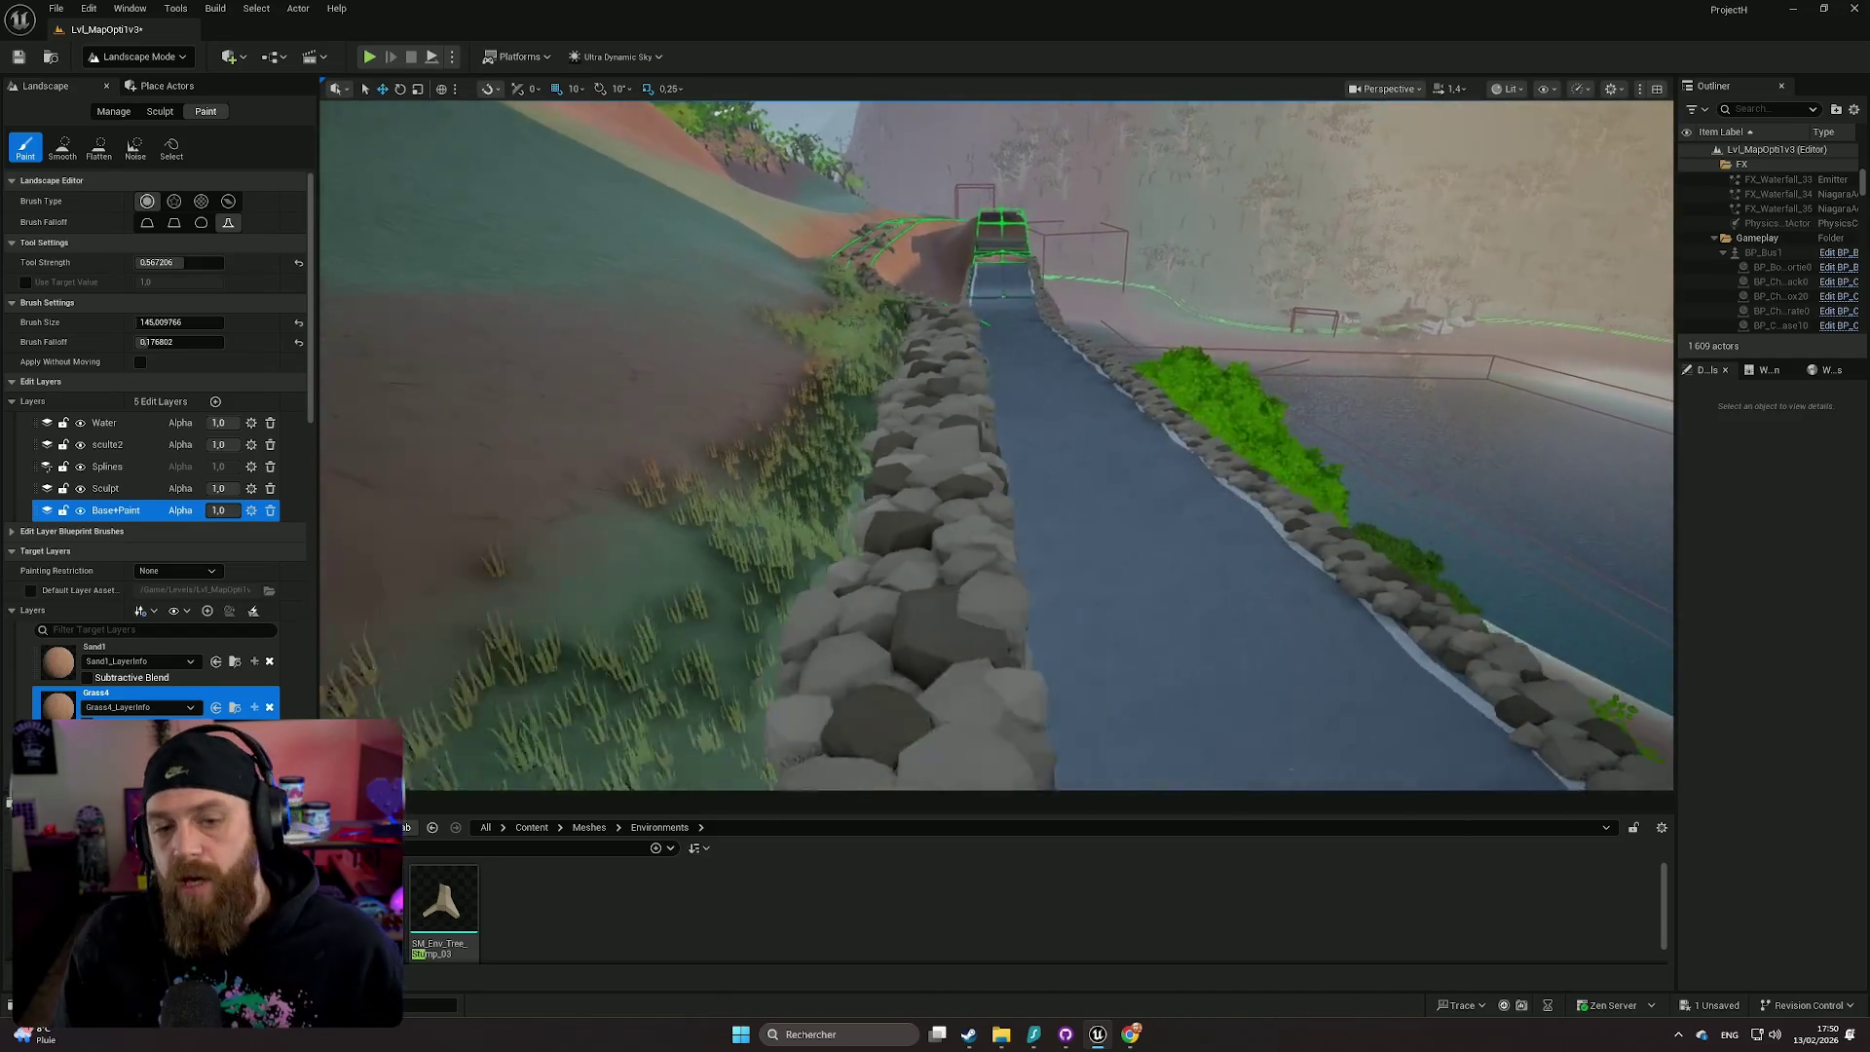
pyautogui.moveTo(991, 485)
pyautogui.mouseDown()
pyautogui.moveTo(1008, 480)
pyautogui.moveTo(969, 483)
pyautogui.moveTo(1003, 481)
pyautogui.moveTo(989, 496)
pyautogui.mouseUp()
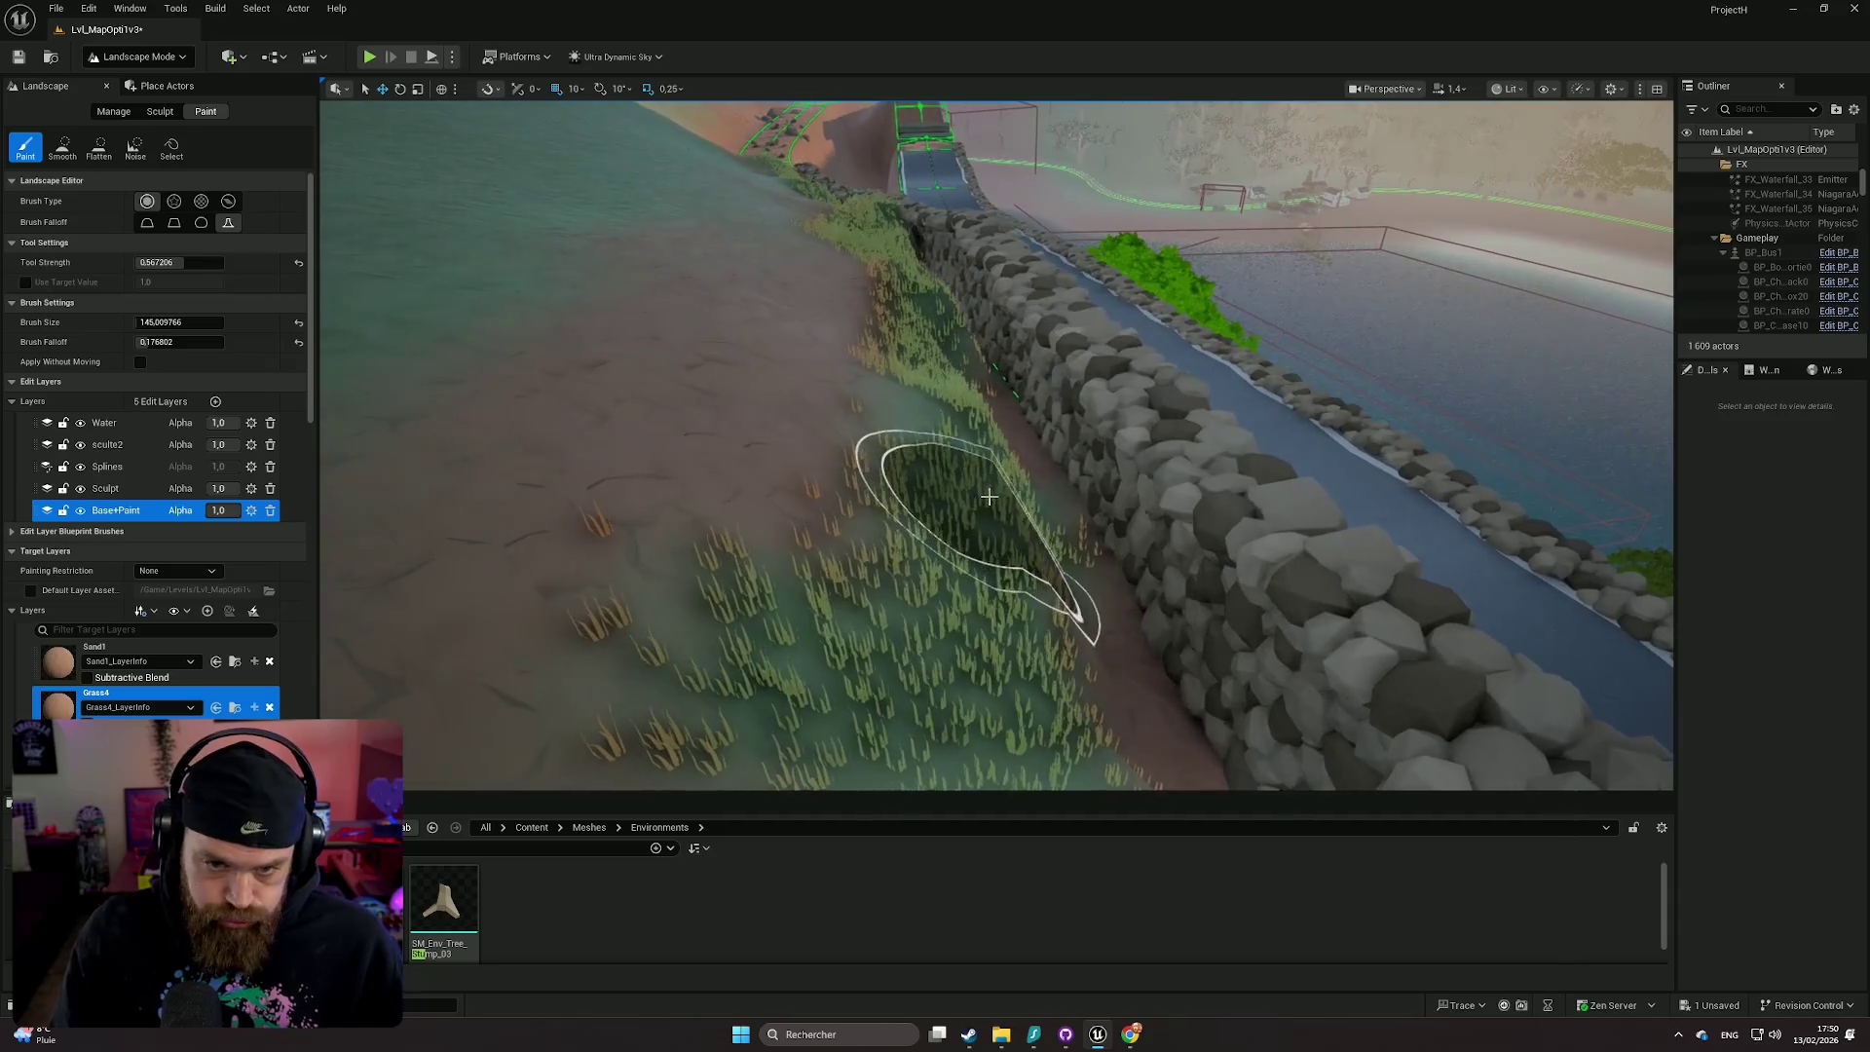
# - Pick the basic Sculpt tool and leave its test stroke undone
pyautogui.click(158, 112)
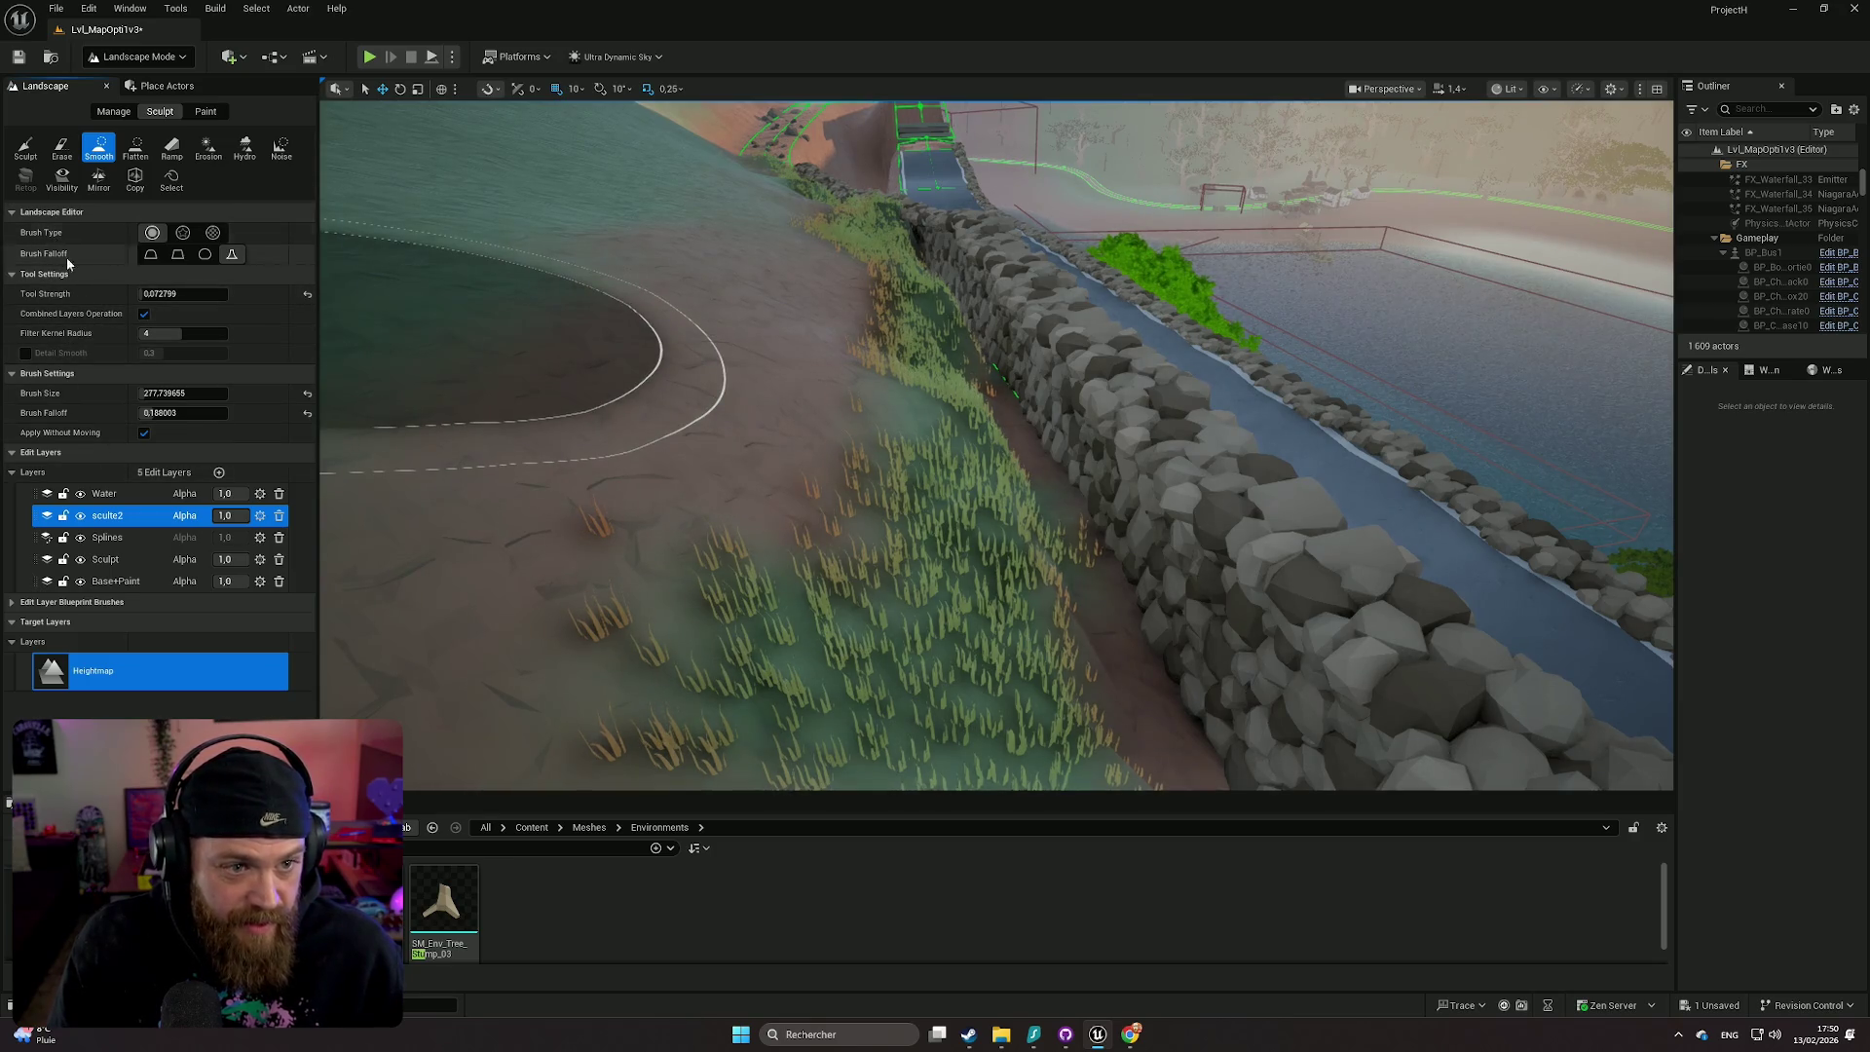
pyautogui.click(29, 160)
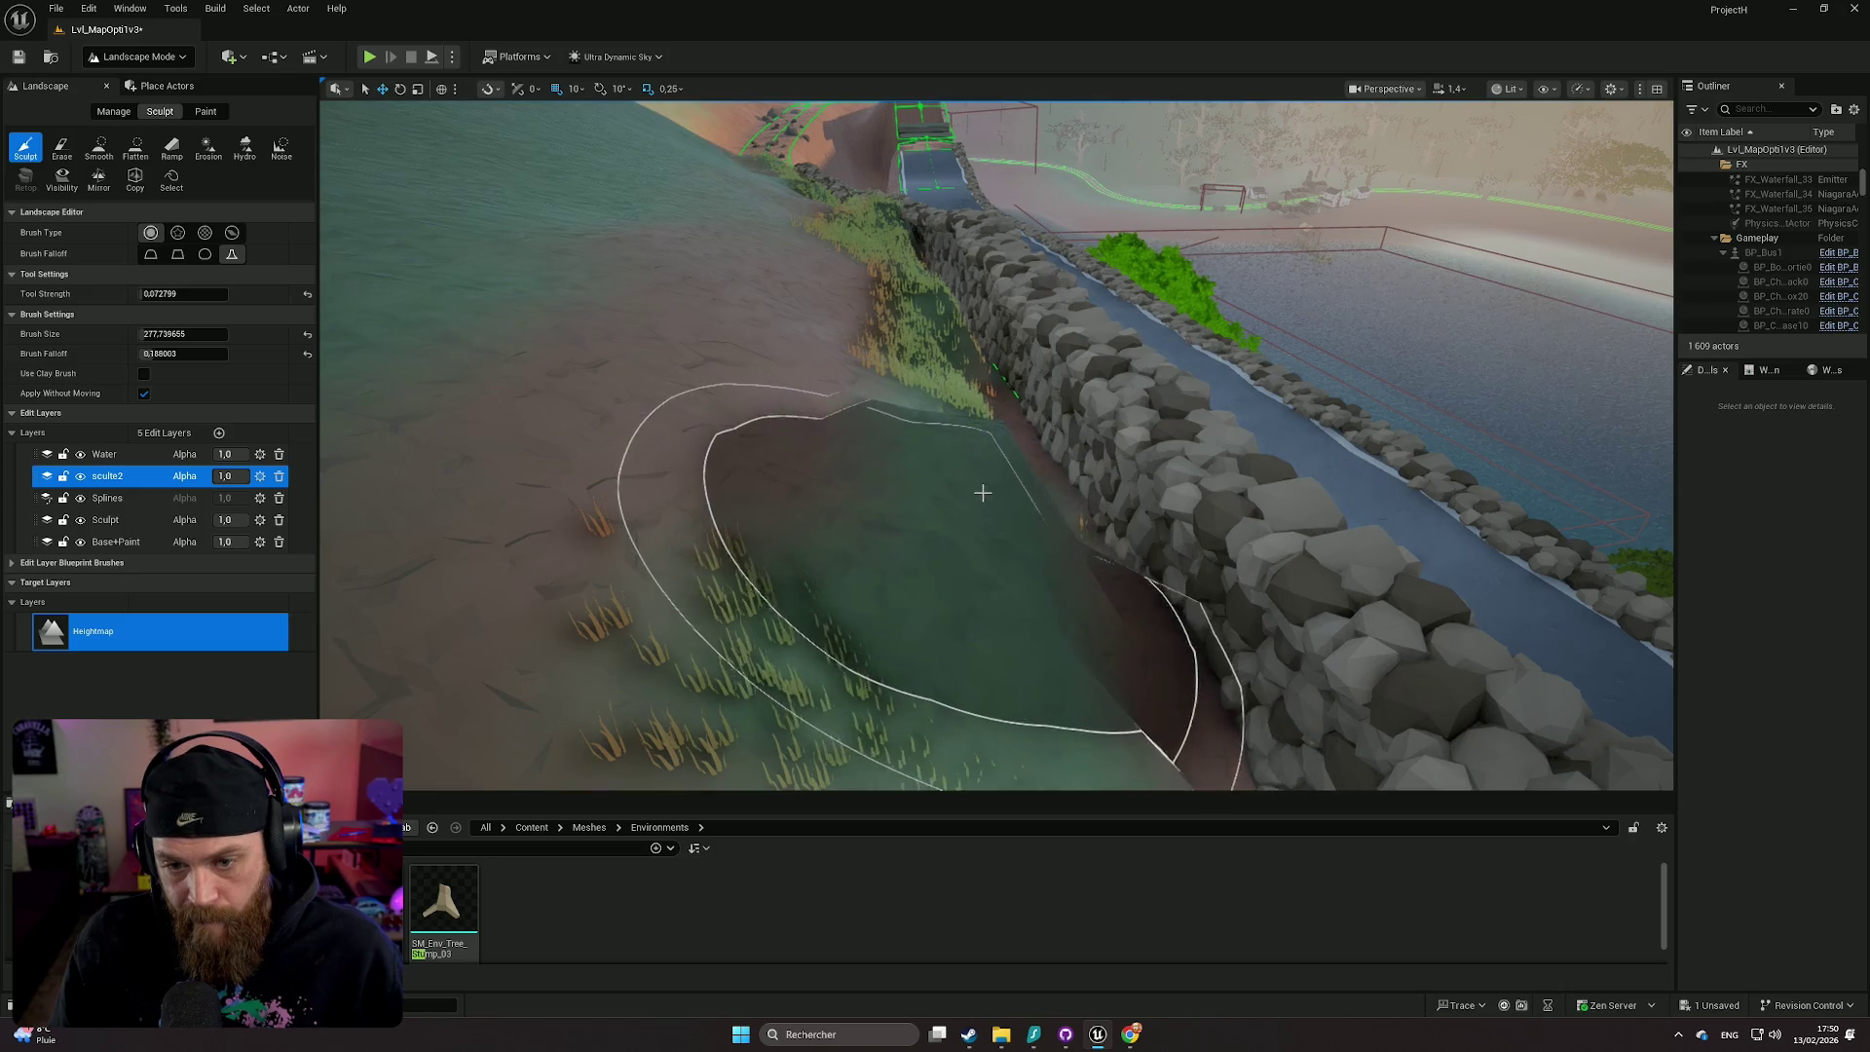
pyautogui.scroll(3, 1027, 522)
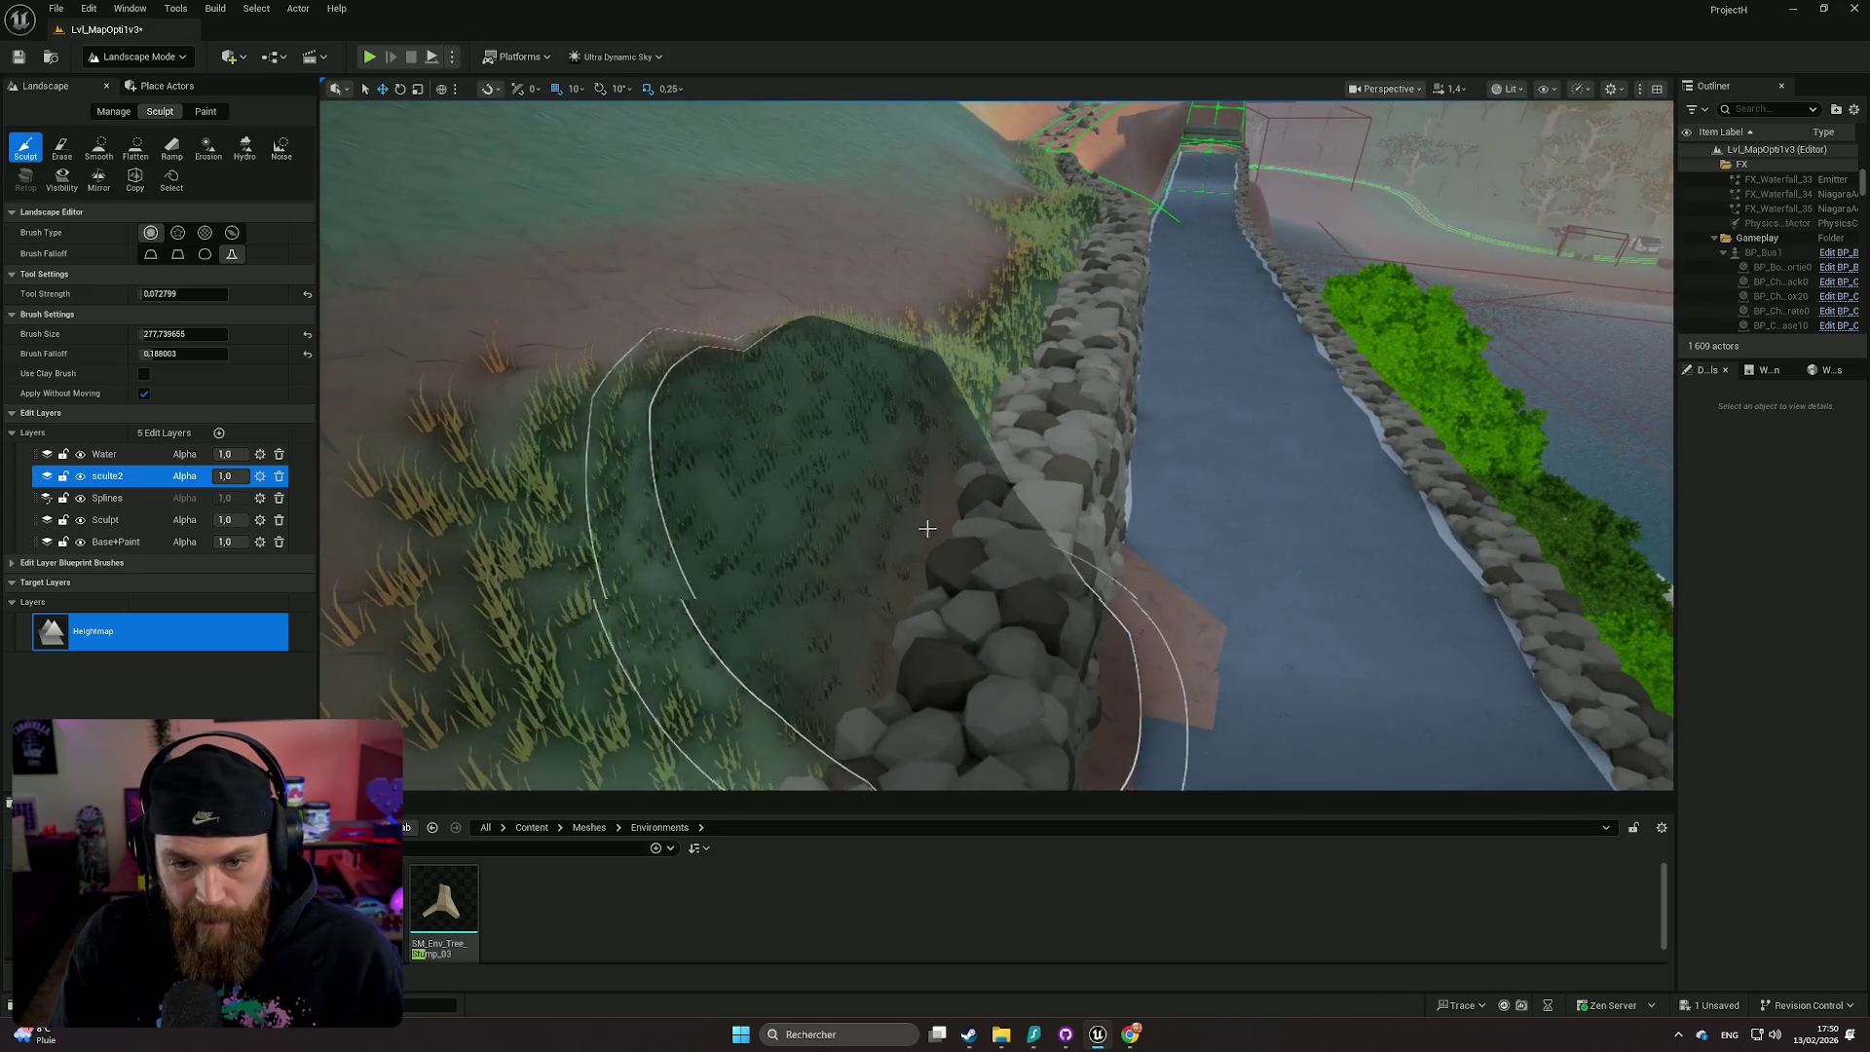
pyautogui.moveTo(939, 545); pyautogui.dragTo(890, 546)
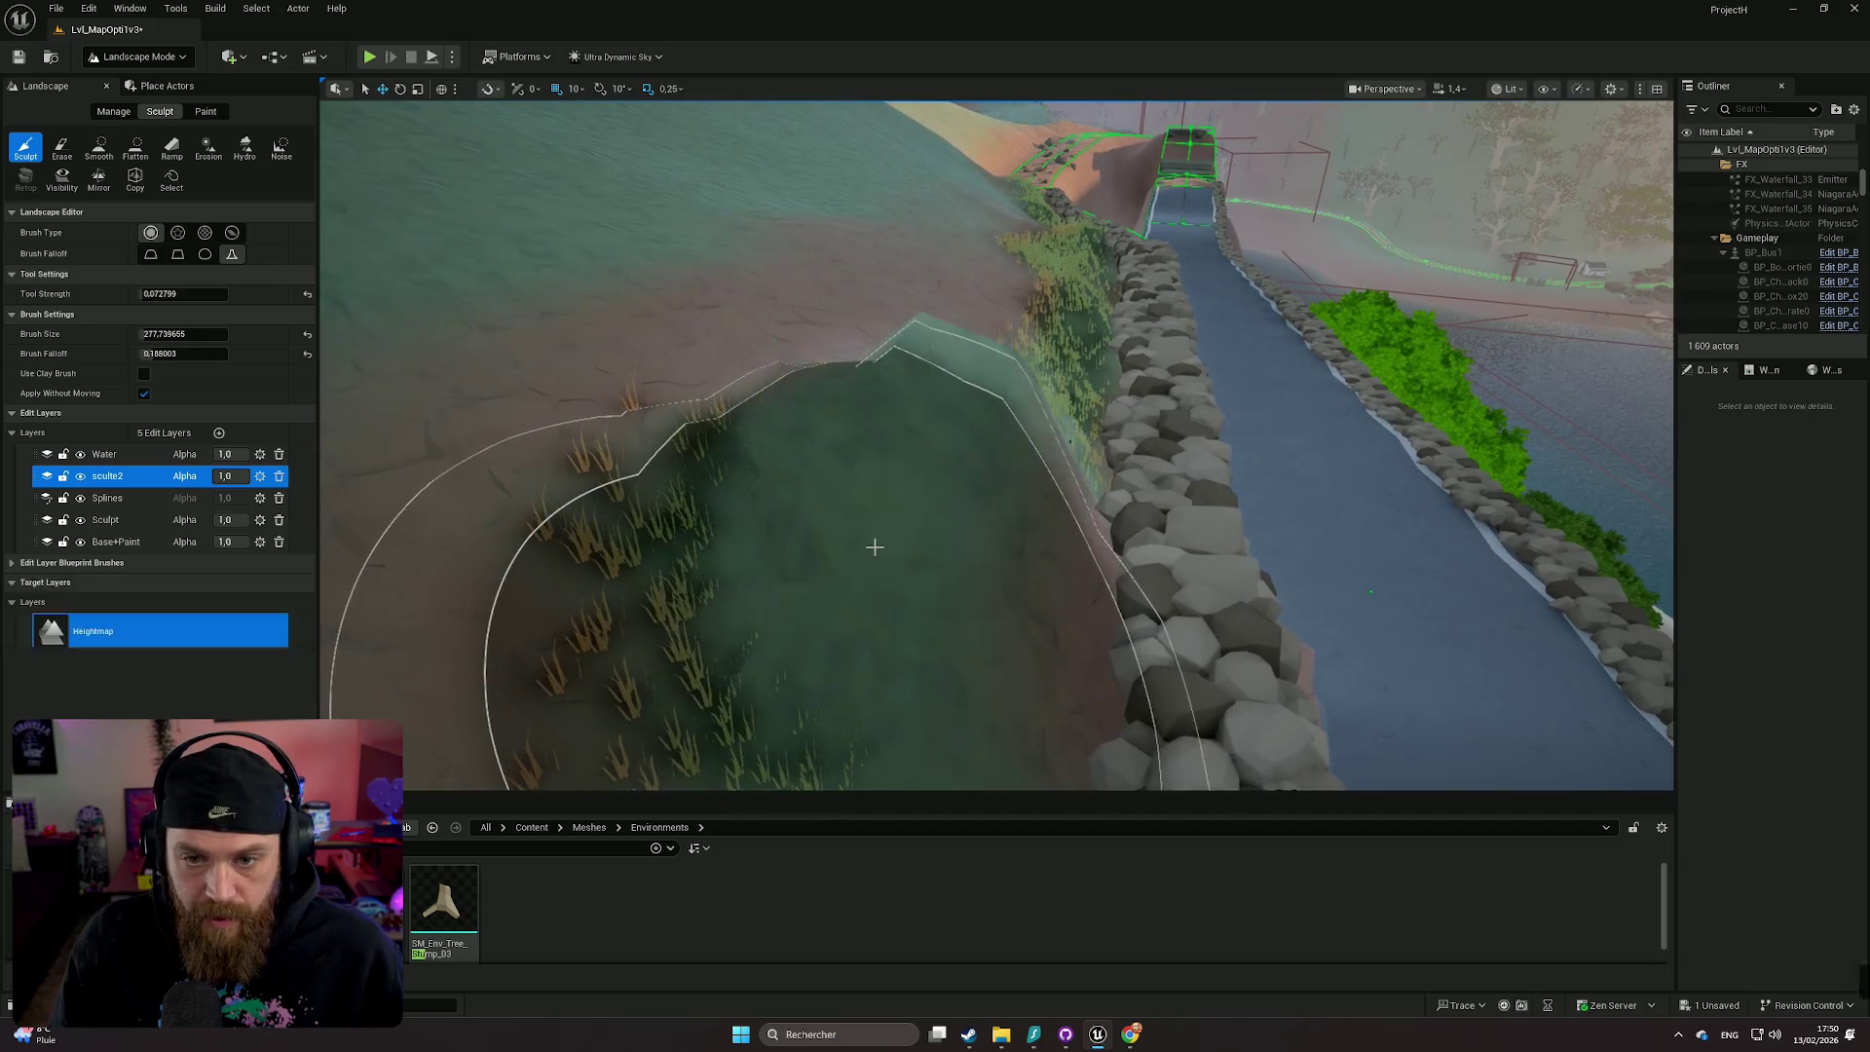
pyautogui.hotkey('ctrl', 'z')
pyautogui.hotkey('ctrl', 'z')
pyautogui.hotkey('ctrl', 'z')
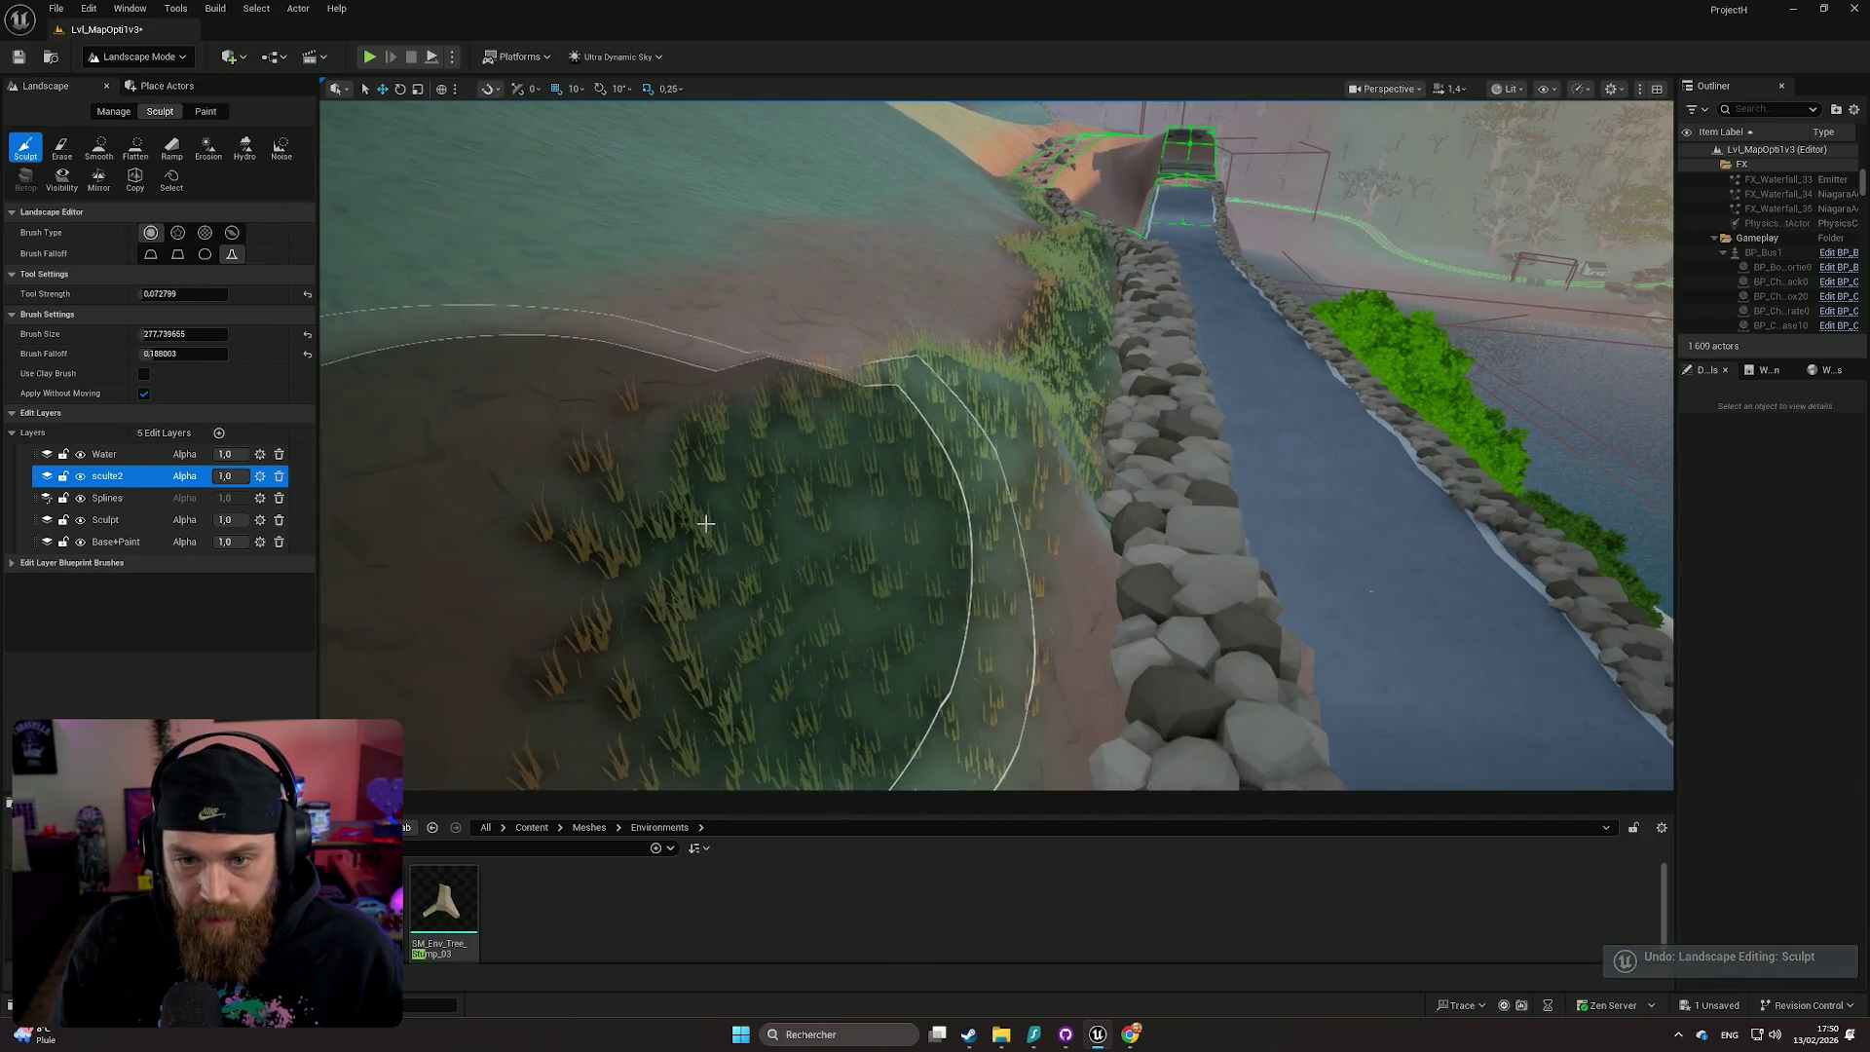
pyautogui.hotkey('ctrl', 'y')
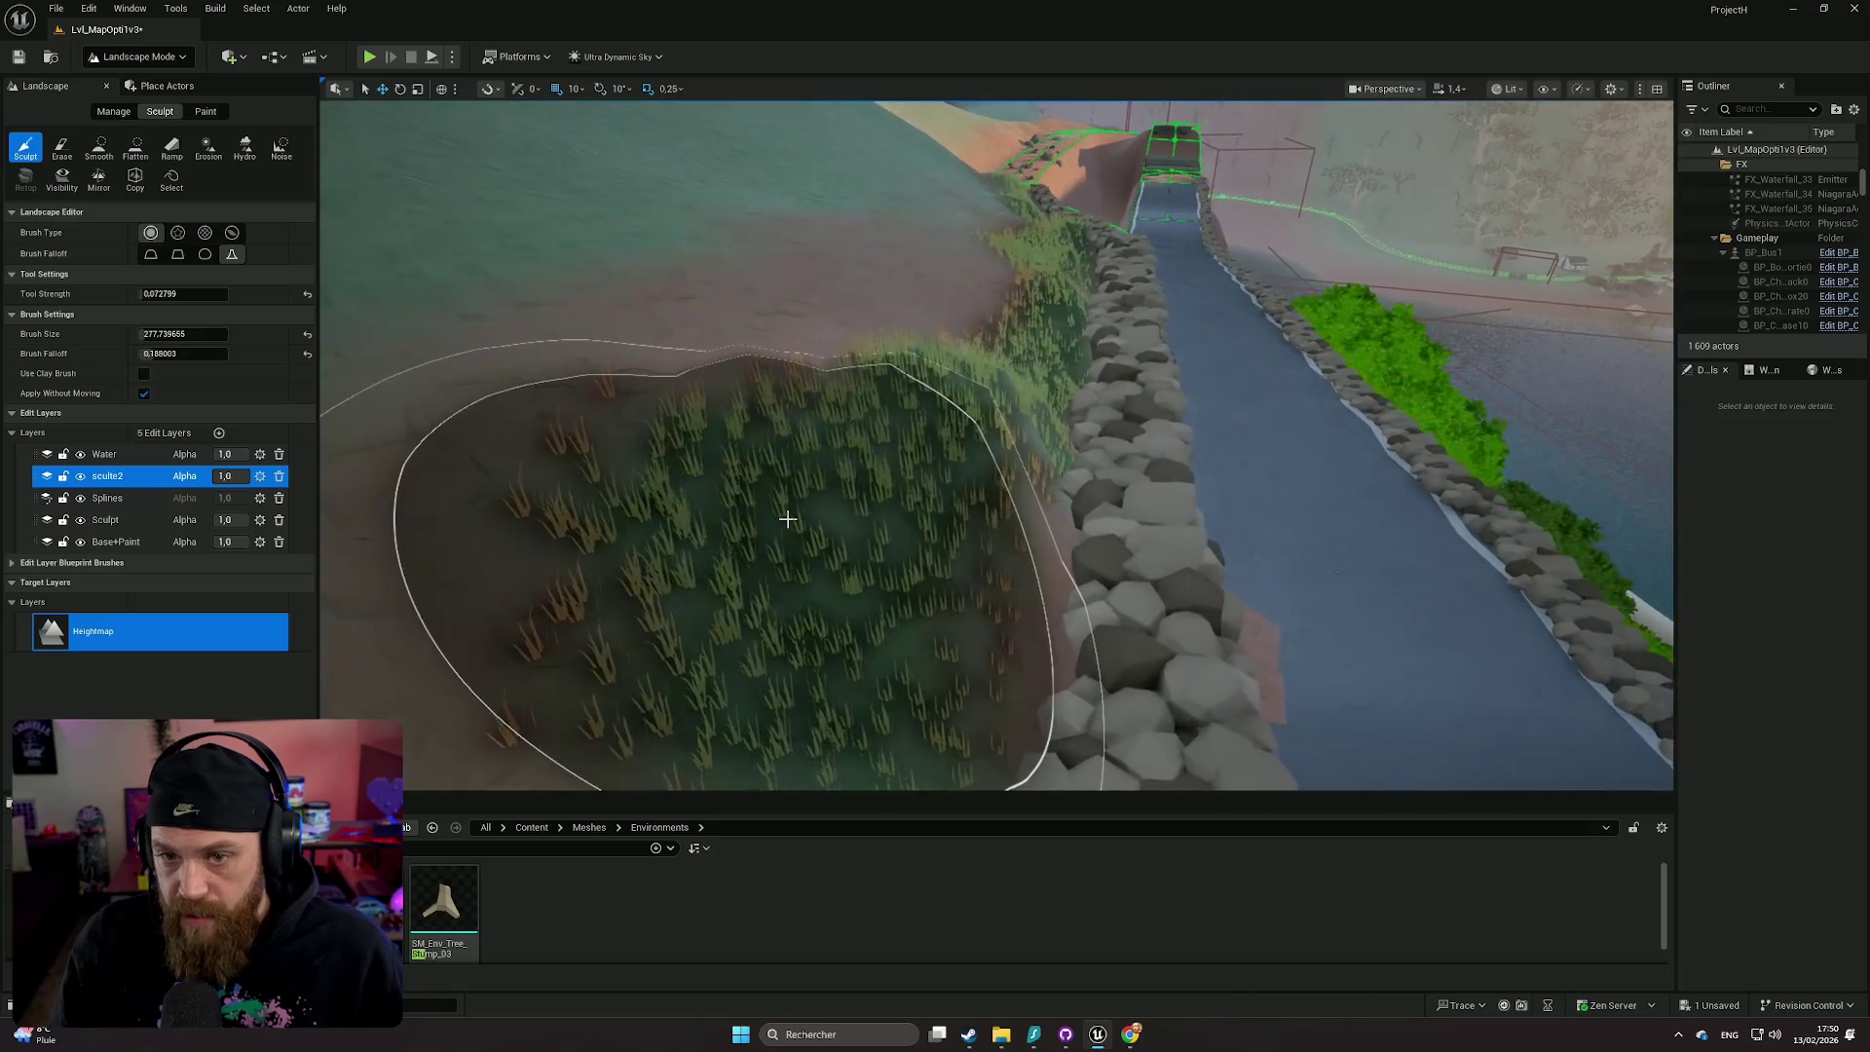
pyautogui.hotkey('ctrl', 'z')
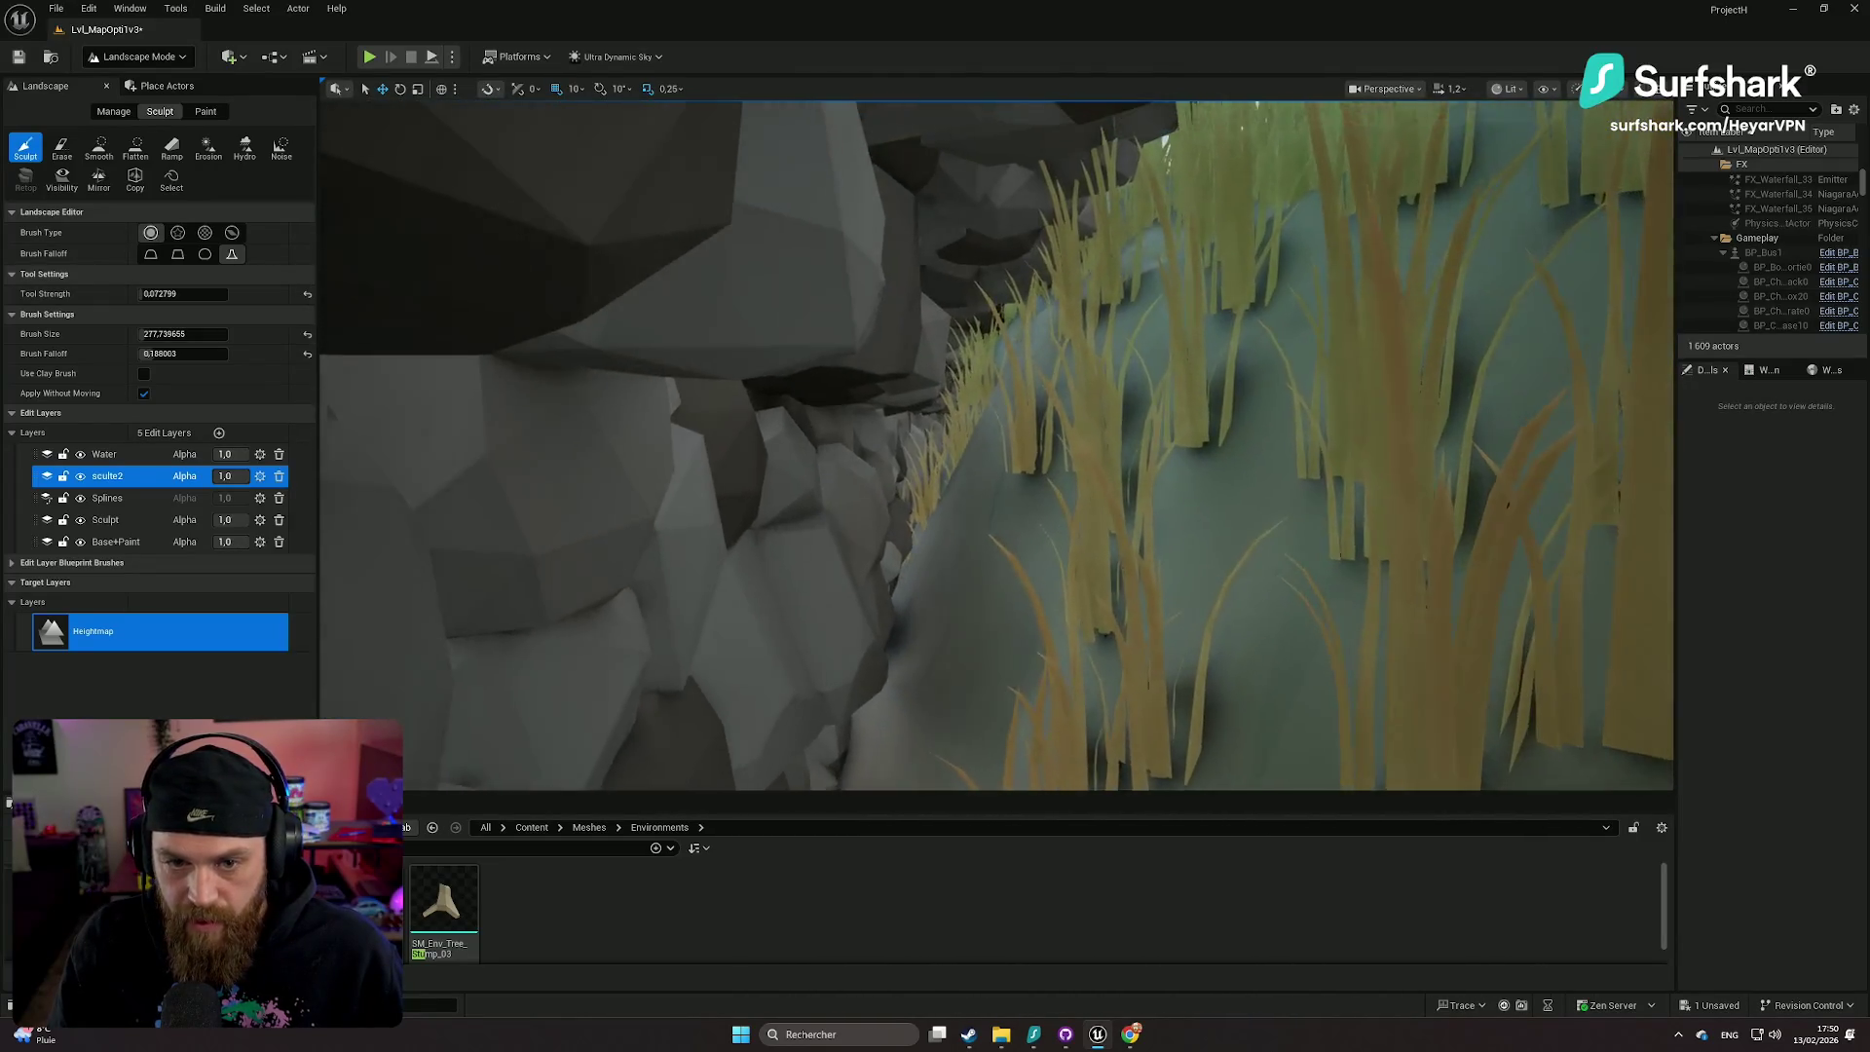
# - Try an Erase stroke at brush size 162, undo it, and return to Flatten
pyautogui.scroll(2, 996, 445)
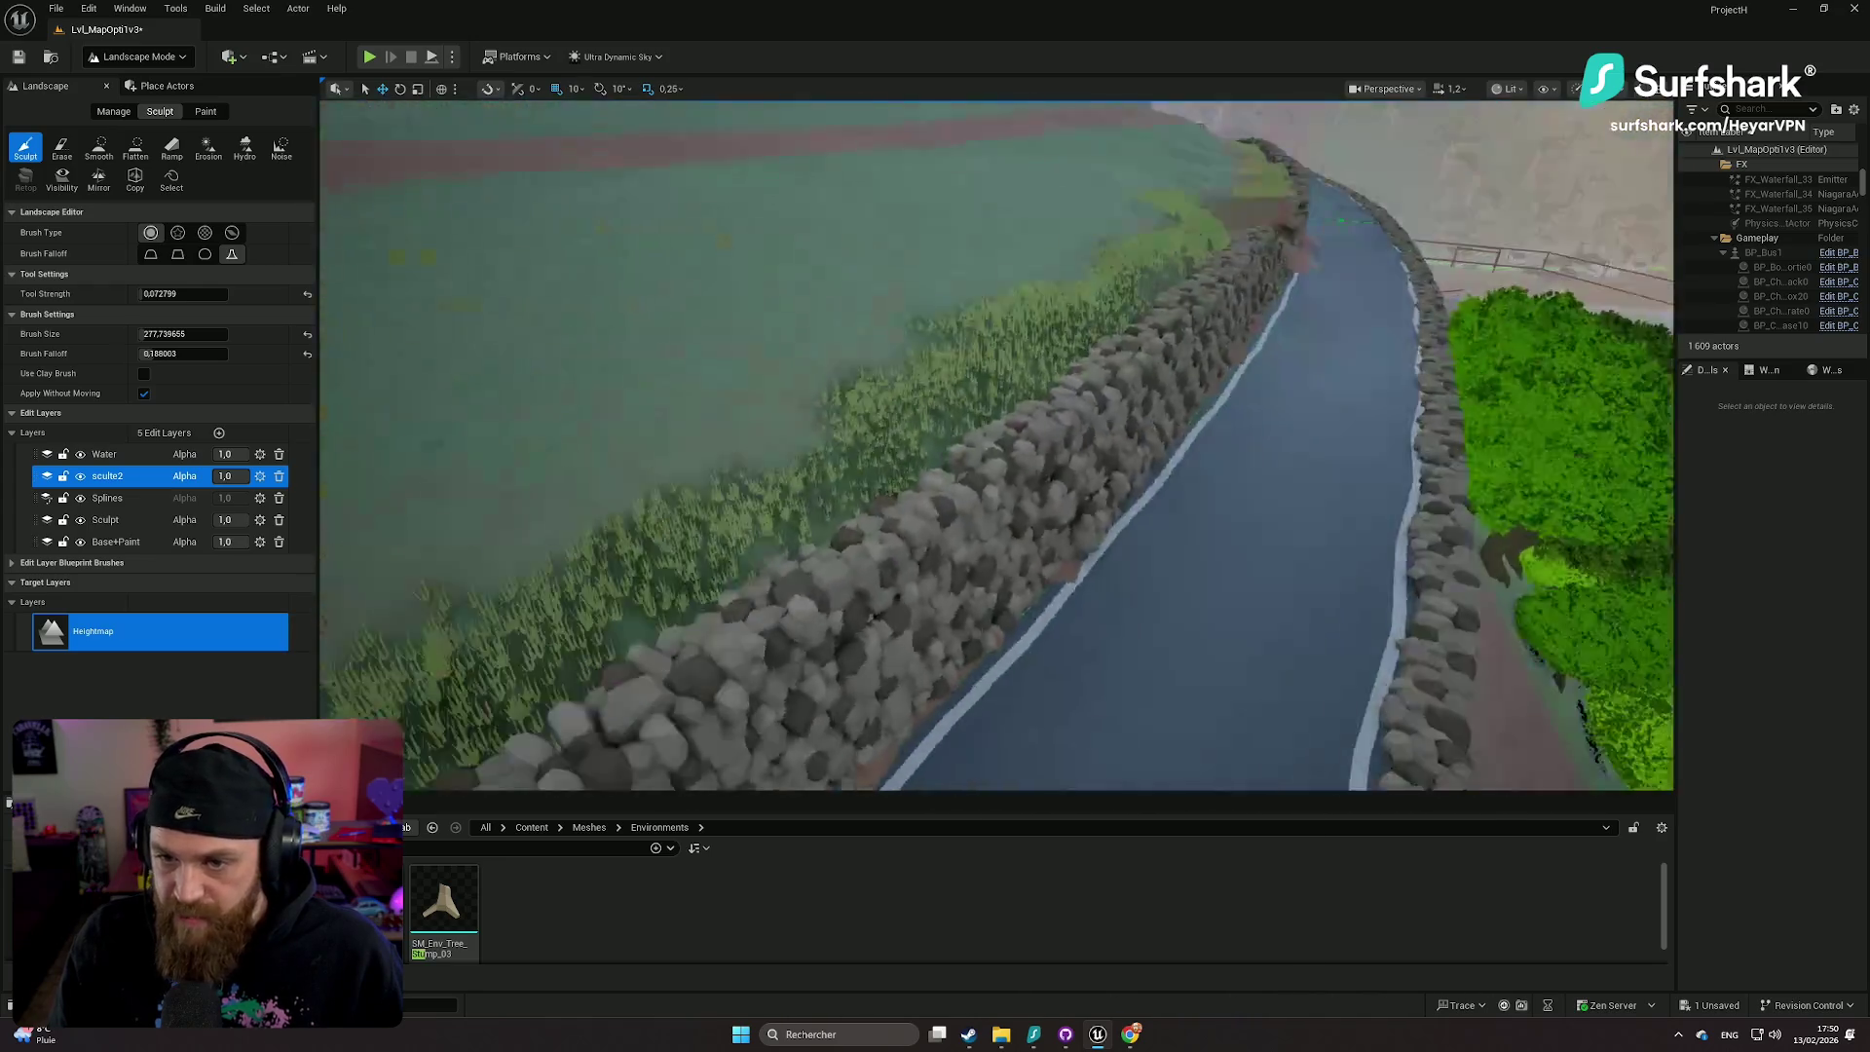
pyautogui.press('w')
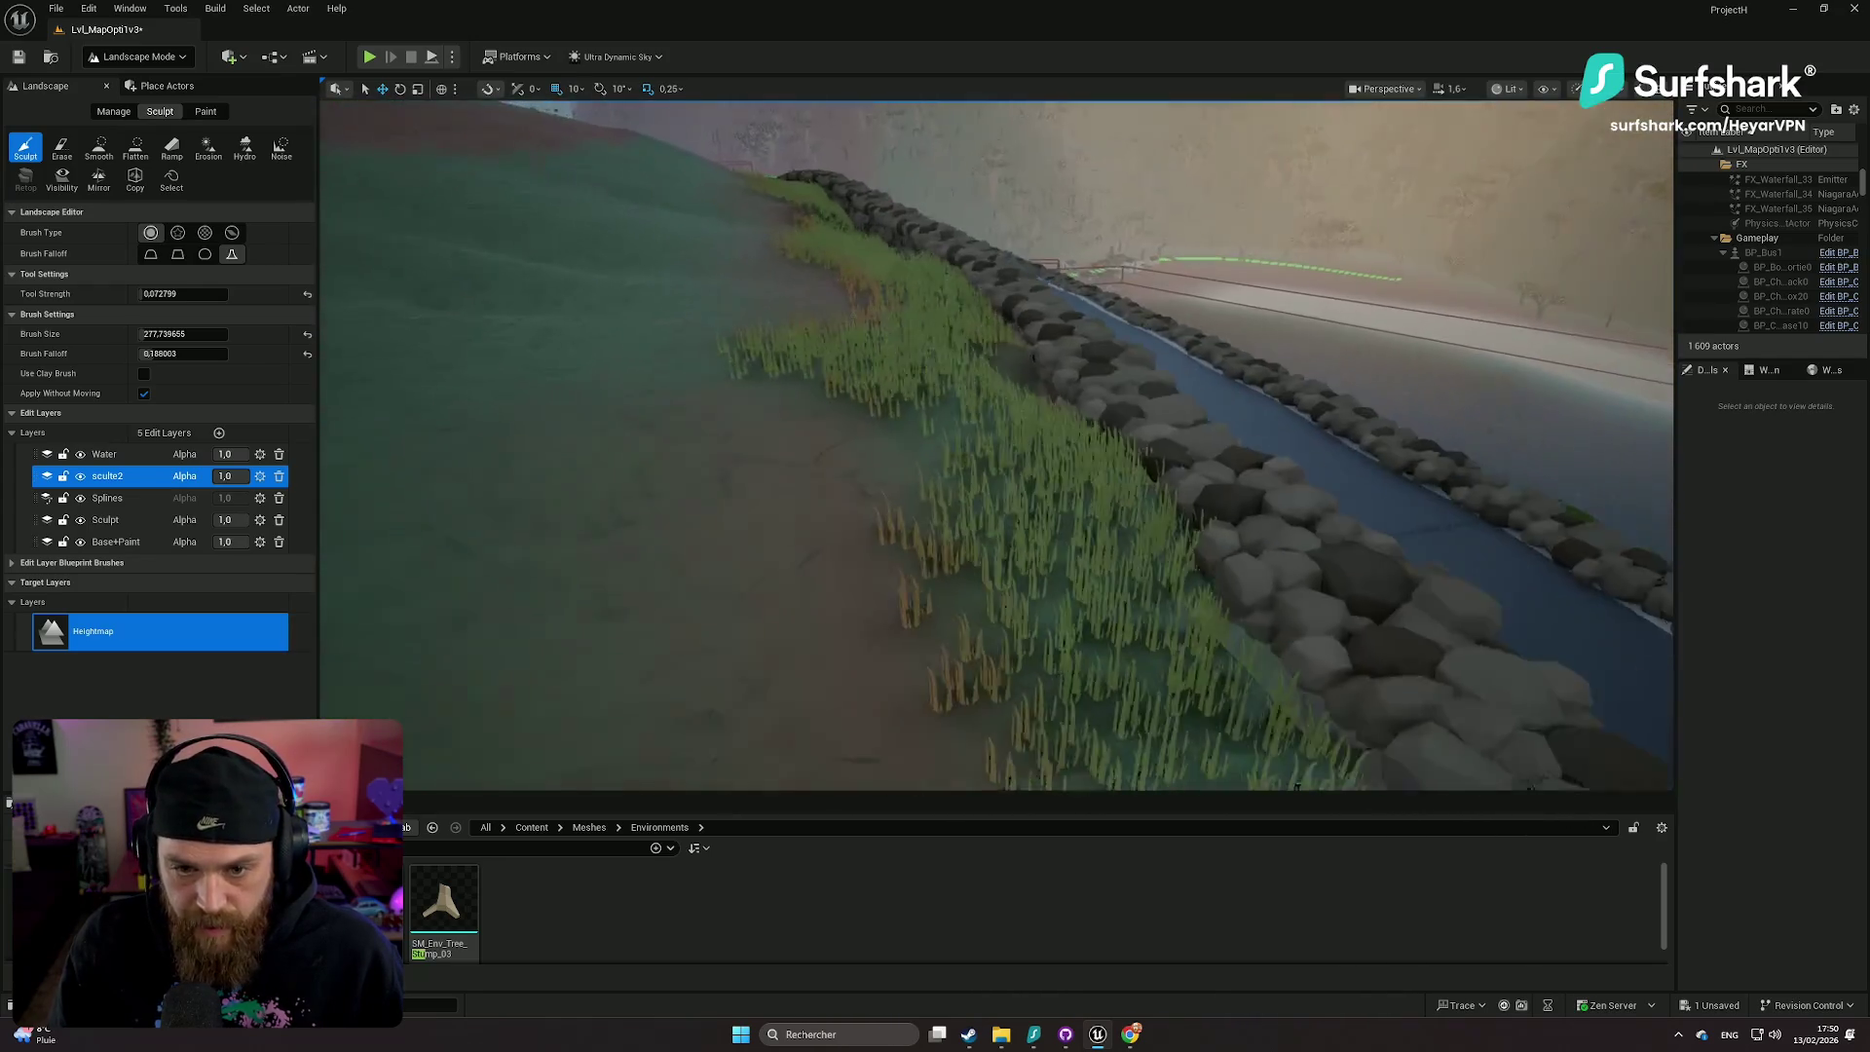
pyautogui.press('w')
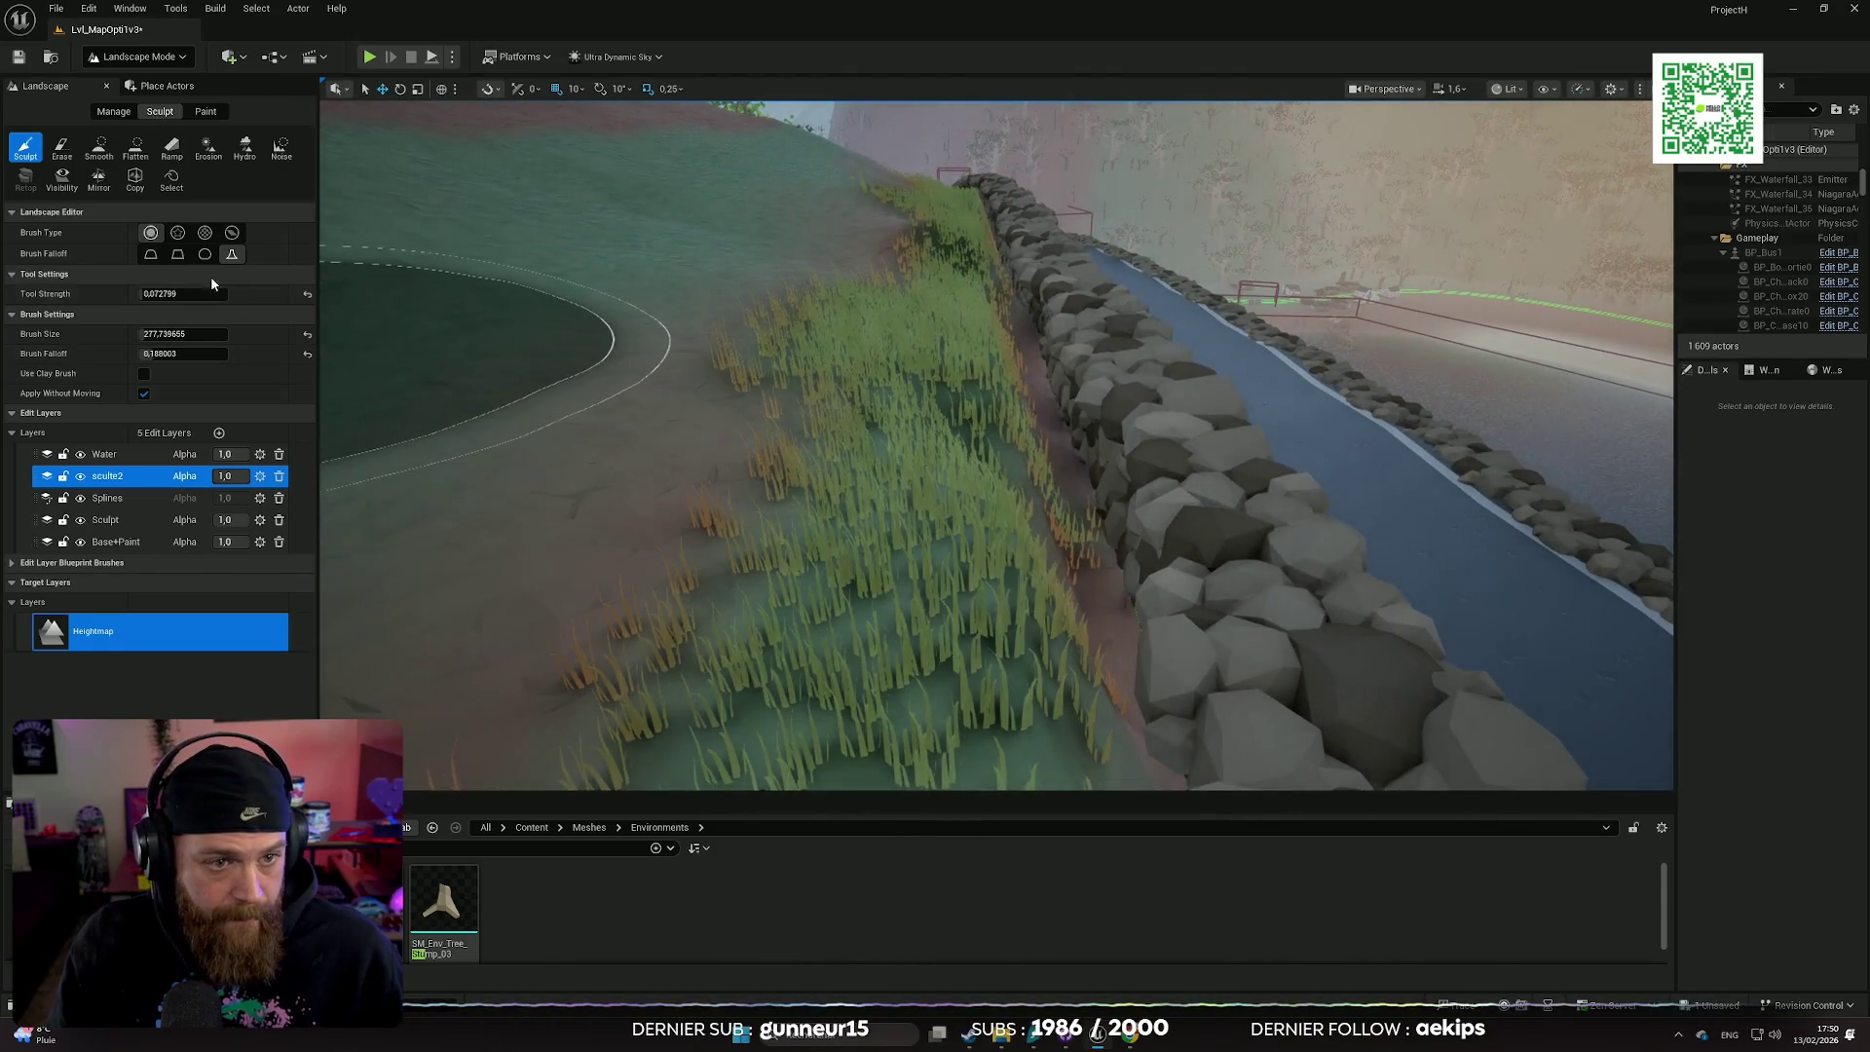
pyautogui.click(61, 148)
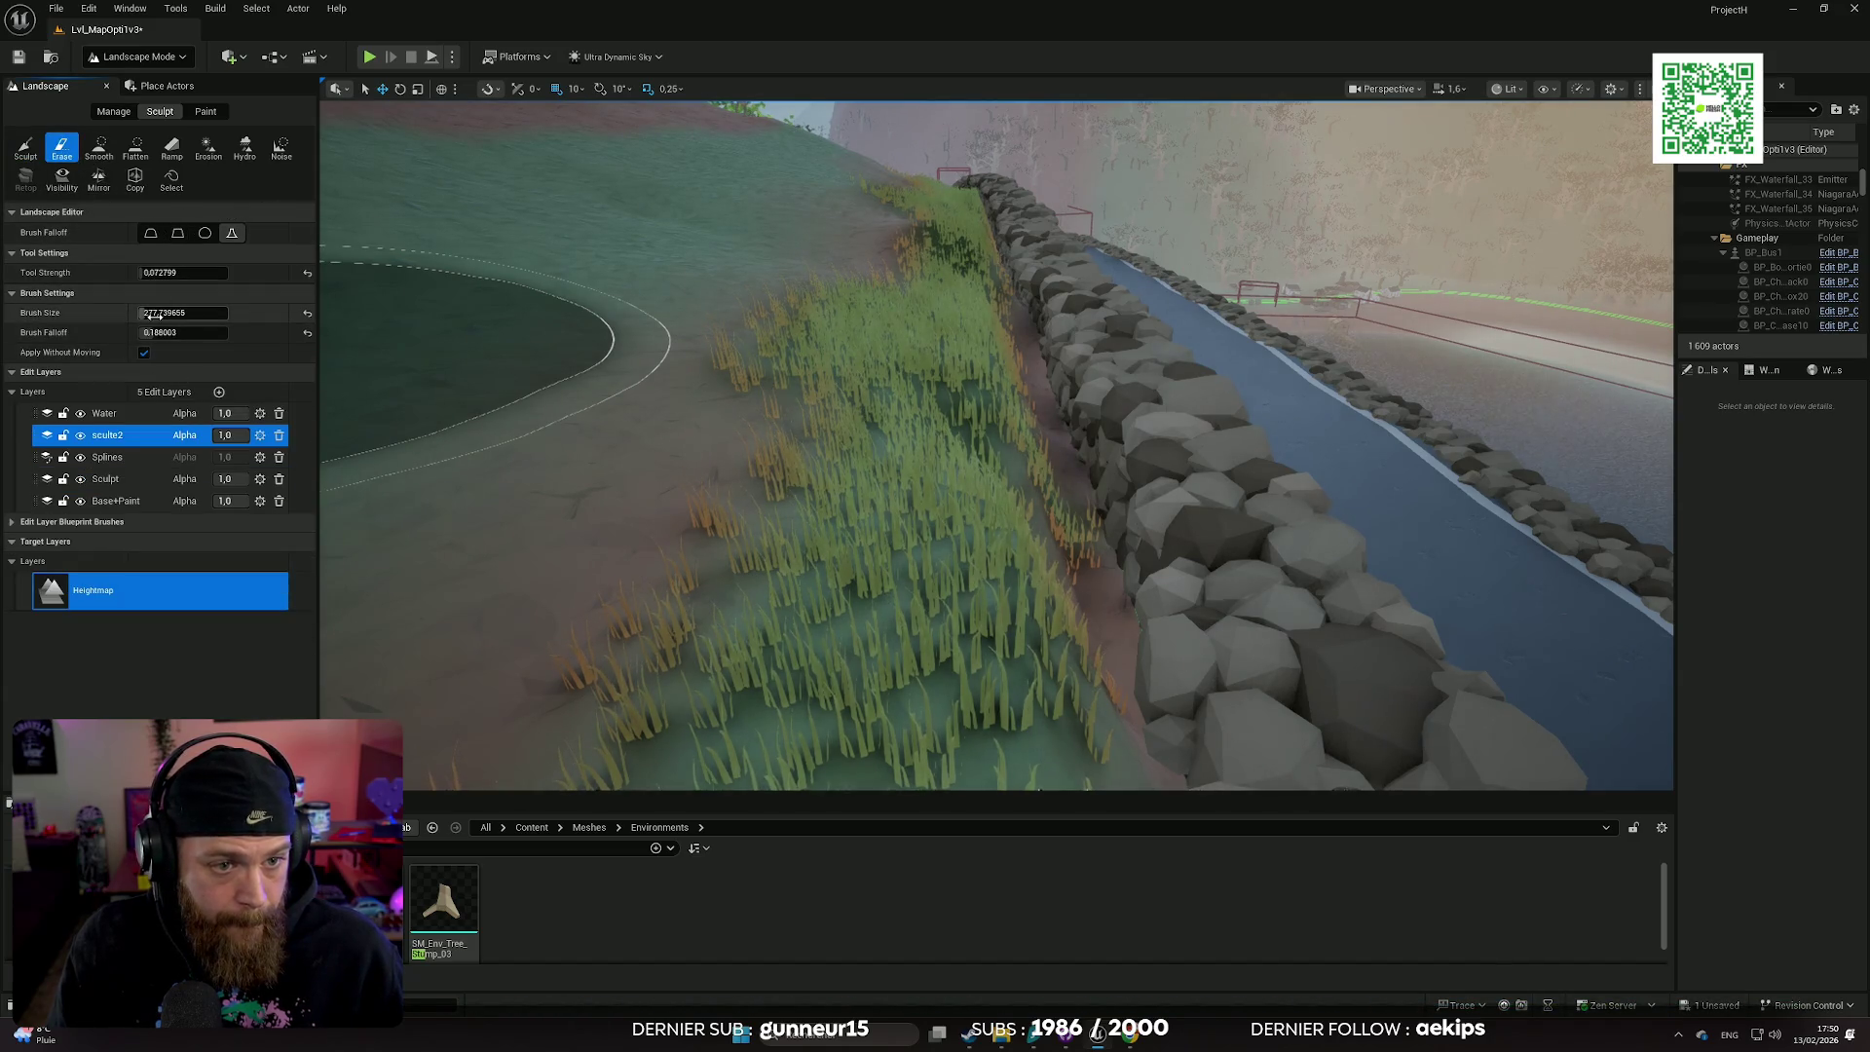
pyautogui.moveTo(183, 313); pyautogui.dragTo(156, 312)
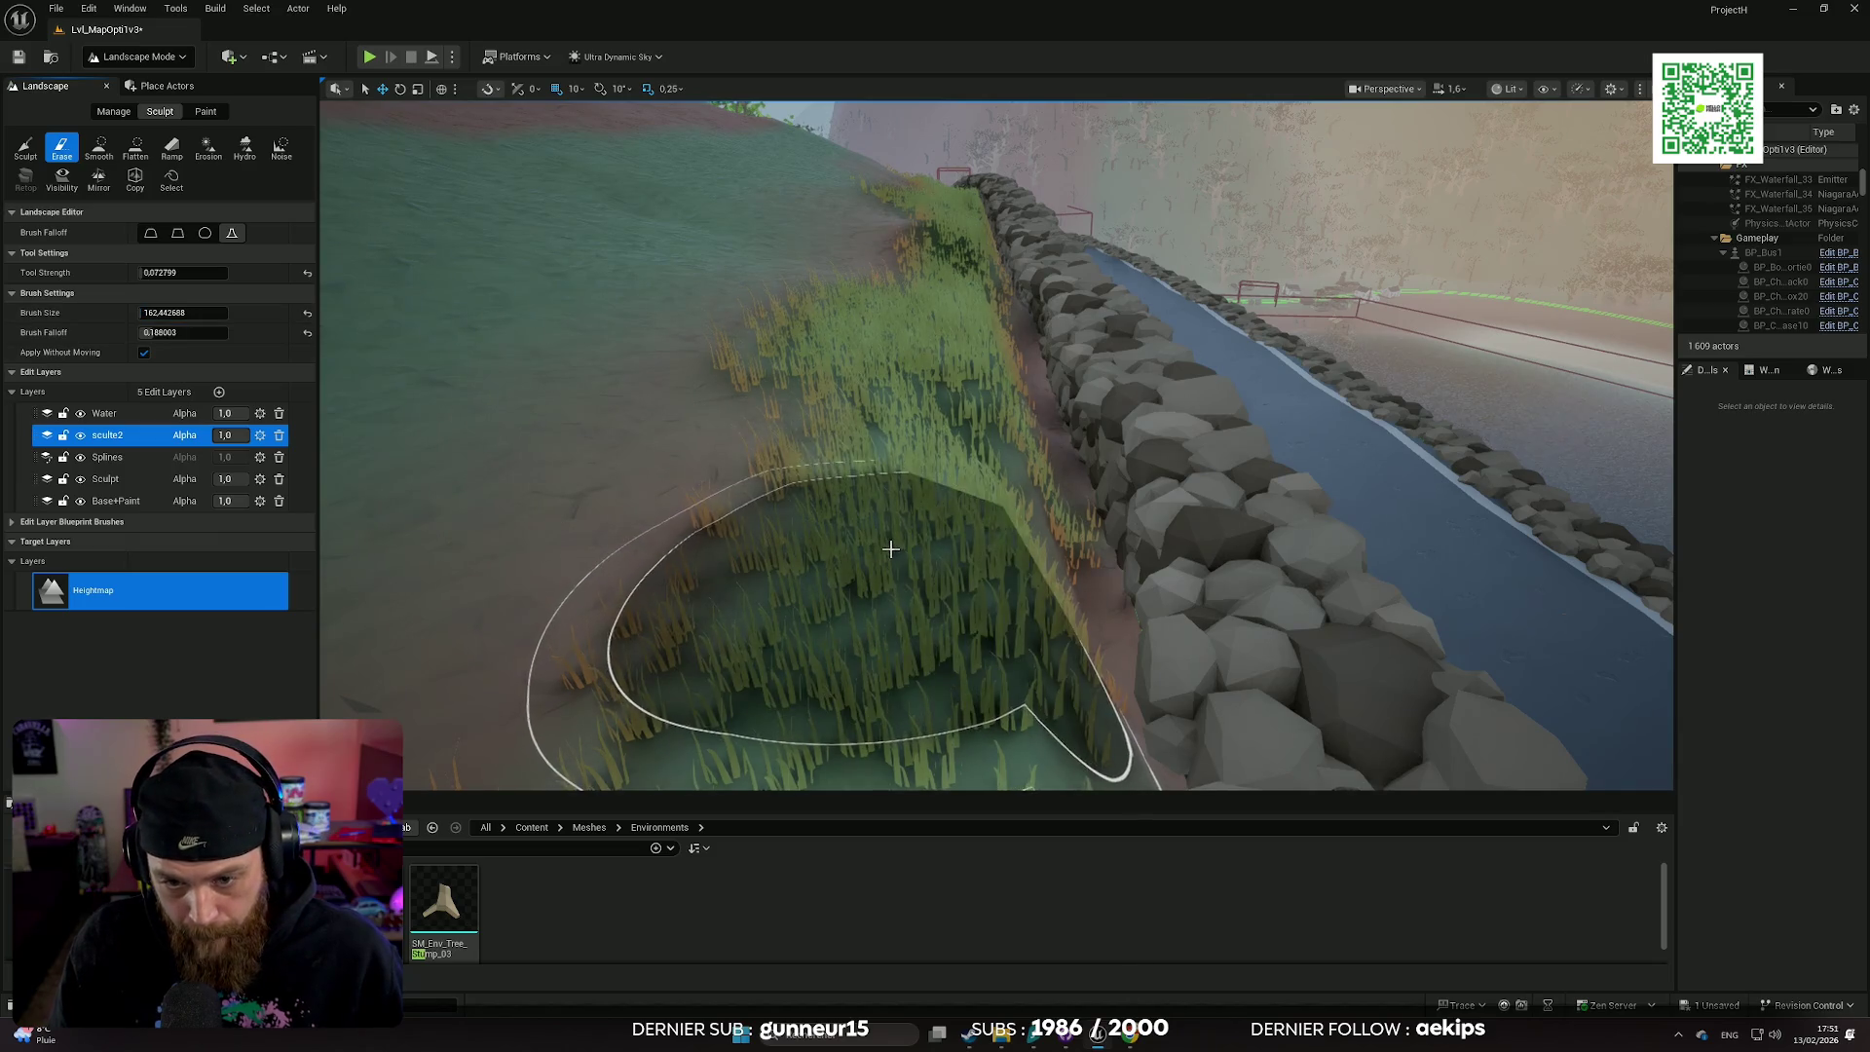
pyautogui.moveTo(890, 549)
pyautogui.mouseDown()
pyautogui.moveTo(1077, 584)
pyautogui.moveTo(772, 511)
pyautogui.mouseUp()
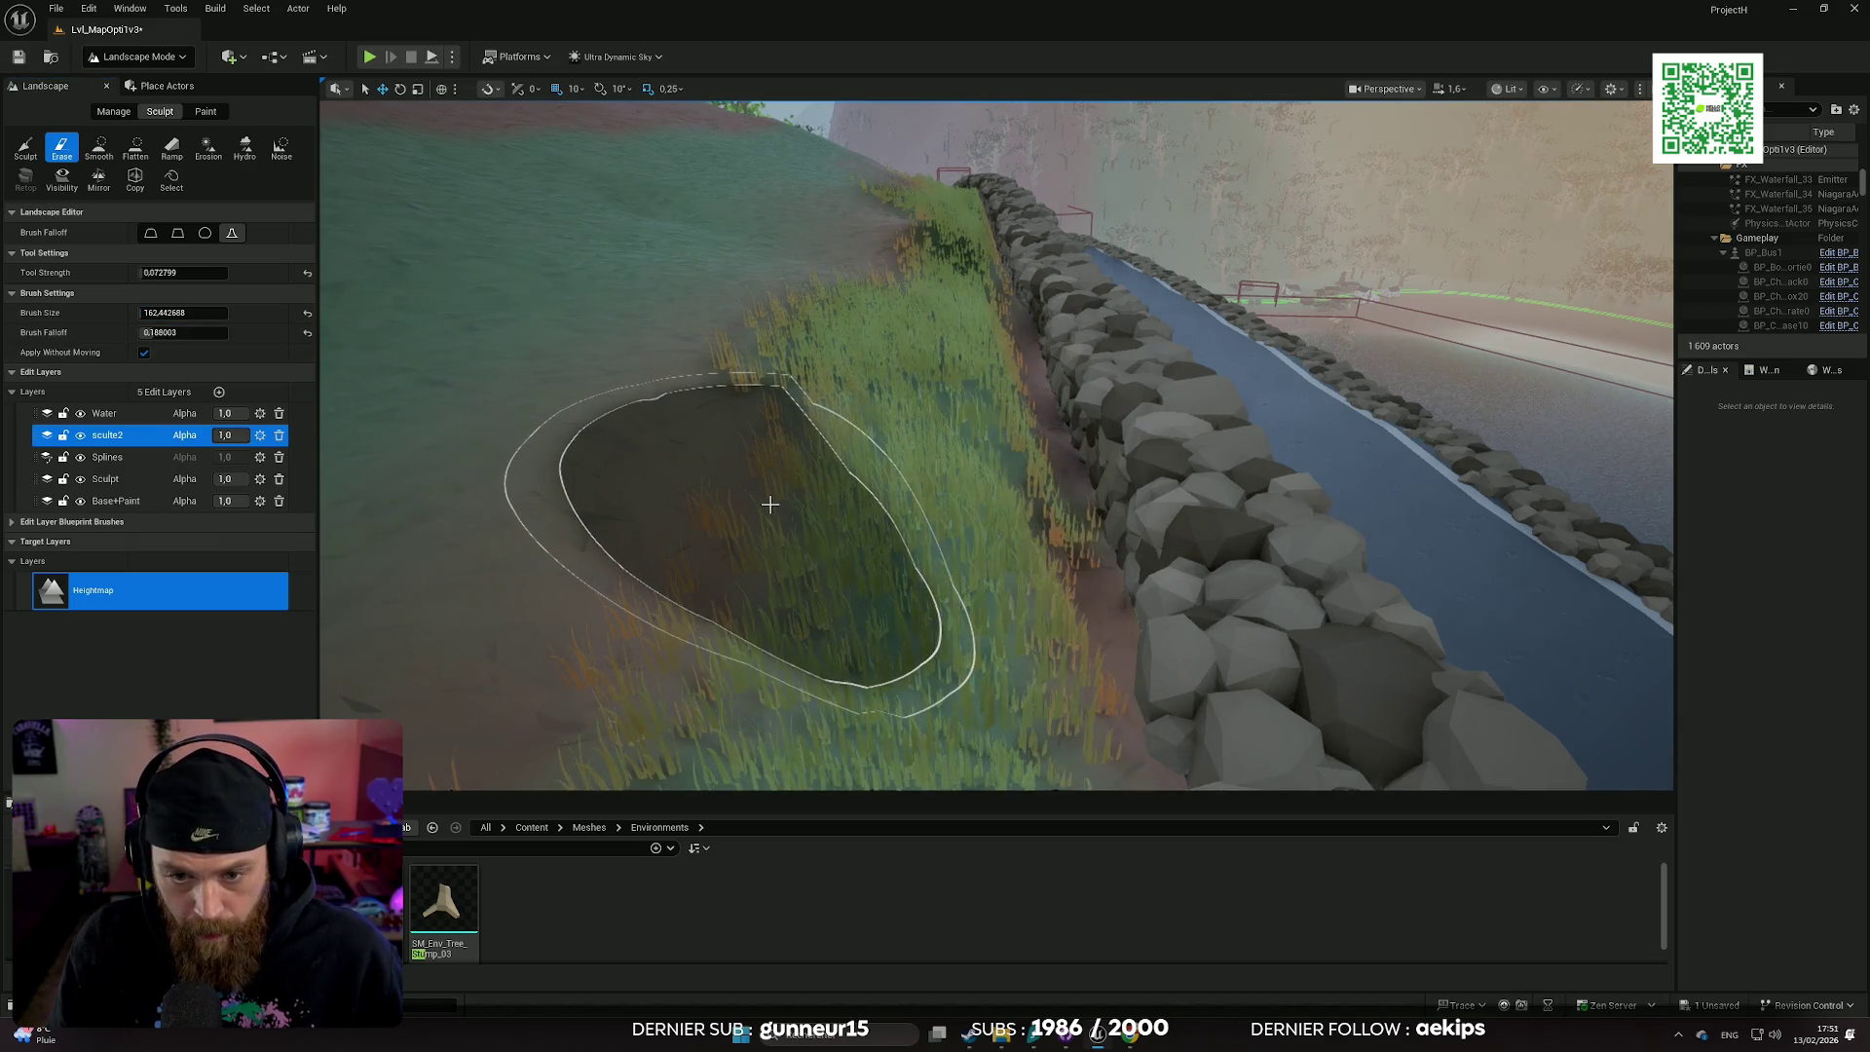
pyautogui.hotkey('ctrl', 'z')
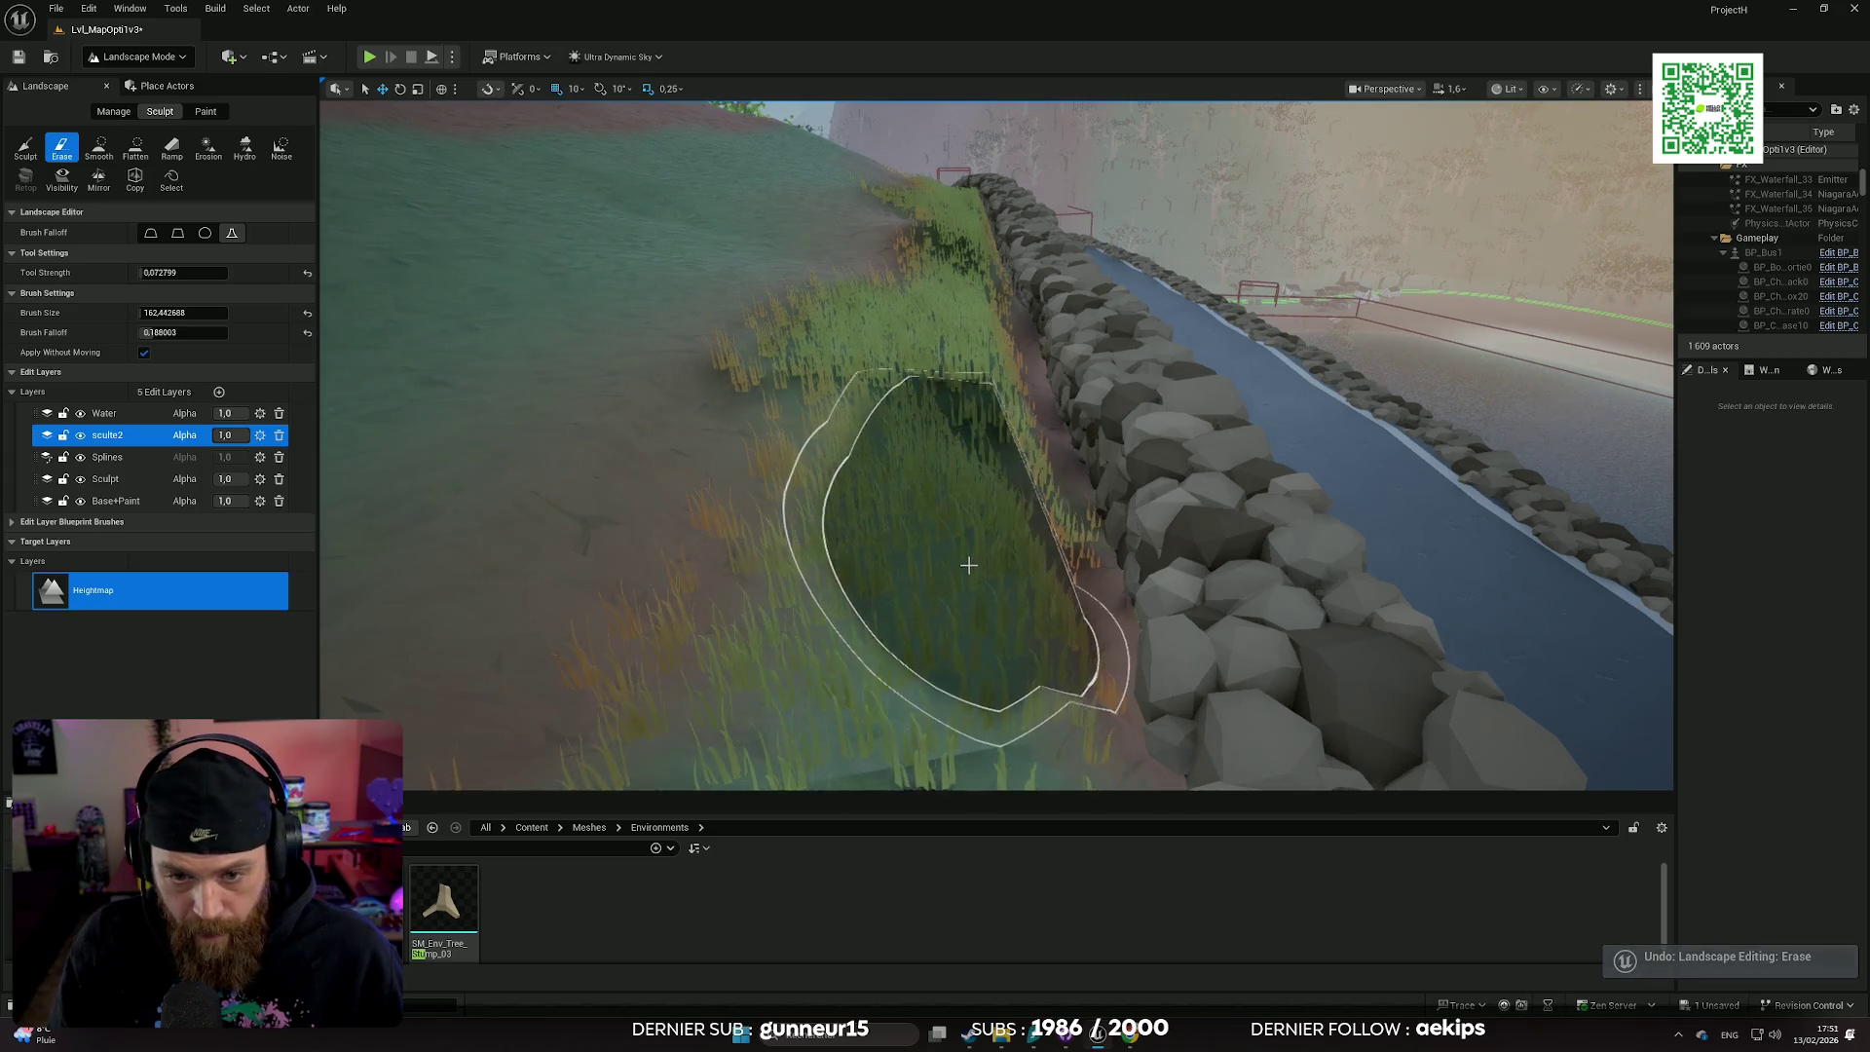
pyautogui.click(137, 151)
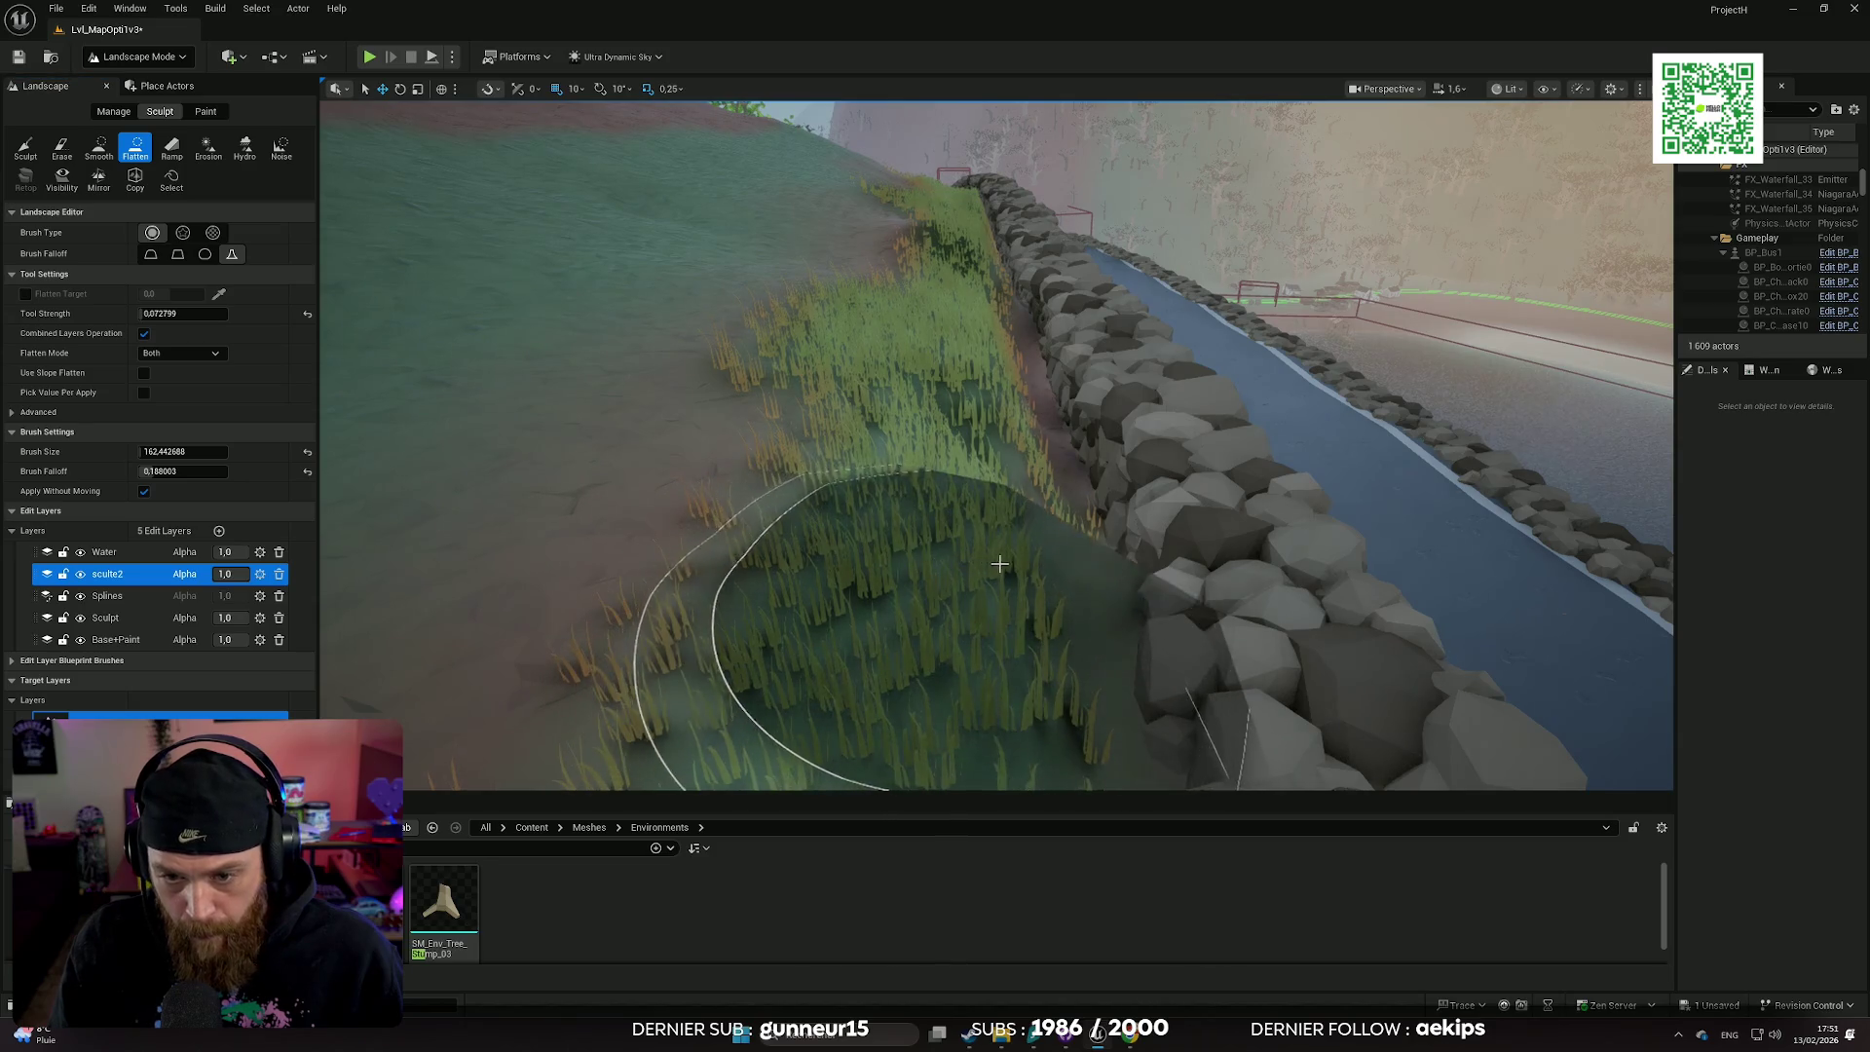
# - Flatten the grassy ground beside the rock wall, undoing a stroke that raised it
pyautogui.moveTo(999, 563)
pyautogui.mouseDown()
pyautogui.moveTo(833, 546)
pyautogui.moveTo(864, 543)
pyautogui.moveTo(819, 438)
pyautogui.mouseUp()
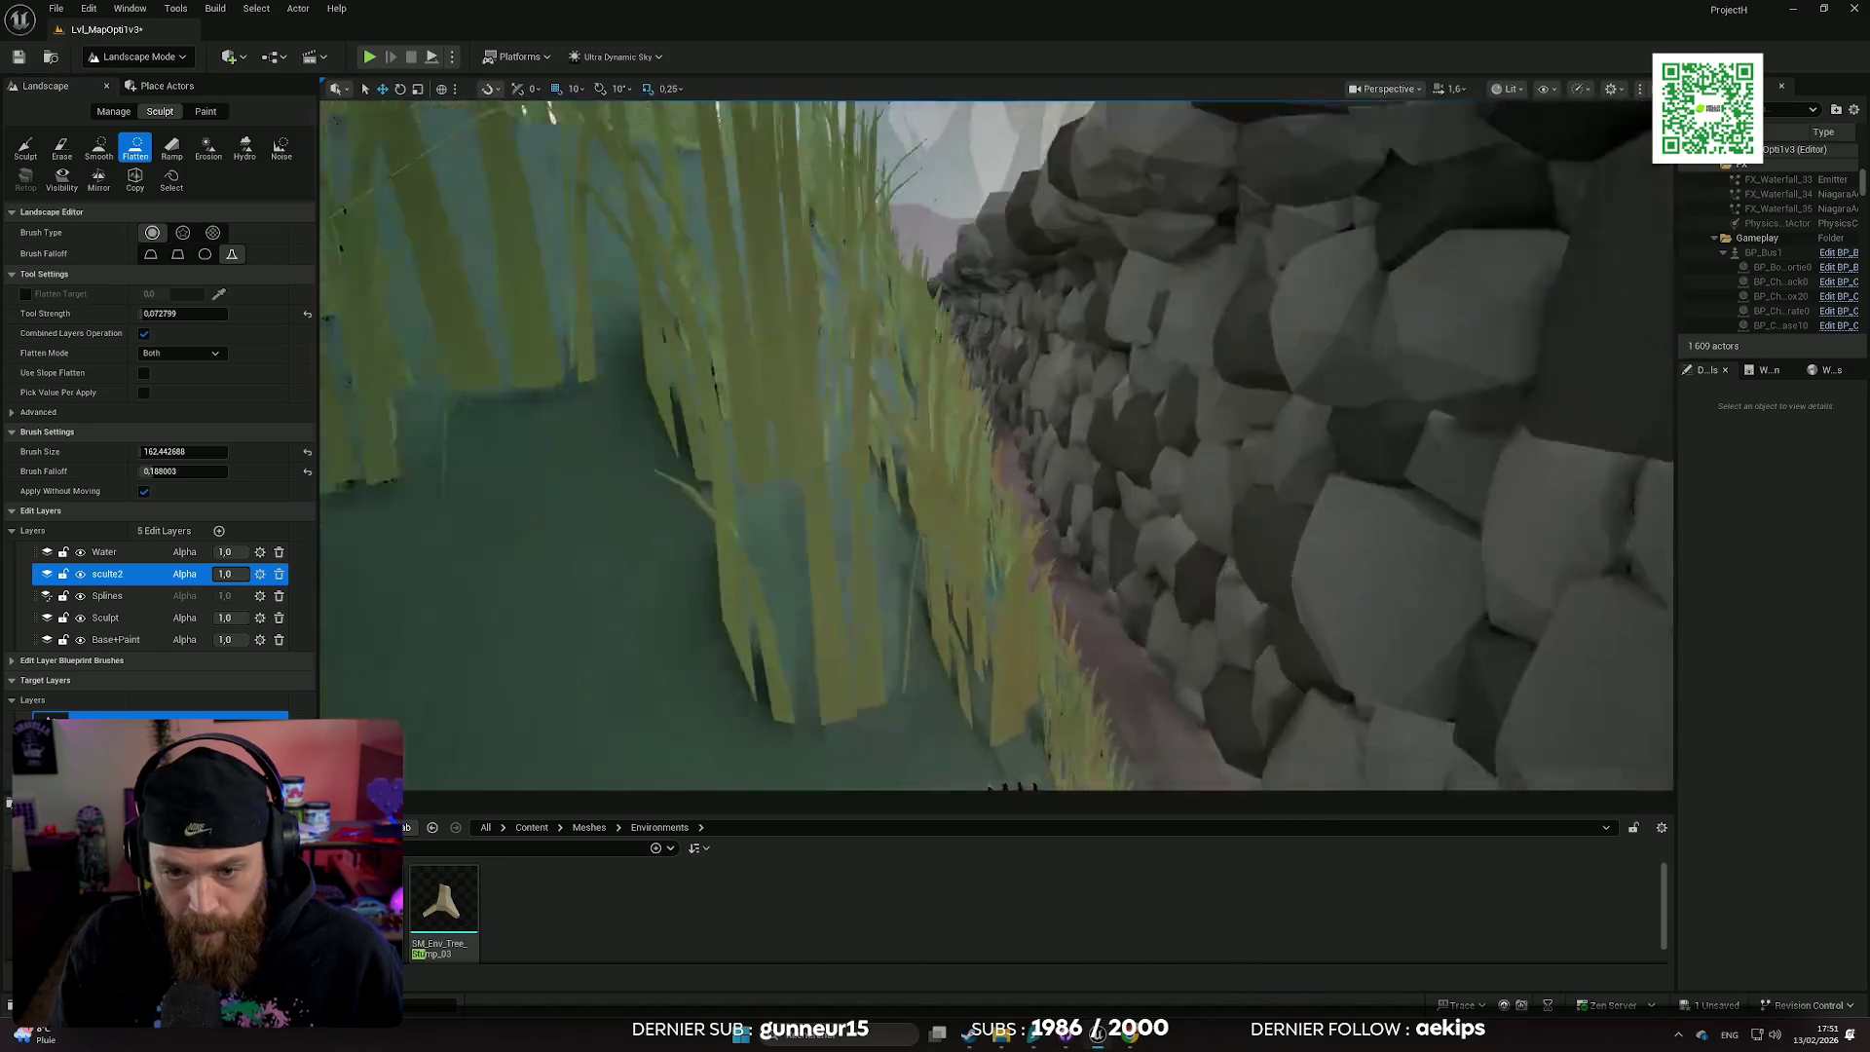
pyautogui.hotkey('ctrl', 'z')
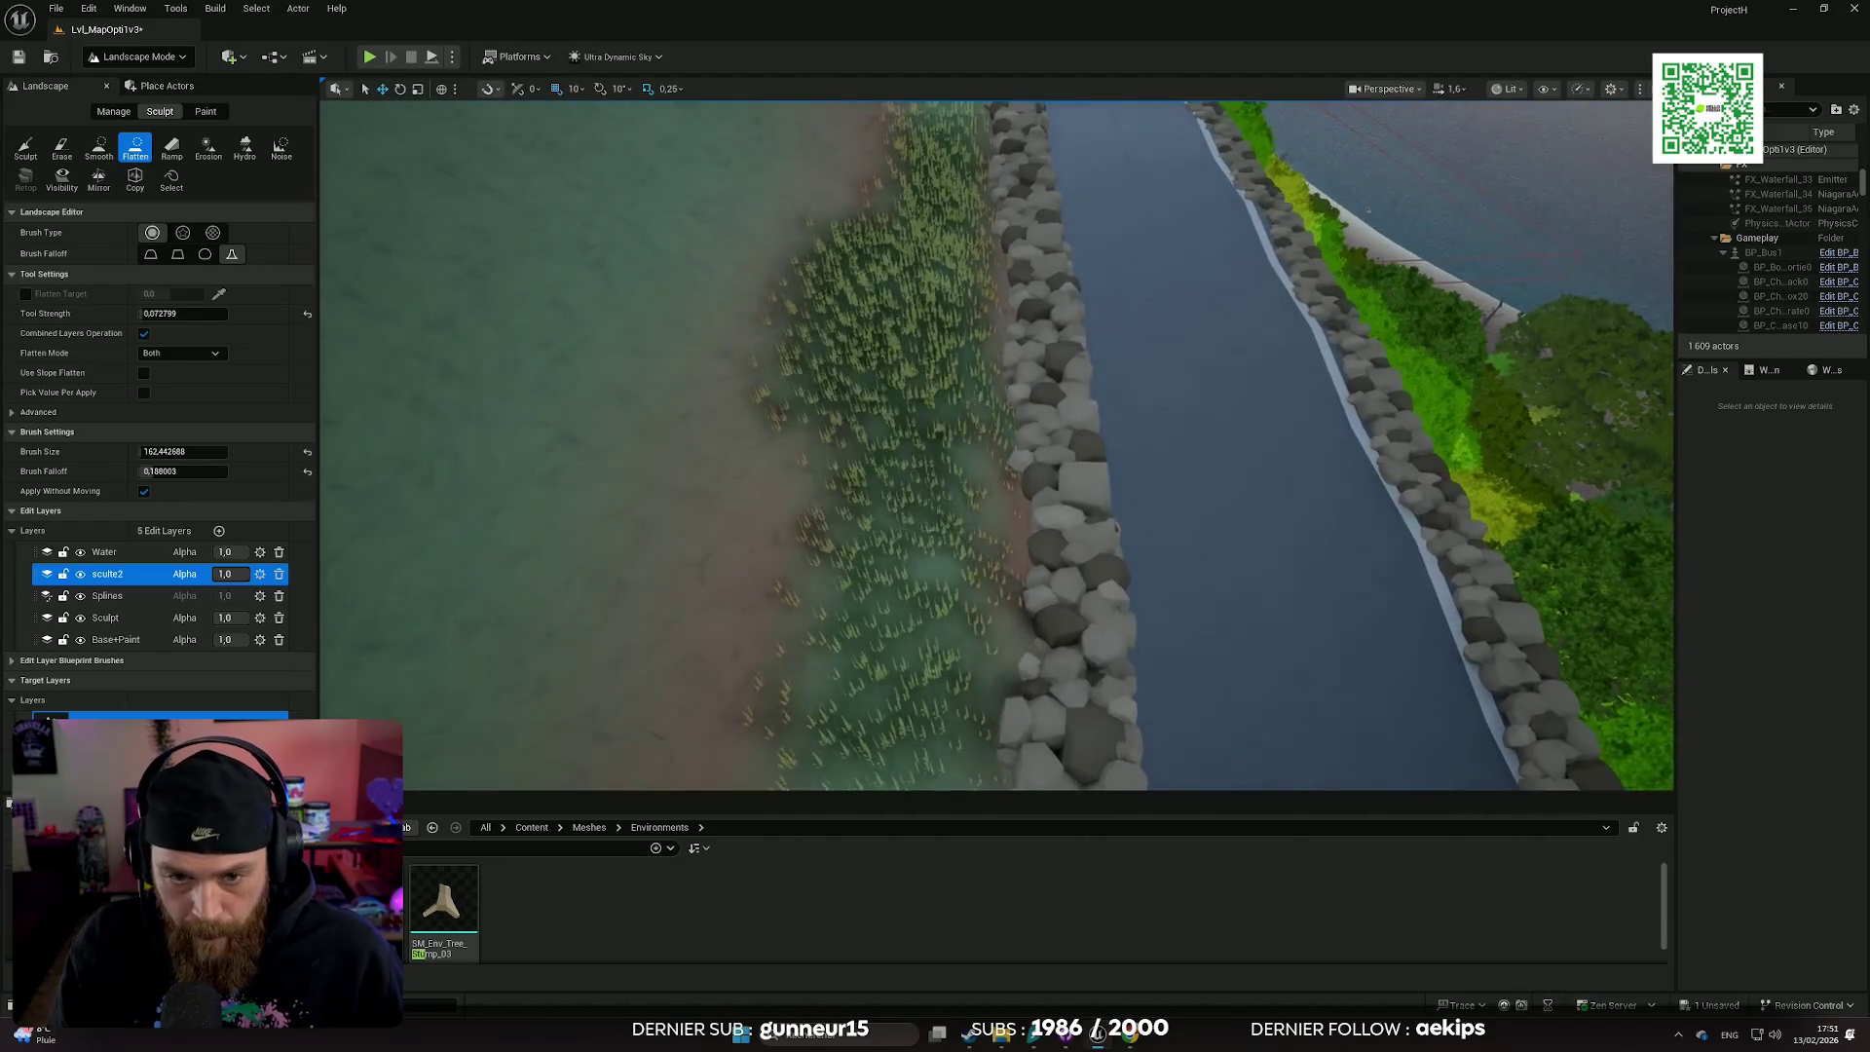
pyautogui.scroll(3, 835, 459)
pyautogui.scroll(3, 919, 447)
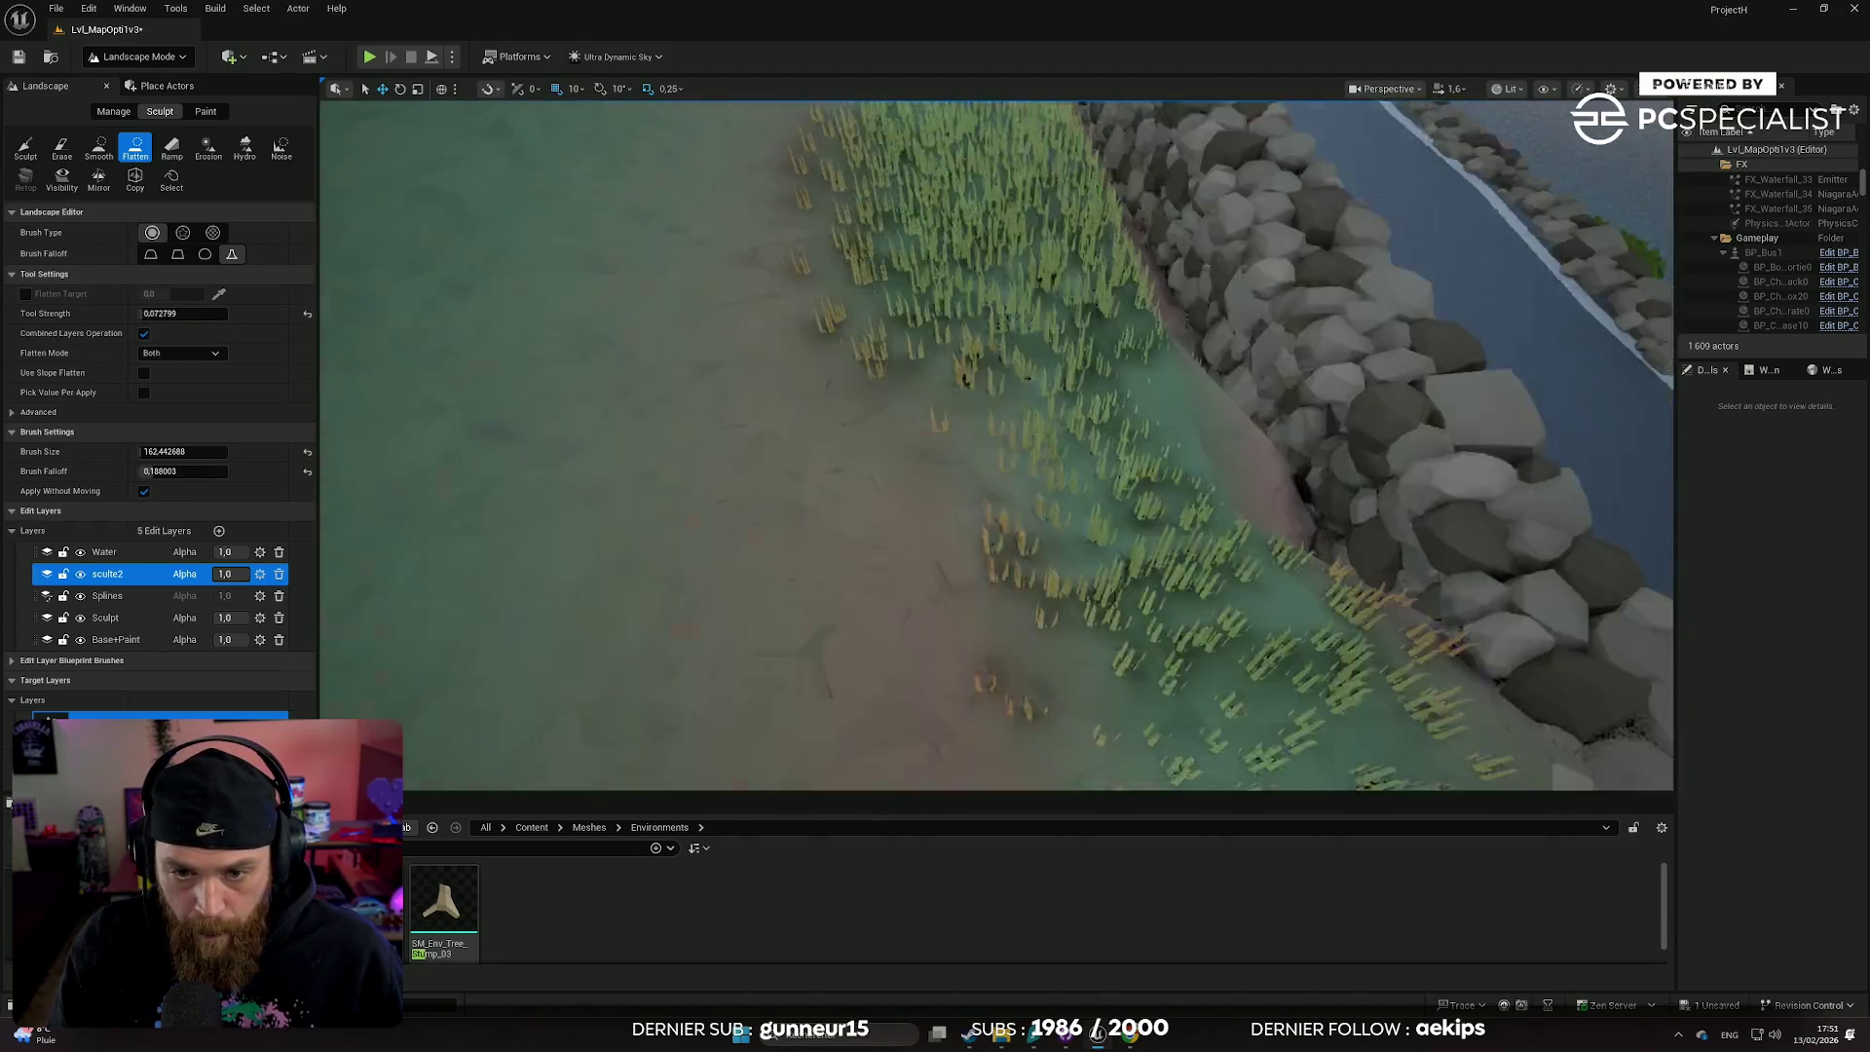
pyautogui.scroll(-3, 997, 444)
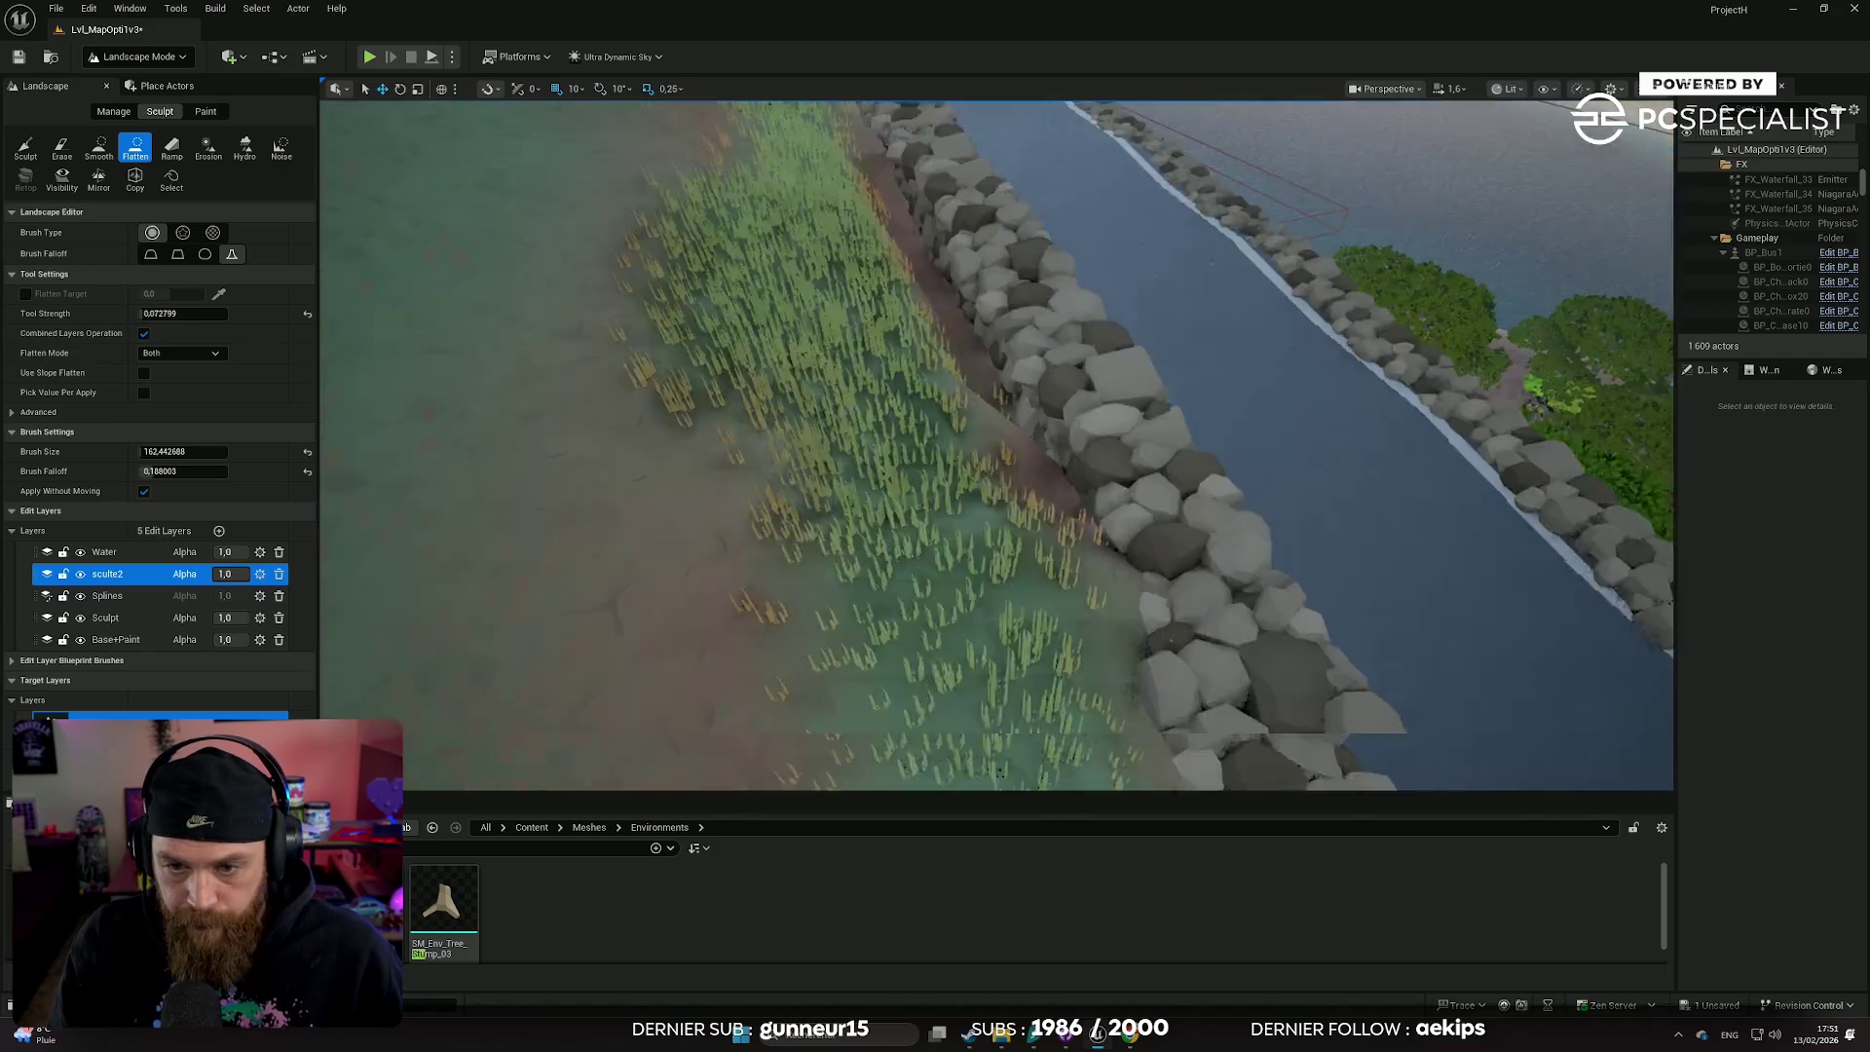
pyautogui.scroll(-2, 912, 581)
pyautogui.moveTo(923, 521); pyautogui.dragTo(916, 476)
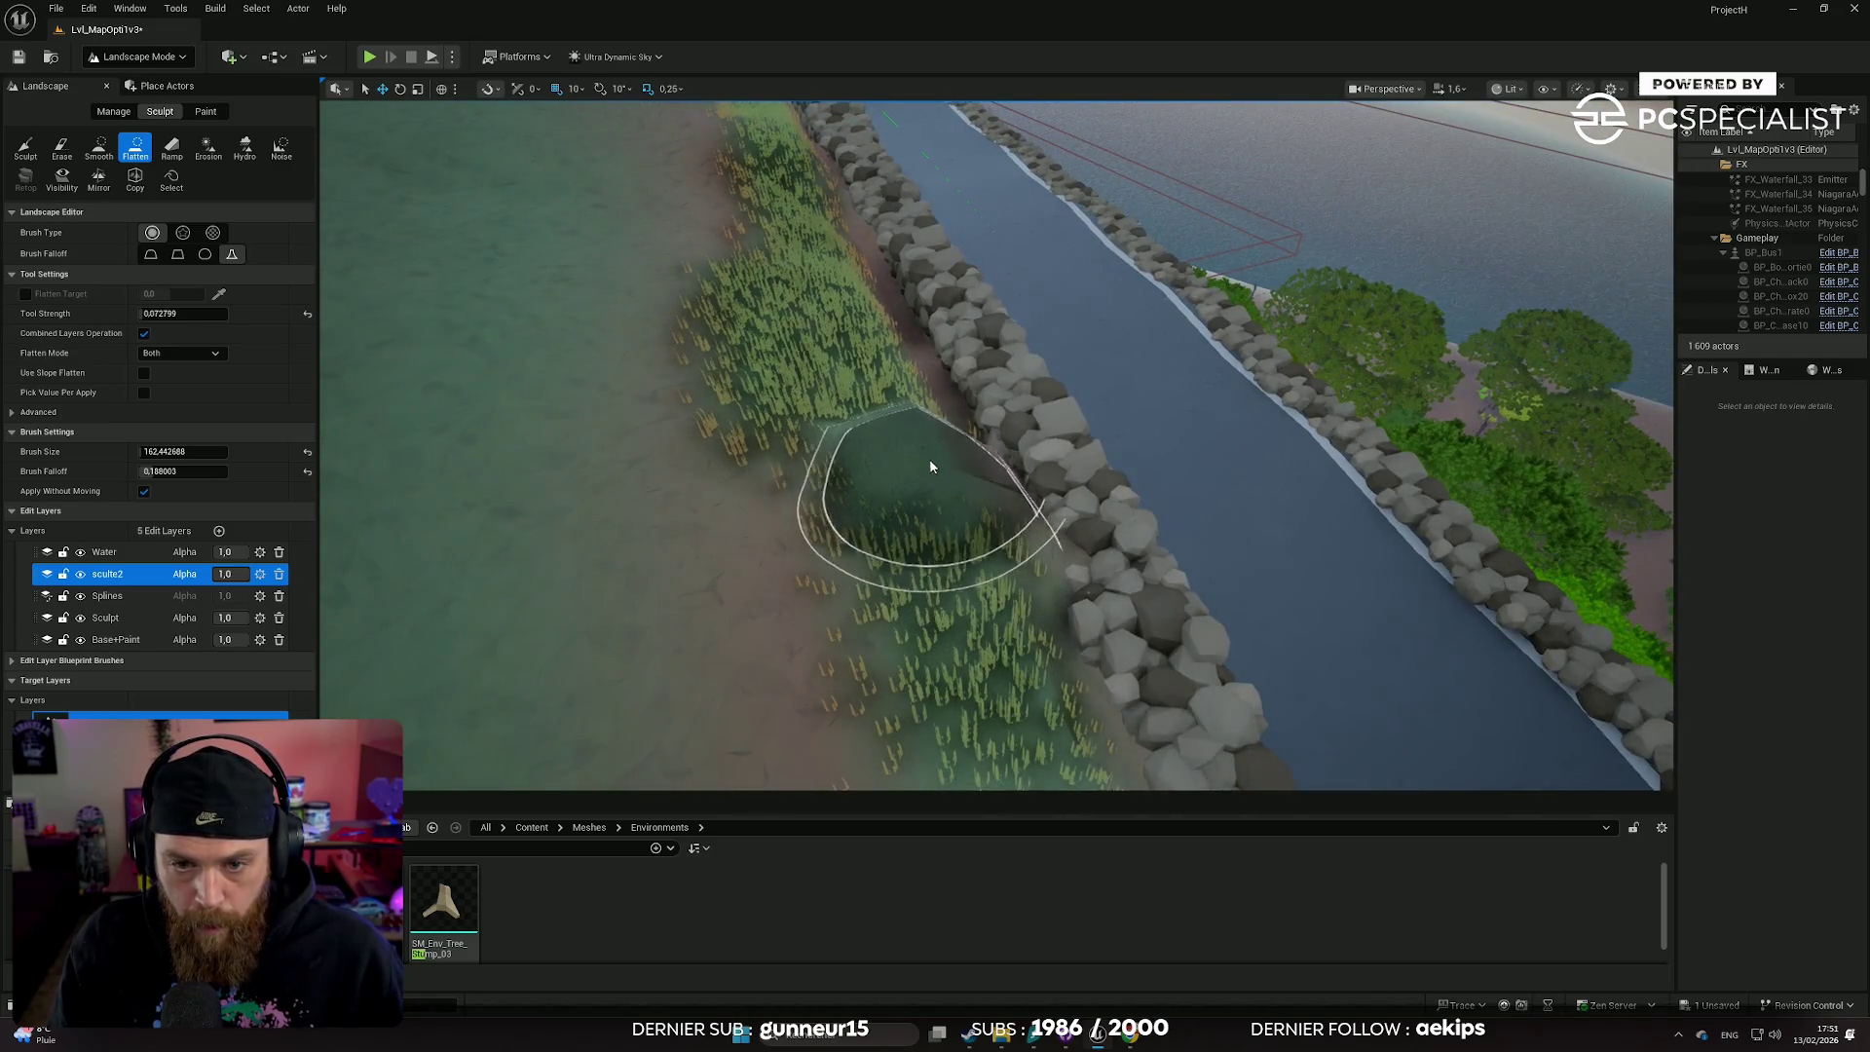
pyautogui.scroll(-3, 877, 349)
pyautogui.scroll(5, 838, 389)
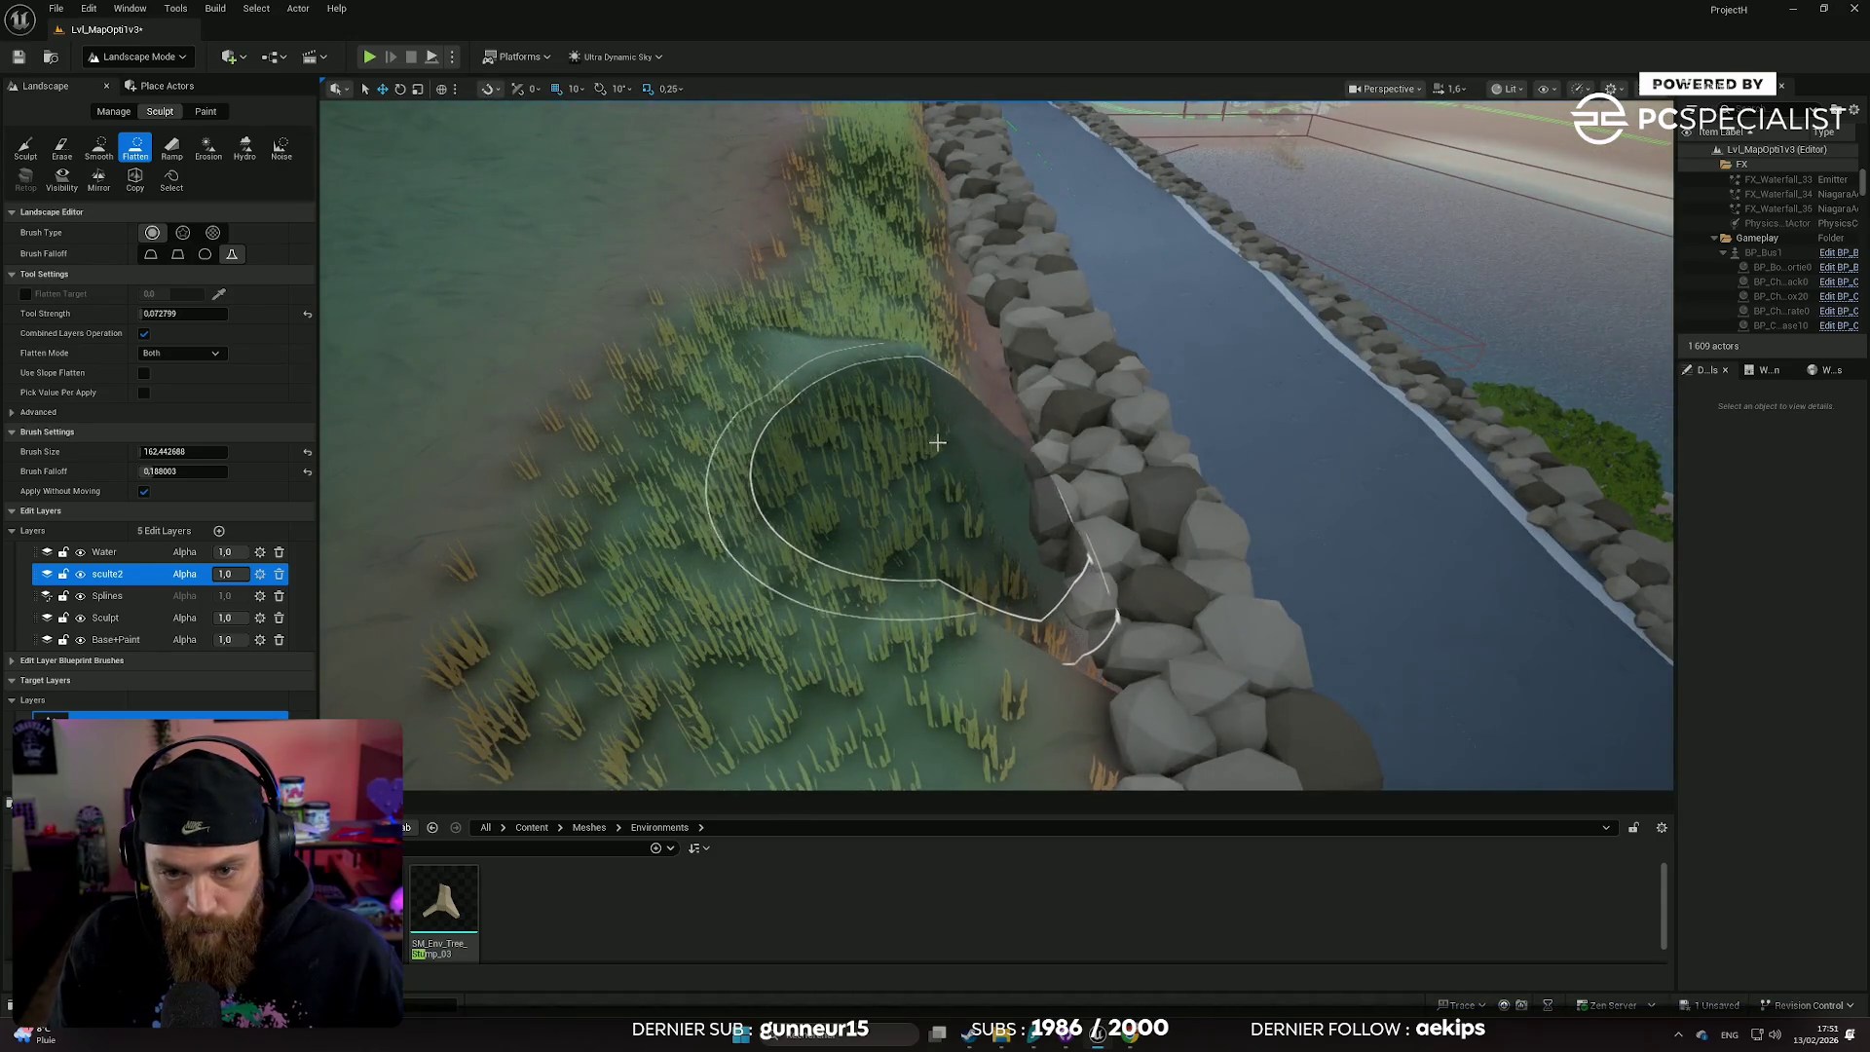
# - Flatten and smooth the remaining grassy bank and mound right next to the wall
pyautogui.moveTo(950, 441)
pyautogui.mouseDown()
pyautogui.moveTo(803, 339)
pyautogui.moveTo(799, 302)
pyautogui.moveTo(912, 304)
pyautogui.mouseUp()
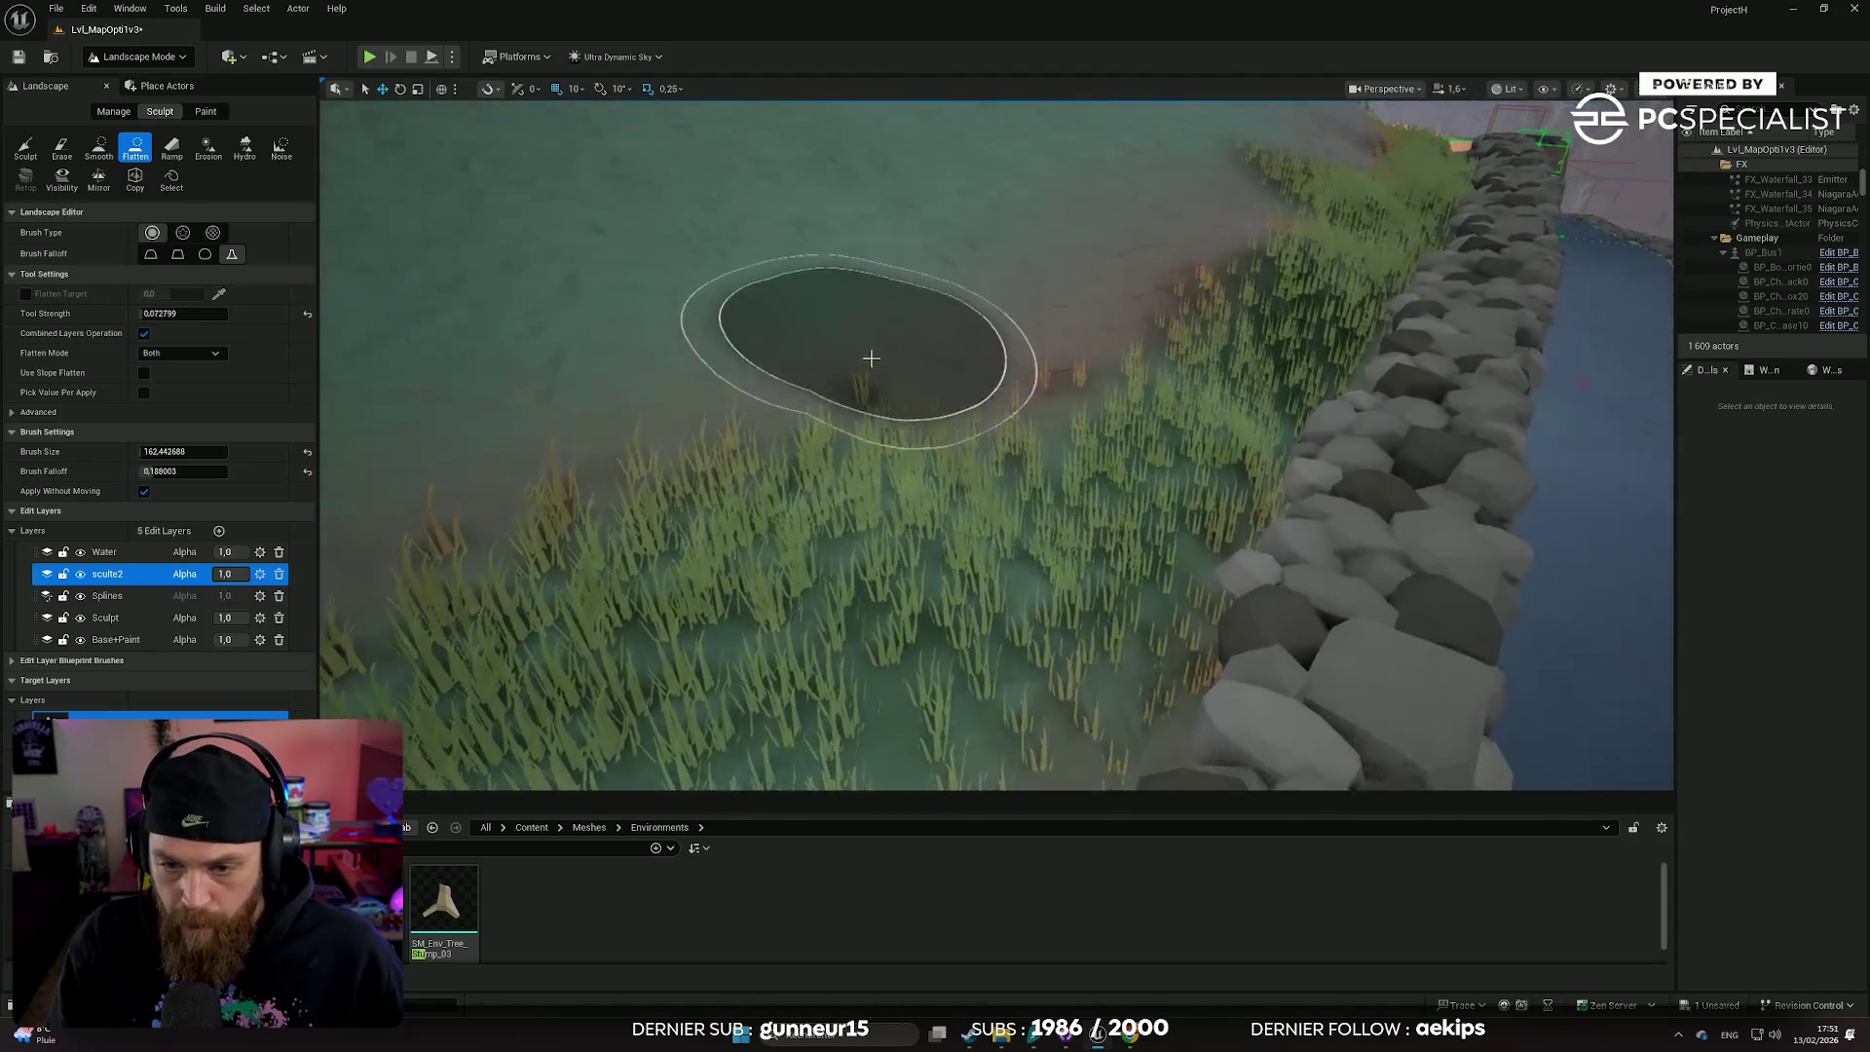
pyautogui.scroll(5, 857, 331)
pyautogui.moveTo(933, 553)
pyautogui.mouseDown()
pyautogui.moveTo(1076, 513)
pyautogui.moveTo(1139, 464)
pyautogui.moveTo(1236, 497)
pyautogui.mouseUp()
pyautogui.scroll(-3, 993, 443)
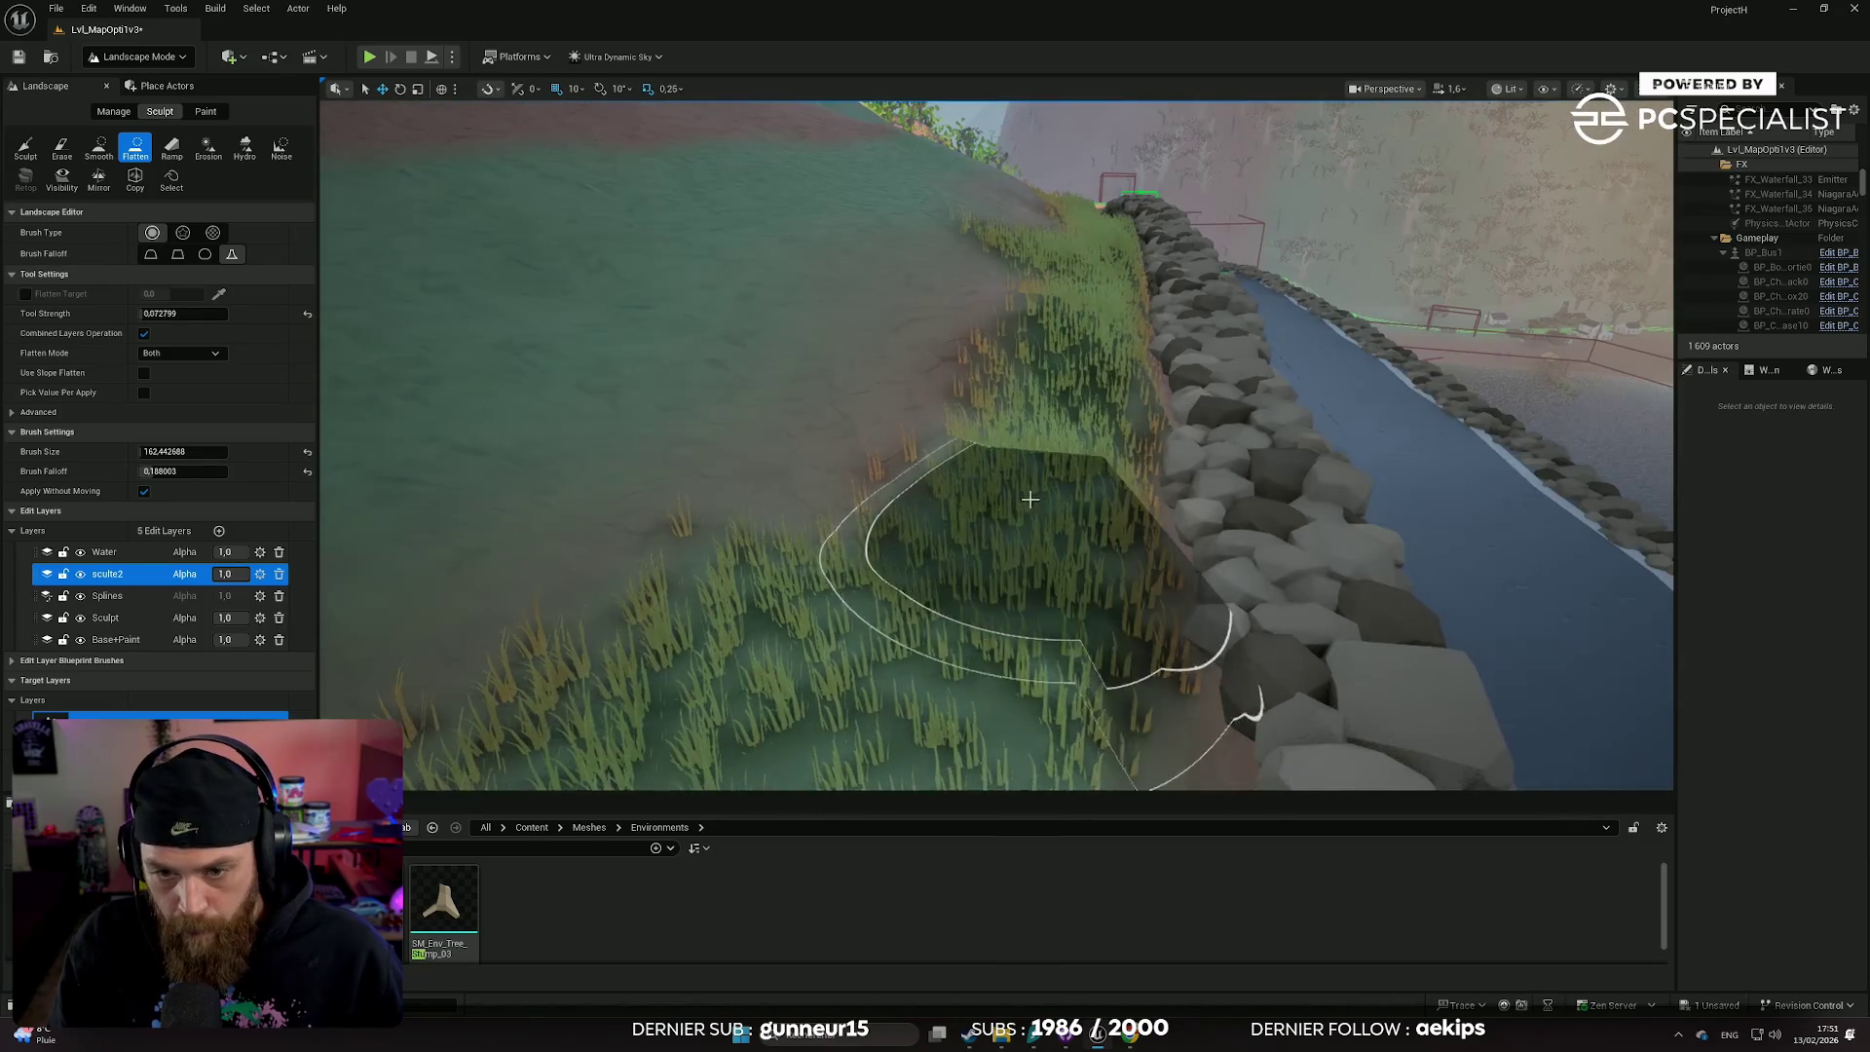
pyautogui.moveTo(1026, 491)
pyautogui.mouseDown()
pyautogui.moveTo(961, 399)
pyautogui.moveTo(1041, 483)
pyautogui.moveTo(1129, 492)
pyautogui.mouseUp()
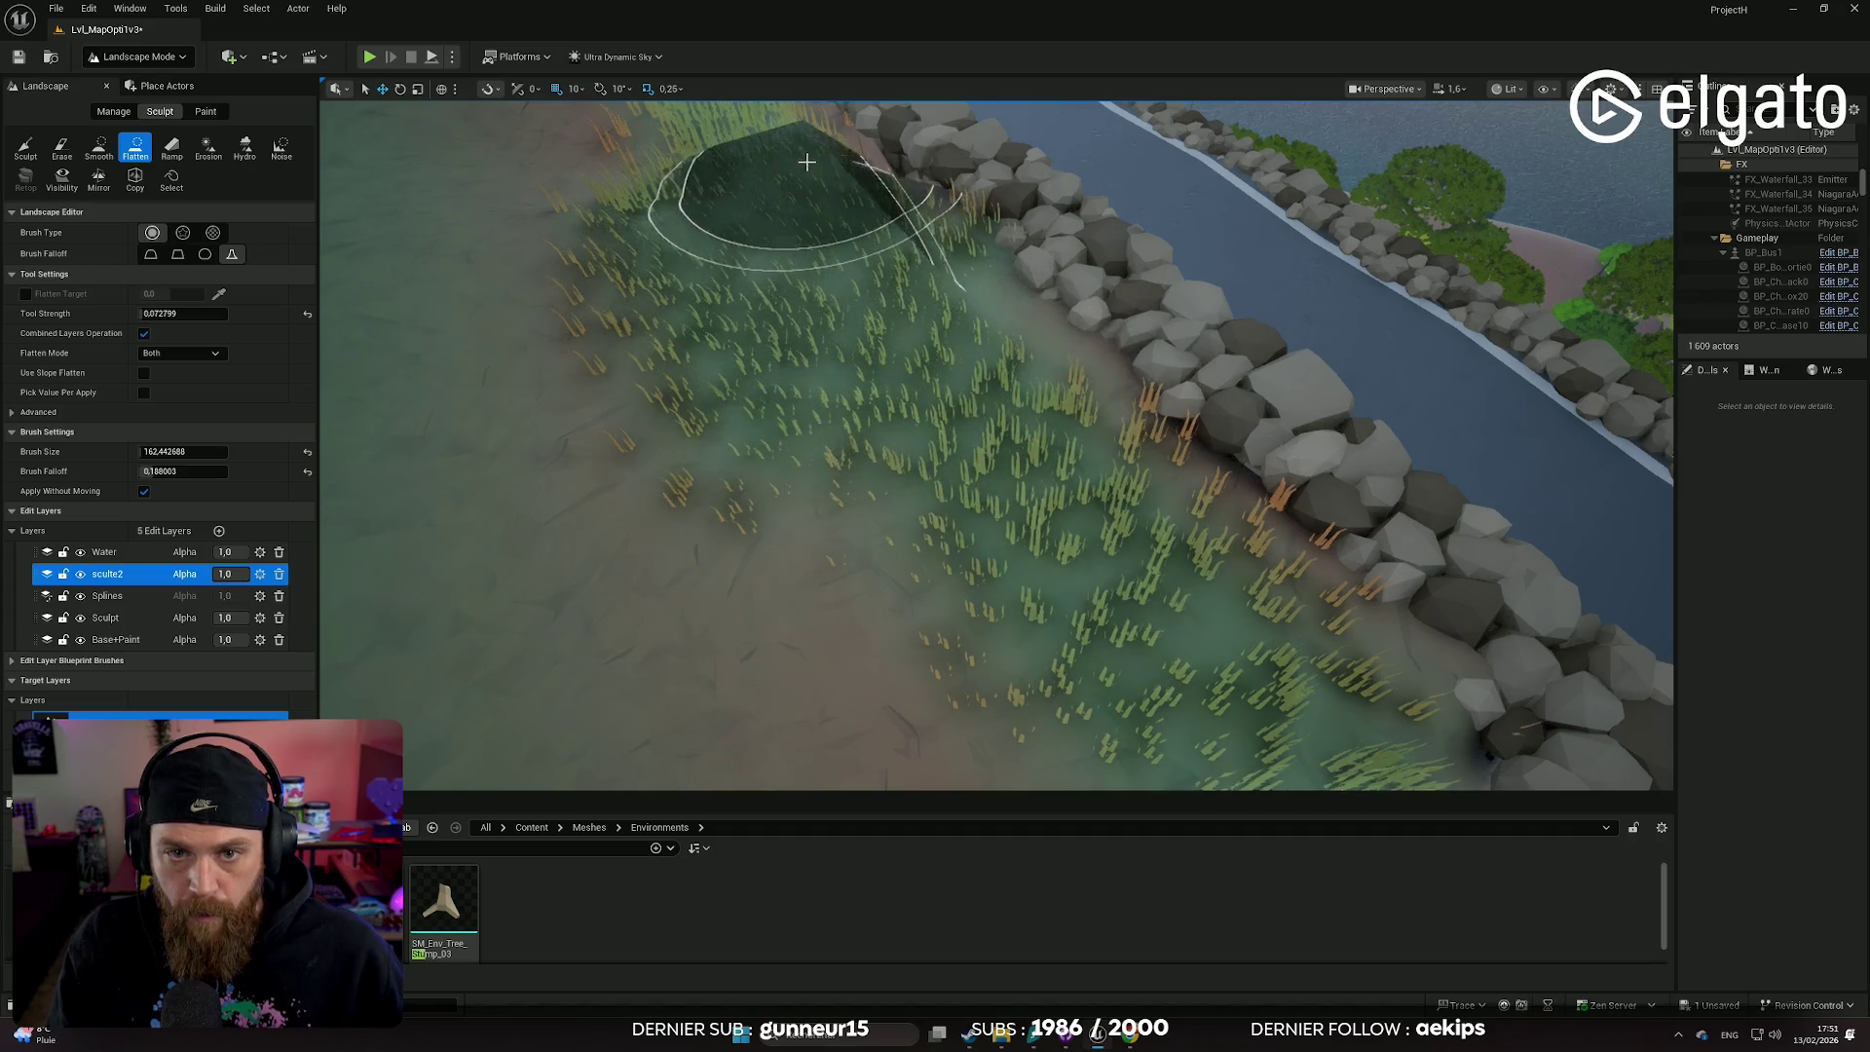
pyautogui.moveTo(918, 301); pyautogui.dragTo(918, 301)
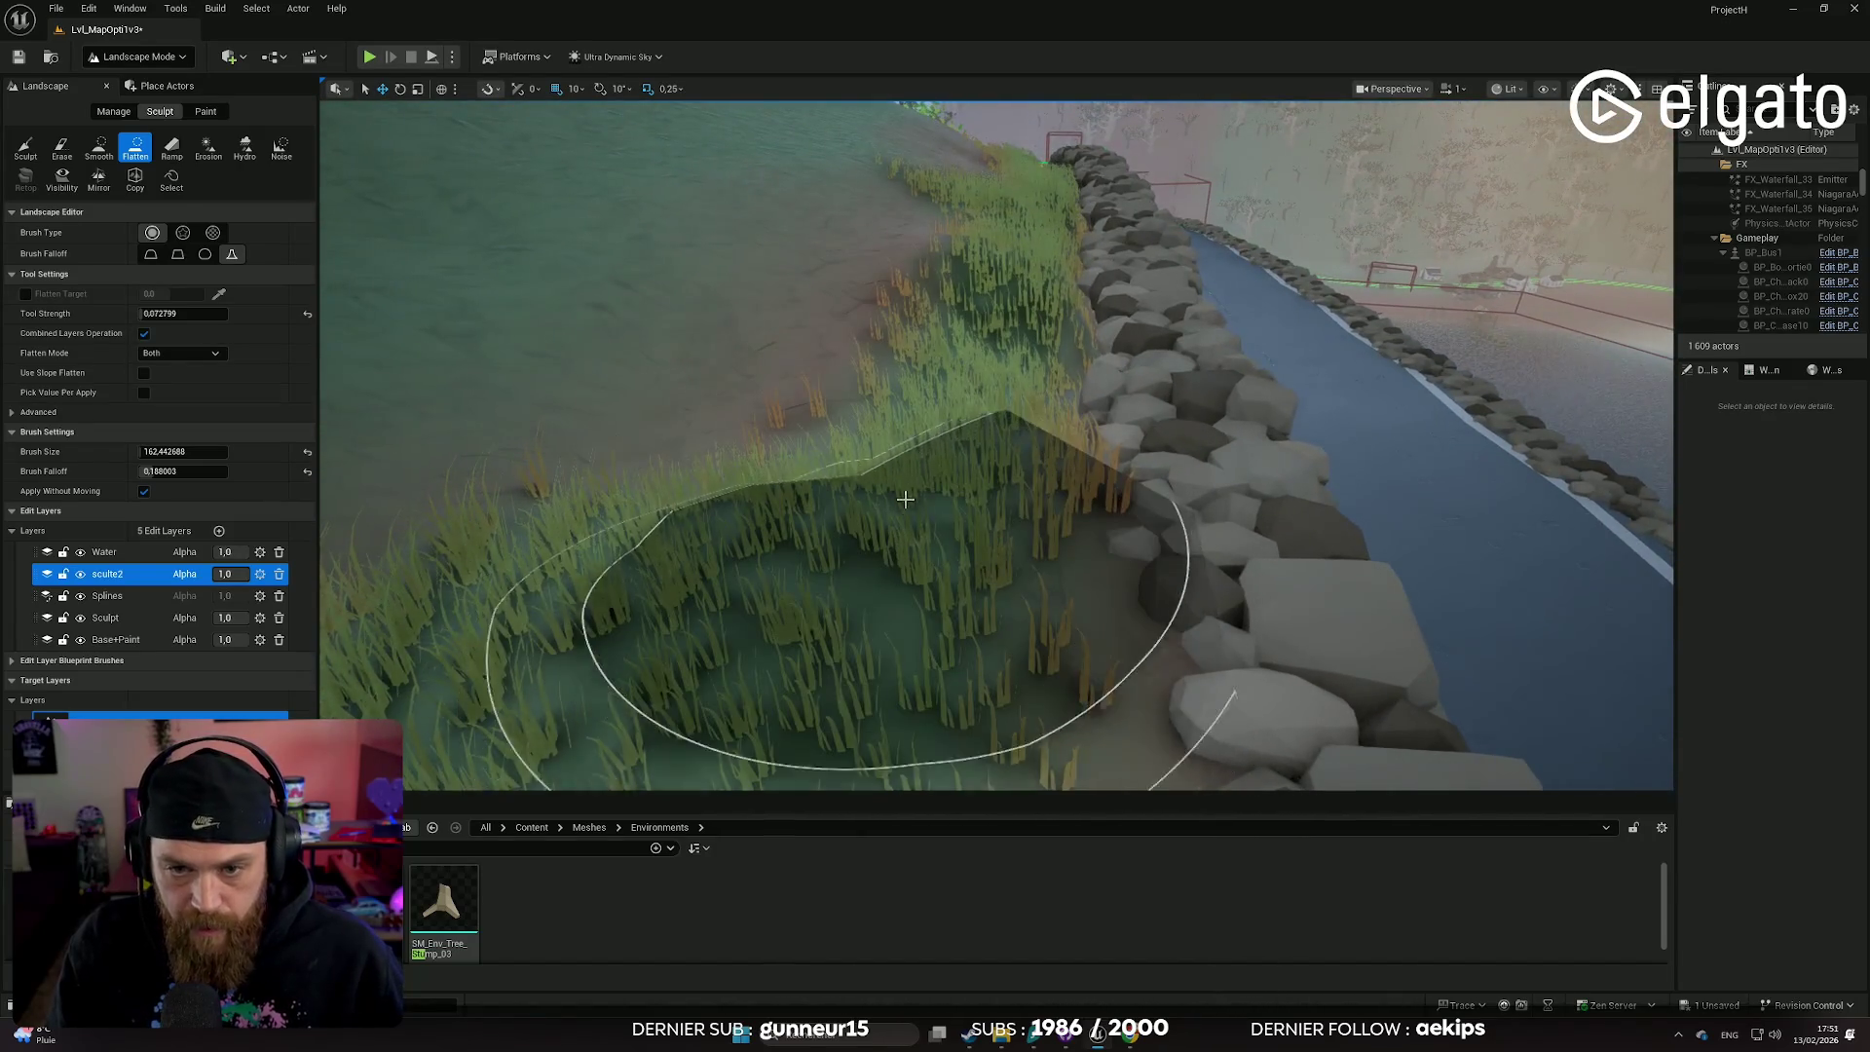
pyautogui.moveTo(970, 413)
pyautogui.mouseDown()
pyautogui.moveTo(1001, 298)
pyautogui.moveTo(947, 447)
pyautogui.mouseUp()
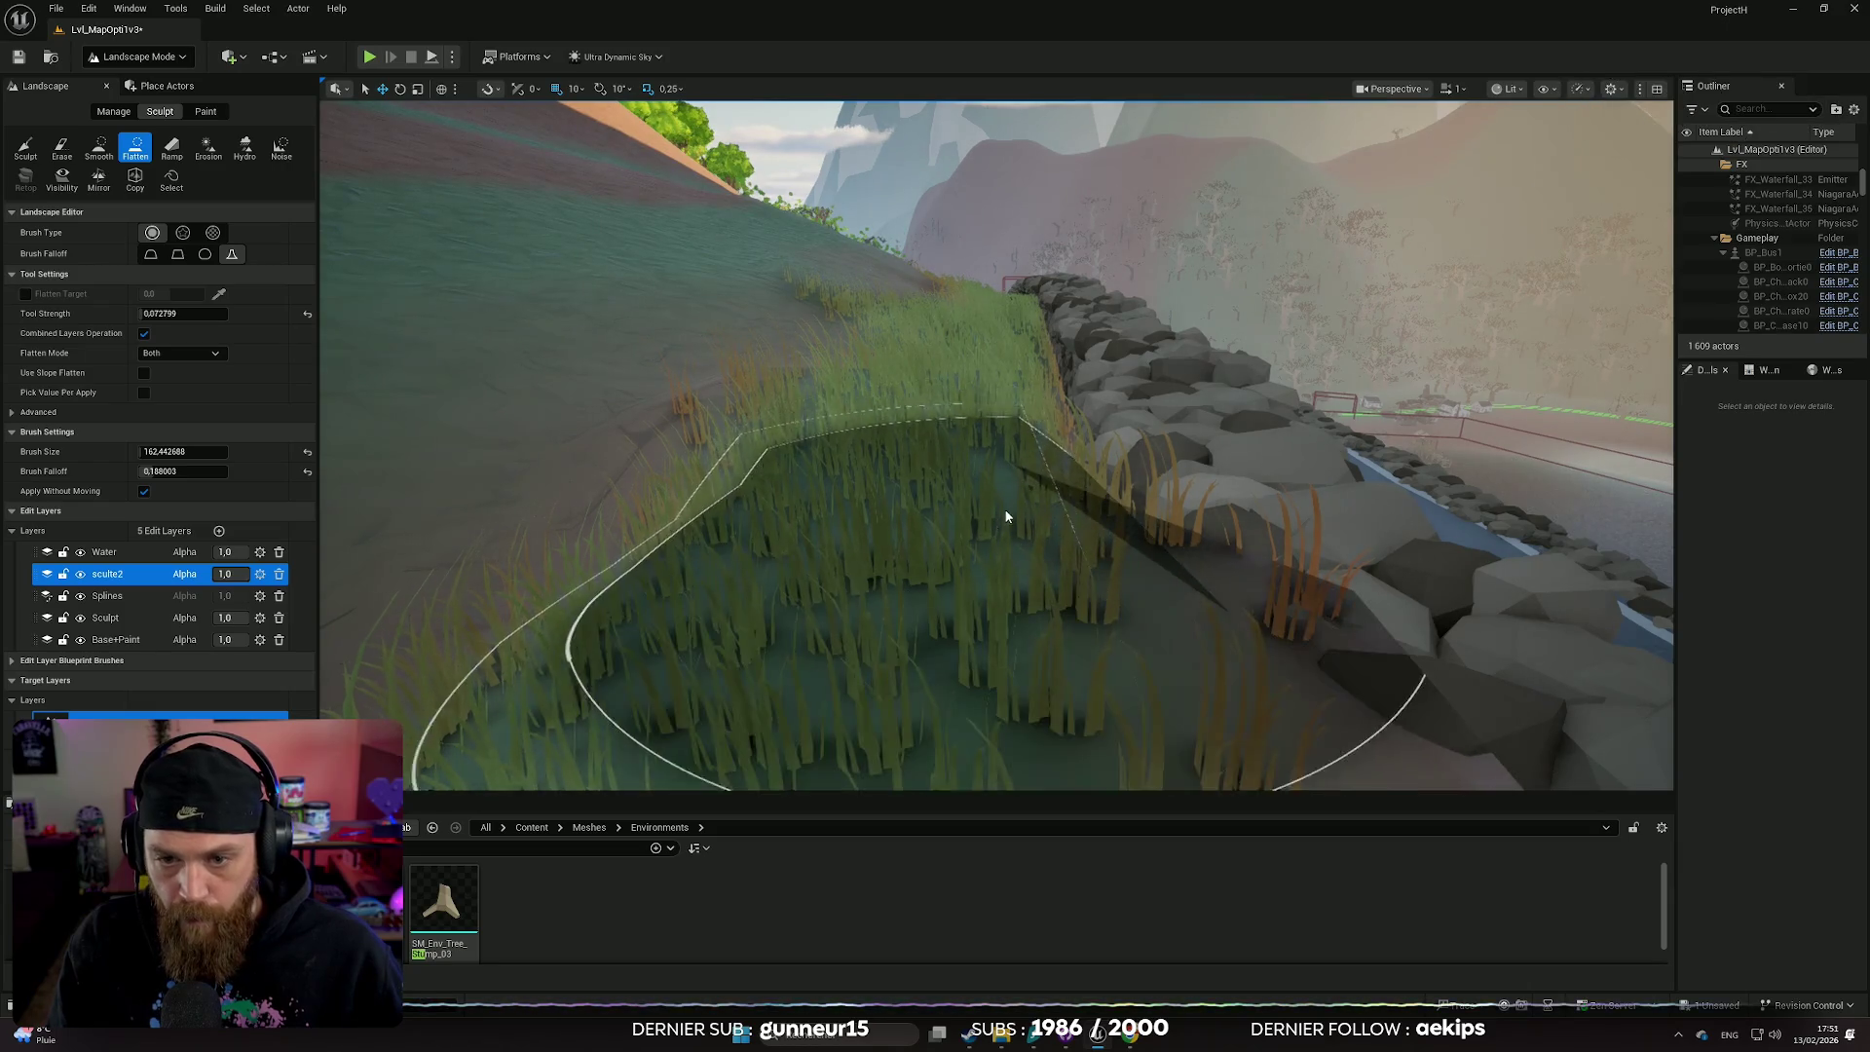
pyautogui.moveTo(1007, 516); pyautogui.dragTo(941, 537)
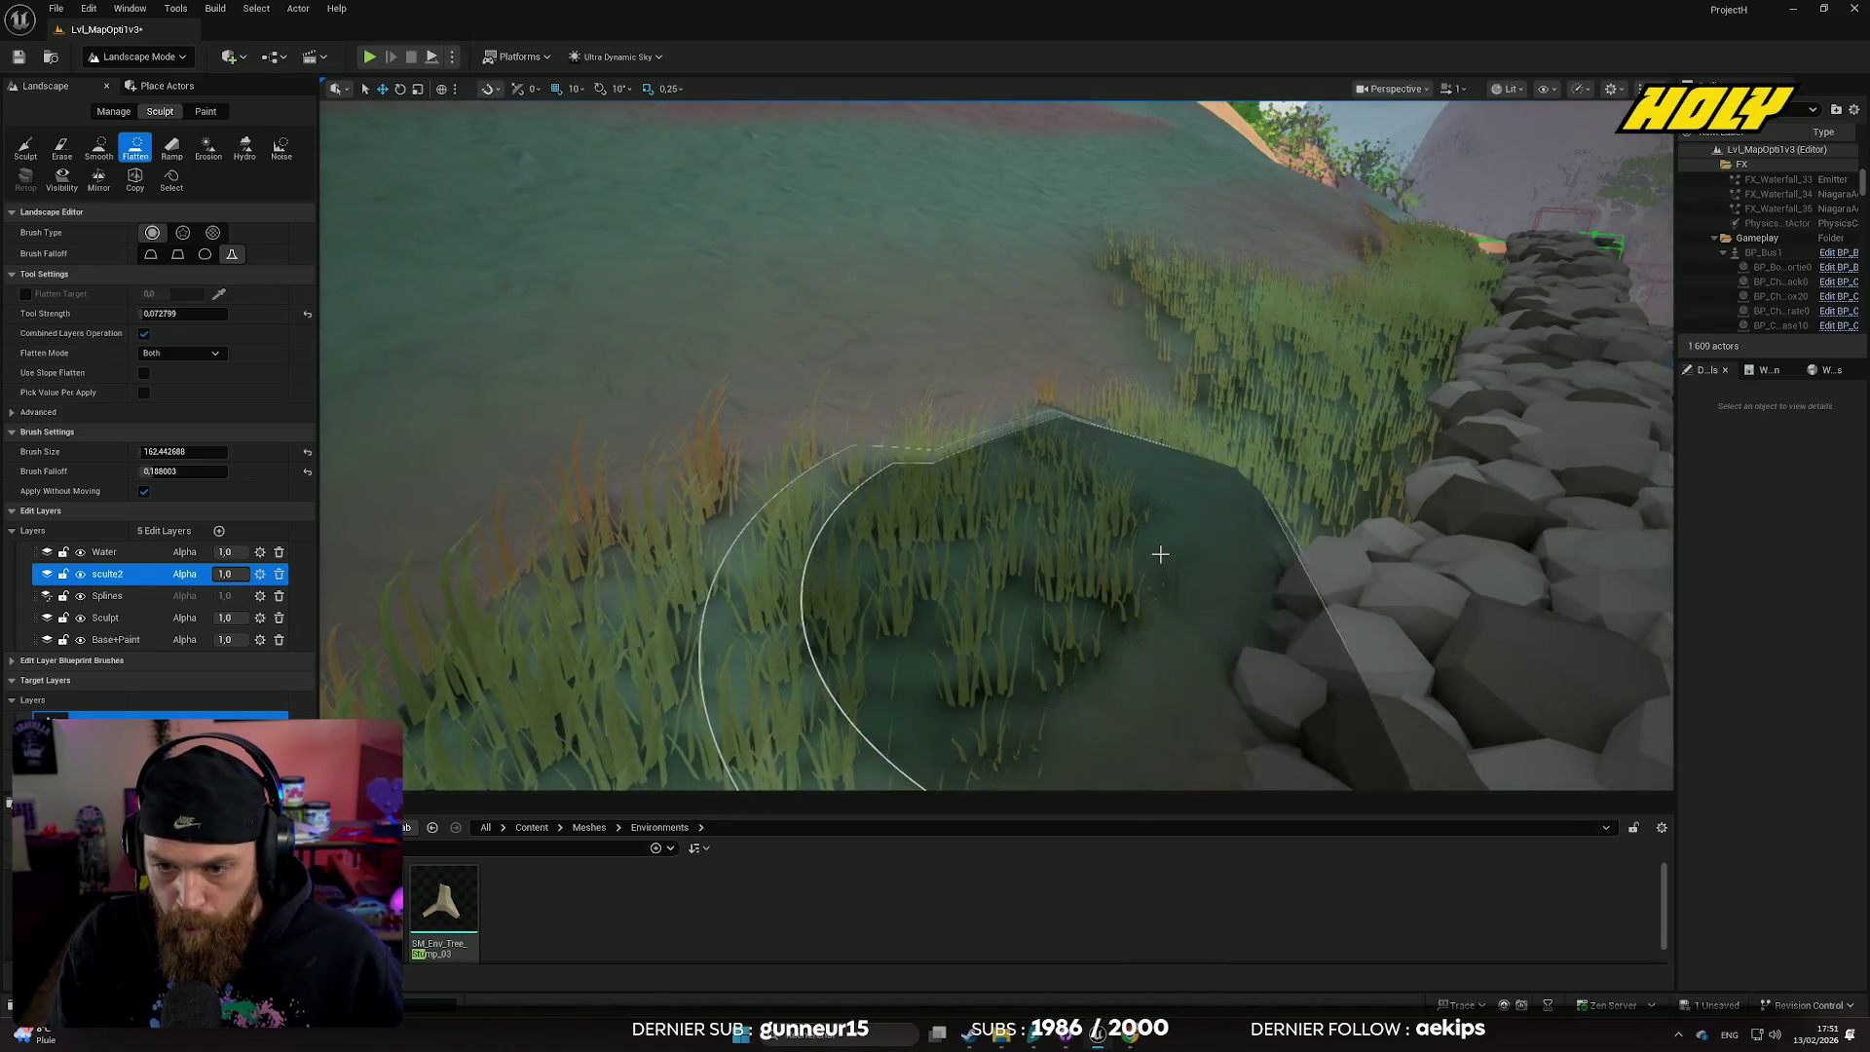
pyautogui.moveTo(1160, 554); pyautogui.dragTo(1160, 553)
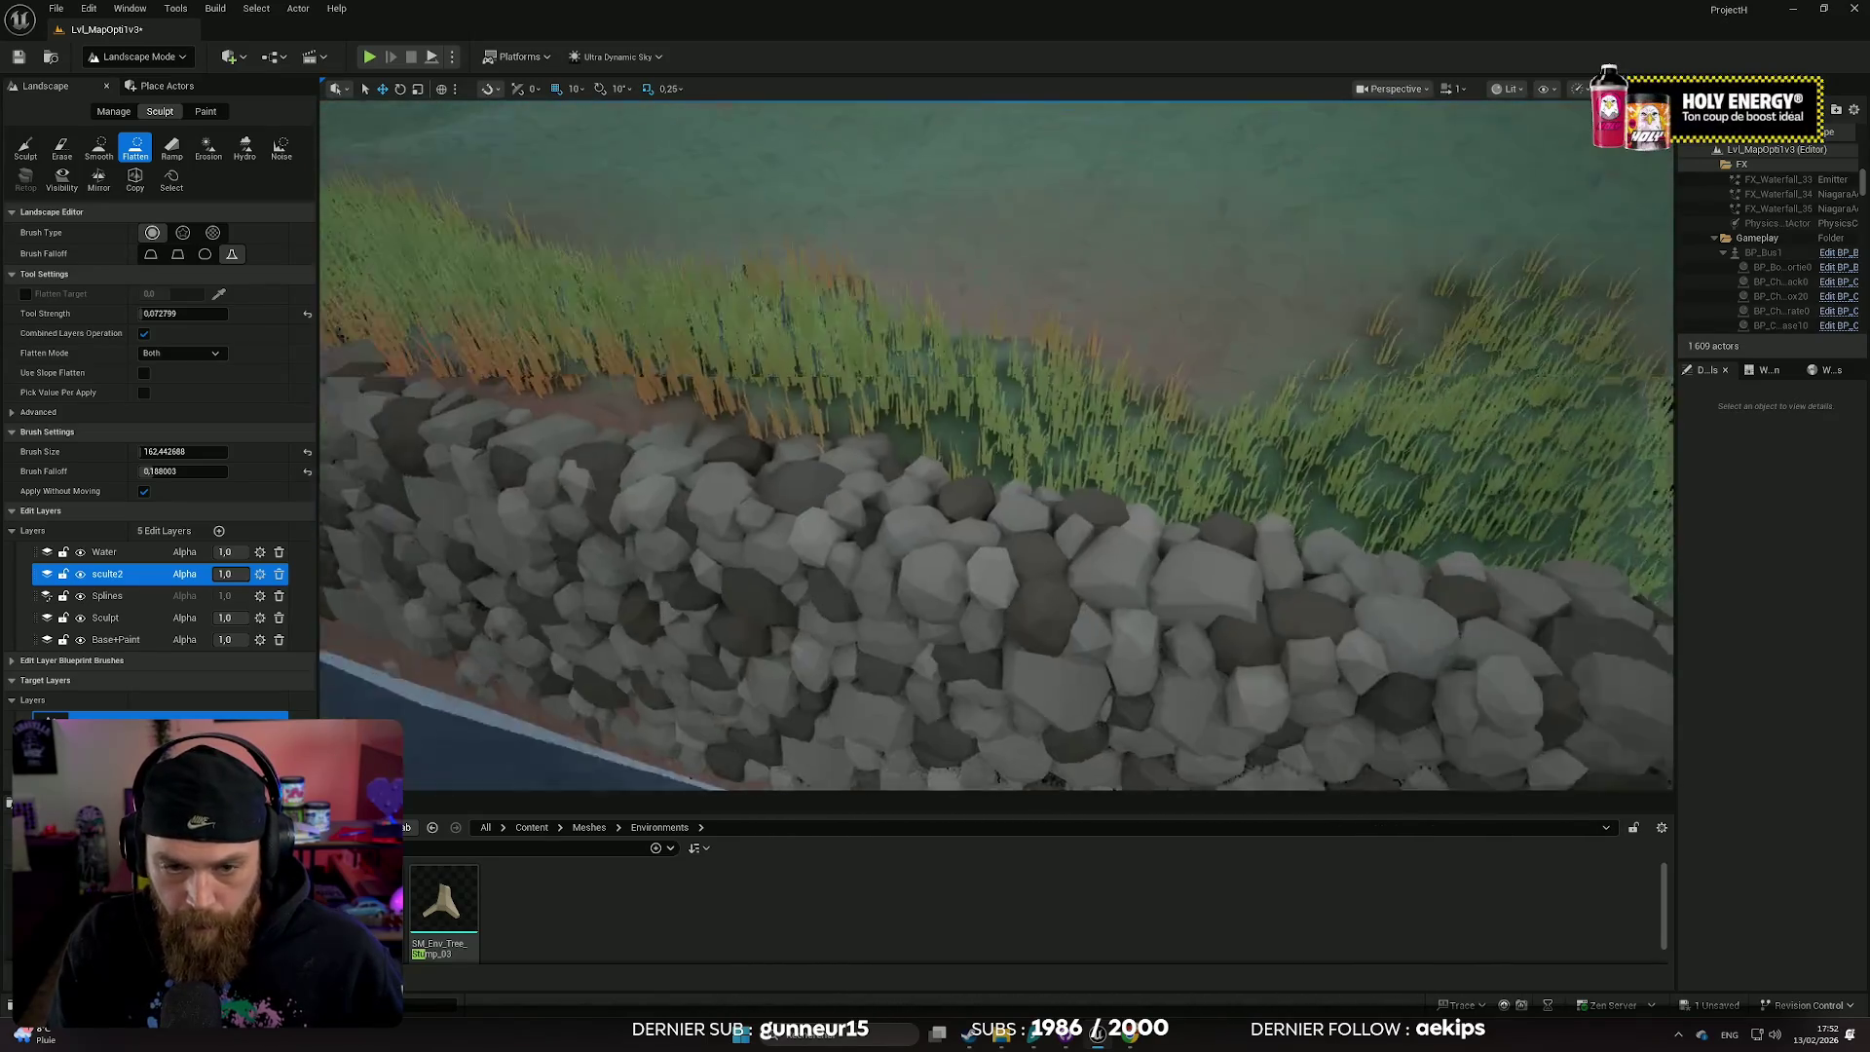
# - From a low angle, flatten and smooth the grassy bank beside the rocks
pyautogui.moveTo(746, 456); pyautogui.dragTo(746, 456)
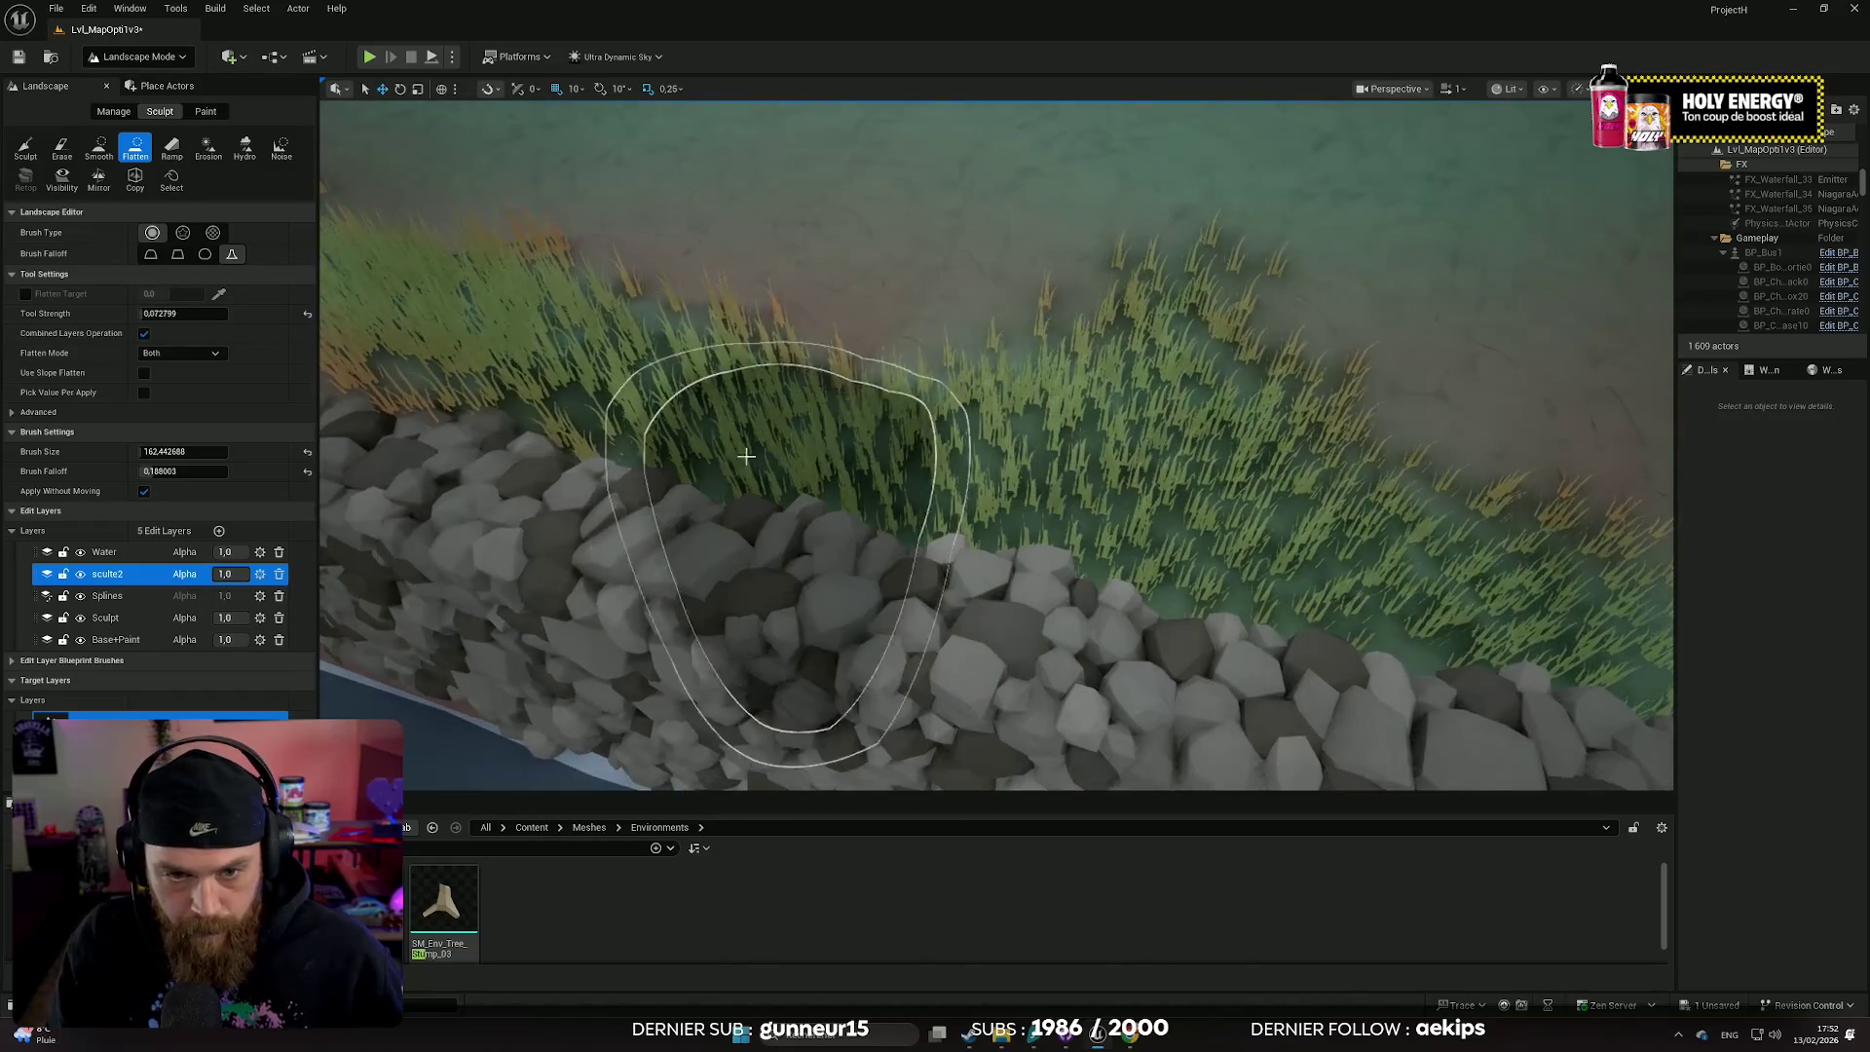
pyautogui.moveTo(918, 472); pyautogui.dragTo(918, 472)
pyautogui.moveTo(1091, 526); pyautogui.dragTo(1092, 526)
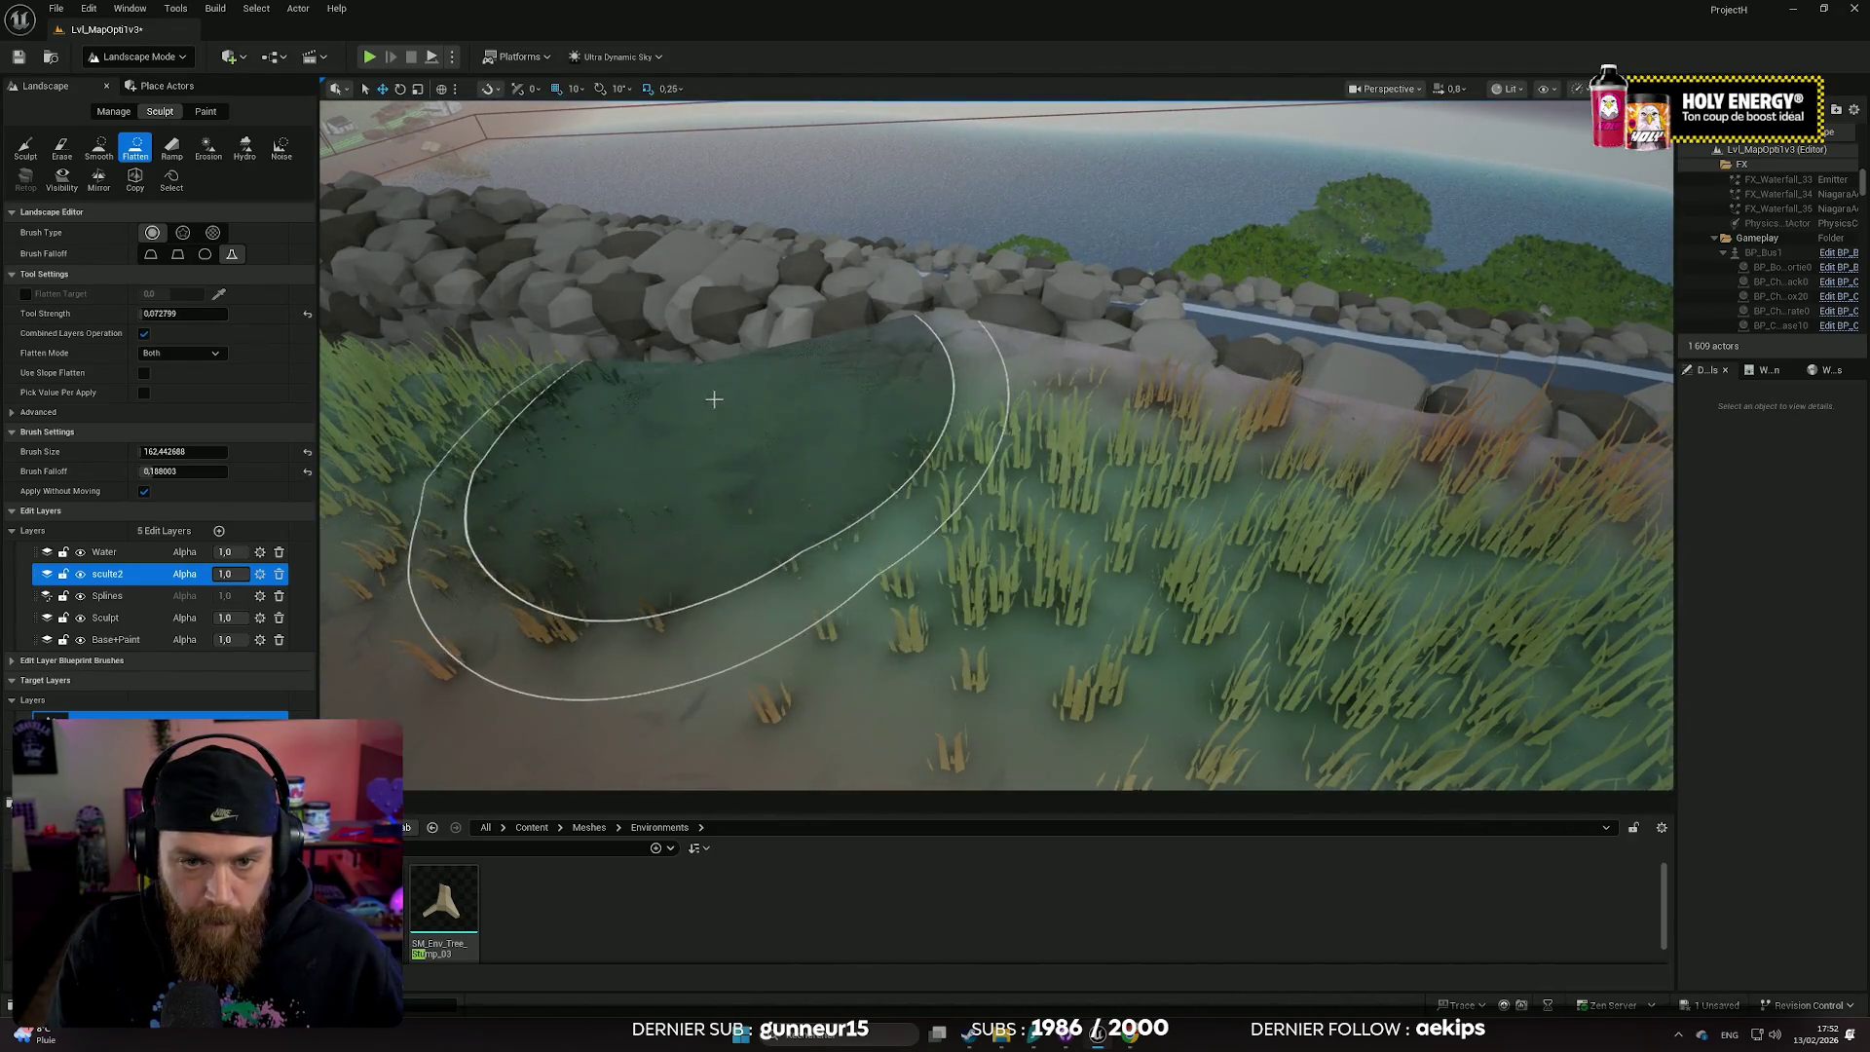
pyautogui.moveTo(1031, 465)
pyautogui.mouseDown()
pyautogui.moveTo(1315, 530)
pyautogui.moveTo(1280, 479)
pyautogui.mouseUp()
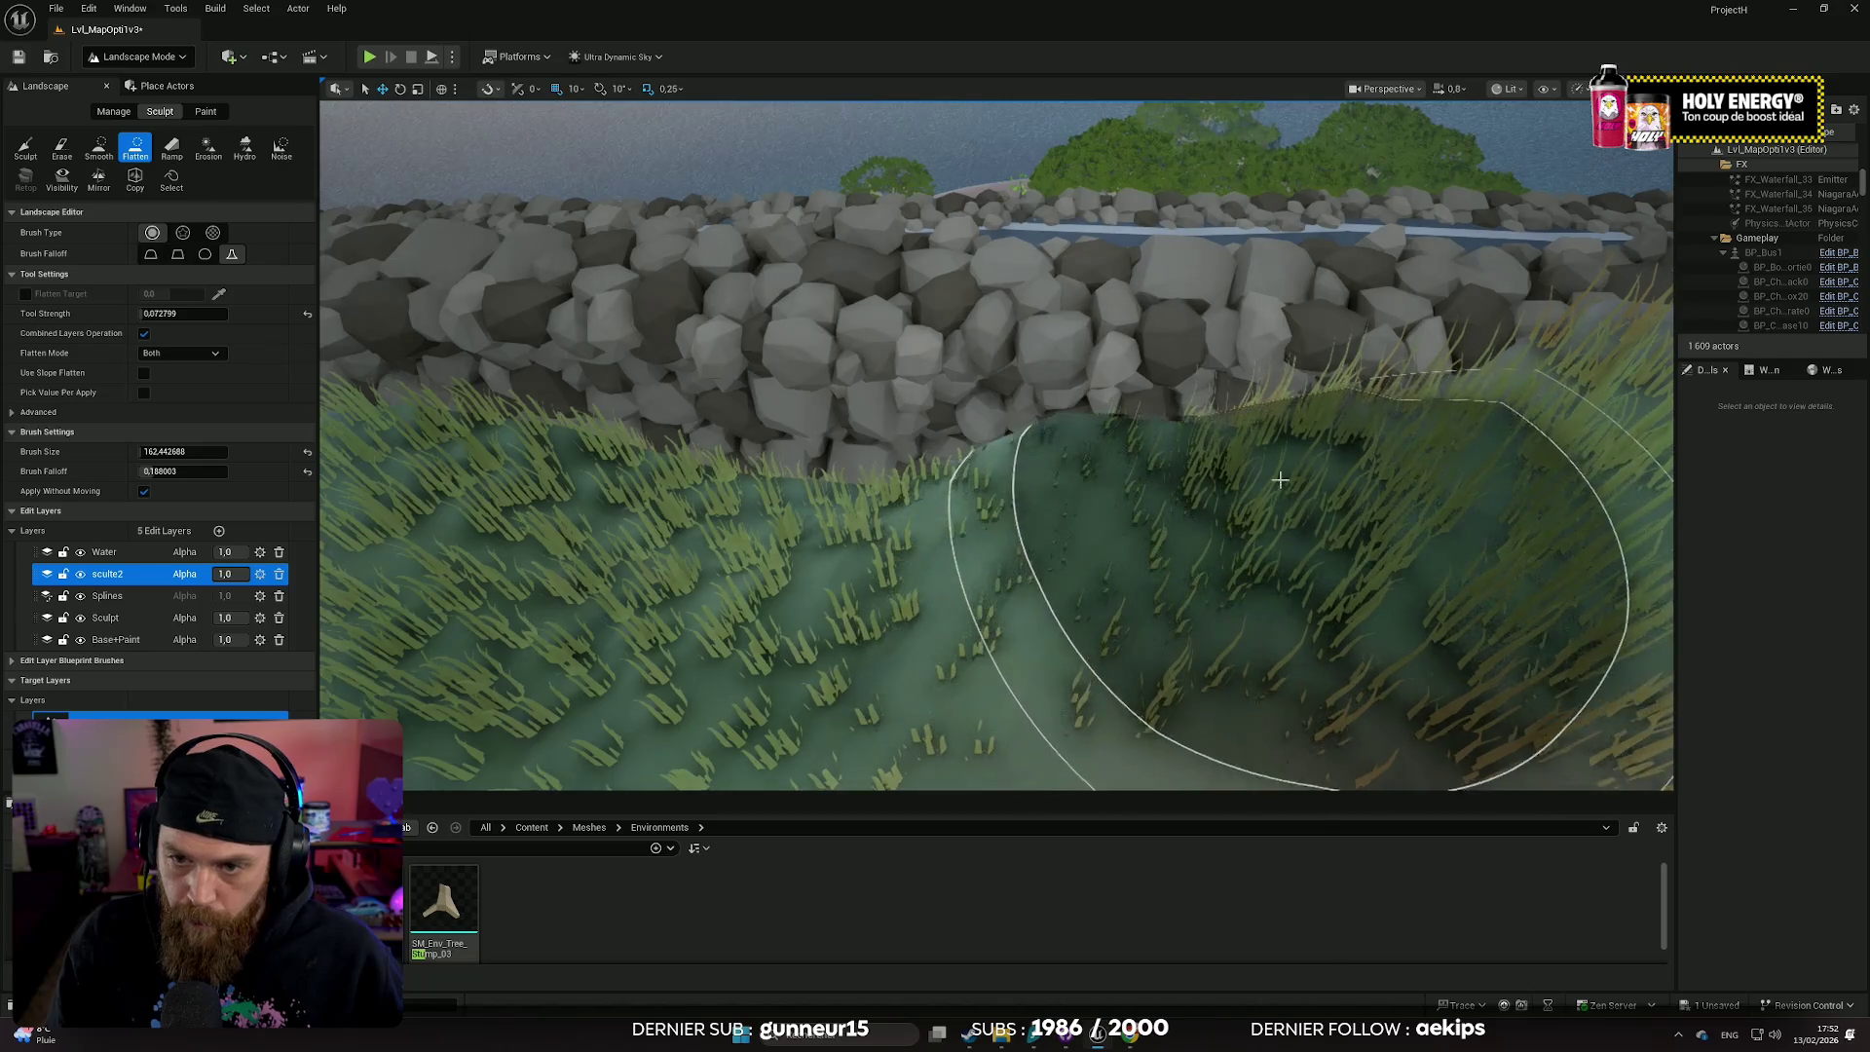
pyautogui.moveTo(1087, 501)
pyautogui.mouseDown()
pyautogui.moveTo(913, 446)
pyautogui.moveTo(731, 446)
pyautogui.moveTo(626, 417)
pyautogui.moveTo(1183, 511)
pyautogui.moveTo(1235, 497)
pyautogui.moveTo(890, 405)
pyautogui.moveTo(515, 394)
pyautogui.mouseUp()
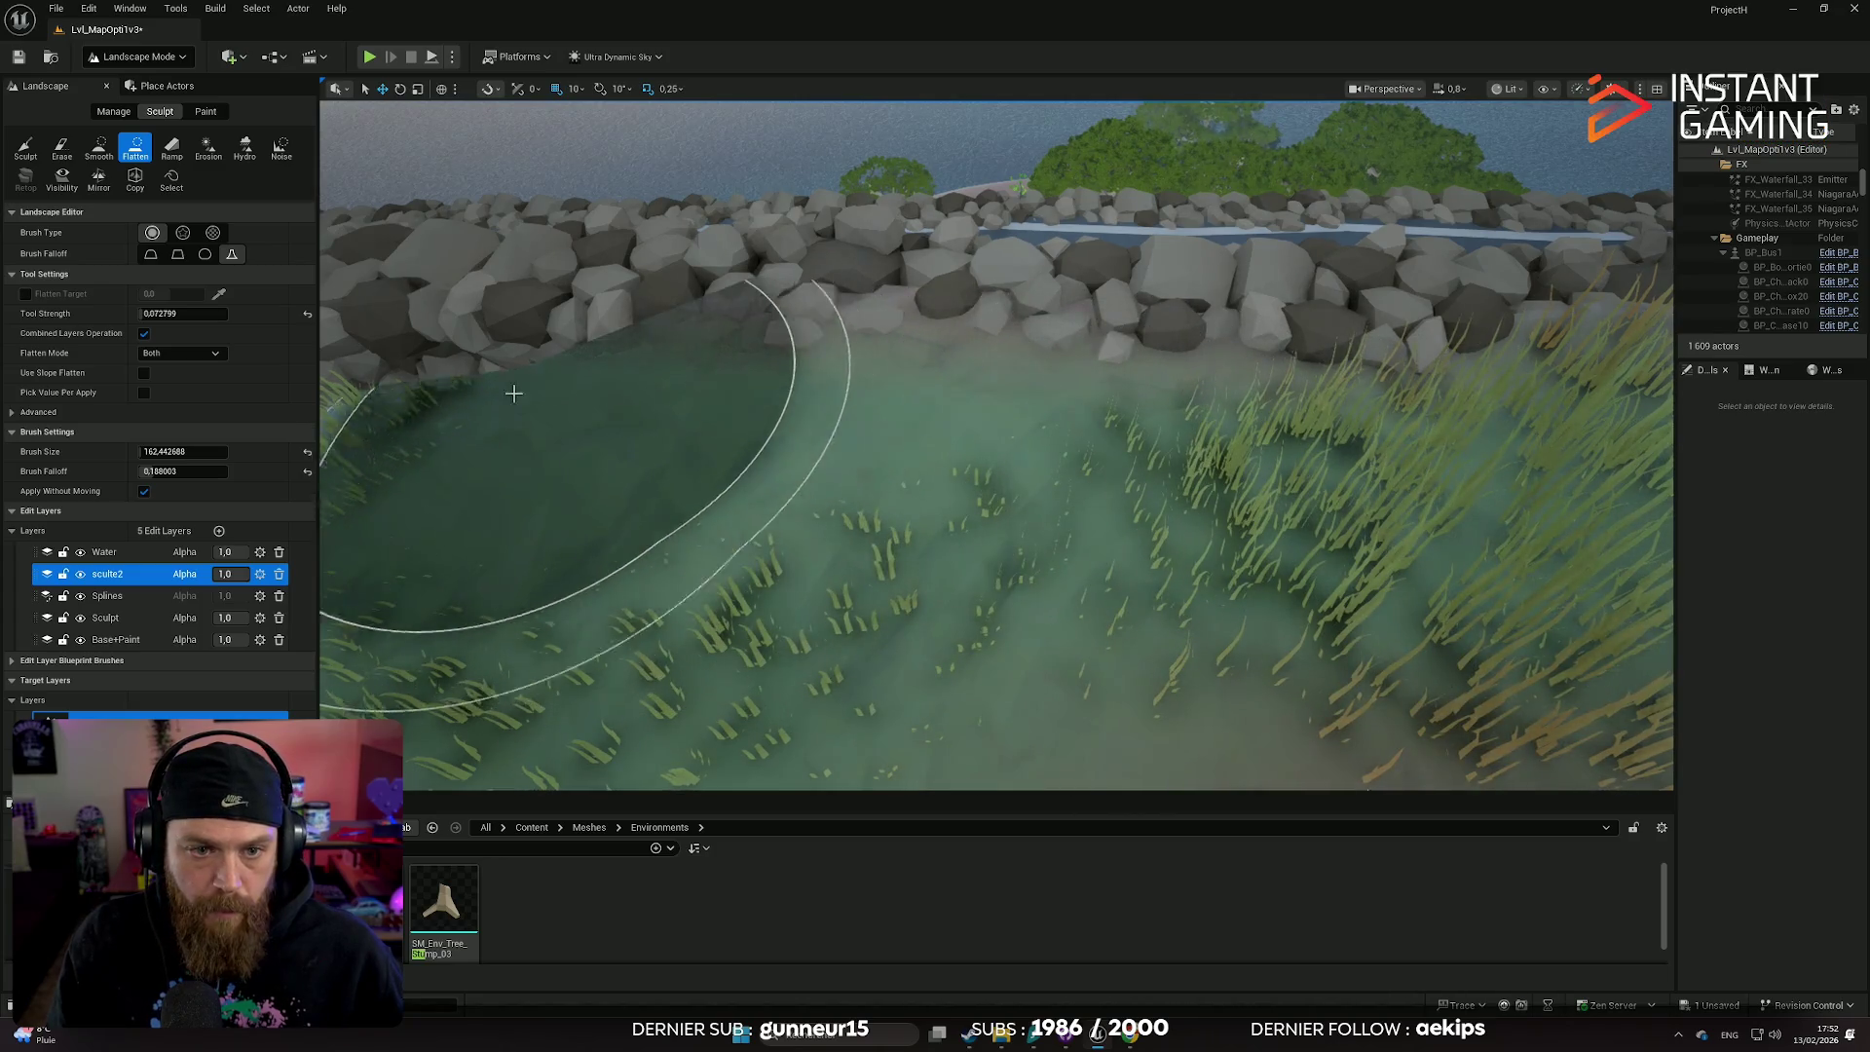
pyautogui.moveTo(856, 438)
pyautogui.mouseDown()
pyautogui.moveTo(886, 522)
pyautogui.moveTo(1483, 497)
pyautogui.moveTo(1302, 526)
pyautogui.moveTo(989, 409)
pyautogui.moveTo(725, 395)
pyautogui.mouseUp()
pyautogui.moveTo(583, 421)
pyautogui.mouseDown()
pyautogui.moveTo(531, 422)
pyautogui.moveTo(575, 385)
pyautogui.mouseUp()
# - Flatten more bank along the wall, undo one stroke, then flatten terrain over the river edge
pyautogui.scroll(-5, 1309, 493)
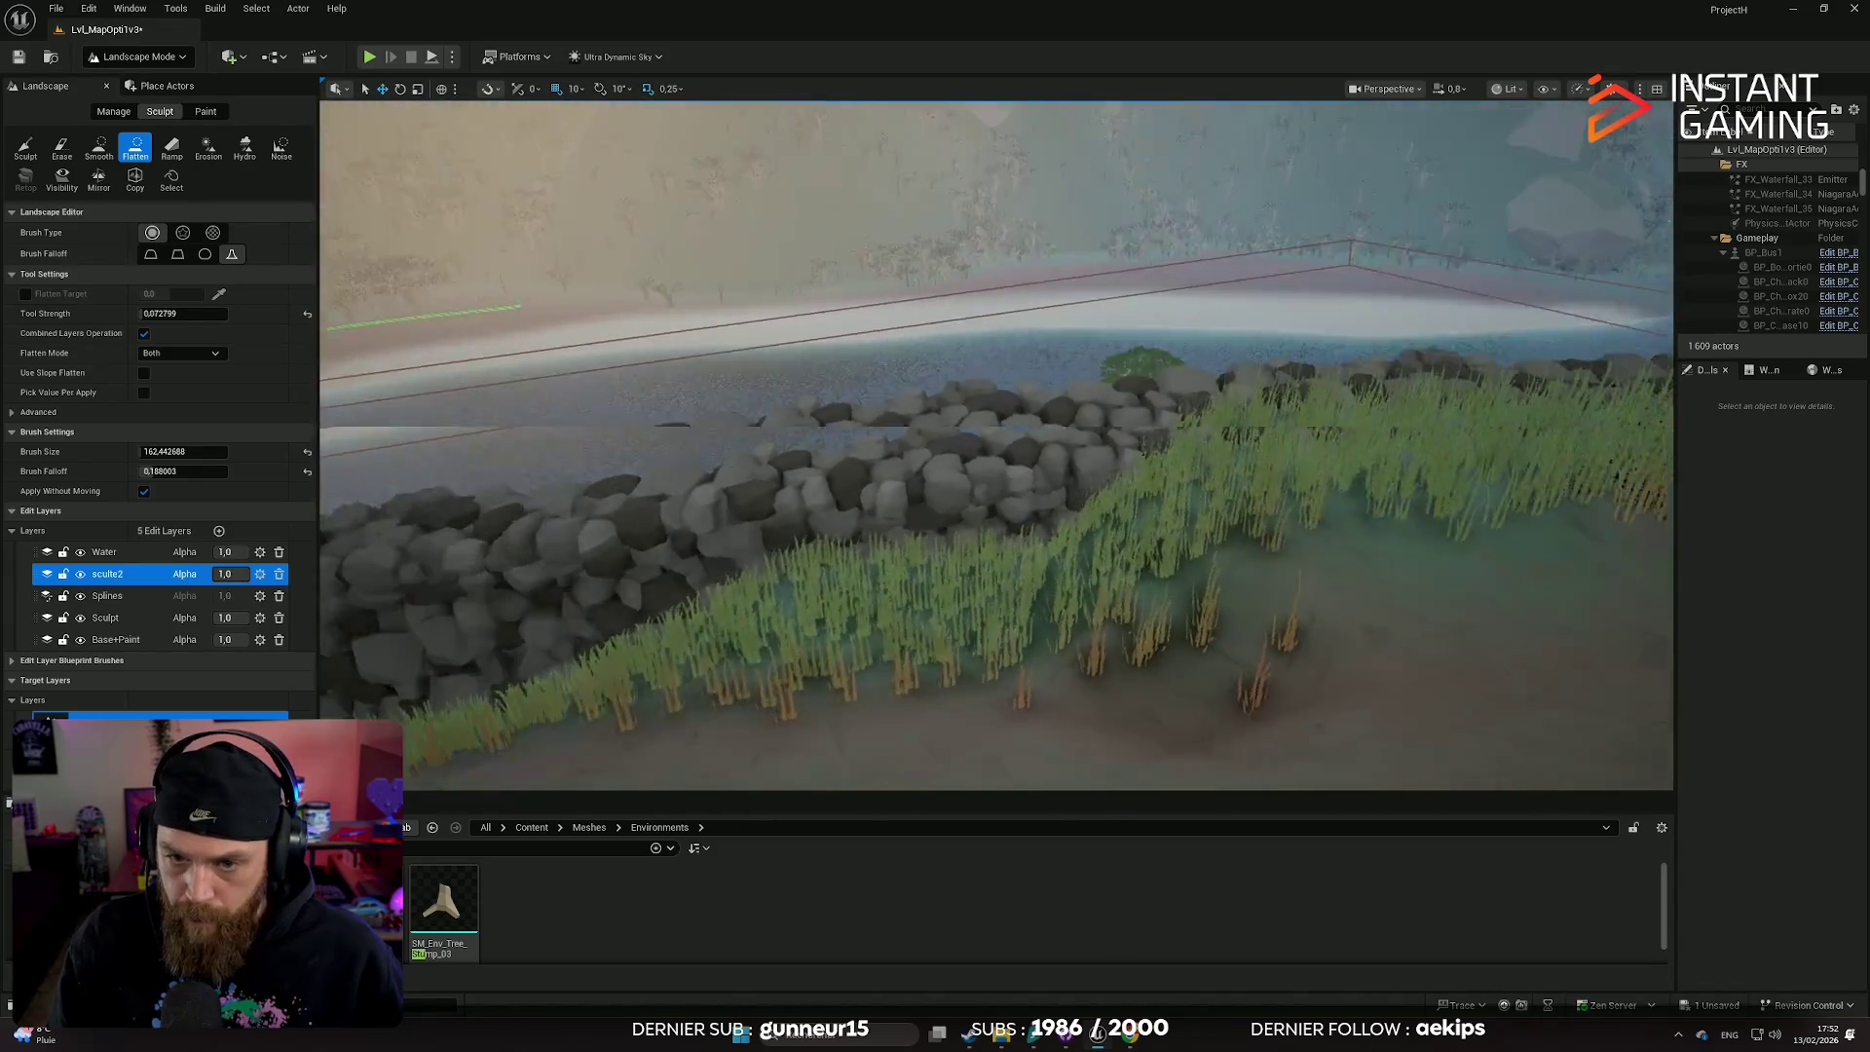
pyautogui.moveTo(1309, 494)
pyautogui.mouseDown()
pyautogui.moveTo(1214, 464)
pyautogui.moveTo(789, 482)
pyautogui.moveTo(925, 528)
pyautogui.mouseUp()
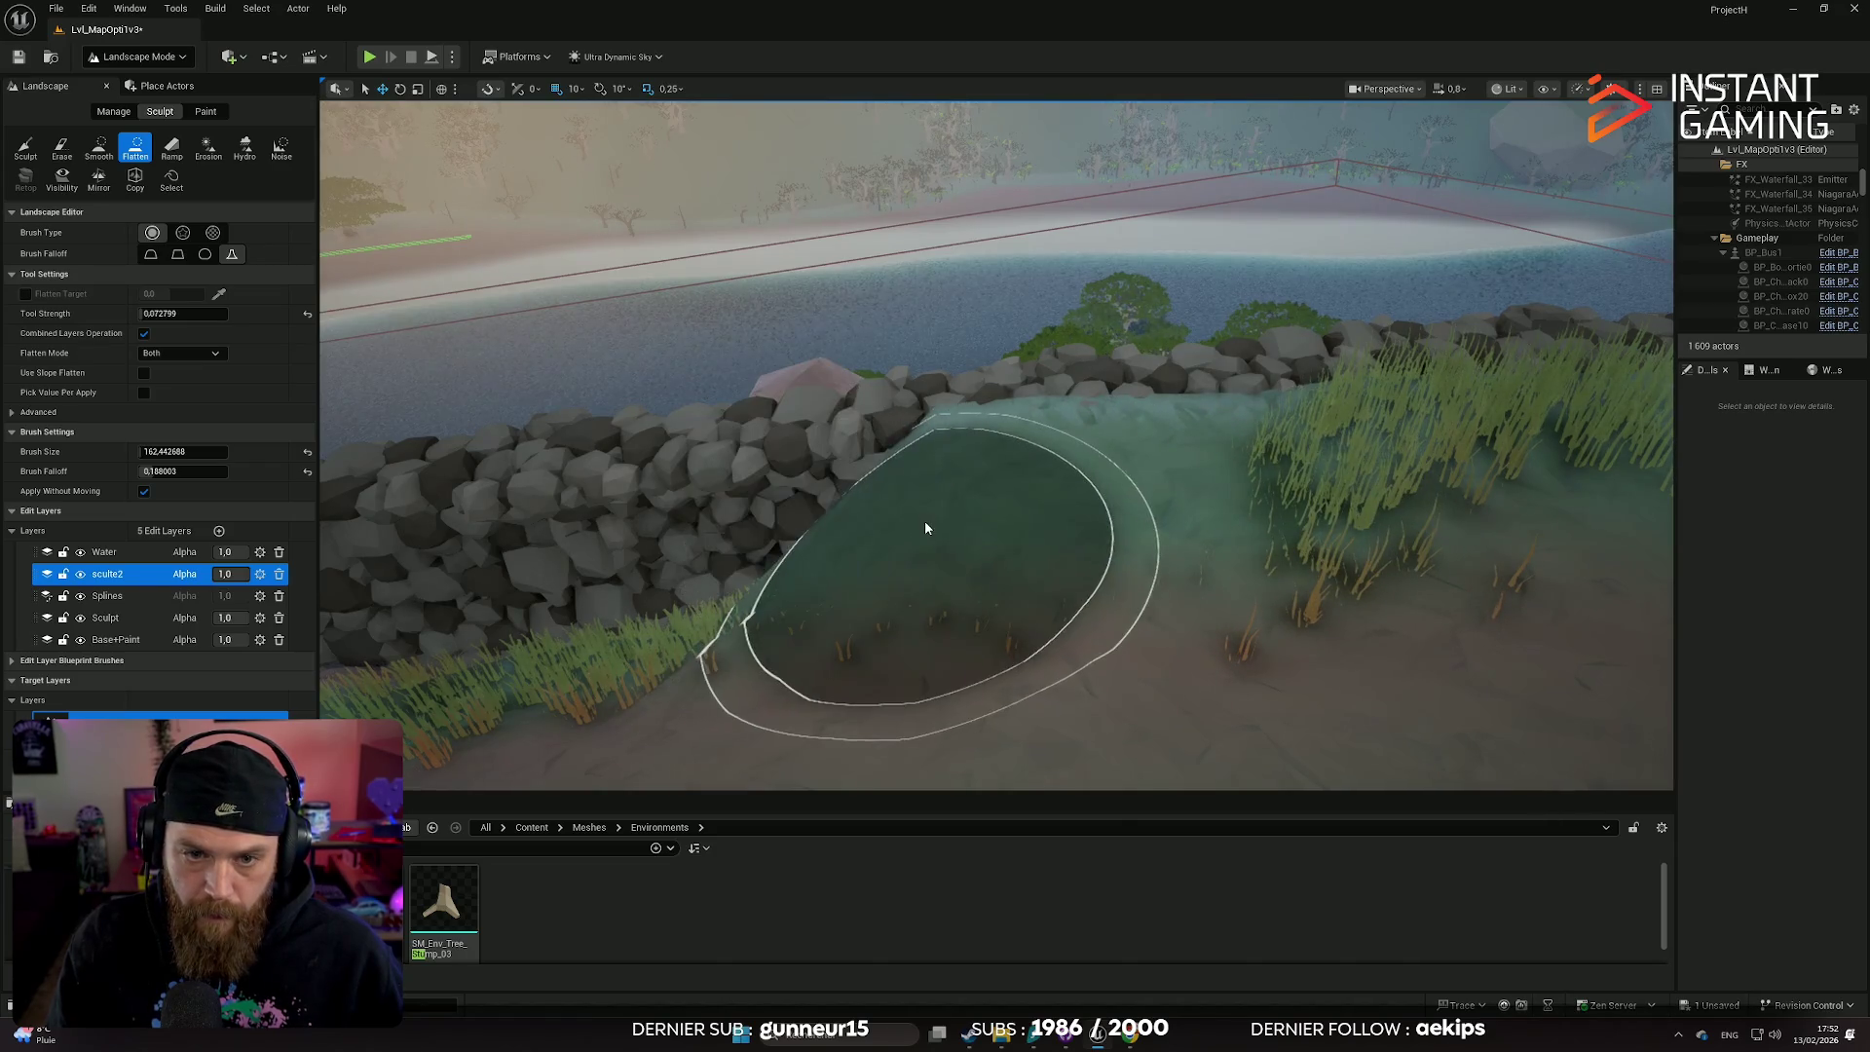
pyautogui.hotkey('ctrl', 'z')
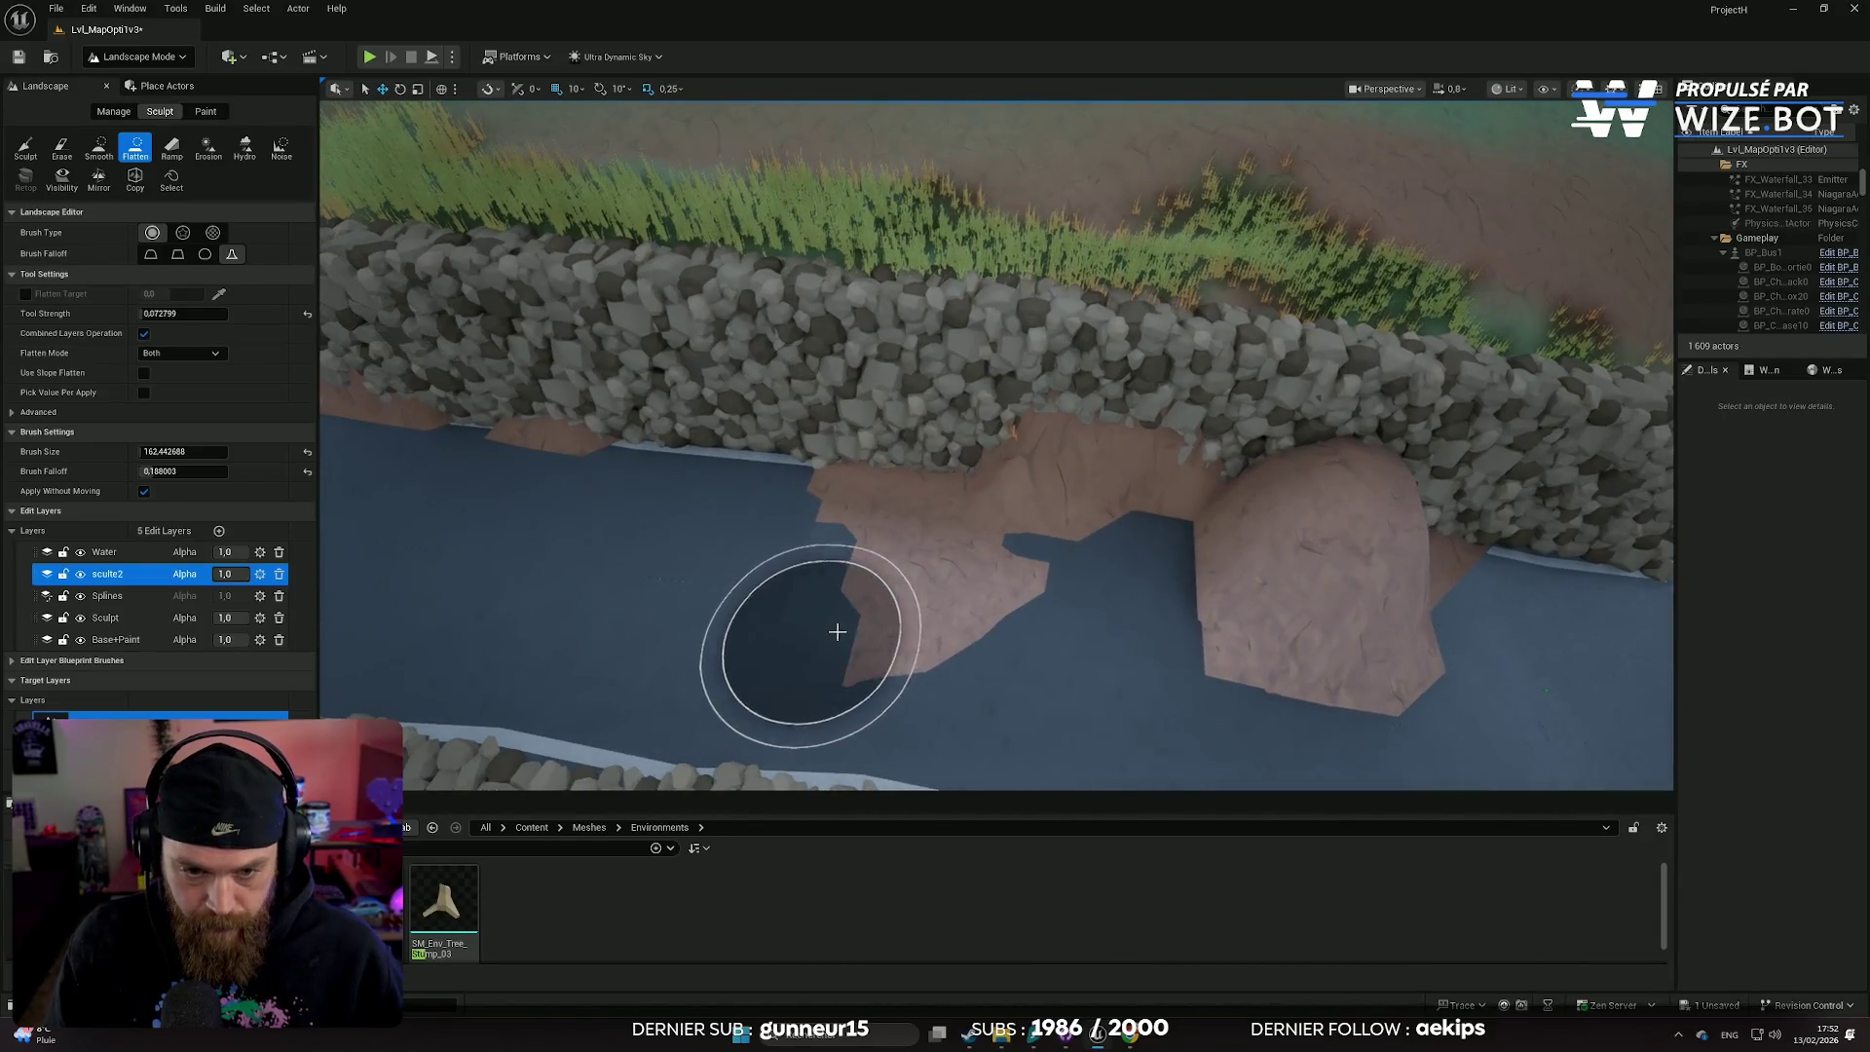
pyautogui.moveTo(836, 632)
pyautogui.mouseDown()
pyautogui.moveTo(952, 606)
pyautogui.moveTo(927, 626)
pyautogui.mouseUp()
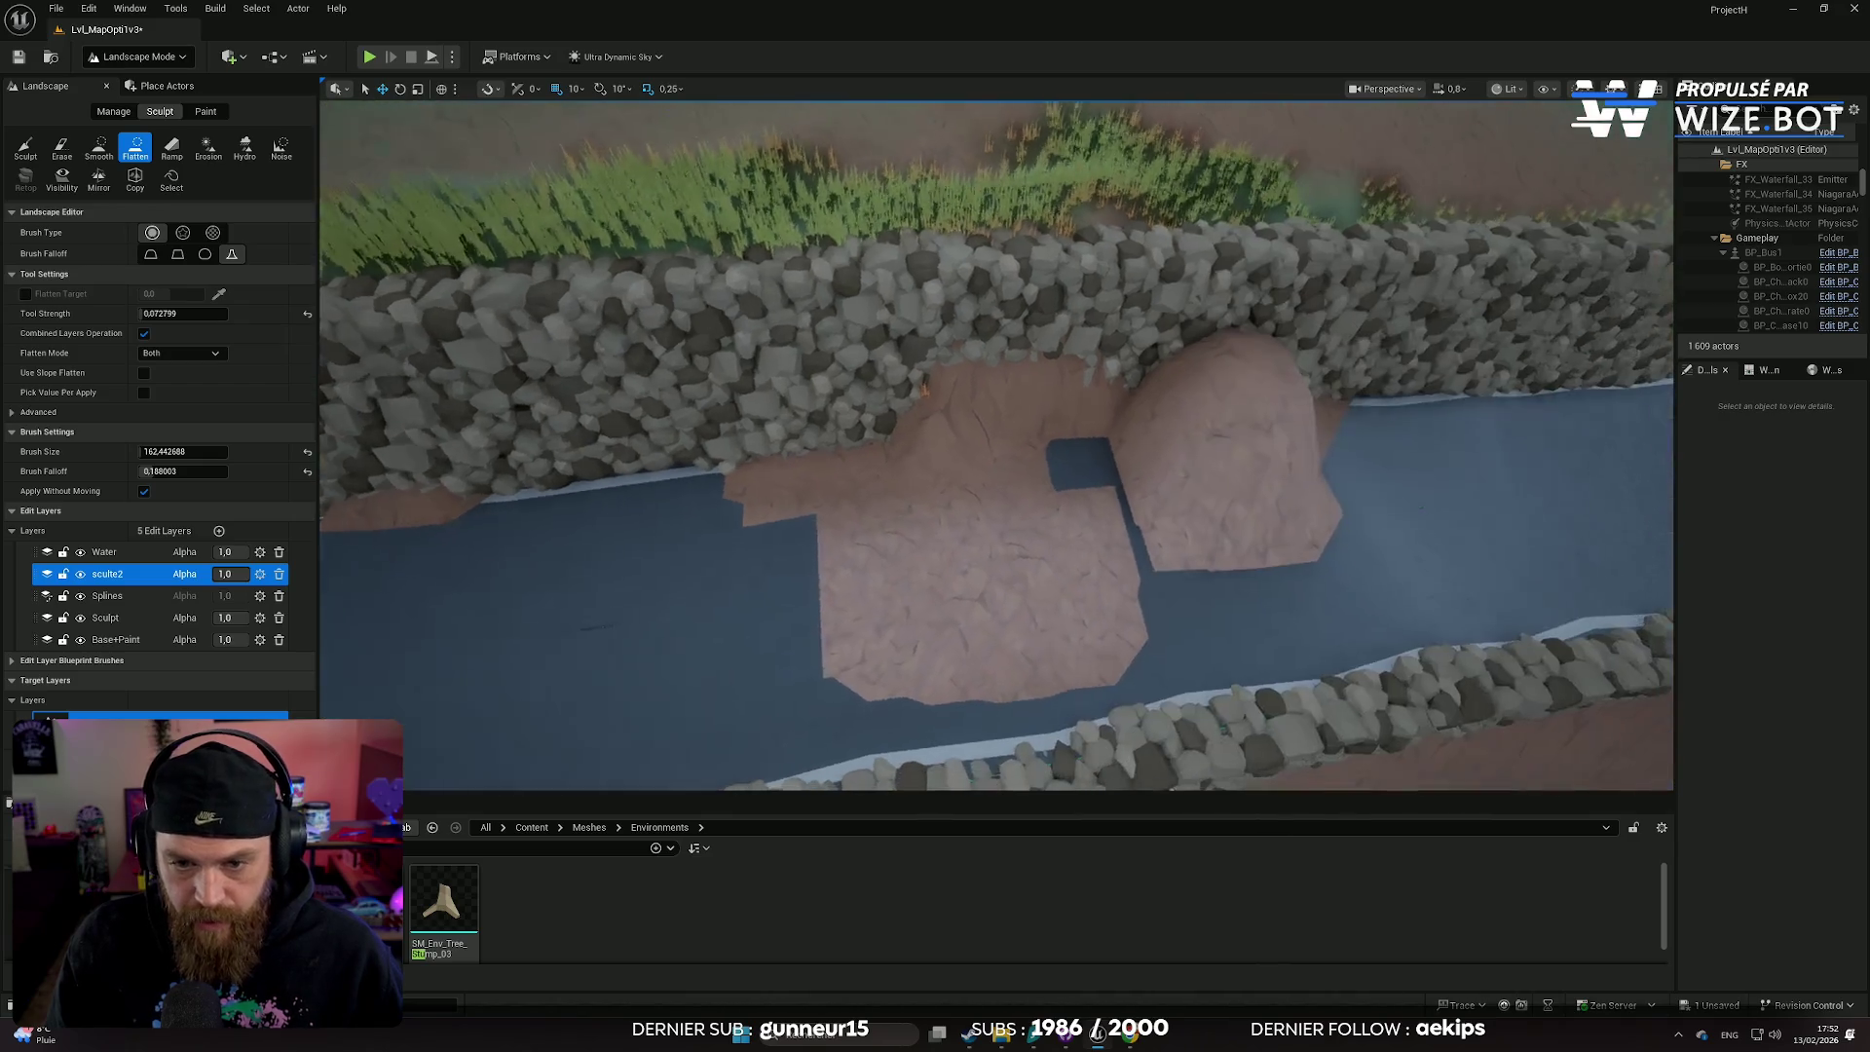
# - Use the raise/lower Sculpt brush to lower the raised brown patches back into the water
pyautogui.click(25, 148)
pyautogui.moveTo(808, 628)
pyautogui.mouseDown()
pyautogui.moveTo(989, 618)
pyautogui.moveTo(1113, 571)
pyautogui.moveTo(997, 487)
pyautogui.moveTo(880, 526)
pyautogui.moveTo(763, 517)
pyautogui.moveTo(904, 509)
pyautogui.moveTo(841, 521)
pyautogui.mouseUp()
pyautogui.moveTo(1040, 575); pyautogui.dragTo(1258, 546)
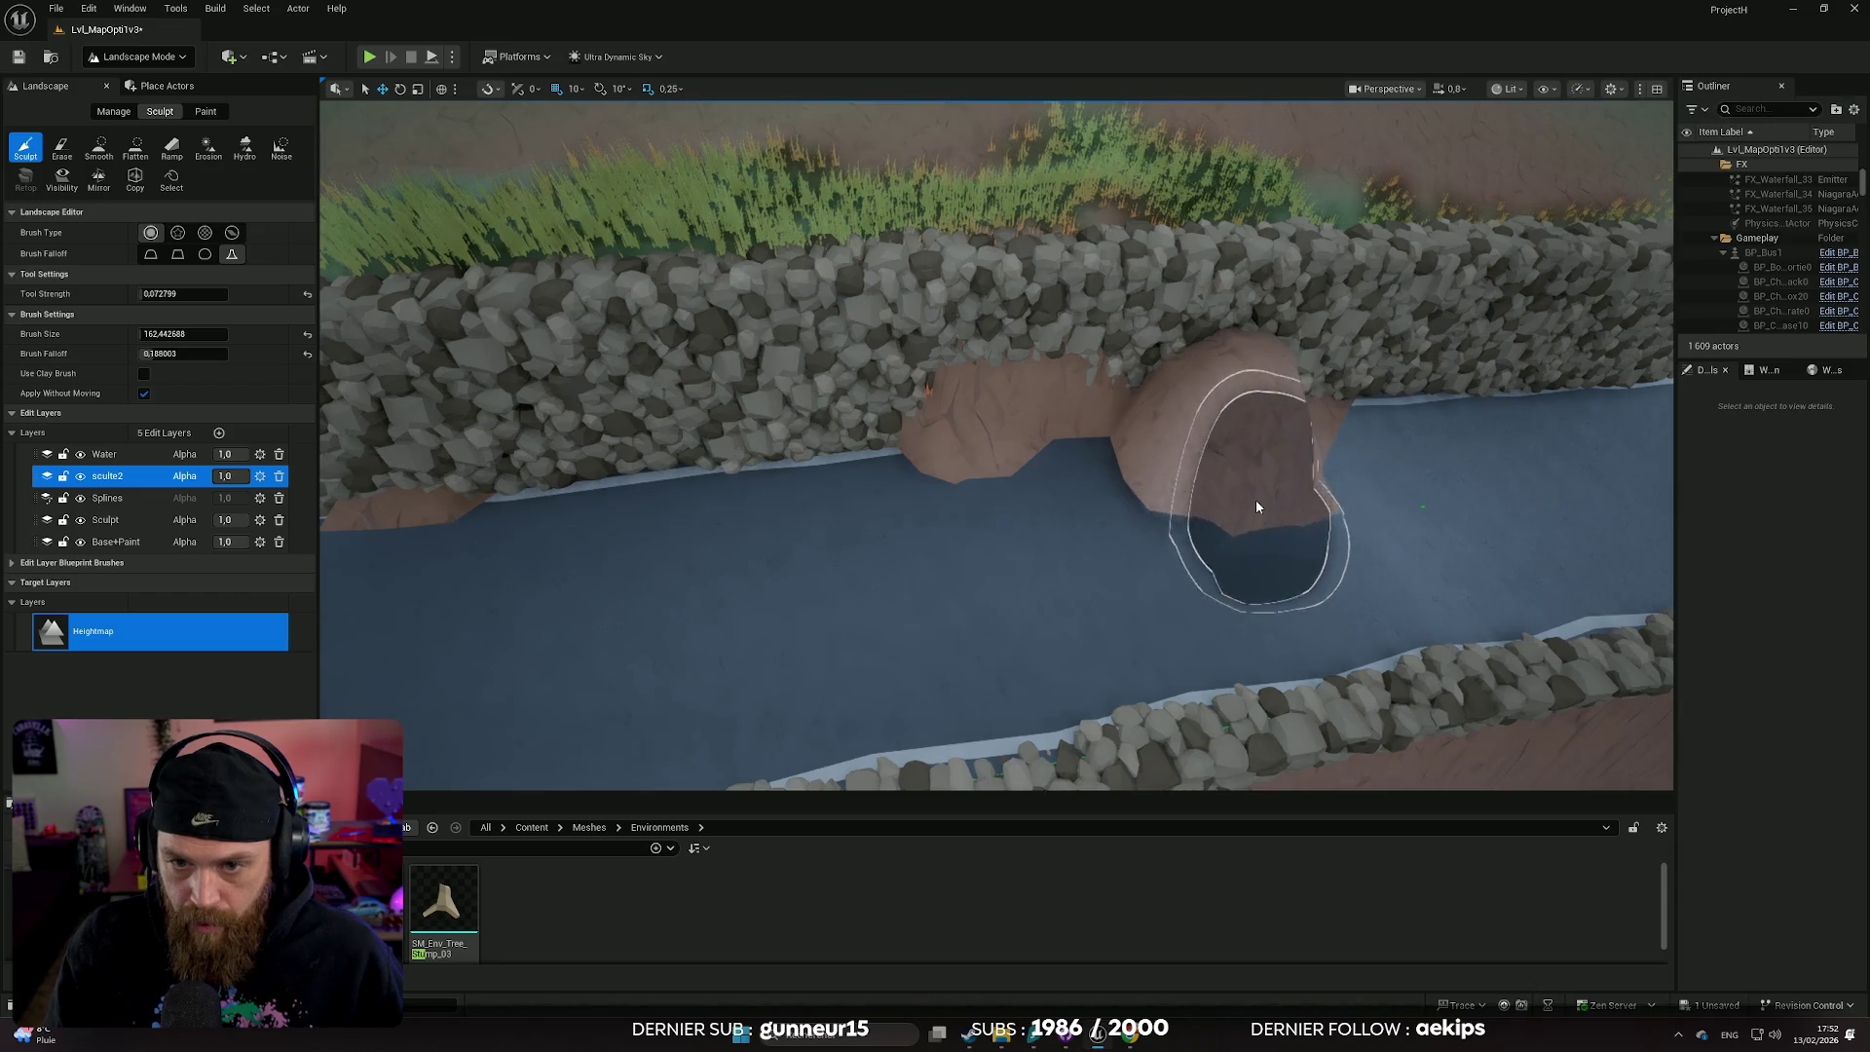
pyautogui.moveTo(1187, 448); pyautogui.dragTo(1363, 466)
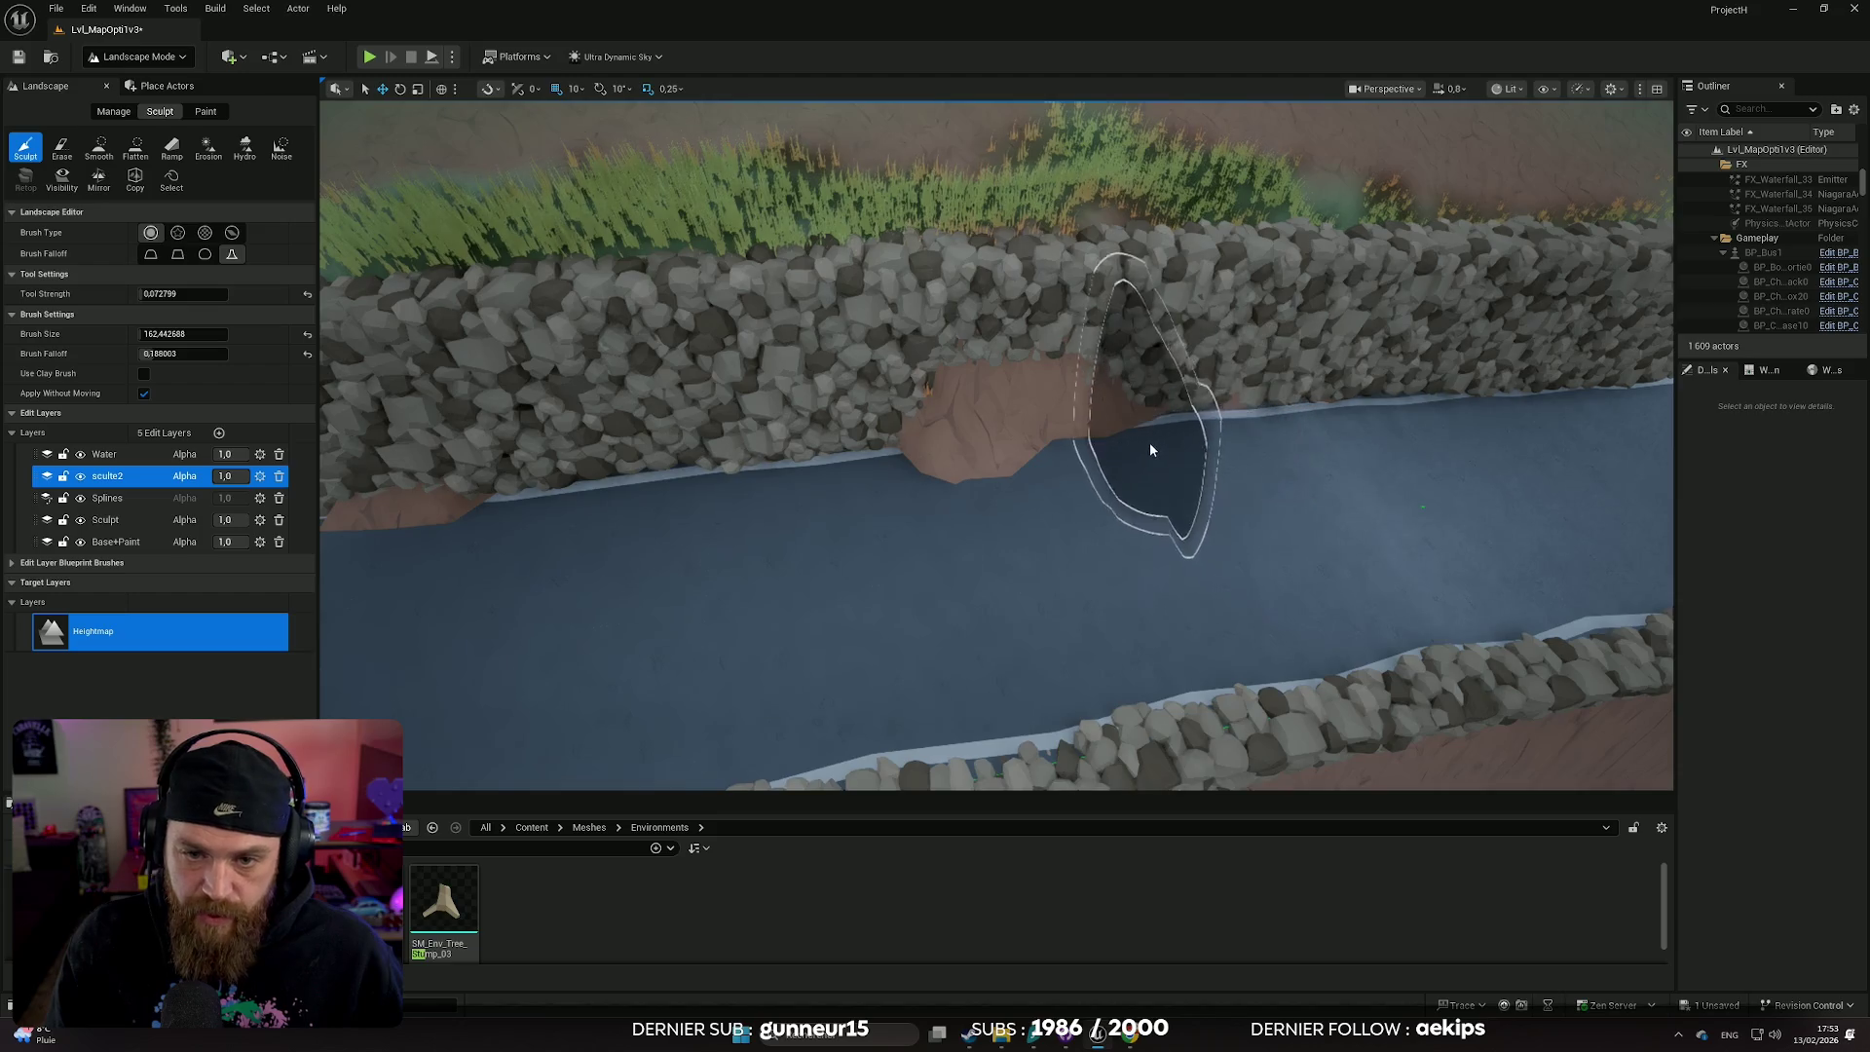
pyautogui.moveTo(1124, 473); pyautogui.dragTo(973, 446)
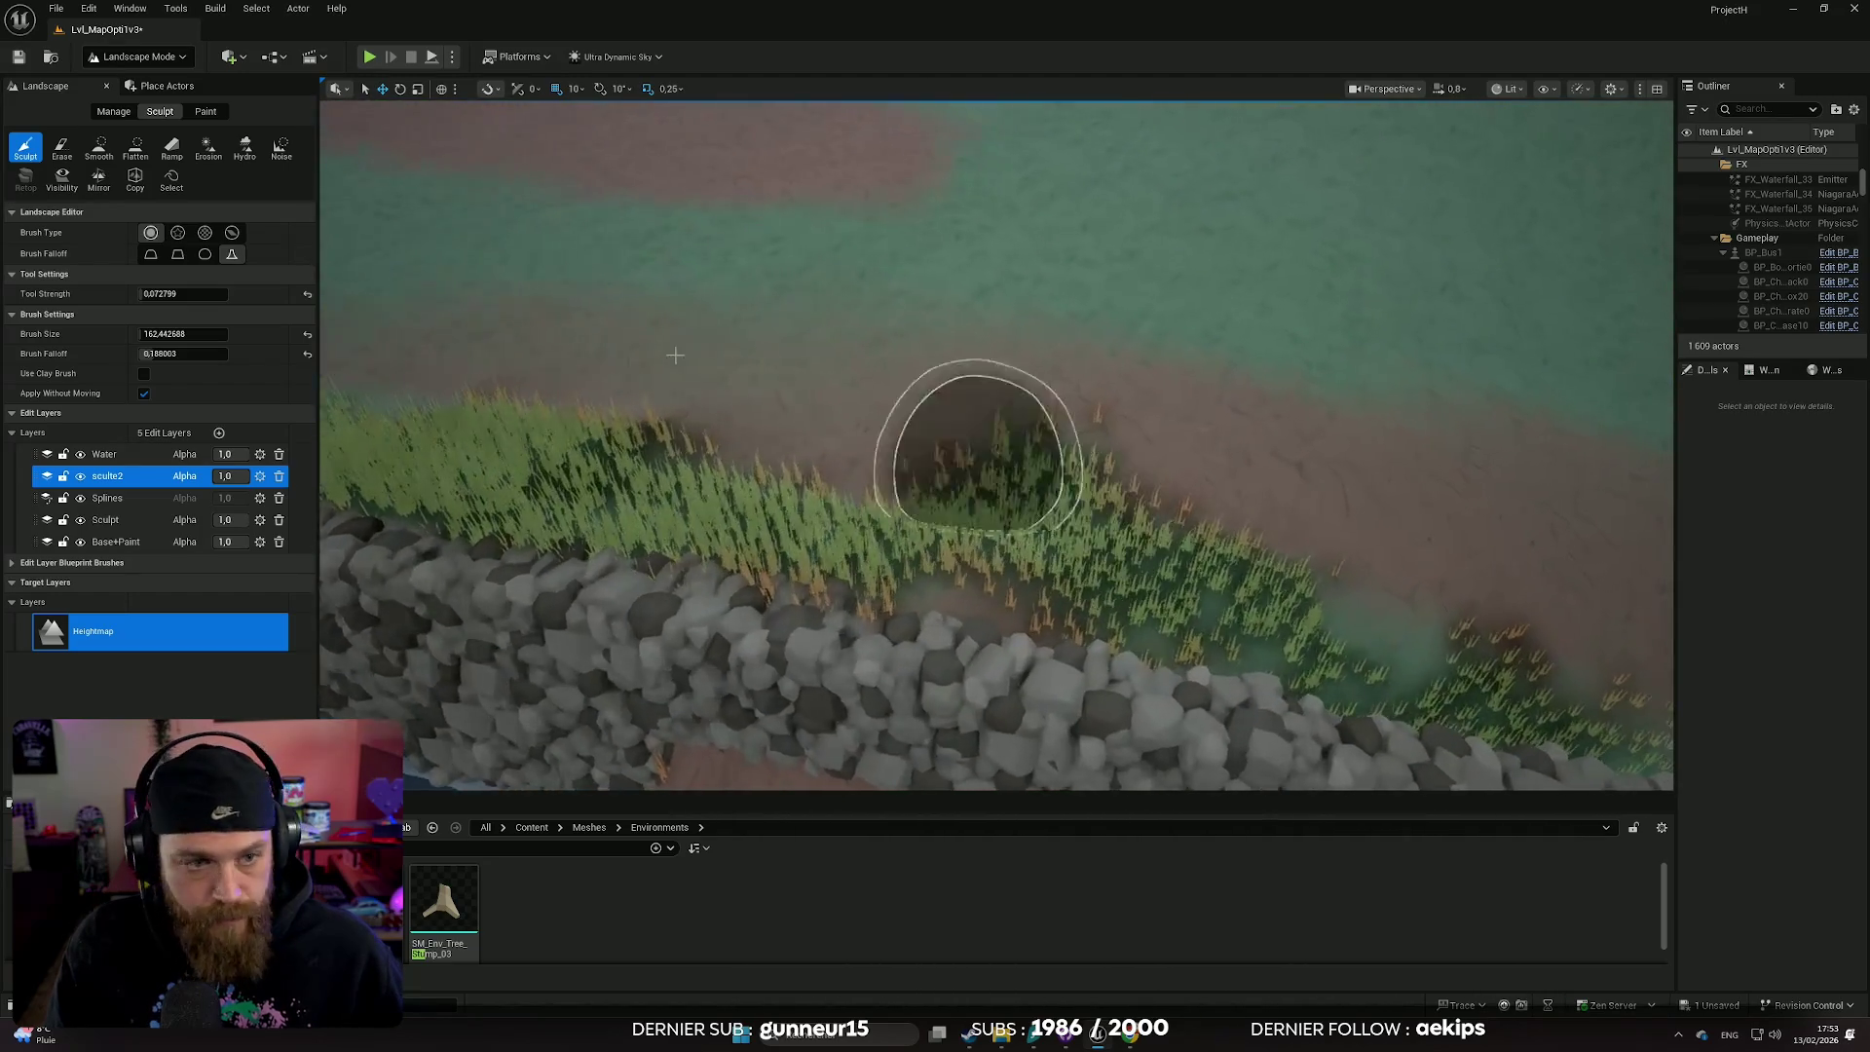
# - Return to Flatten and level the grassy slope up toward the wall
pyautogui.click(134, 151)
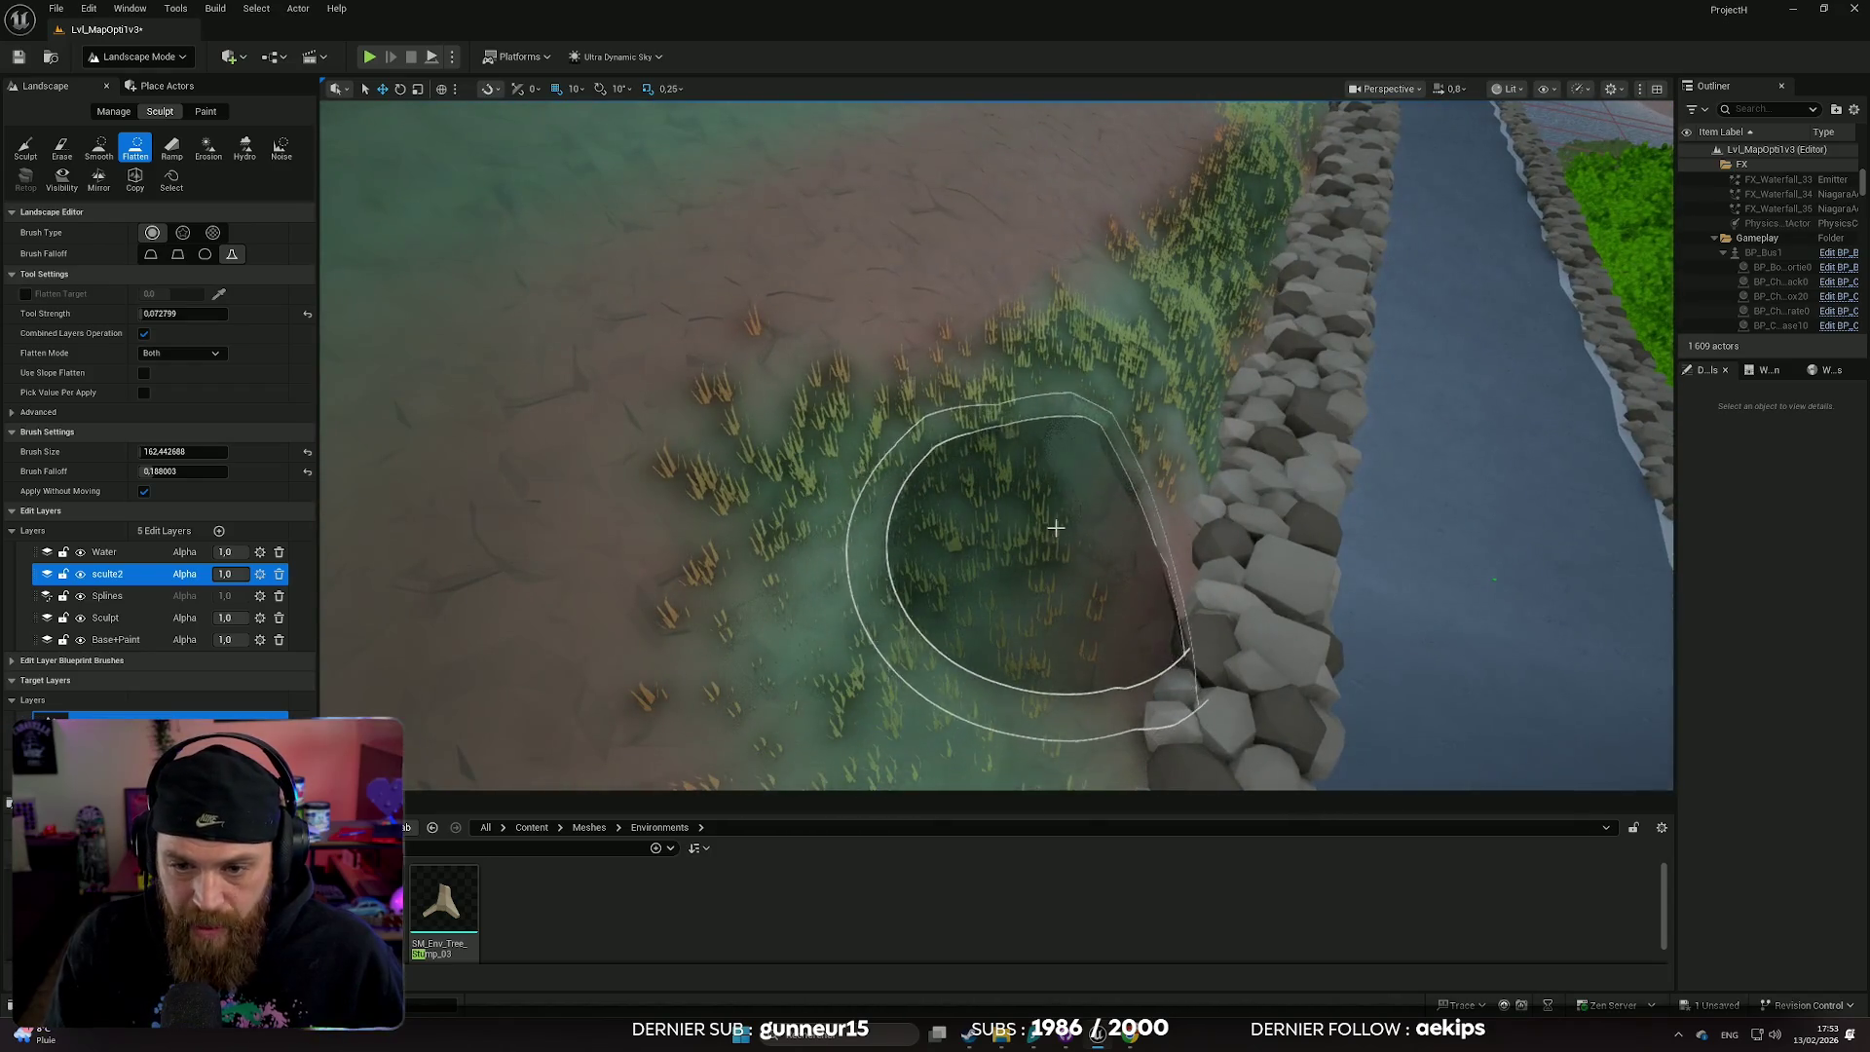
pyautogui.moveTo(1062, 481)
pyautogui.mouseDown()
pyautogui.moveTo(1218, 575)
pyautogui.moveTo(1098, 509)
pyautogui.moveTo(857, 448)
pyautogui.moveTo(1448, 706)
pyautogui.moveTo(1383, 633)
pyautogui.moveTo(1237, 565)
pyautogui.moveTo(1223, 510)
pyautogui.moveTo(1302, 659)
pyautogui.moveTo(956, 584)
pyautogui.moveTo(1089, 635)
pyautogui.moveTo(993, 584)
pyautogui.moveTo(968, 627)
pyautogui.mouseUp()
pyautogui.scroll(5, 968, 643)
pyautogui.moveTo(1414, 664)
pyautogui.mouseDown()
pyautogui.moveTo(1247, 624)
pyautogui.moveTo(1175, 560)
pyautogui.moveTo(985, 501)
pyautogui.moveTo(1149, 516)
pyautogui.moveTo(1130, 487)
pyautogui.moveTo(1074, 497)
pyautogui.moveTo(763, 417)
pyautogui.mouseUp()
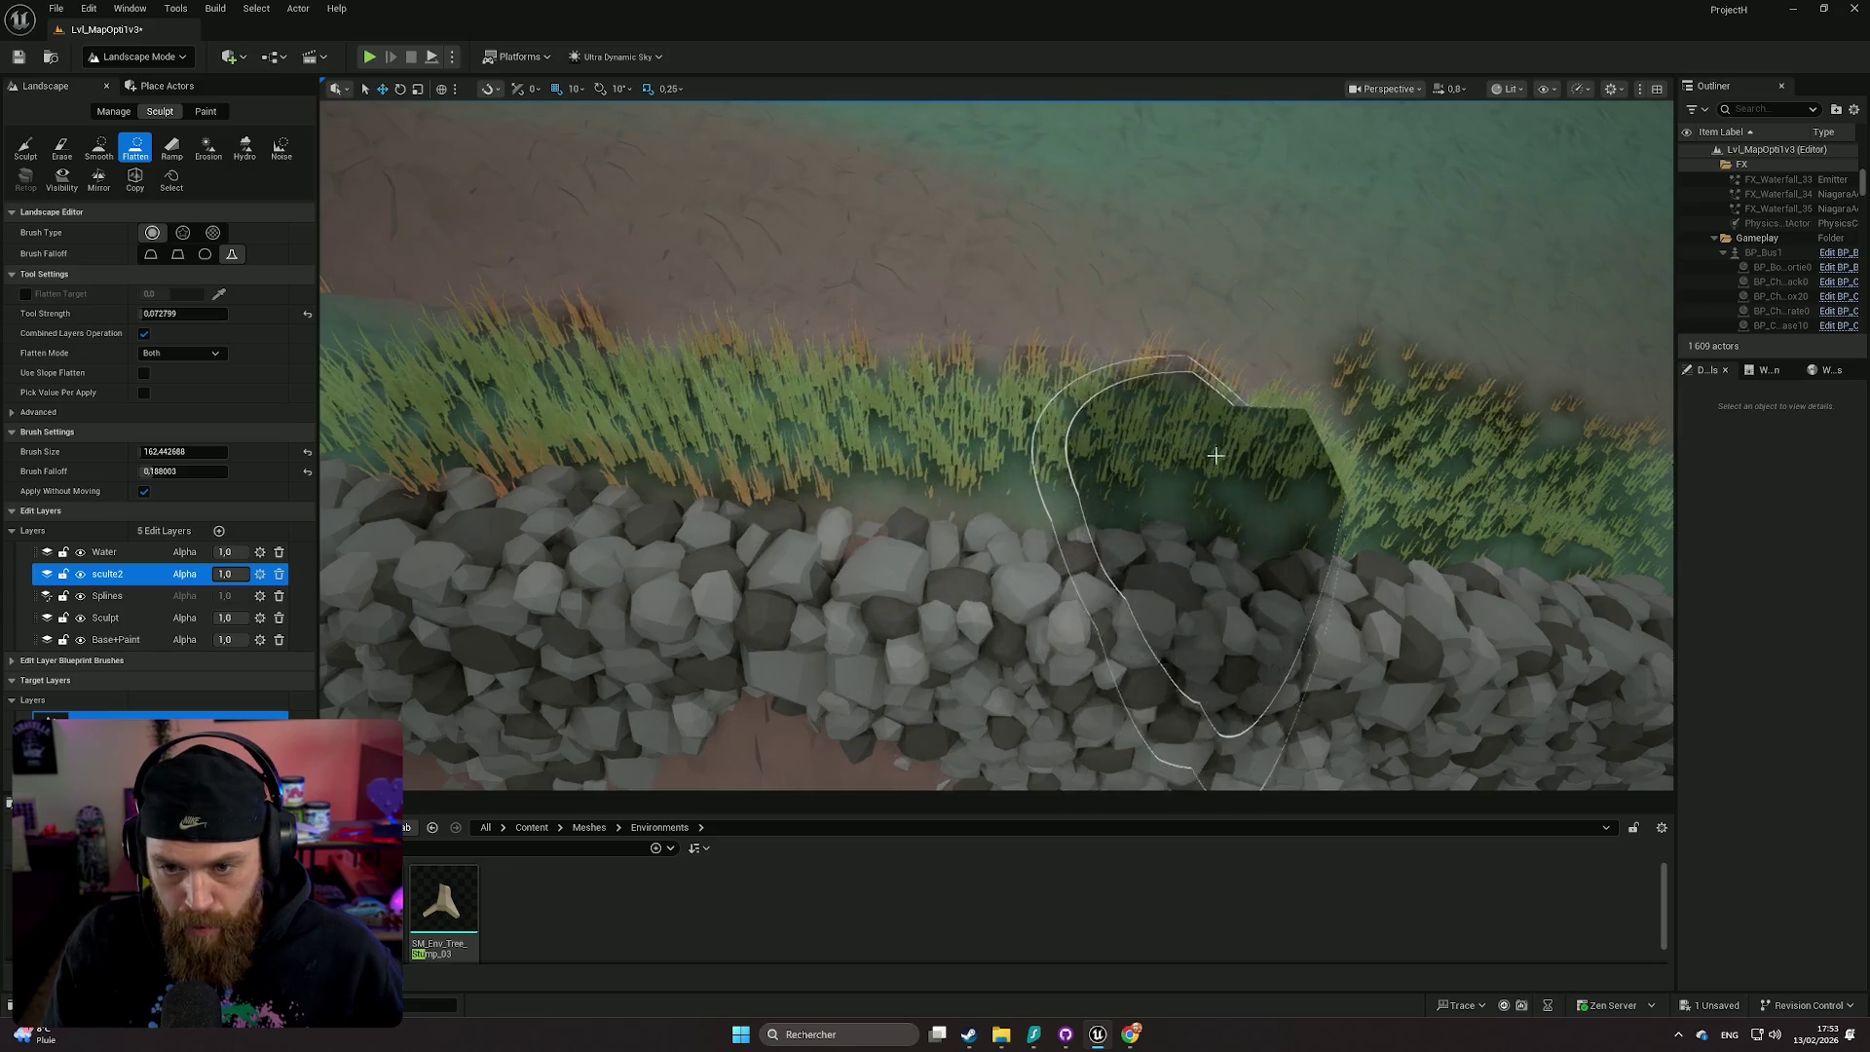
pyautogui.moveTo(1279, 470)
pyautogui.mouseDown()
pyautogui.moveTo(664, 453)
pyautogui.moveTo(1045, 399)
pyautogui.mouseUp()
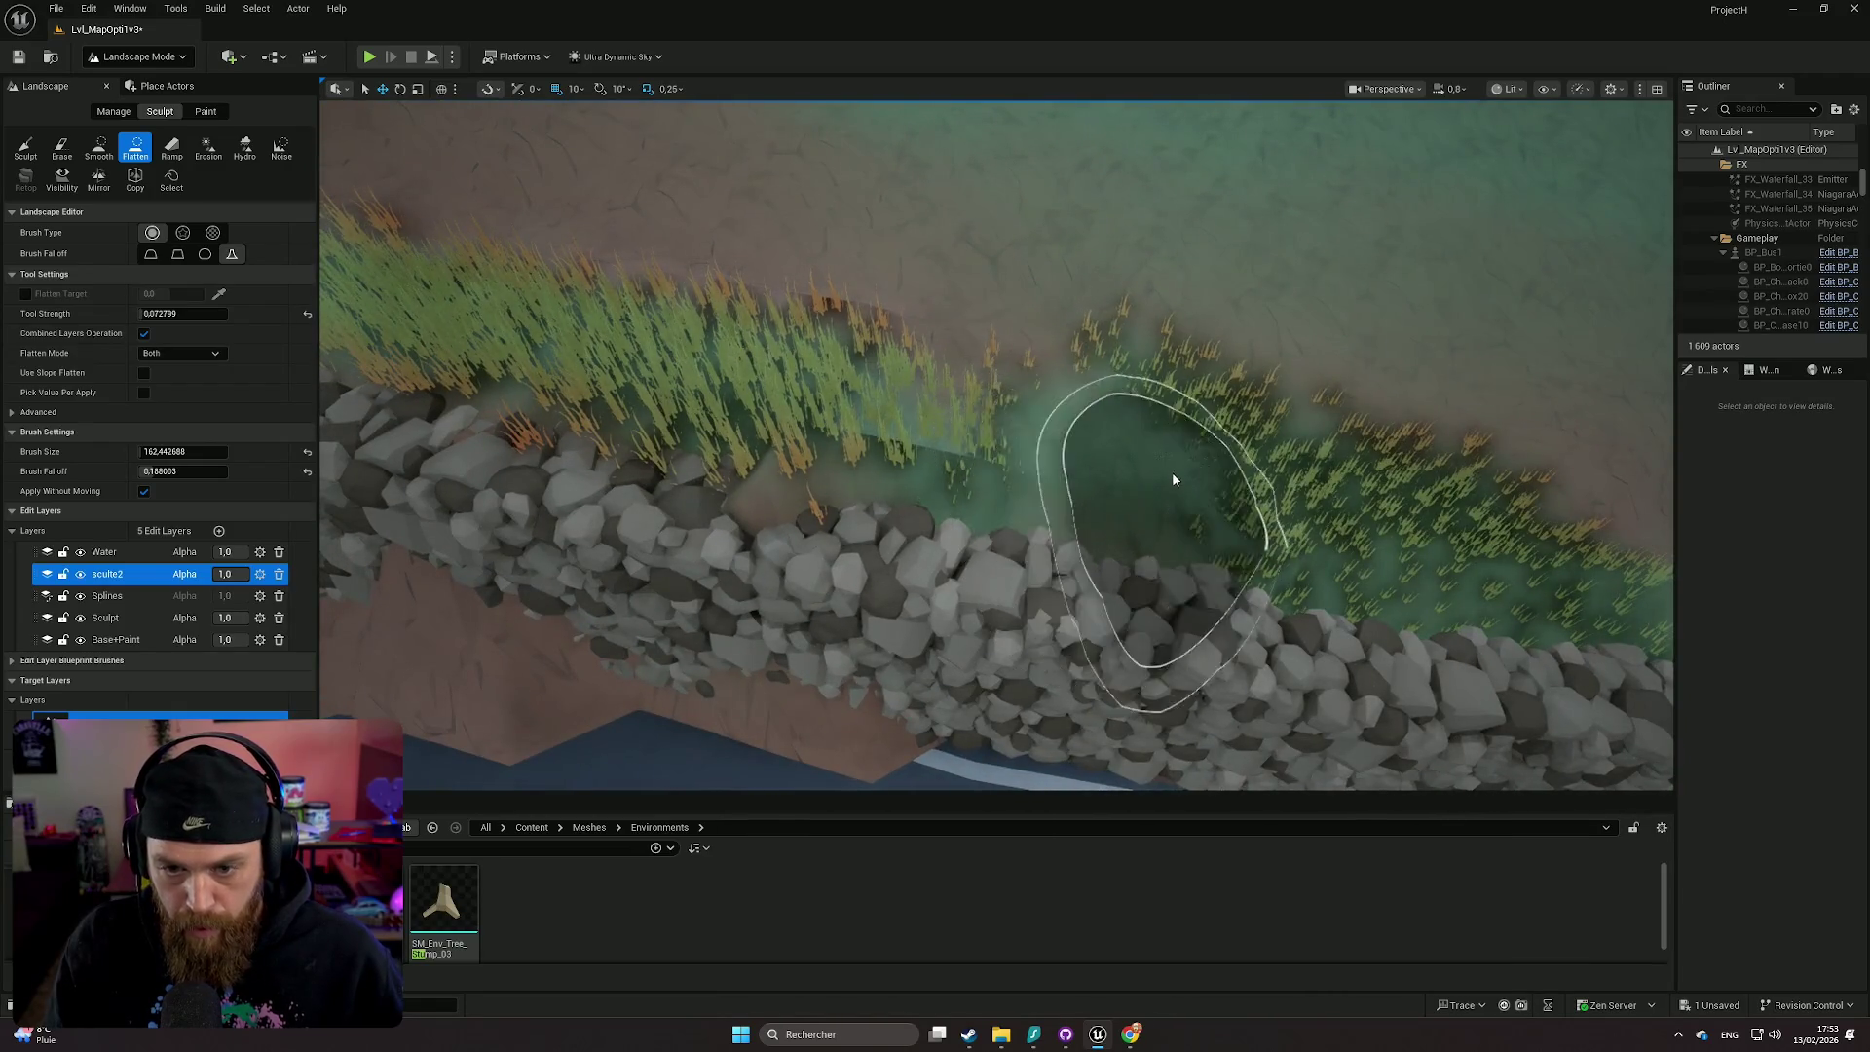
pyautogui.moveTo(1174, 479); pyautogui.dragTo(1197, 454)
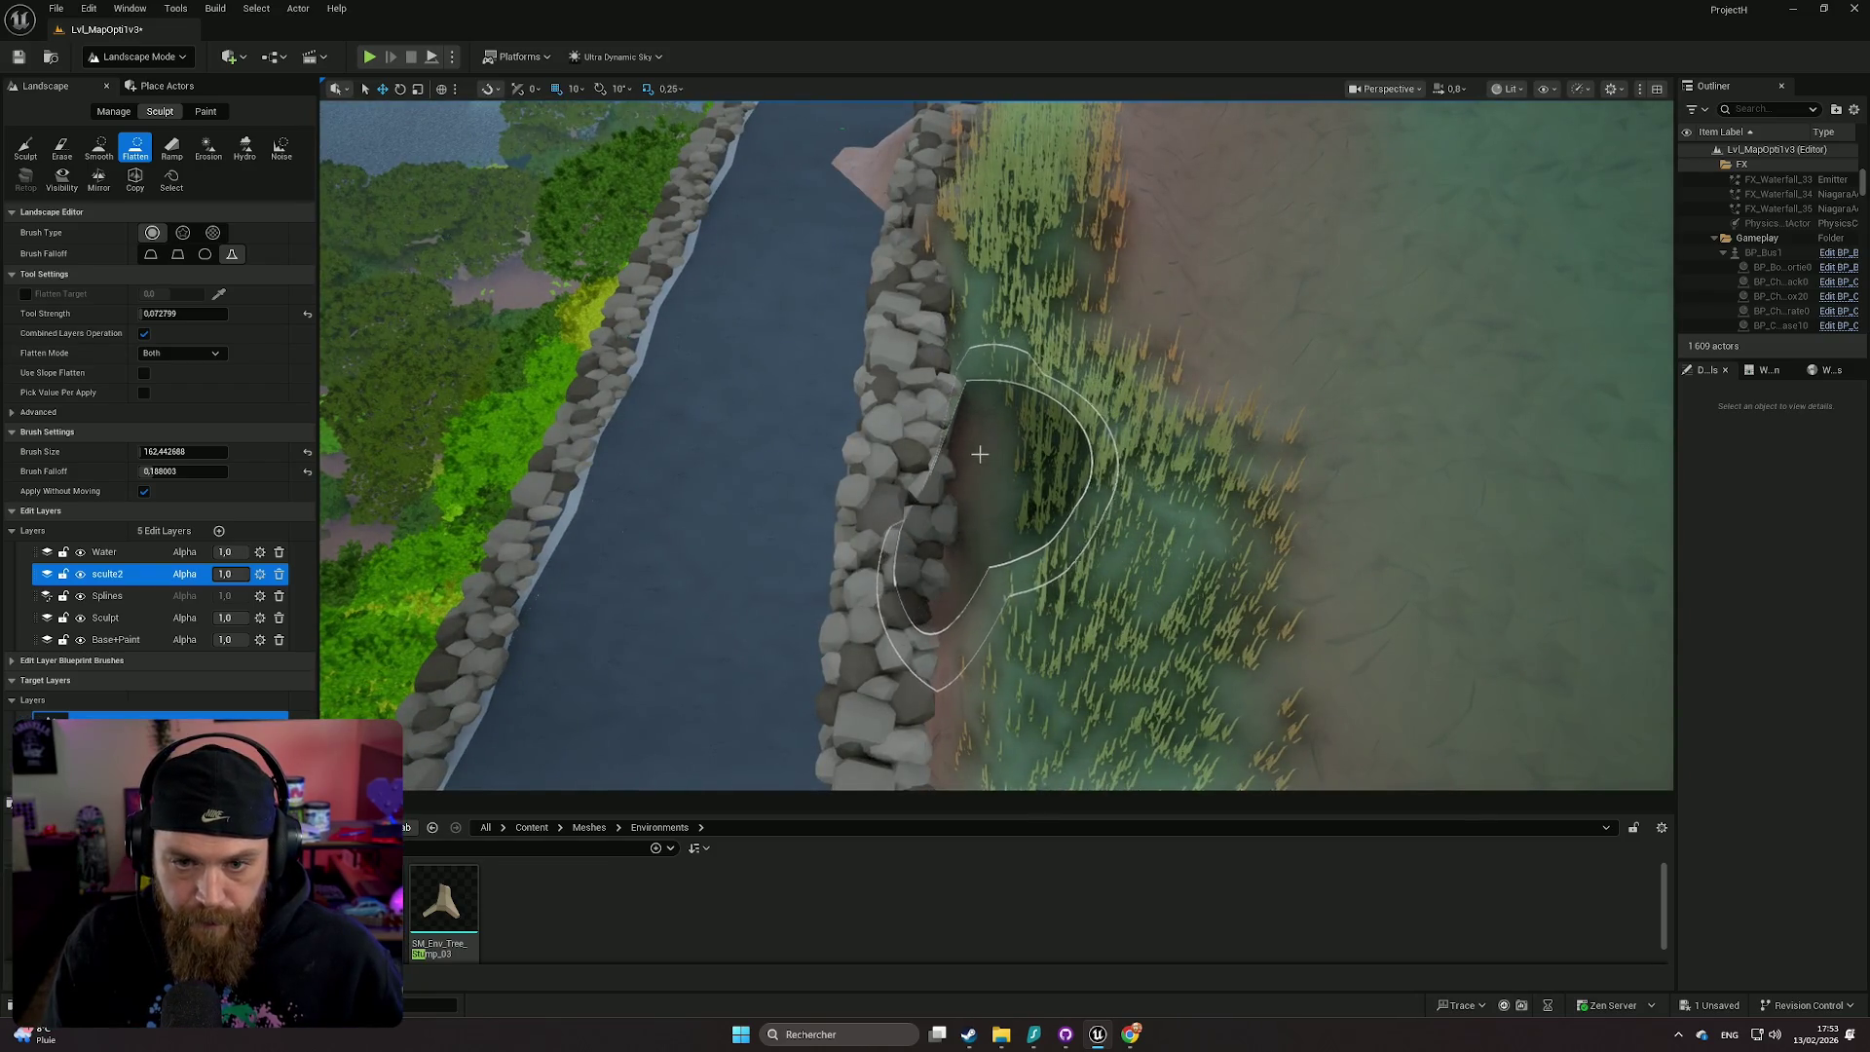
pyautogui.moveTo(1118, 510)
pyautogui.mouseDown()
pyautogui.moveTo(1018, 406)
pyautogui.moveTo(968, 418)
pyautogui.moveTo(960, 451)
pyautogui.moveTo(953, 261)
pyautogui.moveTo(763, 363)
pyautogui.moveTo(793, 478)
pyautogui.mouseUp()
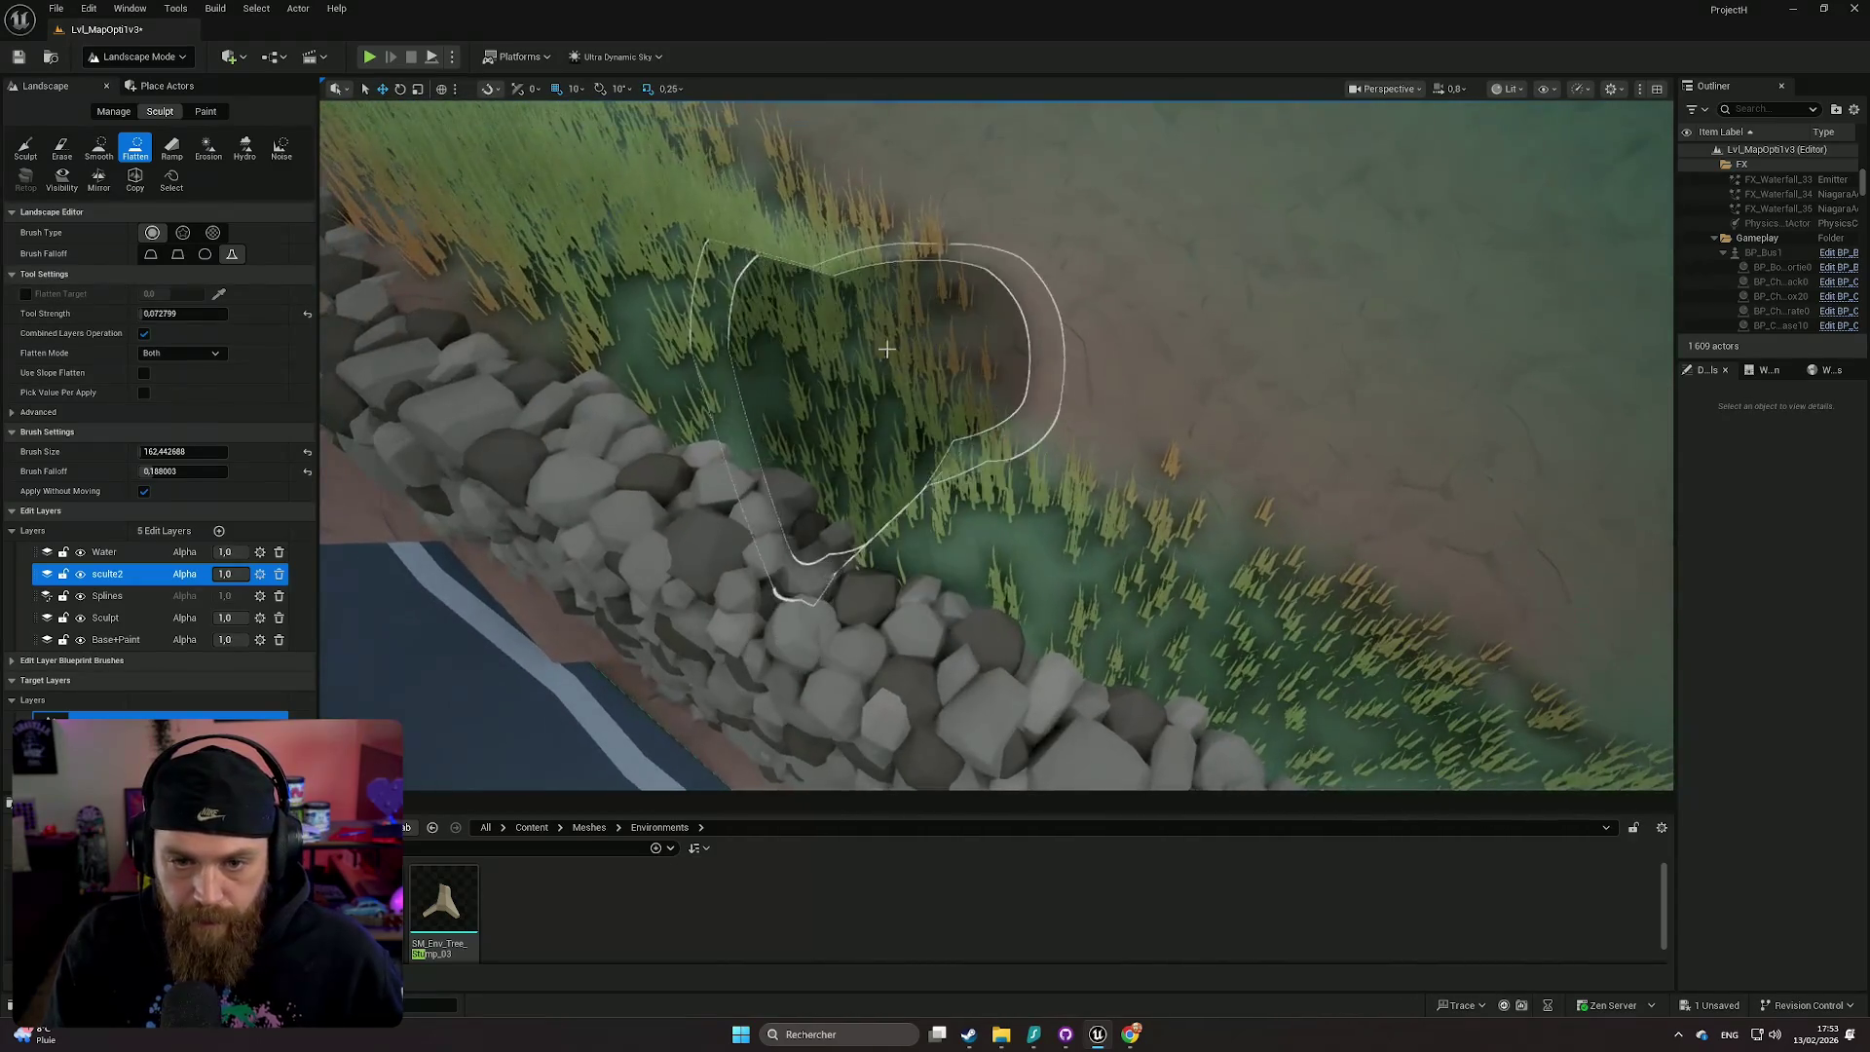
# - Flatten the grass patches beside the wall near the road and up the upper bank
pyautogui.moveTo(939, 418)
pyautogui.mouseDown()
pyautogui.moveTo(968, 367)
pyautogui.moveTo(828, 393)
pyautogui.moveTo(885, 350)
pyautogui.moveTo(824, 384)
pyautogui.mouseUp()
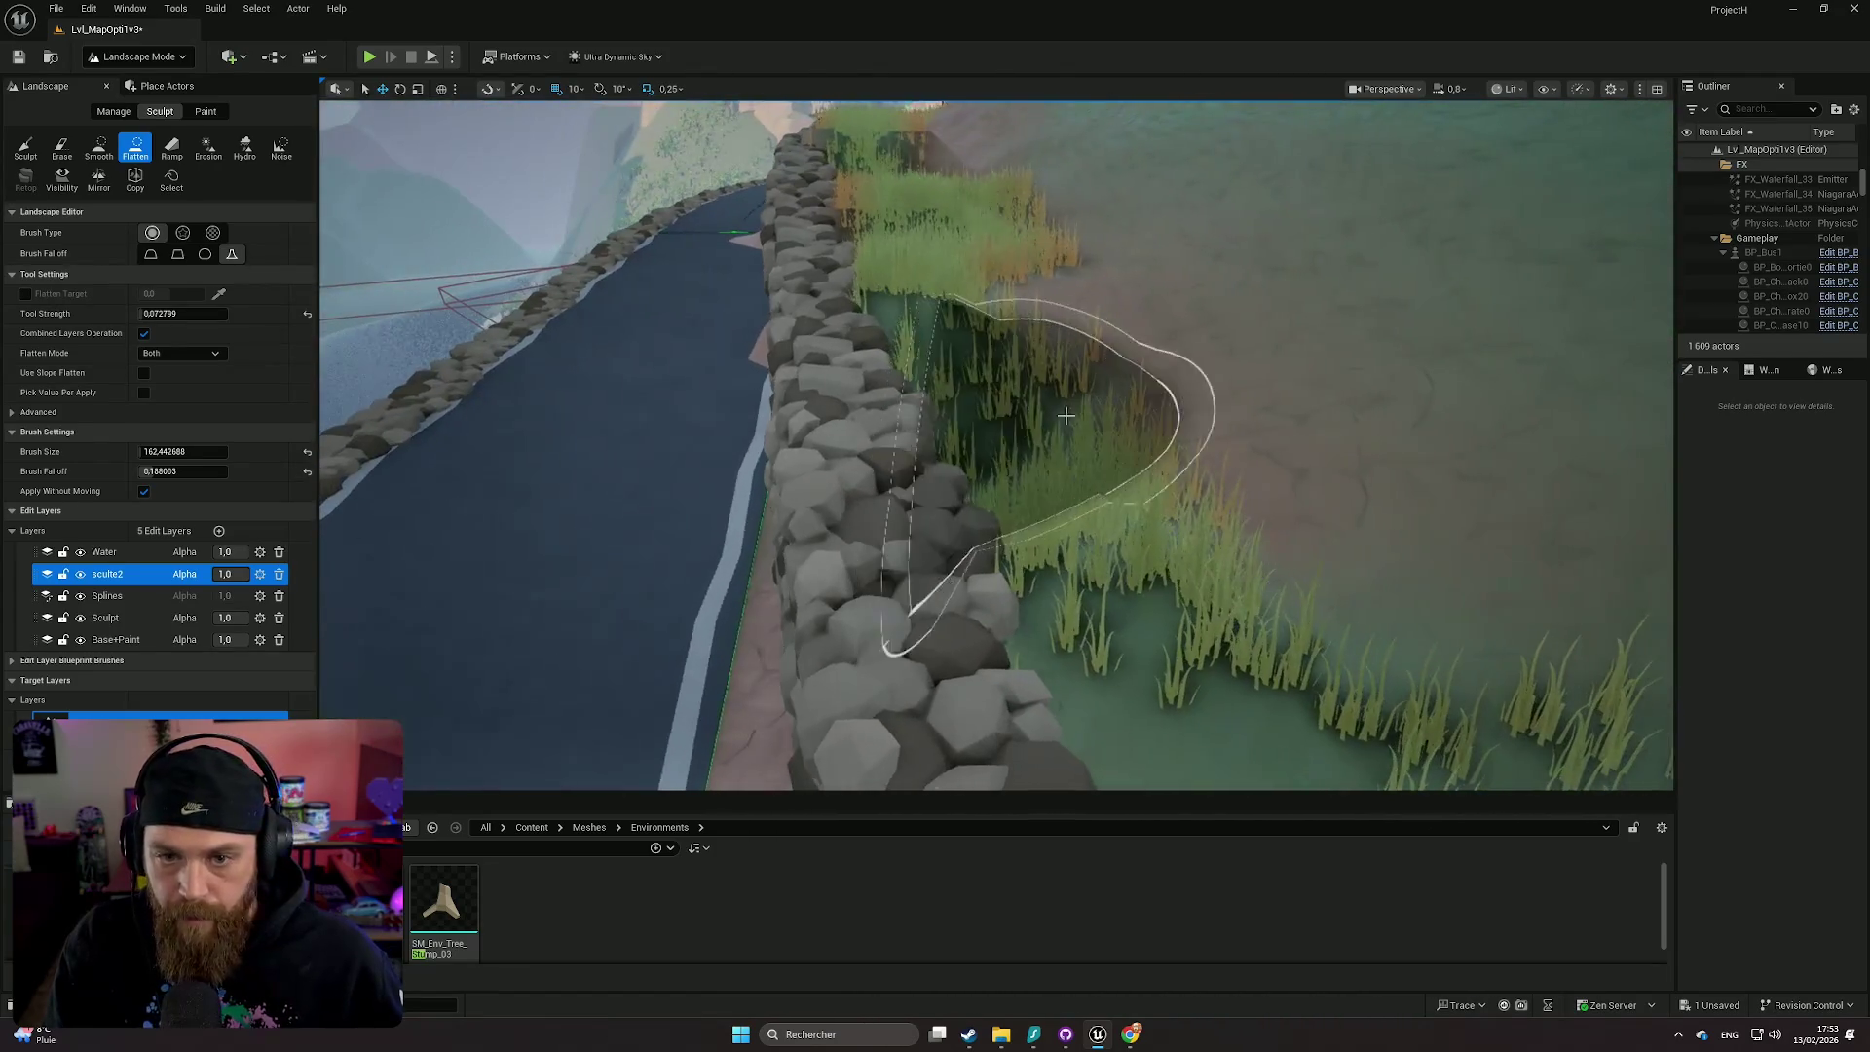
pyautogui.moveTo(1066, 501)
pyautogui.mouseDown()
pyautogui.moveTo(1224, 397)
pyautogui.moveTo(1053, 413)
pyautogui.moveTo(1032, 428)
pyautogui.moveTo(1056, 418)
pyautogui.moveTo(1032, 483)
pyautogui.moveTo(1052, 487)
pyautogui.moveTo(1091, 477)
pyautogui.moveTo(973, 464)
pyautogui.moveTo(1002, 429)
pyautogui.moveTo(854, 453)
pyautogui.moveTo(1098, 514)
pyautogui.moveTo(1055, 588)
pyautogui.mouseUp()
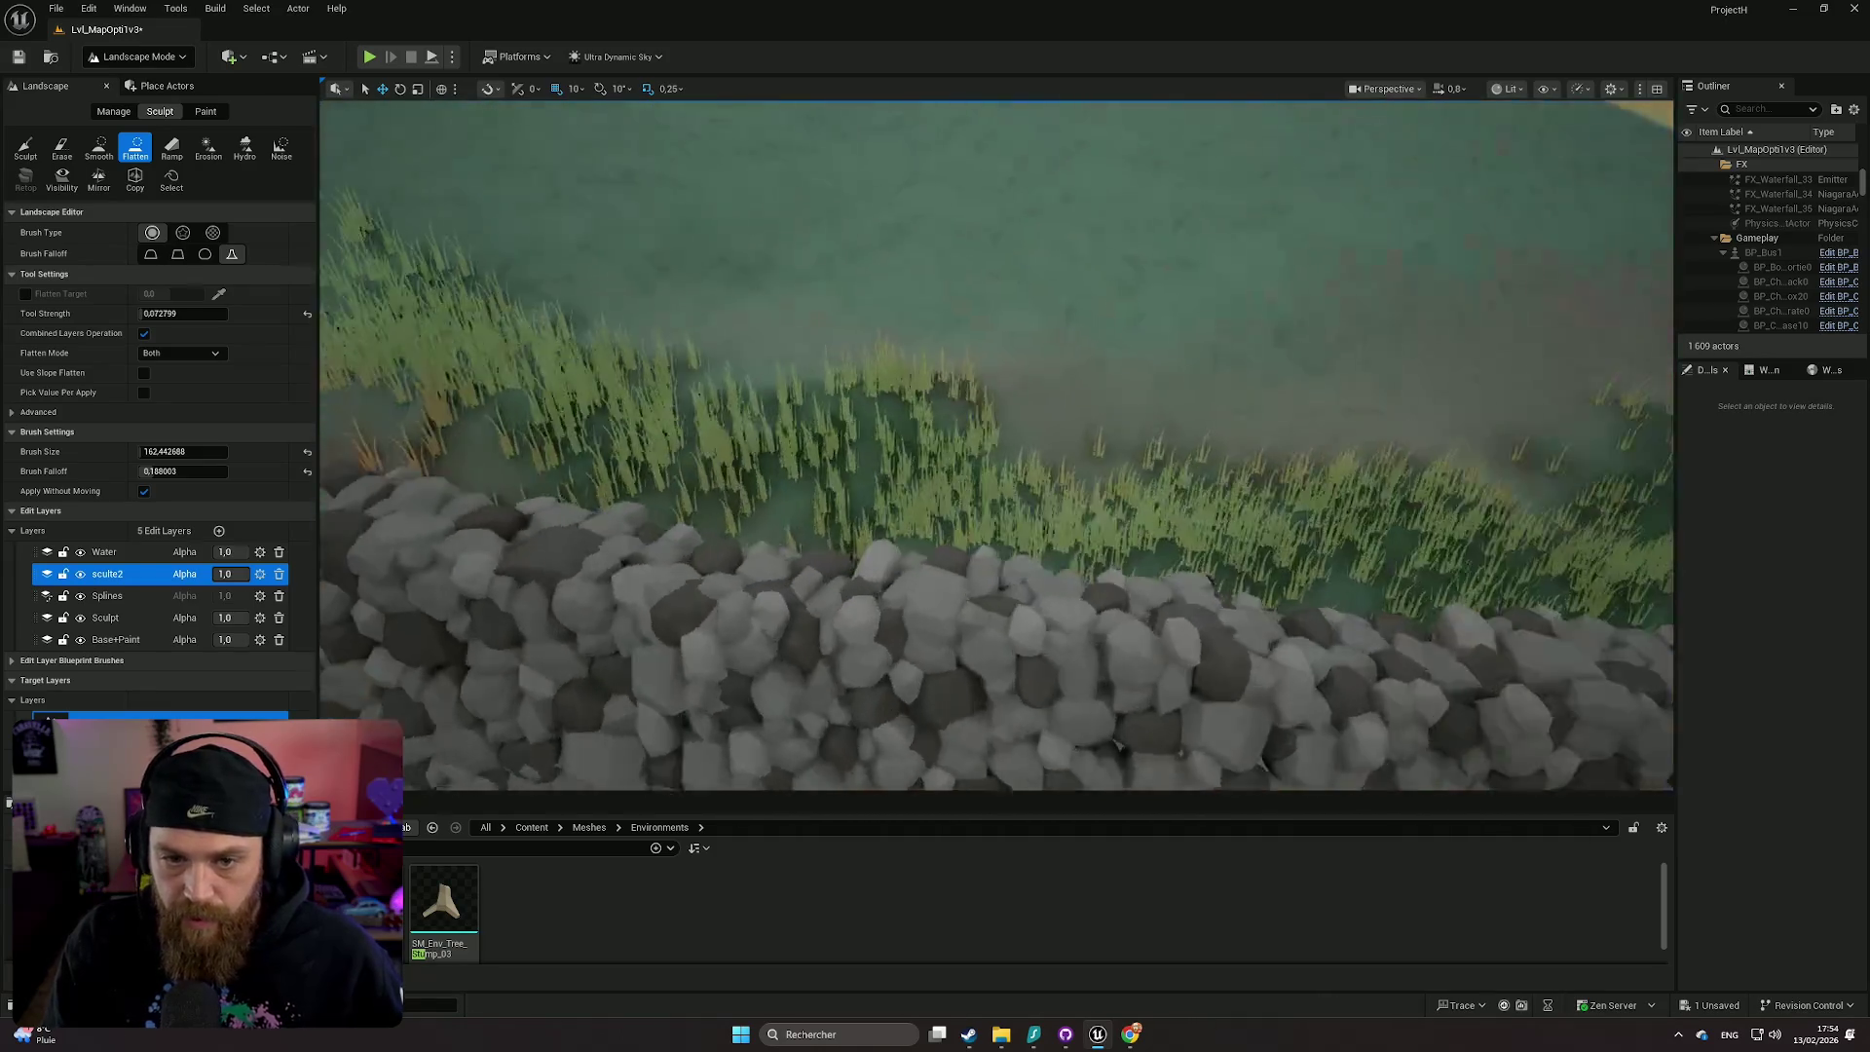
pyautogui.moveTo(992, 440); pyautogui.dragTo(992, 439)
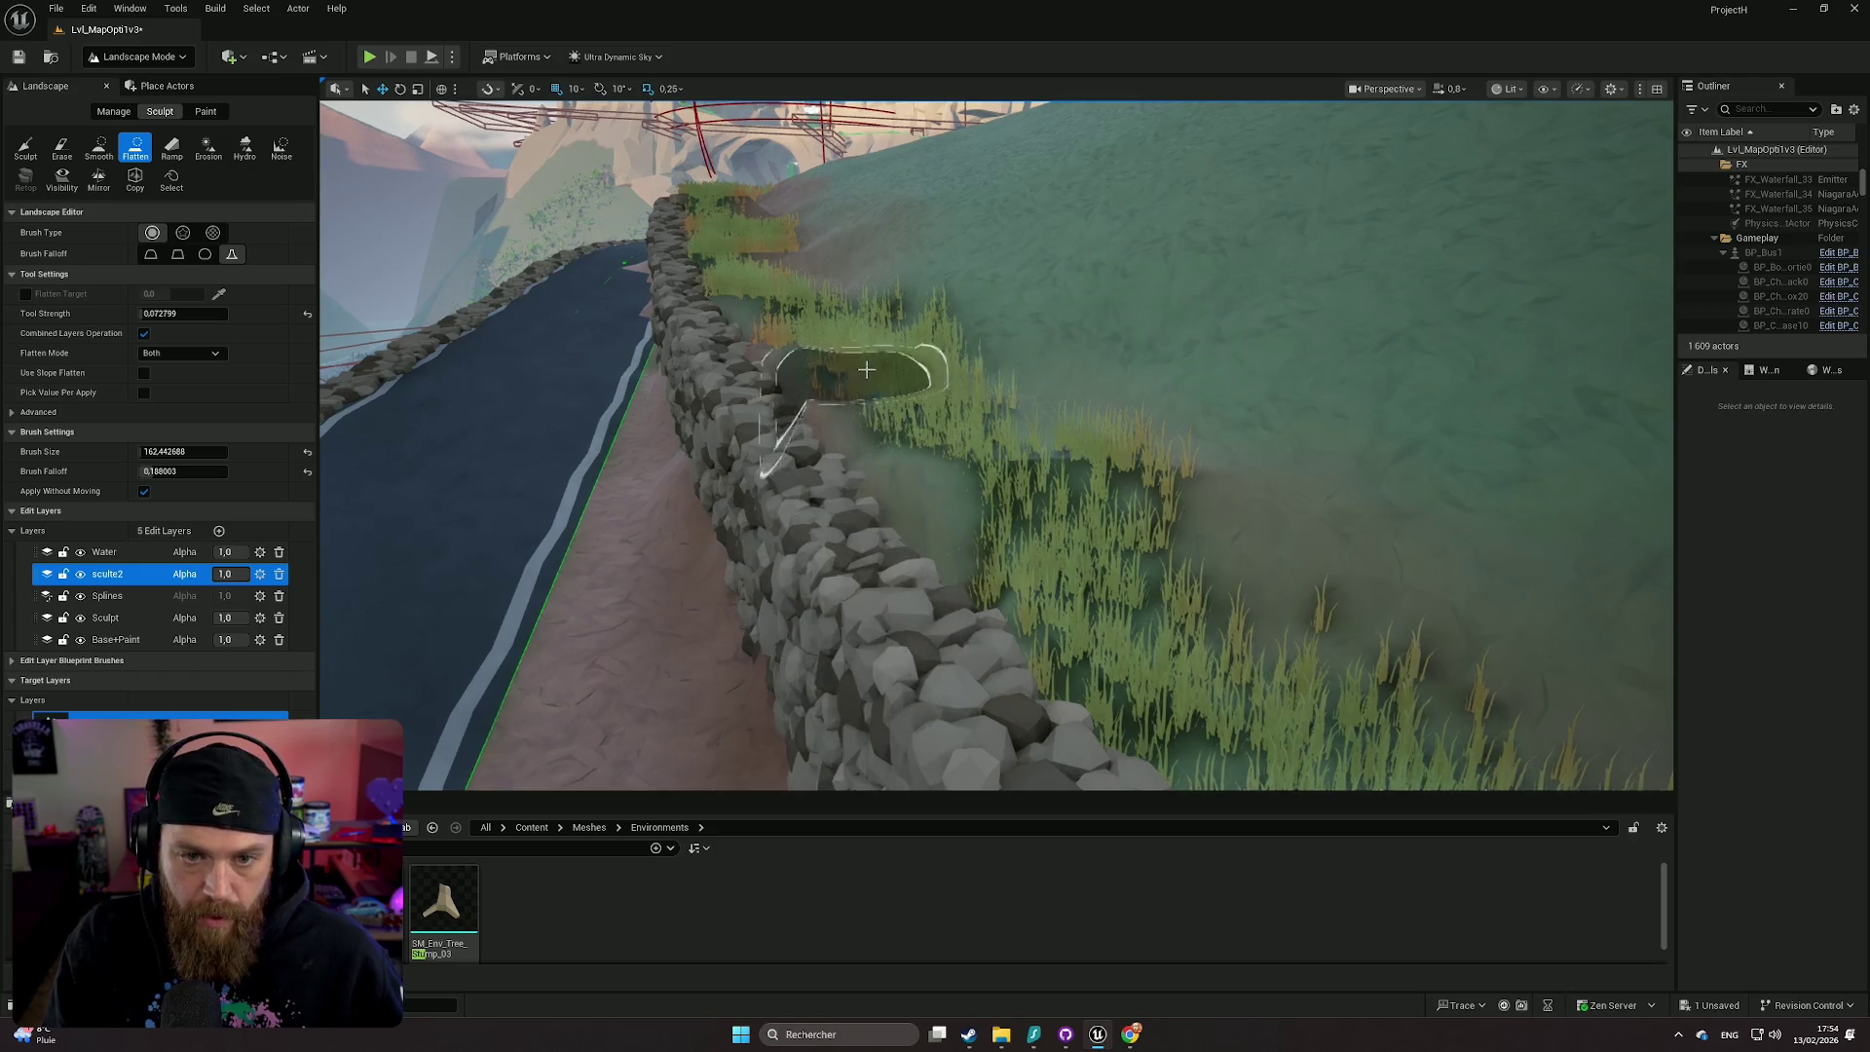
pyautogui.moveTo(816, 373)
pyautogui.mouseDown()
pyautogui.moveTo(730, 409)
pyautogui.moveTo(710, 383)
pyautogui.moveTo(751, 409)
pyautogui.moveTo(697, 459)
pyautogui.moveTo(638, 476)
pyautogui.moveTo(681, 559)
pyautogui.moveTo(873, 581)
pyautogui.mouseUp()
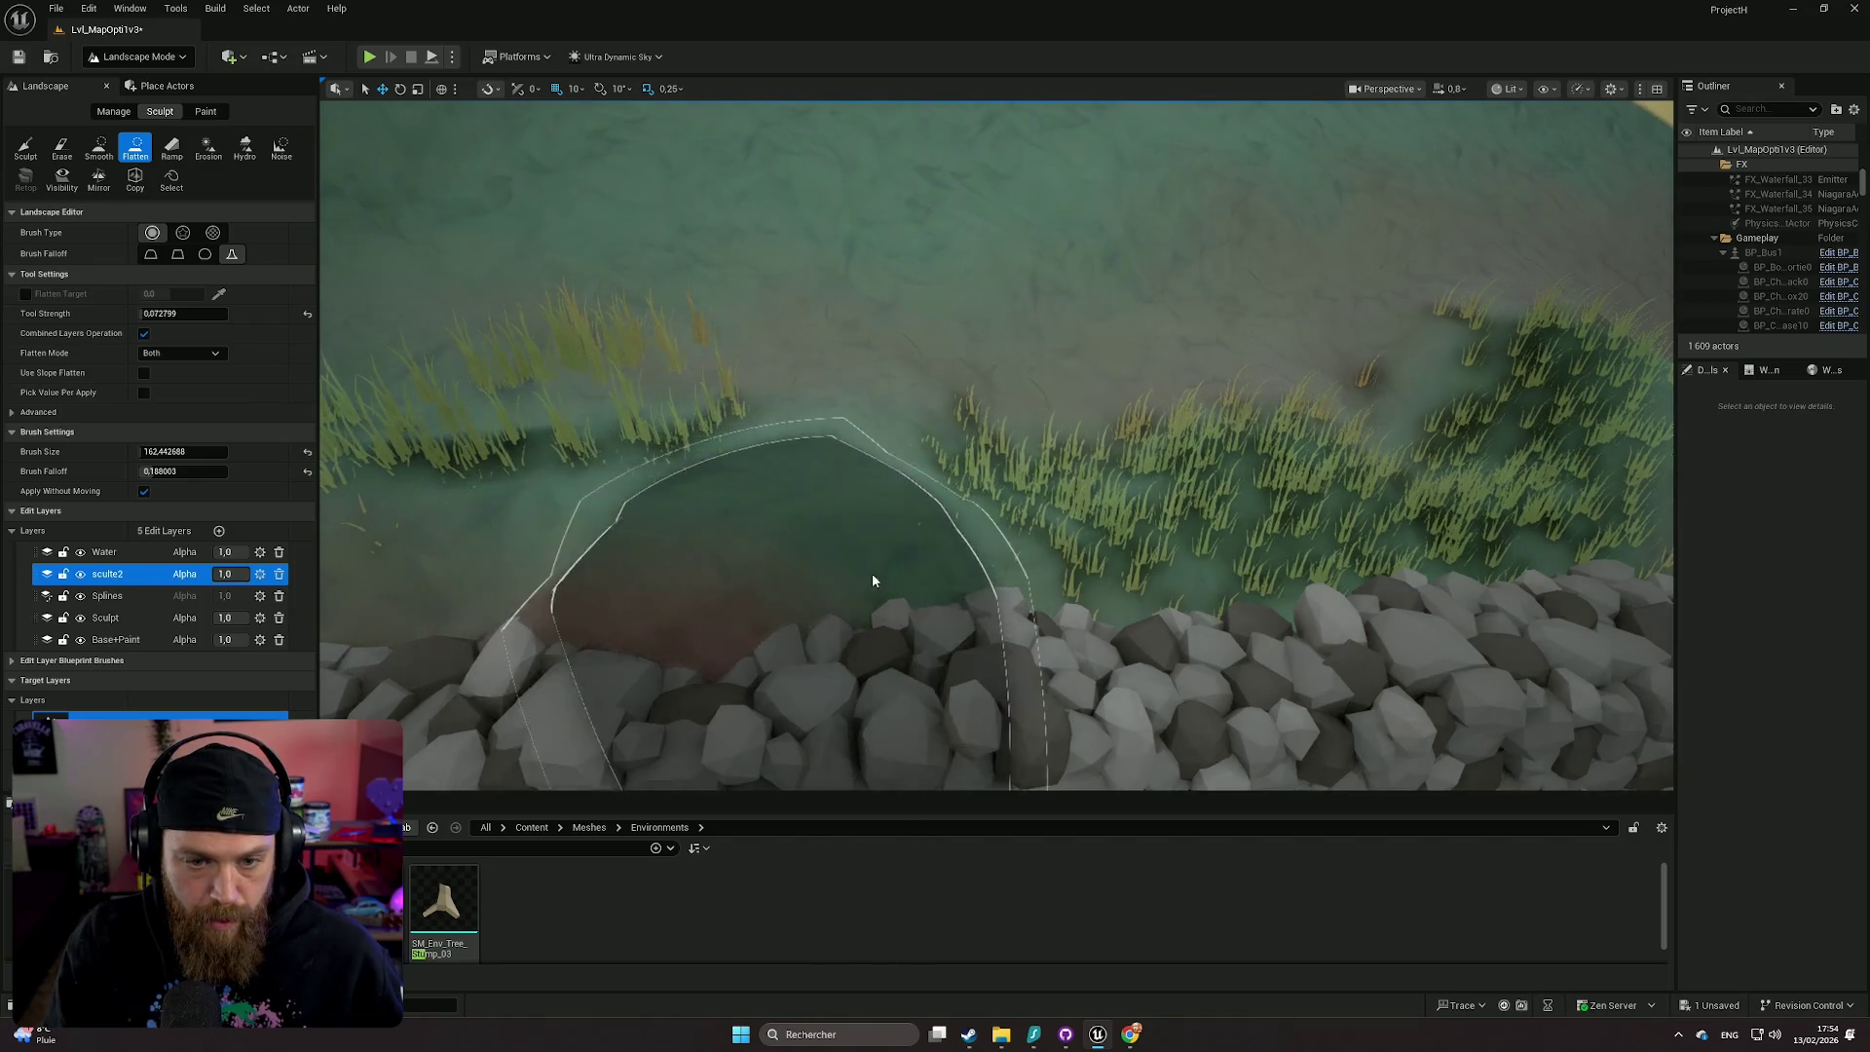
pyautogui.moveTo(1021, 407)
pyautogui.mouseDown()
pyautogui.moveTo(1023, 372)
pyautogui.moveTo(960, 416)
pyautogui.moveTo(1189, 480)
pyautogui.moveTo(1182, 584)
pyautogui.mouseUp()
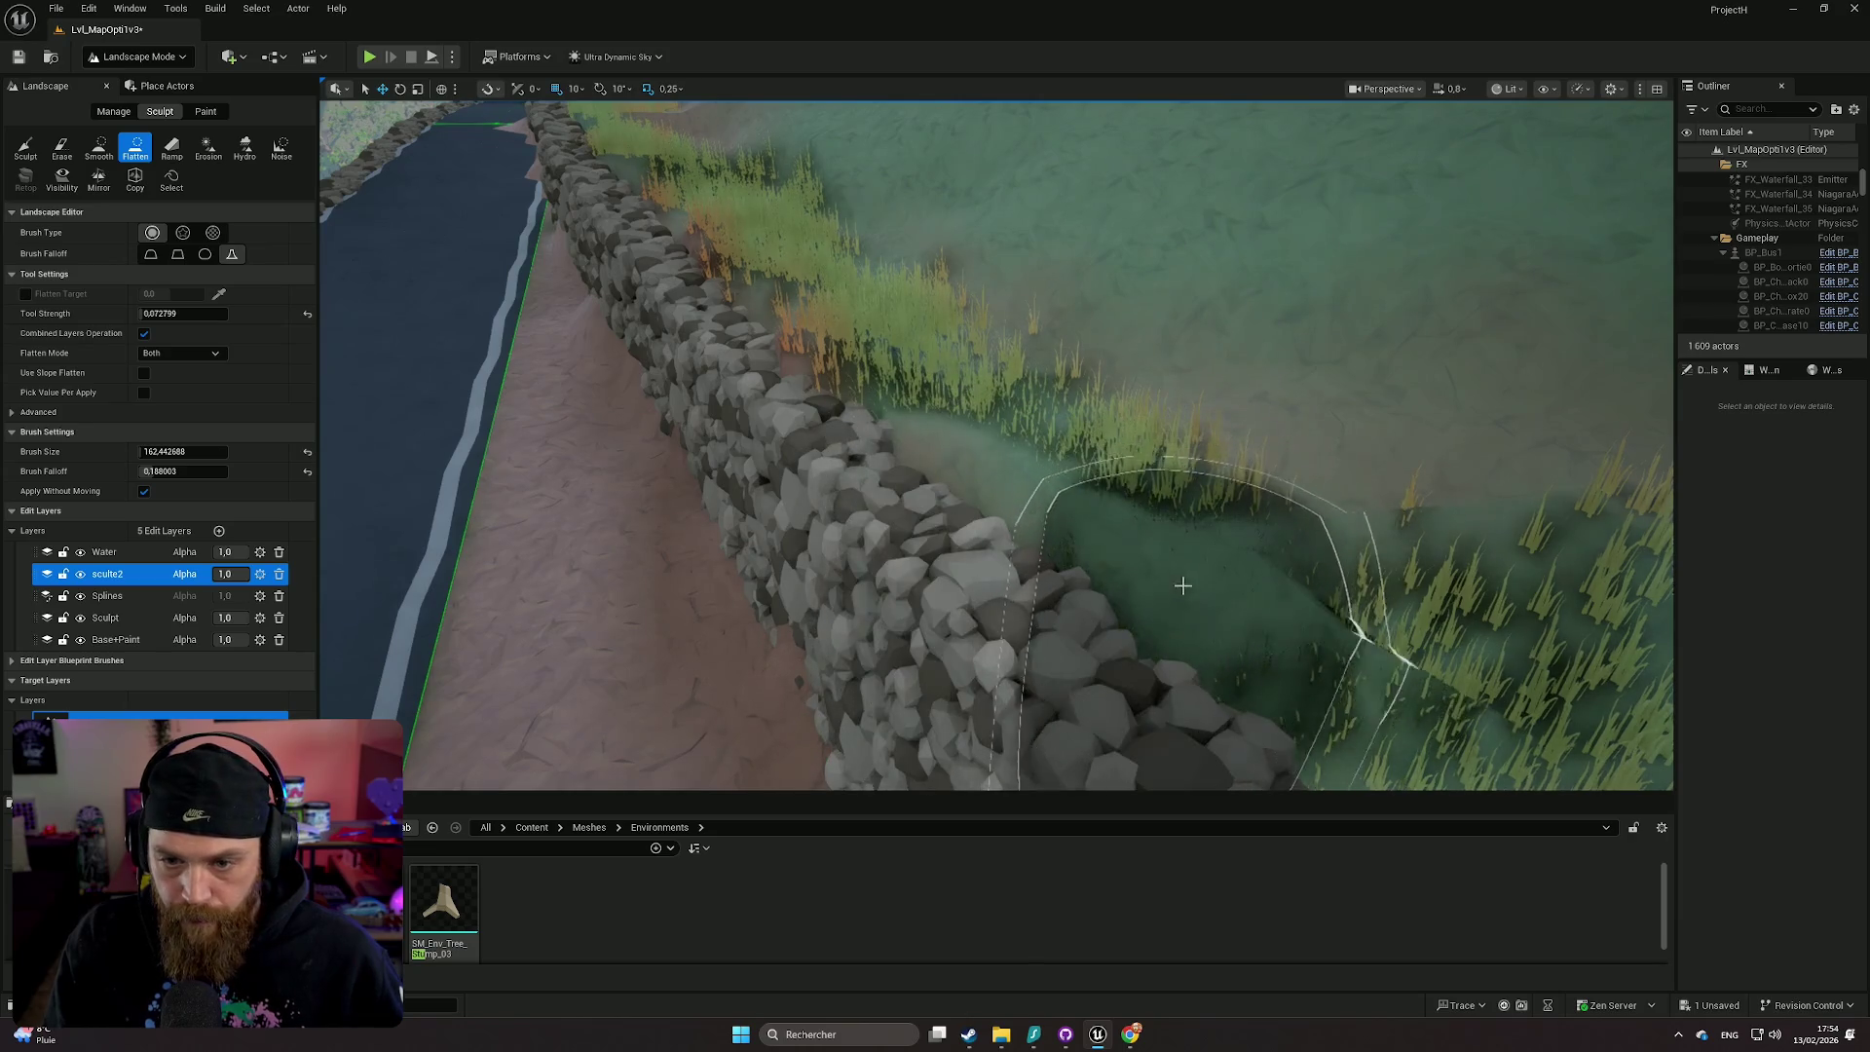
pyautogui.moveTo(1021, 503)
pyautogui.mouseDown()
pyautogui.moveTo(711, 497)
pyautogui.moveTo(1201, 443)
pyautogui.moveTo(1062, 526)
pyautogui.moveTo(814, 474)
pyautogui.mouseUp()
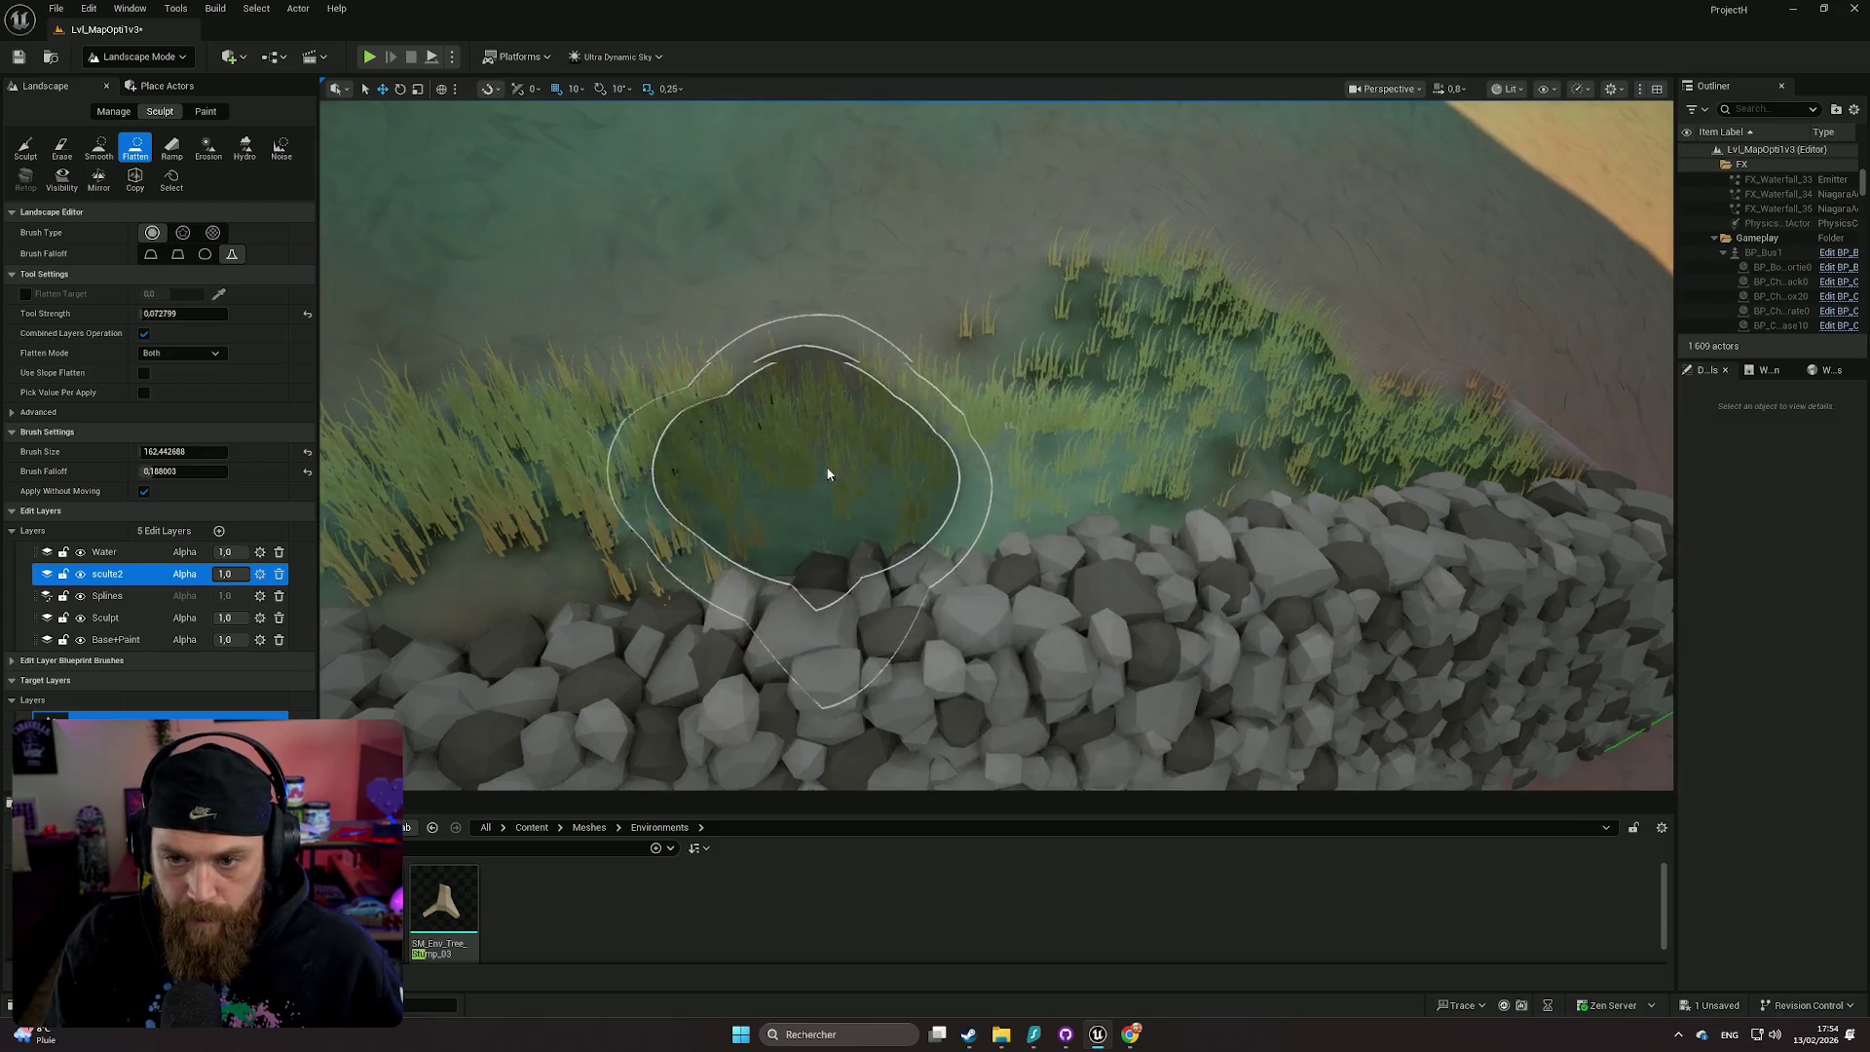
pyautogui.moveTo(865, 543)
pyautogui.mouseDown()
pyautogui.moveTo(770, 543)
pyautogui.moveTo(927, 474)
pyautogui.moveTo(1023, 542)
pyautogui.moveTo(711, 432)
pyautogui.moveTo(897, 605)
pyautogui.moveTo(1064, 618)
pyautogui.moveTo(1160, 564)
pyautogui.mouseUp()
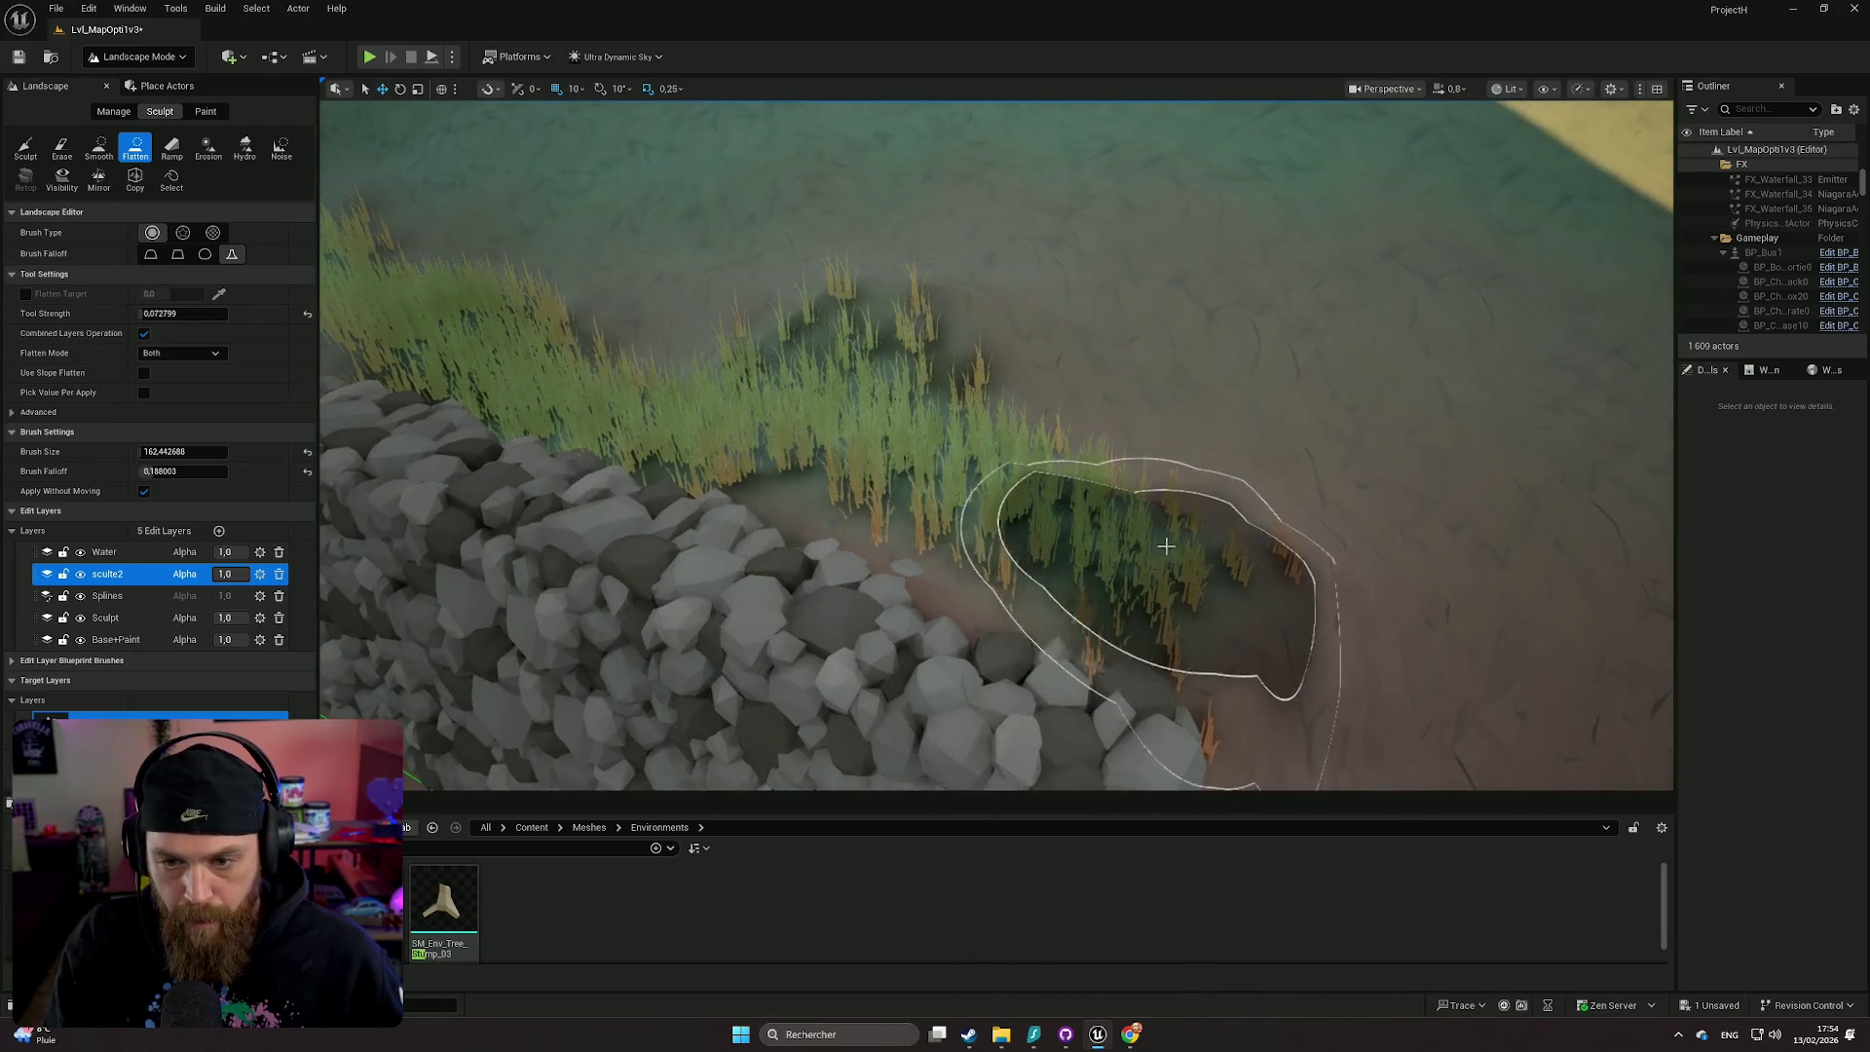
pyautogui.scroll(-5, 995, 445)
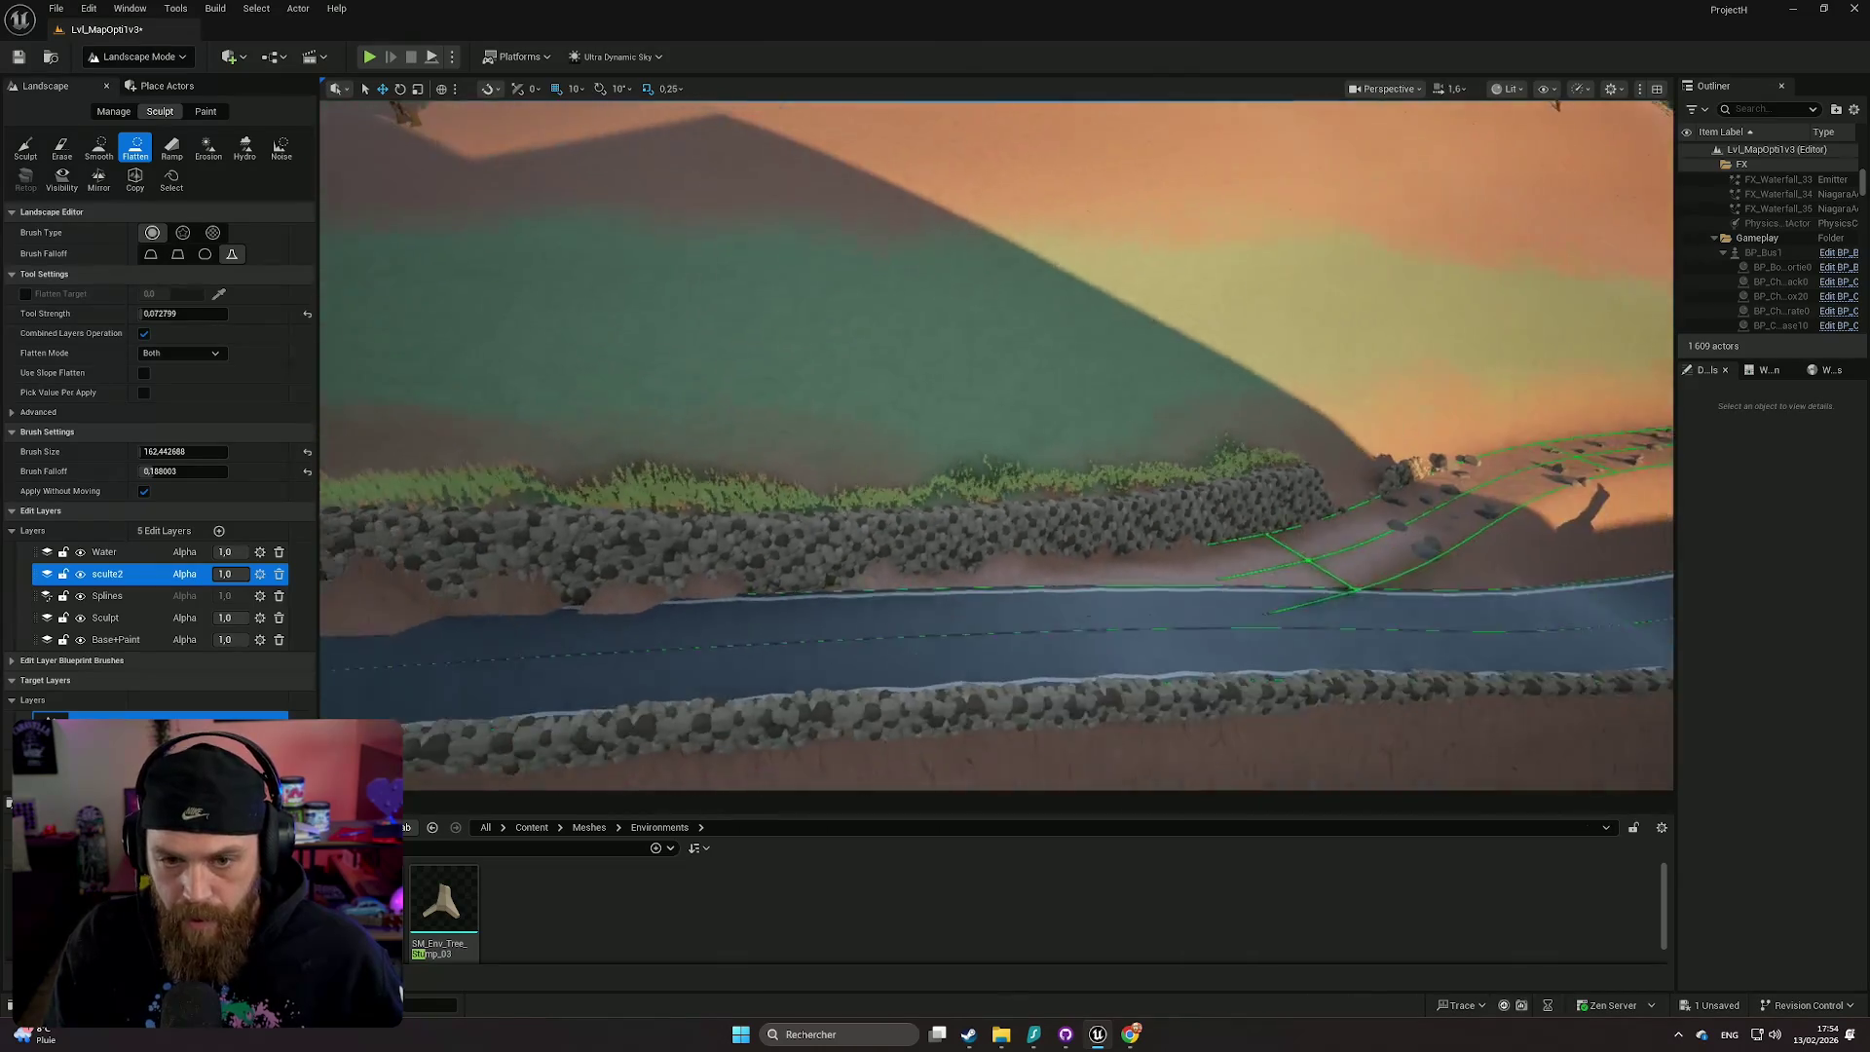
pyautogui.scroll(3, 995, 446)
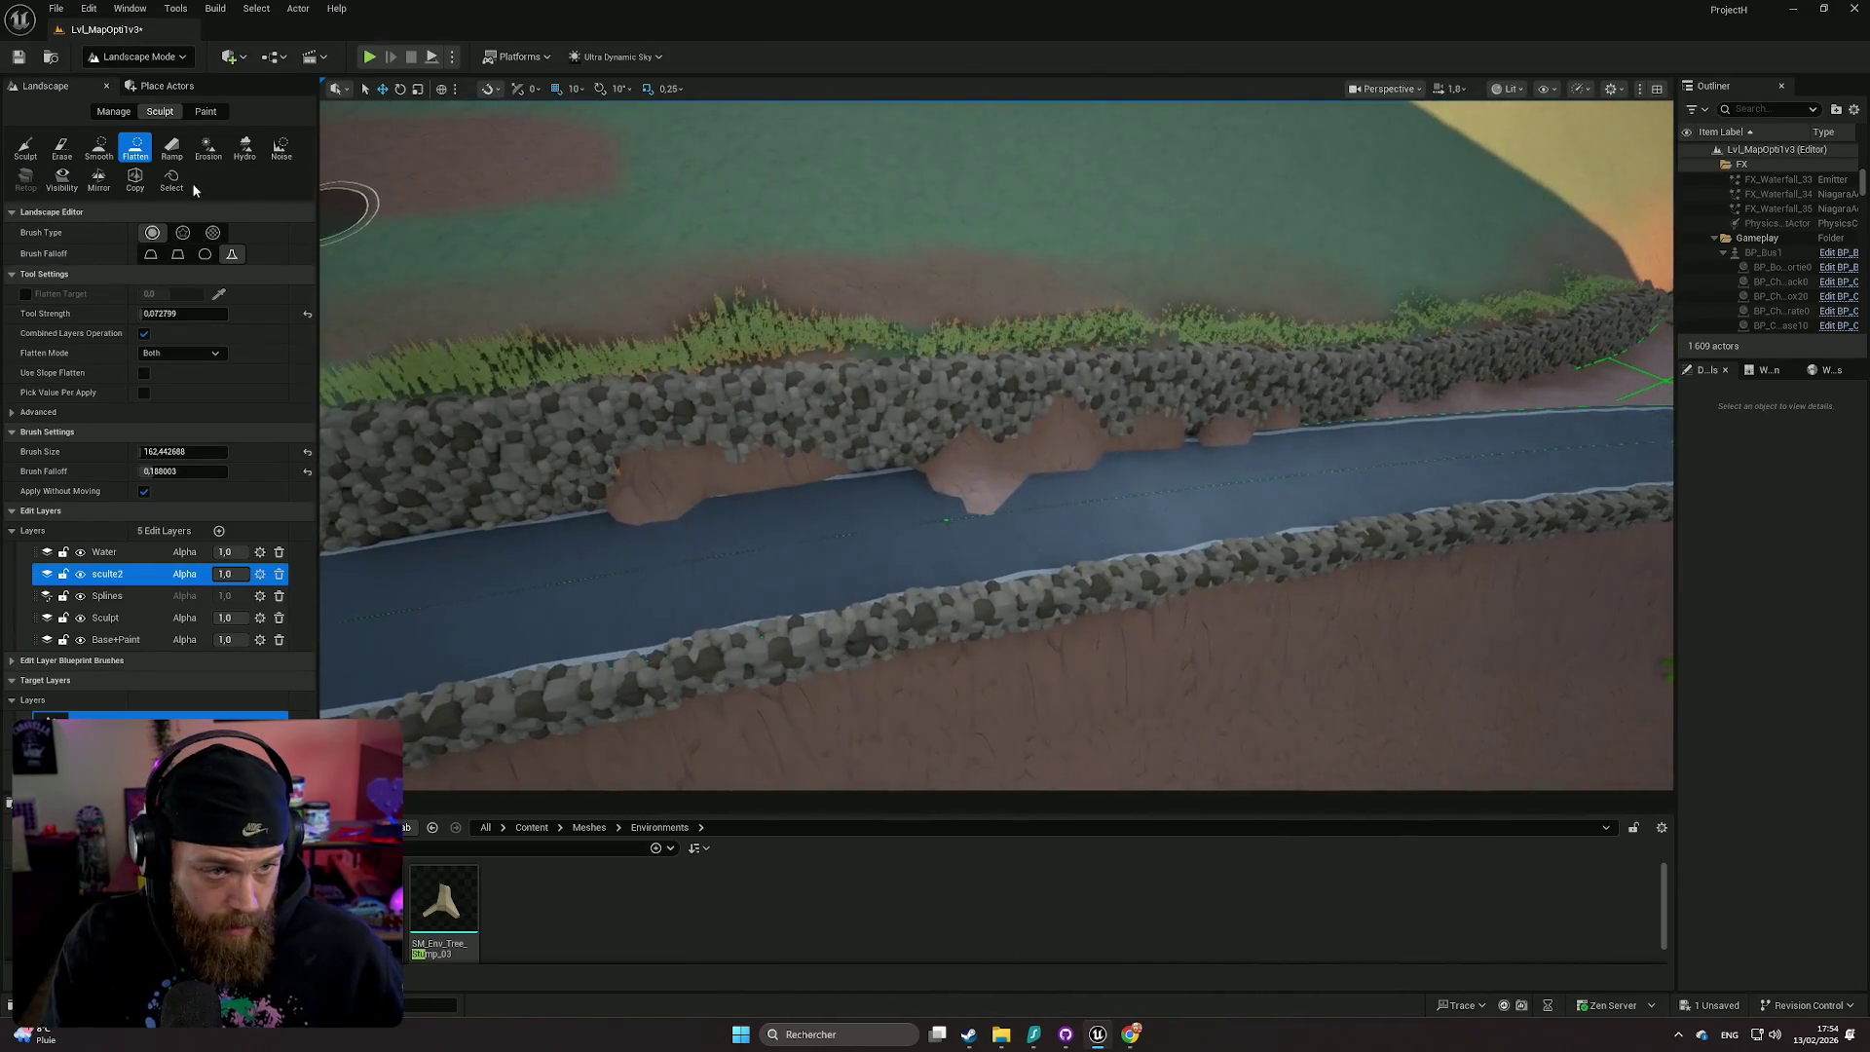
# - Switch to the Sculpt tool and sculpt the bank along the stone wall
pyautogui.click(29, 151)
pyautogui.scroll(3, 1037, 540)
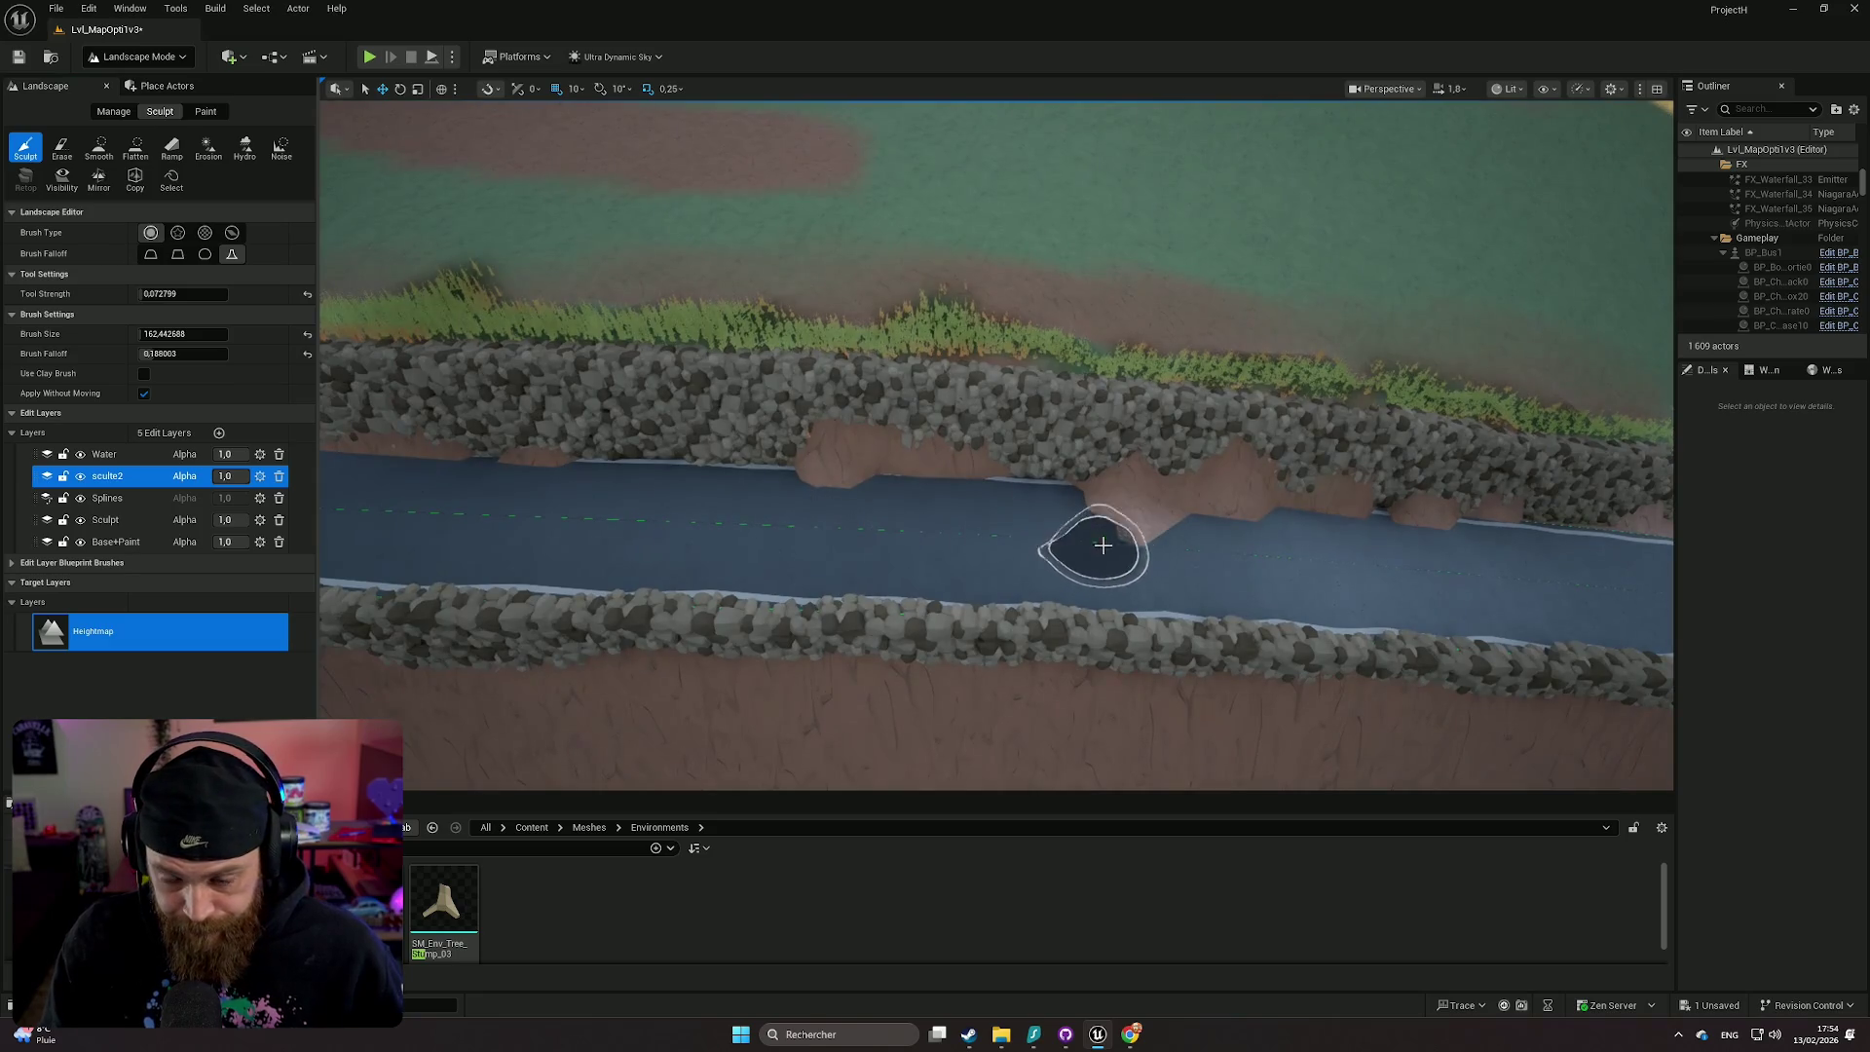
pyautogui.moveTo(1097, 512)
pyautogui.mouseDown()
pyautogui.moveTo(1033, 502)
pyautogui.moveTo(1071, 507)
pyautogui.moveTo(1136, 569)
pyautogui.mouseUp()
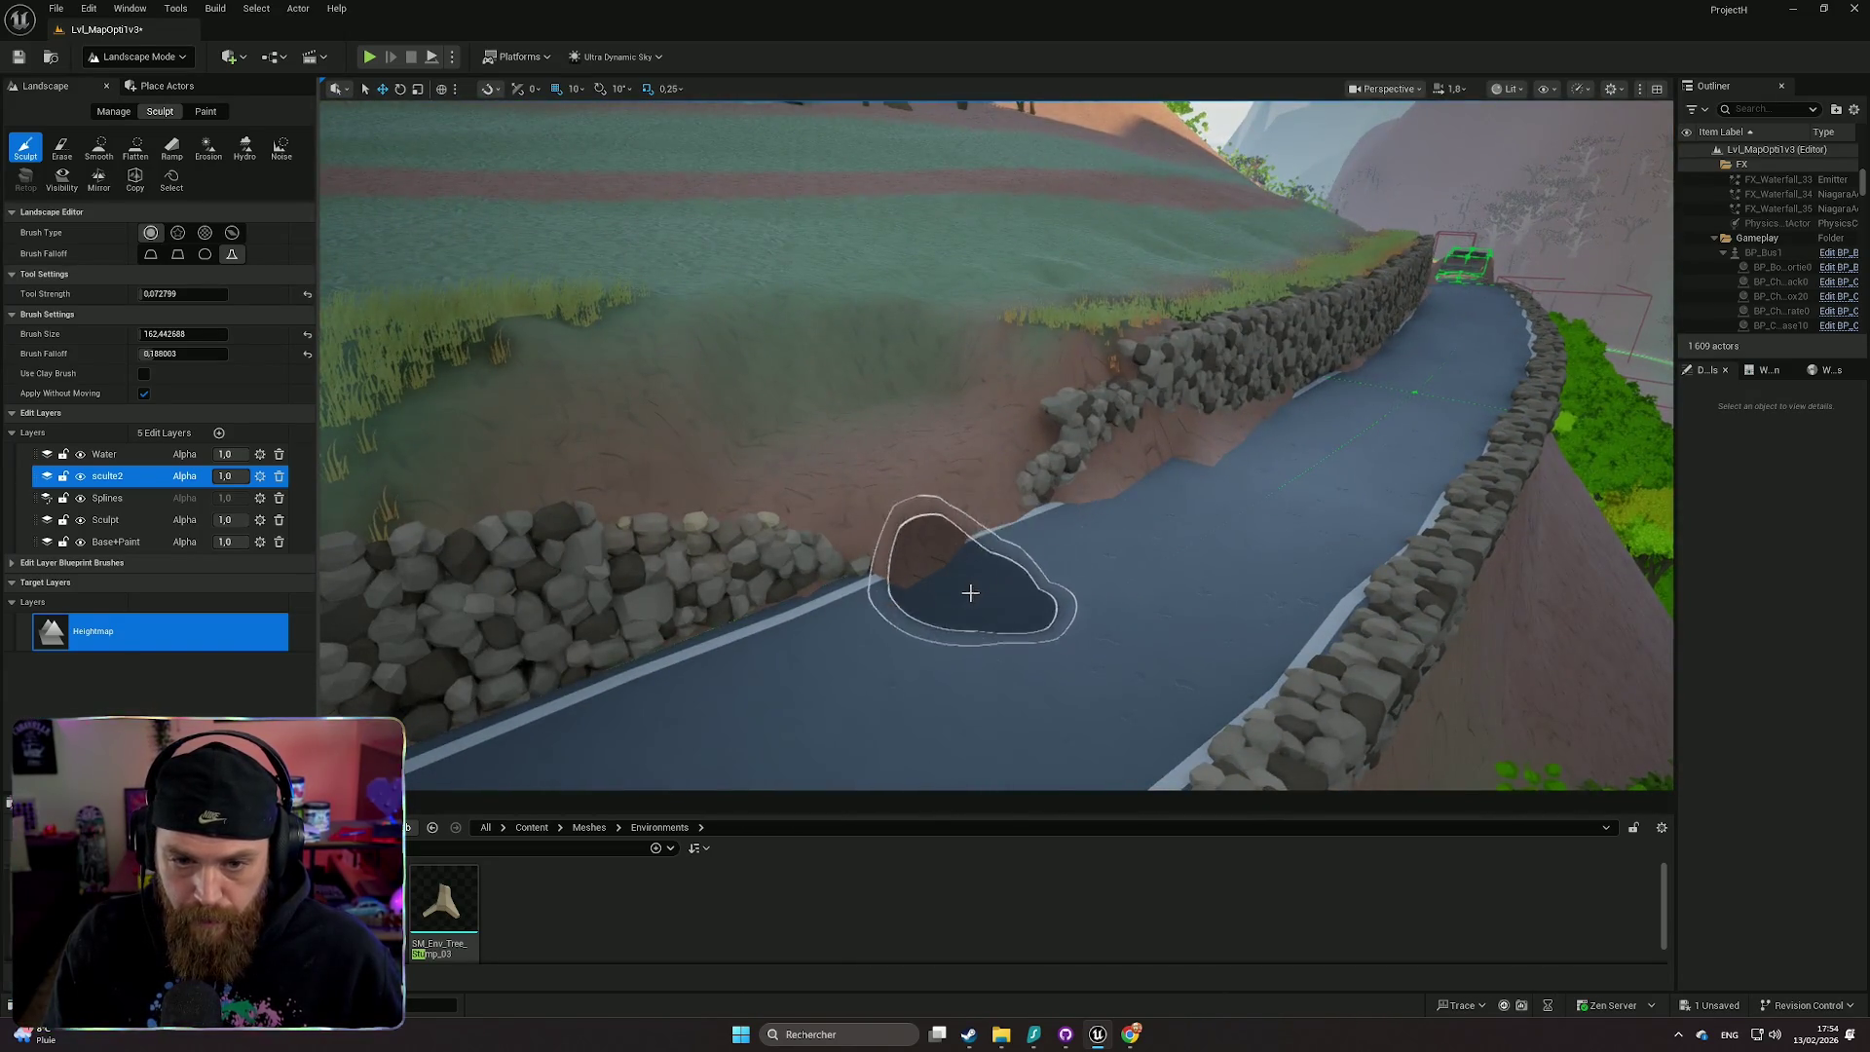
pyautogui.moveTo(927, 484)
pyautogui.mouseDown()
pyautogui.moveTo(982, 486)
pyautogui.moveTo(986, 417)
pyautogui.mouseUp()
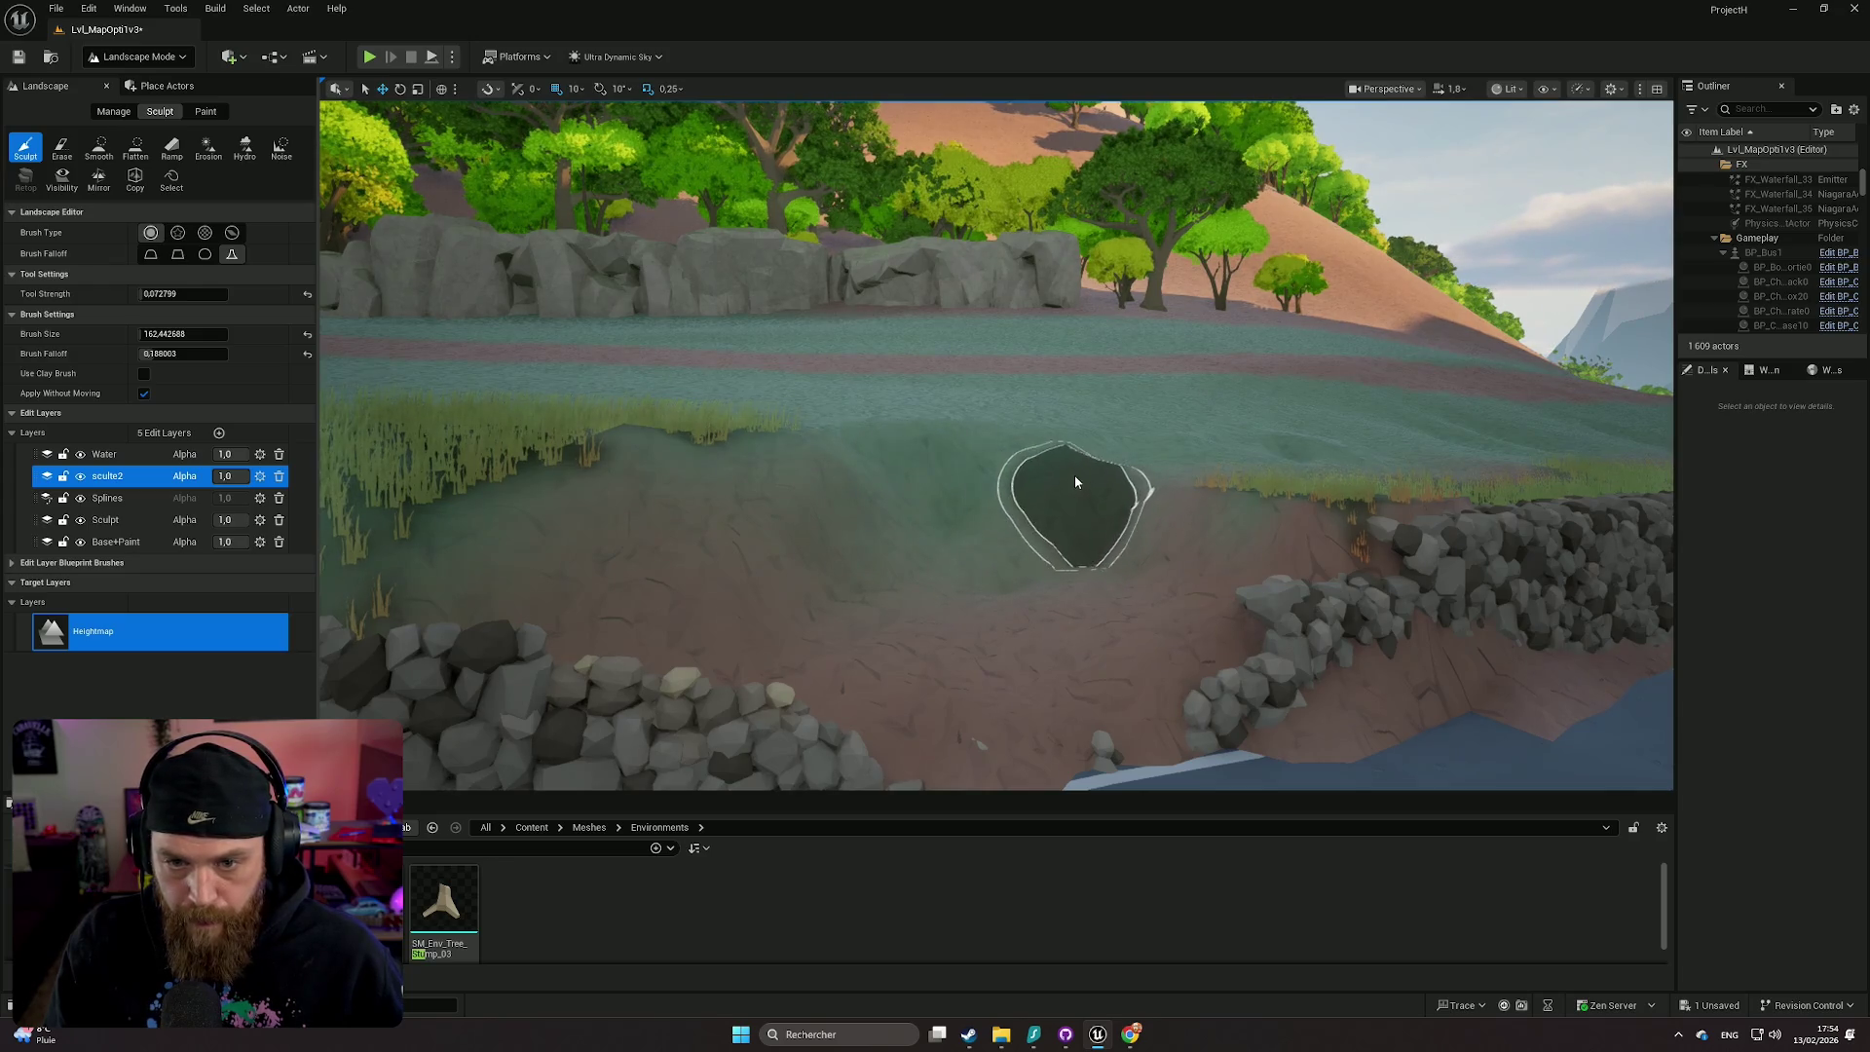
# - Sculpt the dirt bump where the wall meets the road bend
pyautogui.moveTo(807, 465)
pyautogui.mouseDown()
pyautogui.moveTo(828, 507)
pyautogui.moveTo(1002, 387)
pyautogui.mouseUp()
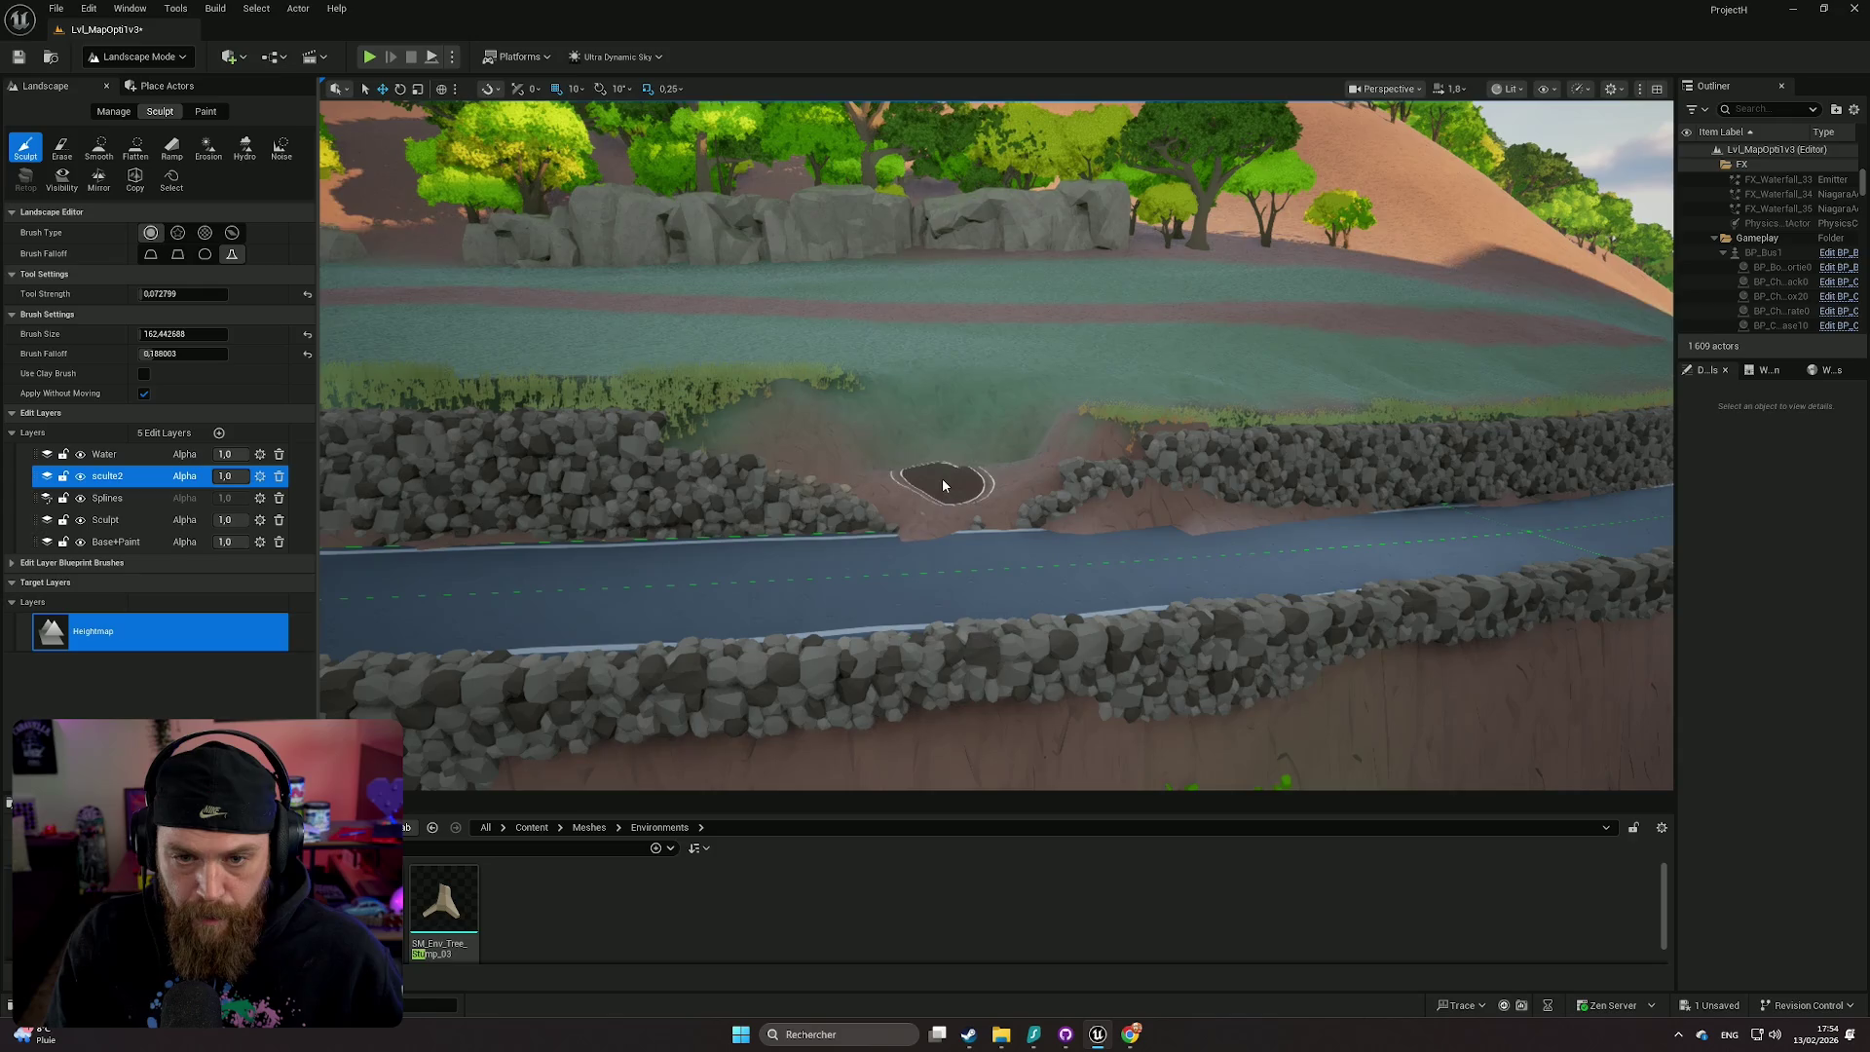
pyautogui.moveTo(910, 489)
pyautogui.mouseDown()
pyautogui.moveTo(858, 421)
pyautogui.moveTo(847, 487)
pyautogui.moveTo(756, 522)
pyautogui.moveTo(906, 533)
pyautogui.moveTo(831, 540)
pyautogui.mouseUp()
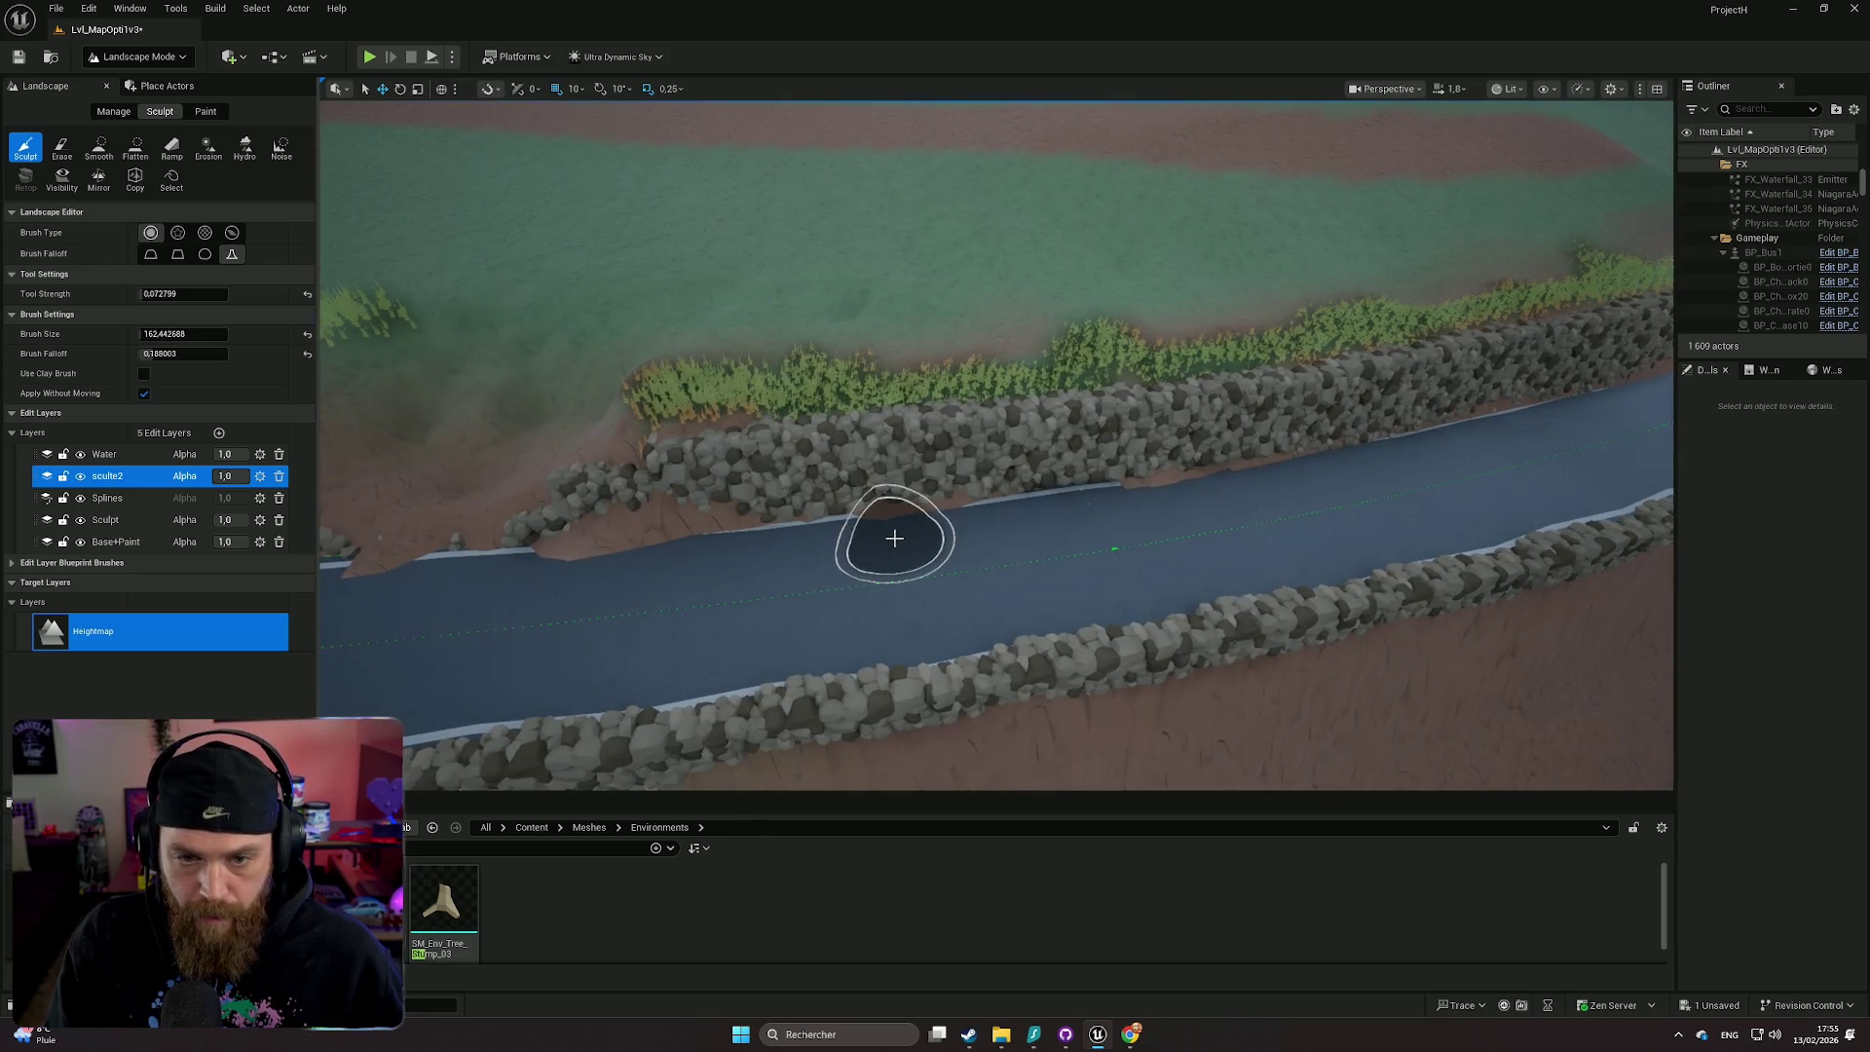
pyautogui.moveTo(1138, 511); pyautogui.dragTo(1101, 525)
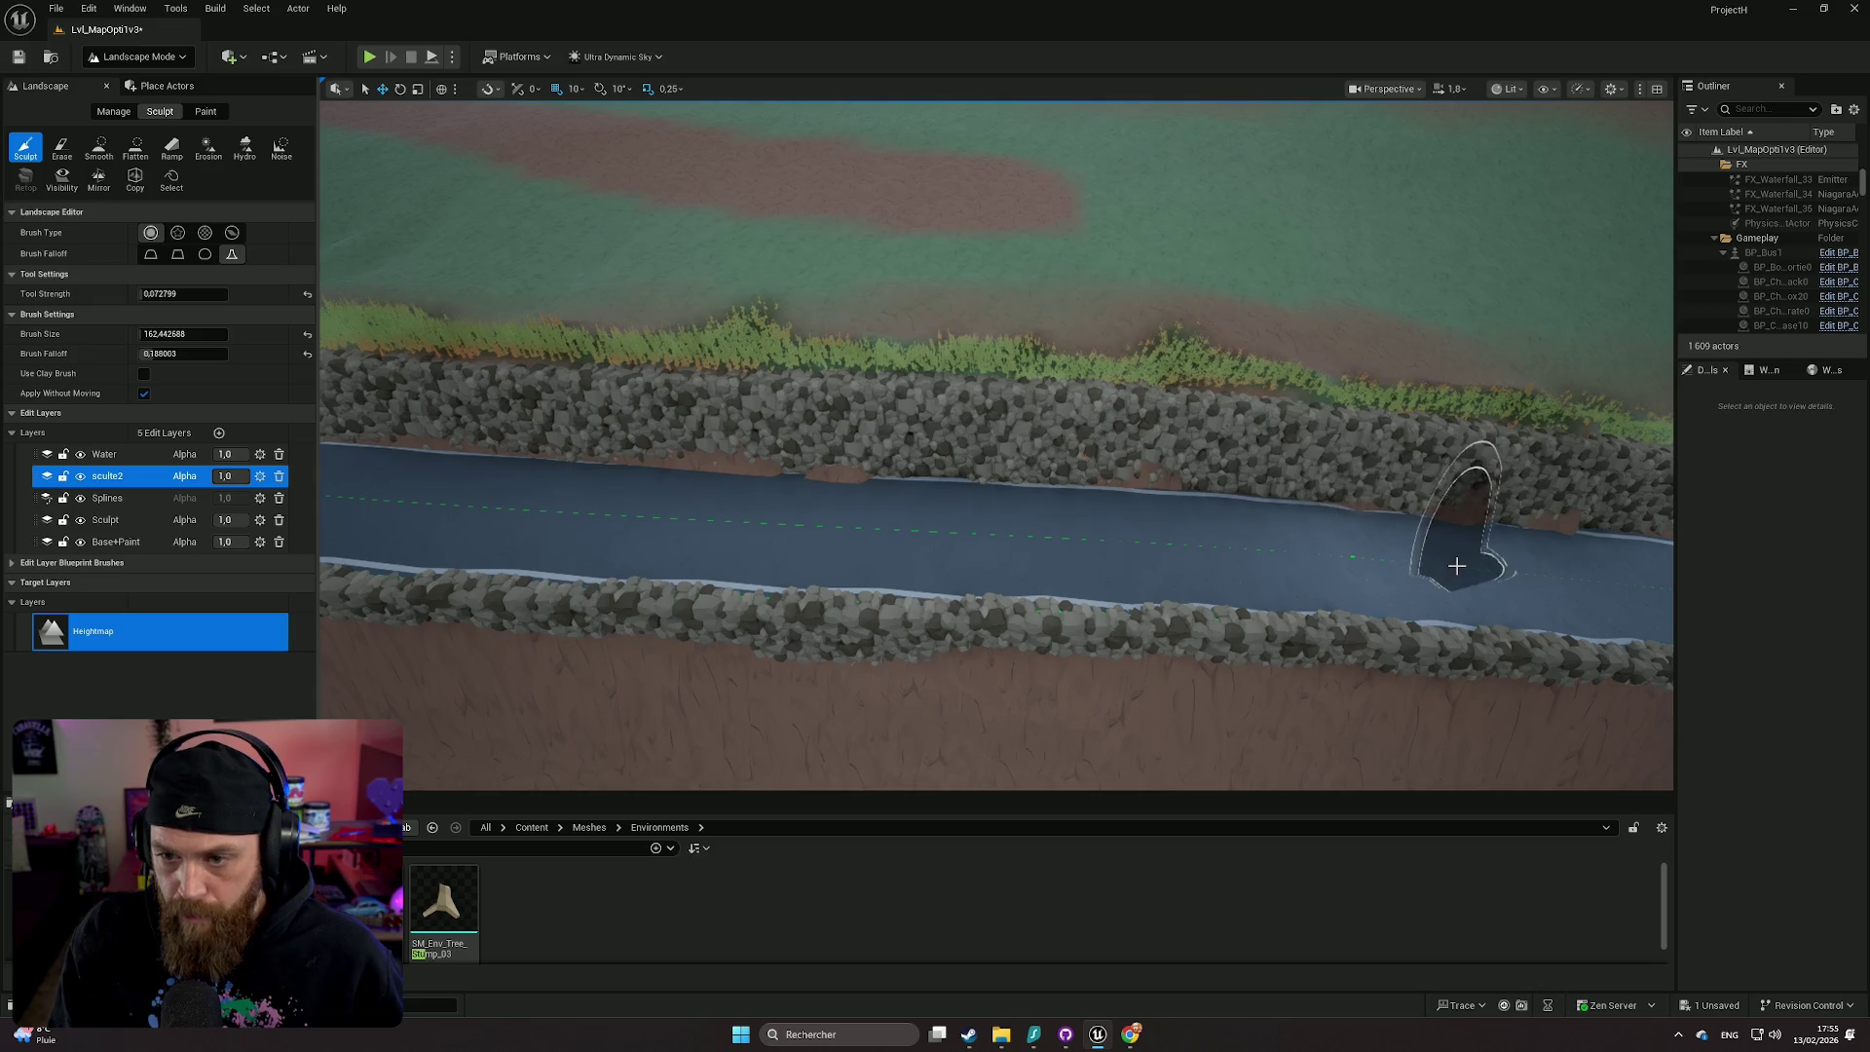
pyautogui.moveTo(1452, 574)
pyautogui.mouseDown()
pyautogui.moveTo(1452, 594)
pyautogui.moveTo(1286, 594)
pyautogui.moveTo(1257, 545)
pyautogui.moveTo(1305, 565)
pyautogui.mouseUp()
pyautogui.scroll(2, 1285, 585)
pyautogui.moveTo(577, 413); pyautogui.dragTo(578, 413)
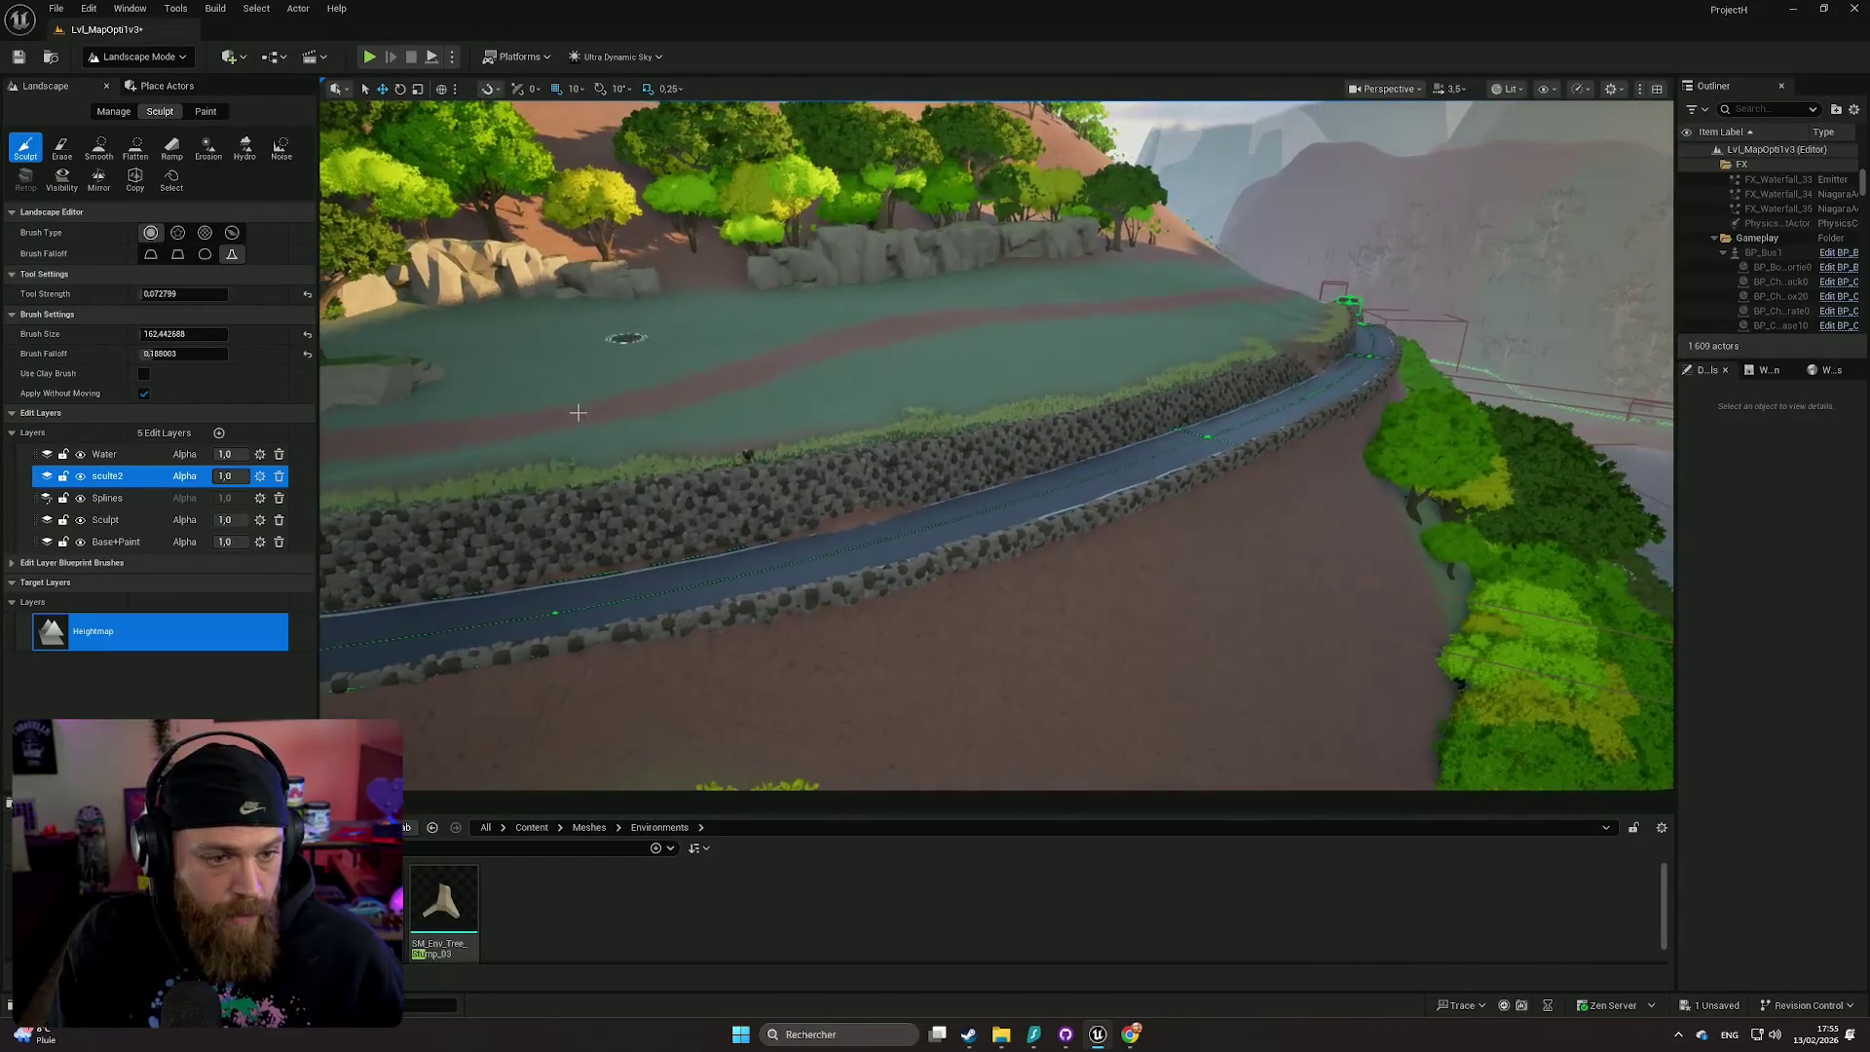
# - Switch to Paint mode targeting Grass4, adjust the brush falloff, and undo a stray stroke
pyautogui.click(205, 111)
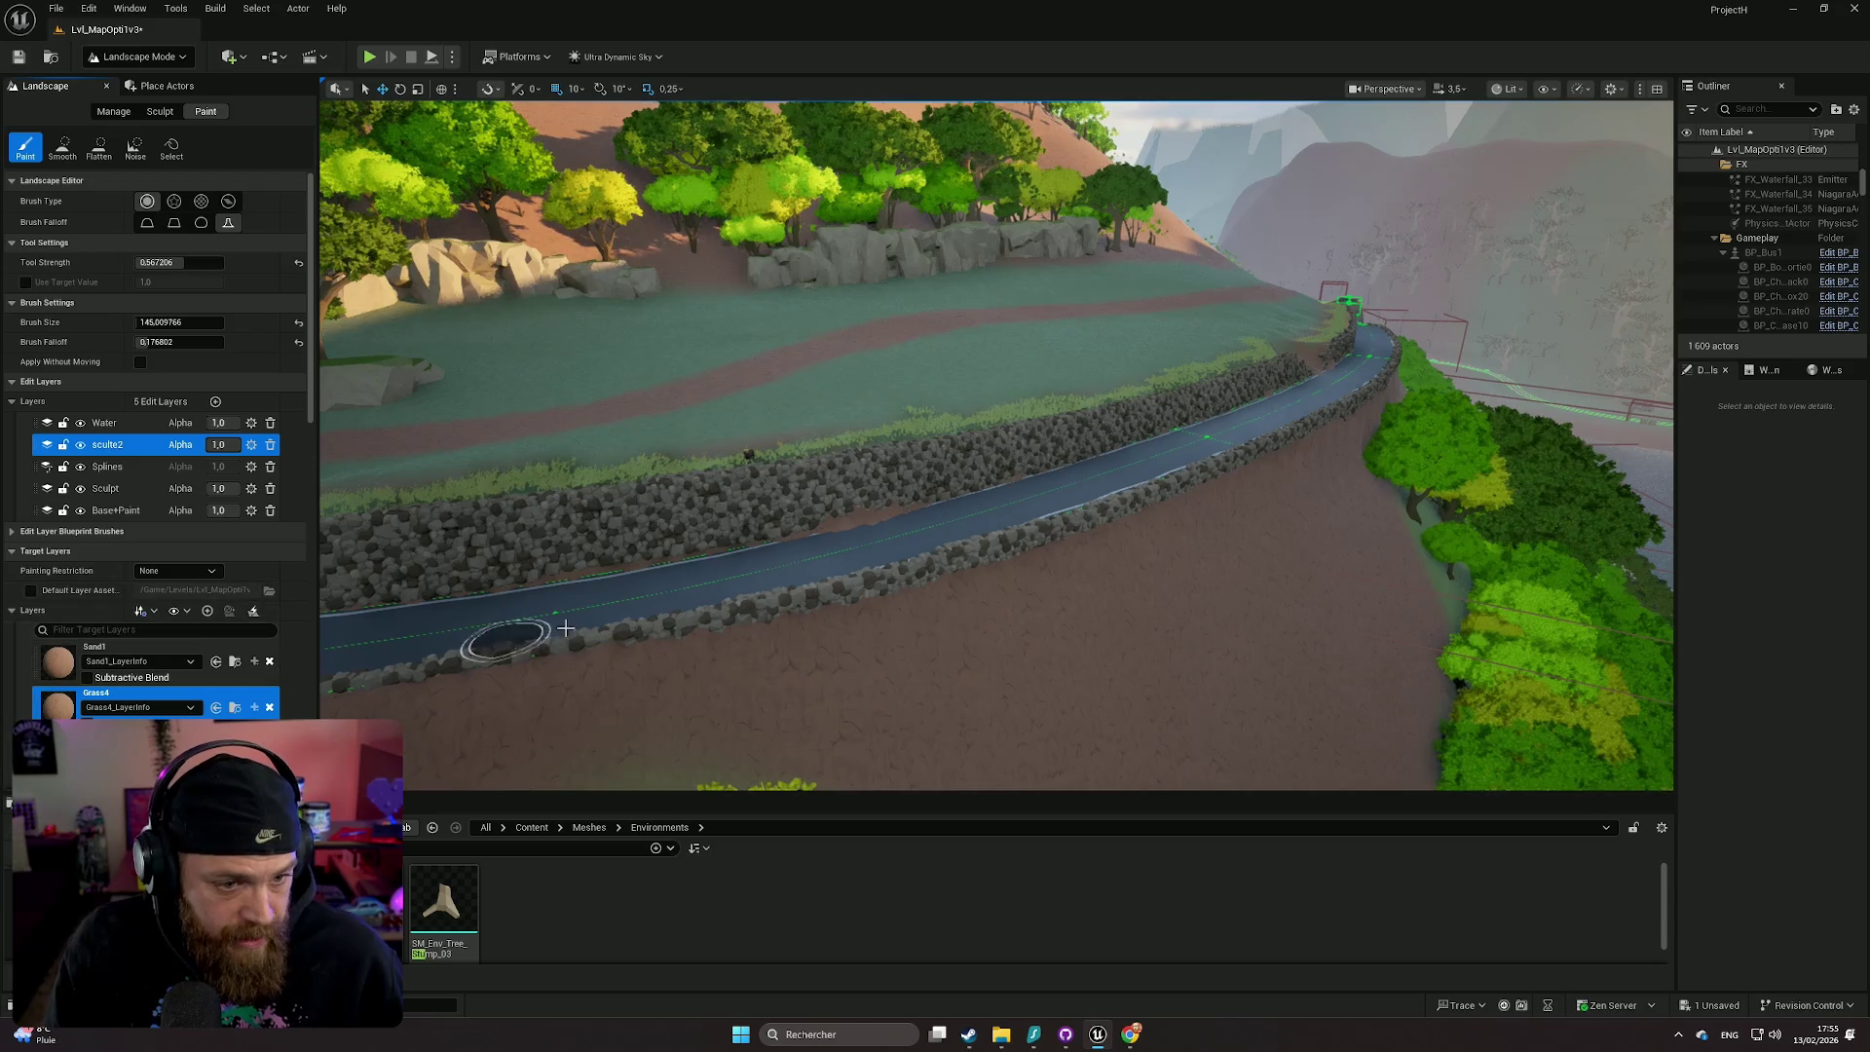
pyautogui.moveTo(565, 629); pyautogui.dragTo(855, 703)
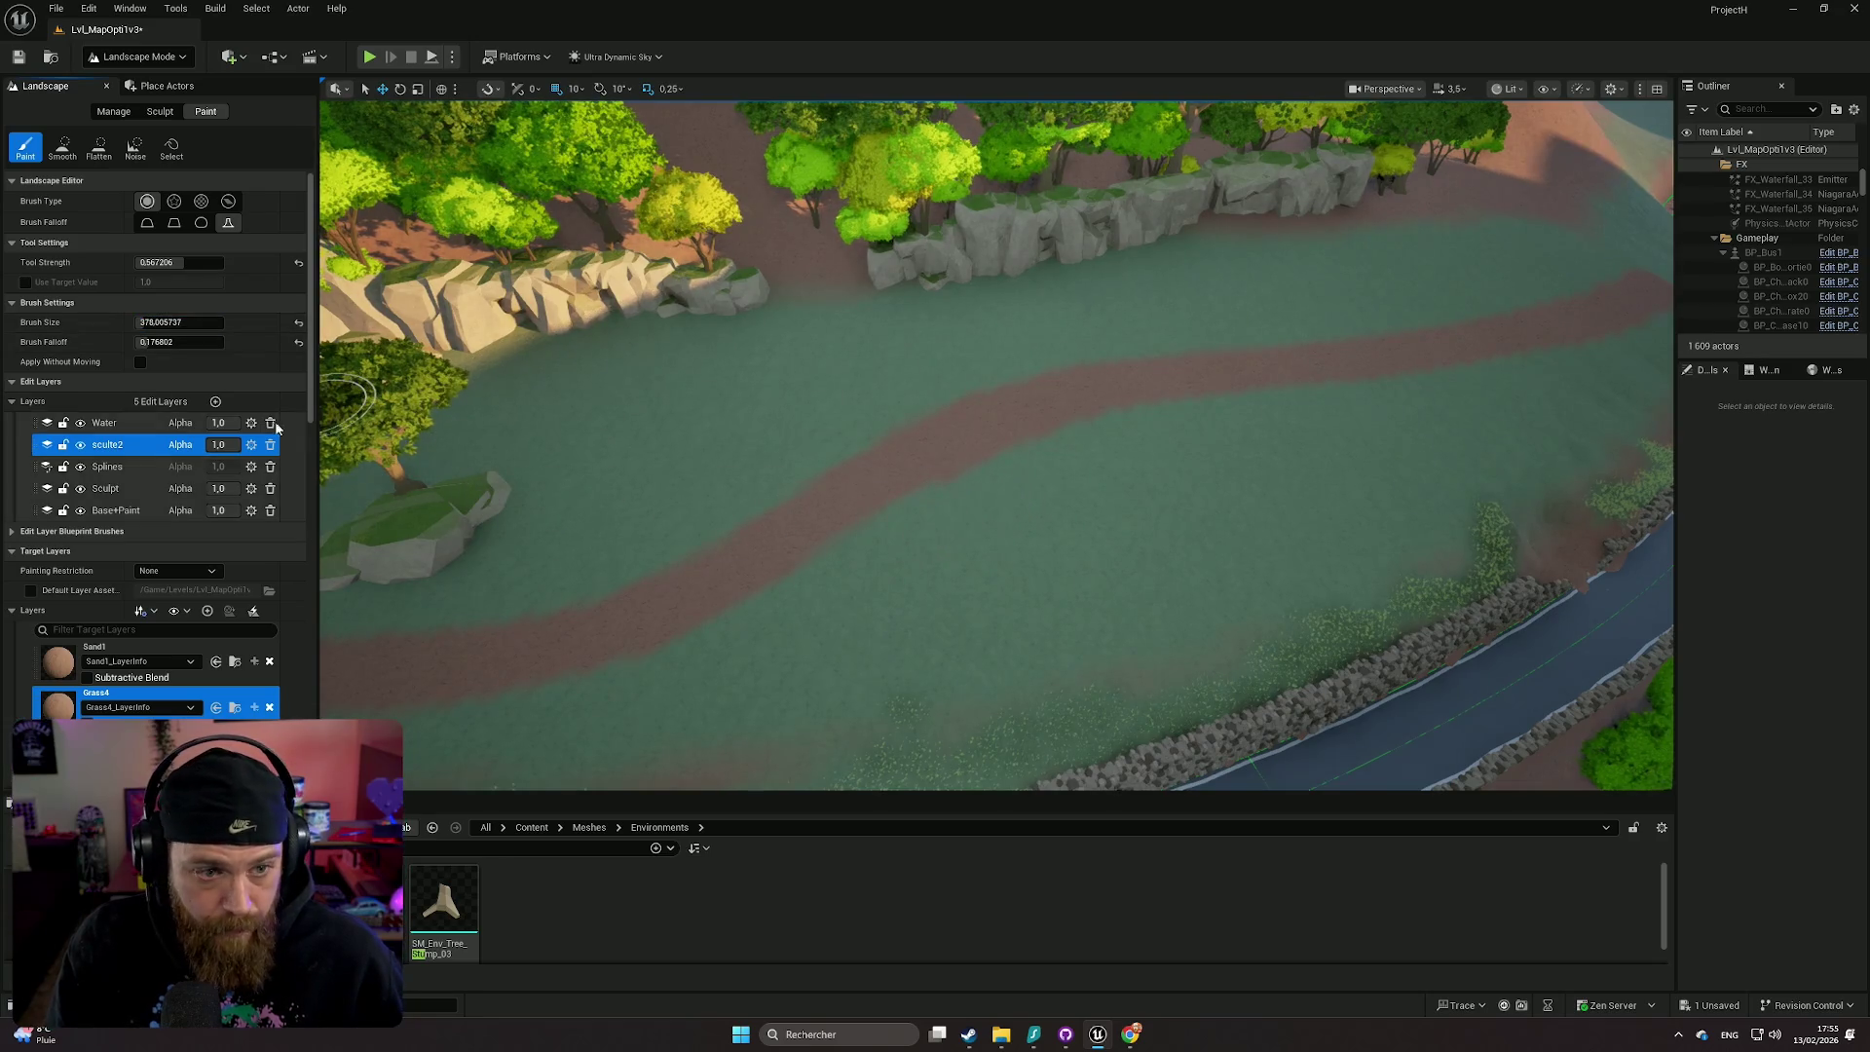
pyautogui.click(140, 342)
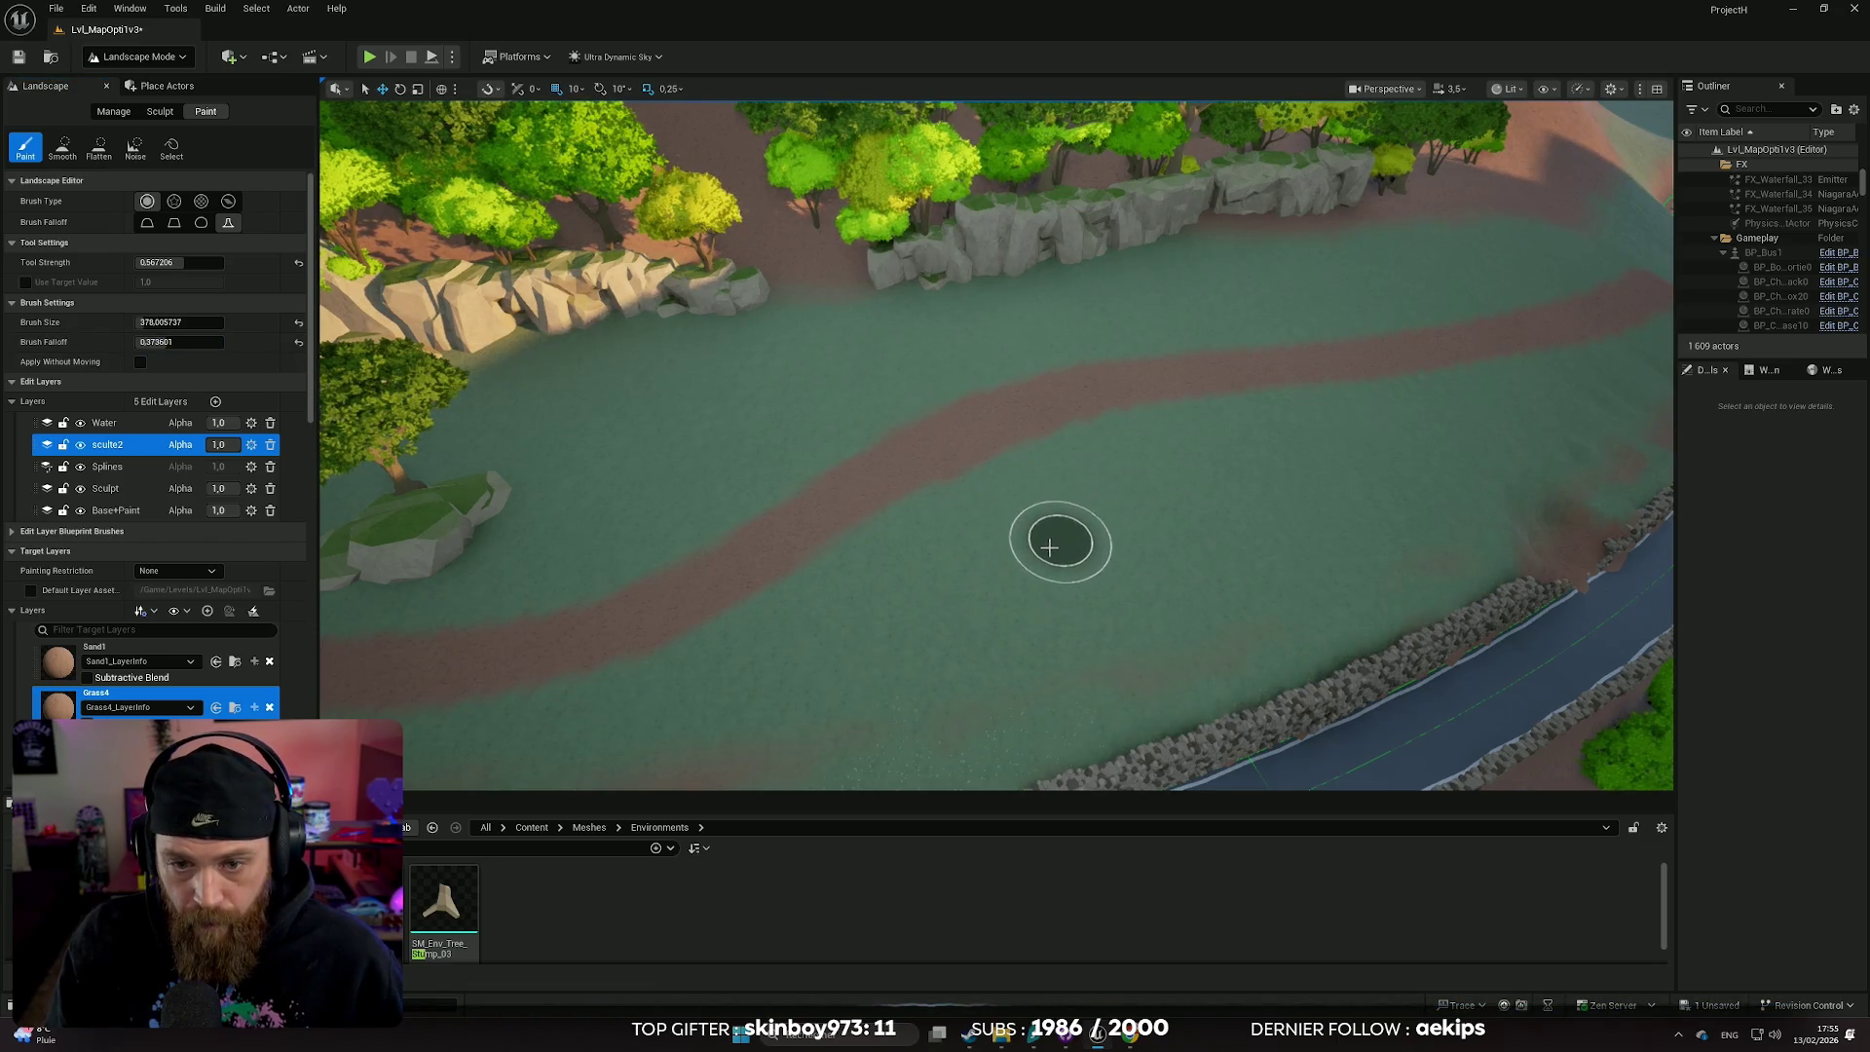
pyautogui.scroll(-5, 1049, 547)
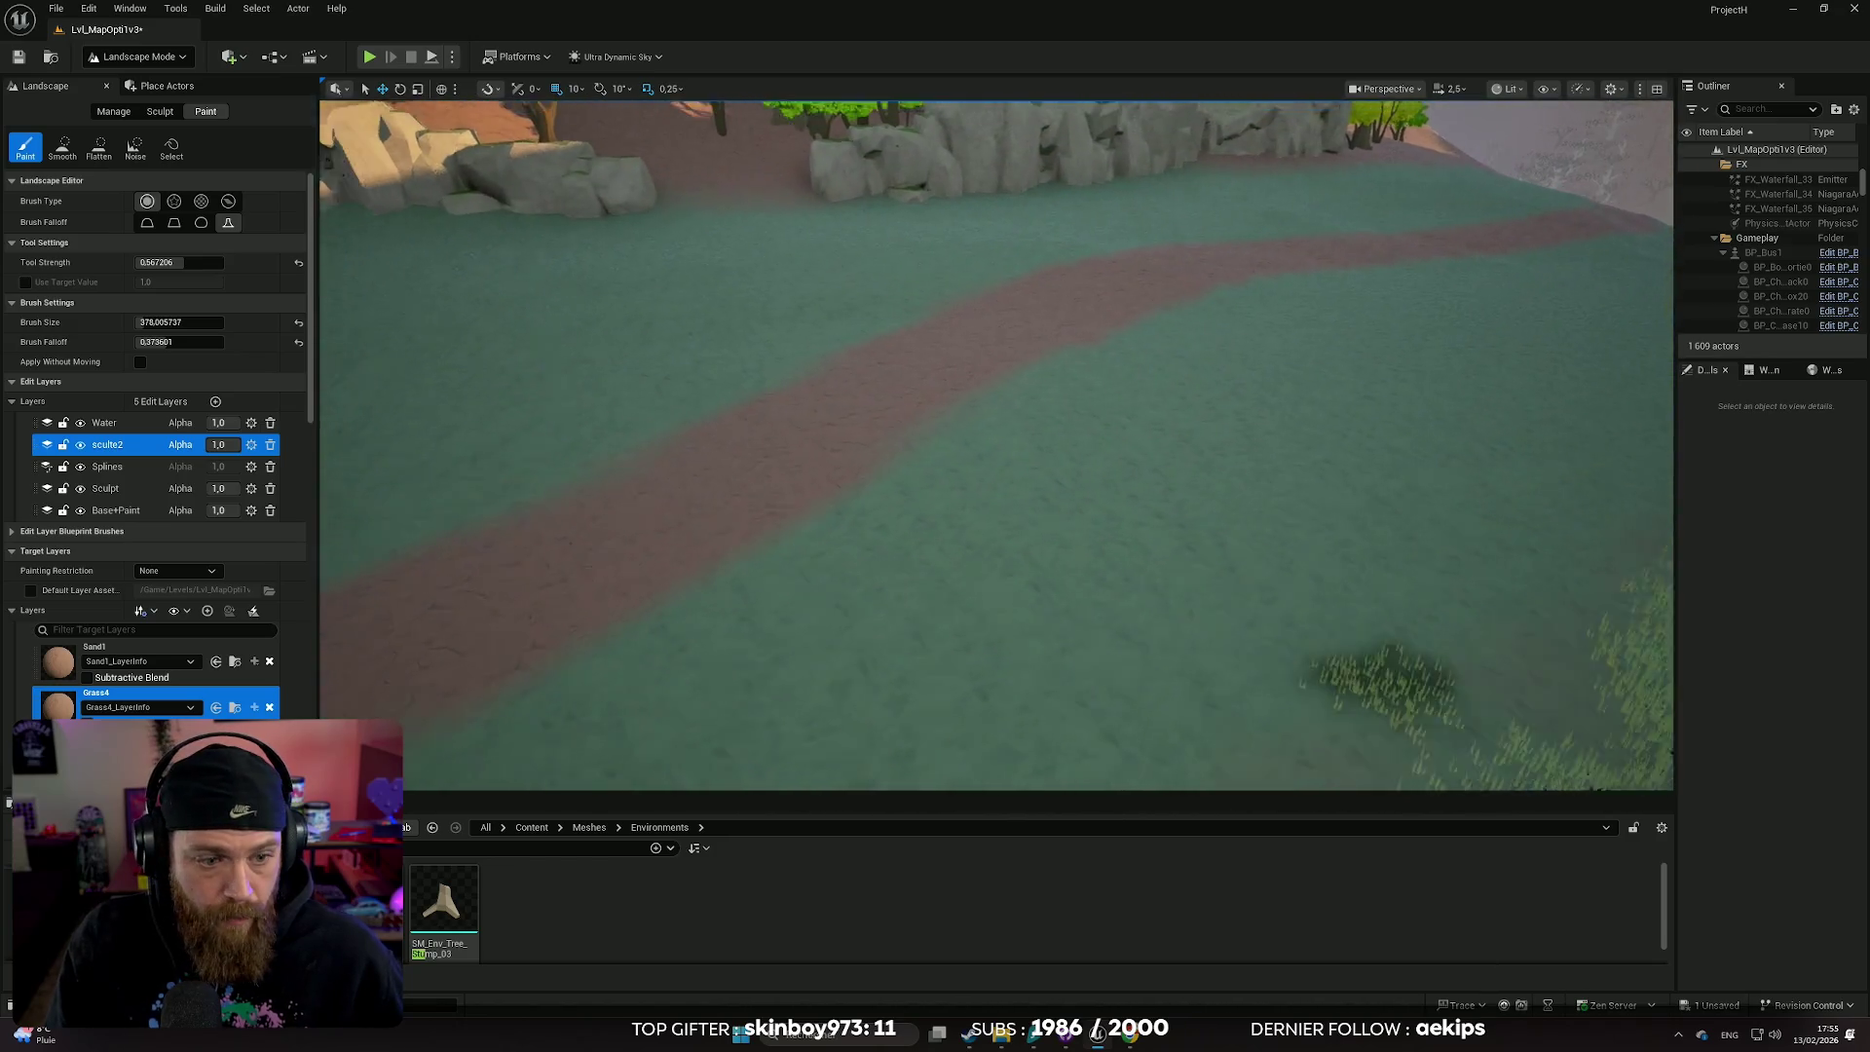
pyautogui.scroll(5, 996, 445)
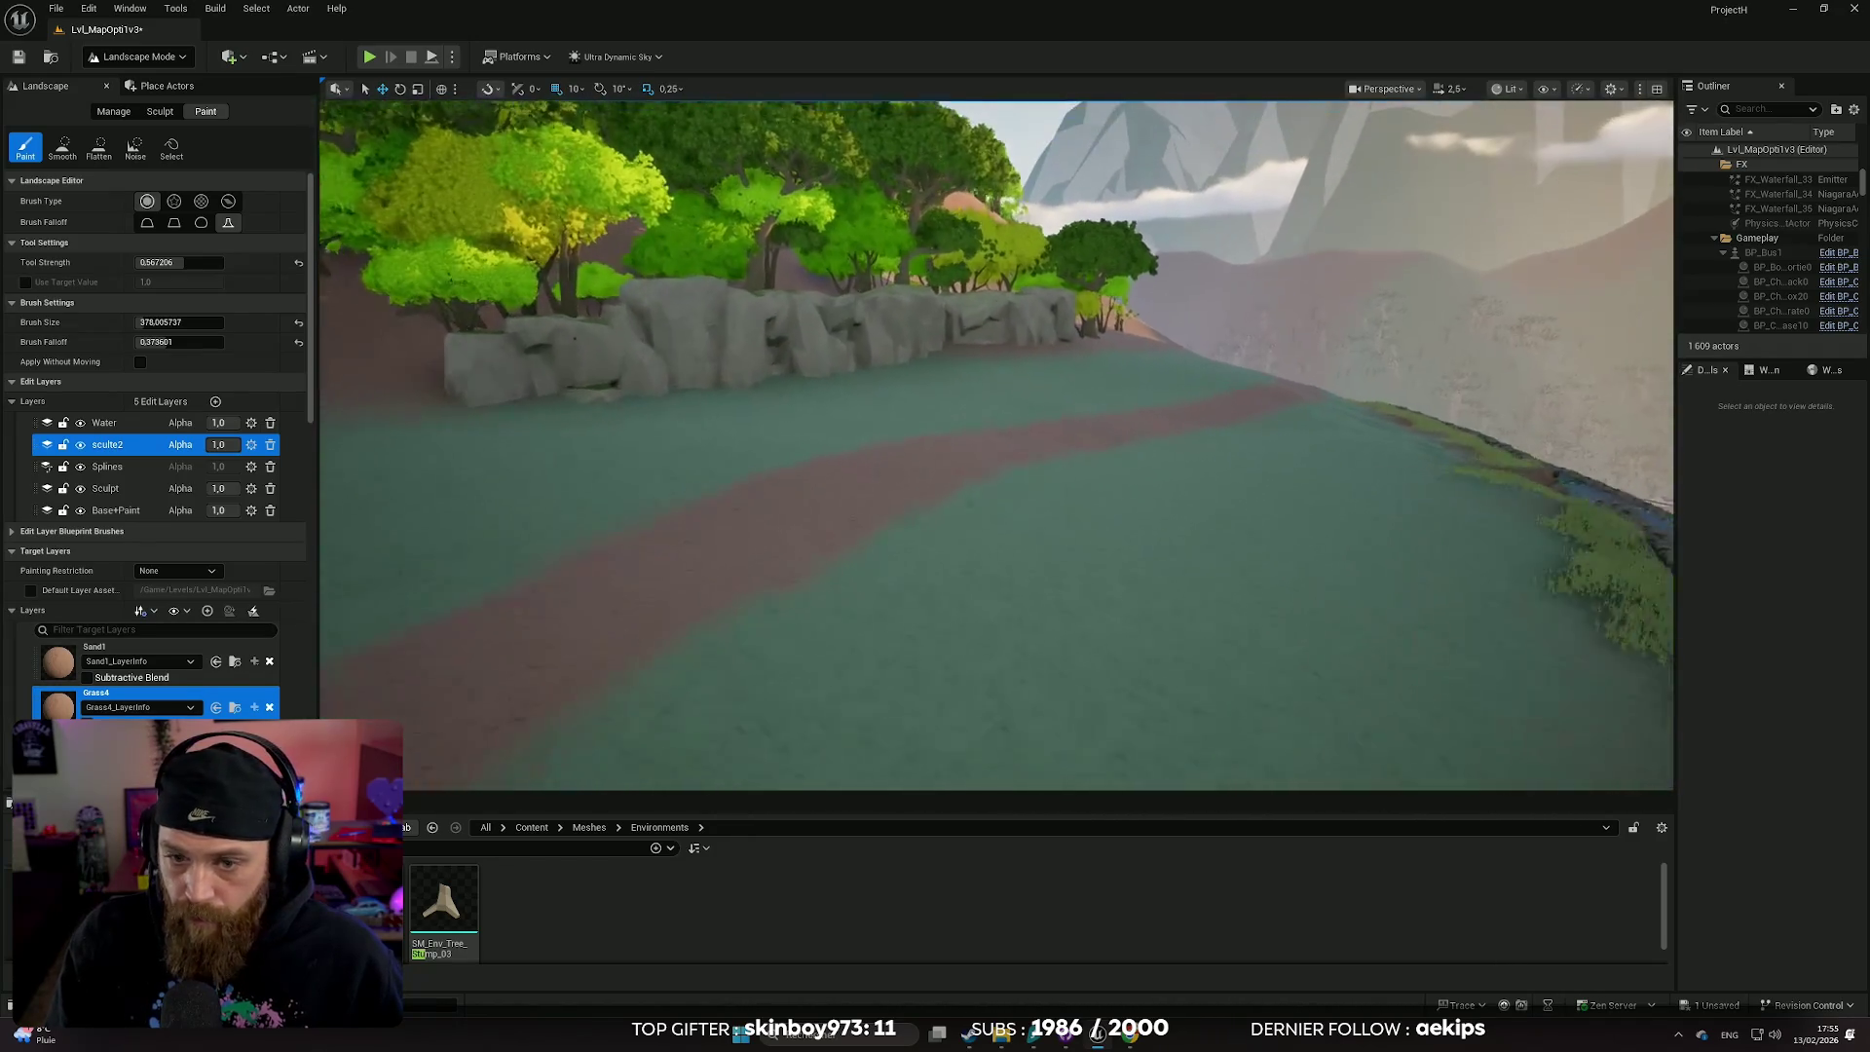
pyautogui.scroll(-3, 996, 445)
pyautogui.scroll(2, 1043, 480)
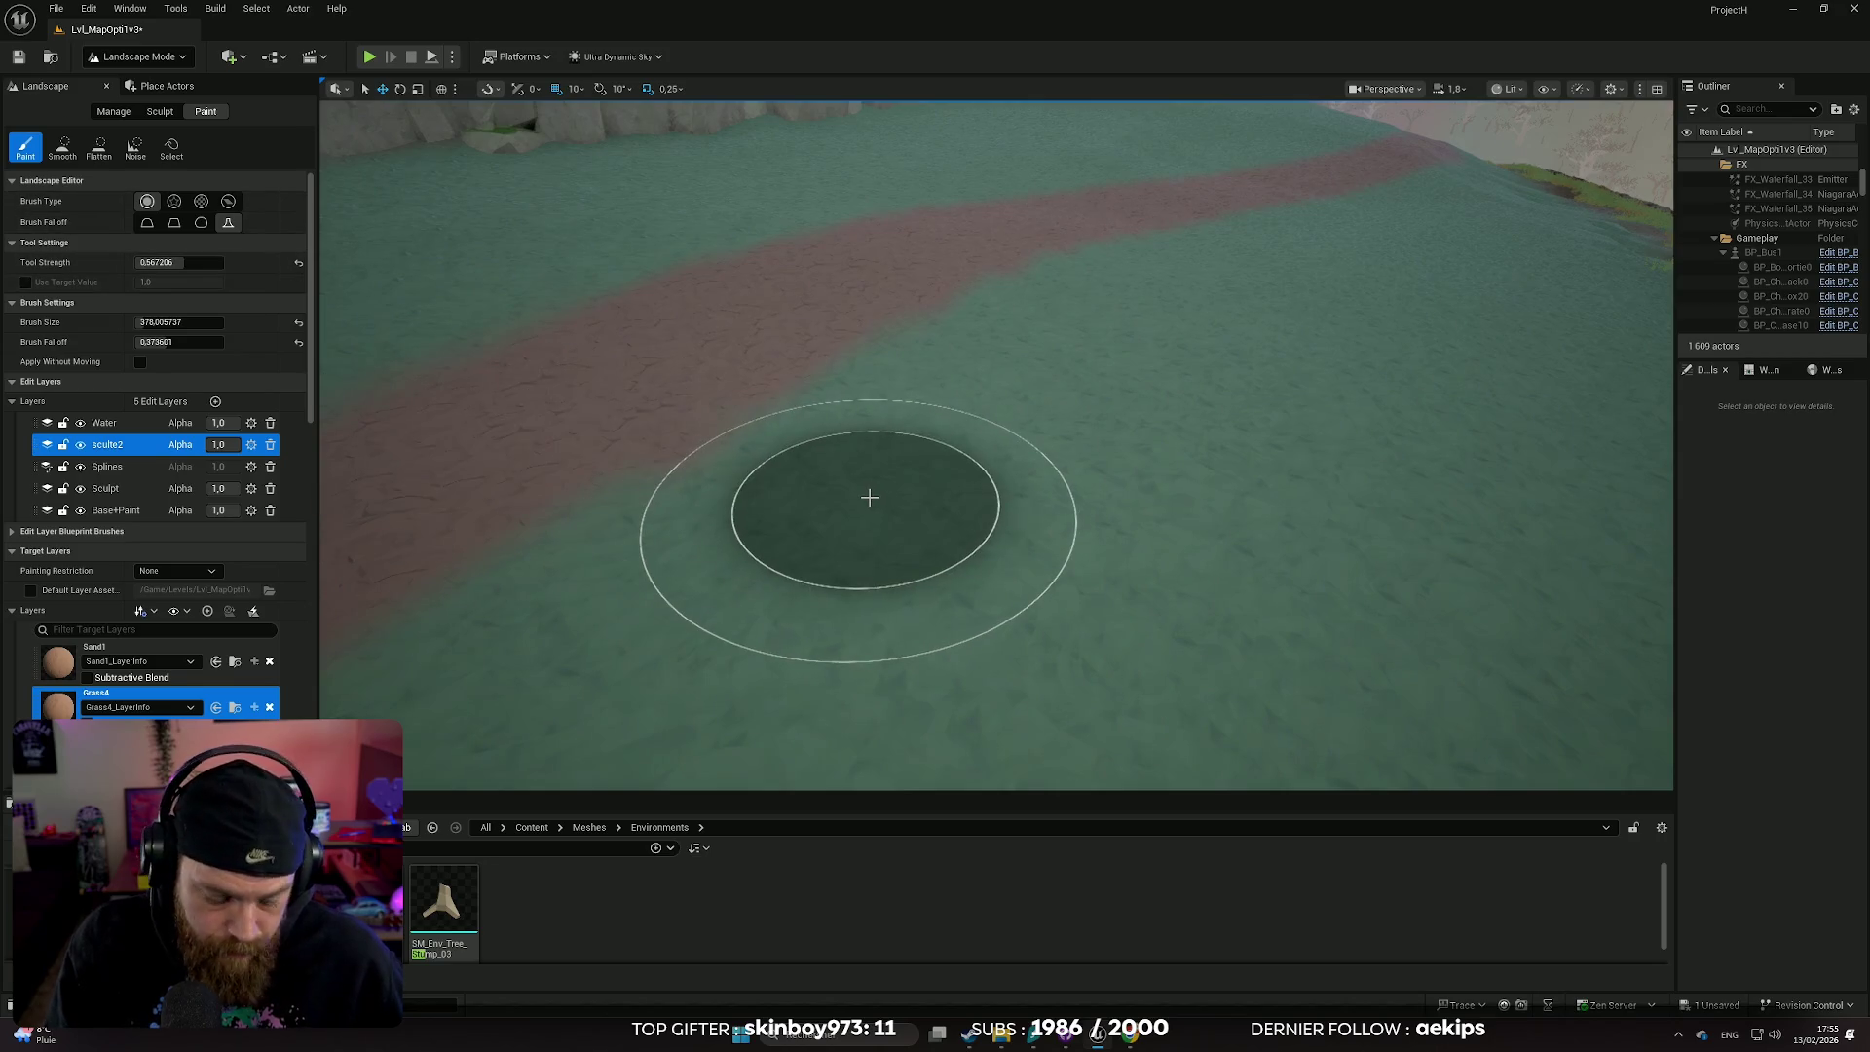
pyautogui.hotkey('ctrl', 'z')
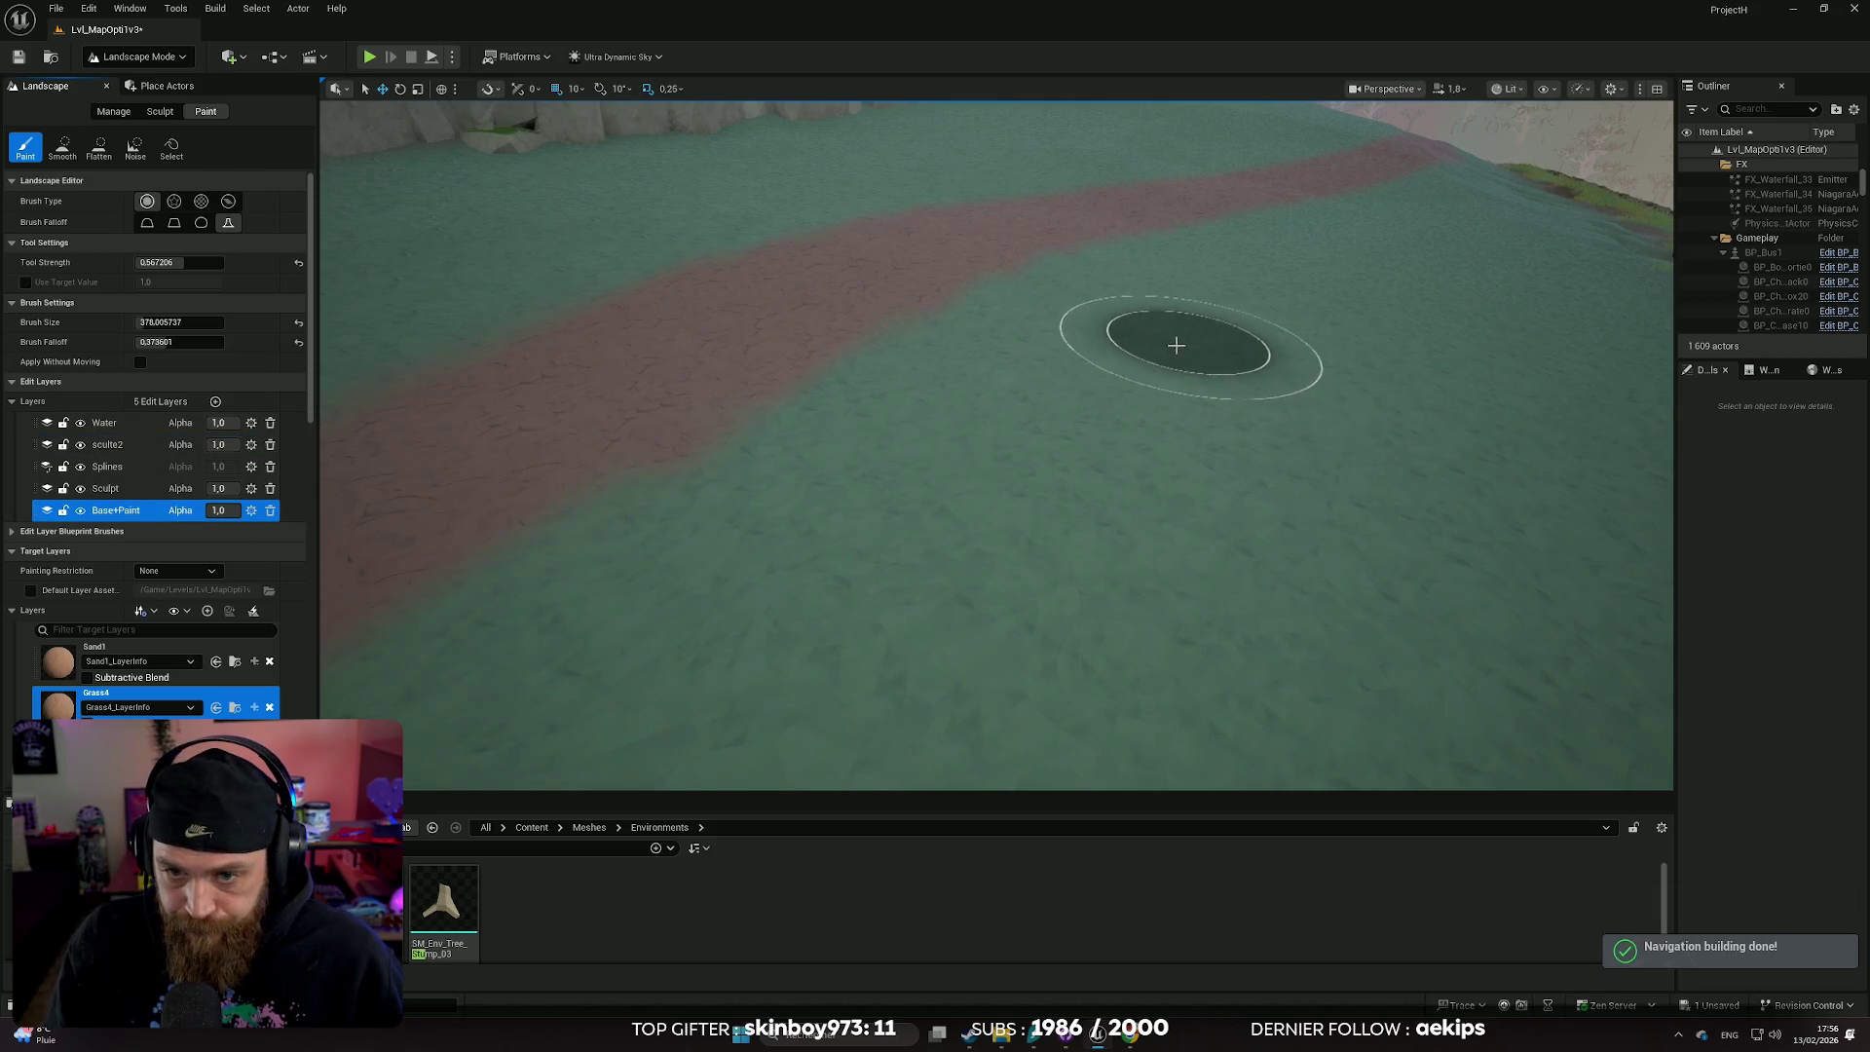
# - Paint a Grass4 patch on the field and fly toward the stone wall and river
pyautogui.click(1169, 465)
pyautogui.scroll(-6, 1159, 428)
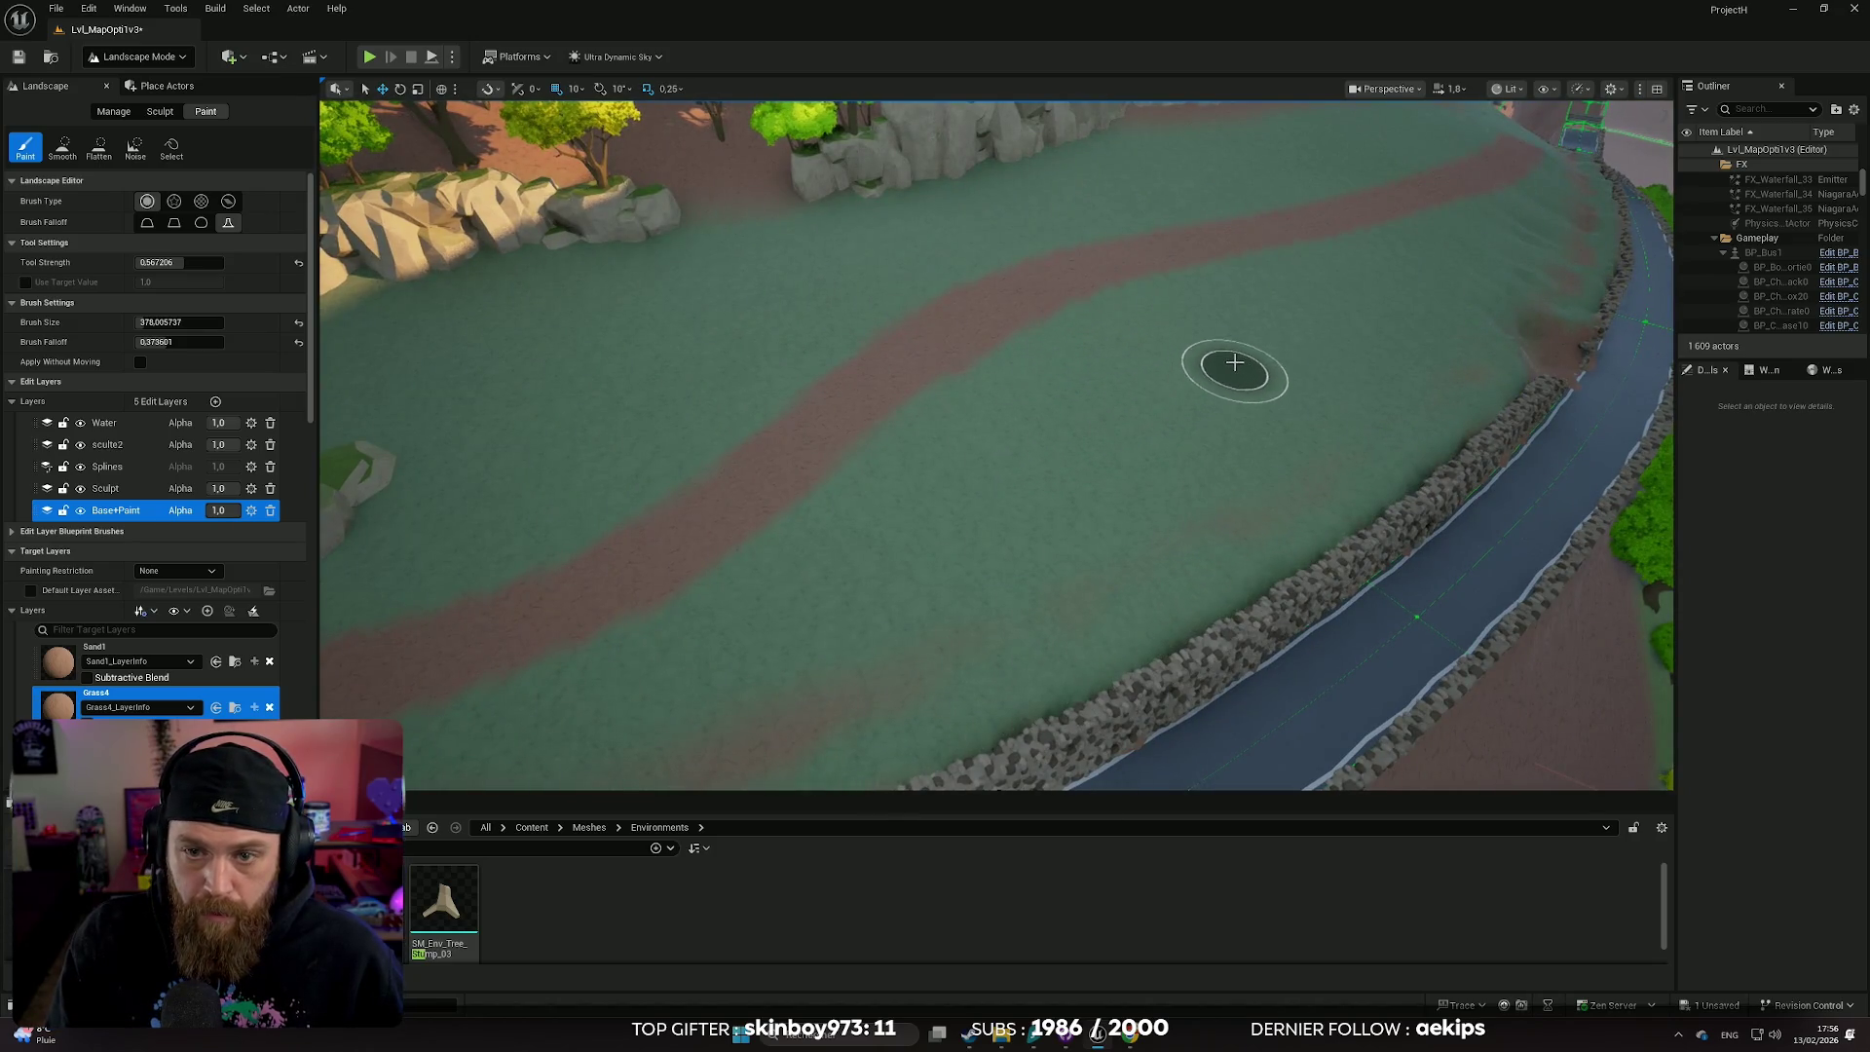
pyautogui.moveTo(1117, 443); pyautogui.dragTo(1127, 429)
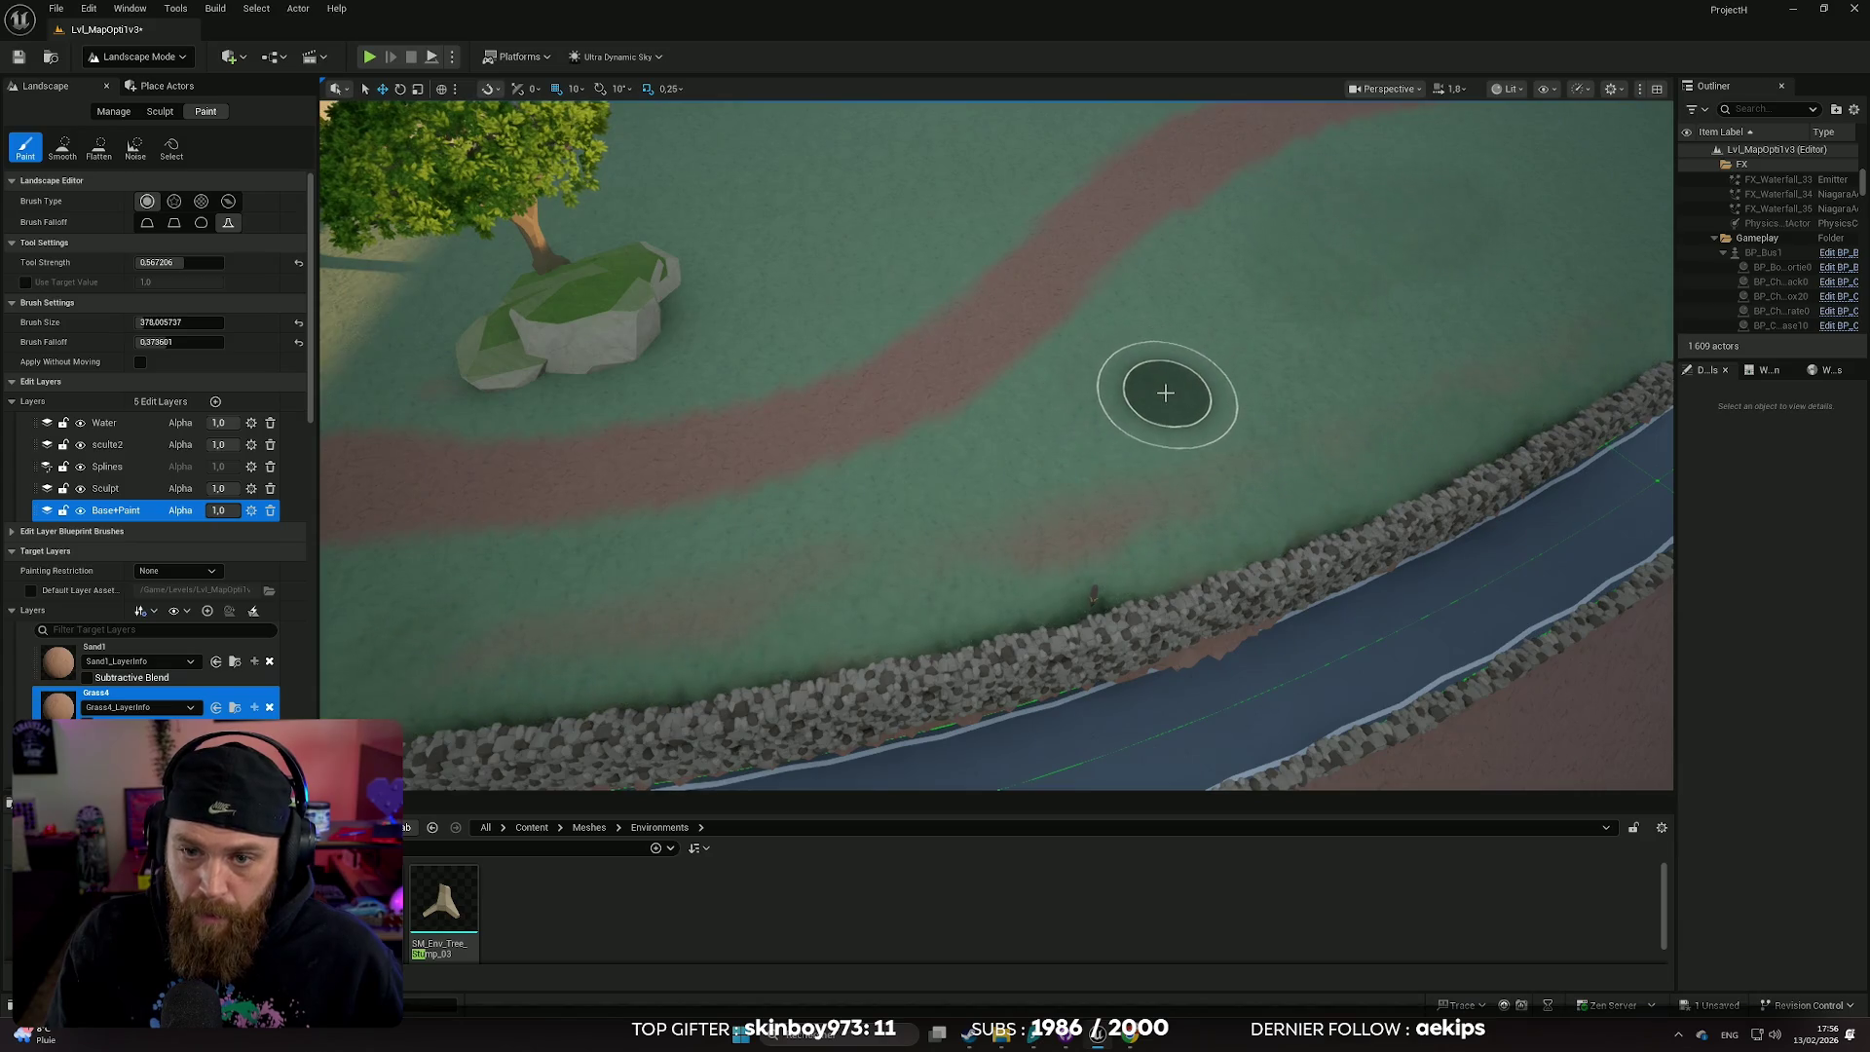
pyautogui.moveTo(1165, 389); pyautogui.dragTo(950, 454)
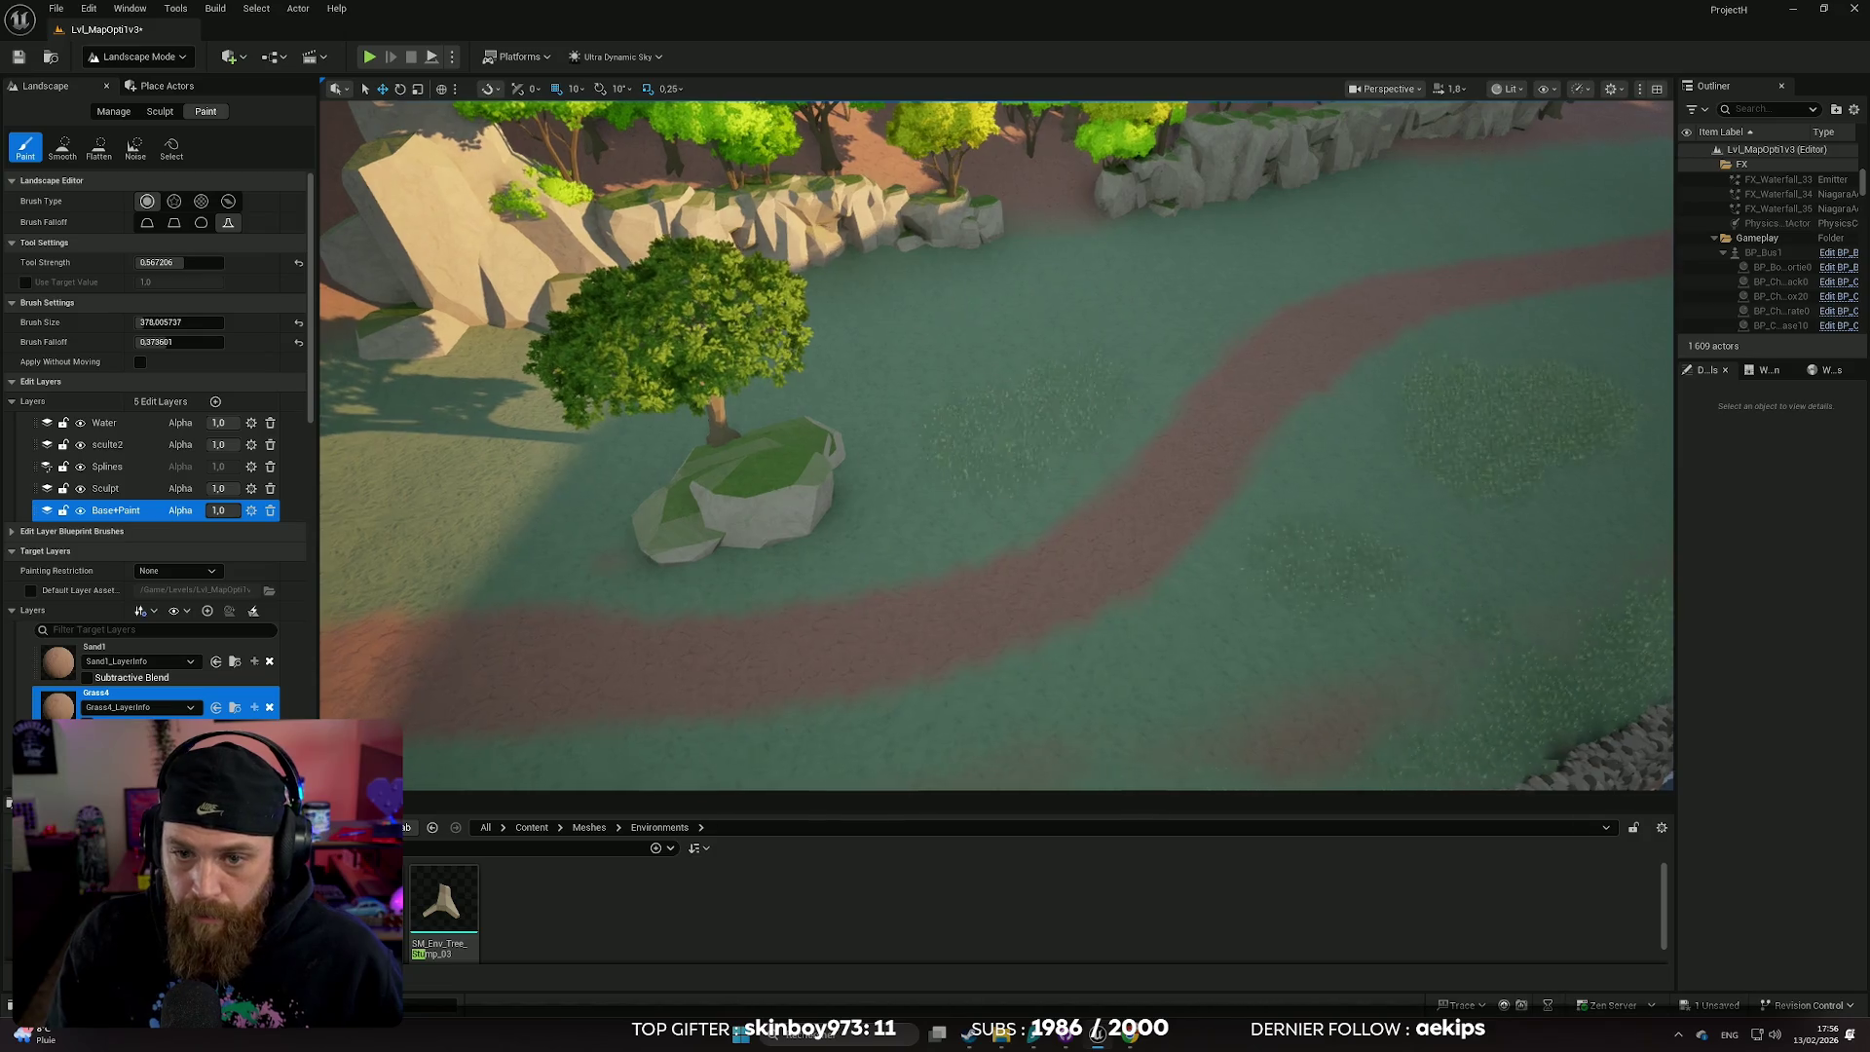
pyautogui.moveTo(1032, 414)
pyautogui.mouseDown()
pyautogui.moveTo(1149, 399)
pyautogui.moveTo(1013, 409)
pyautogui.moveTo(1052, 428)
pyautogui.mouseUp()
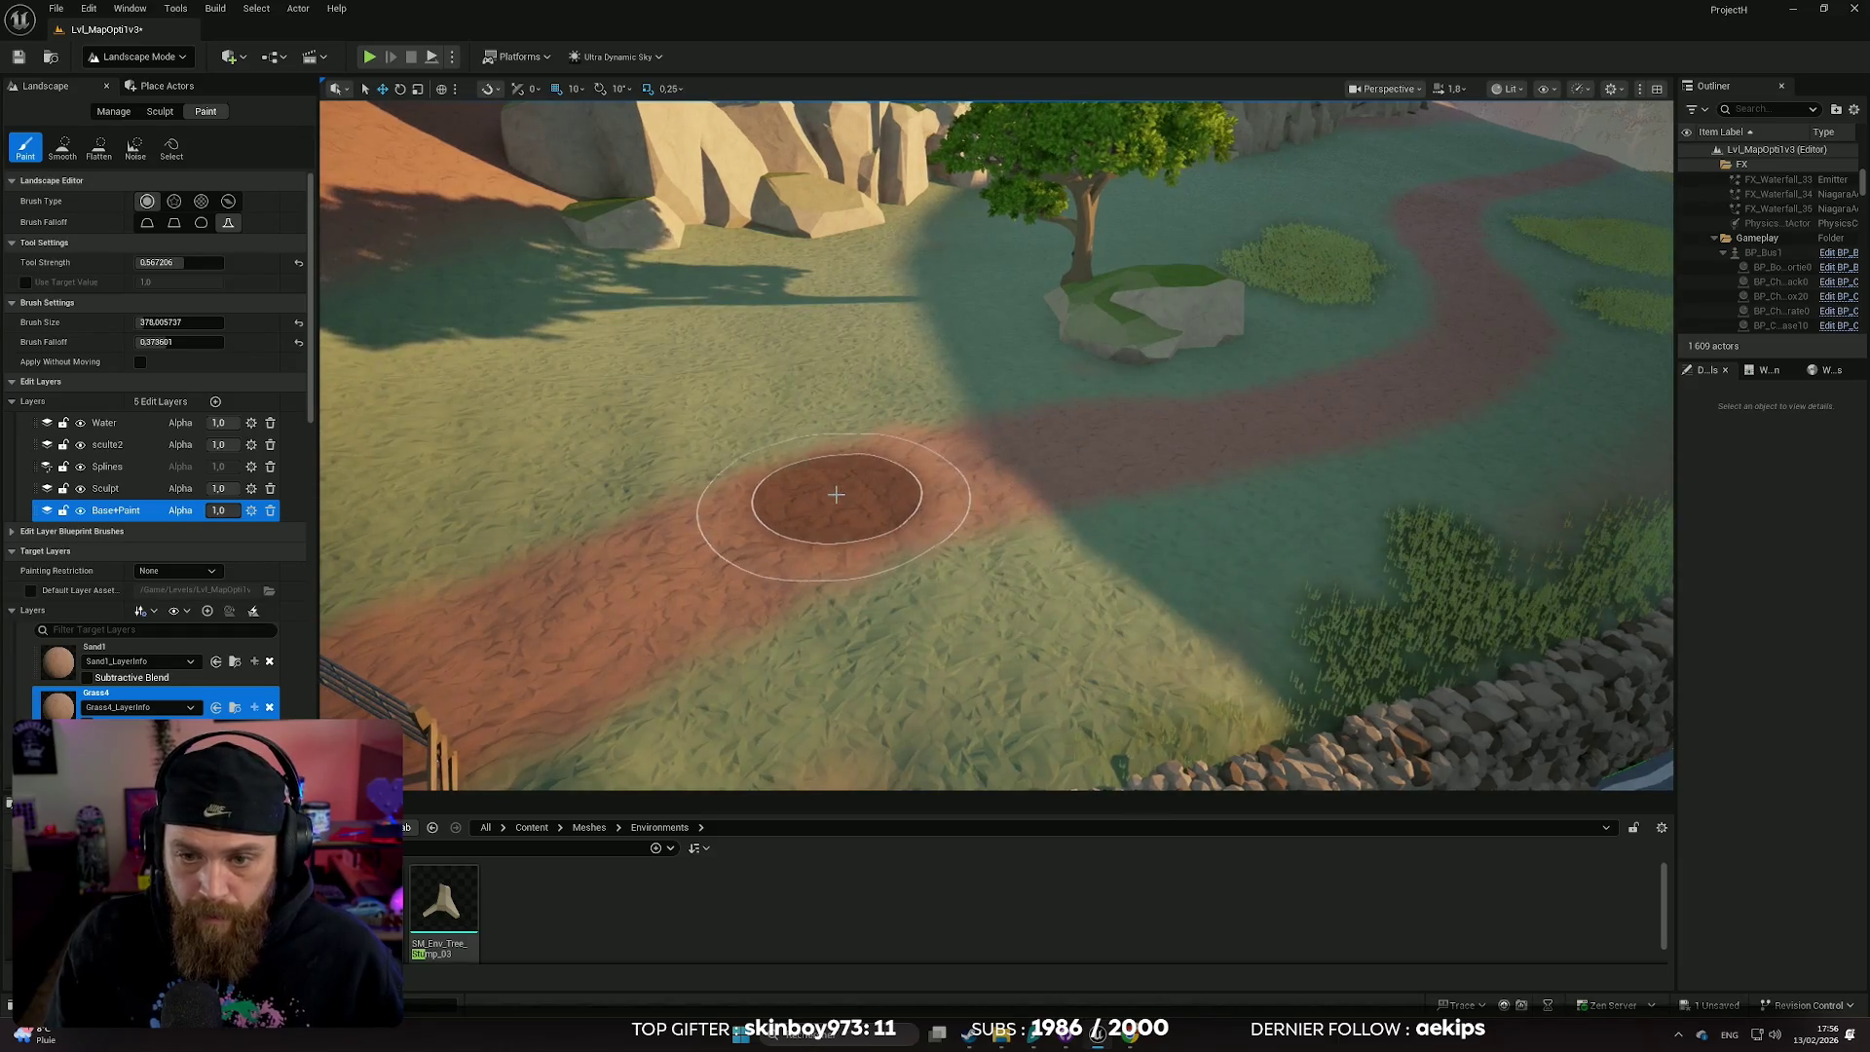
pyautogui.moveTo(815, 501)
pyautogui.mouseDown()
pyautogui.moveTo(925, 556)
pyautogui.moveTo(1058, 529)
pyautogui.moveTo(1026, 519)
pyautogui.mouseUp()
pyautogui.scroll(-5, 1026, 519)
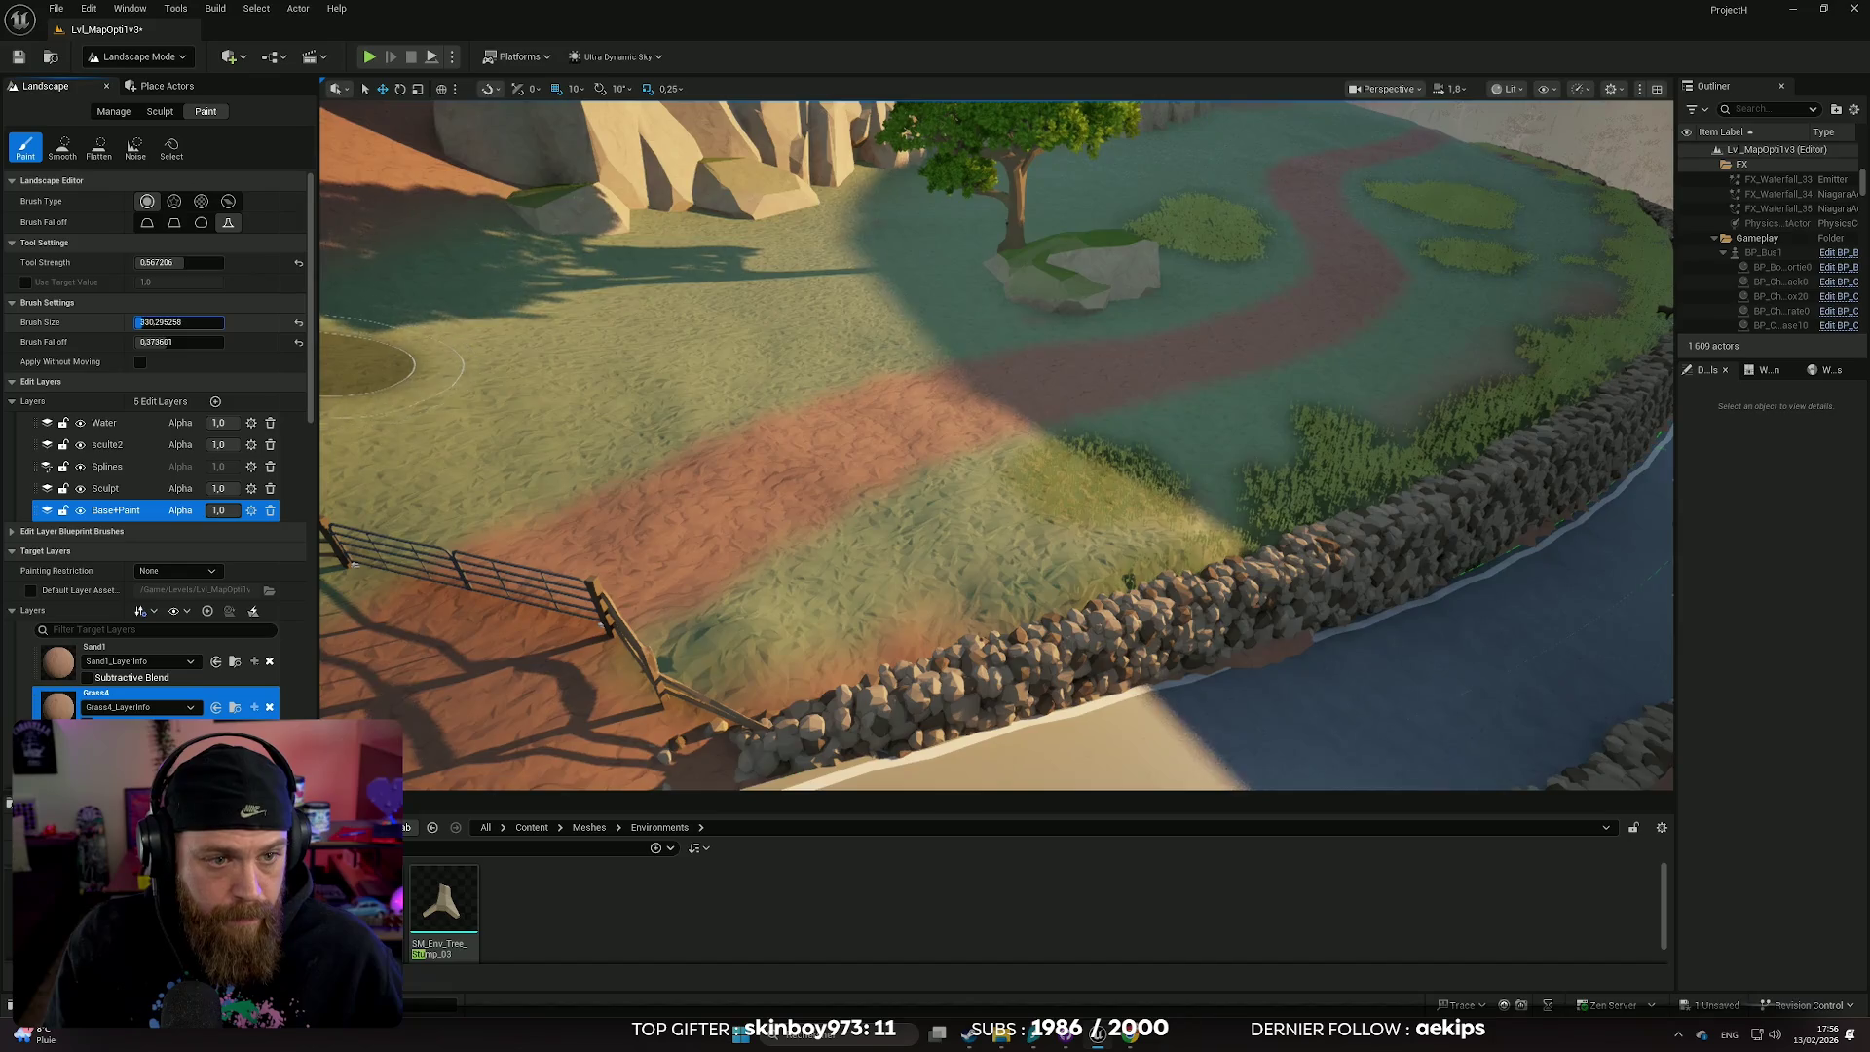
# - At brush size about 190–196, paint grass along the stone wall edge and near the fence
pyautogui.moveTo(179, 321)
pyautogui.mouseDown()
pyautogui.moveTo(196, 341)
pyautogui.moveTo(97, 324)
pyautogui.mouseUp()
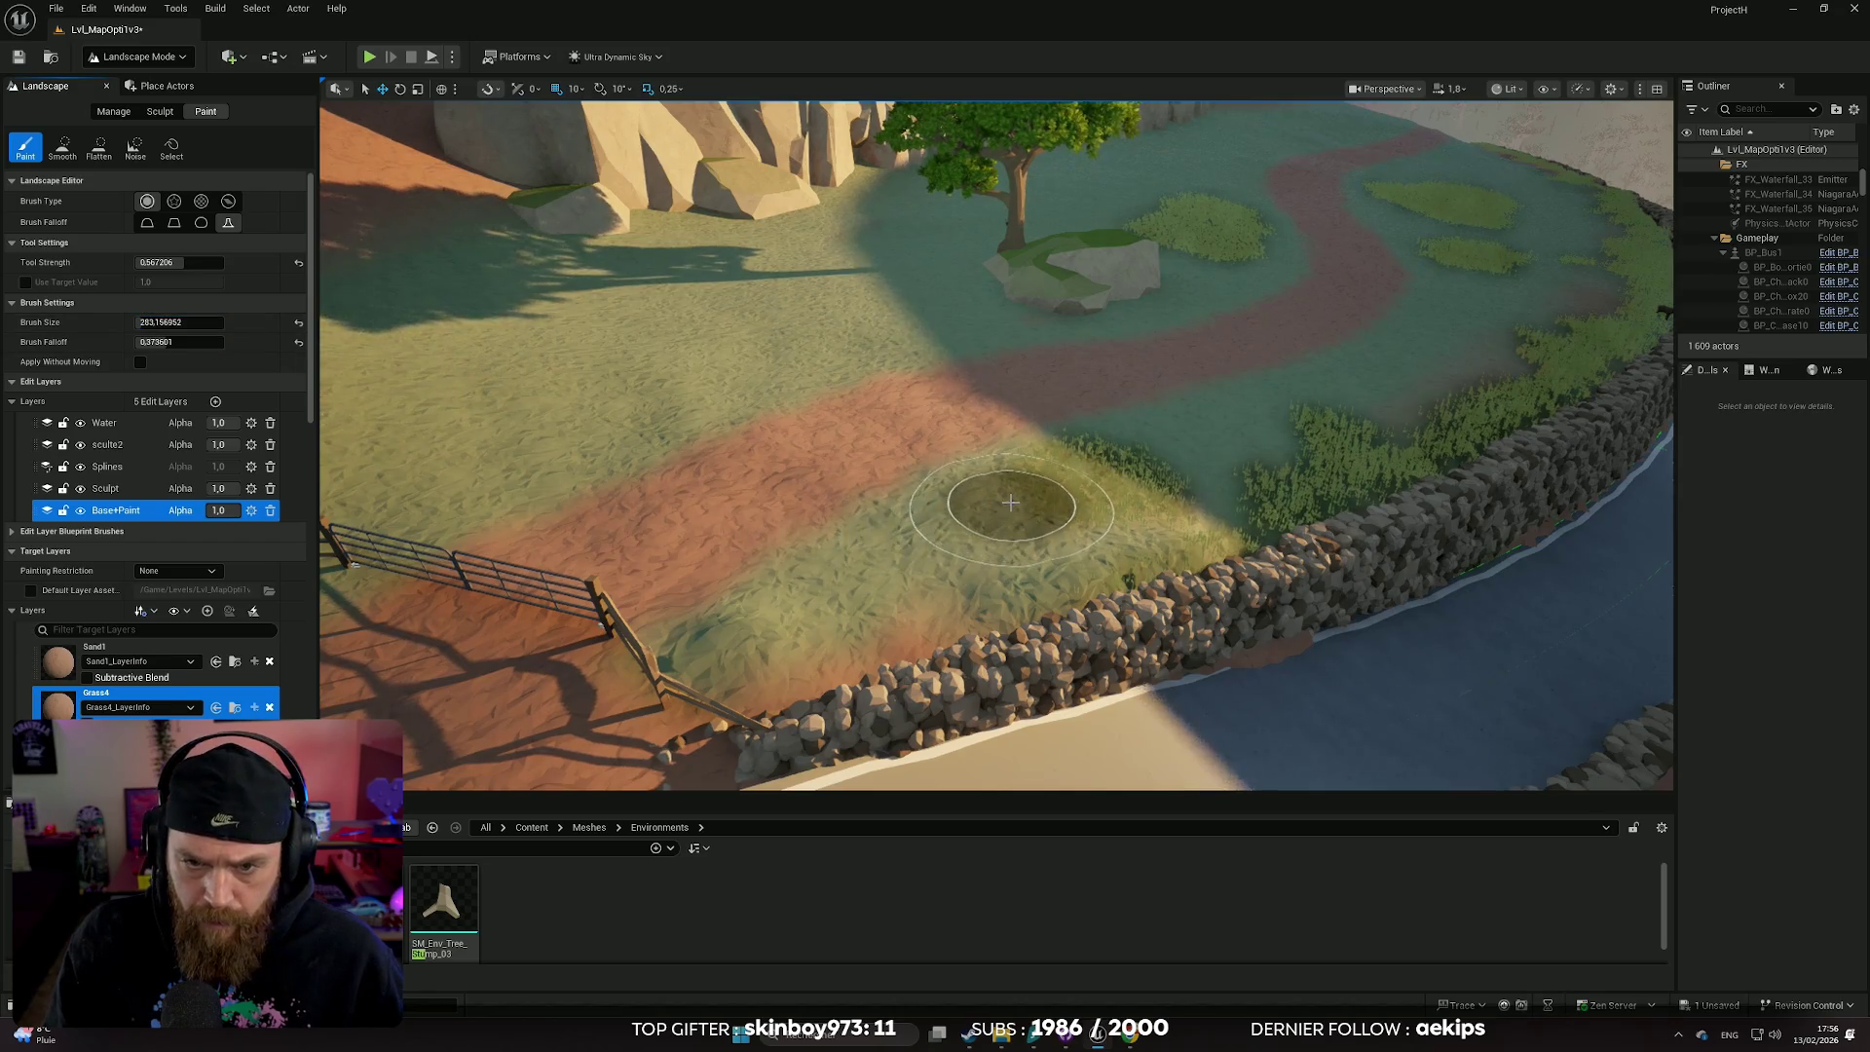
pyautogui.moveTo(152, 322); pyautogui.dragTo(130, 322)
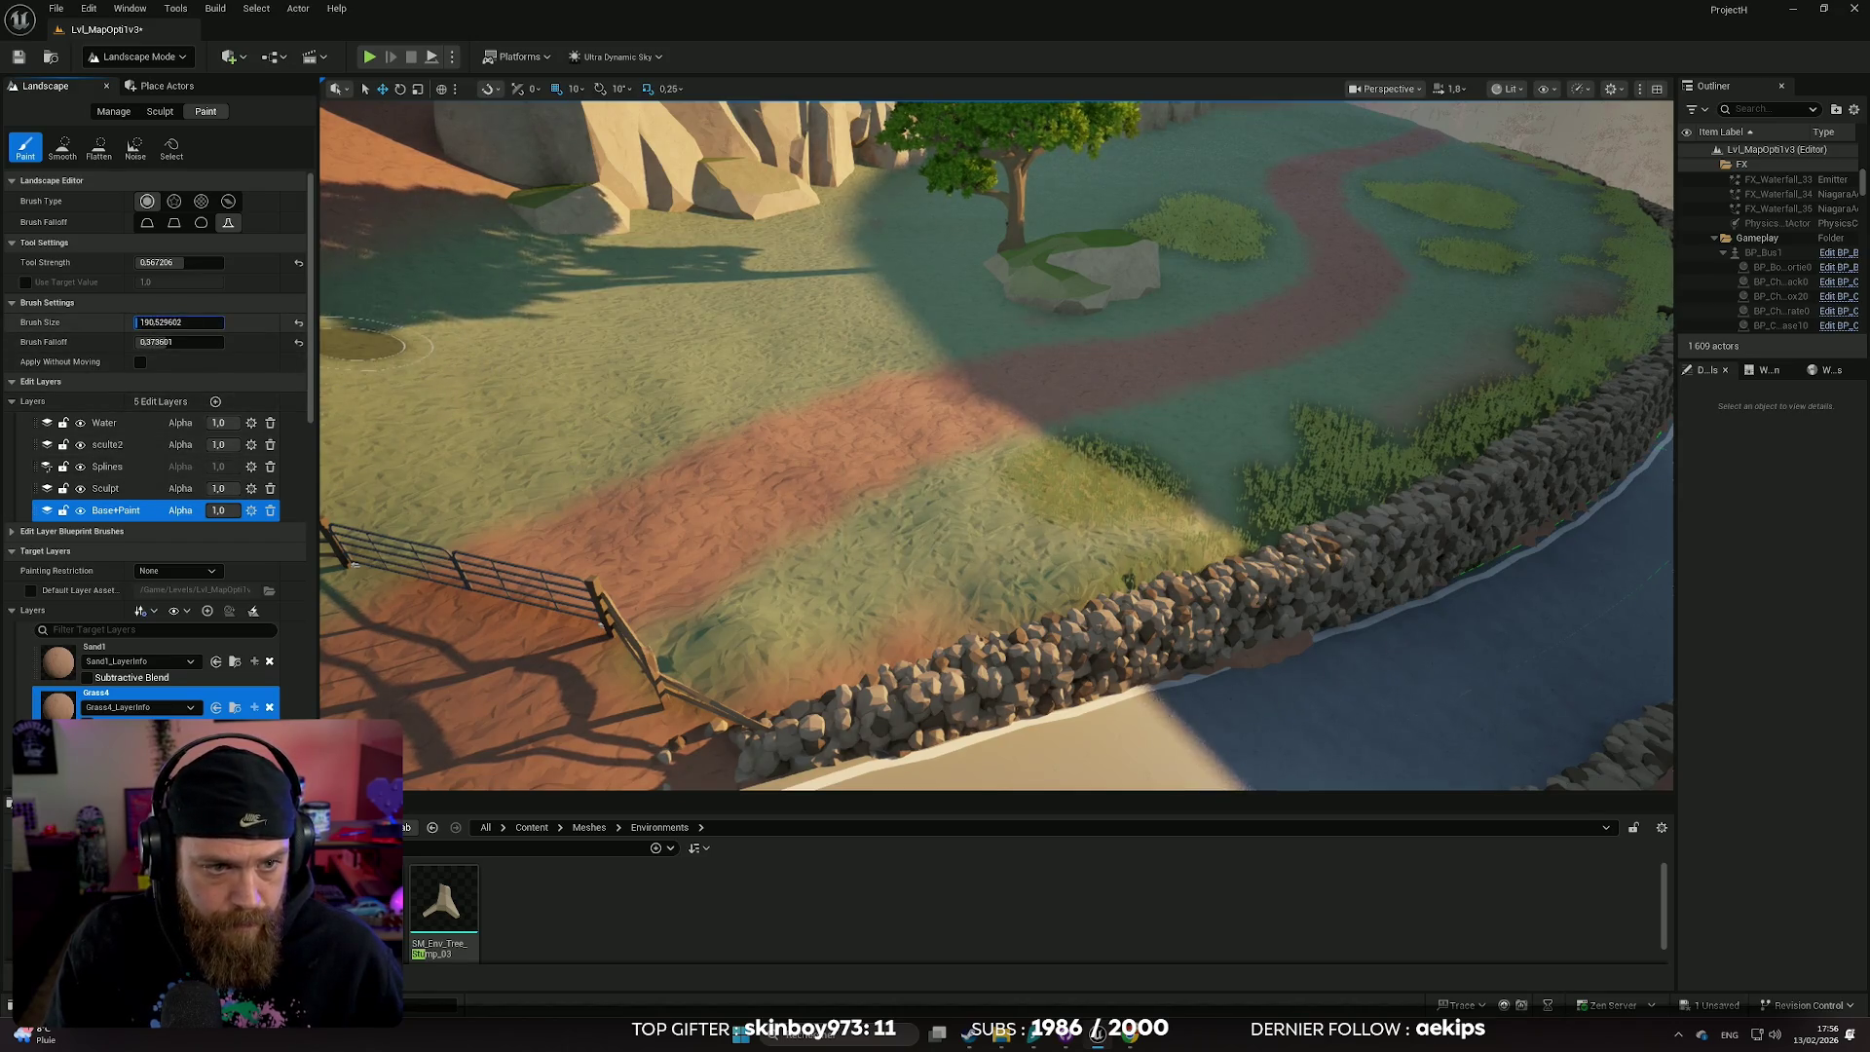
pyautogui.moveTo(1034, 503); pyautogui.dragTo(965, 510)
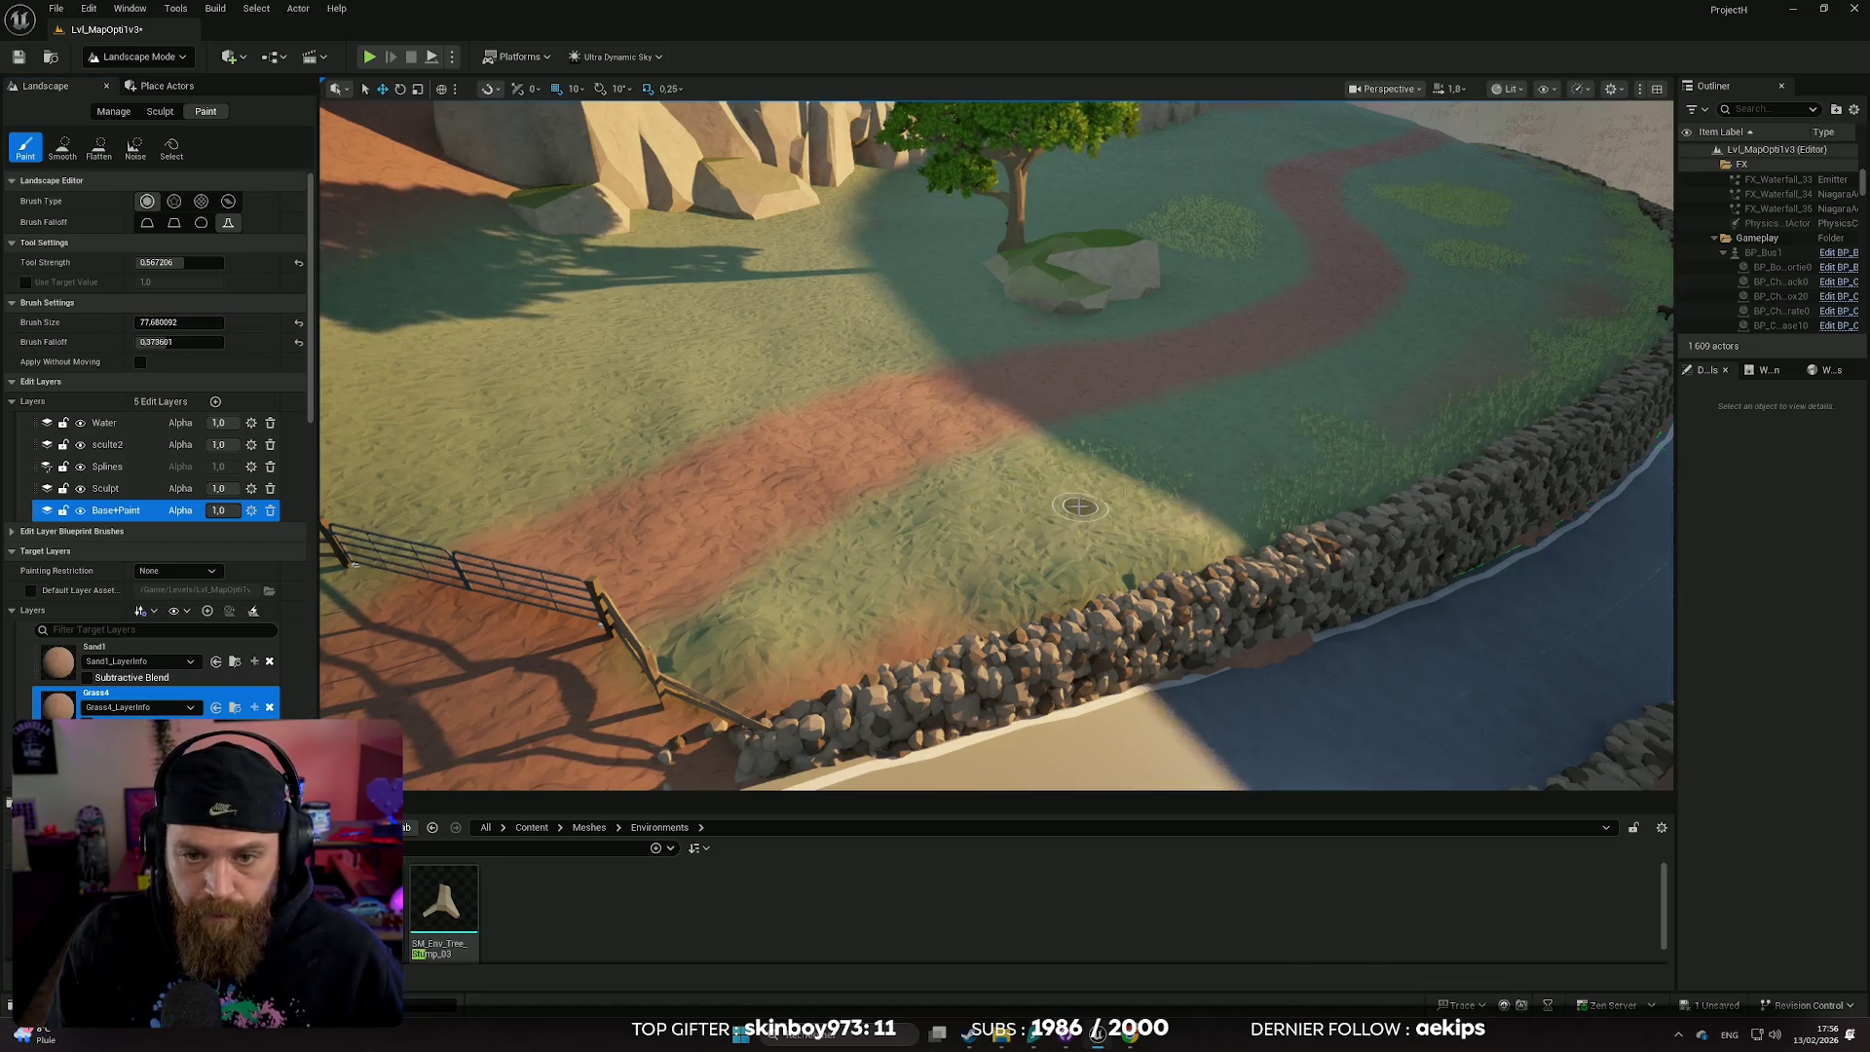
pyautogui.moveTo(1079, 506); pyautogui.dragTo(1069, 500)
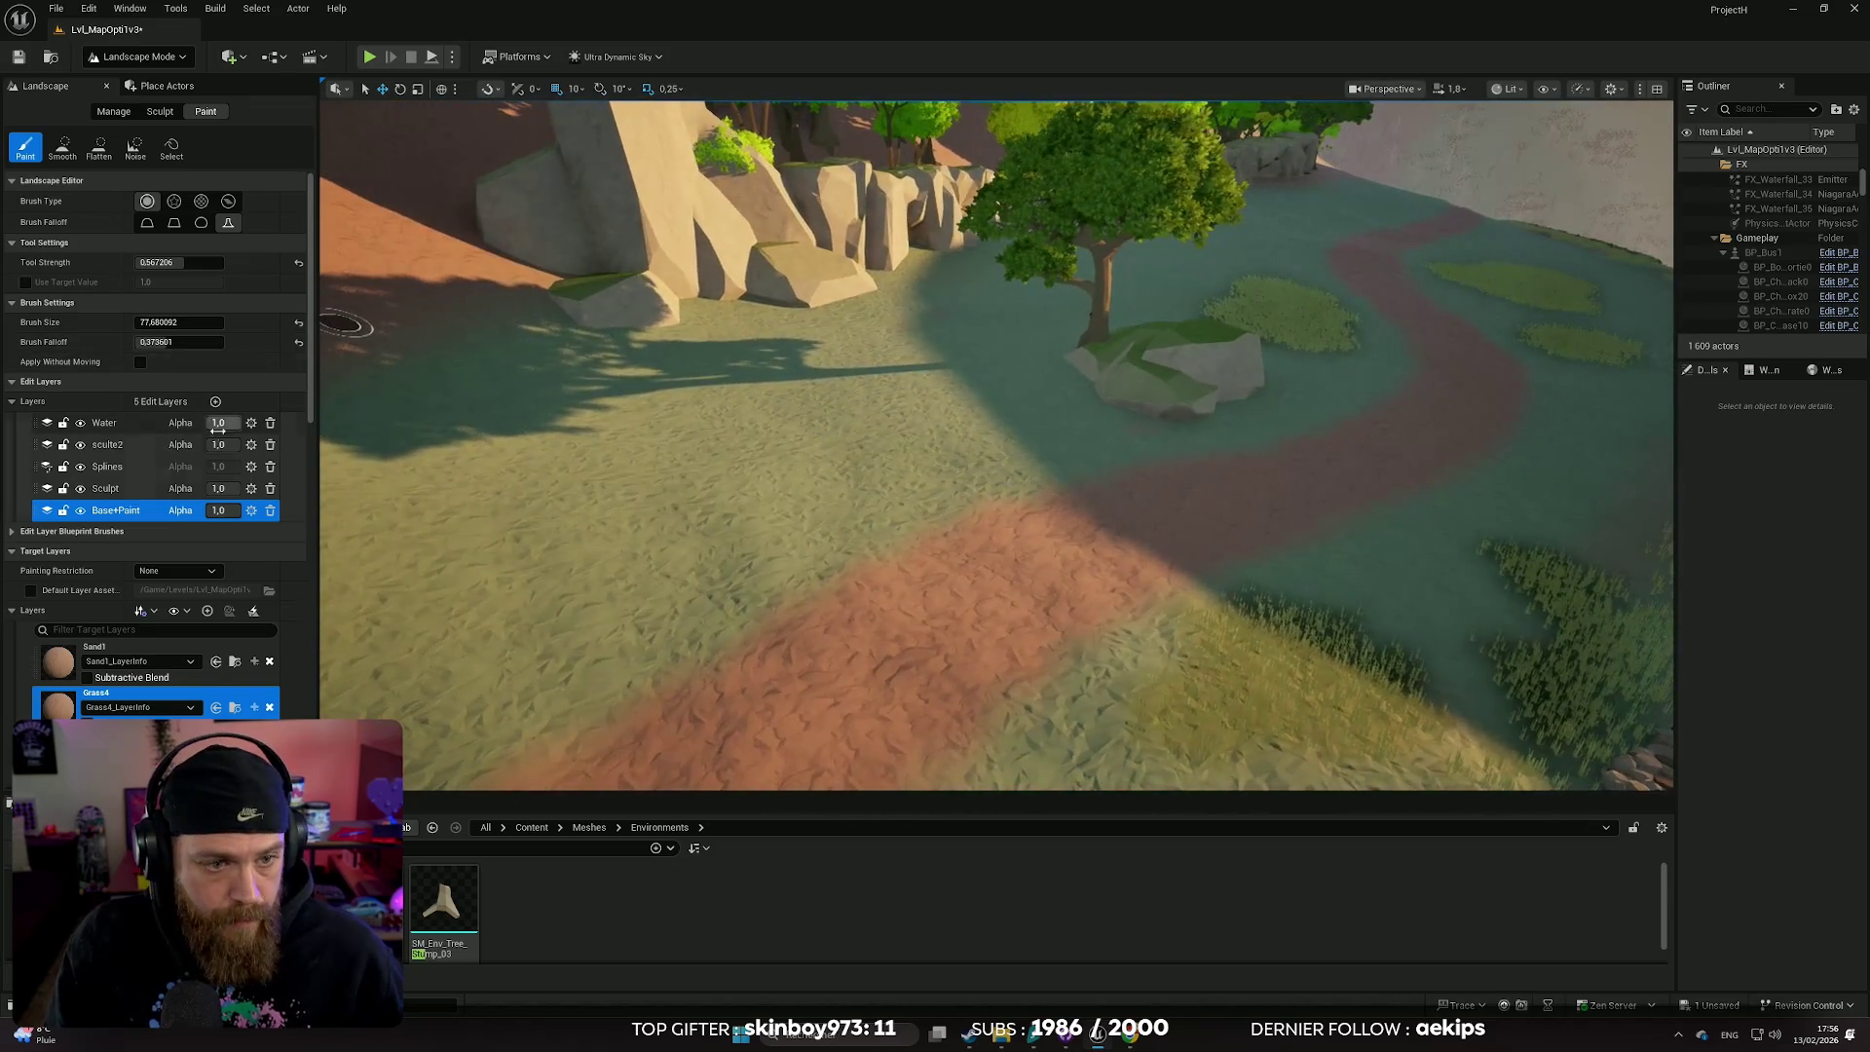
pyautogui.moveTo(148, 322); pyautogui.dragTo(195, 322)
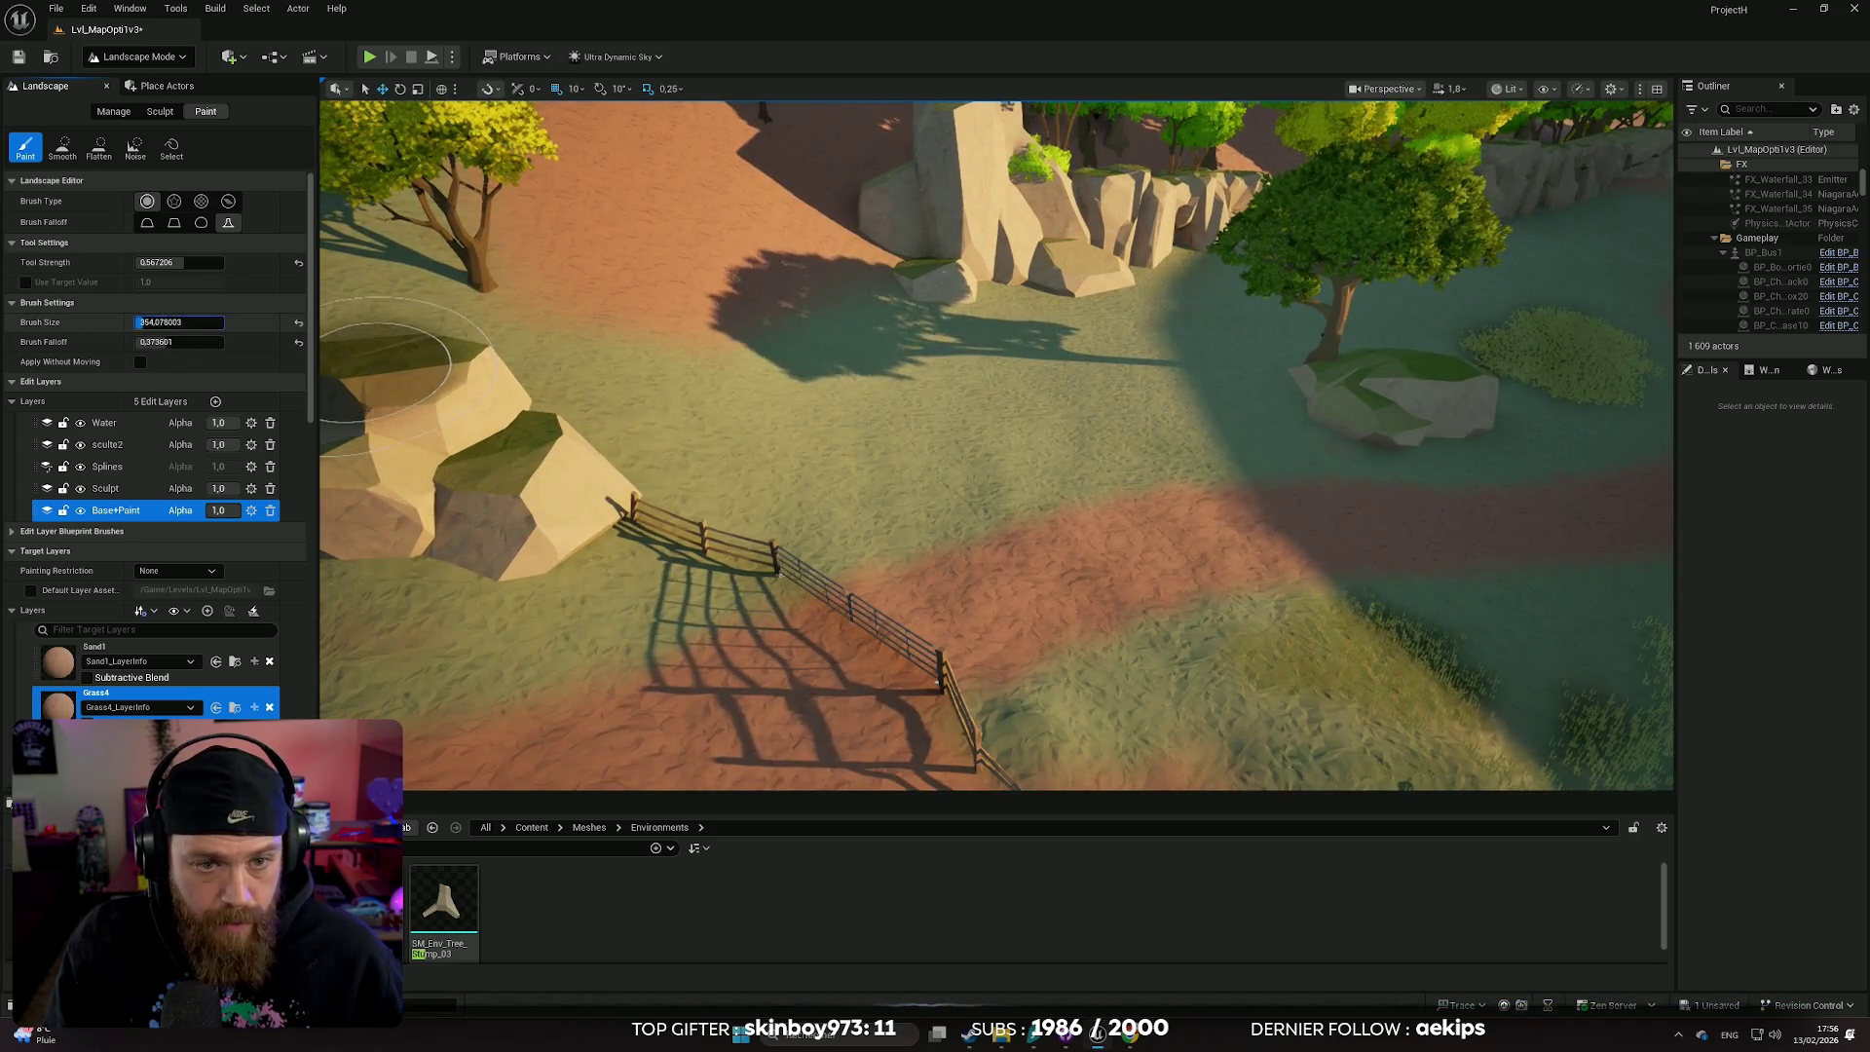
pyautogui.moveTo(994, 418); pyautogui.dragTo(930, 438)
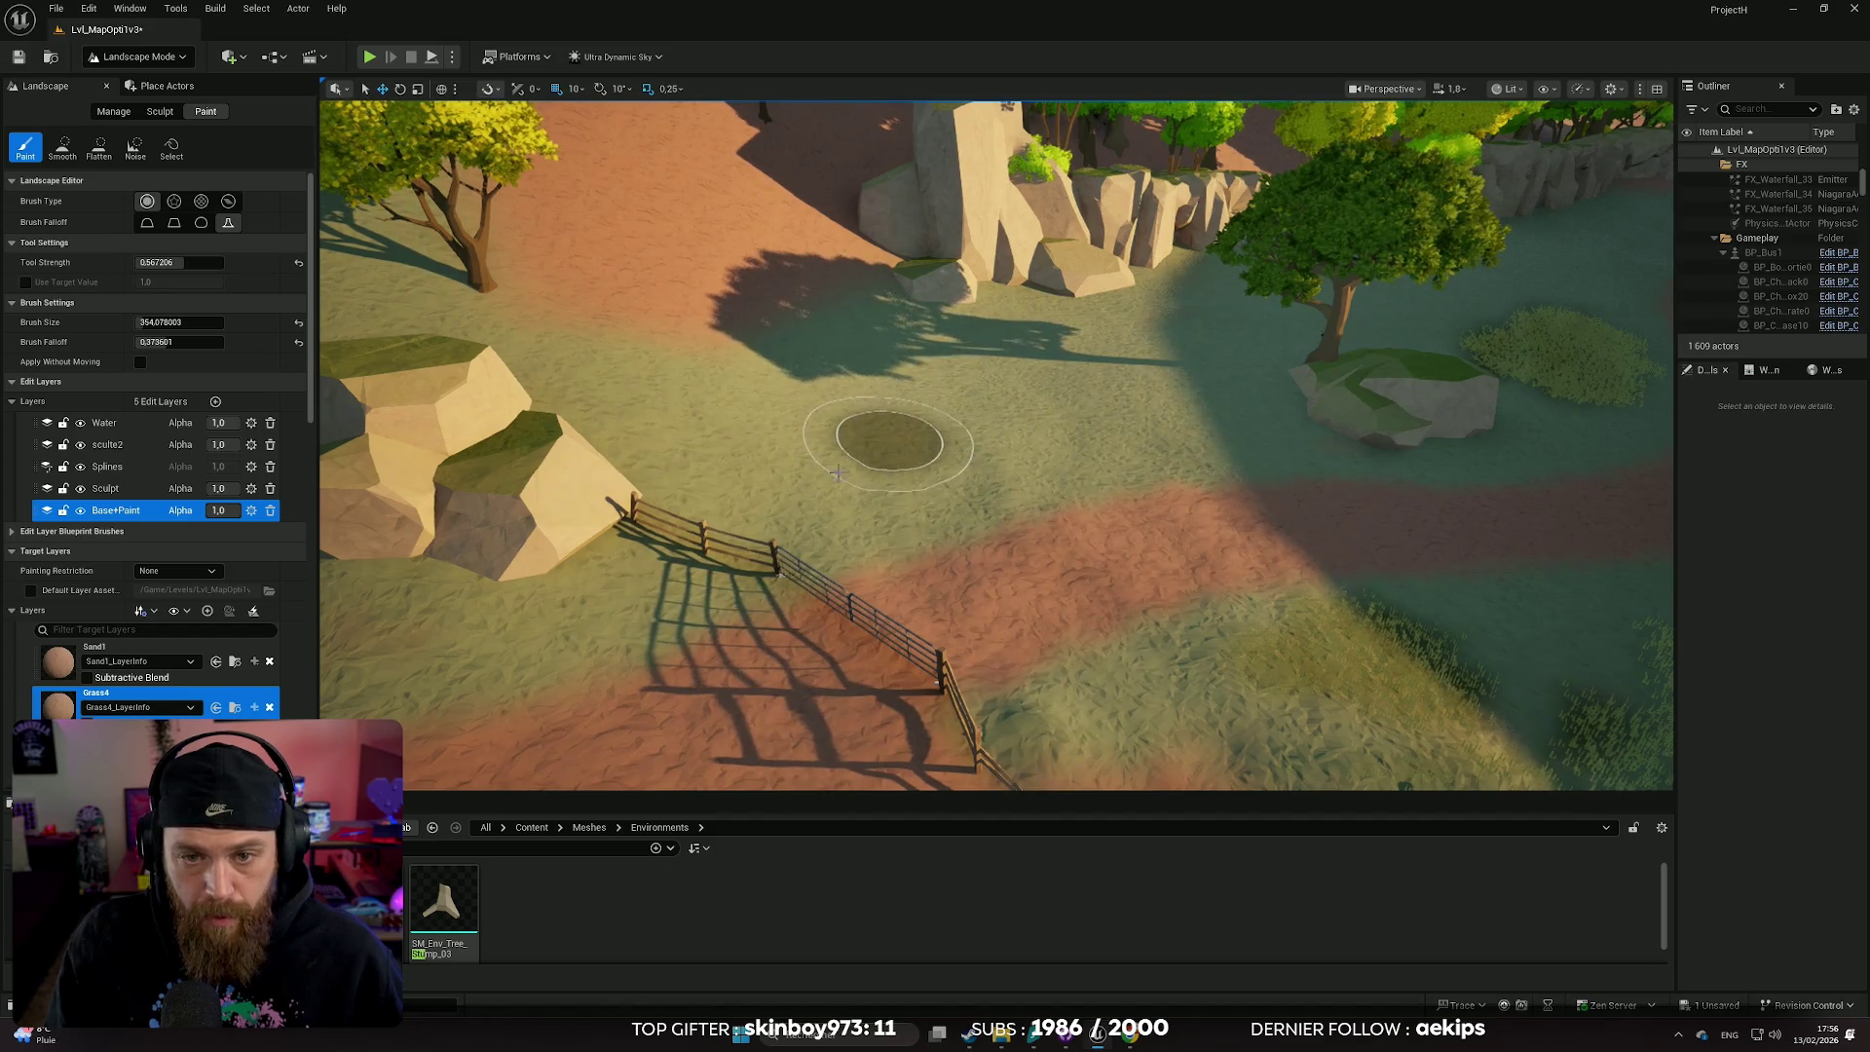
pyautogui.press('w')
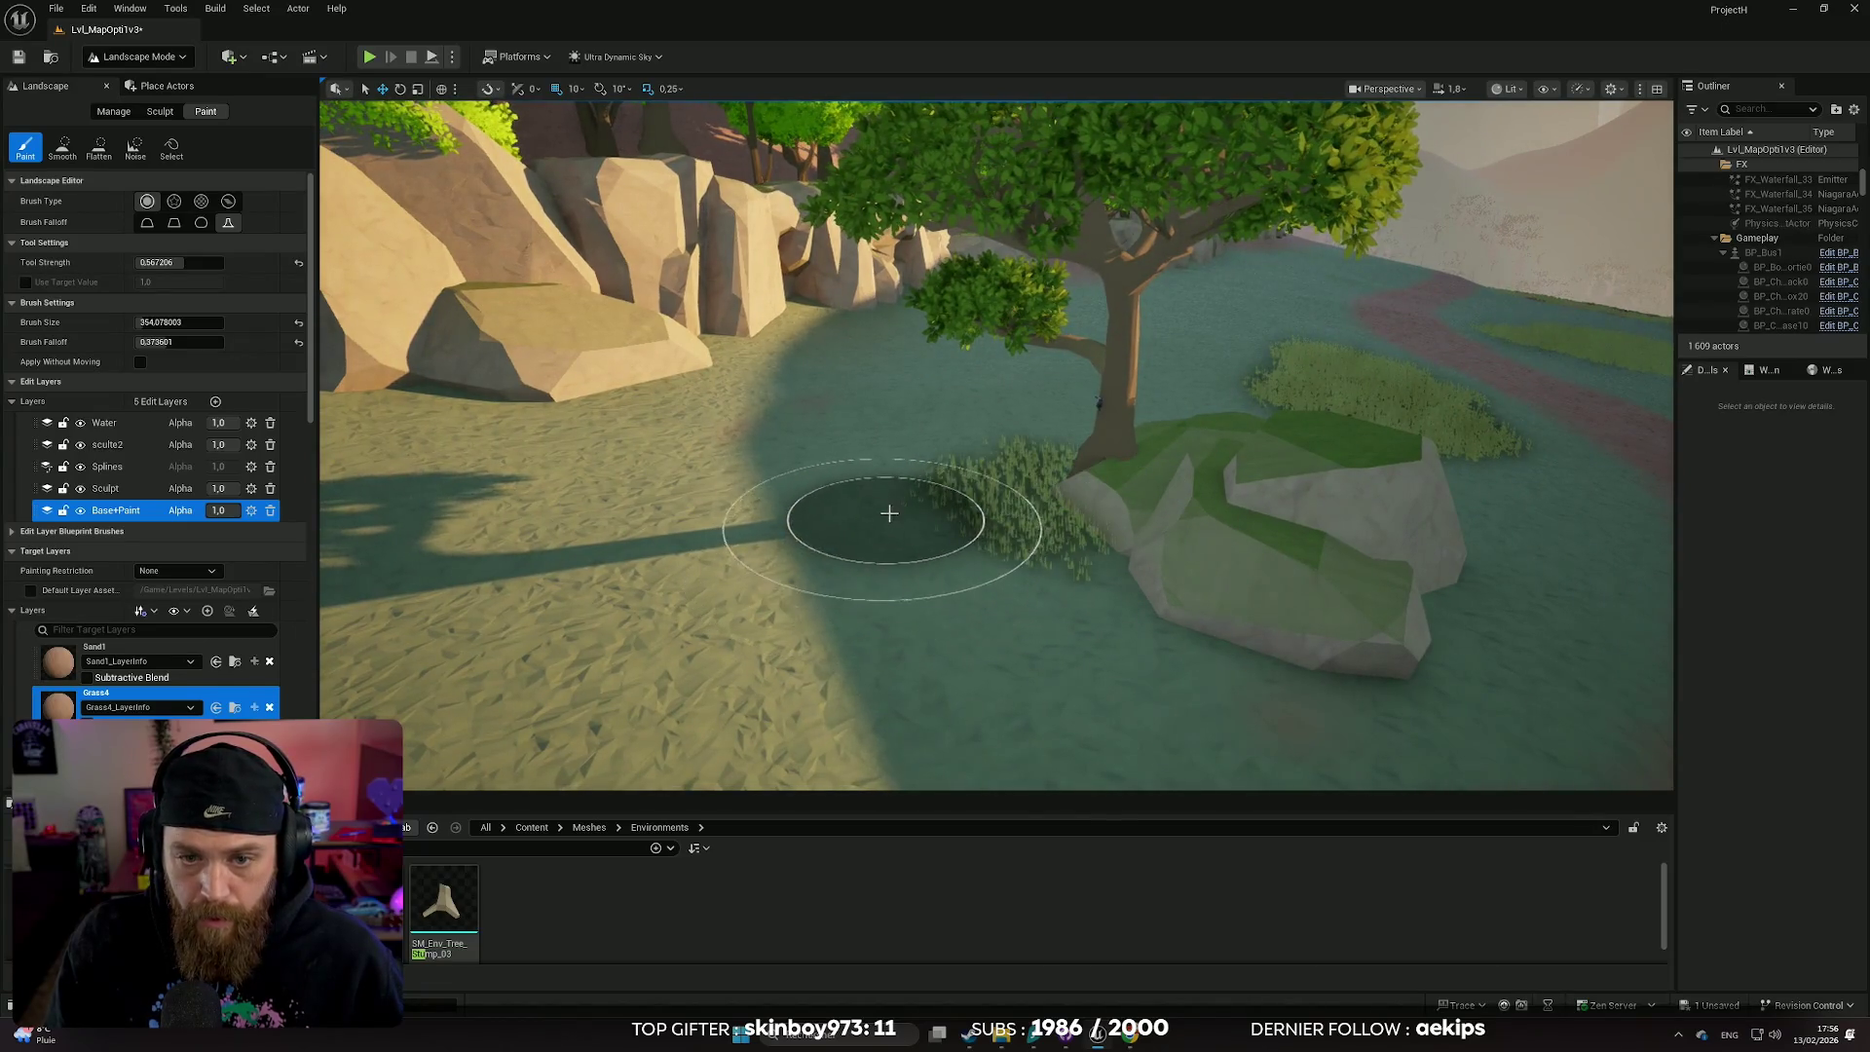
# - Fly over the lakeside ground with WASD and paint grass onto the tree-covered slope
pyautogui.press('s')
pyautogui.press('s')
pyautogui.press('d')
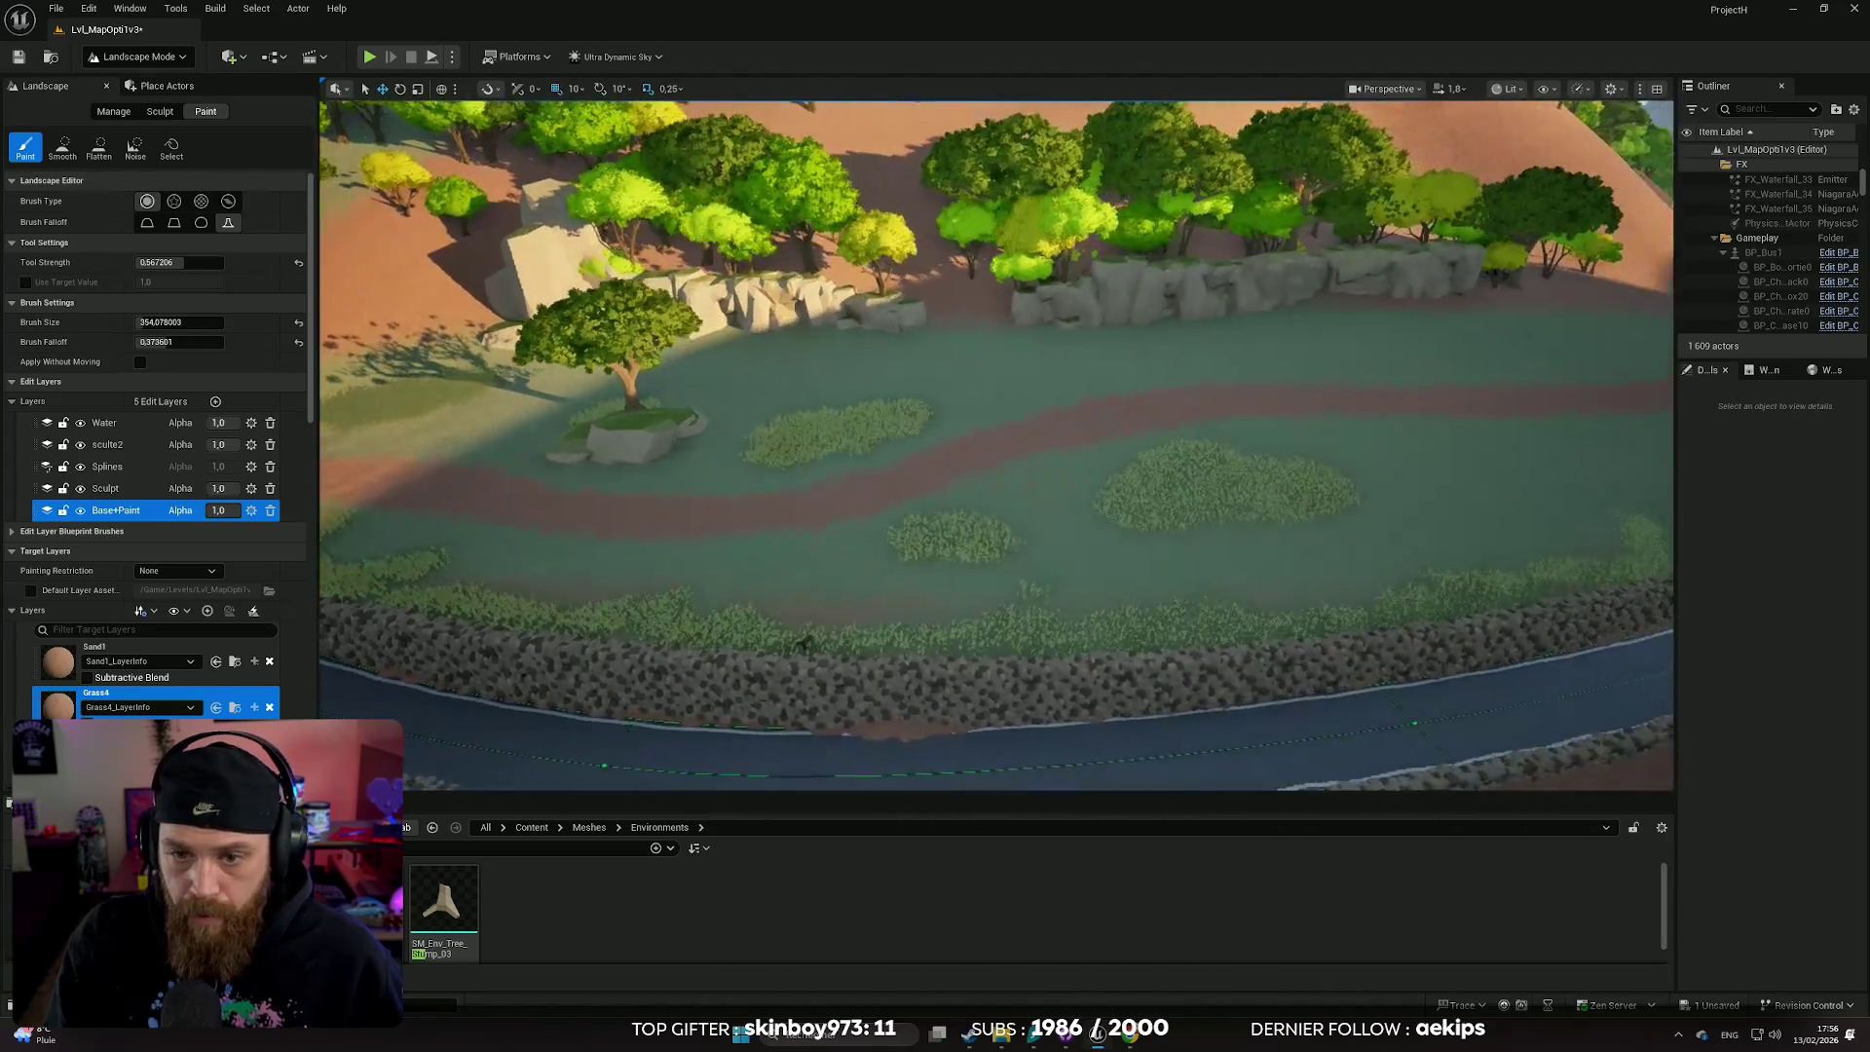
pyautogui.press('d')
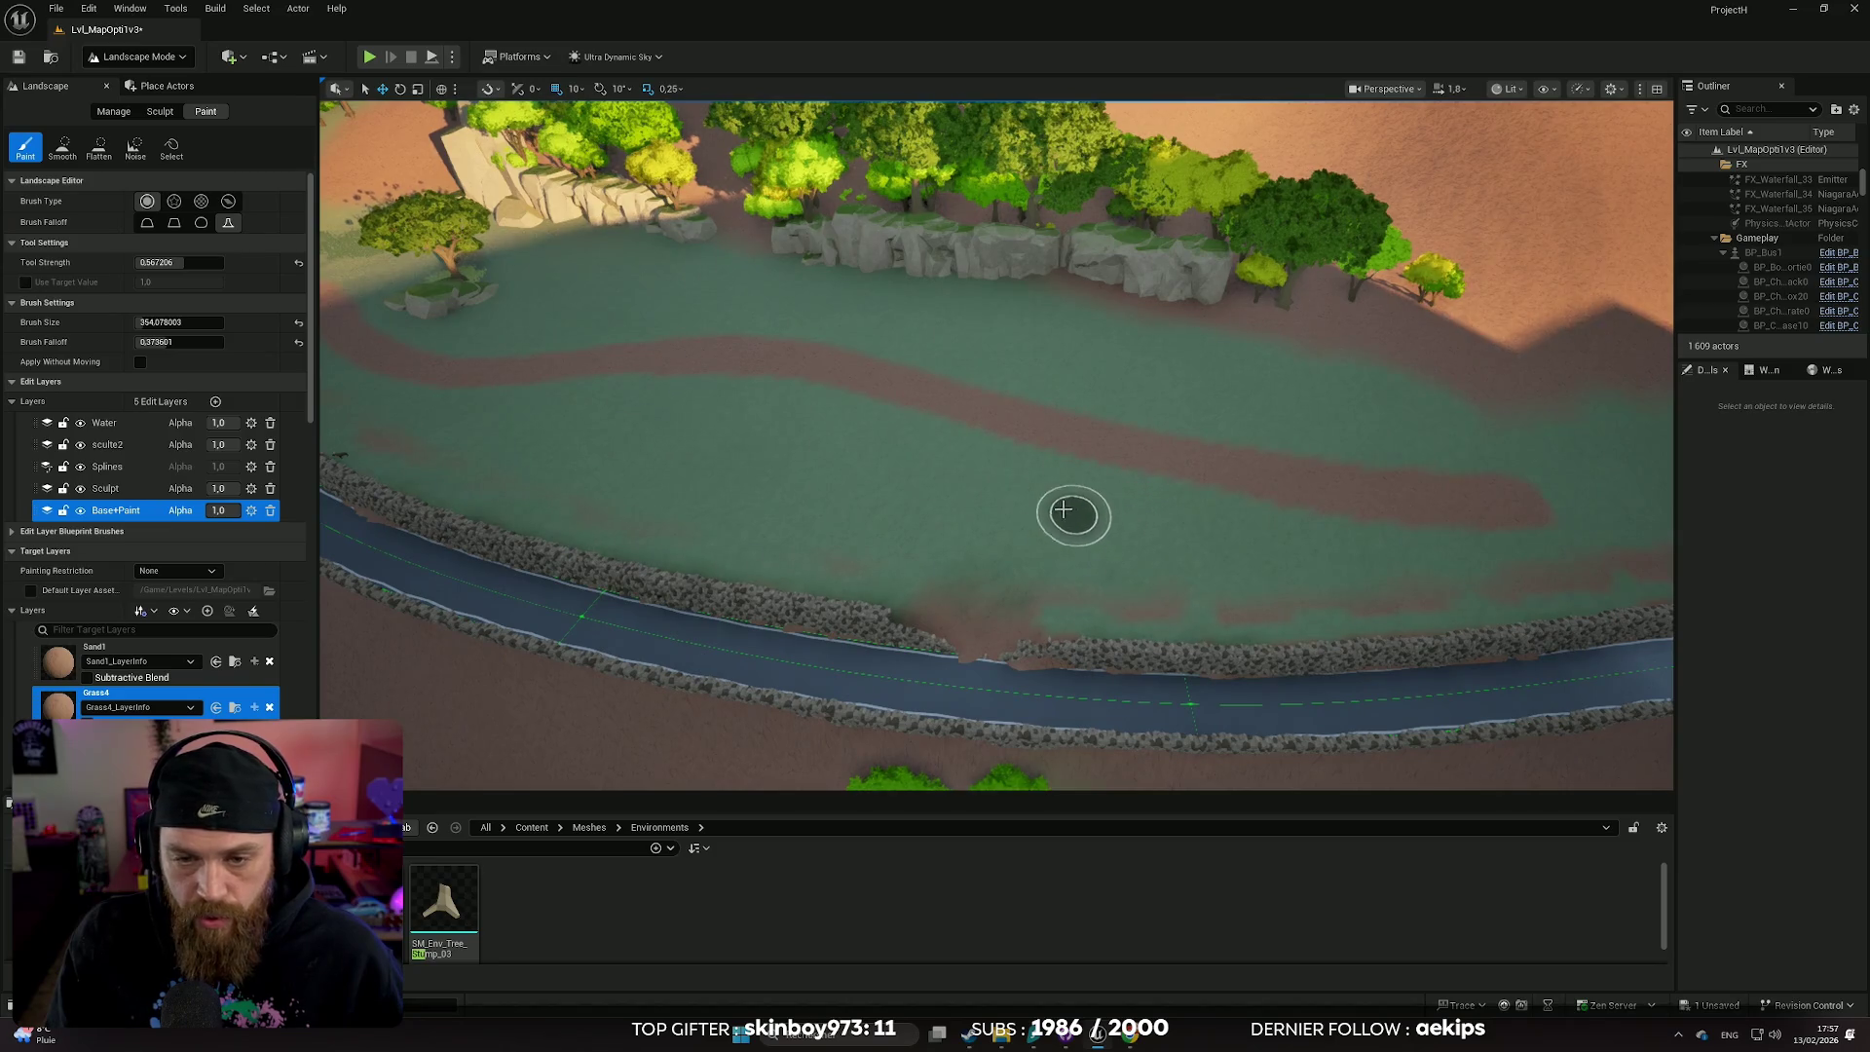
pyautogui.press('w')
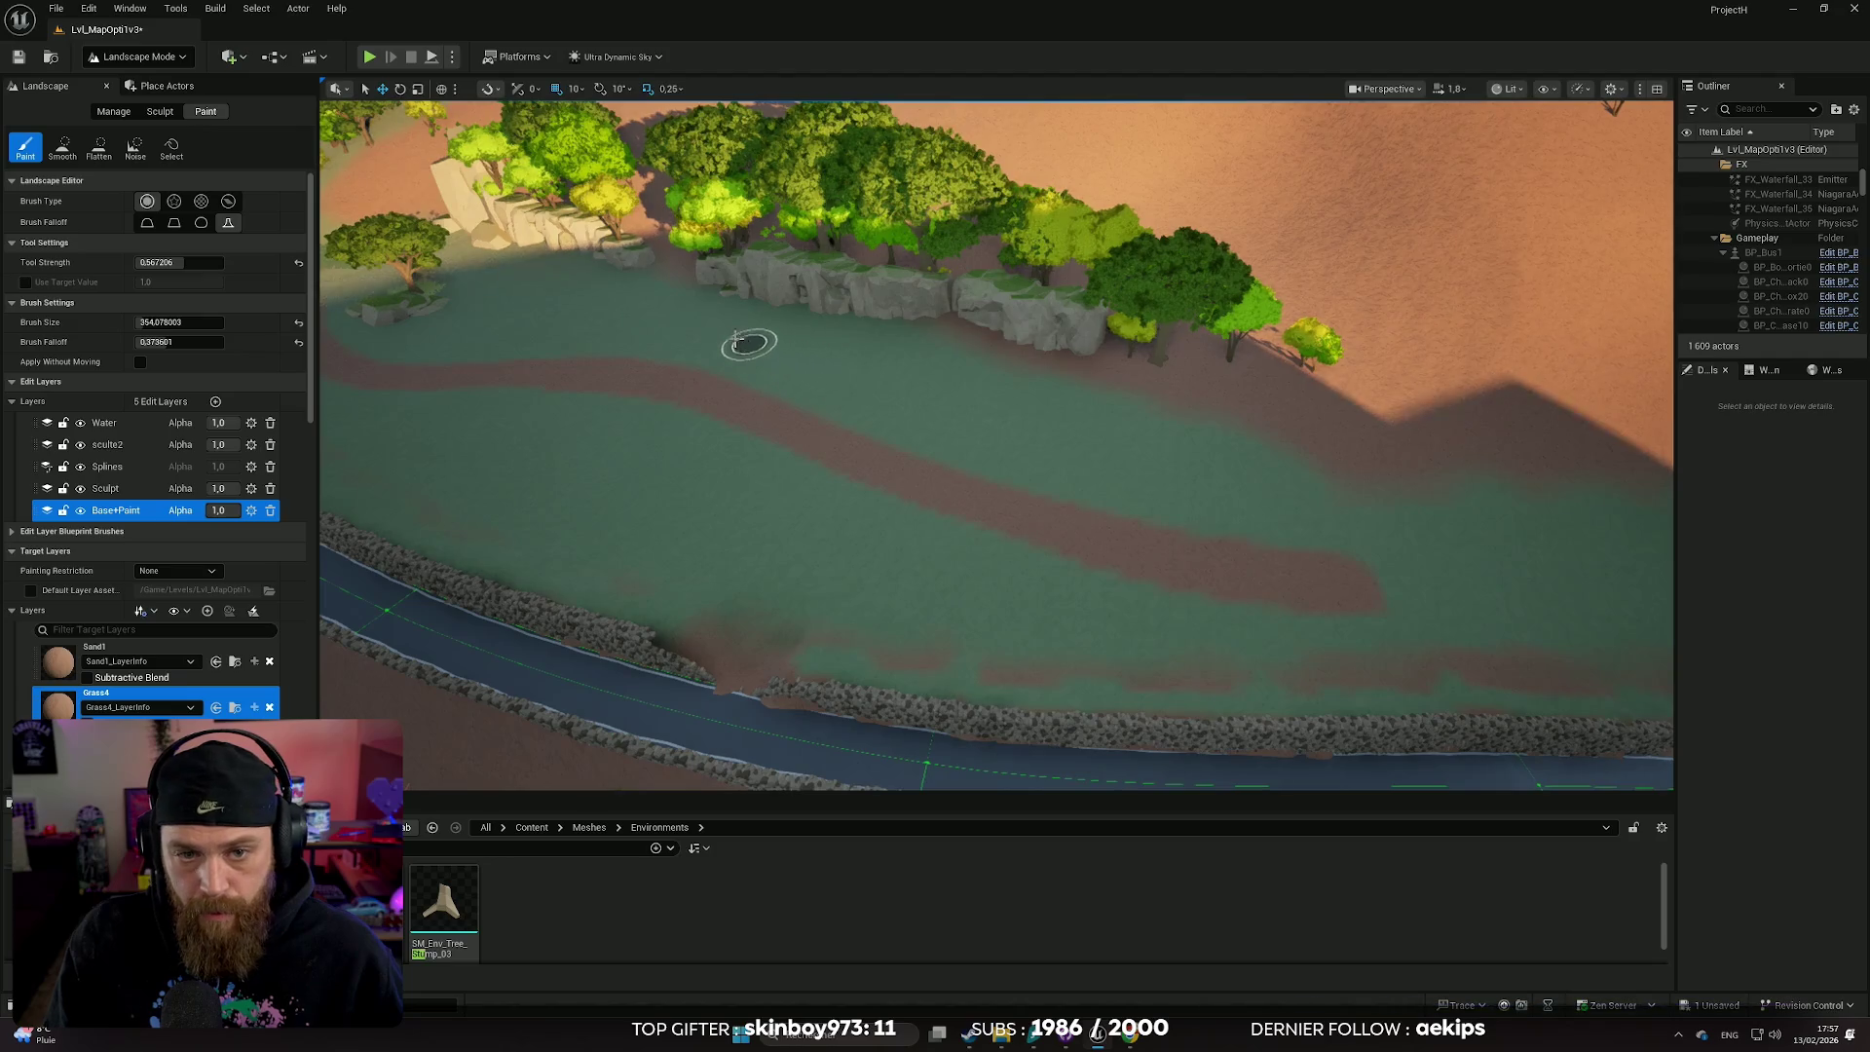
pyautogui.press('w')
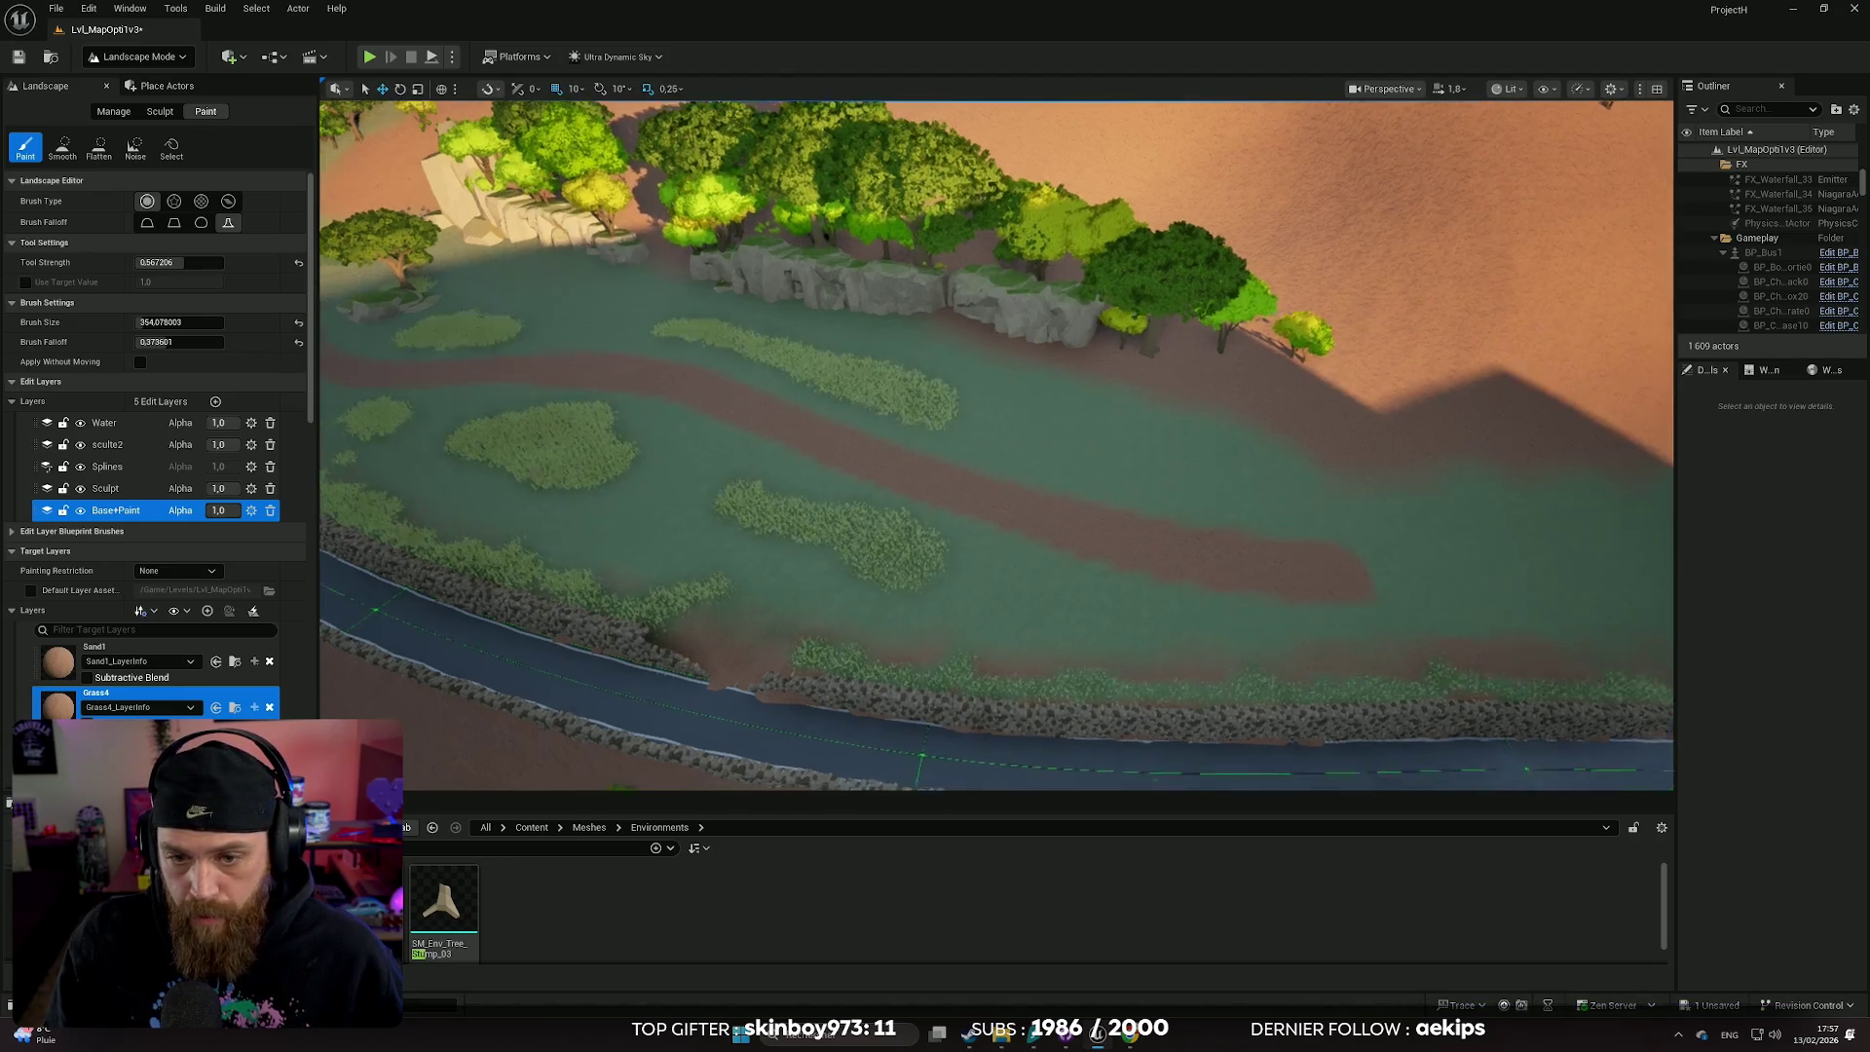
pyautogui.press('w')
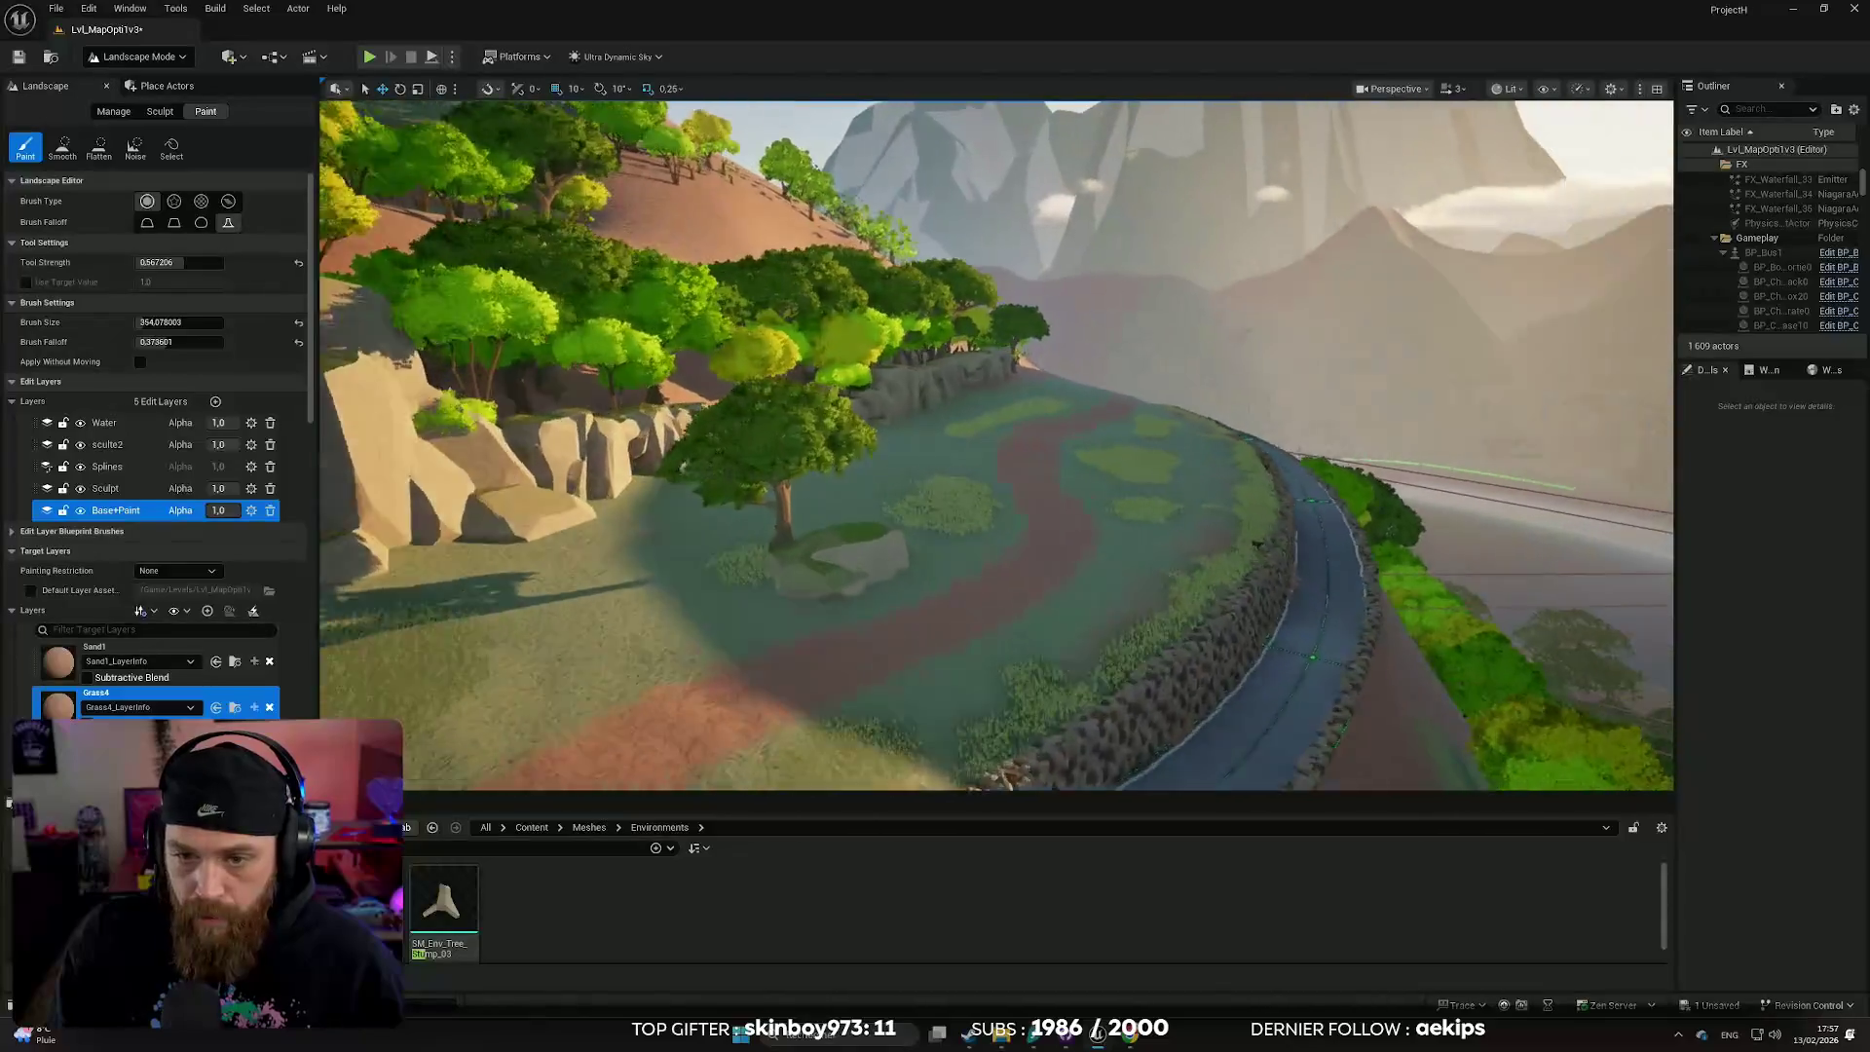
pyautogui.press('w')
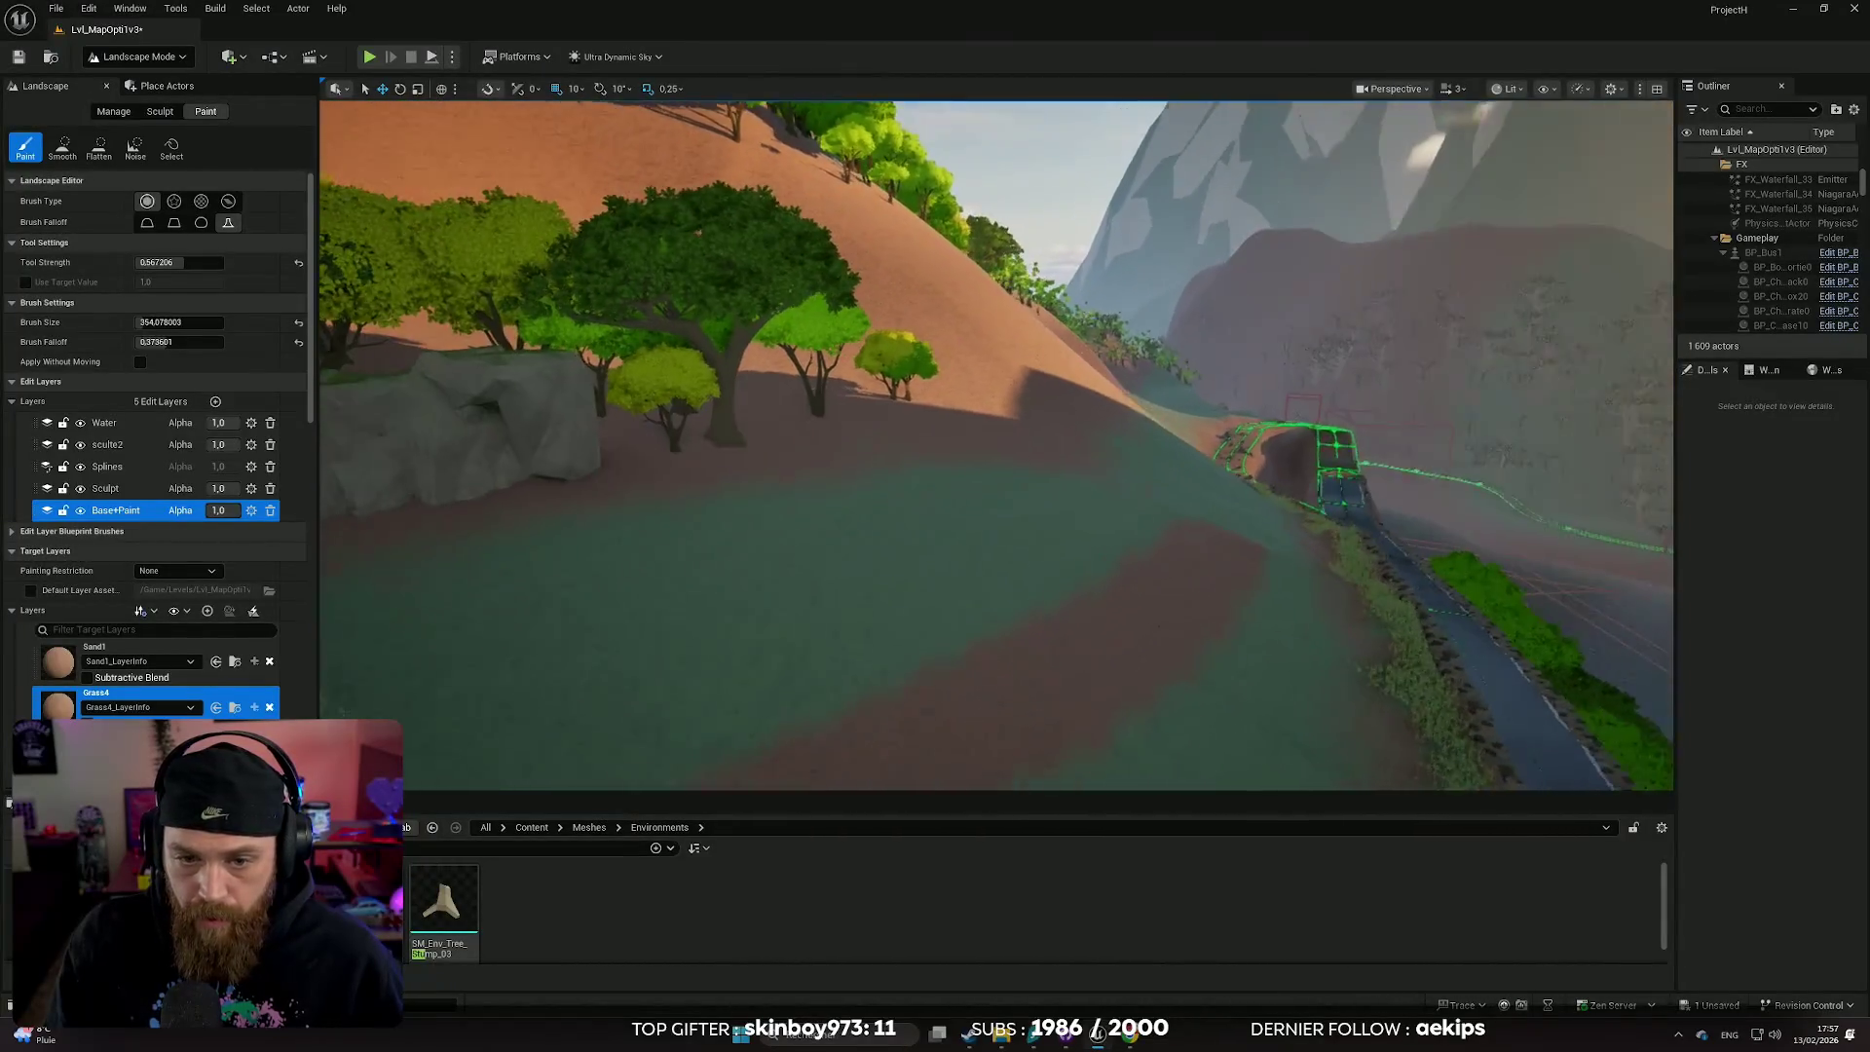
pyautogui.moveTo(810, 517)
pyautogui.mouseDown()
pyautogui.moveTo(915, 480)
pyautogui.moveTo(876, 518)
pyautogui.moveTo(993, 551)
pyautogui.moveTo(1061, 501)
pyautogui.moveTo(1043, 413)
pyautogui.moveTo(1177, 513)
pyautogui.moveTo(1553, 471)
pyautogui.moveTo(1519, 489)
pyautogui.moveTo(1272, 447)
pyautogui.moveTo(1065, 387)
pyautogui.mouseUp()
# - Inspect the grass near the rock and trees and shrink the brush to about 78
pyautogui.press('w')
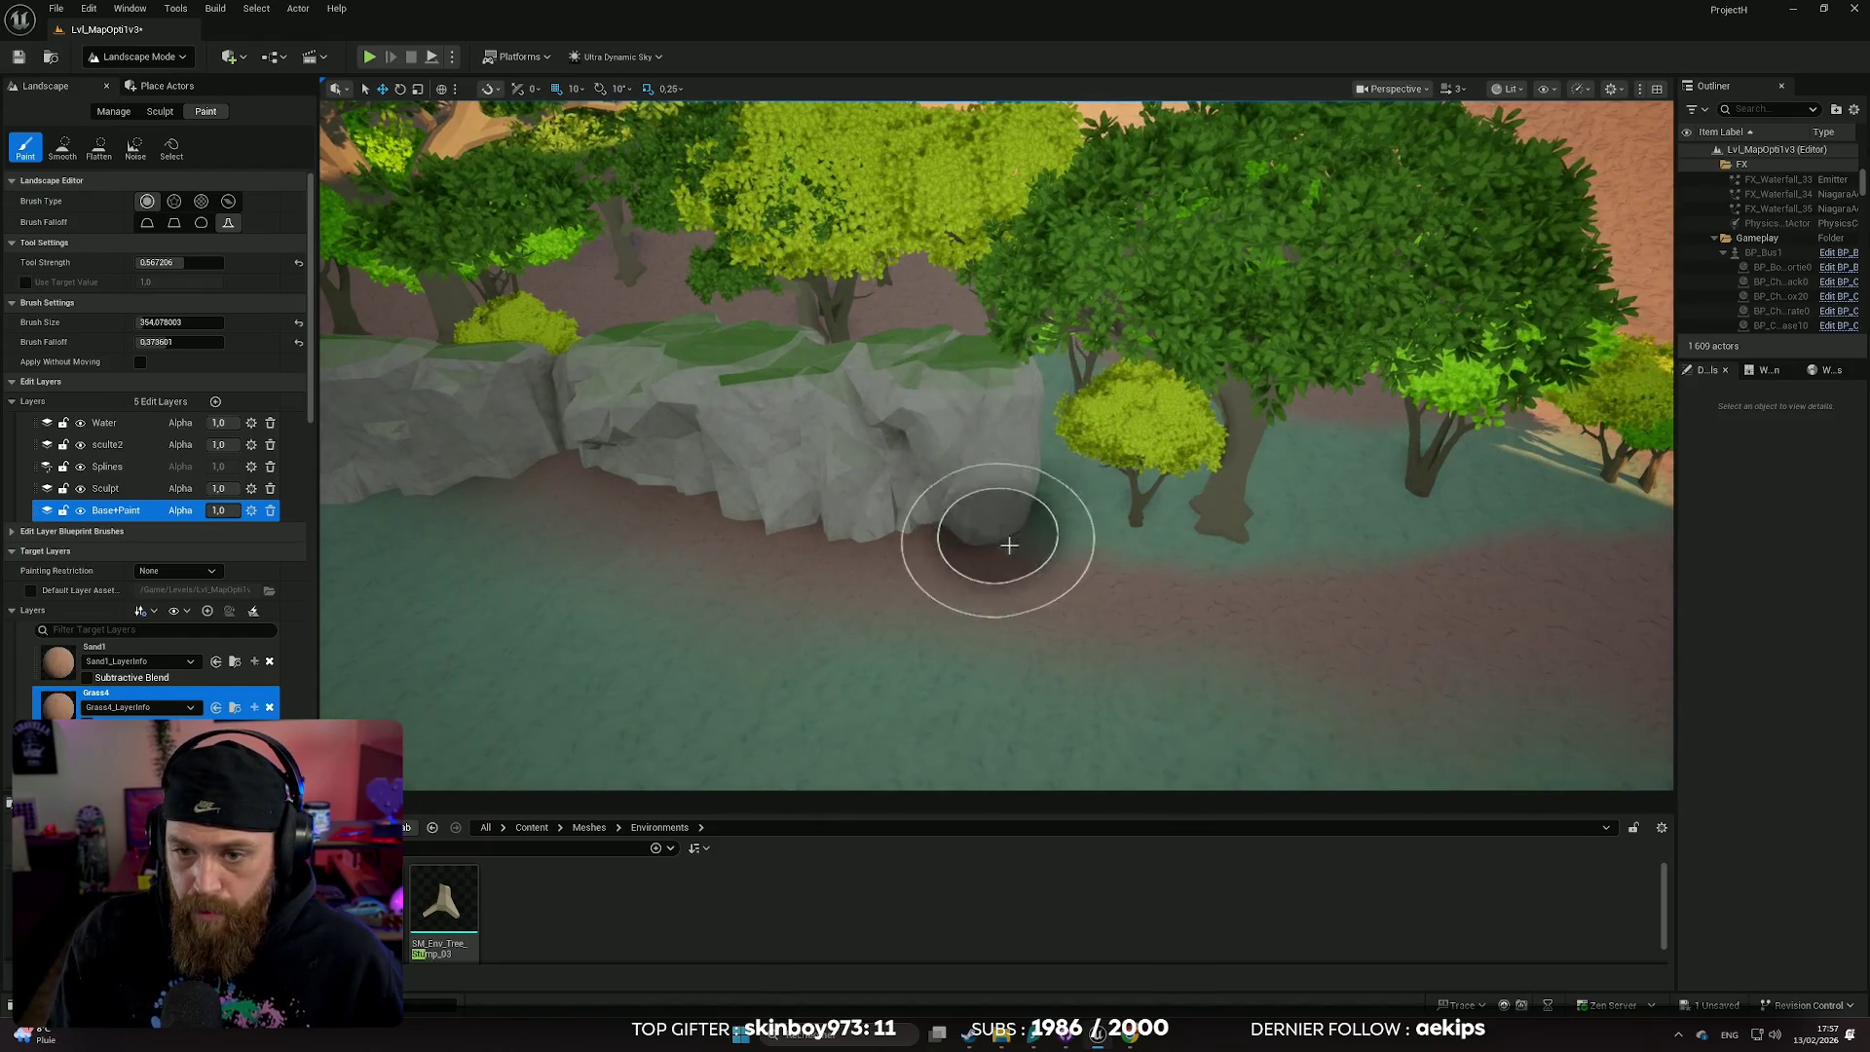
pyautogui.press('w')
pyautogui.moveTo(1169, 458); pyautogui.dragTo(1027, 548)
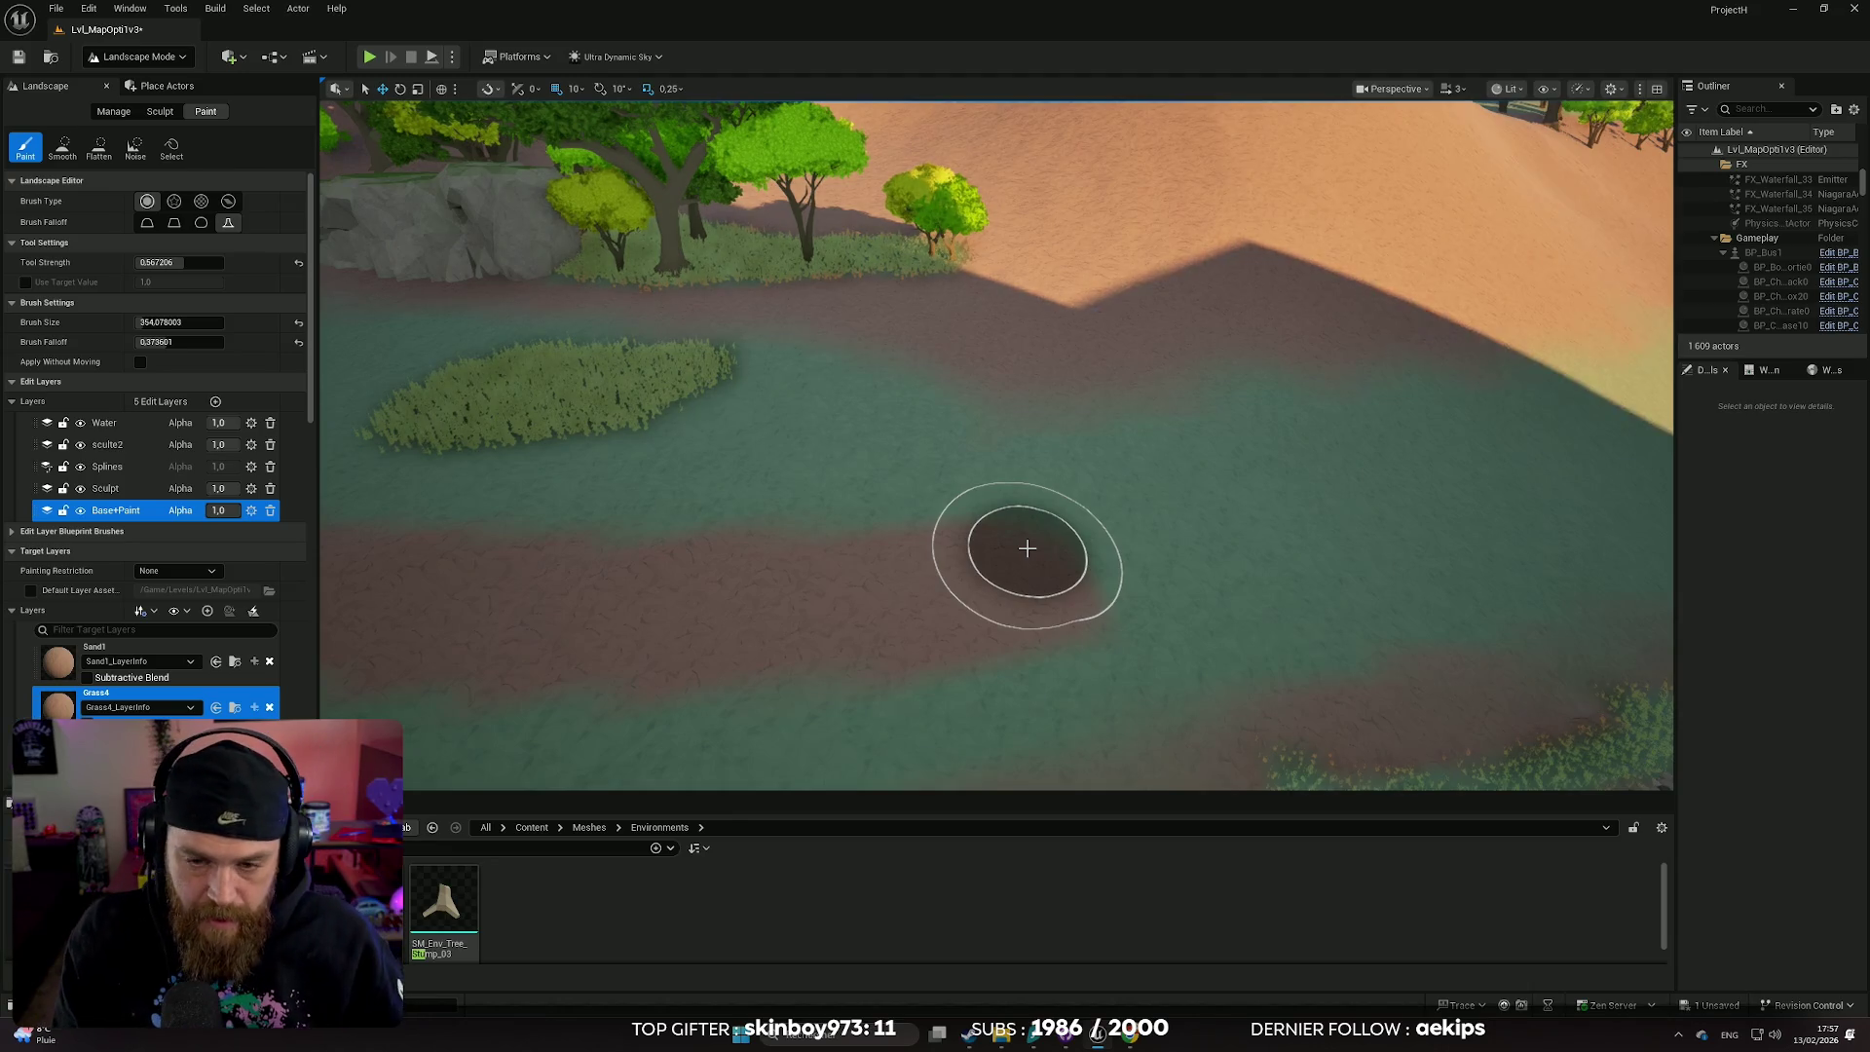
pyautogui.moveTo(952, 430); pyautogui.dragTo(952, 430)
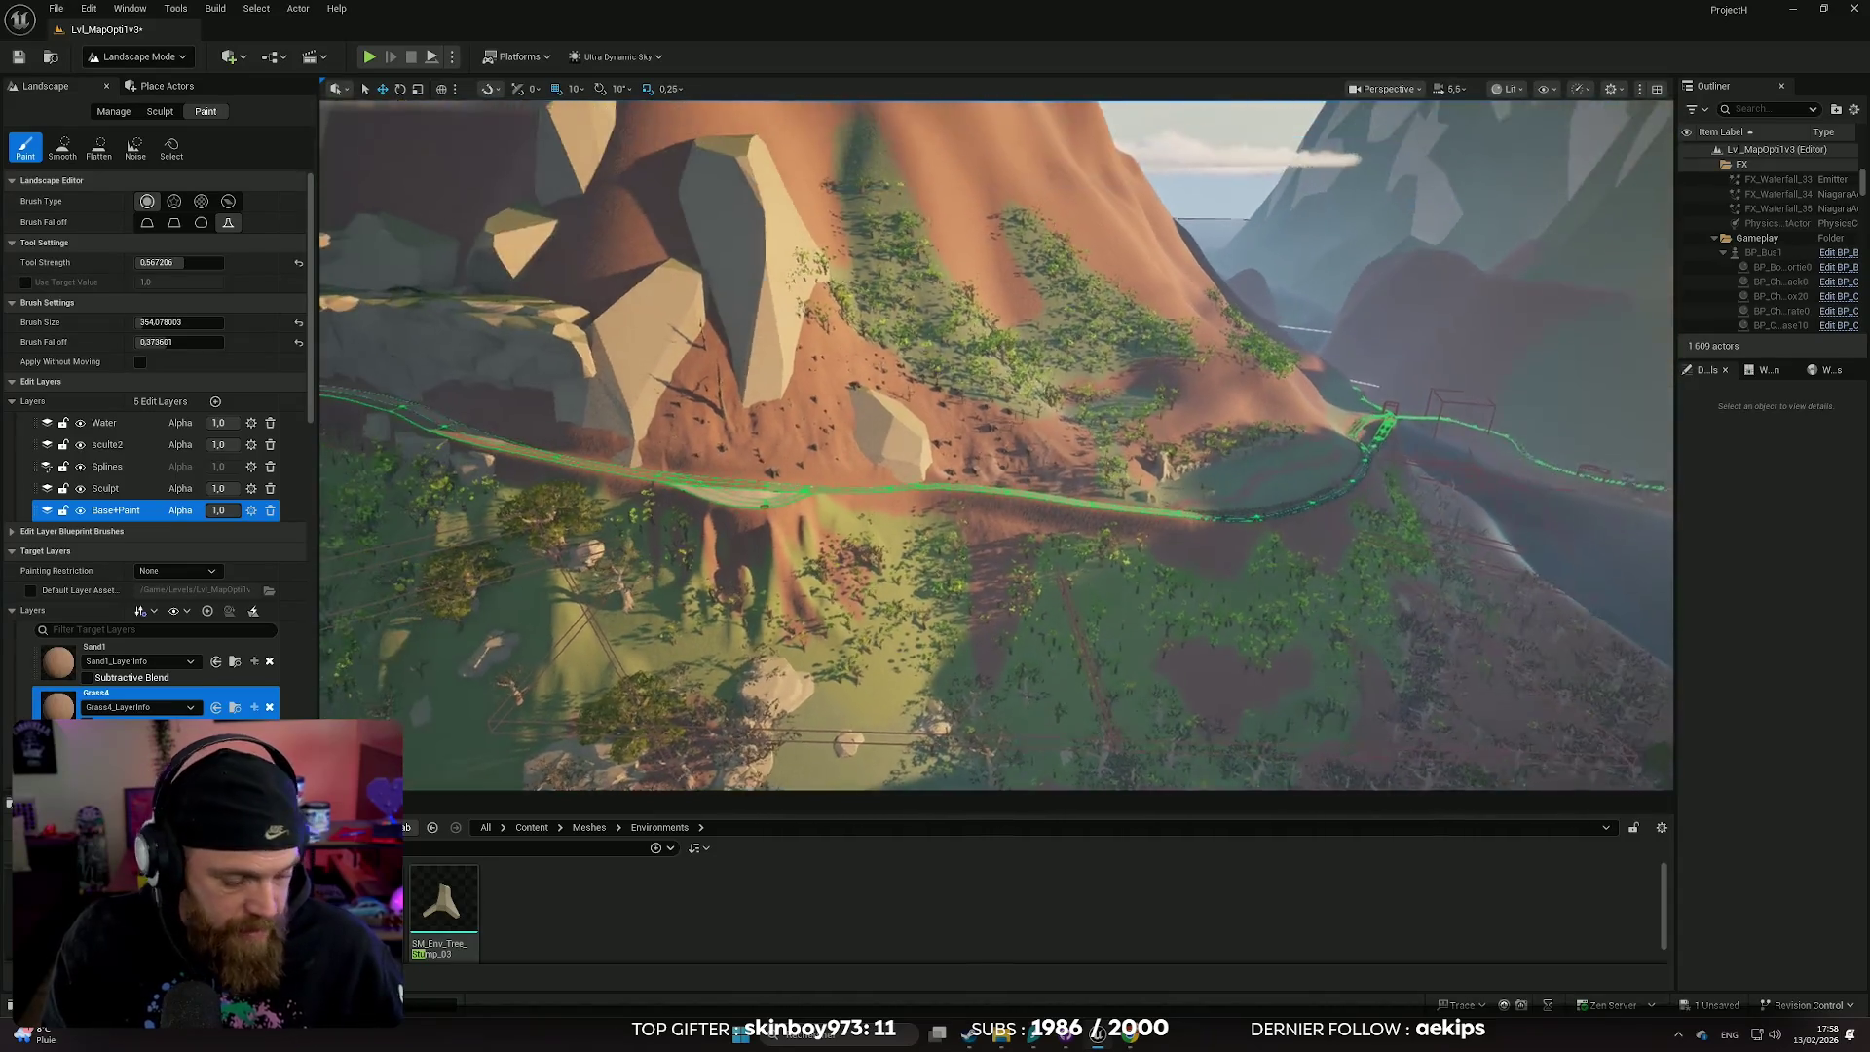
pyautogui.scroll(10, 974, 444)
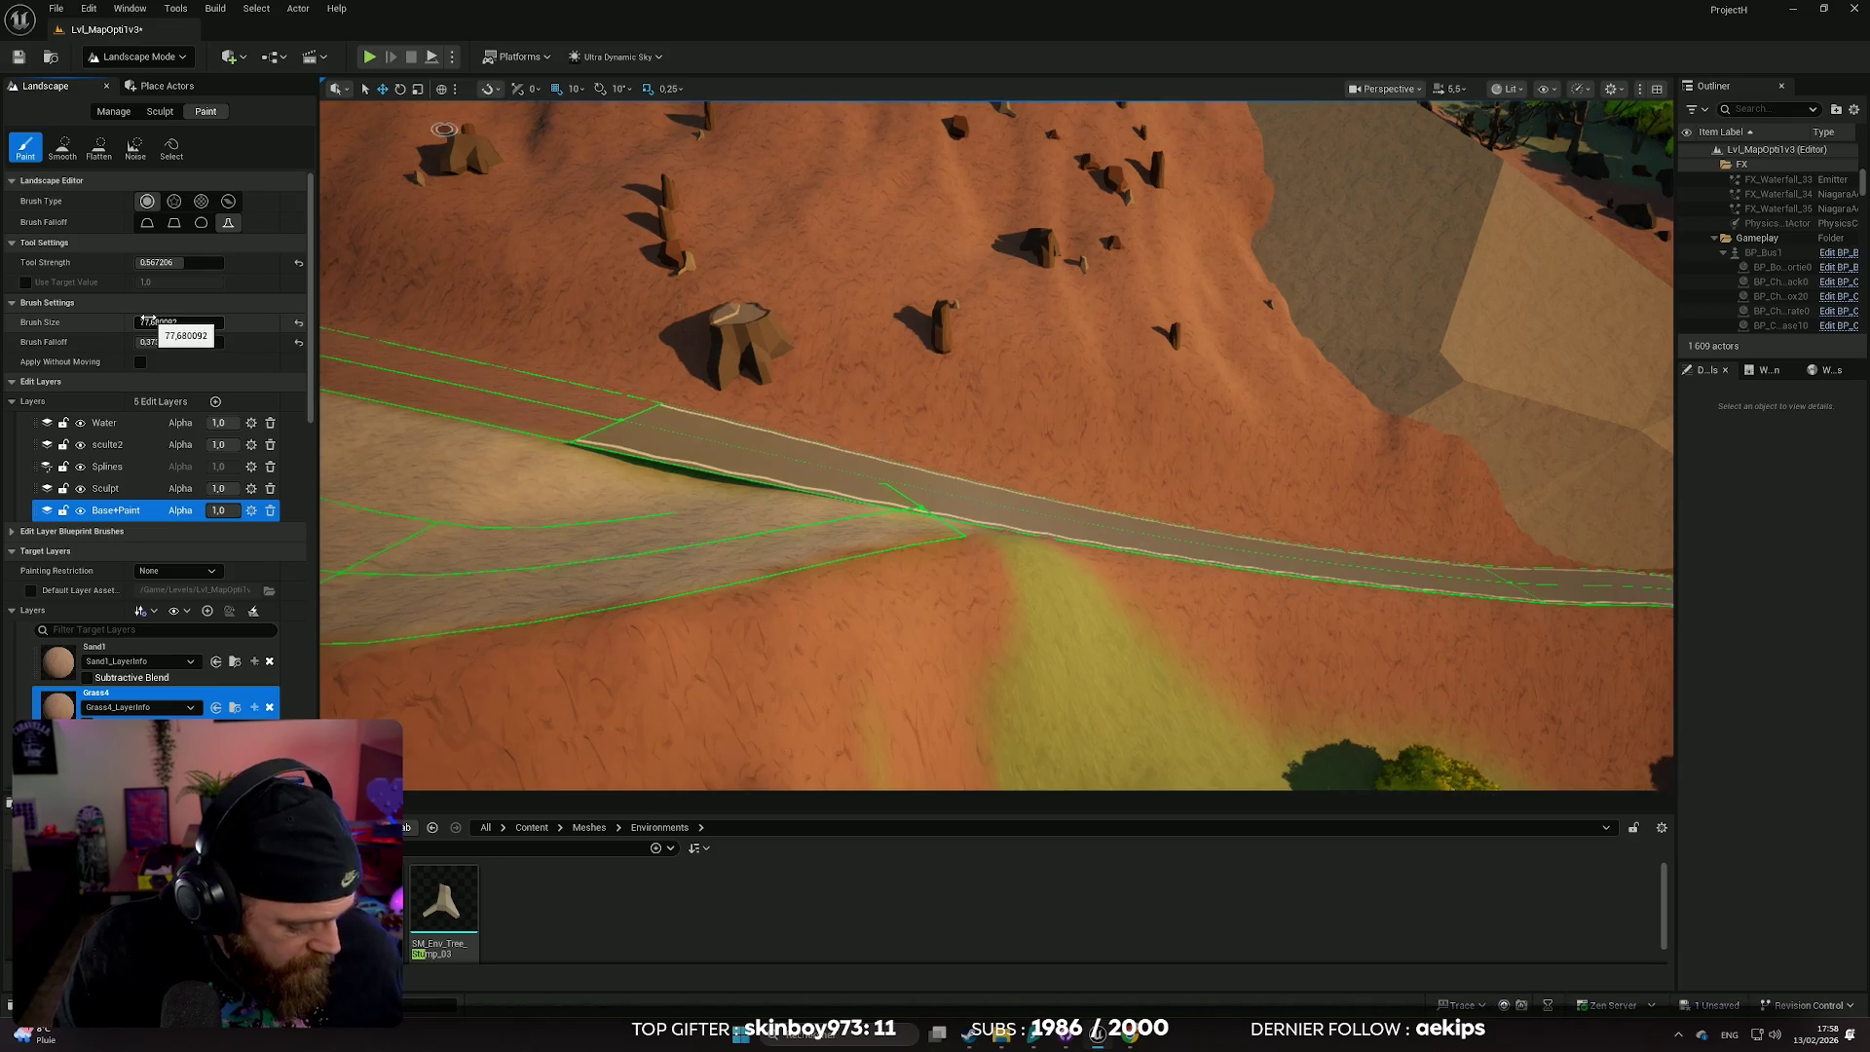
pyautogui.scroll(-2, 1044, 583)
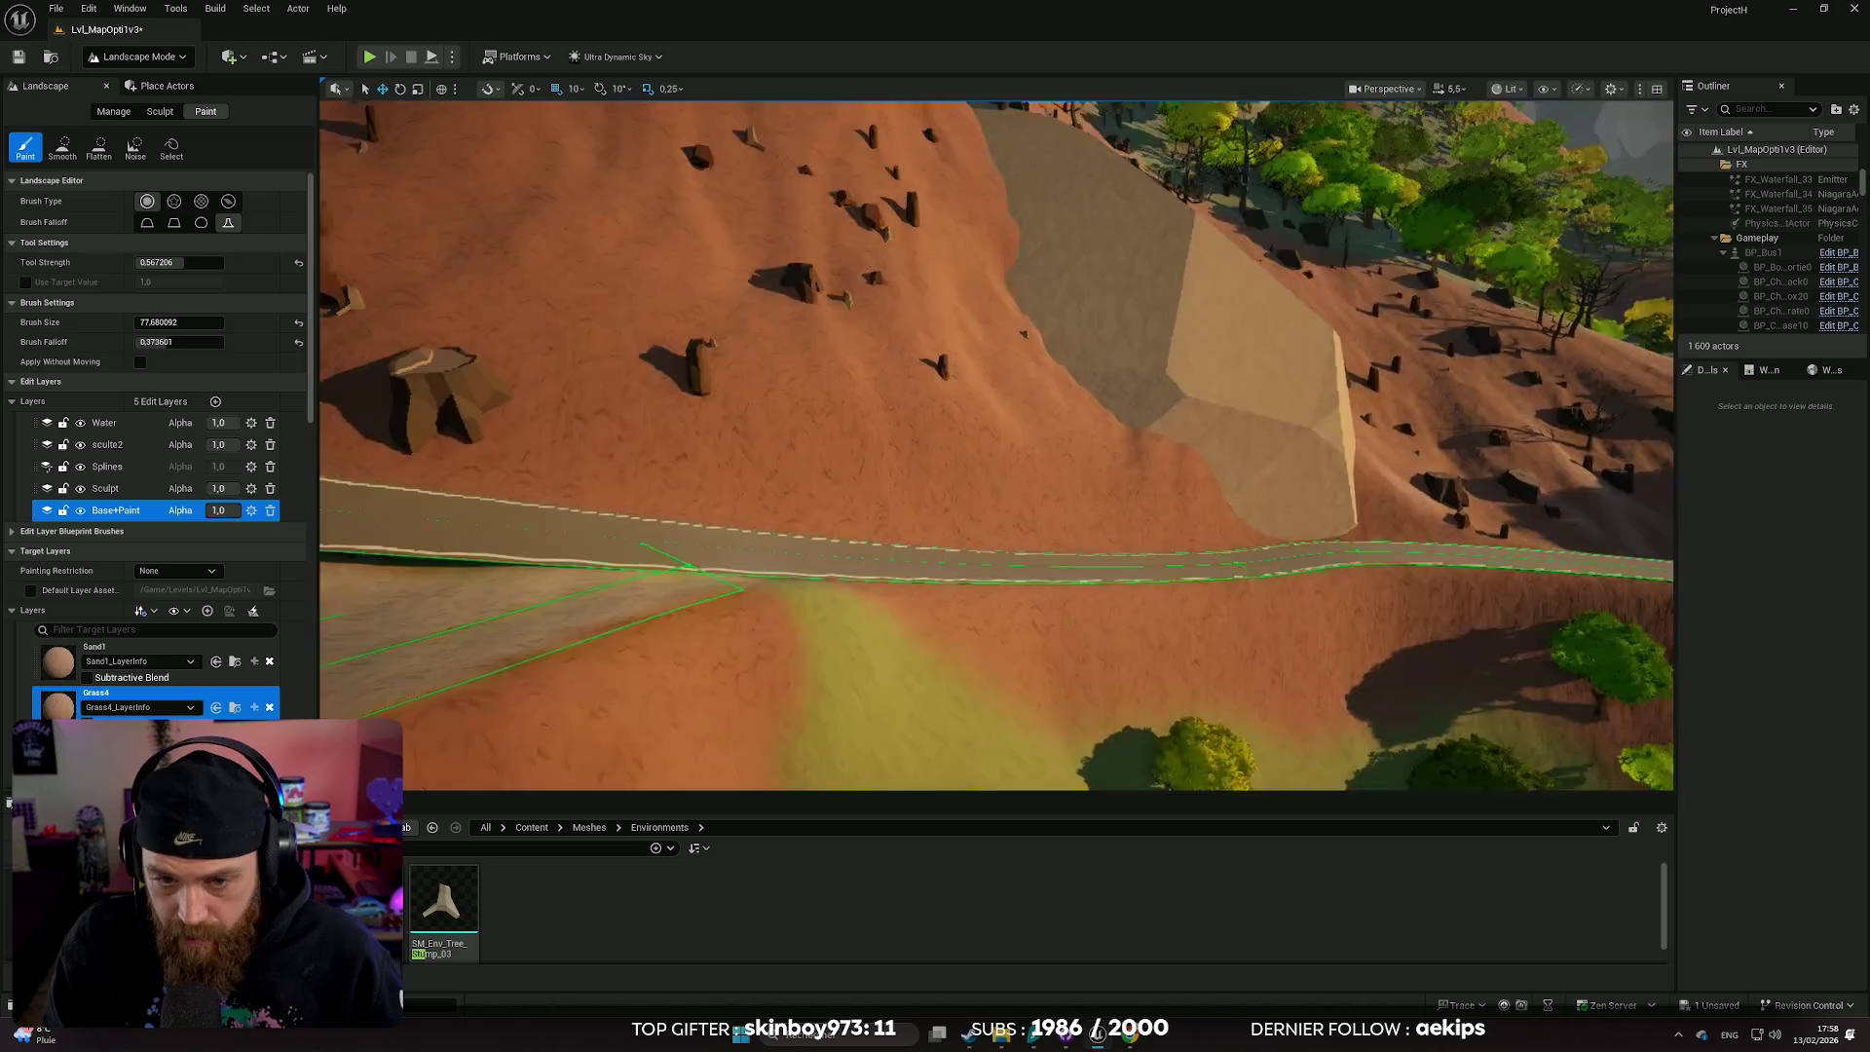
pyautogui.scroll(-1, 964, 555)
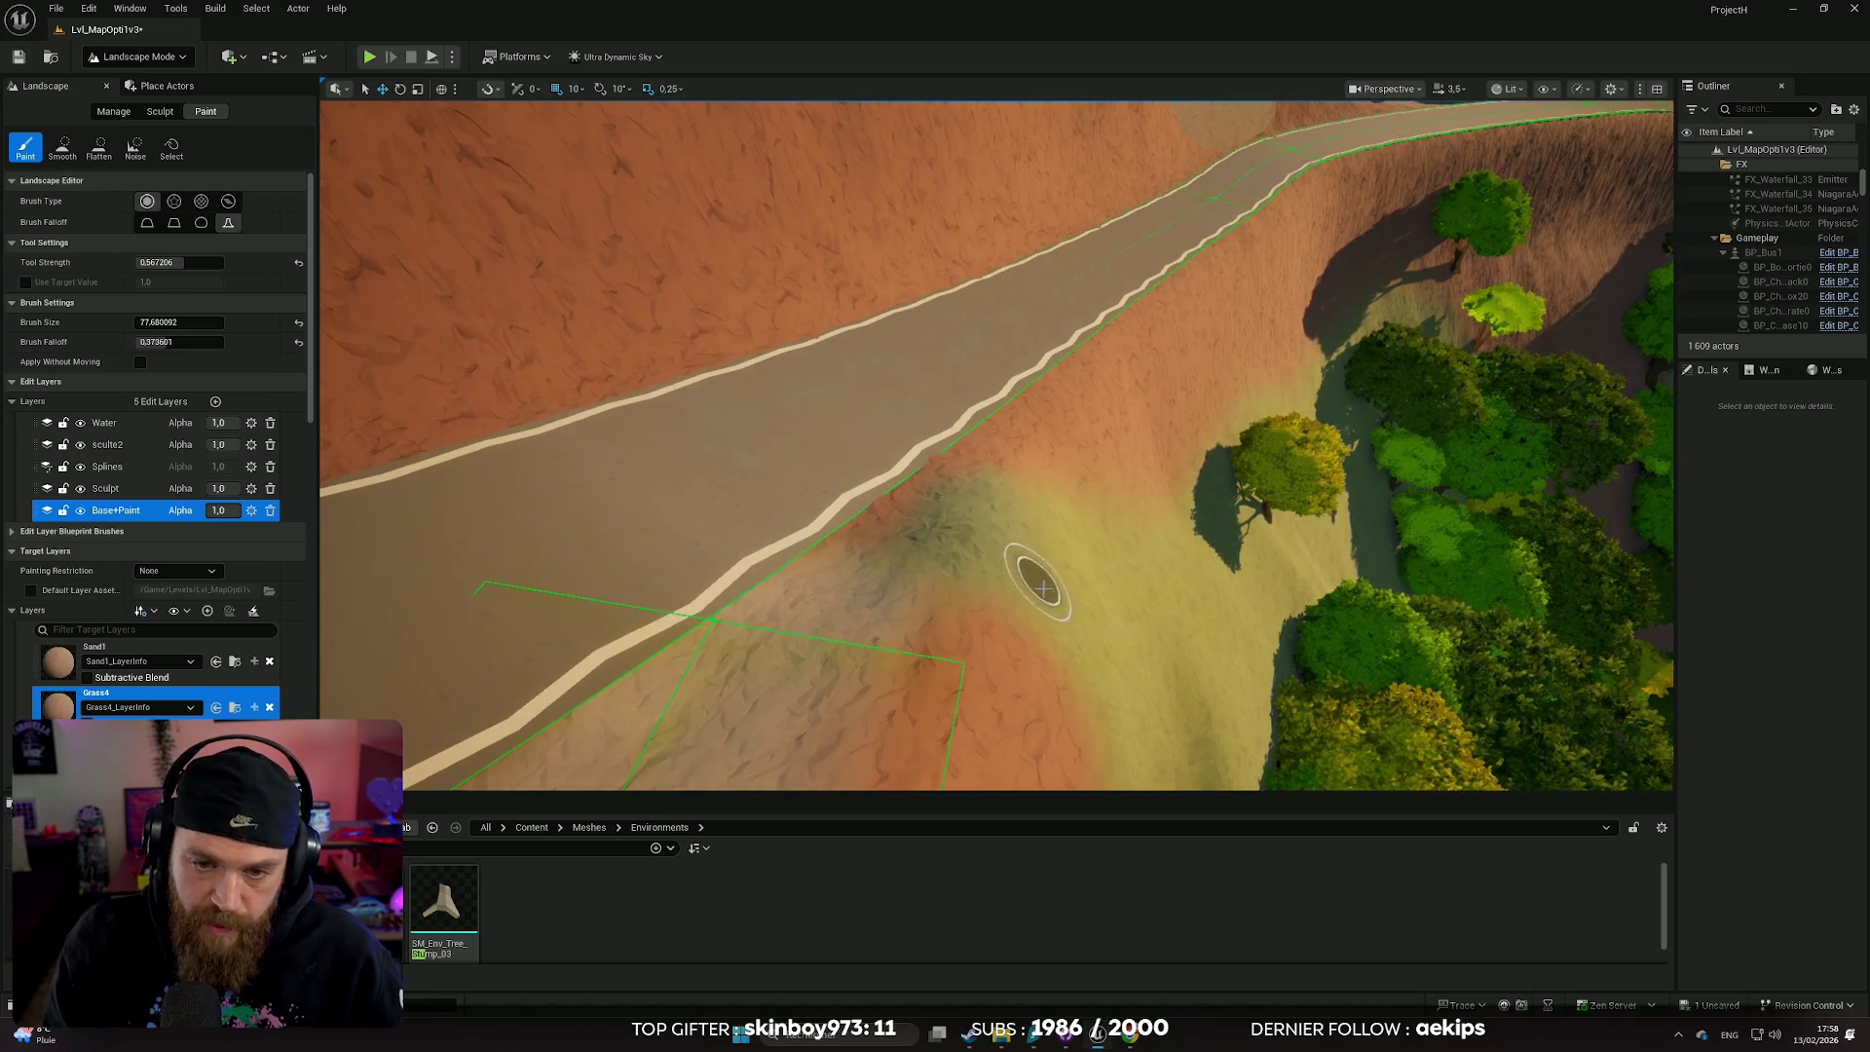
# - Fly down to the stump-dotted slope beside the road
pyautogui.press('s')
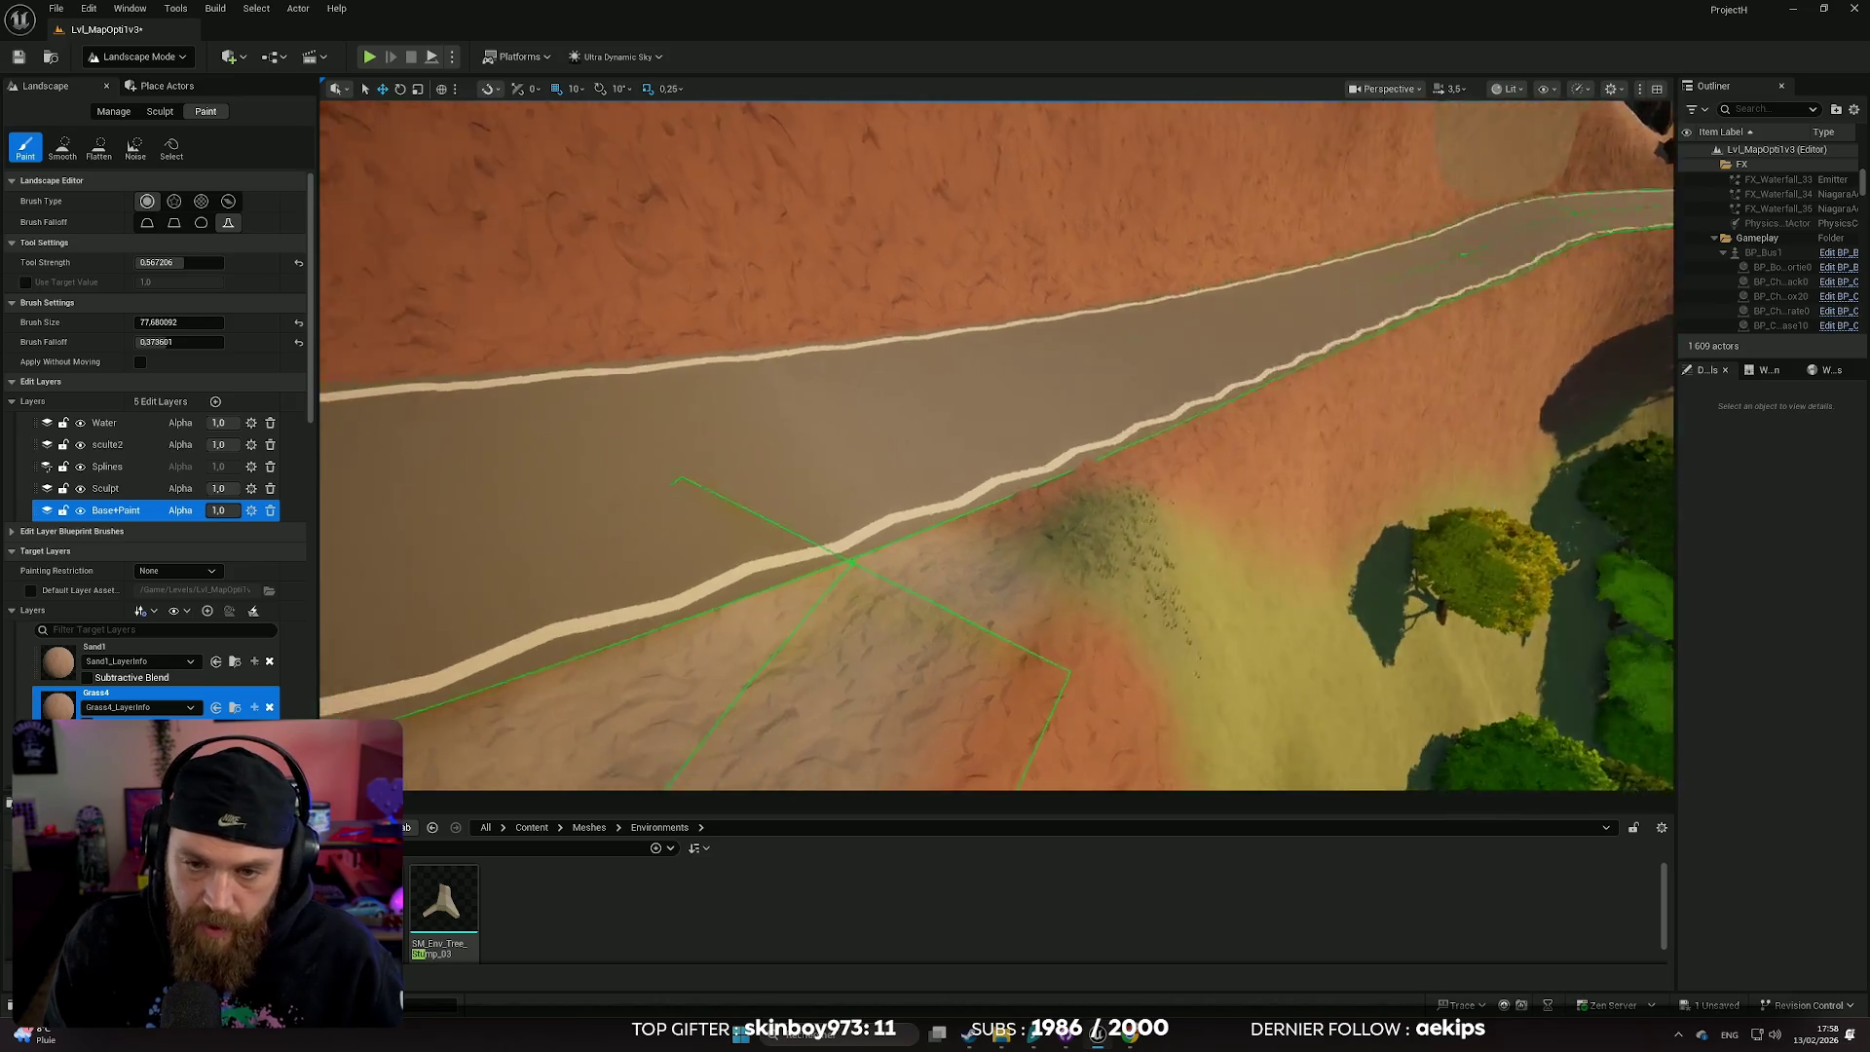
pyautogui.press('w')
pyautogui.scroll(-1, 916, 584)
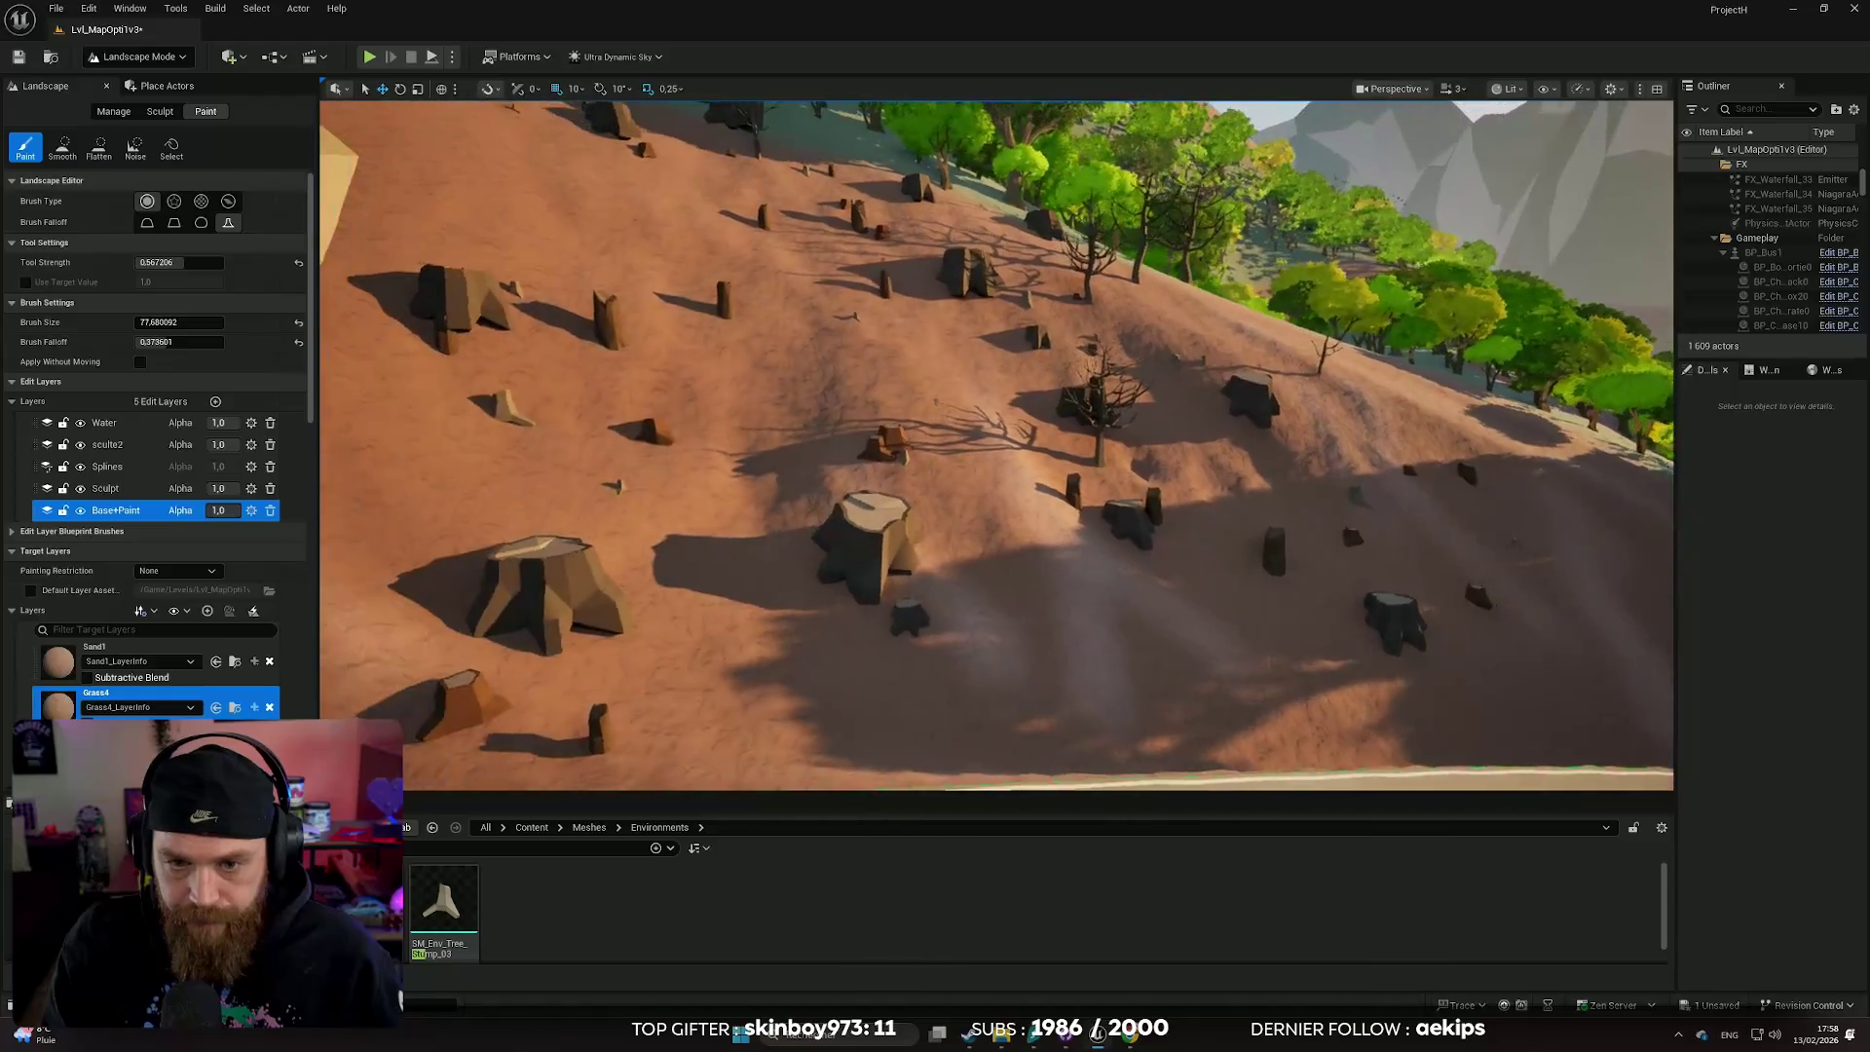
pyautogui.press('a')
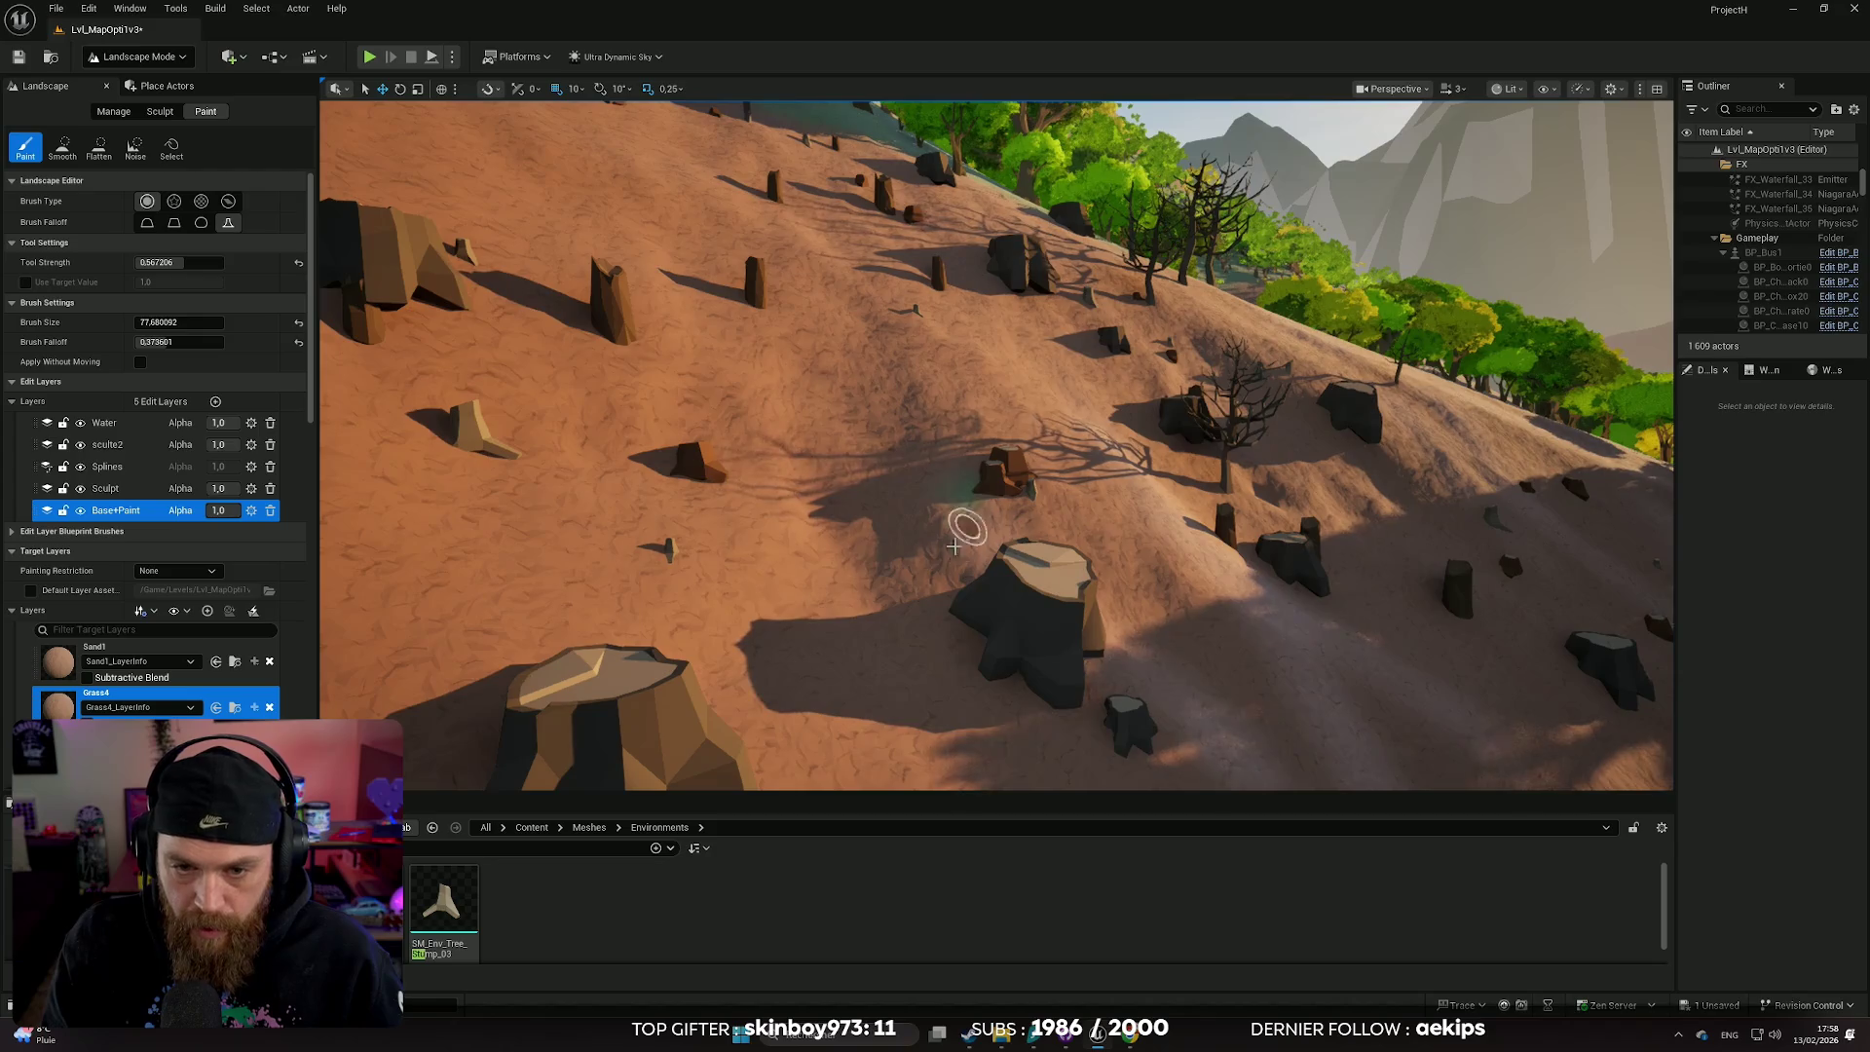
pyautogui.press('d')
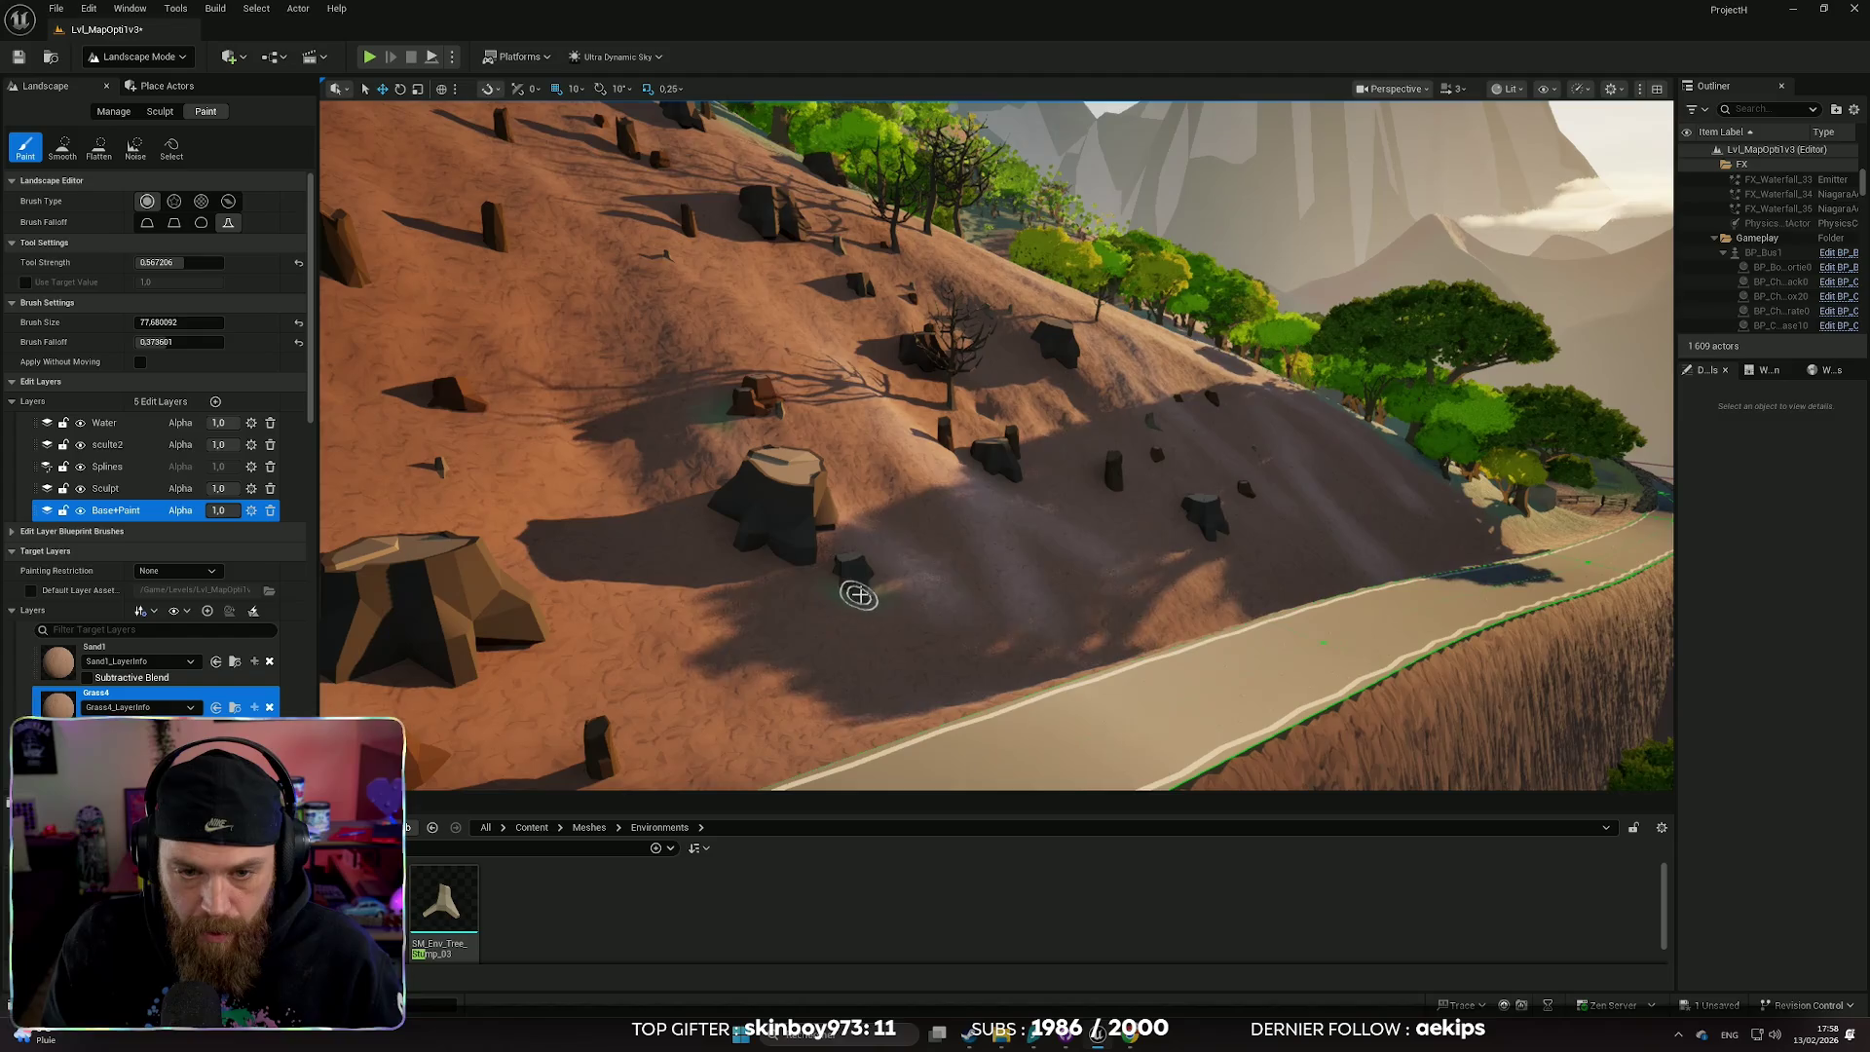
pyautogui.press('w')
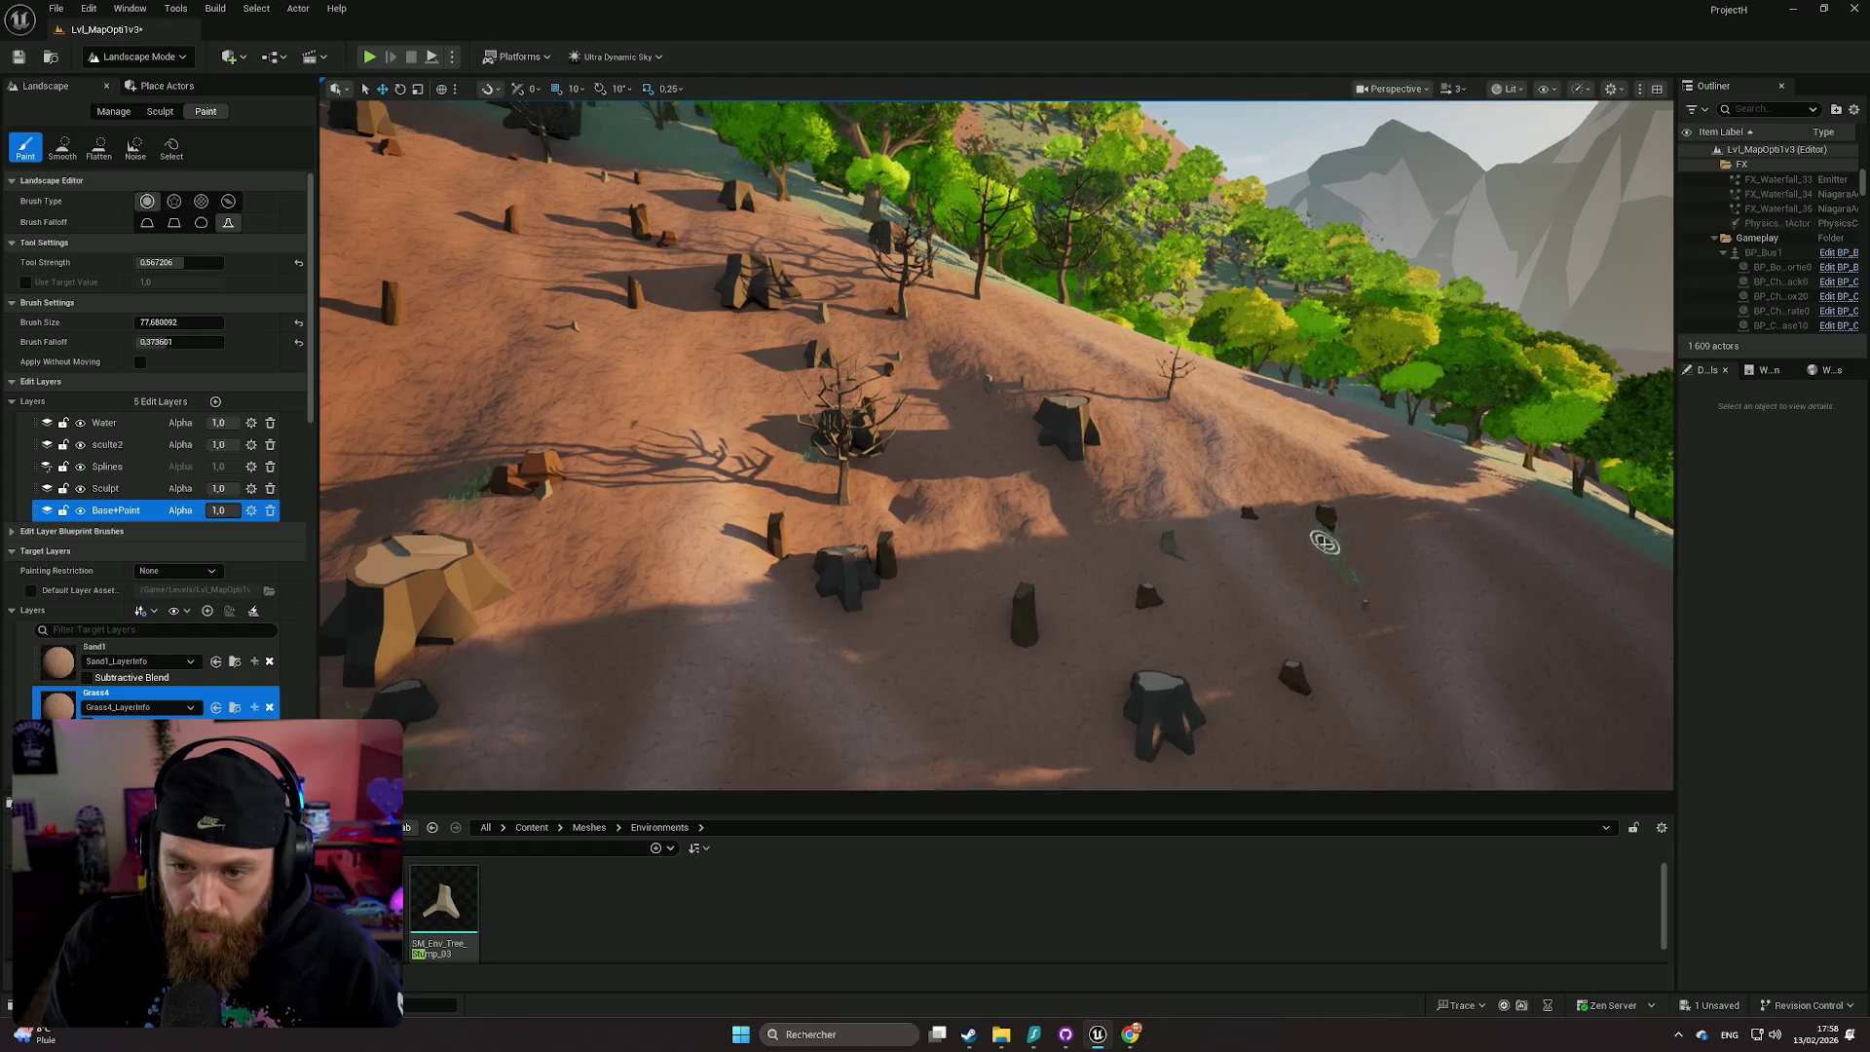
# - Move to the roadside stump slope and extend grass along it and beside the small rock
pyautogui.press('s')
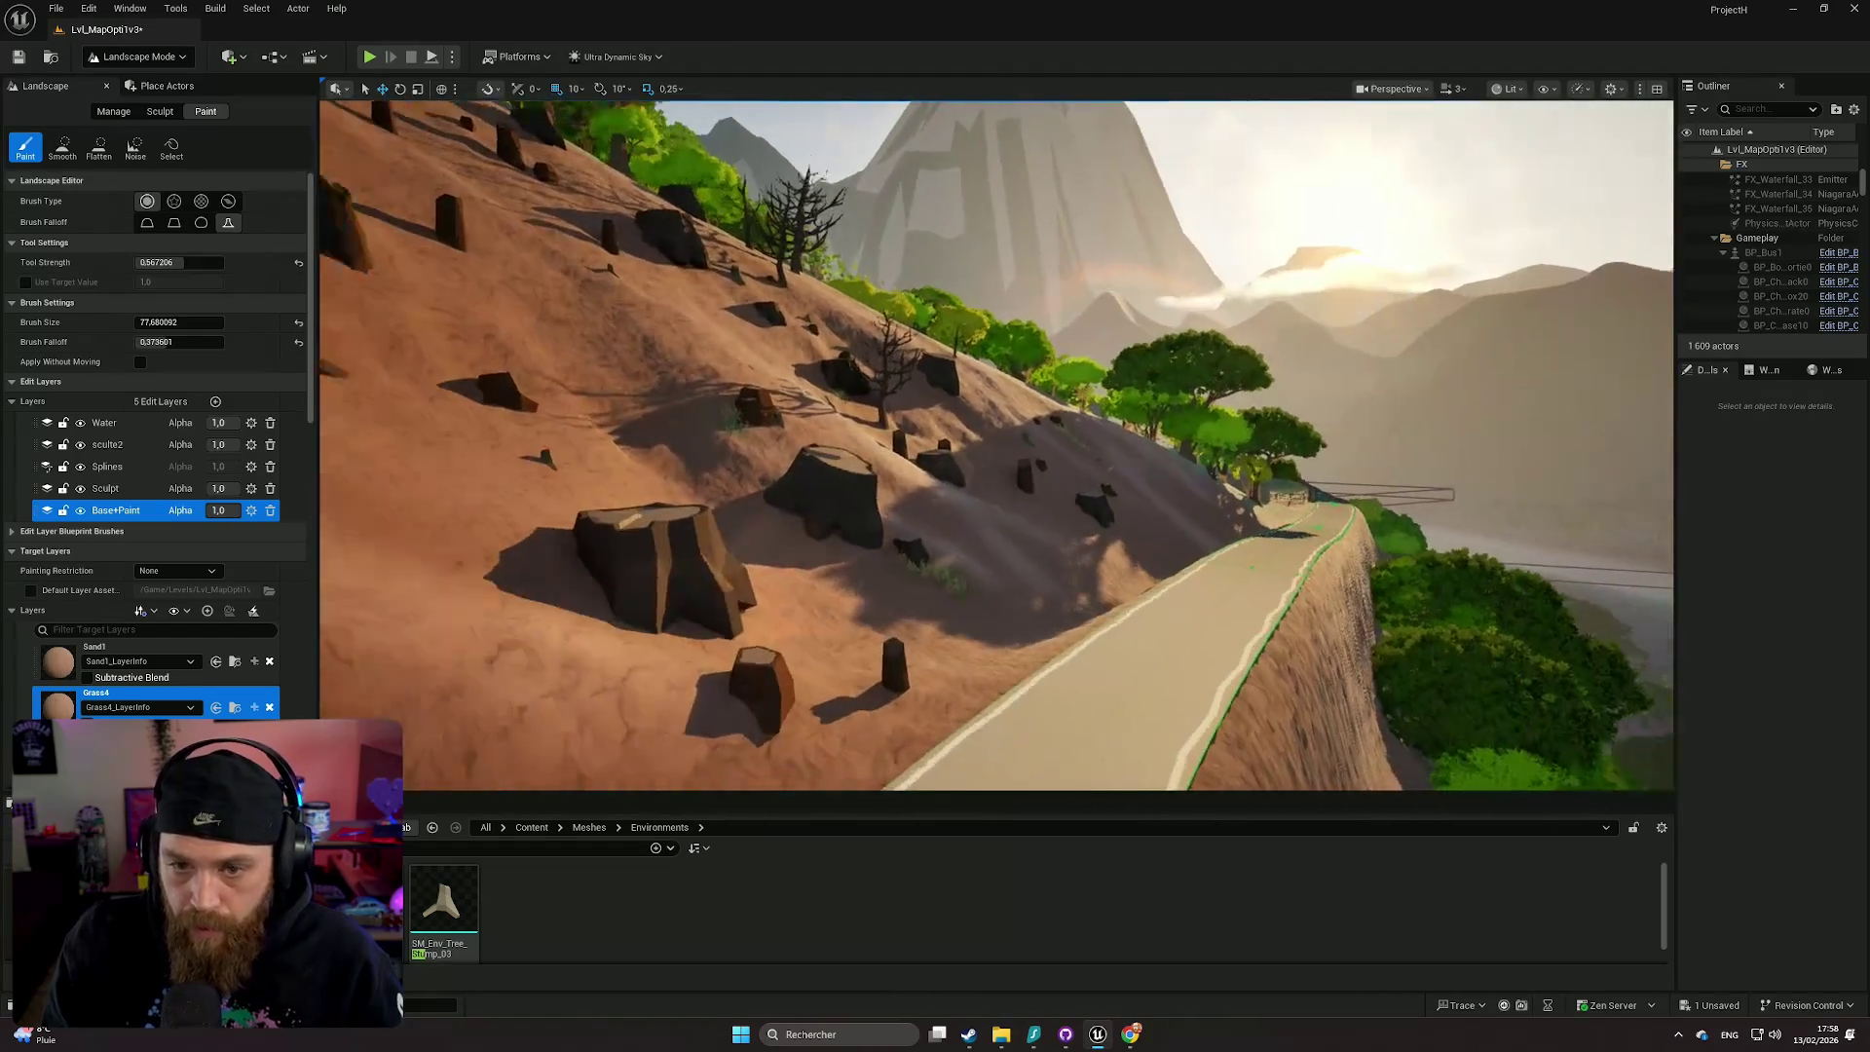
pyautogui.press('w')
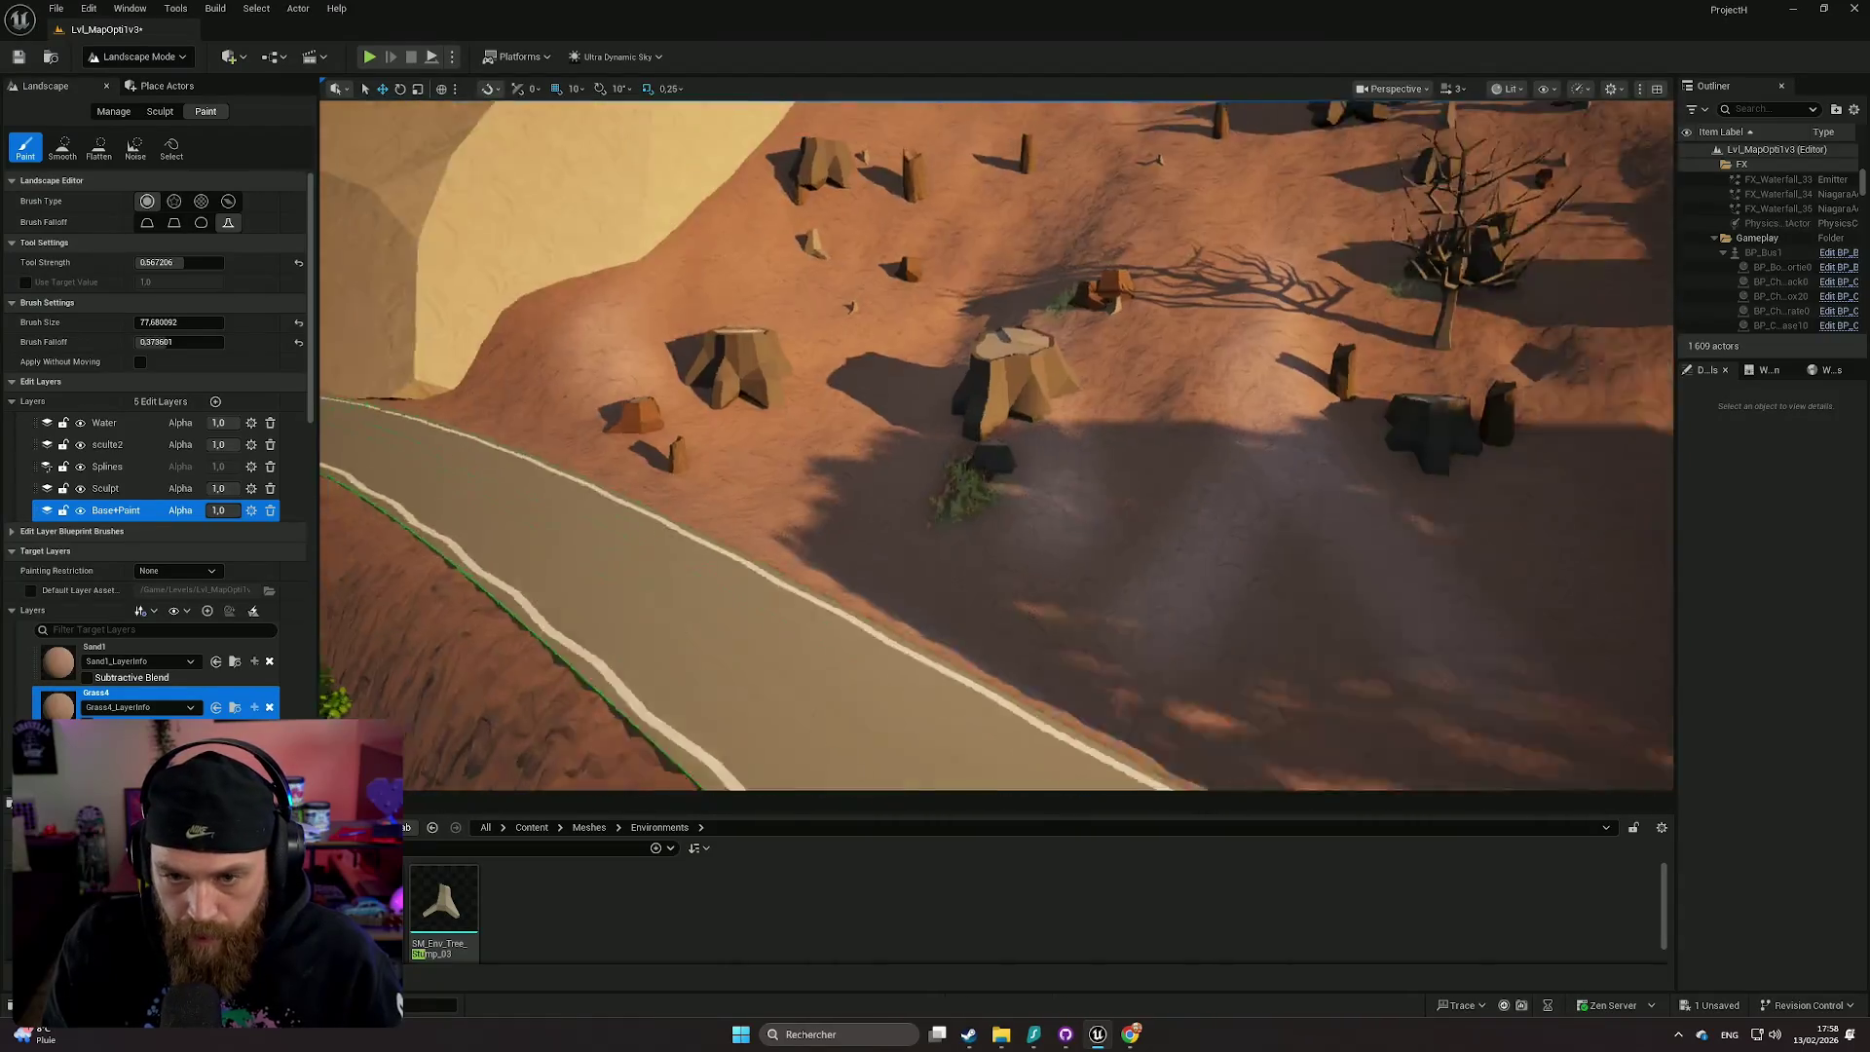
pyautogui.press('s')
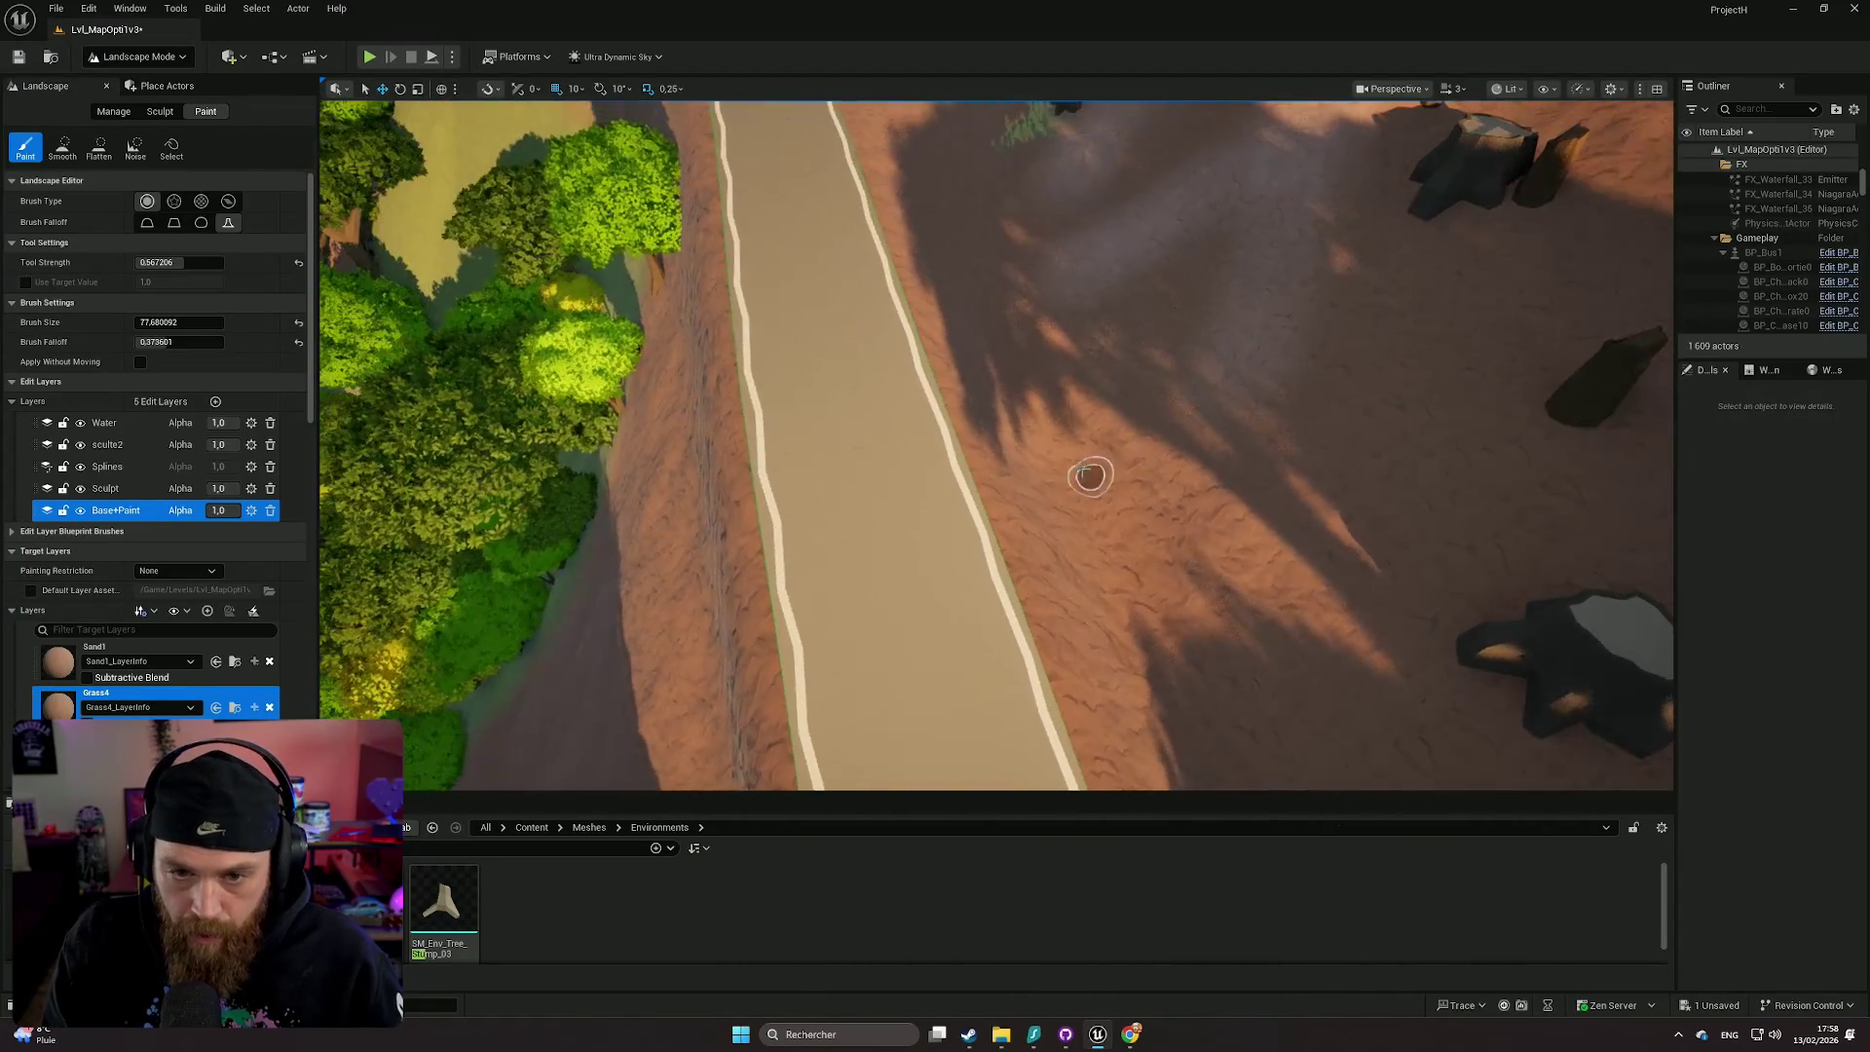
pyautogui.press('w')
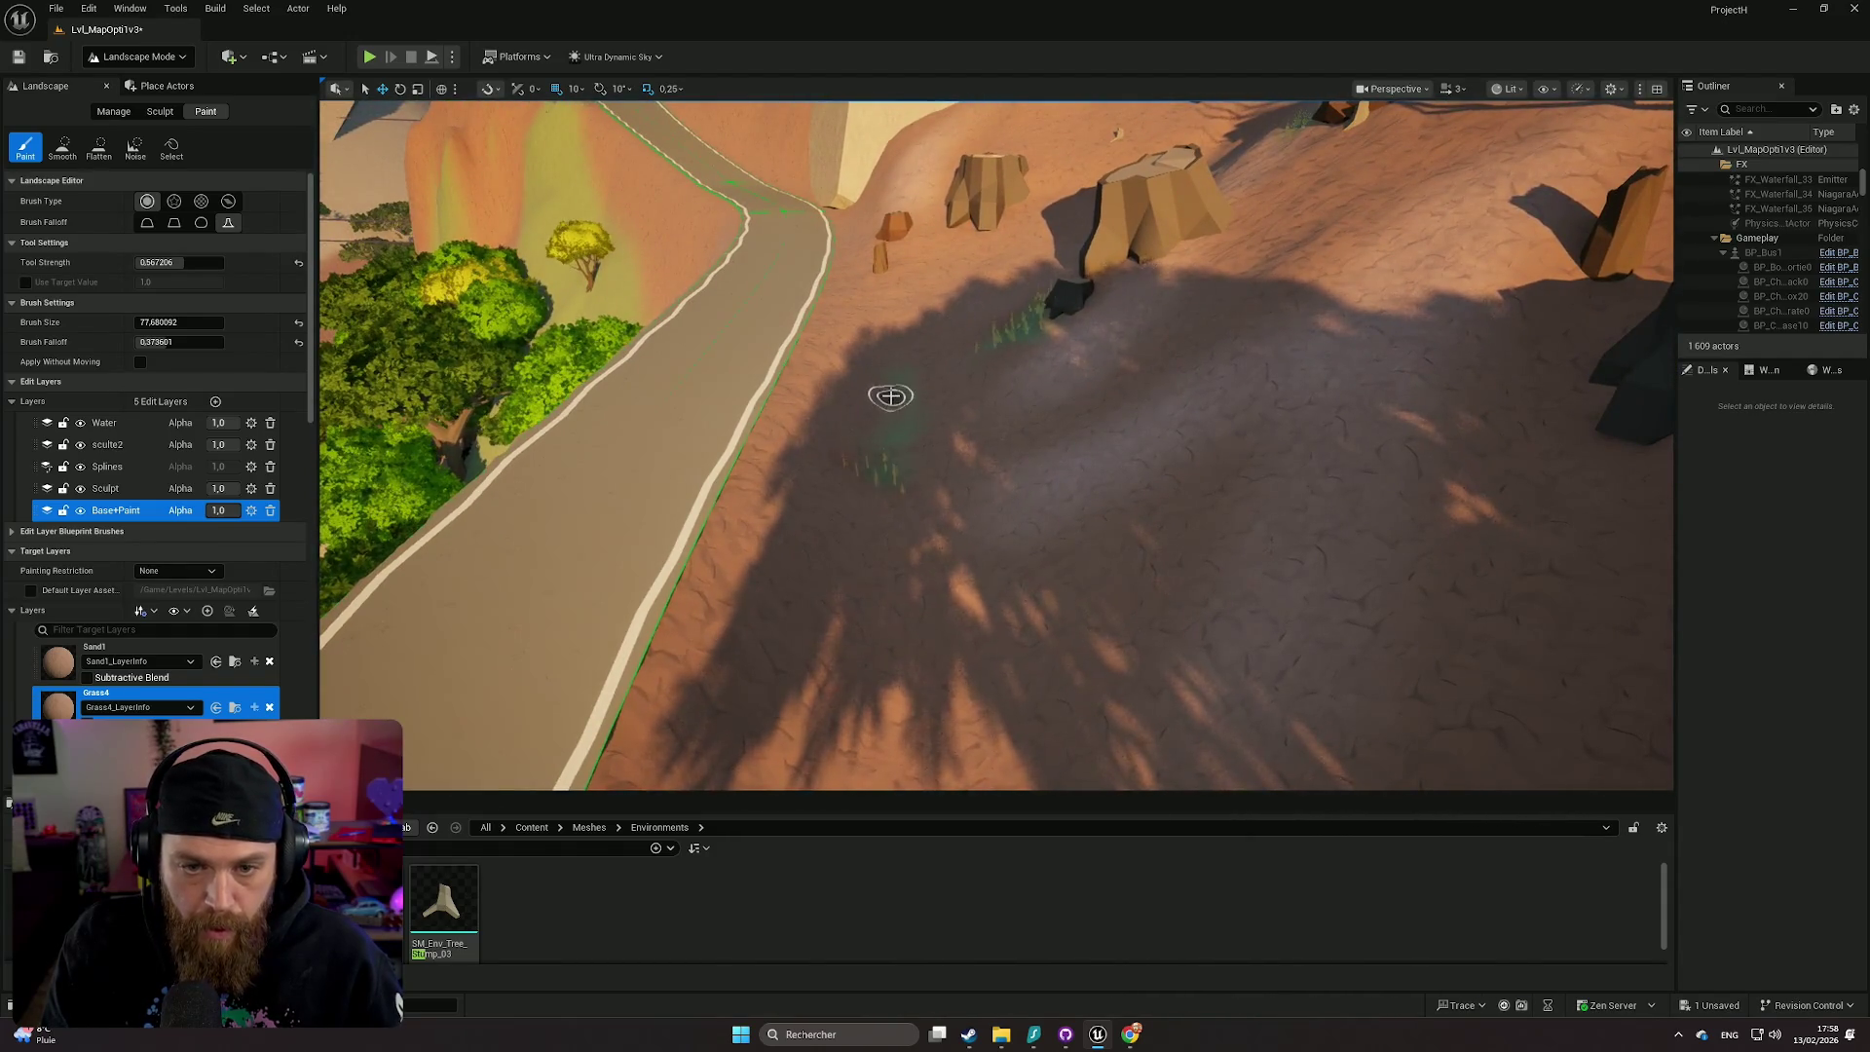
pyautogui.press('w')
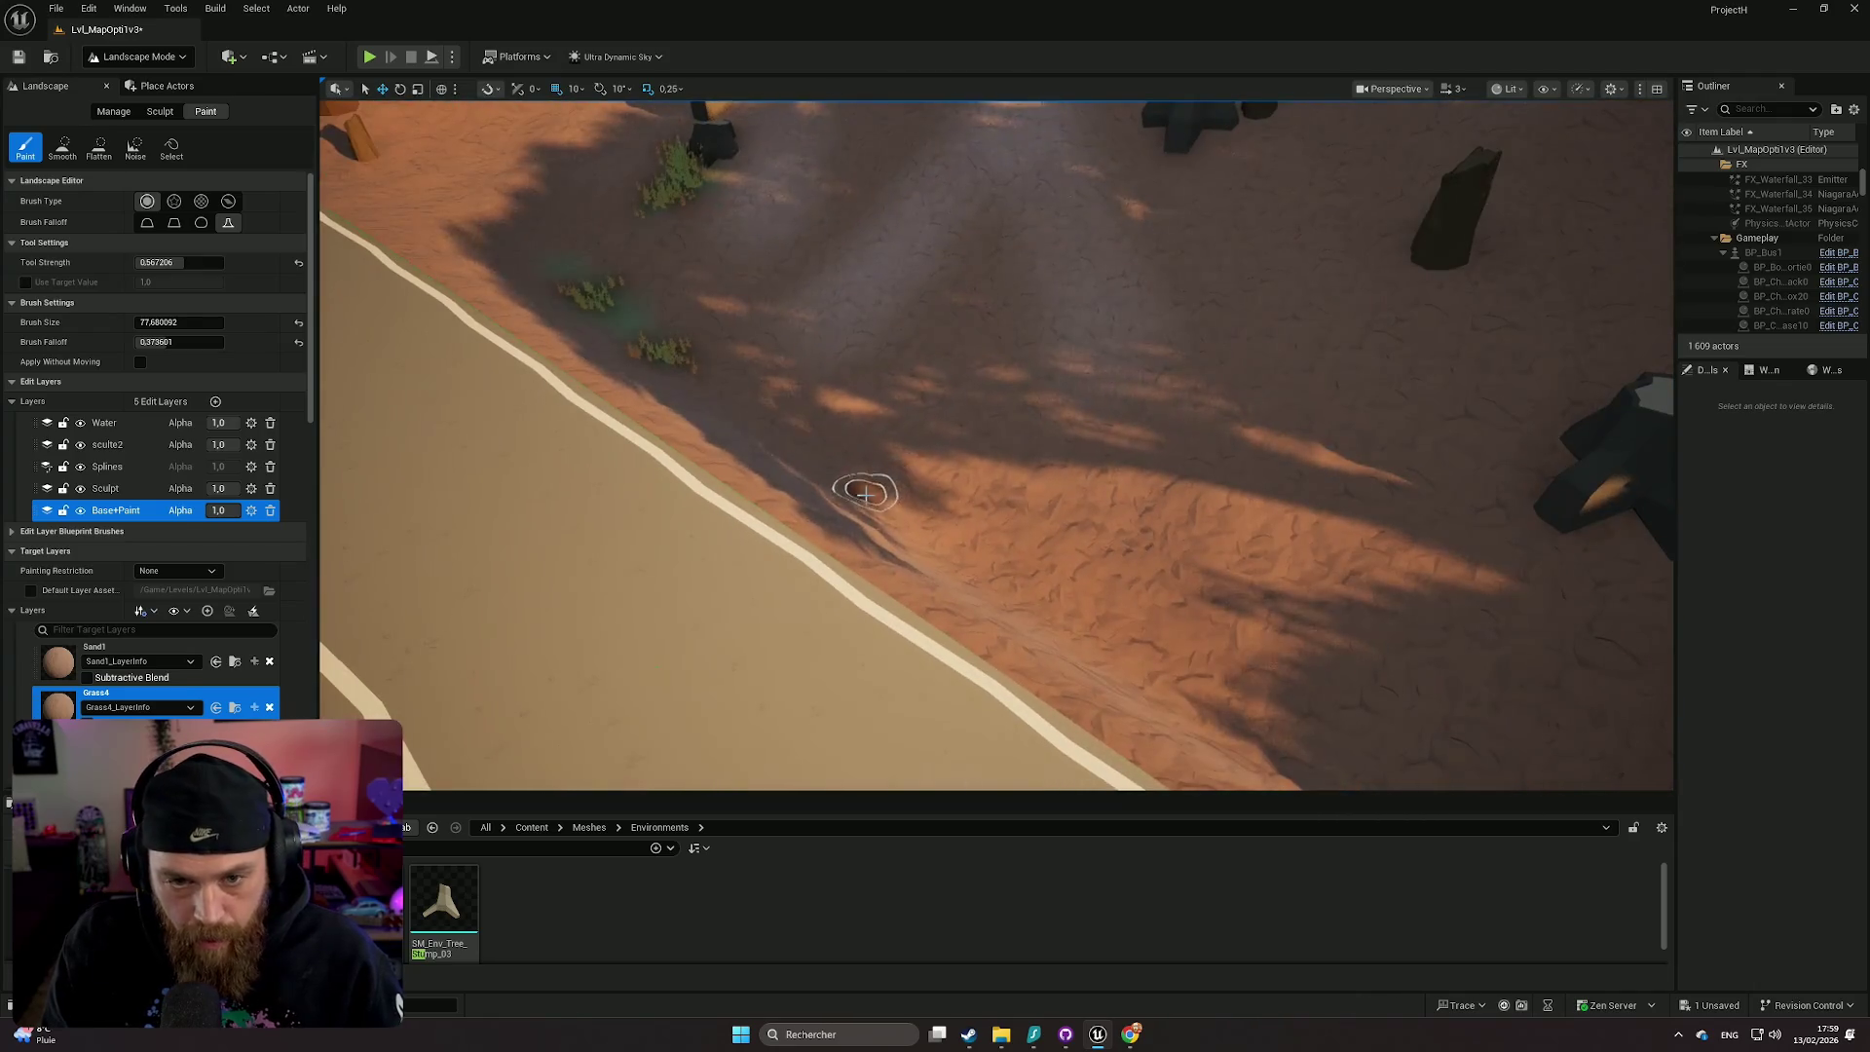
pyautogui.press('s')
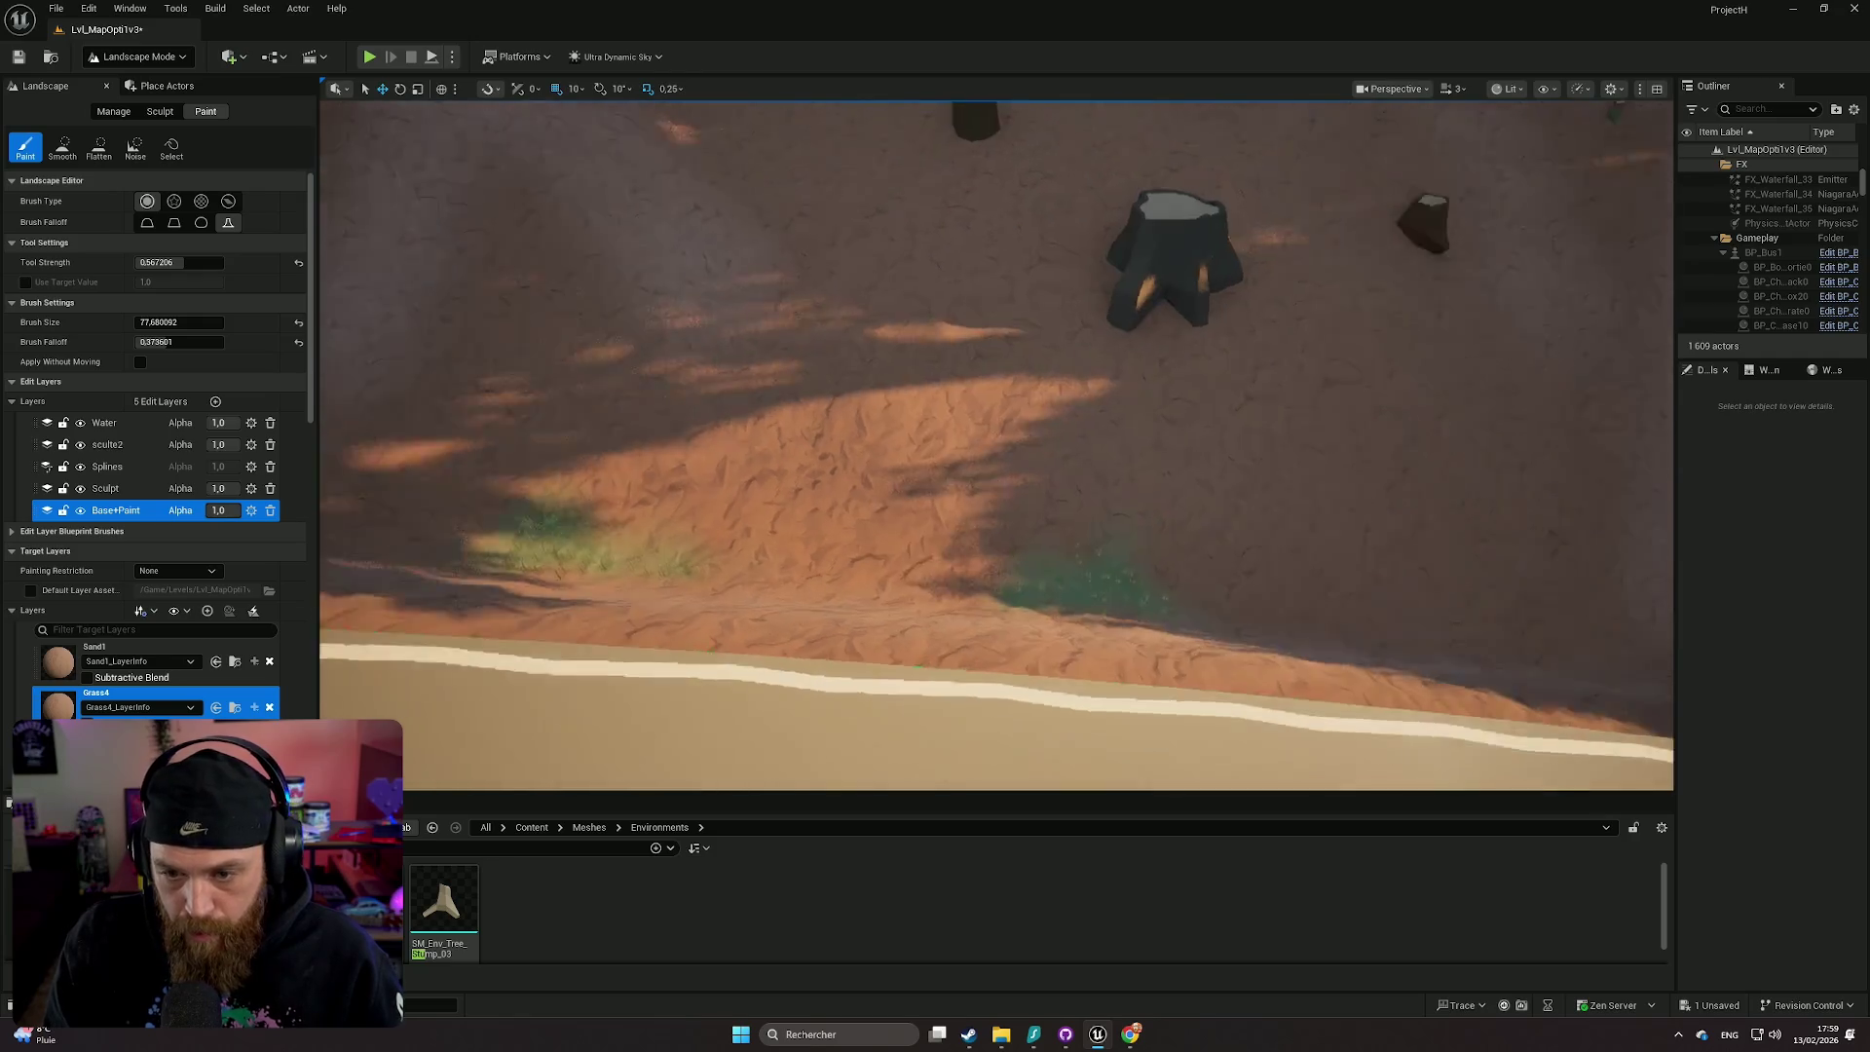
pyautogui.press('d')
pyautogui.moveTo(512, 580); pyautogui.dragTo(668, 584)
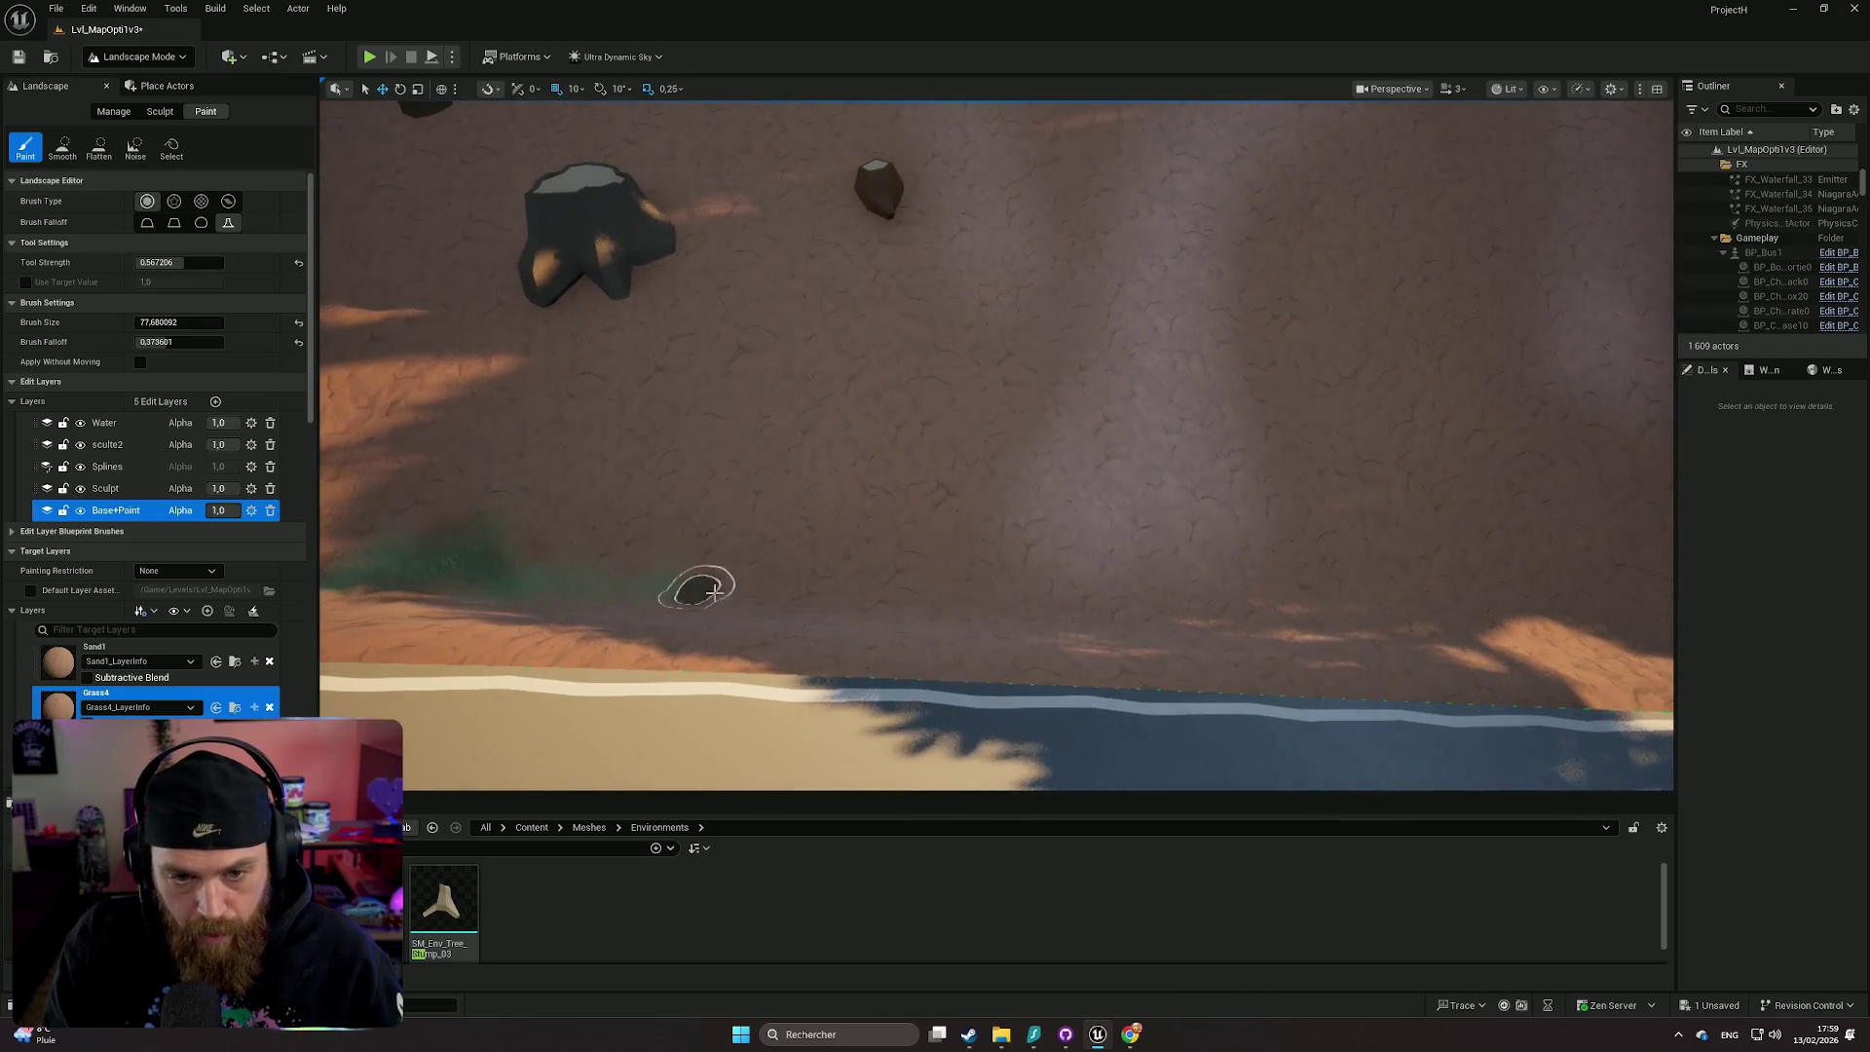
pyautogui.moveTo(859, 214); pyautogui.dragTo(880, 247)
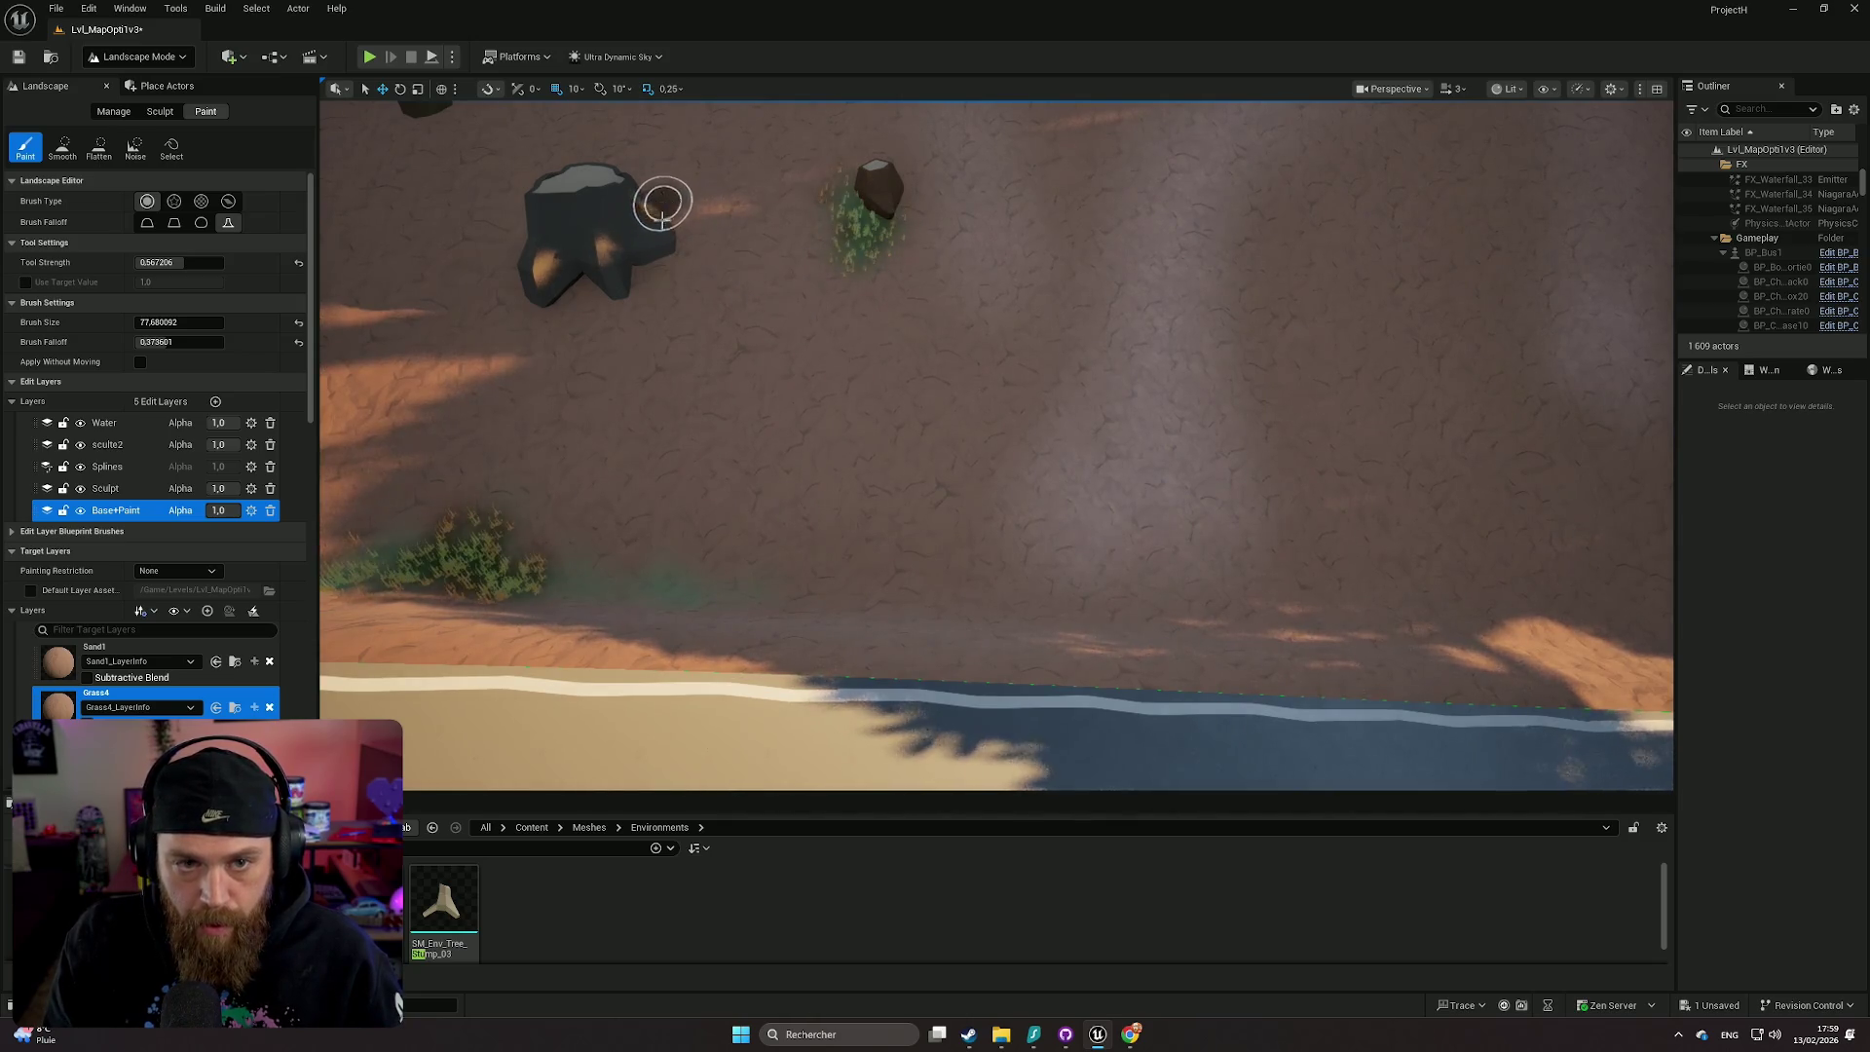
# - Paint another grass patch near the shore and sandy bank
pyautogui.press('Right')
pyautogui.press('Down')
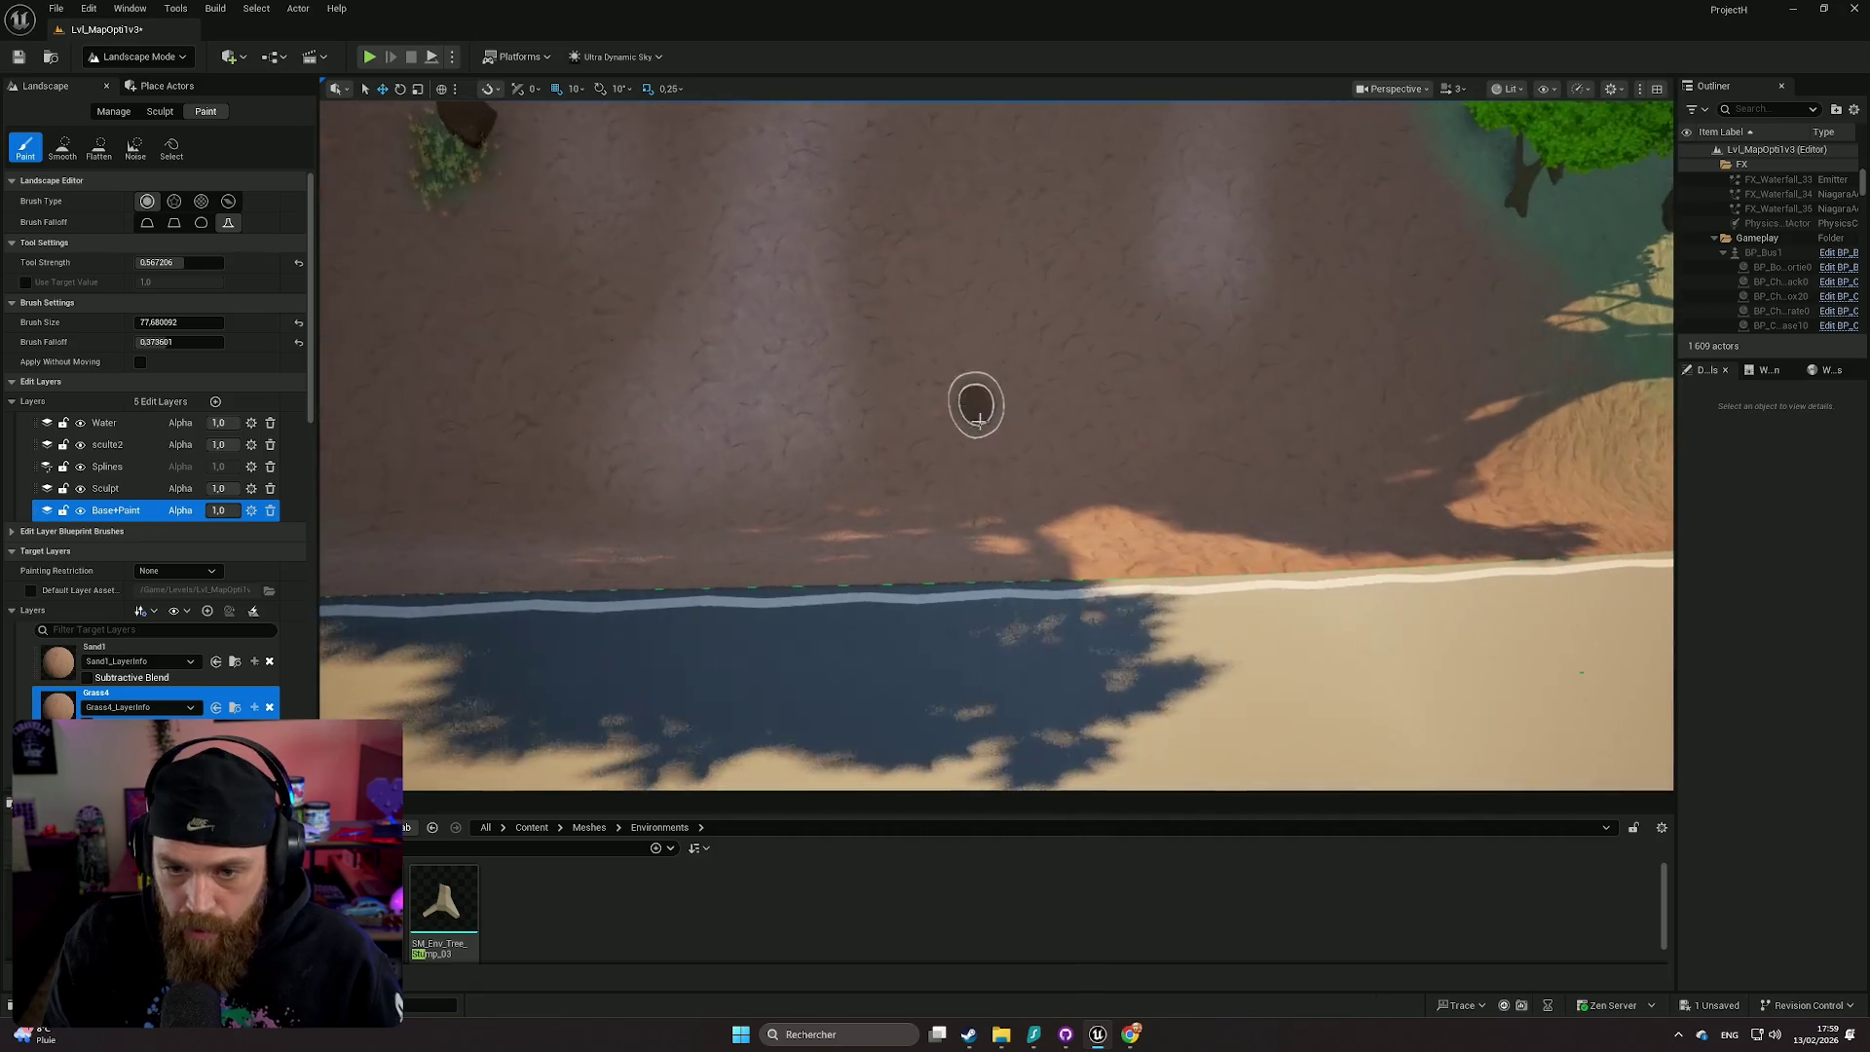
pyautogui.moveTo(1050, 501); pyautogui.dragTo(1132, 514)
pyautogui.press('Down')
pyautogui.press('Left')
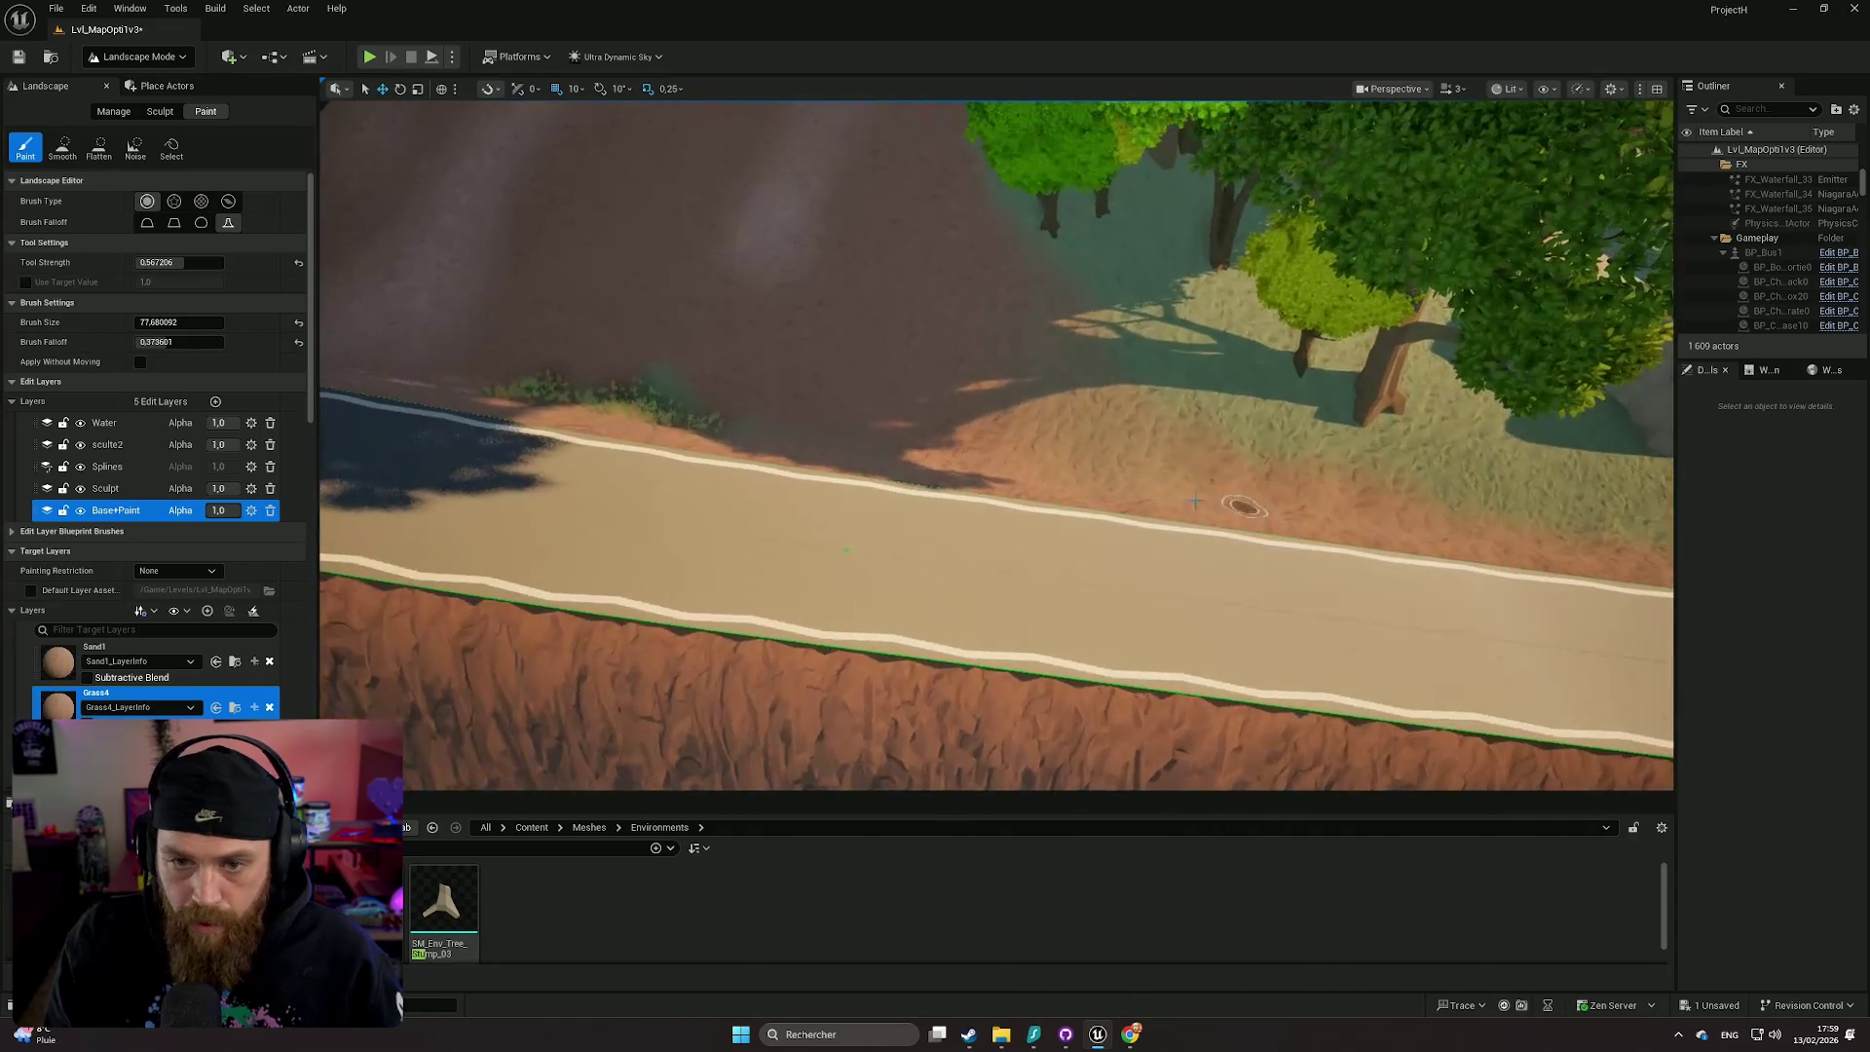
pyautogui.press('Up')
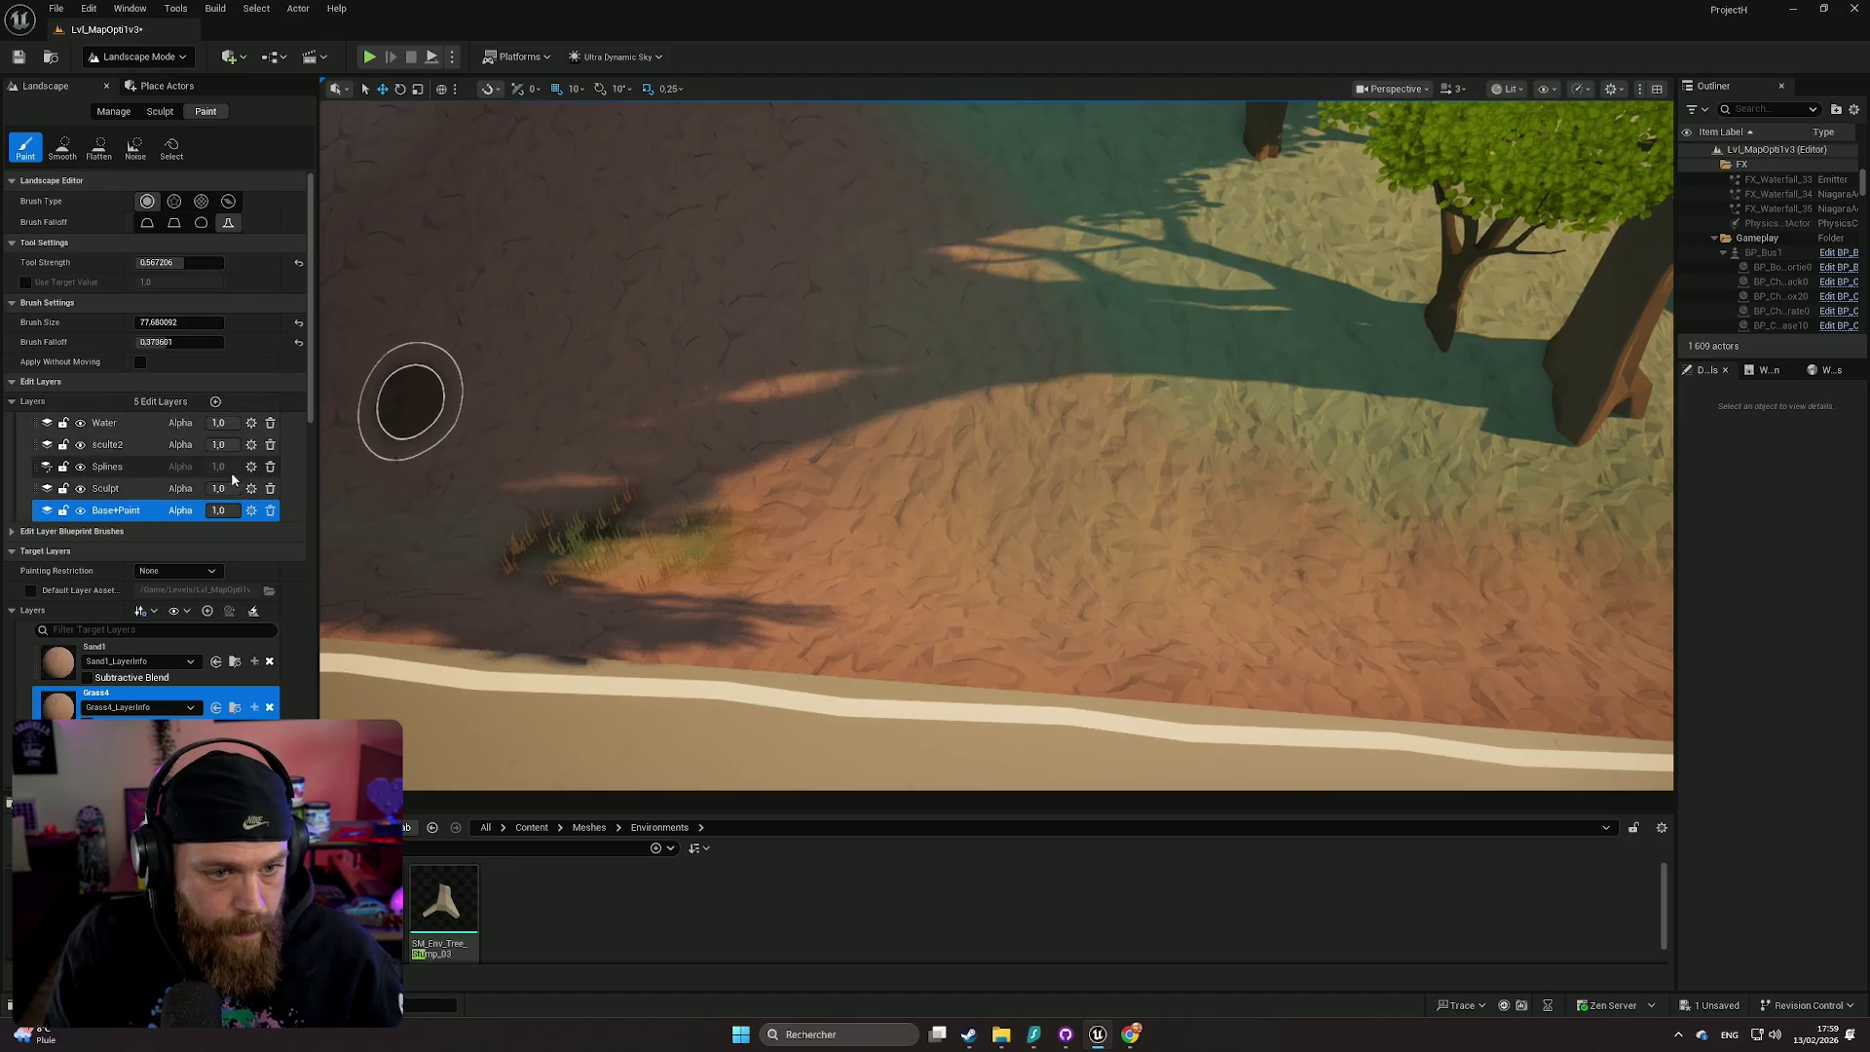
# - Enlarge the brush to about 190 and fly along the road toward the stone wall and cliff
pyautogui.moveTo(148, 323); pyautogui.dragTo(195, 323)
pyautogui.press('Down')
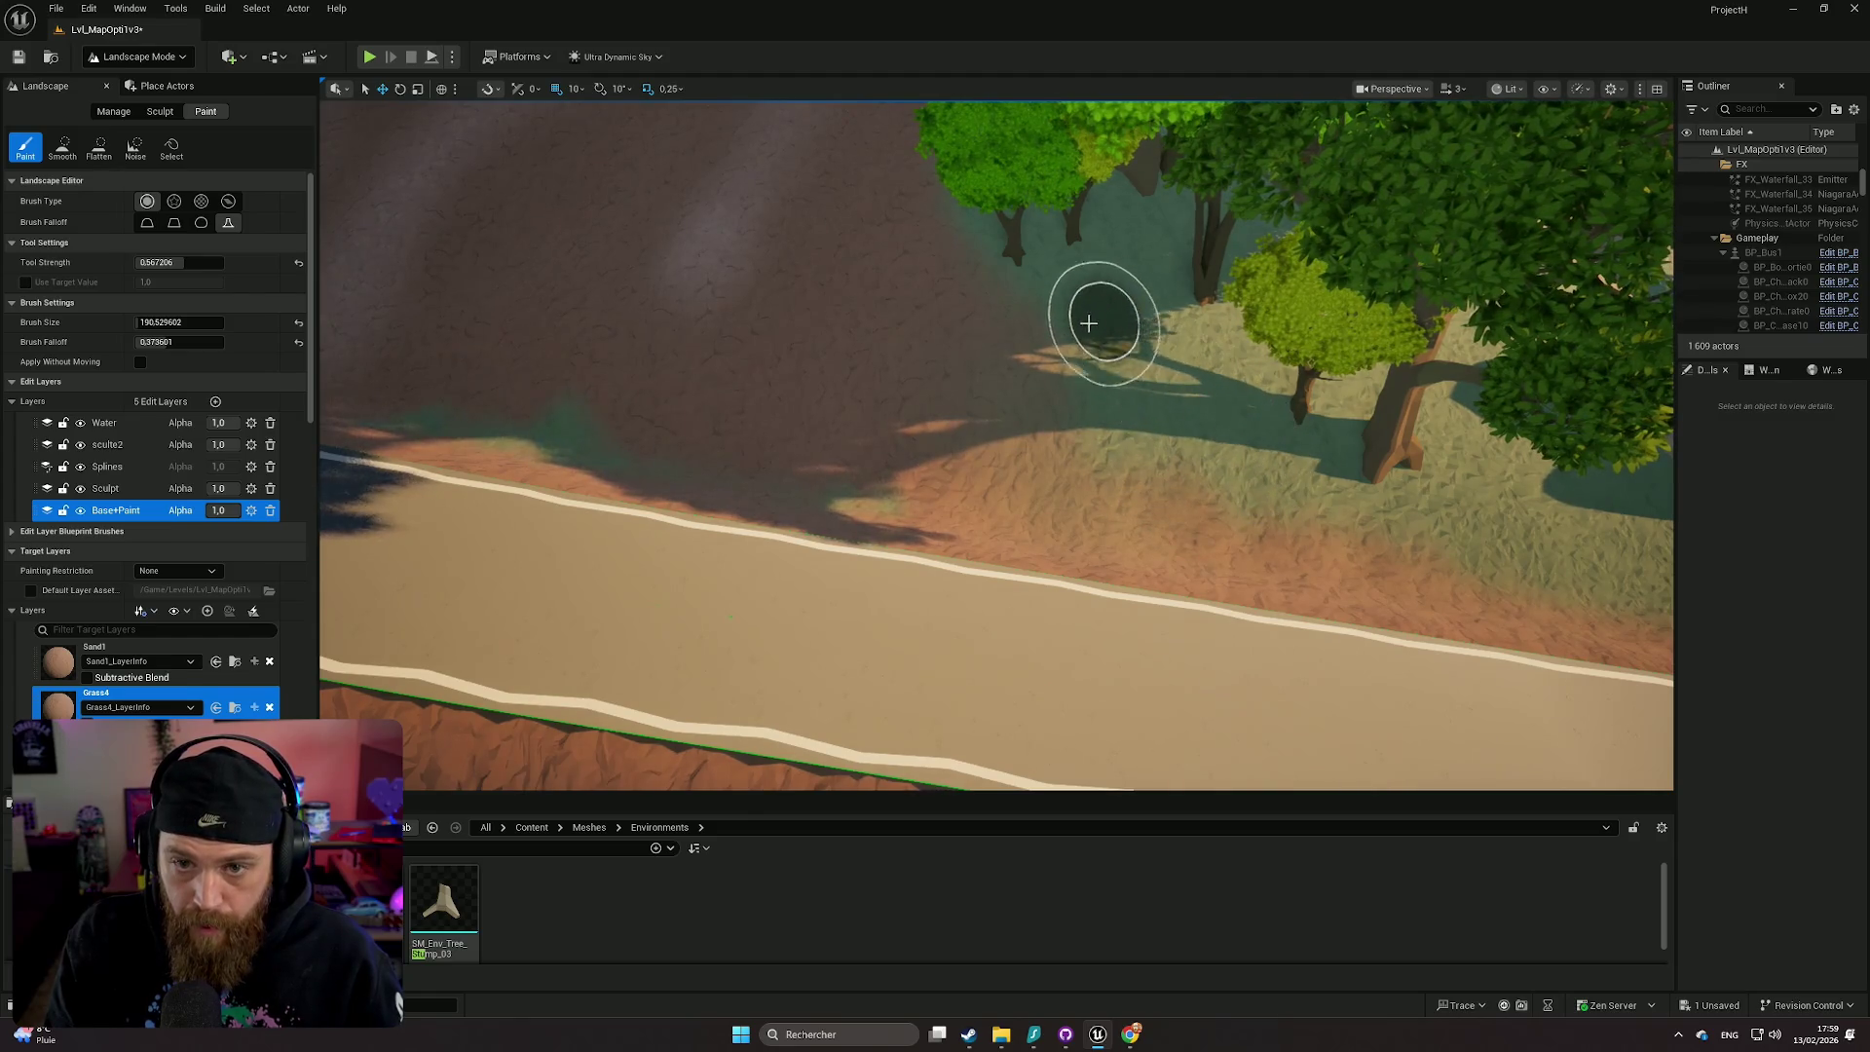
pyautogui.press('Up')
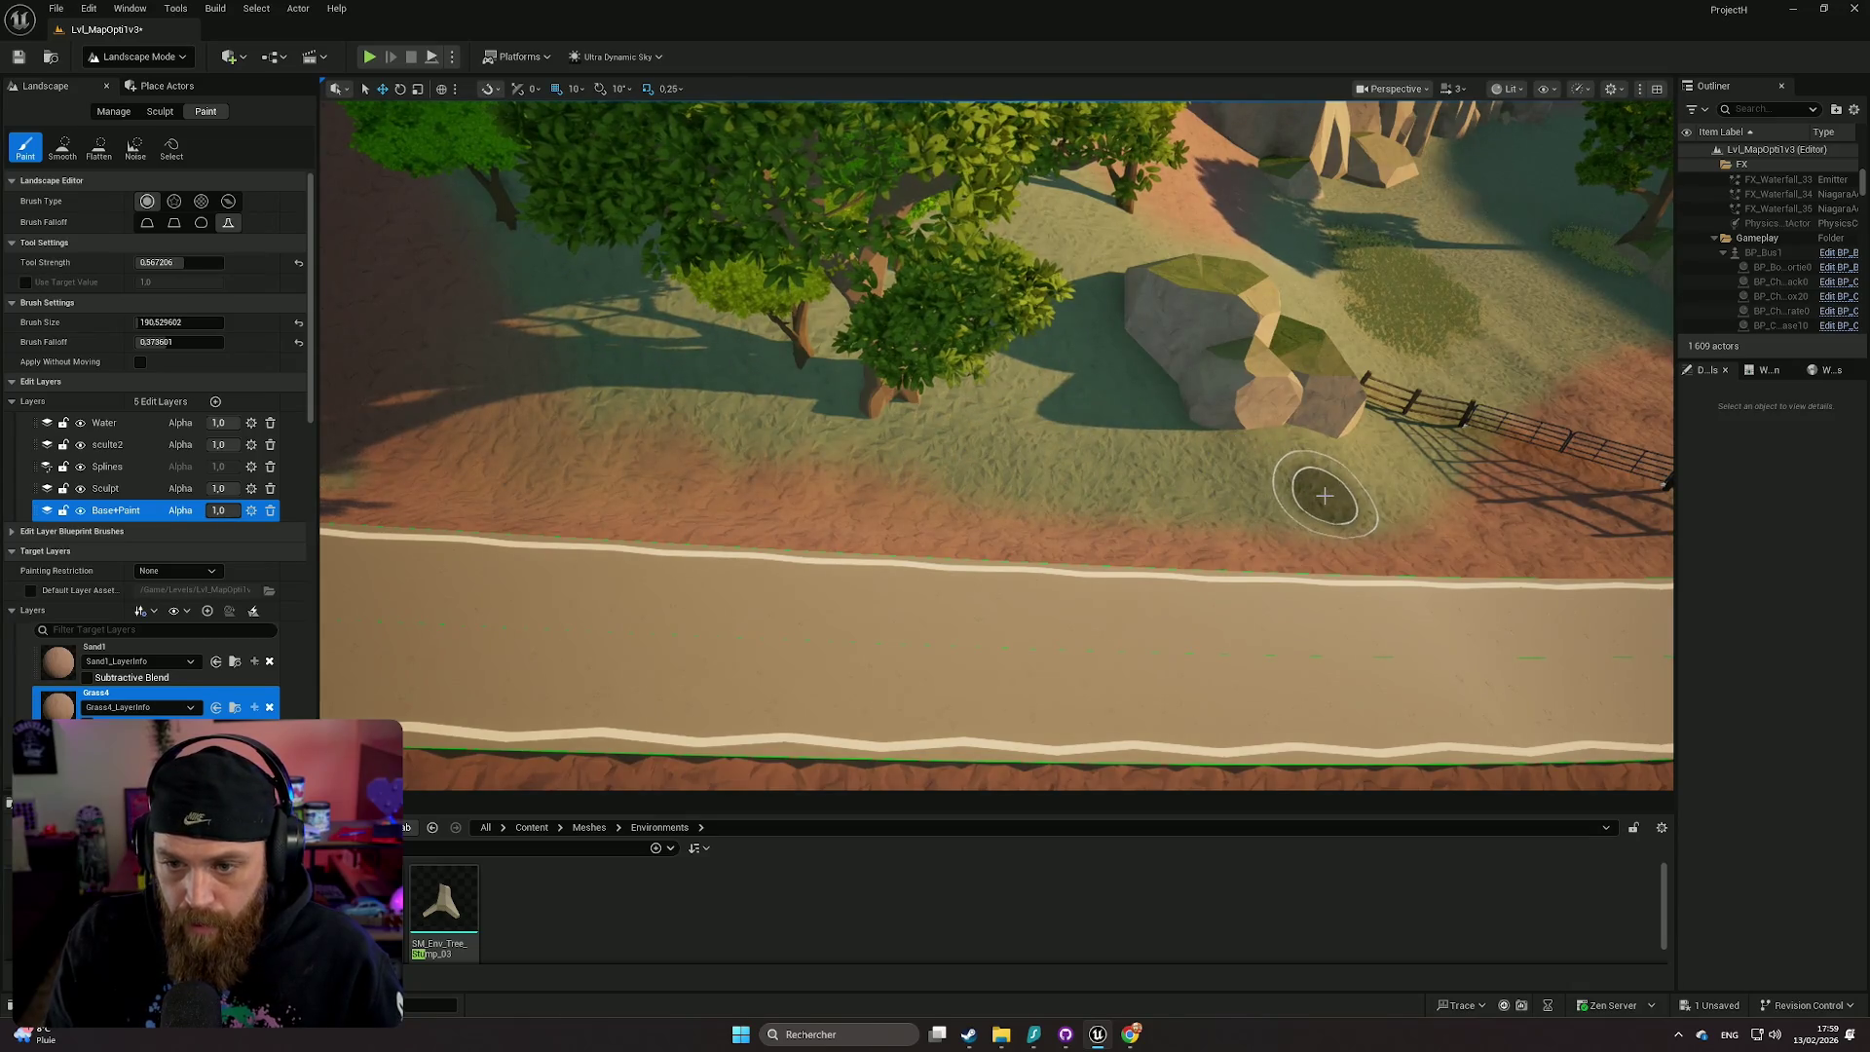
pyautogui.press('Down')
pyautogui.press('Right')
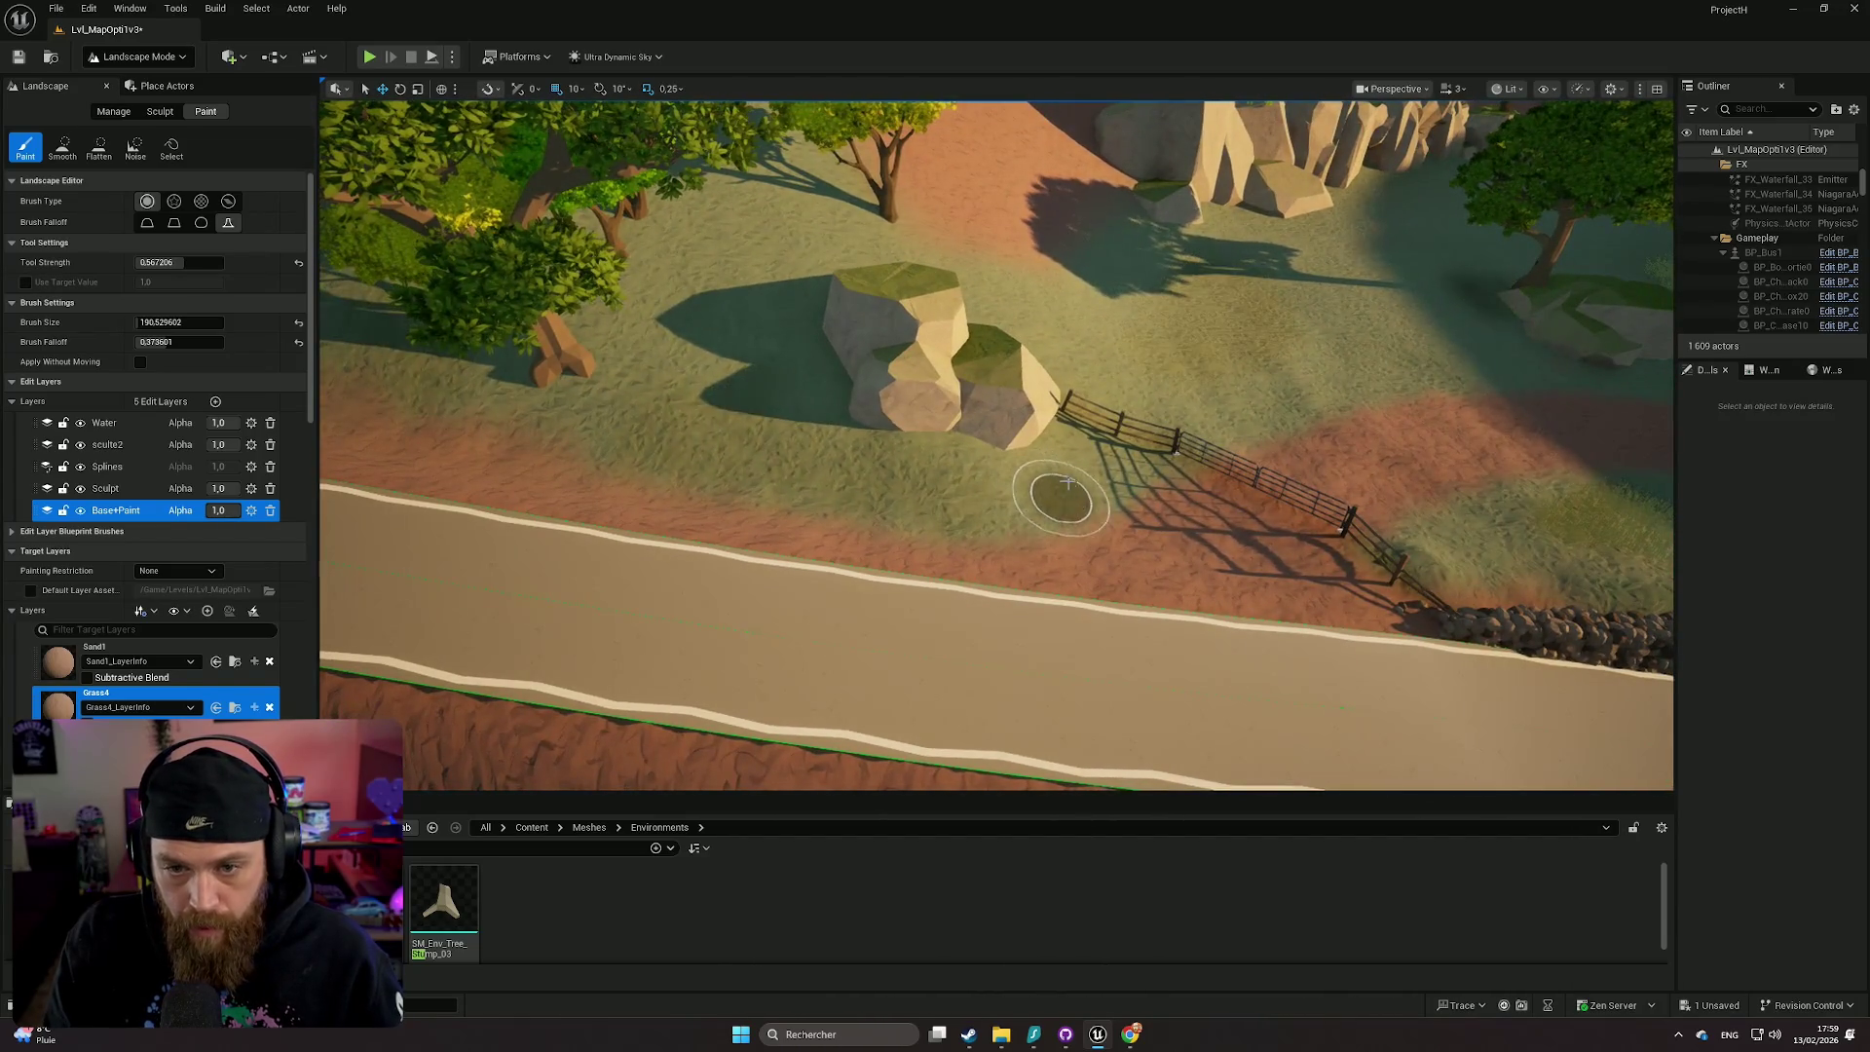
pyautogui.press('Right')
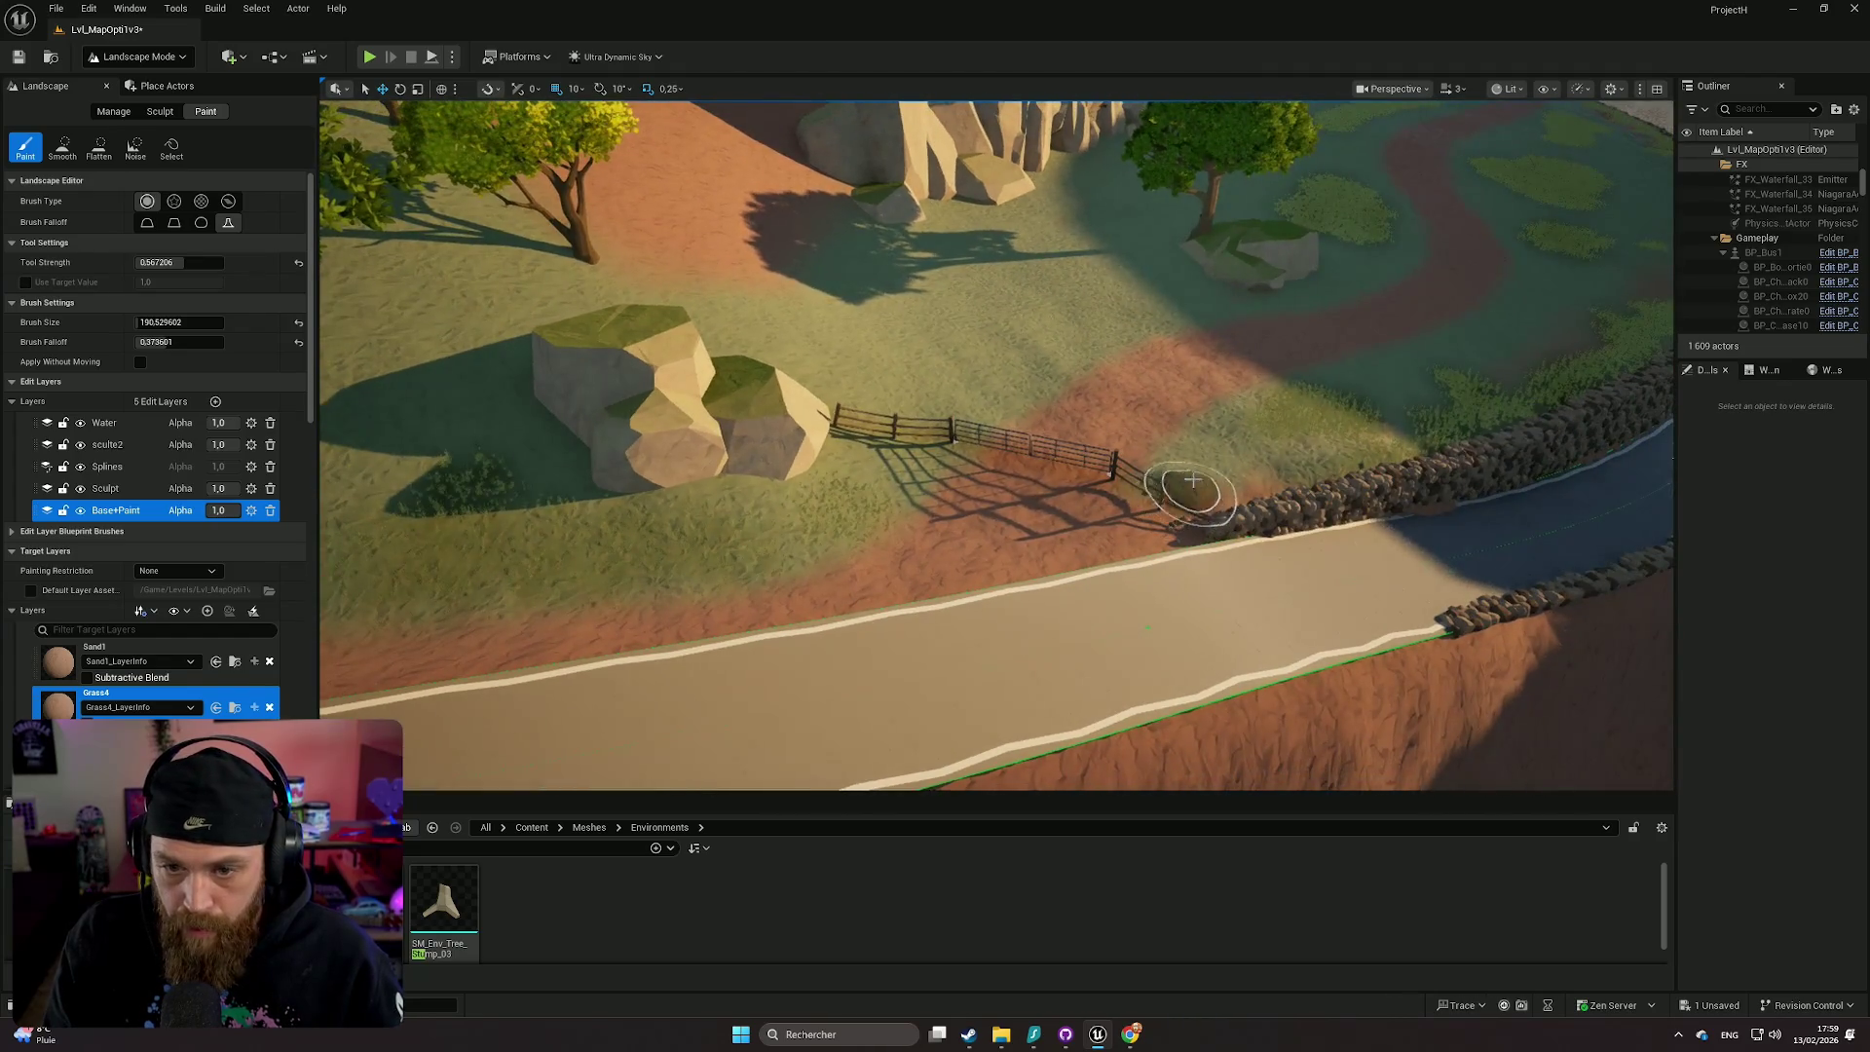
pyautogui.moveTo(1176, 475); pyautogui.dragTo(993, 322)
pyautogui.press('Down')
pyautogui.press('Left')
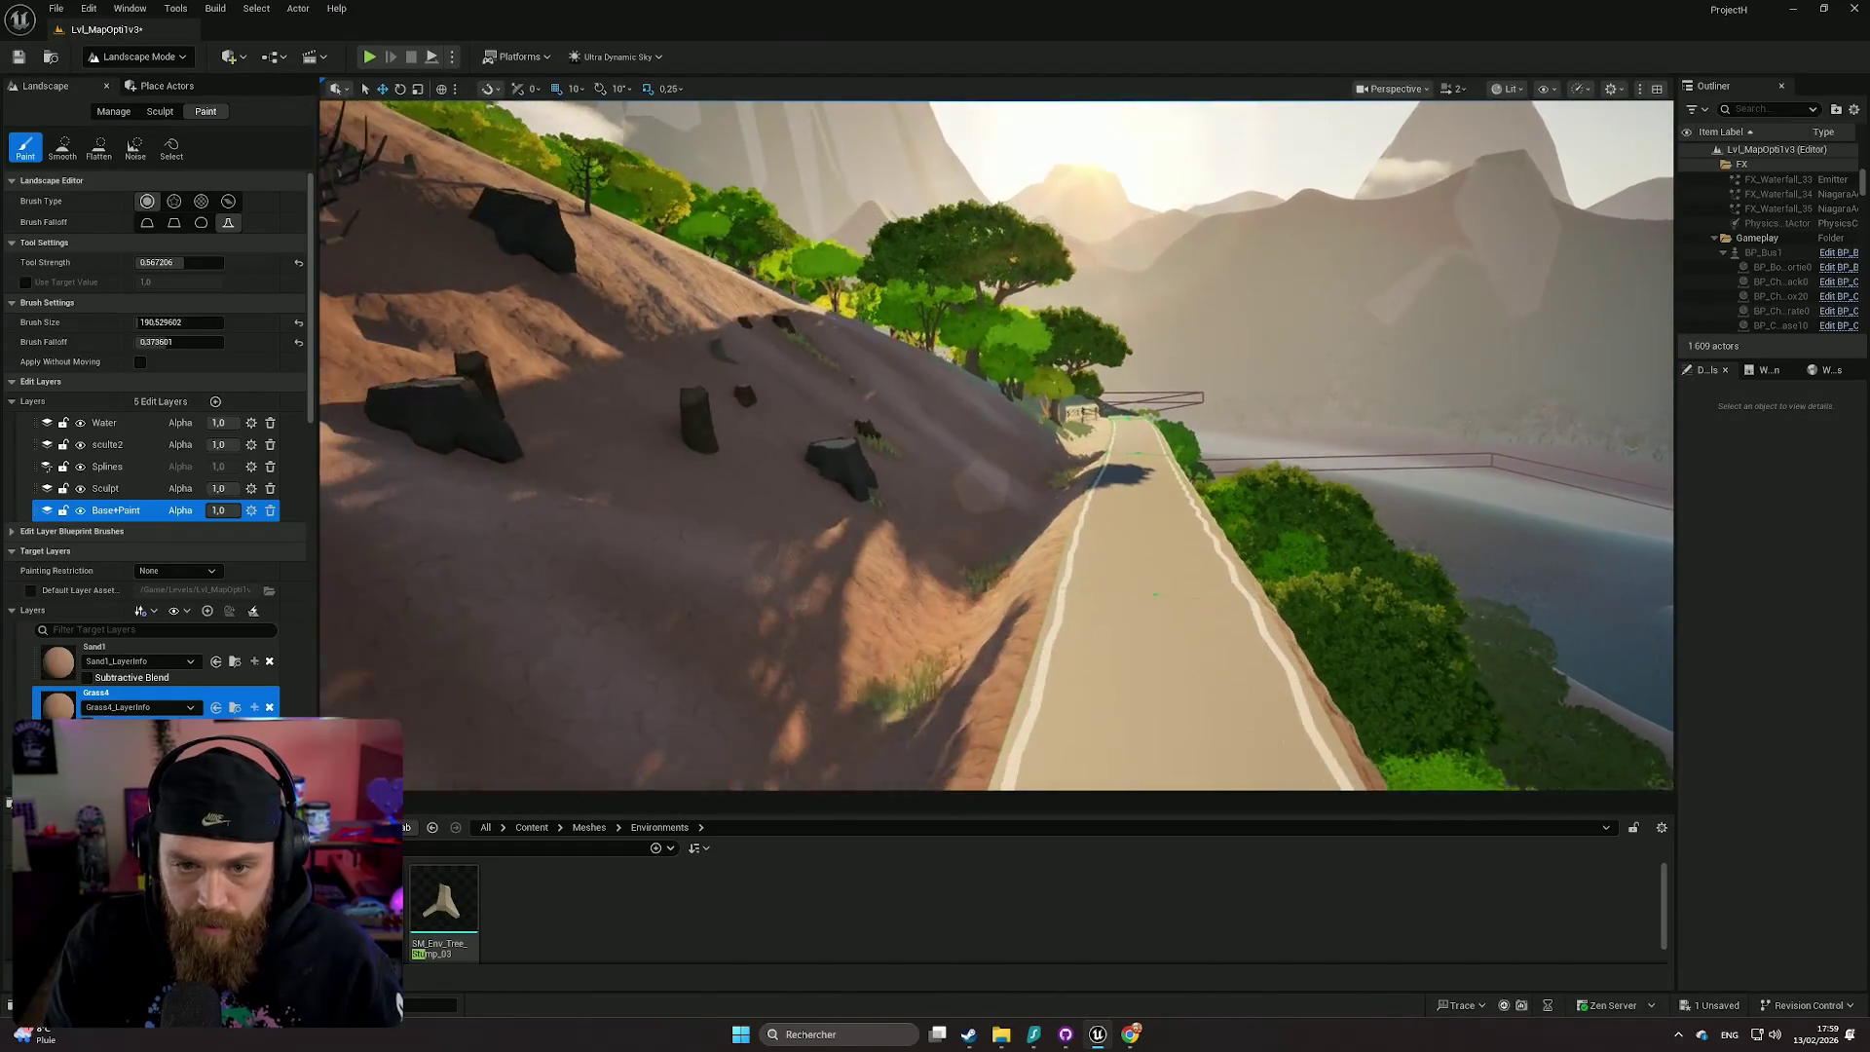
pyautogui.press('Left')
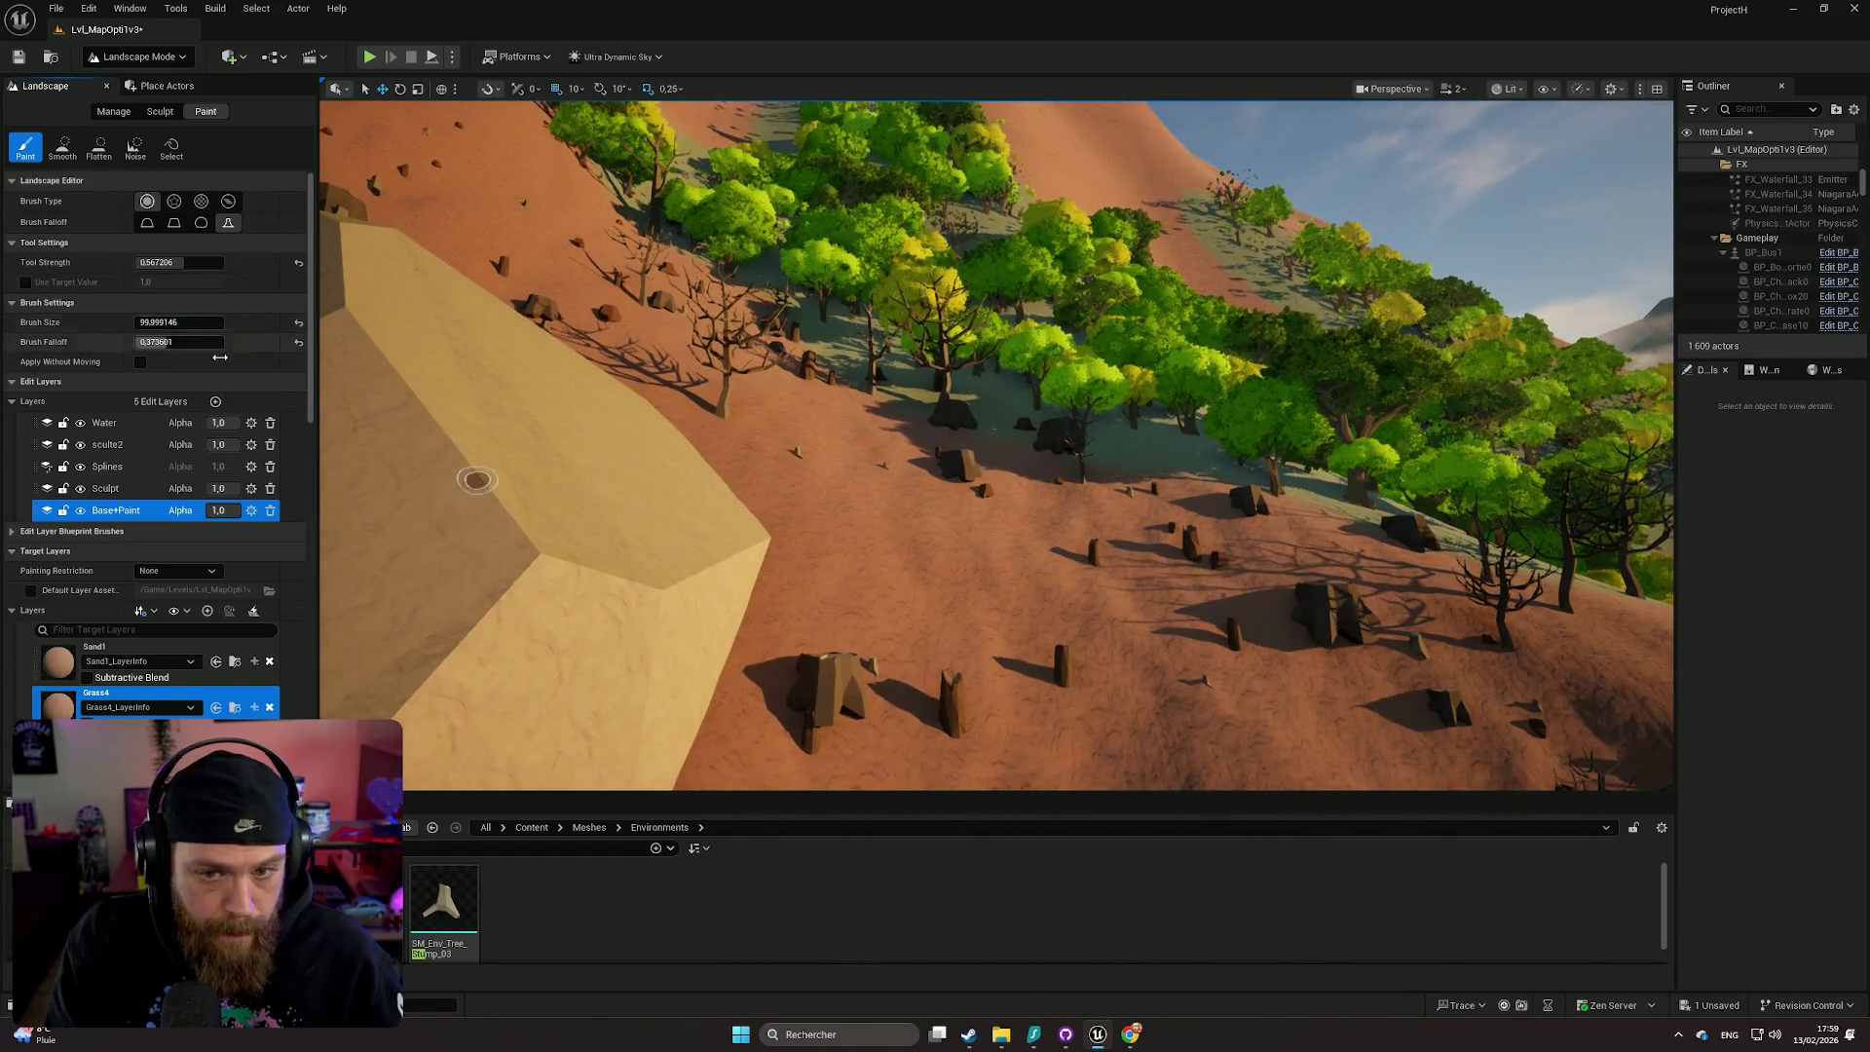
# - Paint Grass4 beside the stumps near the dead tree on the wooded hillside
pyautogui.press('d')
pyautogui.press('w')
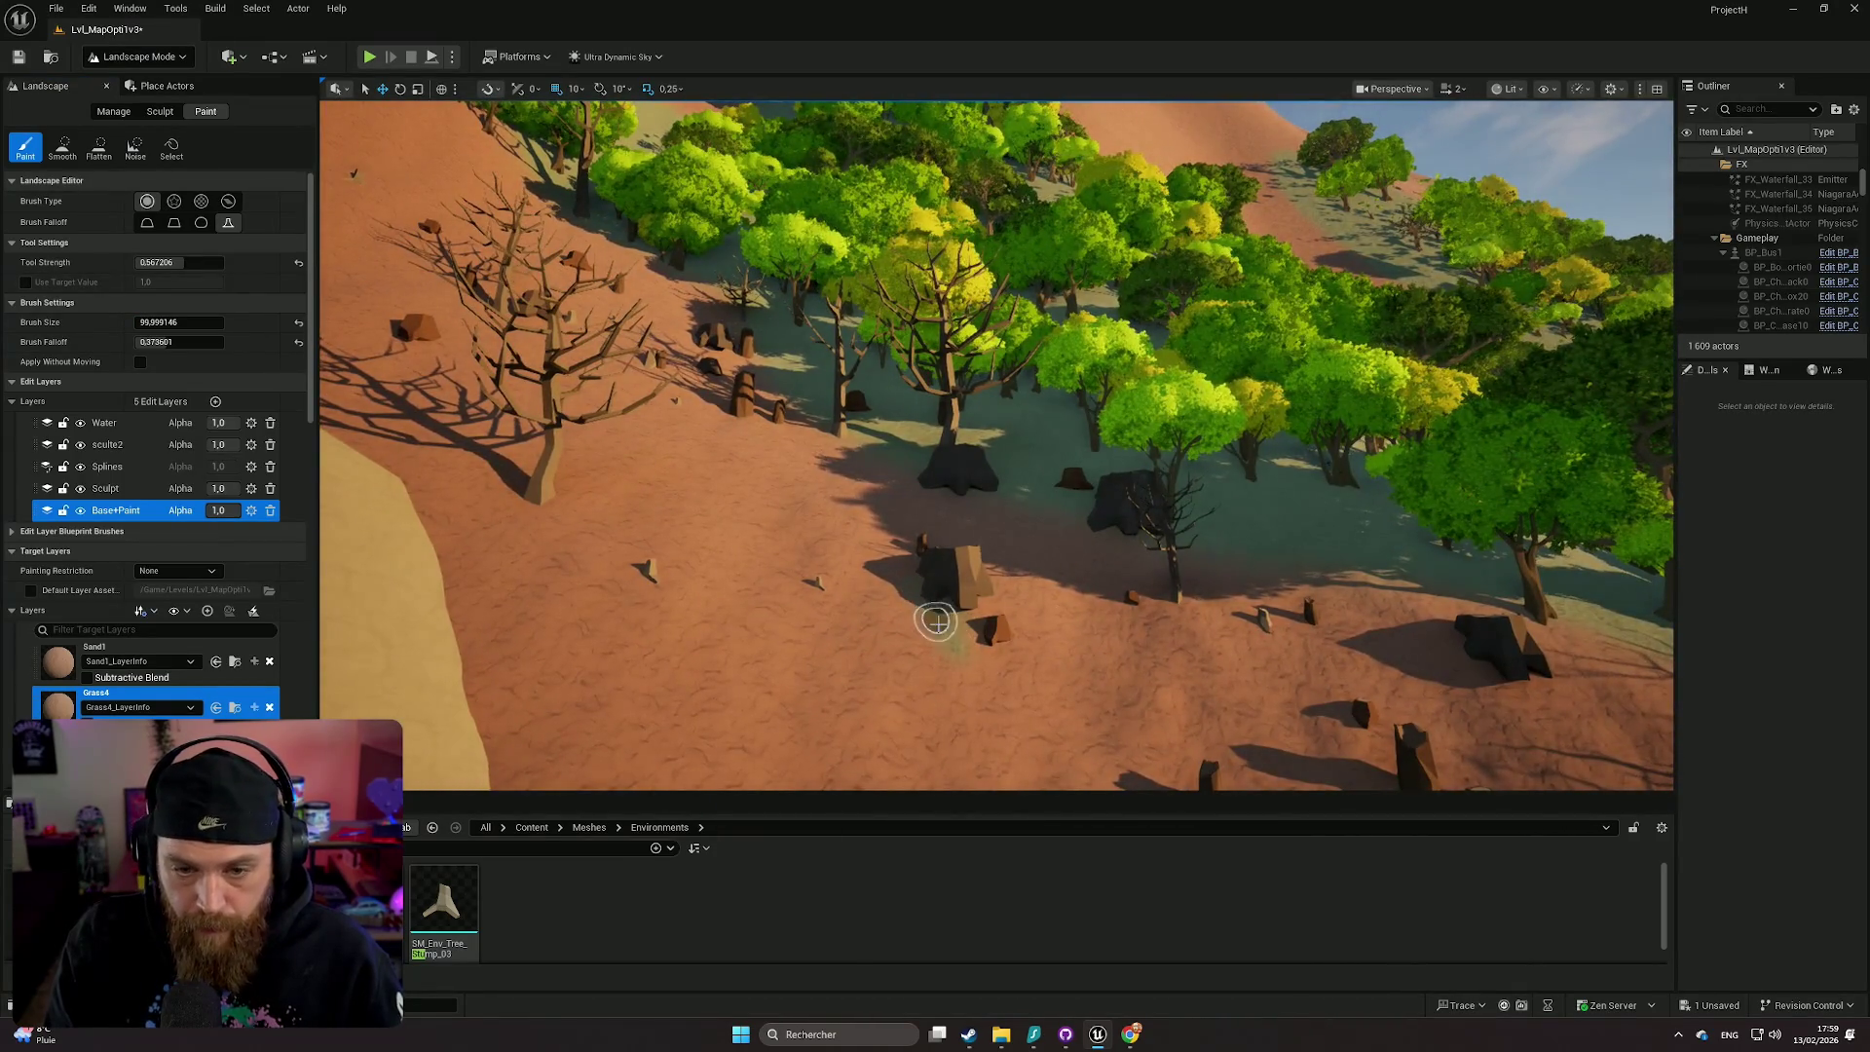
pyautogui.press('w')
pyautogui.scroll(-1, 958, 629)
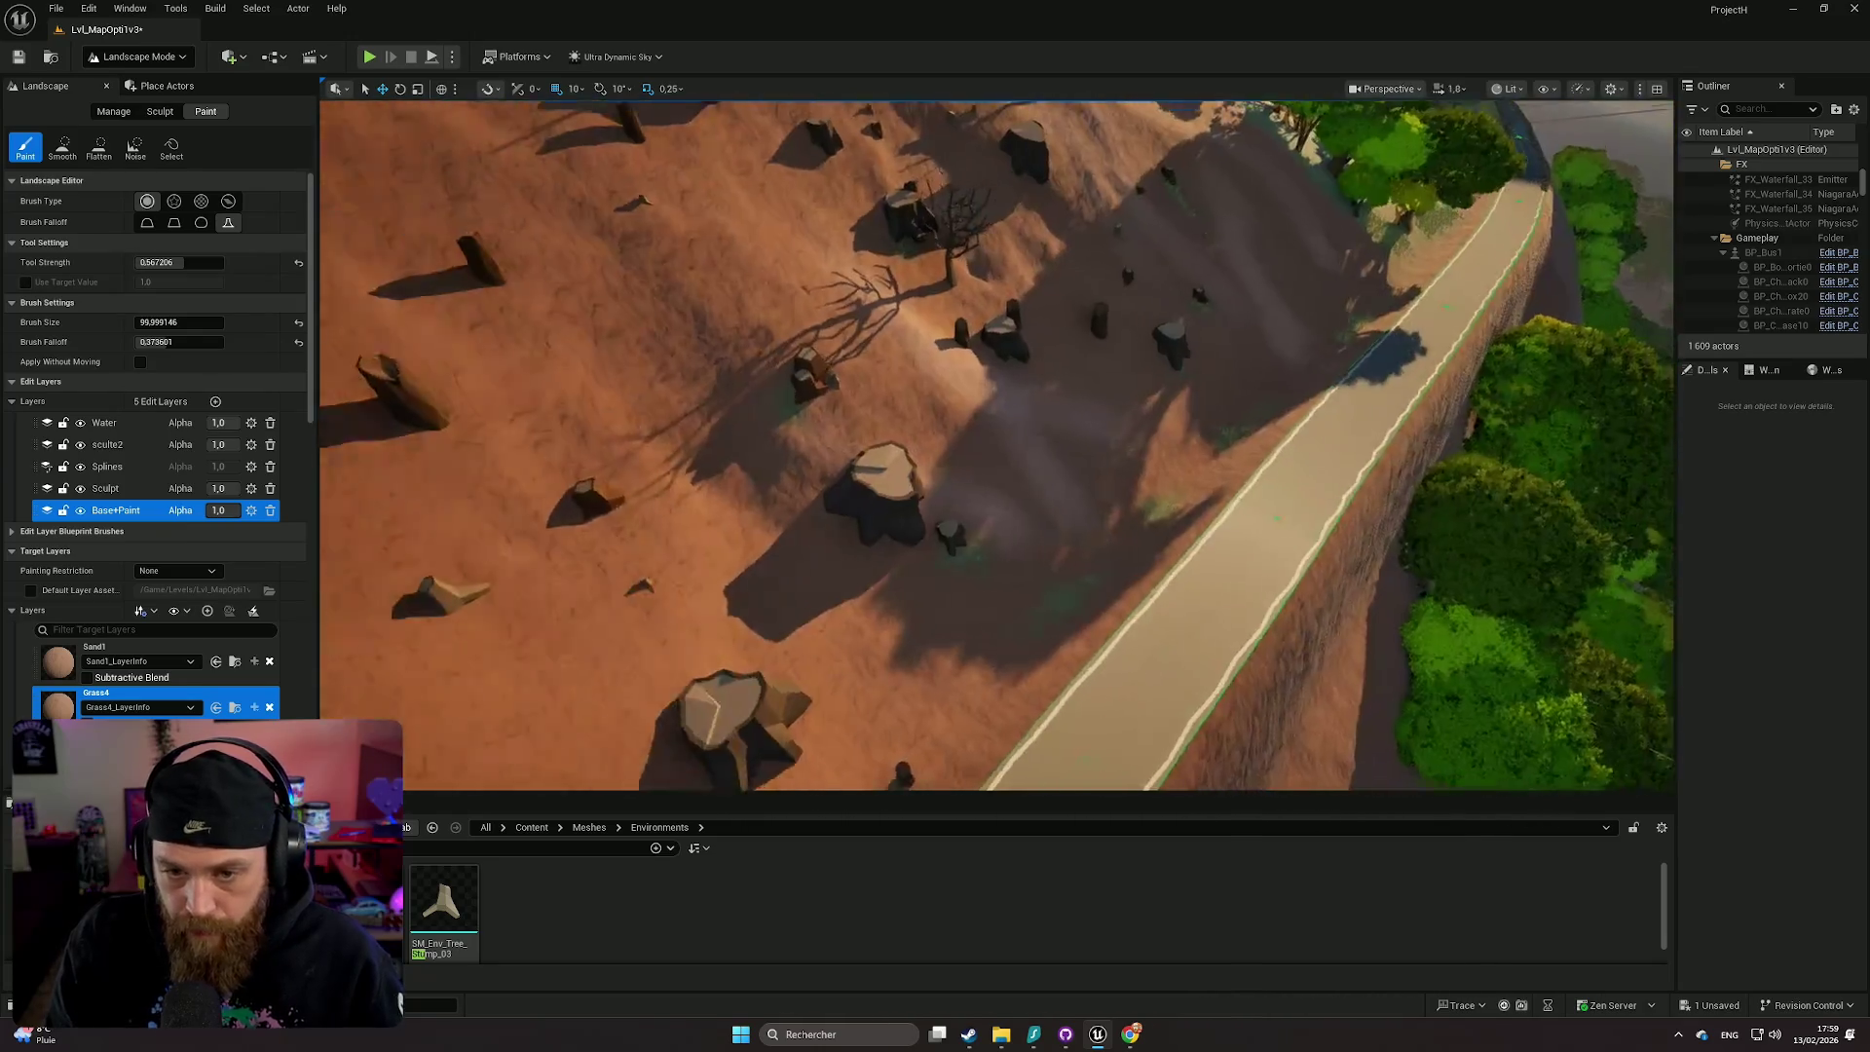
pyautogui.press('s')
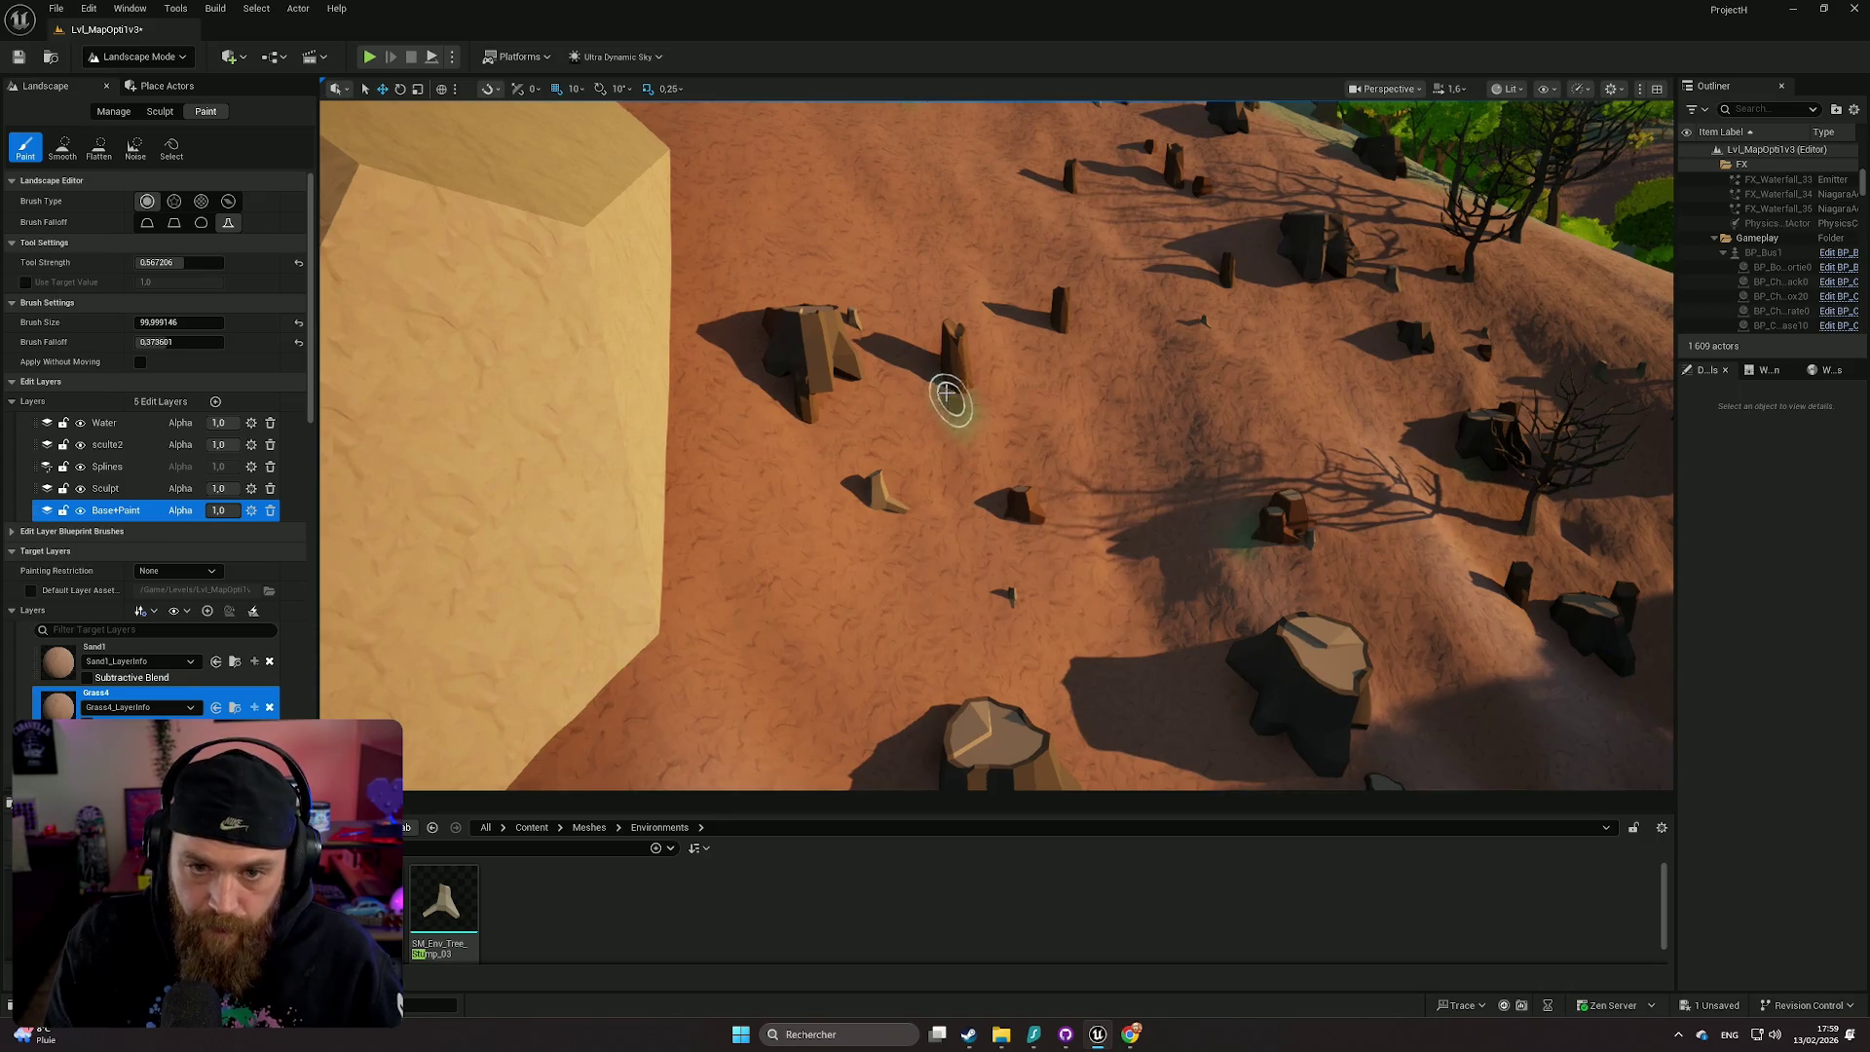
pyautogui.press('s')
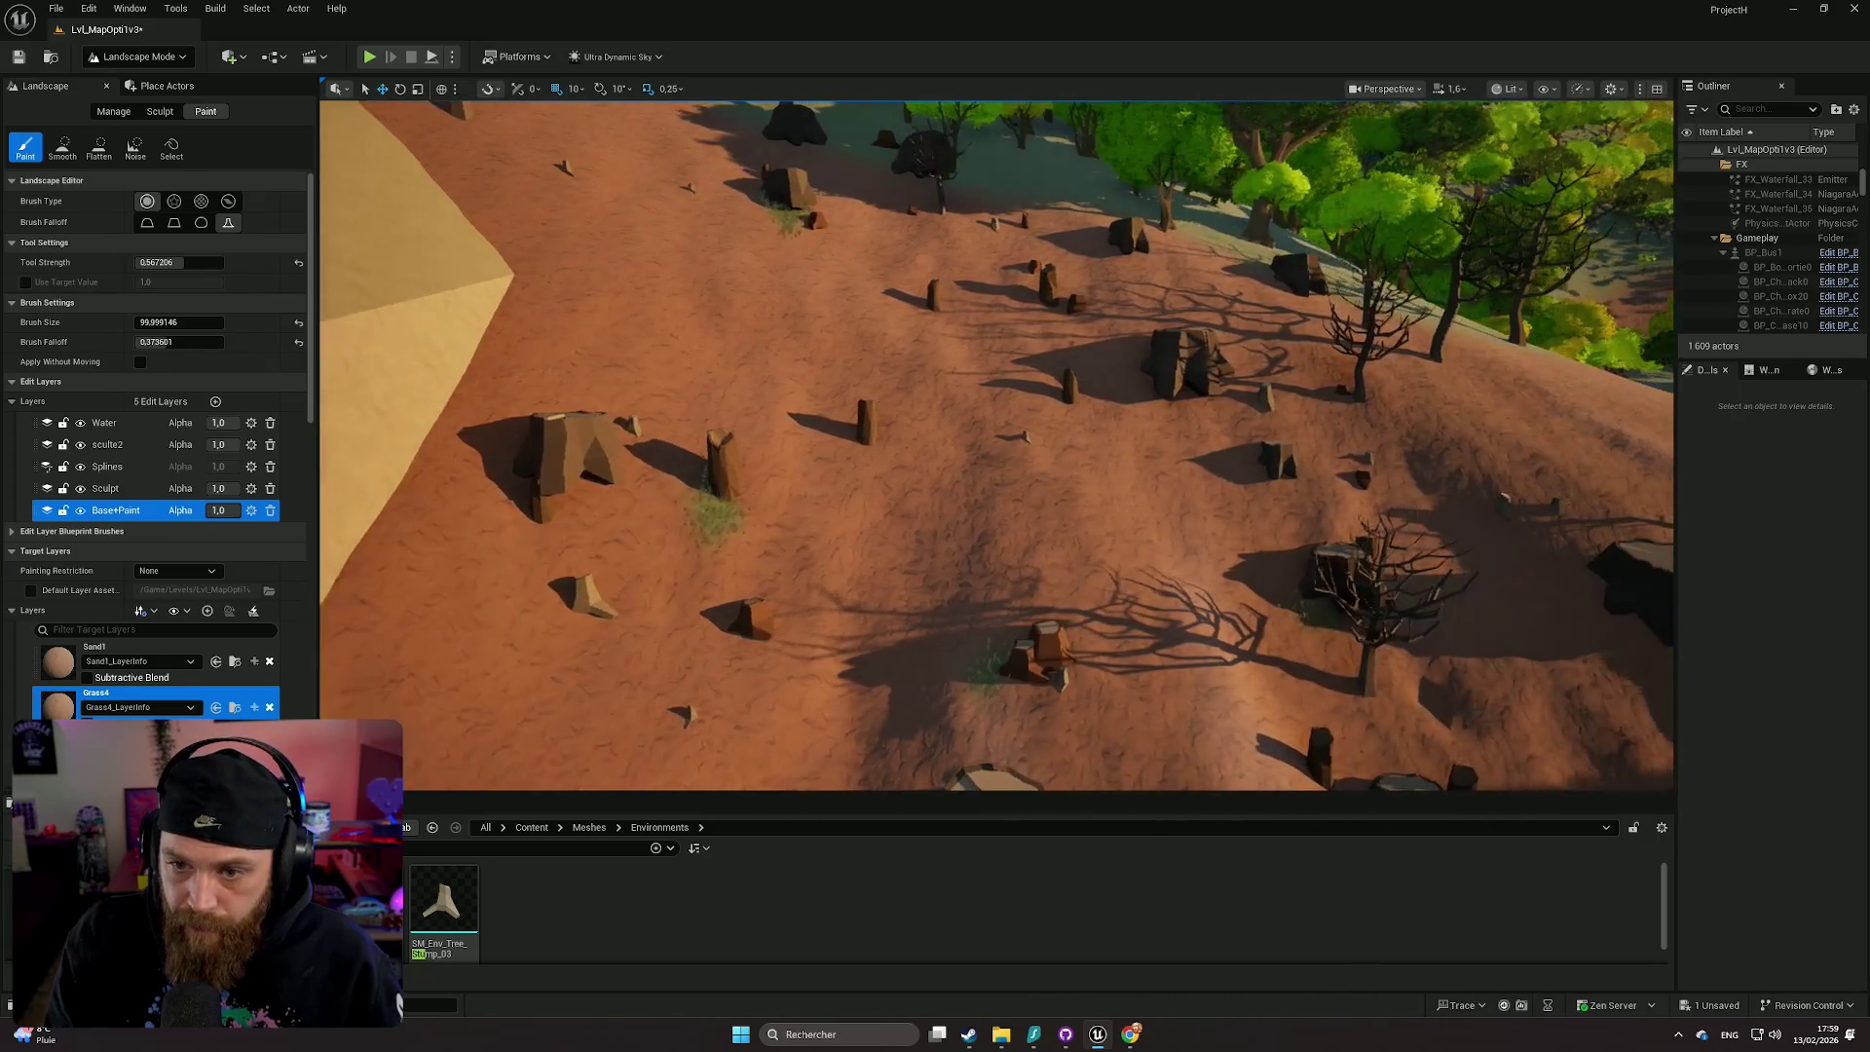
pyautogui.press('w')
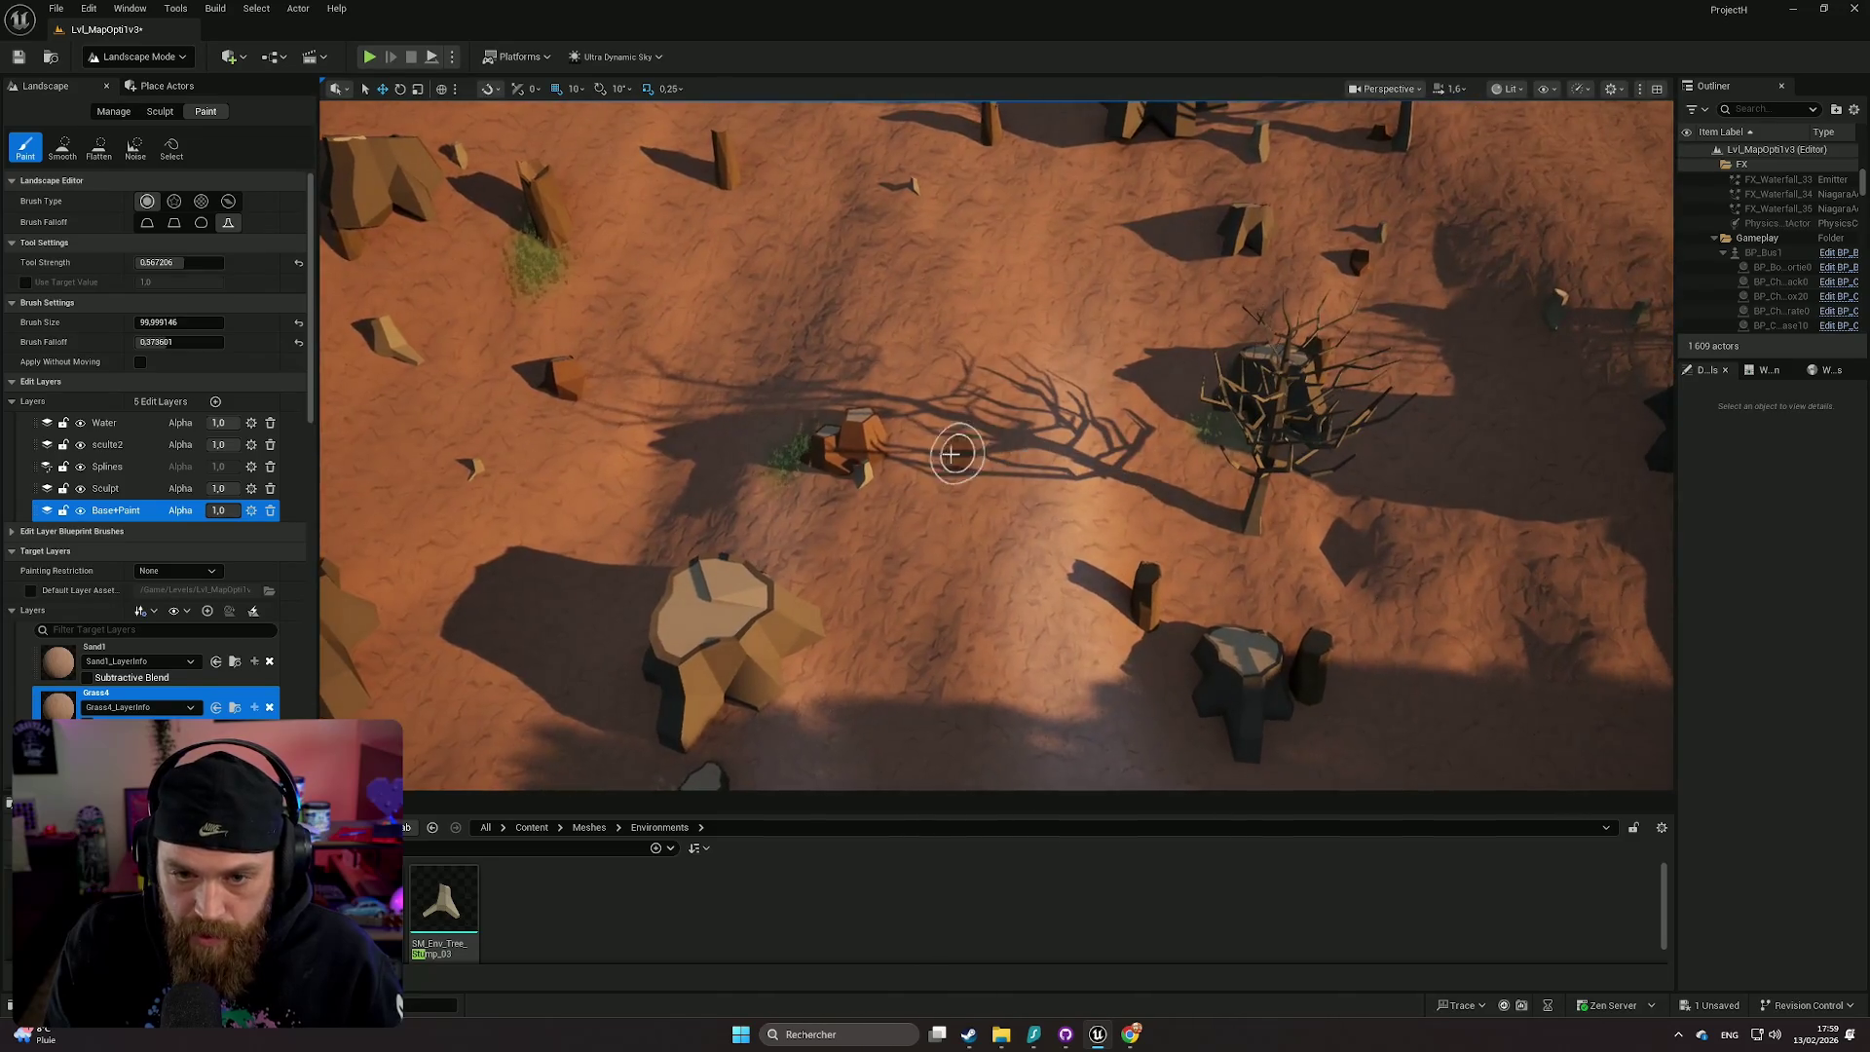
pyautogui.moveTo(900, 443); pyautogui.dragTo(947, 418)
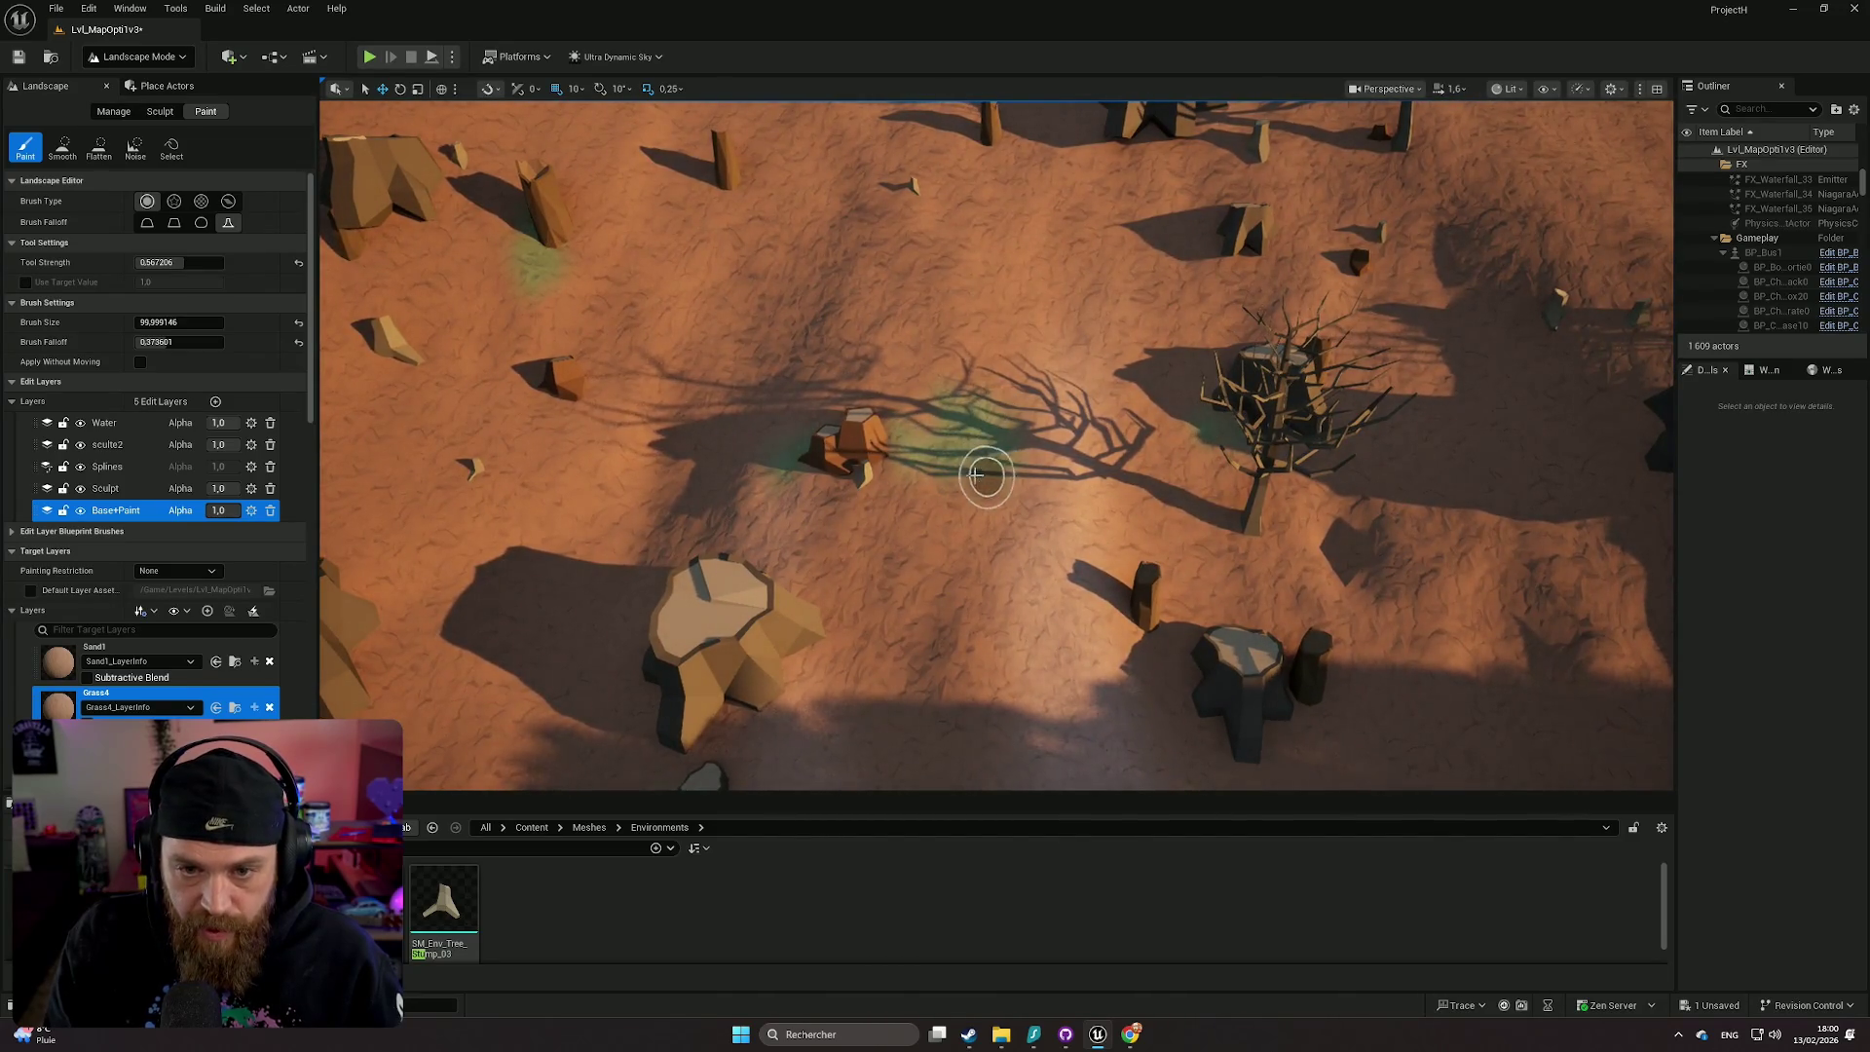
# - Brush a strip of grass along the cliff edge beside the road
pyautogui.press('s')
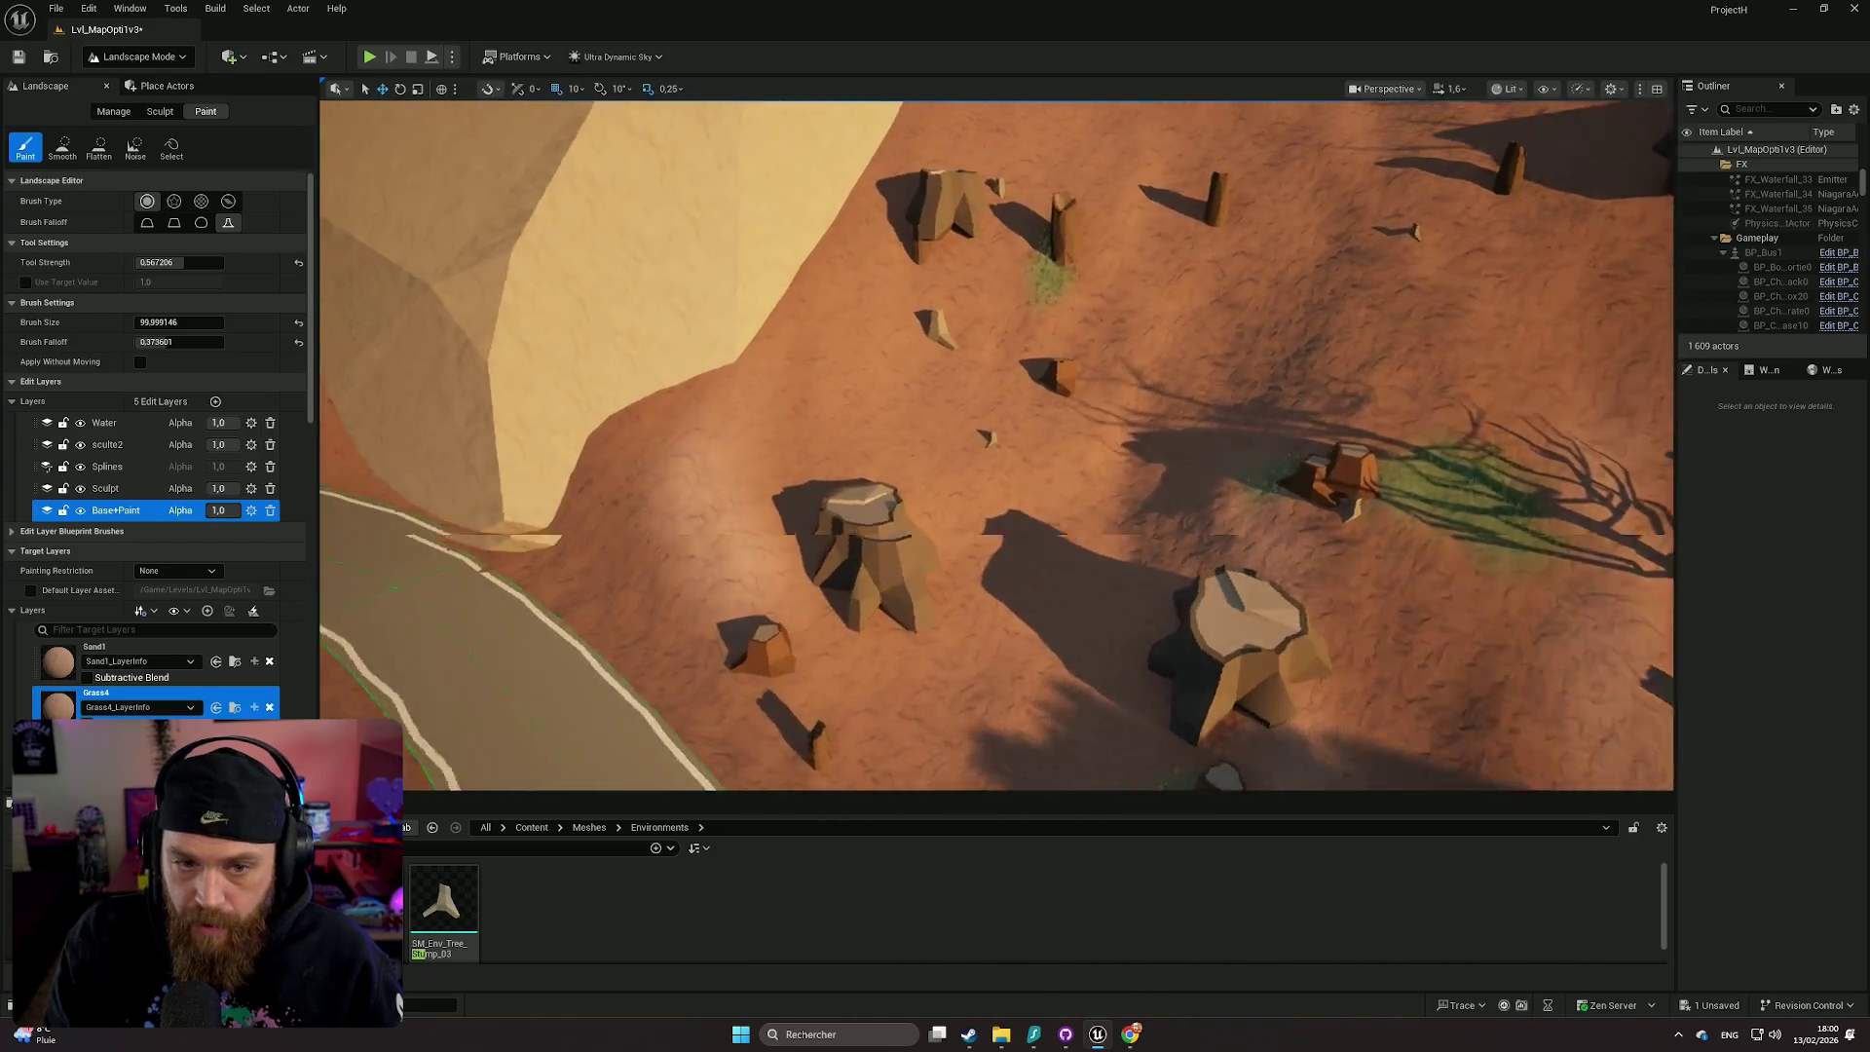
pyautogui.press('s')
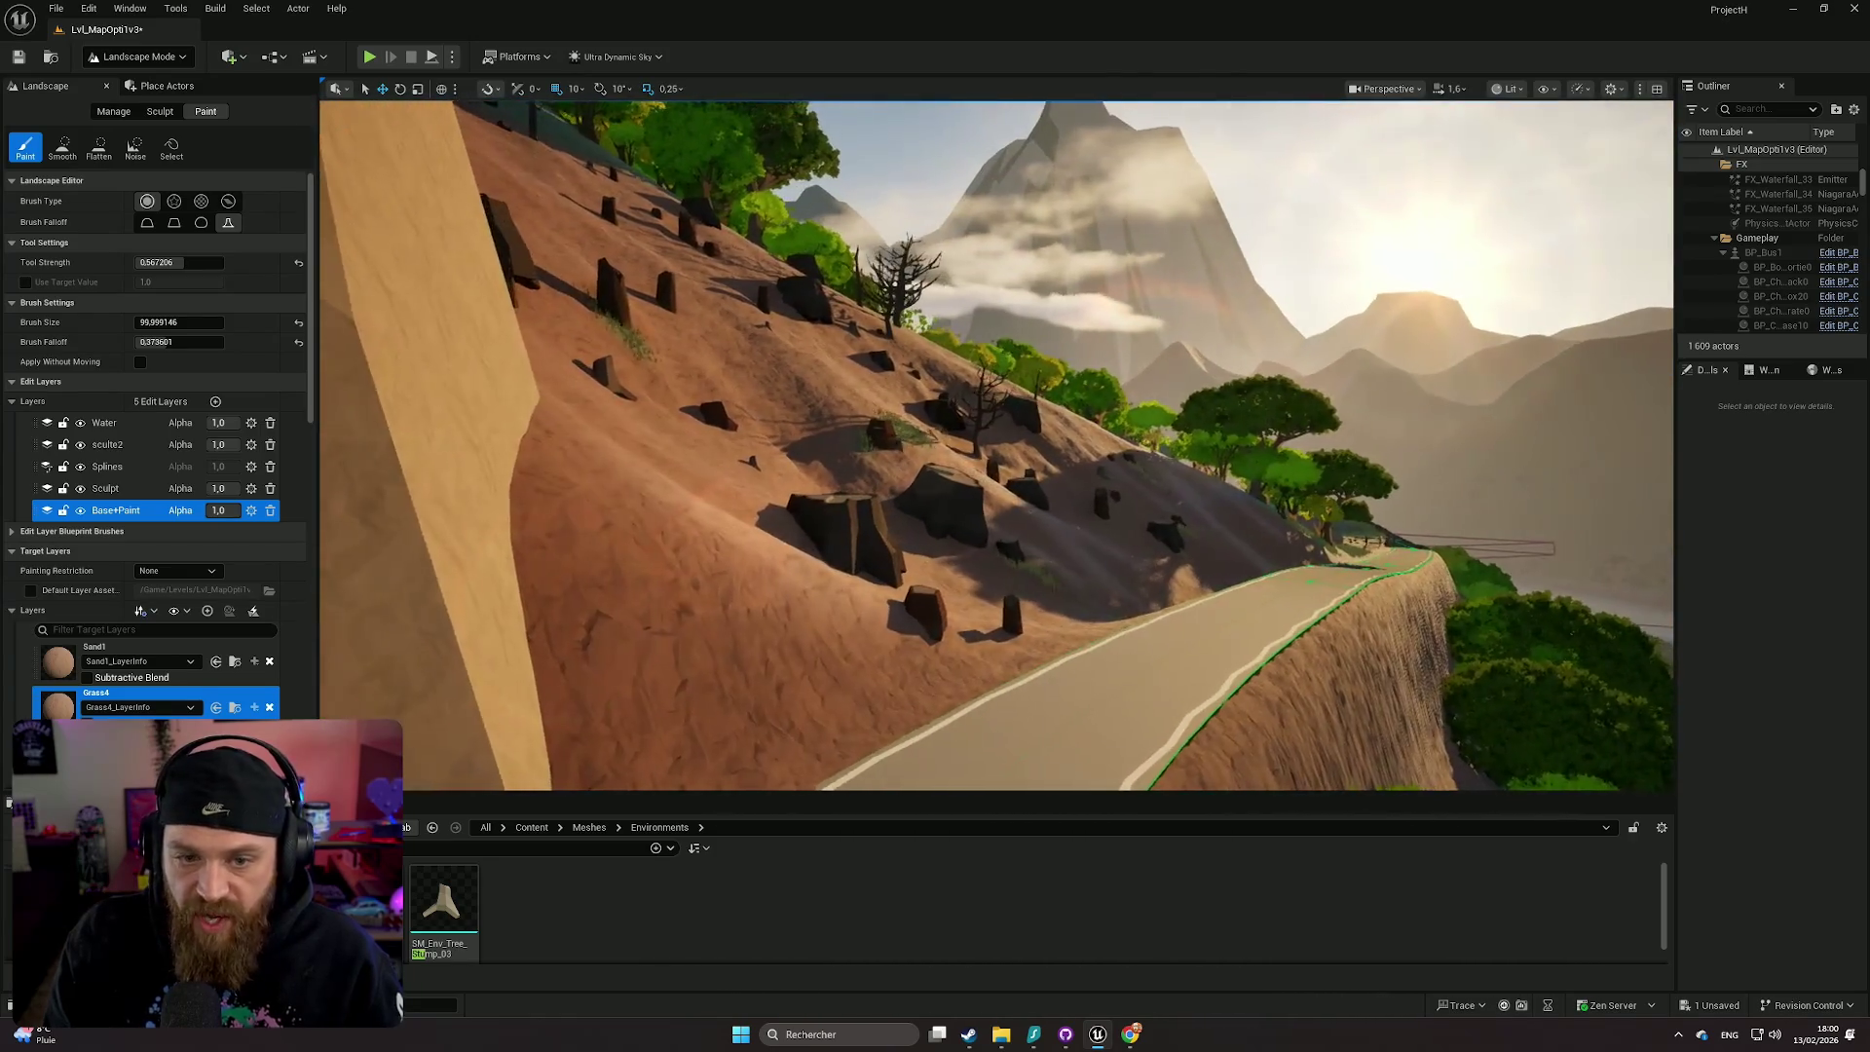
pyautogui.press('a')
pyautogui.moveTo(1078, 365); pyautogui.dragTo(936, 406)
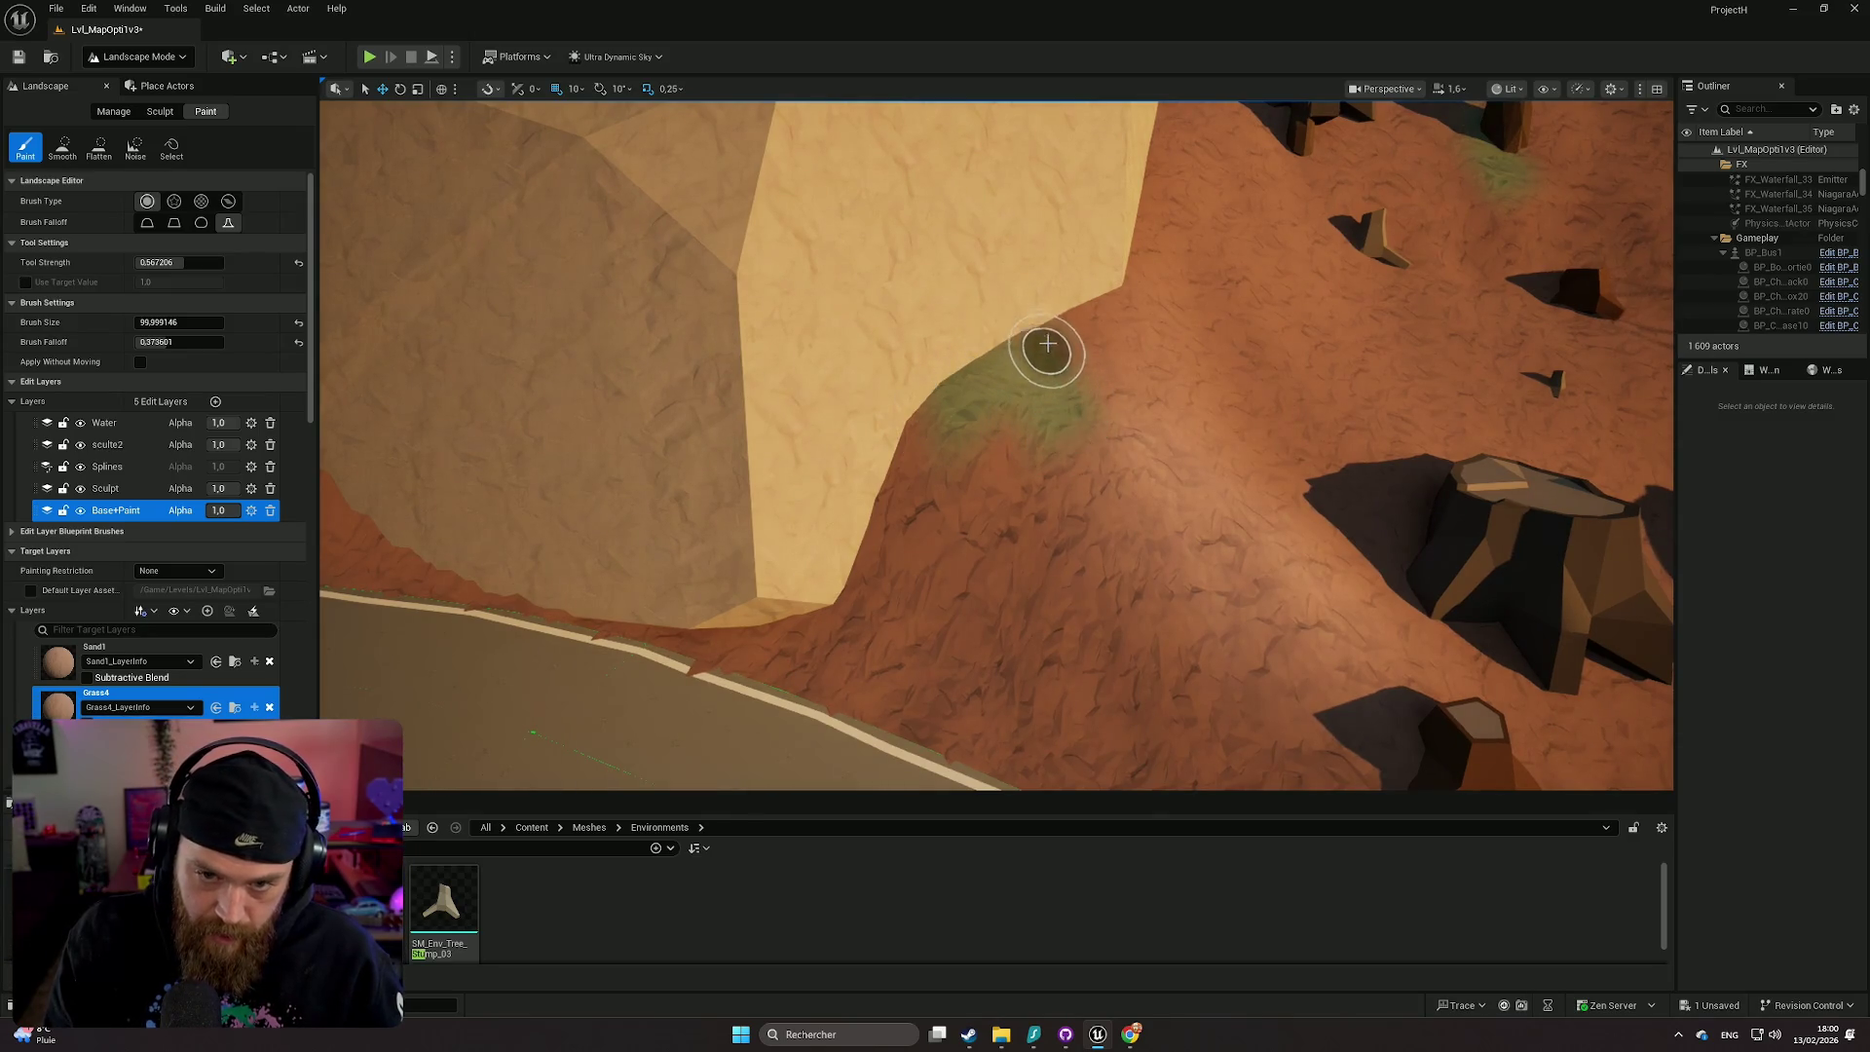
# - Add a grass patch beside another slope stump and grass along the slope's foot by the road
pyautogui.press('s')
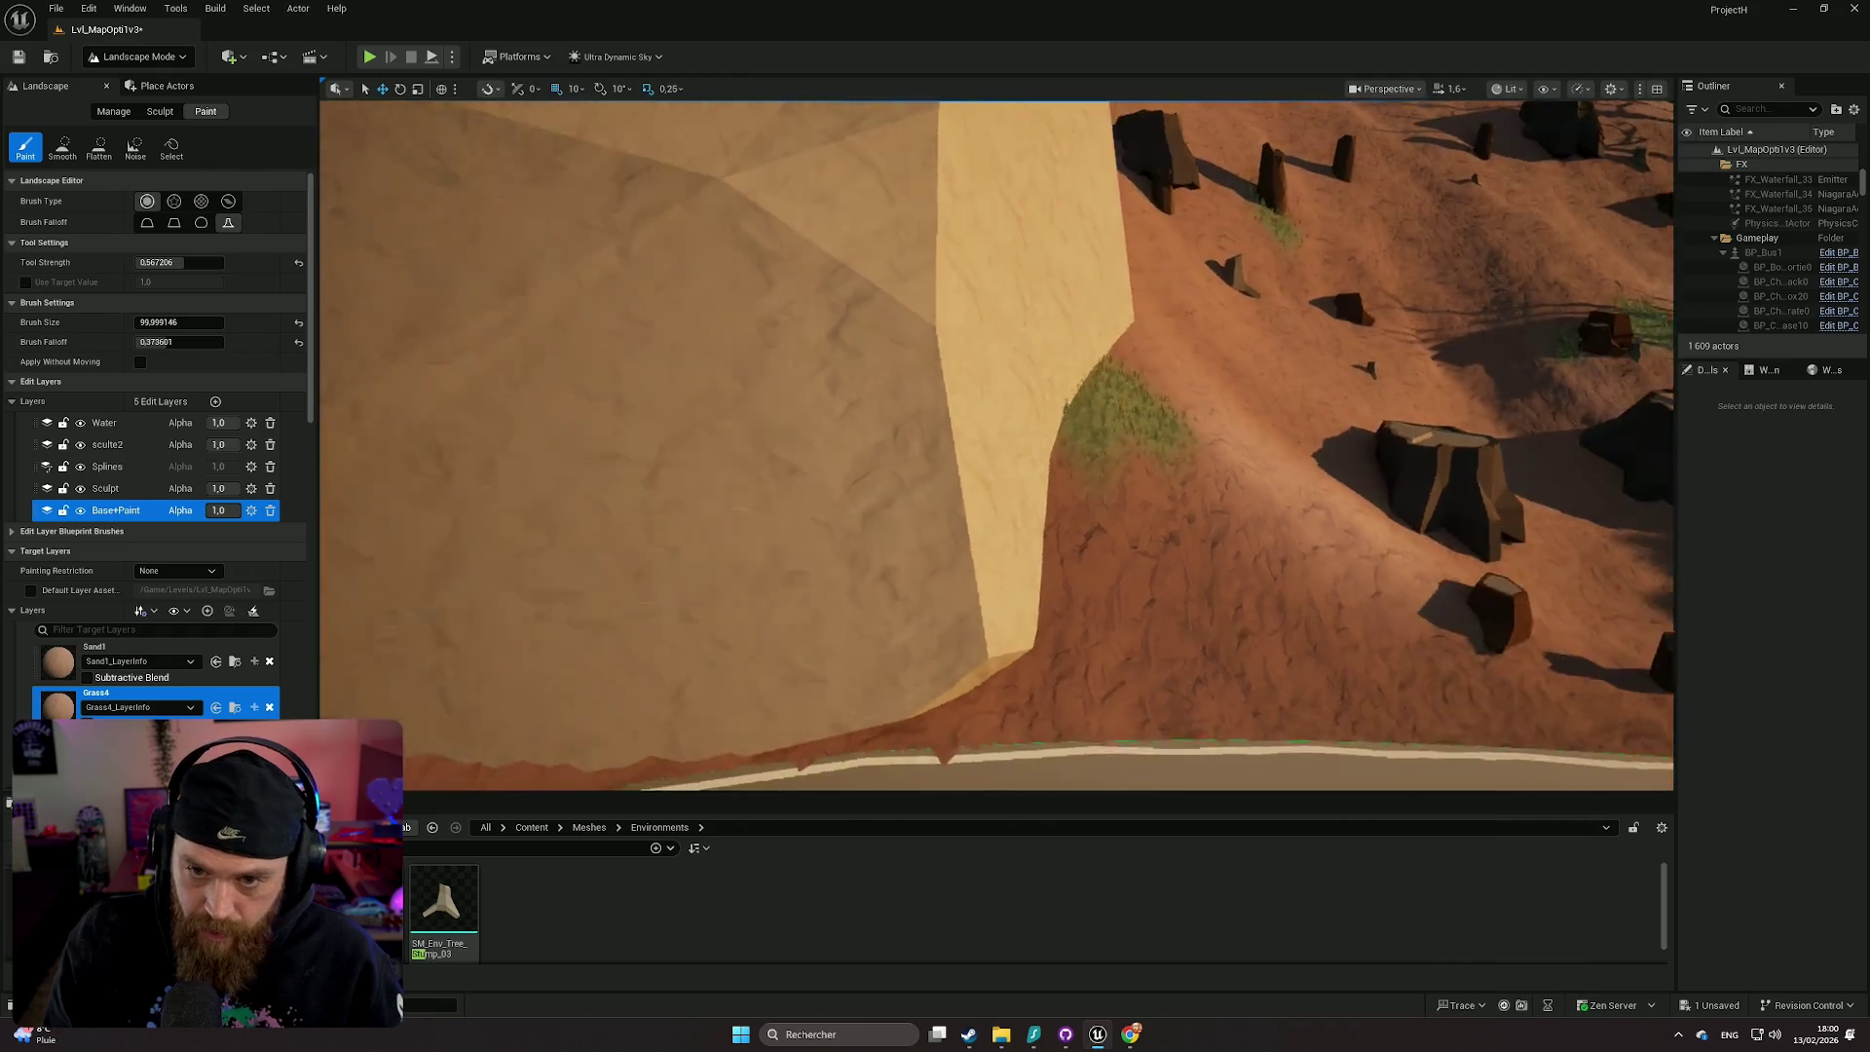
pyautogui.press('w')
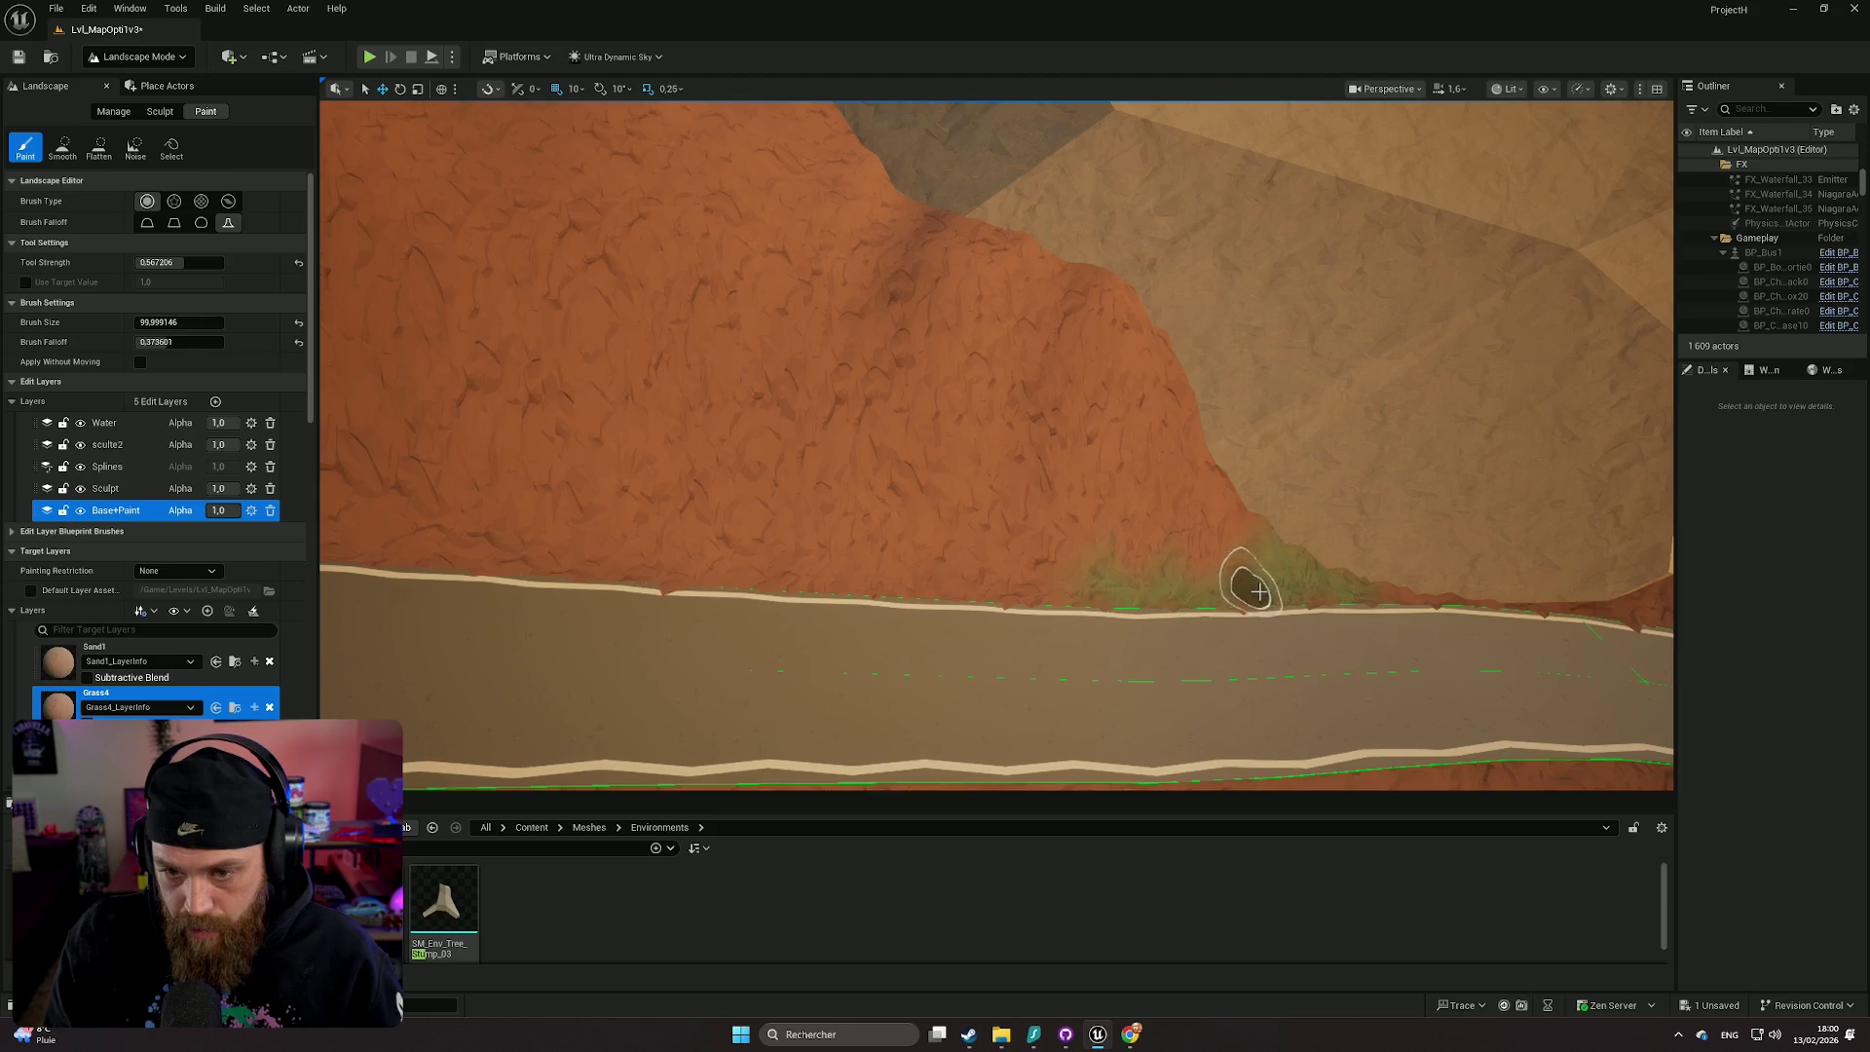
pyautogui.press('s')
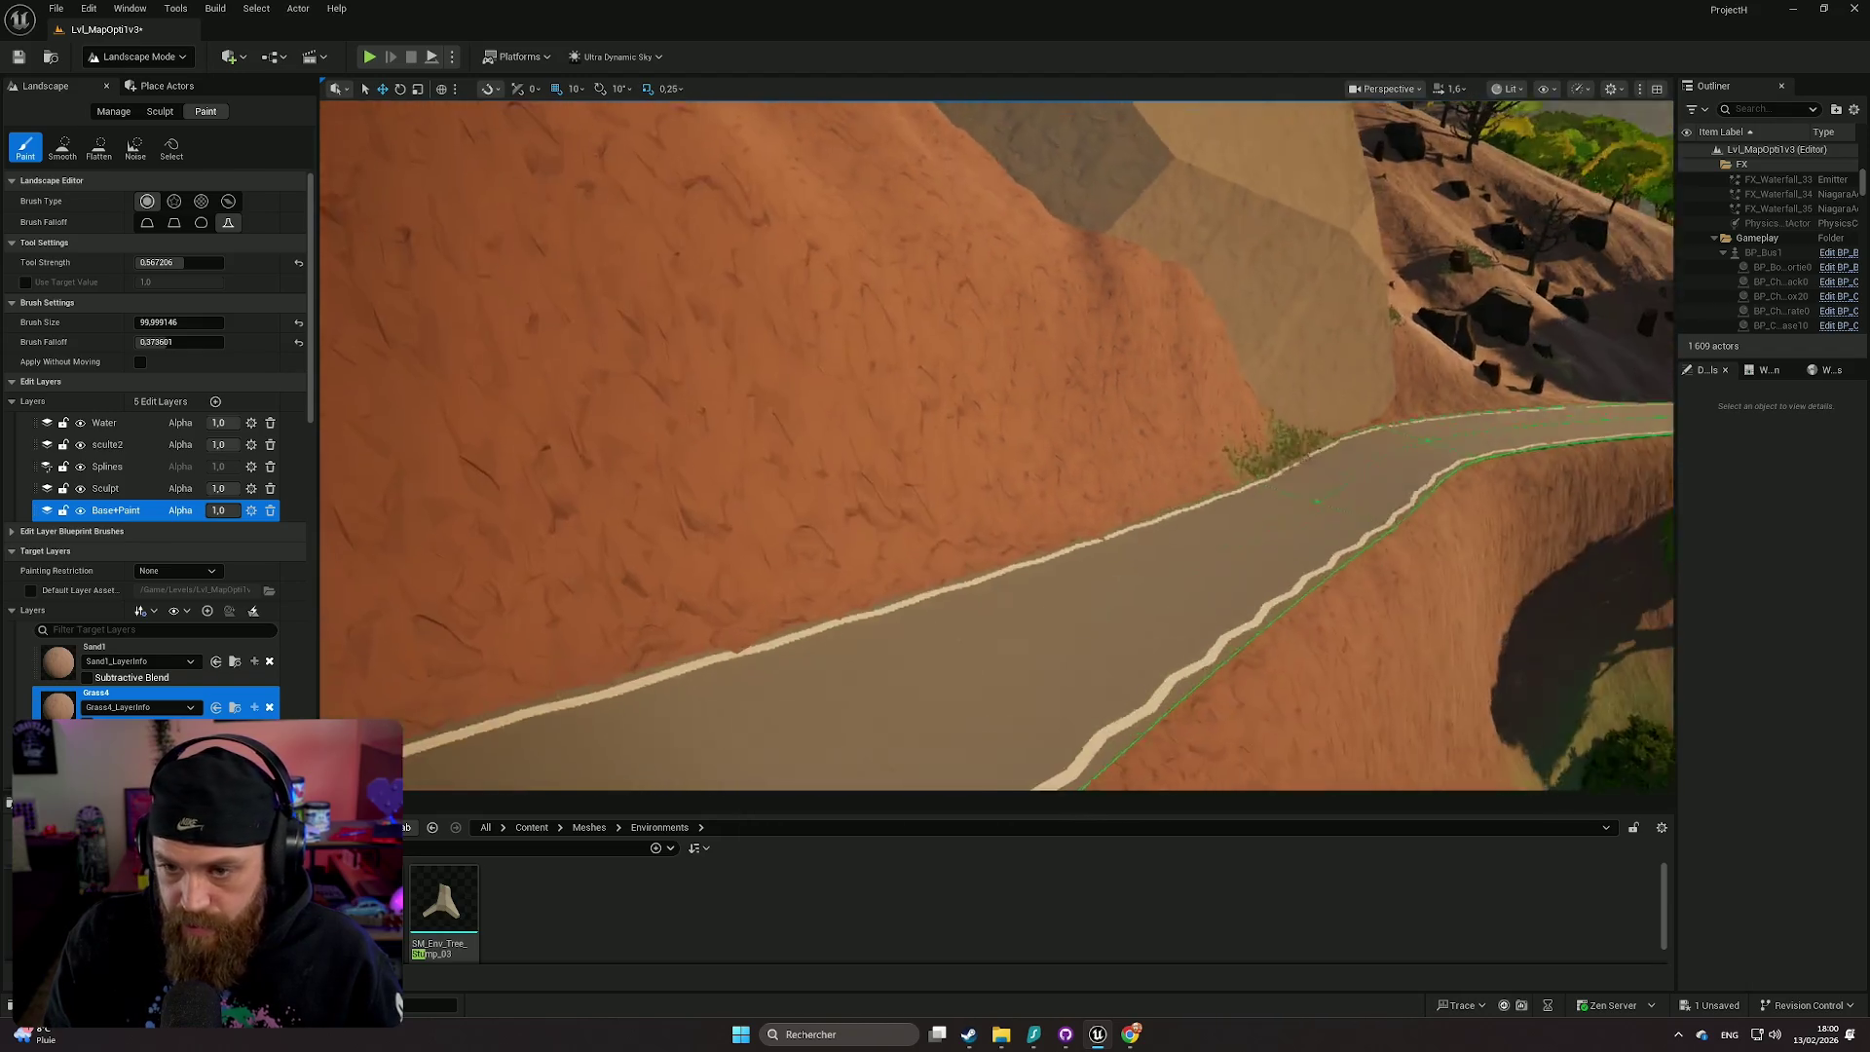
pyautogui.press('s')
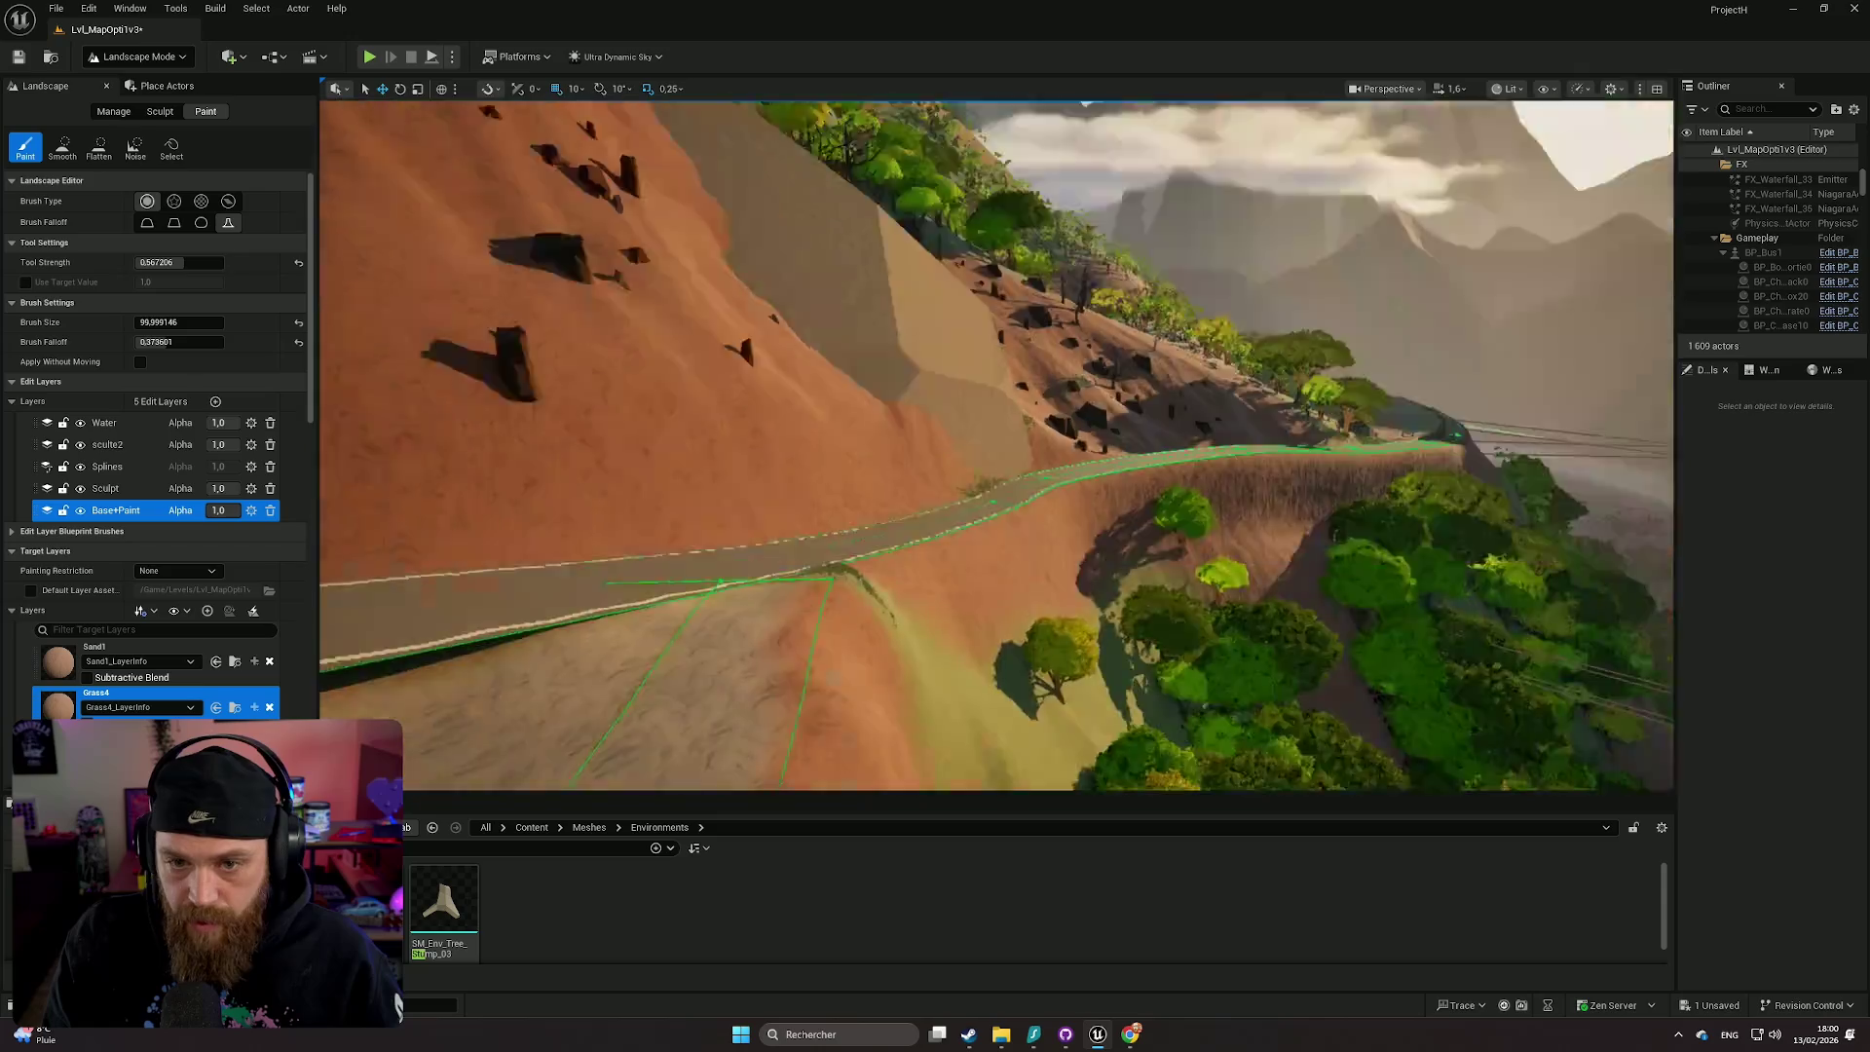
pyautogui.press('w')
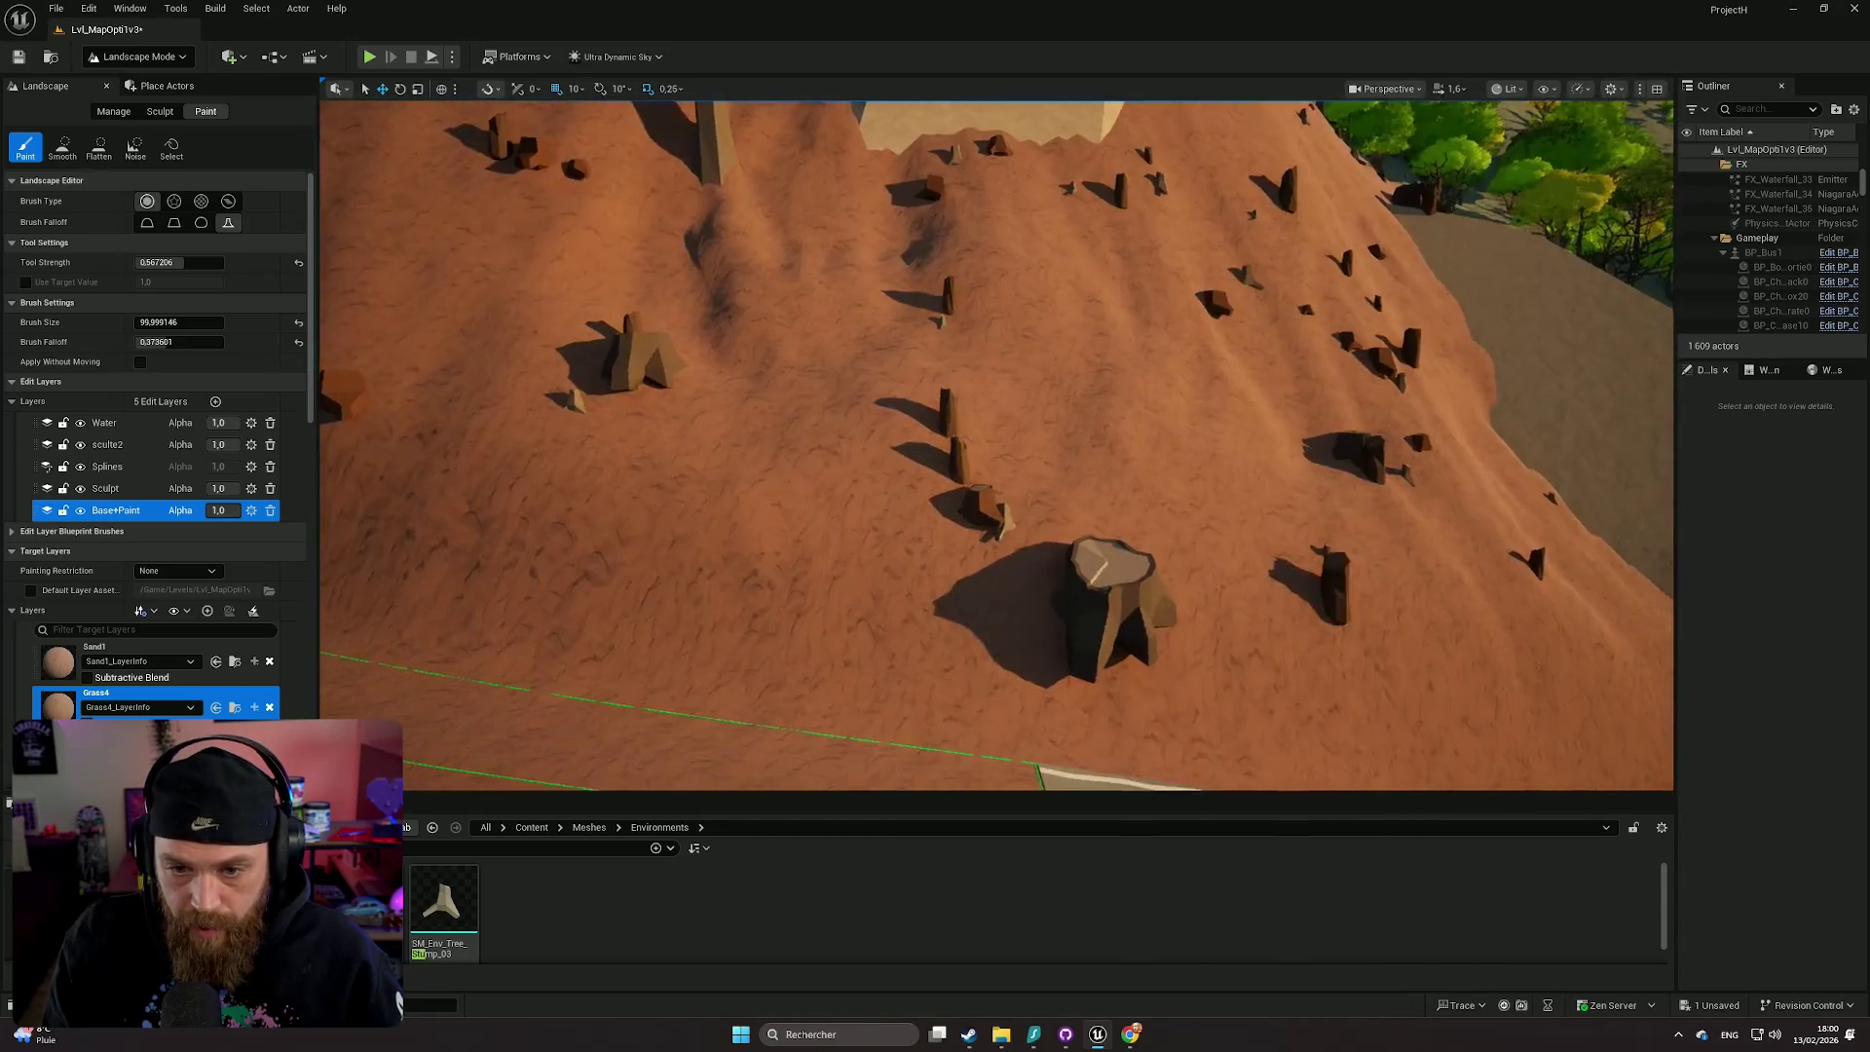
pyautogui.press('a')
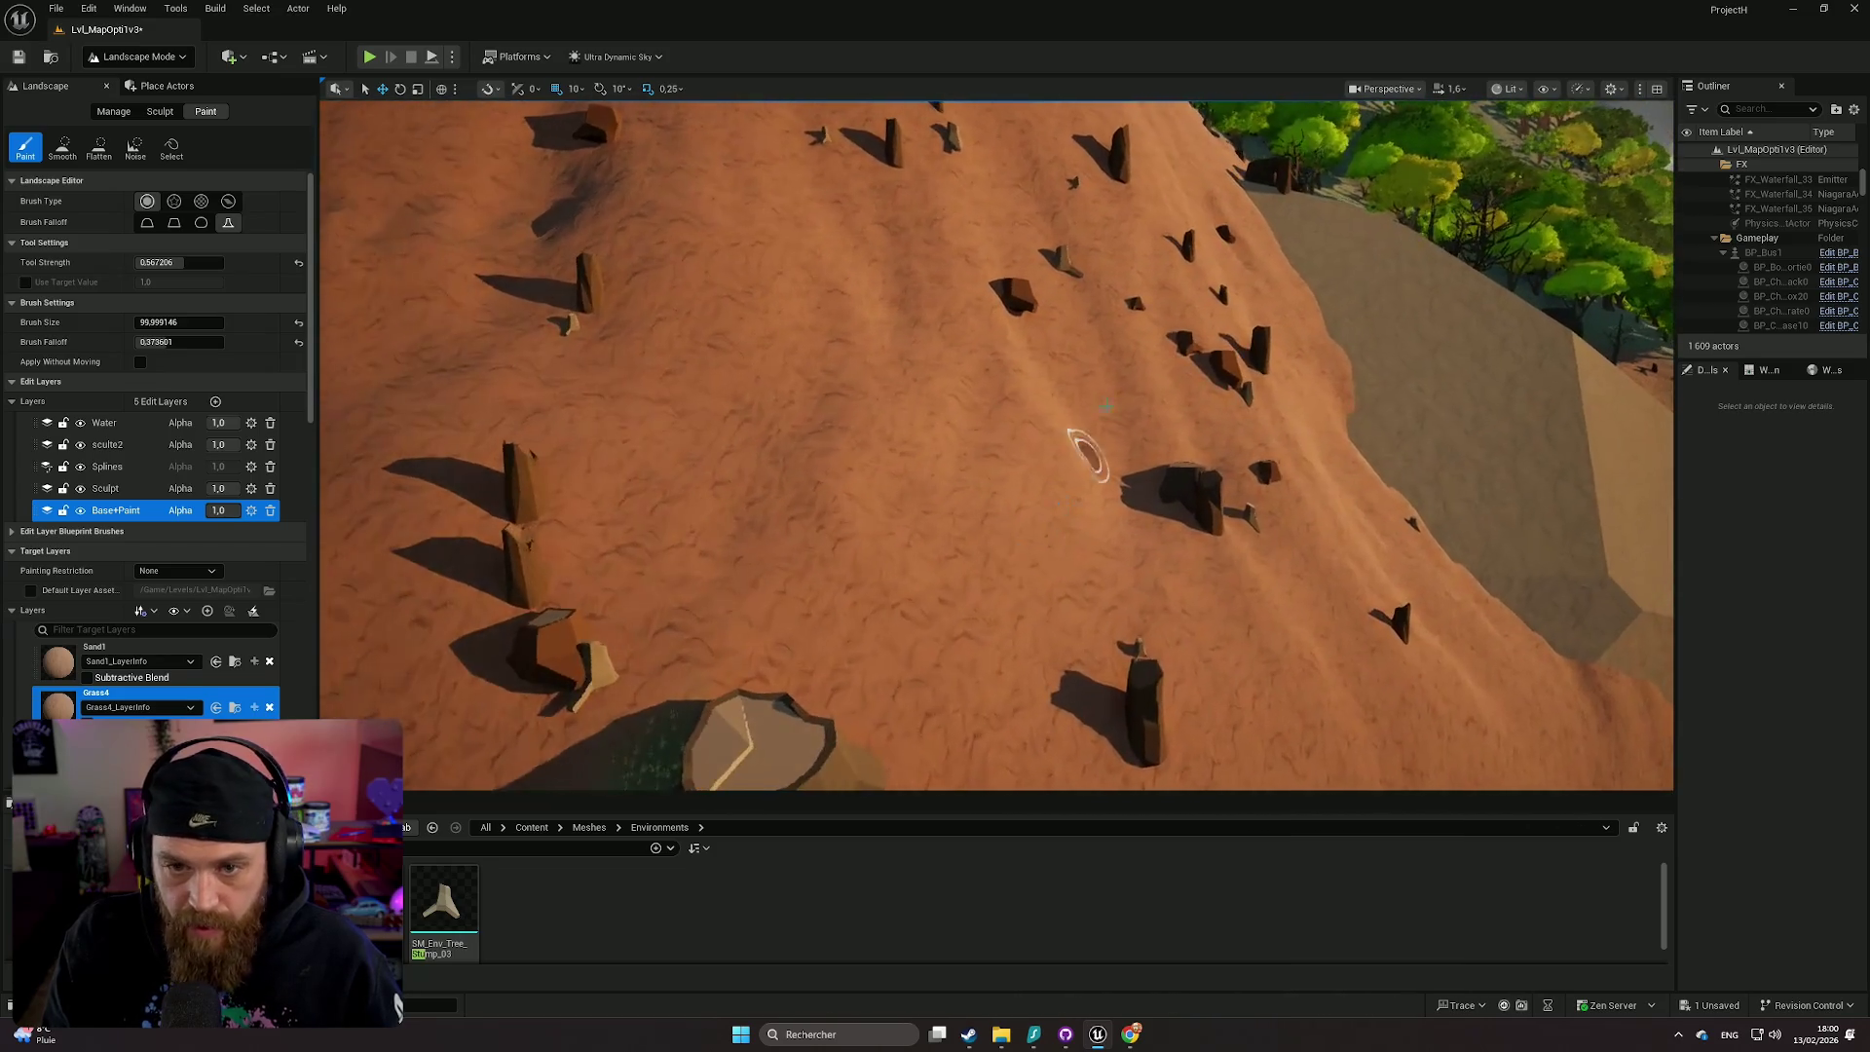
pyautogui.click(1008, 326)
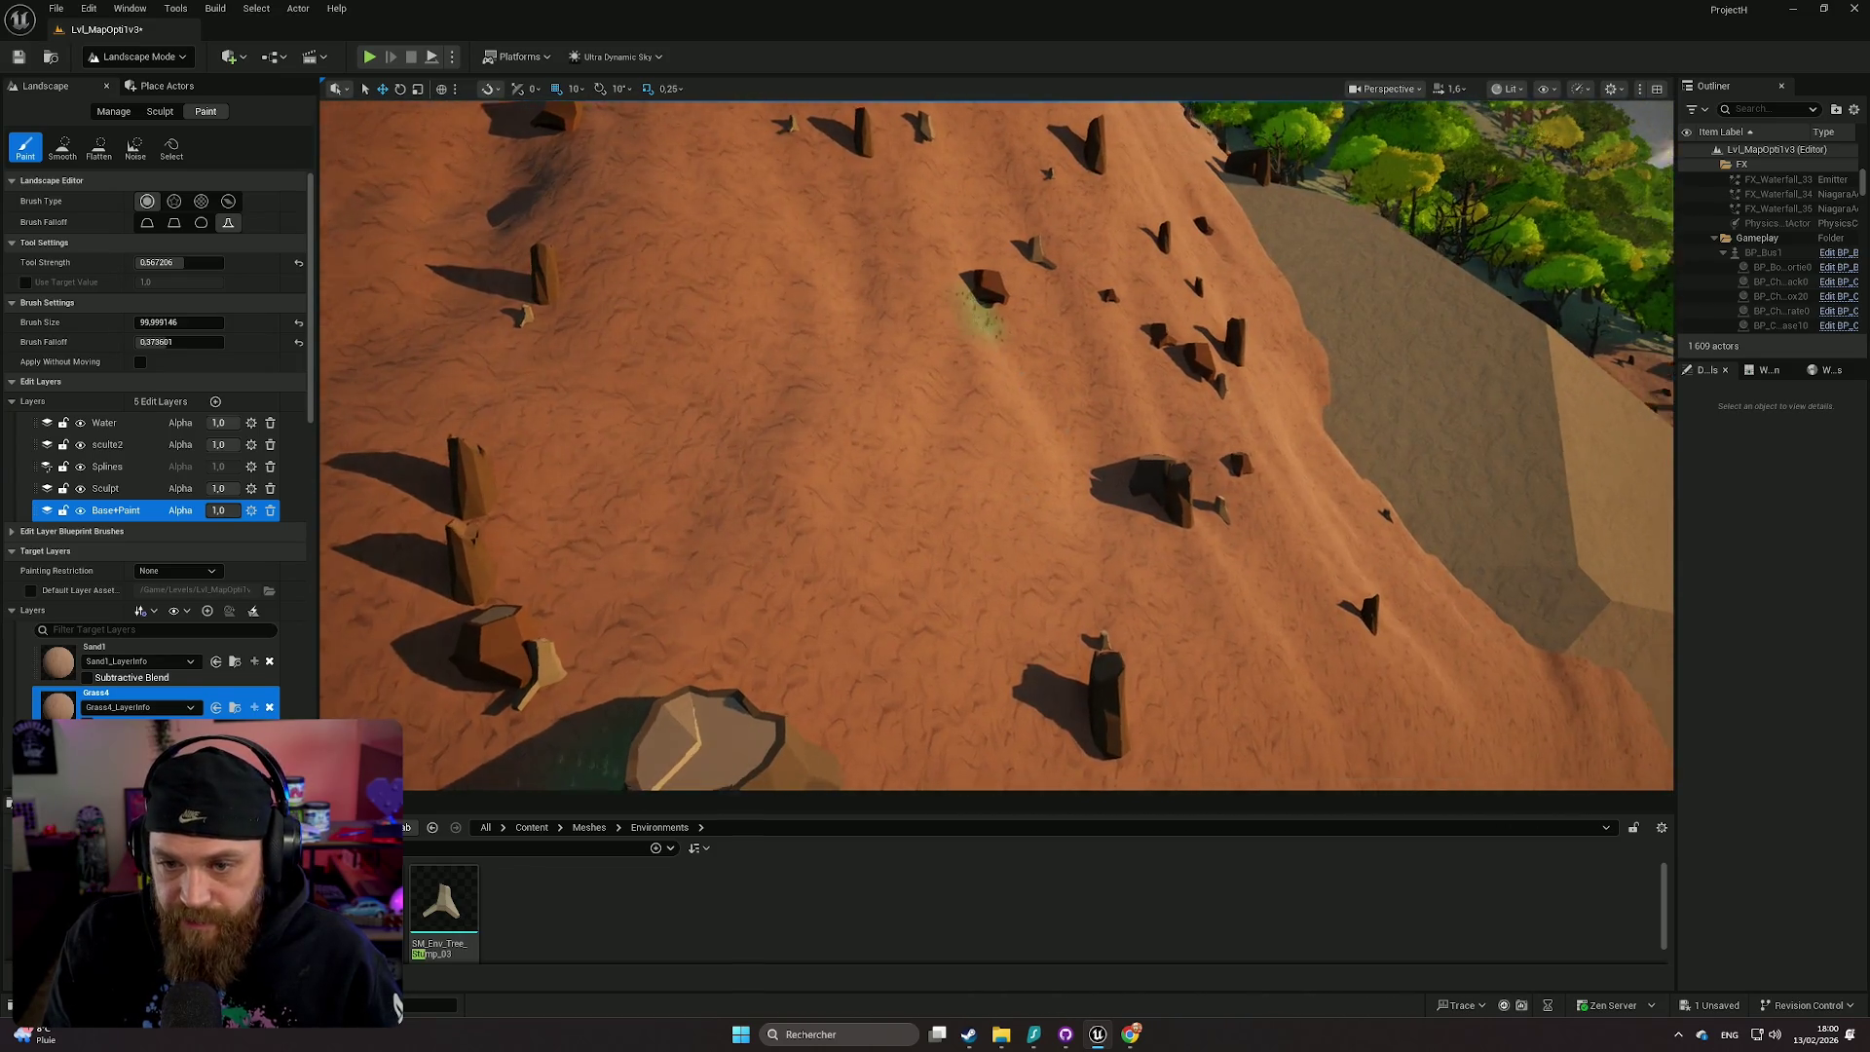
pyautogui.moveTo(985, 523)
pyautogui.mouseDown()
pyautogui.moveTo(818, 531)
pyautogui.moveTo(860, 565)
pyautogui.moveTo(847, 582)
pyautogui.moveTo(1119, 581)
pyautogui.moveTo(1152, 543)
pyautogui.moveTo(1335, 568)
pyautogui.moveTo(1266, 546)
pyautogui.moveTo(1335, 575)
pyautogui.mouseUp()
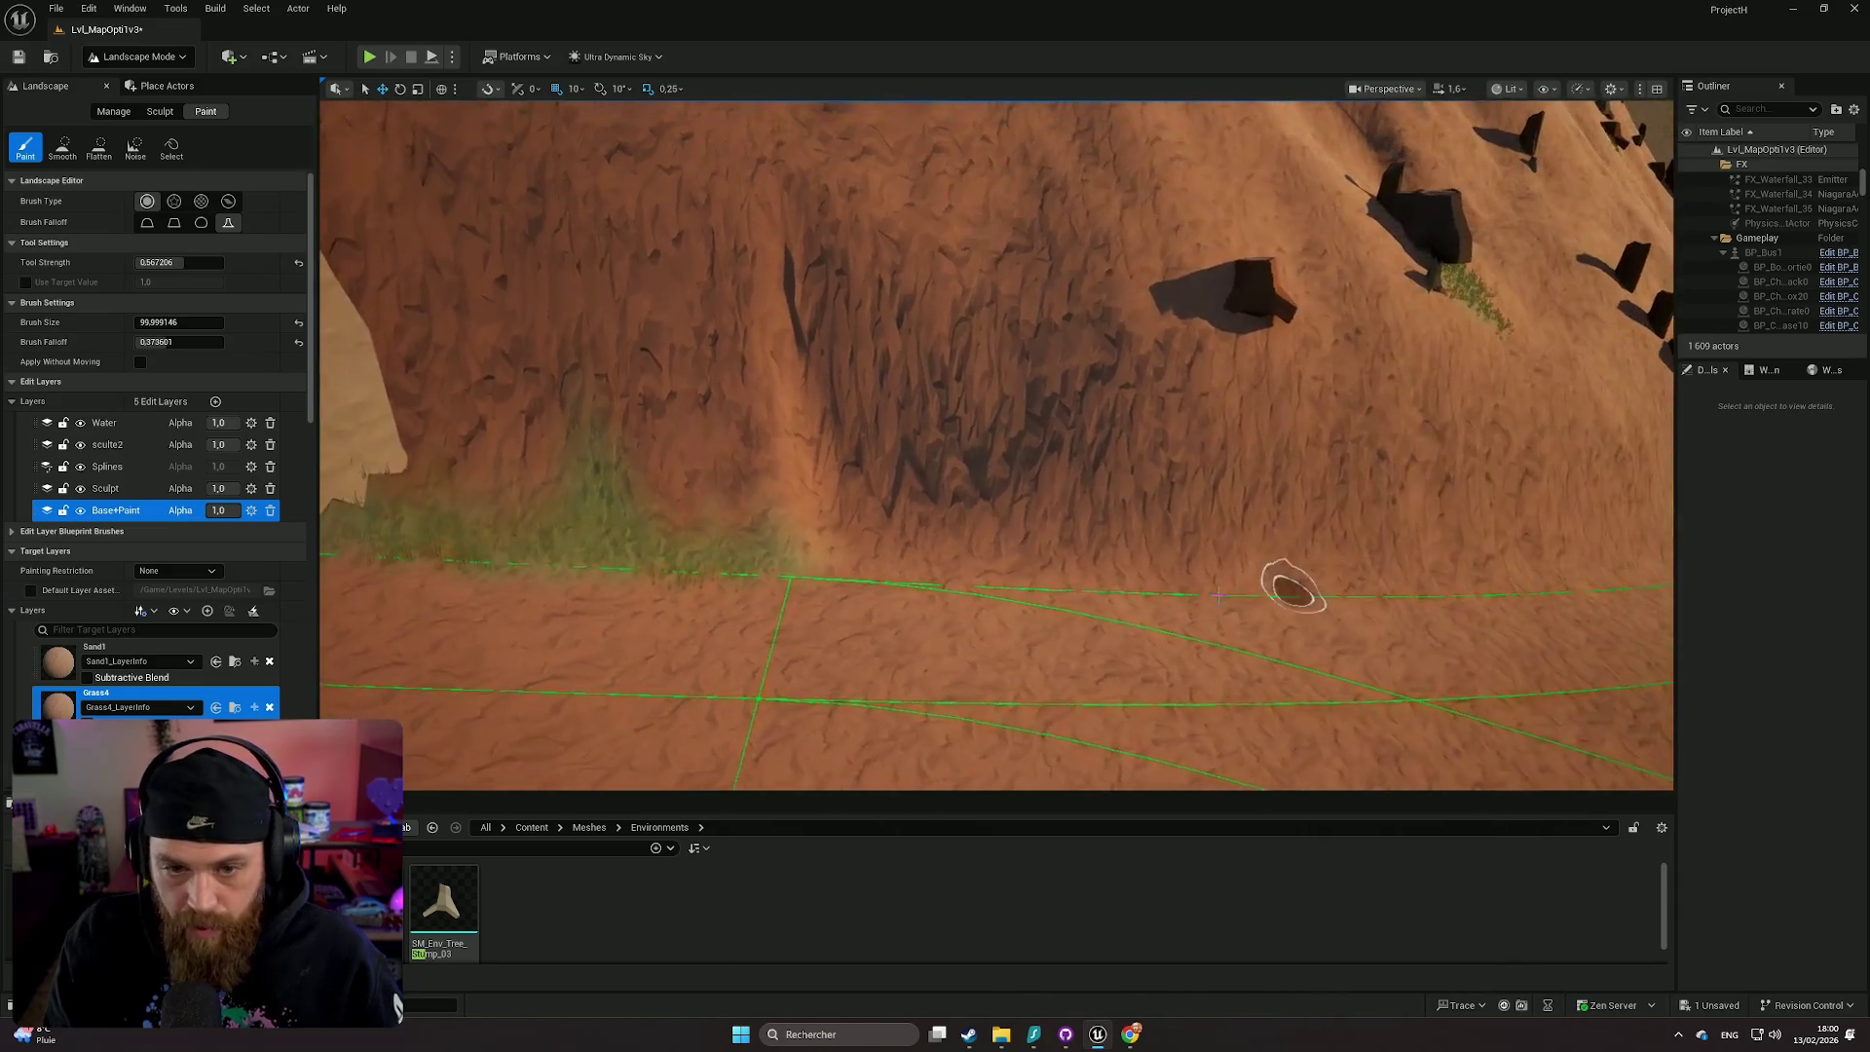
pyautogui.moveTo(1045, 574); pyautogui.dragTo(1062, 576)
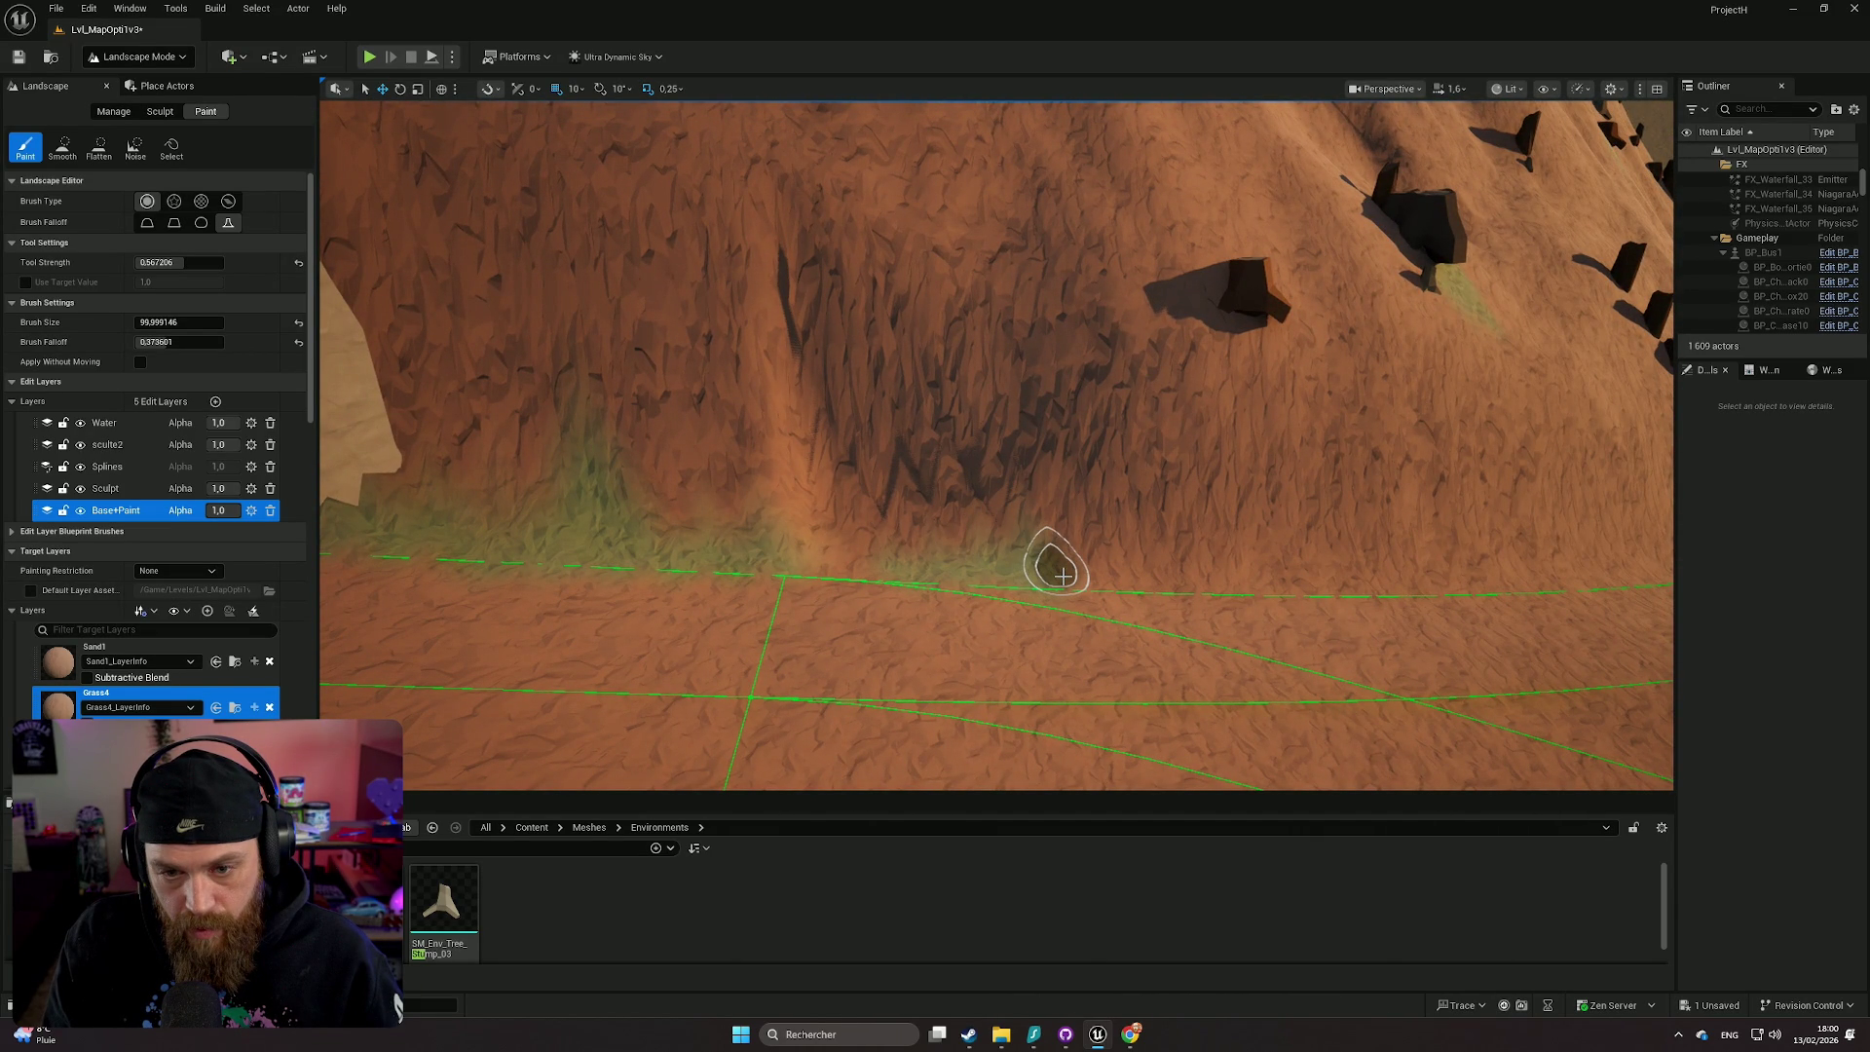
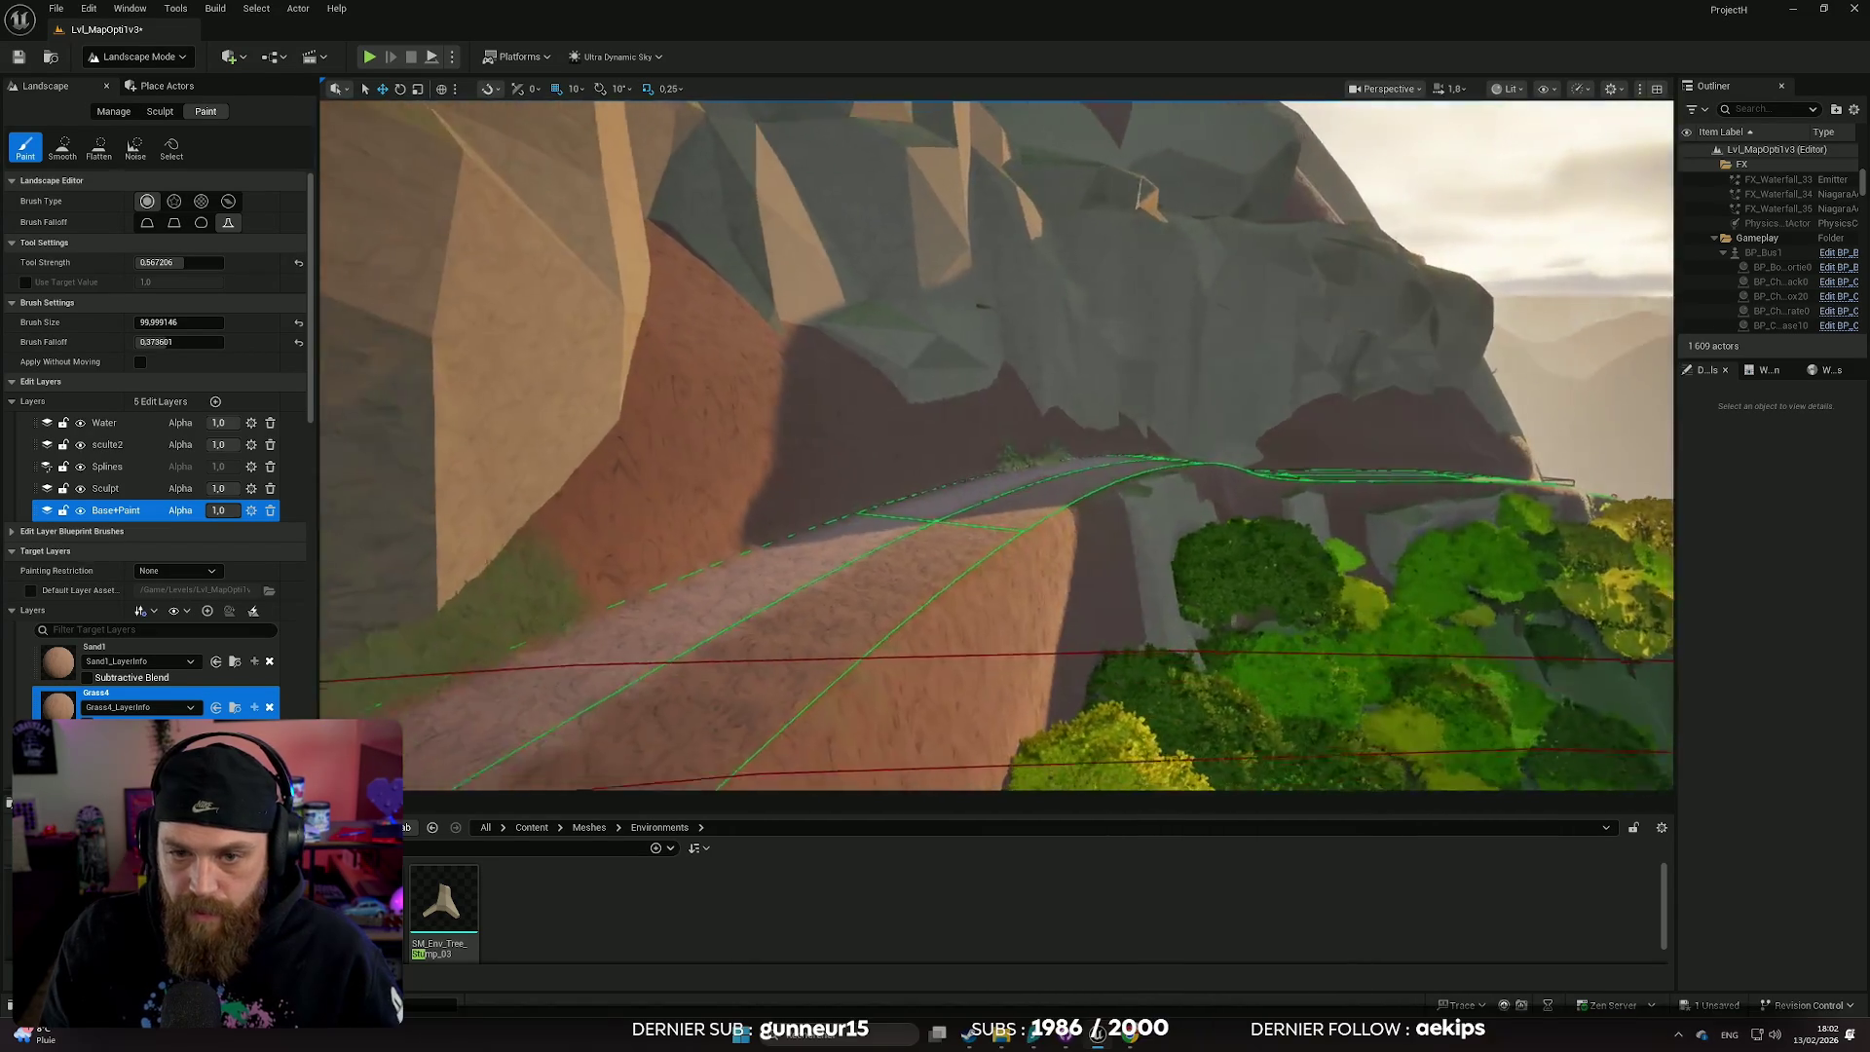
# - Paint two Grass4 strokes along the base of the rock wall beside the path
pyautogui.press('w')
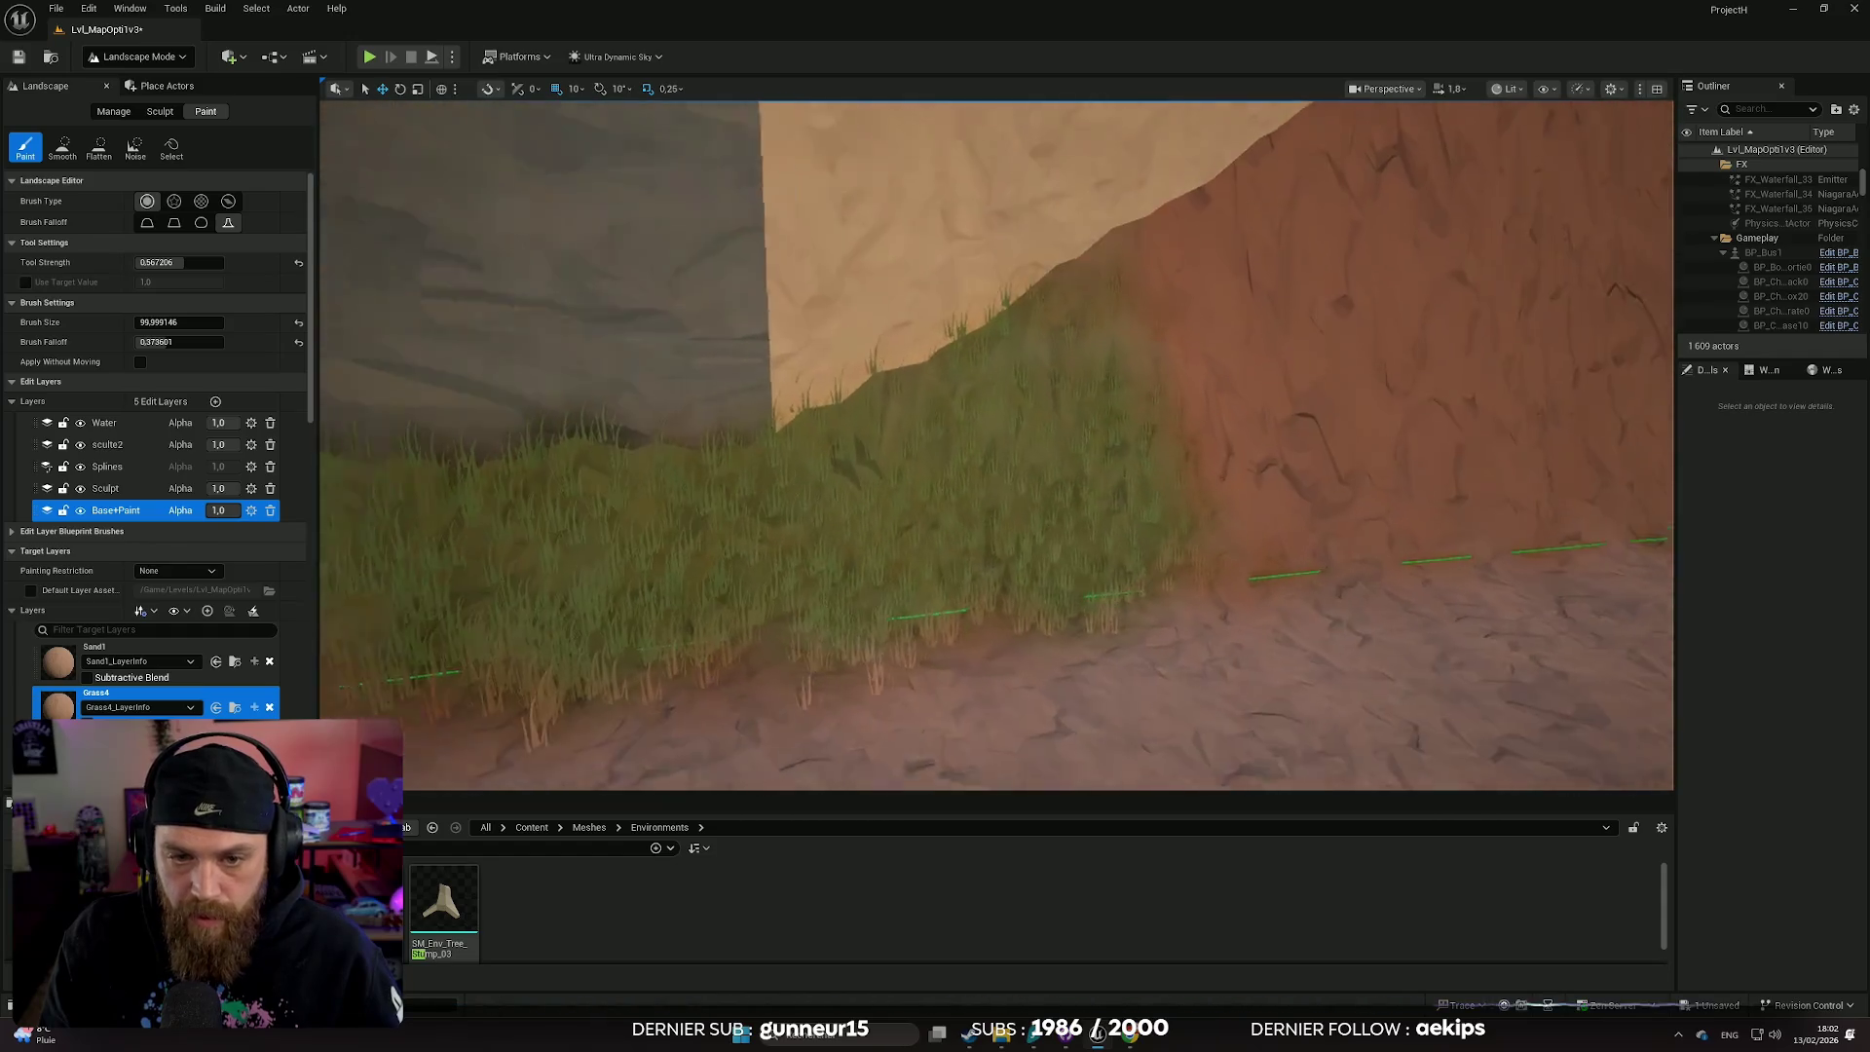
pyautogui.moveTo(1079, 520)
pyautogui.mouseDown()
pyautogui.moveTo(1294, 493)
pyautogui.moveTo(1555, 506)
pyautogui.mouseUp()
pyautogui.press('s')
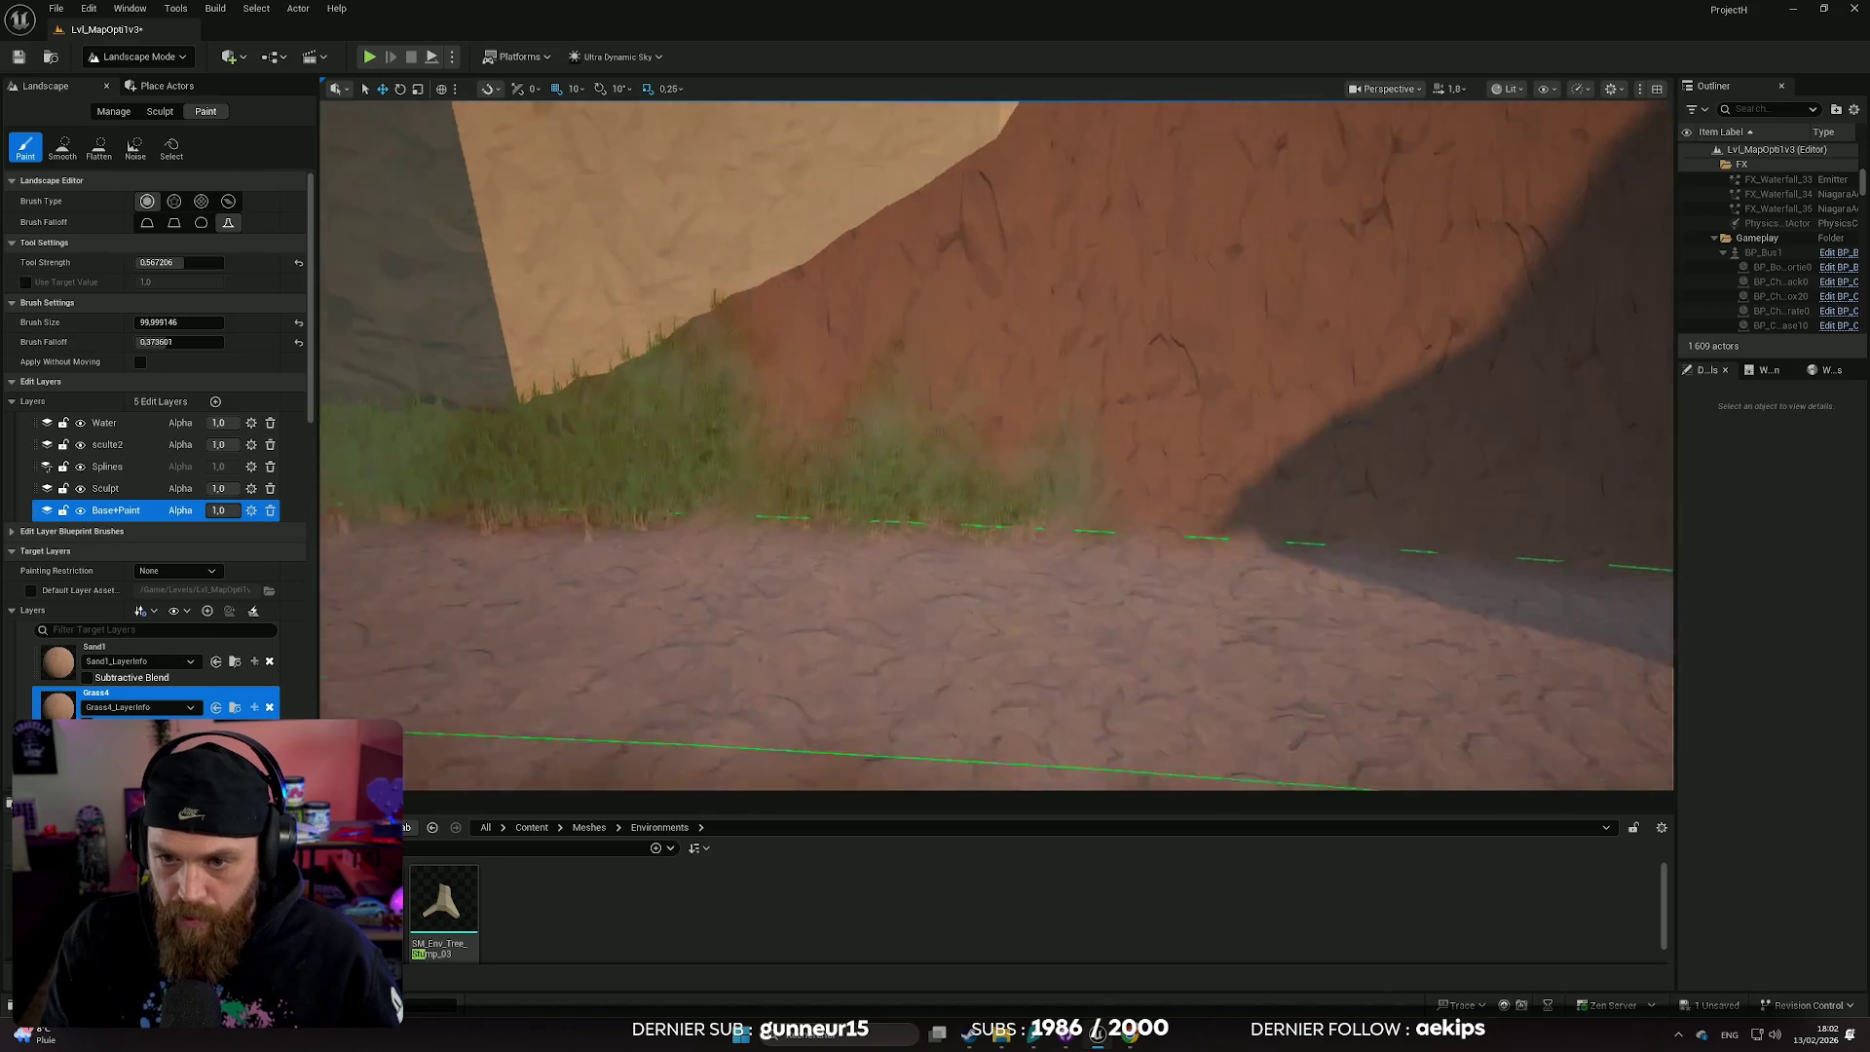
pyautogui.moveTo(1054, 494)
pyautogui.mouseDown()
pyautogui.moveTo(1189, 493)
pyautogui.moveTo(900, 487)
pyautogui.mouseUp()
pyautogui.press('a')
pyautogui.press('s')
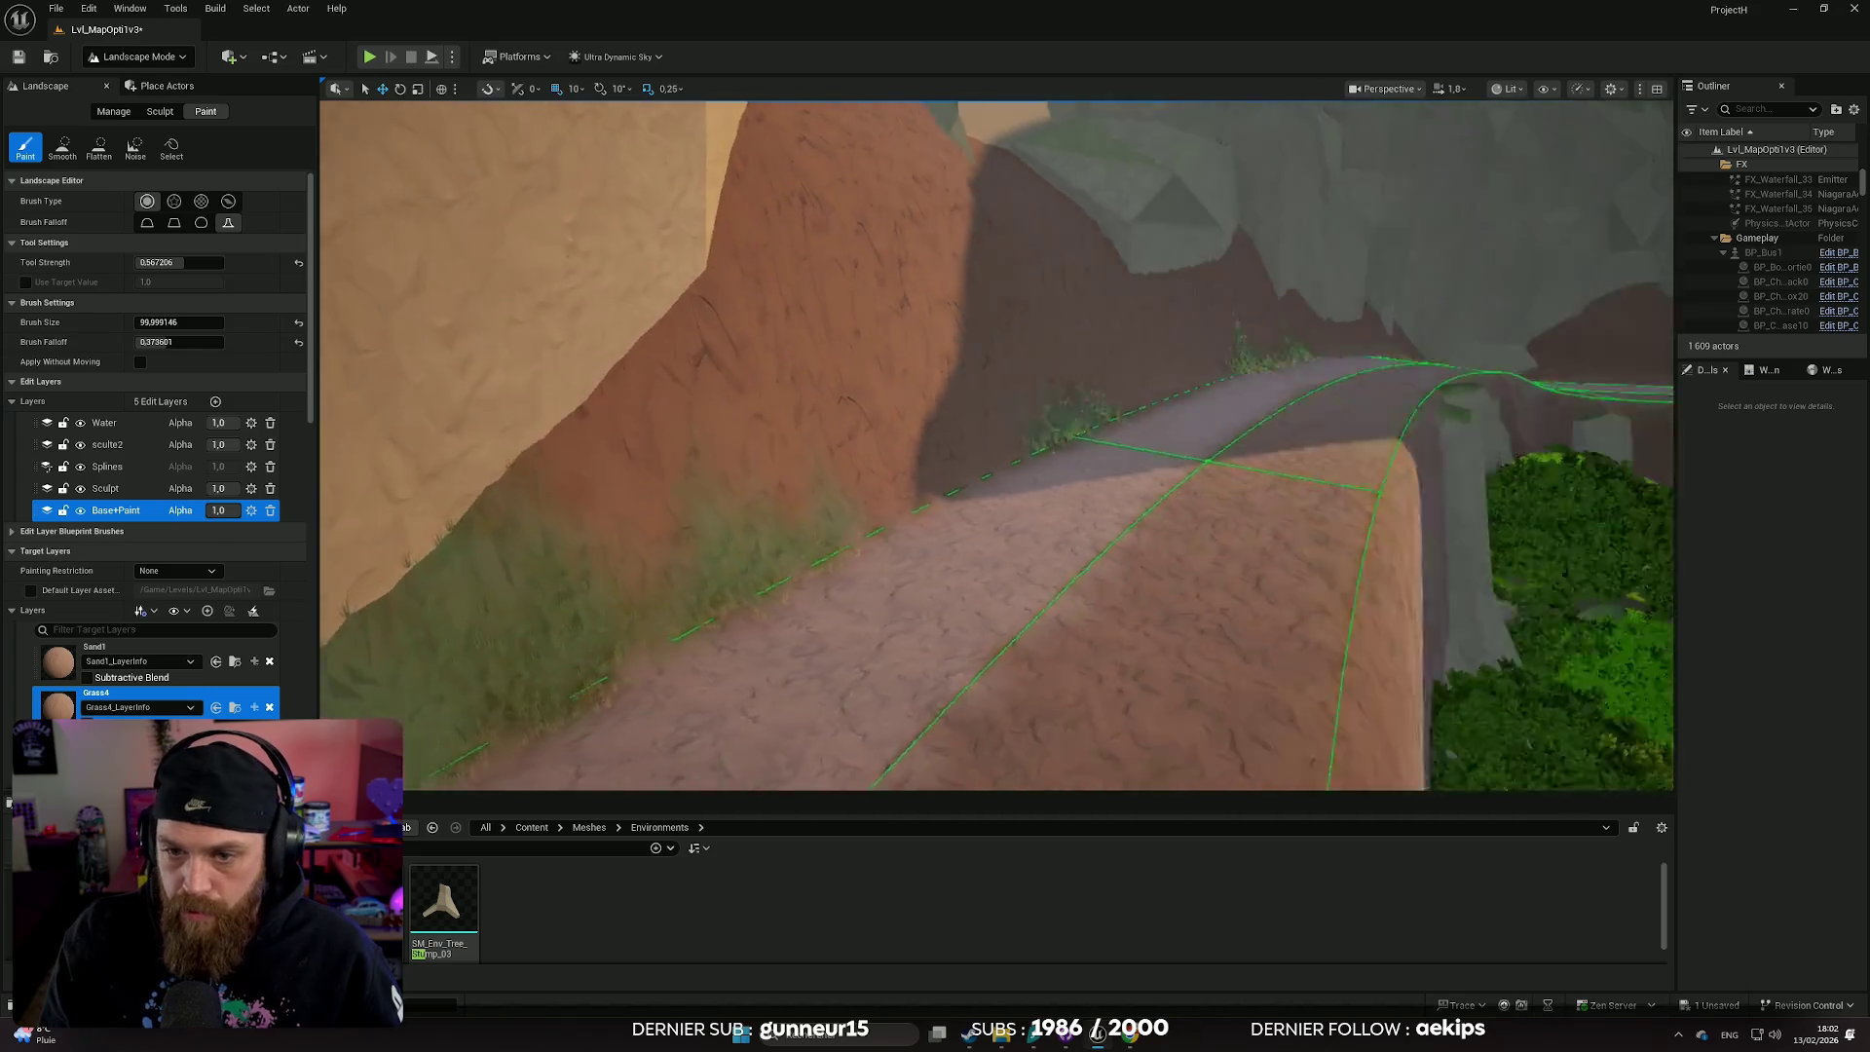
pyautogui.press('w')
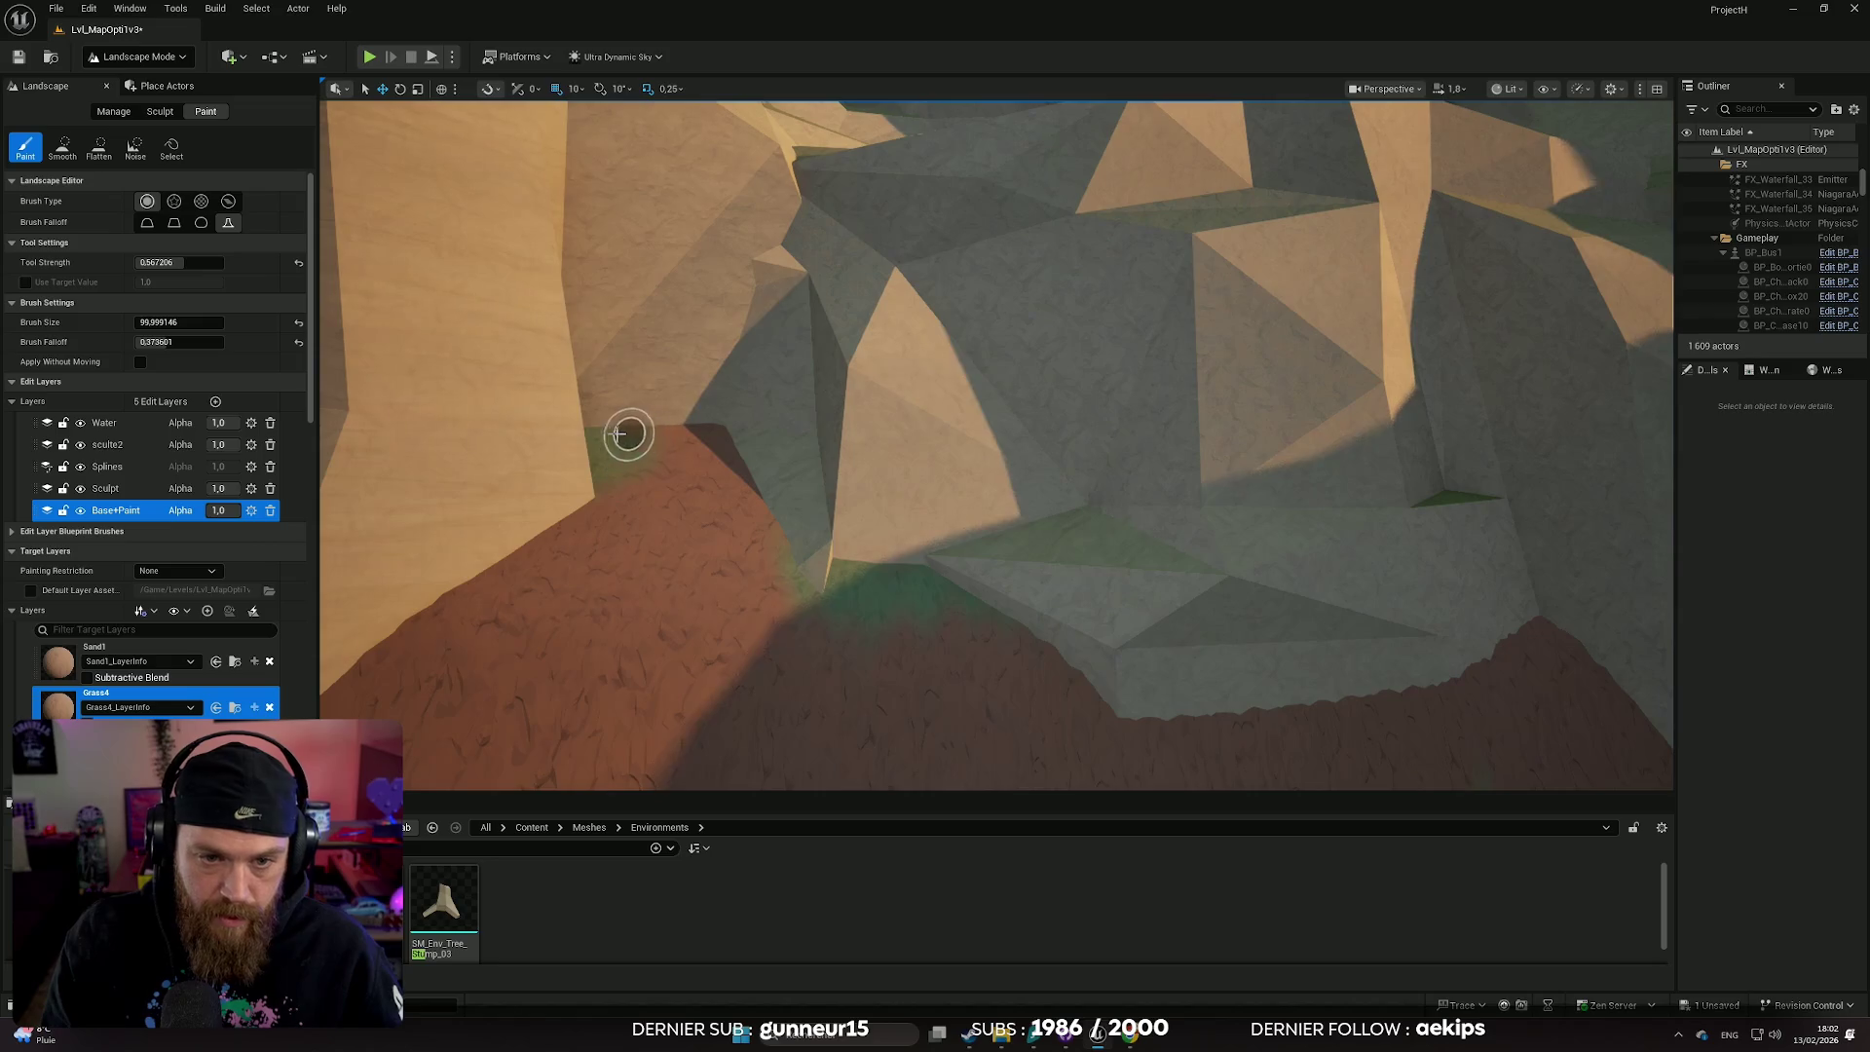
# - Fly over the path, grassy slope and red tree-lined hill to inspect the grass
pyautogui.press('s')
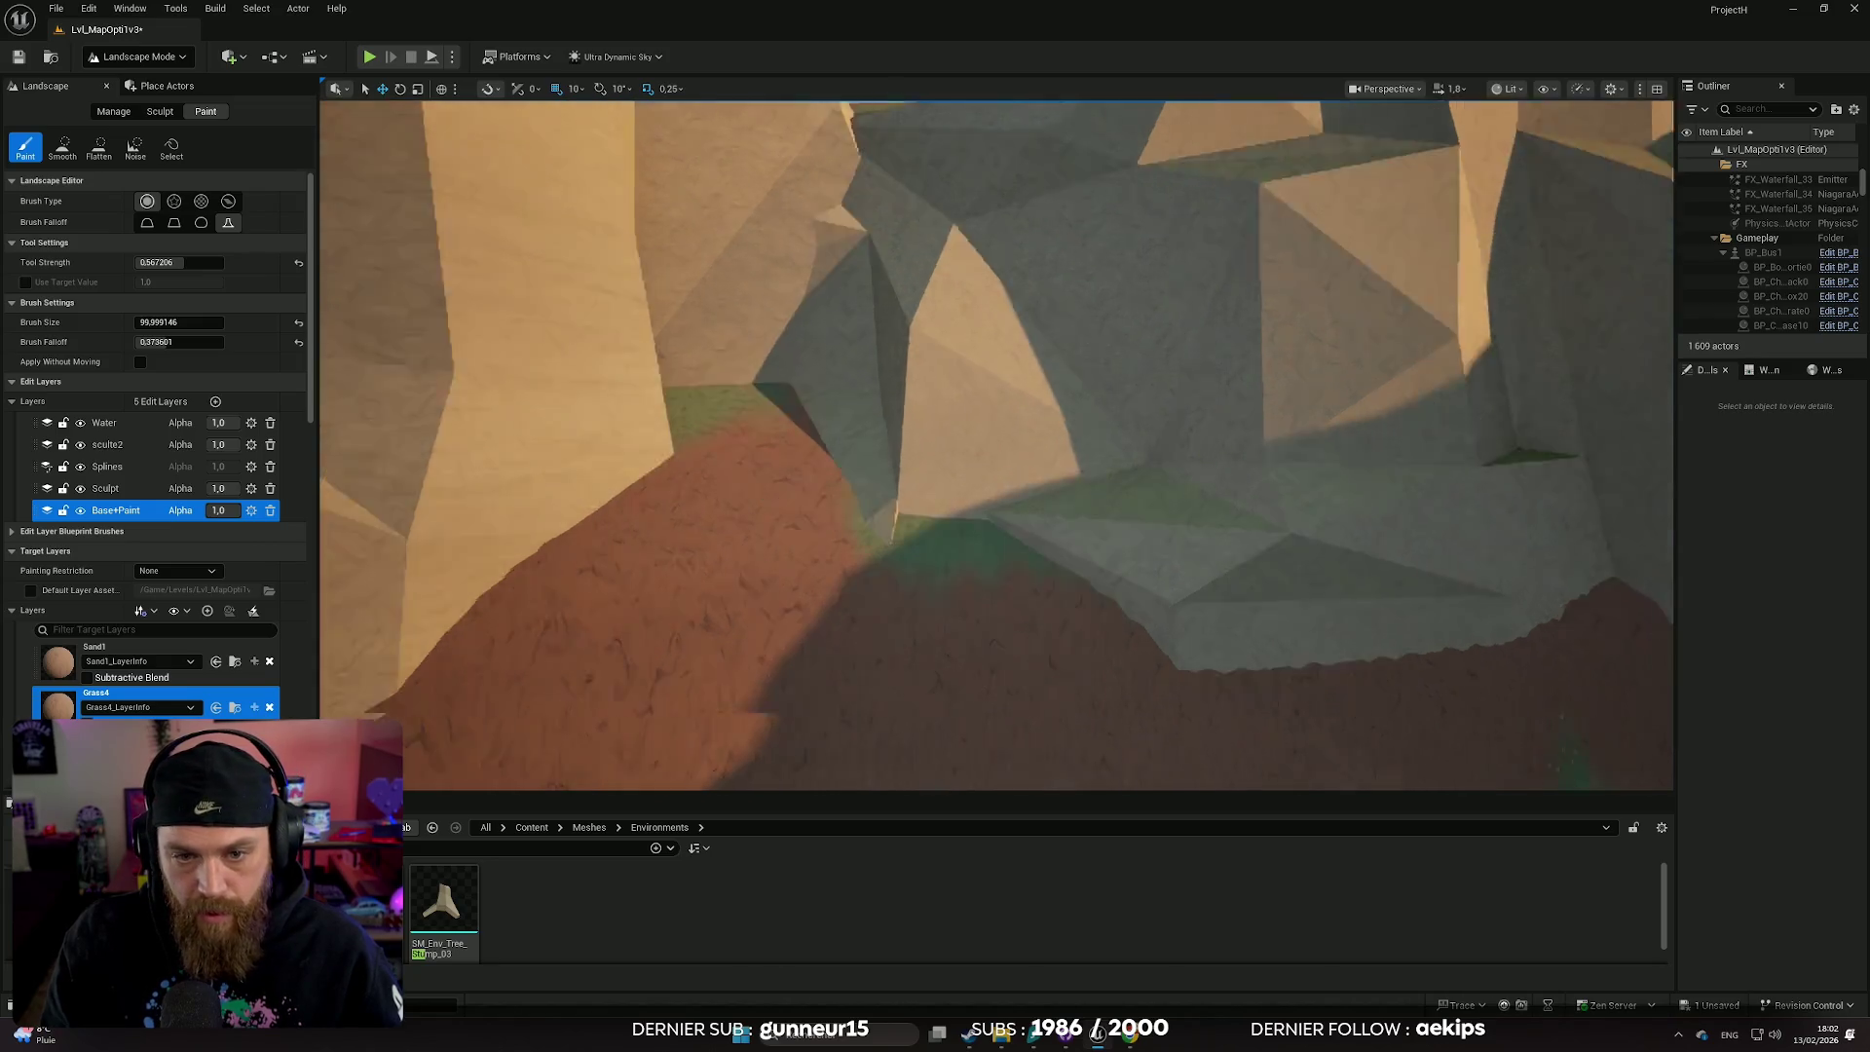
pyautogui.press('s')
pyautogui.scroll(2, 996, 444)
pyautogui.press('w')
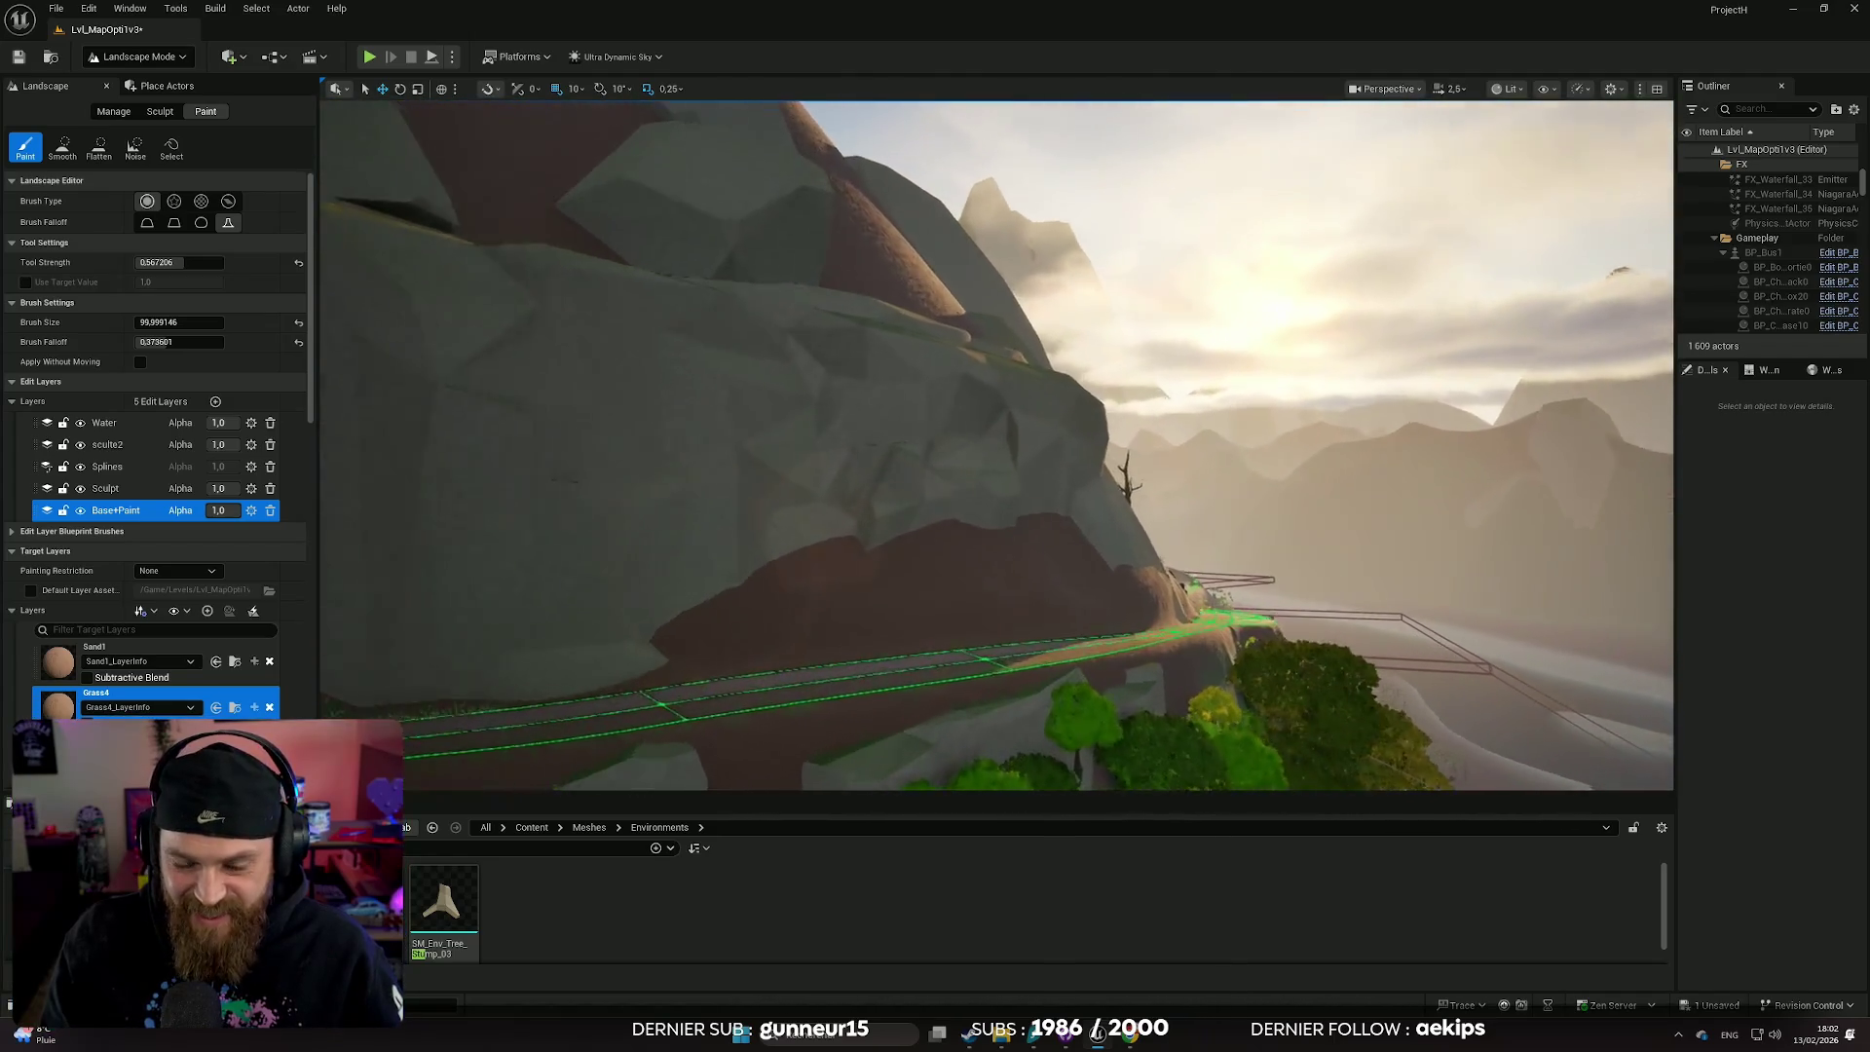
pyautogui.scroll(1, 995, 444)
pyautogui.press('w')
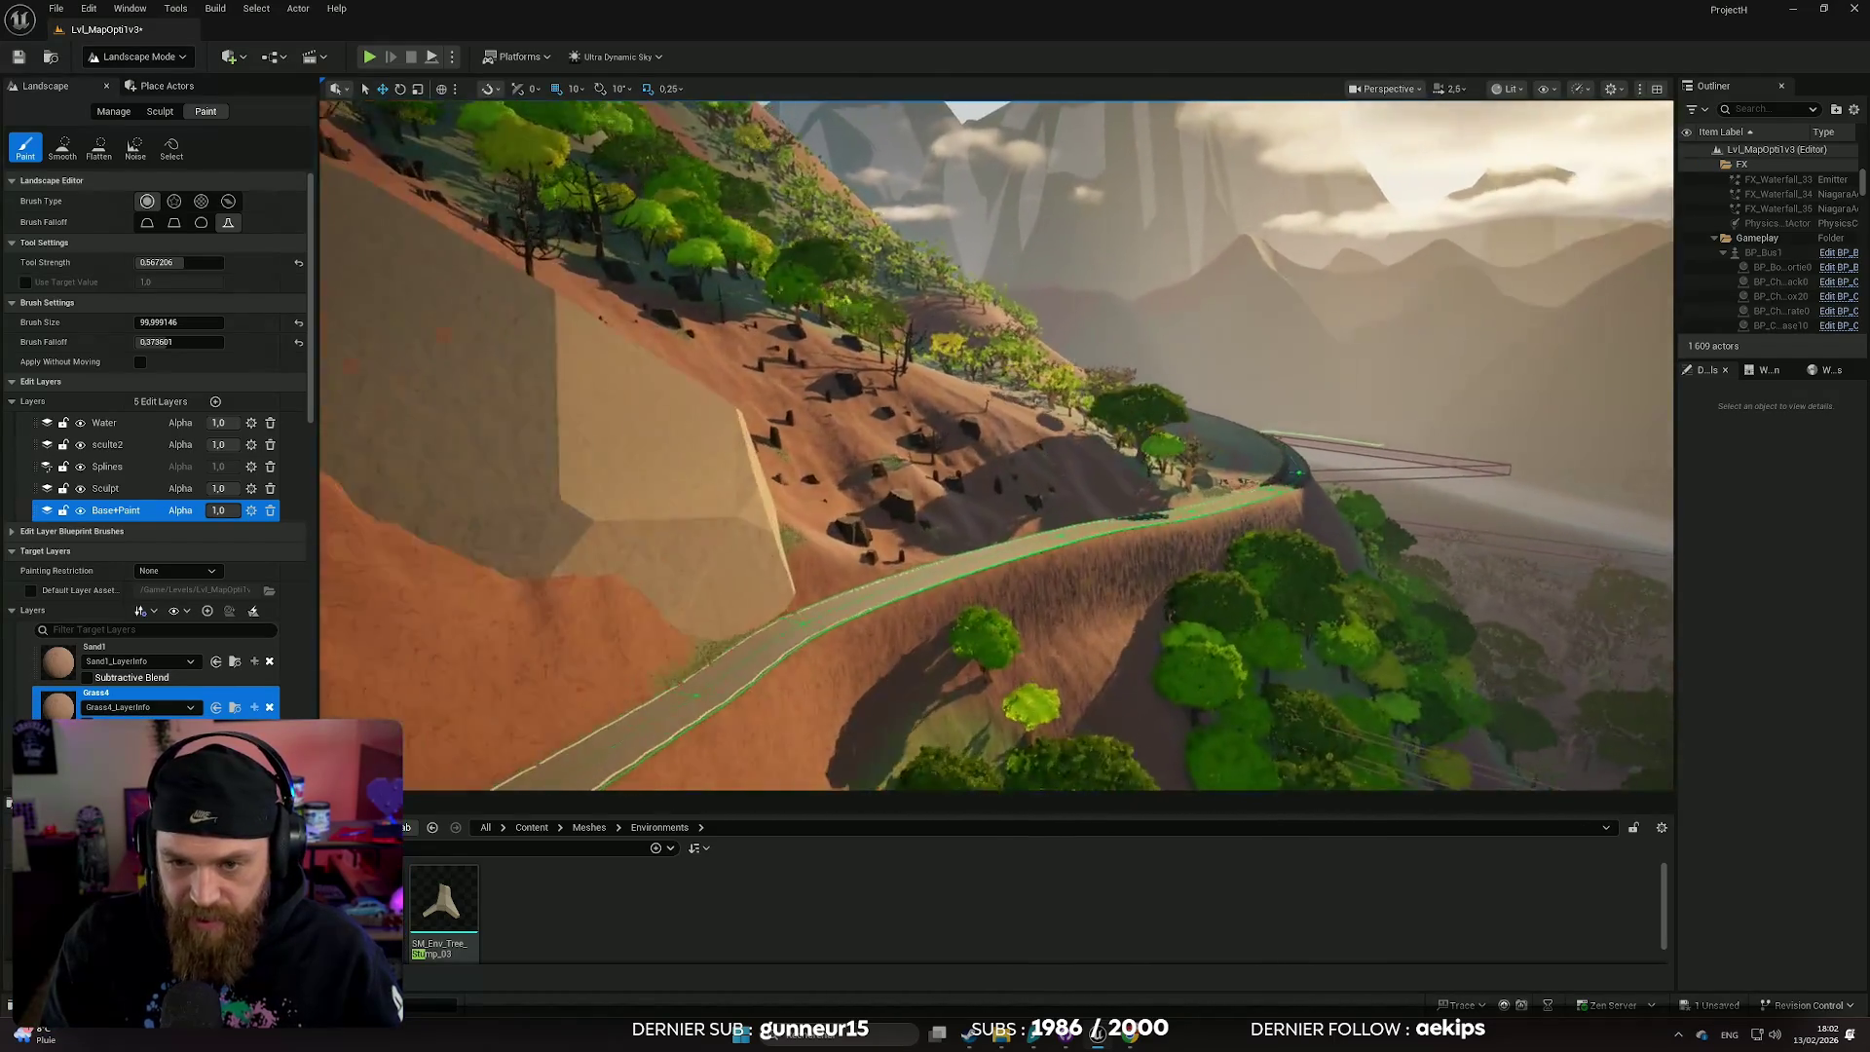
pyautogui.scroll(-1, 995, 444)
pyautogui.press('w')
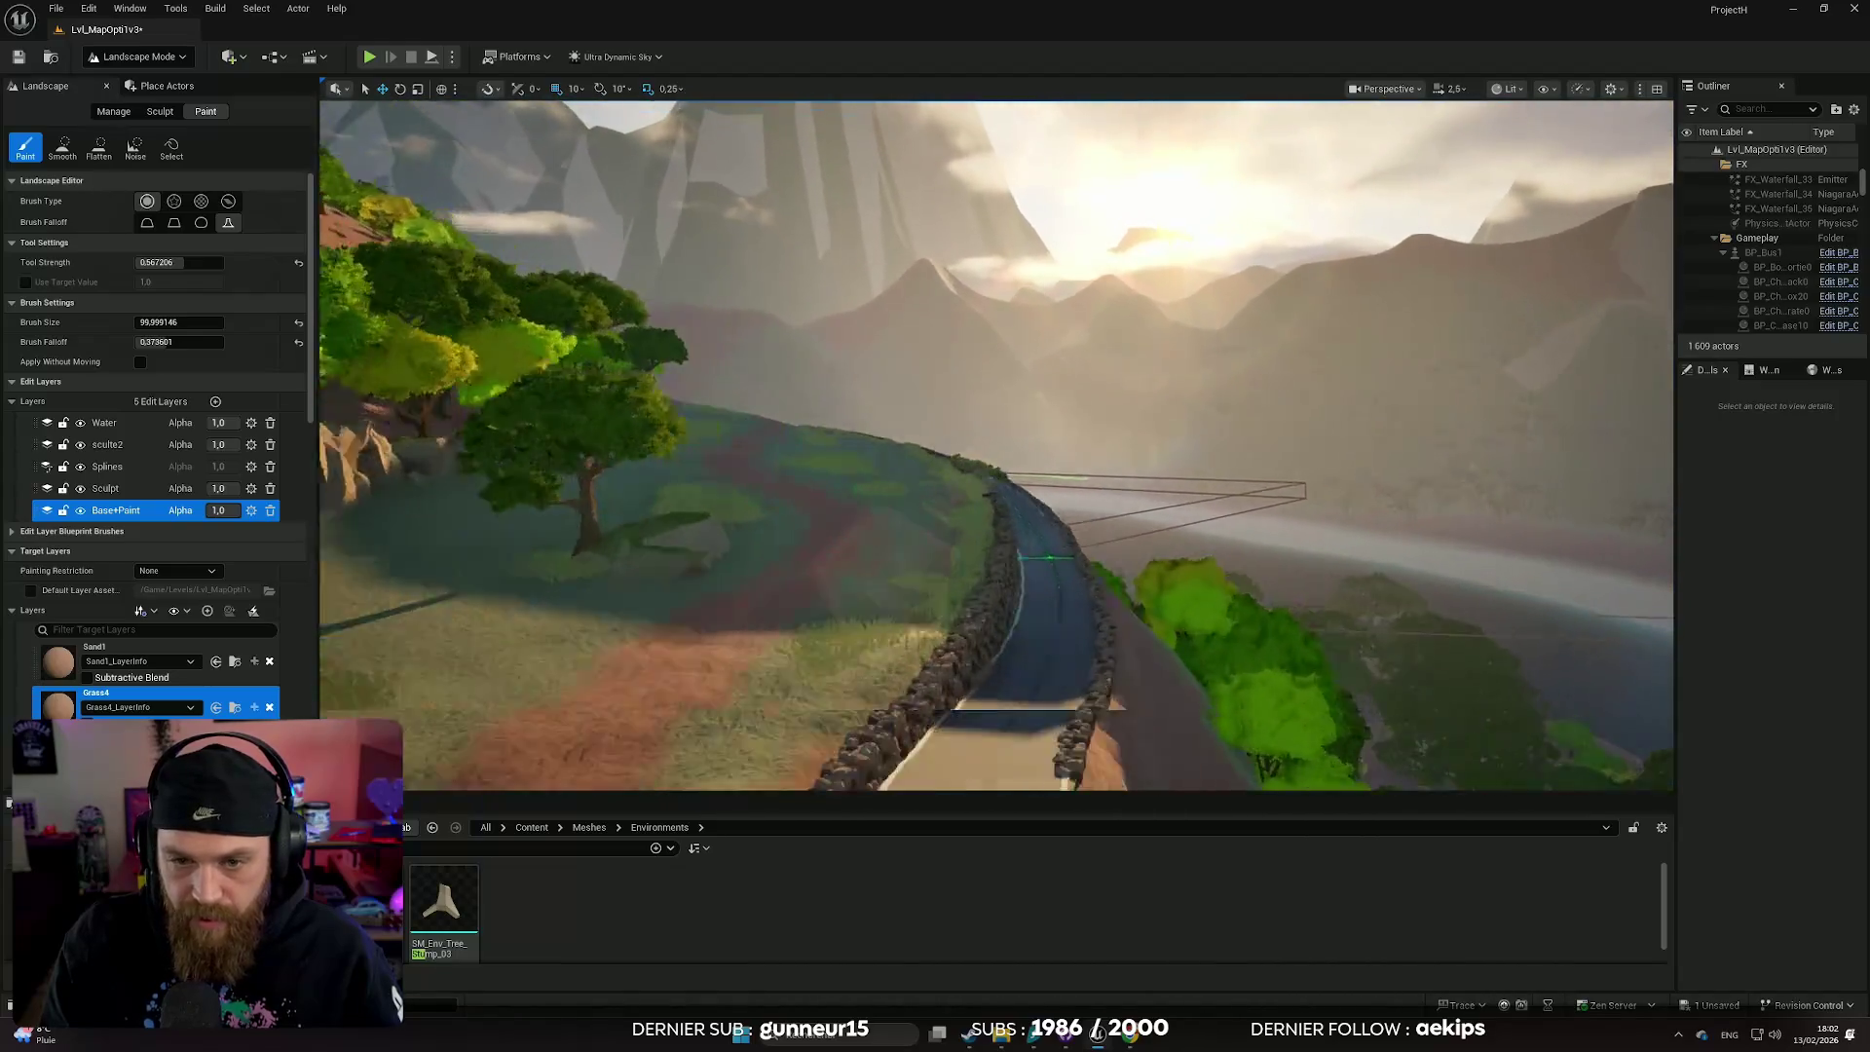
pyautogui.press('w')
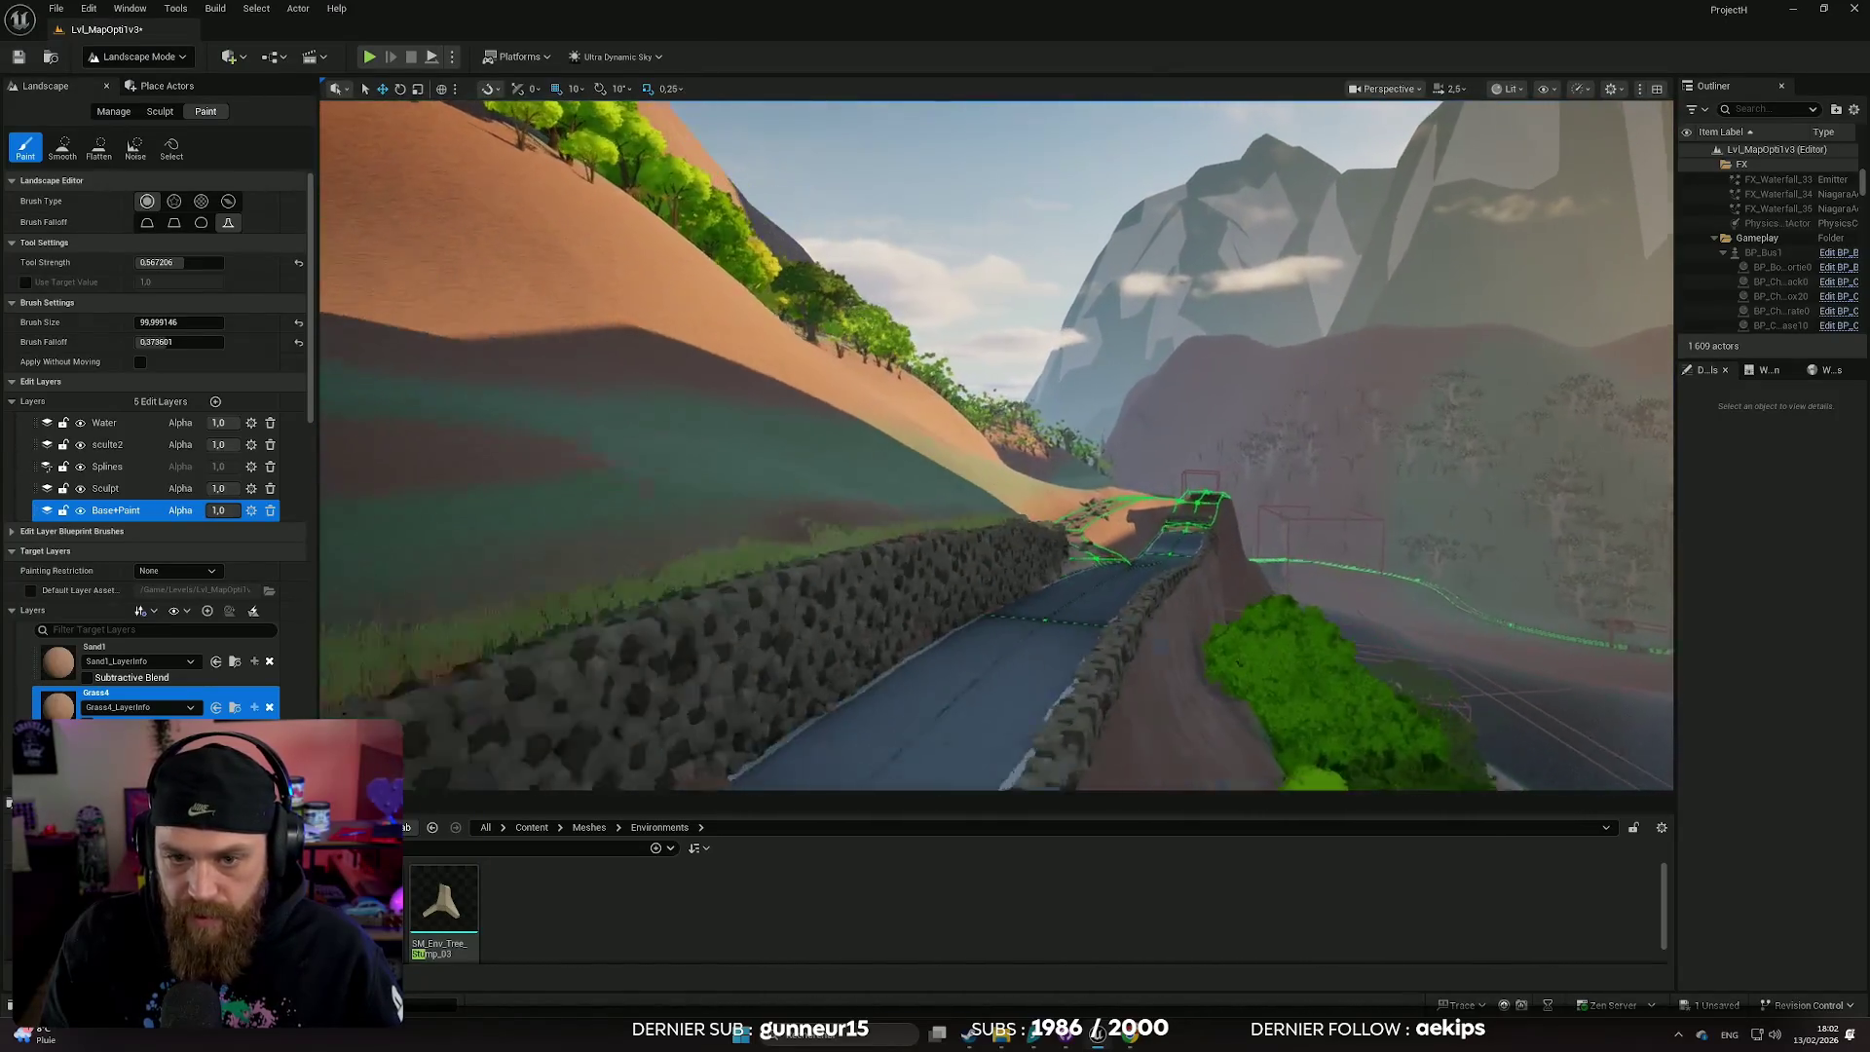
pyautogui.press('w')
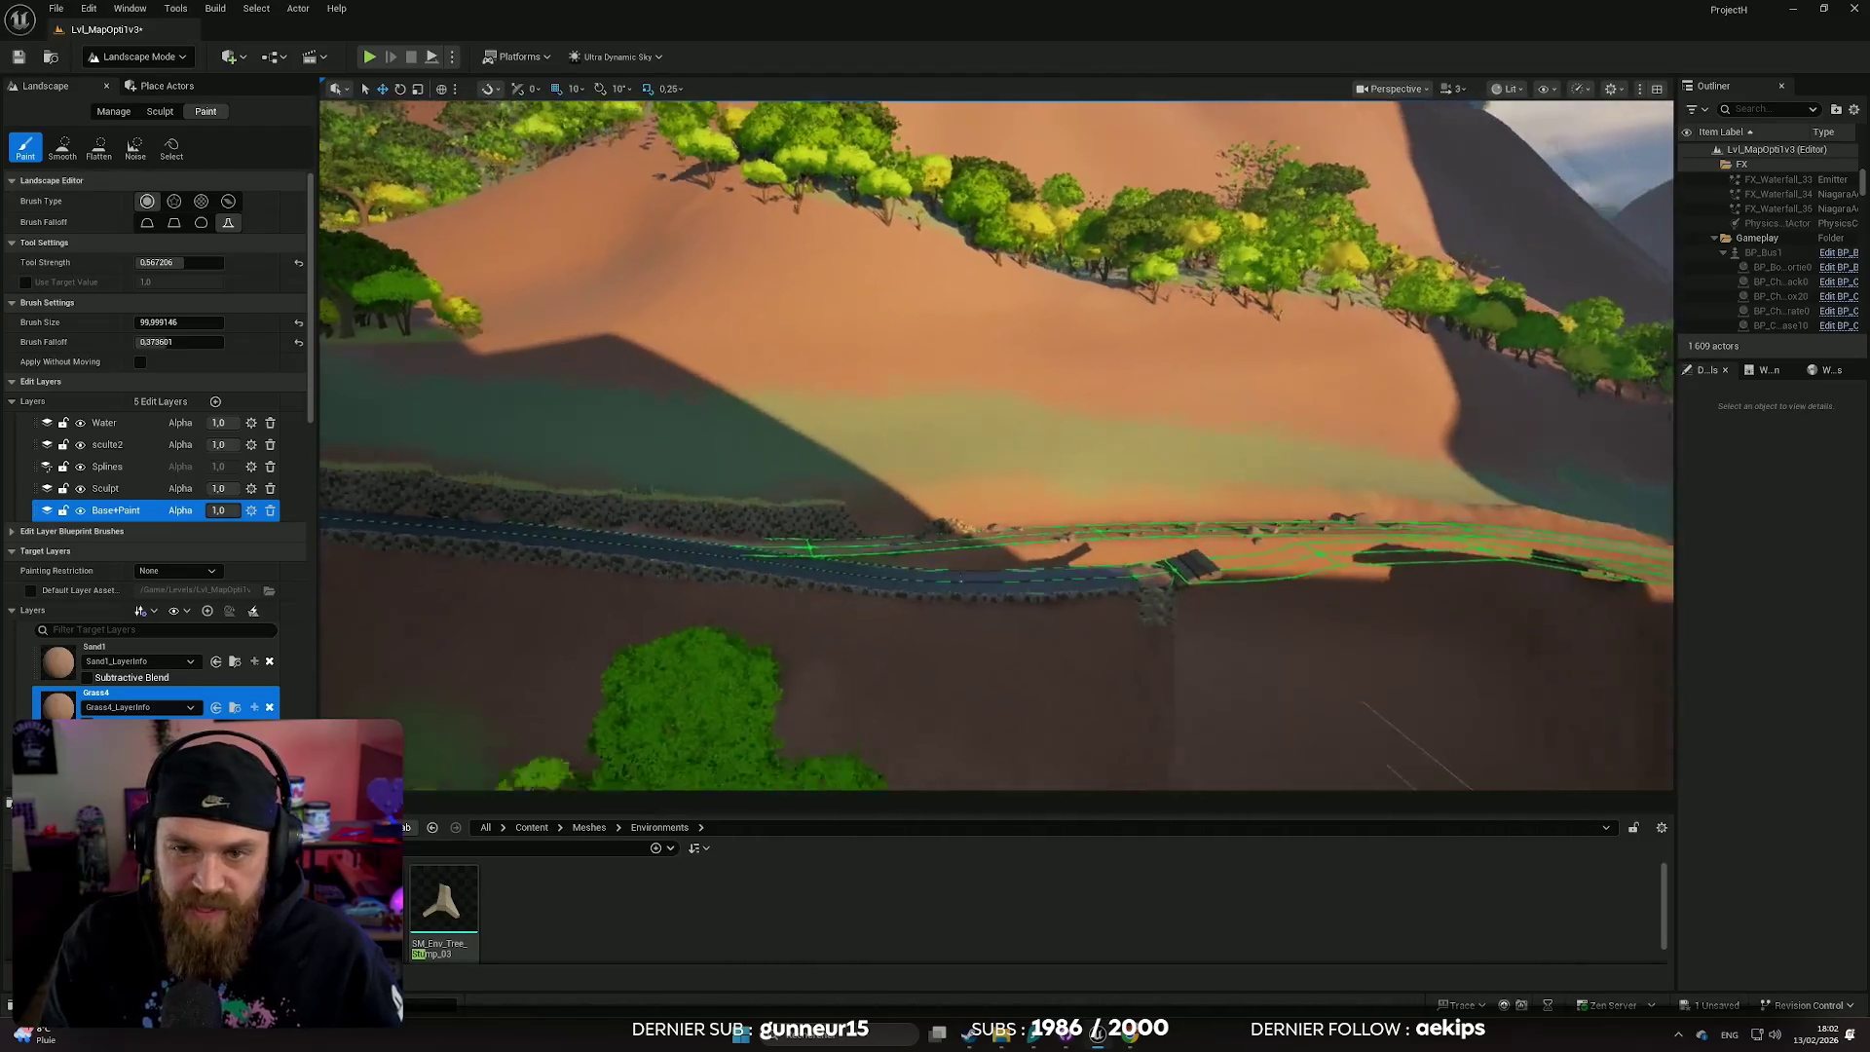
pyautogui.press('w')
pyautogui.scroll(2, 542, 485)
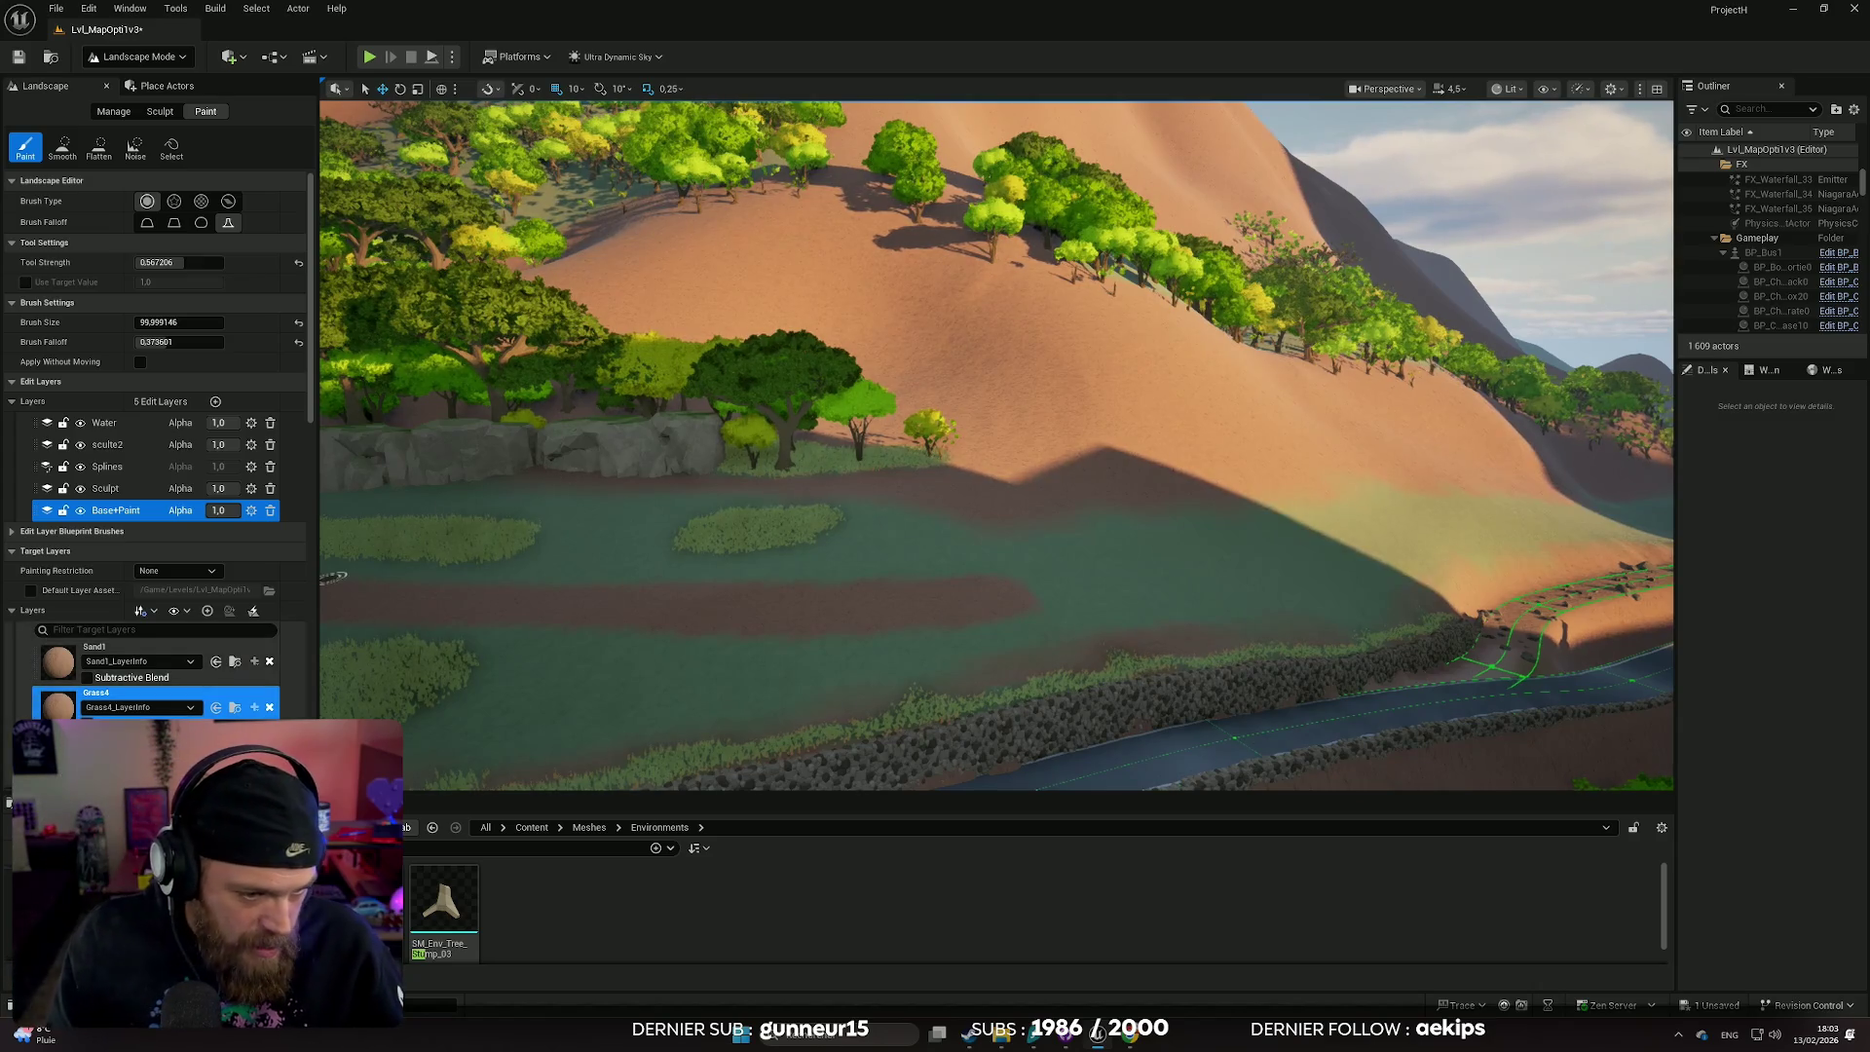
# - Survey the road, river and trees from above, centring the curving road in view
pyautogui.moveTo(332, 577); pyautogui.dragTo(390, 458)
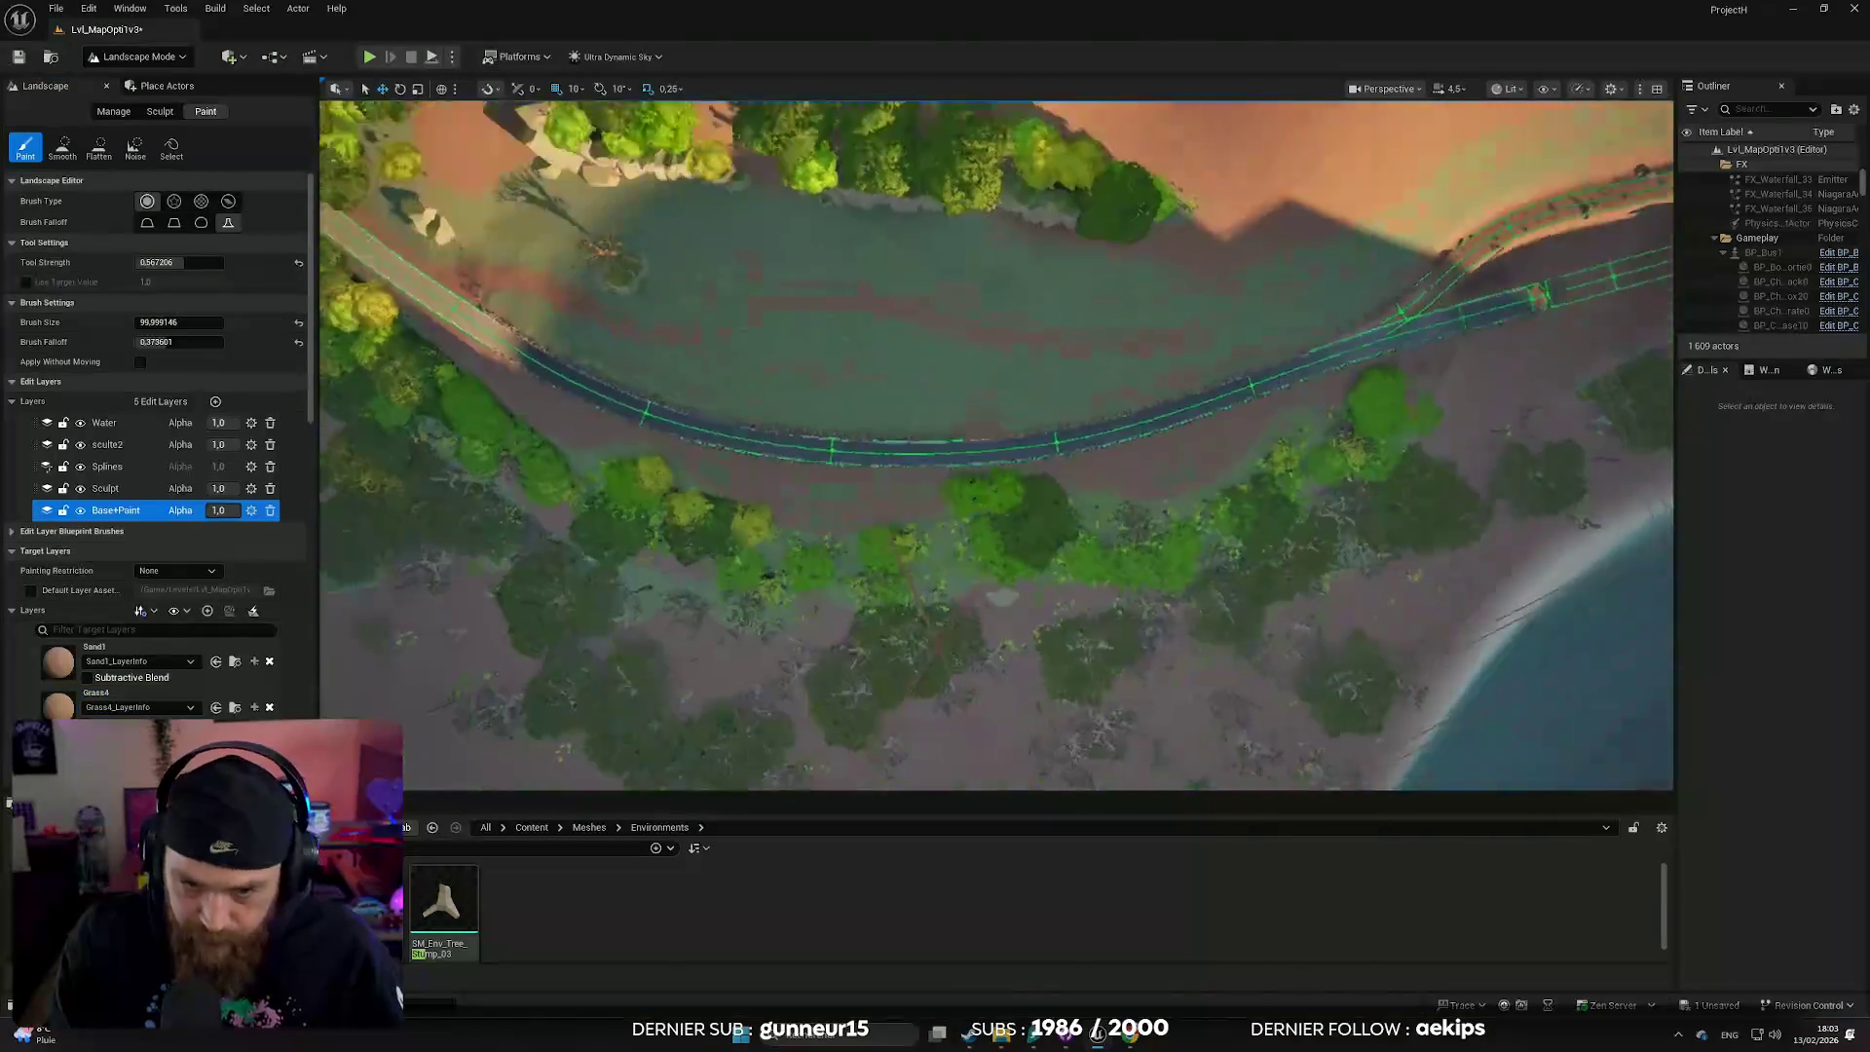
pyautogui.scroll(10, 1004, 336)
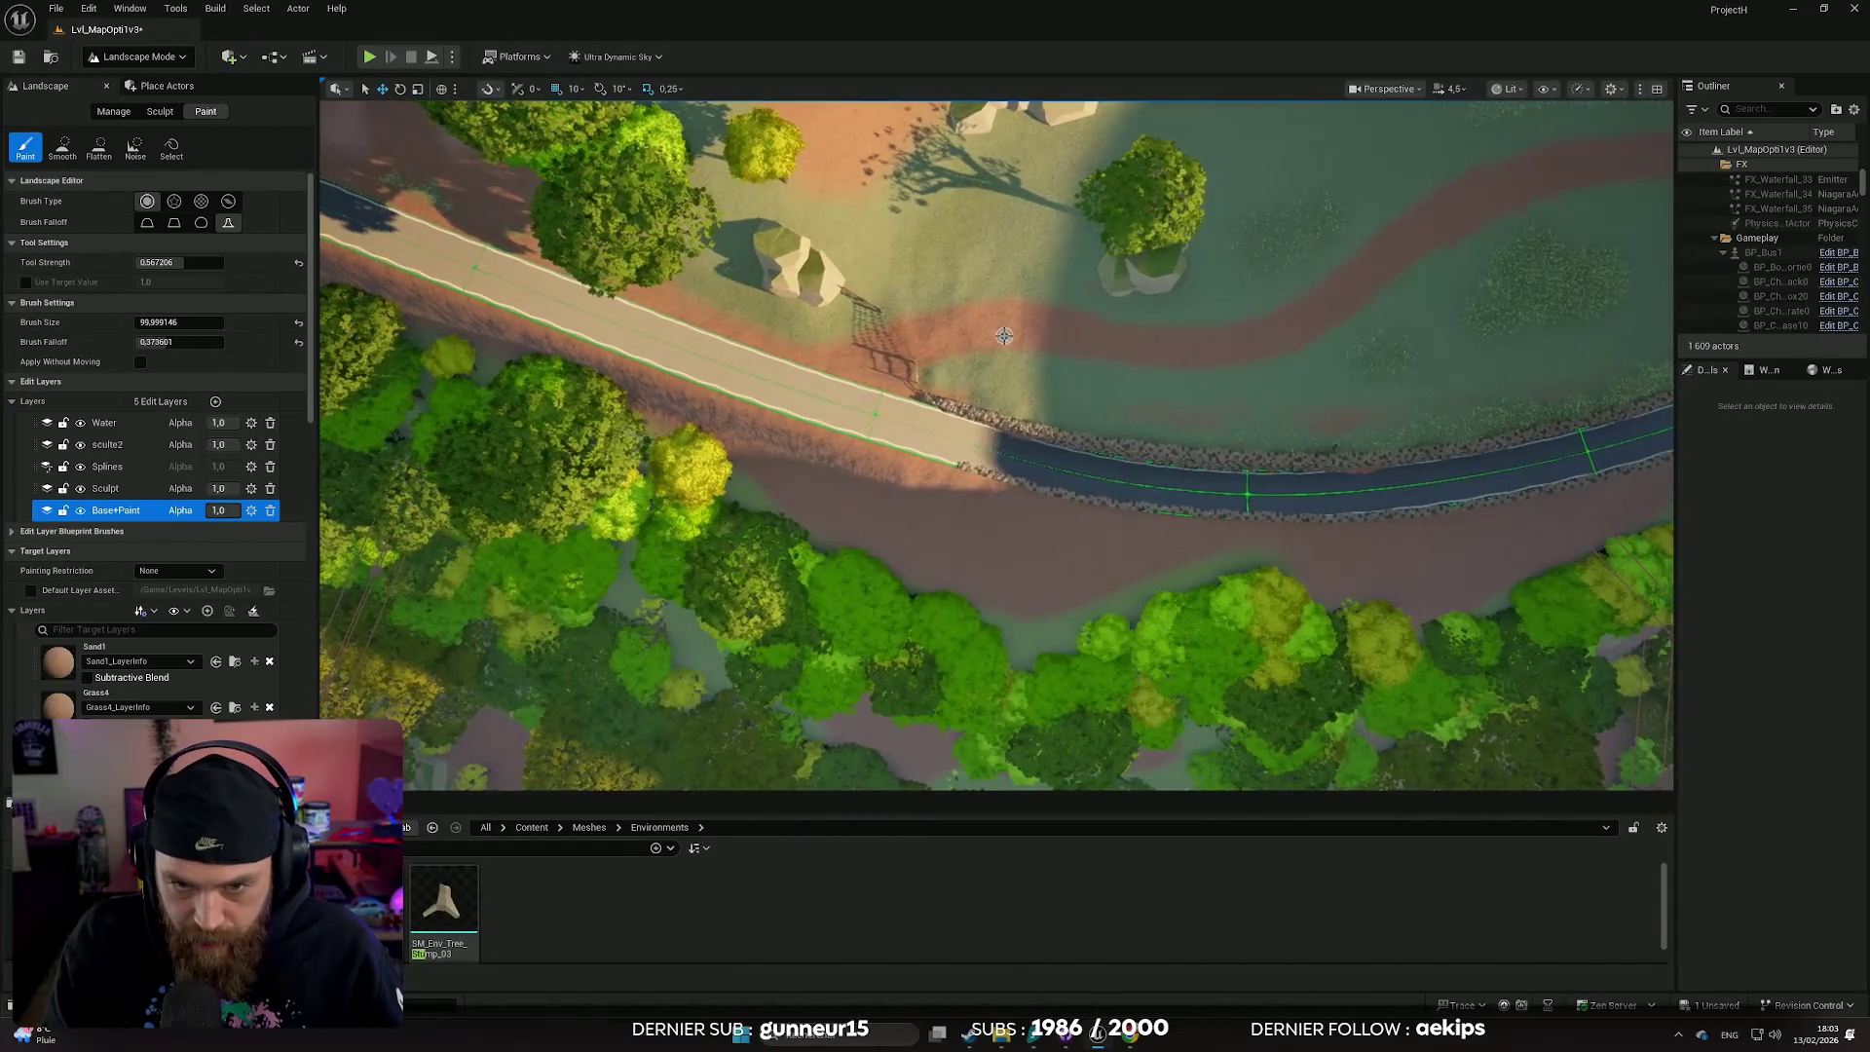
pyautogui.scroll(-3, 1004, 336)
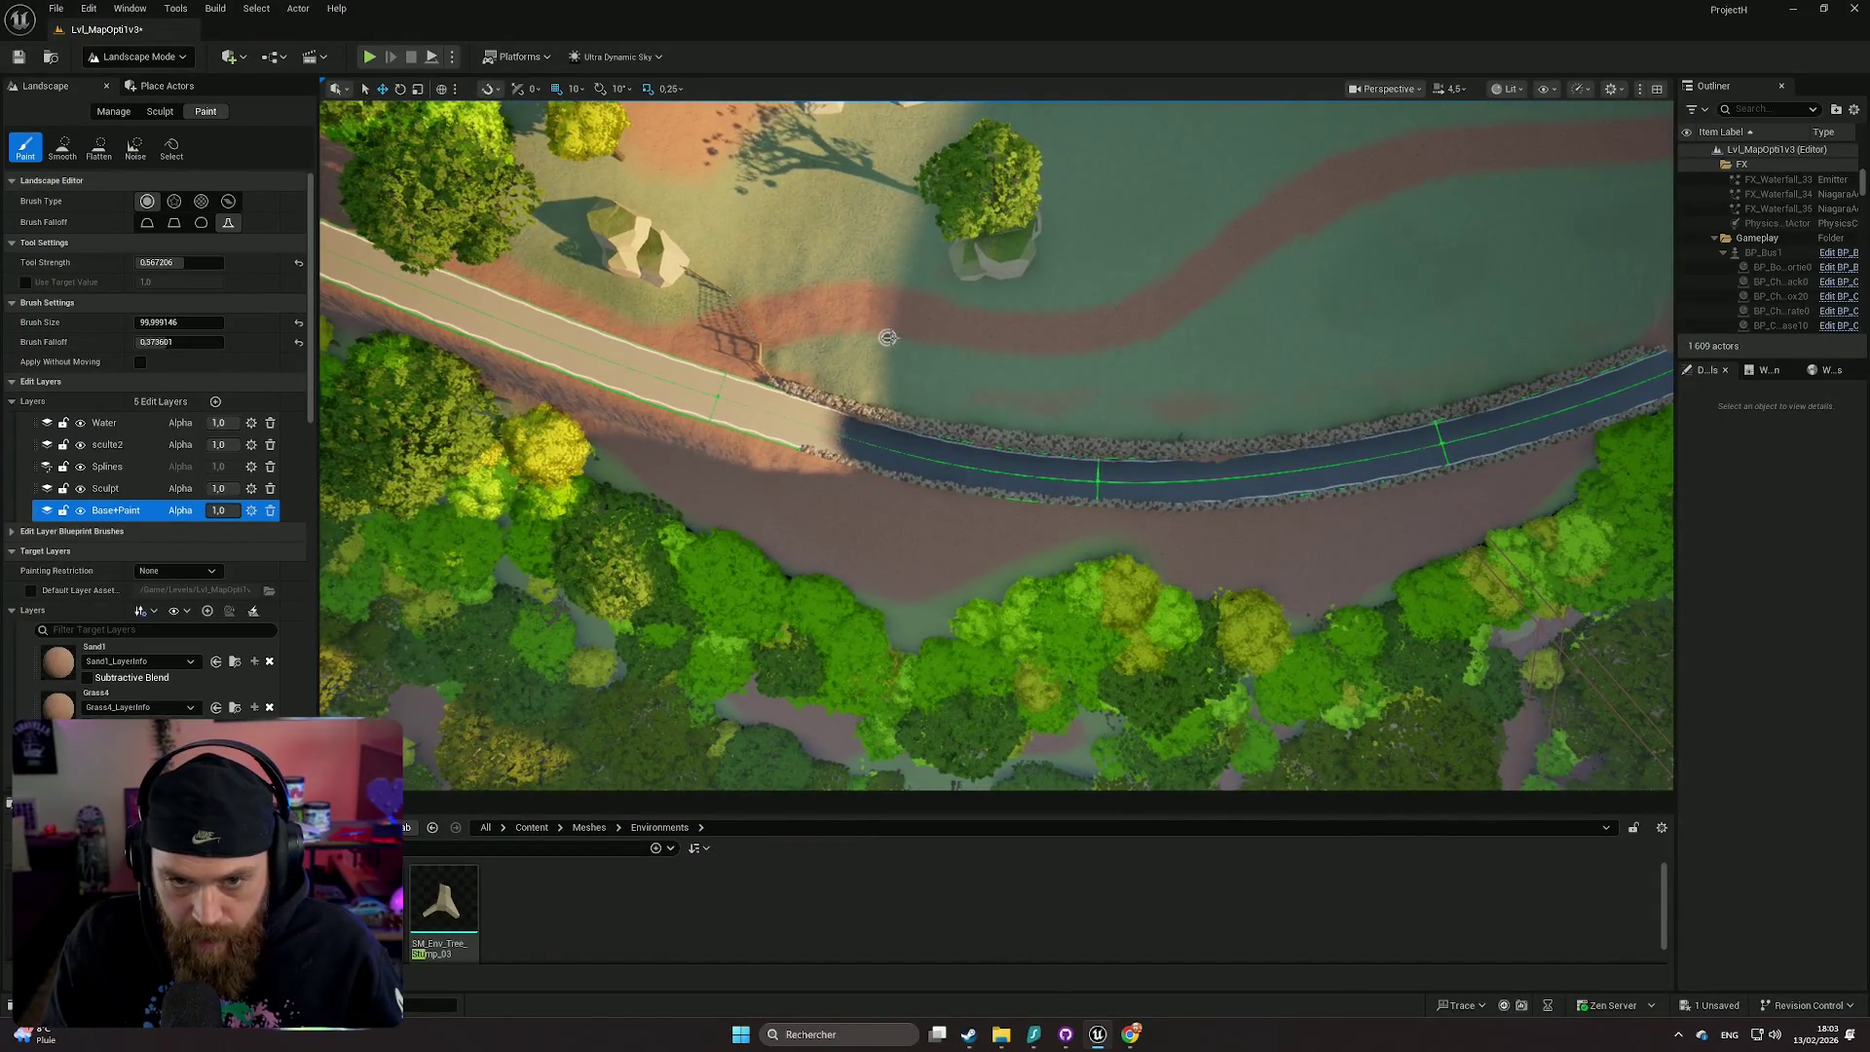
pyautogui.scroll(-3, 1062, 366)
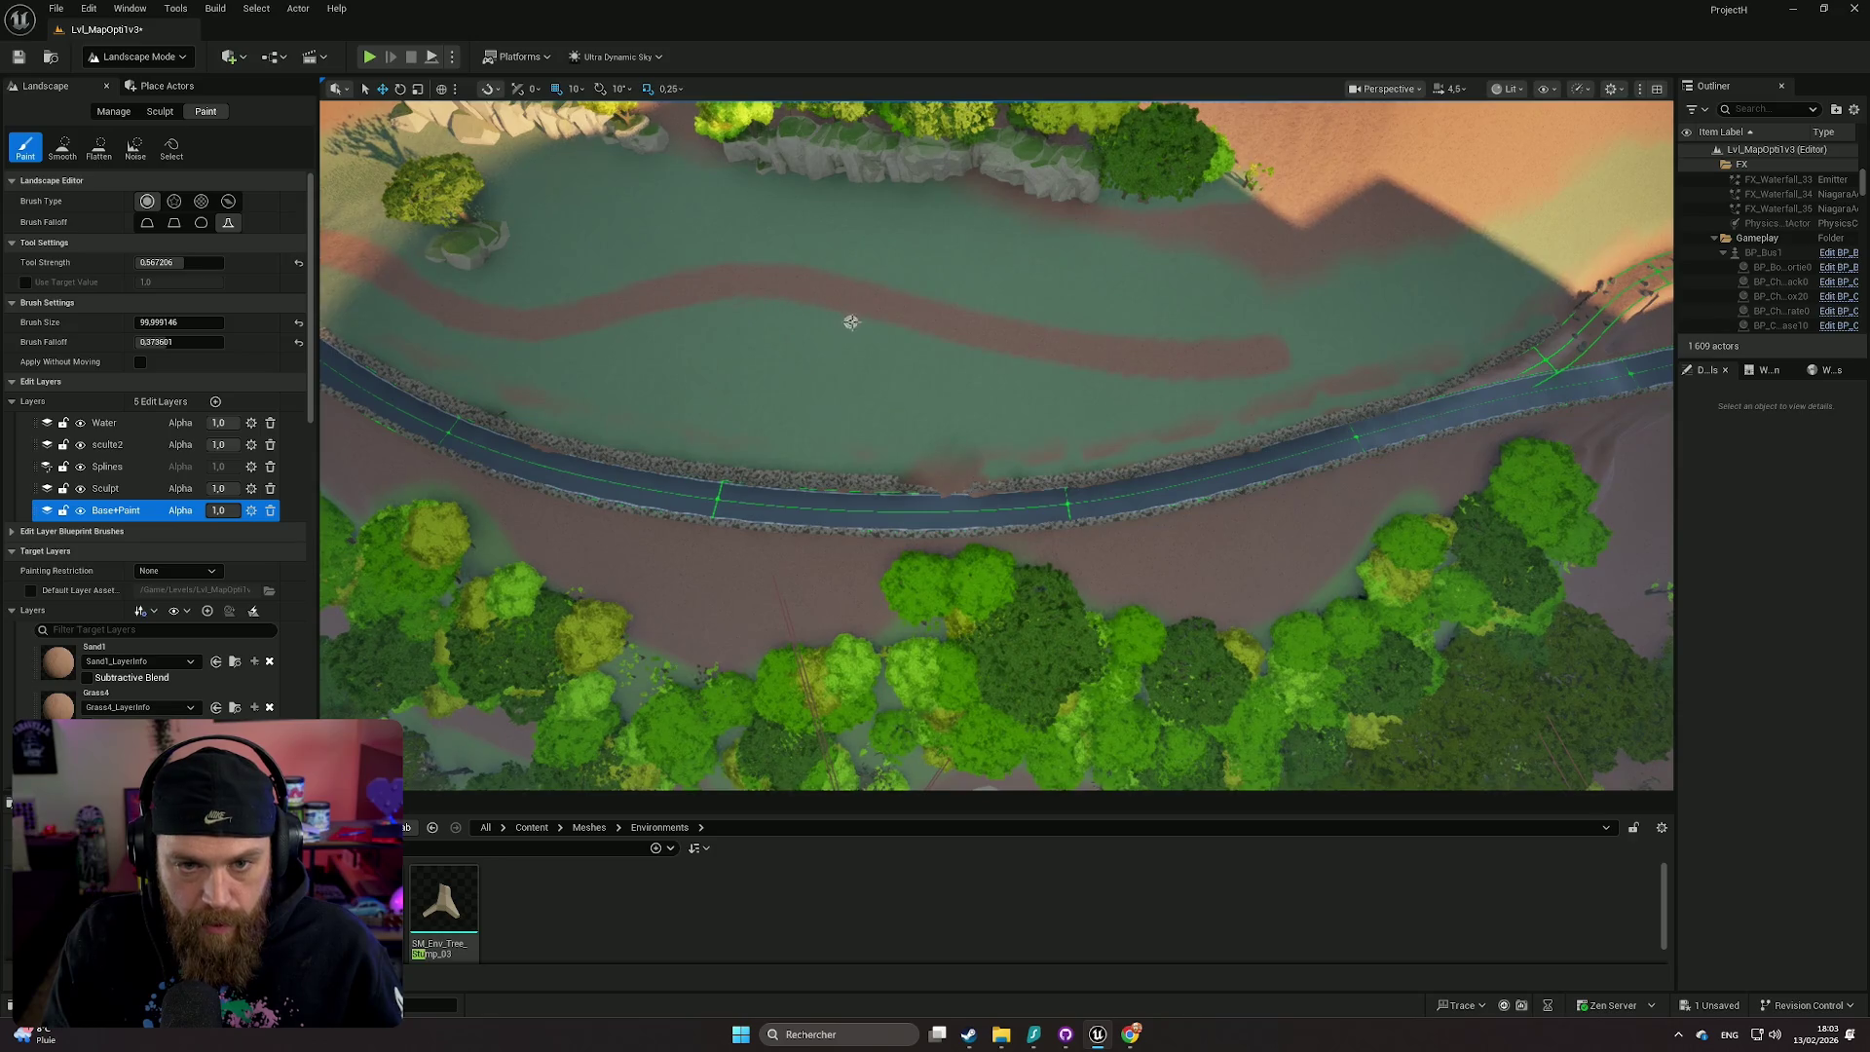
pyautogui.scroll(5, 1034, 362)
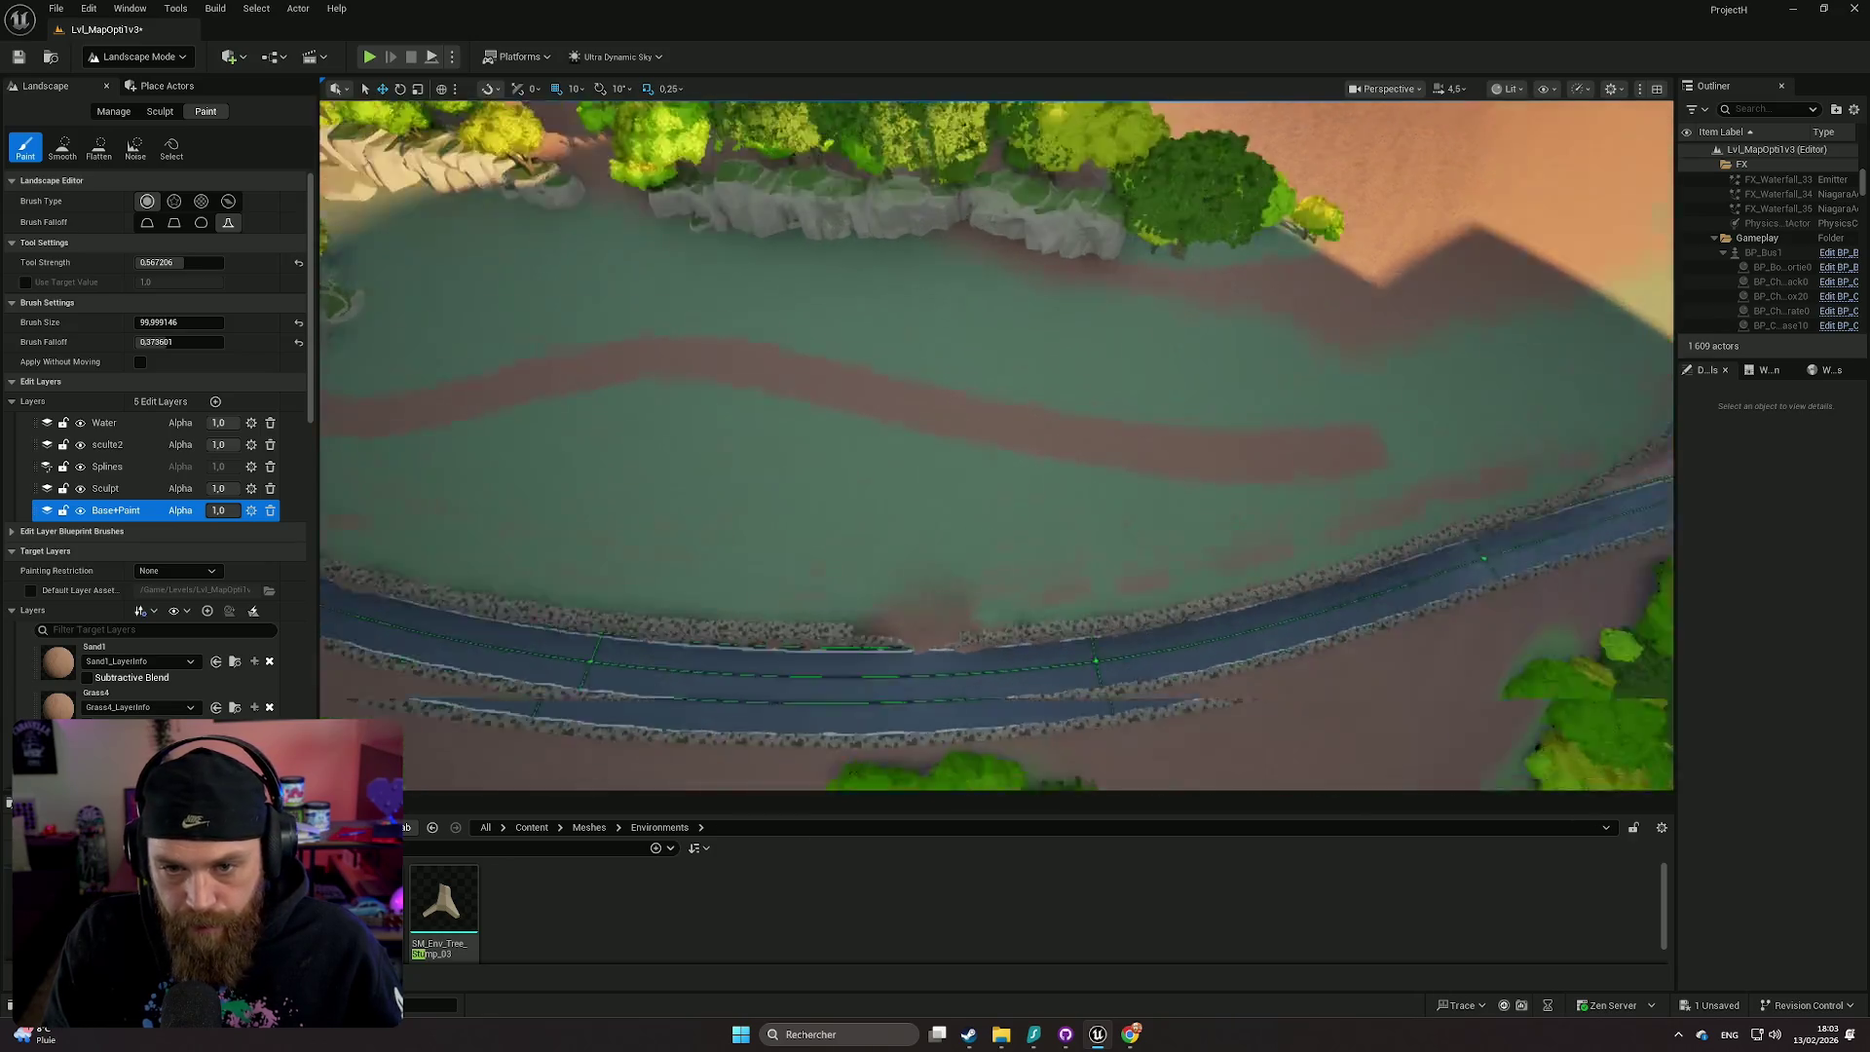
pyautogui.scroll(-4, 1028, 368)
pyautogui.moveTo(1025, 372); pyautogui.dragTo(984, 401)
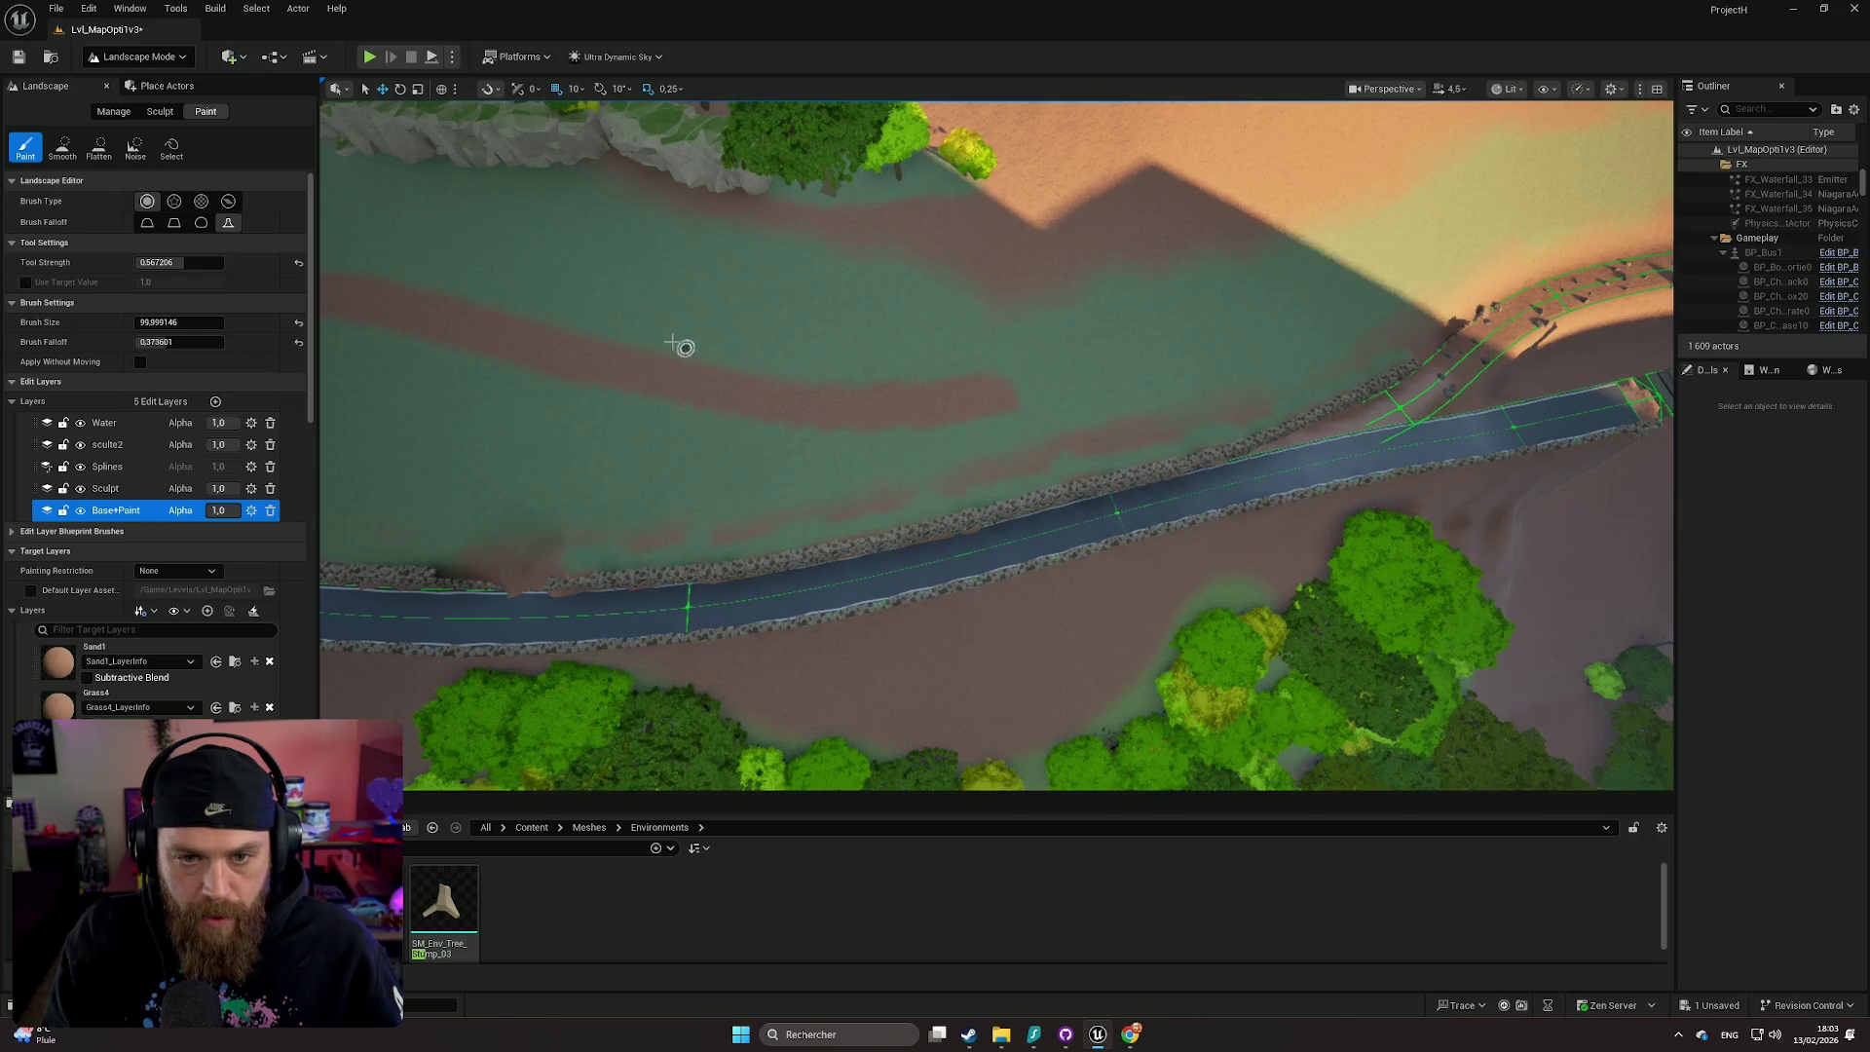
pyautogui.scroll(-10, 686, 349)
pyautogui.scroll(-1, 604, 307)
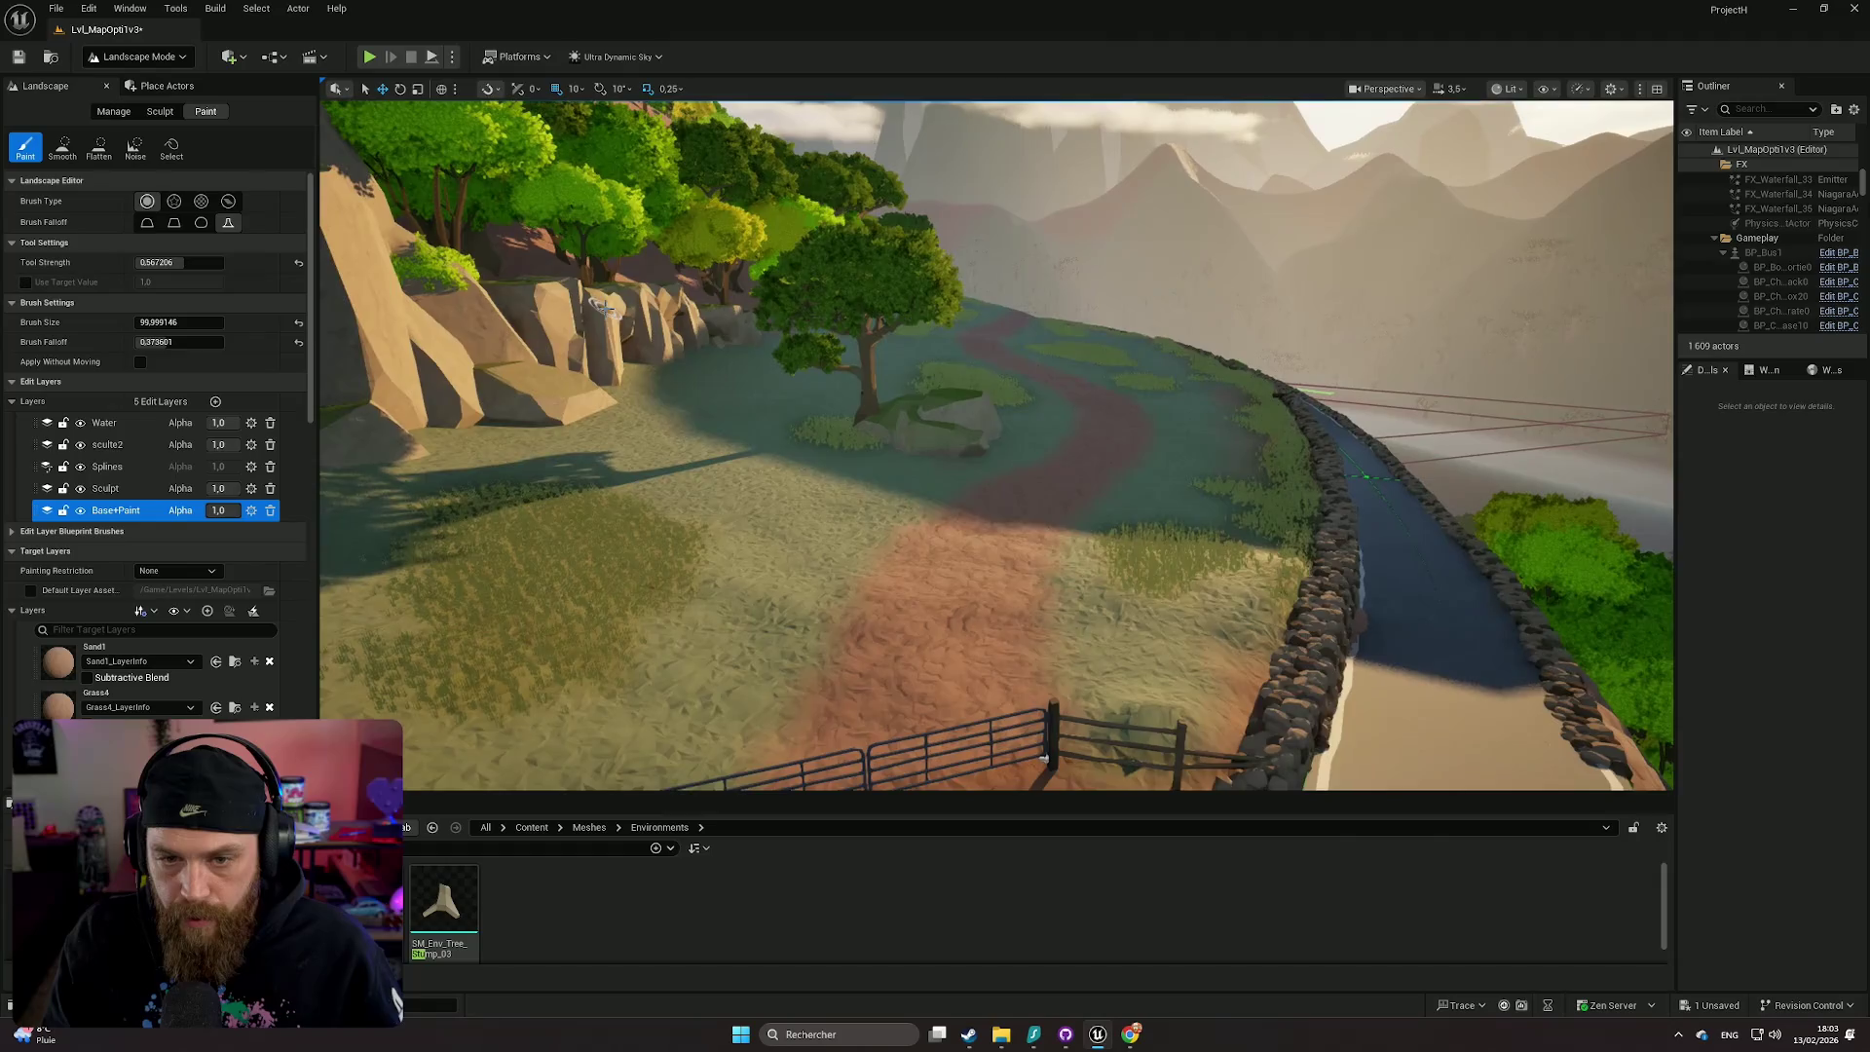
pyautogui.press('d')
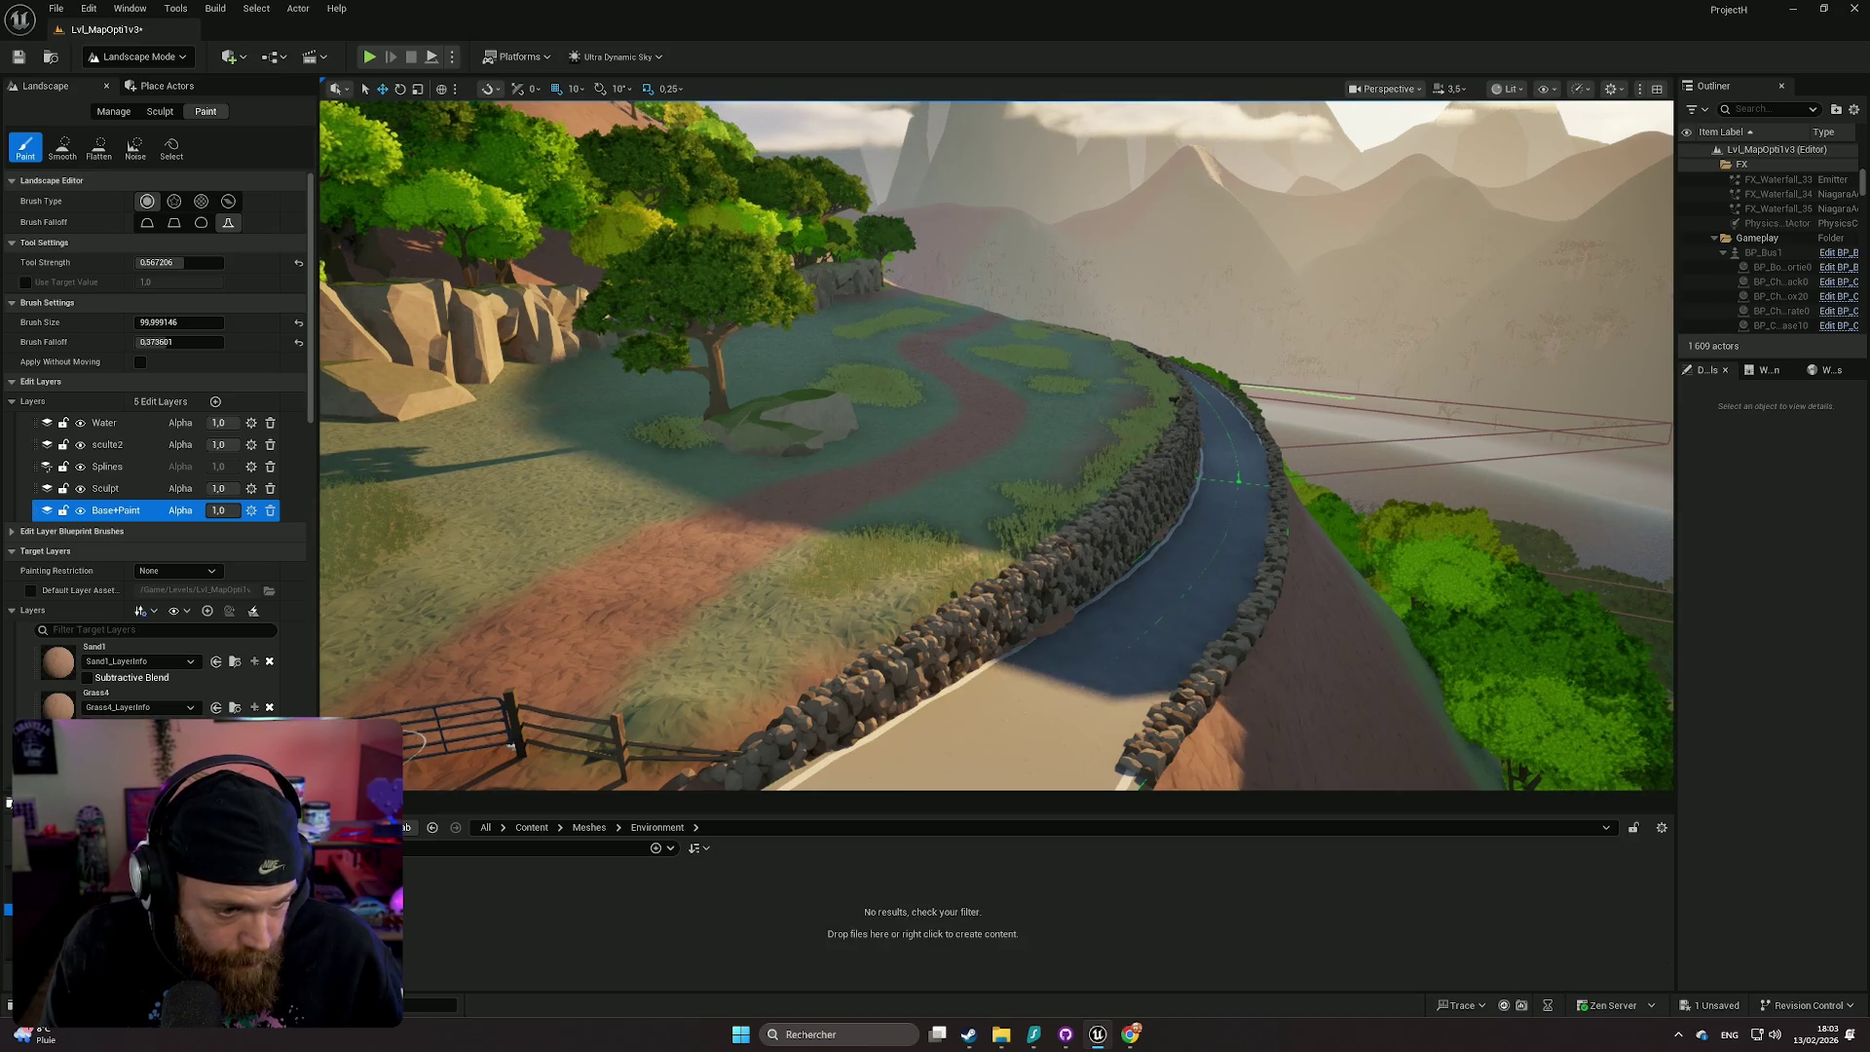
# - Clear the asset search filter and browse into the Environment > Buildings folder
pyautogui.hotkey('alt', 'Left')
pyautogui.press('Escape')
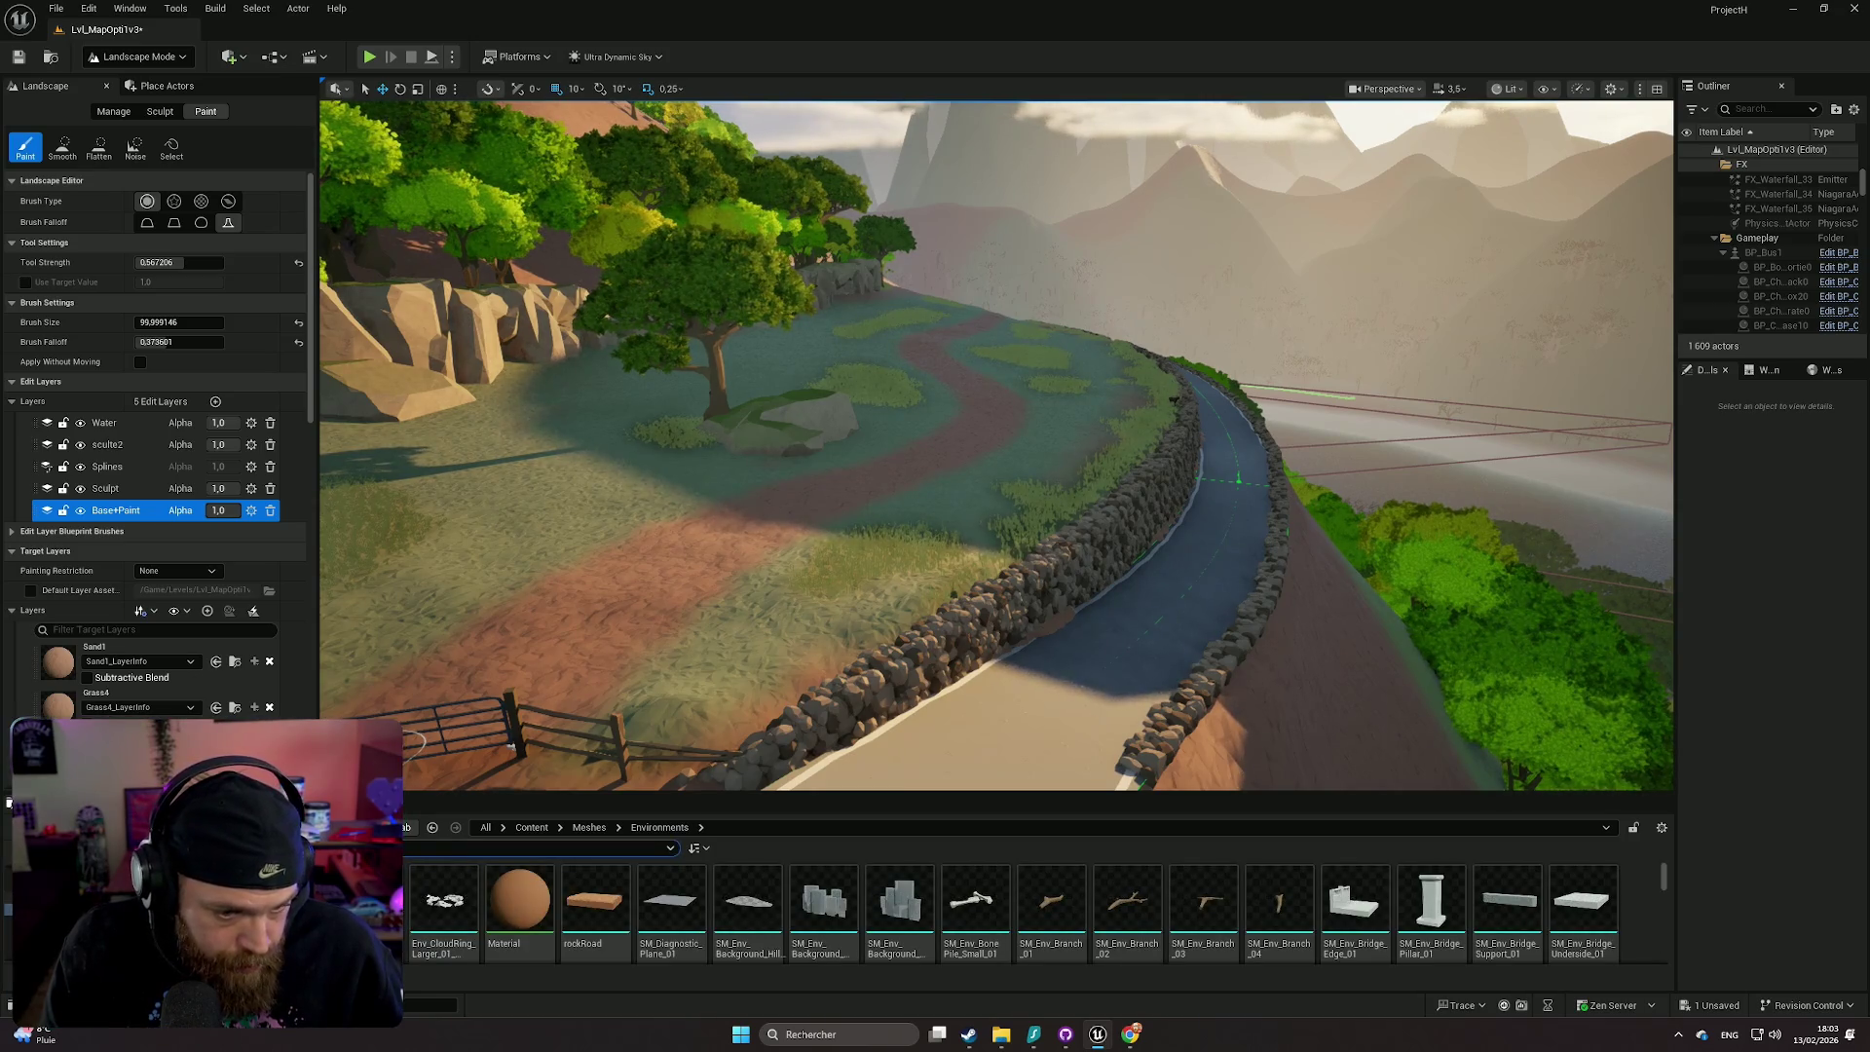
pyautogui.hotkey('alt', 'Right')
pyautogui.scroll(-3, 1036, 910)
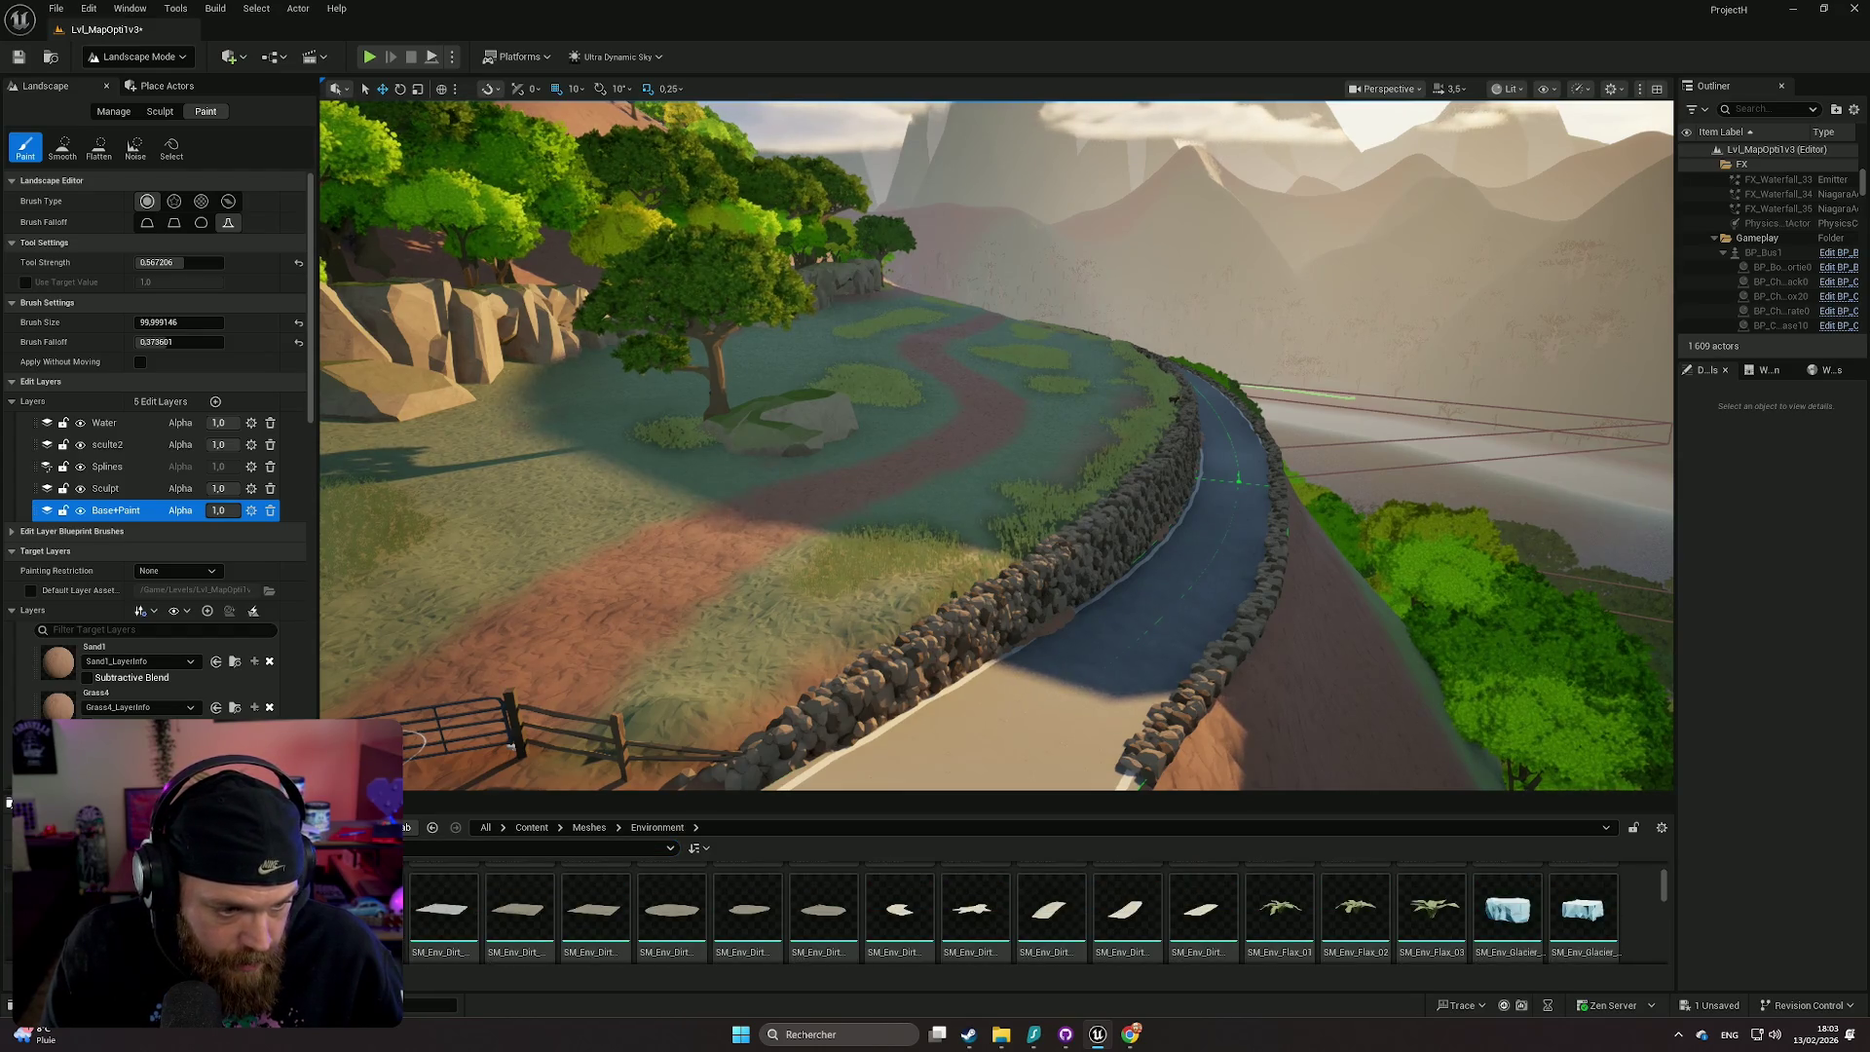
pyautogui.hotkey('alt', 'Right')
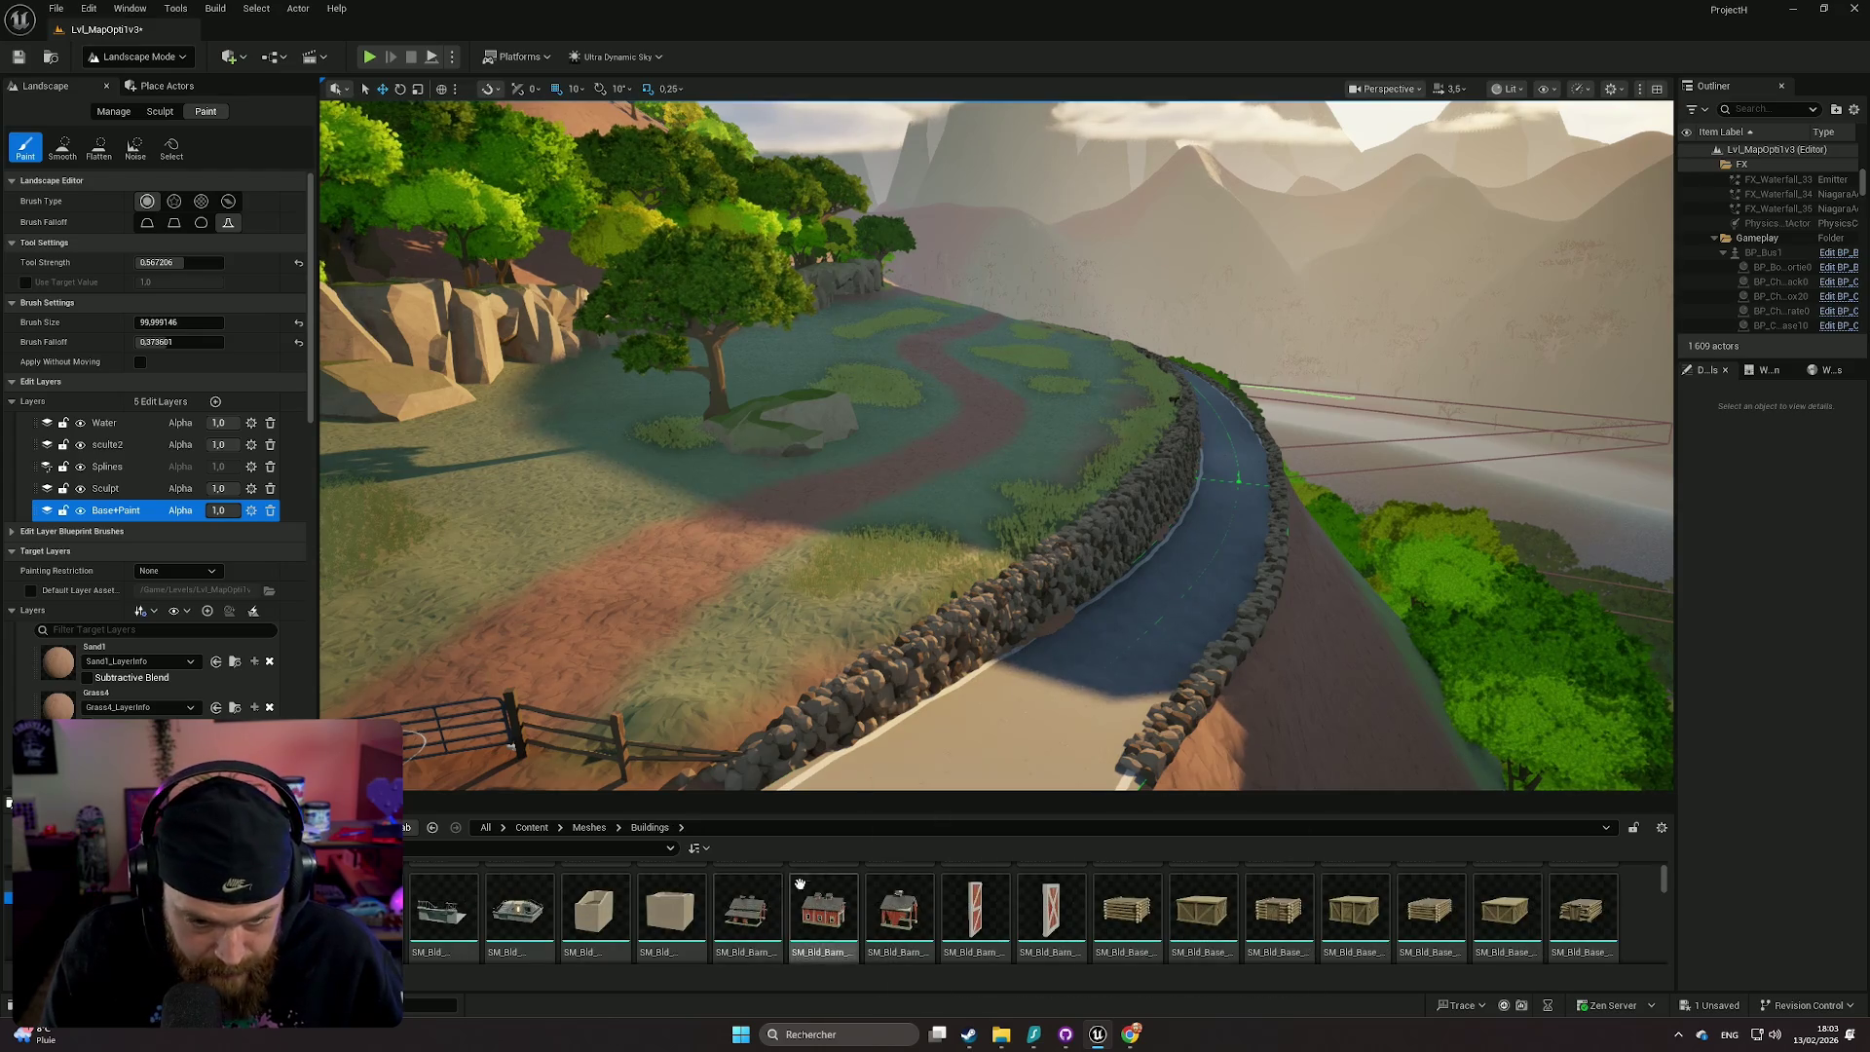
pyautogui.scroll(-3, 603, 903)
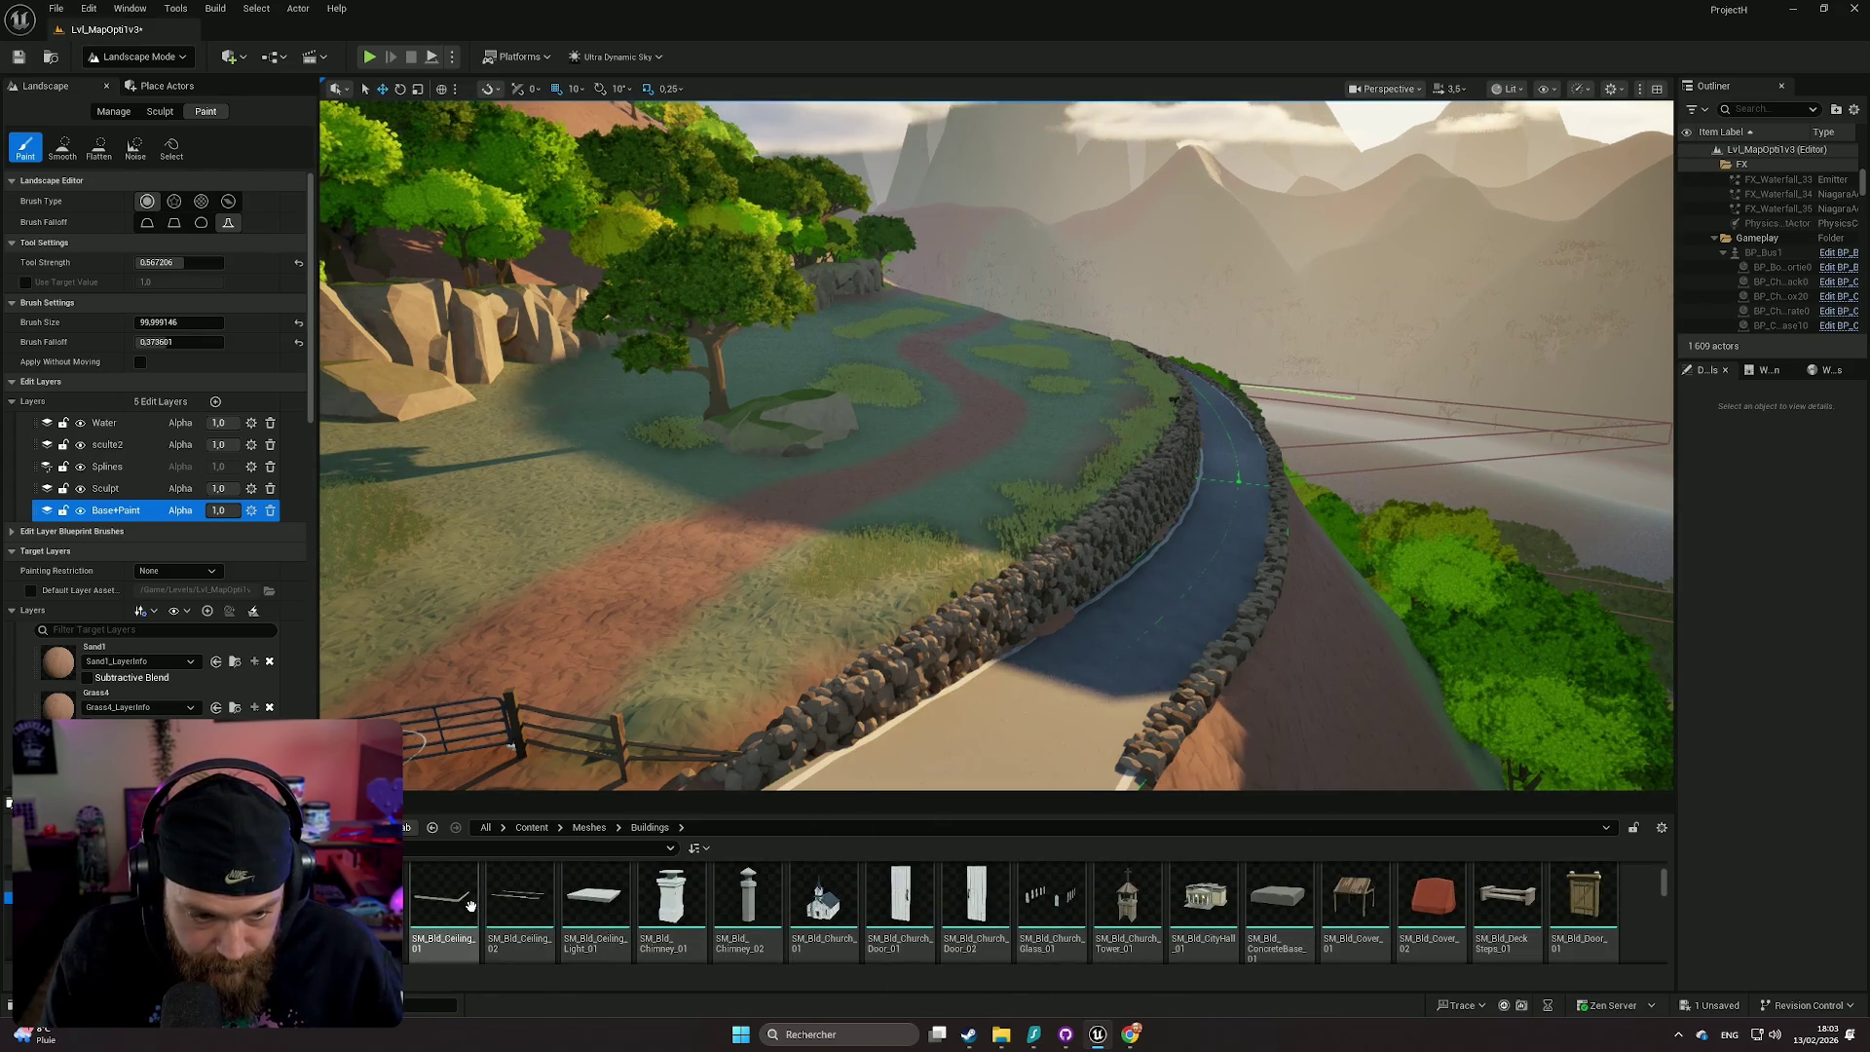
pyautogui.scroll(-5, 1144, 893)
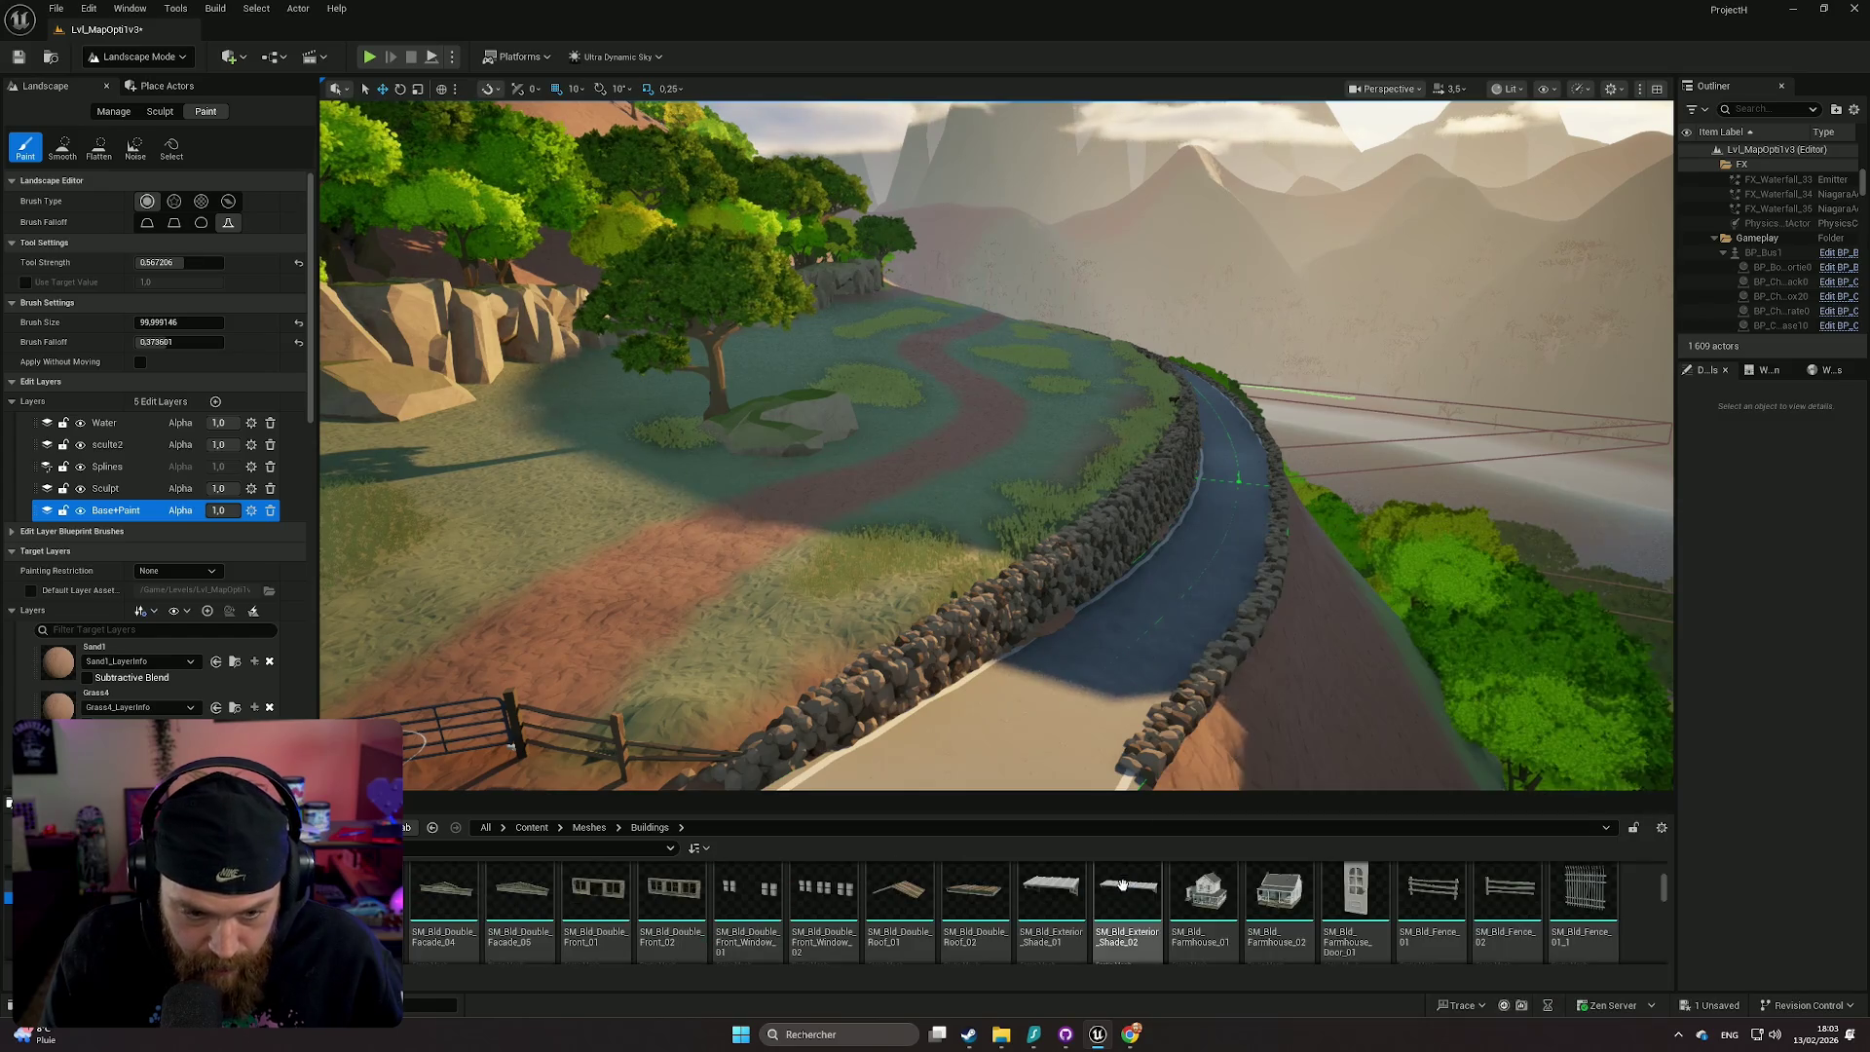
pyautogui.scroll(-1, 1144, 897)
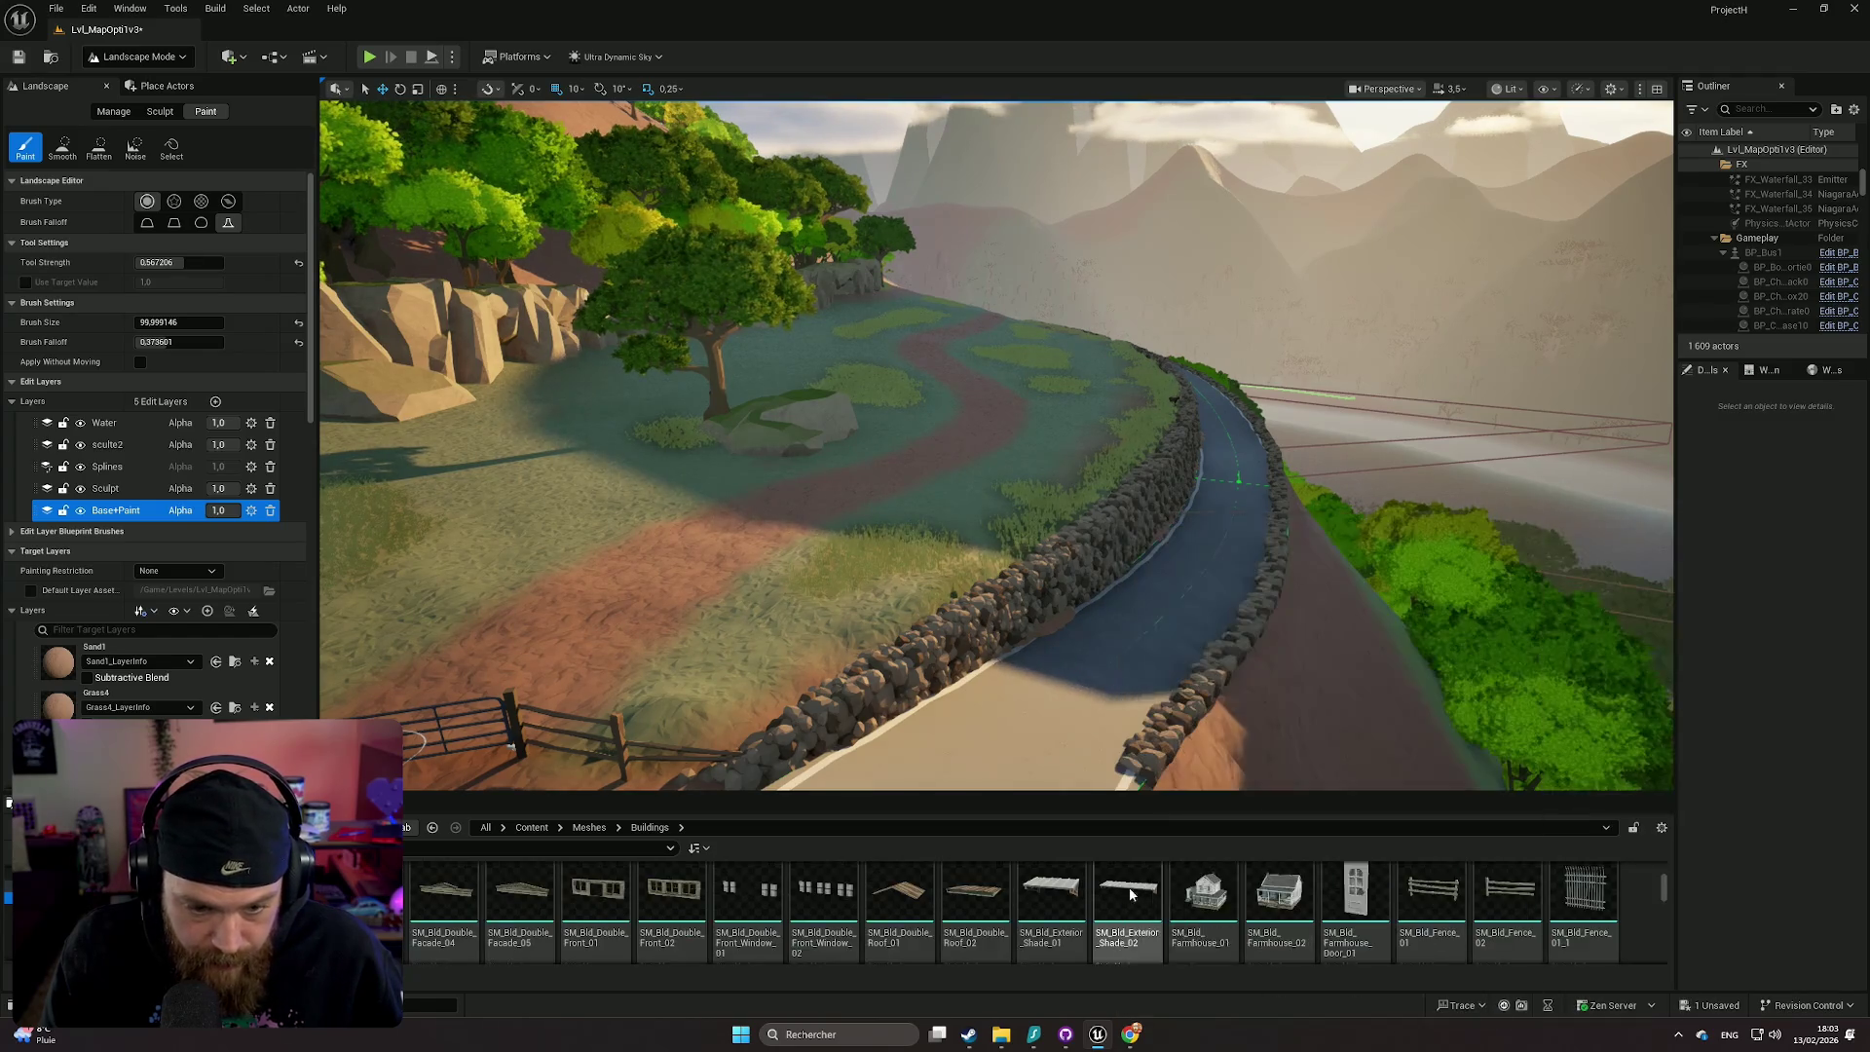
# - Enlarge the Content Browser and drag SM_Bld_Stone_Cabin_01 into the level
pyautogui.moveTo(1207, 800); pyautogui.dragTo(1218, 543)
pyautogui.scroll(-3, 1363, 779)
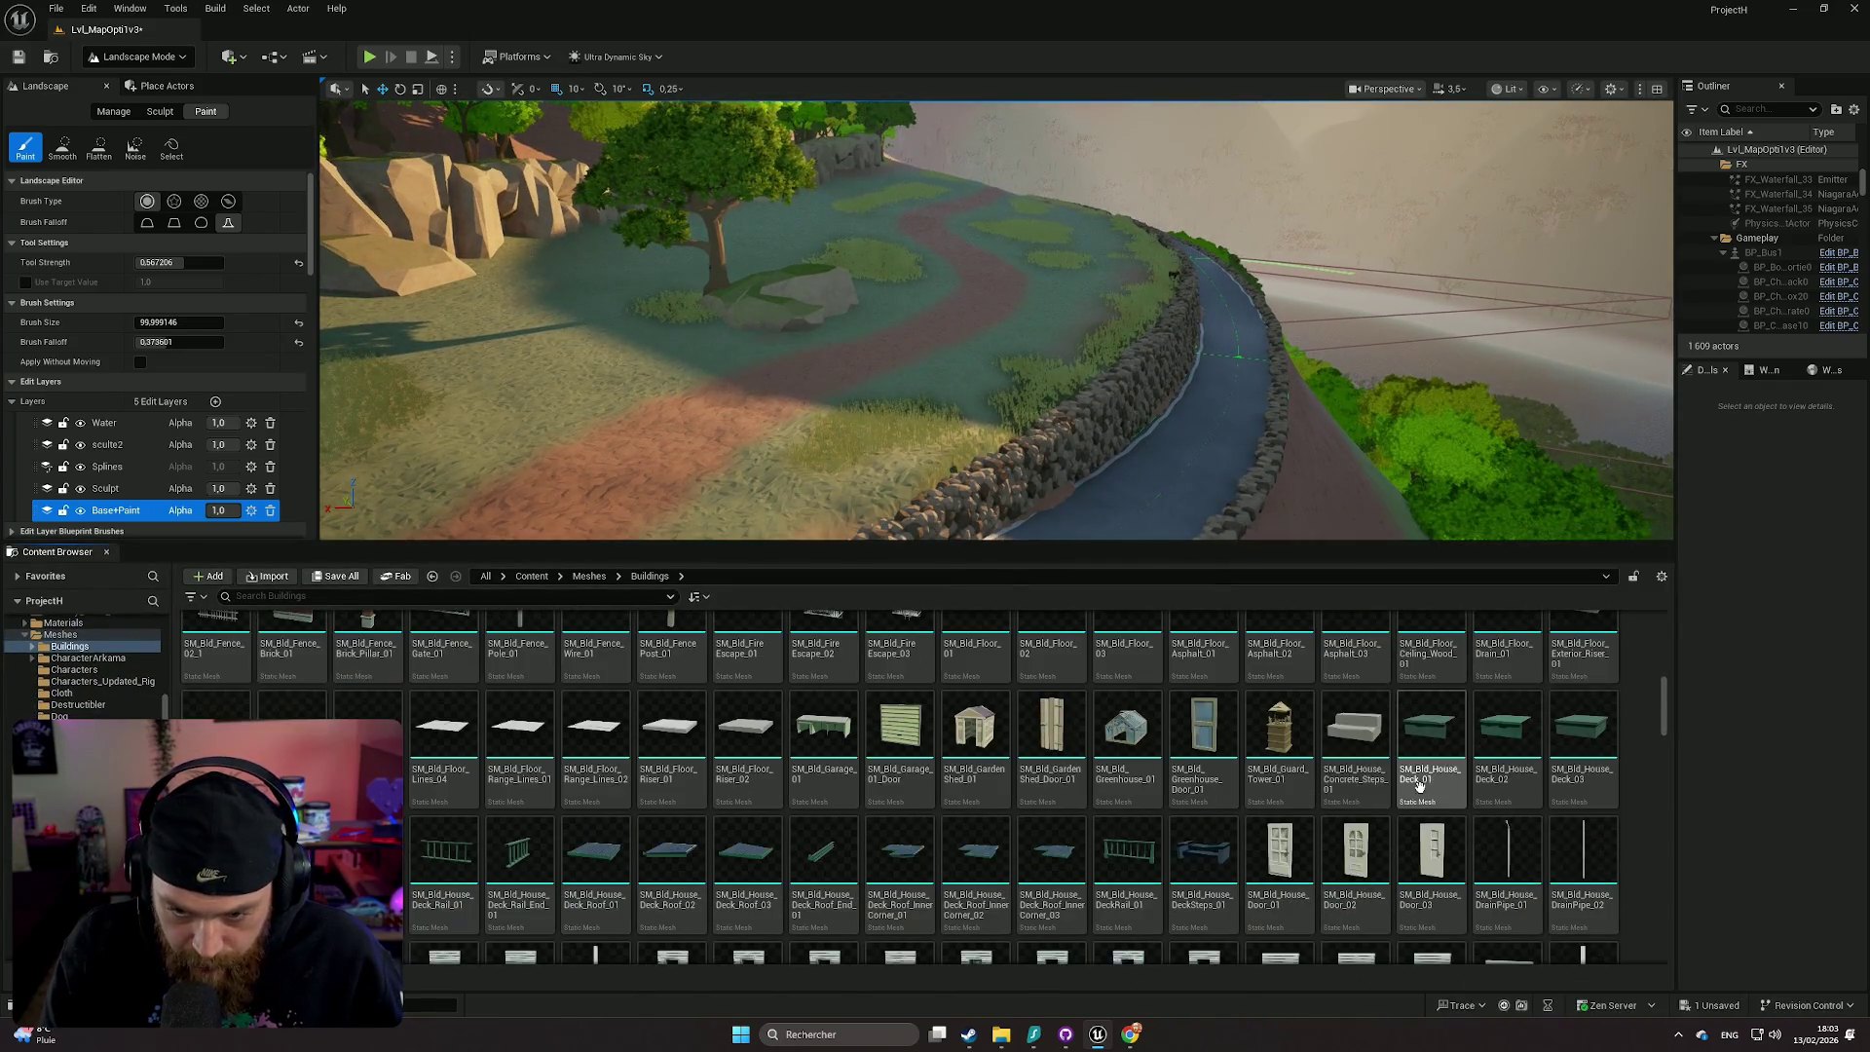
pyautogui.scroll(-5, 1289, 789)
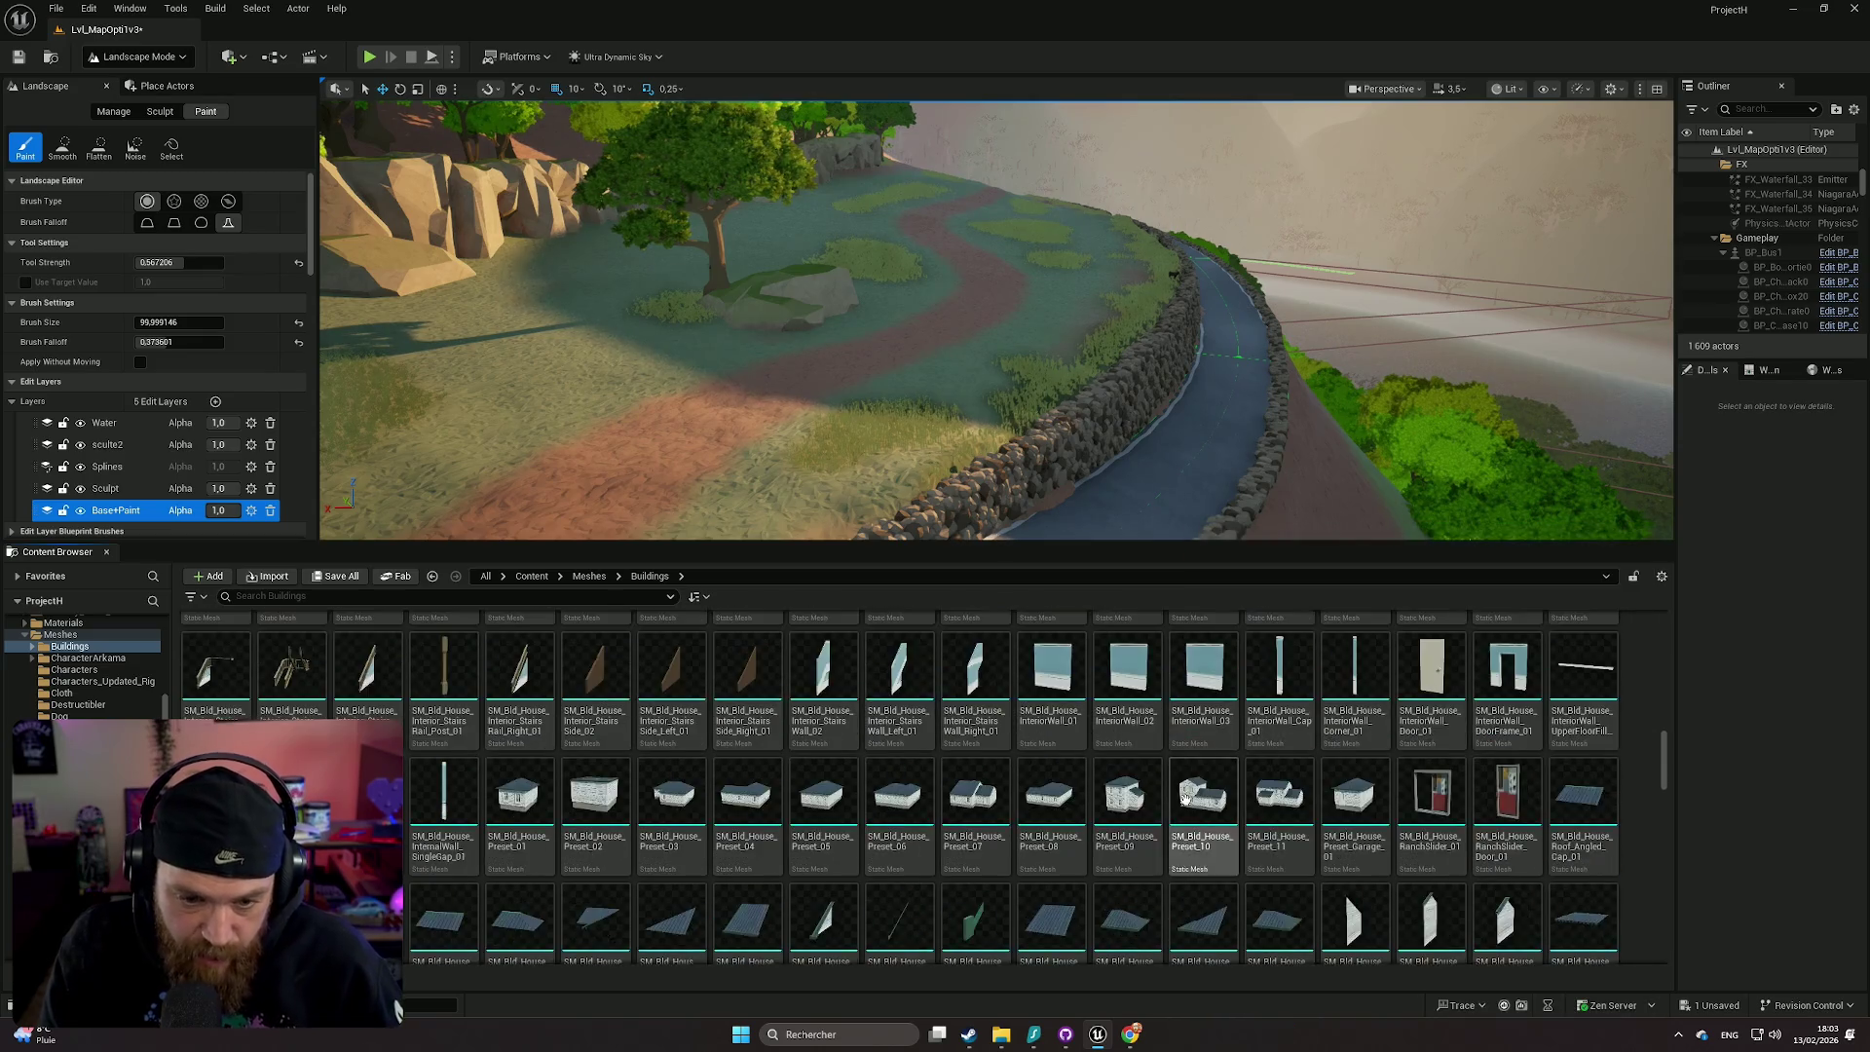
pyautogui.scroll(-10, 1153, 792)
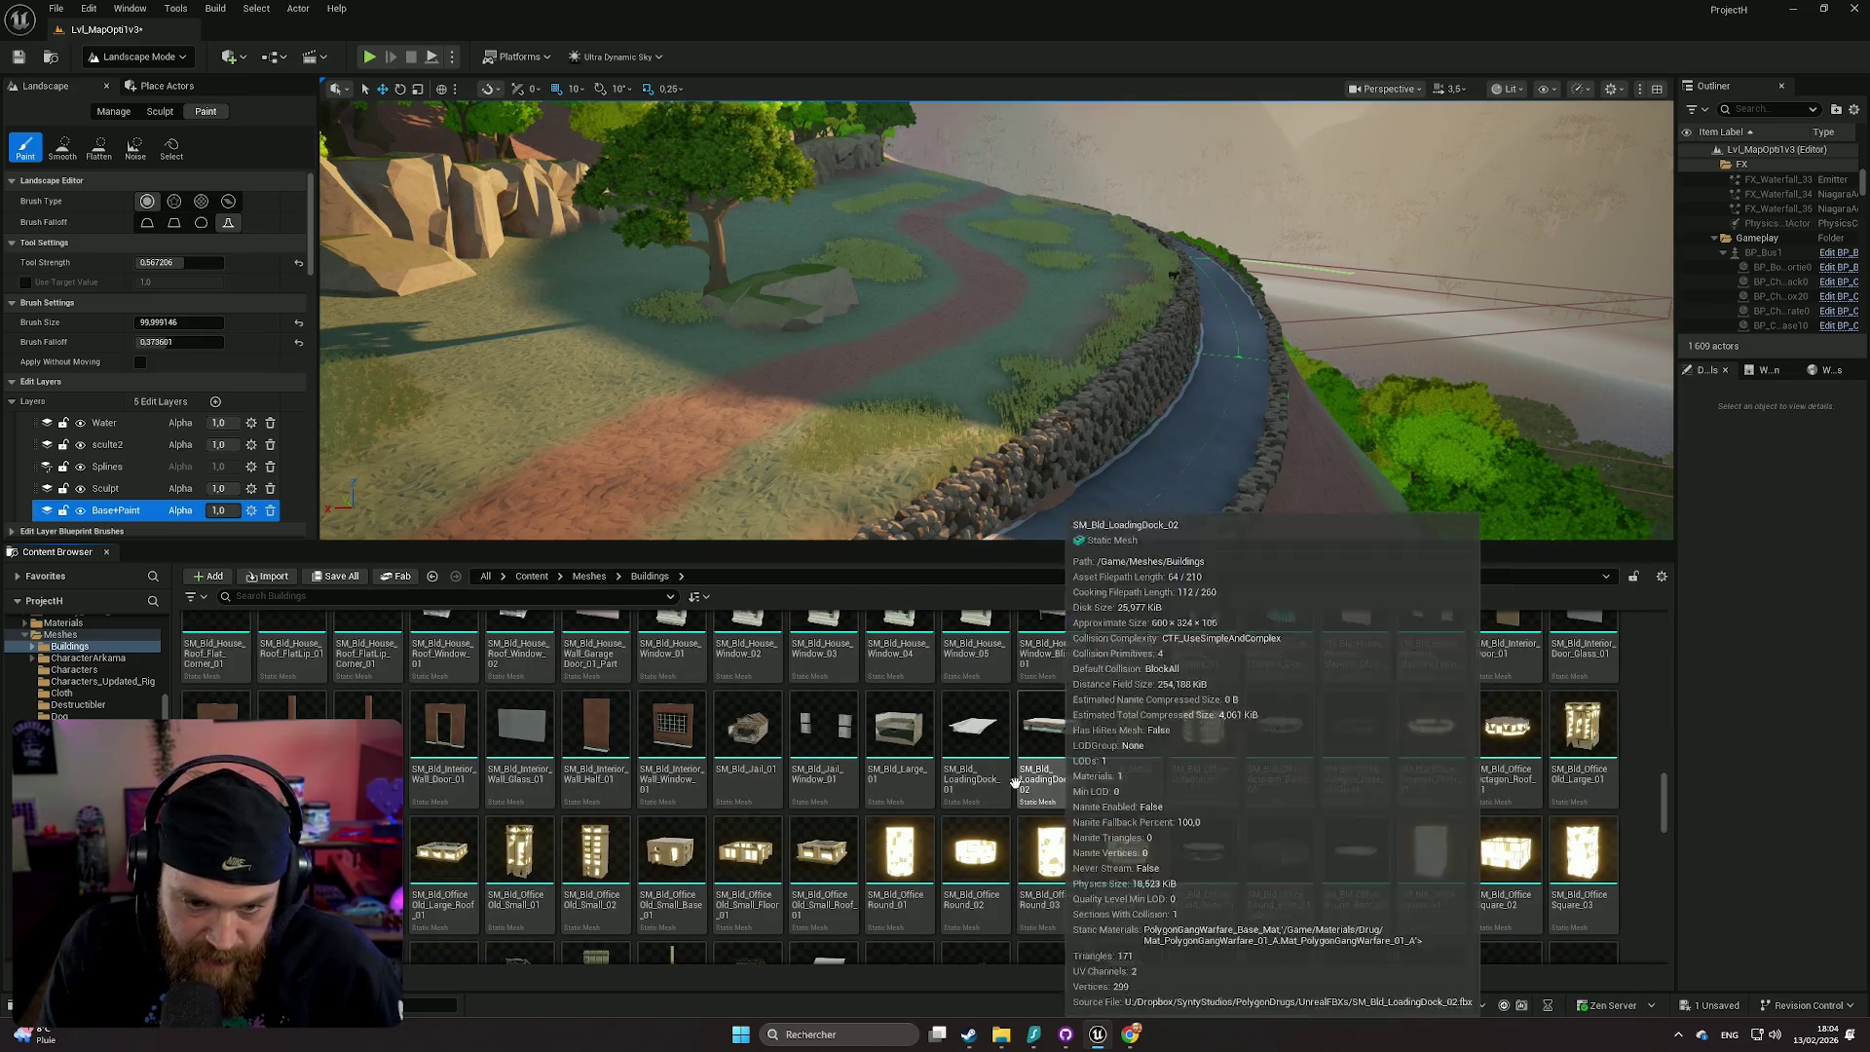
pyautogui.scroll(-3, 1302, 809)
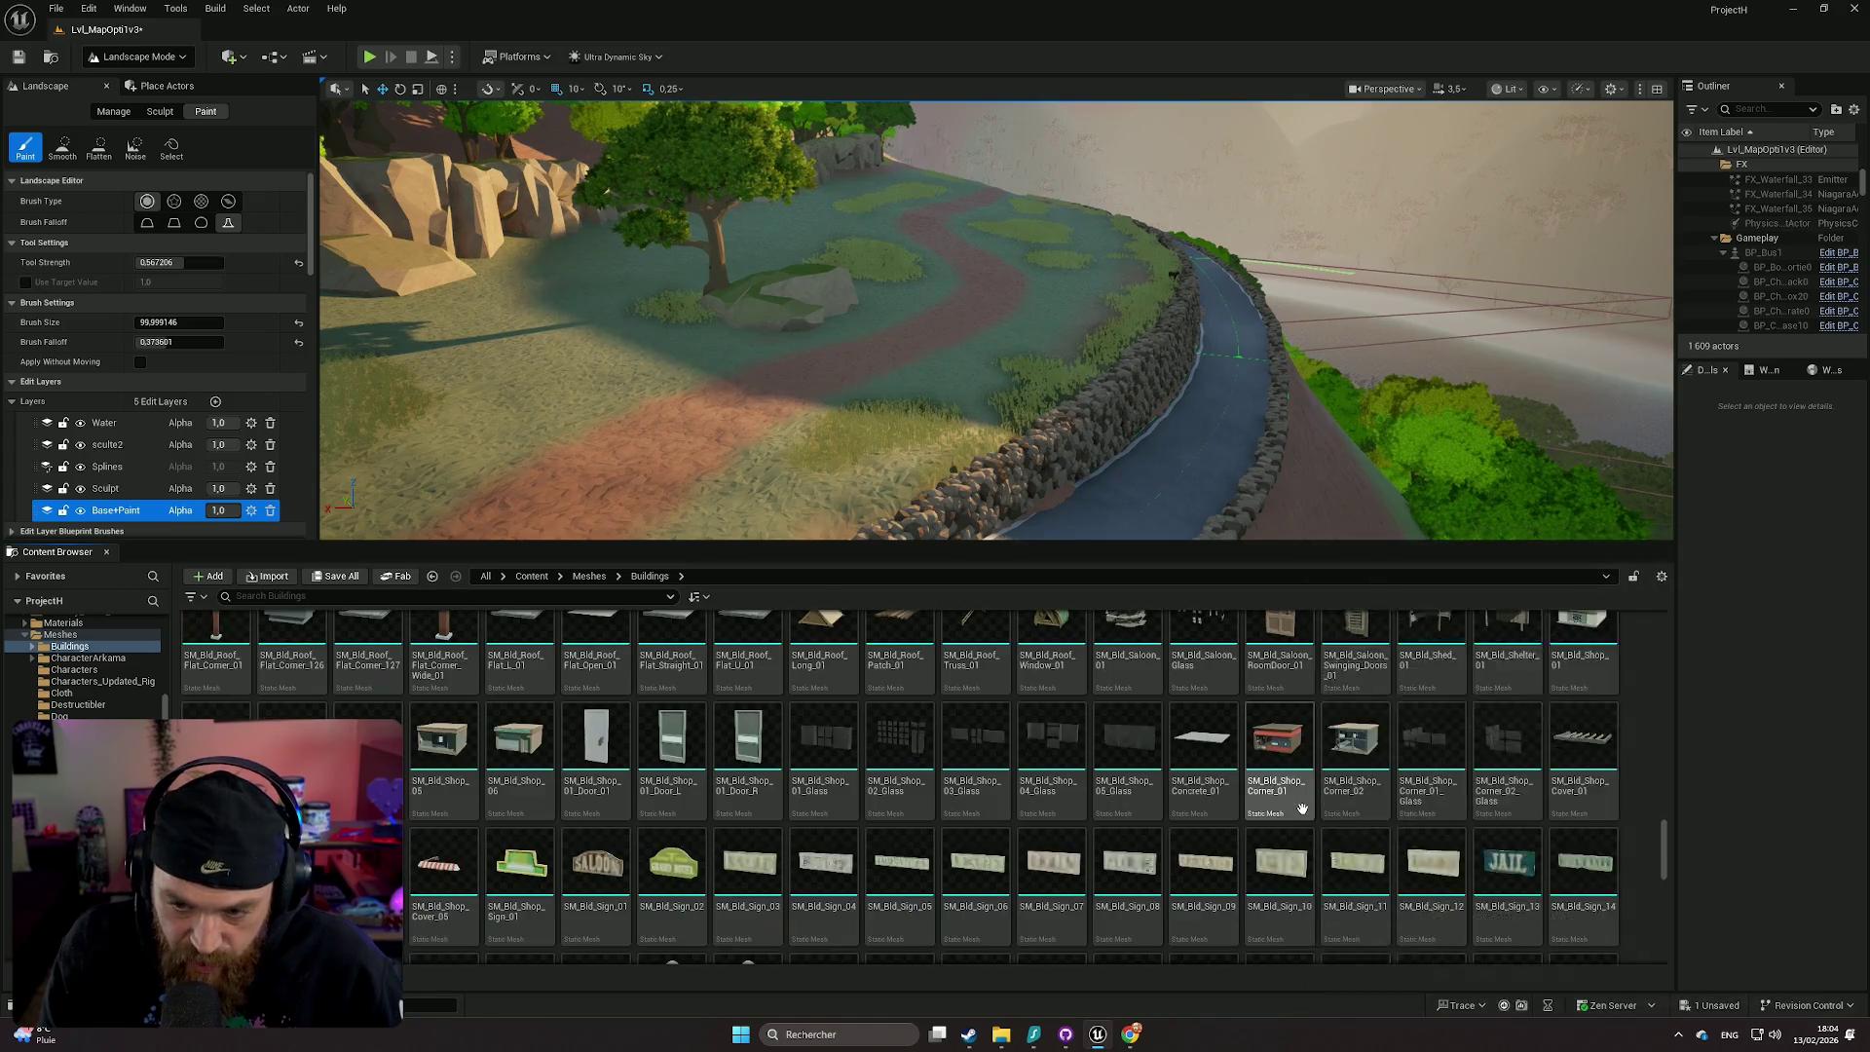
pyautogui.scroll(-5, 1433, 799)
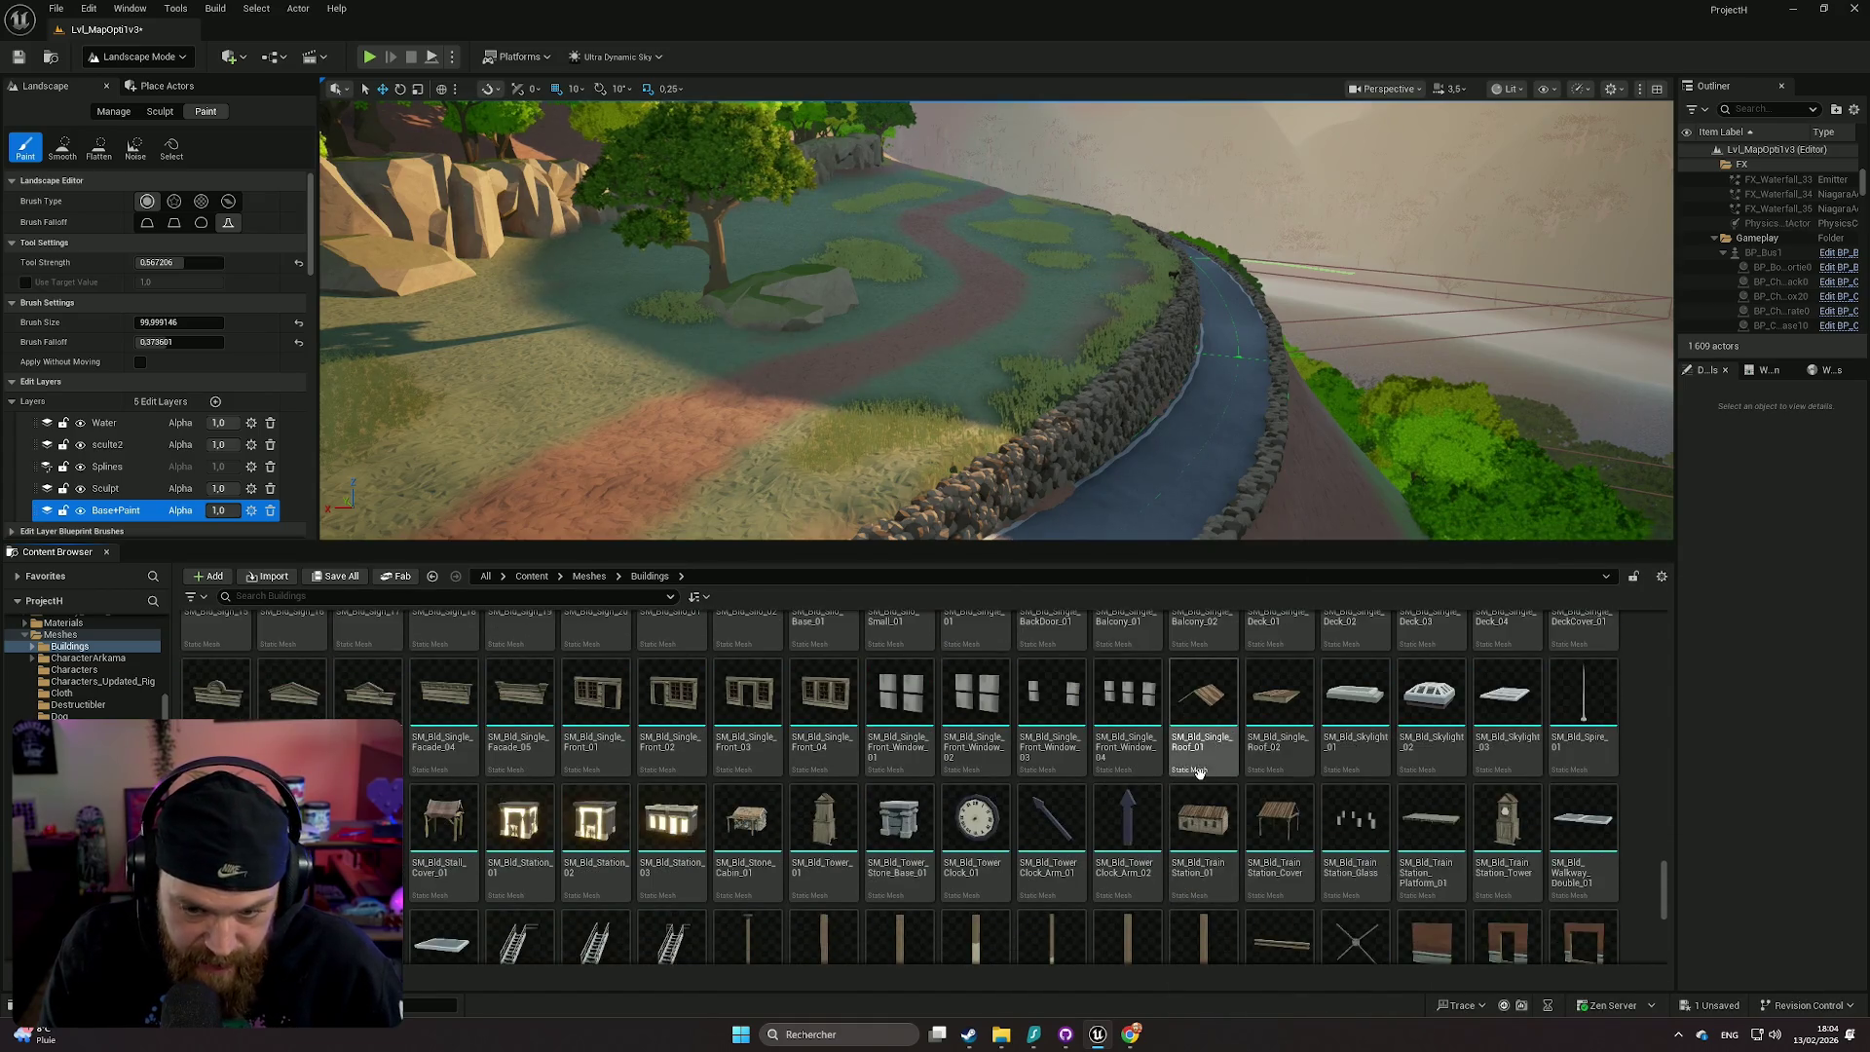
pyautogui.scroll(-5, 1363, 803)
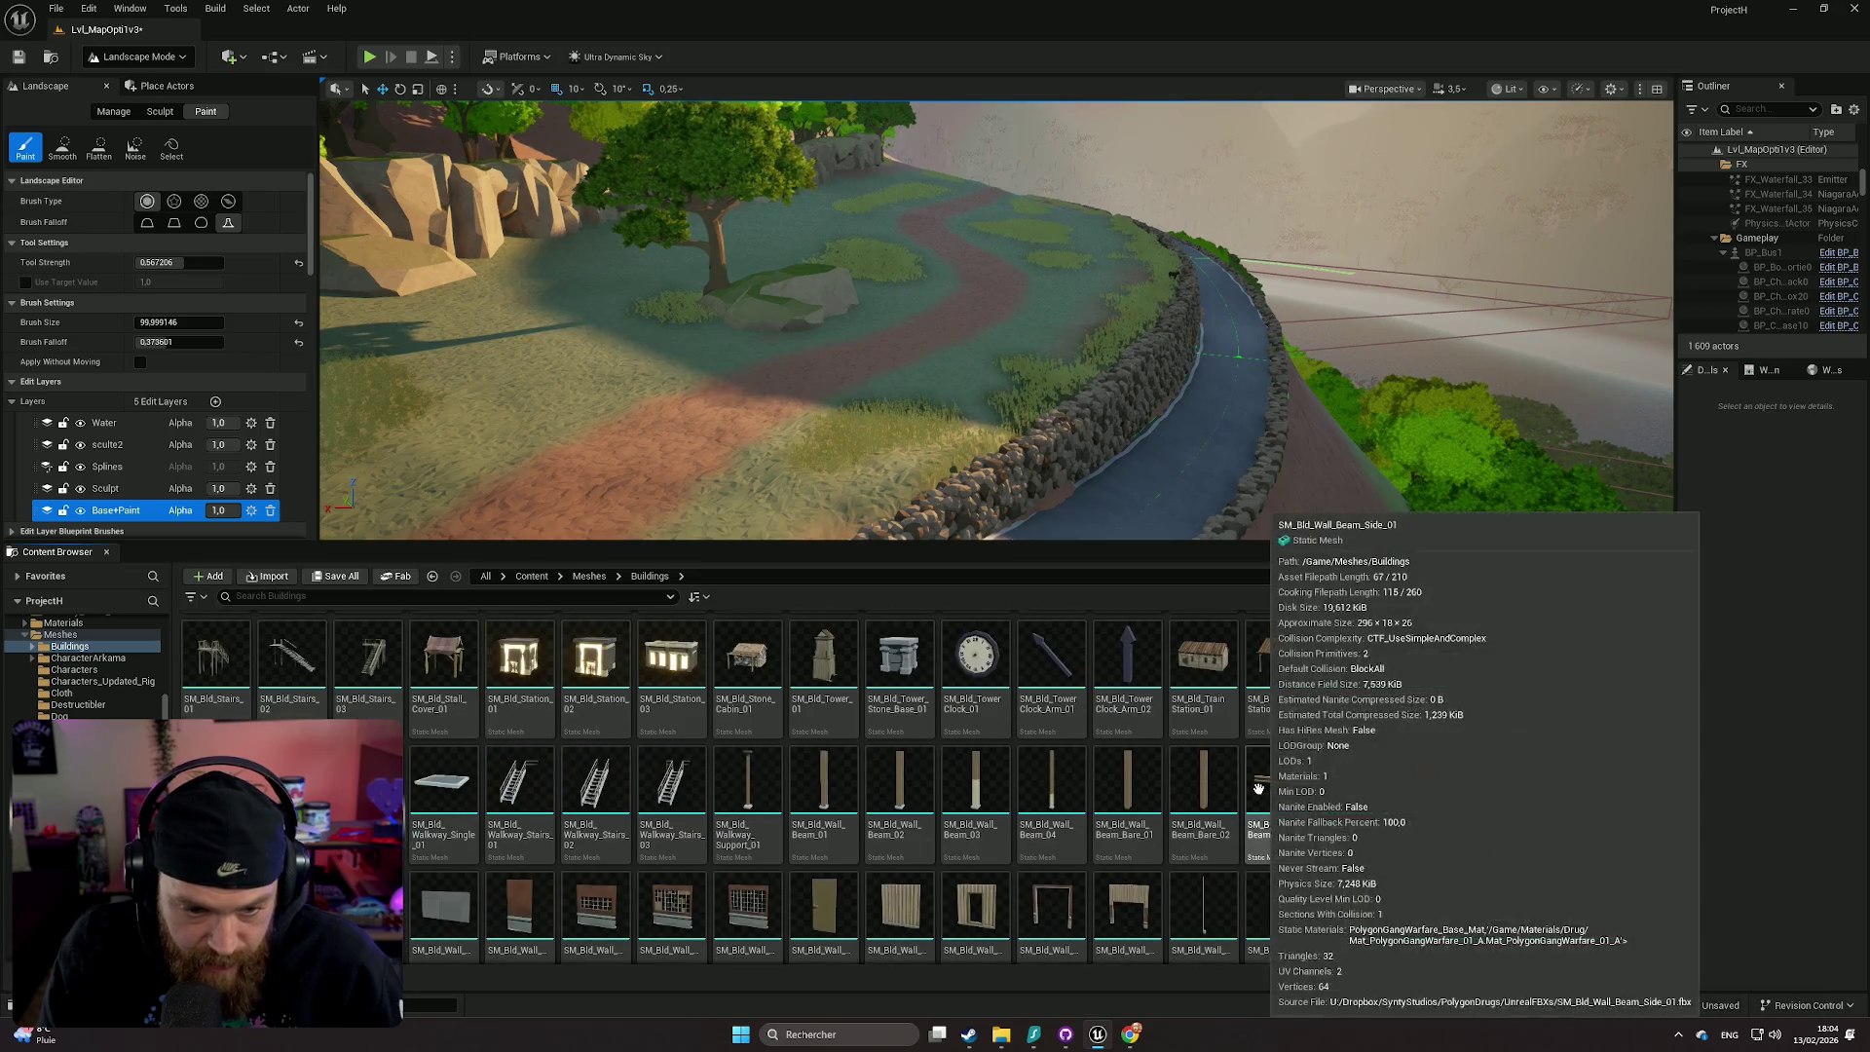
pyautogui.scroll(-1, 1165, 767)
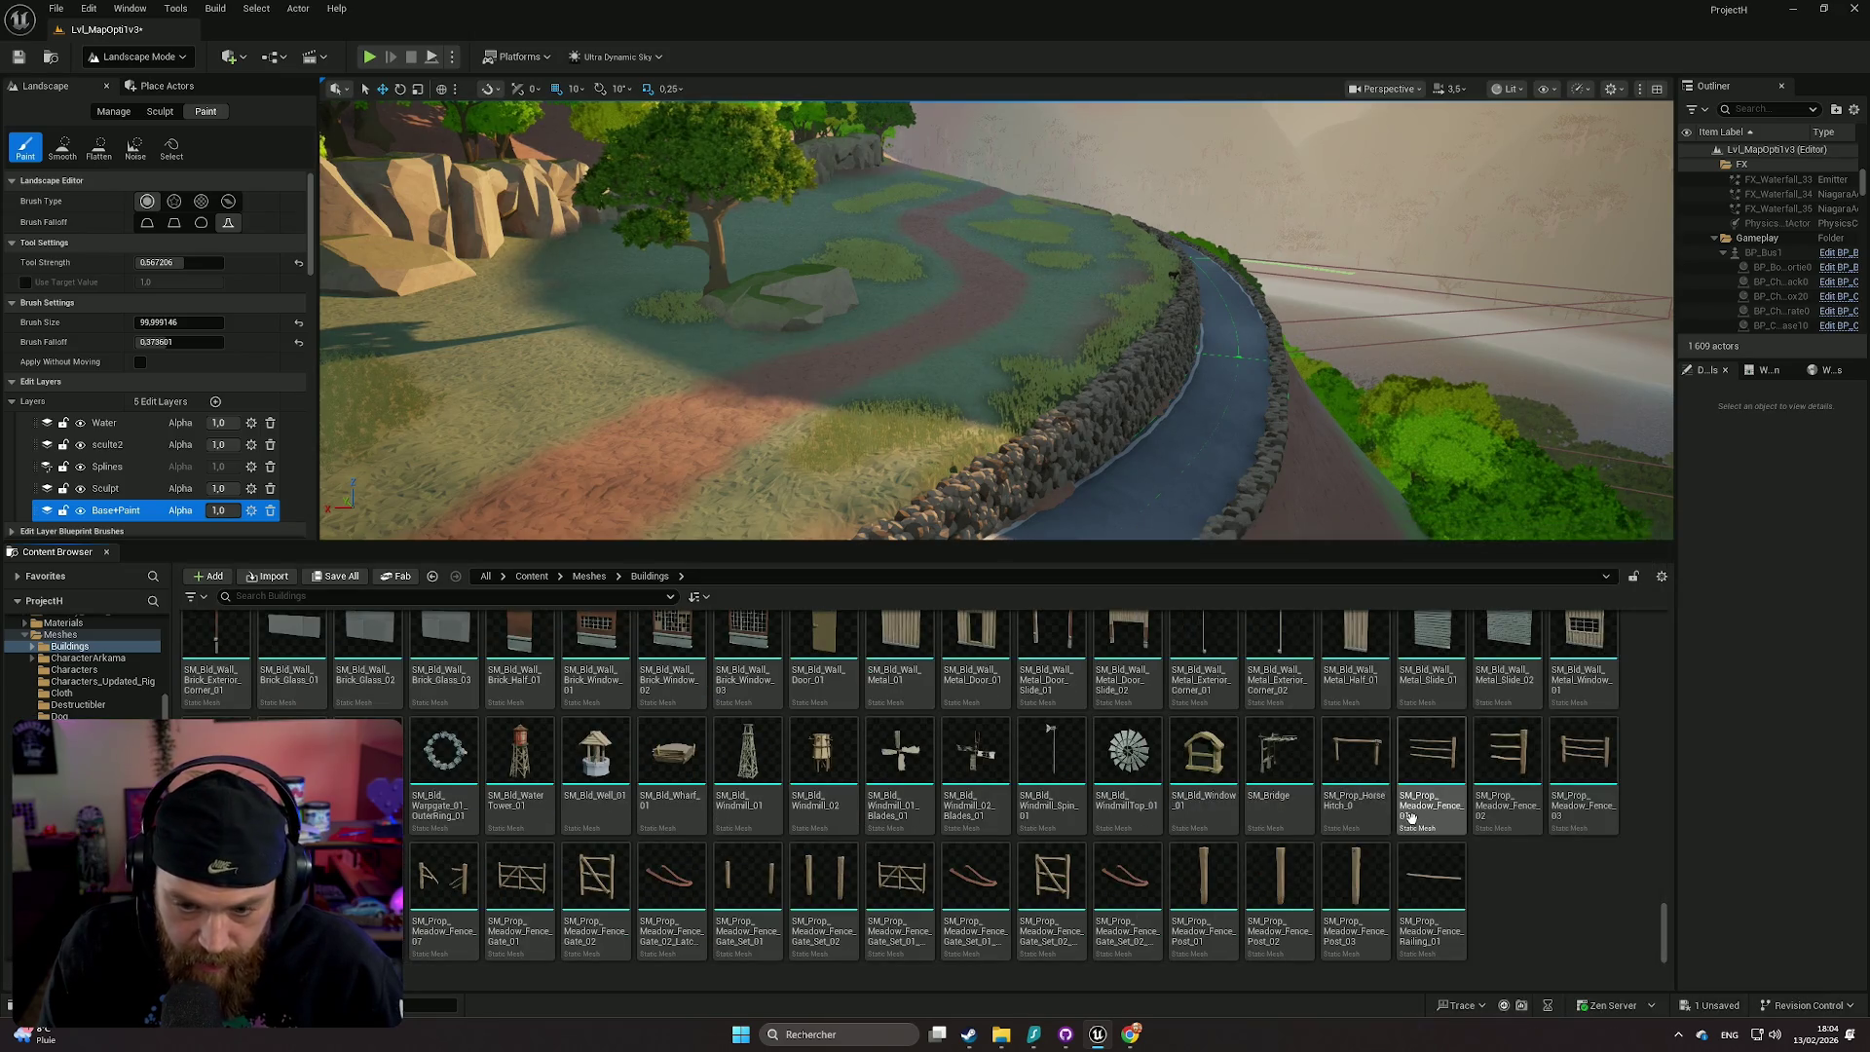
pyautogui.scroll(4, 1363, 823)
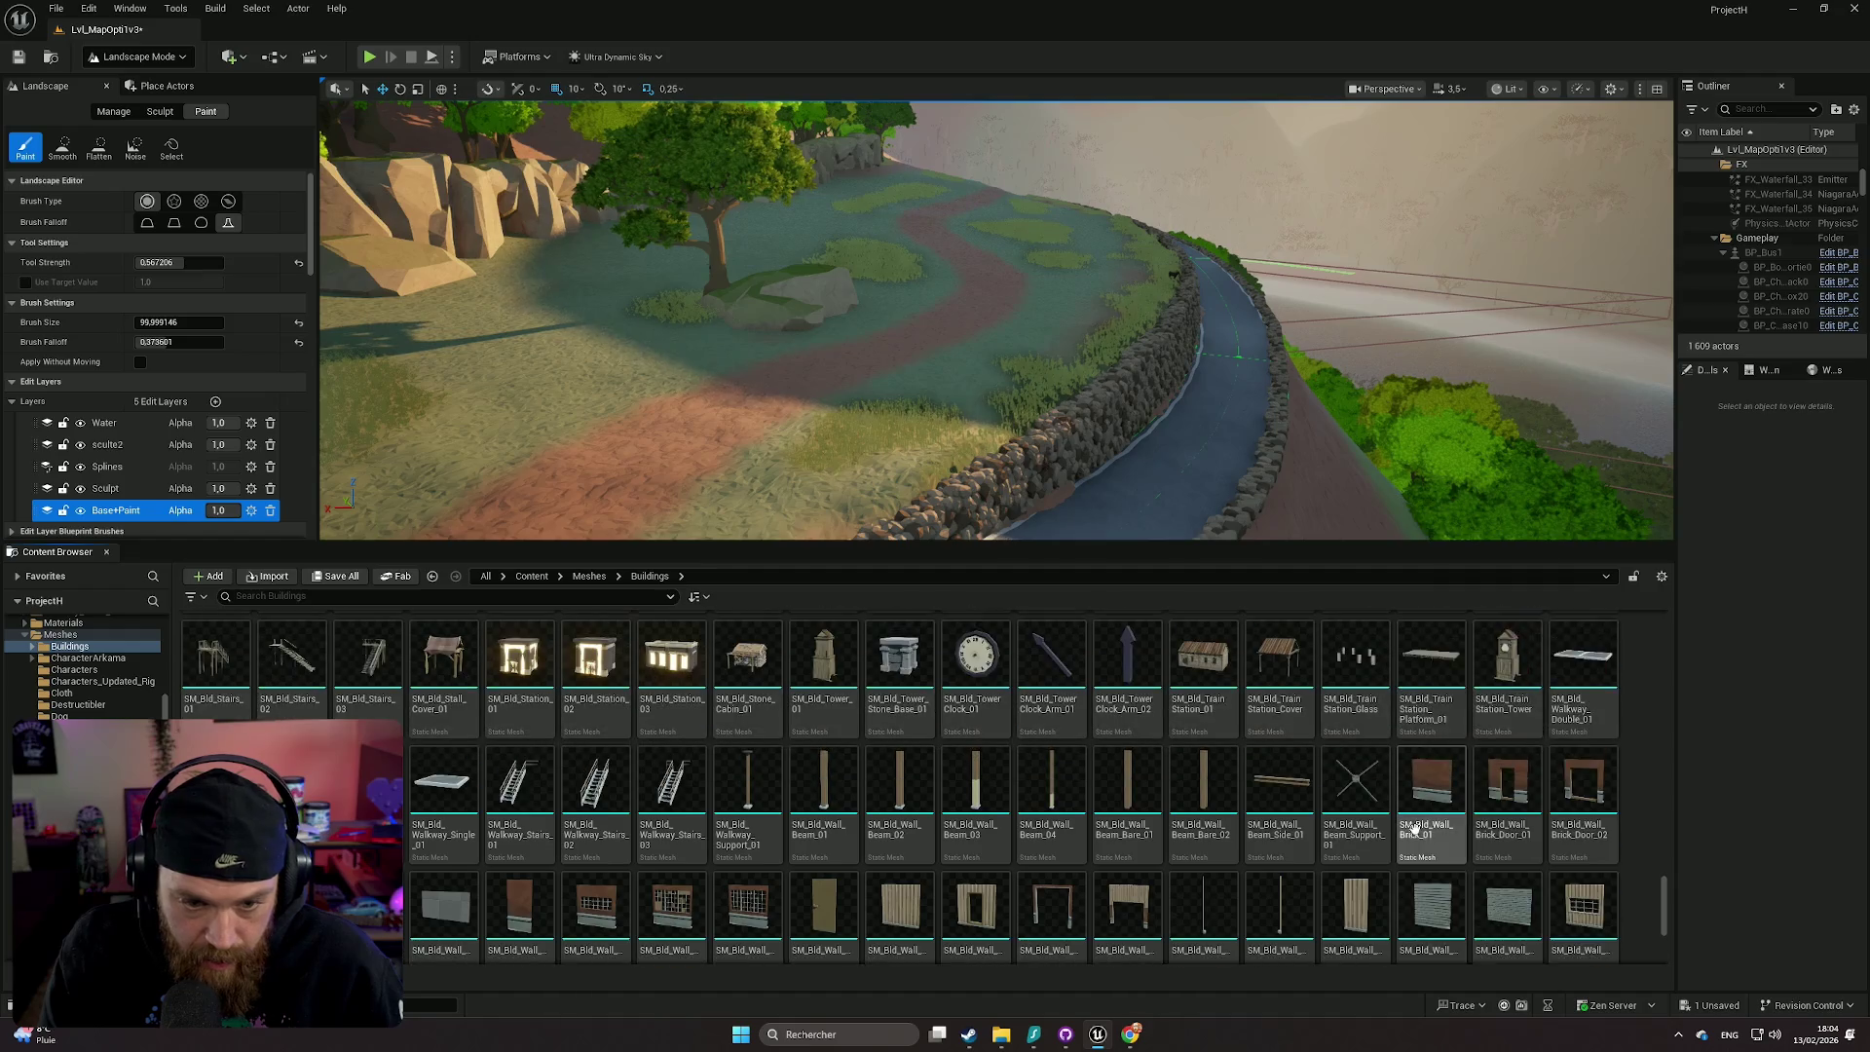
pyautogui.scroll(3, 1416, 828)
pyautogui.moveTo(747, 828)
pyautogui.mouseDown()
pyautogui.moveTo(910, 291)
pyautogui.moveTo(813, 200)
pyautogui.mouseUp()
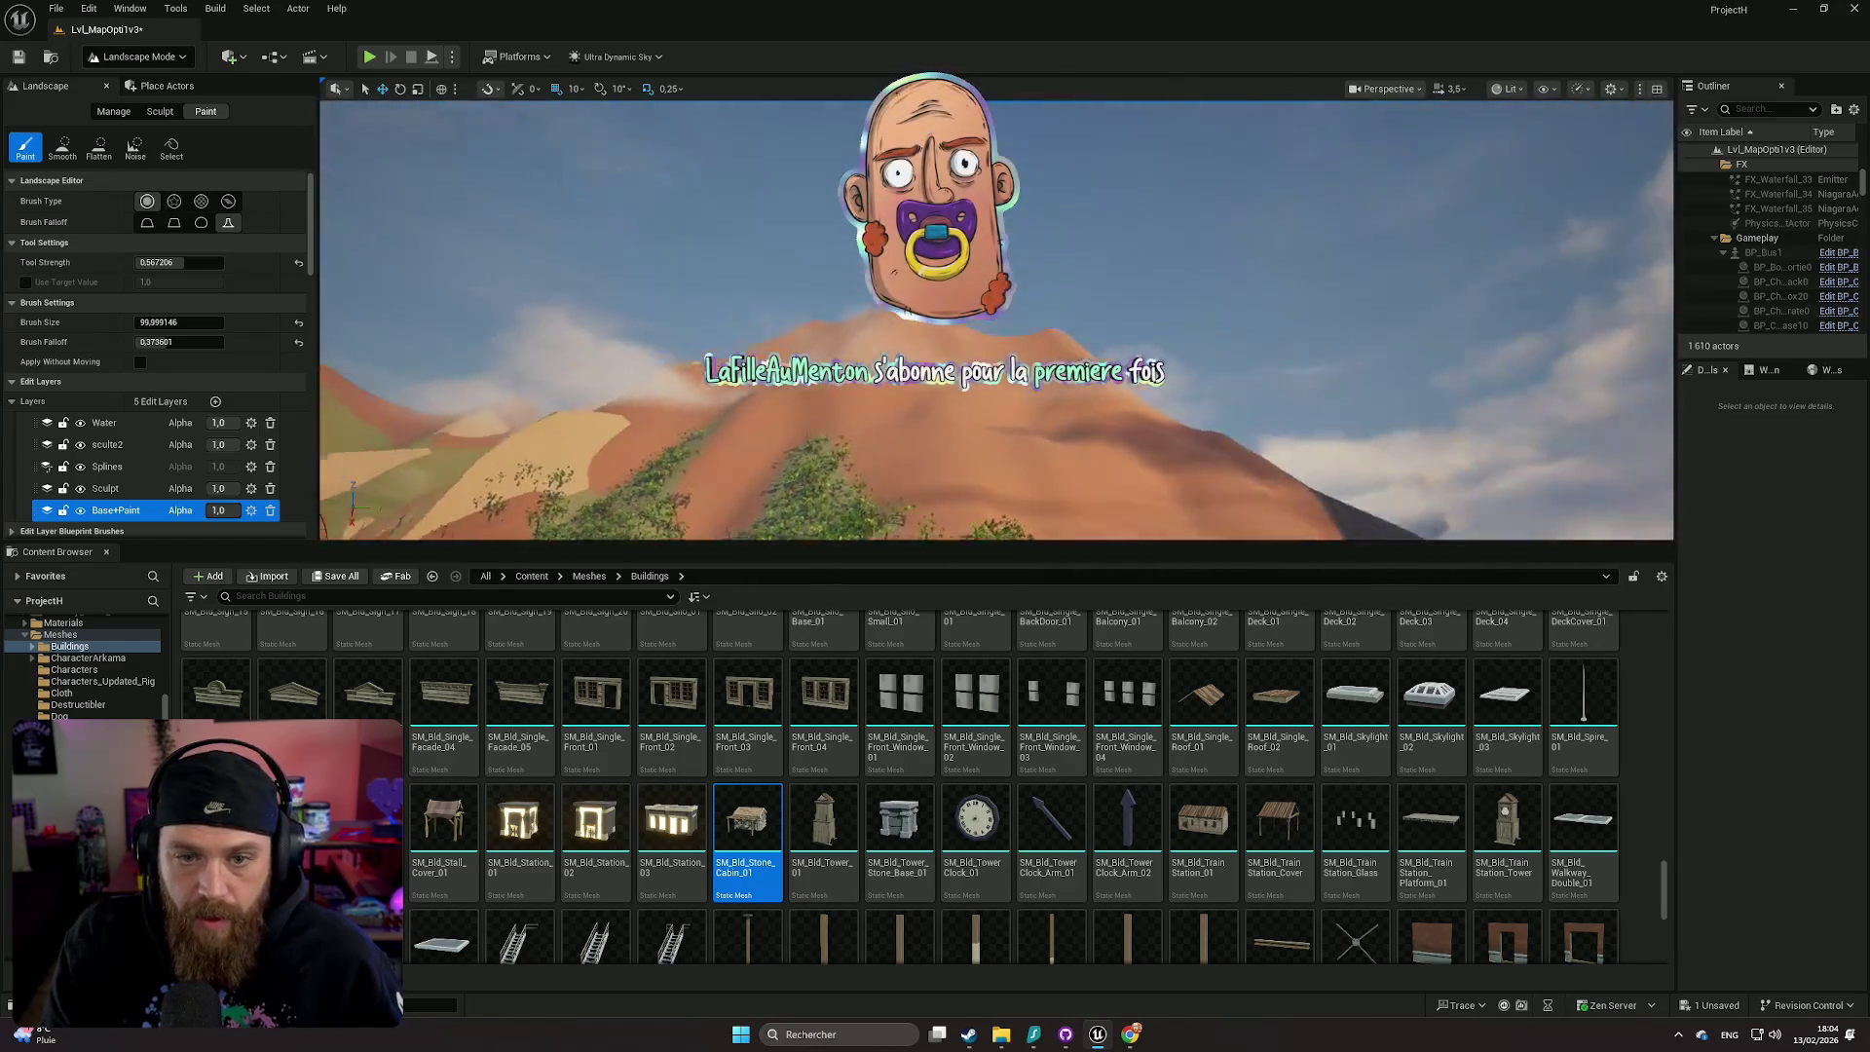
# - Fly the camera over the landscape down to the new stone cabin
pyautogui.scroll(1, 995, 321)
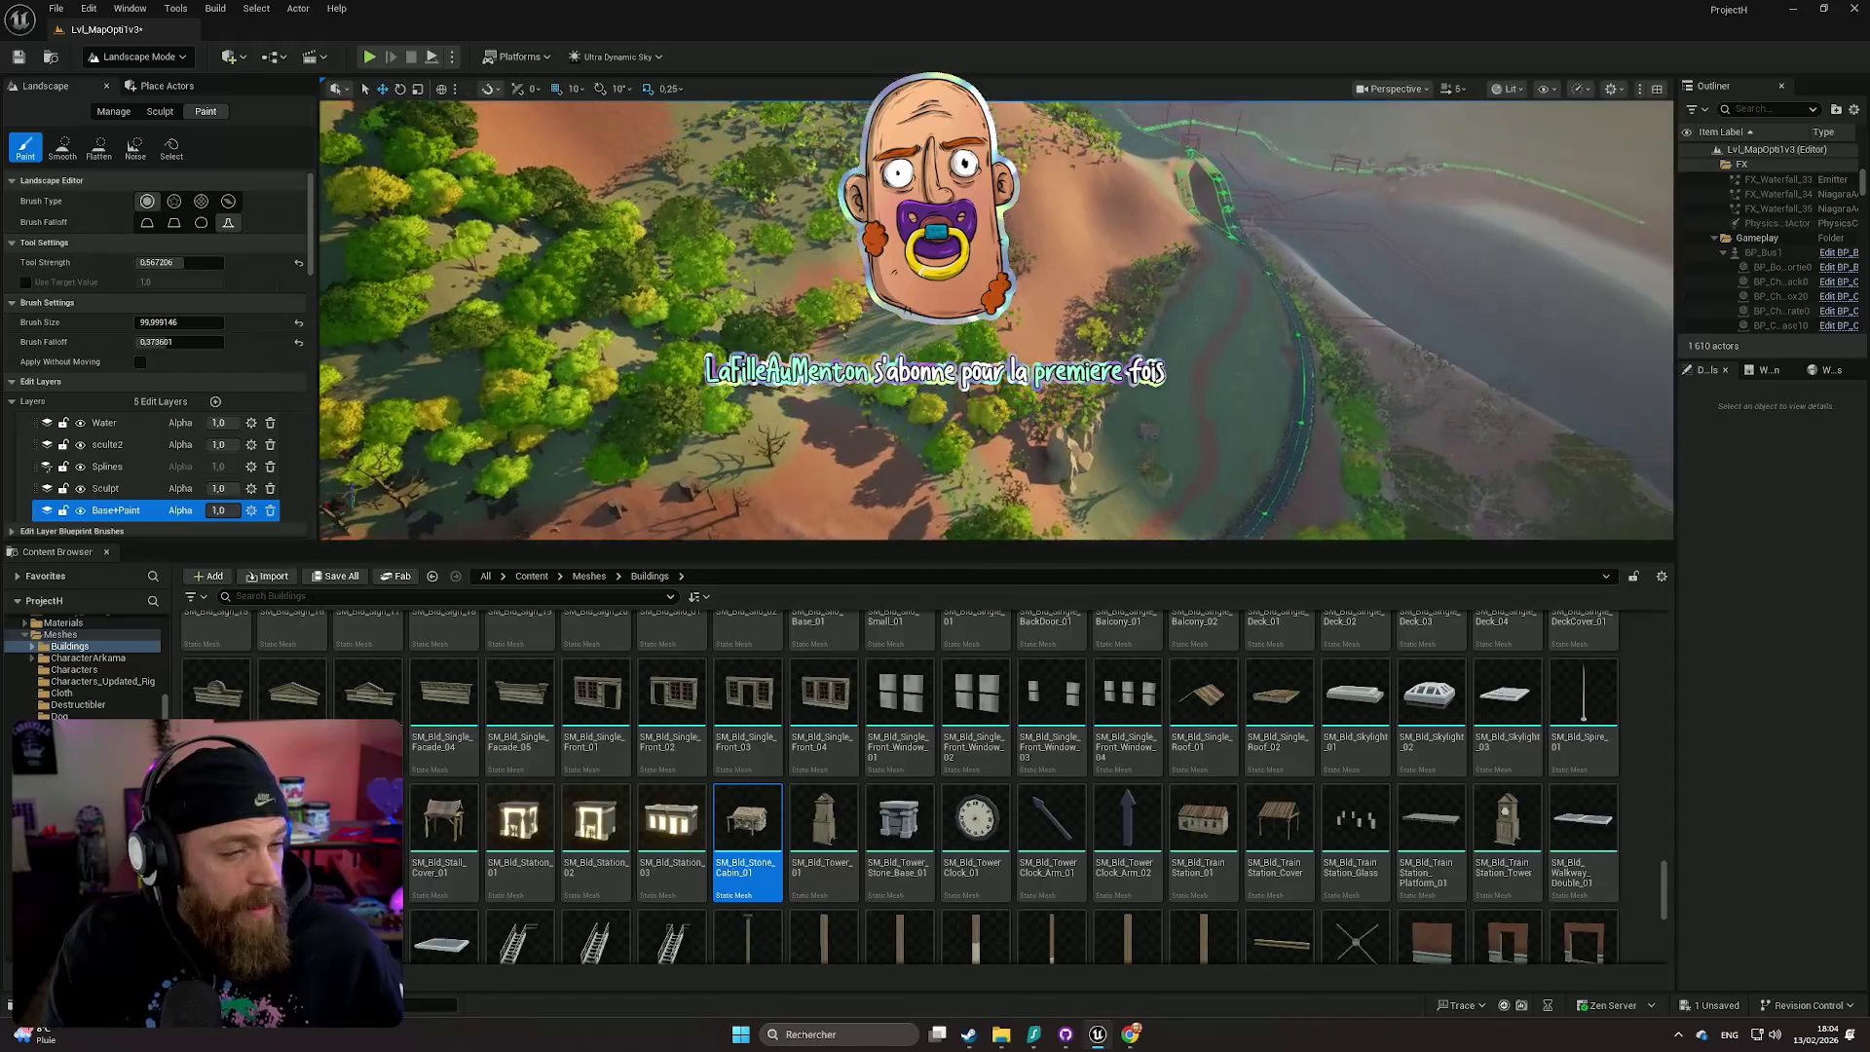
pyautogui.press('w')
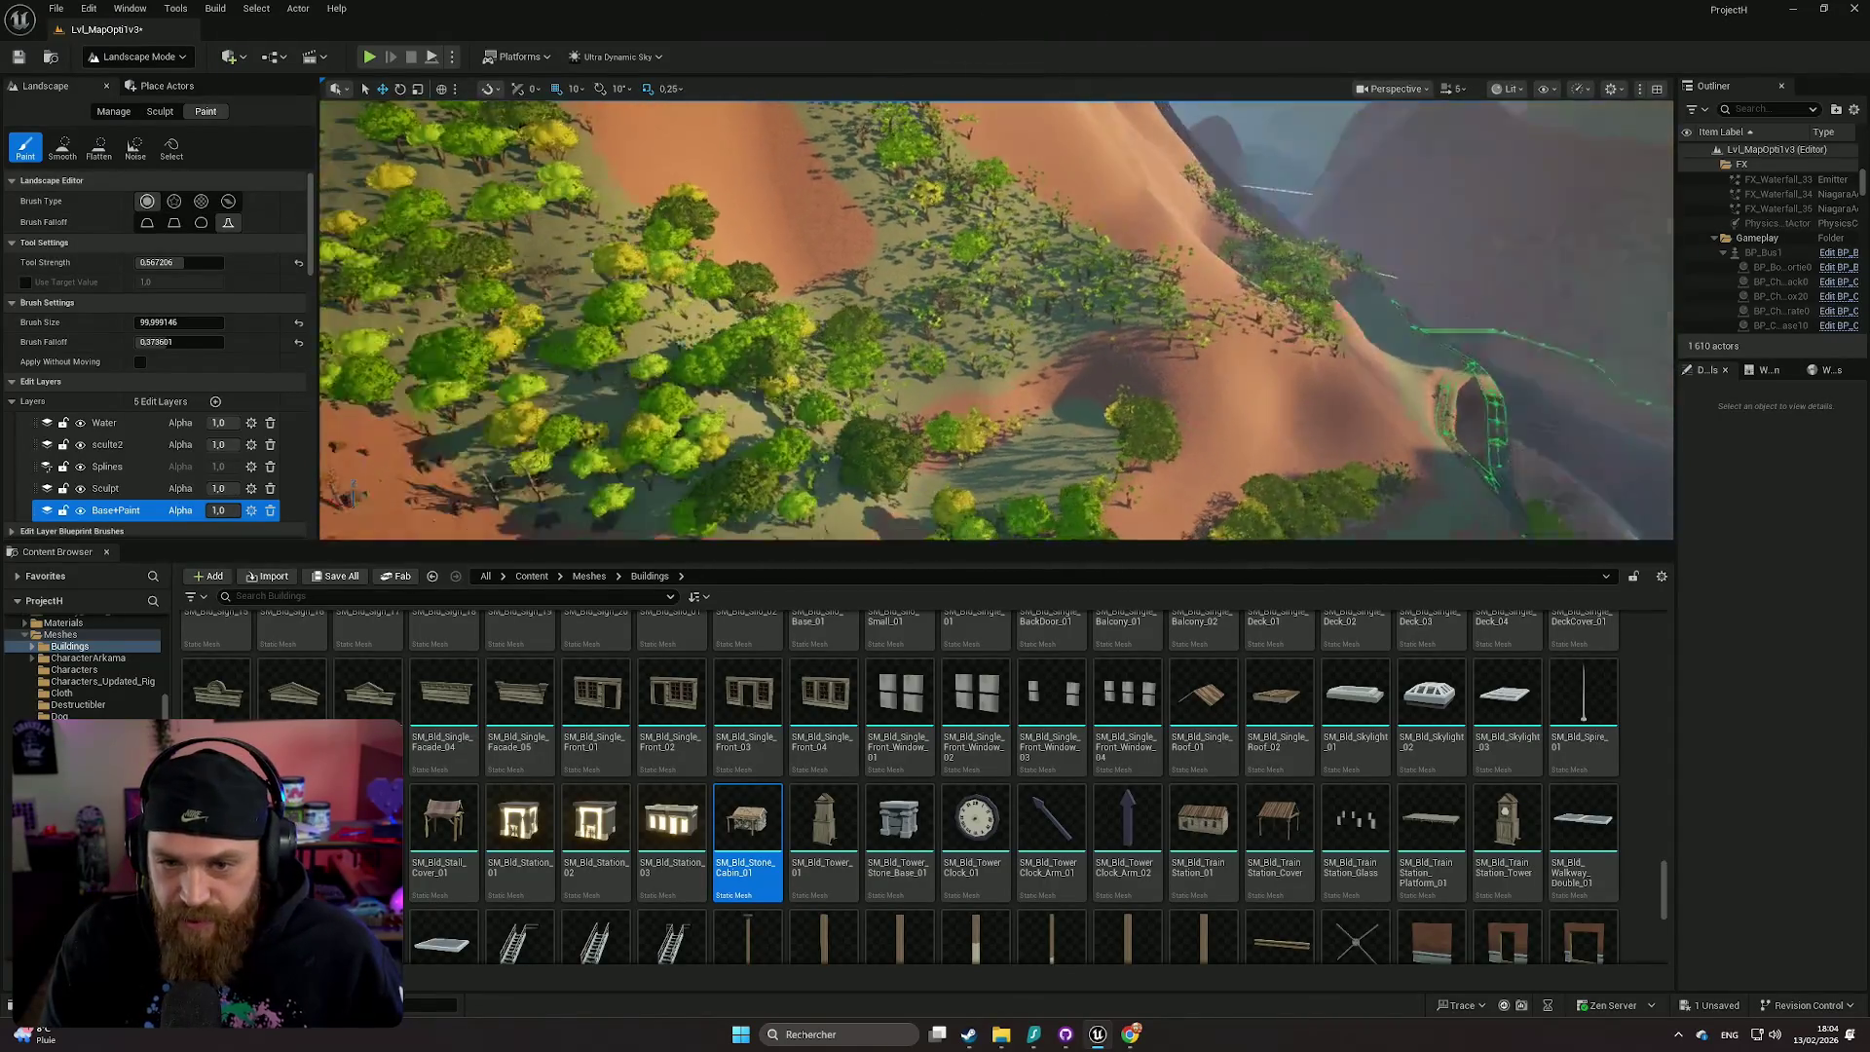
pyautogui.press('w')
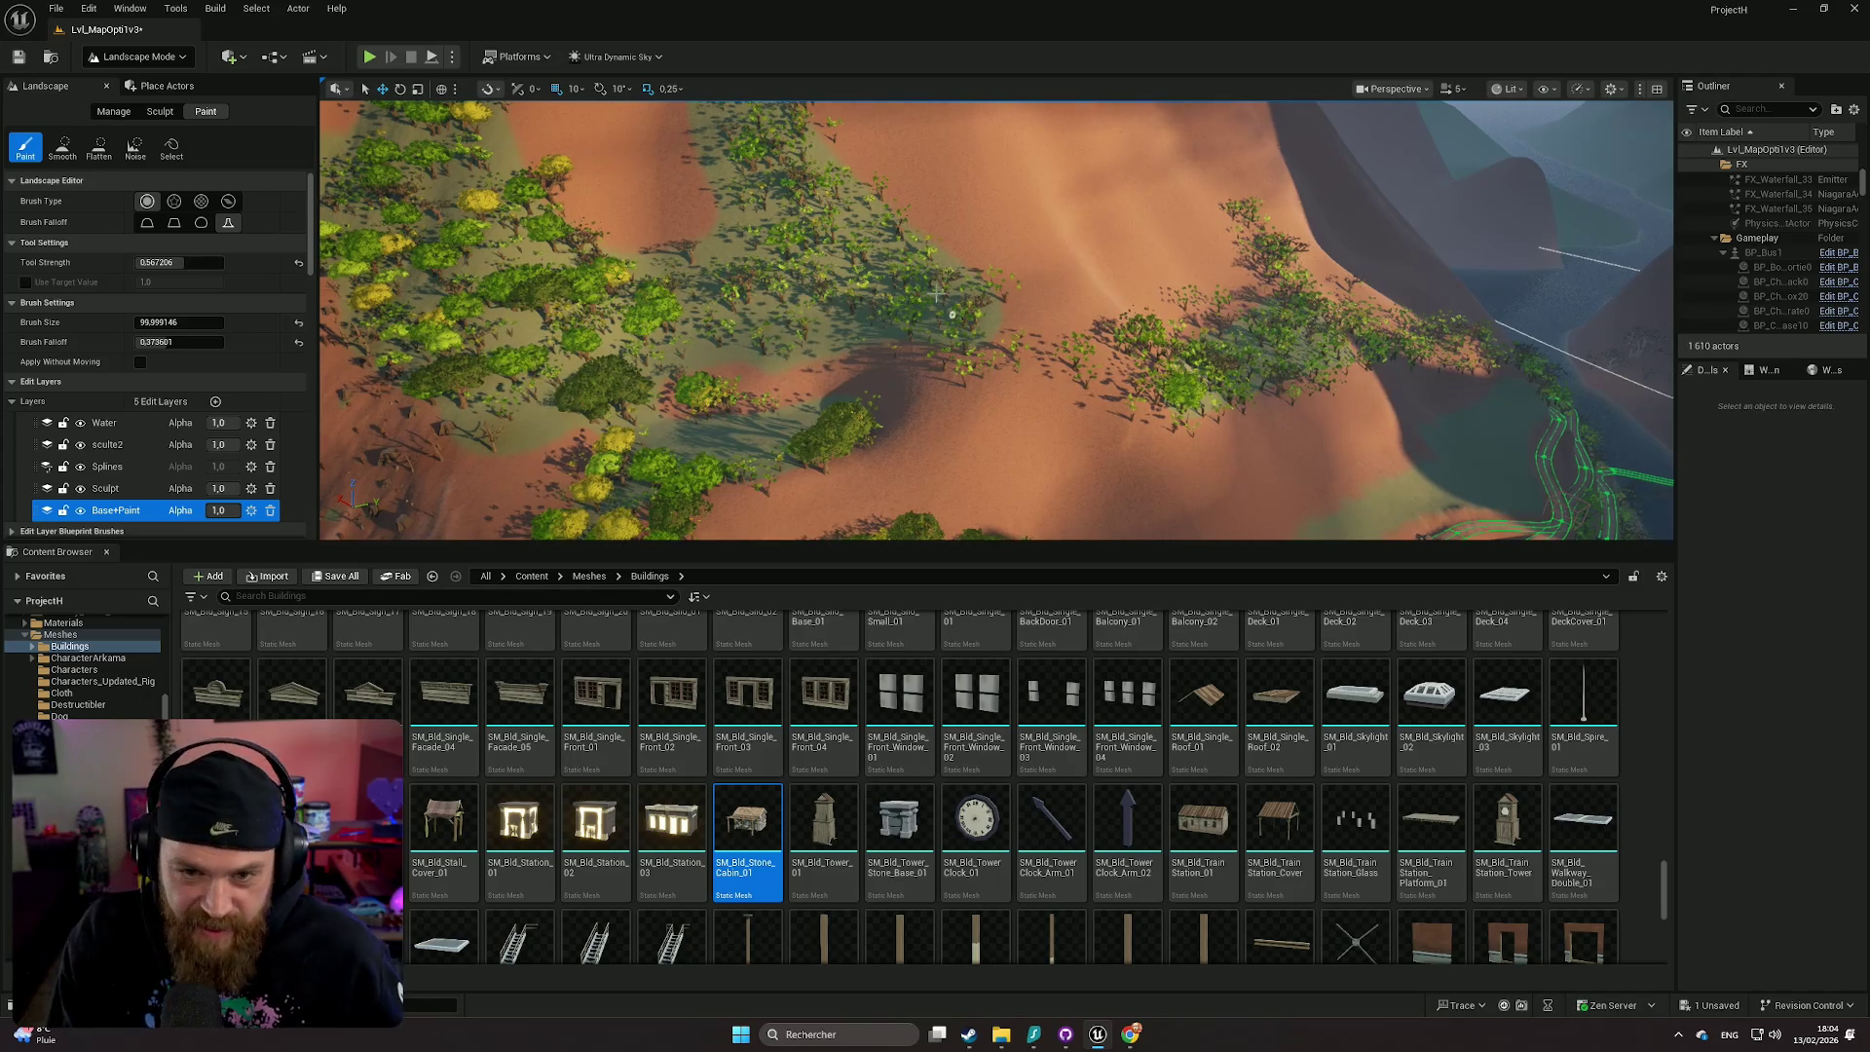
pyautogui.scroll(-1, 943, 305)
pyautogui.press('w')
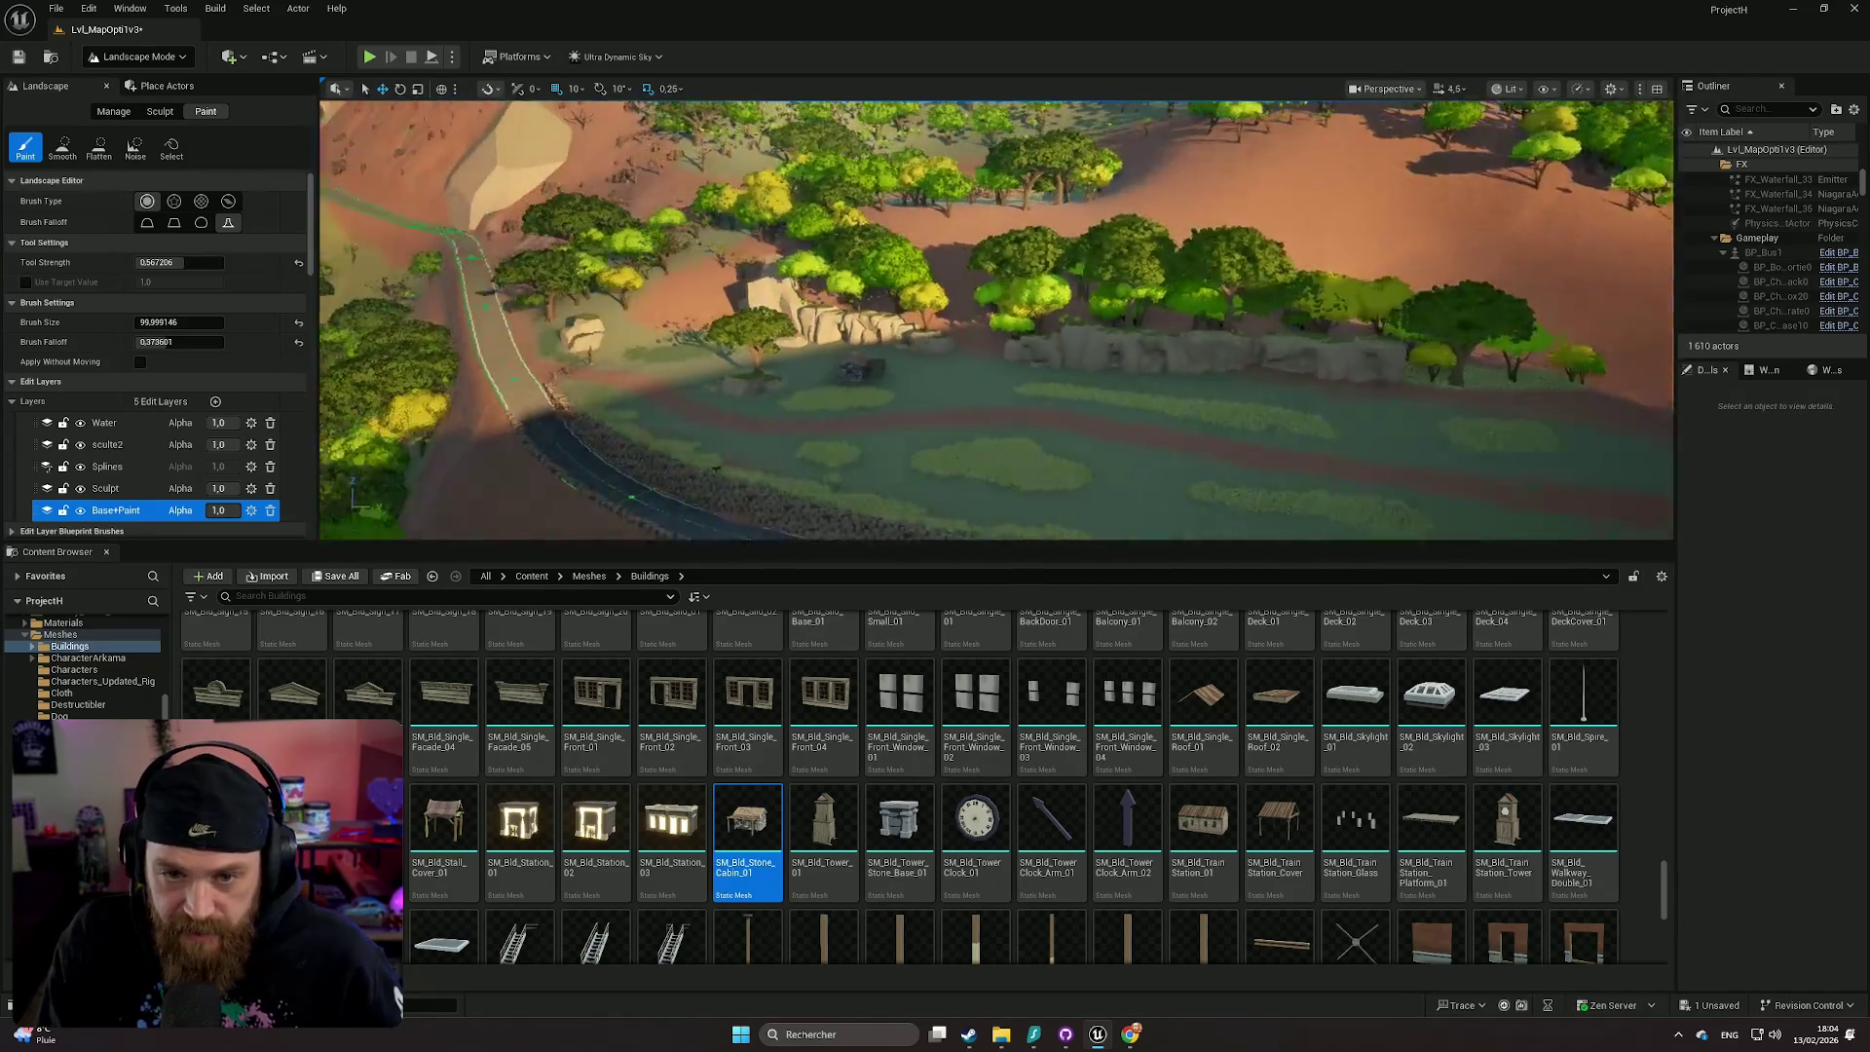
pyautogui.press('w')
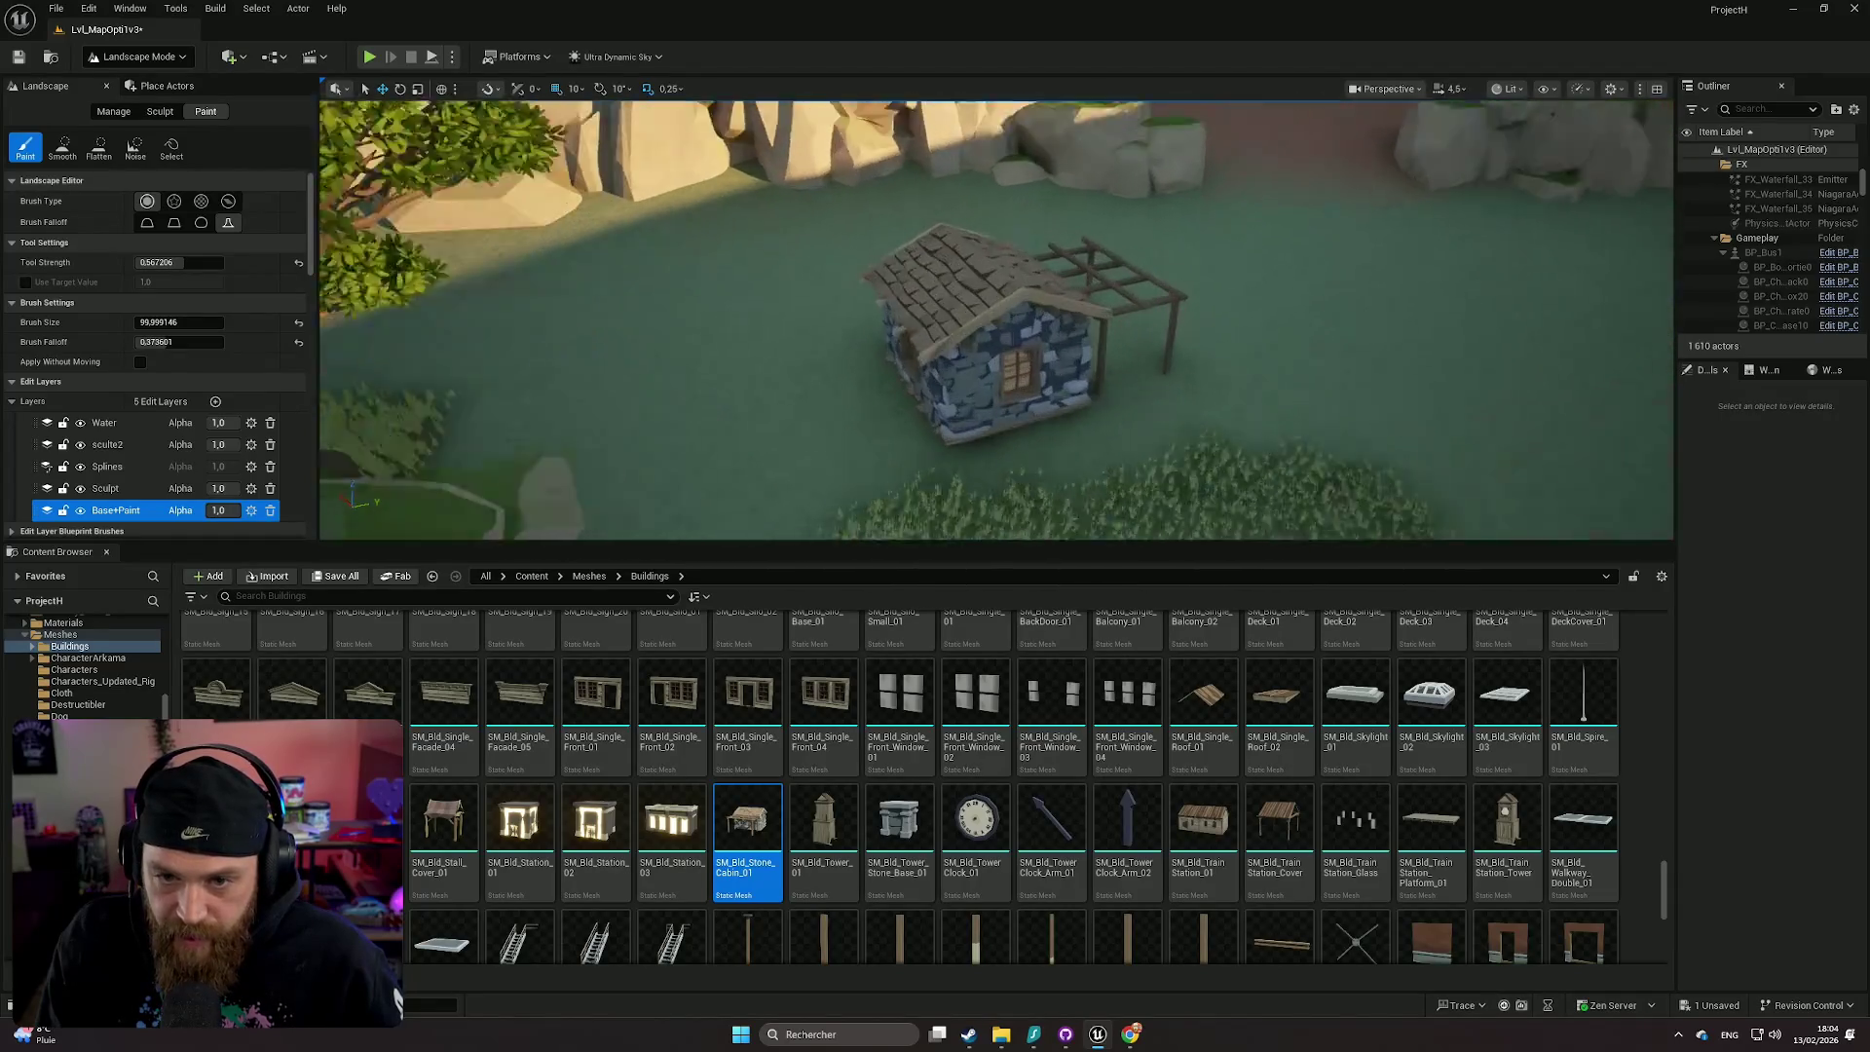
pyautogui.press('w')
# - In Selection Mode, select the stone cabin and move it to the right
pyautogui.click(136, 57)
pyautogui.click(126, 76)
pyautogui.click(1058, 381)
pyautogui.moveTo(1044, 409)
pyautogui.mouseDown()
pyautogui.moveTo(1370, 323)
pyautogui.moveTo(1207, 343)
pyautogui.mouseUp()
# - Move the cabin toward the camera and rotate it about its vertical axis
pyautogui.press('f')
pyautogui.scroll(-3, 1537, 395)
pyautogui.moveTo(1536, 395); pyautogui.dragTo(1480, 380)
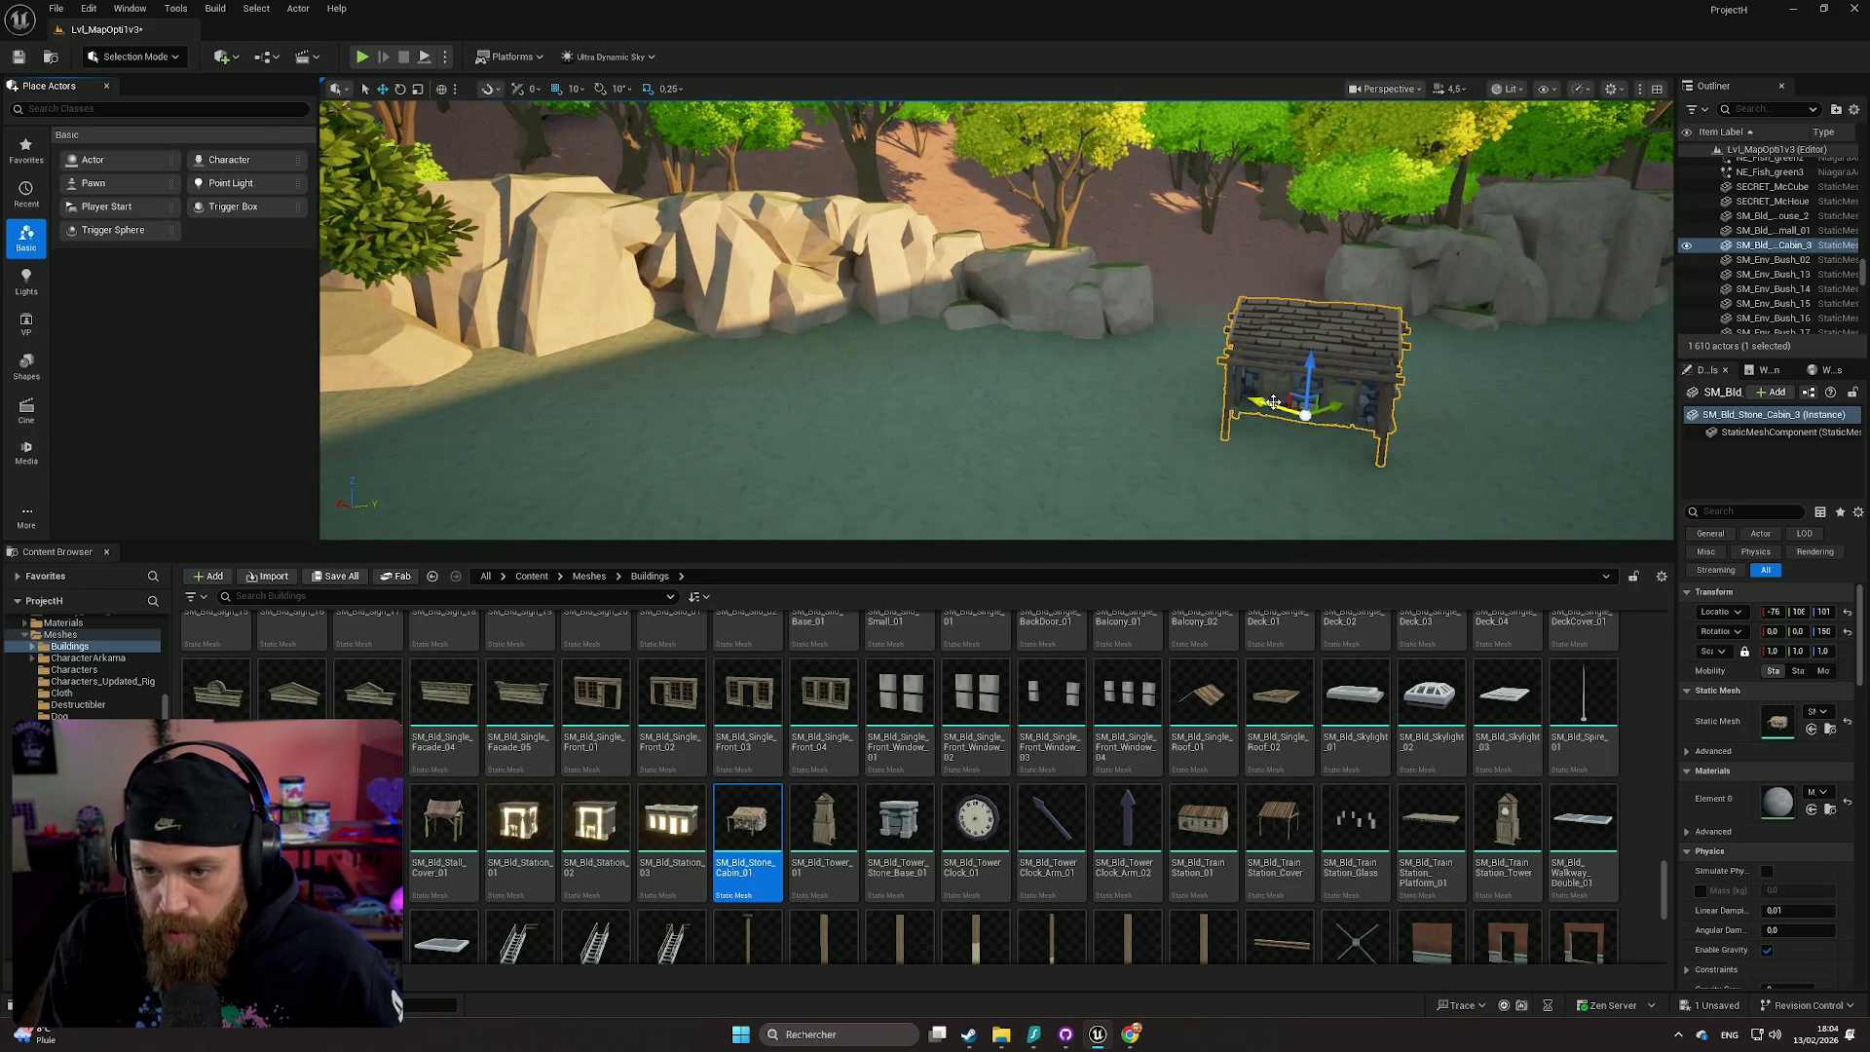
pyautogui.moveTo(1314, 416)
pyautogui.mouseDown()
pyautogui.moveTo(1559, 483)
pyautogui.moveTo(1539, 458)
pyautogui.moveTo(1519, 487)
pyautogui.moveTo(1549, 468)
pyautogui.moveTo(1515, 394)
pyautogui.moveTo(1299, 366)
pyautogui.mouseUp()
pyautogui.press('e')
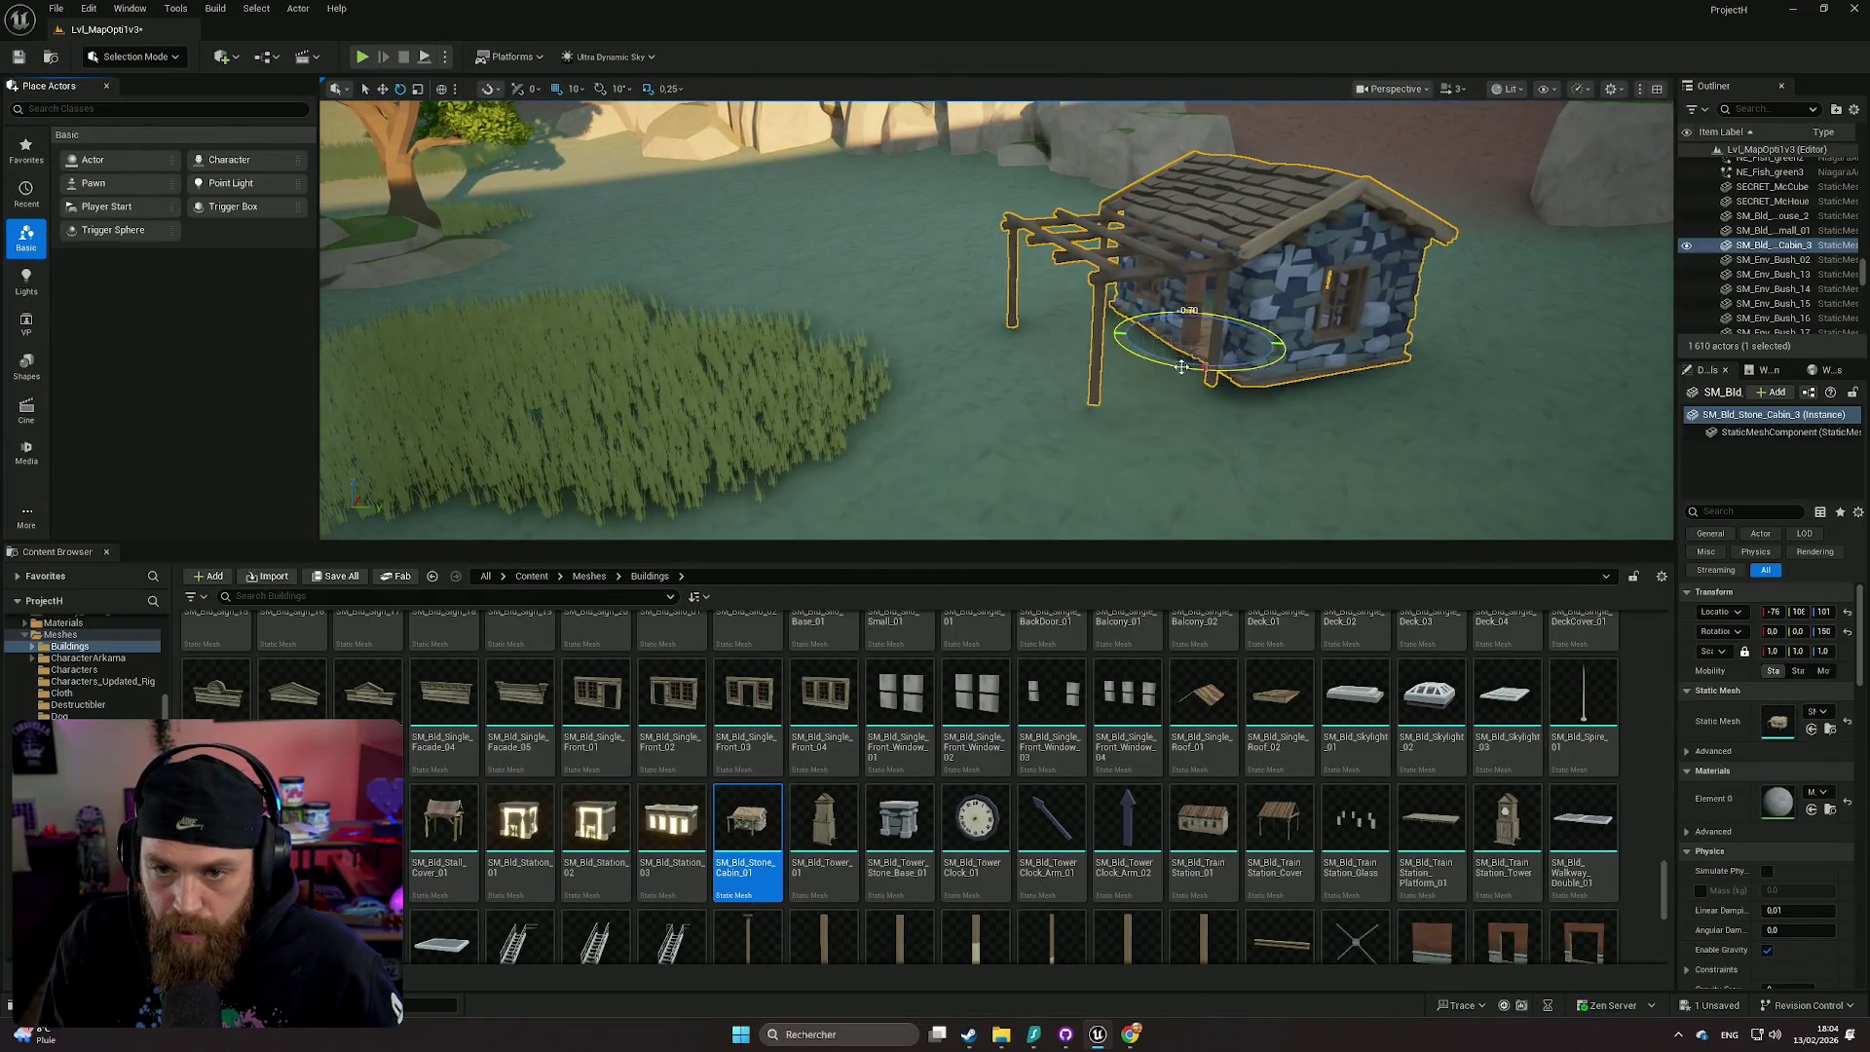
pyautogui.moveTo(1177, 365); pyautogui.dragTo(1093, 352)
pyautogui.moveTo(1234, 340)
pyautogui.mouseDown()
pyautogui.moveTo(1269, 344)
pyautogui.moveTo(1226, 338)
pyautogui.mouseUp()
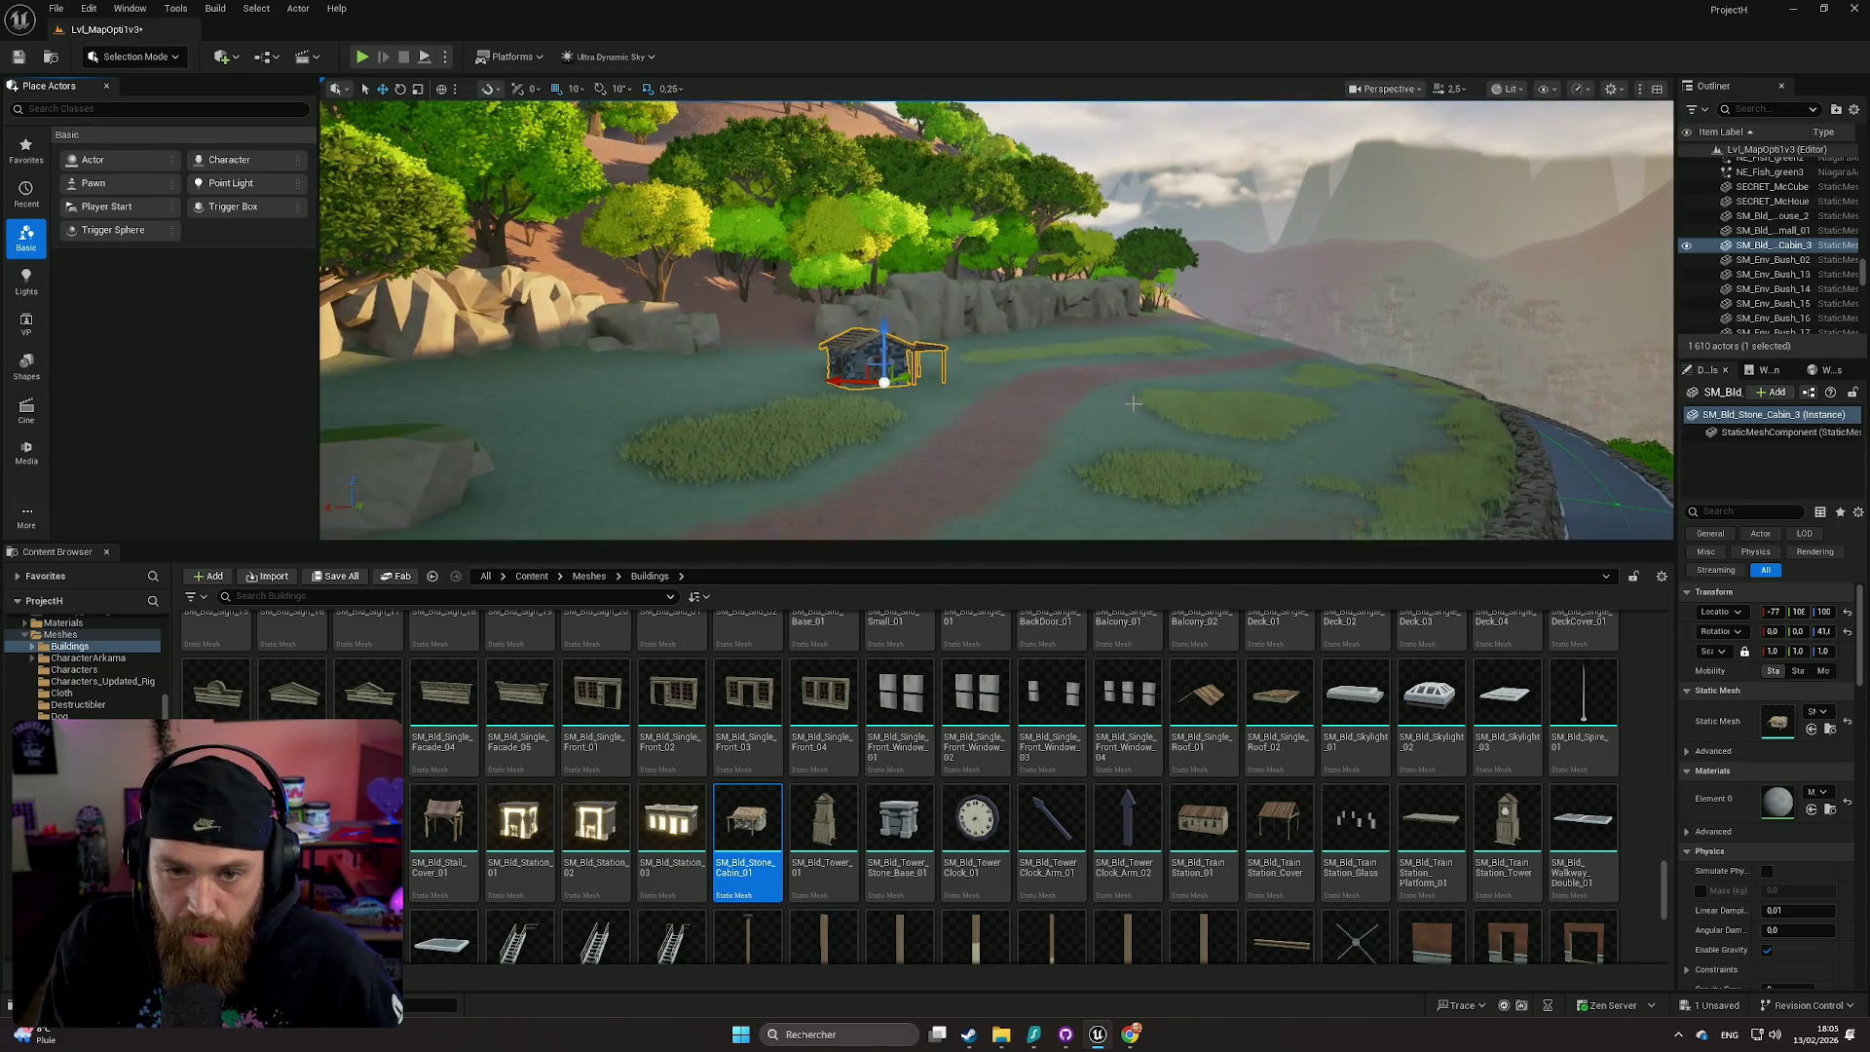
# - Raise the cabin slightly off the ground and return to Landscape mode
pyautogui.click(1593, 458)
pyautogui.click(935, 399)
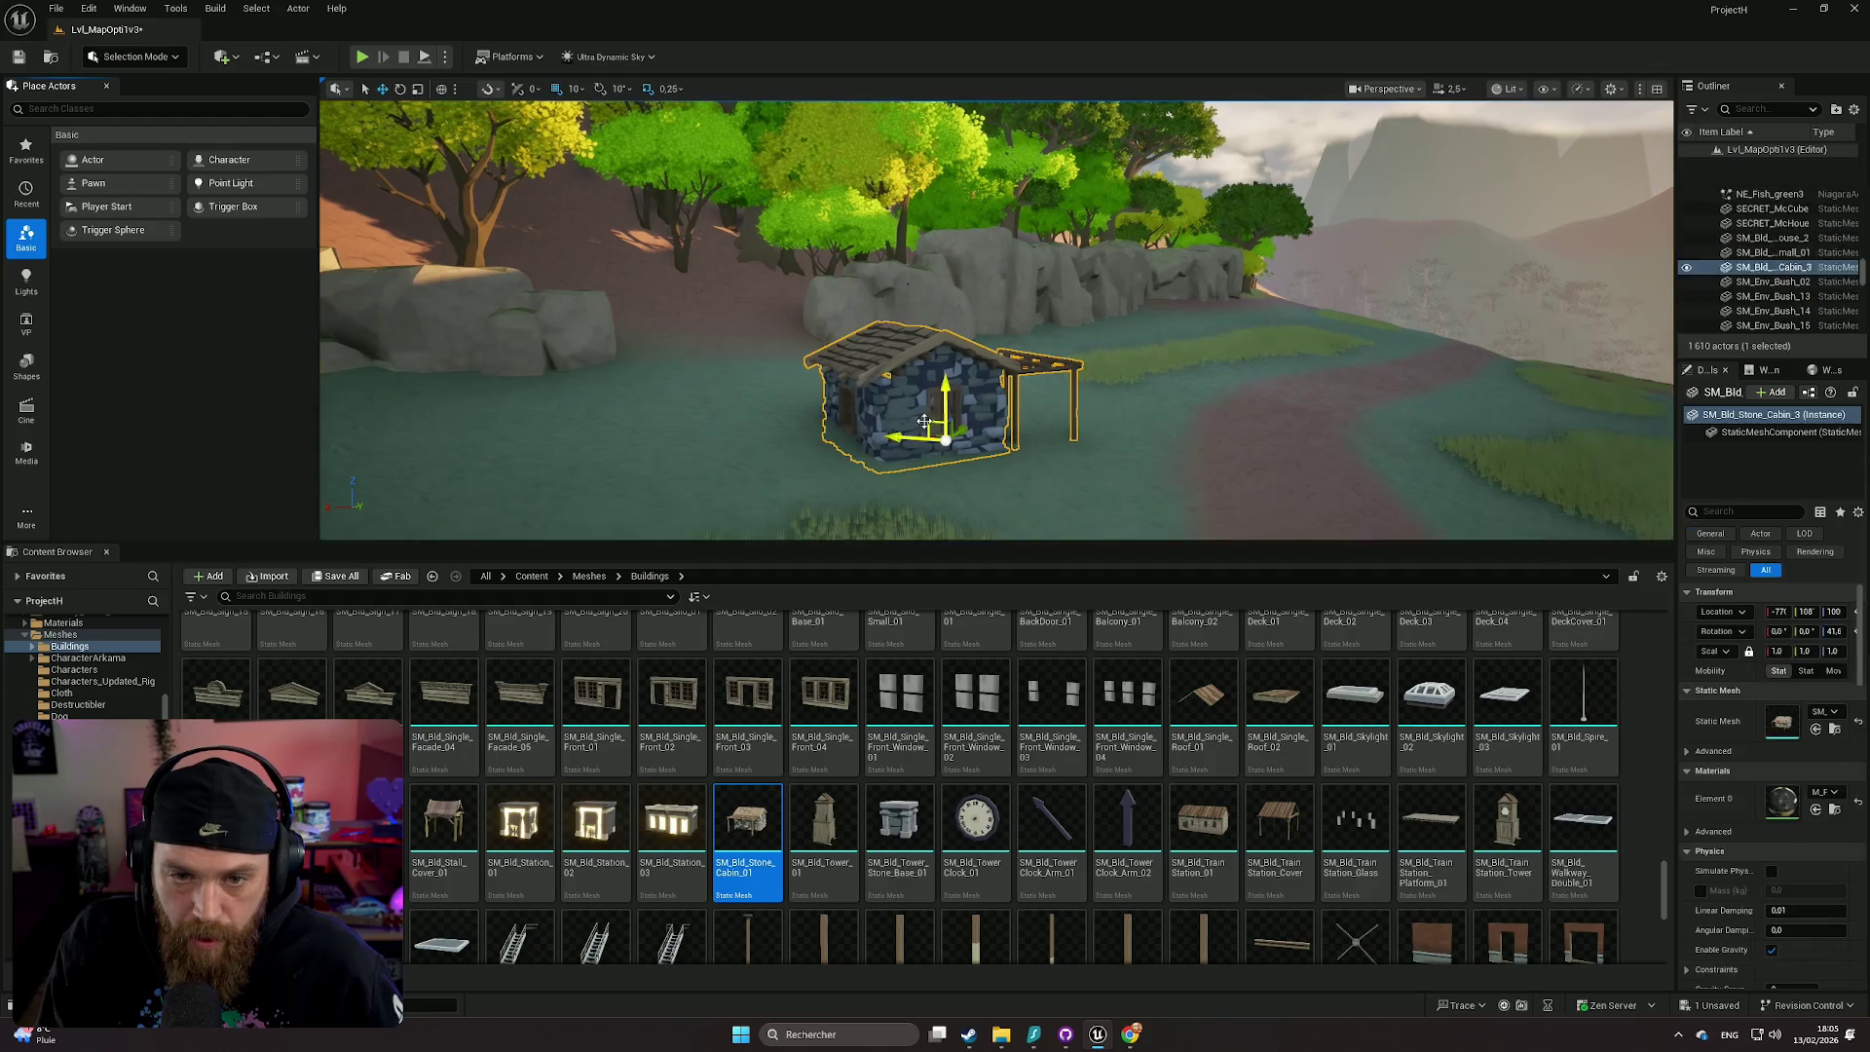
pyautogui.moveTo(947, 392)
pyautogui.mouseDown()
pyautogui.moveTo(946, 375)
pyautogui.moveTo(1103, 419)
pyautogui.mouseUp()
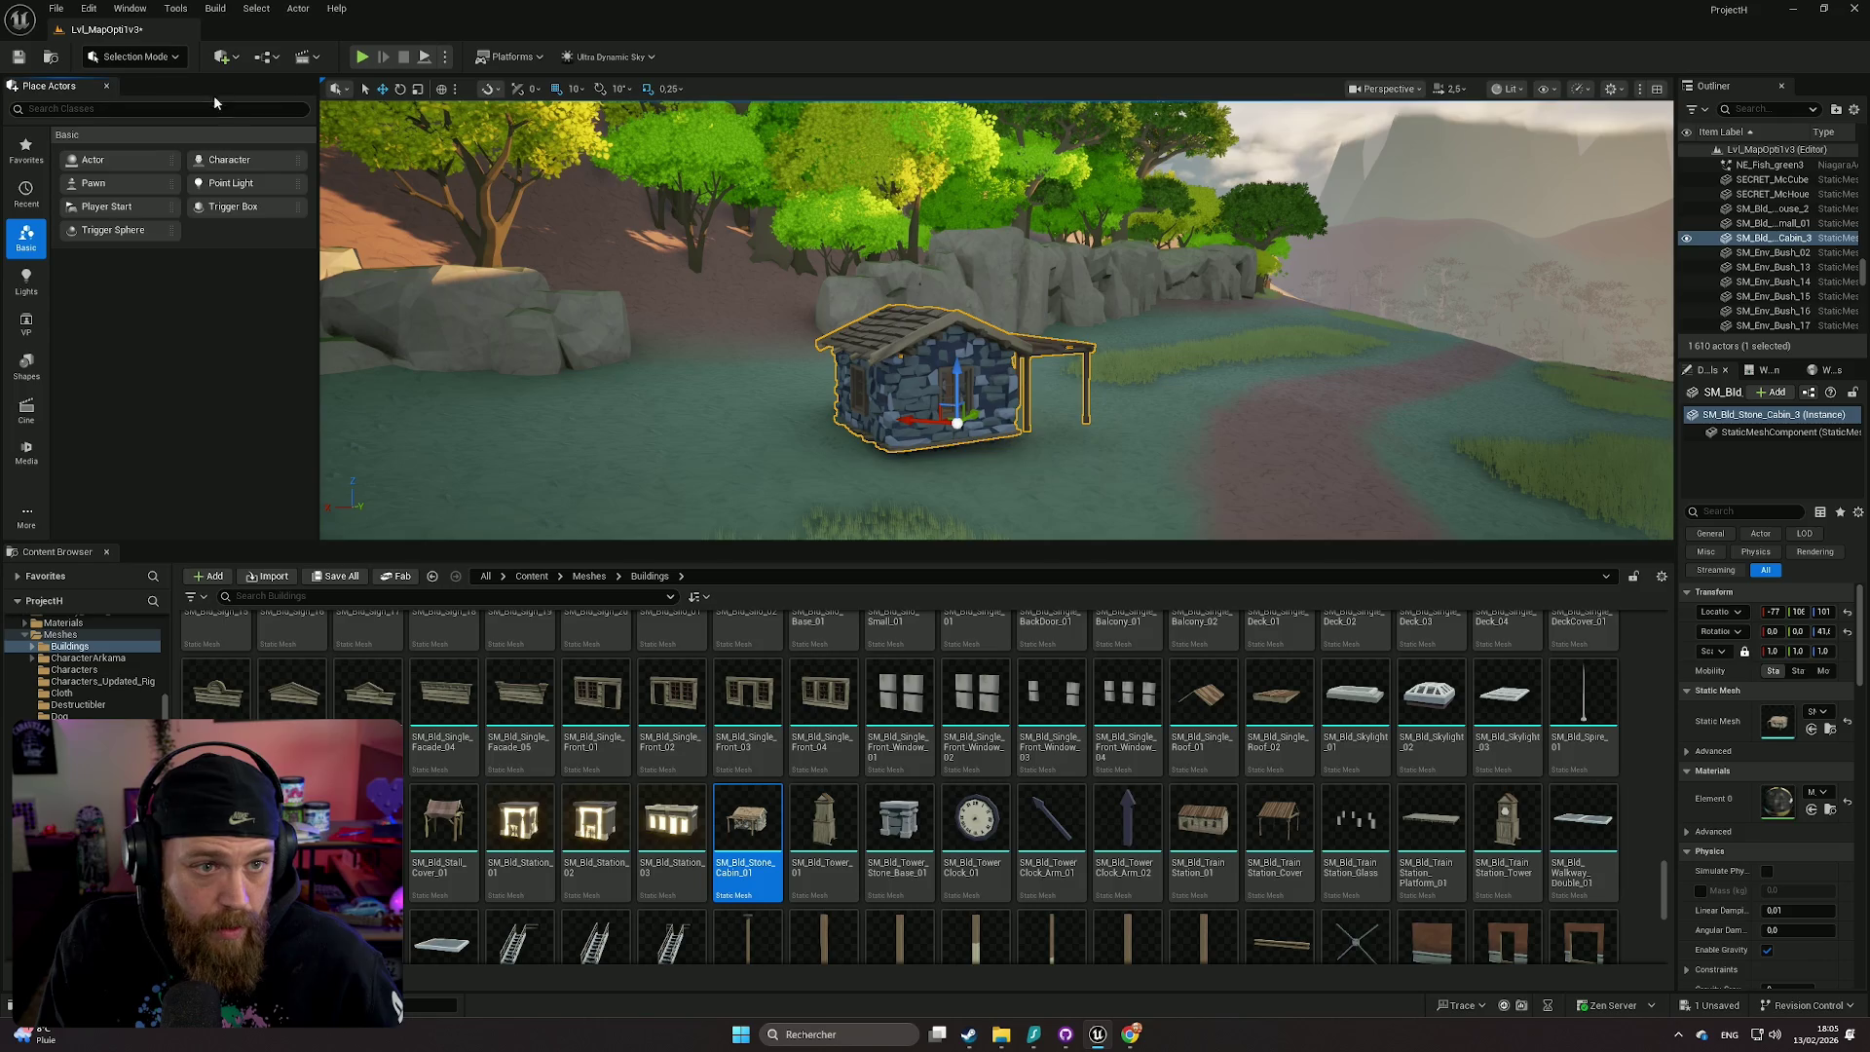
pyautogui.click(134, 56)
pyautogui.click(154, 98)
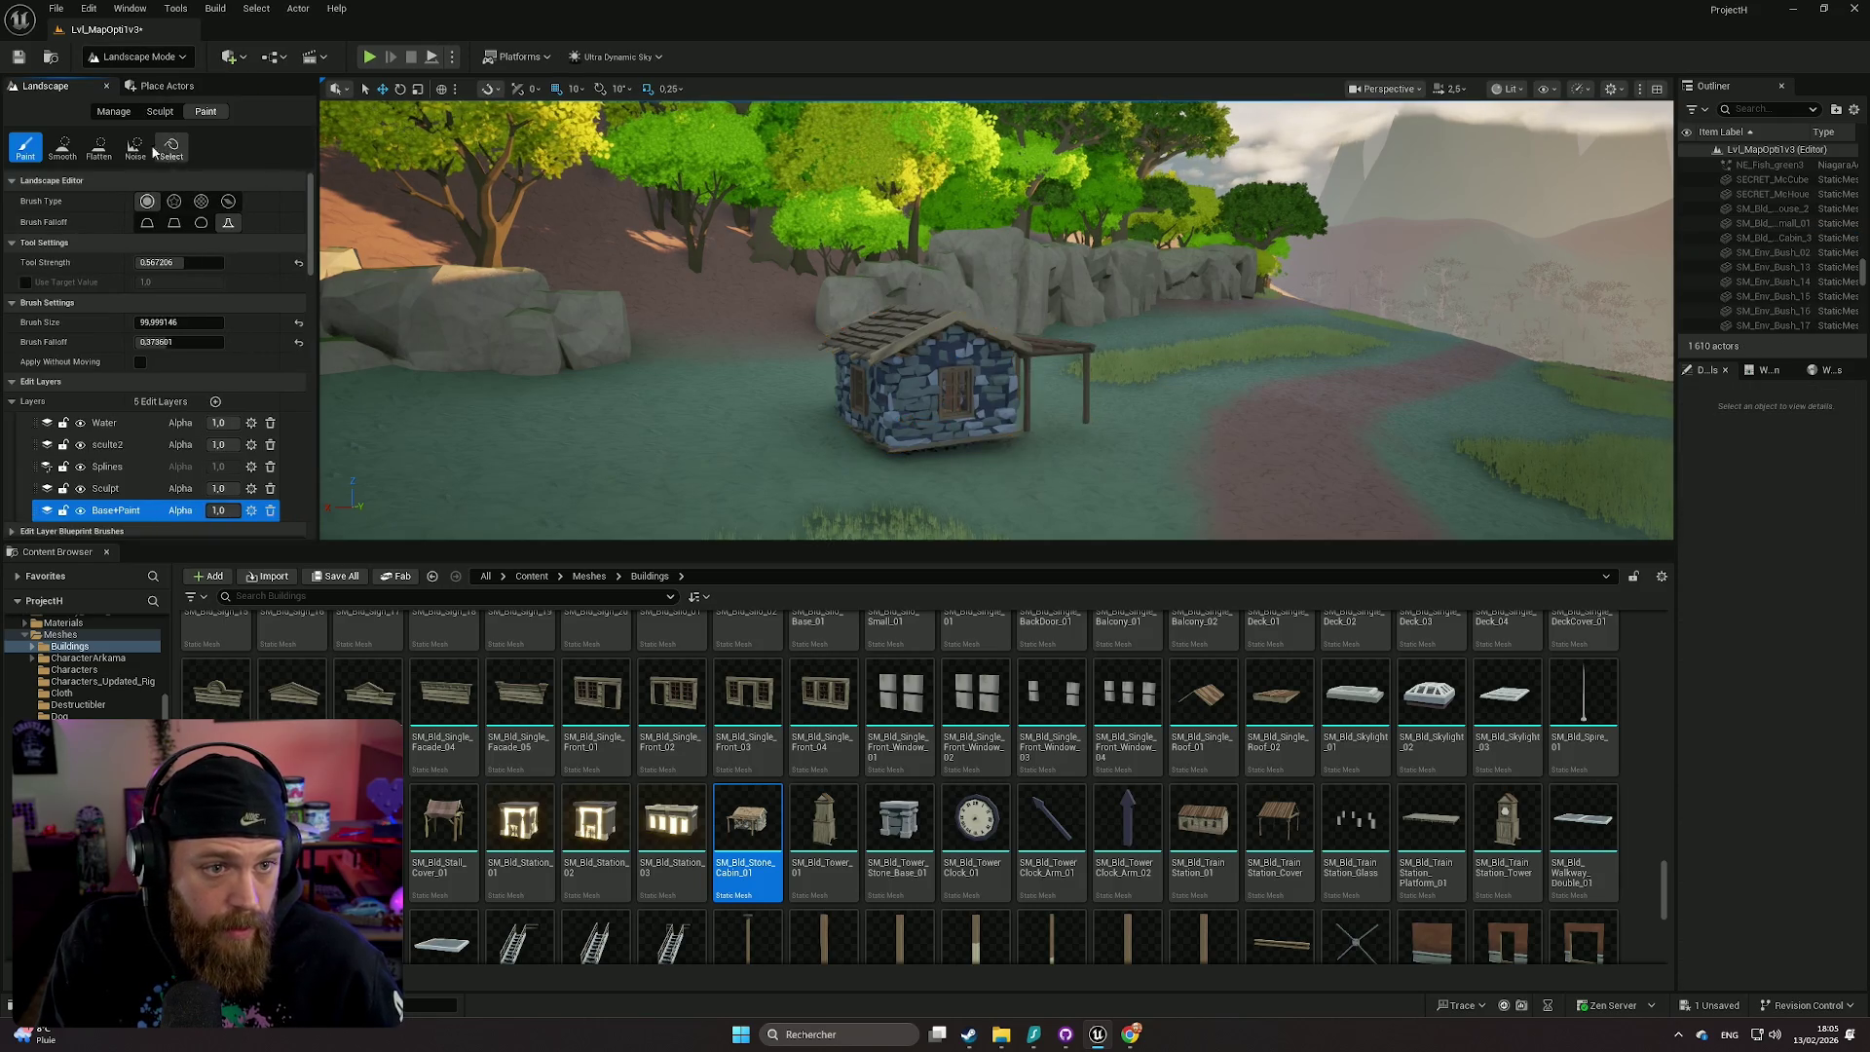
# - Flatten the terrain along the cabin's base using the Sculpt edit layer
pyautogui.click(160, 111)
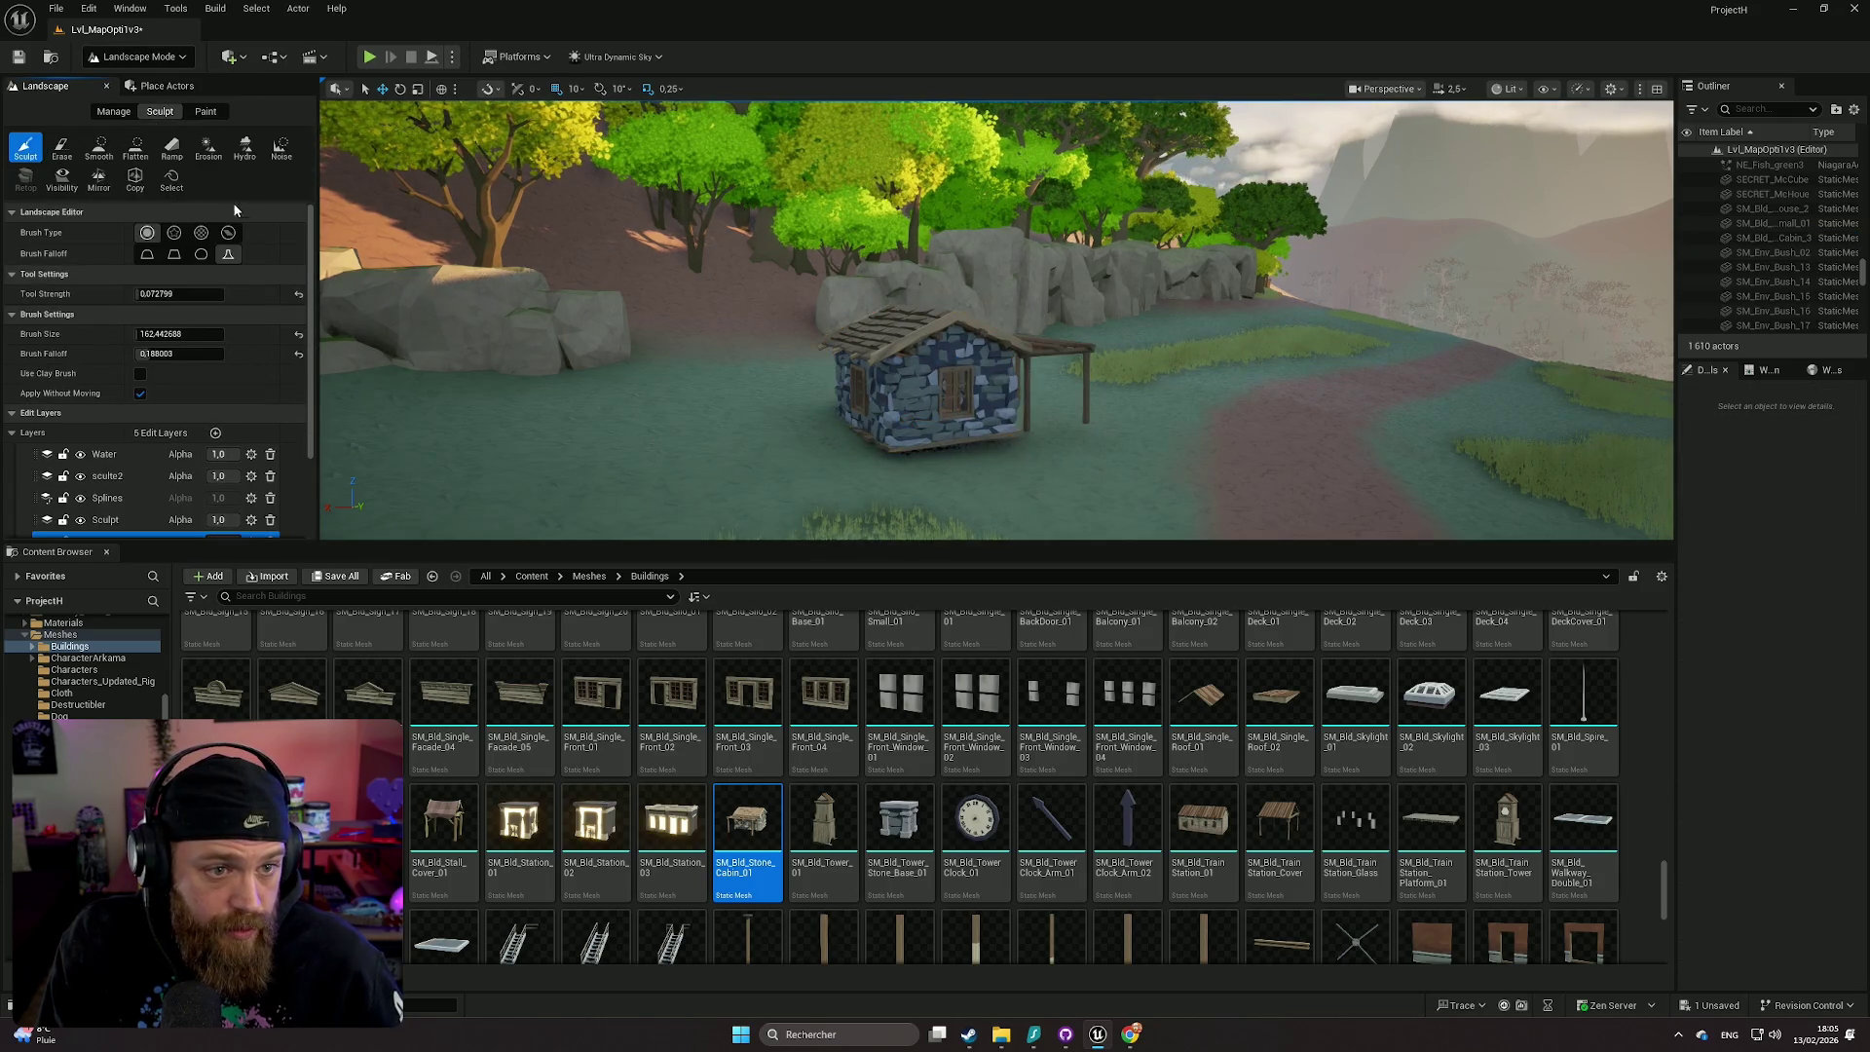
pyautogui.scroll(-2, 130, 500)
pyautogui.click(117, 449)
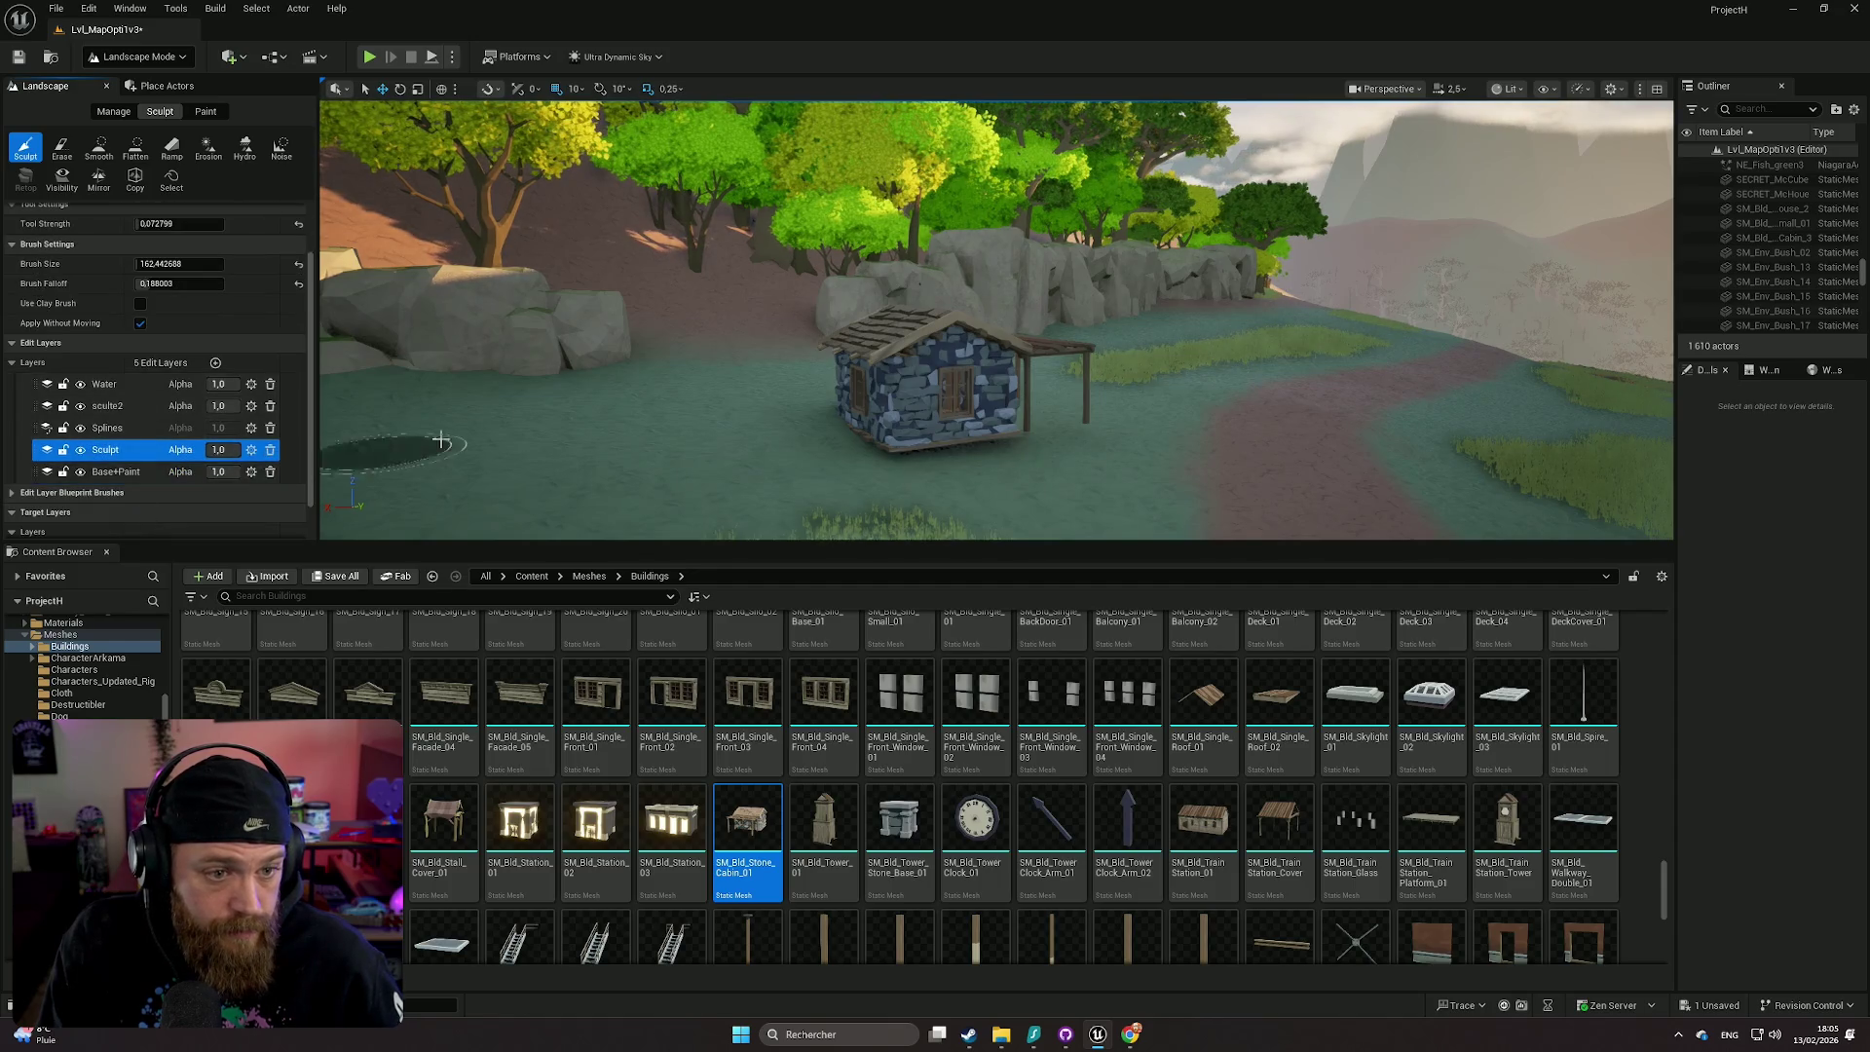
pyautogui.scroll(5, 533, 371)
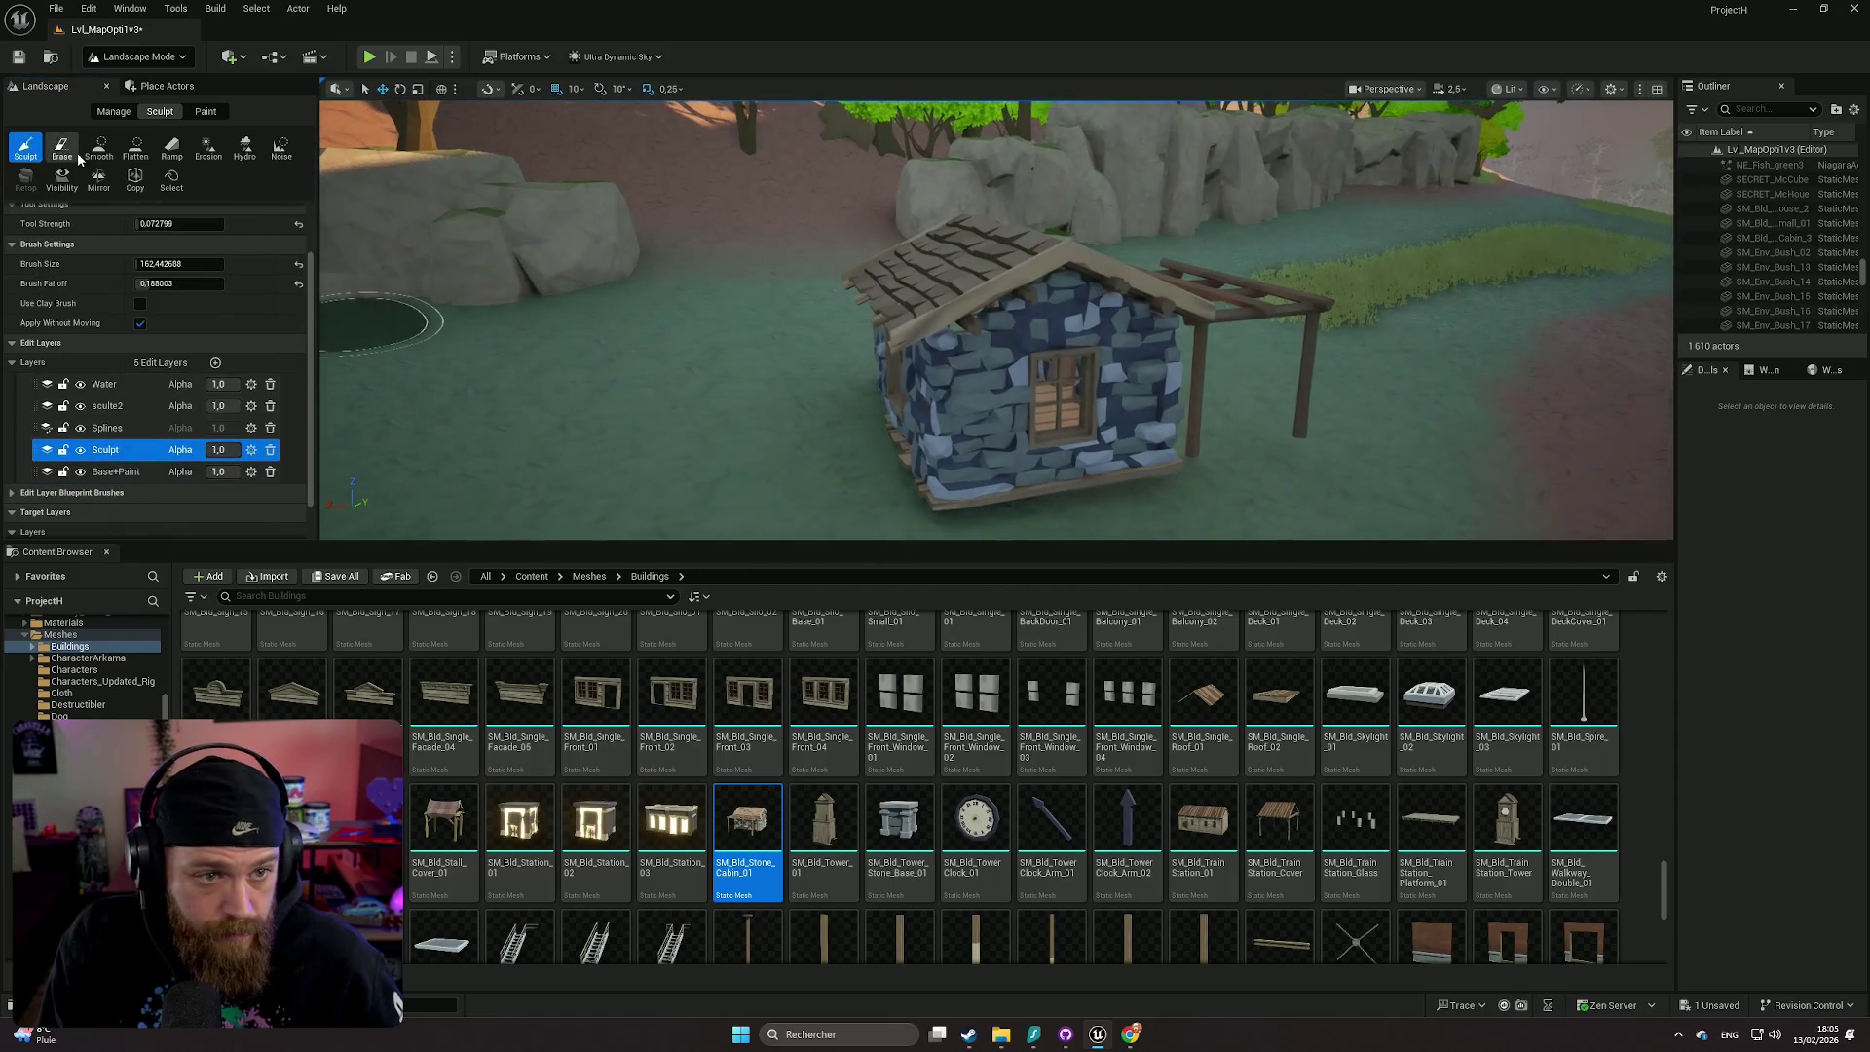
pyautogui.click(135, 158)
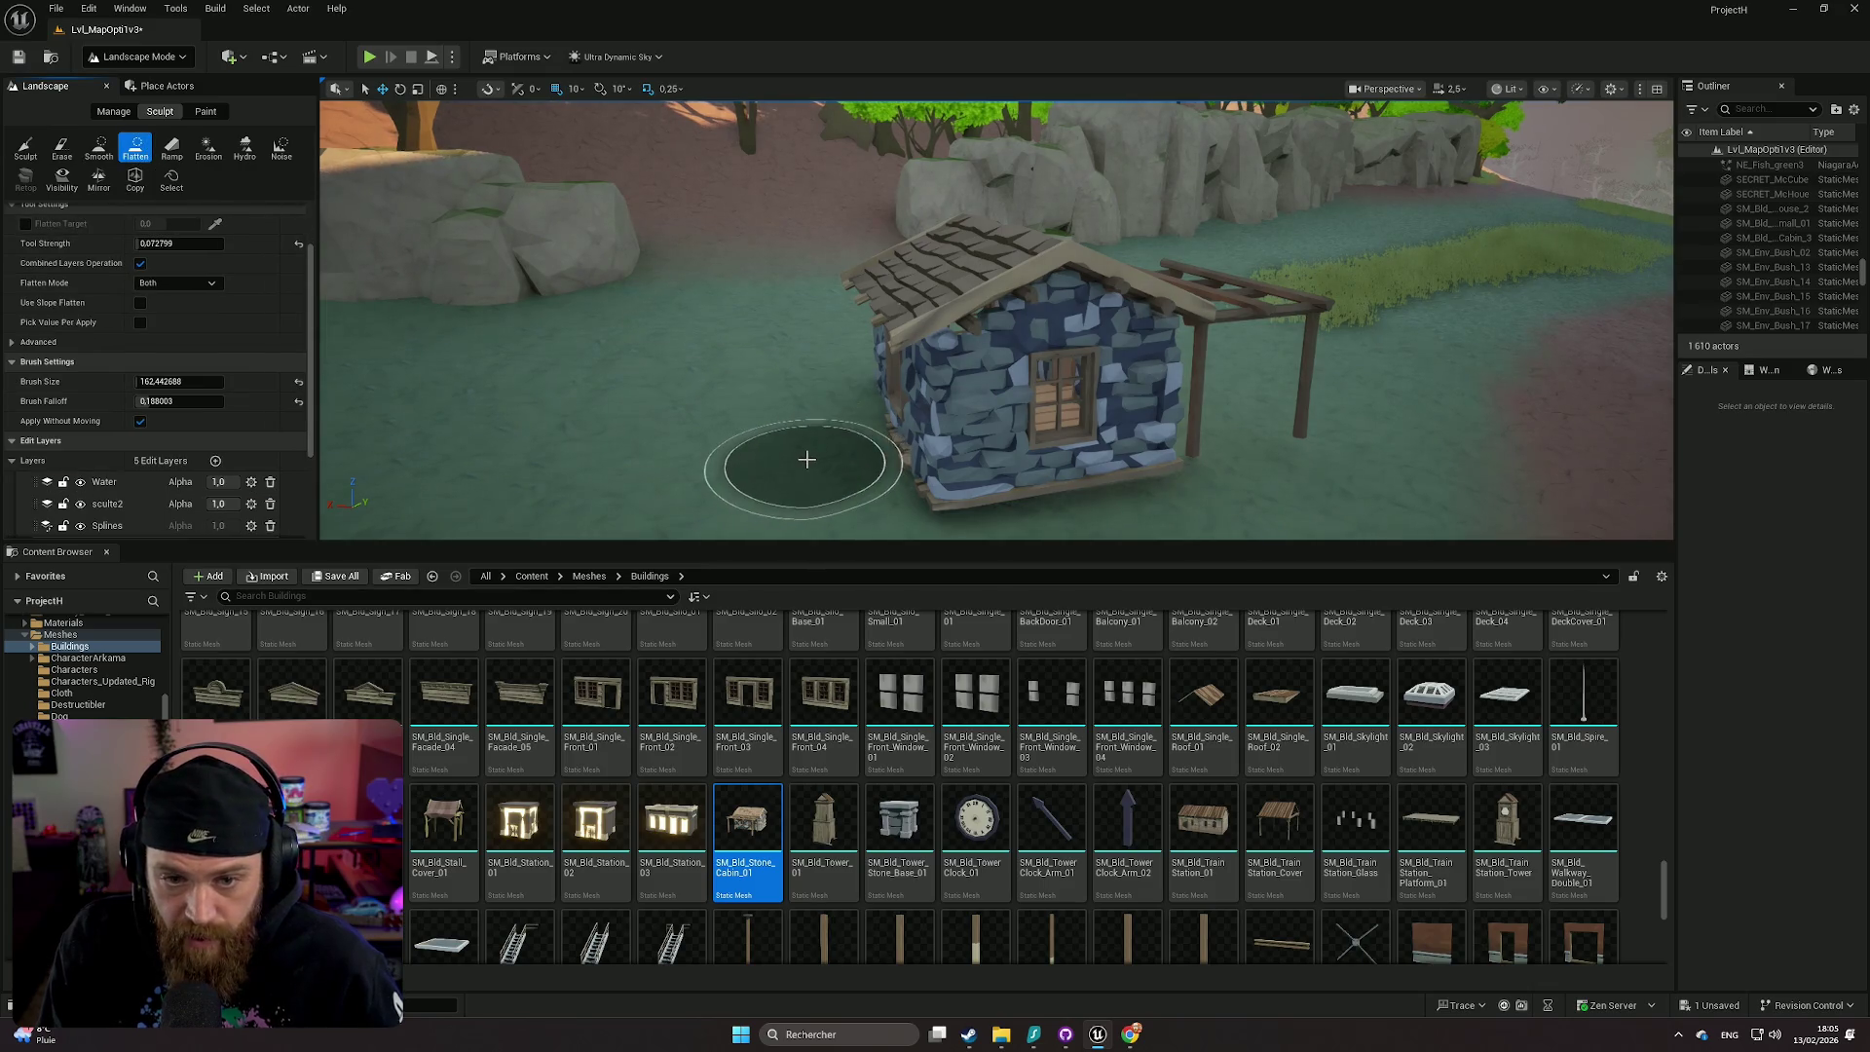
pyautogui.moveTo(892, 468); pyautogui.dragTo(1186, 440)
# - Inspect the flattened ground from the cabin's porch and front sides
pyautogui.moveTo(1310, 430)
pyautogui.mouseDown()
pyautogui.moveTo(980, 371)
pyautogui.moveTo(1094, 384)
pyautogui.moveTo(926, 435)
pyautogui.moveTo(1040, 378)
pyautogui.mouseUp()
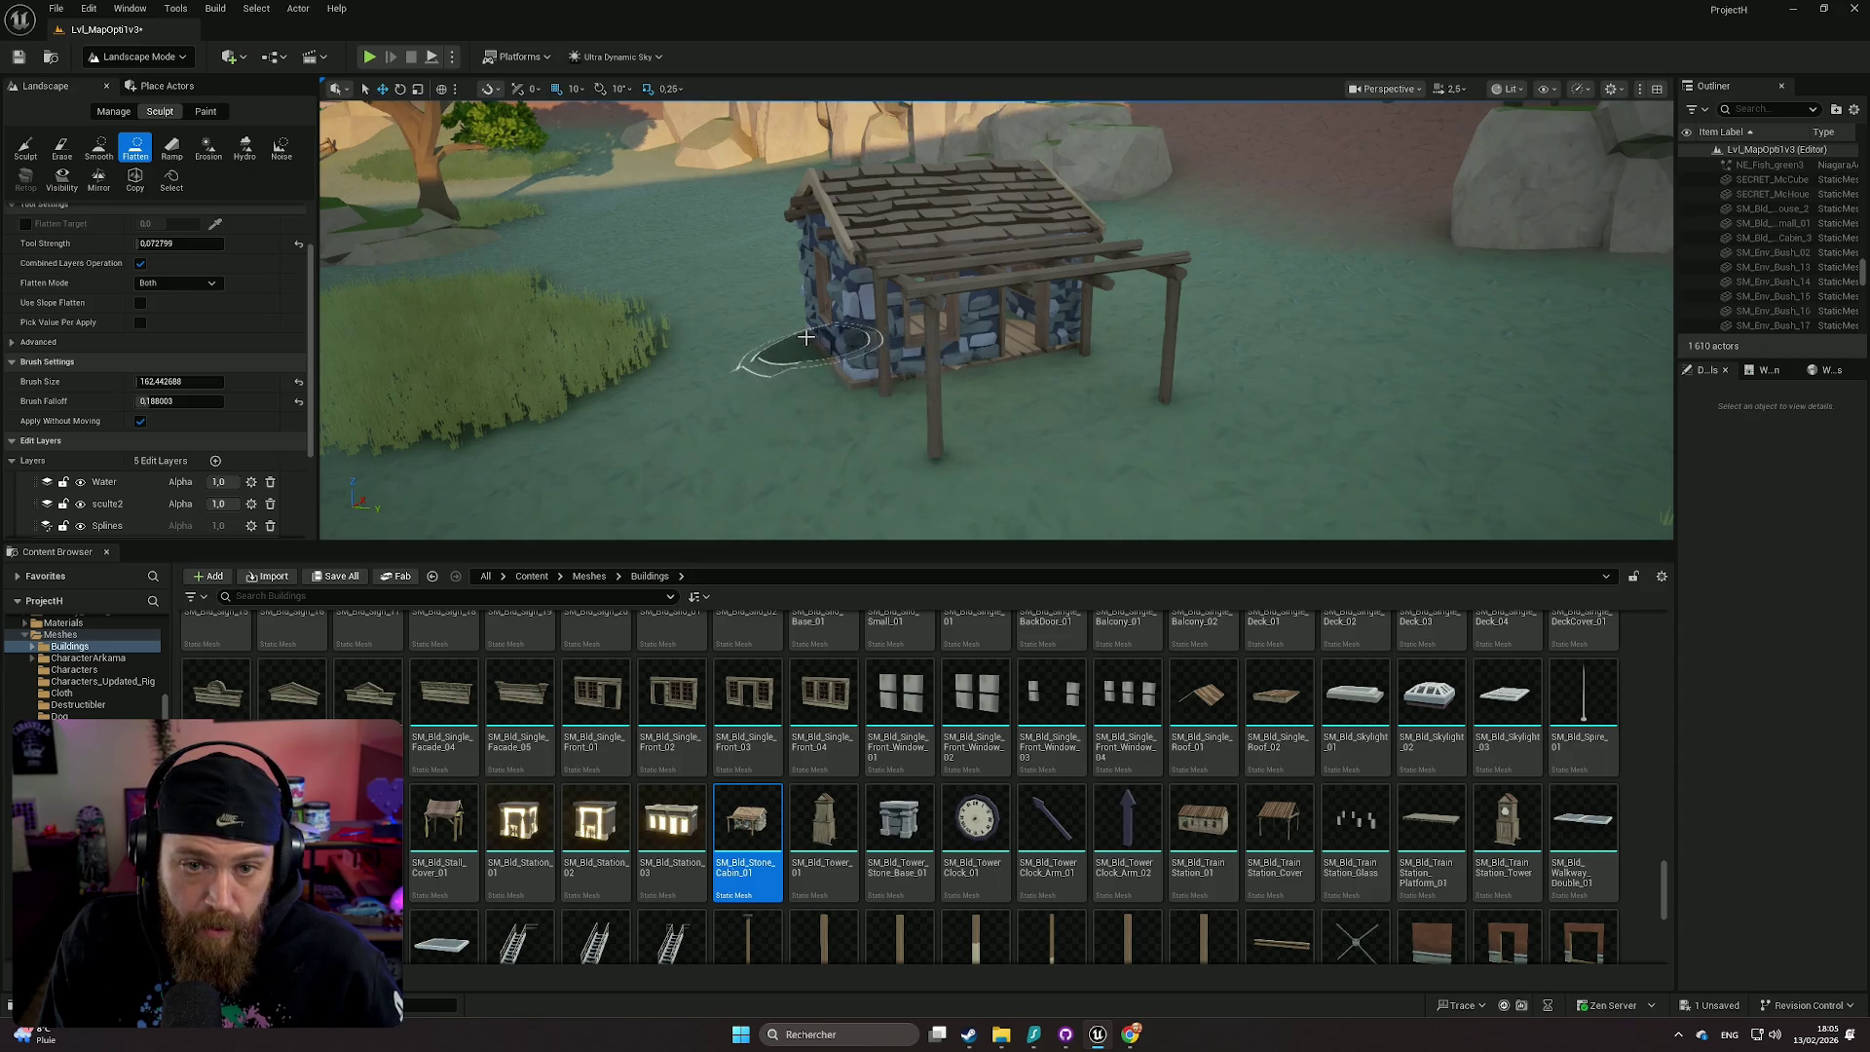
pyautogui.moveTo(764, 310); pyautogui.dragTo(965, 327)
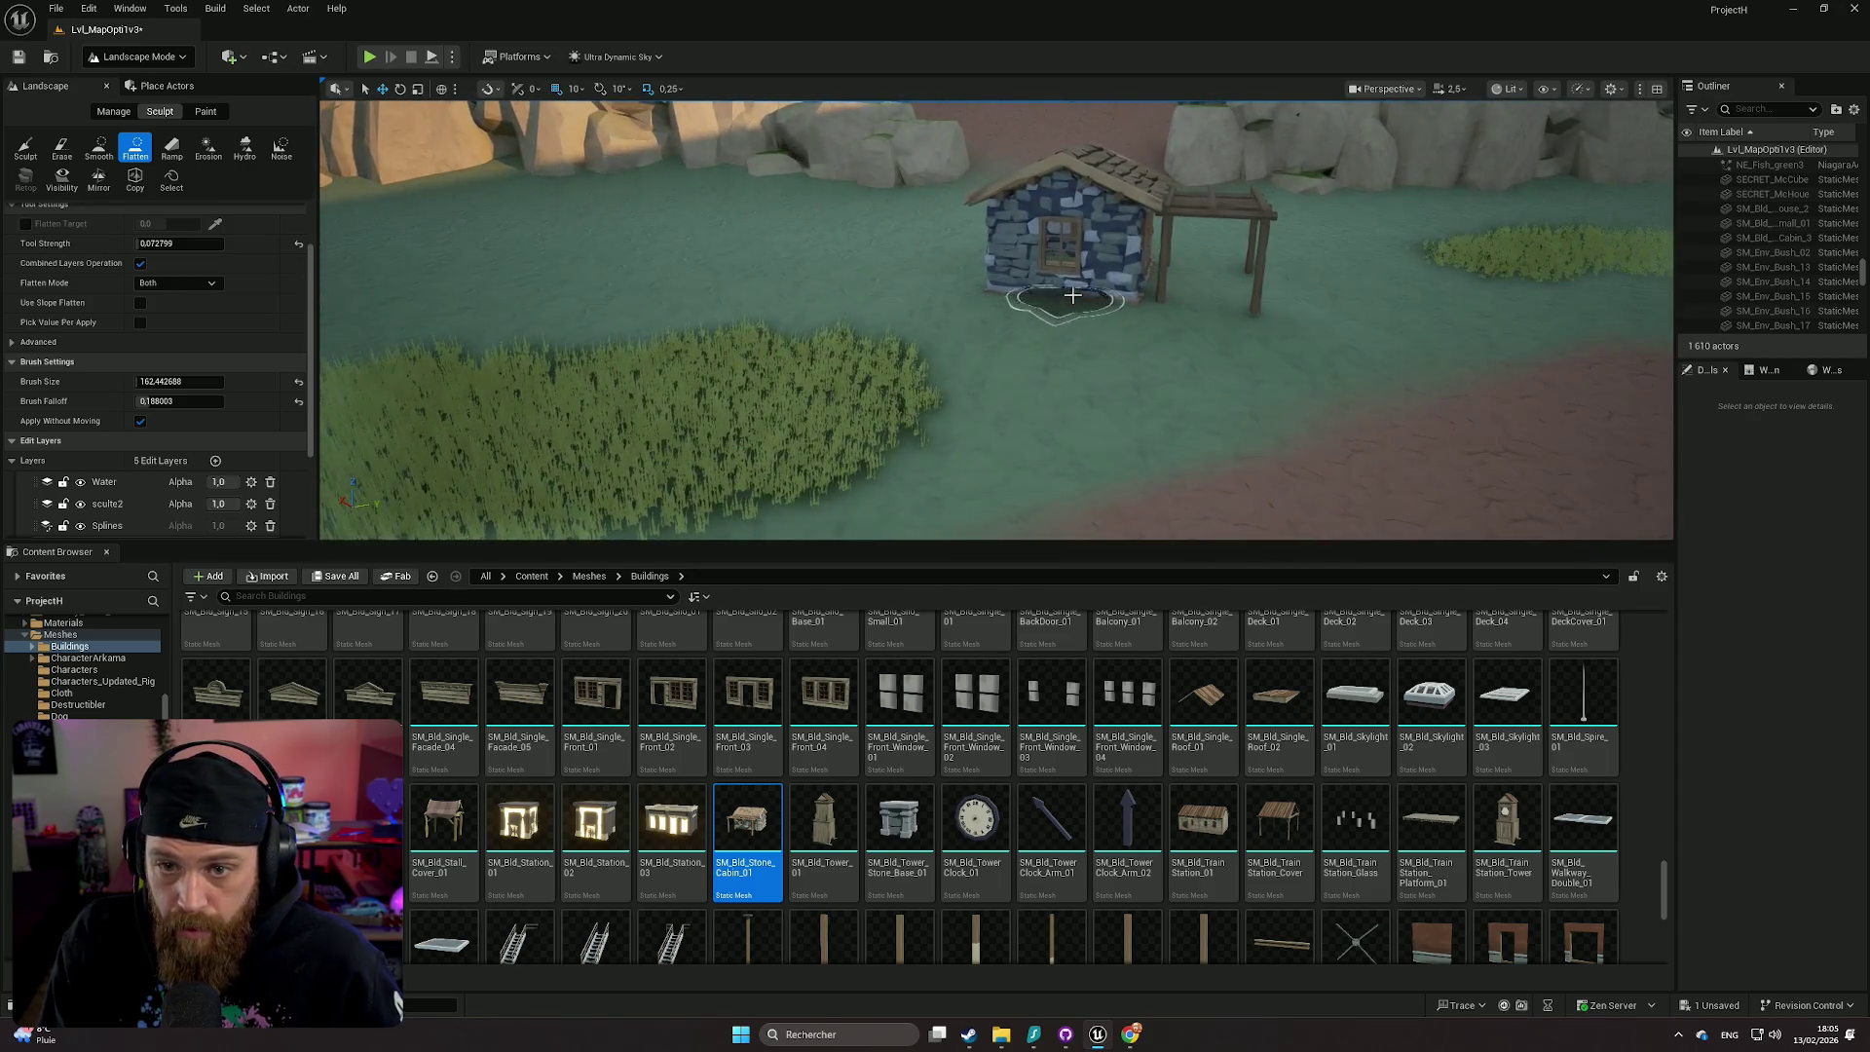
pyautogui.moveTo(1275, 317)
pyautogui.mouseDown()
pyautogui.moveTo(1235, 406)
pyautogui.moveTo(1072, 389)
pyautogui.moveTo(992, 417)
pyautogui.moveTo(998, 399)
pyautogui.moveTo(930, 373)
pyautogui.mouseUp()
pyautogui.click(206, 111)
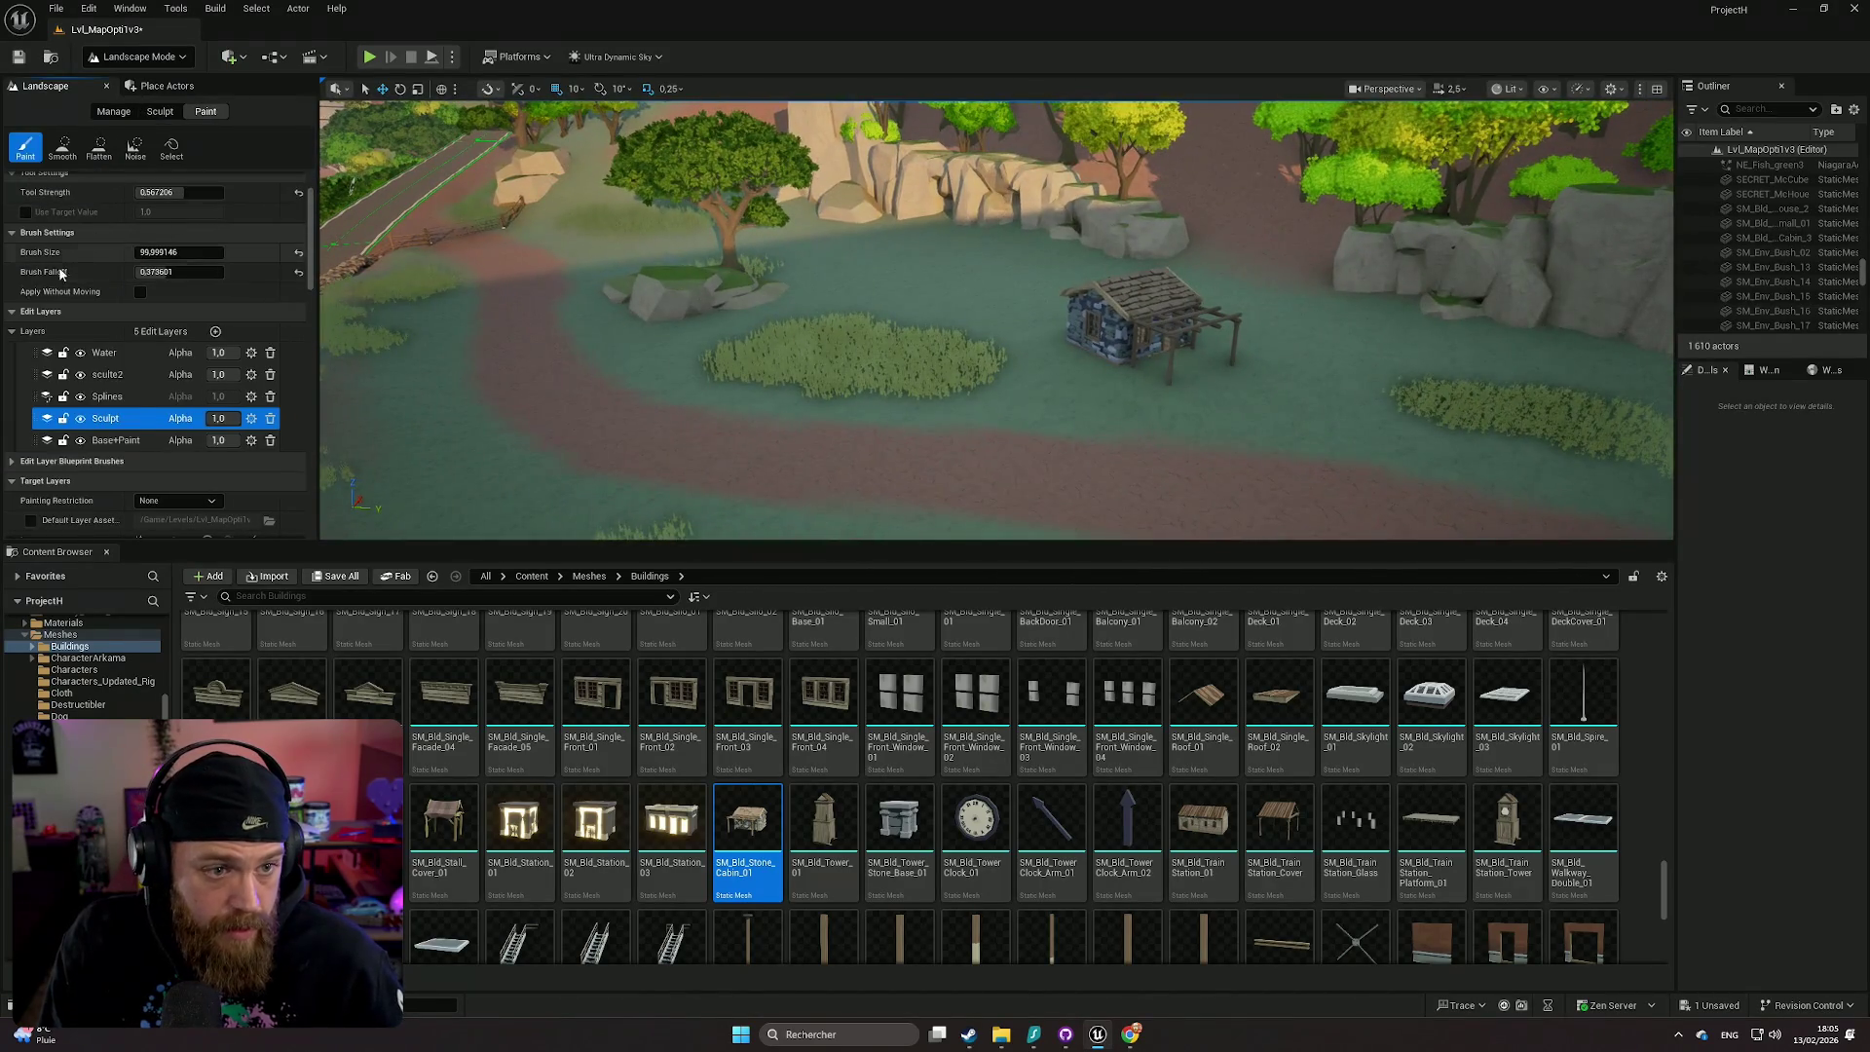
# - Select the Base+Paint edit layer and the Dirt3 target layer
pyautogui.click(137, 443)
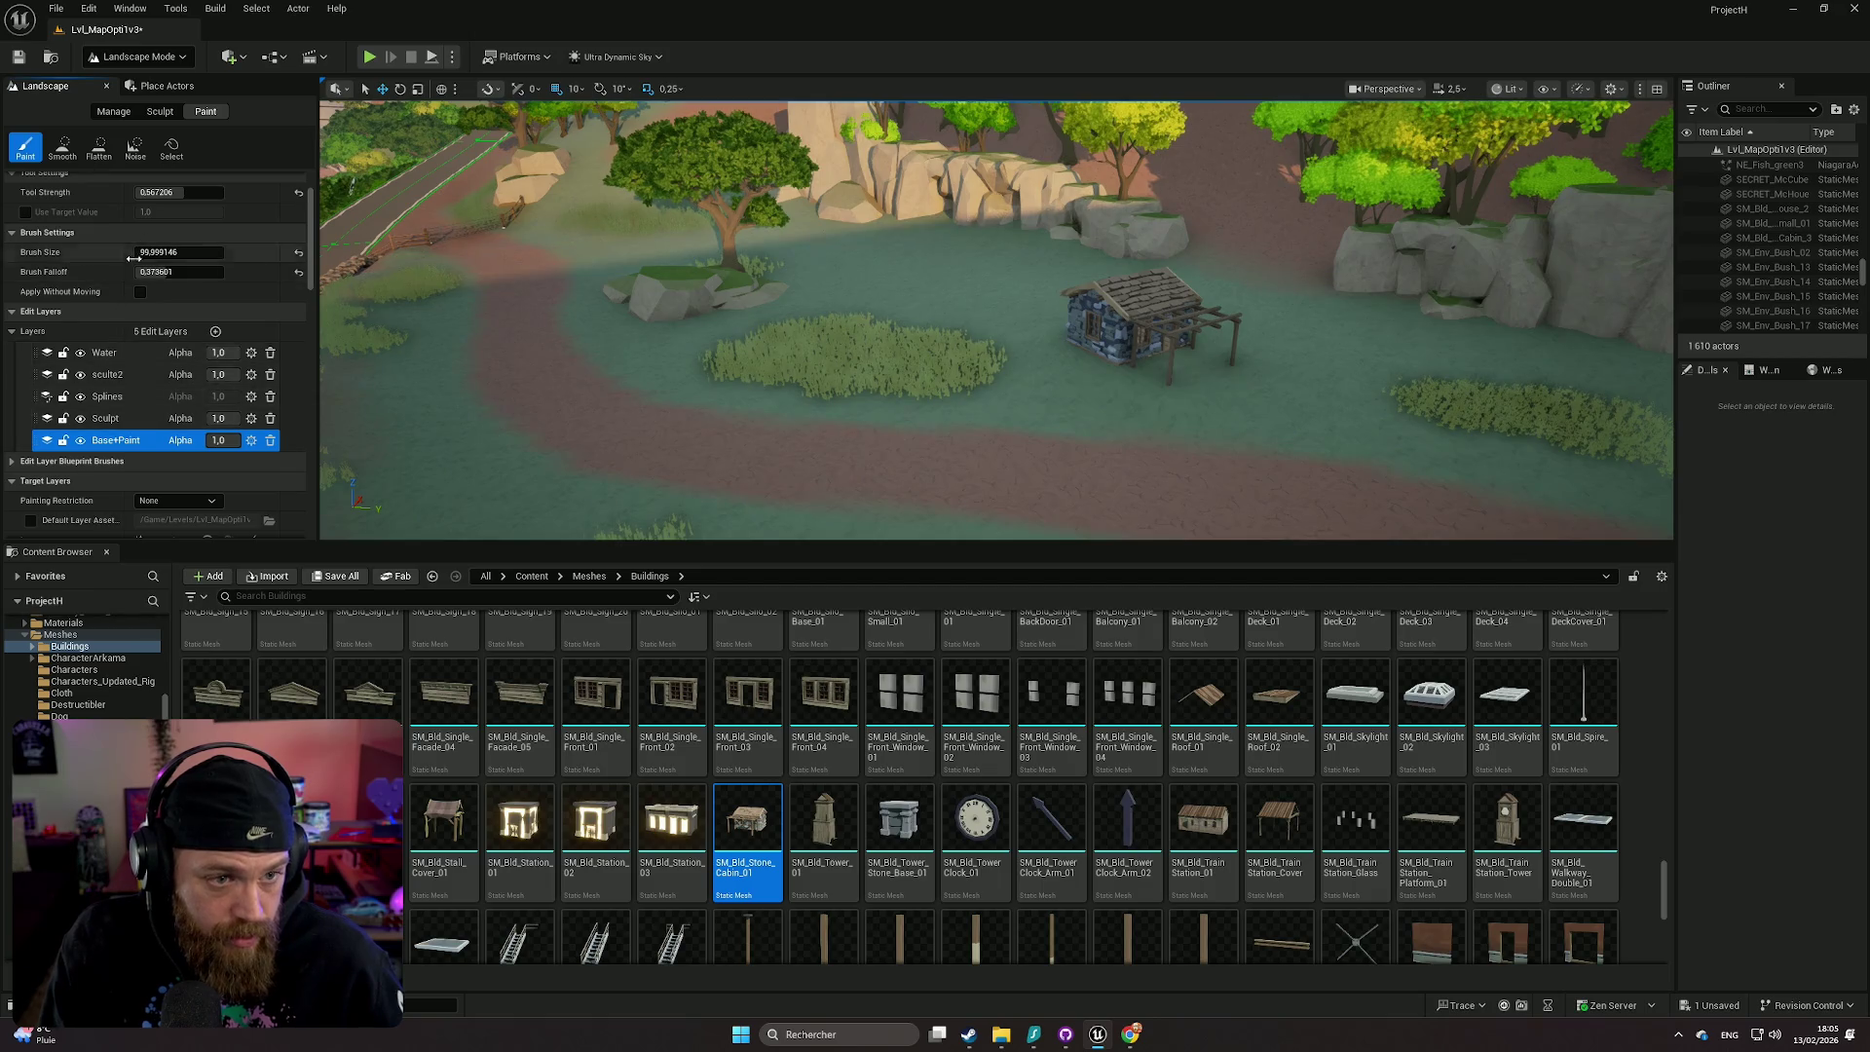
pyautogui.scroll(-3, 133, 251)
pyautogui.click(137, 506)
pyautogui.scroll(-2, 137, 462)
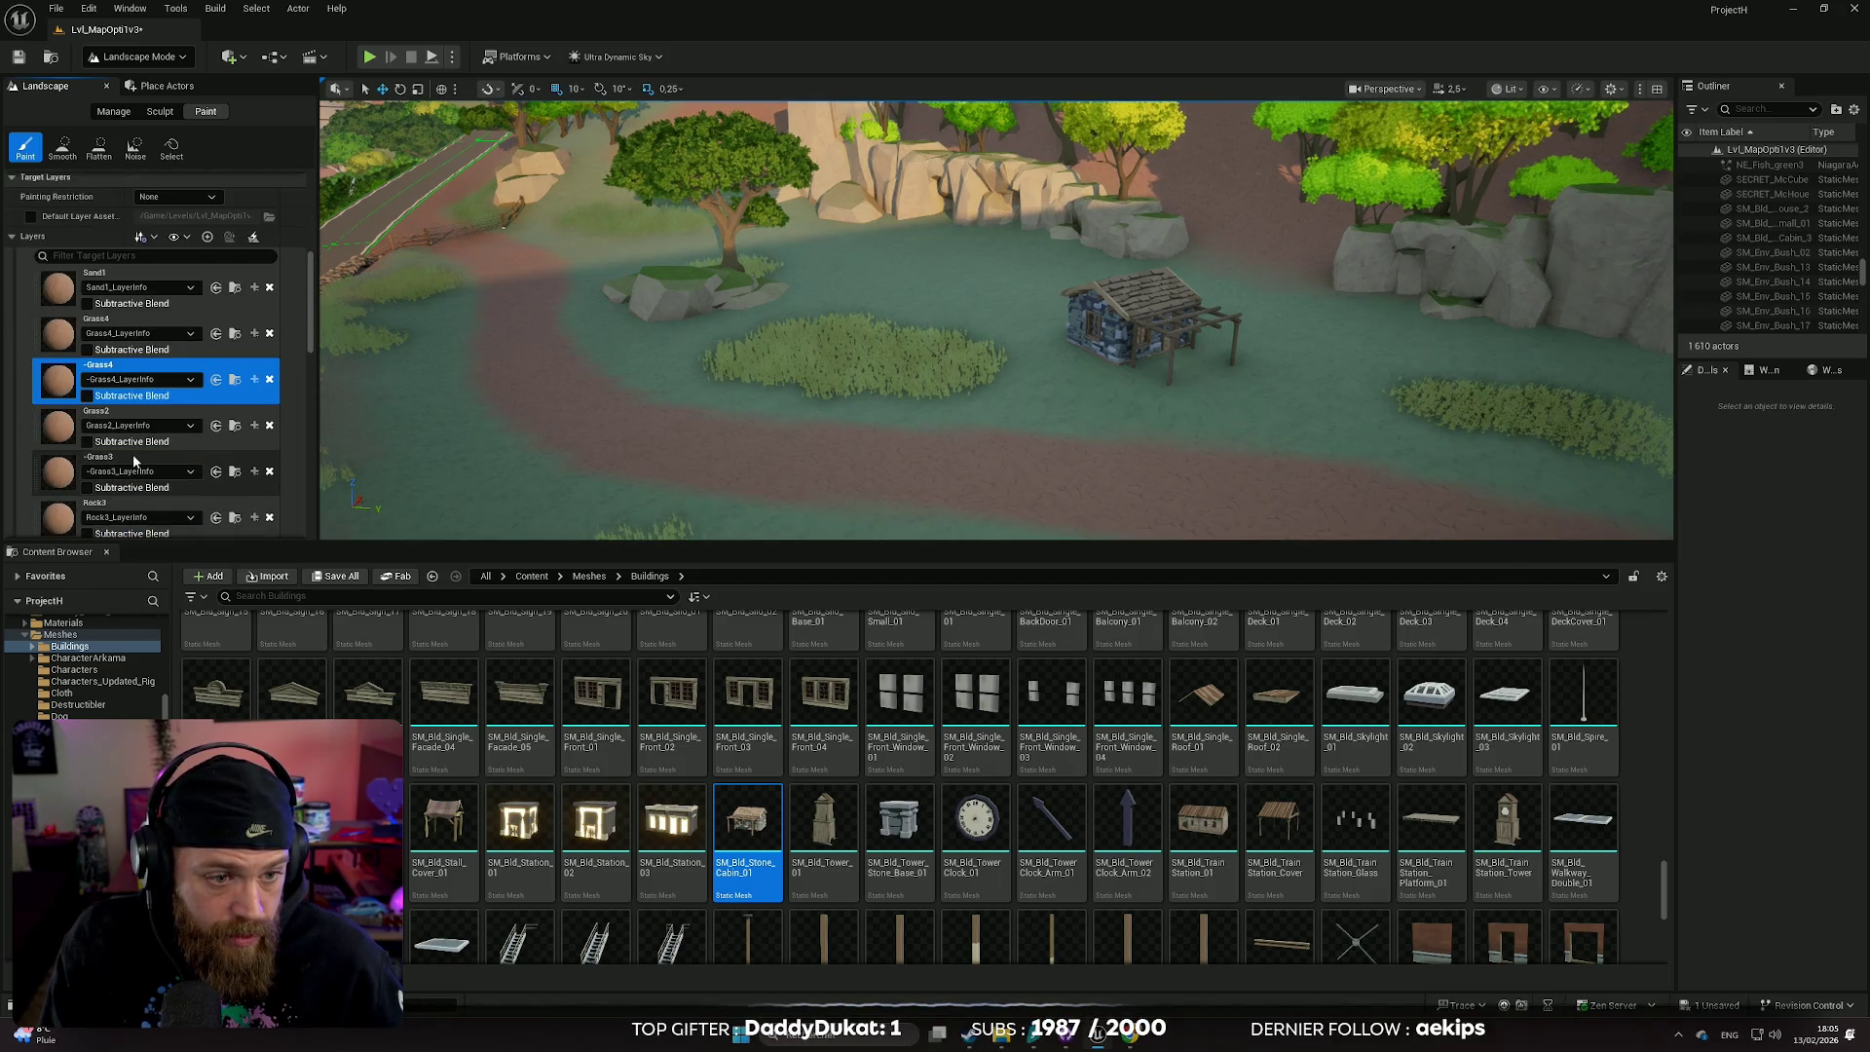
pyautogui.scroll(-3, 137, 458)
pyautogui.click(147, 482)
pyautogui.moveTo(322, 483)
pyautogui.mouseDown()
pyautogui.moveTo(585, 292)
pyautogui.moveTo(357, 114)
pyautogui.mouseUp()
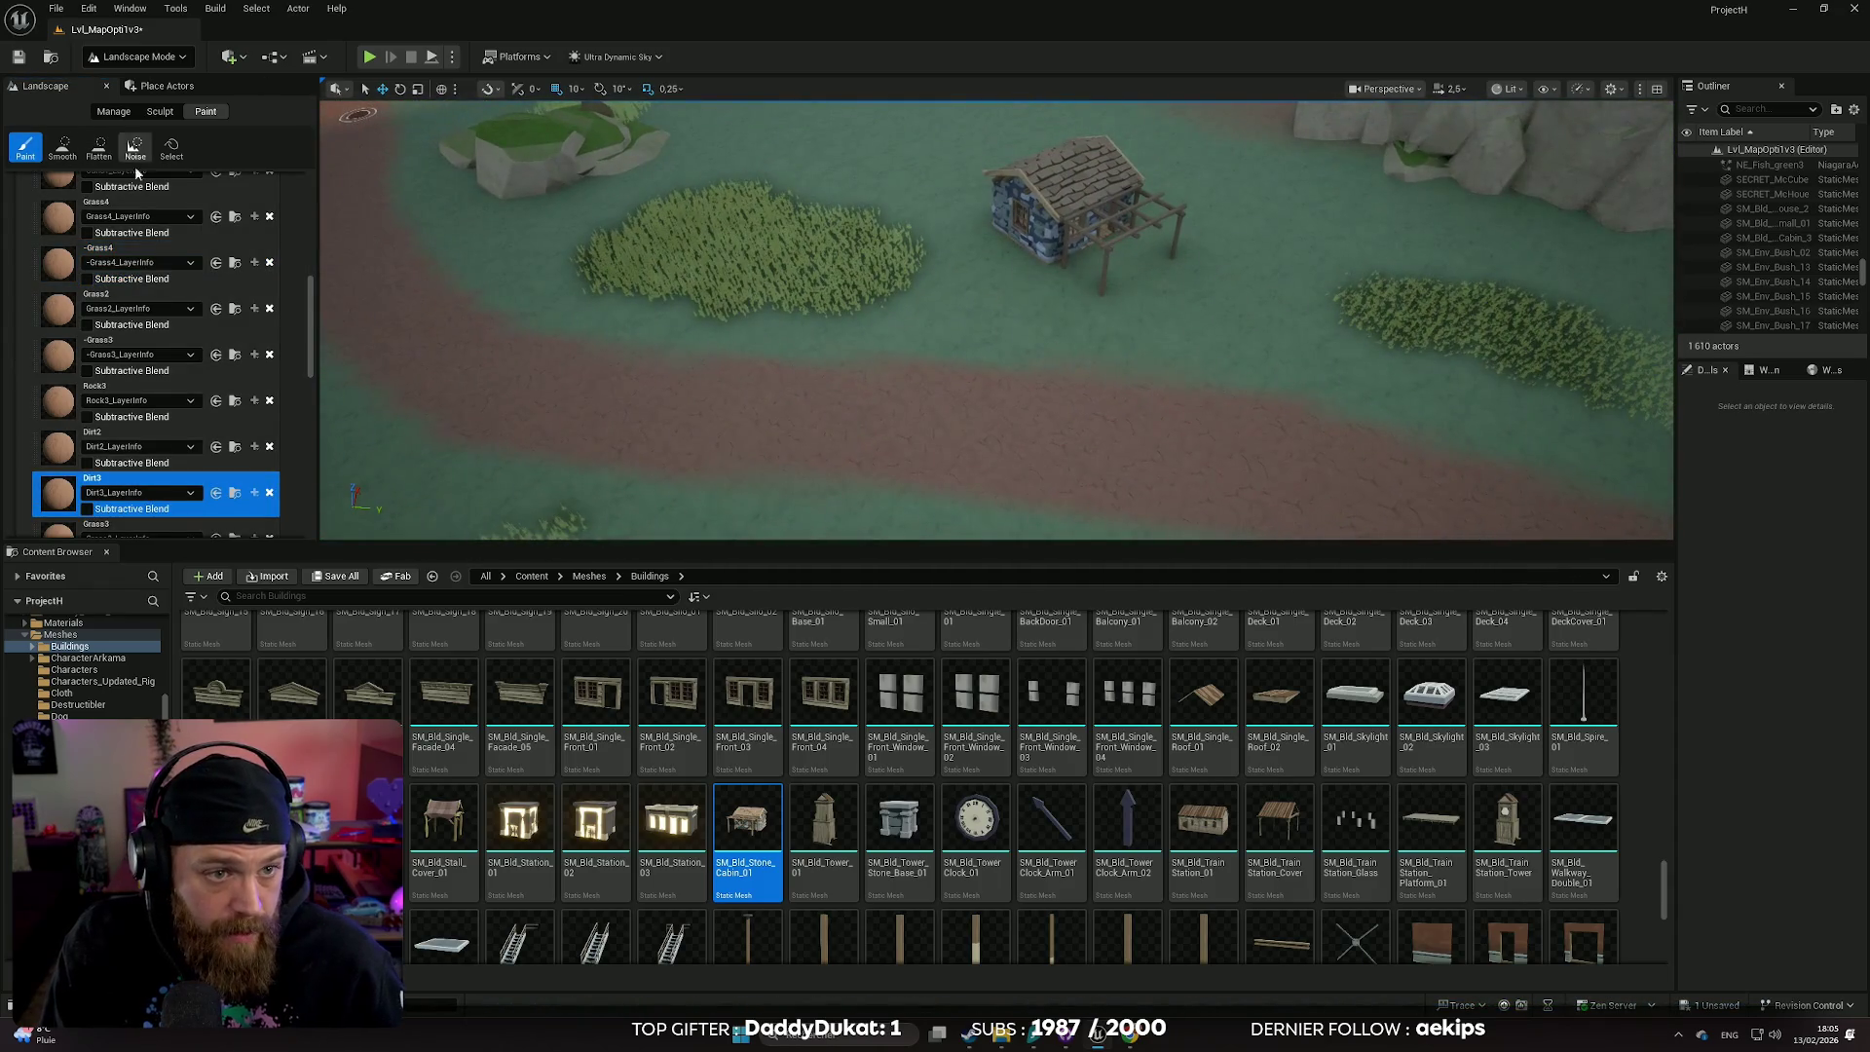
pyautogui.scroll(10, 170, 251)
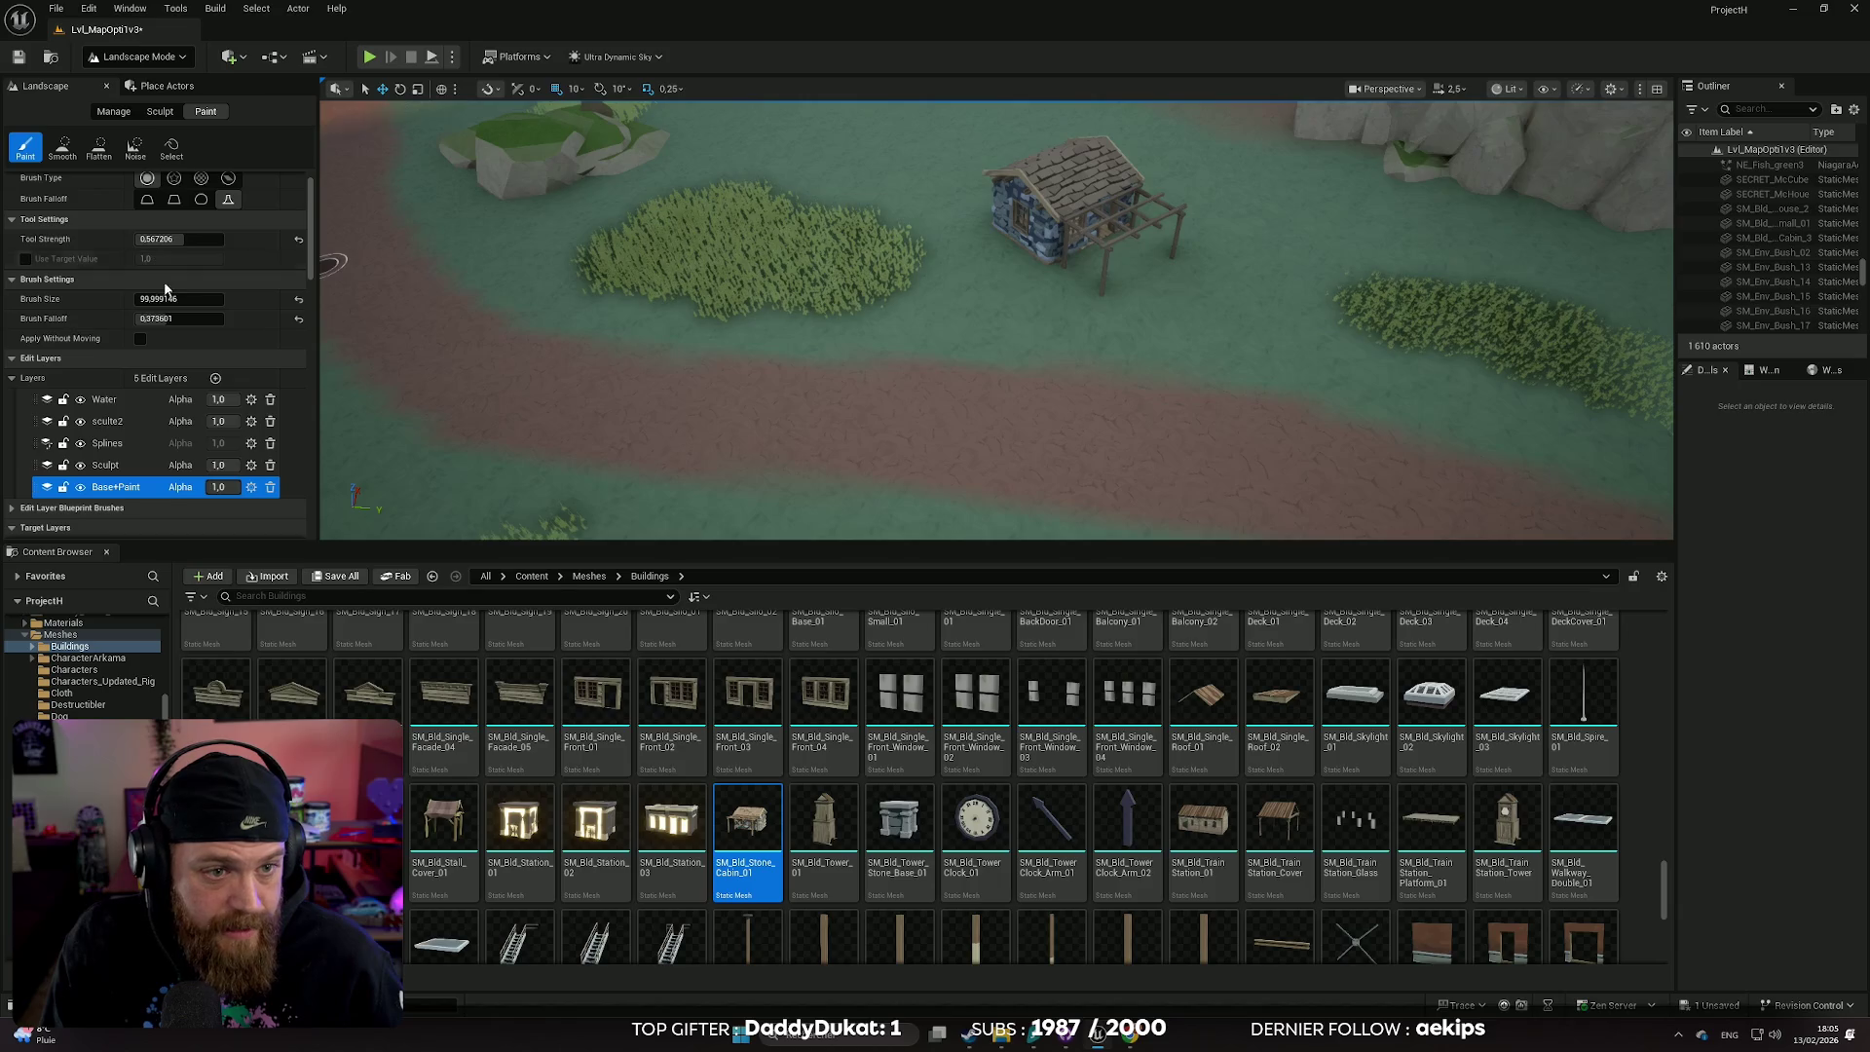
# - At brush size 213.5, paint a dirt trail from the cabin to the road
pyautogui.moveTo(179, 299); pyautogui.dragTo(156, 299)
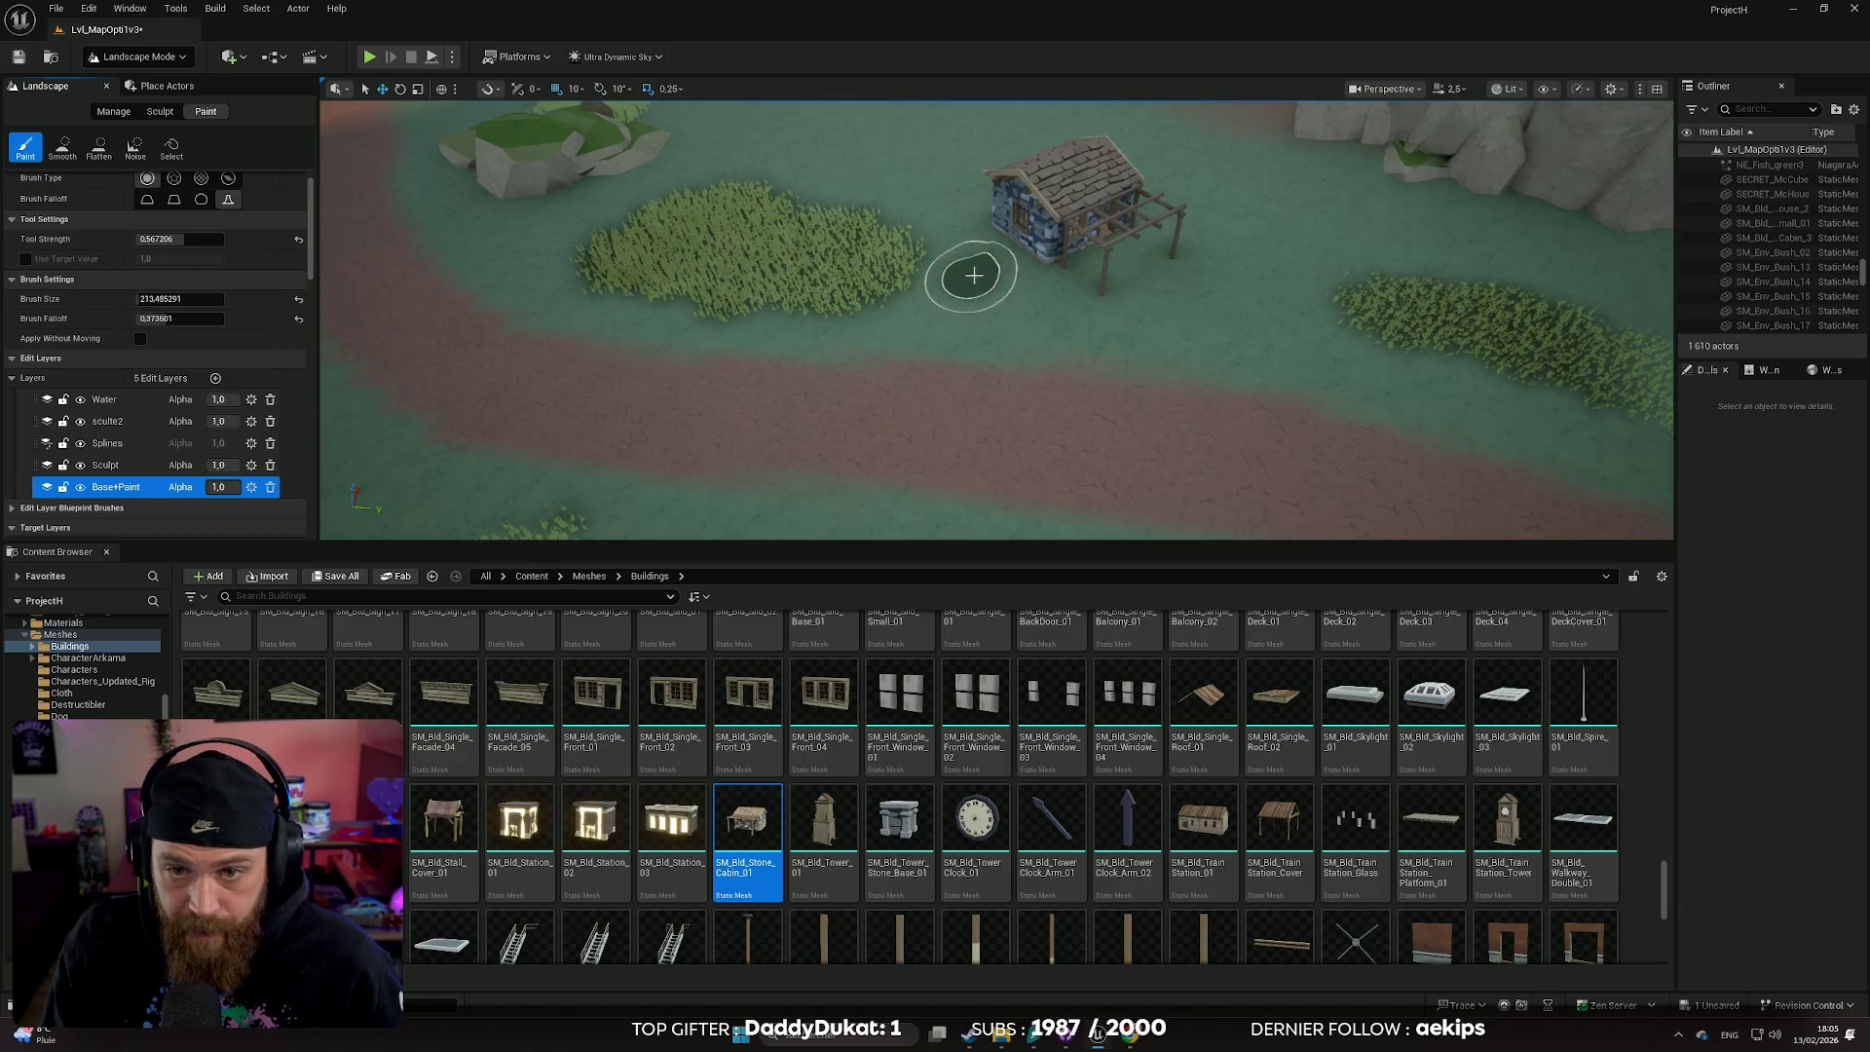
pyautogui.moveTo(1085, 249); pyautogui.dragTo(1104, 268)
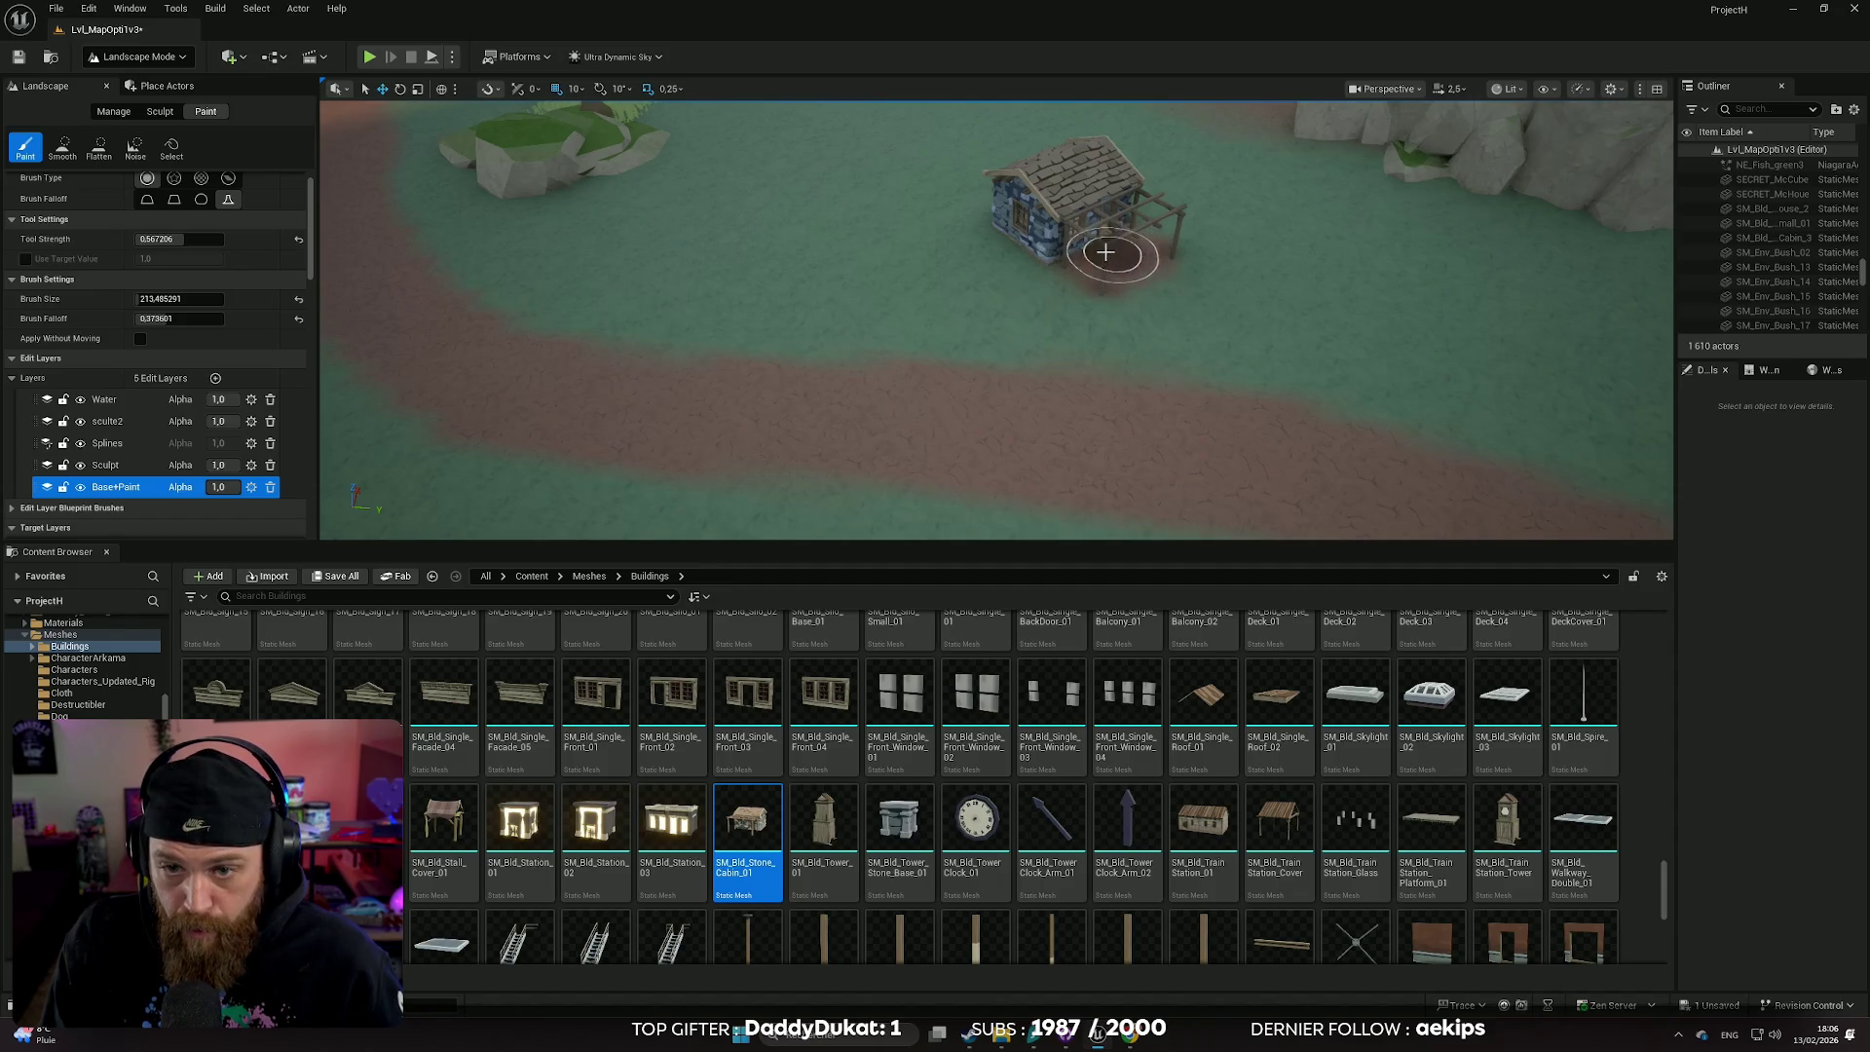
pyautogui.moveTo(1148, 335)
pyautogui.mouseDown()
pyautogui.moveTo(1201, 400)
pyautogui.moveTo(1294, 418)
pyautogui.moveTo(1181, 338)
pyautogui.mouseUp()
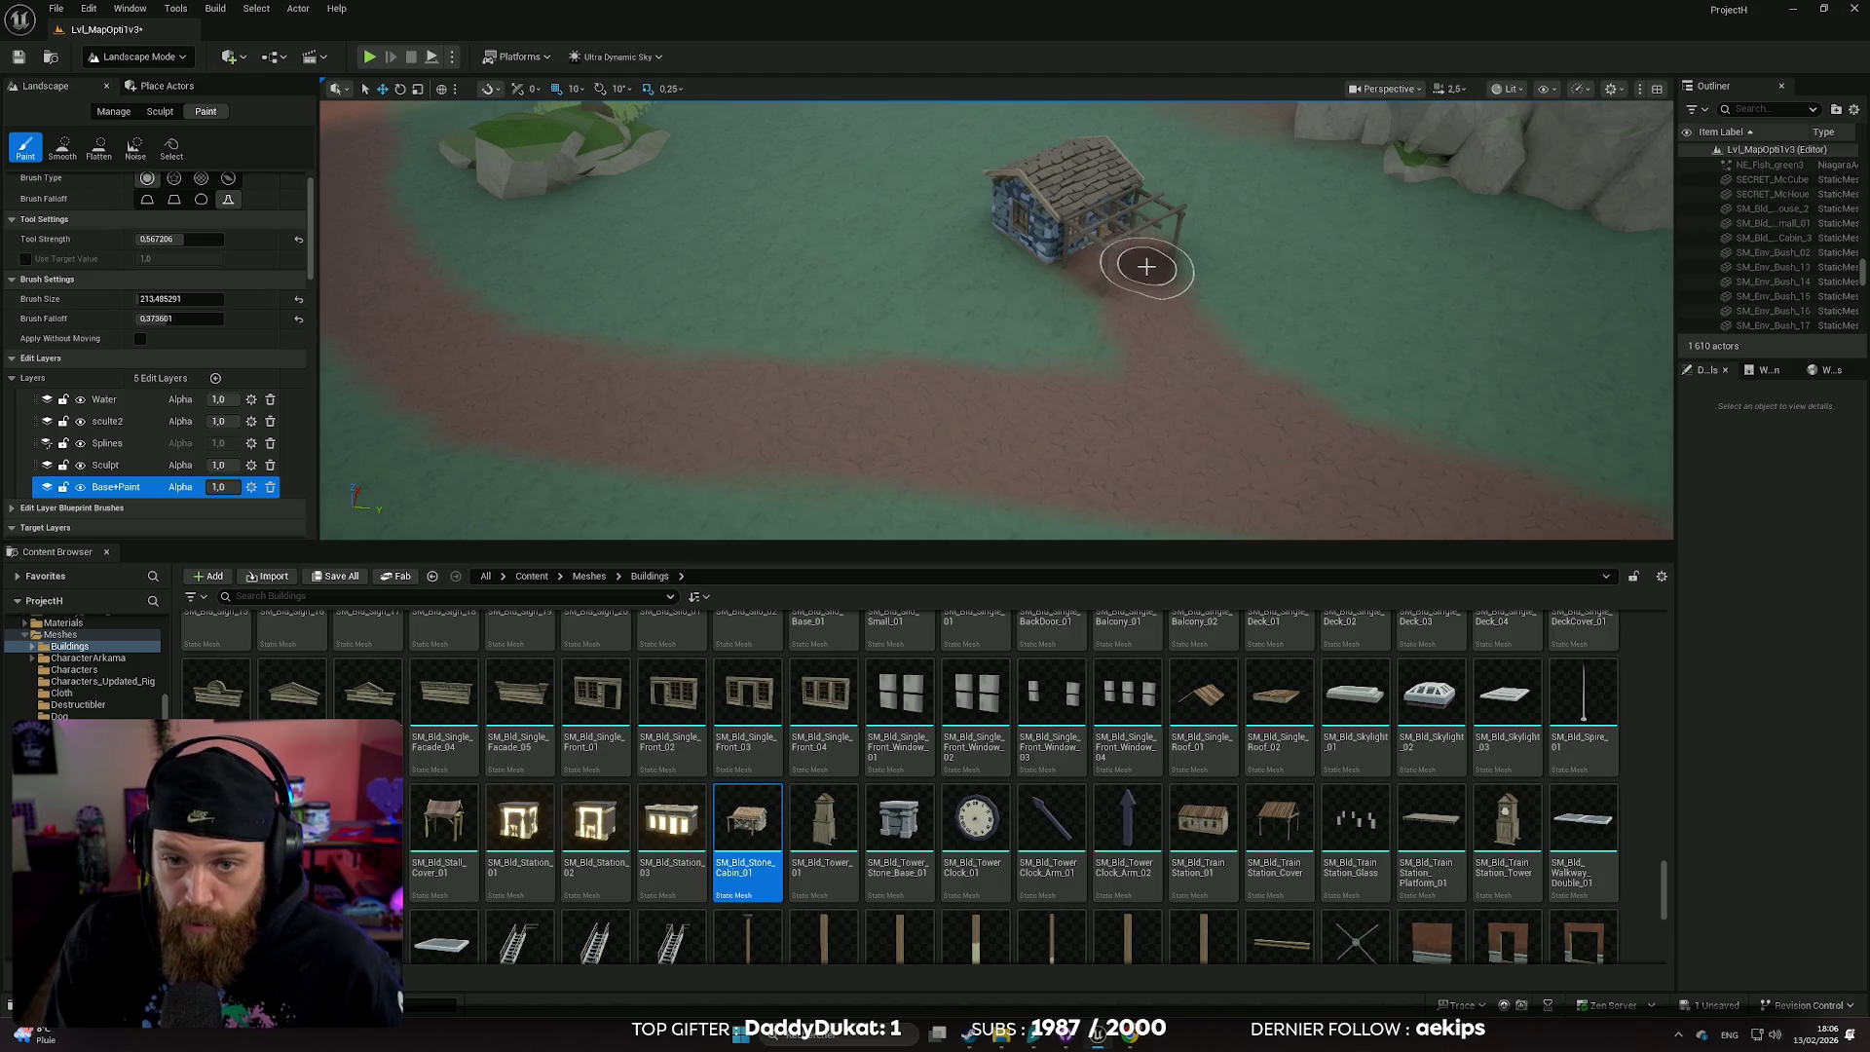
pyautogui.rightClick(1003, 239)
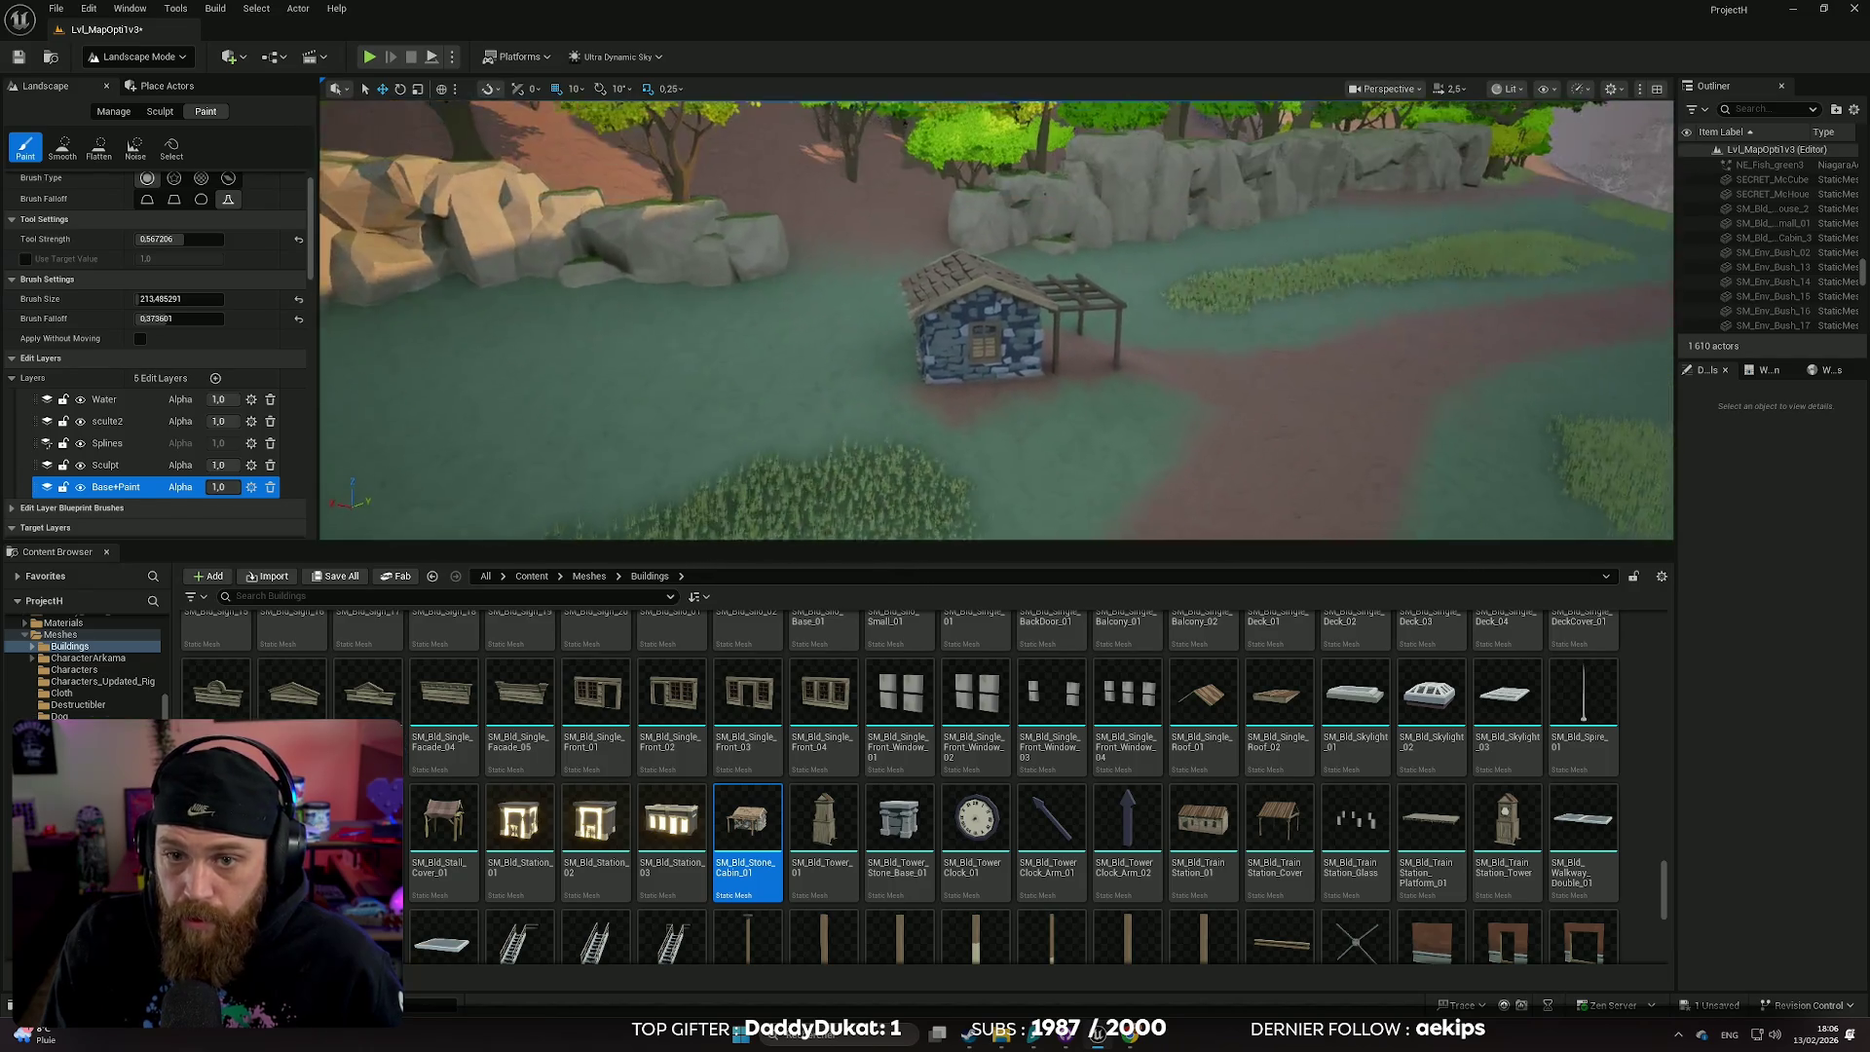
# - Fly around the cabin, fence, stone wall and road to review the painting
pyautogui.press('s')
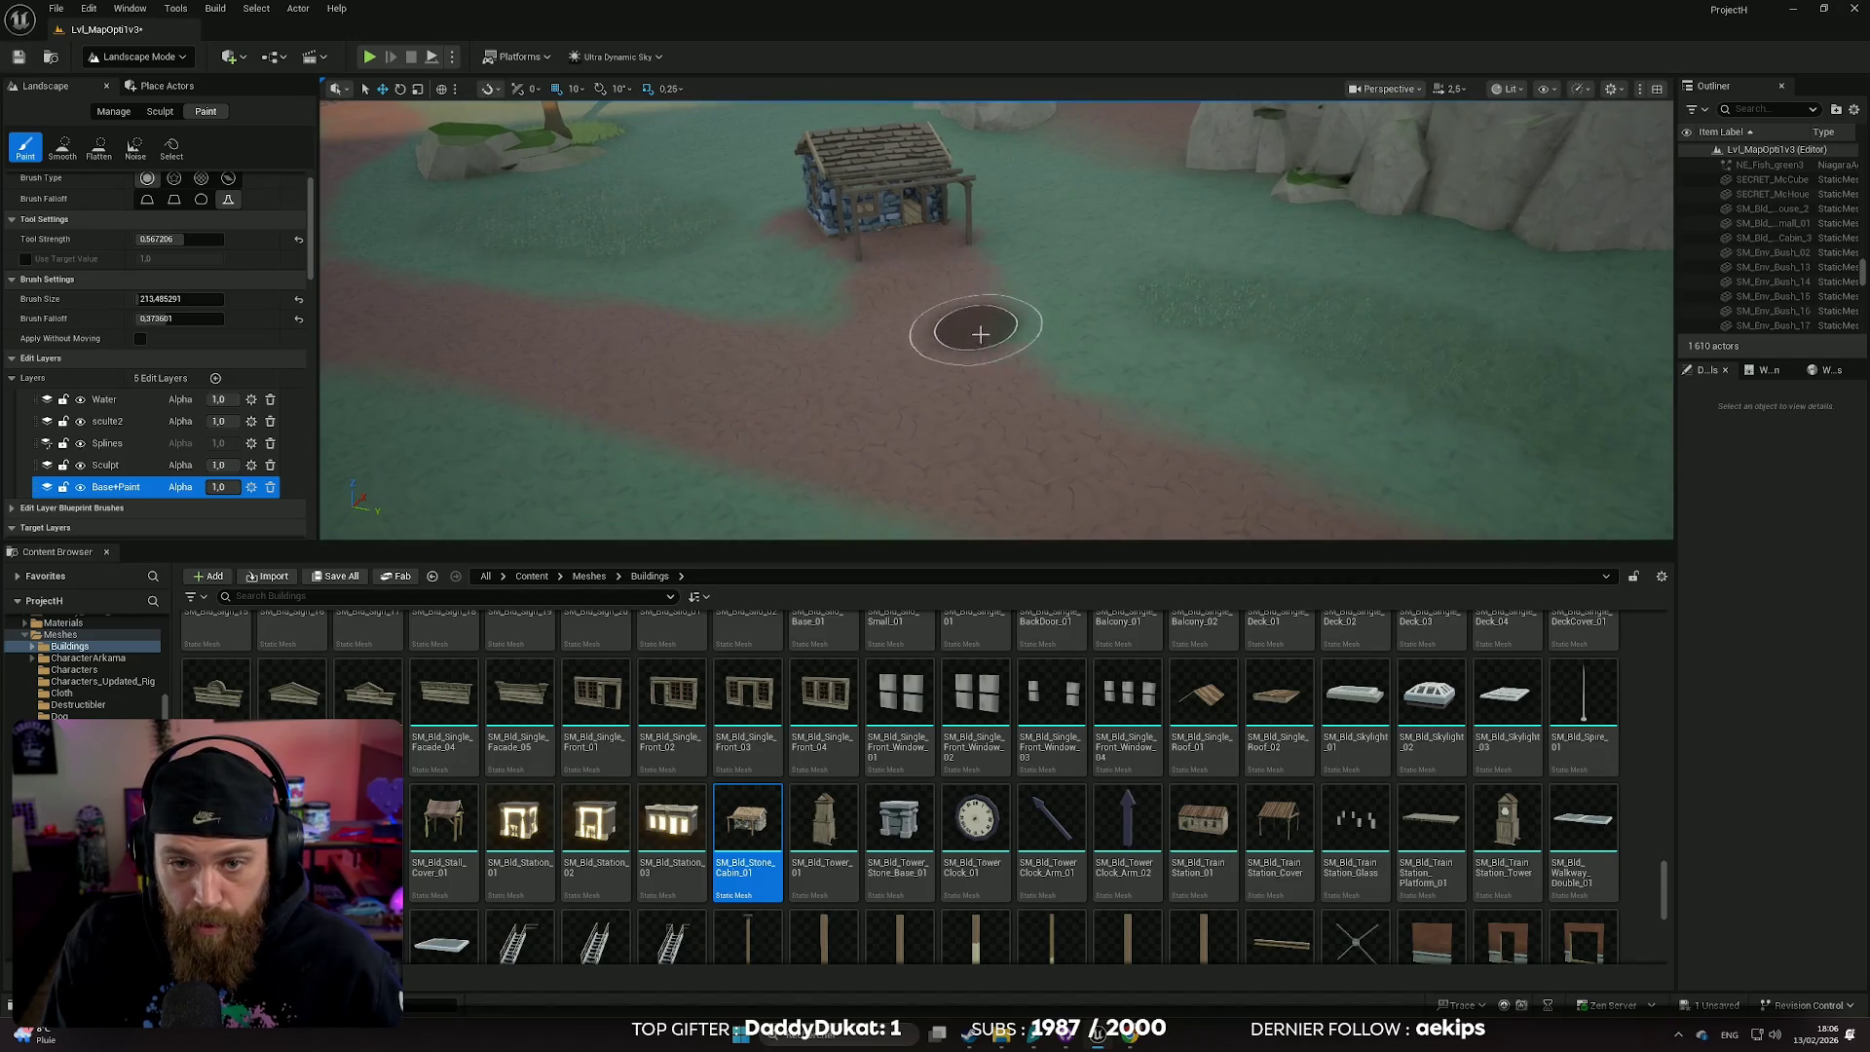
pyautogui.rightClick(1039, 386)
pyautogui.press('s')
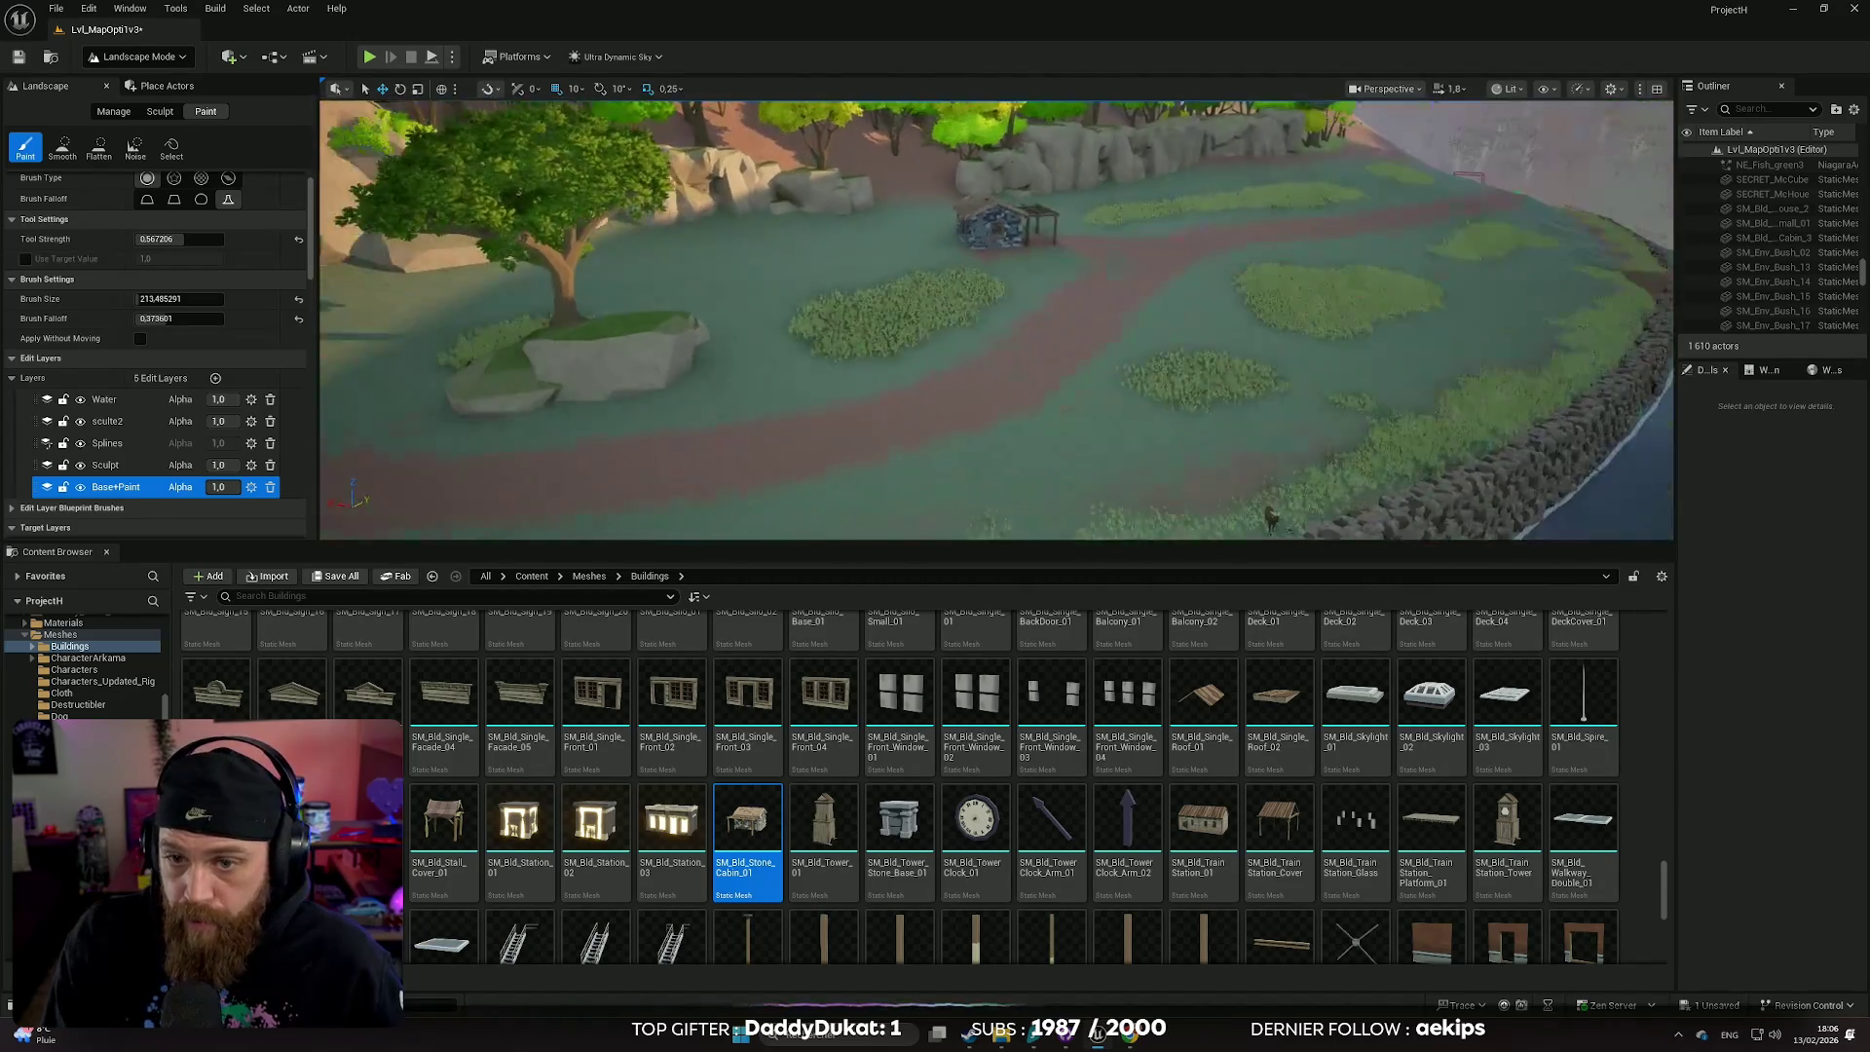
pyautogui.press('w')
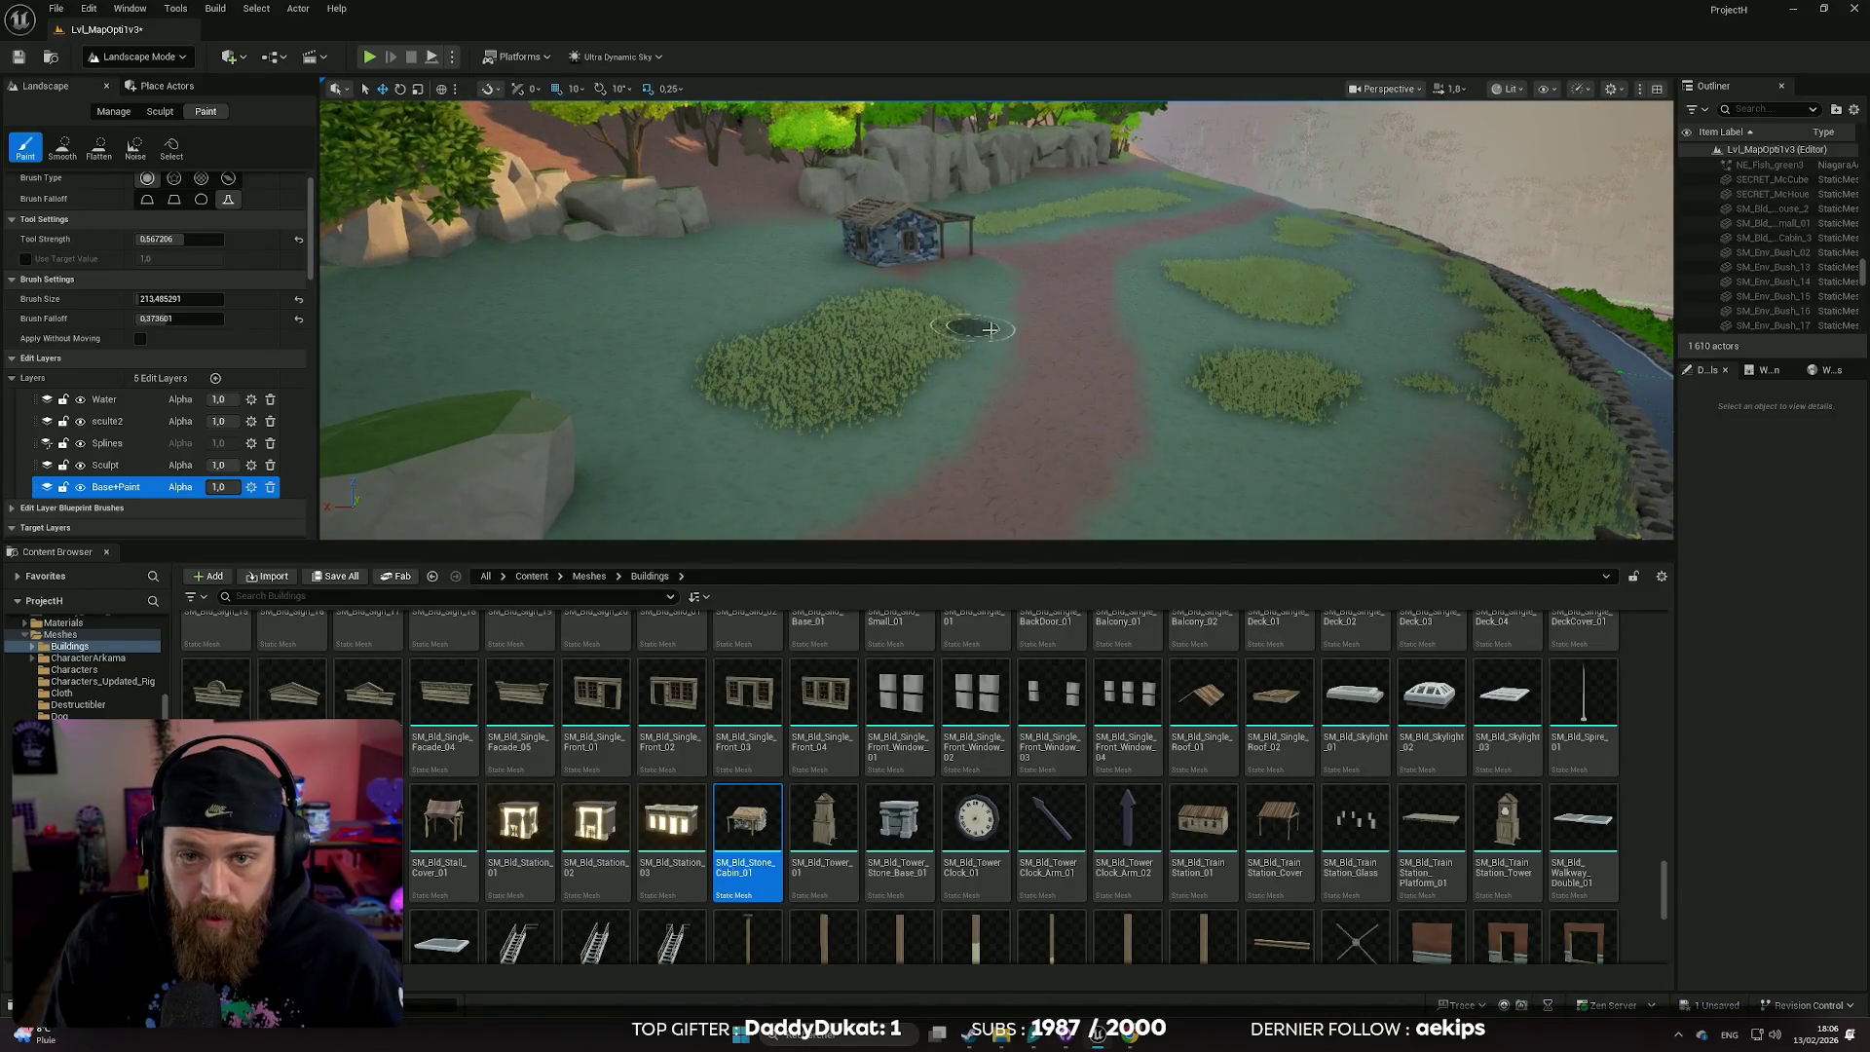
pyautogui.rightClick(988, 328)
pyautogui.press('w')
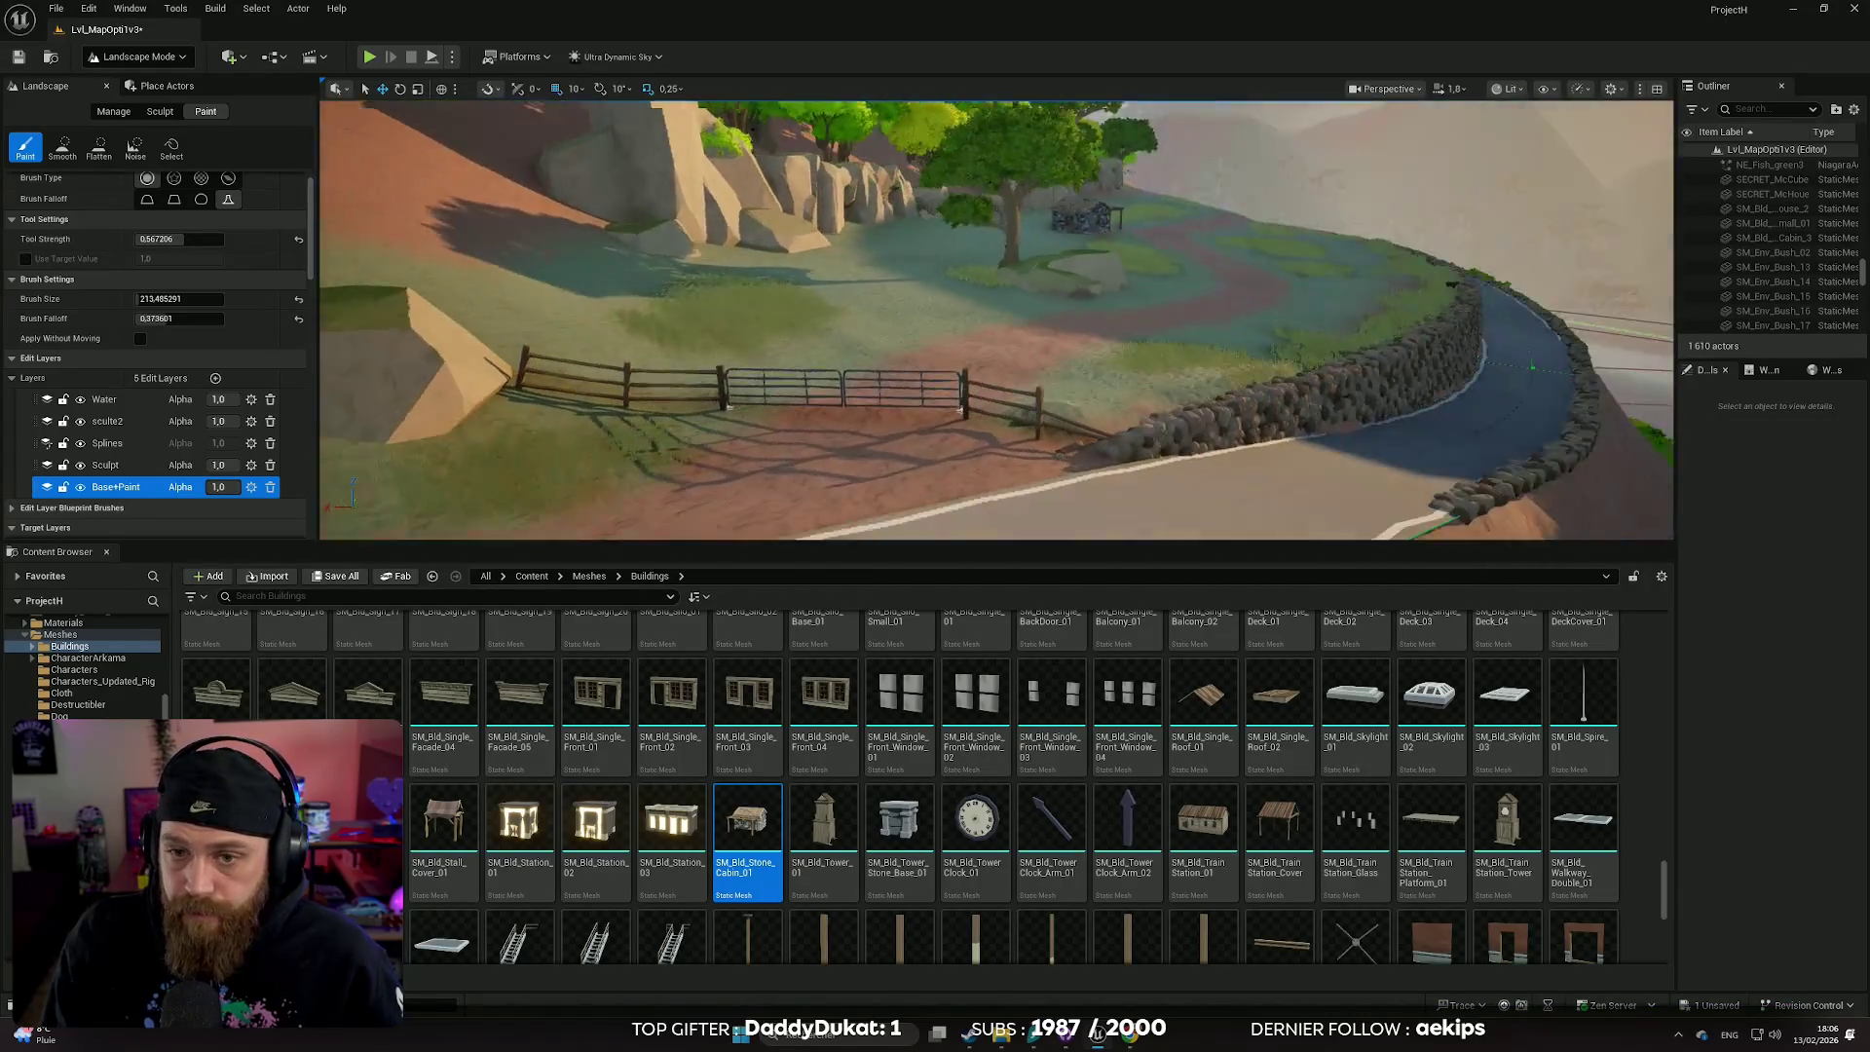
pyautogui.press('w')
pyautogui.press('s')
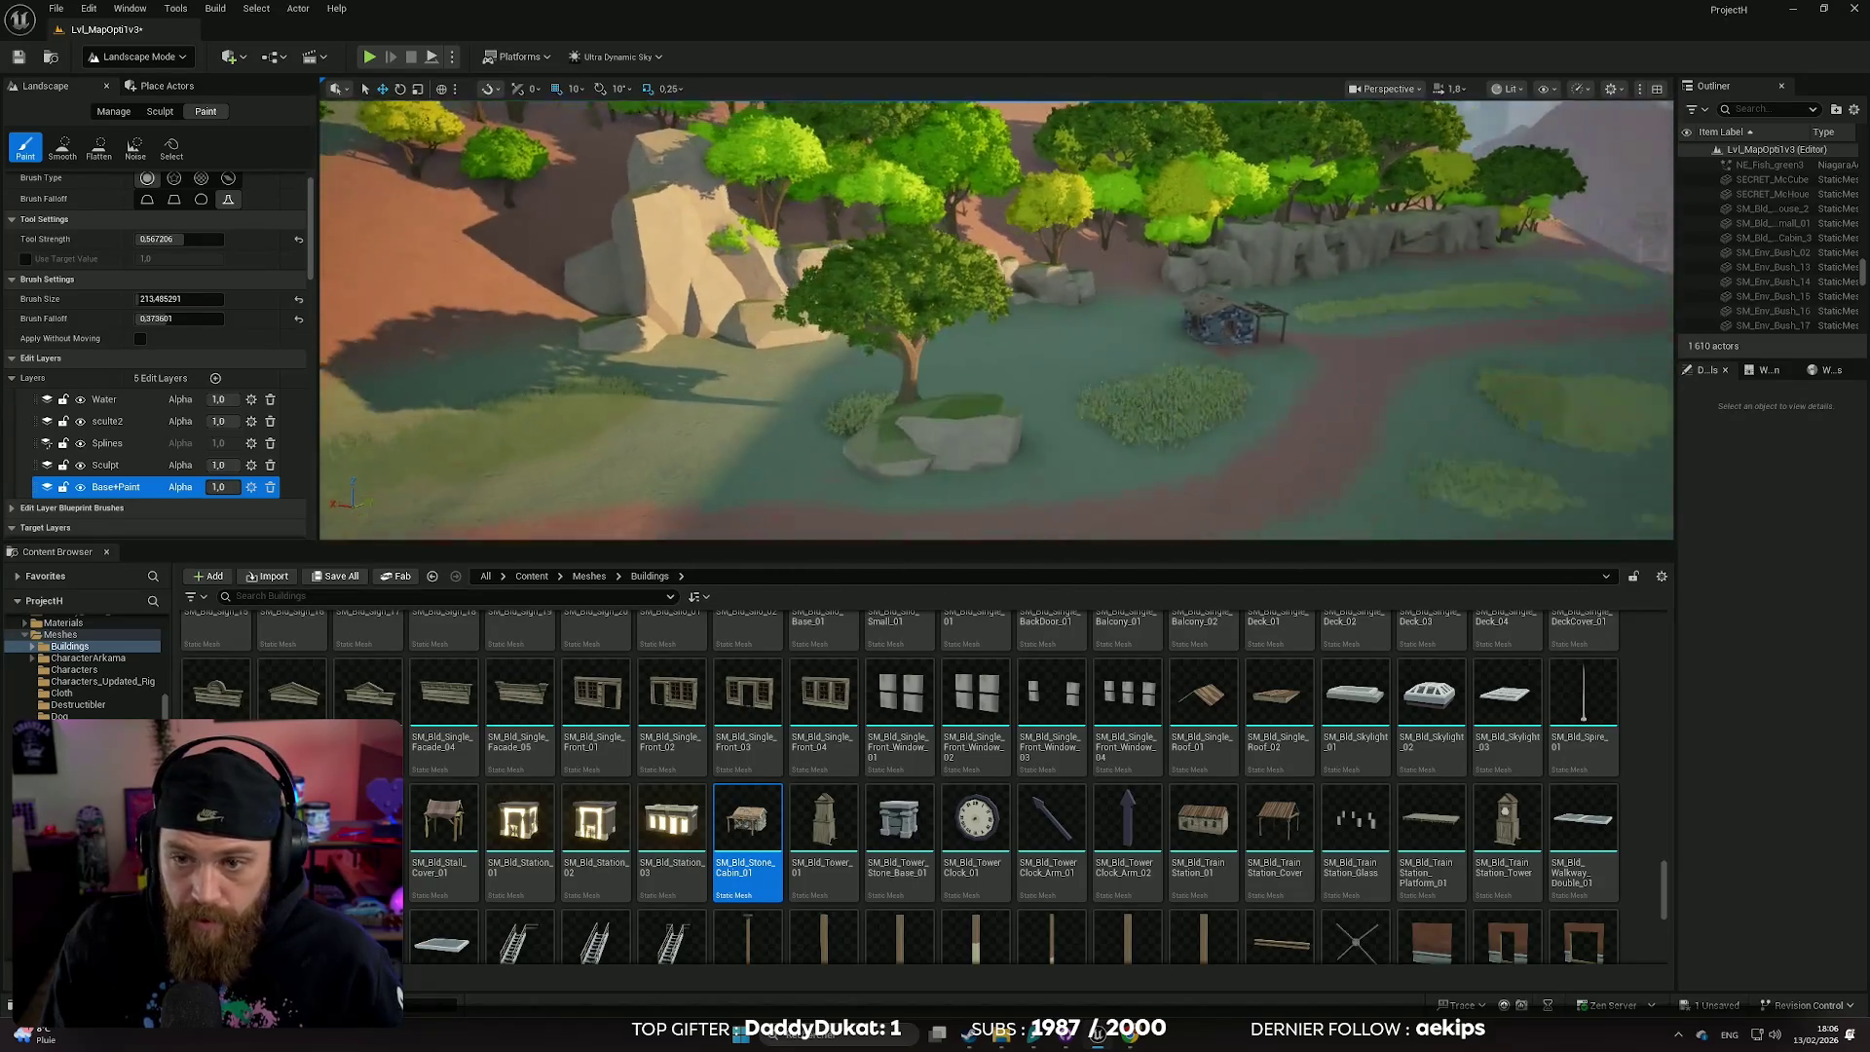
pyautogui.press('s')
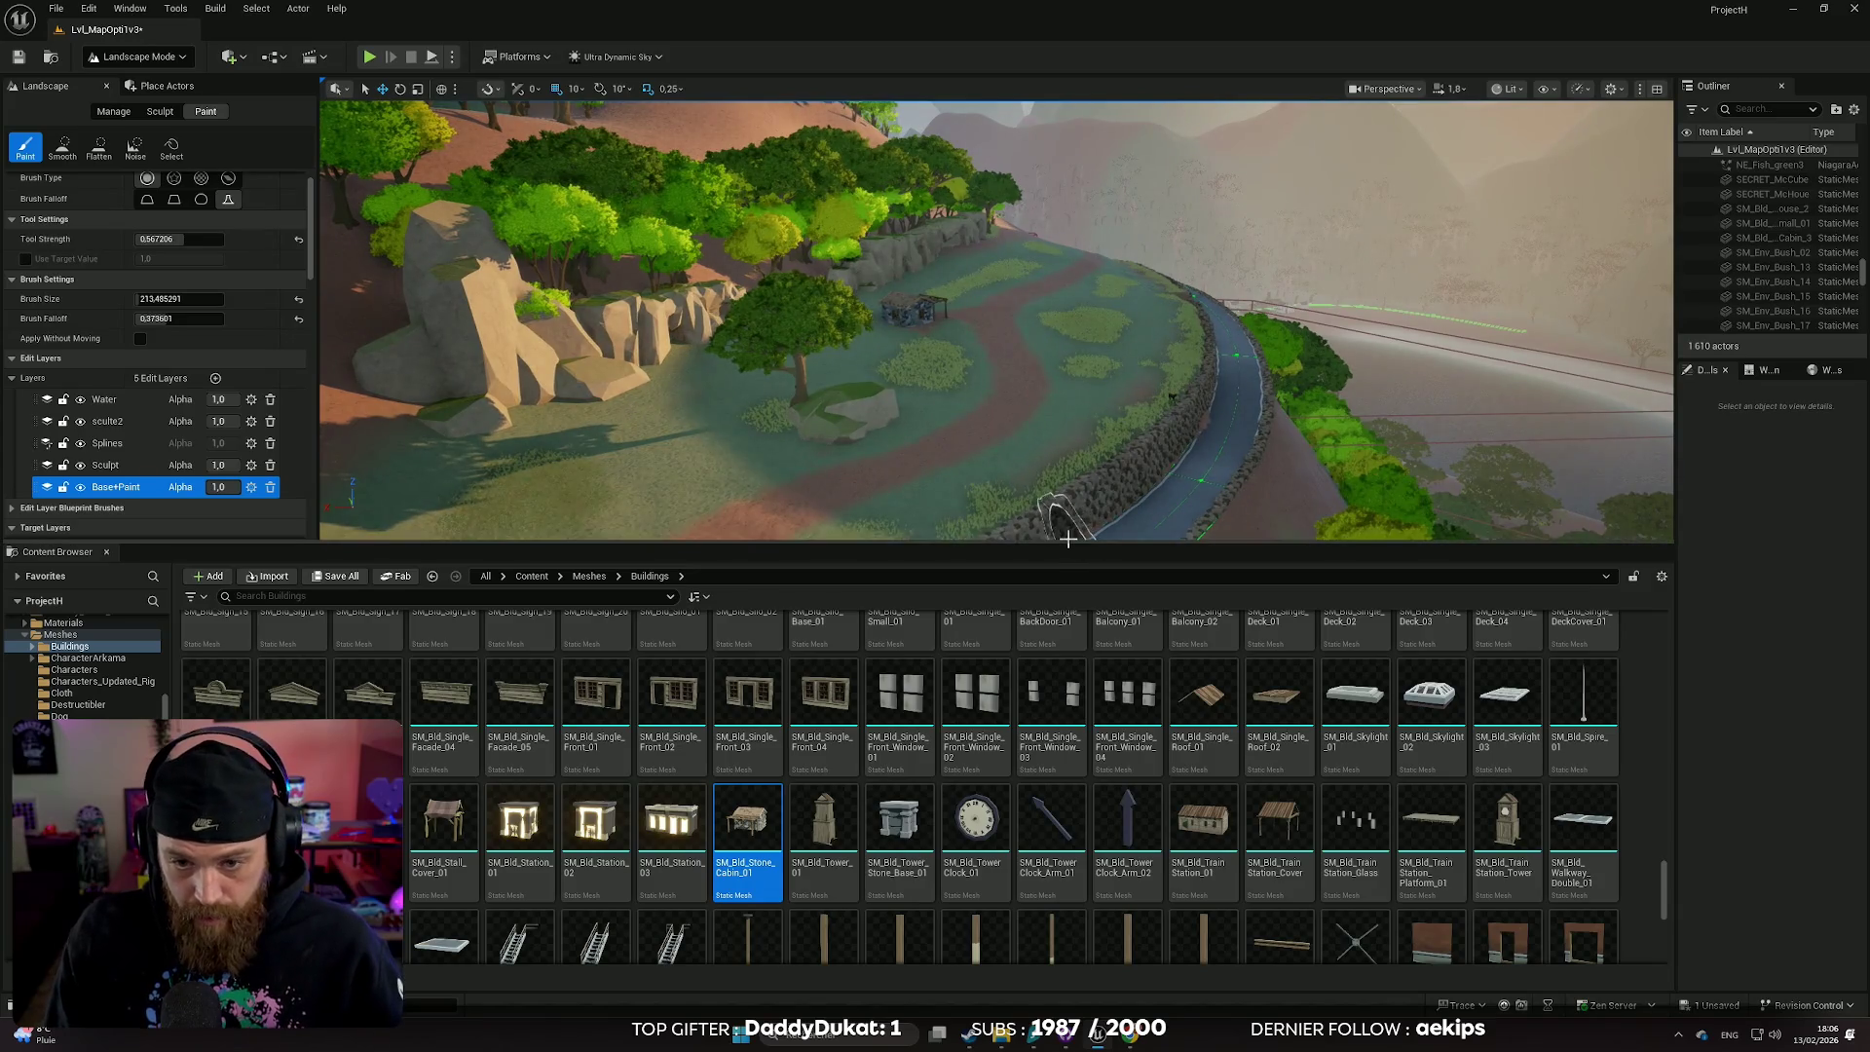
# - Make the viewport taller and save the Lvl_MapOpti1v3 level
pyautogui.moveTo(1034, 794); pyautogui.dragTo(1035, 833)
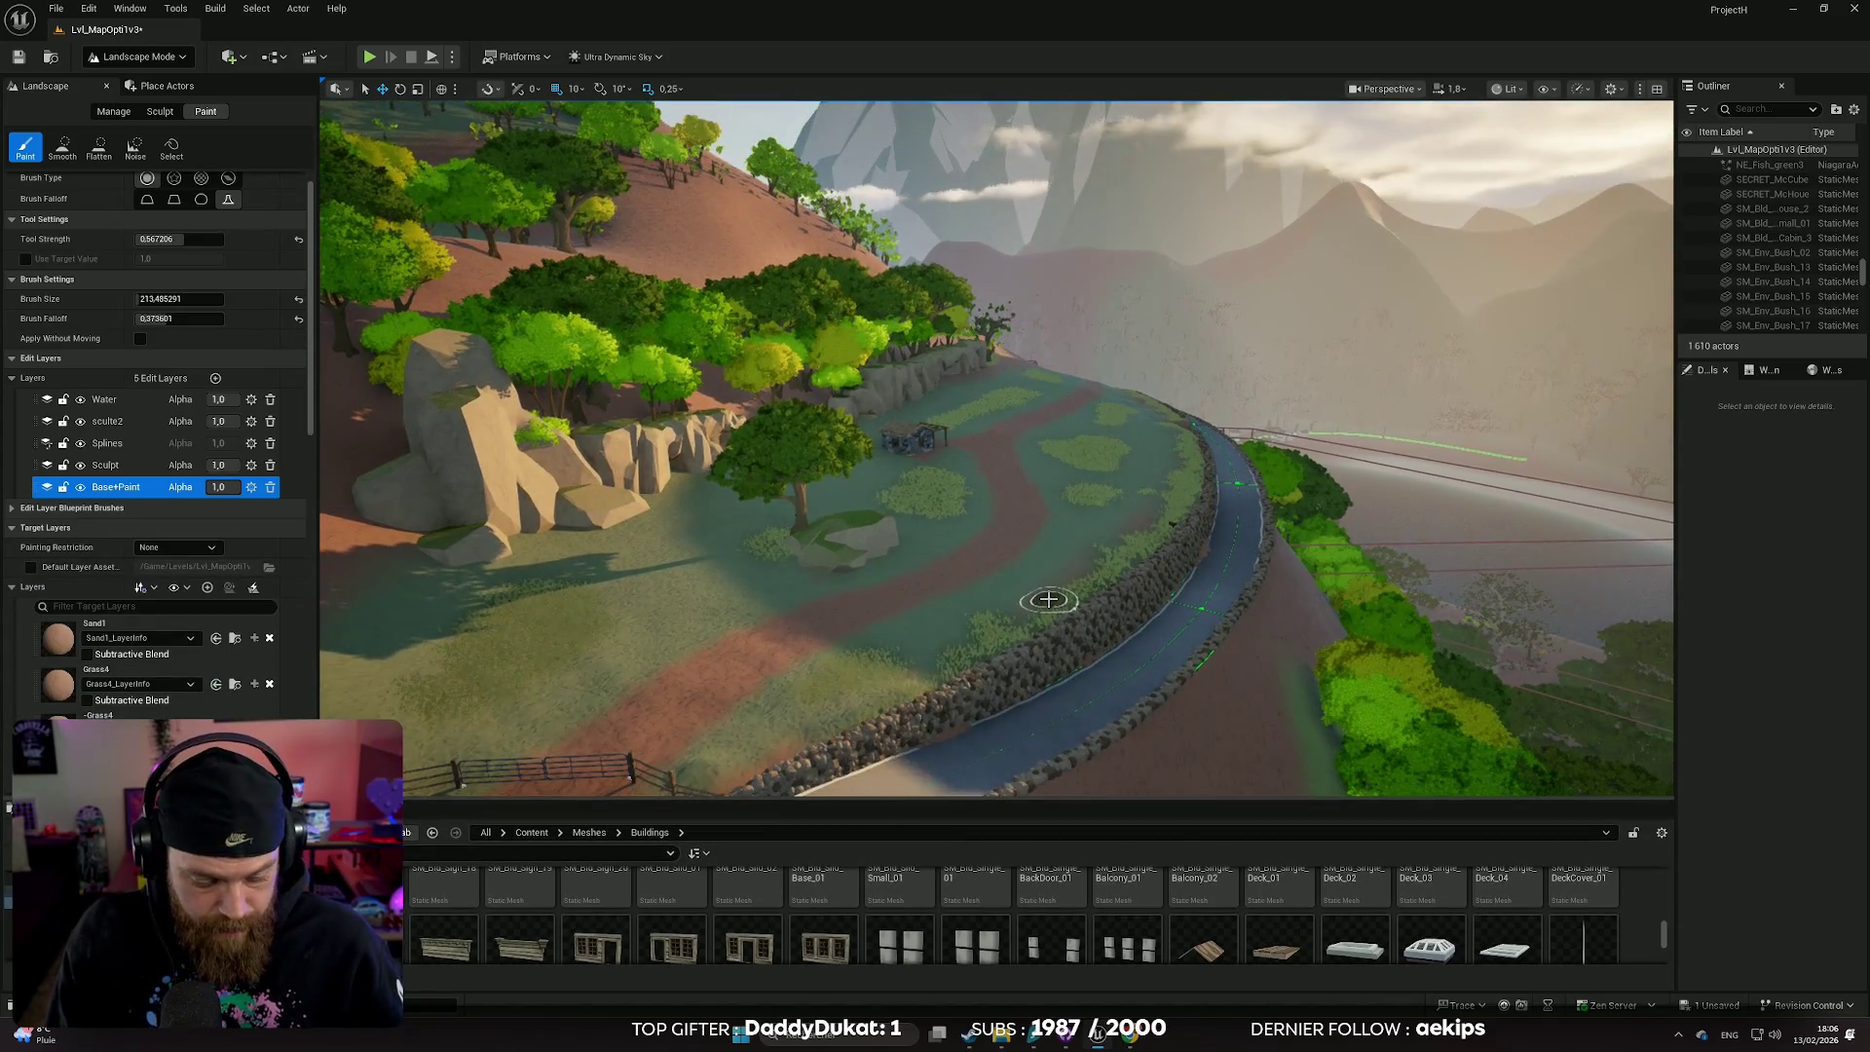
pyautogui.hotkey('ctrl', 's')
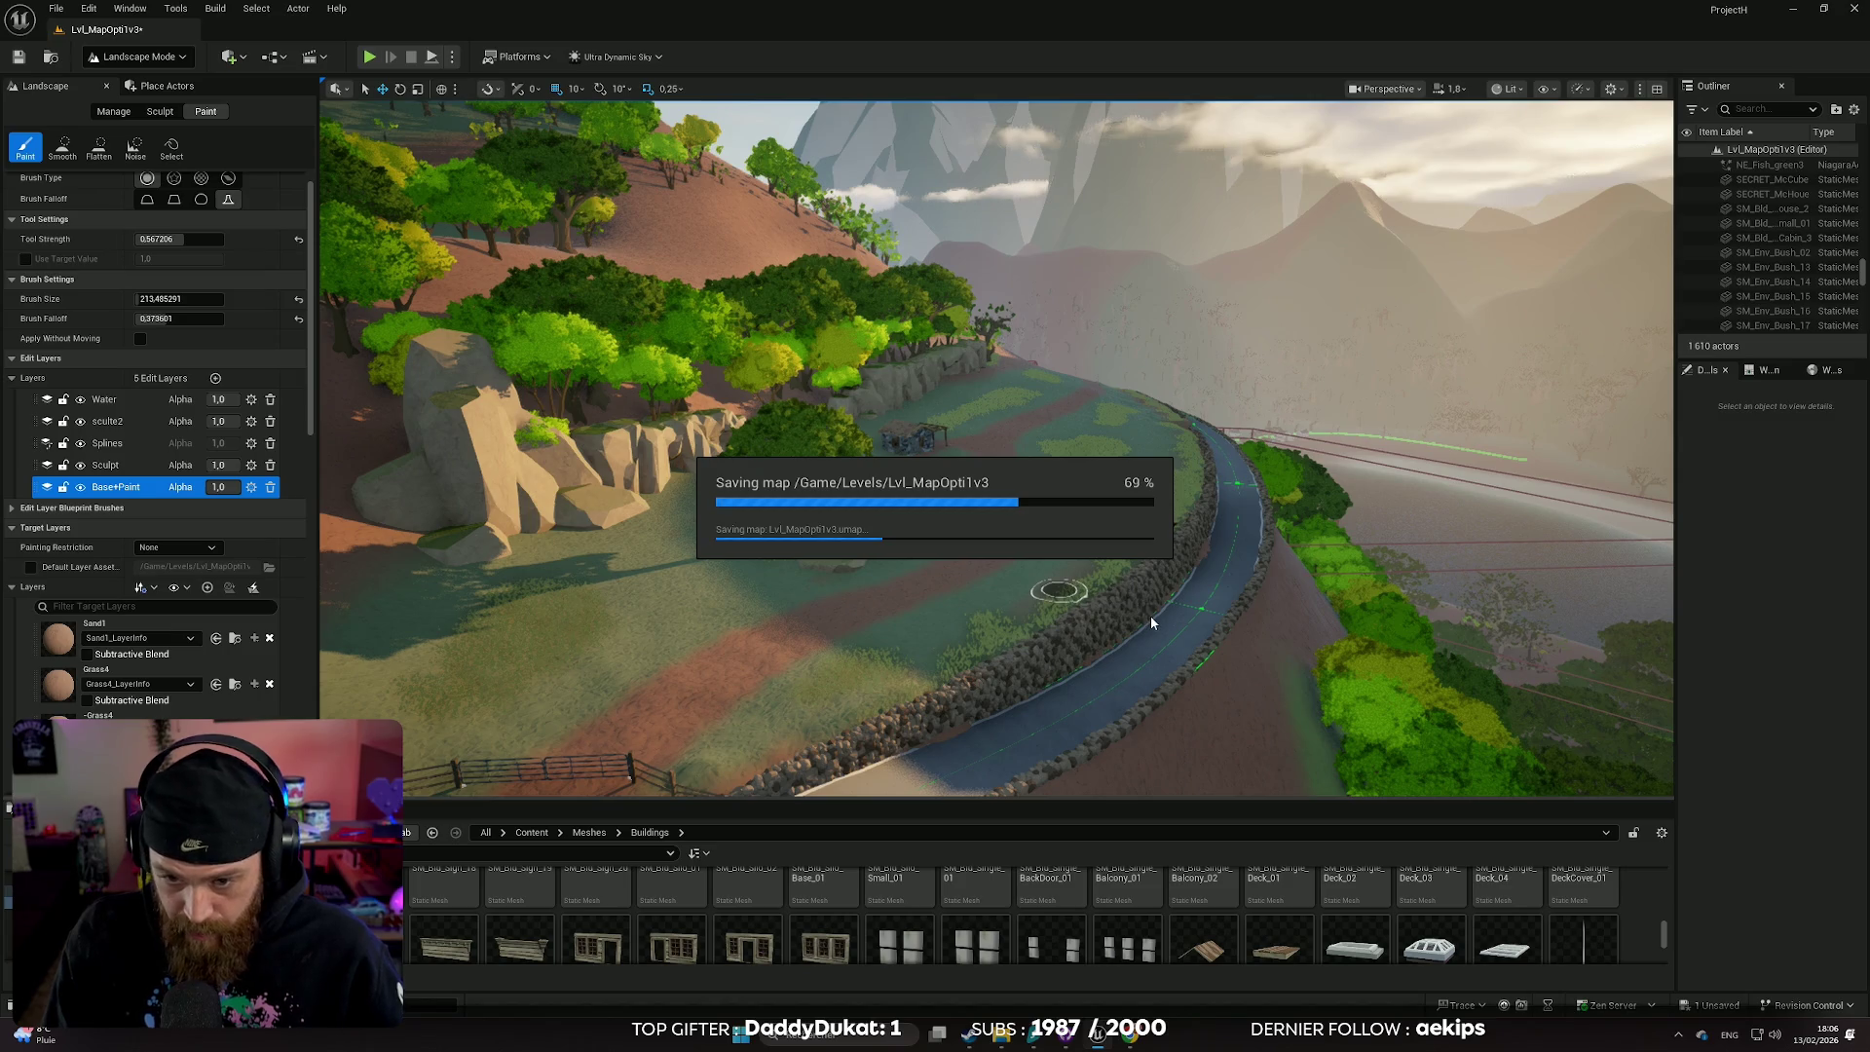
pyautogui.moveTo(1136, 613)
pyautogui.mouseDown()
pyautogui.moveTo(1051, 525)
pyautogui.moveTo(1042, 545)
pyautogui.moveTo(1071, 585)
pyautogui.mouseUp()
# - Undo the recent -Grass4 and -Grass3 paint strokes
pyautogui.scroll(-5, 160, 640)
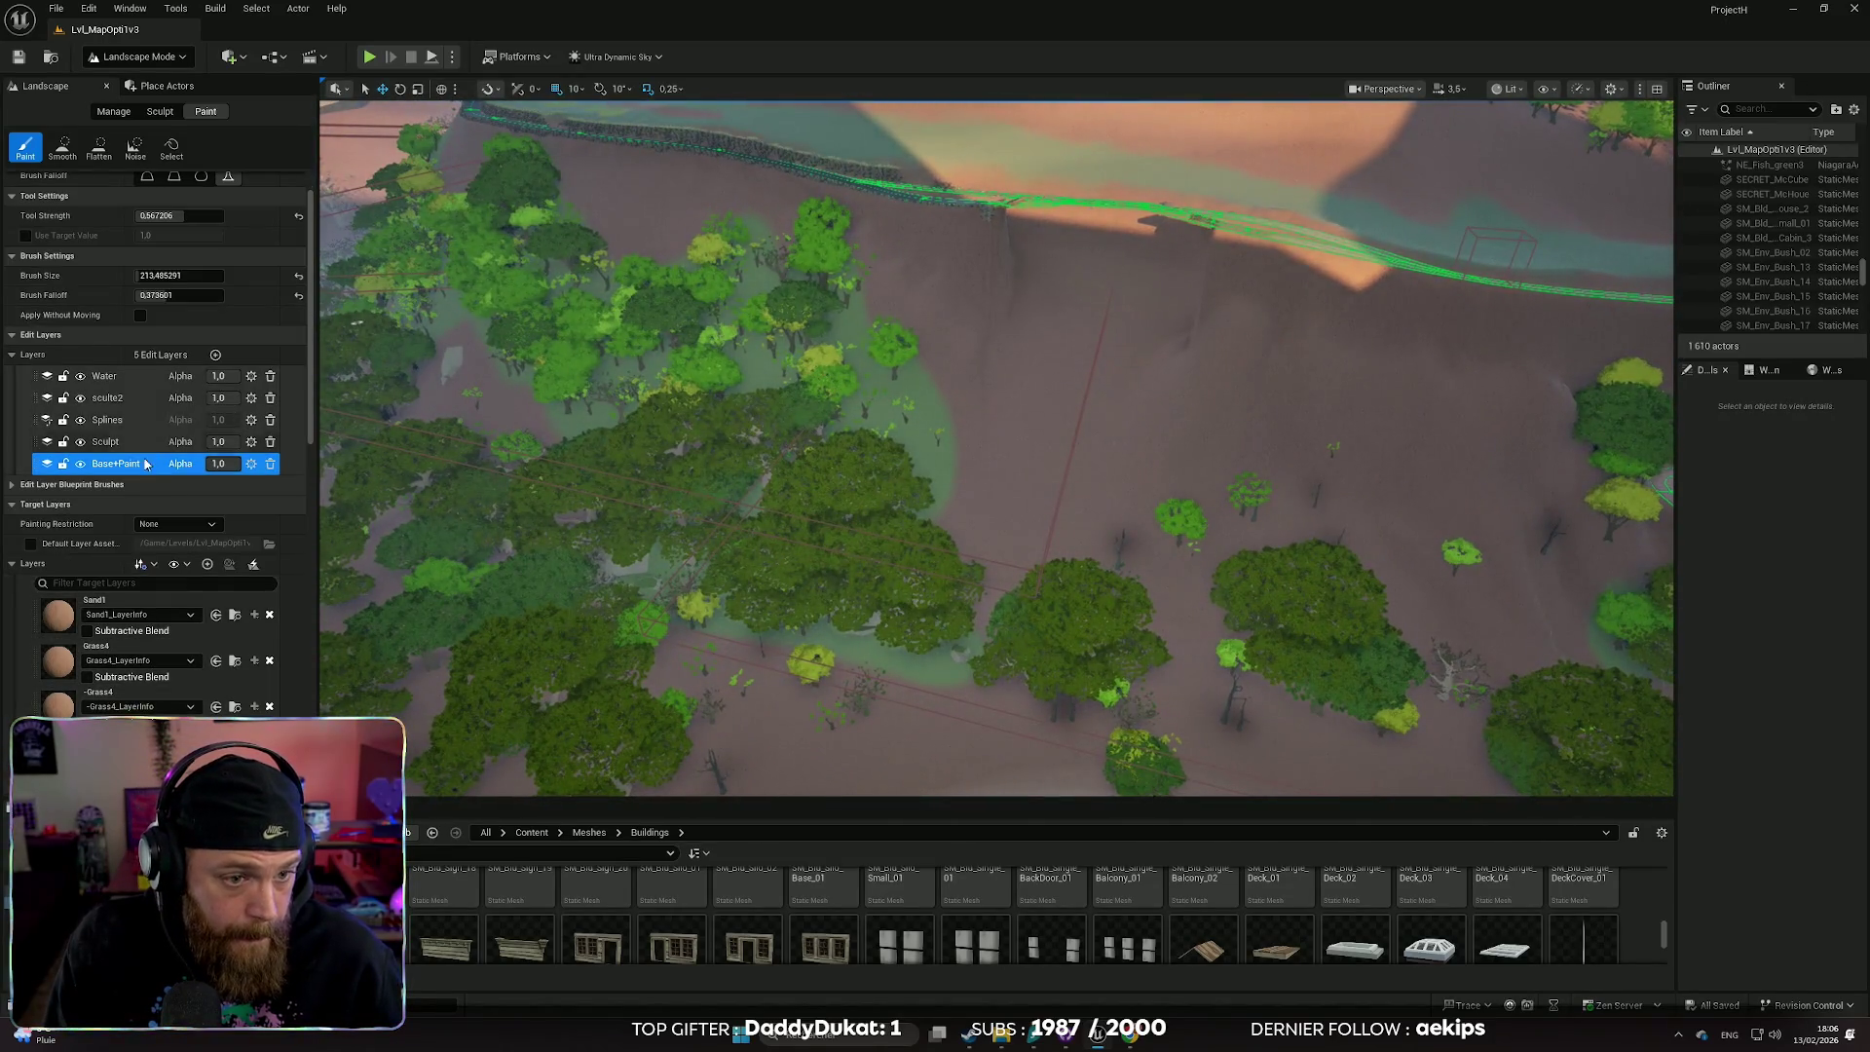
pyautogui.scroll(-1, 160, 639)
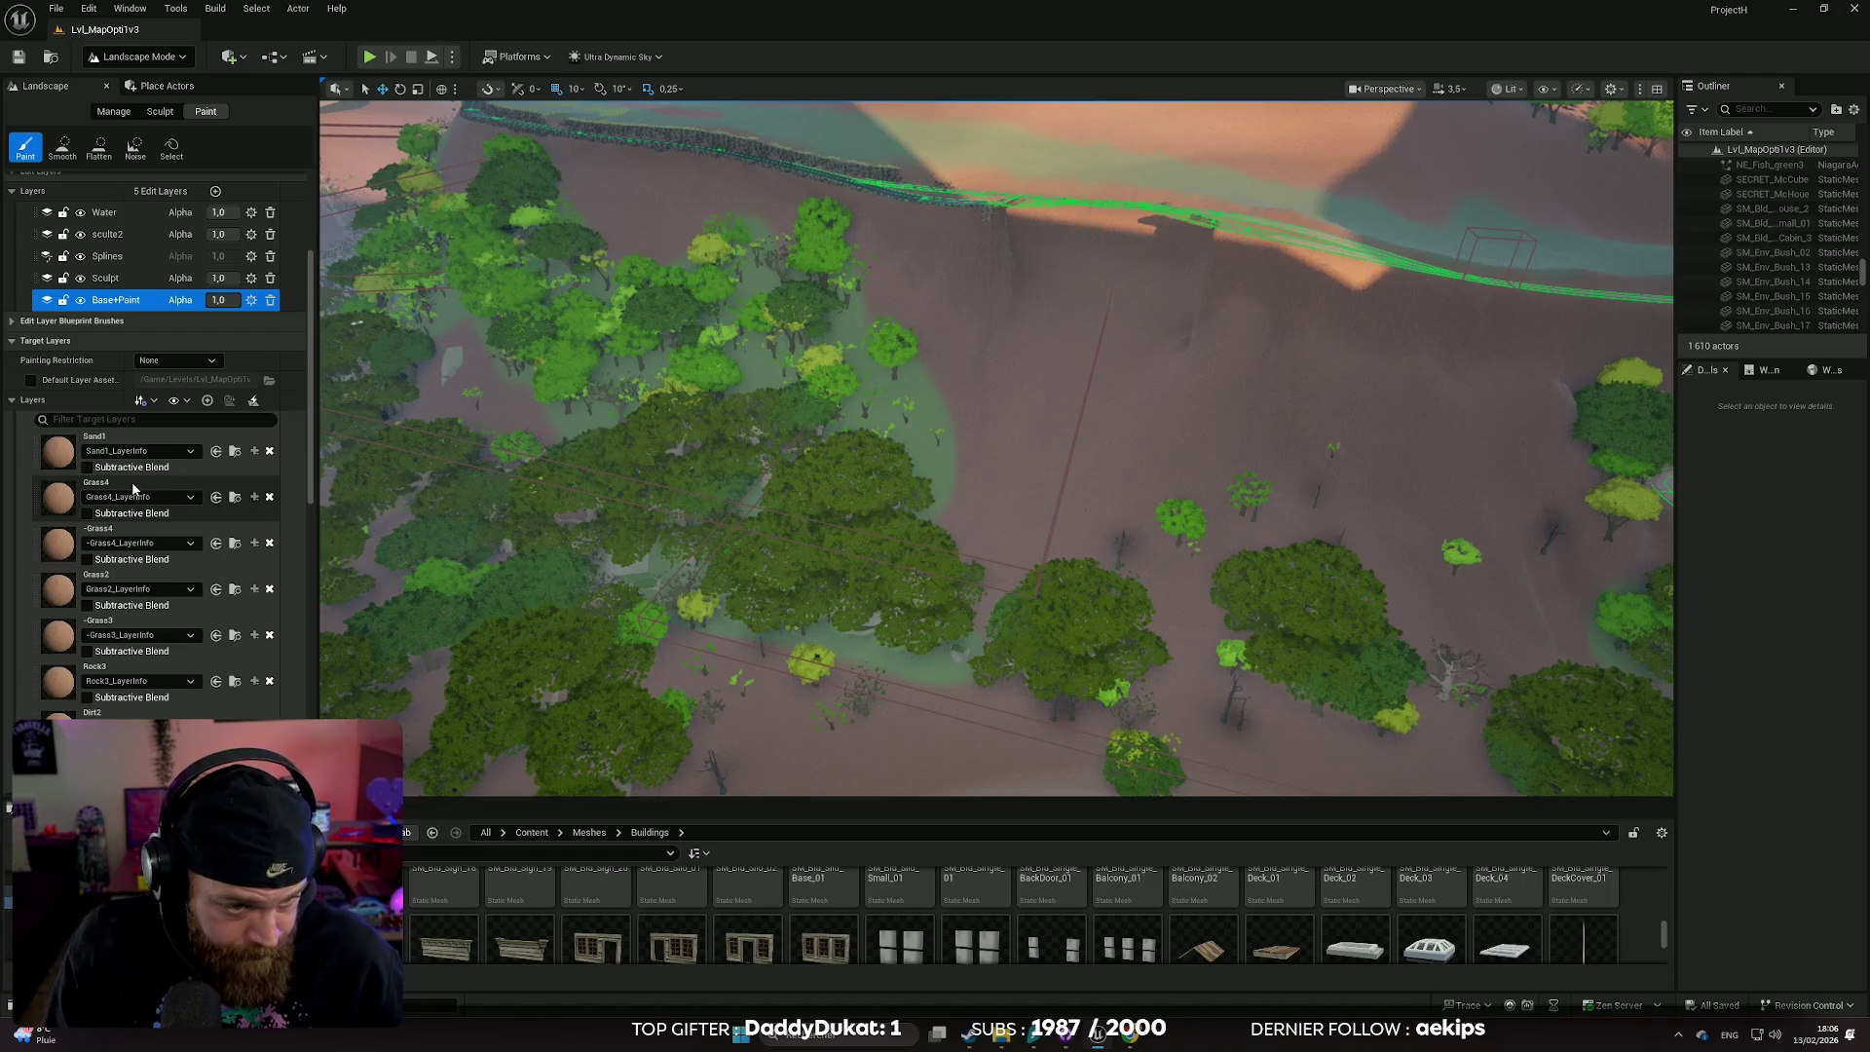
pyautogui.click(127, 524)
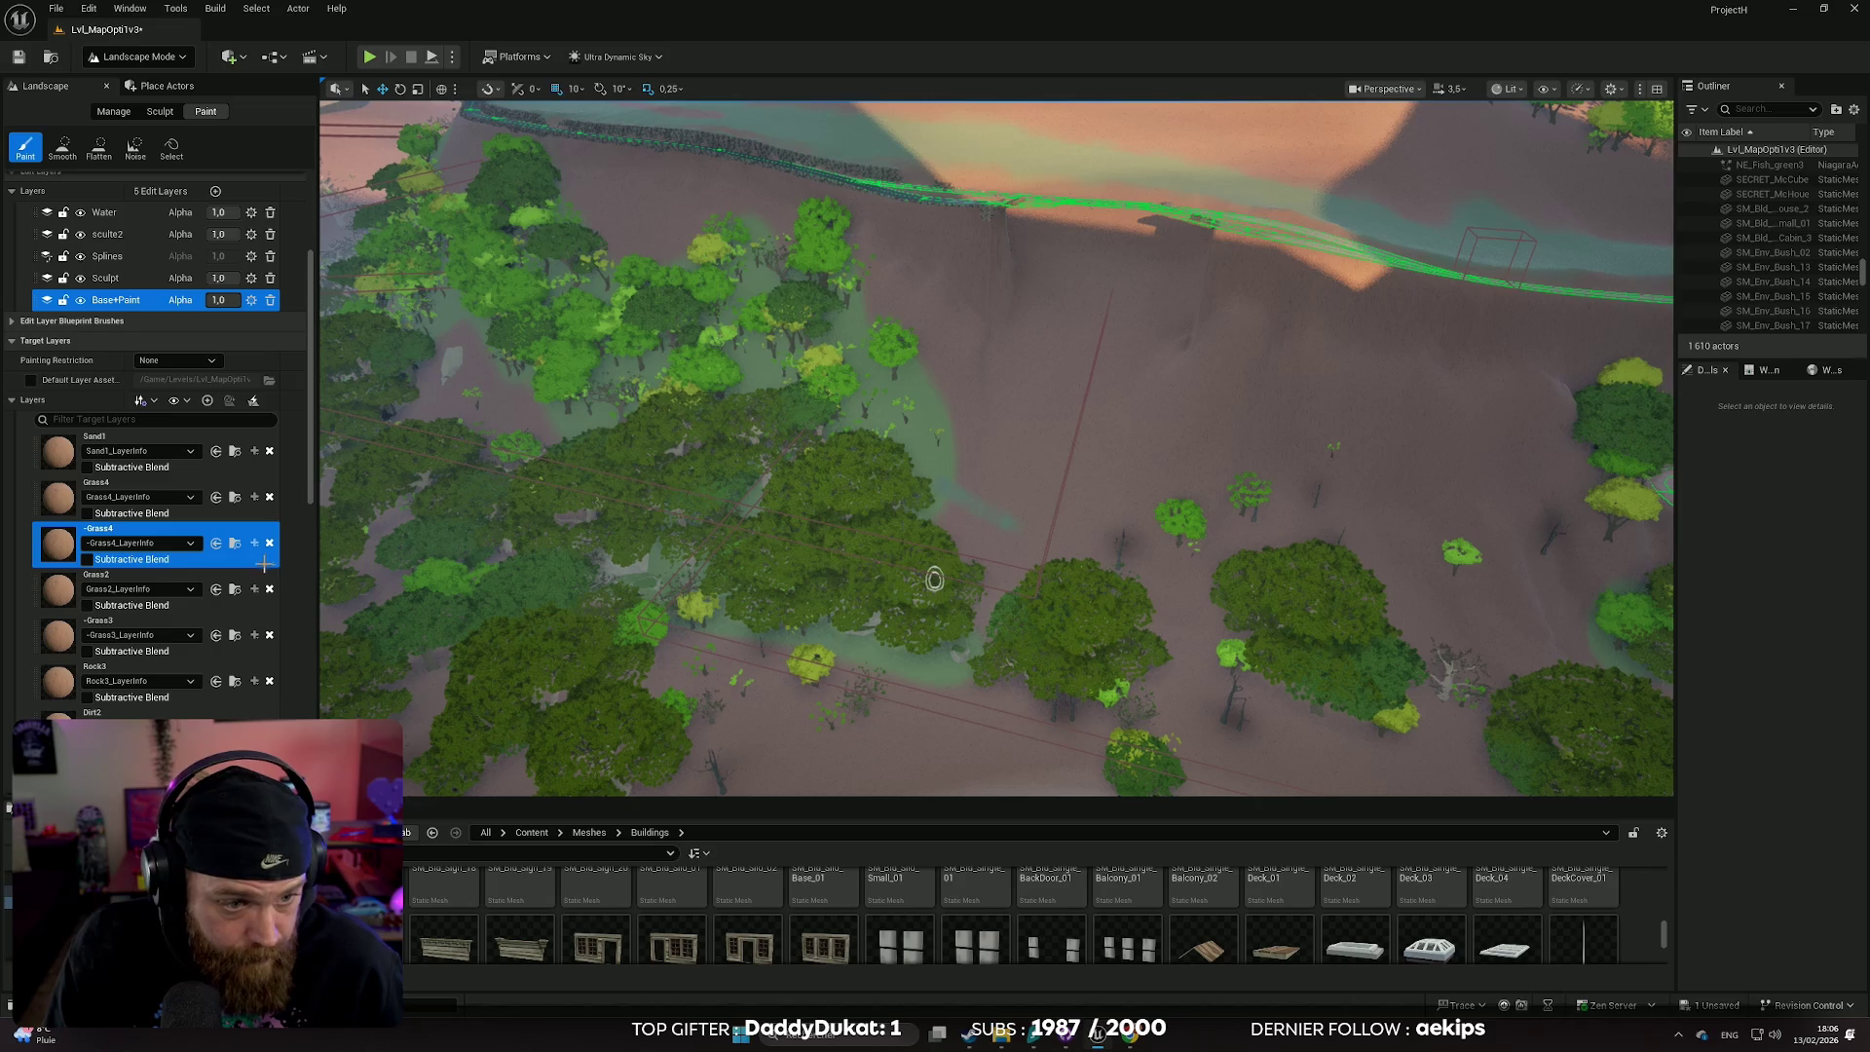
pyautogui.hotkey('ctrl', 'z')
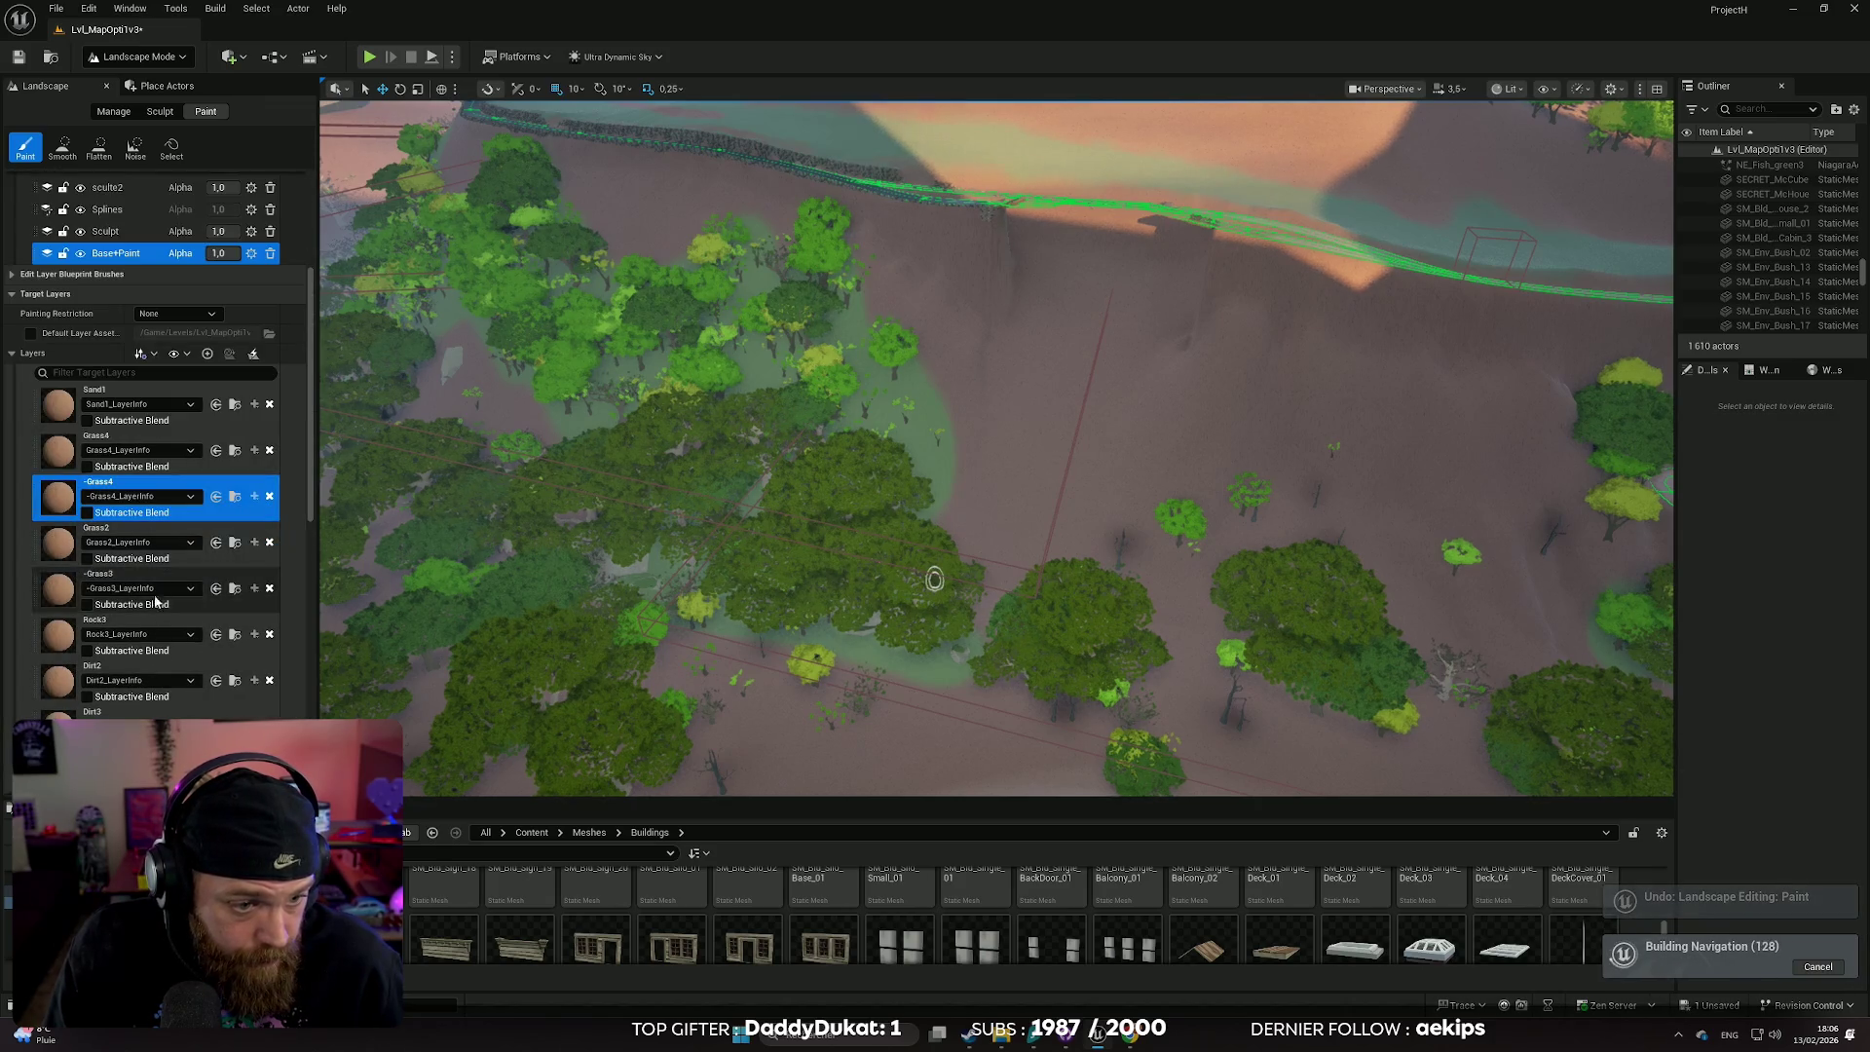
pyautogui.click(127, 579)
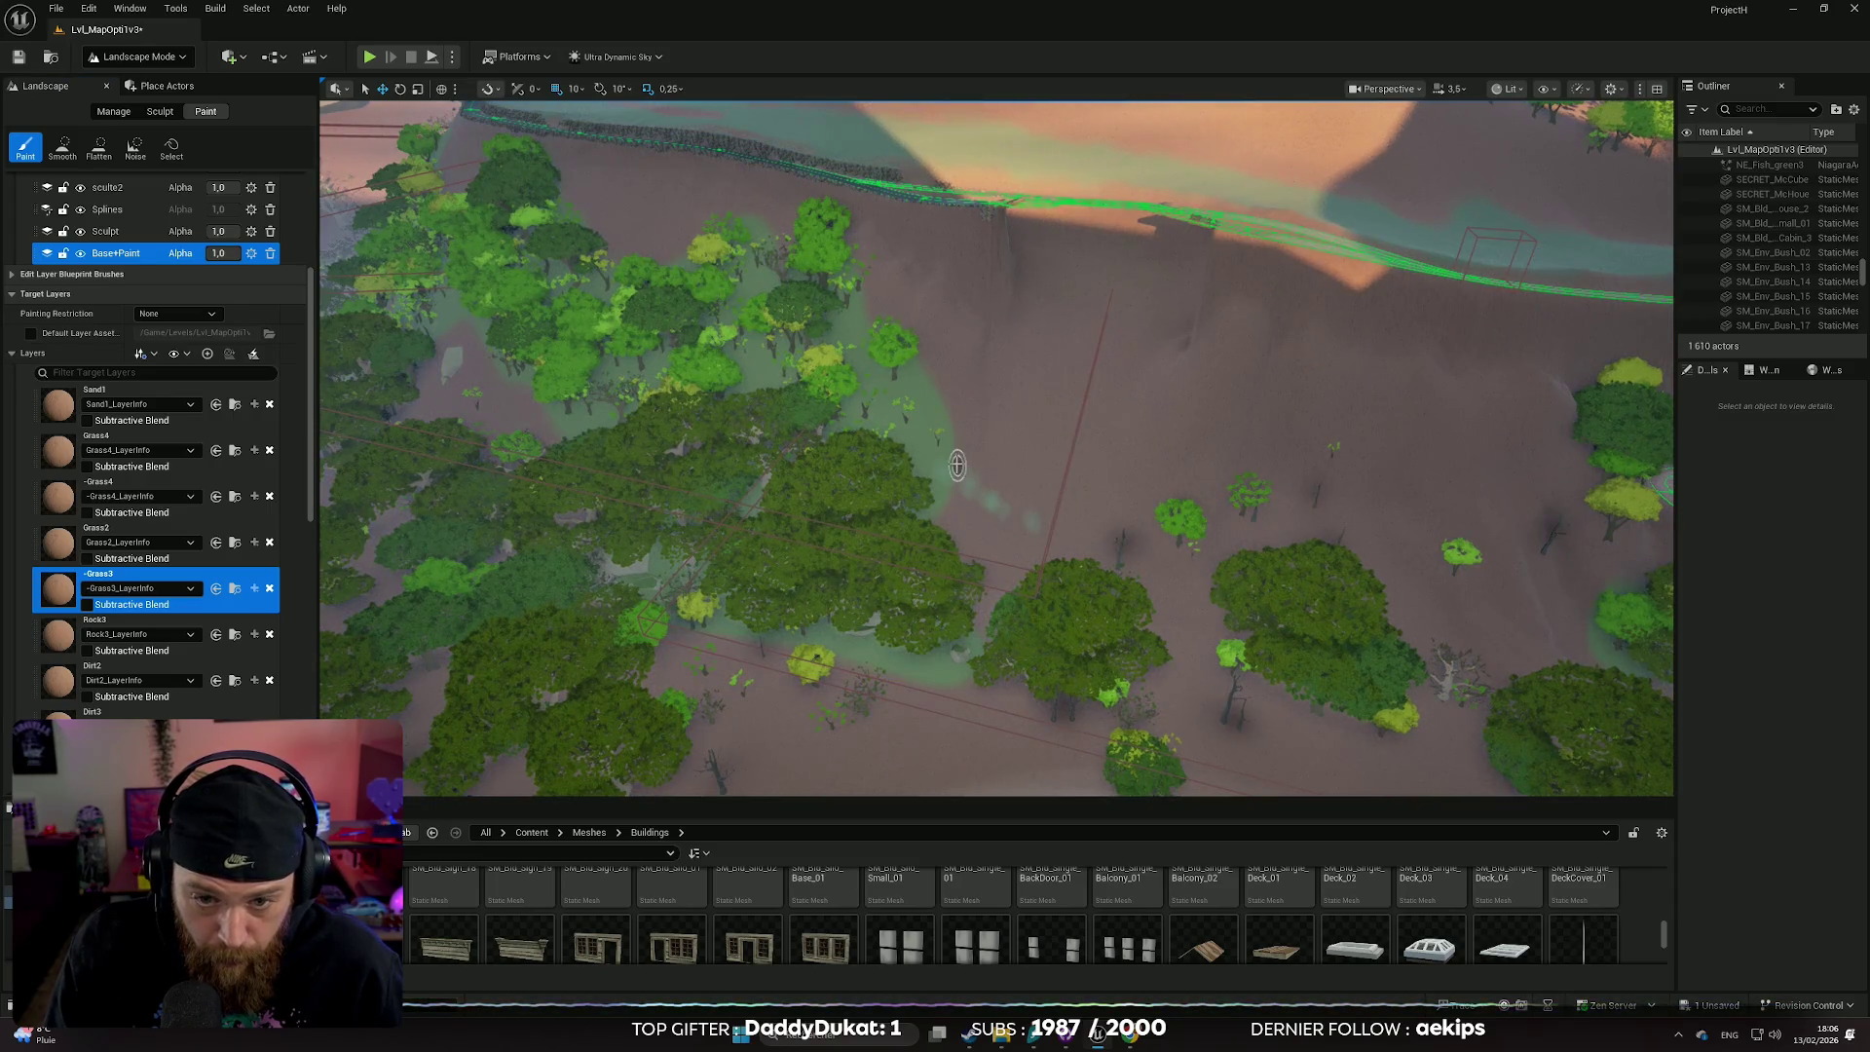
pyautogui.hotkey('ctrl', 'z')
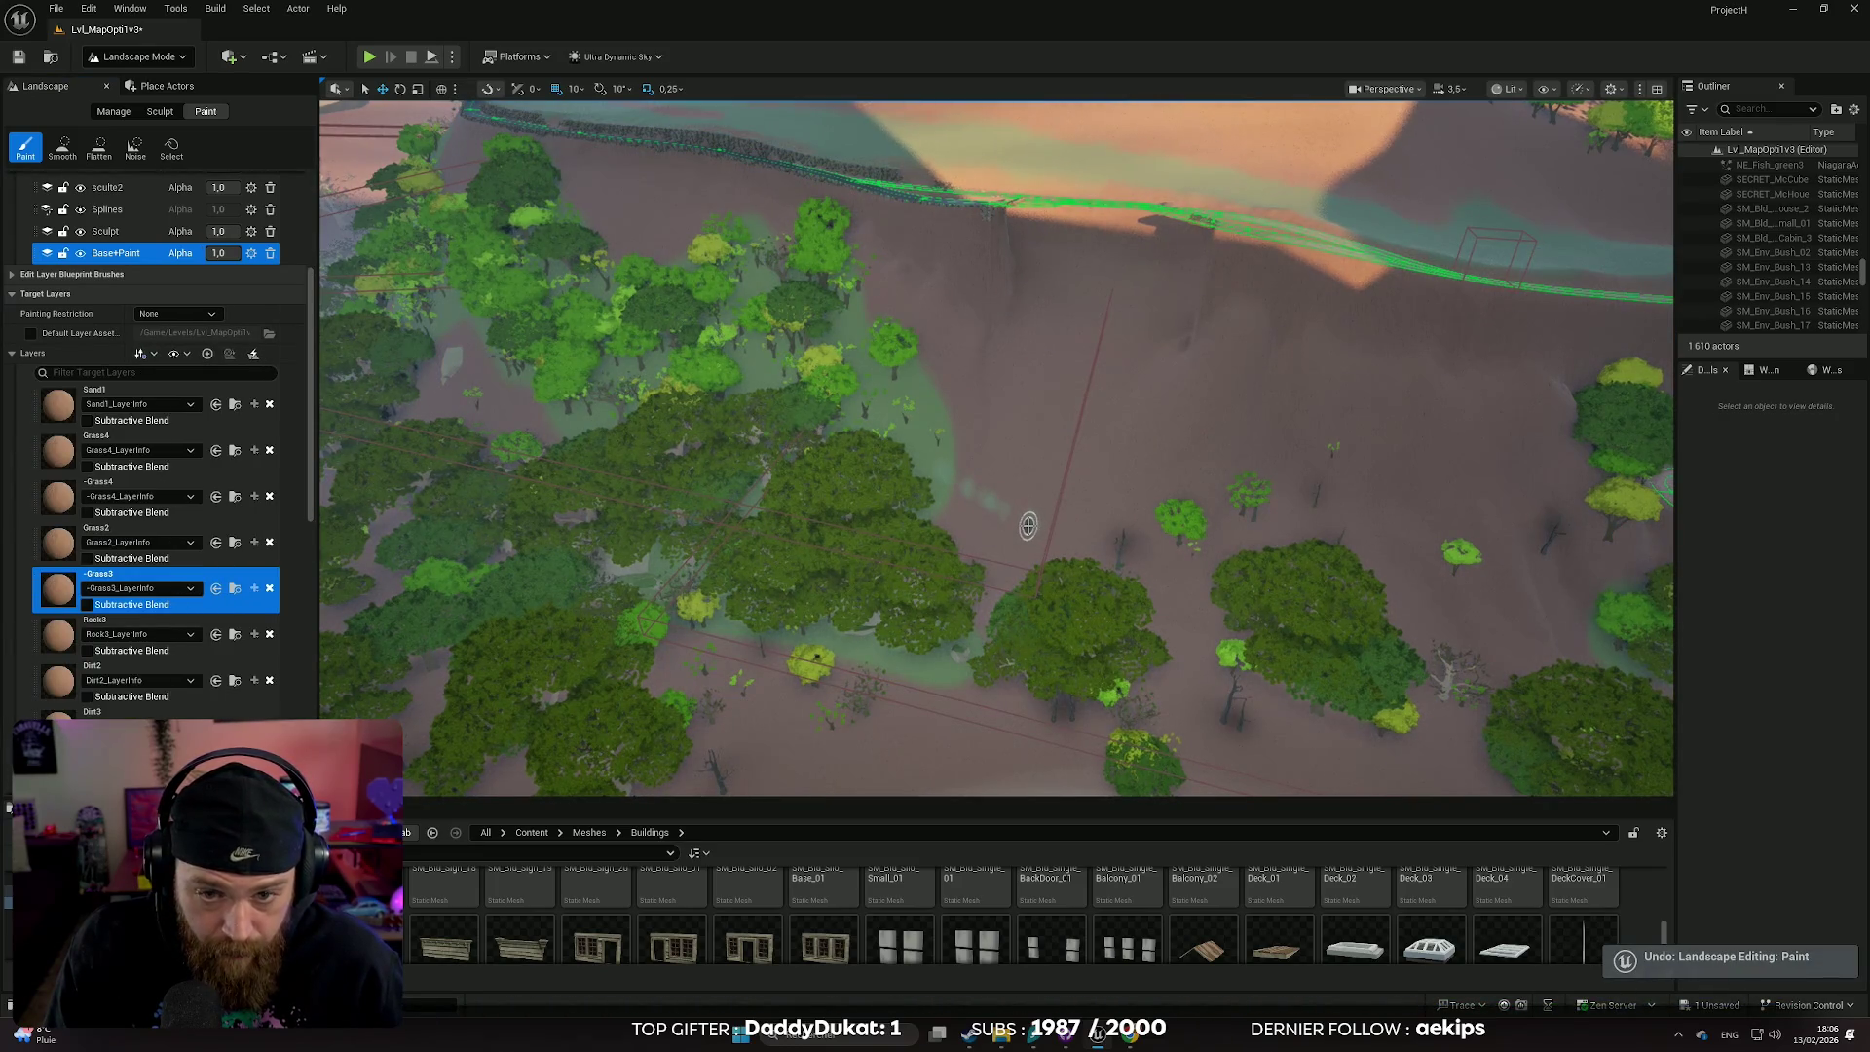
pyautogui.hotkey('ctrl', 'z')
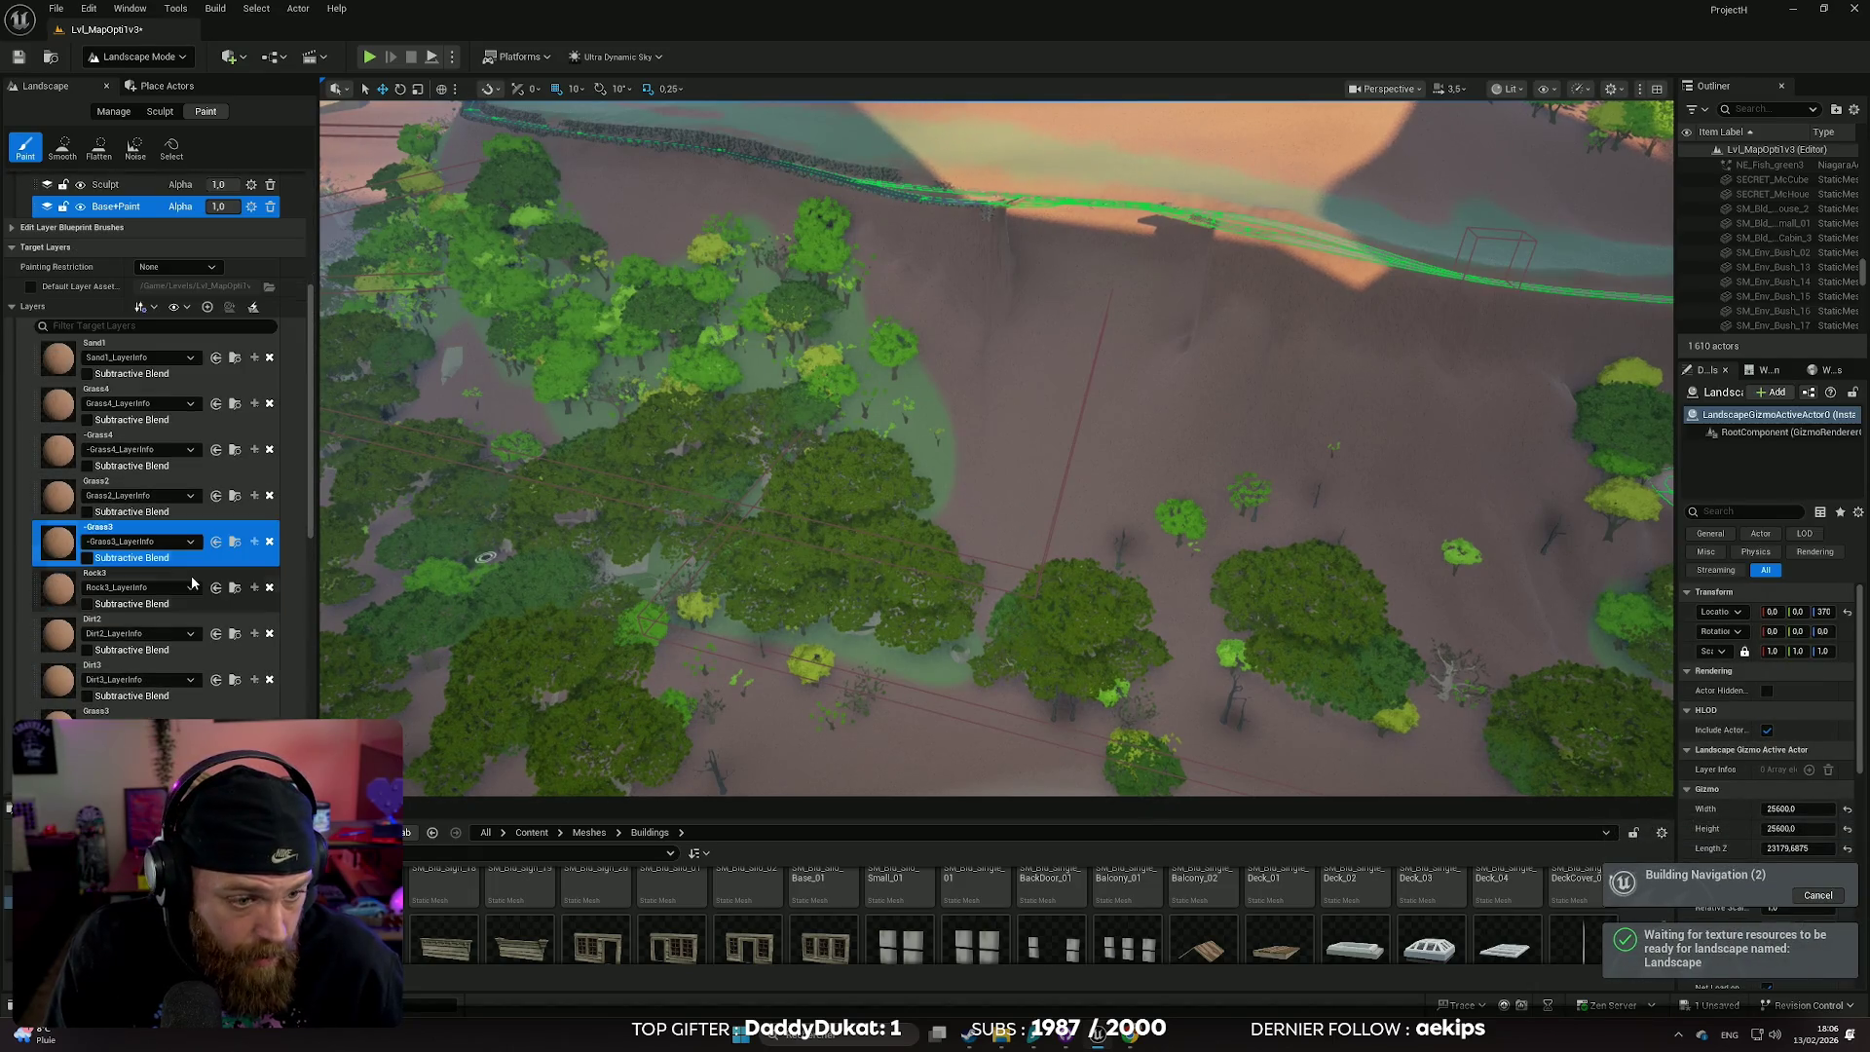
# - Select the -Grass layer, enlarge the brush to 863.58, and paint near the trees
pyautogui.scroll(-3, 167, 593)
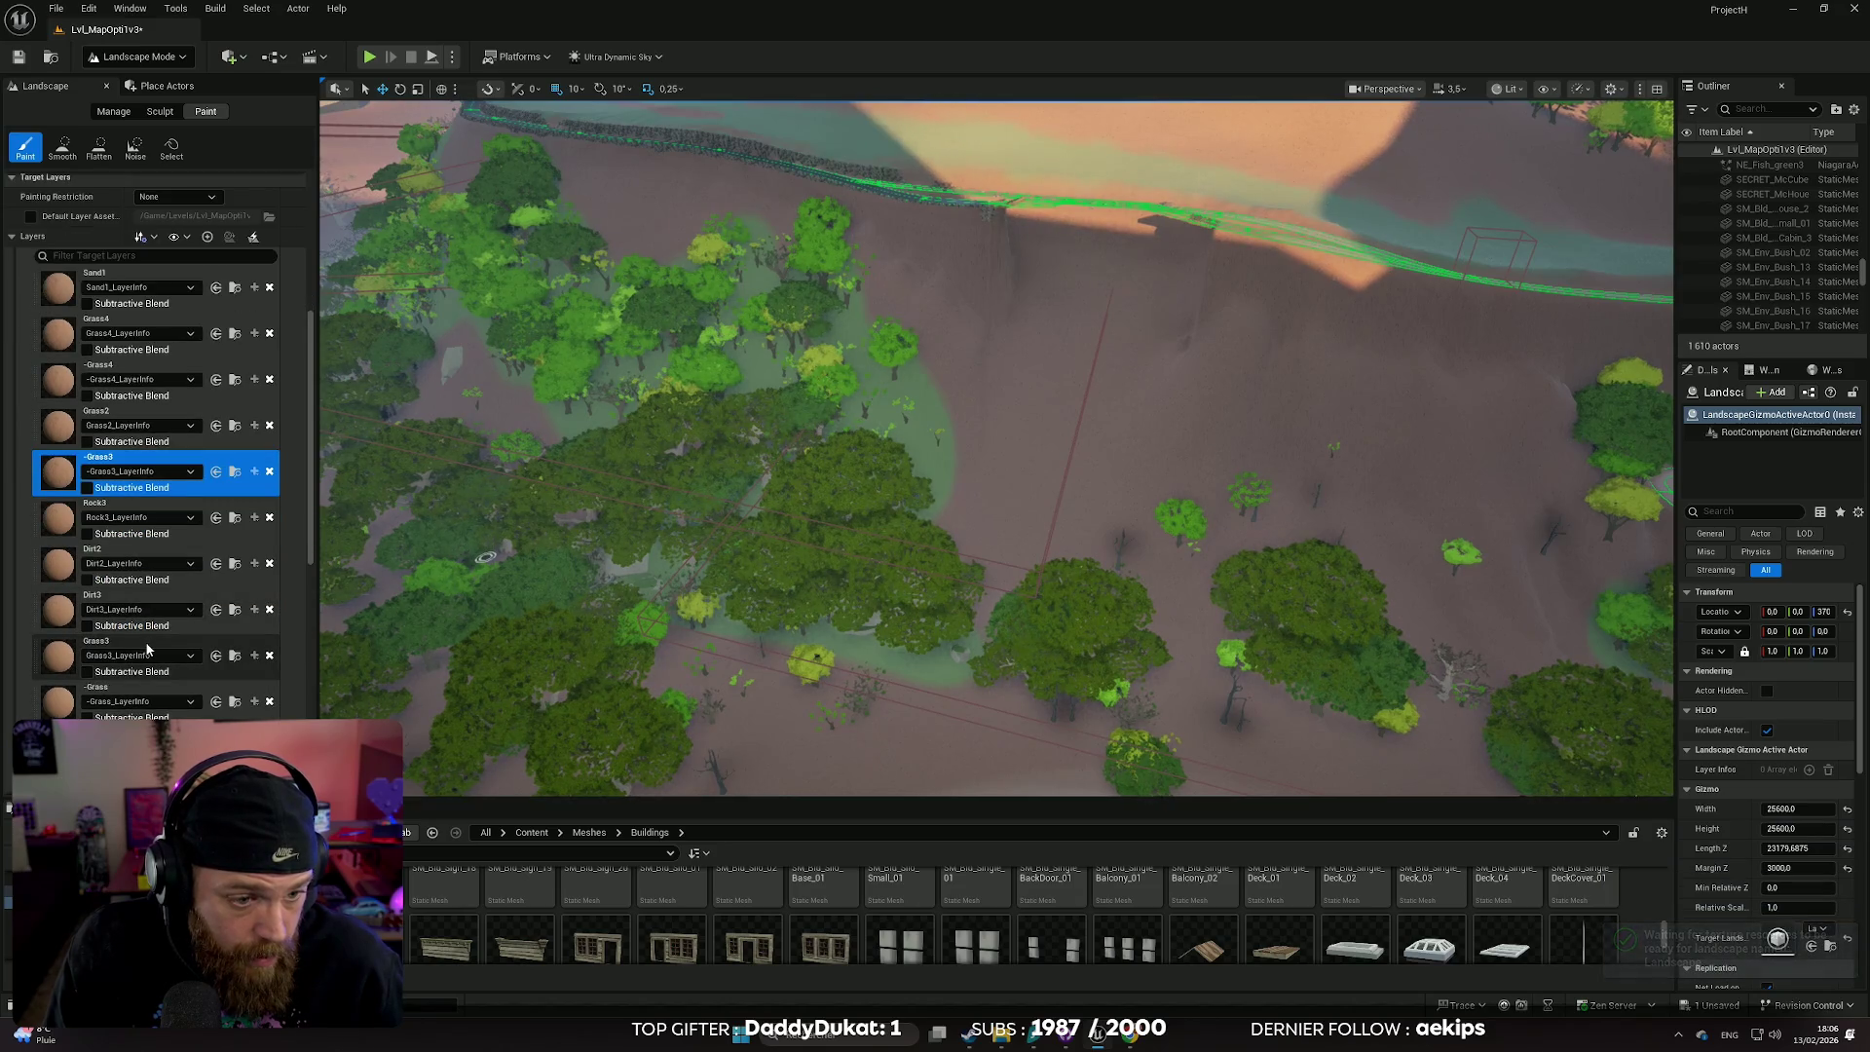
pyautogui.click(148, 691)
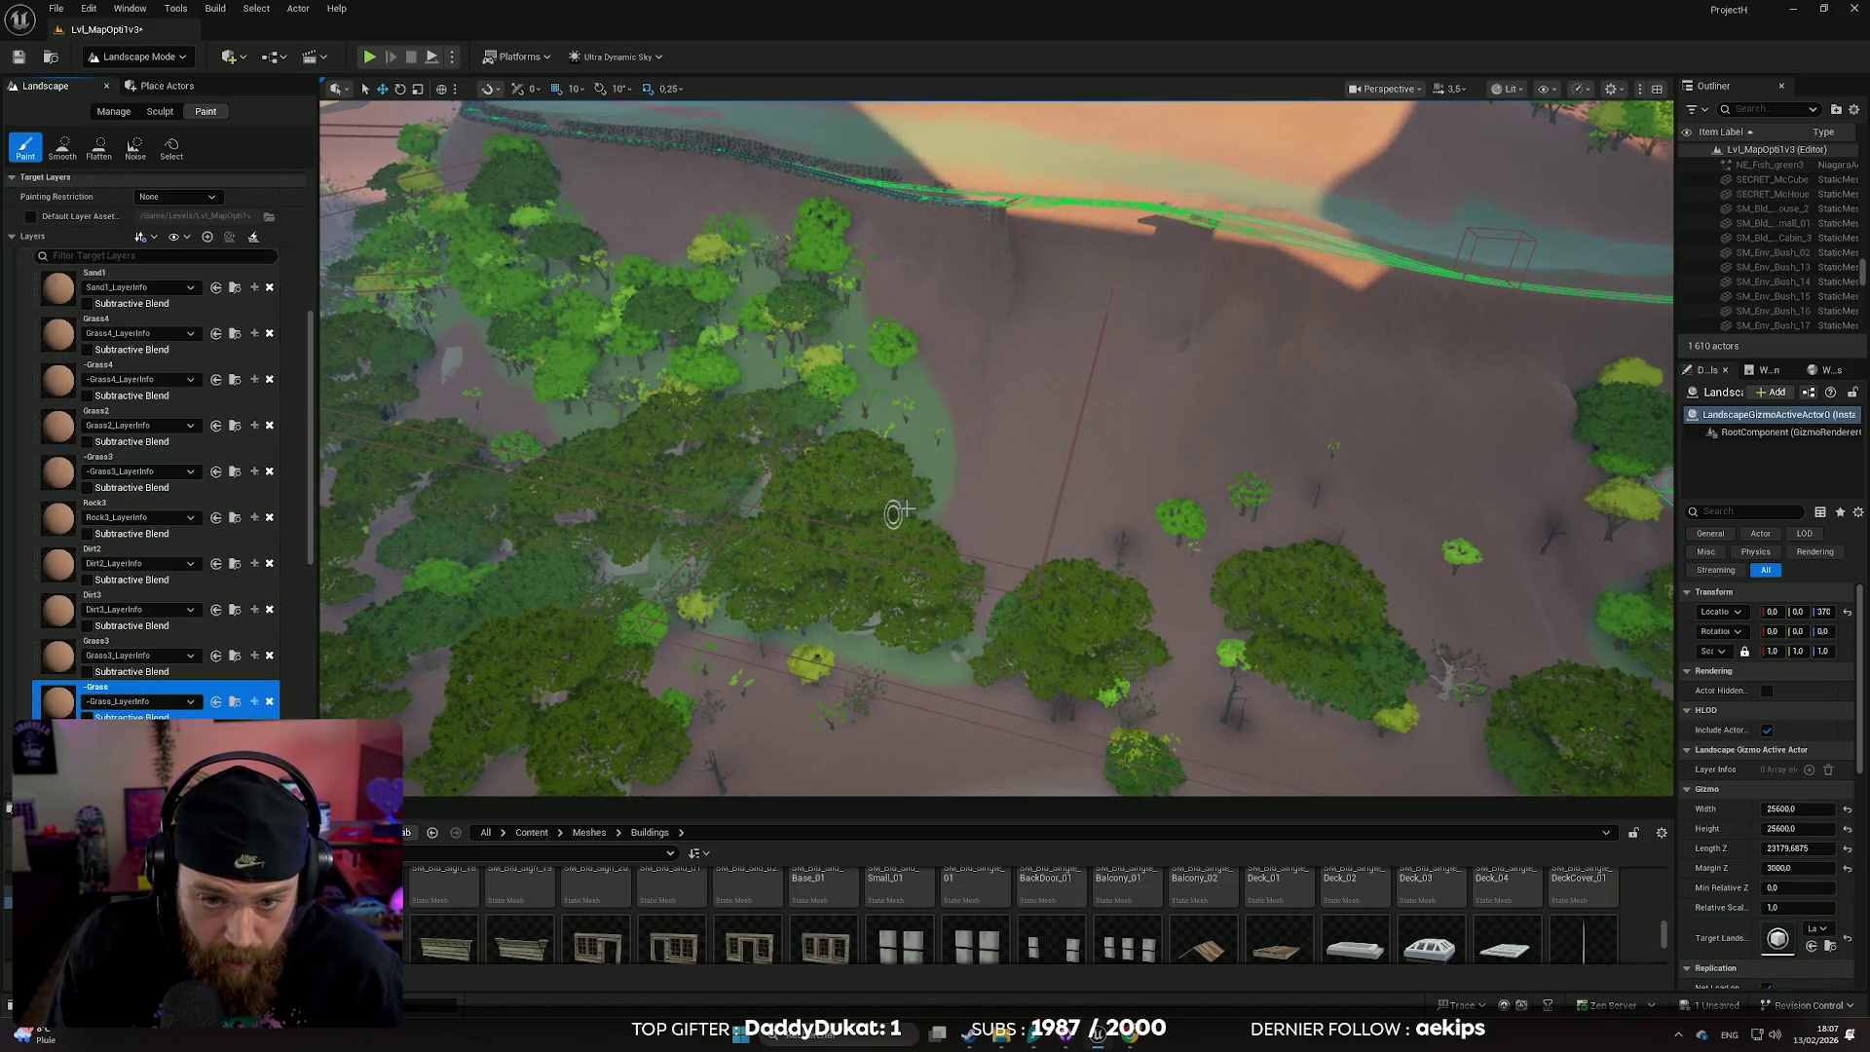
pyautogui.press('Right')
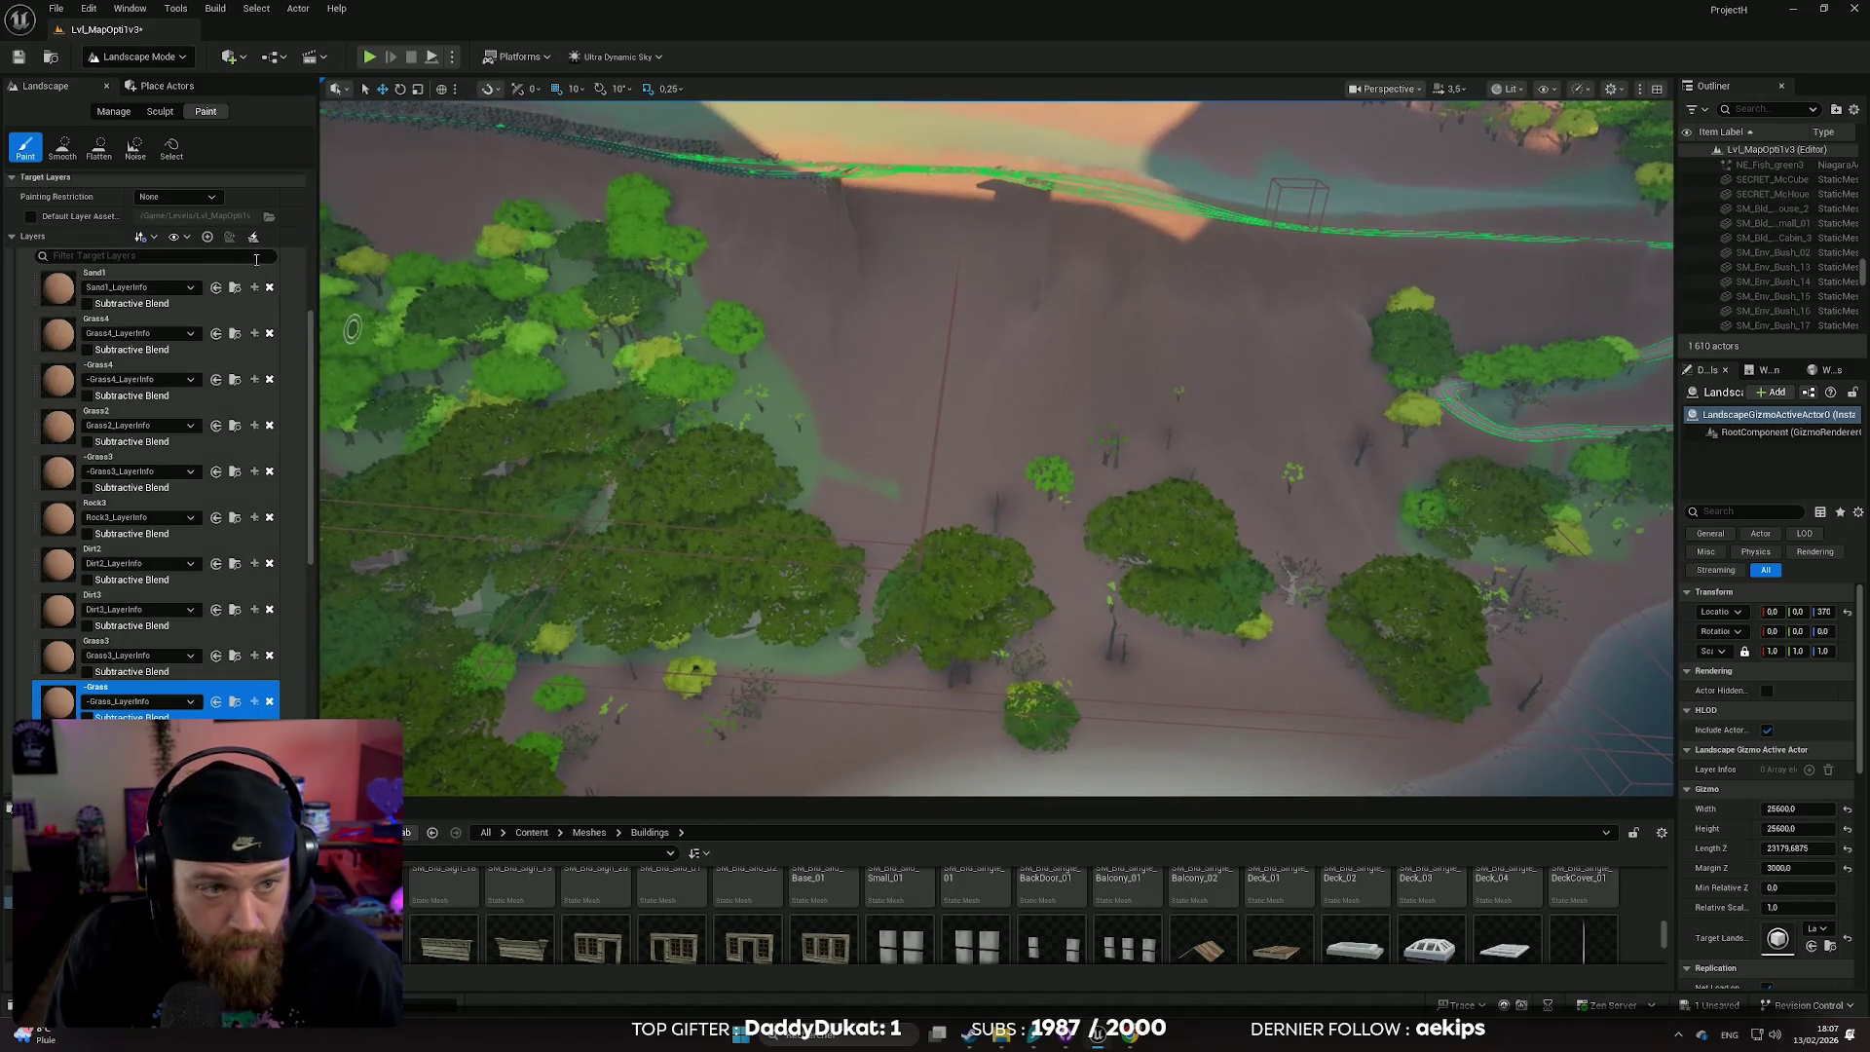
pyautogui.scroll(5, 132, 195)
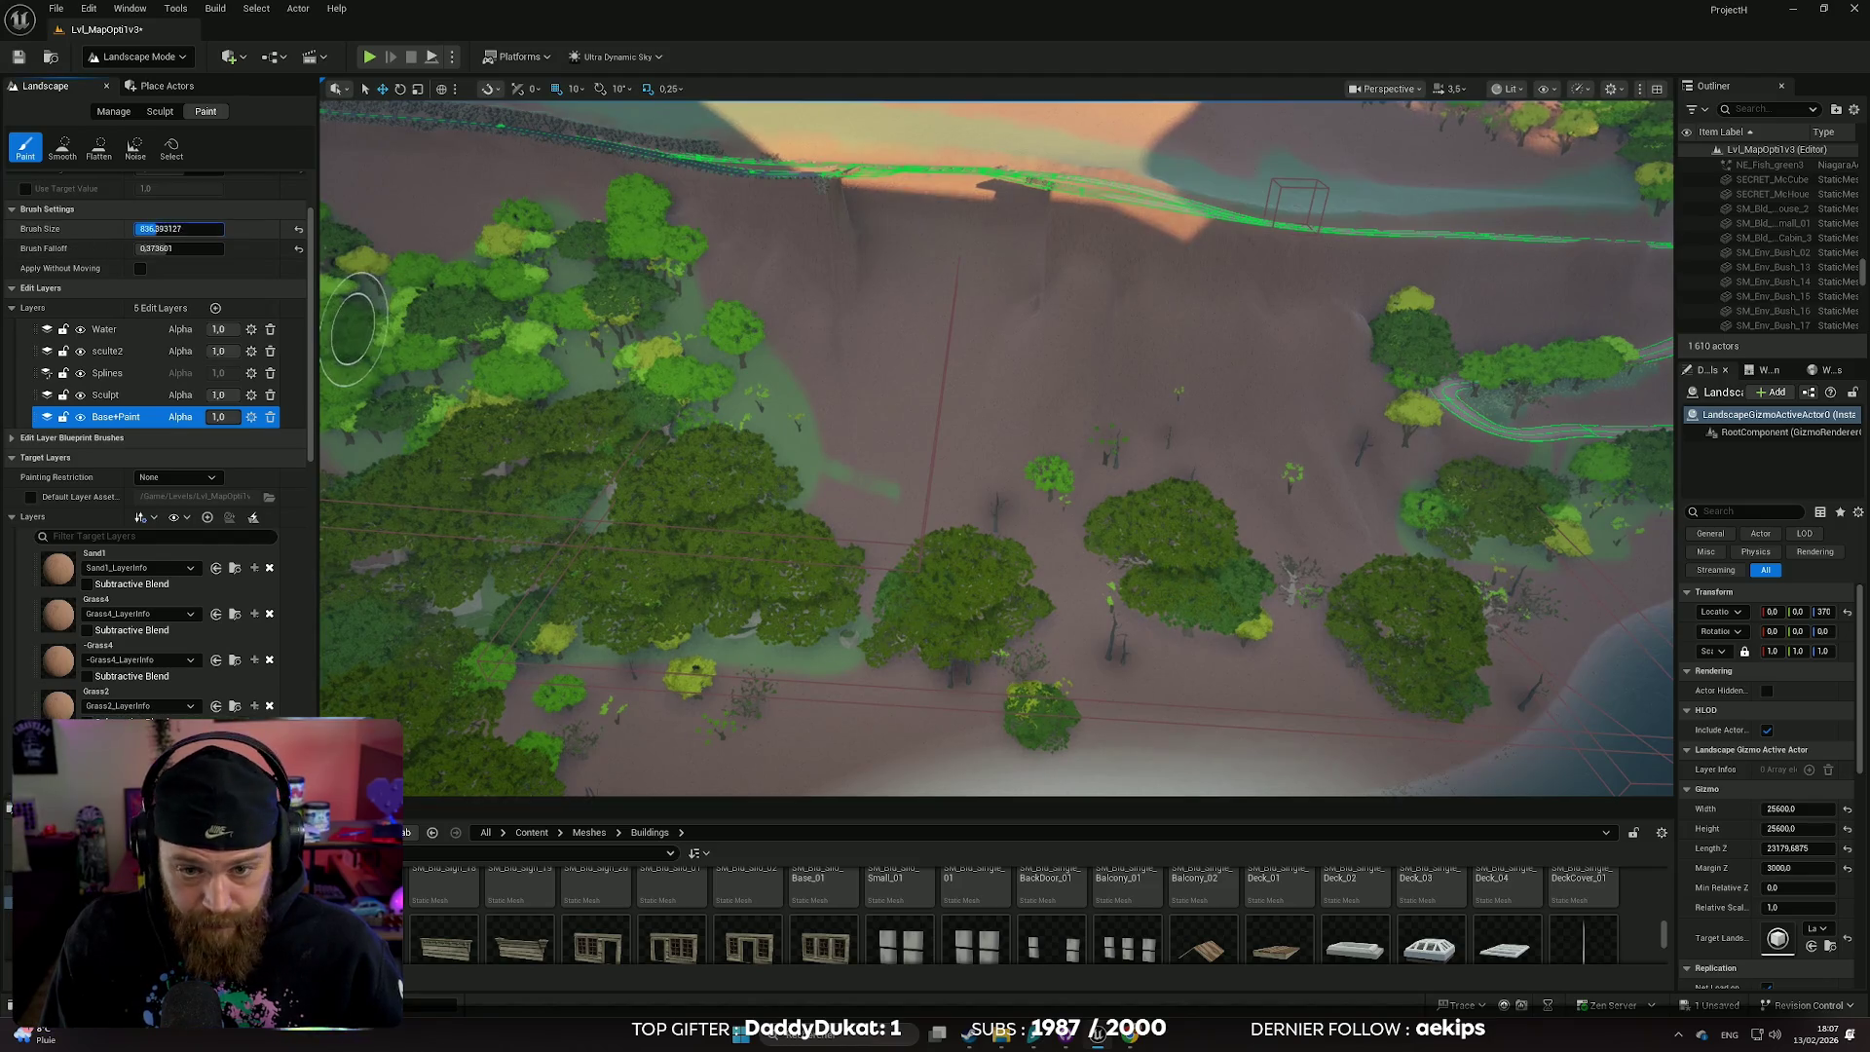
pyautogui.press(']')
pyautogui.press(']')
pyautogui.press(']')
pyautogui.moveTo(774, 438)
pyautogui.mouseDown()
pyautogui.moveTo(889, 525)
pyautogui.moveTo(820, 485)
pyautogui.moveTo(818, 439)
pyautogui.moveTo(809, 529)
pyautogui.moveTo(889, 622)
pyautogui.moveTo(873, 585)
pyautogui.moveTo(860, 639)
pyautogui.moveTo(964, 651)
pyautogui.moveTo(971, 585)
pyautogui.moveTo(1010, 534)
pyautogui.moveTo(1043, 652)
pyautogui.moveTo(1097, 652)
pyautogui.moveTo(1046, 549)
pyautogui.moveTo(1081, 622)
pyautogui.moveTo(1097, 471)
pyautogui.moveTo(1049, 541)
pyautogui.moveTo(1140, 501)
pyautogui.moveTo(1185, 505)
pyautogui.moveTo(1273, 605)
pyautogui.moveTo(1203, 534)
pyautogui.moveTo(1218, 618)
pyautogui.moveTo(1119, 643)
pyautogui.moveTo(863, 564)
pyautogui.moveTo(976, 571)
pyautogui.moveTo(1189, 651)
pyautogui.moveTo(1244, 585)
pyautogui.moveTo(1175, 592)
pyautogui.moveTo(1211, 514)
pyautogui.moveTo(1098, 547)
pyautogui.moveTo(925, 443)
pyautogui.moveTo(906, 380)
pyautogui.moveTo(906, 597)
pyautogui.mouseUp()
# - Paint grass around the trees, then at brush size 122.44 up the cliff slope
pyautogui.moveTo(987, 487)
pyautogui.mouseDown()
pyautogui.moveTo(867, 593)
pyautogui.moveTo(1010, 626)
pyautogui.moveTo(998, 567)
pyautogui.moveTo(1114, 626)
pyautogui.moveTo(1198, 318)
pyautogui.moveTo(1173, 317)
pyautogui.moveTo(1173, 195)
pyautogui.mouseUp()
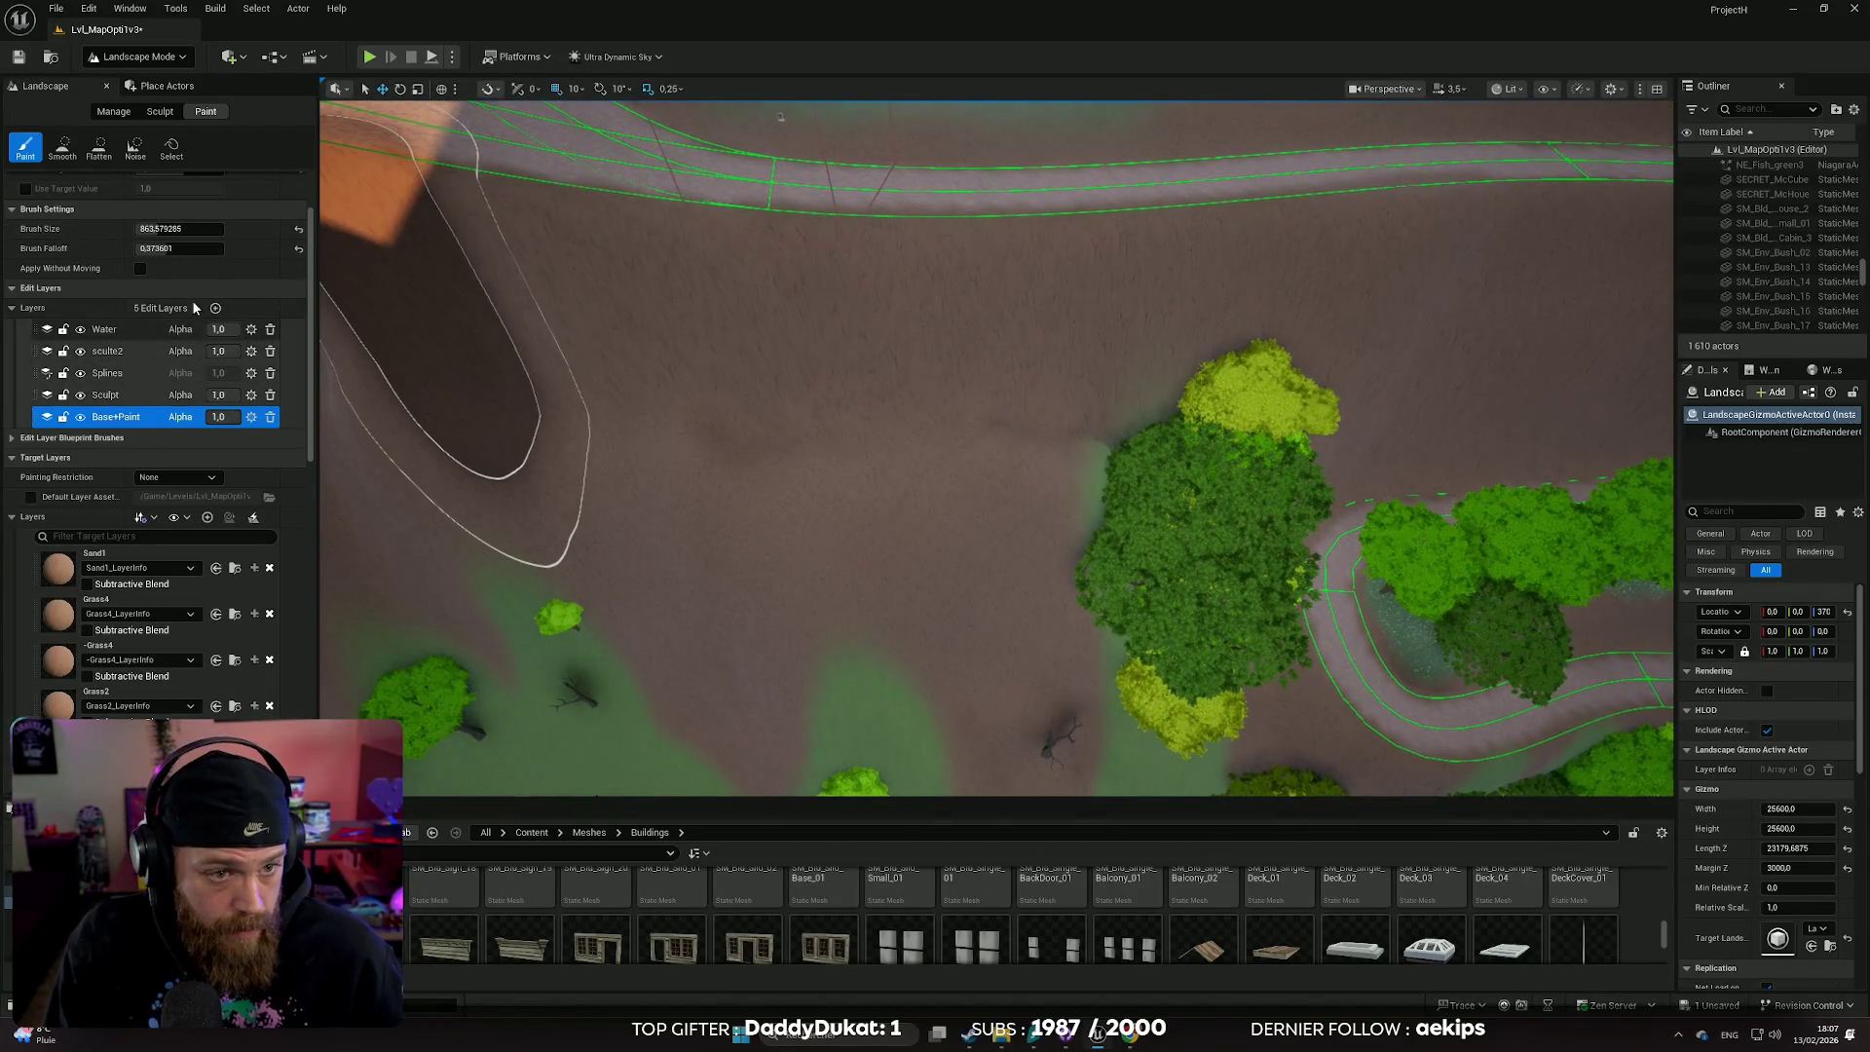
pyautogui.moveTo(160, 230); pyautogui.dragTo(78, 230)
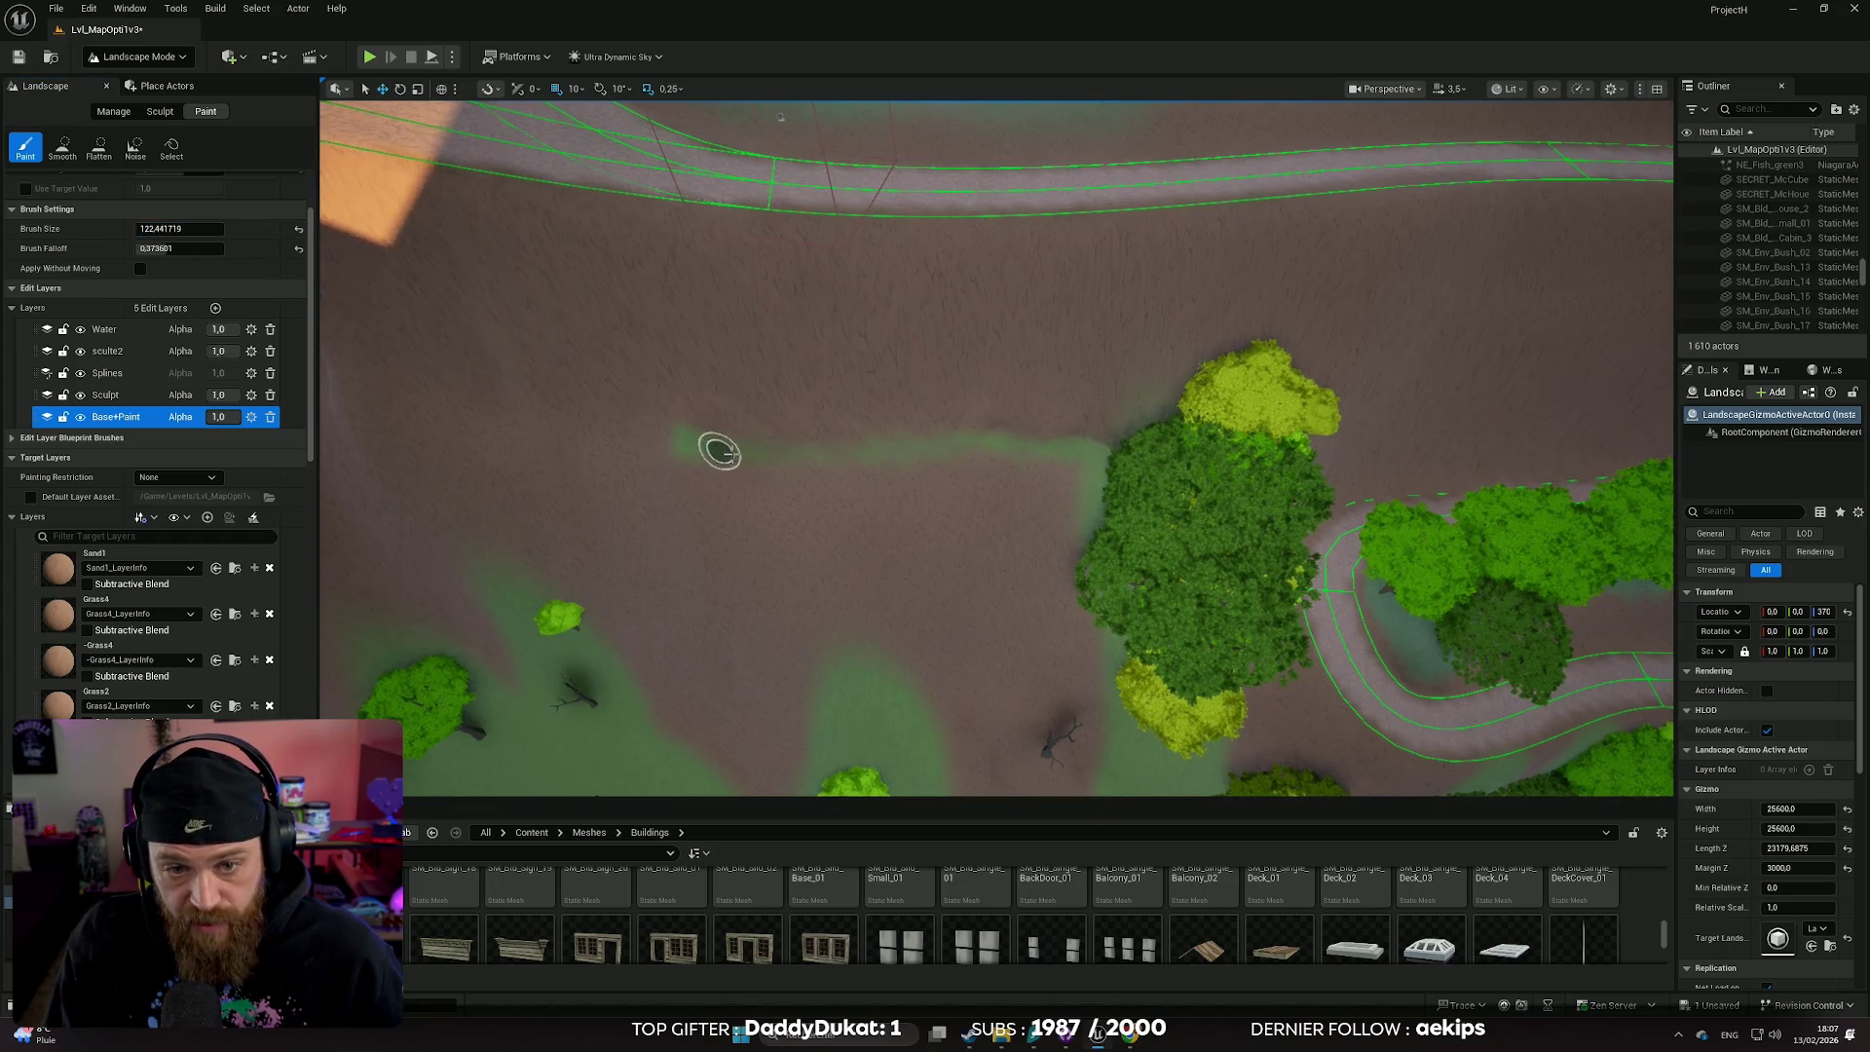
pyautogui.moveTo(1076, 456)
pyautogui.mouseDown()
pyautogui.moveTo(655, 435)
pyautogui.moveTo(880, 513)
pyautogui.mouseUp()
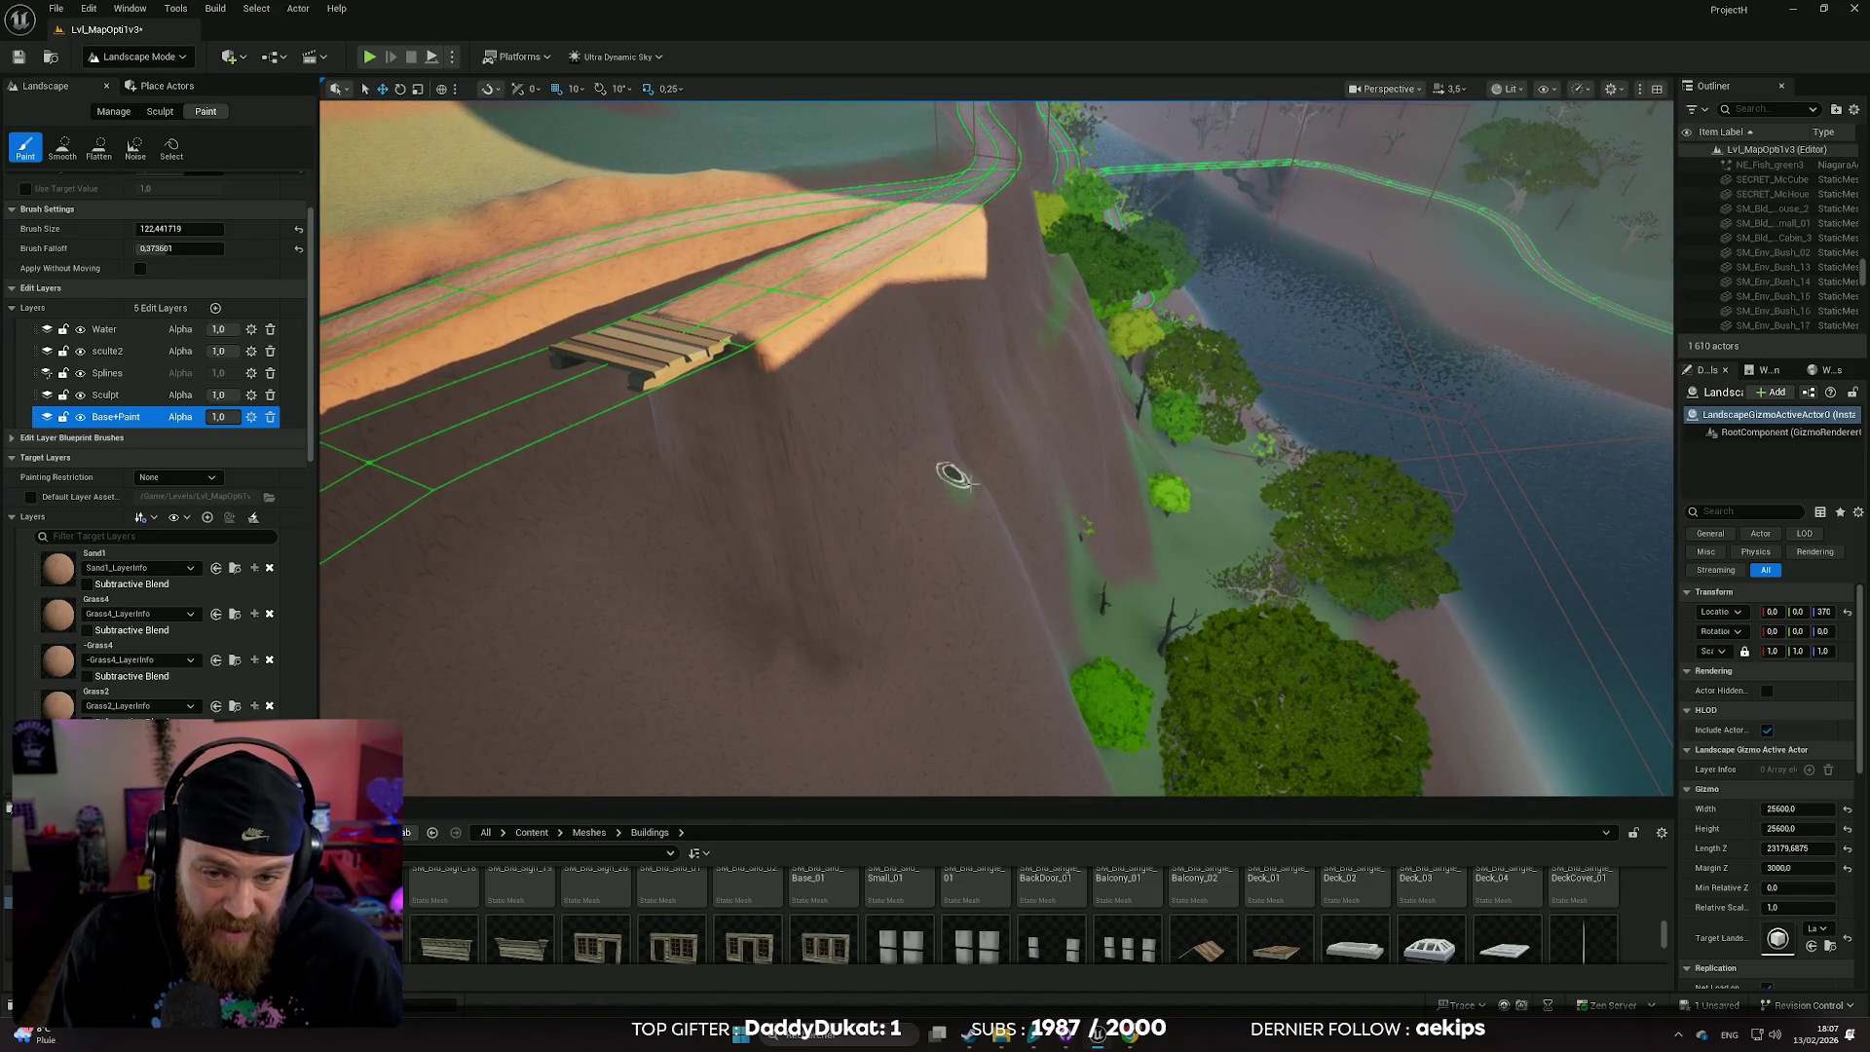
pyautogui.moveTo(920, 531)
pyautogui.mouseDown()
pyautogui.moveTo(959, 487)
pyautogui.moveTo(876, 507)
pyautogui.moveTo(906, 546)
pyautogui.moveTo(837, 506)
pyautogui.moveTo(896, 439)
pyautogui.moveTo(935, 497)
pyautogui.moveTo(896, 428)
pyautogui.moveTo(912, 508)
pyautogui.mouseUp()
pyautogui.scroll(1, 925, 477)
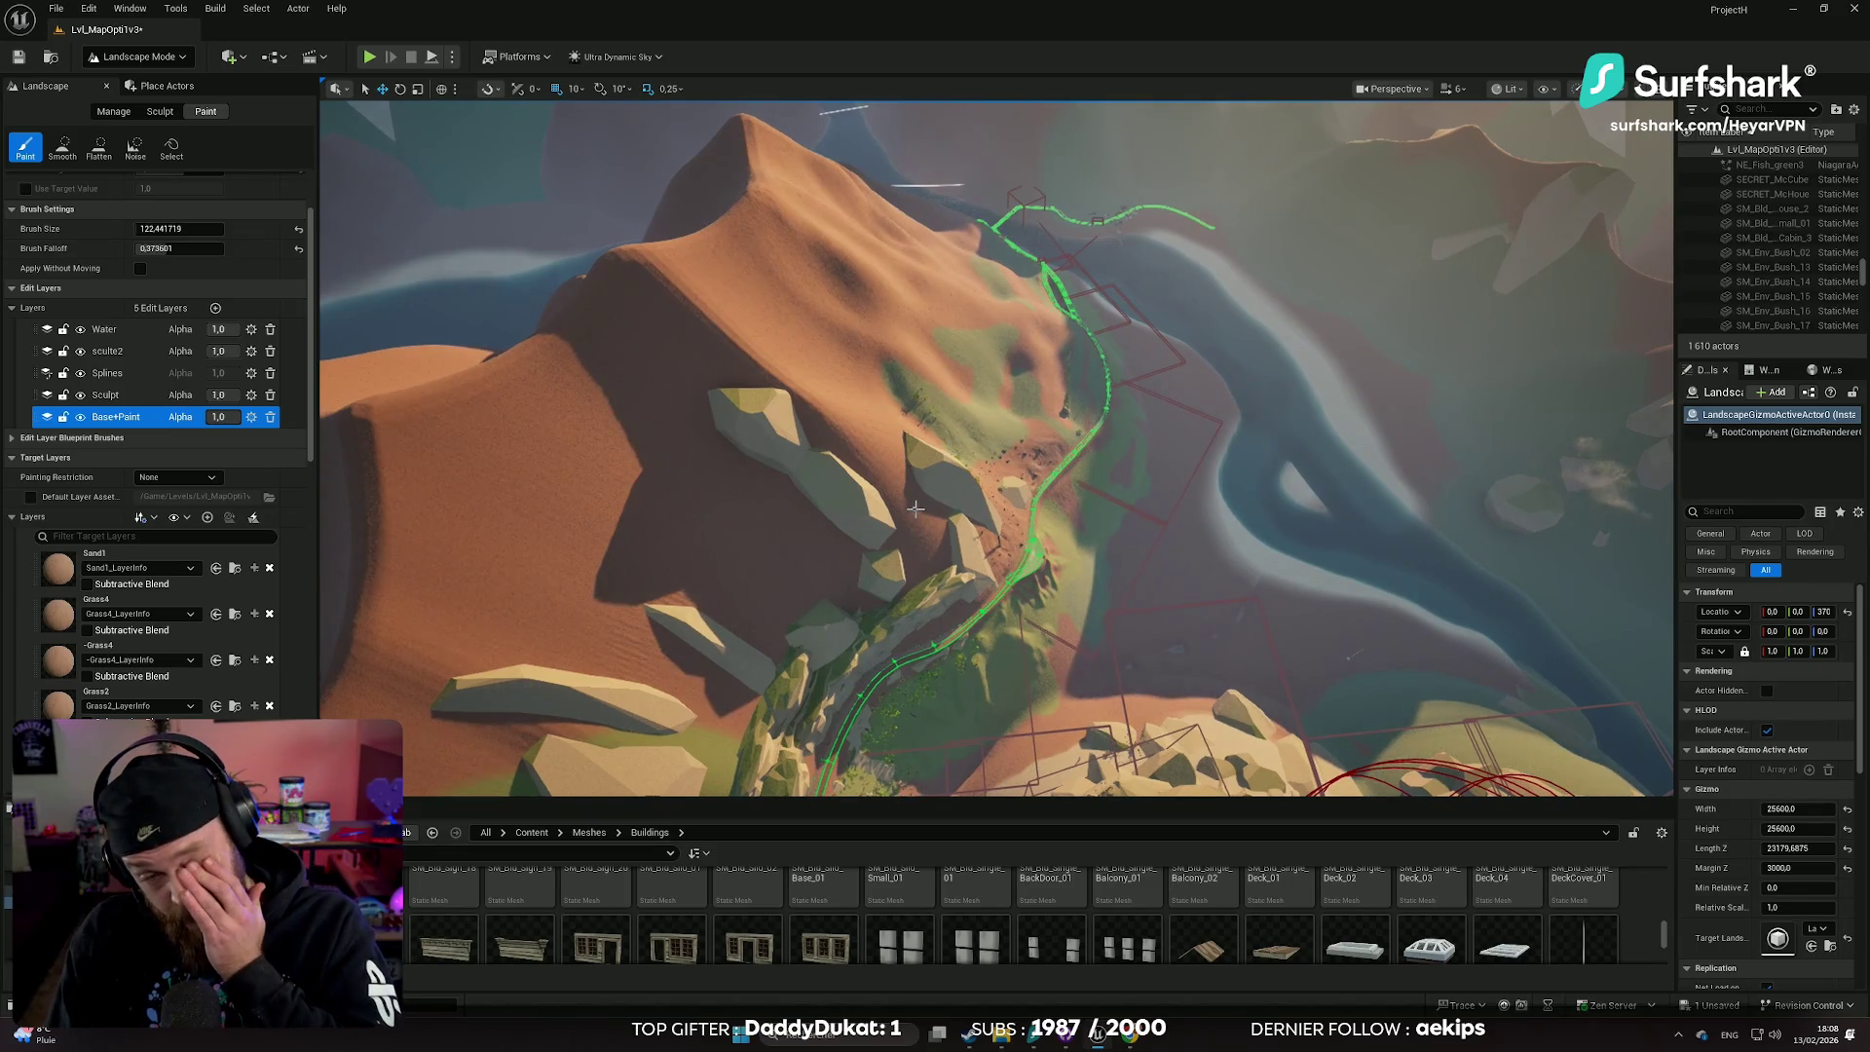
pyautogui.moveTo(827, 567)
pyautogui.mouseDown()
pyautogui.moveTo(844, 601)
pyautogui.moveTo(773, 565)
pyautogui.mouseUp()
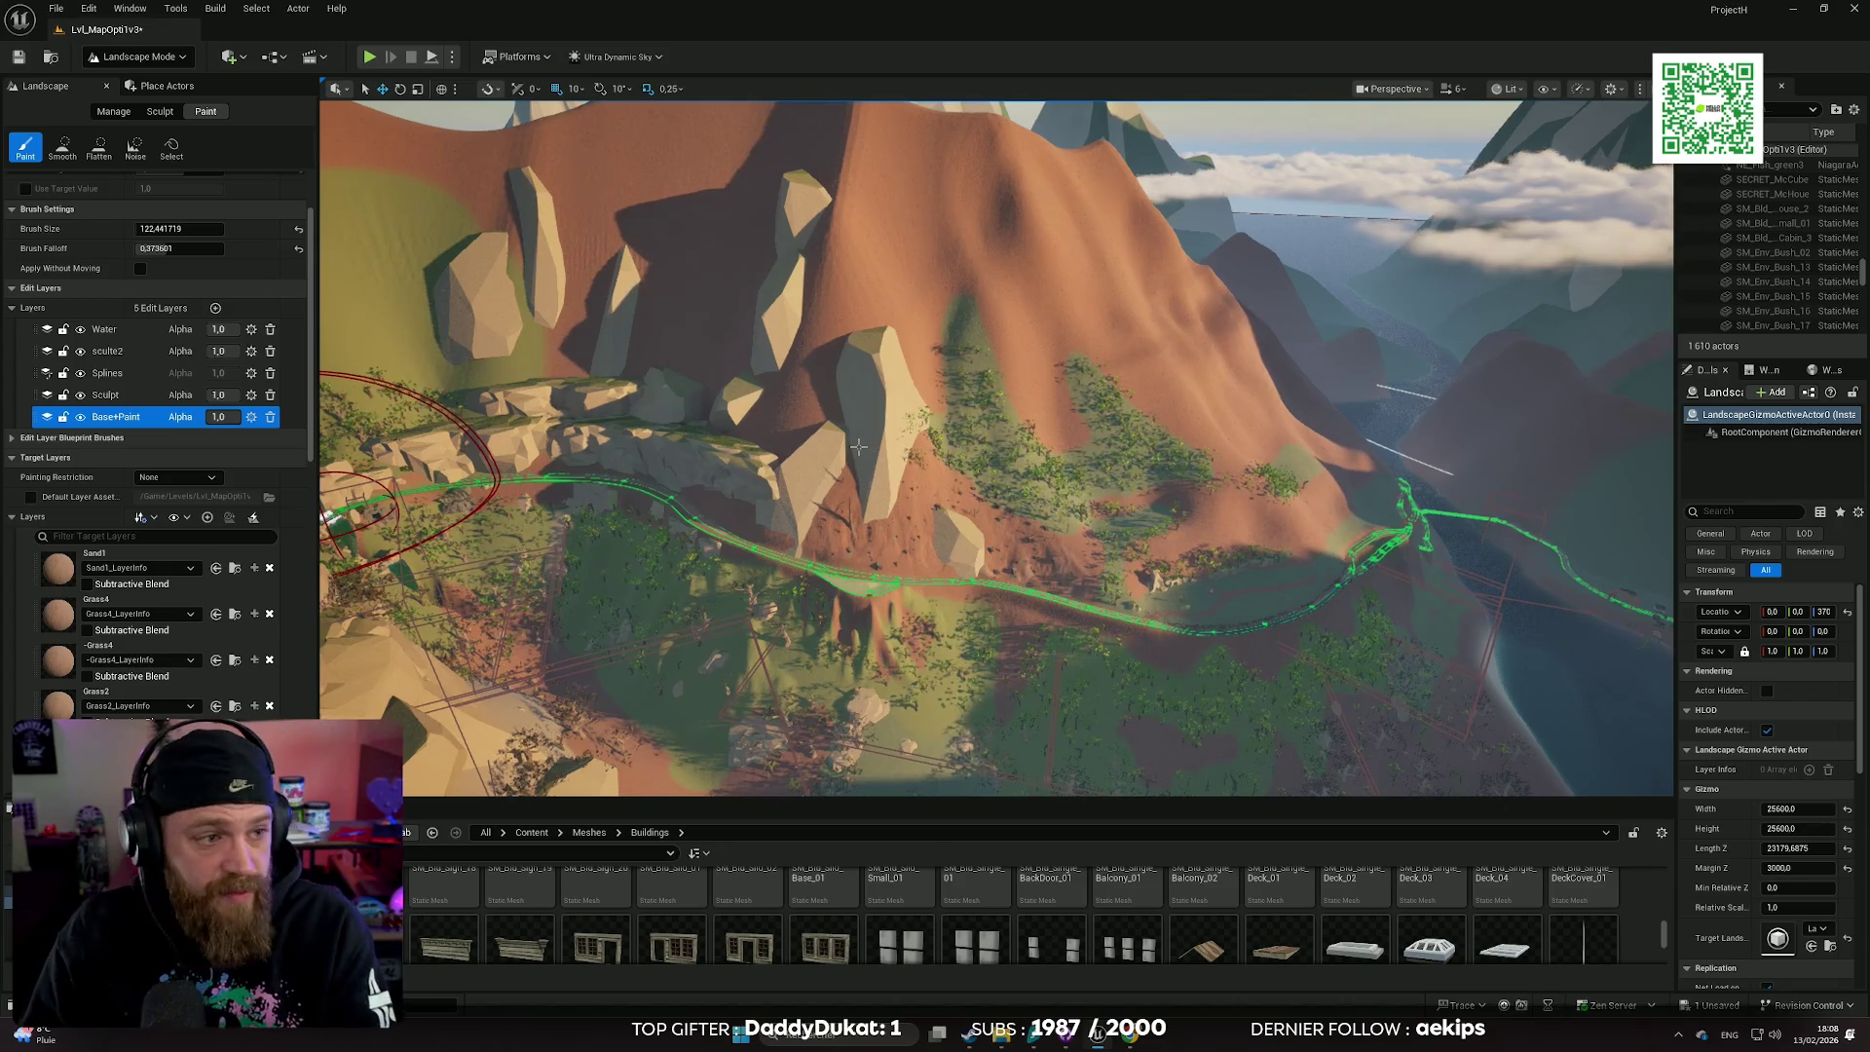
pyautogui.scroll(1, 995, 437)
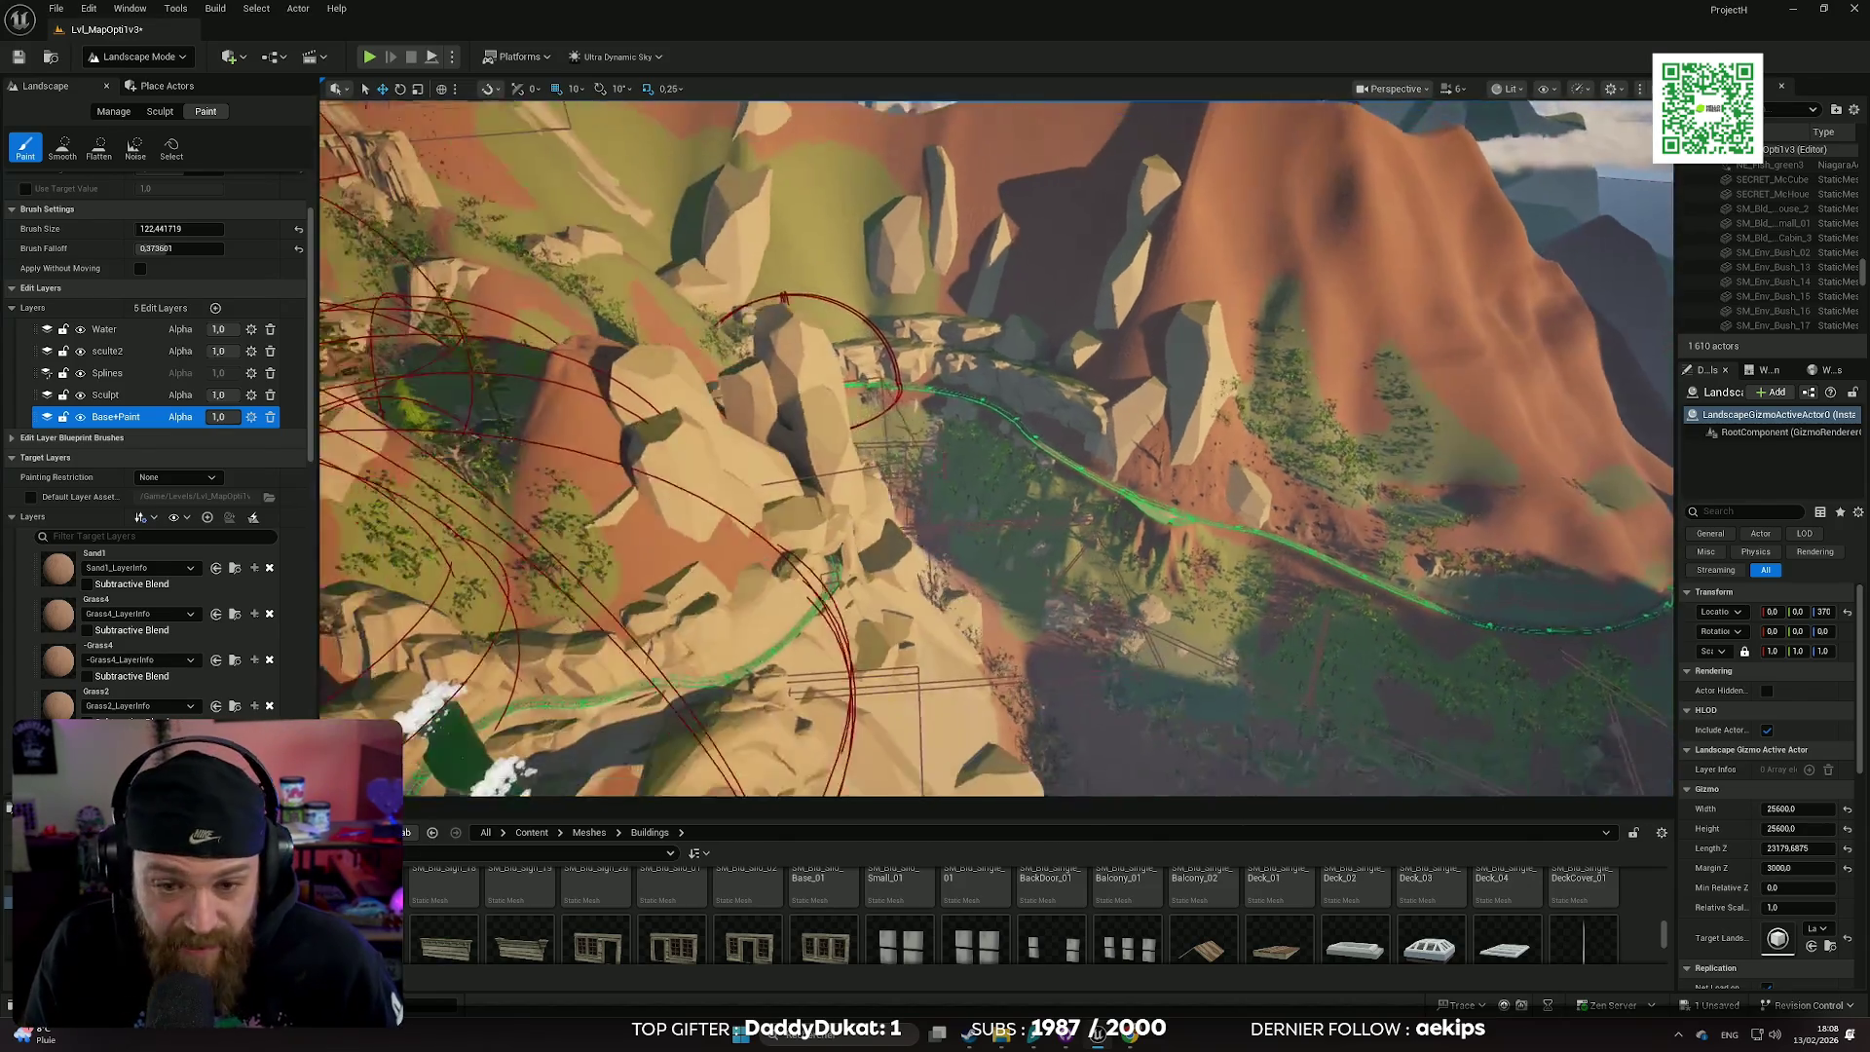
pyautogui.press('w')
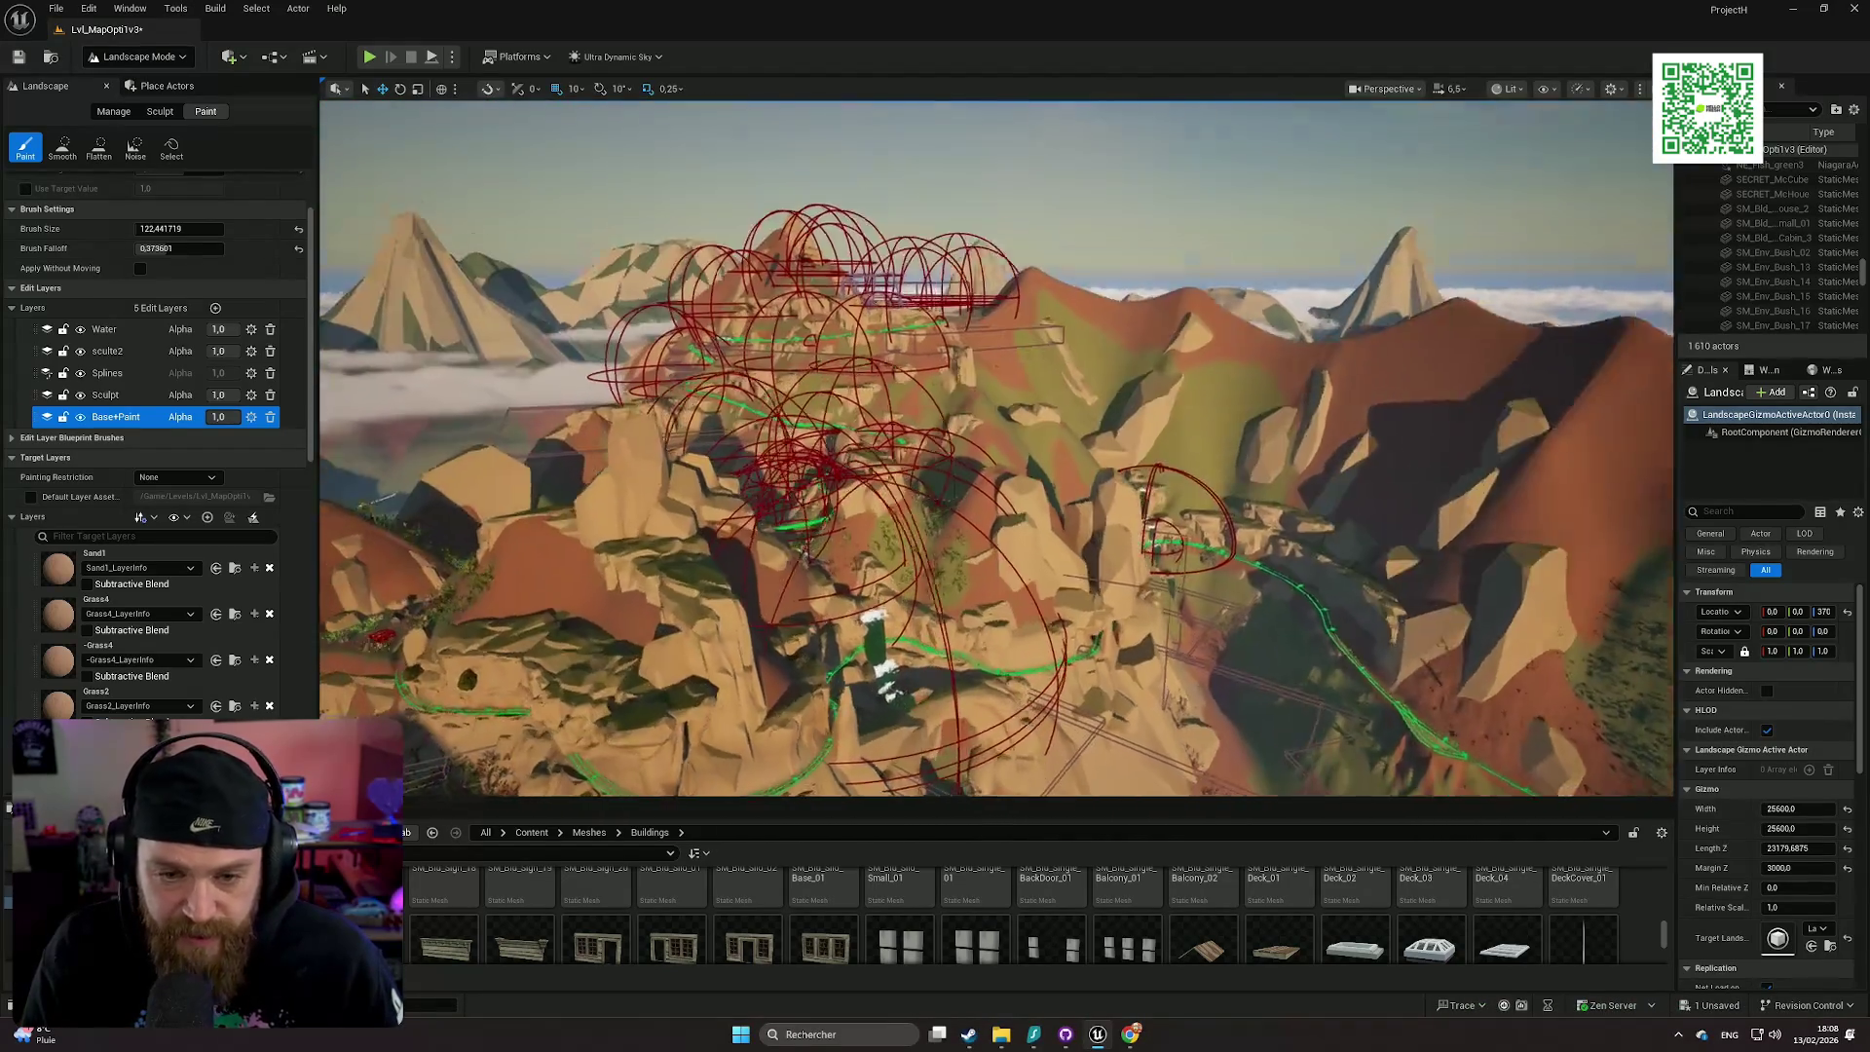
pyautogui.press('w')
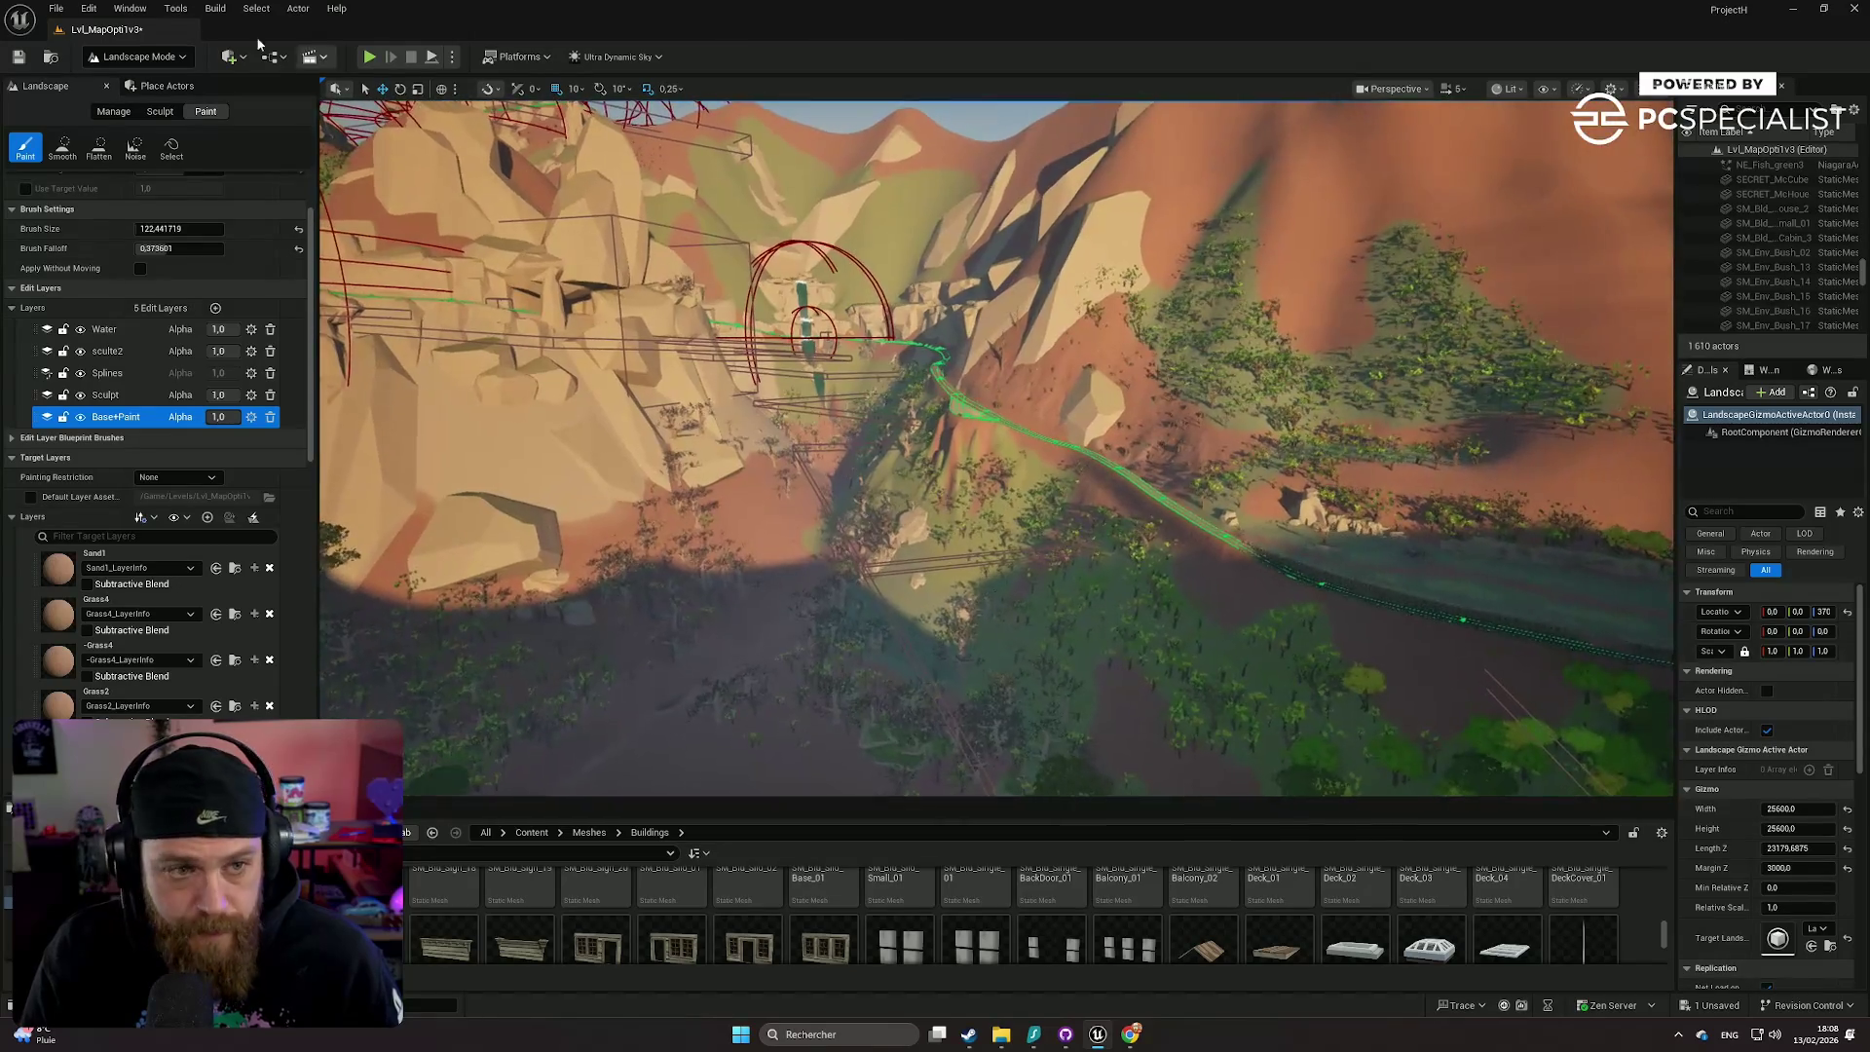
# - In Selection Mode, pick the SM_Env_Rock_Cliff_74 rock, focus on it, and drop it onto the terrain
pyautogui.click(134, 57)
pyautogui.click(141, 98)
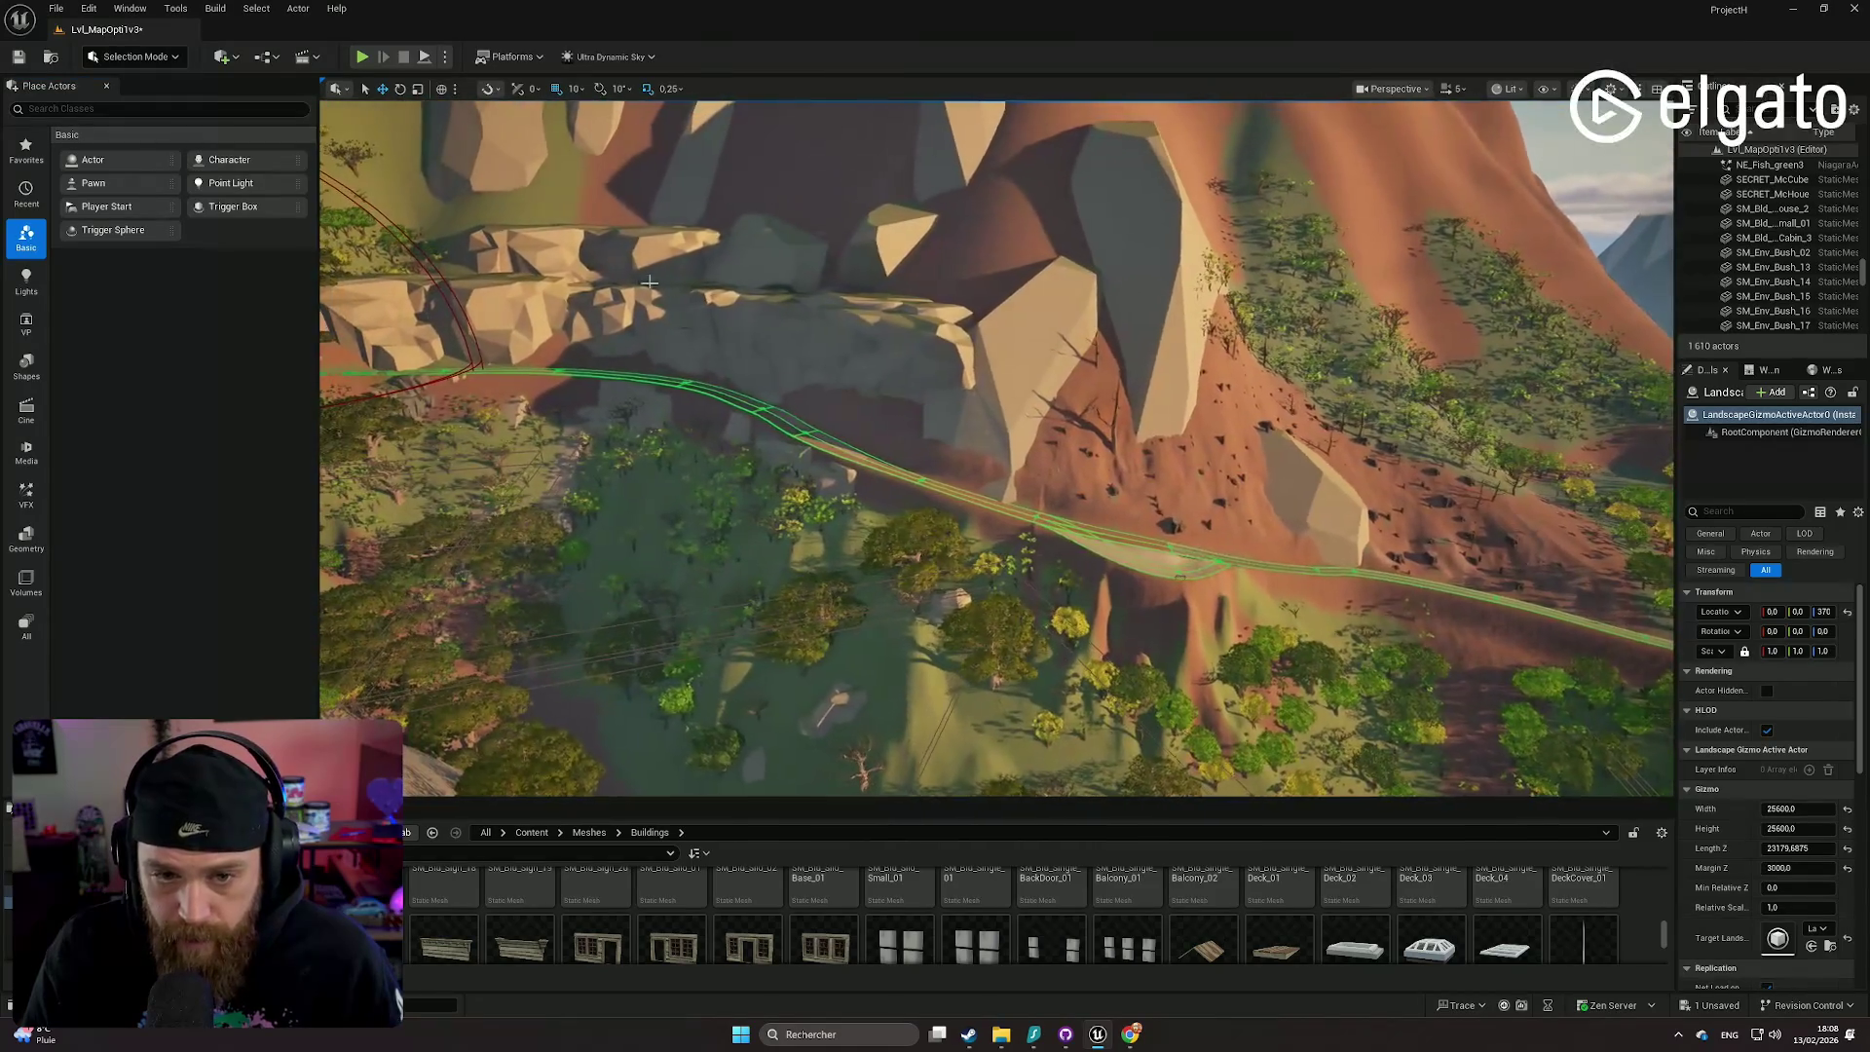
pyautogui.click(785, 347)
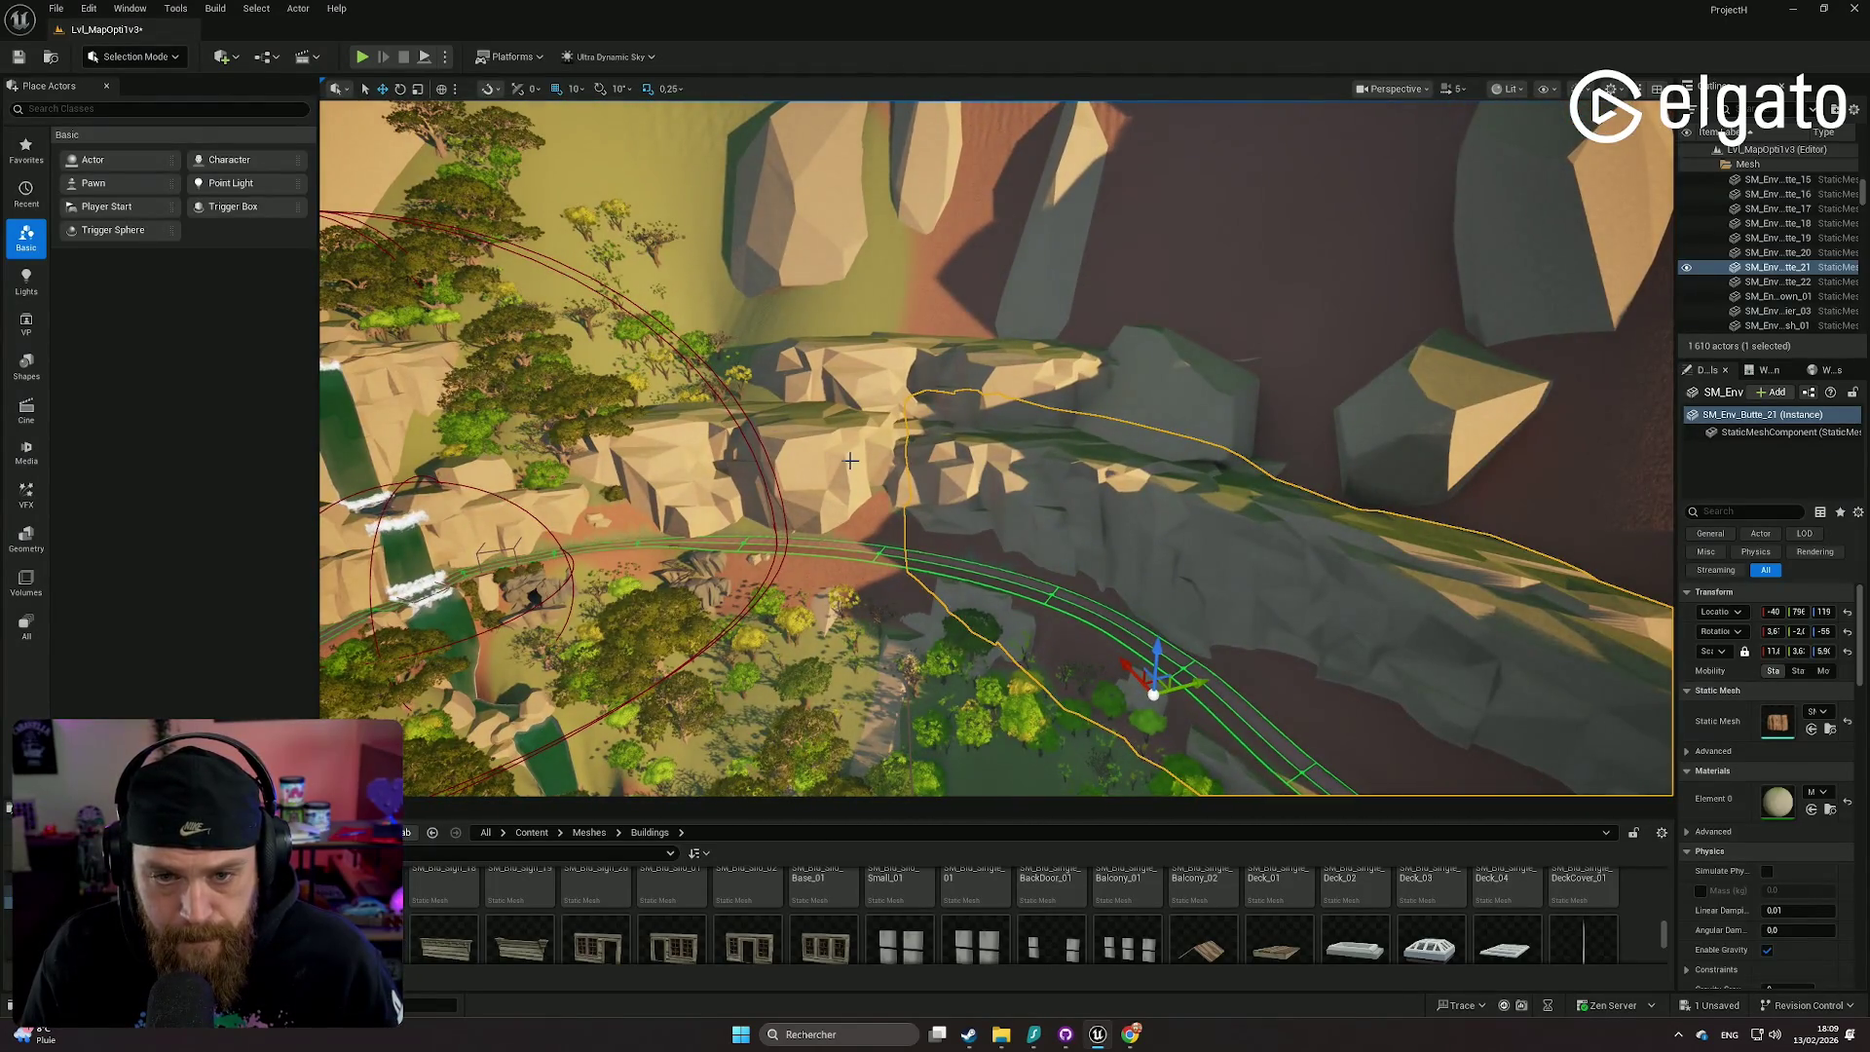
pyautogui.click(1047, 420)
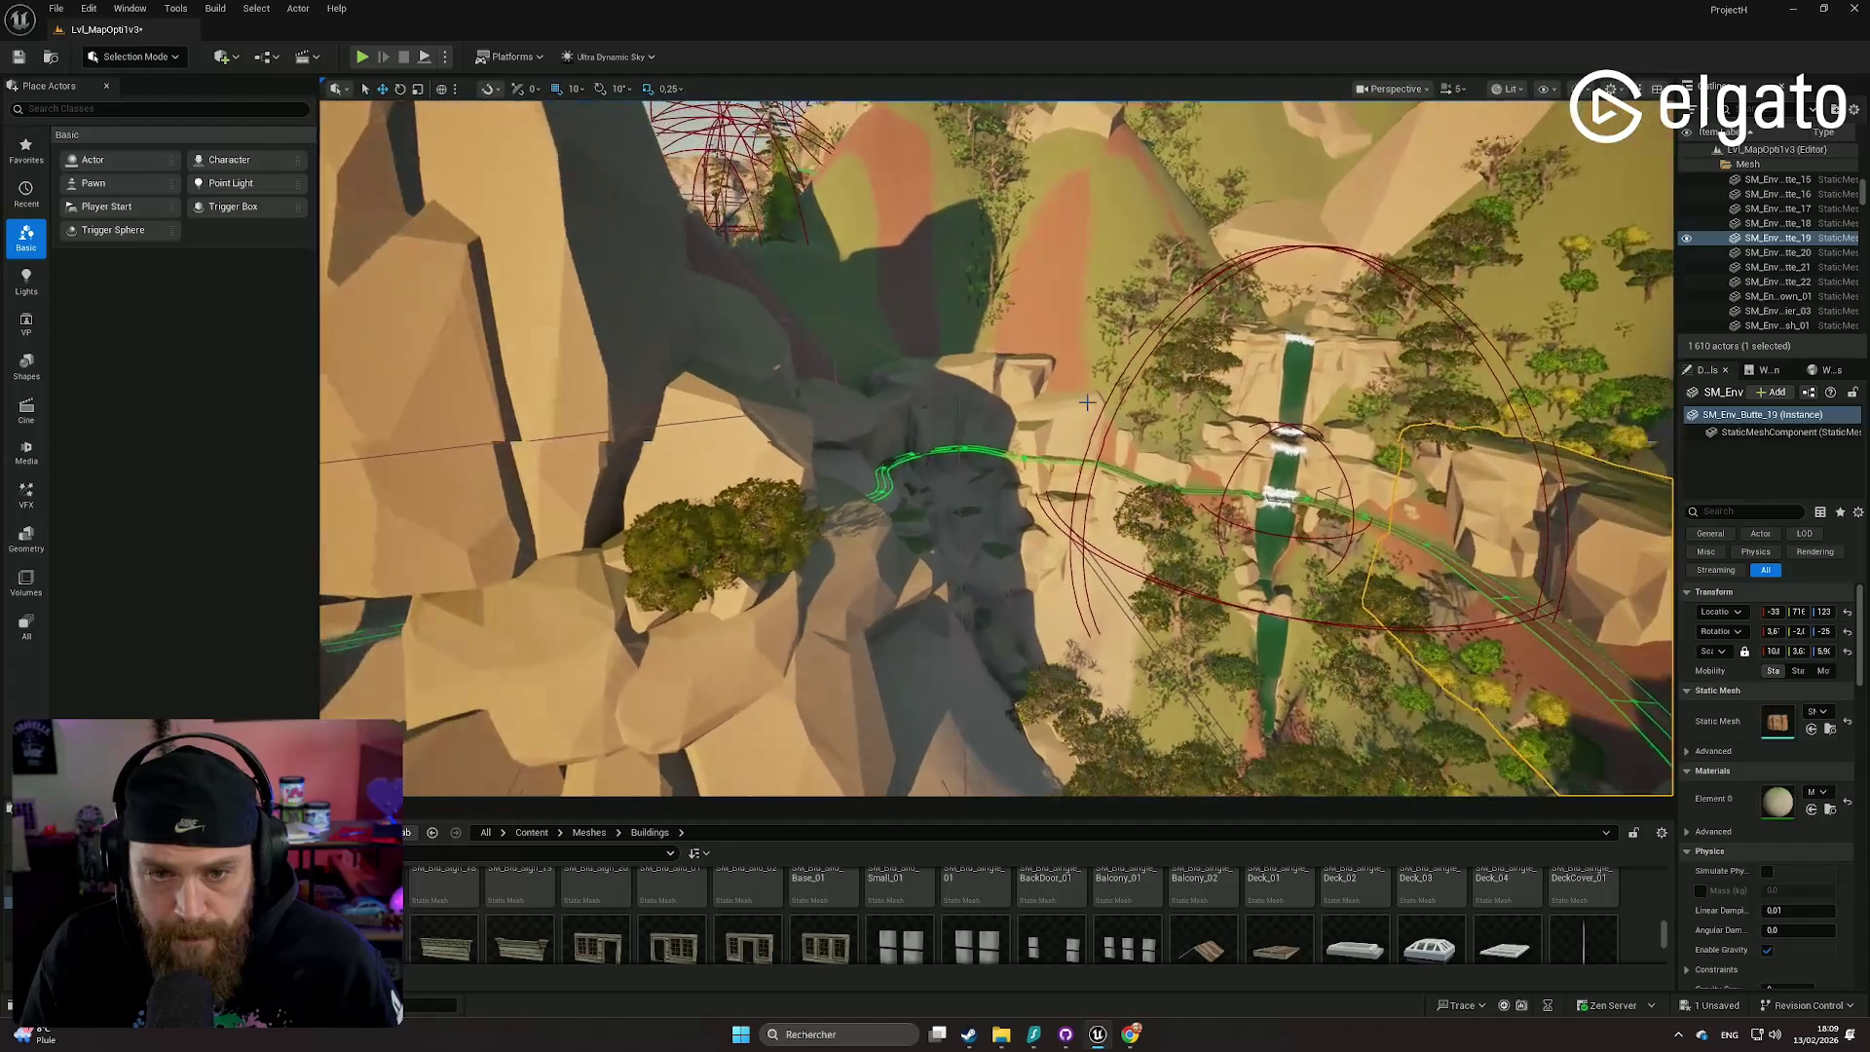
pyautogui.click(937, 381)
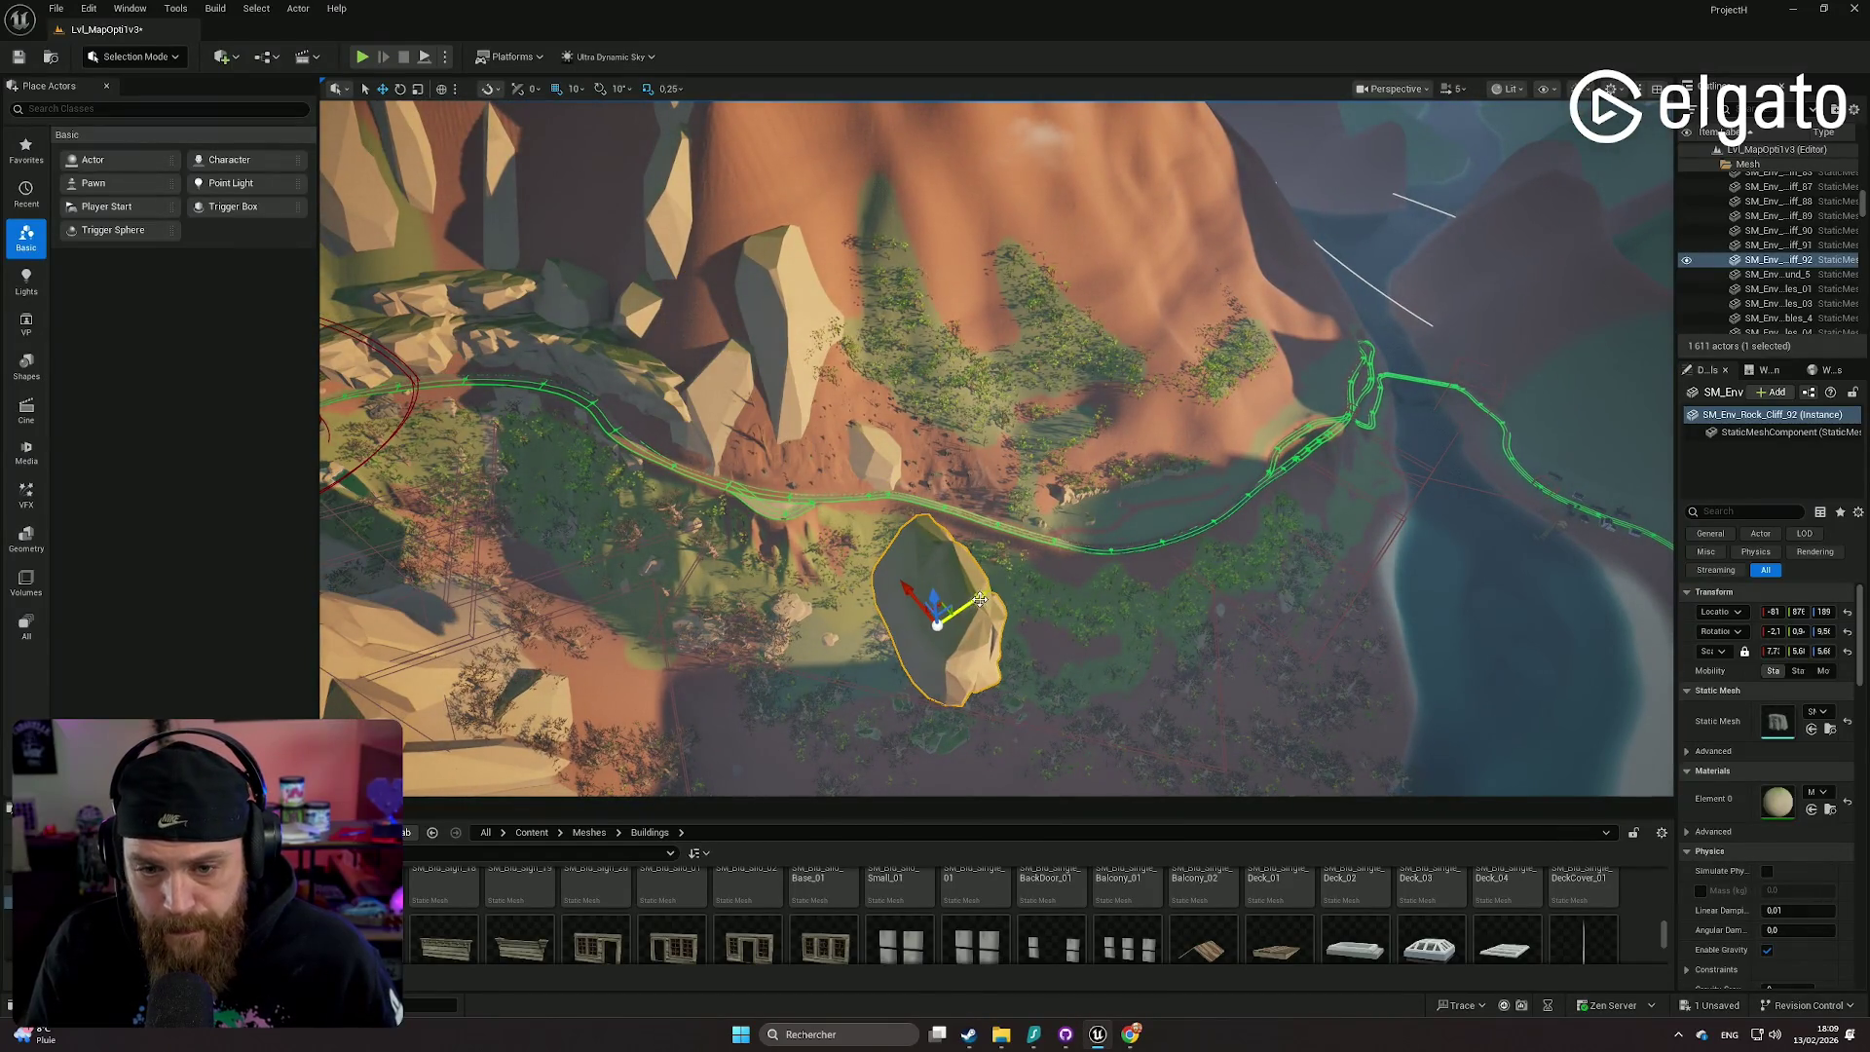
pyautogui.press('f')
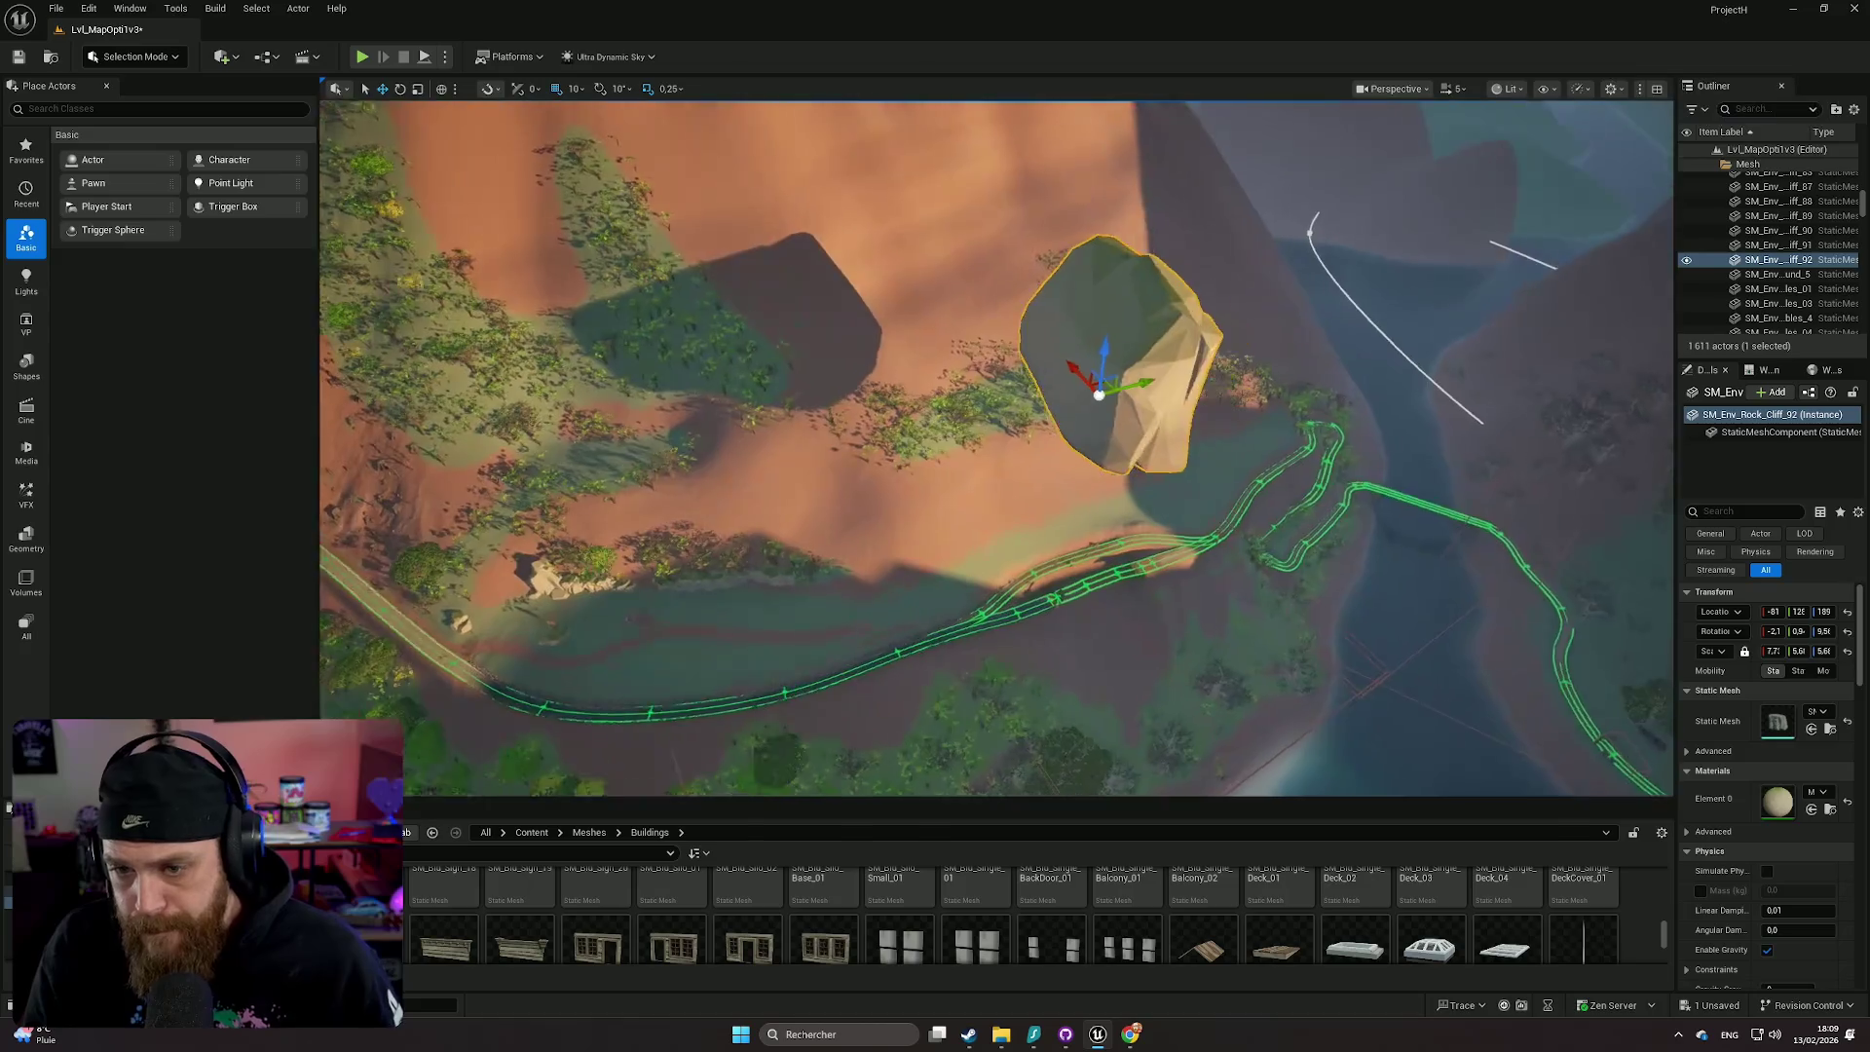
pyautogui.press('End')
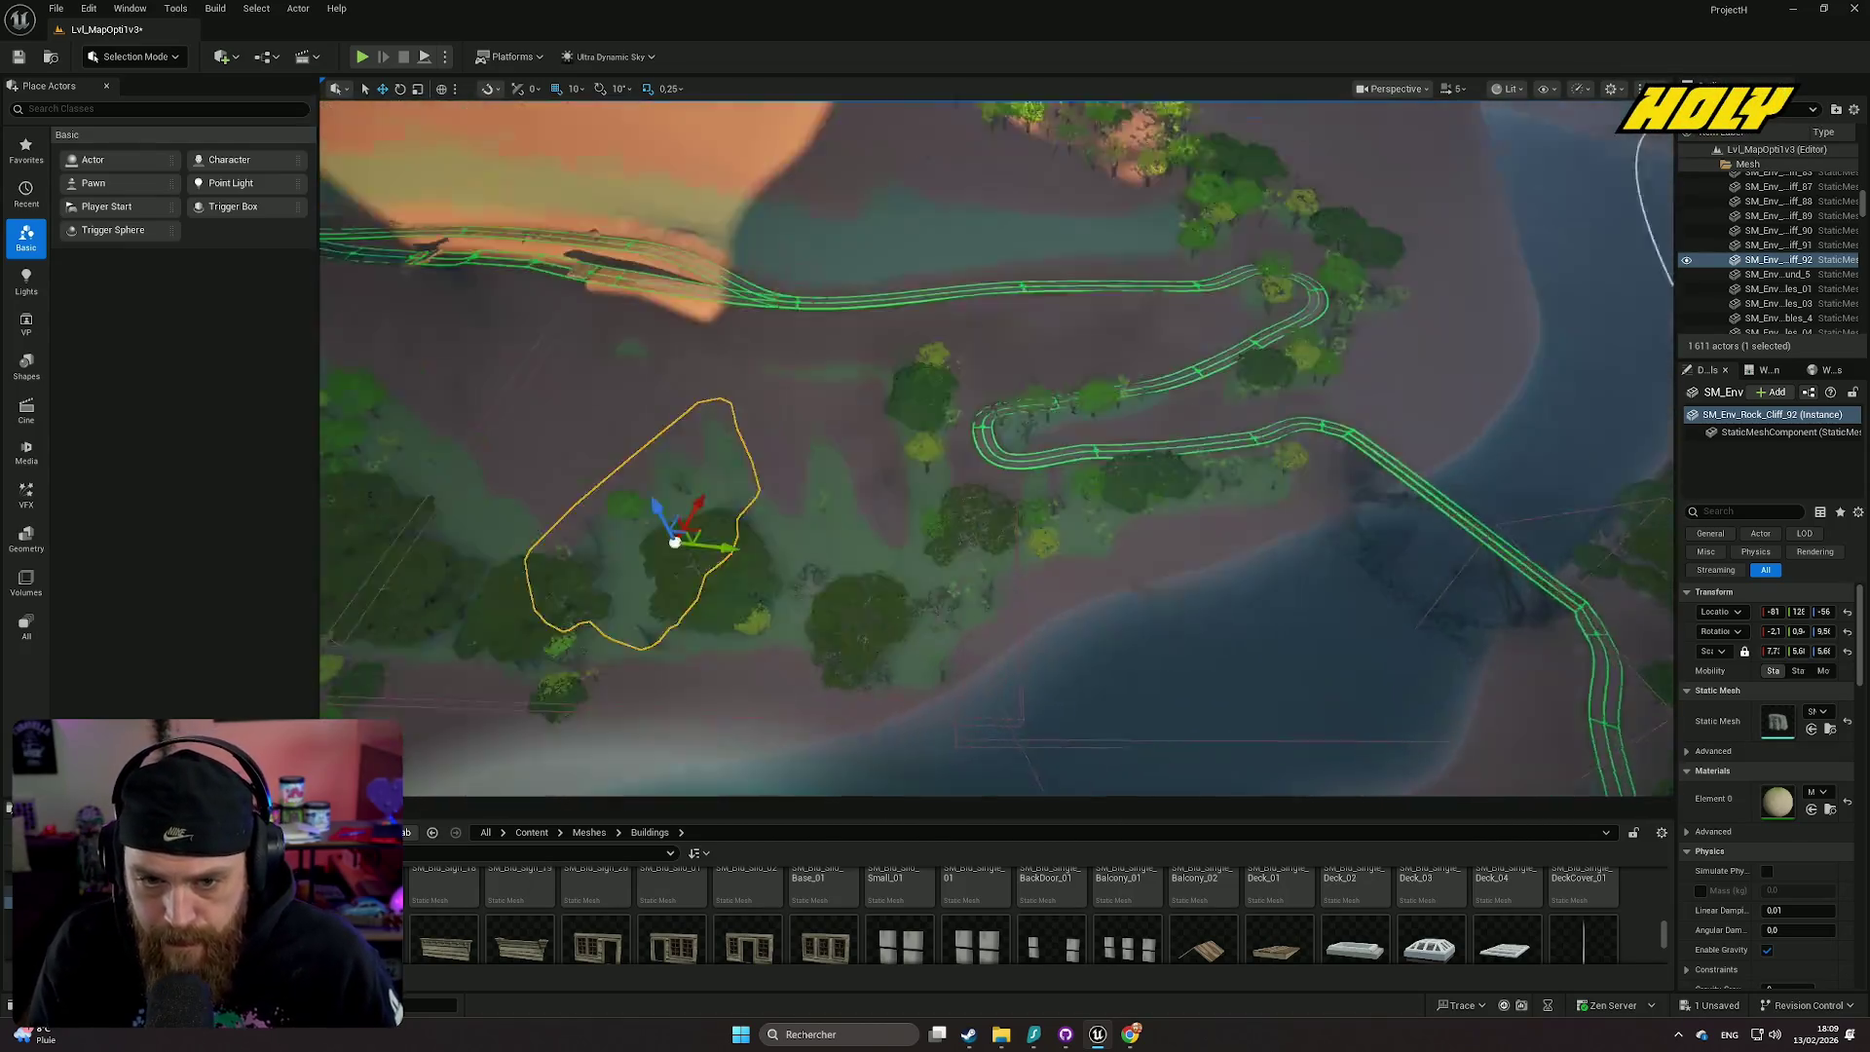
# - Turn the cliff rock about its vertical axis, raise it, and slide it beside the path
pyautogui.moveTo(674, 541); pyautogui.dragTo(809, 615)
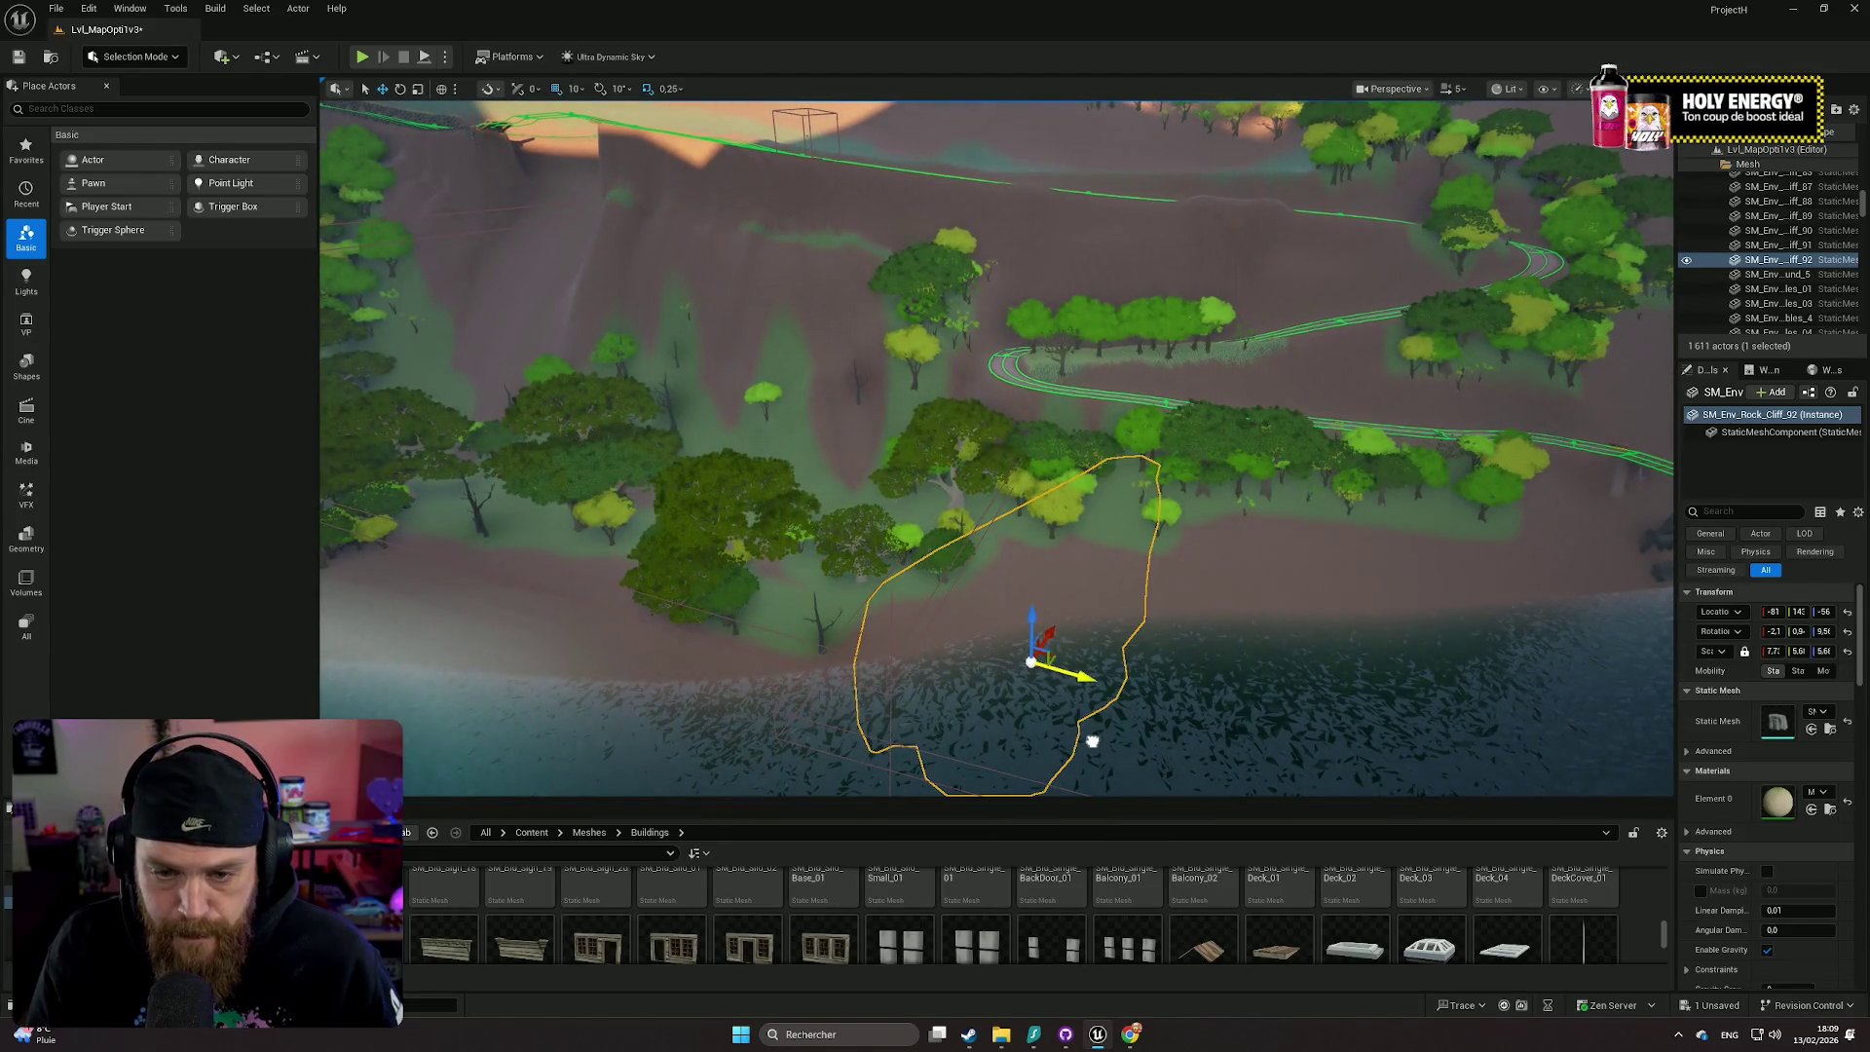
pyautogui.moveTo(1065, 618); pyautogui.dragTo(978, 672)
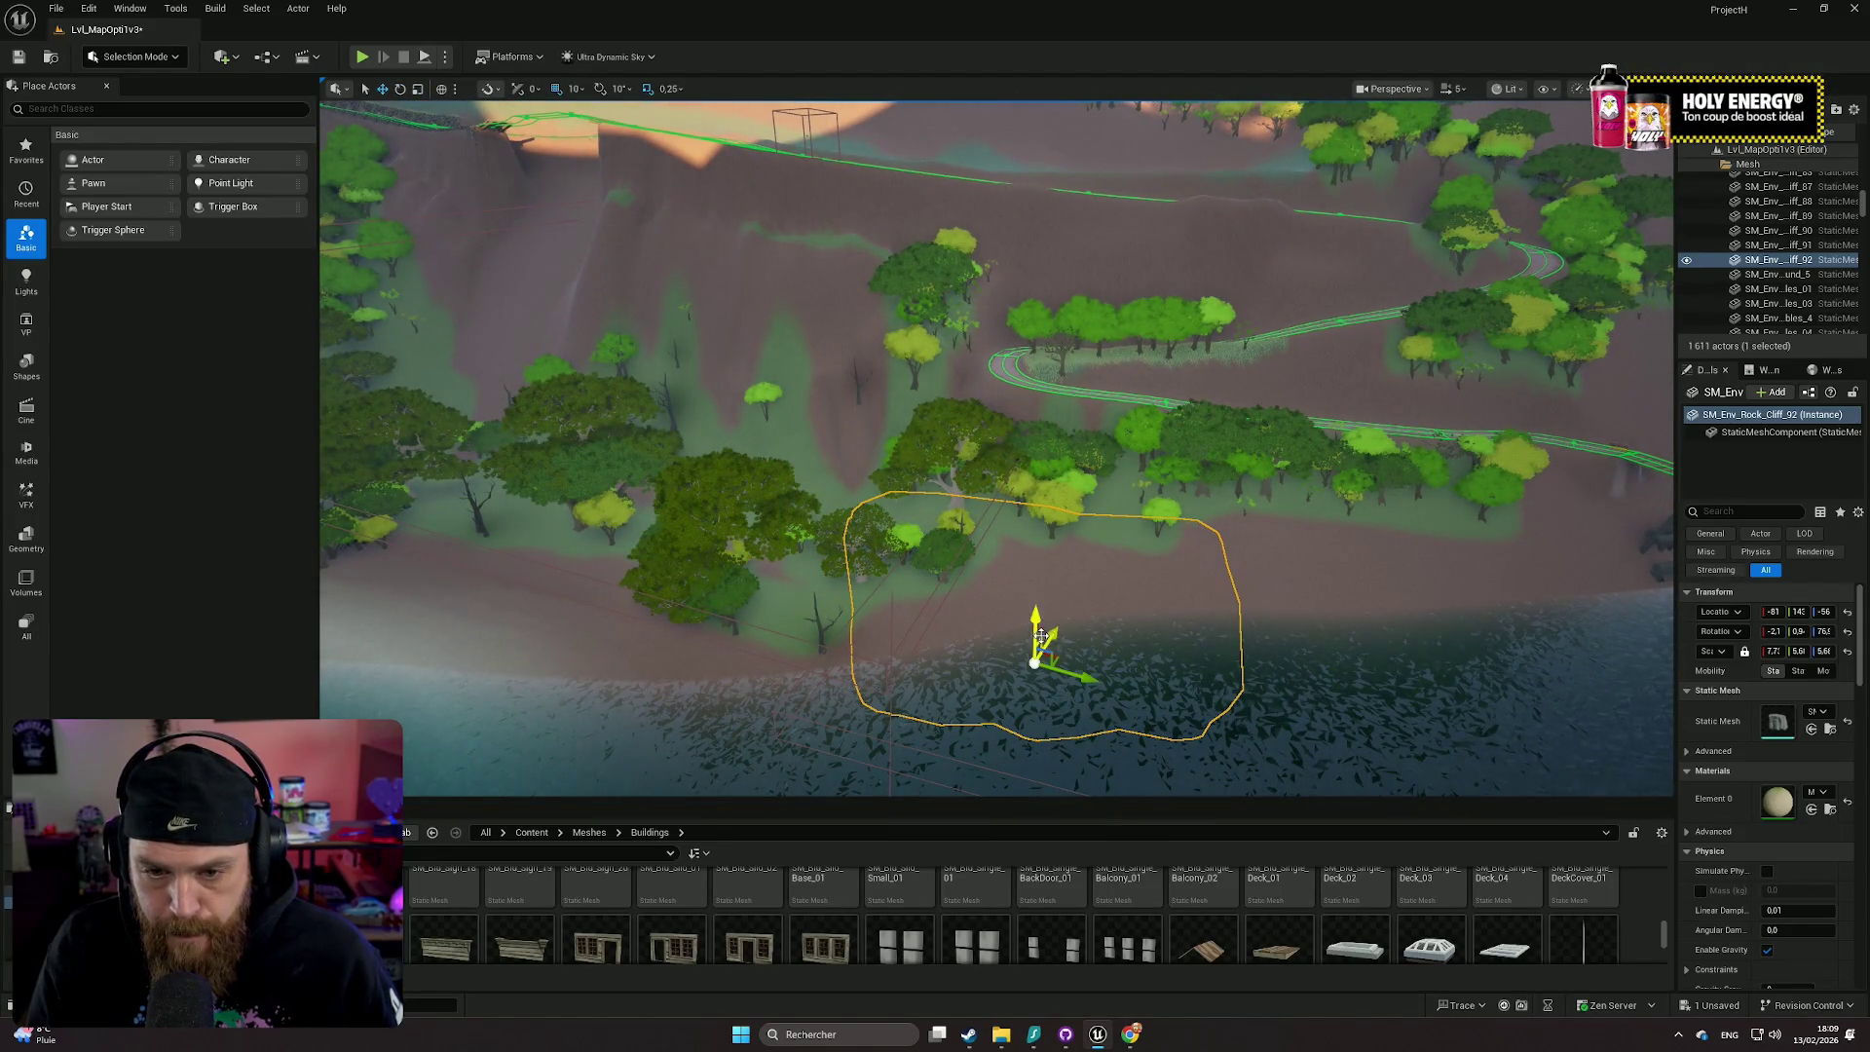
pyautogui.moveTo(1048, 474); pyautogui.dragTo(1072, 351)
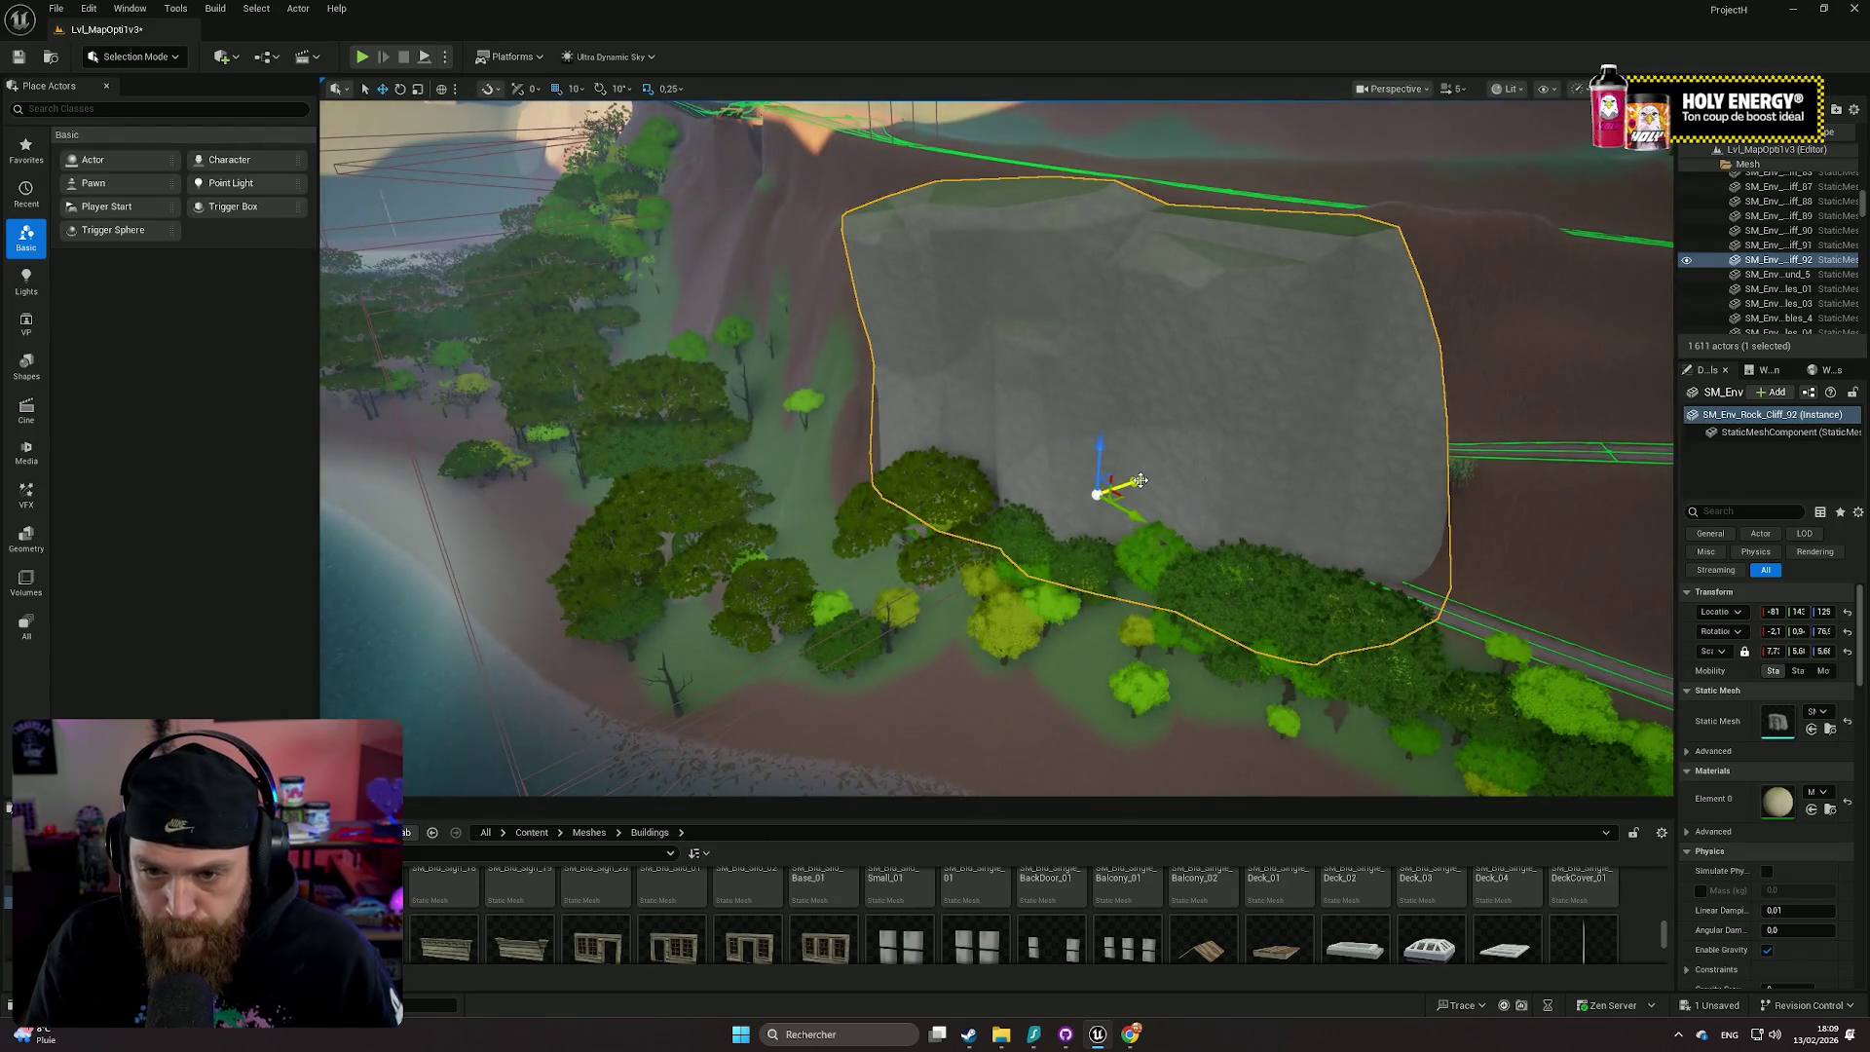
pyautogui.moveTo(1140, 480)
pyautogui.mouseDown()
pyautogui.moveTo(1263, 425)
pyautogui.moveTo(1225, 424)
pyautogui.moveTo(1225, 440)
pyautogui.mouseUp()
pyautogui.scroll(5, 996, 448)
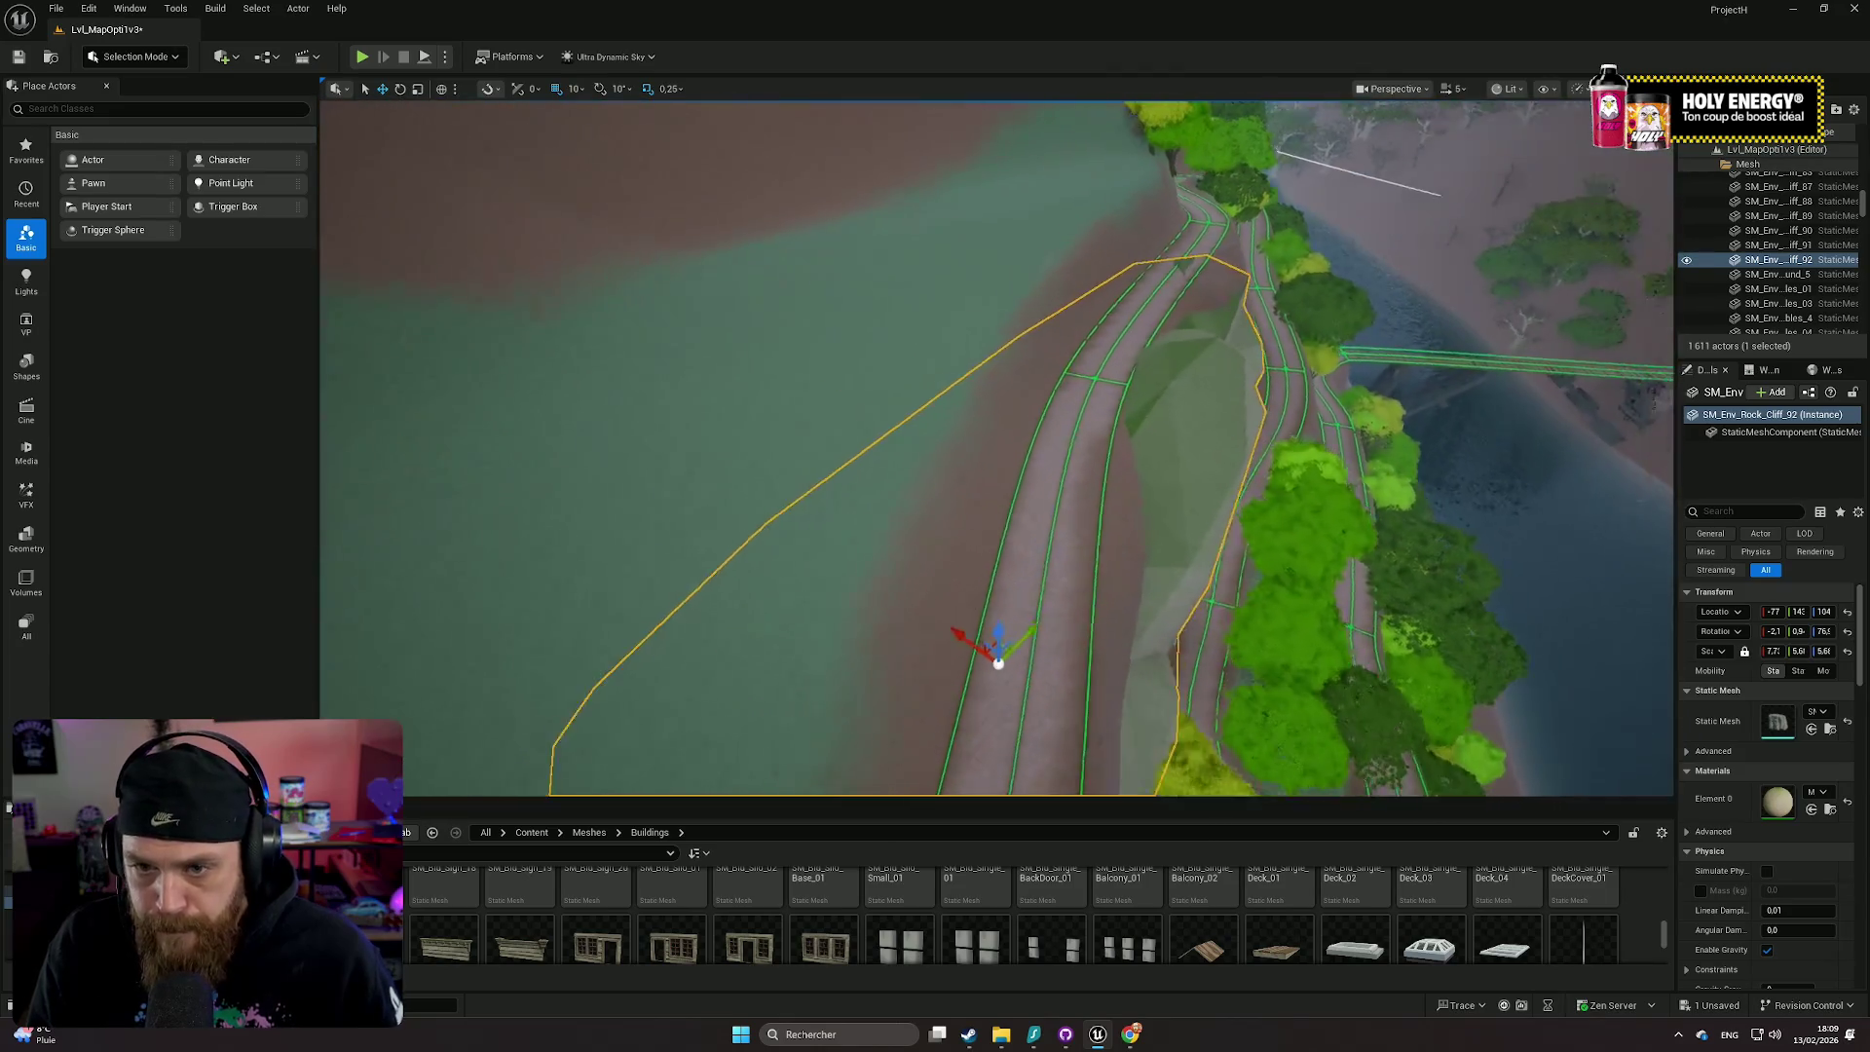
pyautogui.scroll(-4, 996, 448)
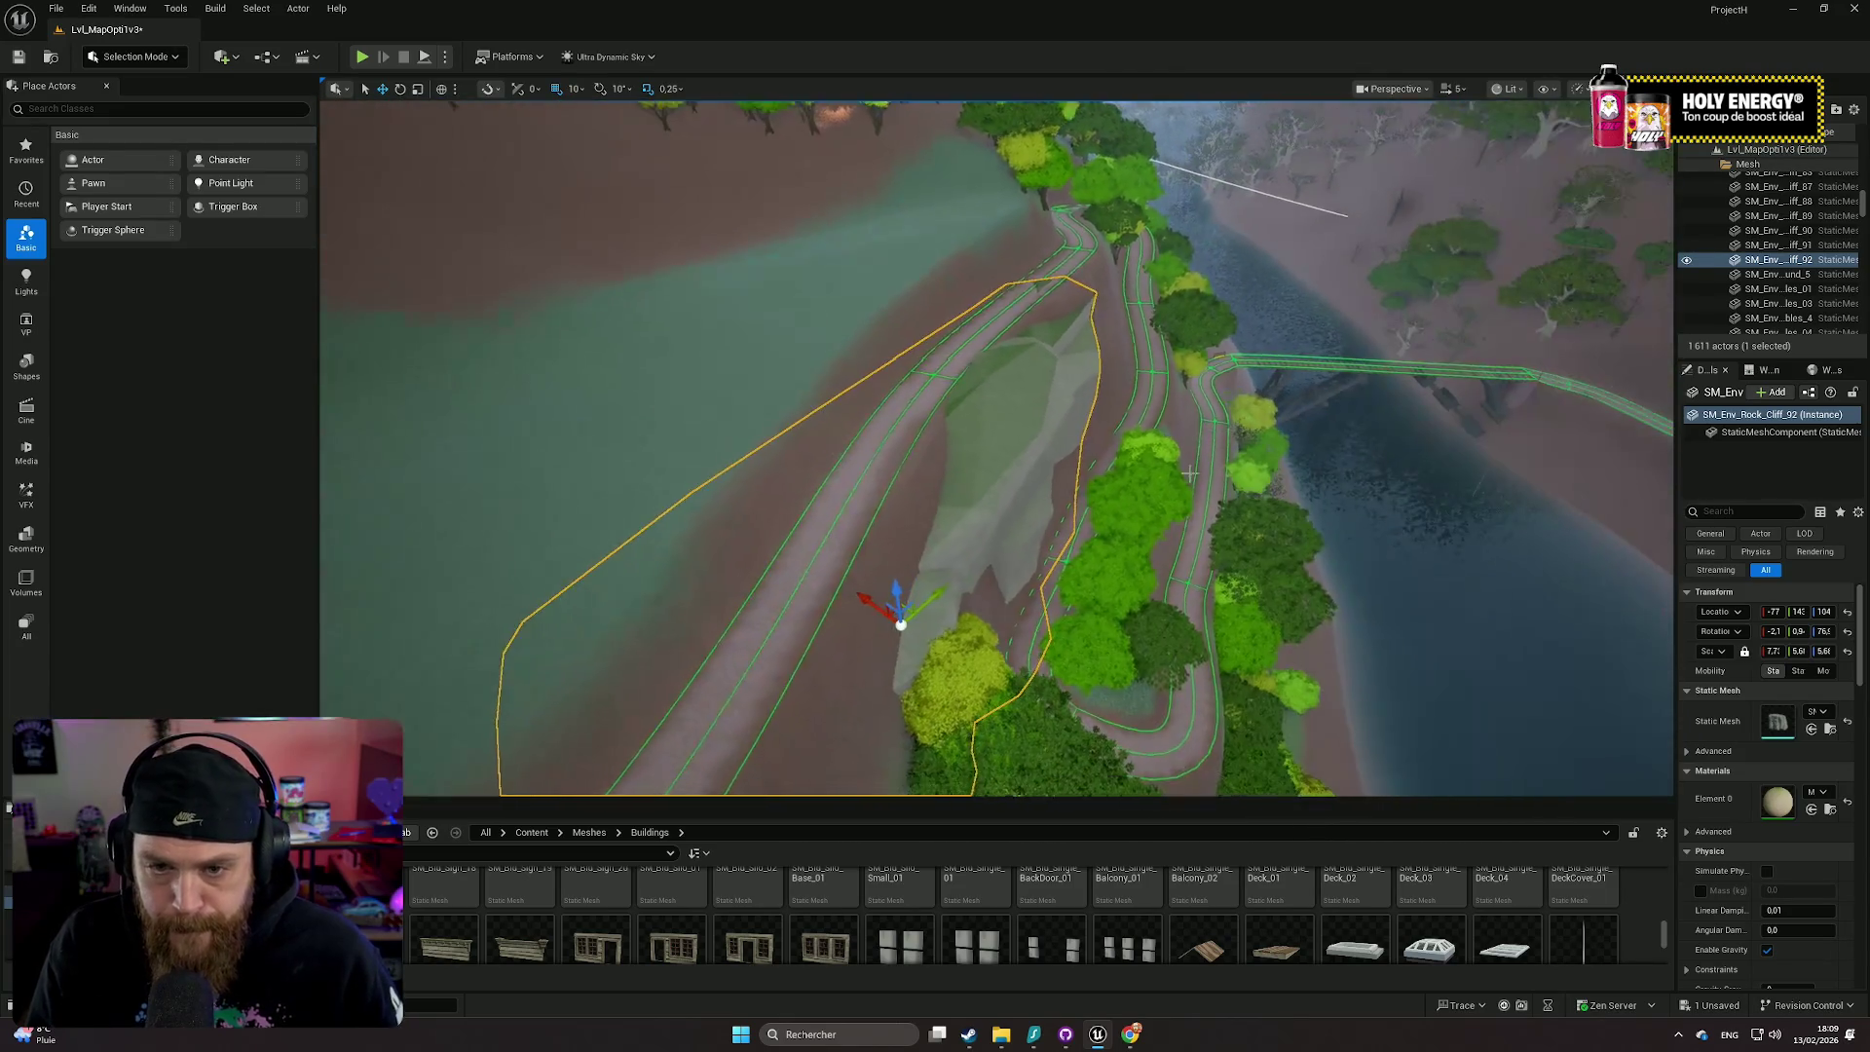
pyautogui.moveTo(873, 601)
pyautogui.mouseDown()
pyautogui.moveTo(823, 577)
pyautogui.moveTo(888, 615)
pyautogui.mouseUp()
# - Rotate the cliff rock about 4 degrees and nudge it along X behind the trees
pyautogui.press('e')
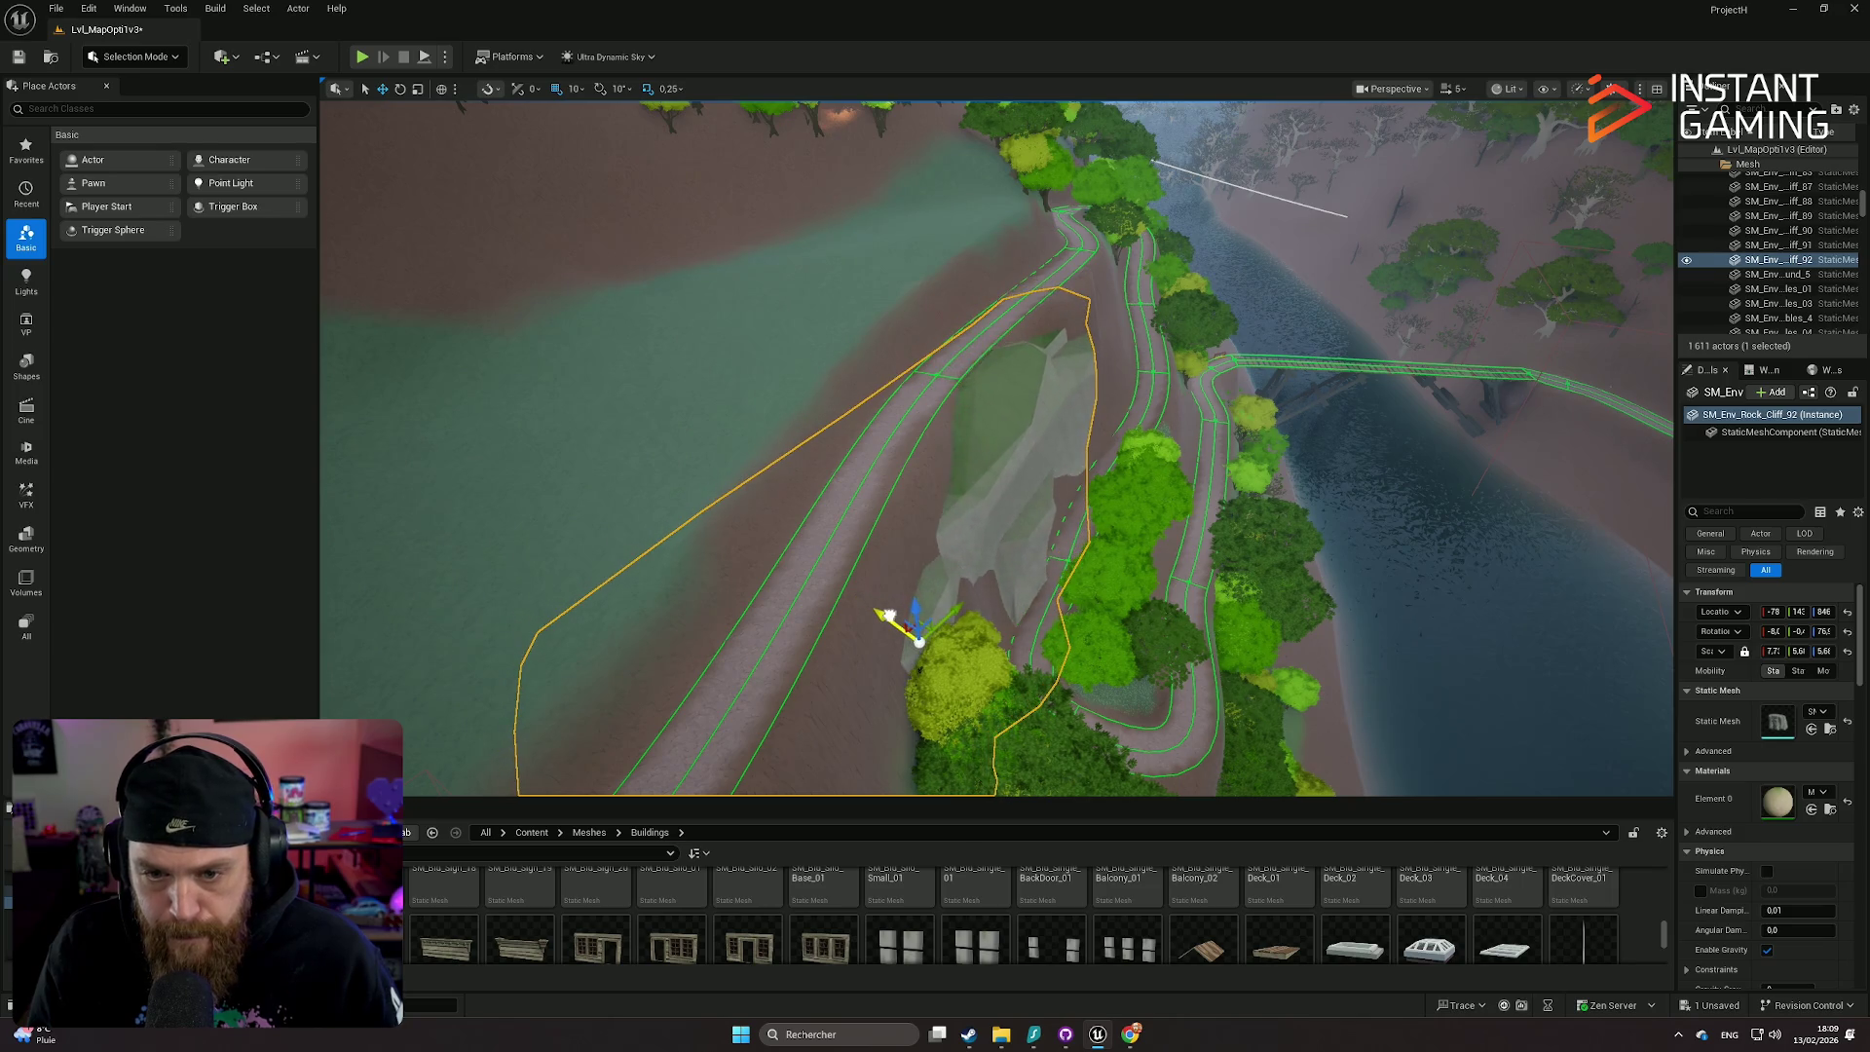
pyautogui.moveTo(861, 597); pyautogui.dragTo(867, 604)
pyautogui.press('f')
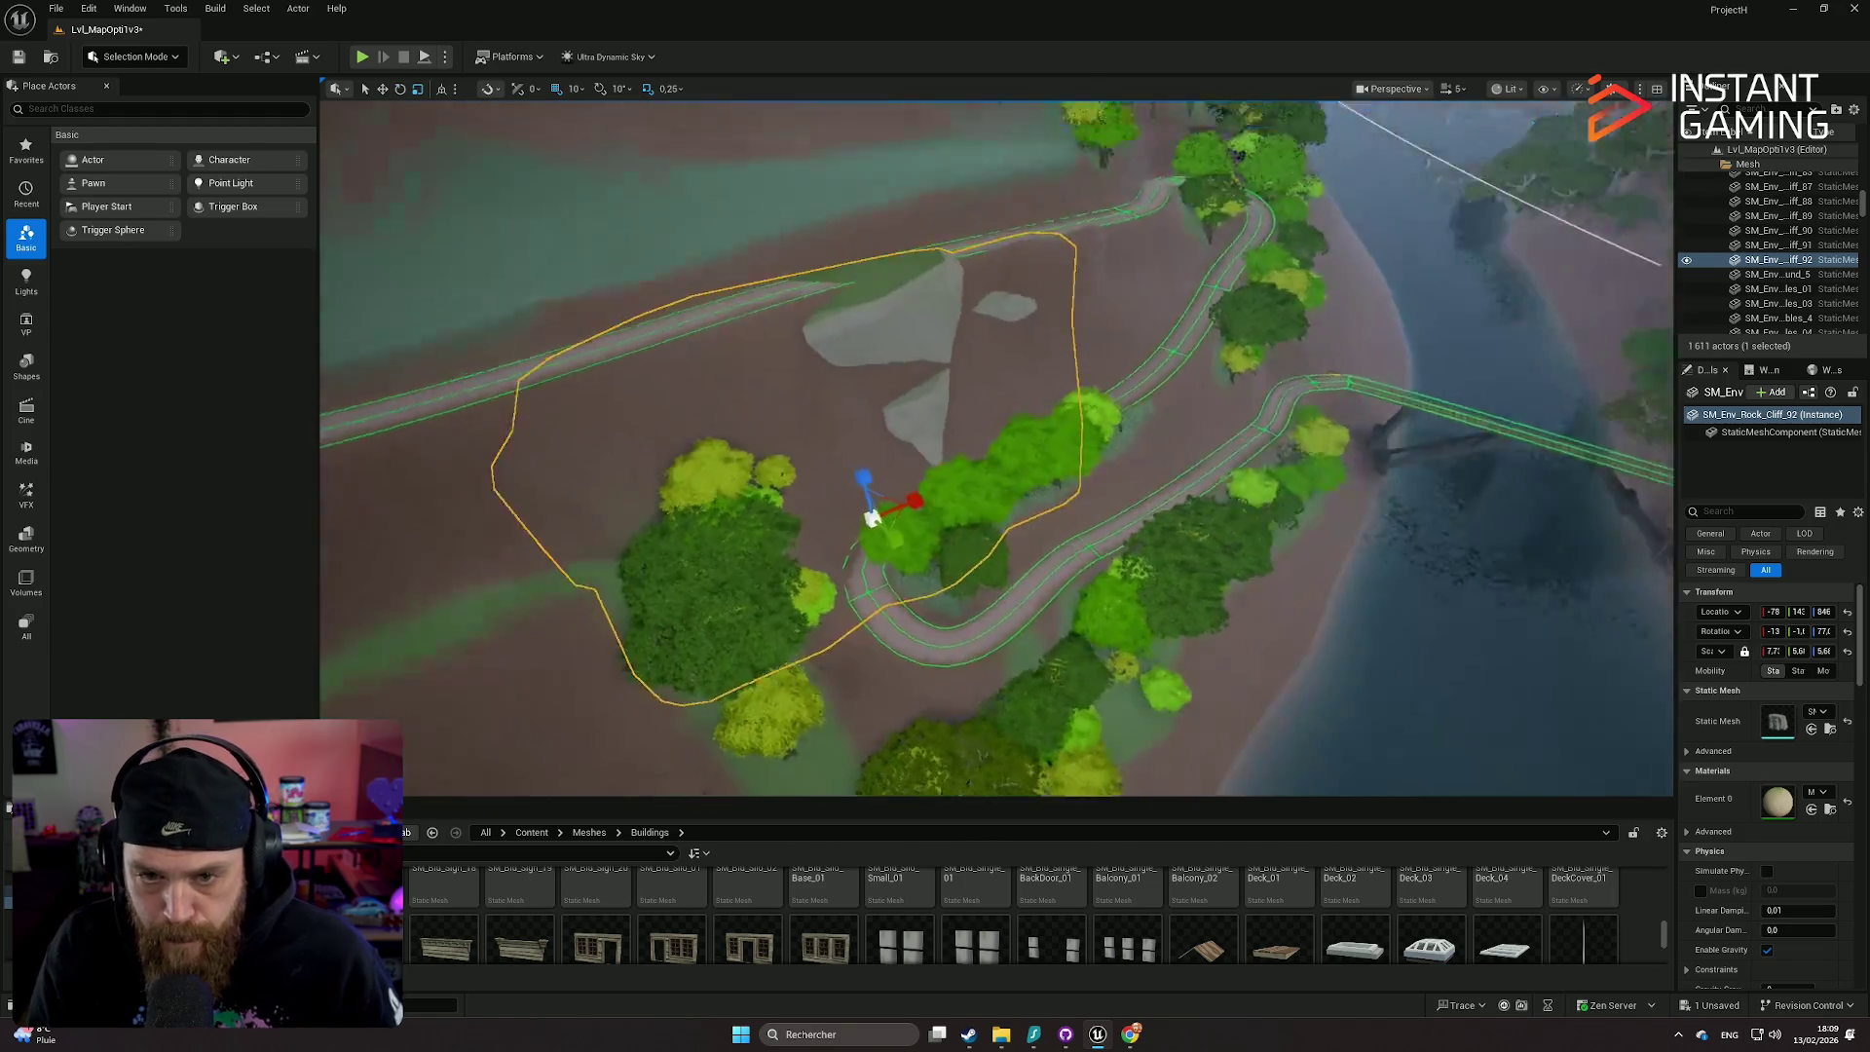
pyautogui.moveTo(1059, 588)
pyautogui.mouseDown()
pyautogui.moveTo(1052, 535)
pyautogui.moveTo(1013, 555)
pyautogui.mouseUp()
pyautogui.moveTo(1261, 743); pyautogui.dragTo(1299, 755)
pyautogui.moveTo(1184, 762)
pyautogui.mouseDown()
pyautogui.moveTo(1332, 767)
pyautogui.moveTo(1271, 749)
pyautogui.moveTo(1347, 769)
pyautogui.moveTo(1120, 828)
pyautogui.moveTo(870, 774)
pyautogui.moveTo(1053, 690)
pyautogui.moveTo(1007, 631)
pyautogui.moveTo(987, 555)
pyautogui.moveTo(976, 606)
pyautogui.moveTo(1003, 521)
pyautogui.mouseUp()
pyautogui.press('e')
pyautogui.press('r')
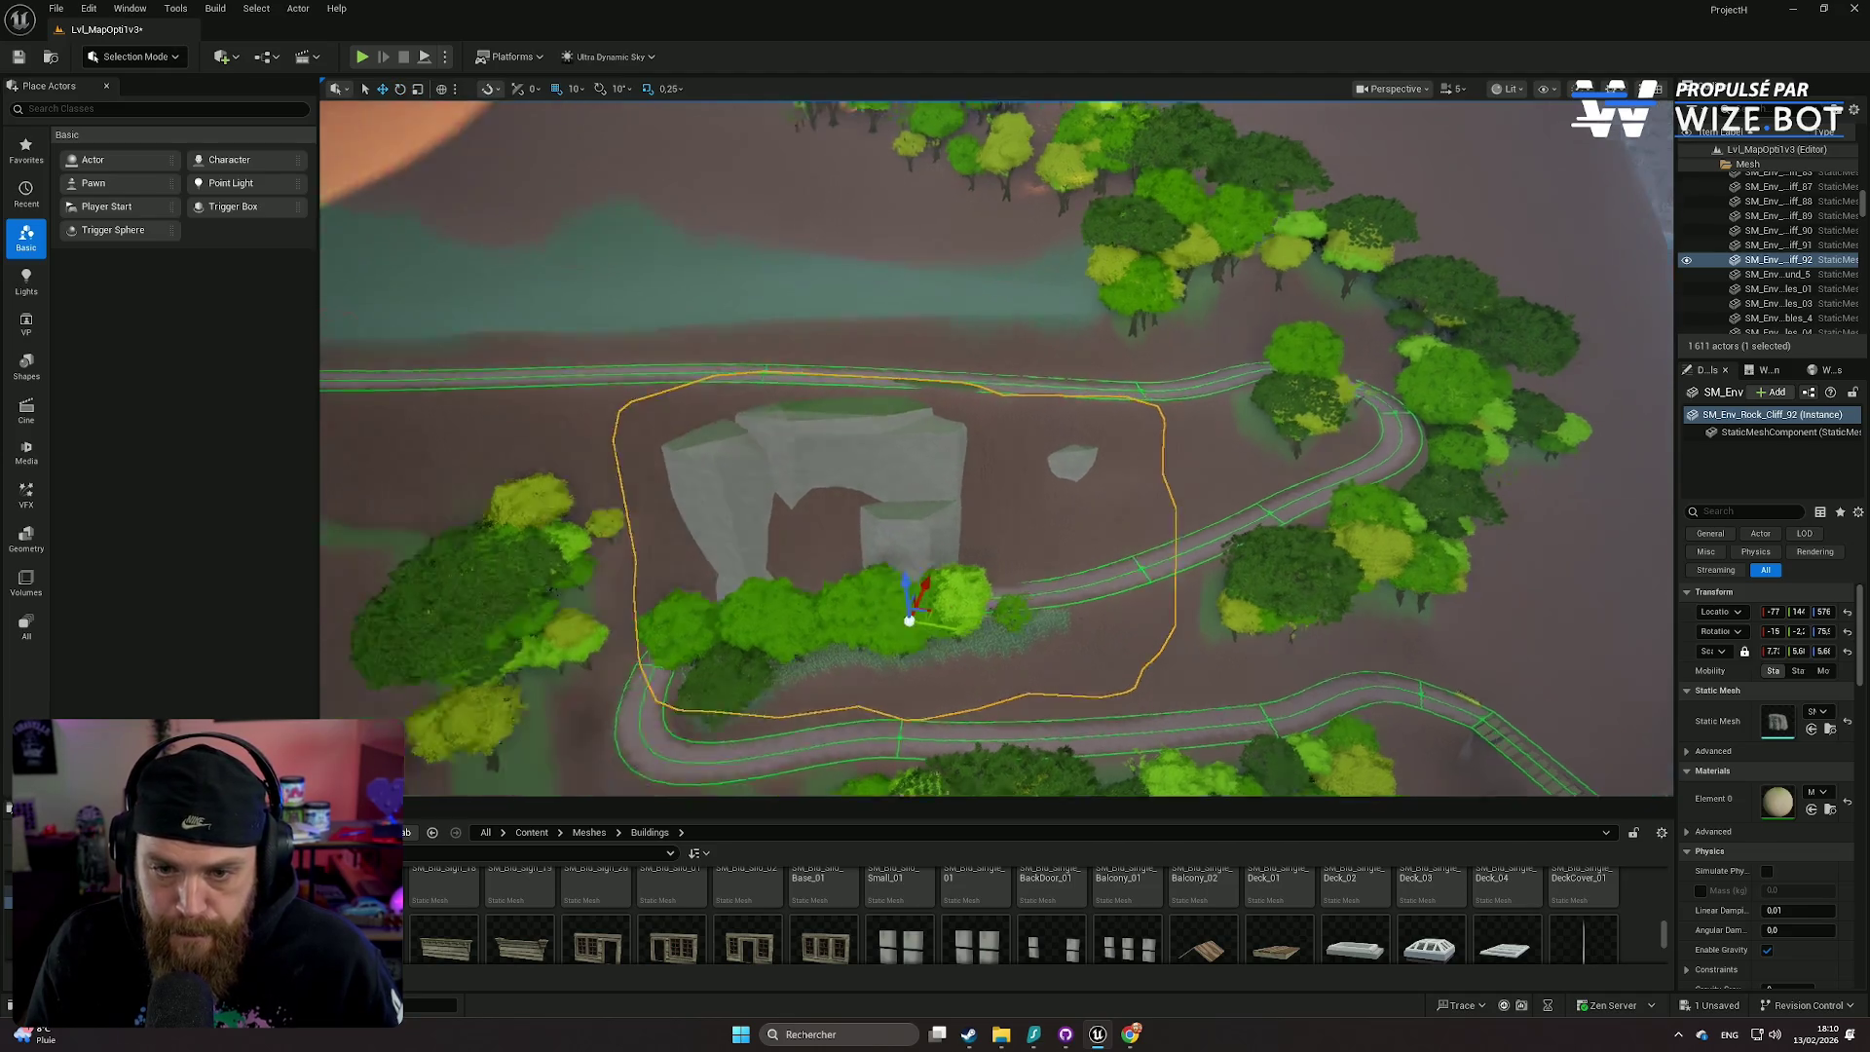
# - Shift the rock cliff slightly along X, scale it down, and lower it into the ground
pyautogui.moveTo(1116, 576); pyautogui.dragTo(1116, 576)
pyautogui.moveTo(1177, 663); pyautogui.dragTo(1127, 620)
pyautogui.scroll(-5, 1055, 587)
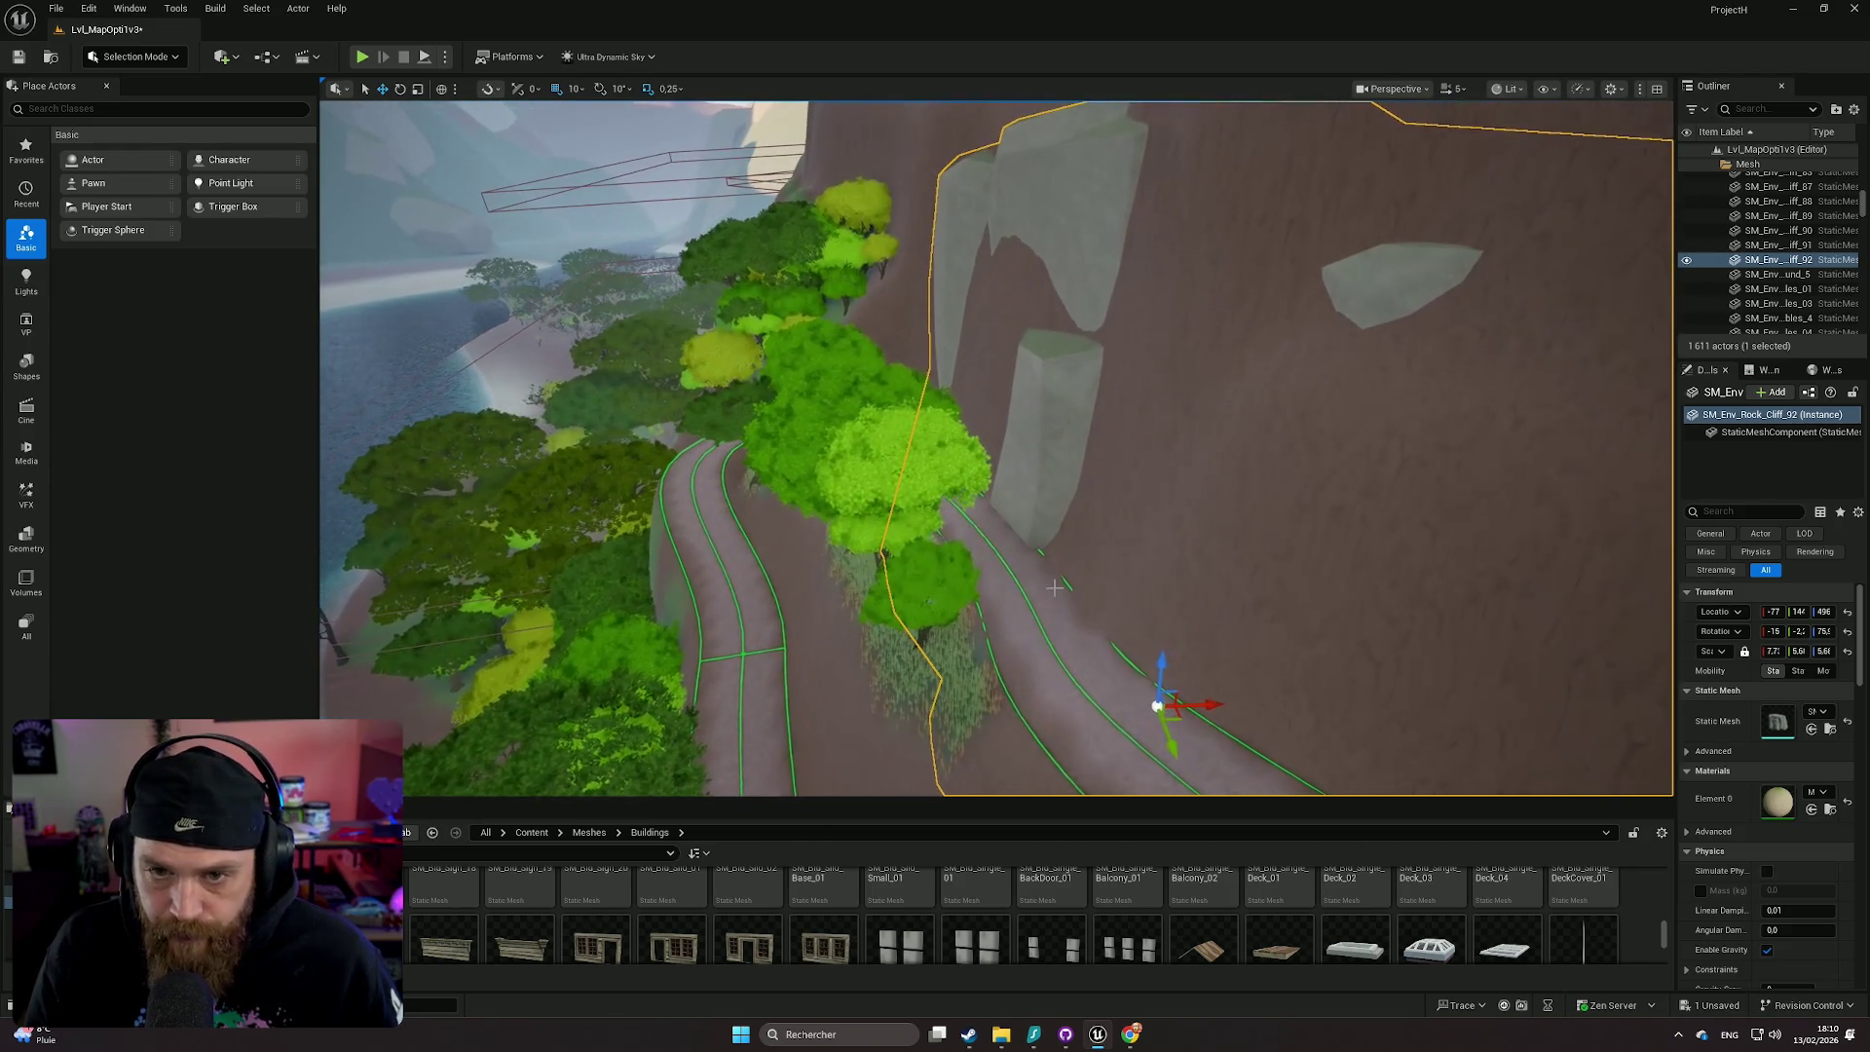
pyautogui.scroll(-2, 1055, 587)
pyautogui.moveTo(1772, 651); pyautogui.dragTo(1705, 650)
pyautogui.moveTo(1166, 645)
pyautogui.mouseDown()
pyautogui.moveTo(1174, 672)
pyautogui.moveTo(1154, 677)
pyautogui.moveTo(1129, 527)
pyautogui.moveTo(1145, 547)
pyautogui.mouseUp()
pyautogui.press('f')
pyautogui.scroll(-1, 1145, 547)
pyautogui.scroll(6, 1145, 547)
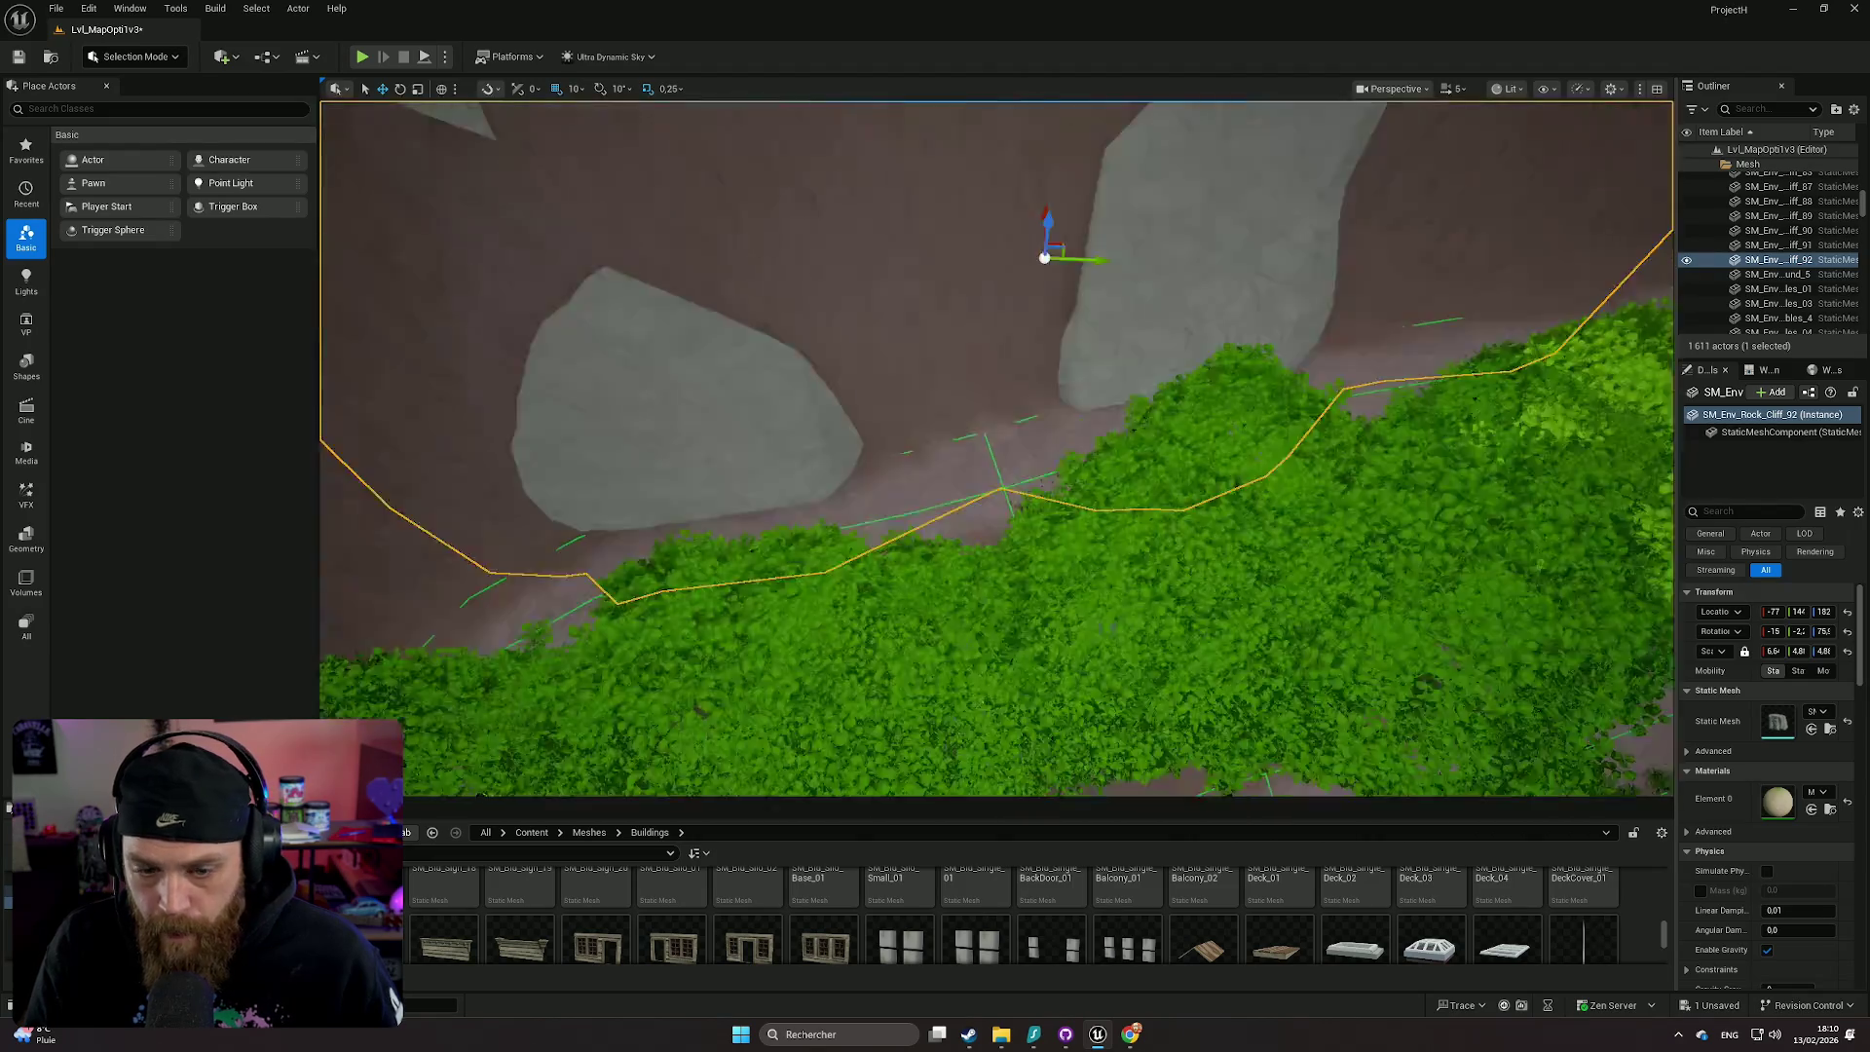
# - Rotate the rock cliff about 5 degrees and sink it a little lower into the hillside
pyautogui.press('e')
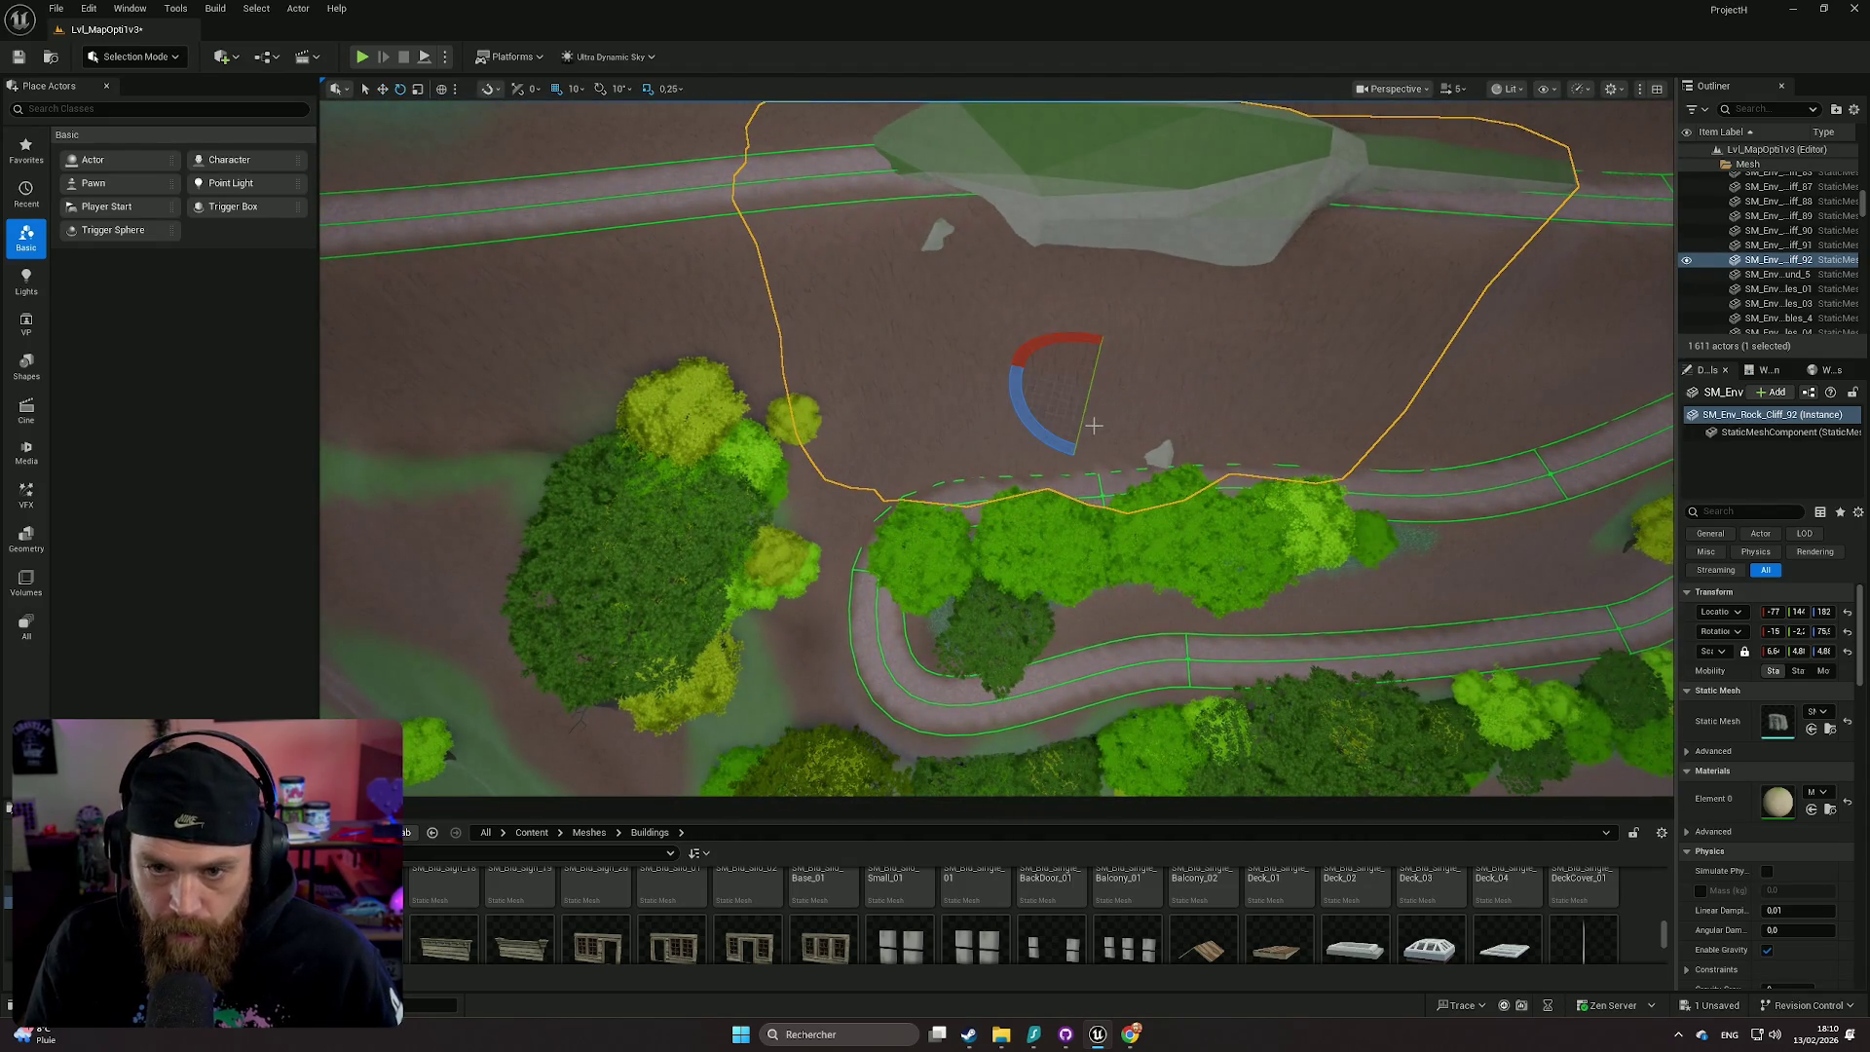
pyautogui.moveTo(1043, 433); pyautogui.dragTo(1030, 423)
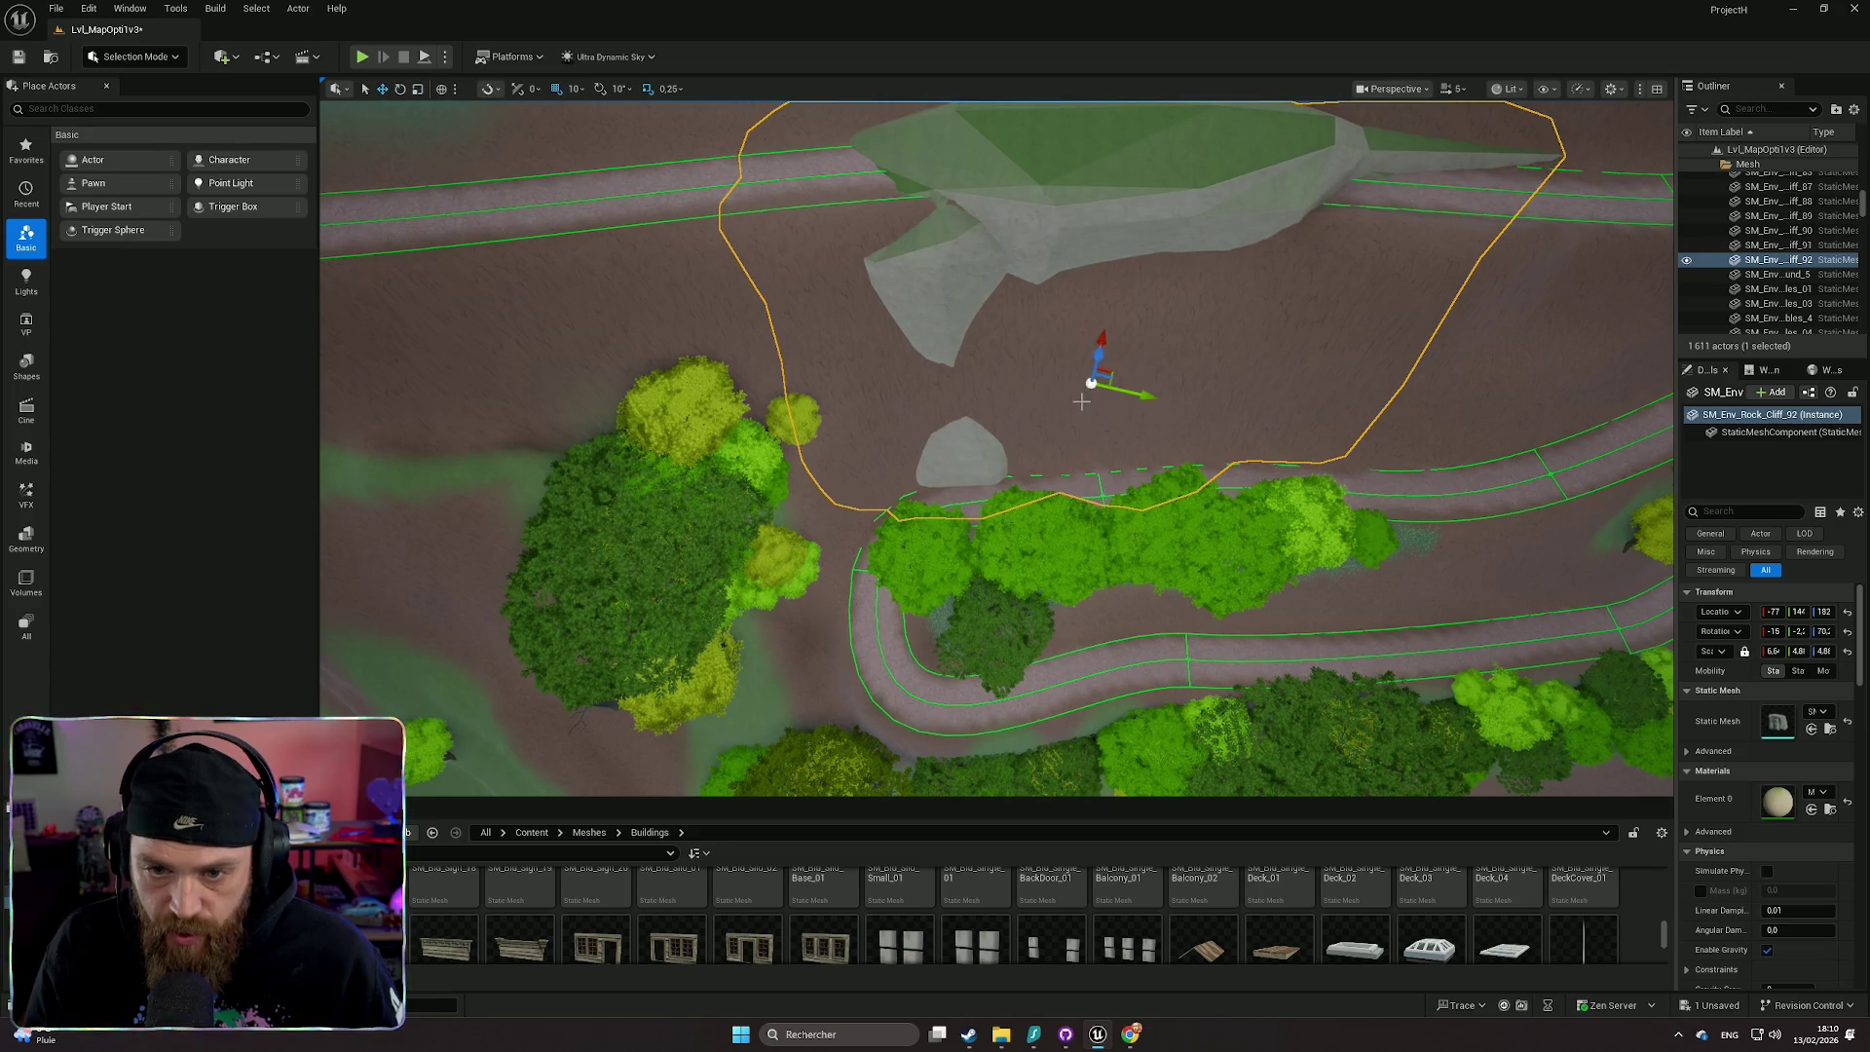
pyautogui.moveTo(1096, 356); pyautogui.dragTo(1084, 418)
pyautogui.press('r')
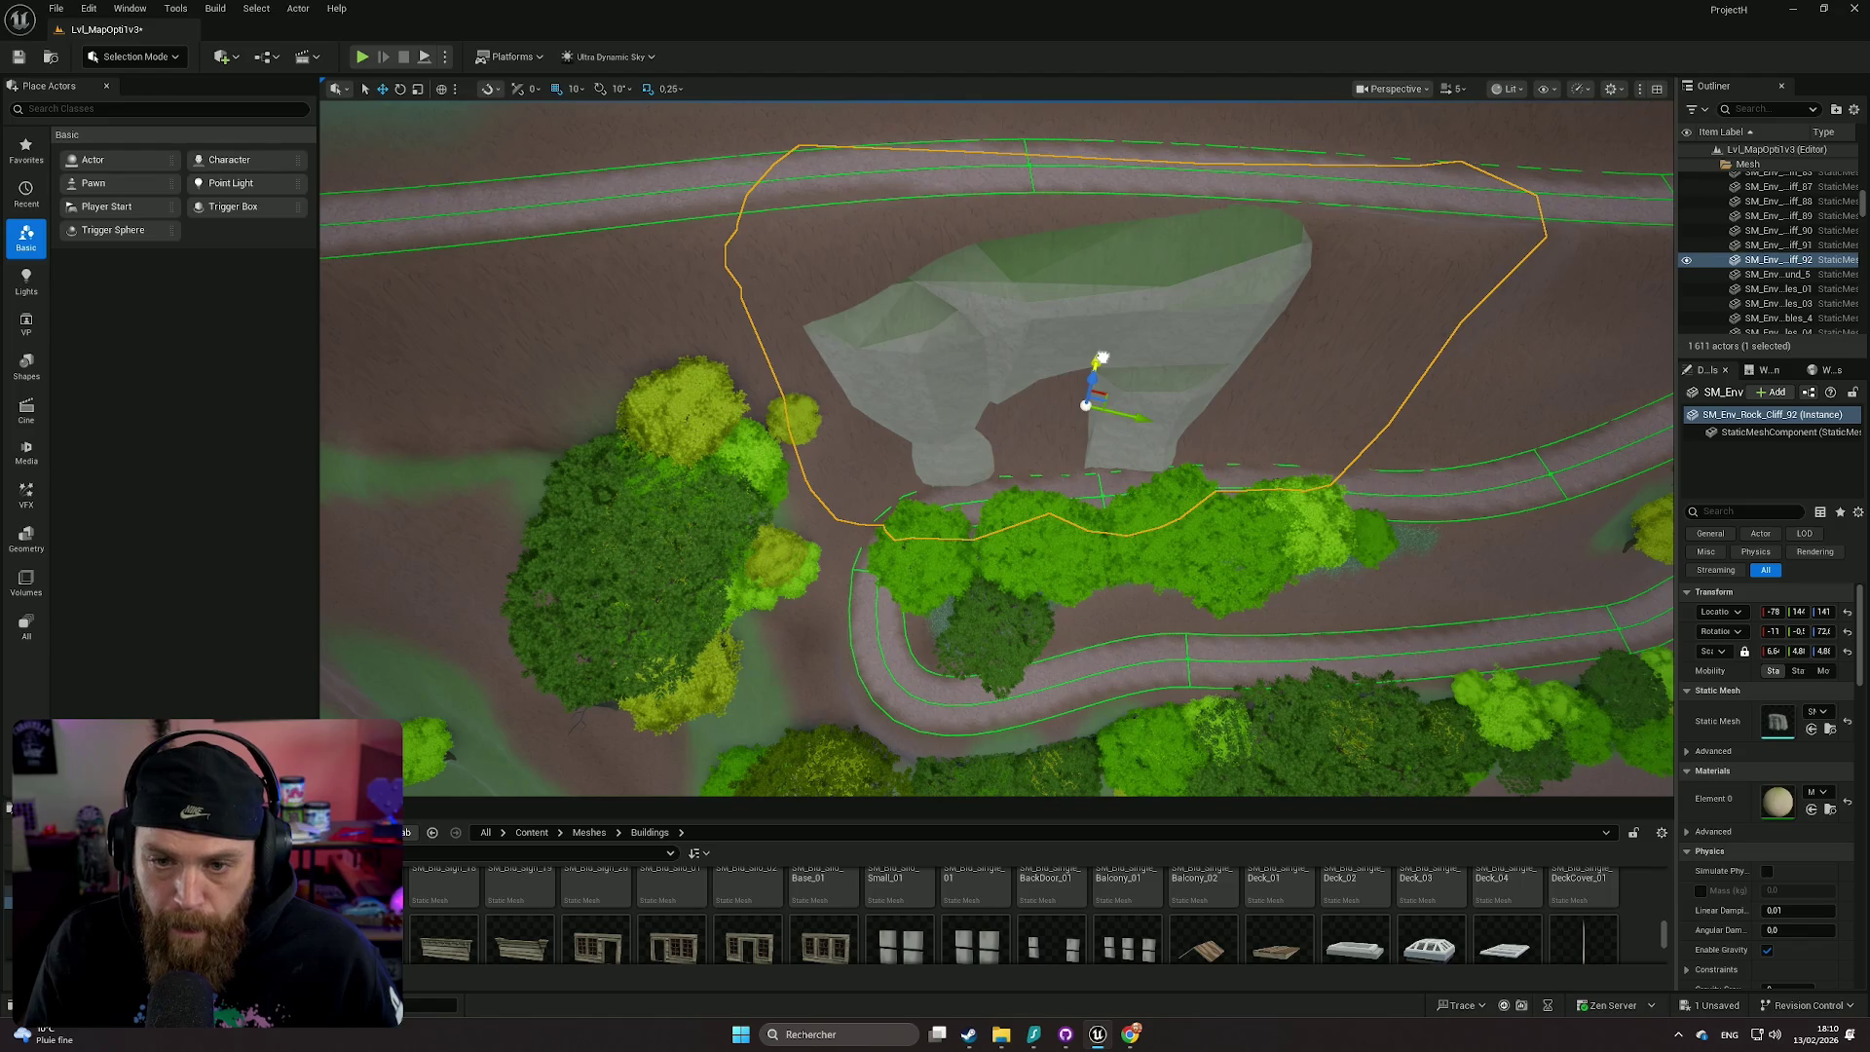
pyautogui.scroll(-2, 996, 448)
pyautogui.press('w')
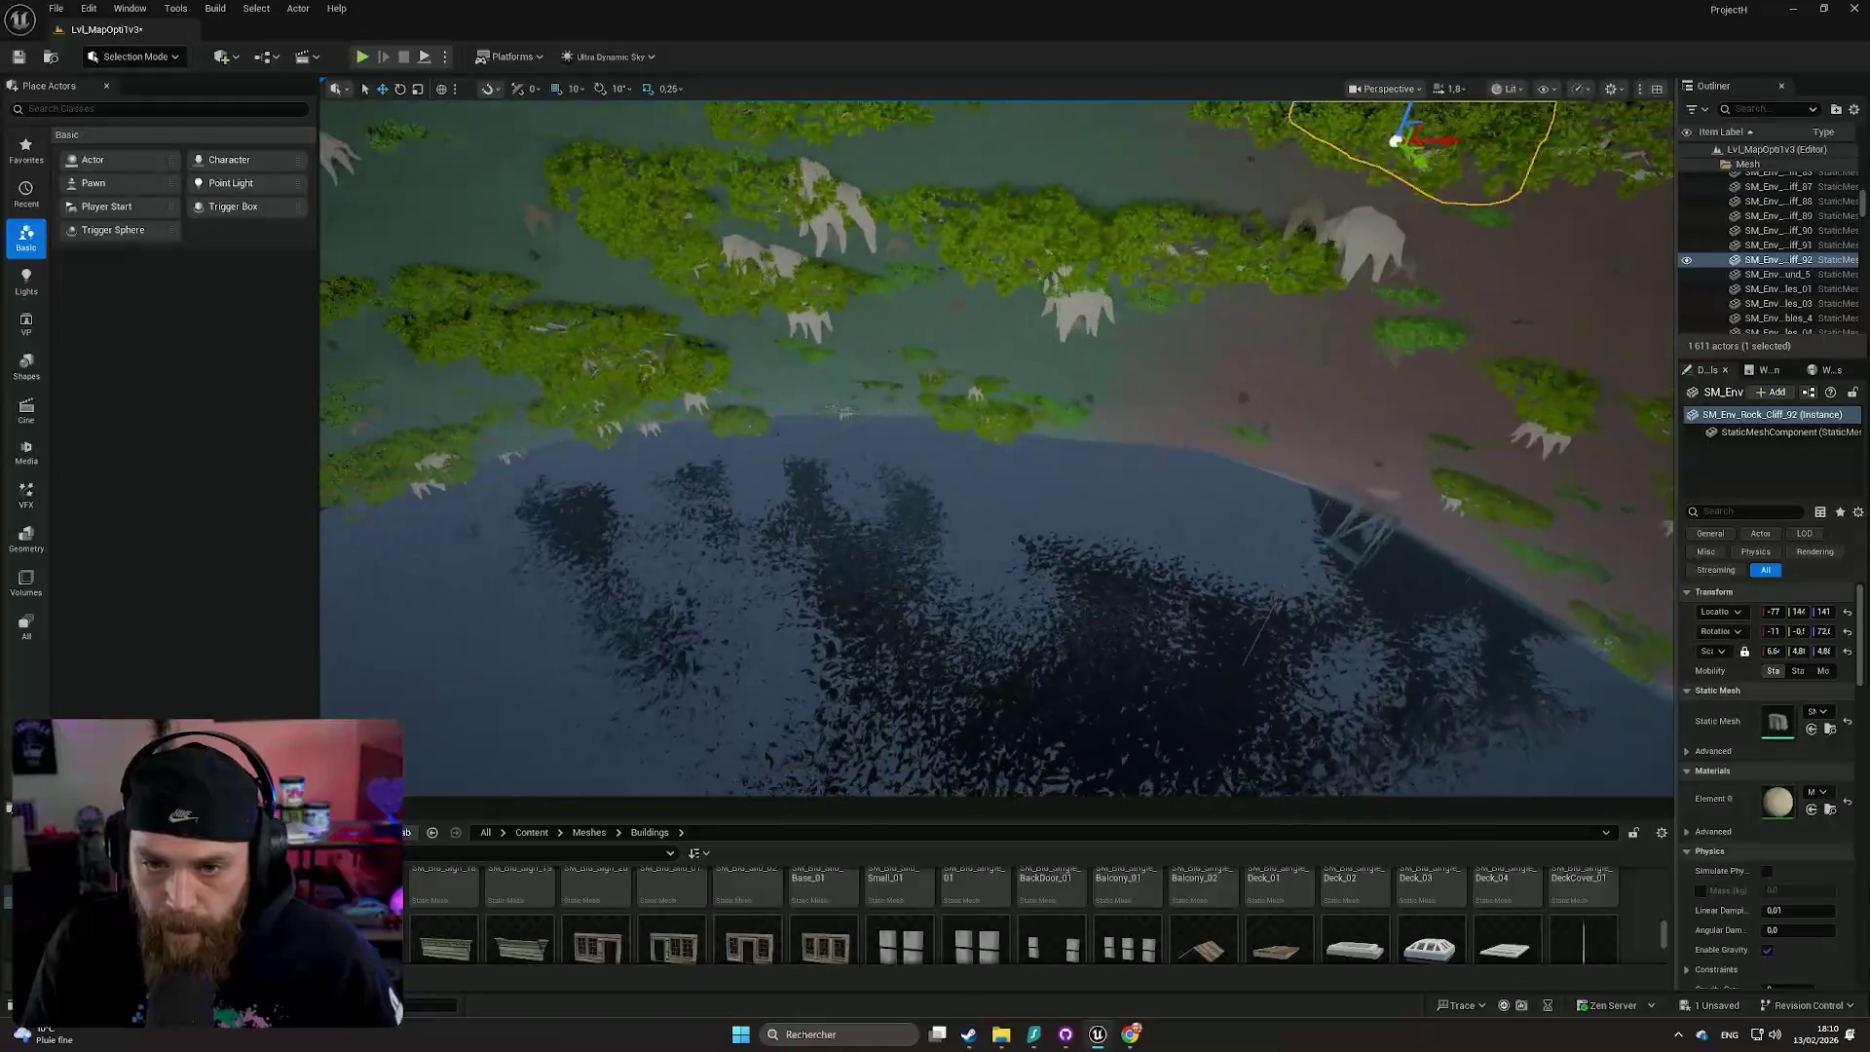
pyautogui.scroll(-1, 995, 448)
pyautogui.scroll(-1, 995, 448)
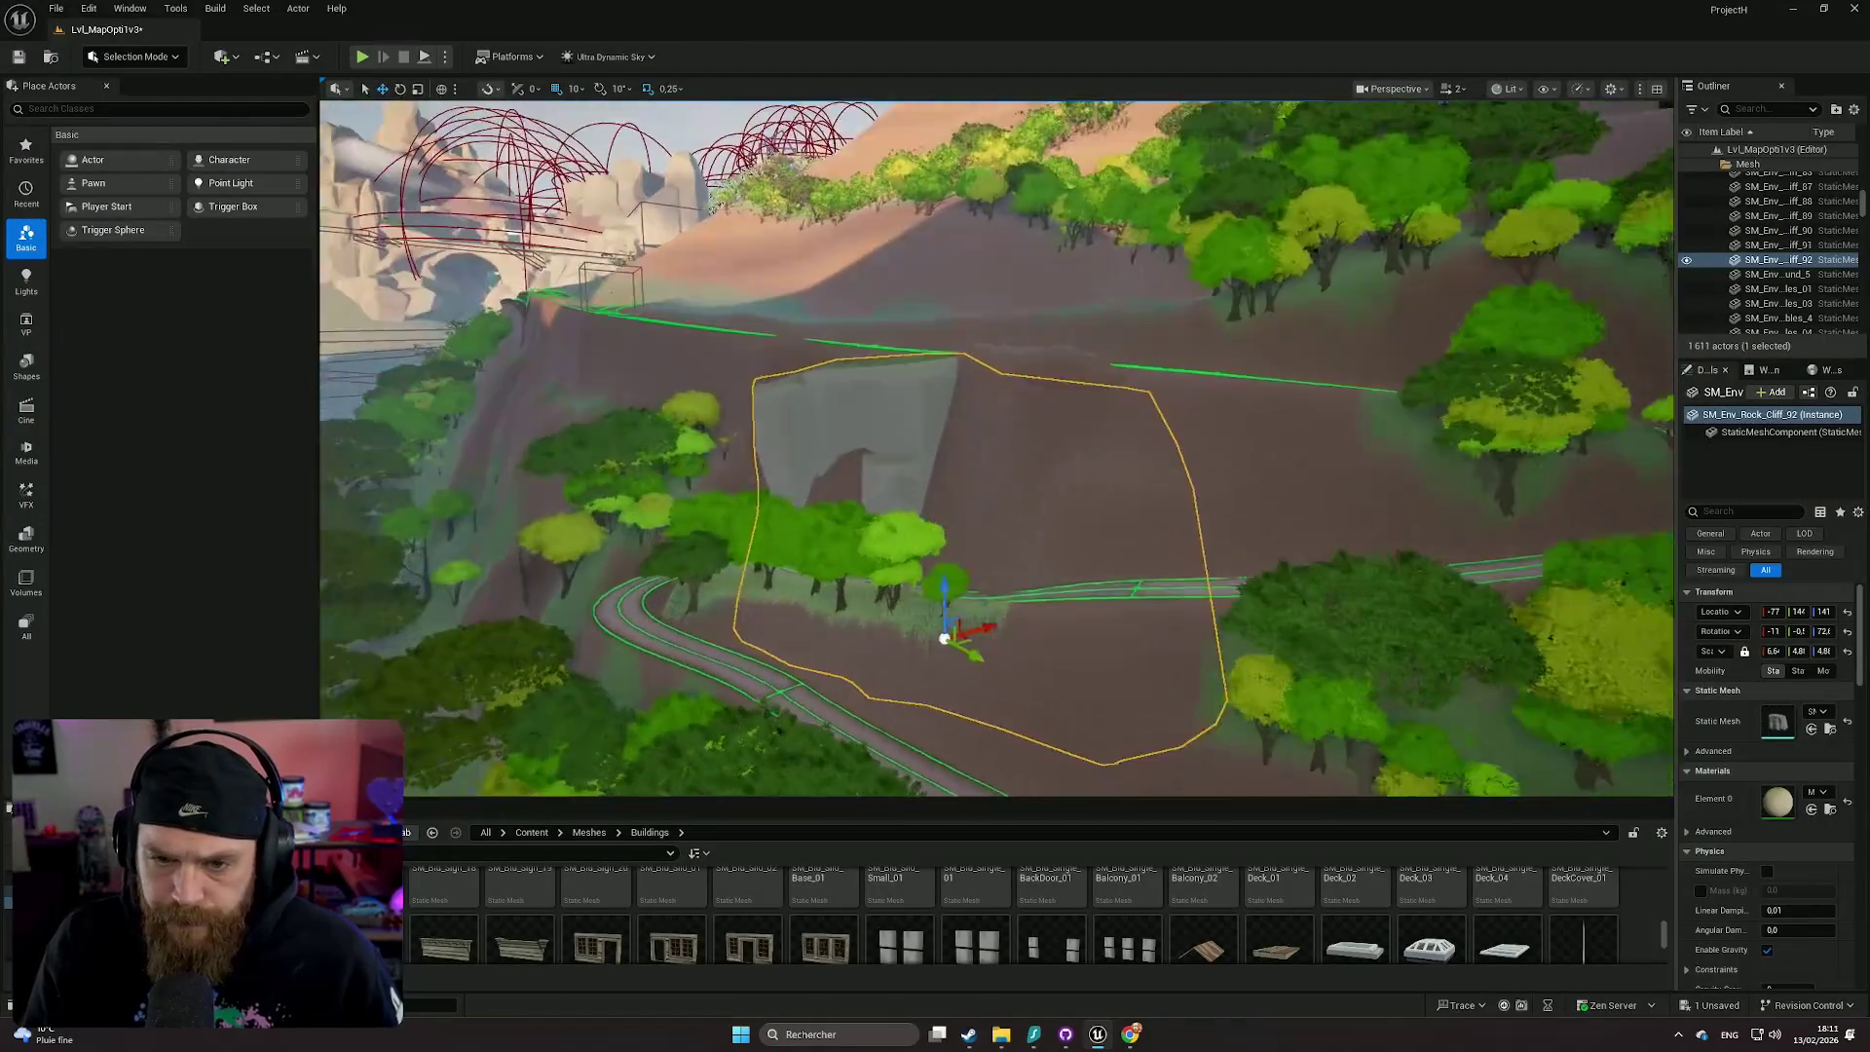
pyautogui.scroll(2, 1173, 475)
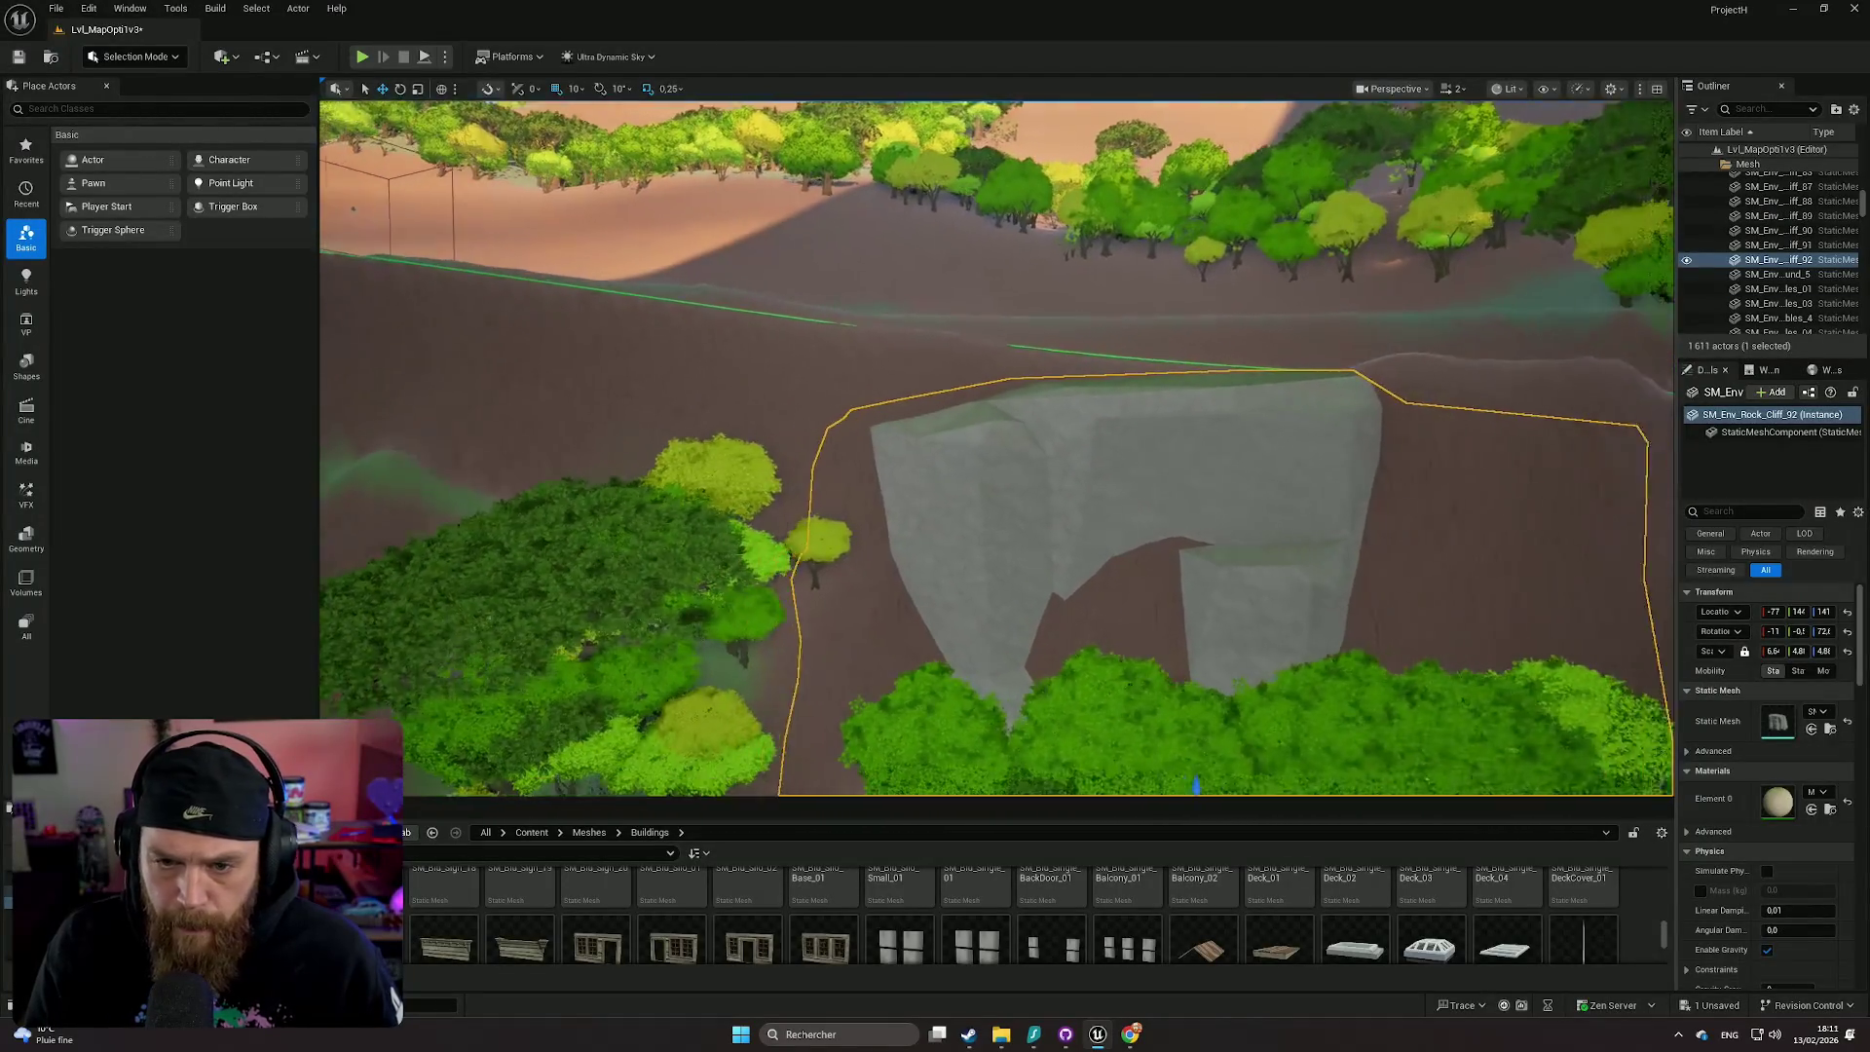
# - Tilt the rock cliff slightly to match the slope and stretch it a little wider
pyautogui.moveTo(1196, 721)
pyautogui.mouseDown()
pyautogui.moveTo(1156, 711)
pyautogui.moveTo(1149, 671)
pyautogui.moveTo(1013, 674)
pyautogui.mouseUp()
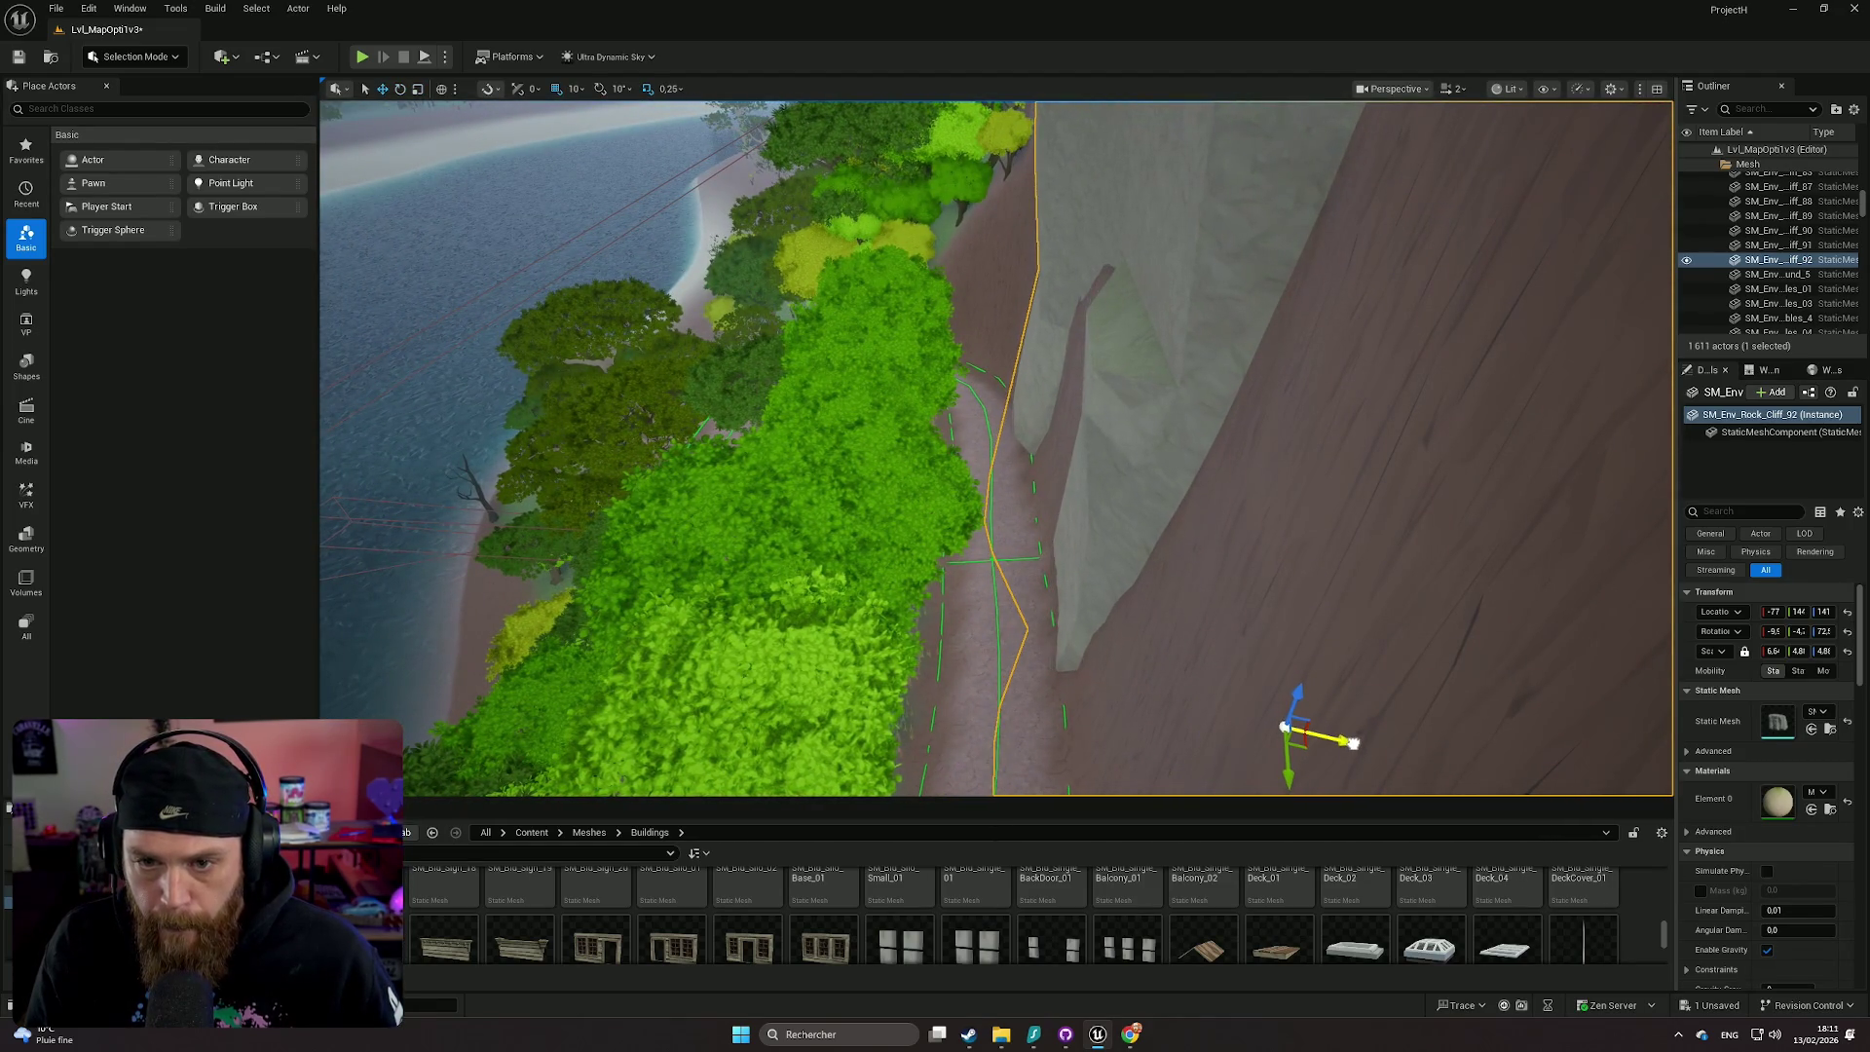
pyautogui.moveTo(1123, 628)
pyautogui.mouseDown()
pyautogui.moveTo(1013, 644)
pyautogui.moveTo(1079, 649)
pyautogui.mouseUp()
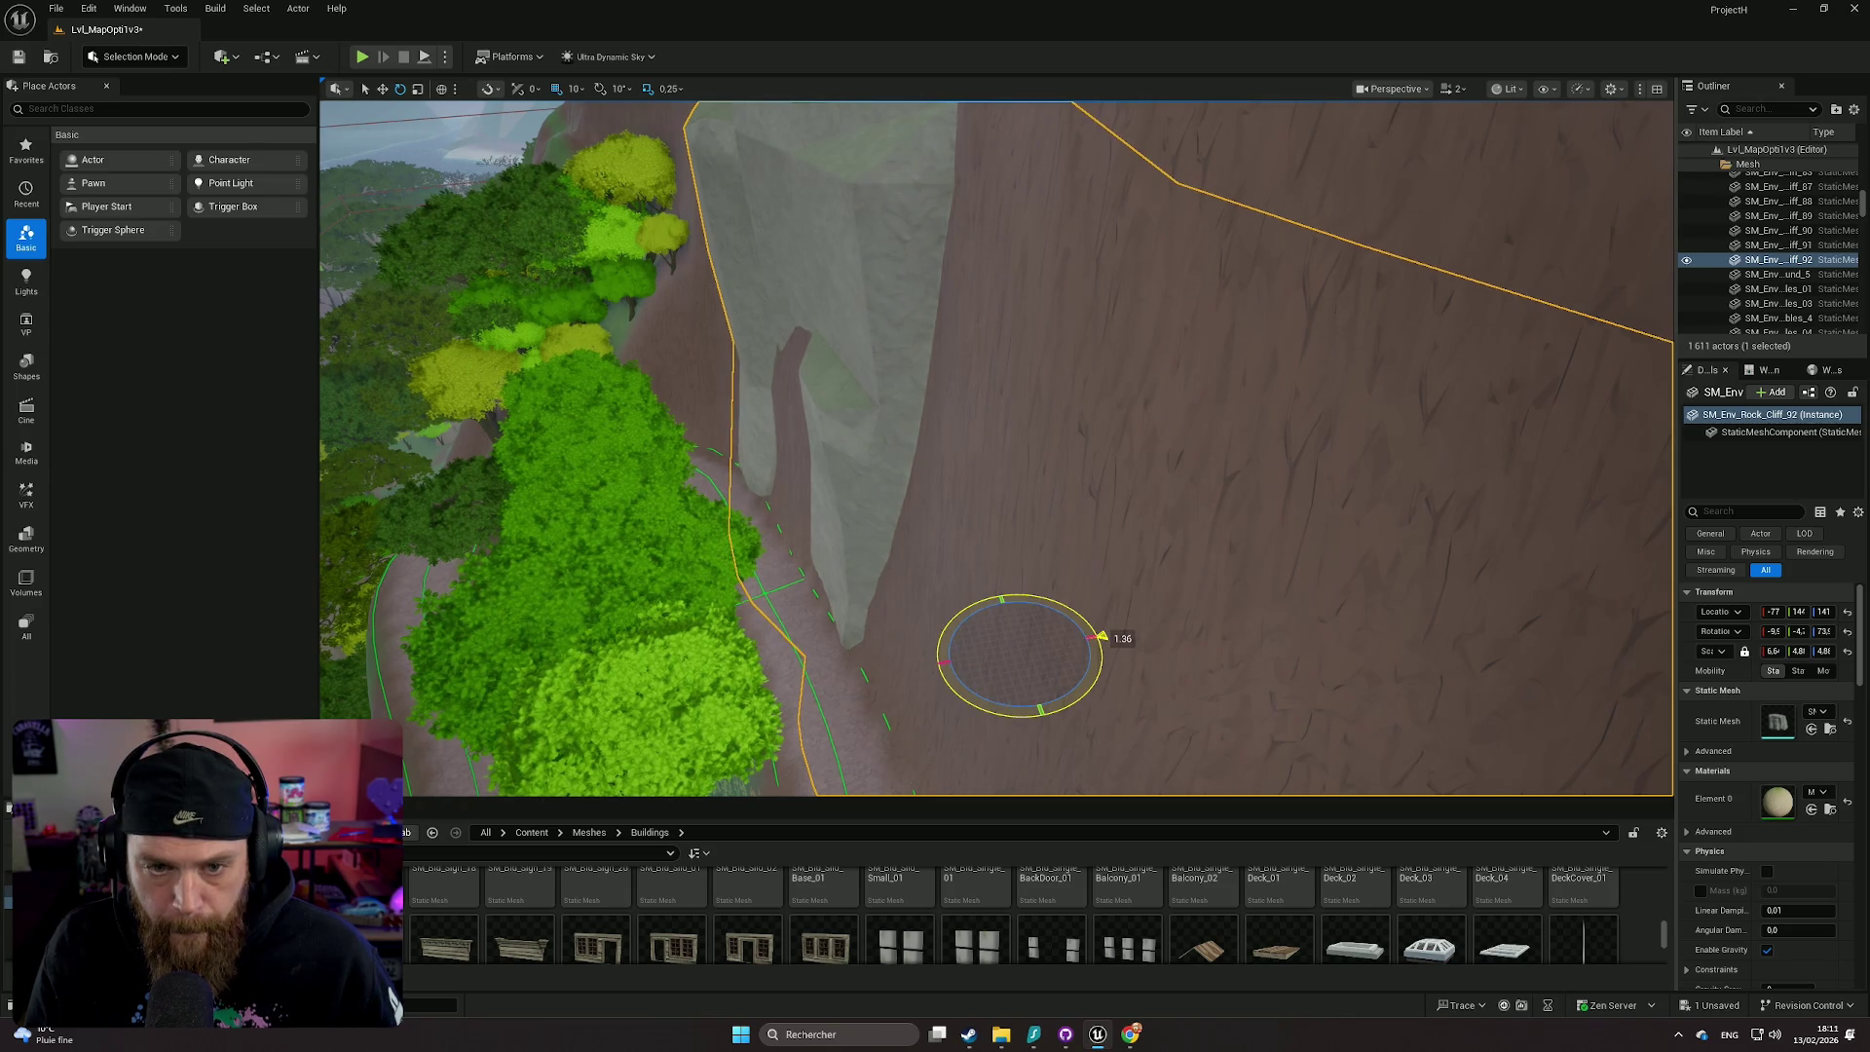
pyautogui.moveTo(1102, 636)
pyautogui.mouseDown()
pyautogui.moveTo(1022, 641)
pyautogui.moveTo(943, 585)
pyautogui.moveTo(939, 526)
pyautogui.moveTo(996, 543)
pyautogui.mouseUp()
pyautogui.press('r')
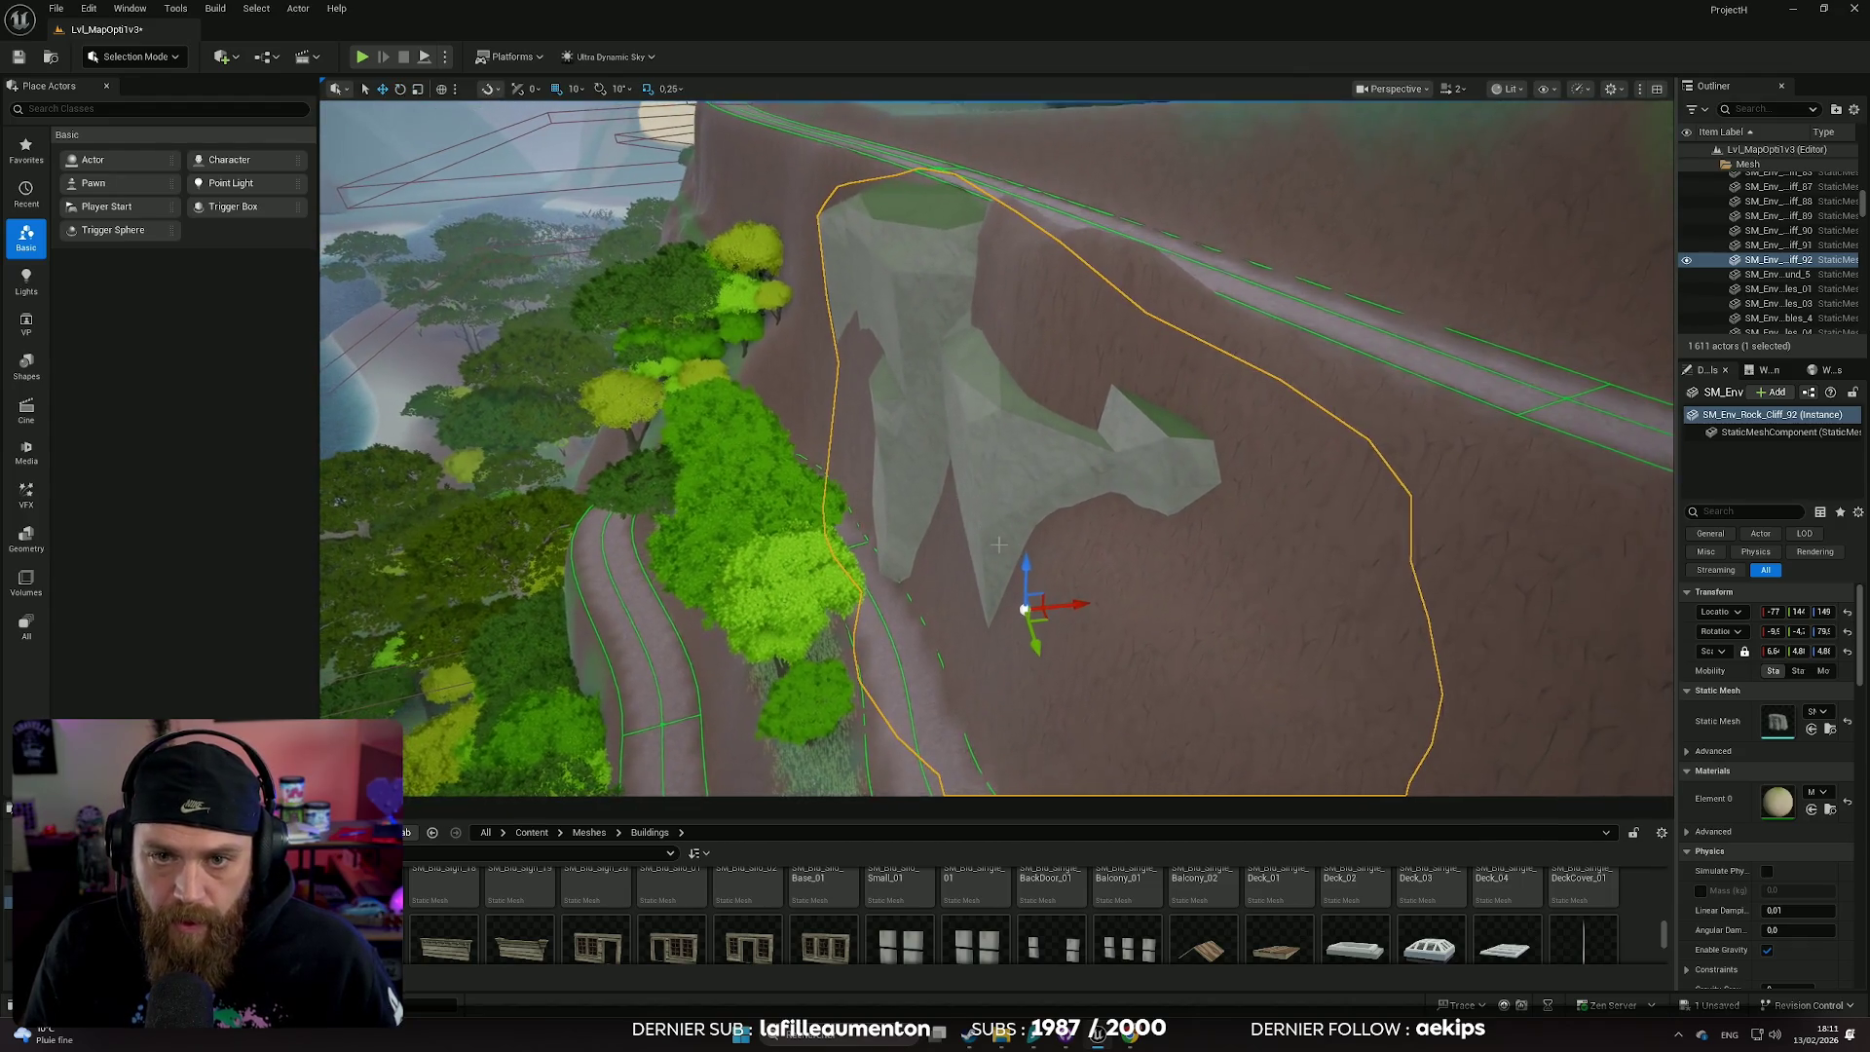
pyautogui.moveTo(1060, 608)
pyautogui.mouseDown()
pyautogui.moveTo(1473, 520)
pyautogui.moveTo(1474, 594)
pyautogui.moveTo(1164, 484)
pyautogui.mouseUp()
pyautogui.click(1473, 520)
# - Alt-drag the rock cliff to create a copy and move it down and to the left
pyautogui.click(1164, 484)
pyautogui.moveTo(1163, 636); pyautogui.dragTo(846, 553)
pyautogui.scroll(2, 784, 560)
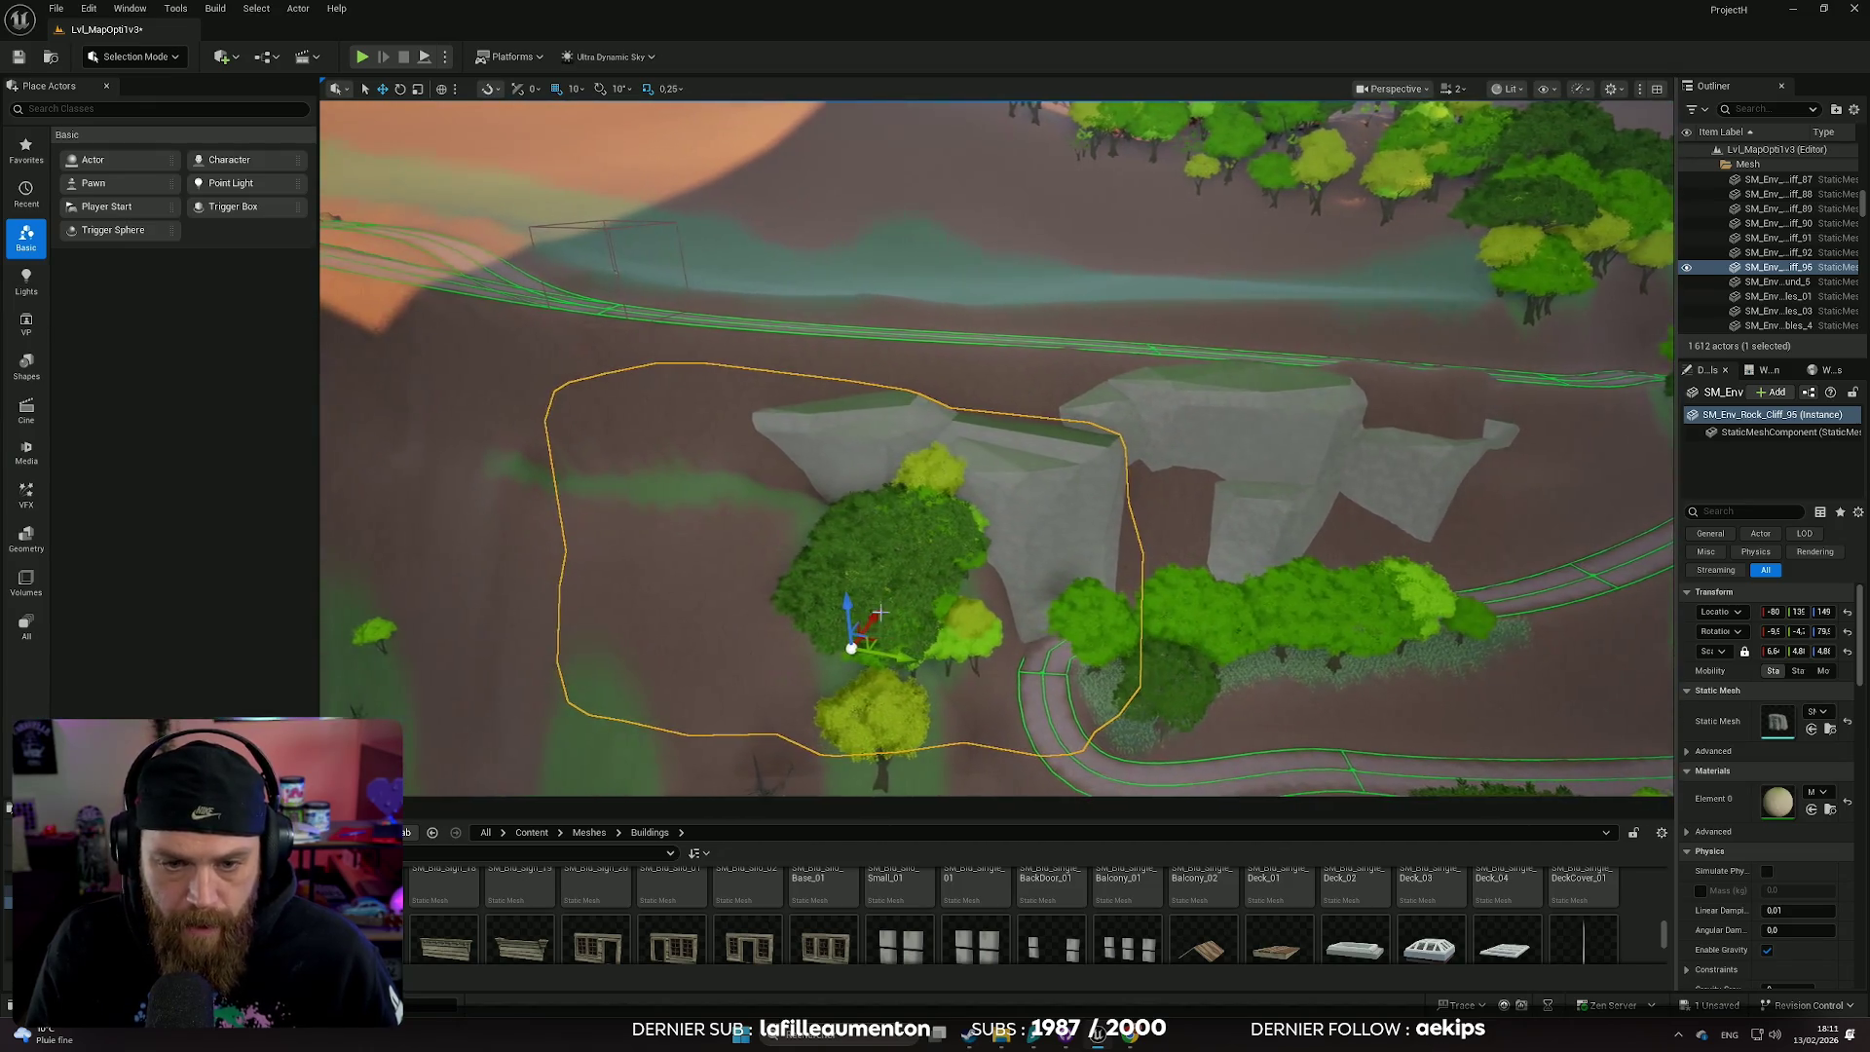
pyautogui.moveTo(853, 649)
pyautogui.mouseDown()
pyautogui.moveTo(770, 624)
pyautogui.moveTo(697, 652)
pyautogui.moveTo(731, 730)
pyautogui.moveTo(746, 700)
pyautogui.moveTo(735, 740)
pyautogui.mouseUp()
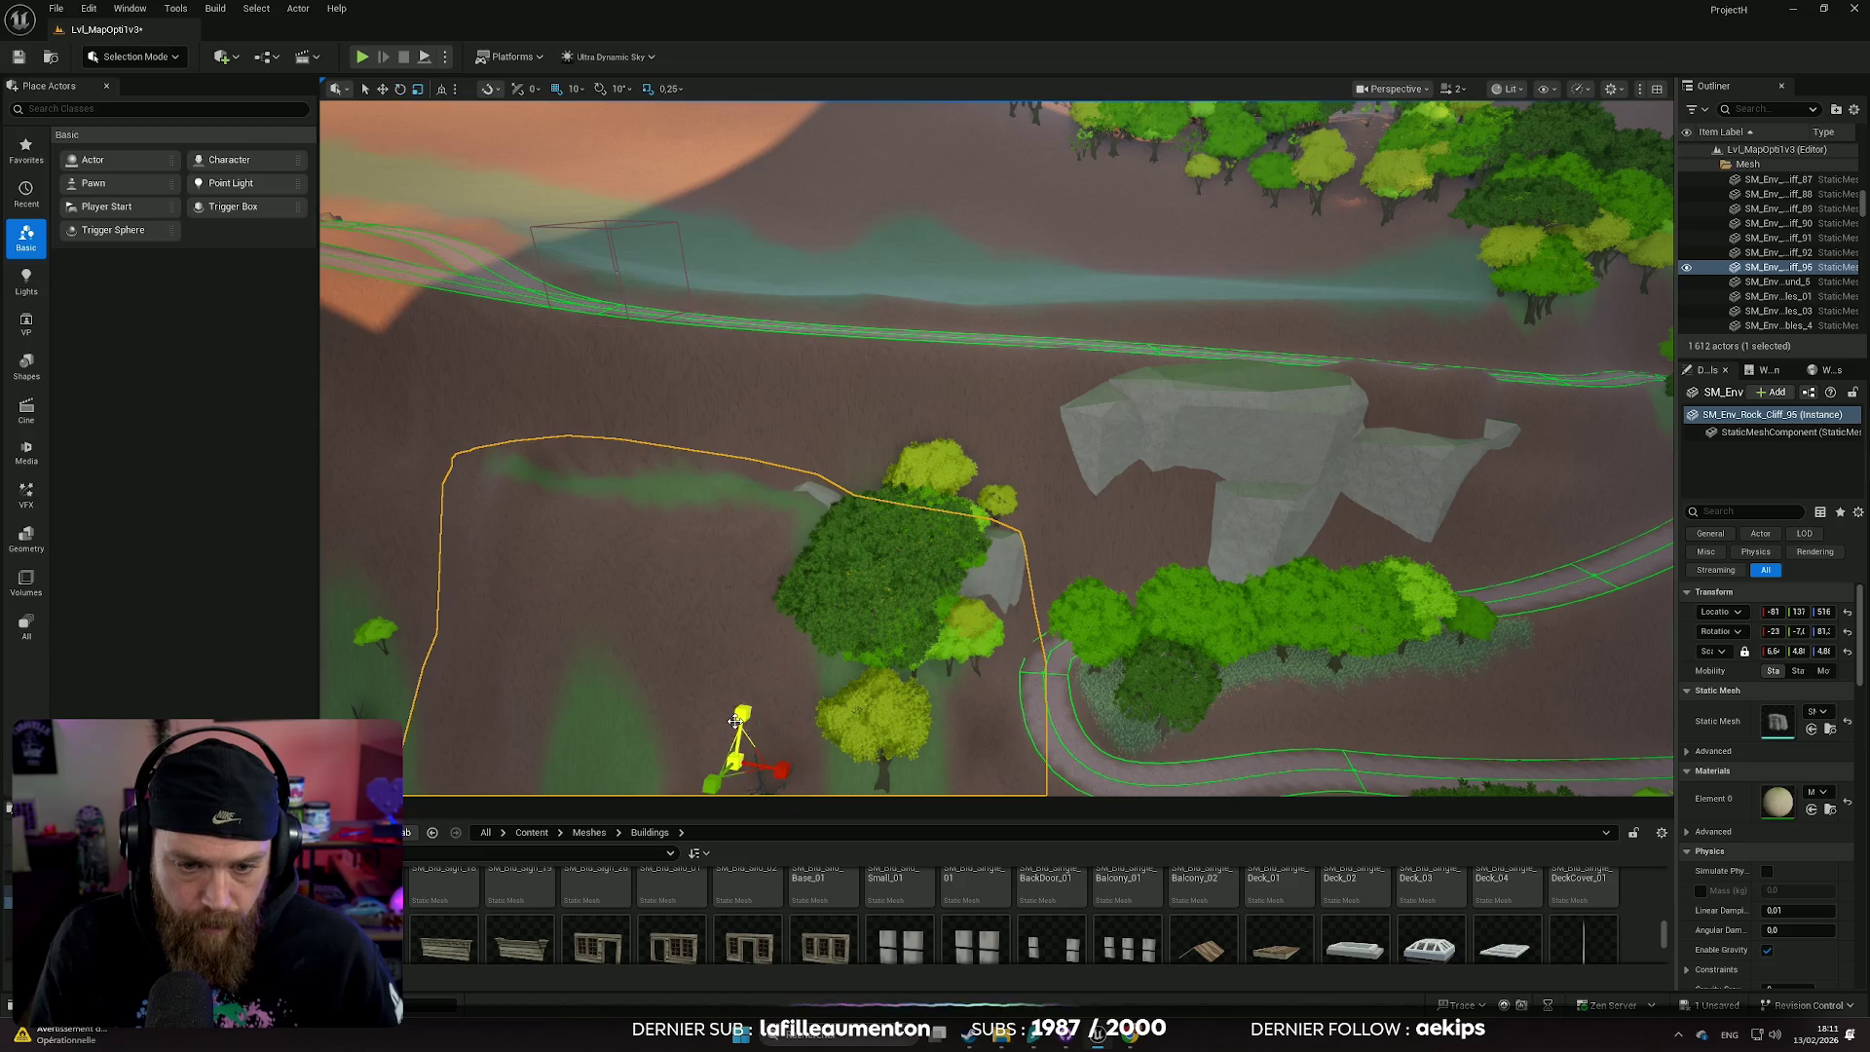
pyautogui.press('f')
pyautogui.moveTo(905, 579); pyautogui.dragTo(849, 596)
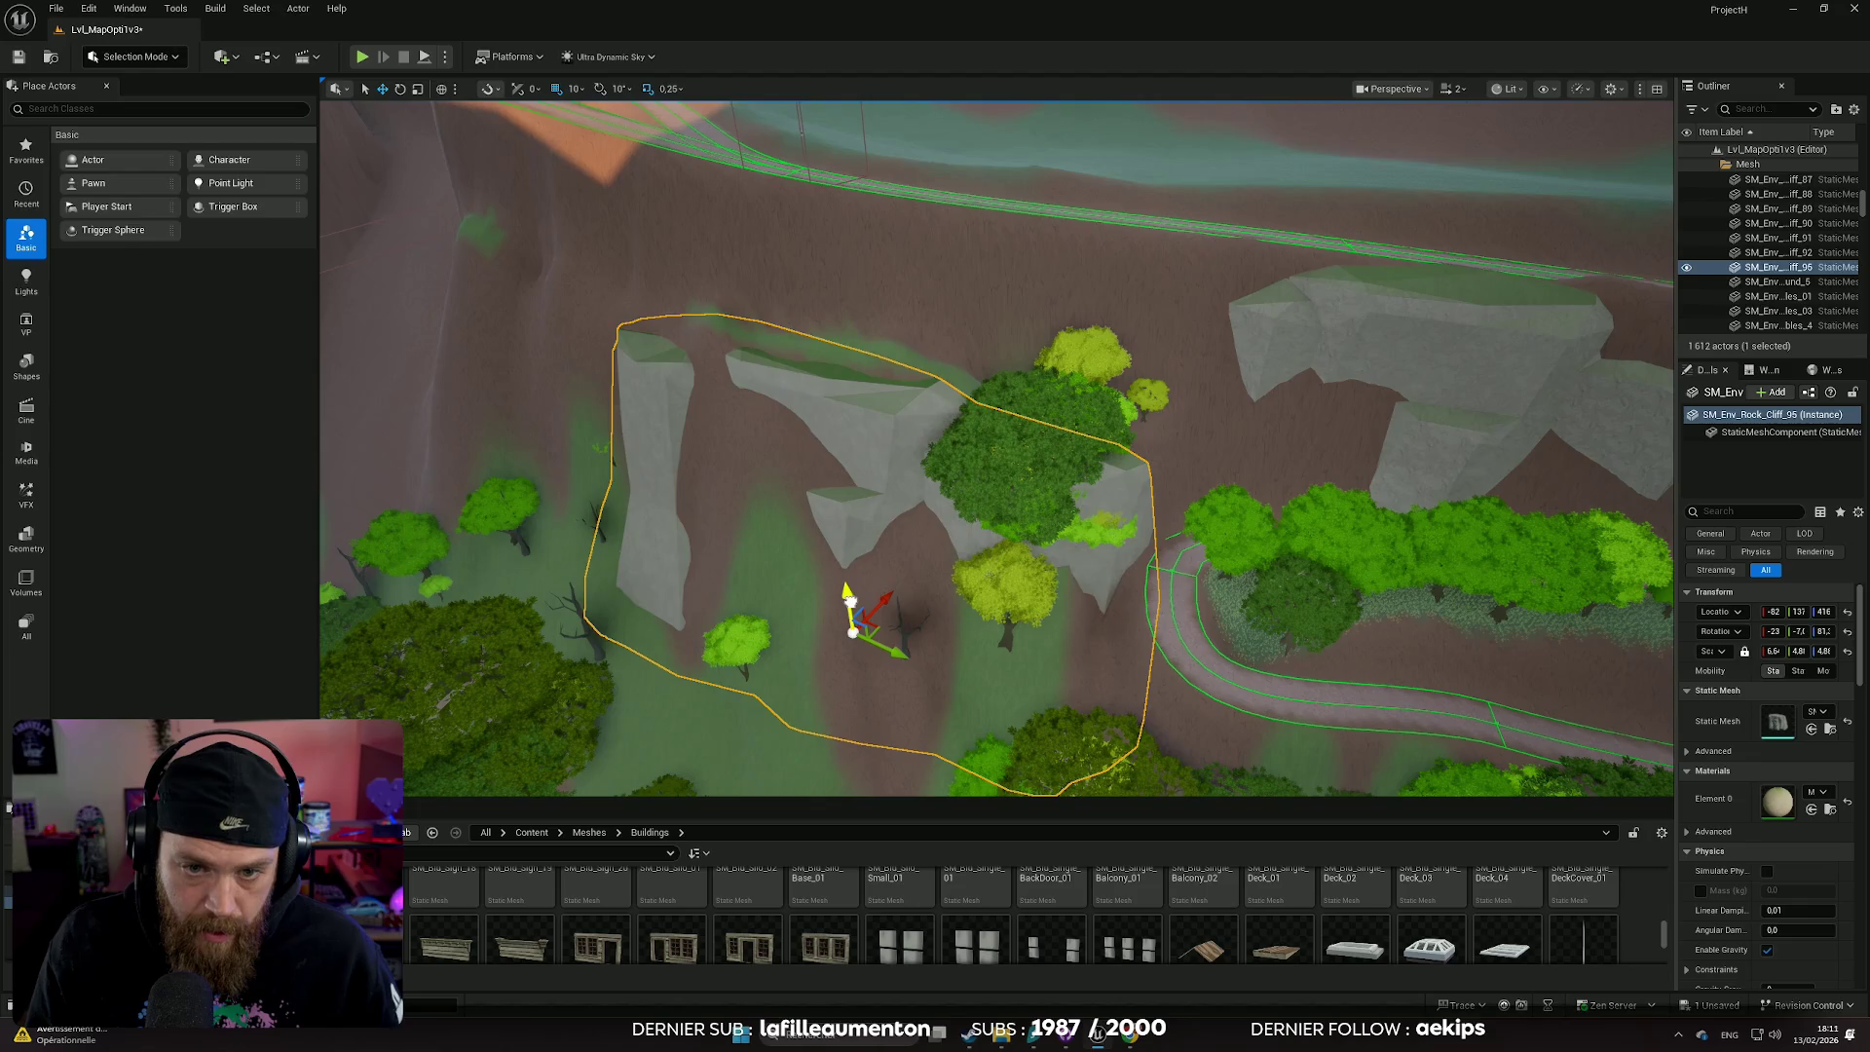
pyautogui.moveTo(892, 654); pyautogui.dragTo(826, 581)
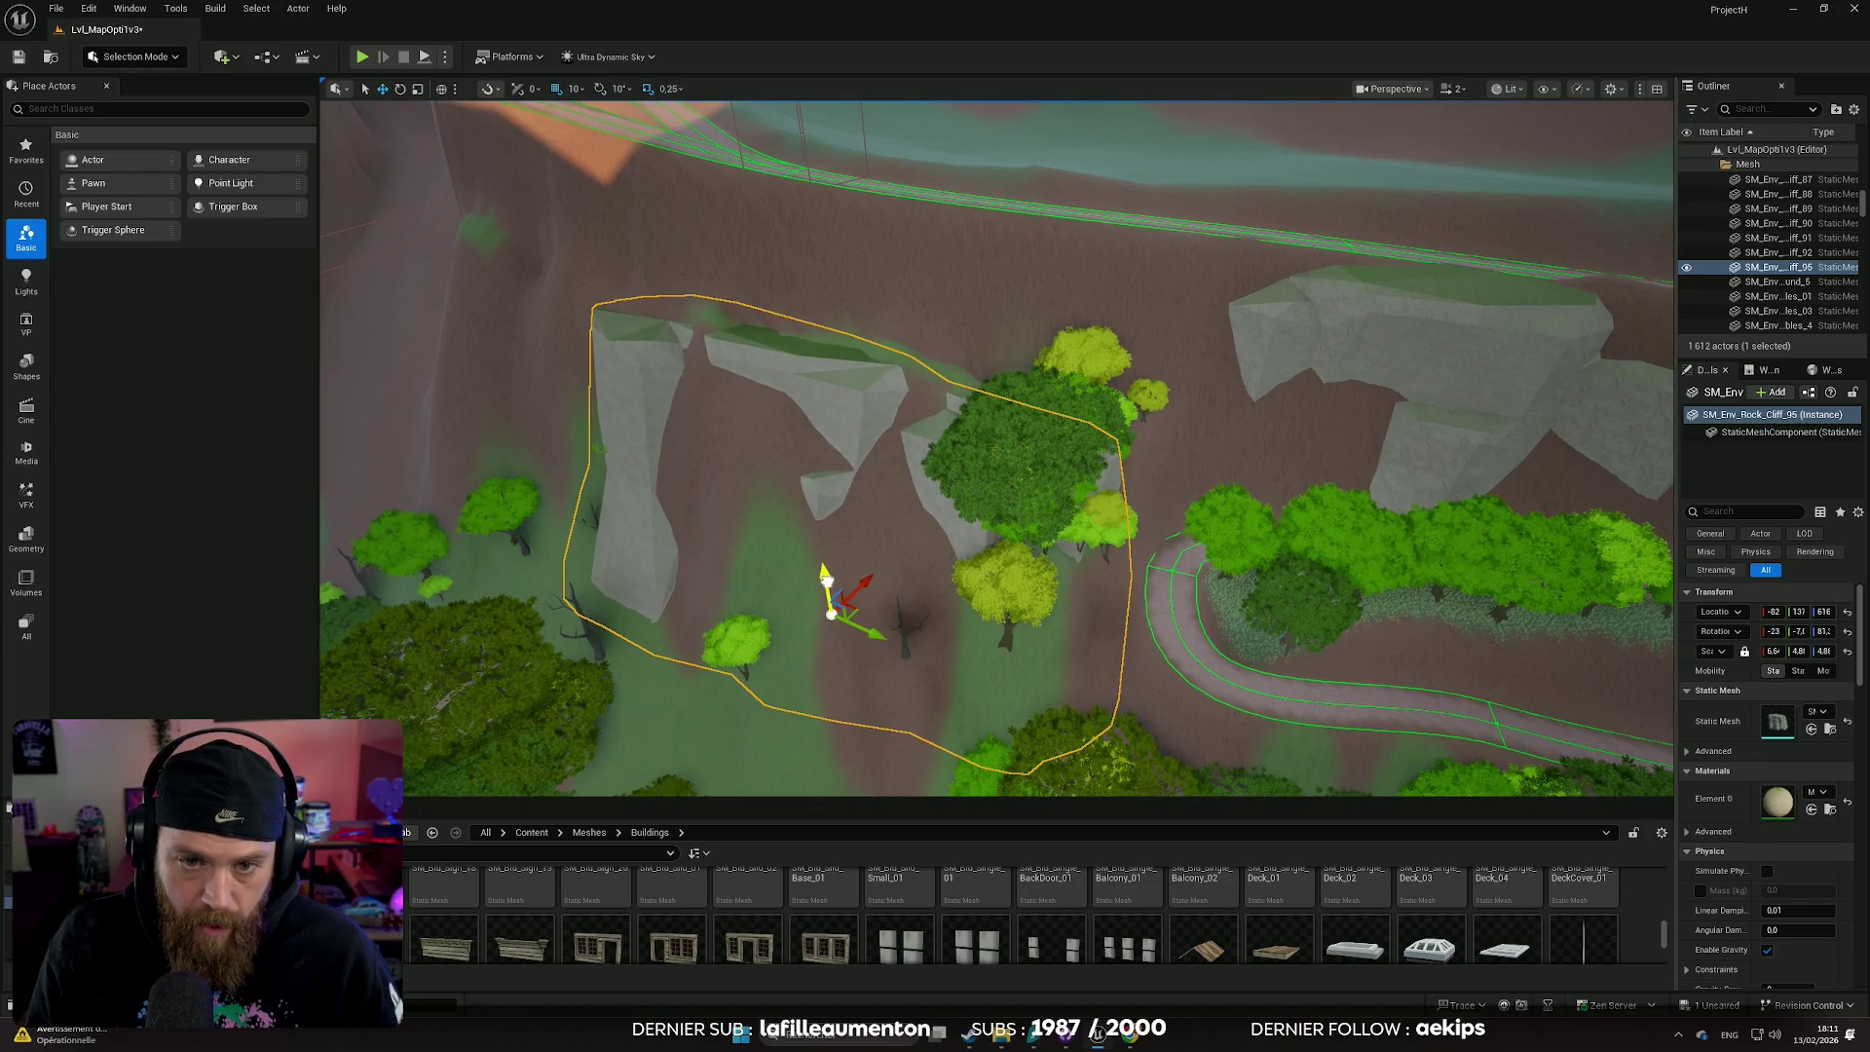
# - Rotate the copy about 3 degrees and slide it up against the first cliff
pyautogui.press('f')
pyautogui.press('e')
pyautogui.moveTo(1039, 590)
pyautogui.mouseDown()
pyautogui.moveTo(1009, 570)
pyautogui.moveTo(887, 609)
pyautogui.moveTo(896, 526)
pyautogui.moveTo(877, 545)
pyautogui.moveTo(967, 594)
pyautogui.moveTo(1032, 531)
pyautogui.moveTo(999, 527)
pyautogui.mouseUp()
pyautogui.press('w')
pyautogui.moveTo(1038, 591); pyautogui.dragTo(1045, 595)
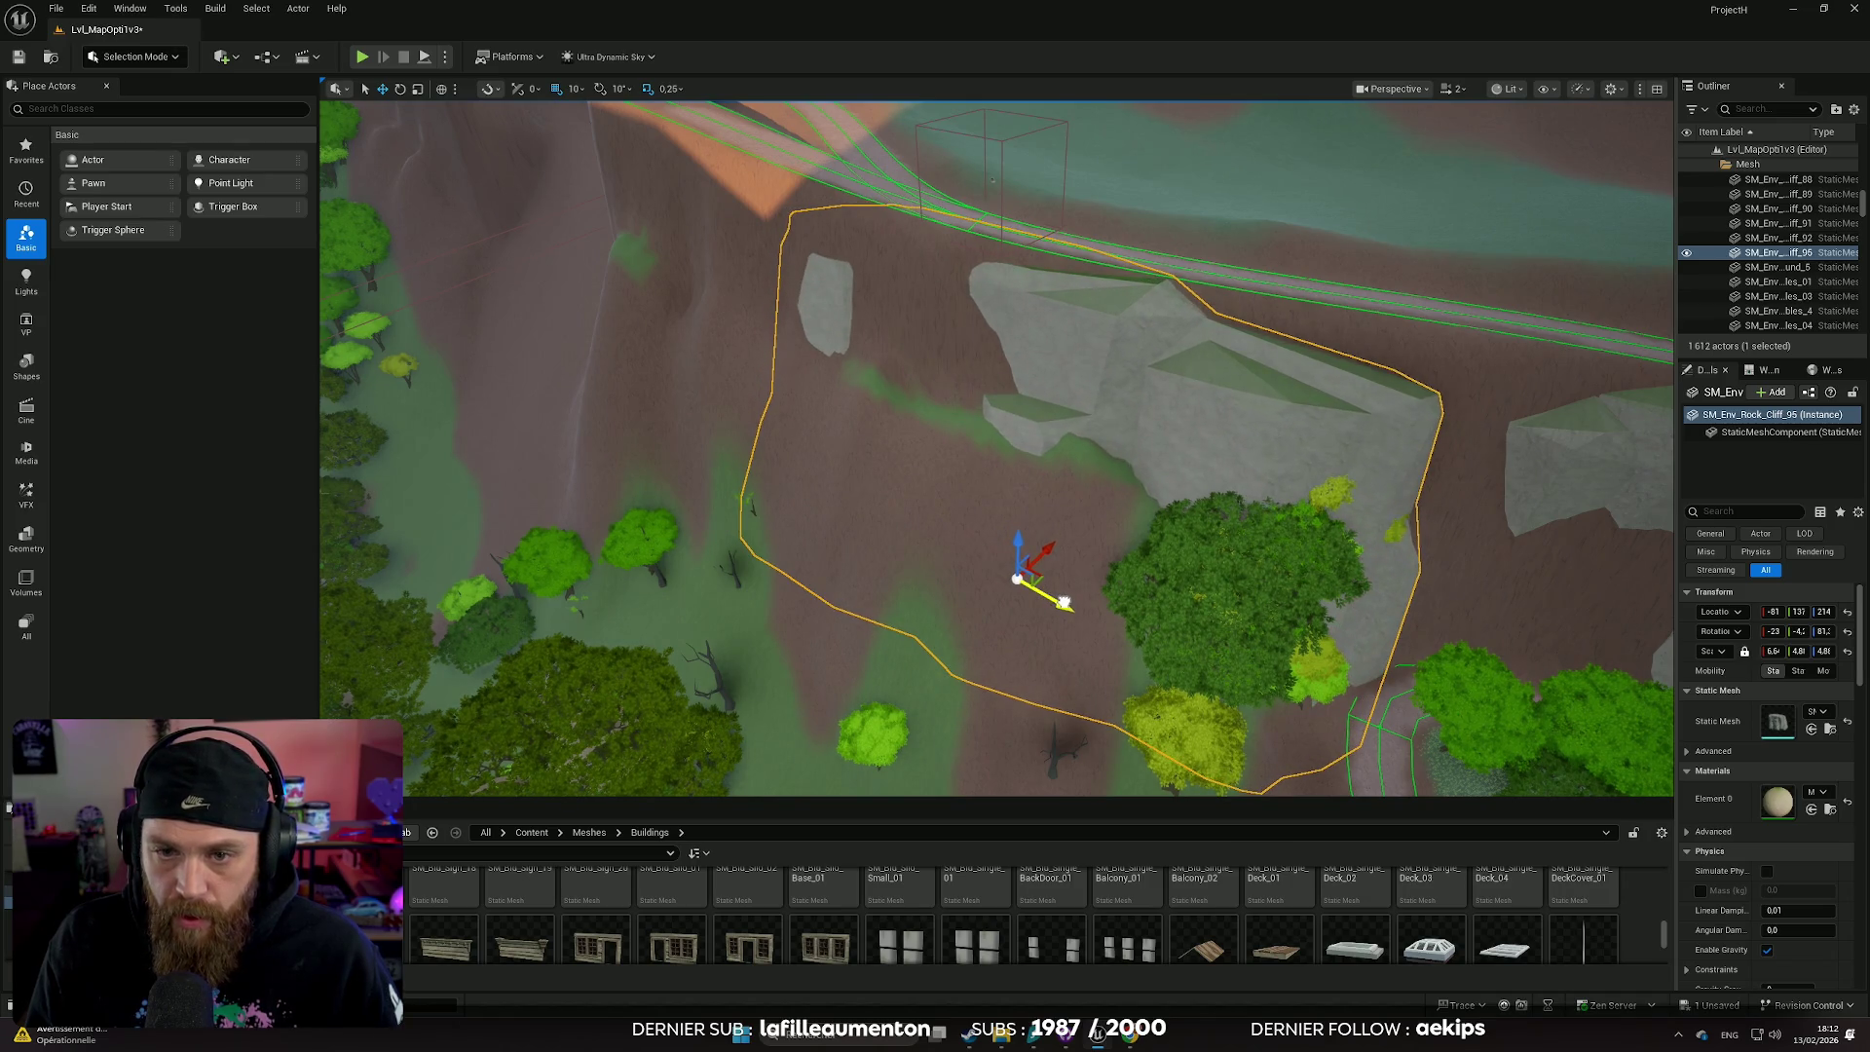
pyautogui.moveTo(1064, 602)
pyautogui.mouseDown()
pyautogui.moveTo(1021, 583)
pyautogui.moveTo(1065, 603)
pyautogui.mouseUp()
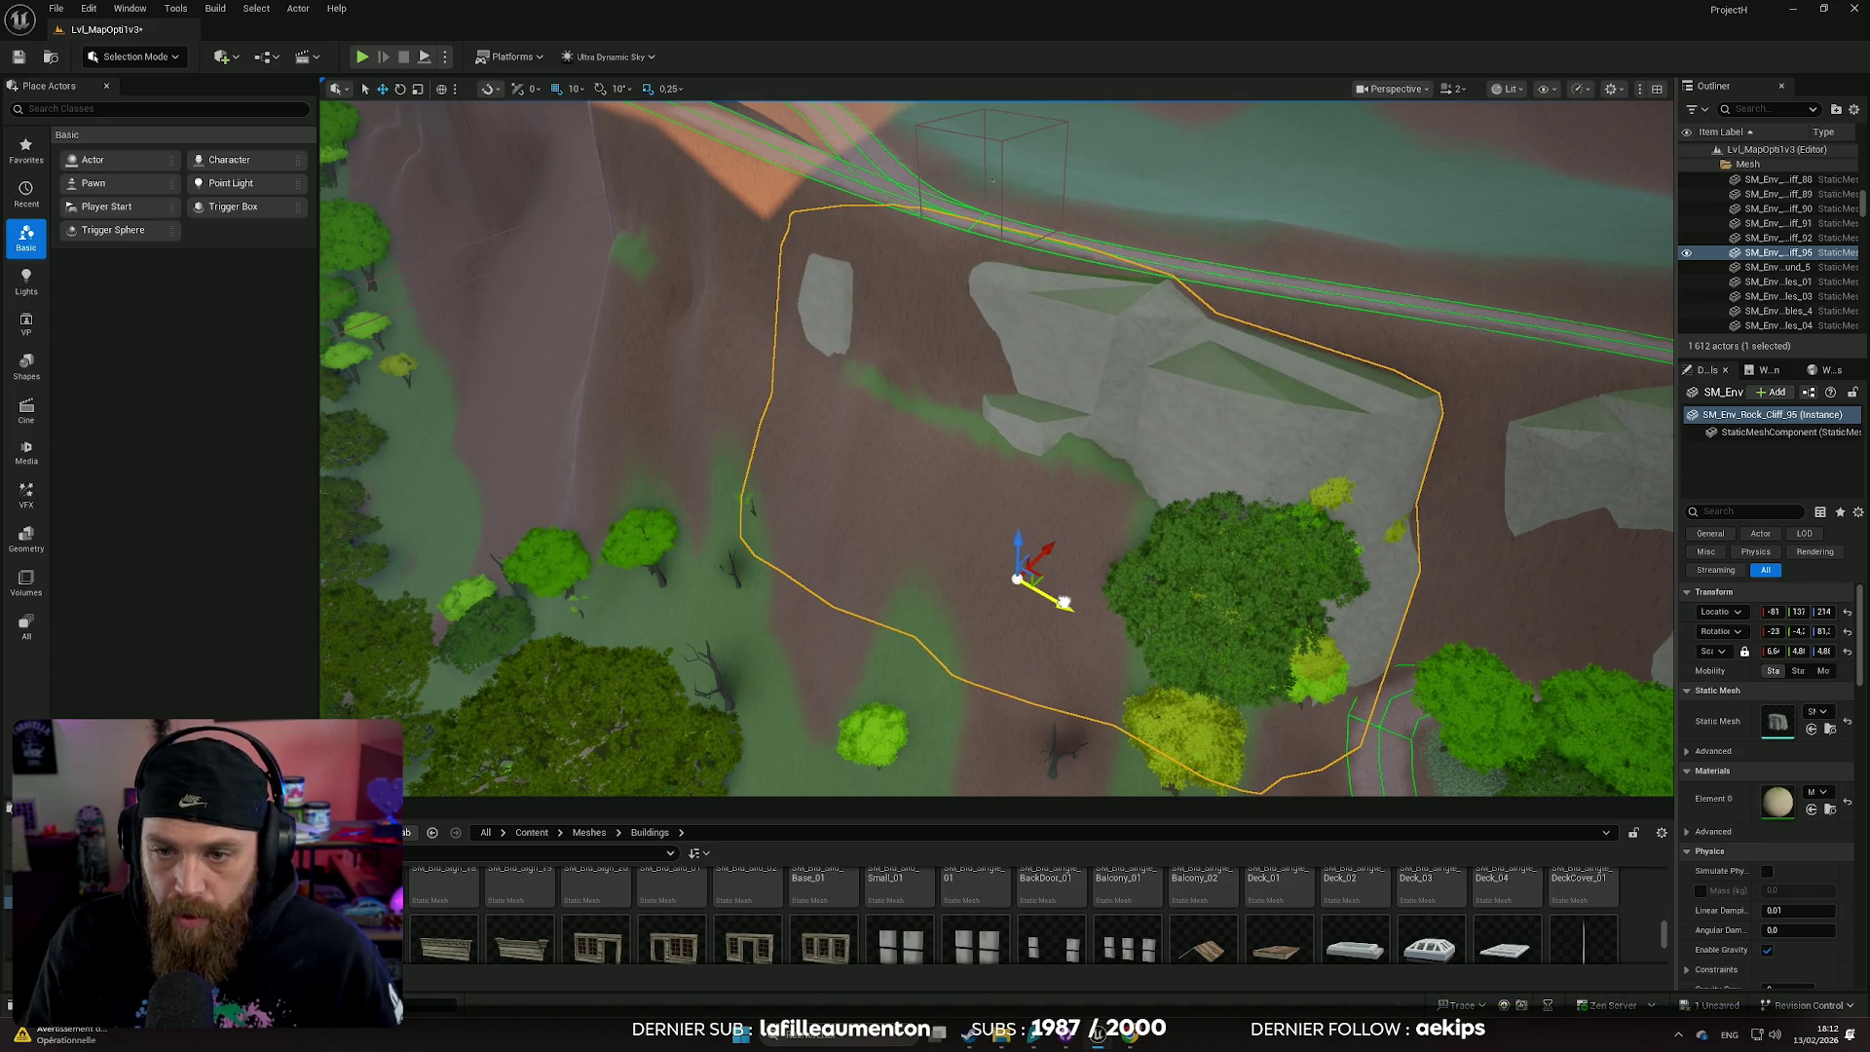
pyautogui.click(1587, 610)
pyautogui.moveTo(1452, 597); pyautogui.dragTo(1383, 584)
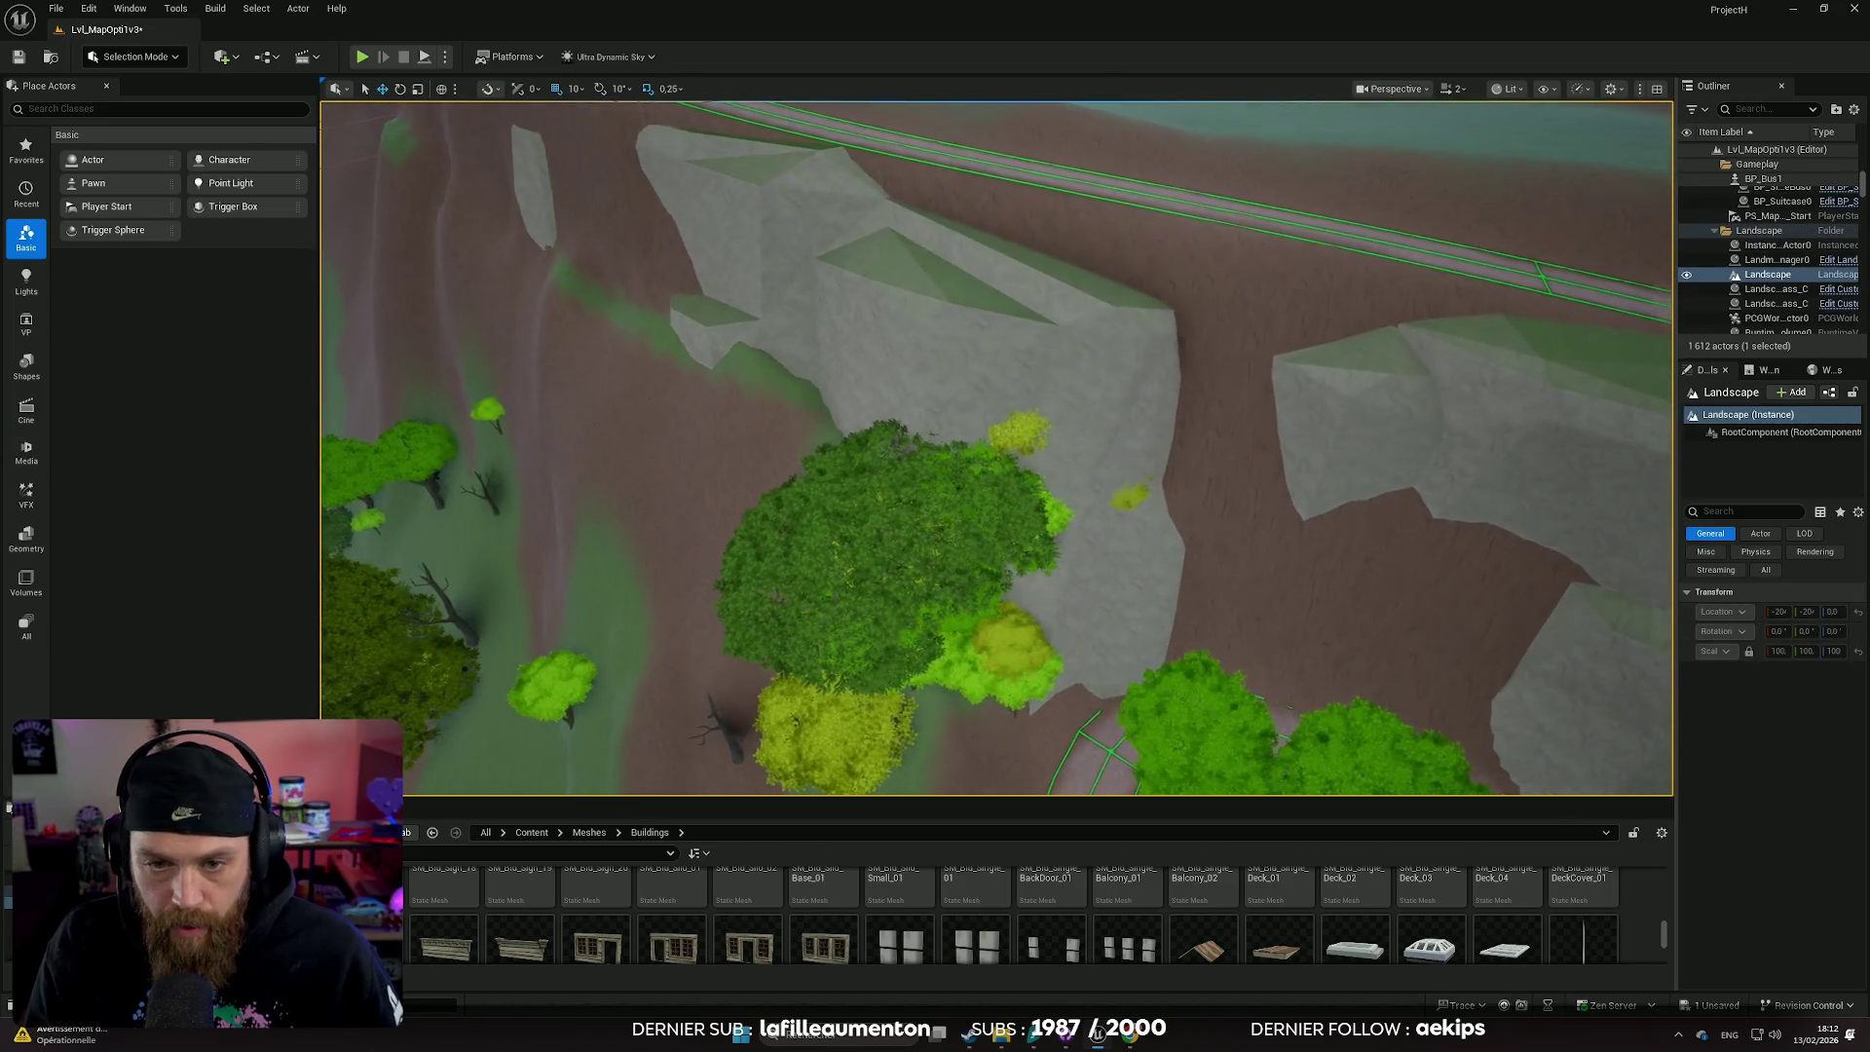
pyautogui.scroll(-15, 995, 447)
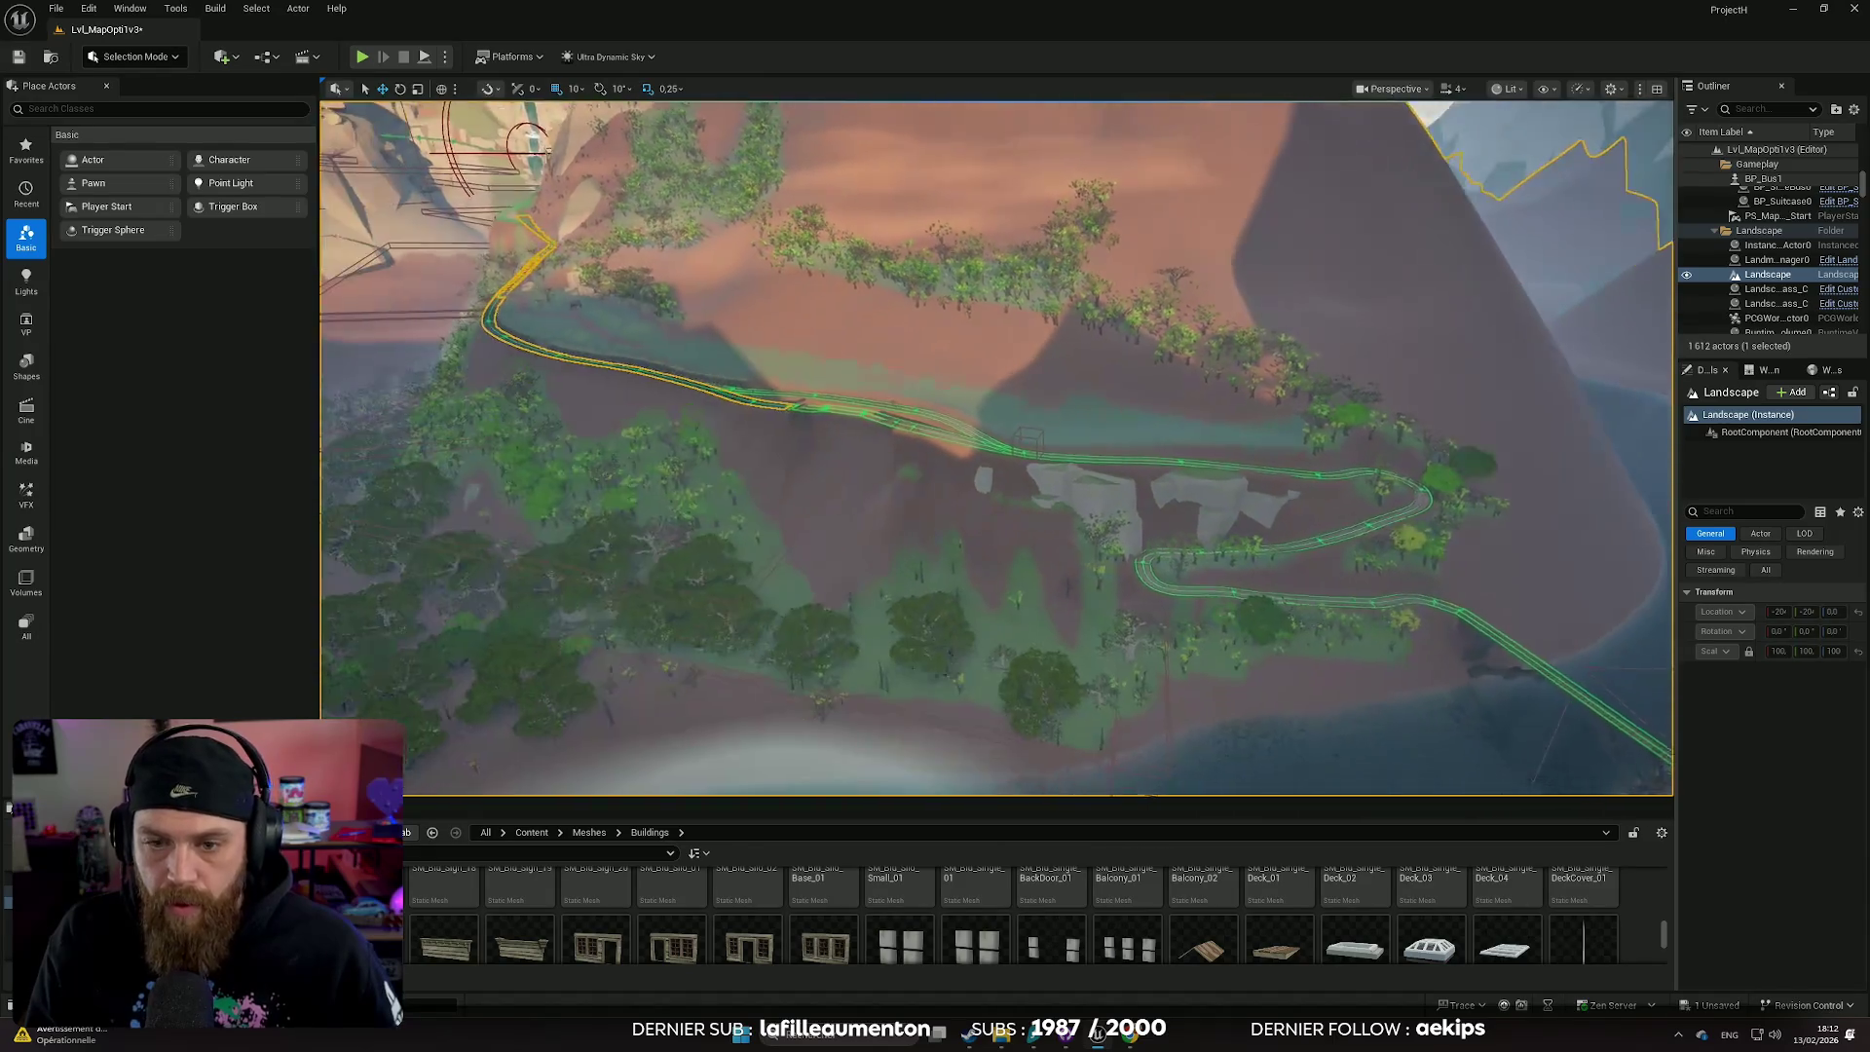
pyautogui.scroll(15, 995, 447)
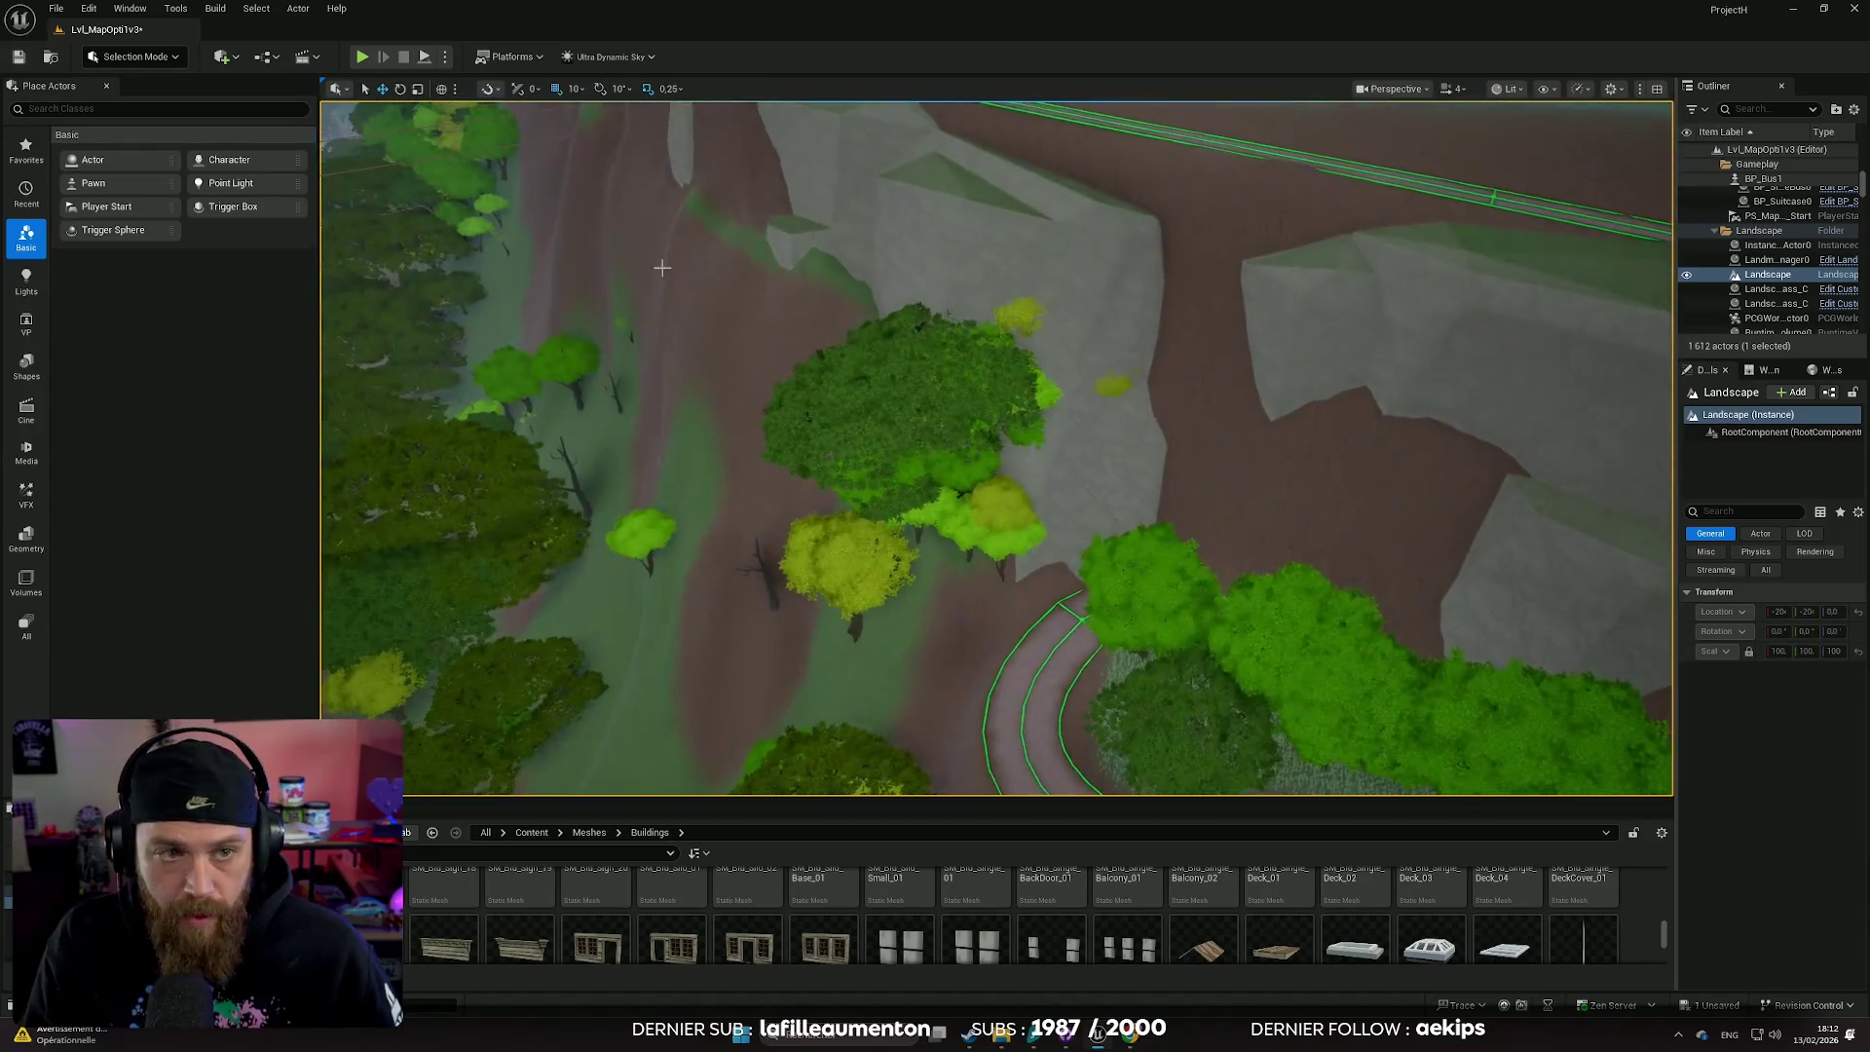
pyautogui.click(142, 59)
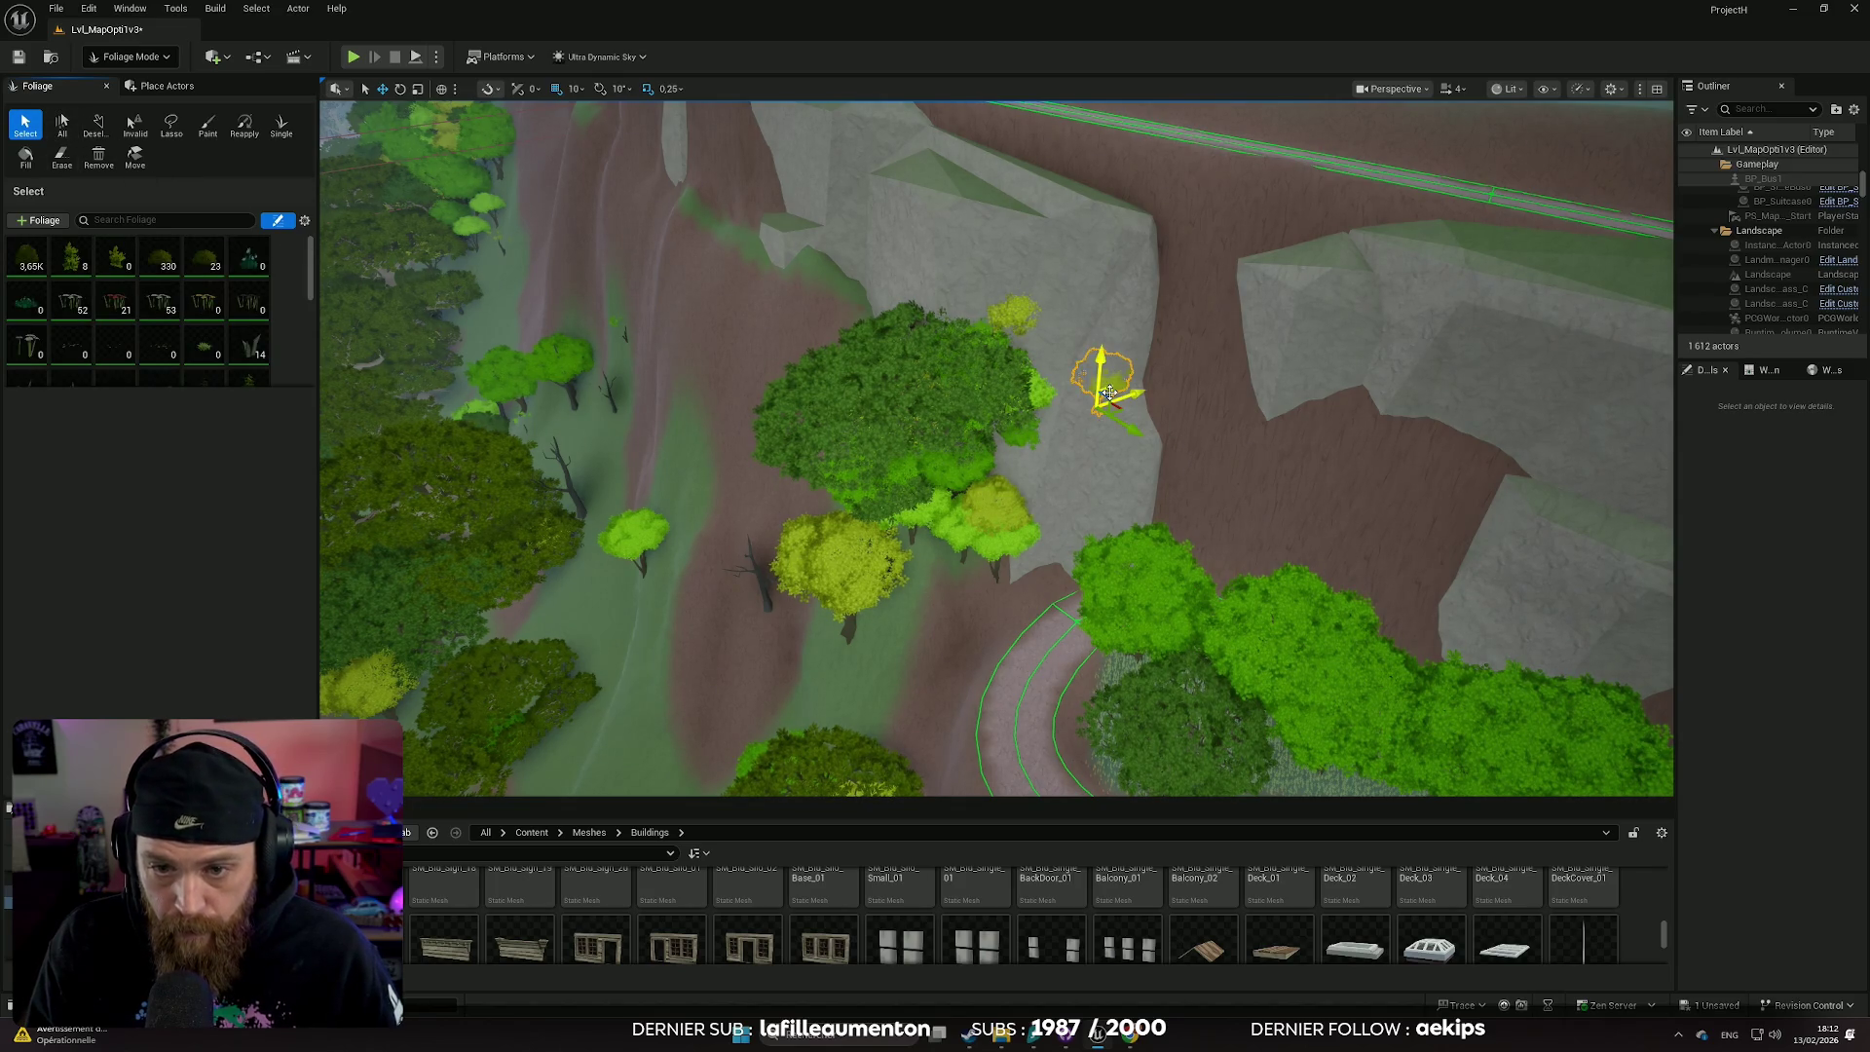
pyautogui.scroll(10, 995, 447)
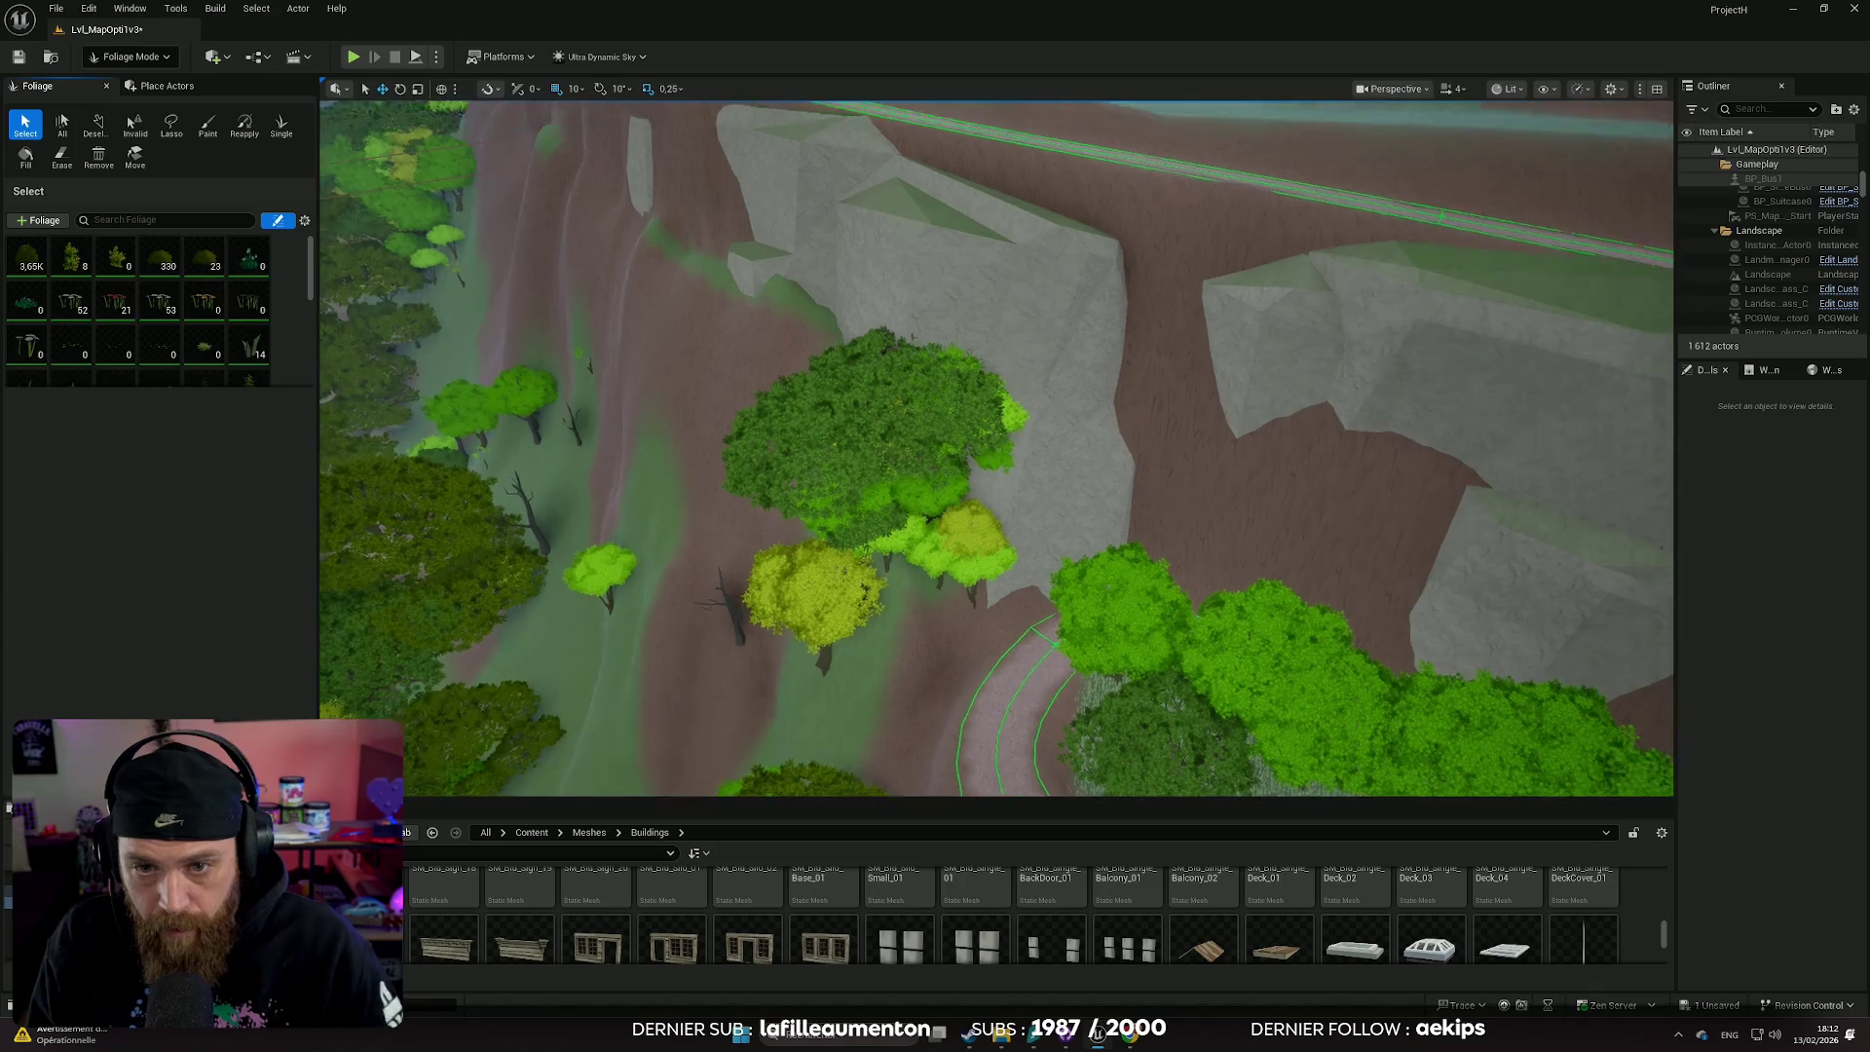
pyautogui.scroll(5, 995, 447)
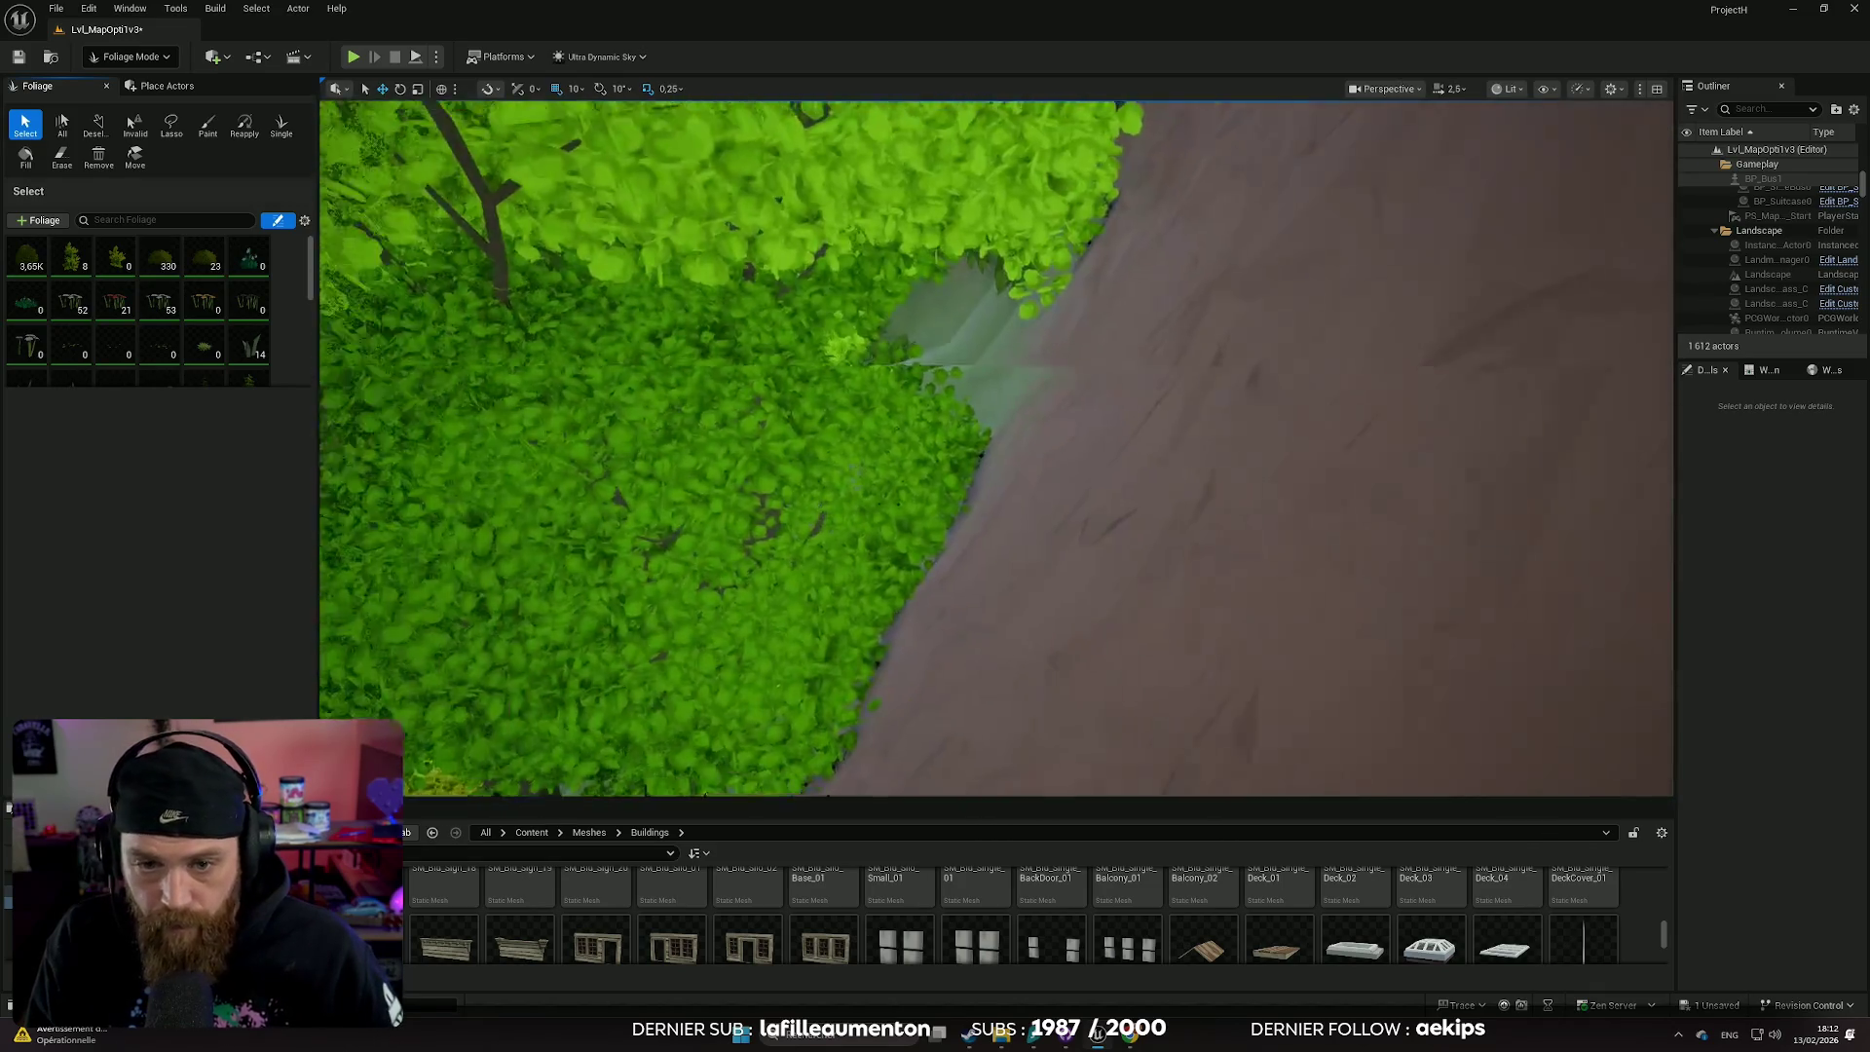
pyautogui.scroll(-10, 995, 447)
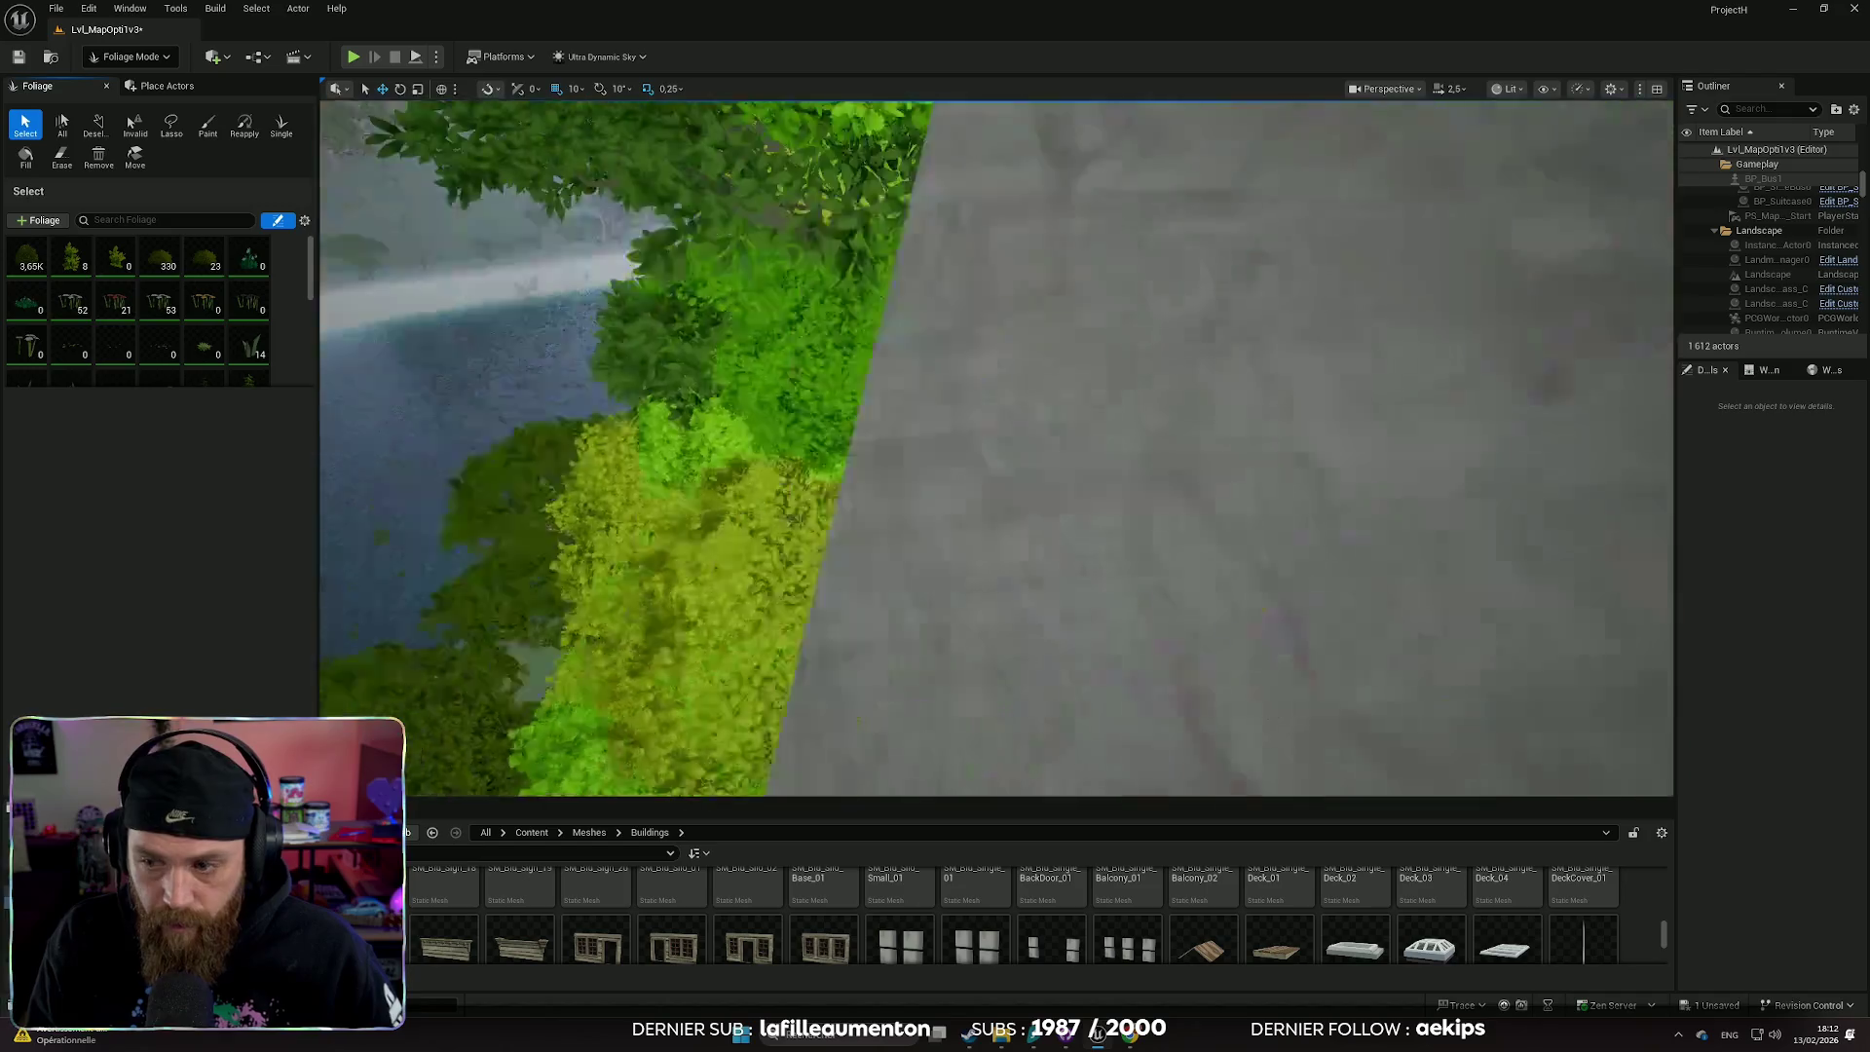
pyautogui.scroll(-3, 995, 447)
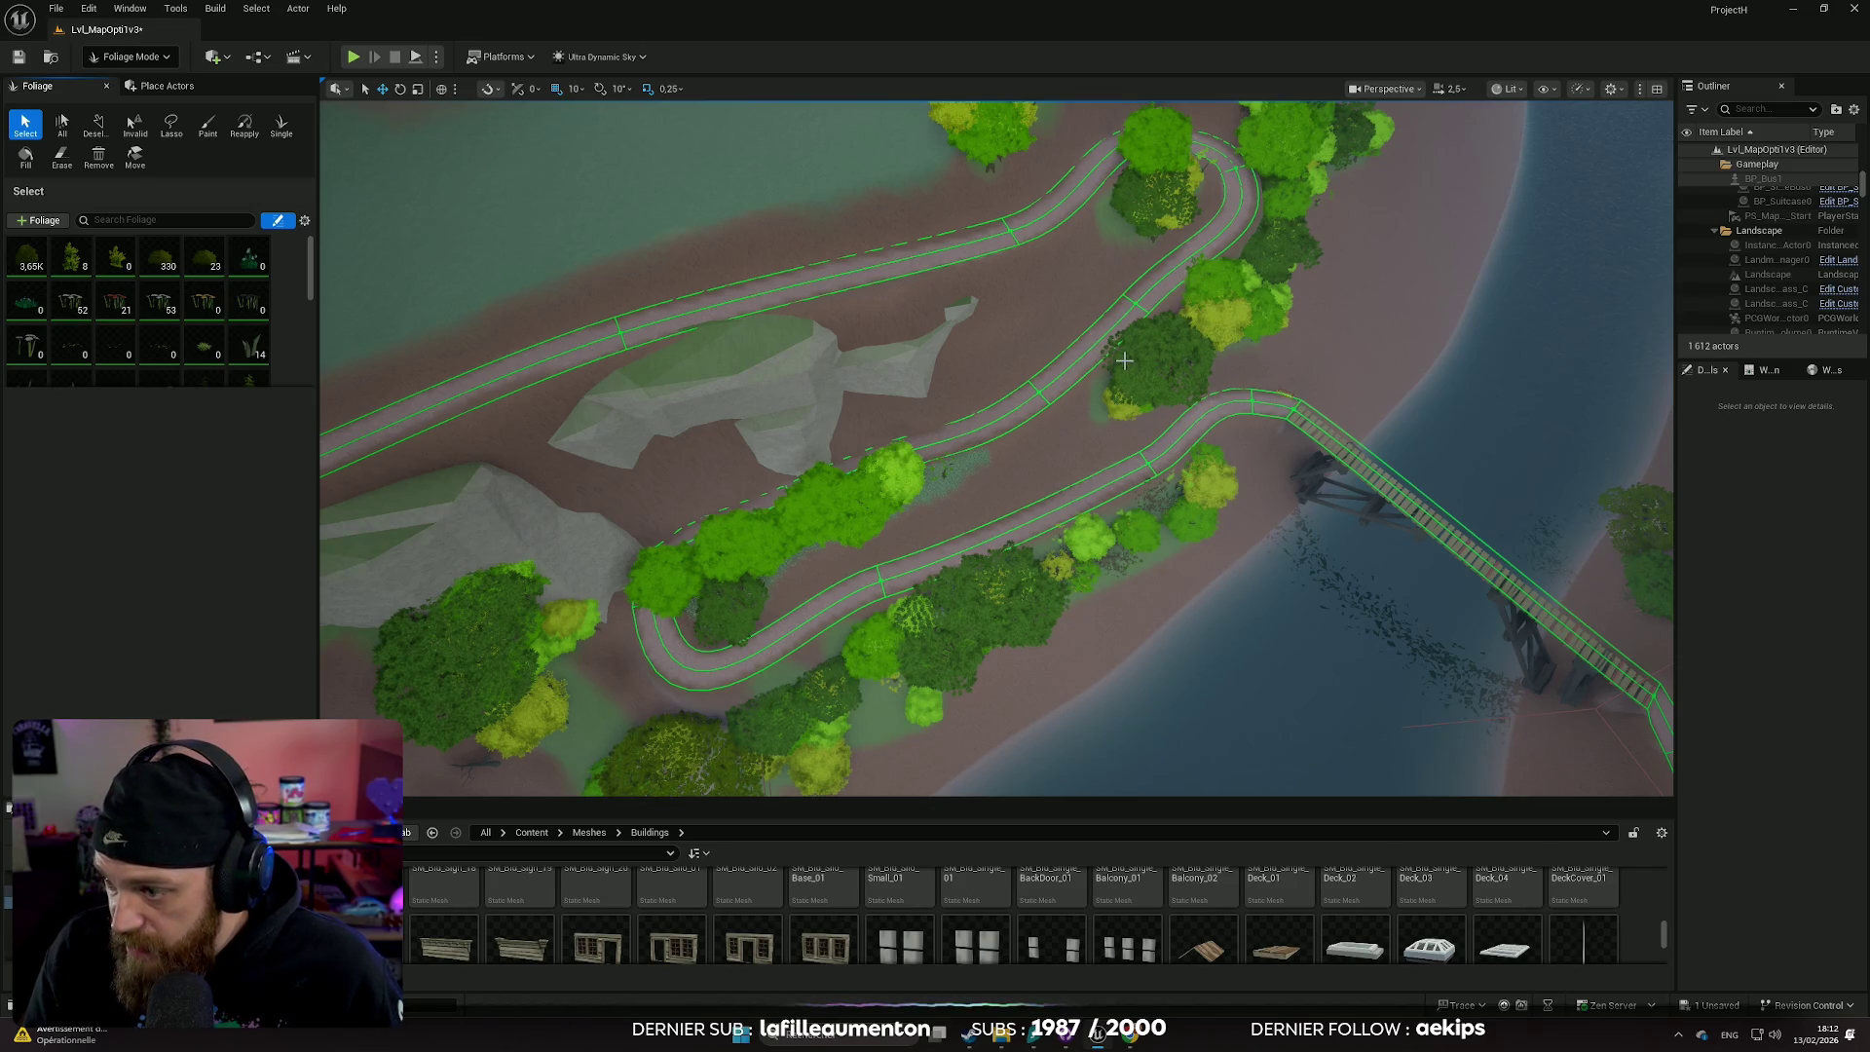
pyautogui.scroll(6, 1097, 357)
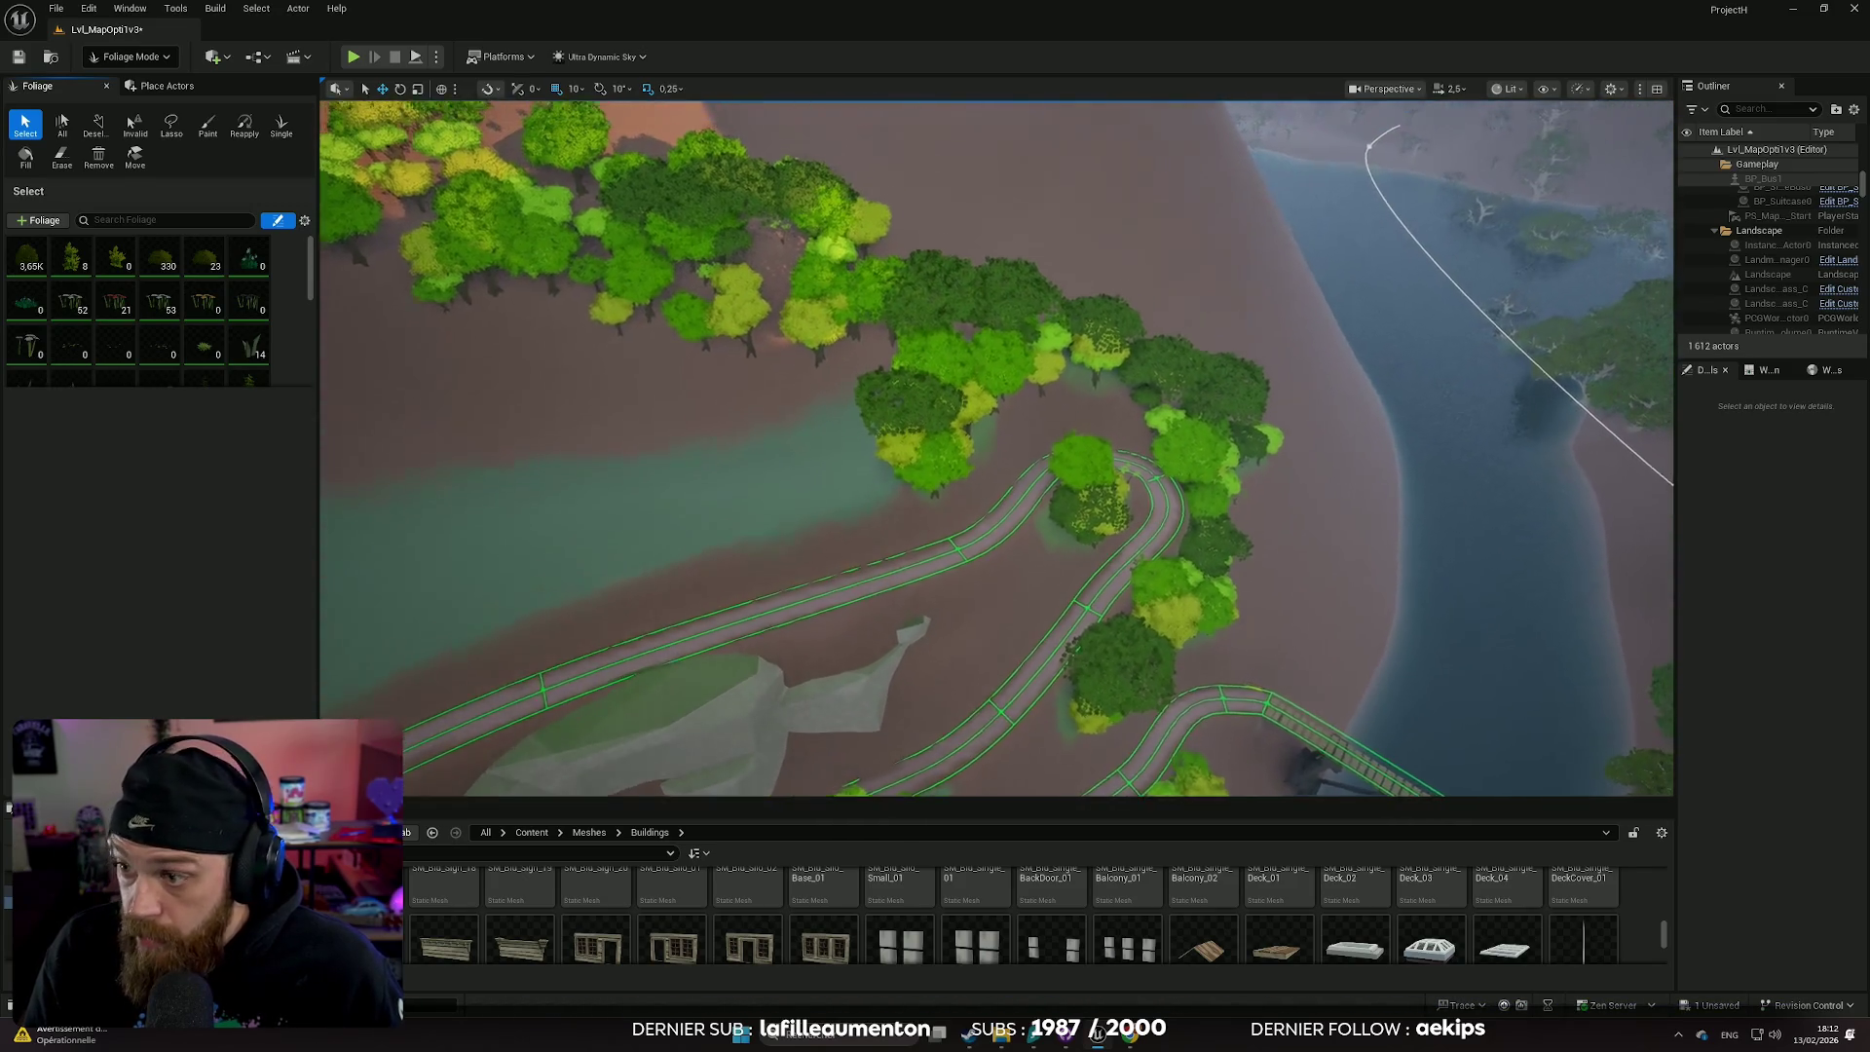
pyautogui.scroll(8, 996, 447)
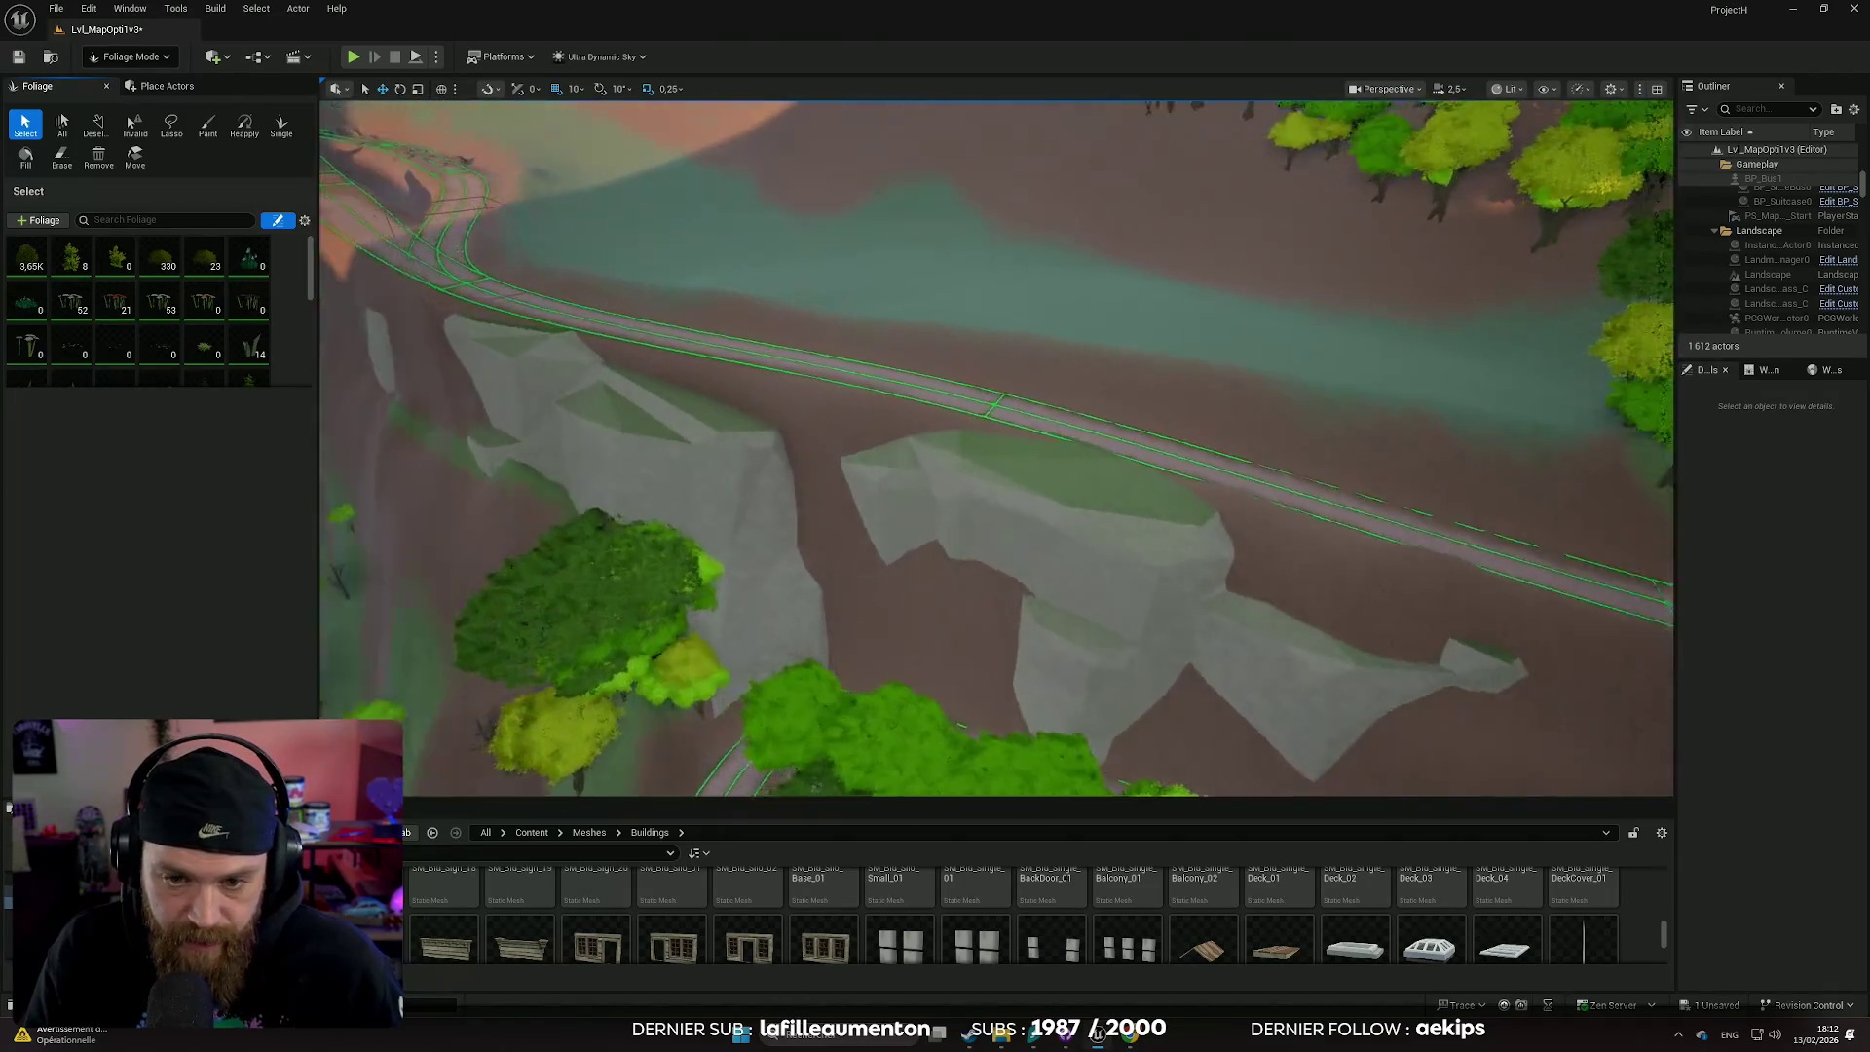
pyautogui.scroll(-10, 995, 448)
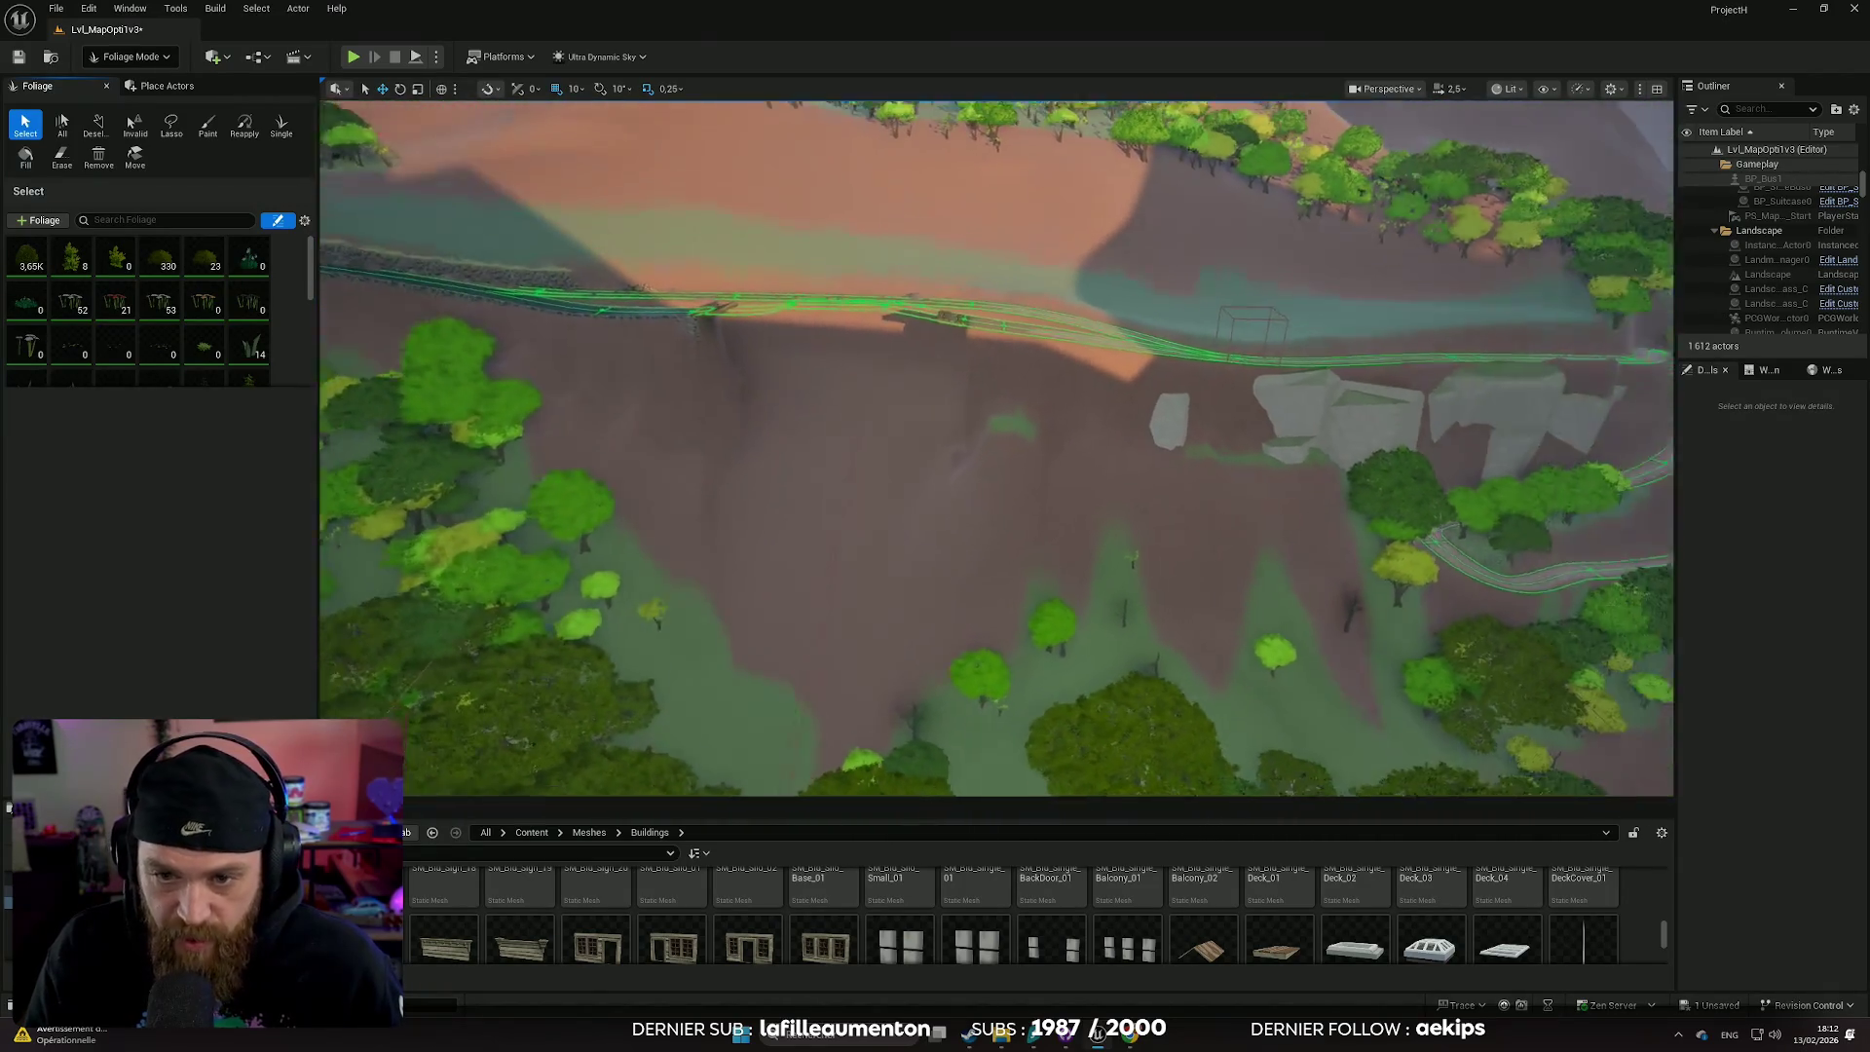
pyautogui.scroll(8, 995, 448)
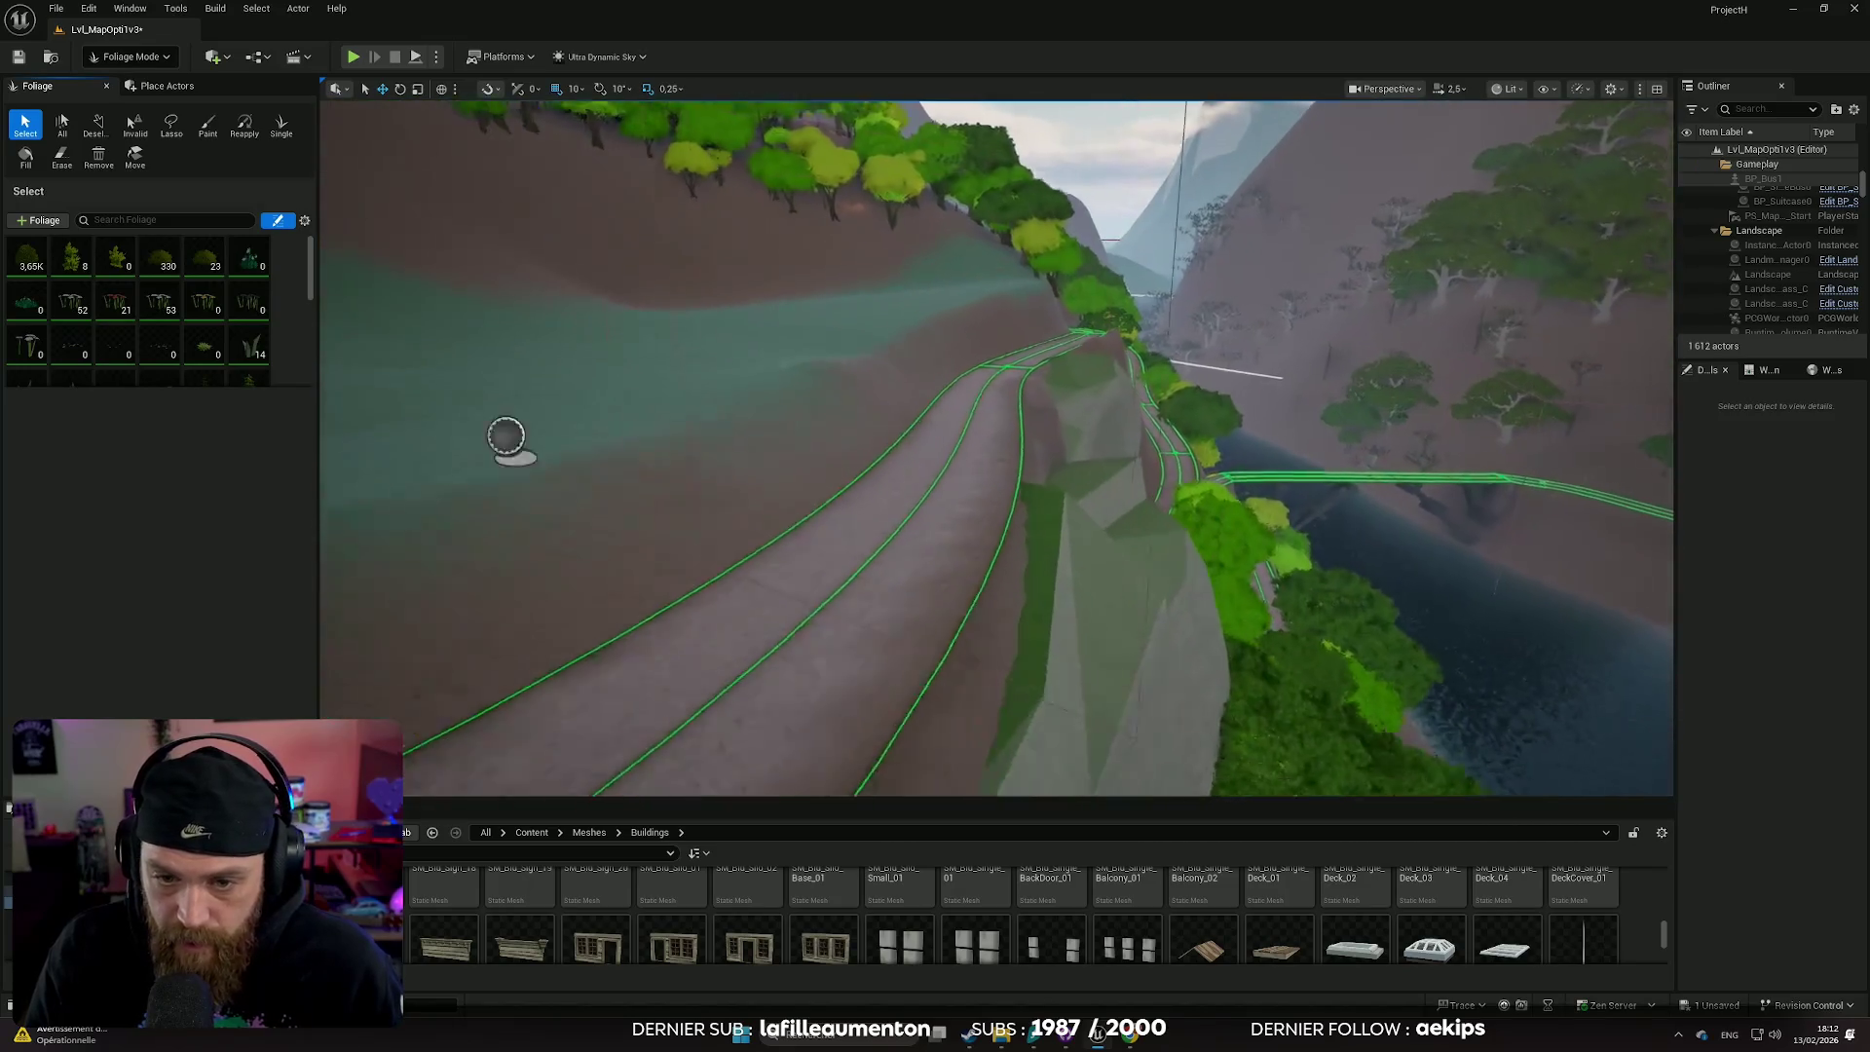
pyautogui.scroll(8, 996, 448)
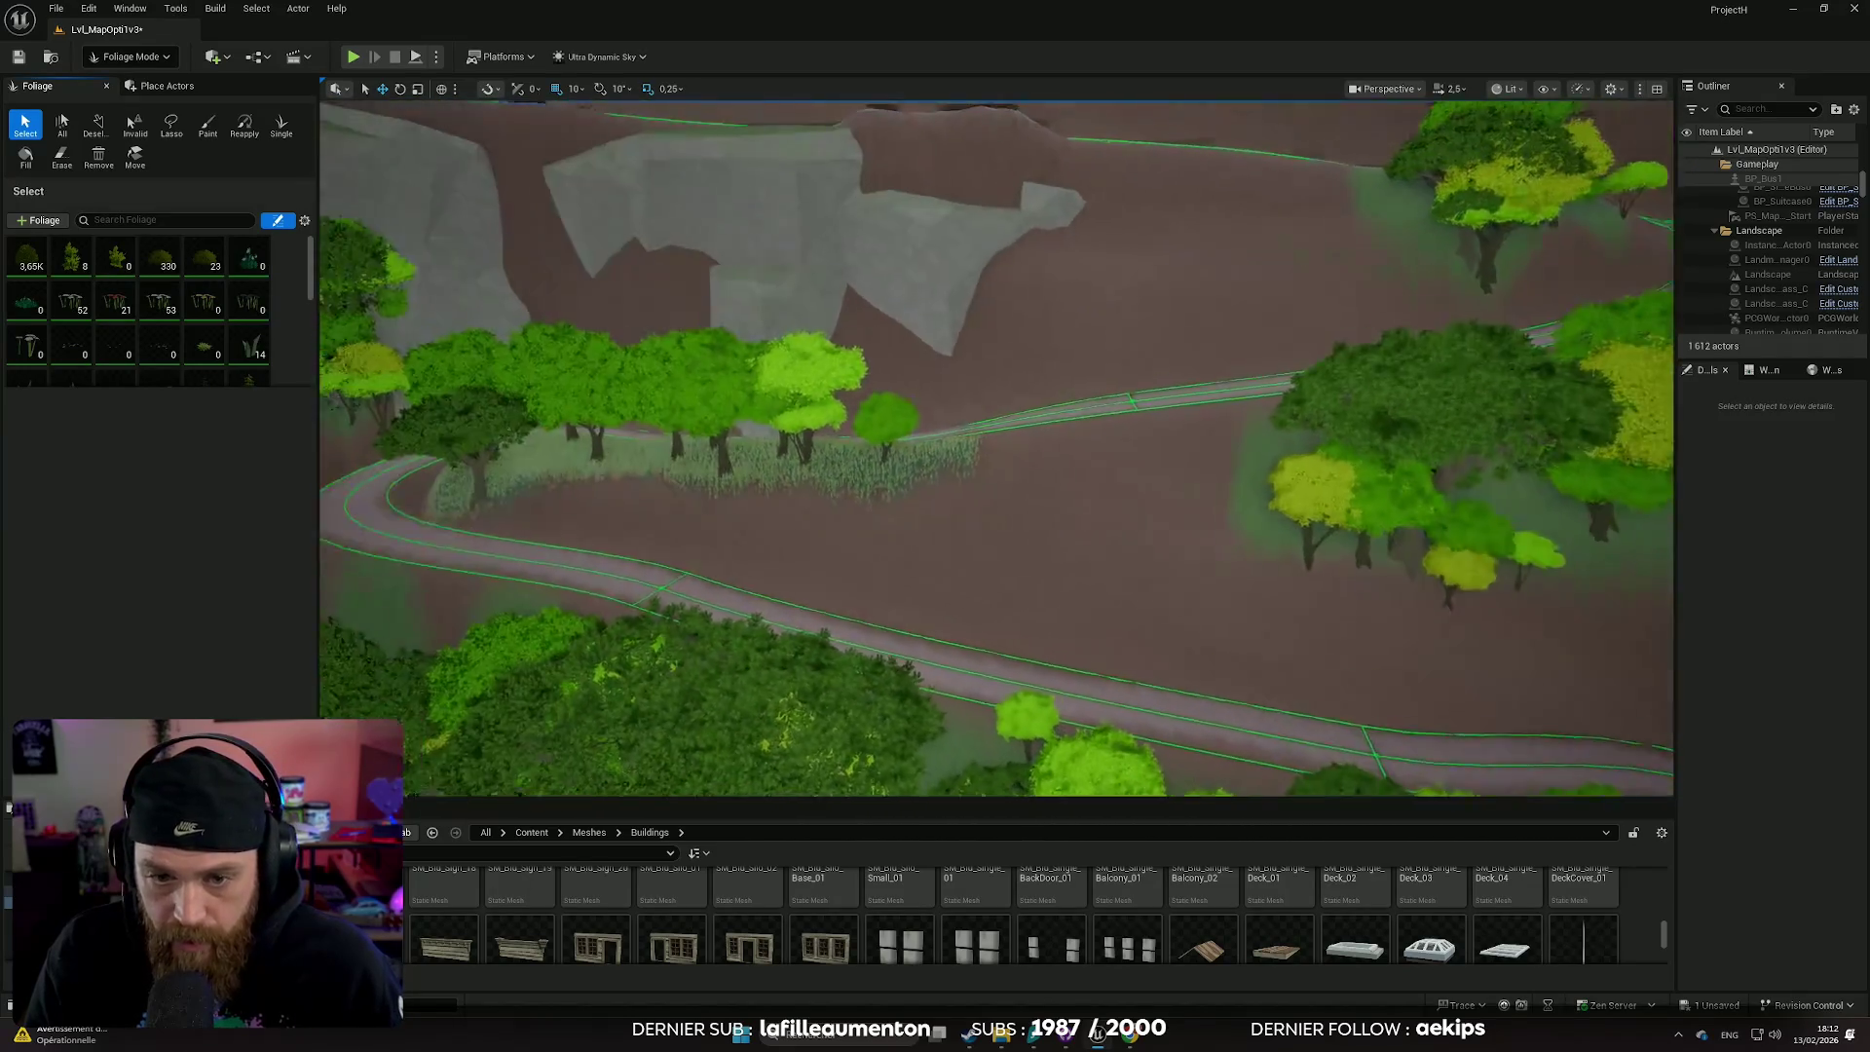
pyautogui.click(130, 57)
# - In Selection Mode, select the grey cliff rock beside the path and nudge it slightly along one axis
pyautogui.click(137, 82)
pyautogui.click(857, 312)
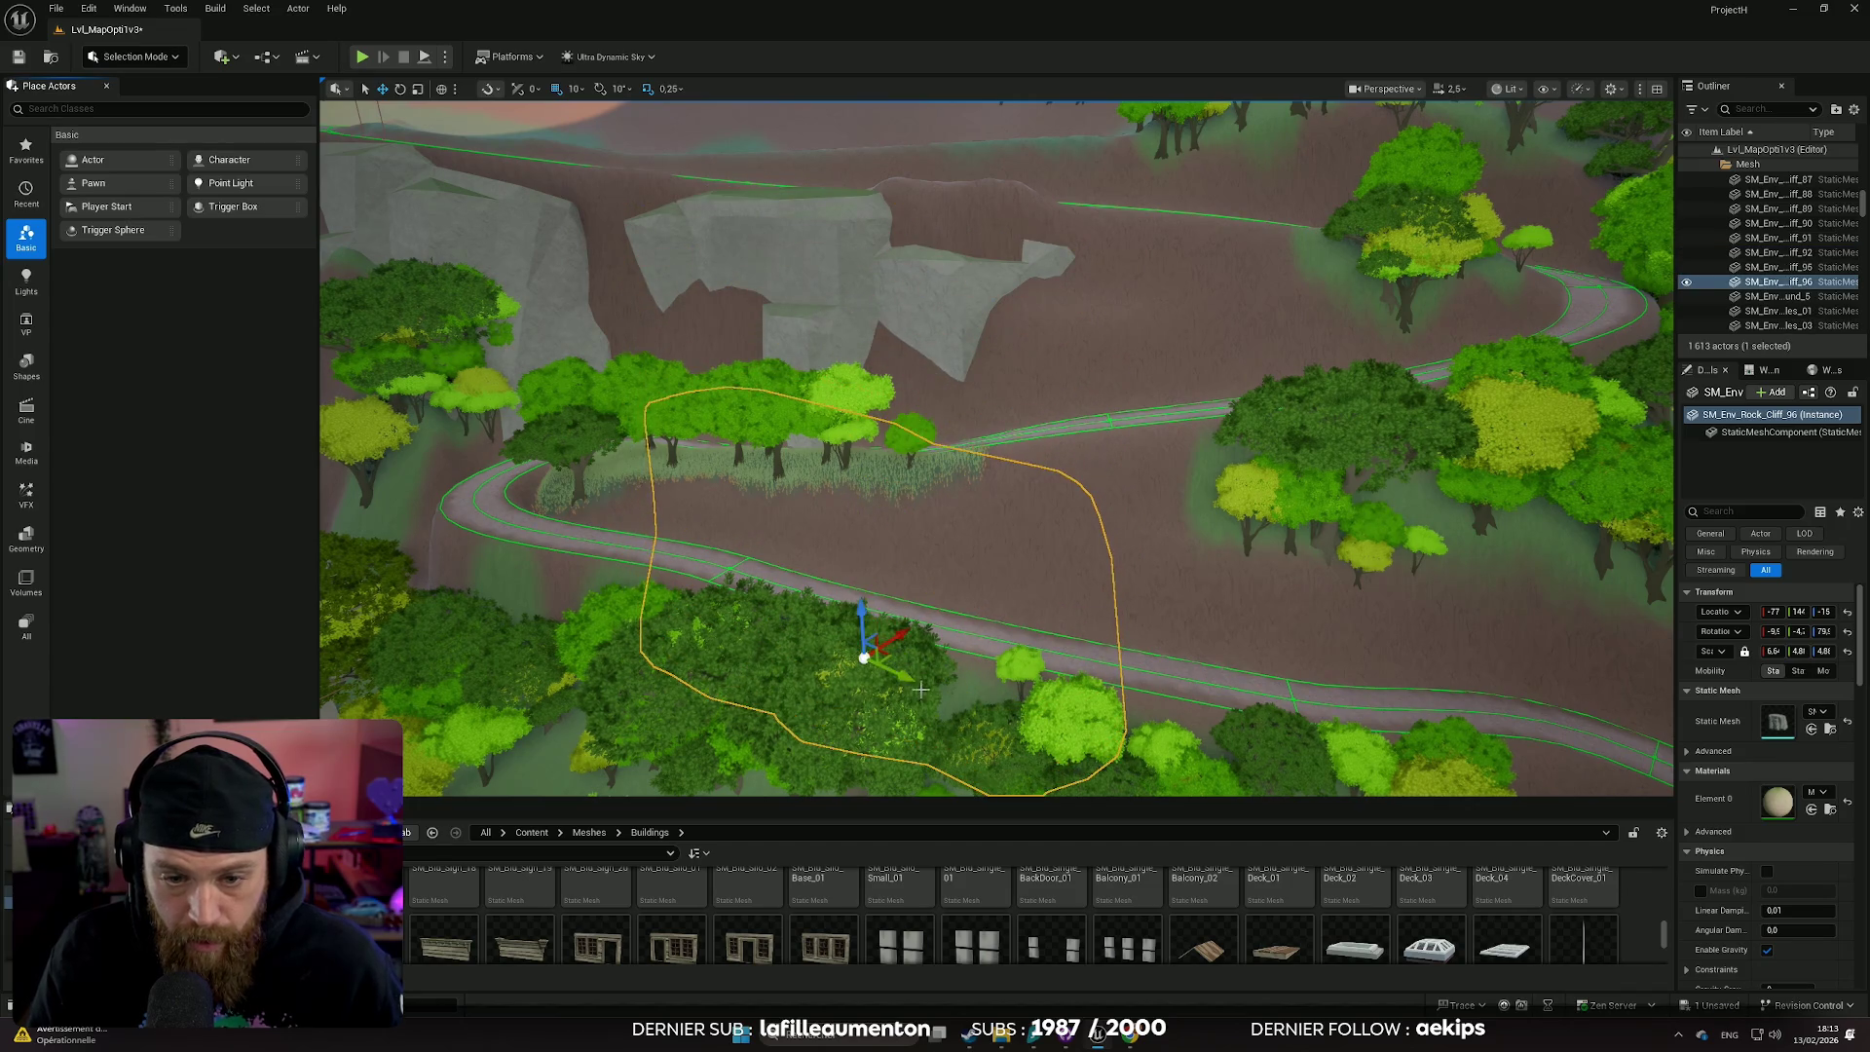
pyautogui.press('e')
pyautogui.press('f')
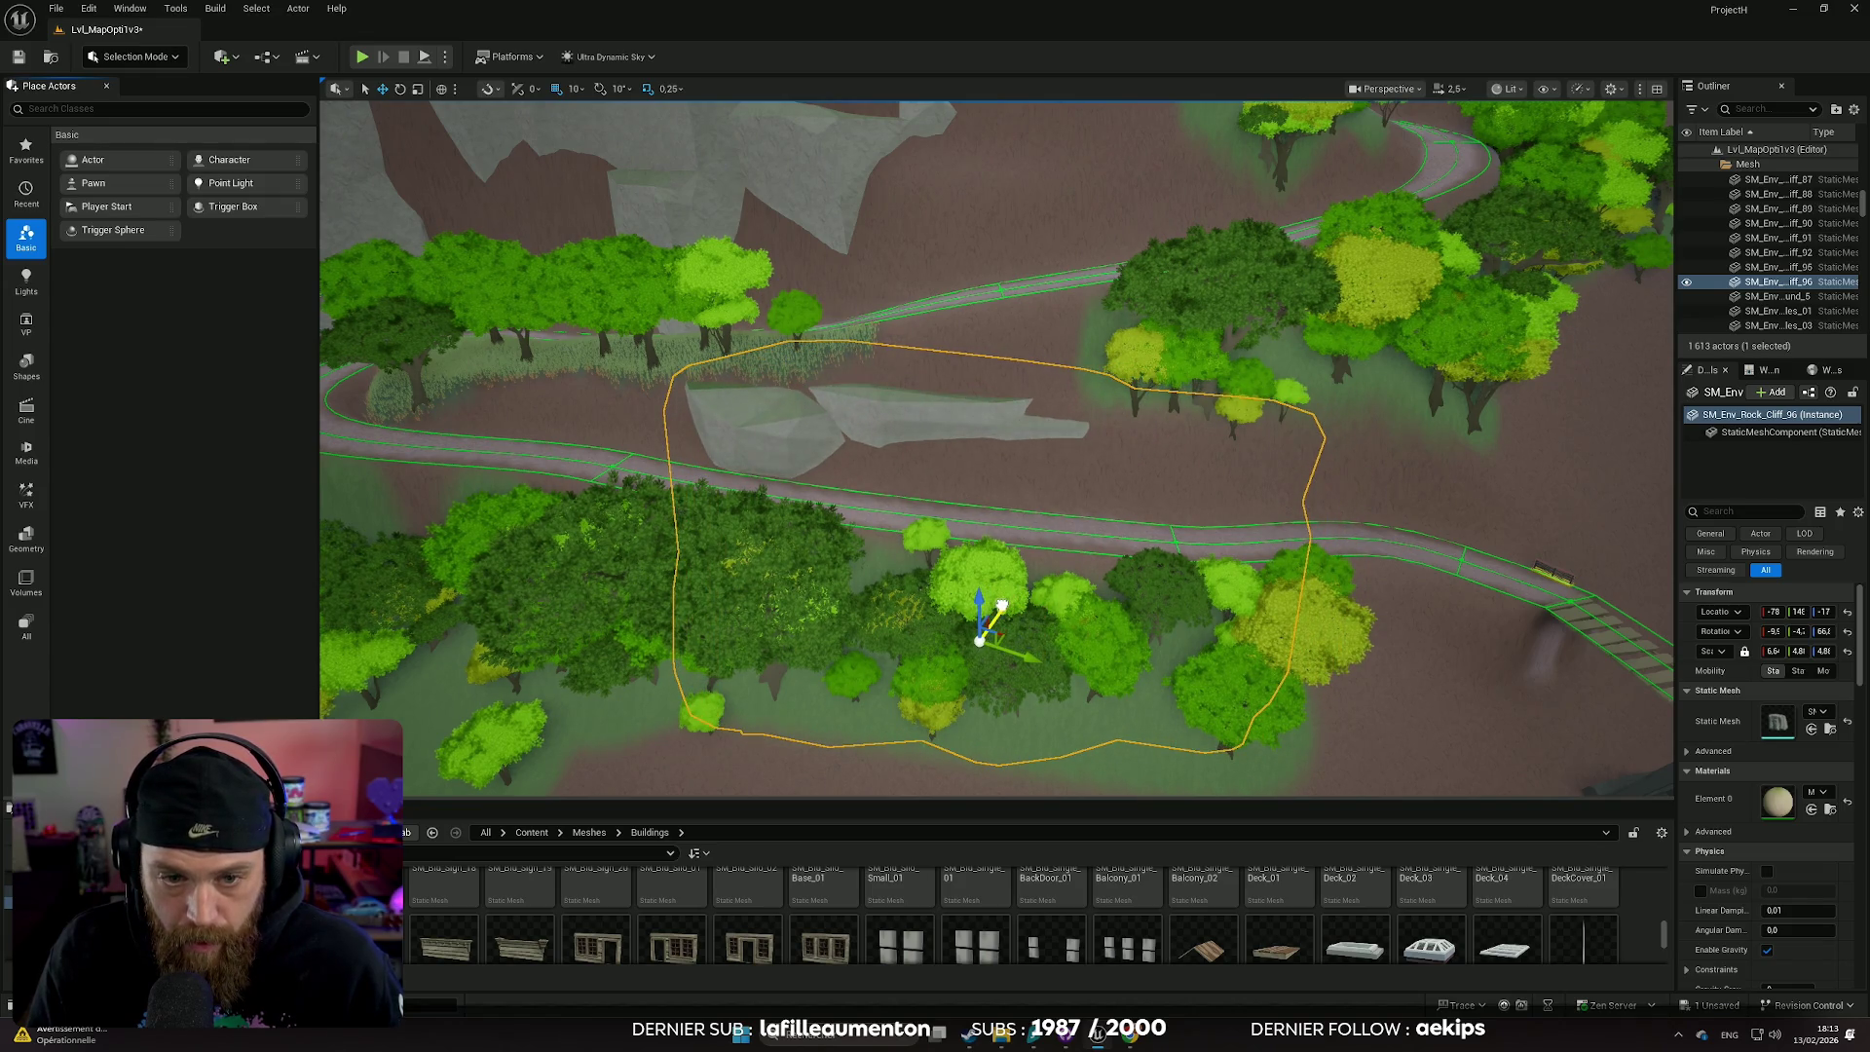
pyautogui.press('w')
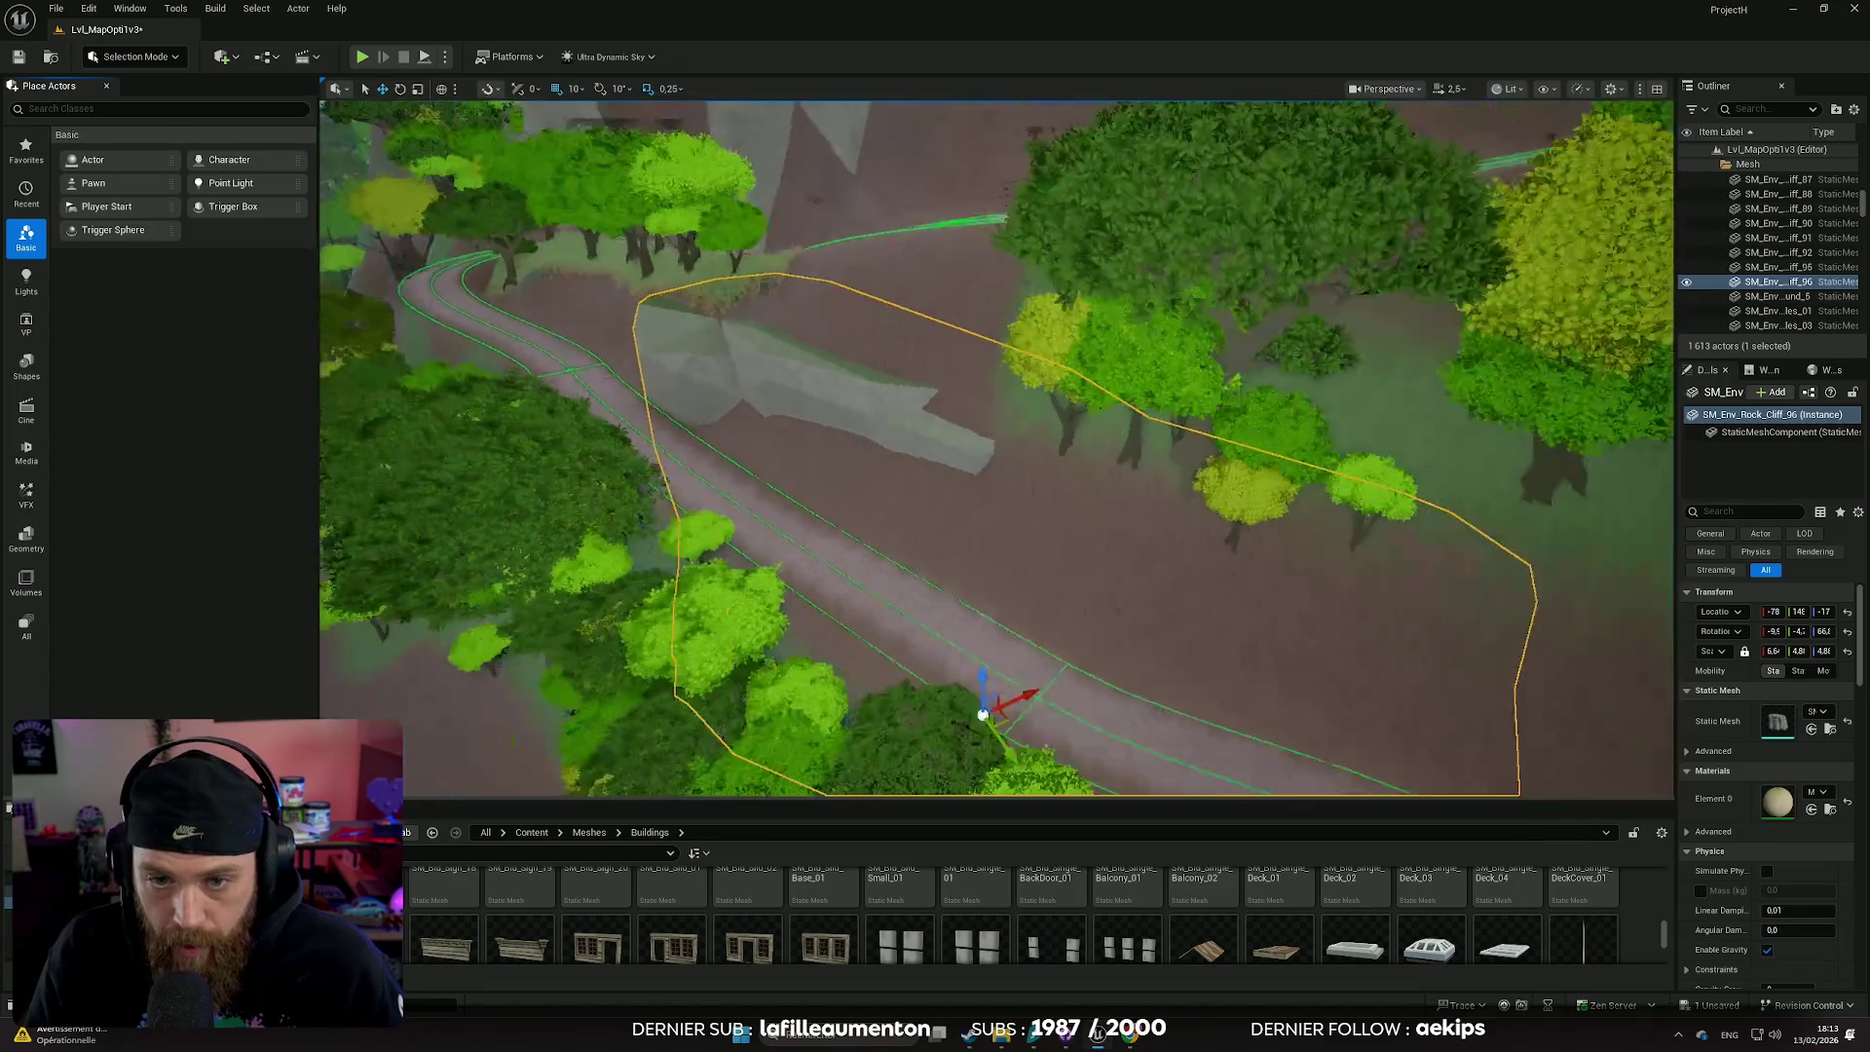
pyautogui.moveTo(983, 714)
pyautogui.mouseDown()
pyautogui.moveTo(1079, 695)
pyautogui.moveTo(1059, 729)
pyautogui.moveTo(1089, 738)
pyautogui.mouseUp()
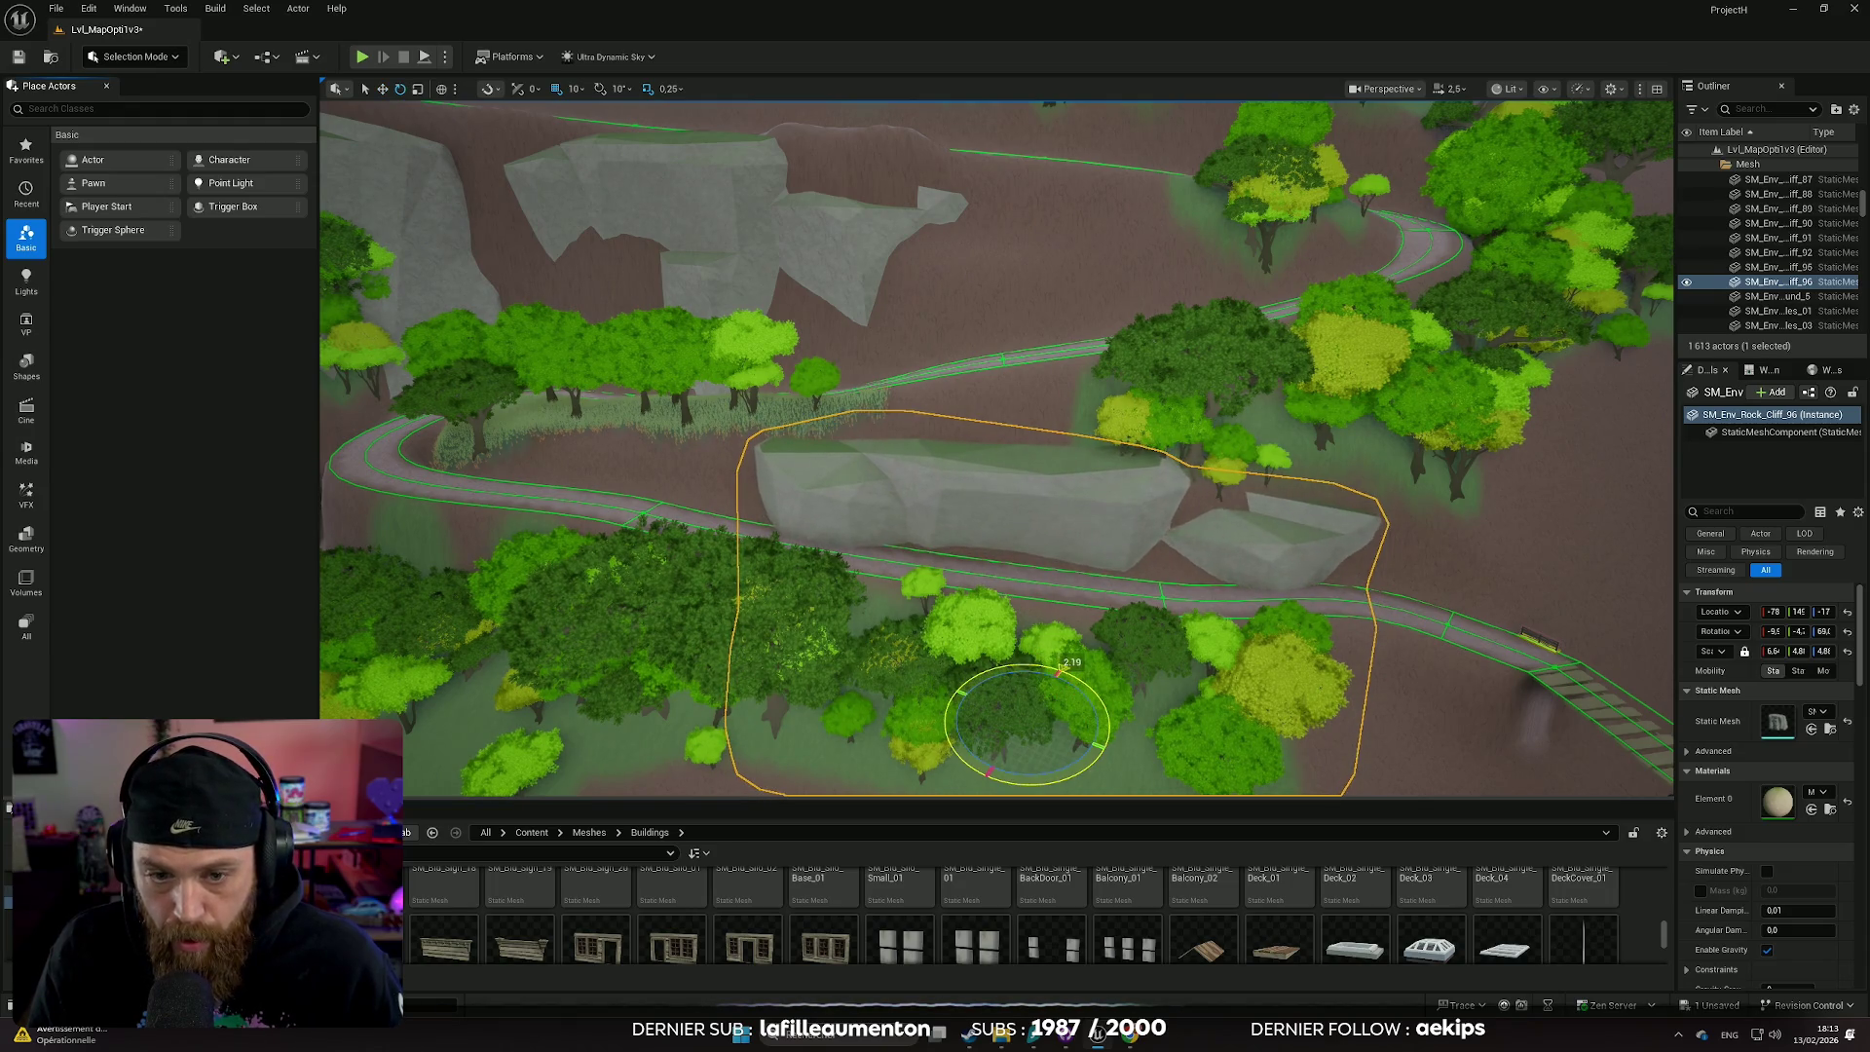
pyautogui.moveTo(1038, 693)
pyautogui.mouseDown()
pyautogui.moveTo(1053, 682)
pyautogui.moveTo(1073, 758)
pyautogui.mouseUp()
pyautogui.click(1132, 672)
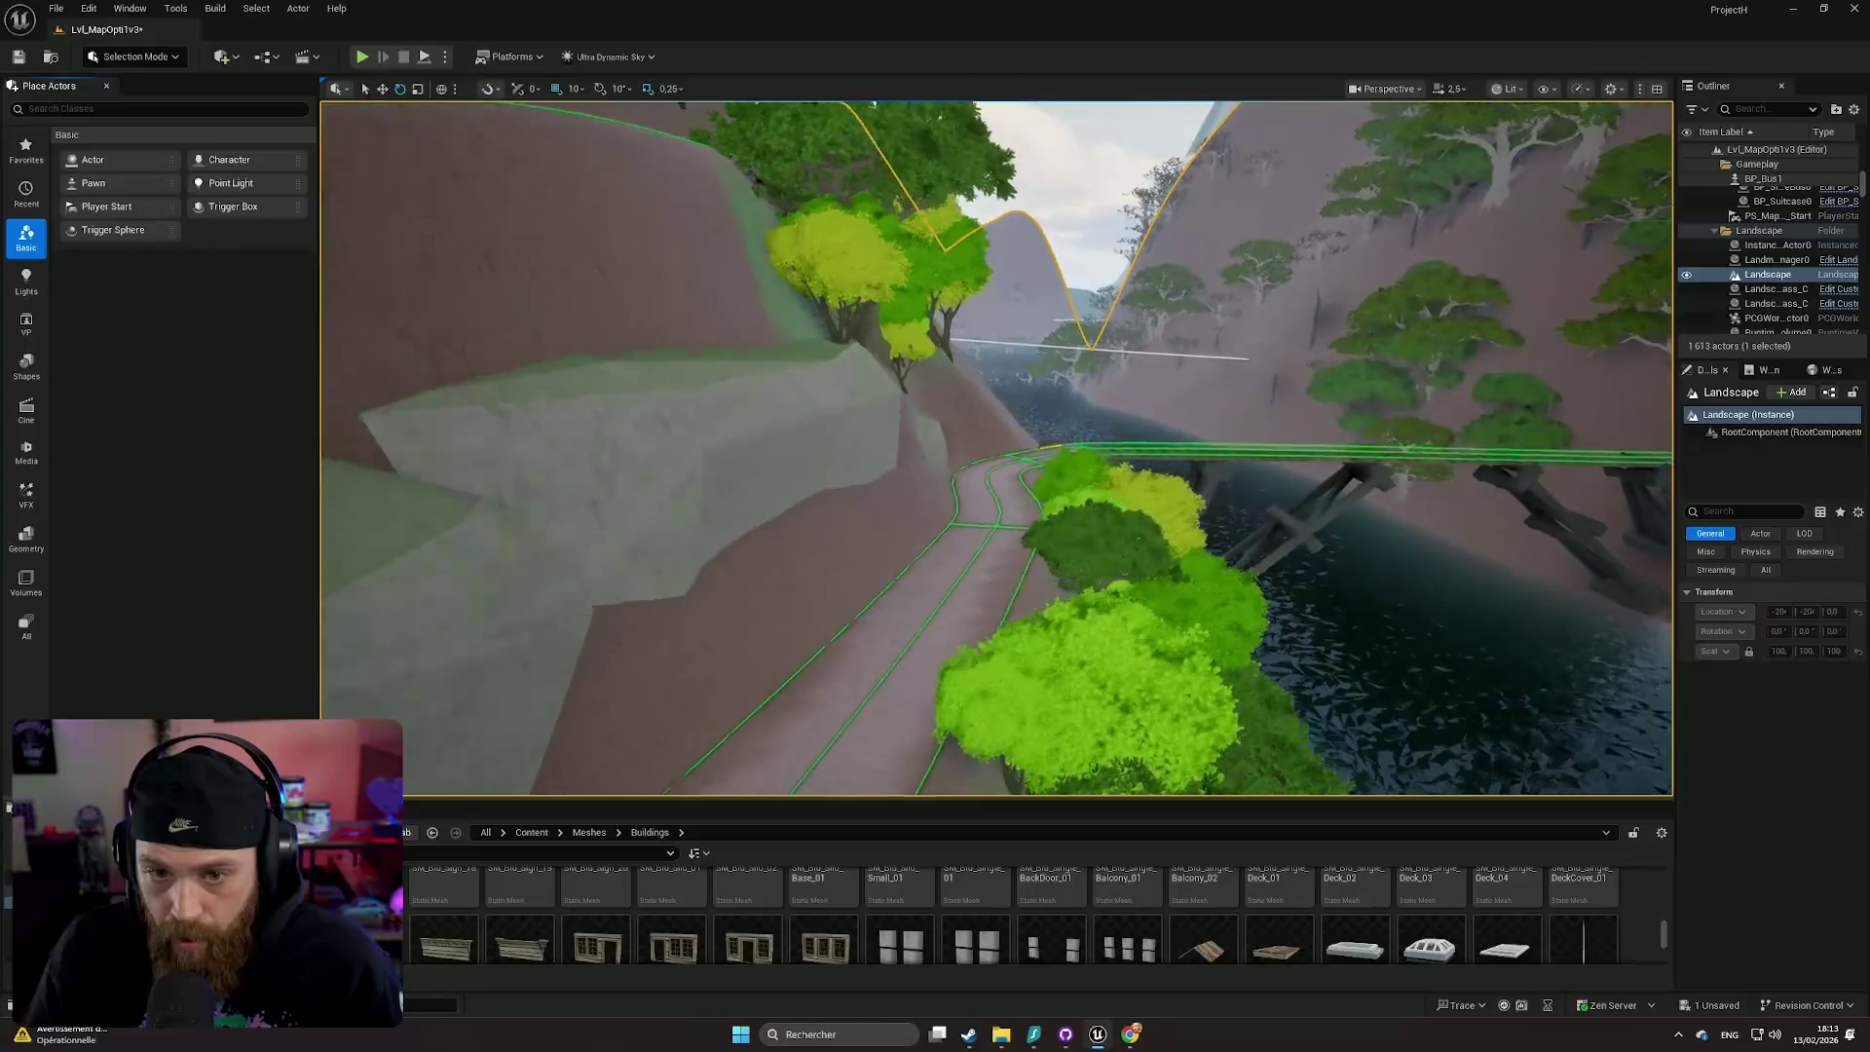
# - Fly low and level along the path to review the rocks and the bridge over the river
pyautogui.scroll(-3, 1164, 682)
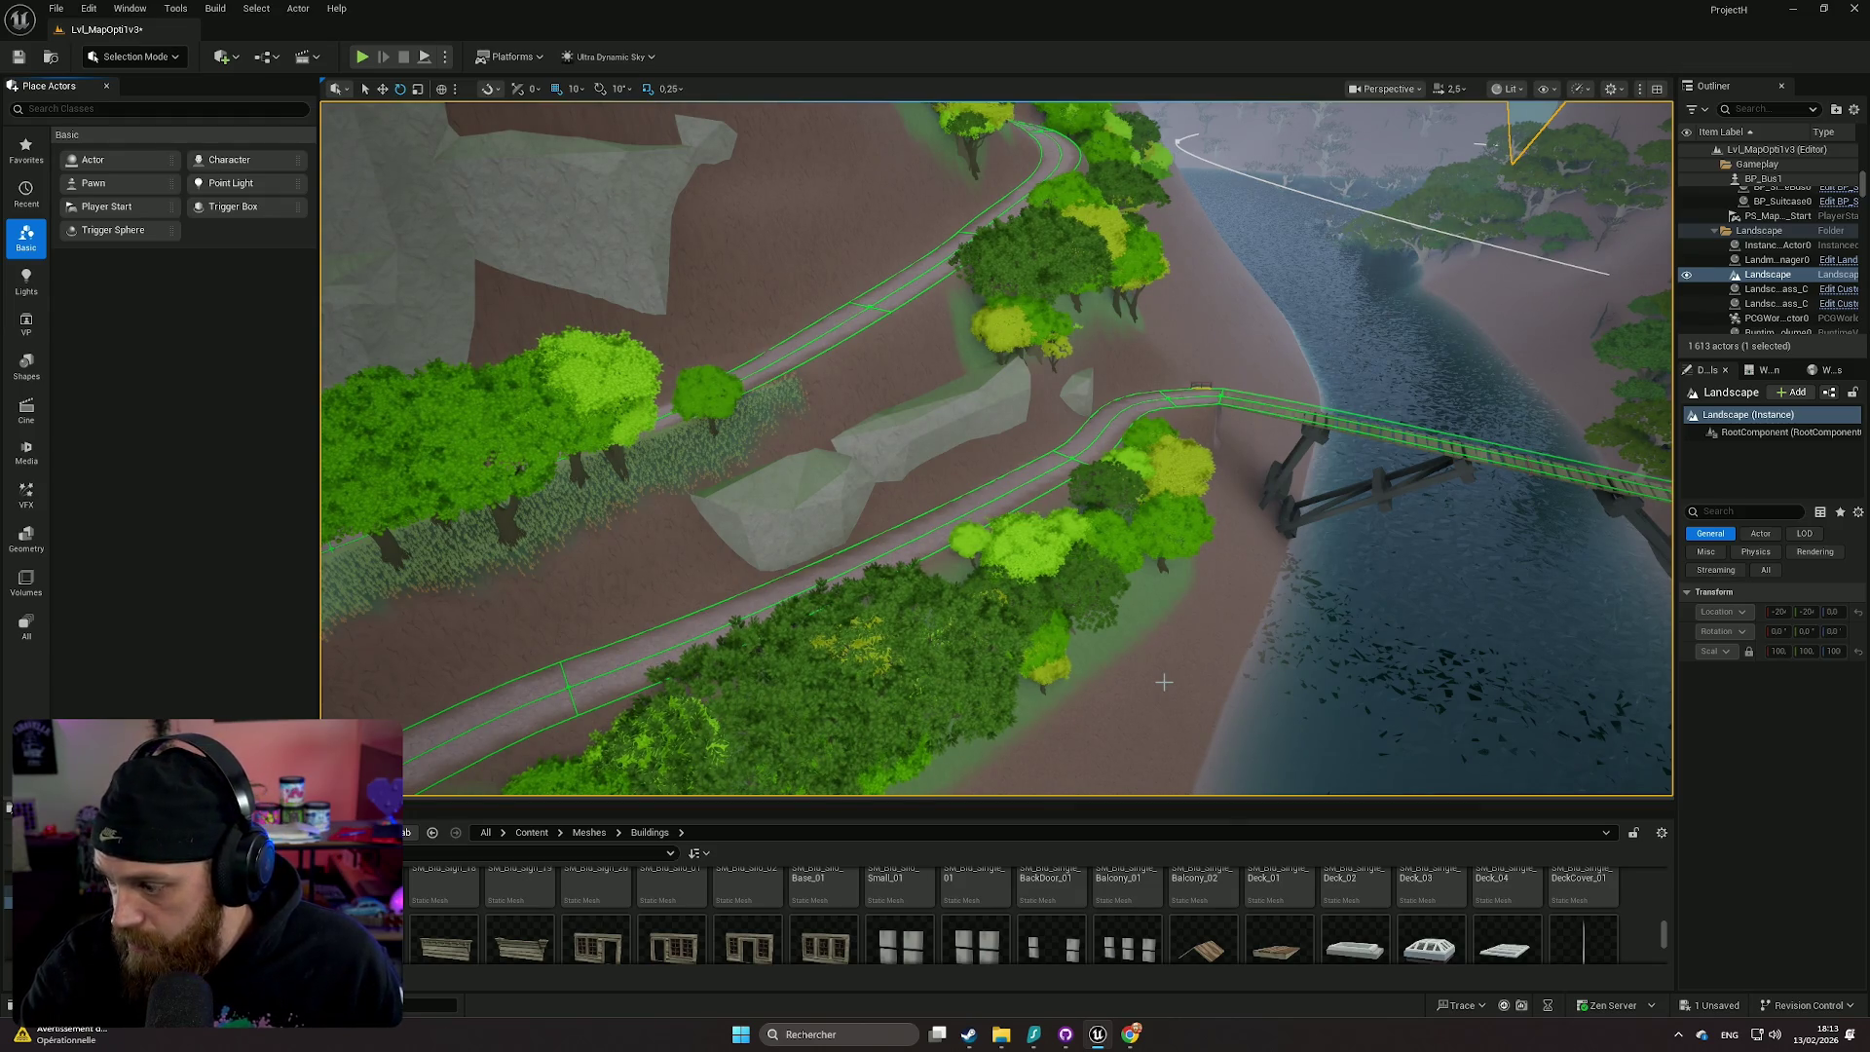
pyautogui.moveTo(1164, 644)
pyautogui.mouseDown()
pyautogui.moveTo(1164, 565)
pyautogui.moveTo(1160, 616)
pyautogui.mouseUp()
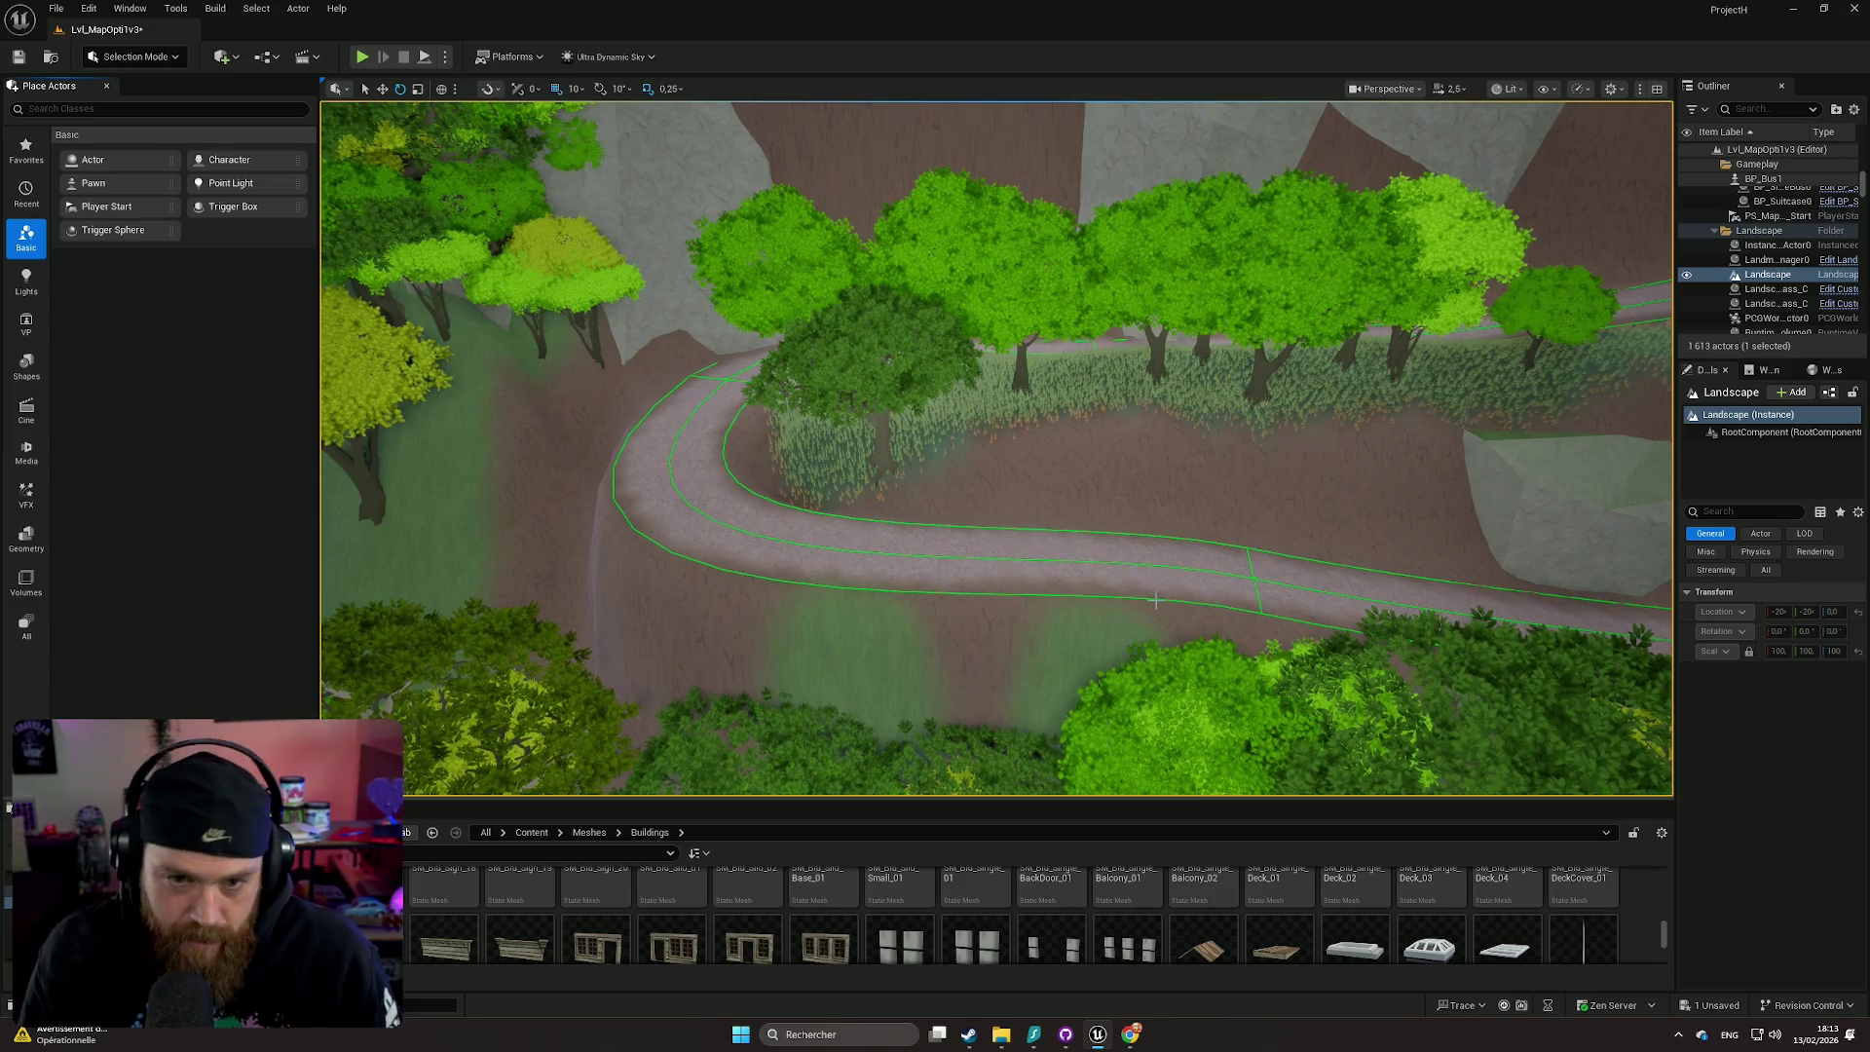
pyautogui.moveTo(875, 514)
pyautogui.mouseDown()
pyautogui.moveTo(886, 409)
pyautogui.moveTo(891, 516)
pyautogui.moveTo(896, 409)
pyautogui.moveTo(1052, 446)
pyautogui.mouseUp()
pyautogui.click(134, 57)
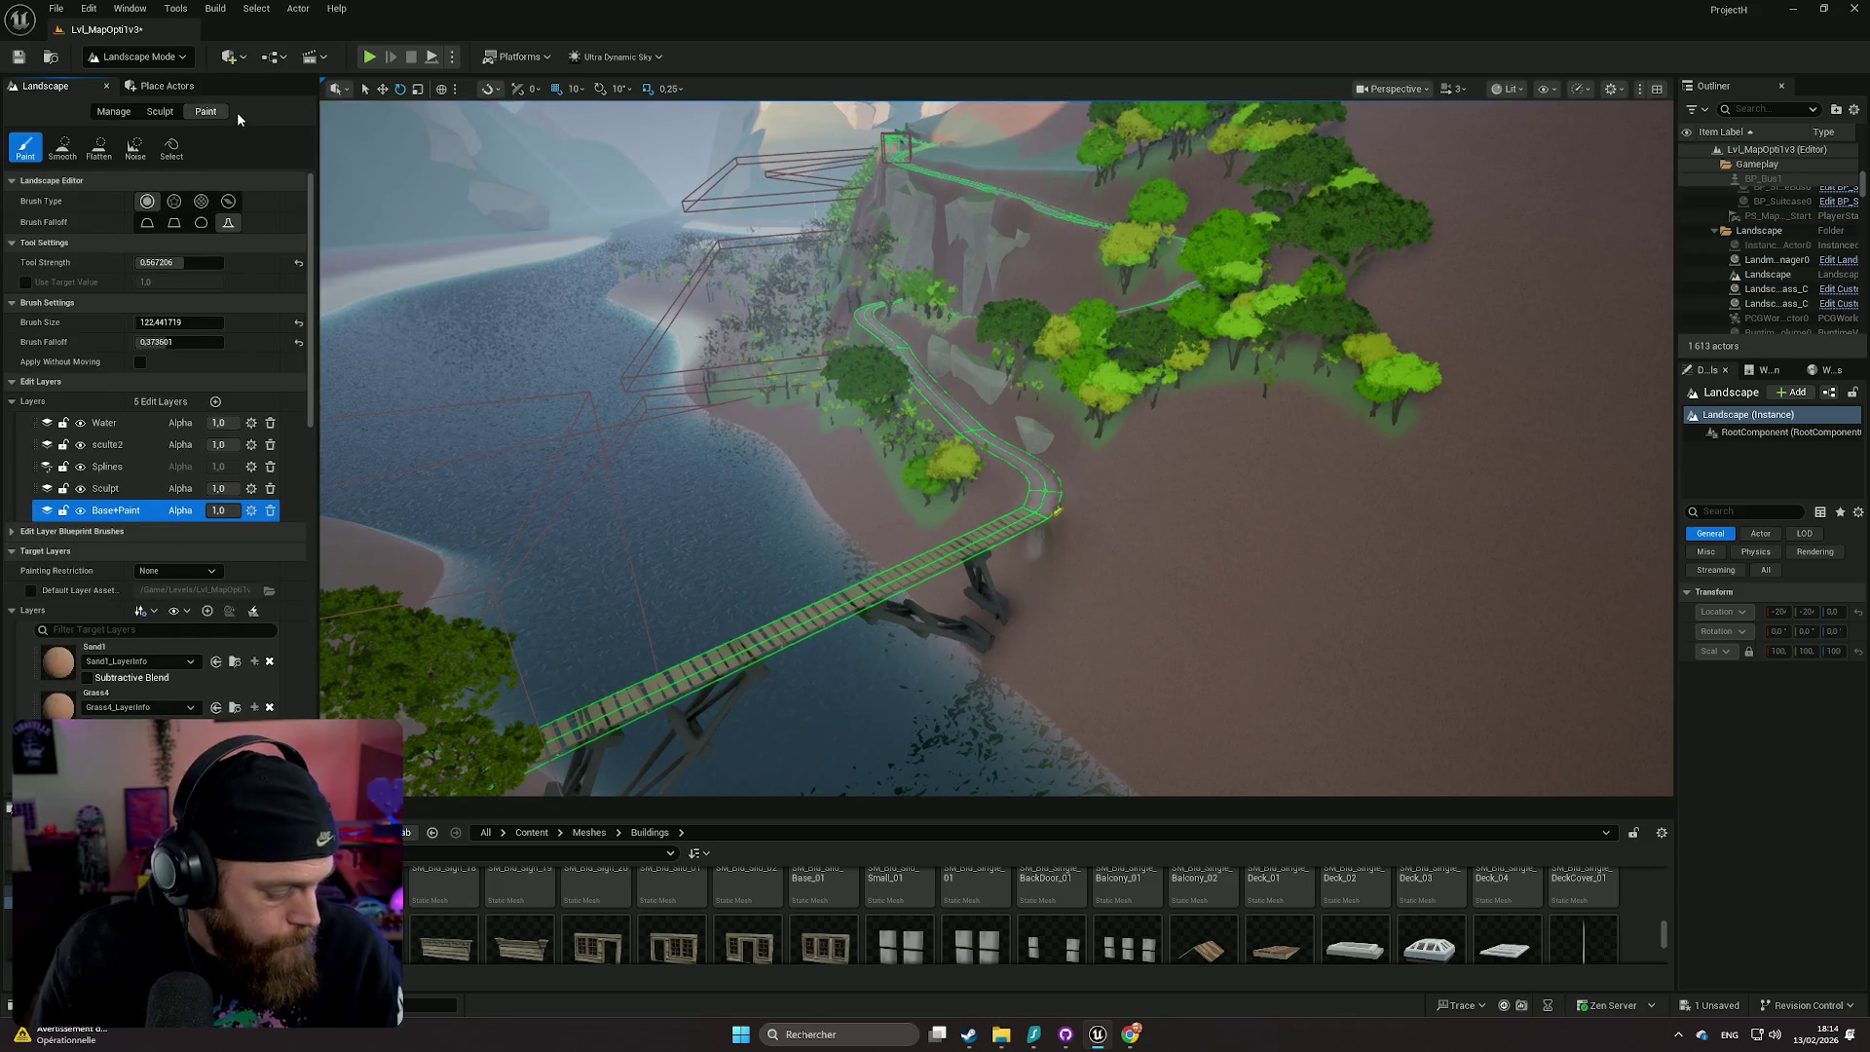
# - Choose the Sculpt tool on the Sculpt edit layer, enlarge the brush to 1170, and undo a stray stroke
pyautogui.click(156, 112)
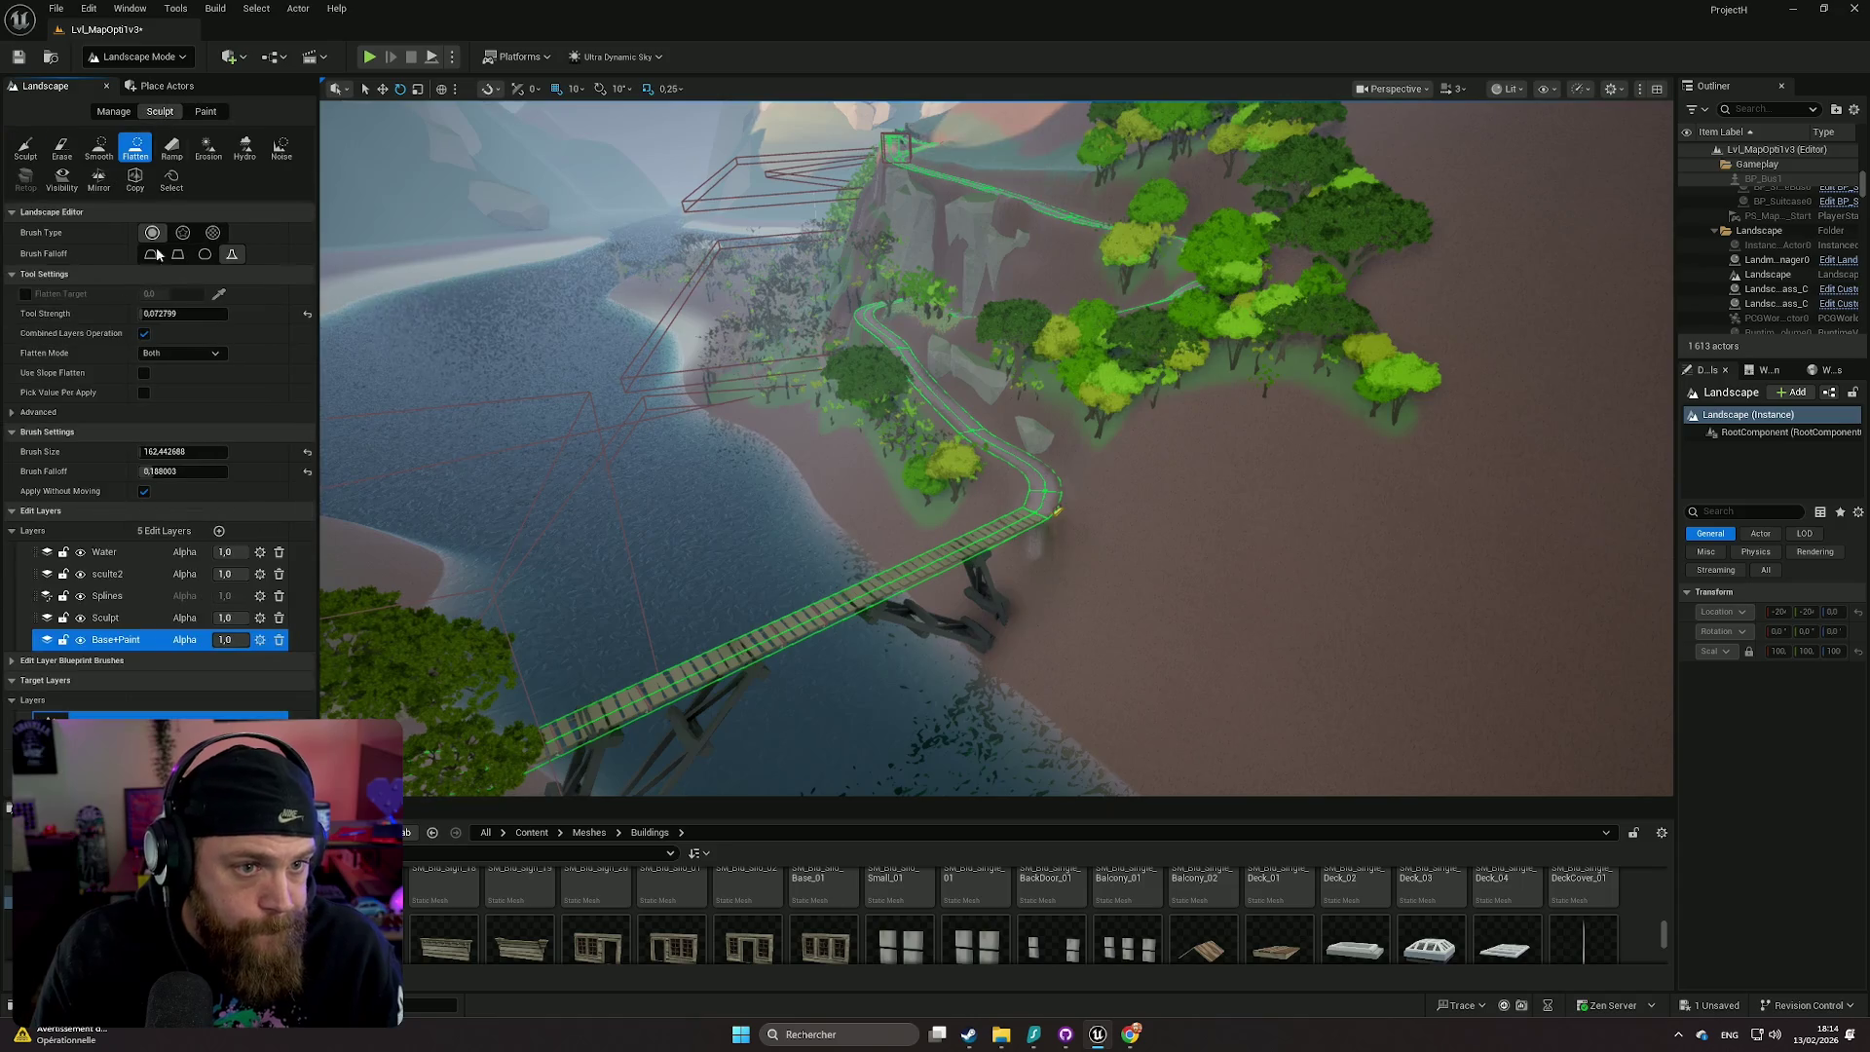
pyautogui.click(32, 161)
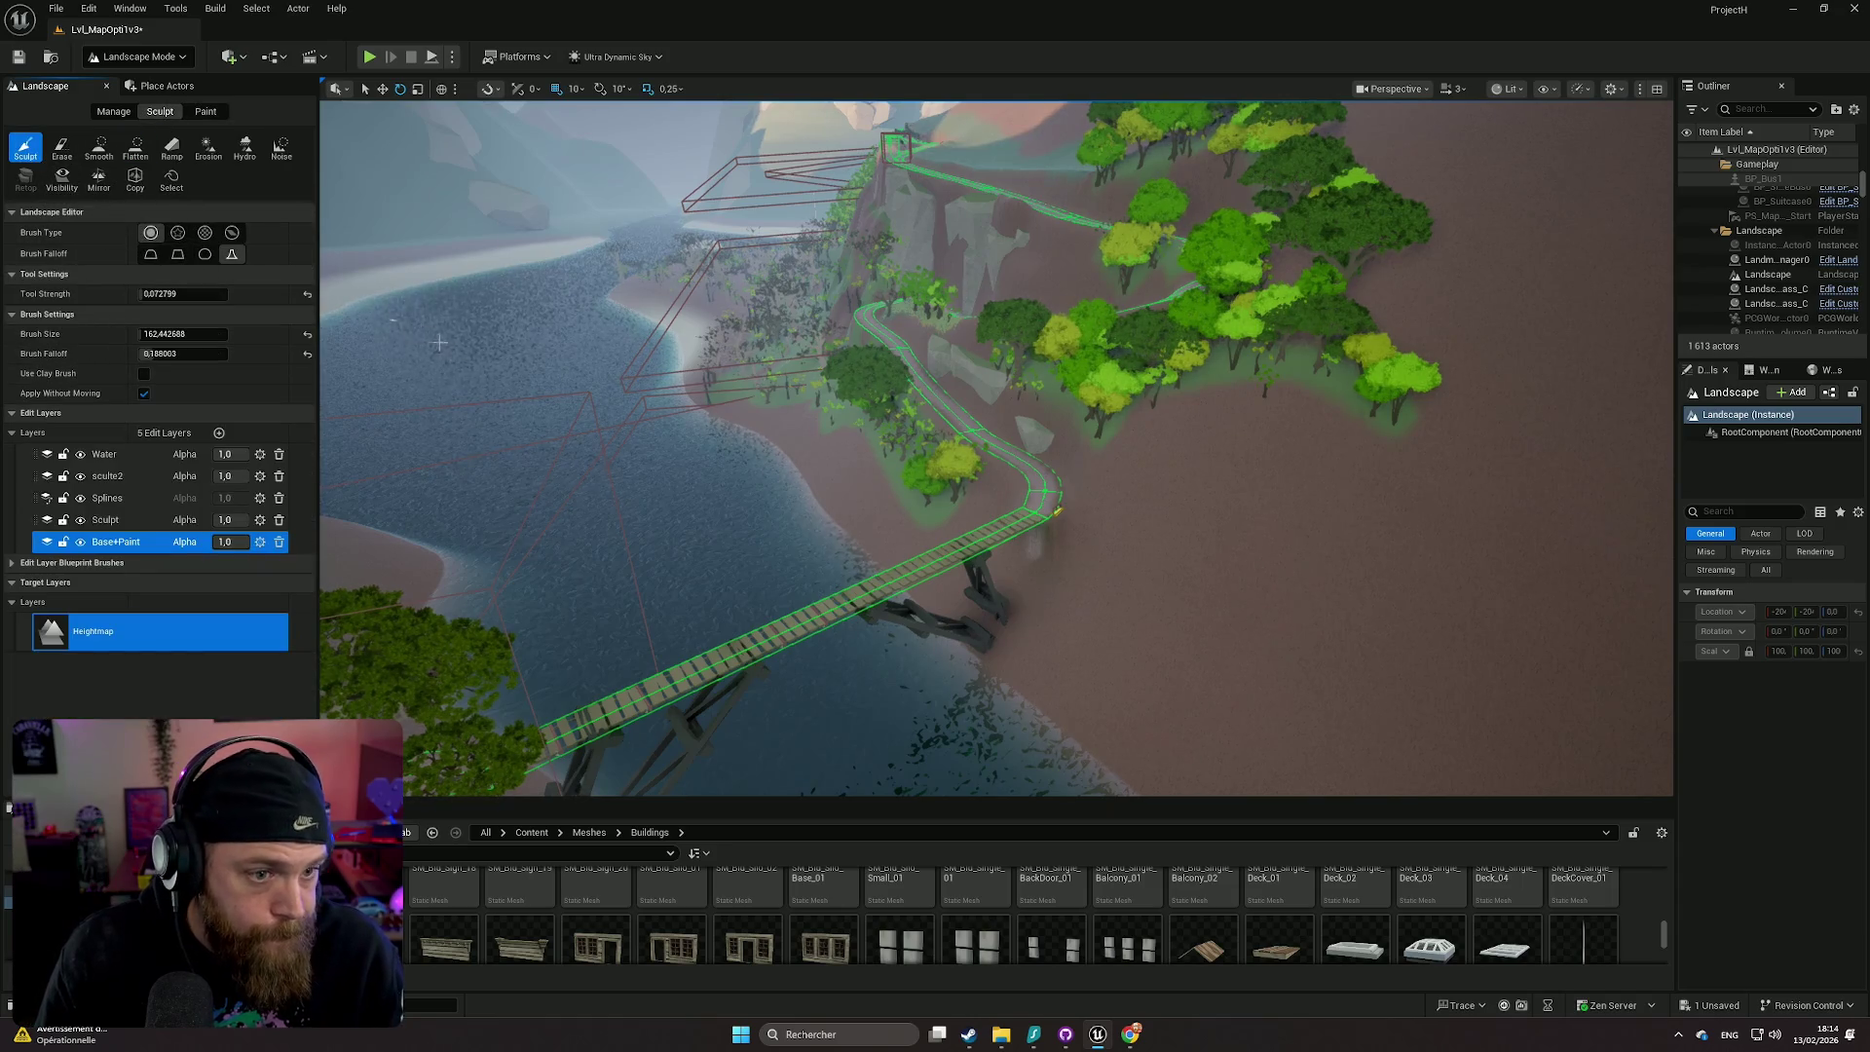
pyautogui.click(107, 519)
pyautogui.scroll(5, 1247, 510)
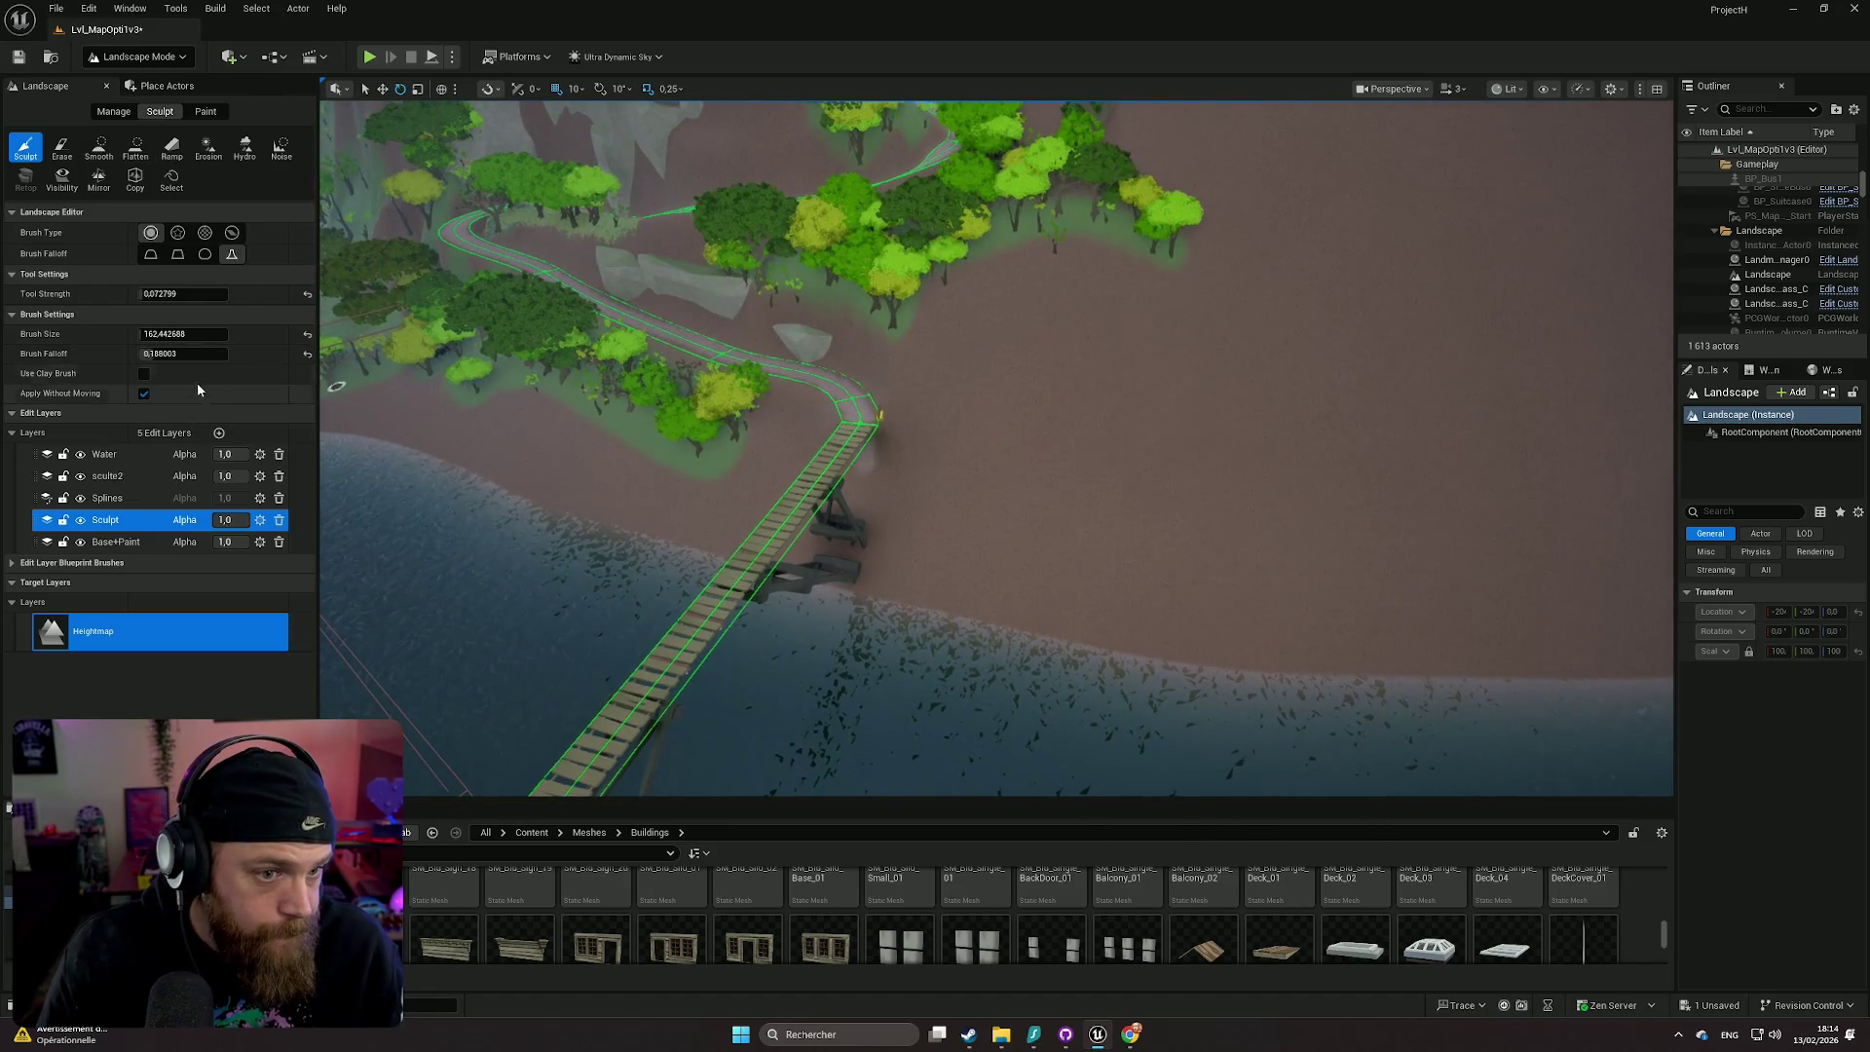
pyautogui.moveTo(180, 334); pyautogui.dragTo(239, 334)
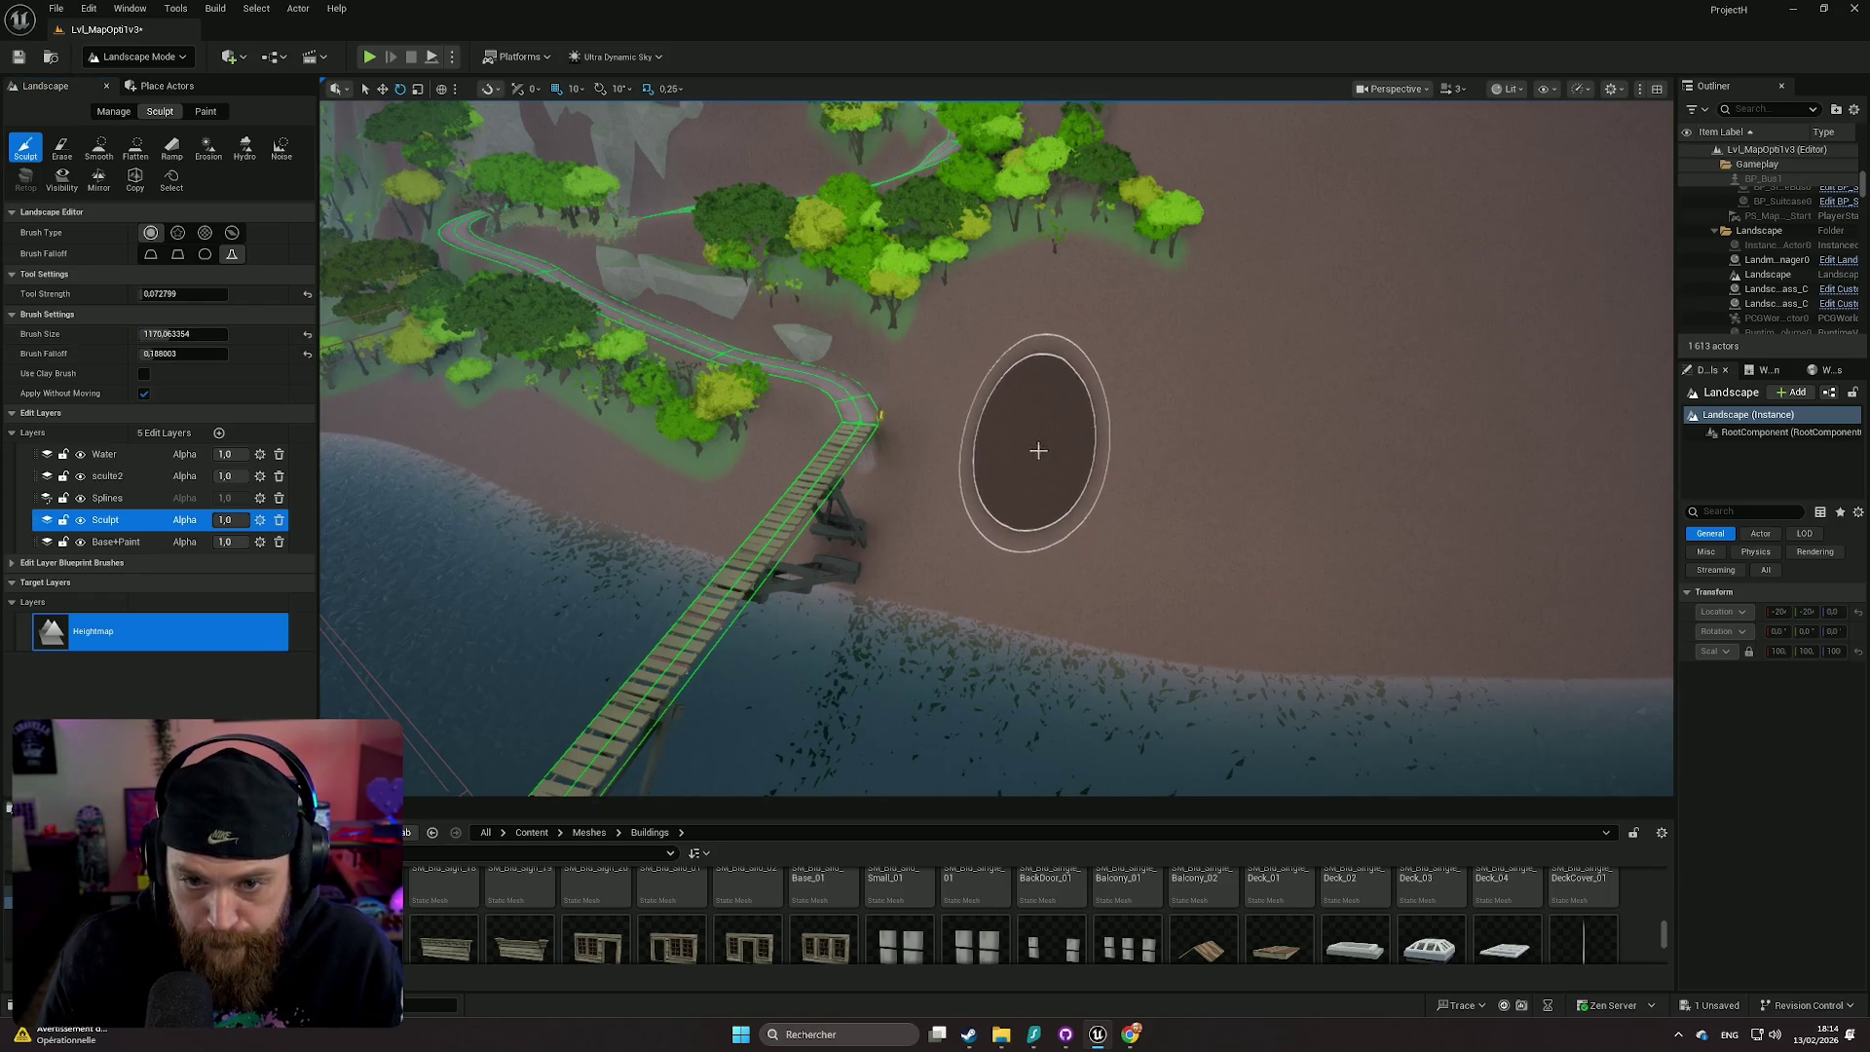
pyautogui.moveTo(1013, 435); pyautogui.dragTo(1001, 396)
pyautogui.hotkey('ctrl', 'z')
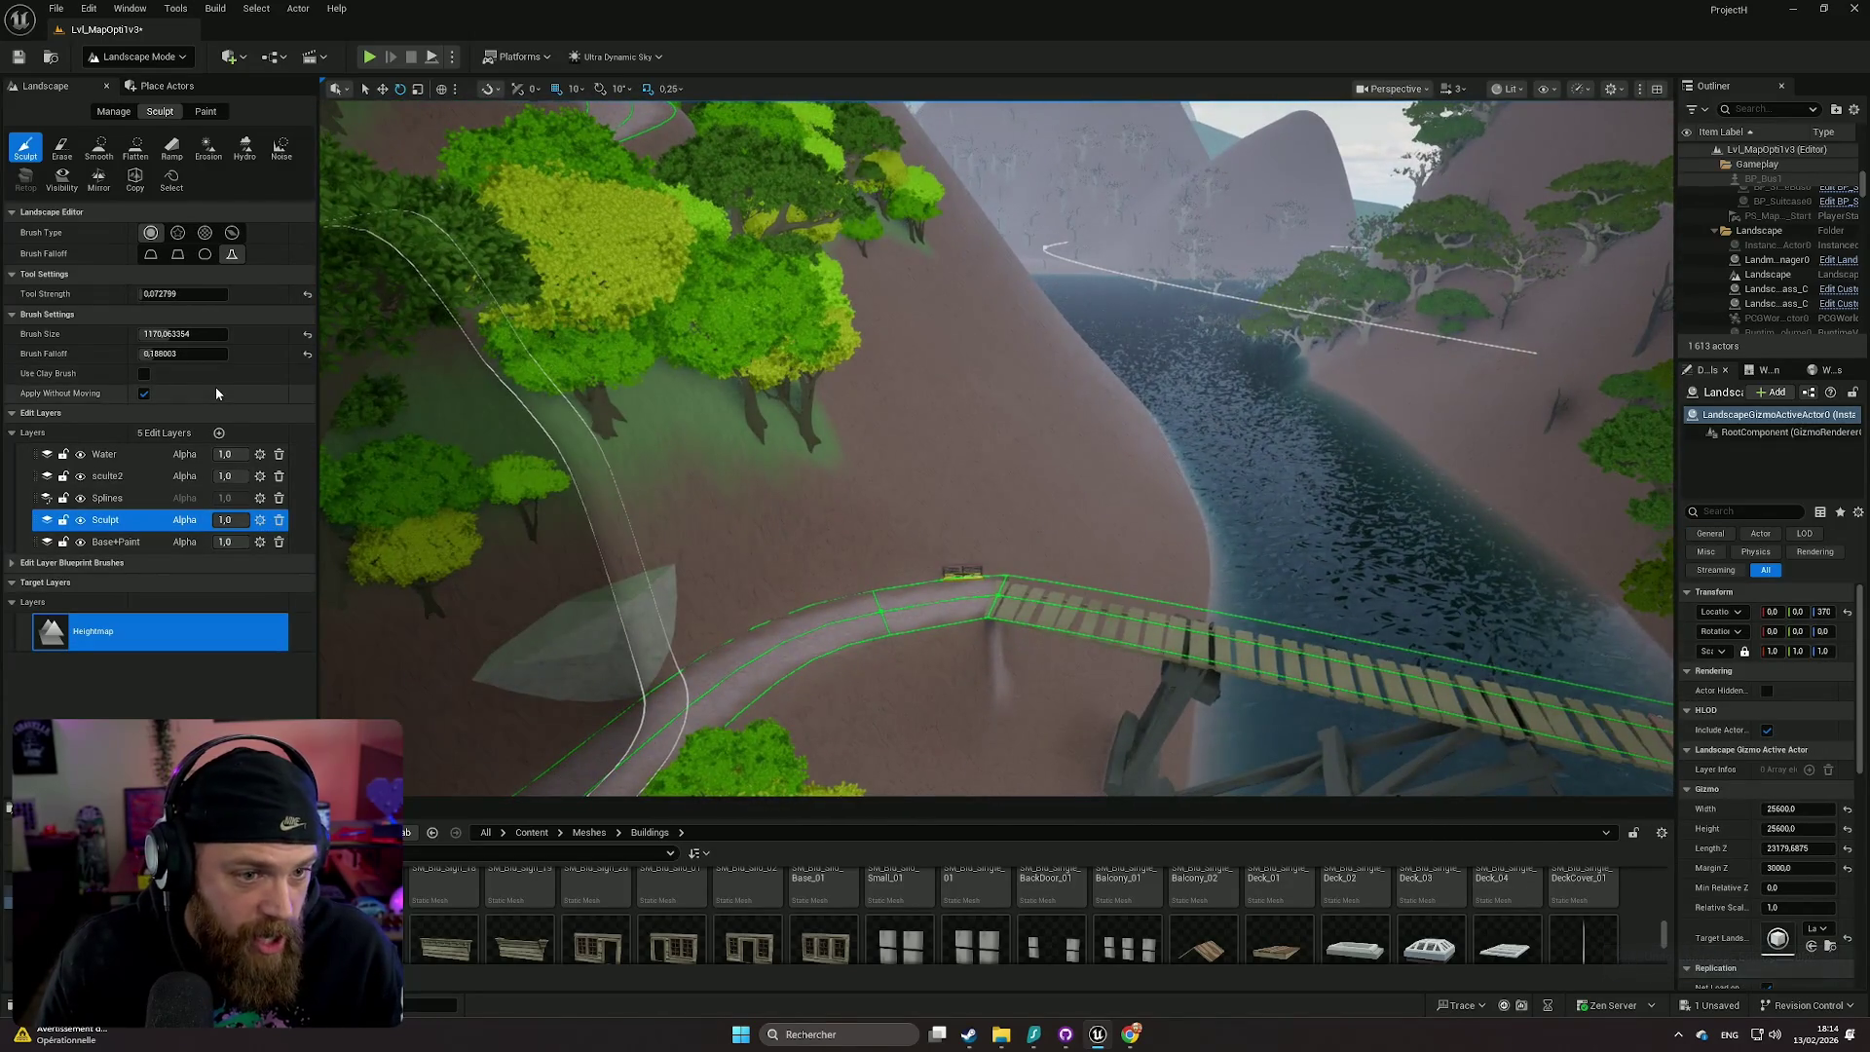
pyautogui.click(136, 149)
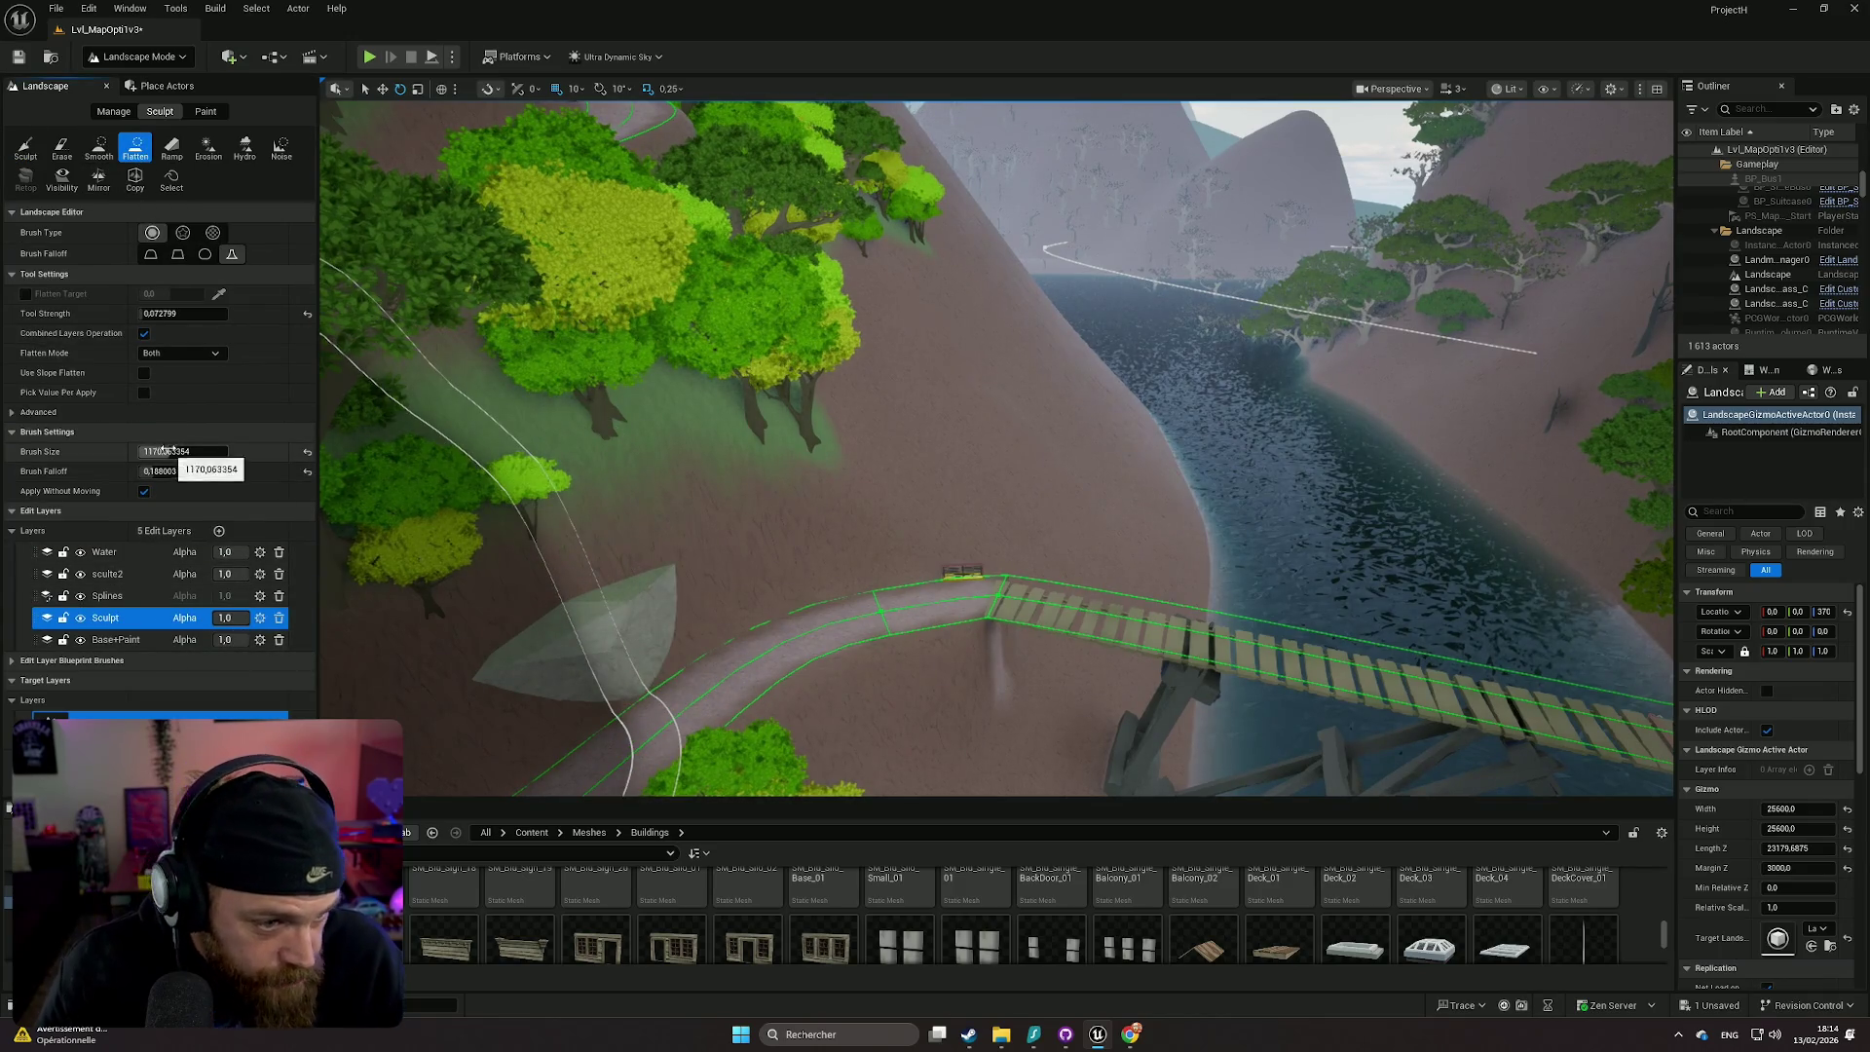
# - Set the Flatten brush to about 420 and level the slope where the path meets the bridge
pyautogui.moveTo(161, 451); pyautogui.dragTo(136, 451)
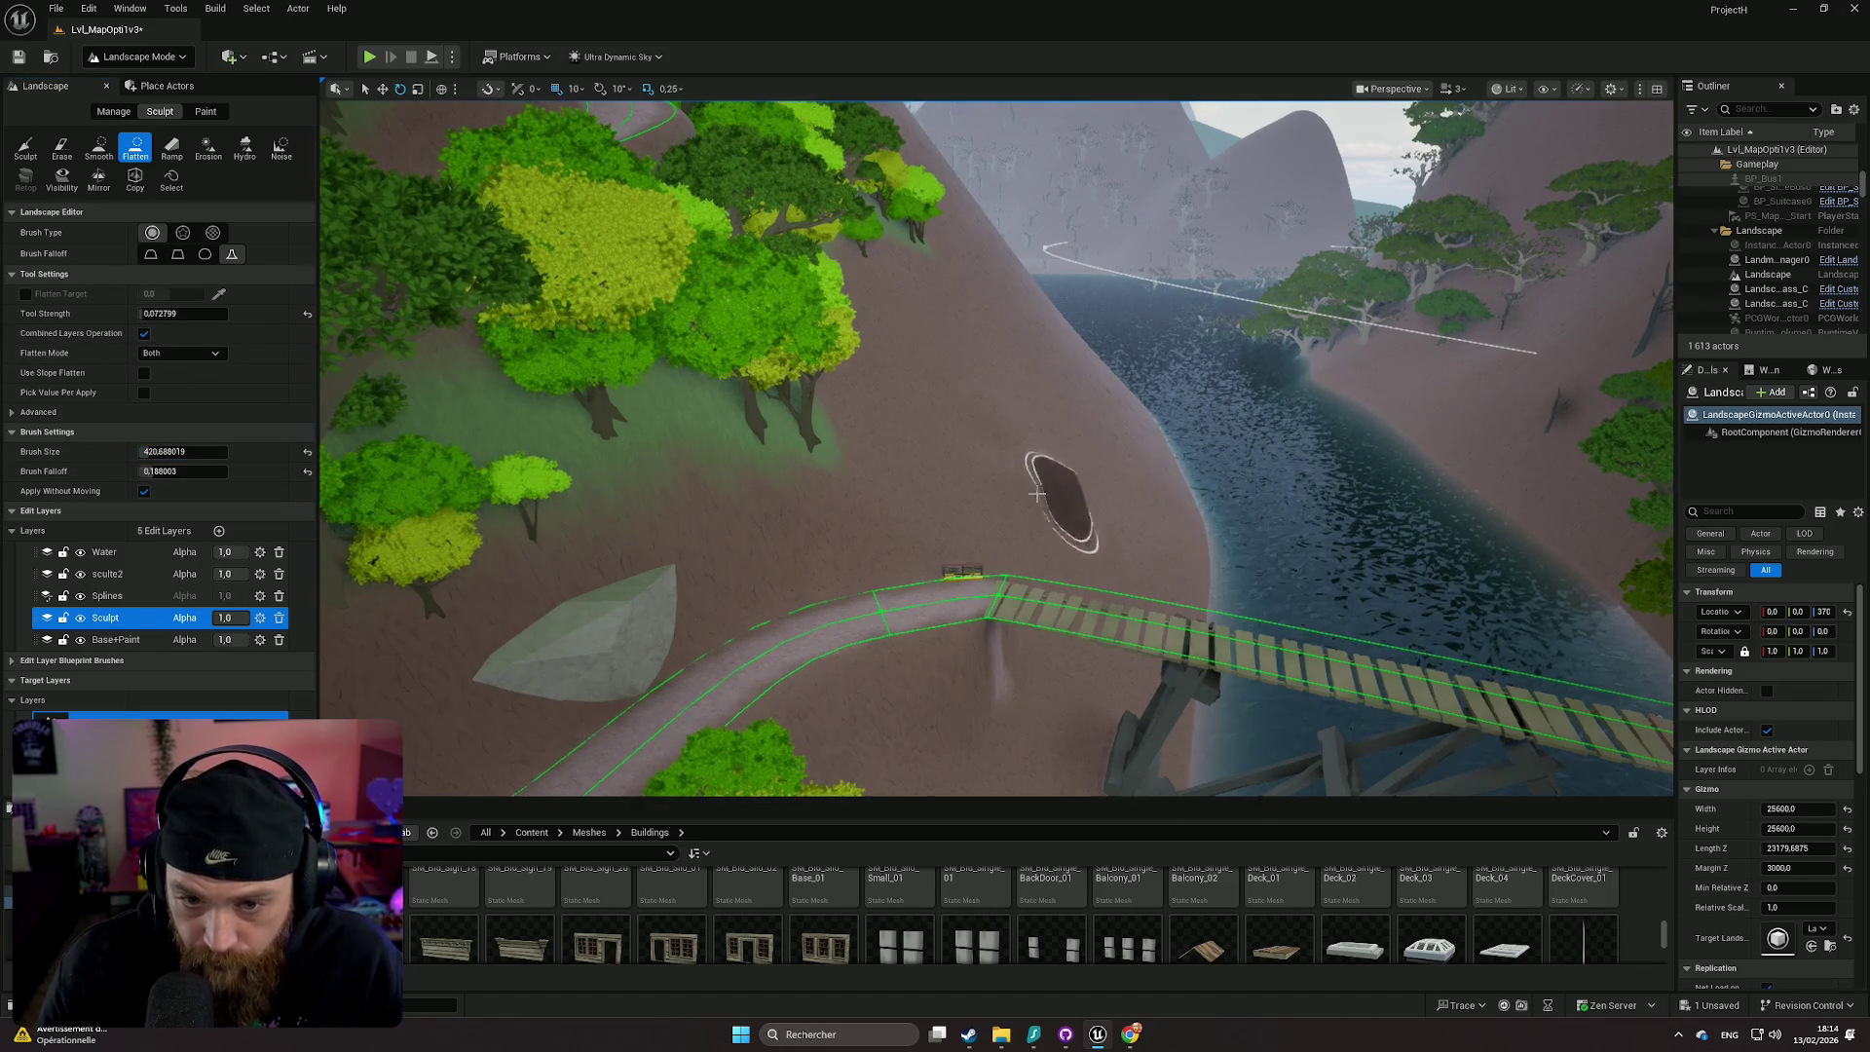
pyautogui.scroll(5, 1047, 492)
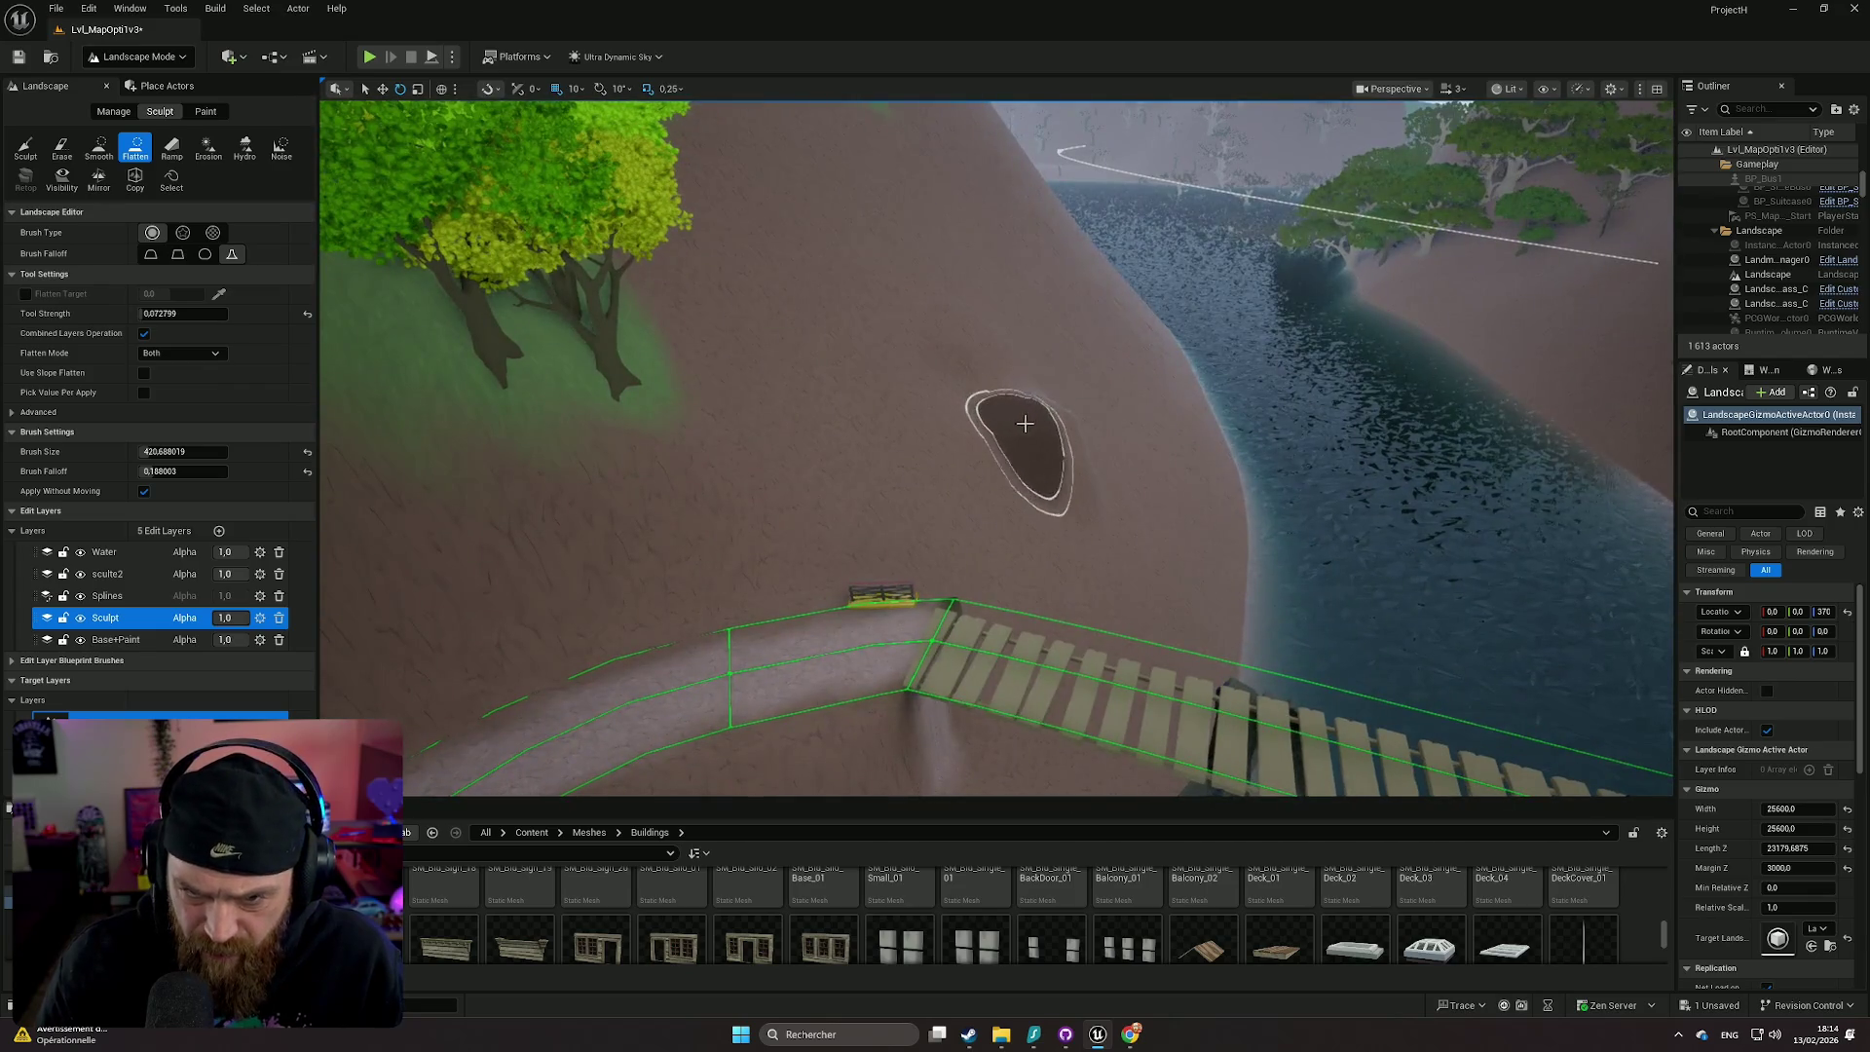
pyautogui.moveTo(1059, 446)
pyautogui.mouseDown()
pyautogui.moveTo(1078, 484)
pyautogui.moveTo(990, 471)
pyautogui.moveTo(1056, 494)
pyautogui.moveTo(1033, 506)
pyautogui.moveTo(1001, 501)
pyautogui.moveTo(1022, 417)
pyautogui.moveTo(984, 444)
pyautogui.moveTo(867, 442)
pyautogui.moveTo(1014, 426)
pyautogui.moveTo(865, 434)
pyautogui.moveTo(1053, 448)
pyautogui.mouseUp()
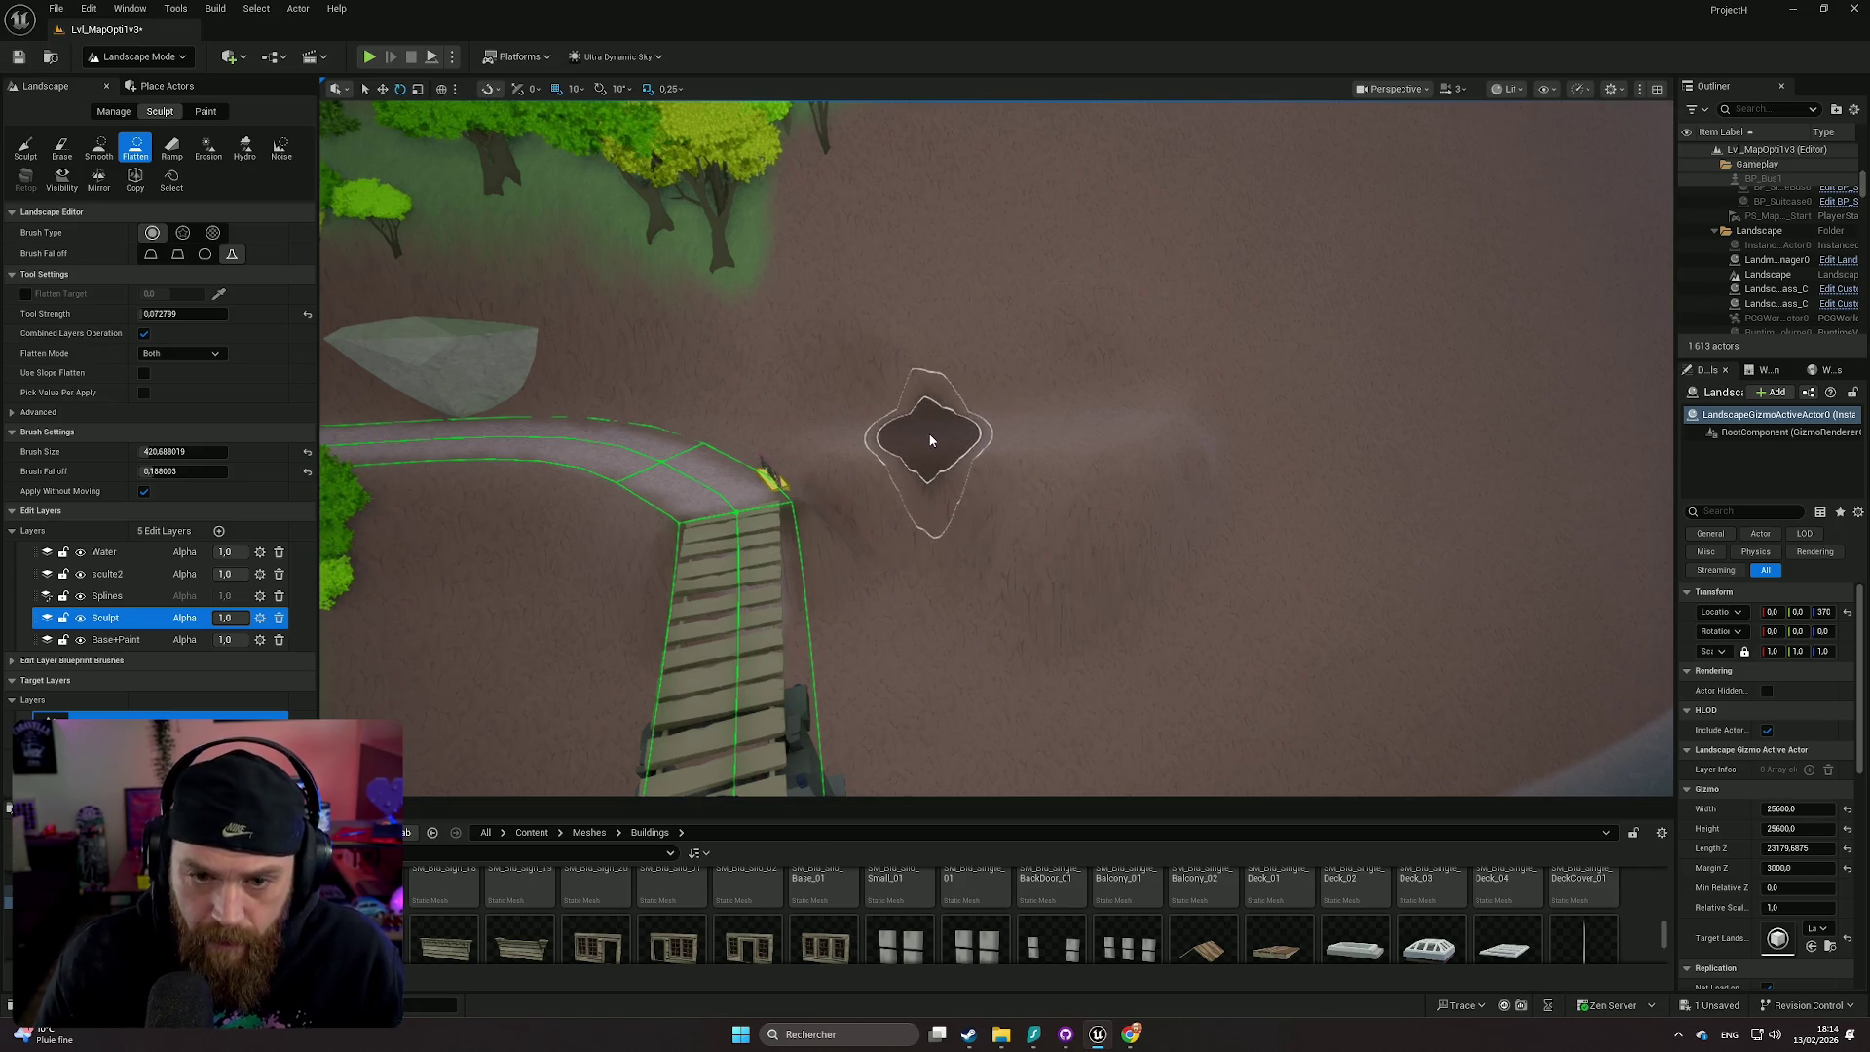
pyautogui.scroll(-2, 1032, 487)
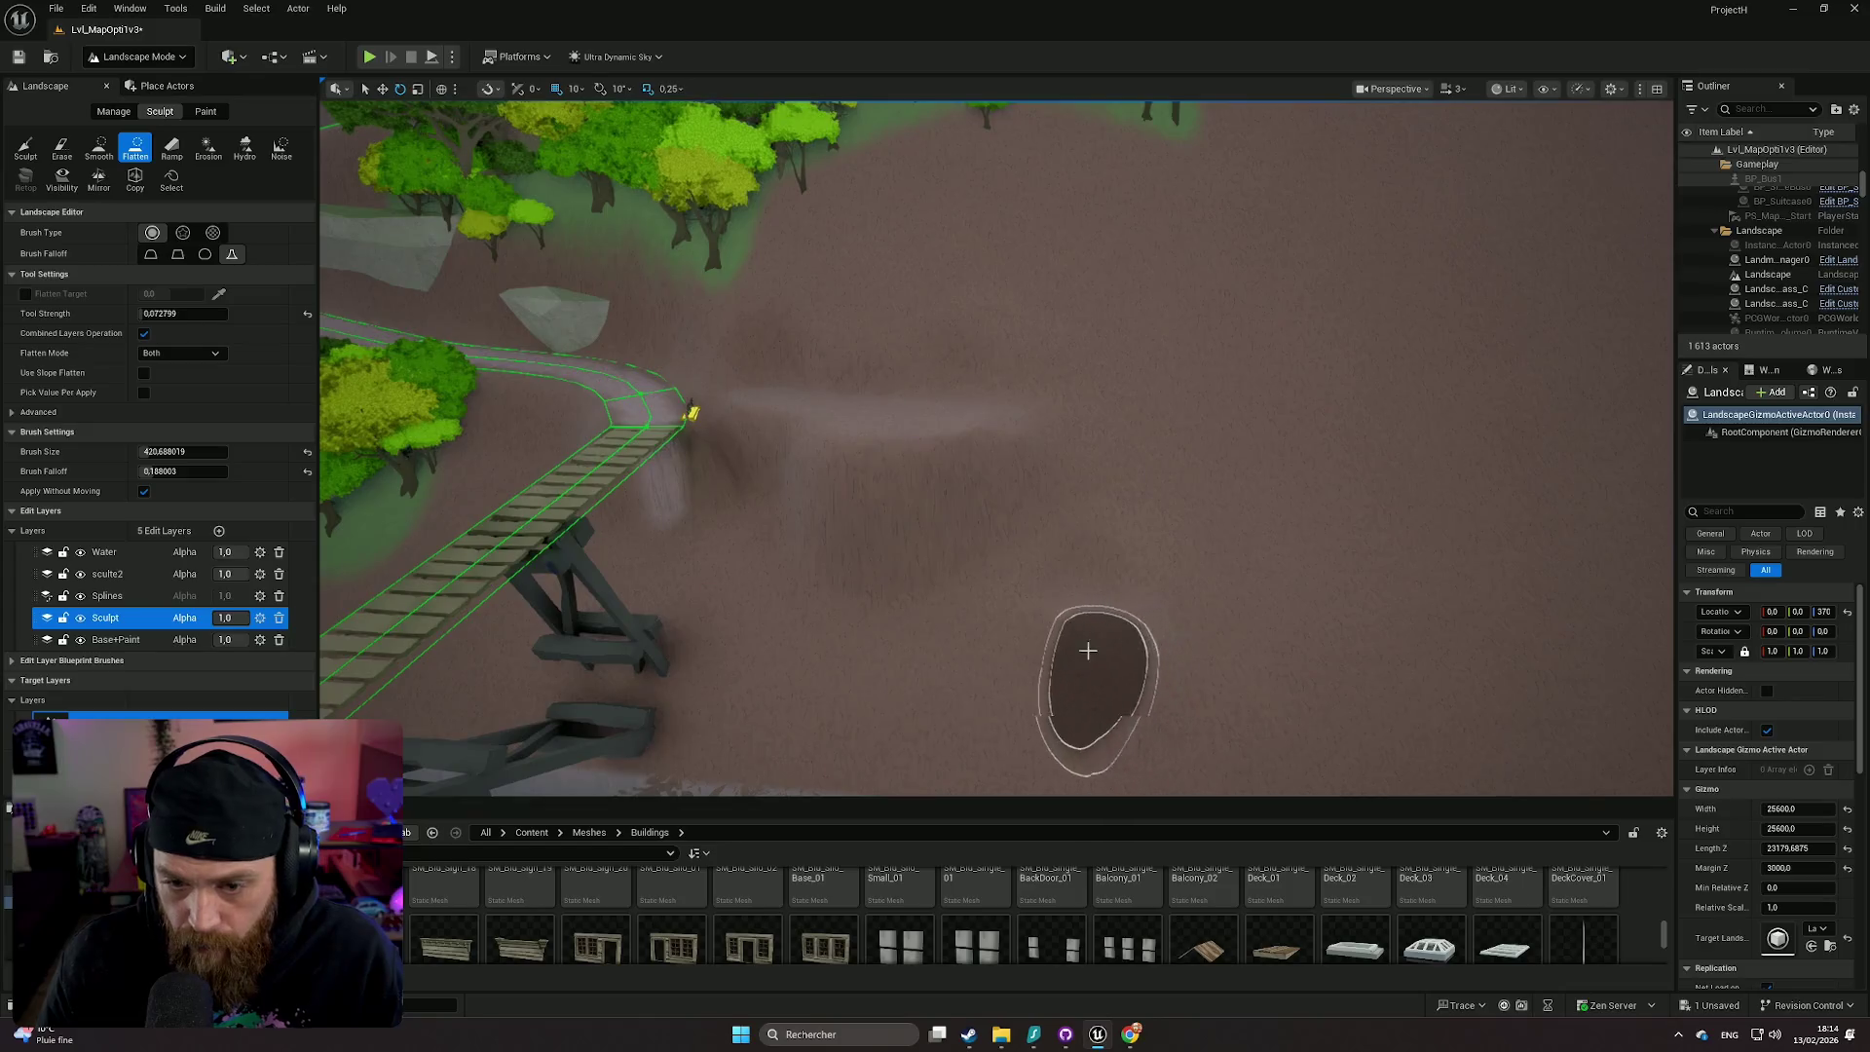
pyautogui.scroll(3, 1010, 617)
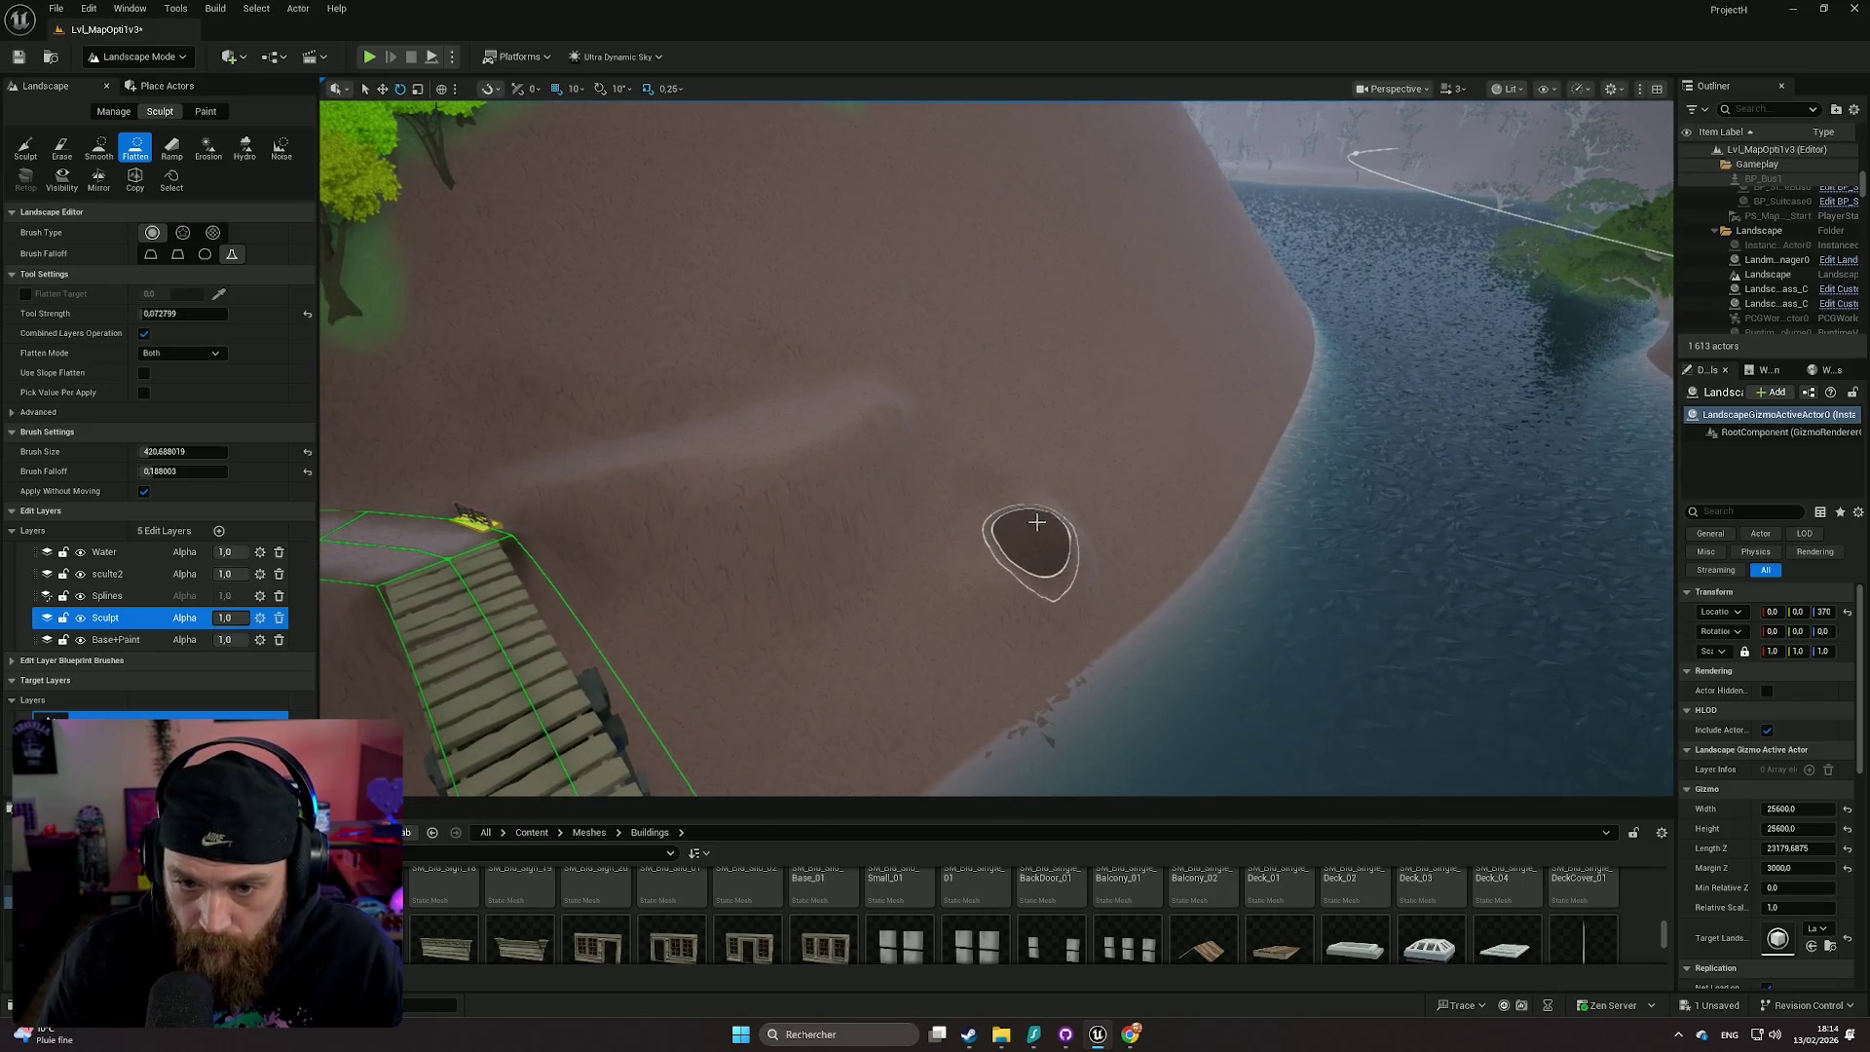
pyautogui.moveTo(1062, 490)
pyautogui.mouseDown()
pyautogui.moveTo(1033, 361)
pyautogui.moveTo(1211, 389)
pyautogui.mouseUp()
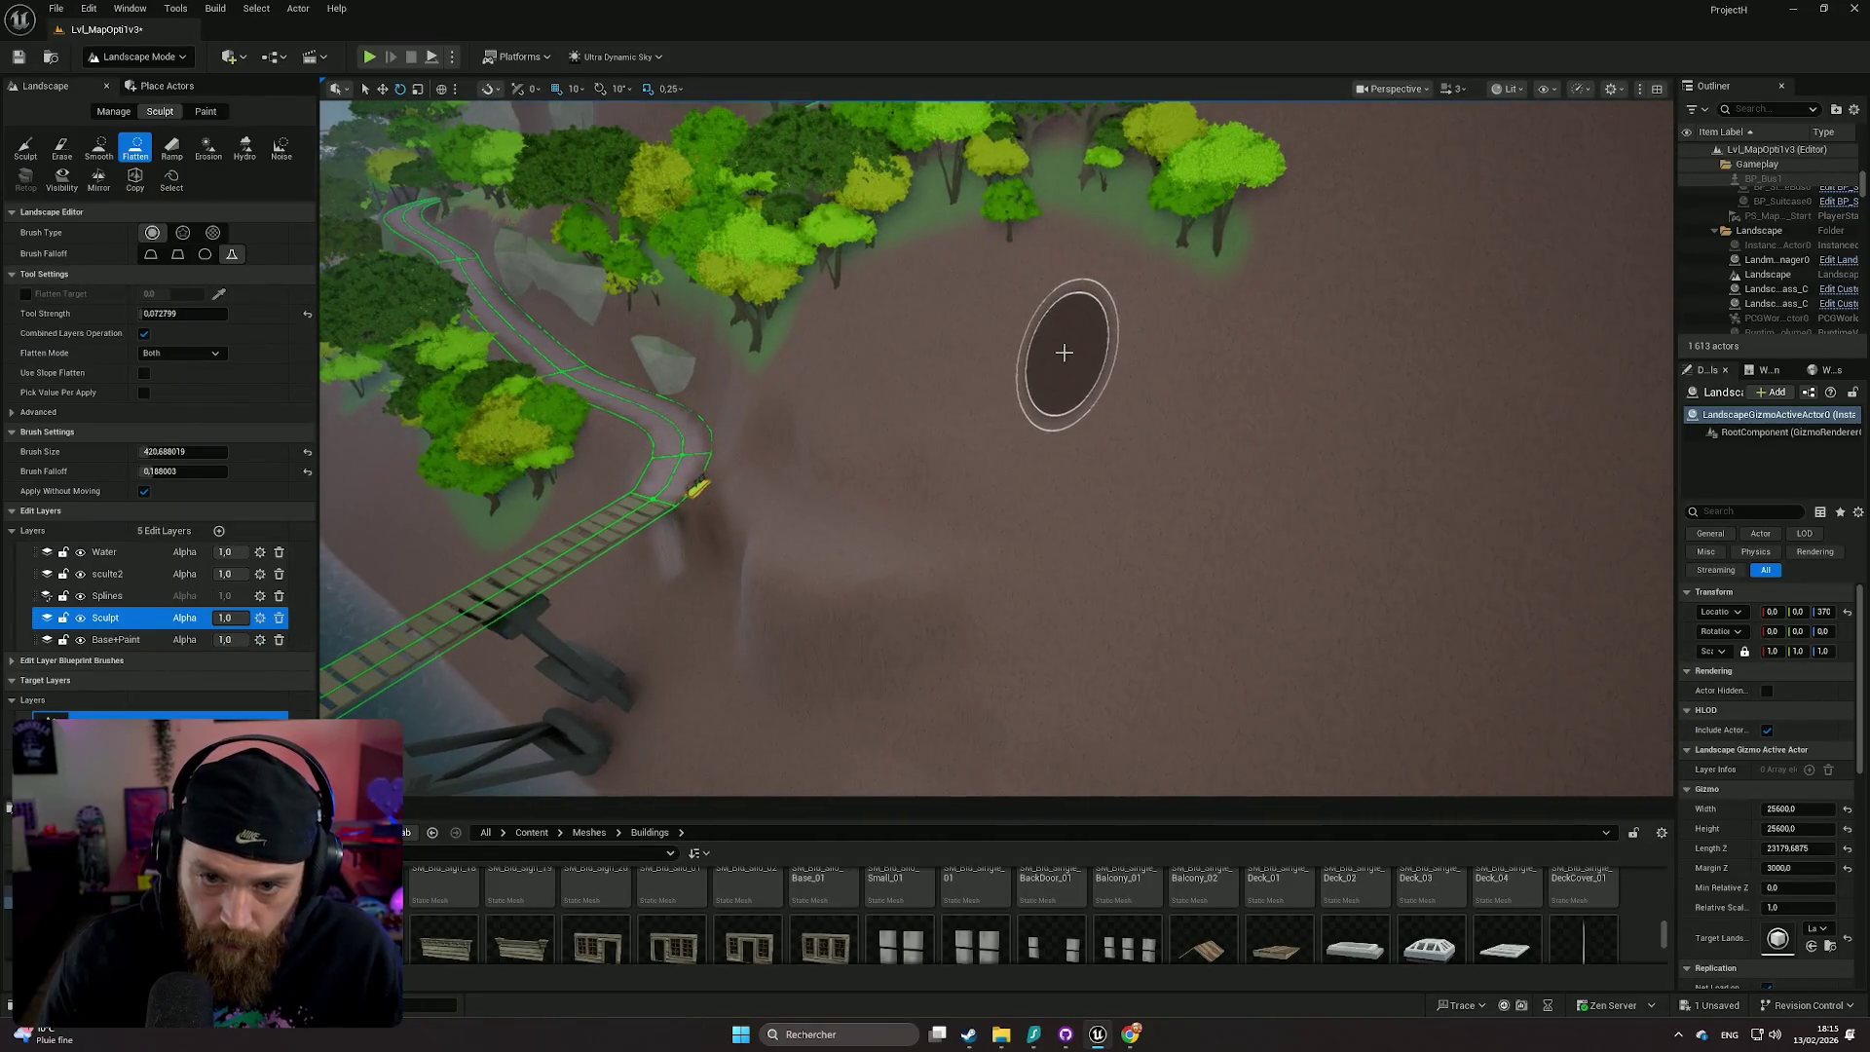
pyautogui.moveTo(1099, 438)
pyautogui.mouseDown()
pyautogui.moveTo(1140, 467)
pyautogui.moveTo(1186, 450)
pyautogui.moveTo(1189, 417)
pyautogui.moveTo(1144, 389)
pyautogui.moveTo(1007, 510)
pyautogui.moveTo(1023, 538)
pyautogui.mouseUp()
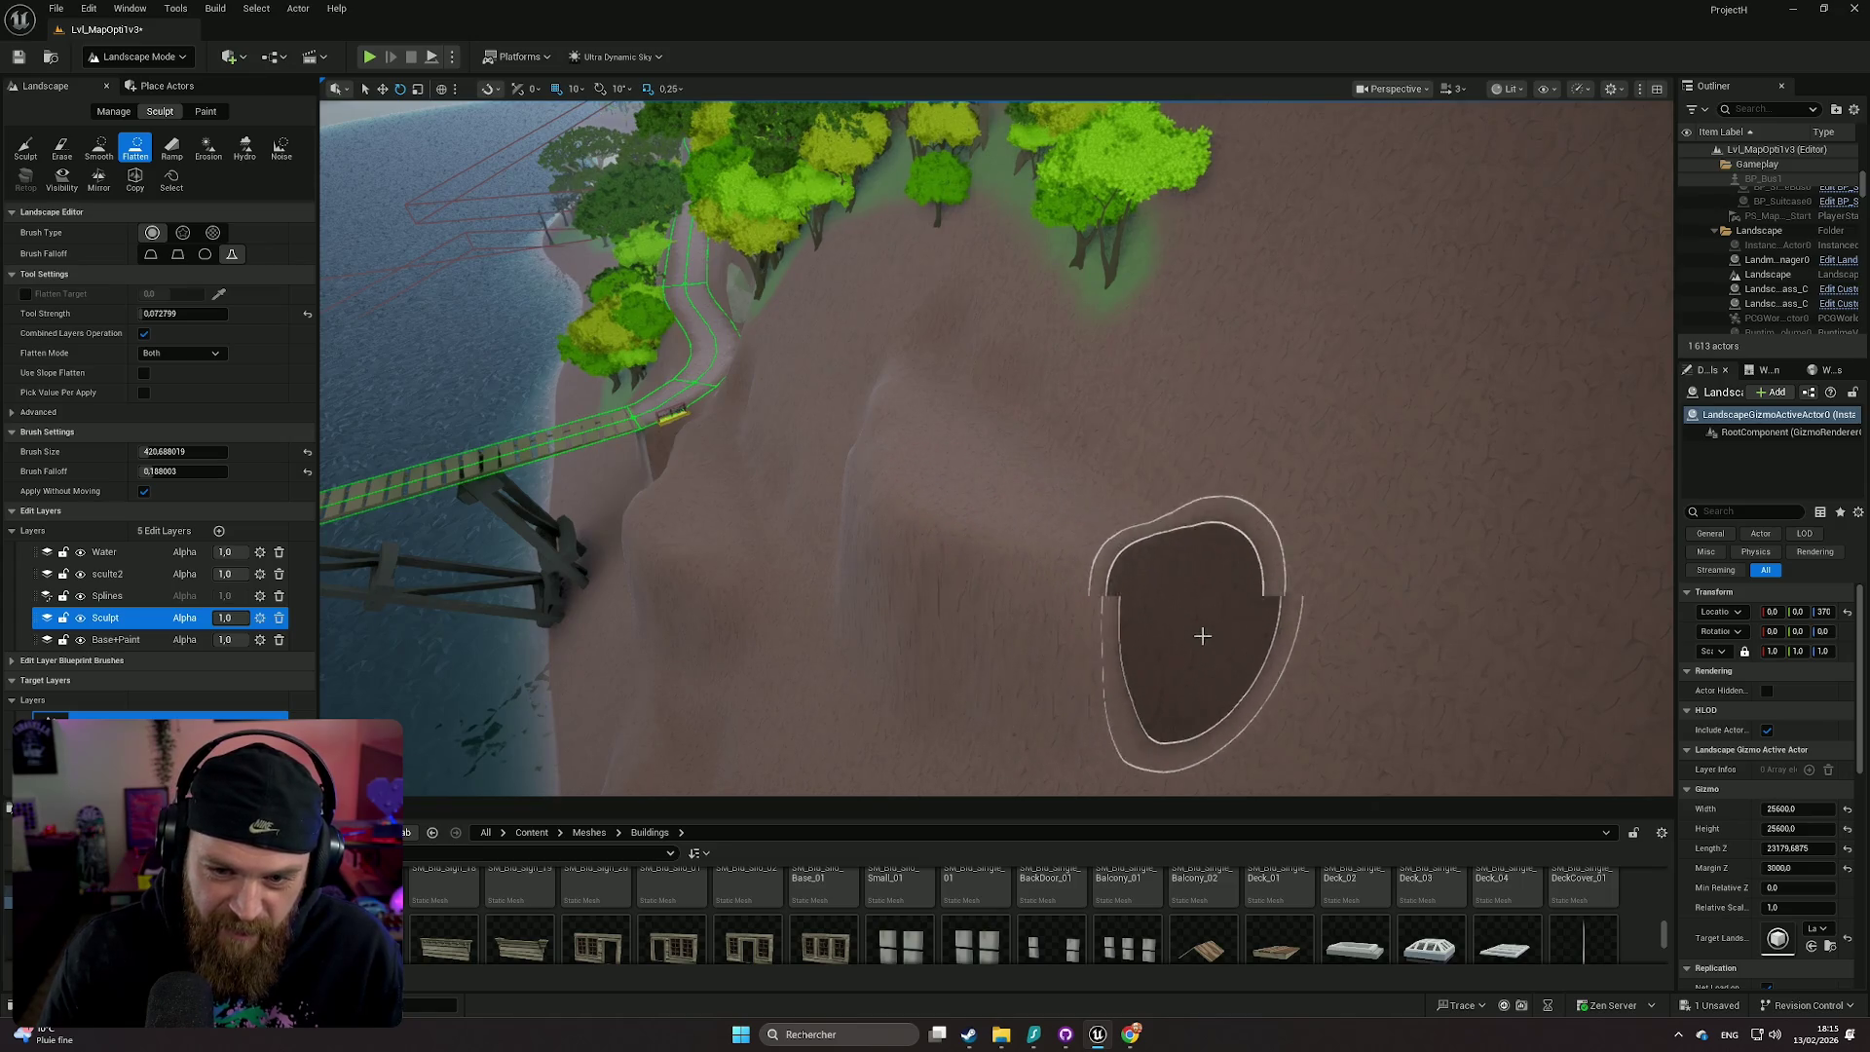
pyautogui.moveTo(922, 471); pyautogui.dragTo(922, 471)
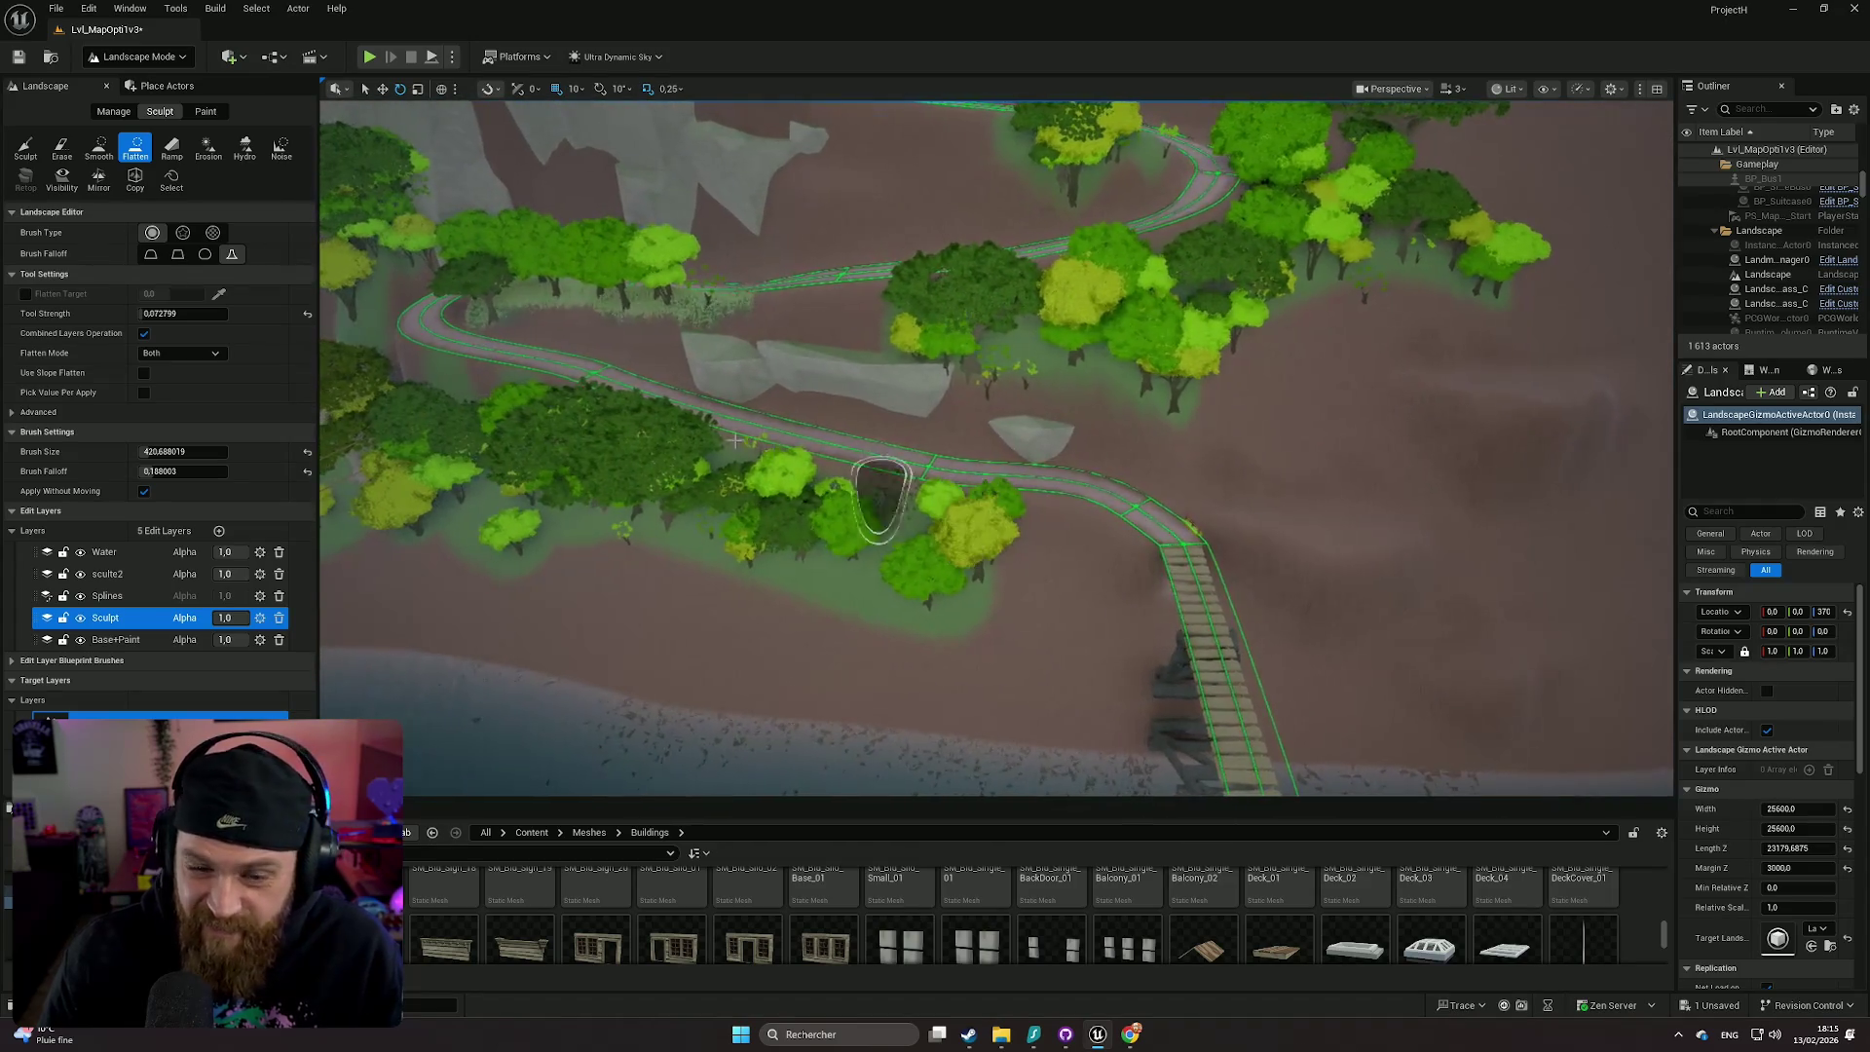
pyautogui.click(98, 147)
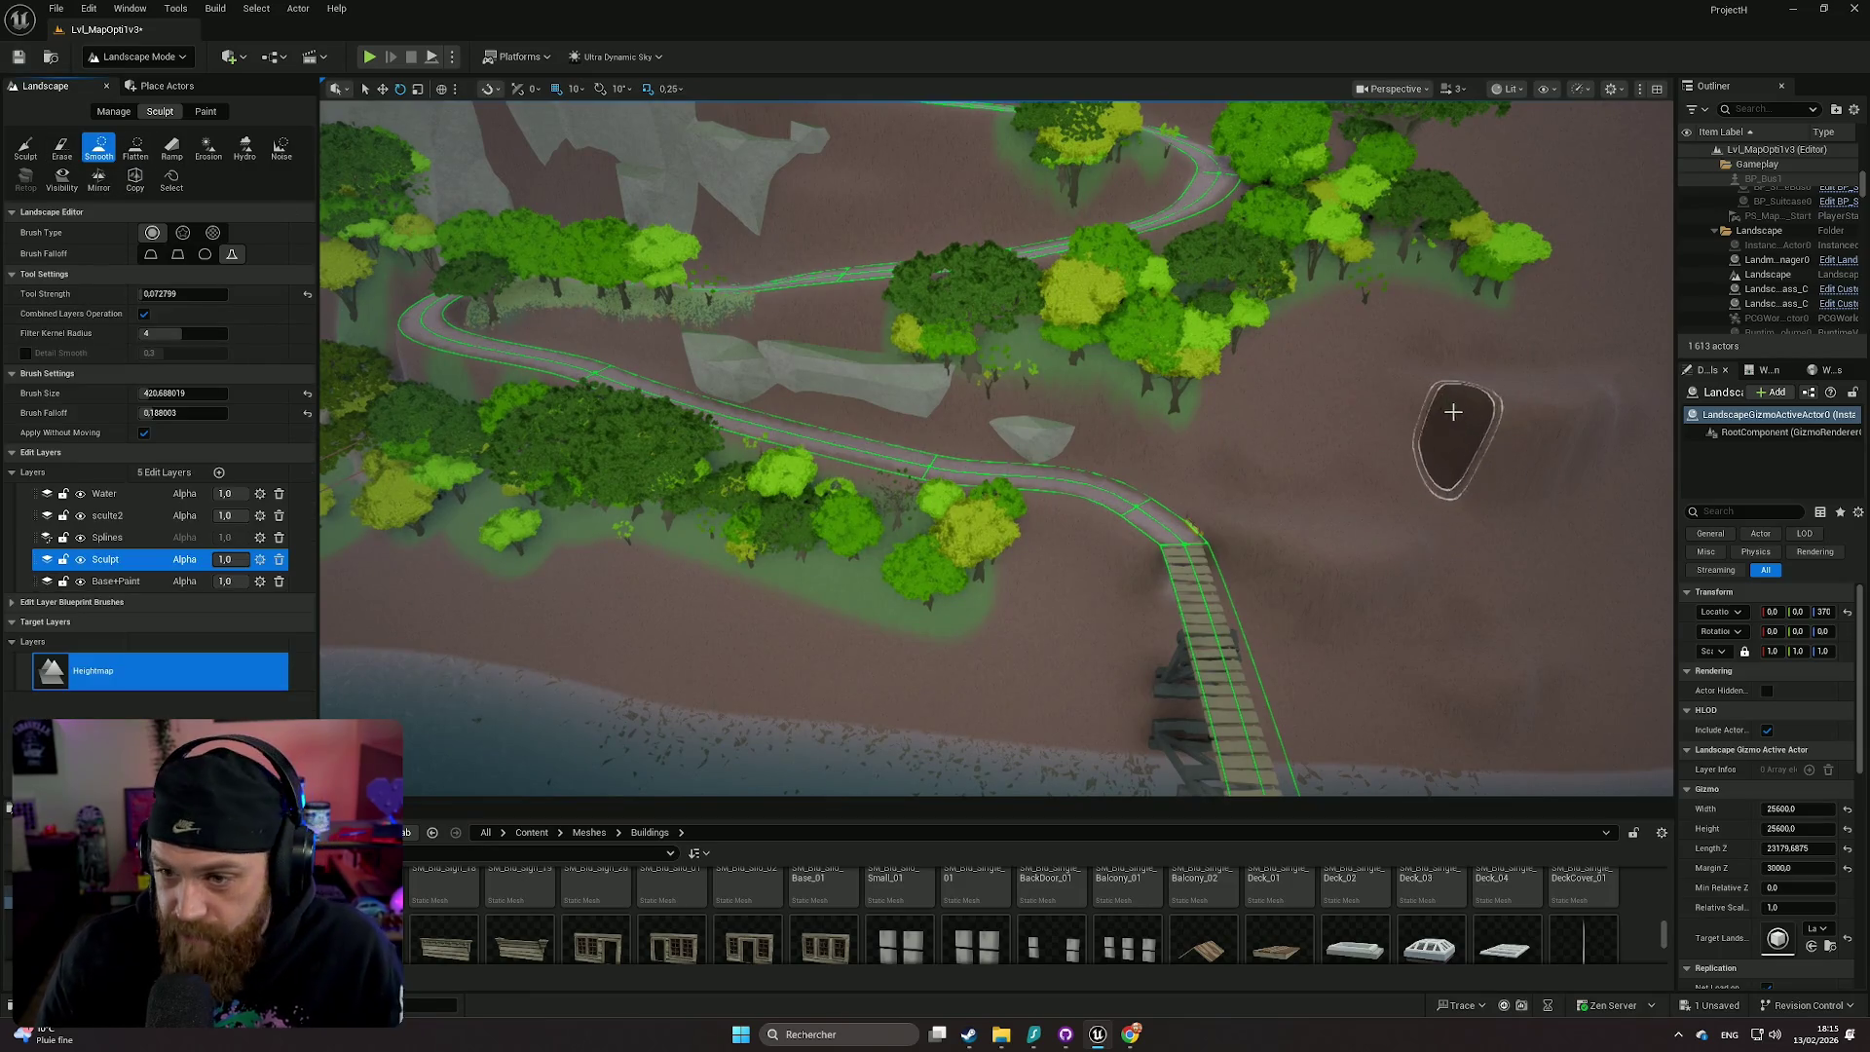
pyautogui.scroll(3, 1461, 448)
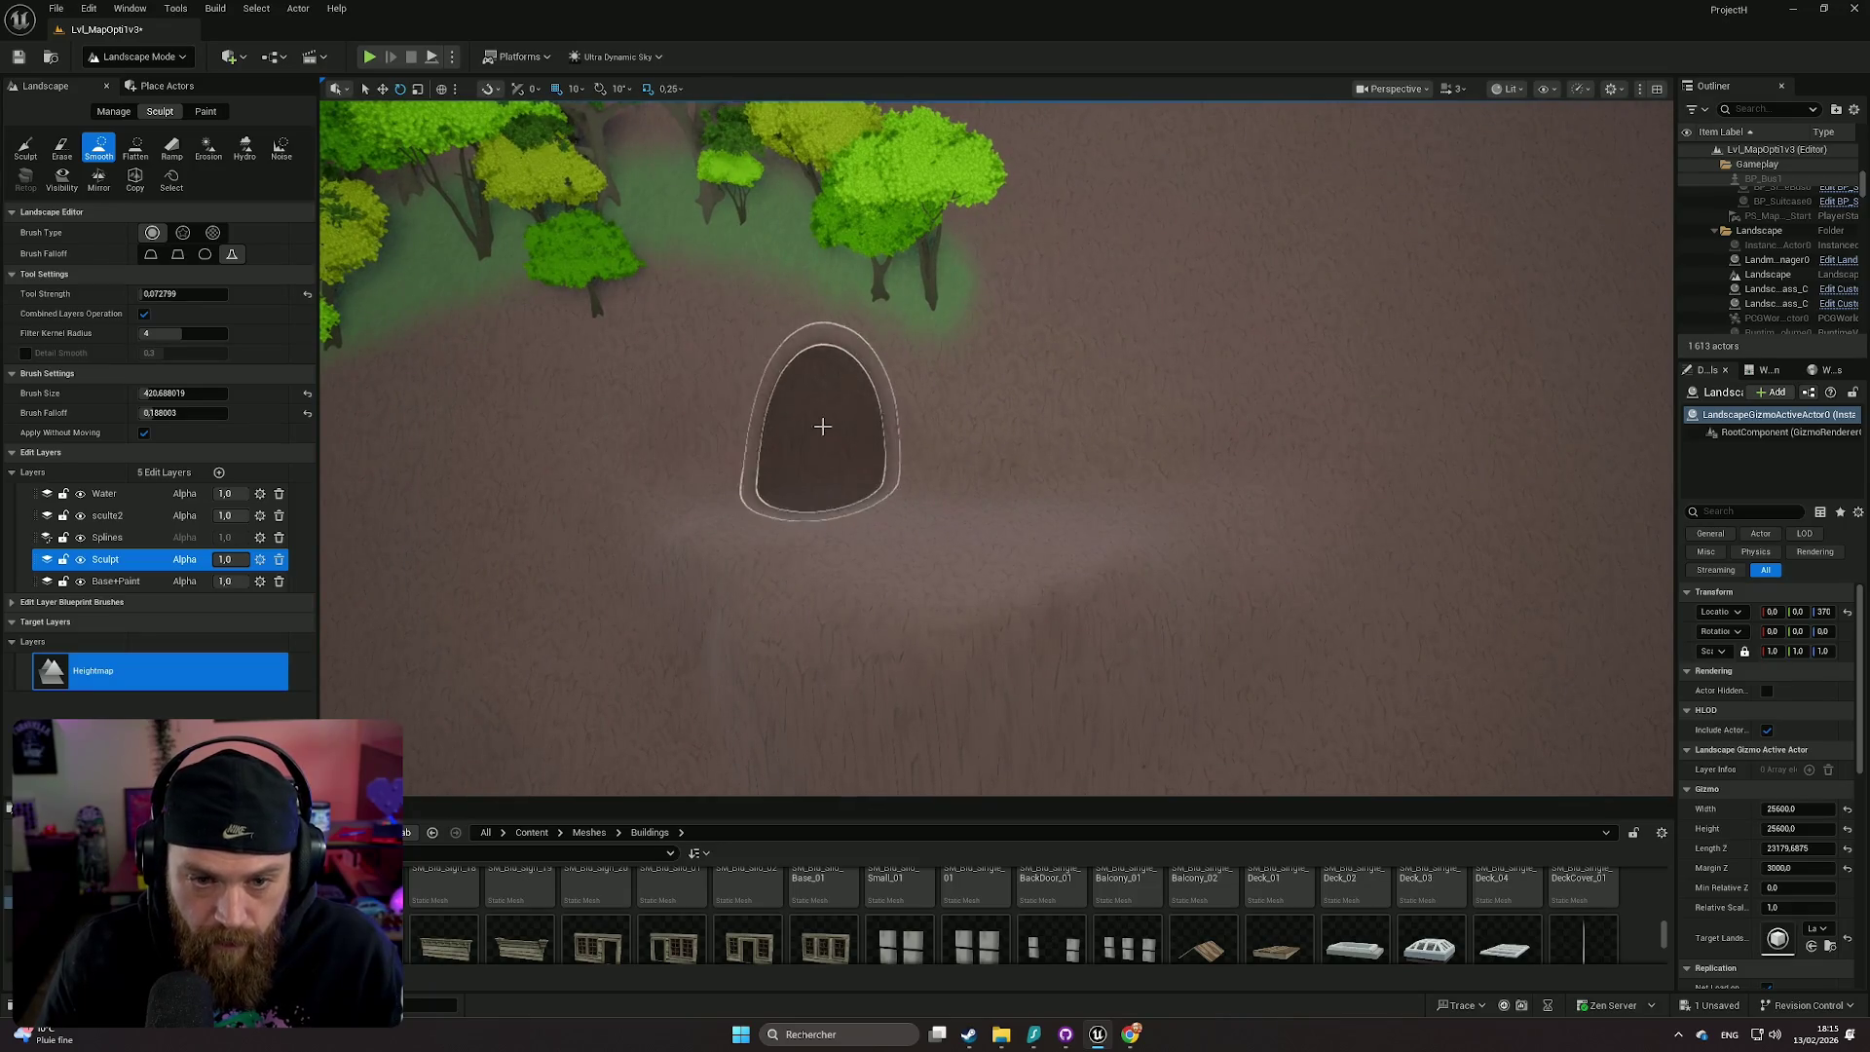
pyautogui.scroll(3, 1197, 430)
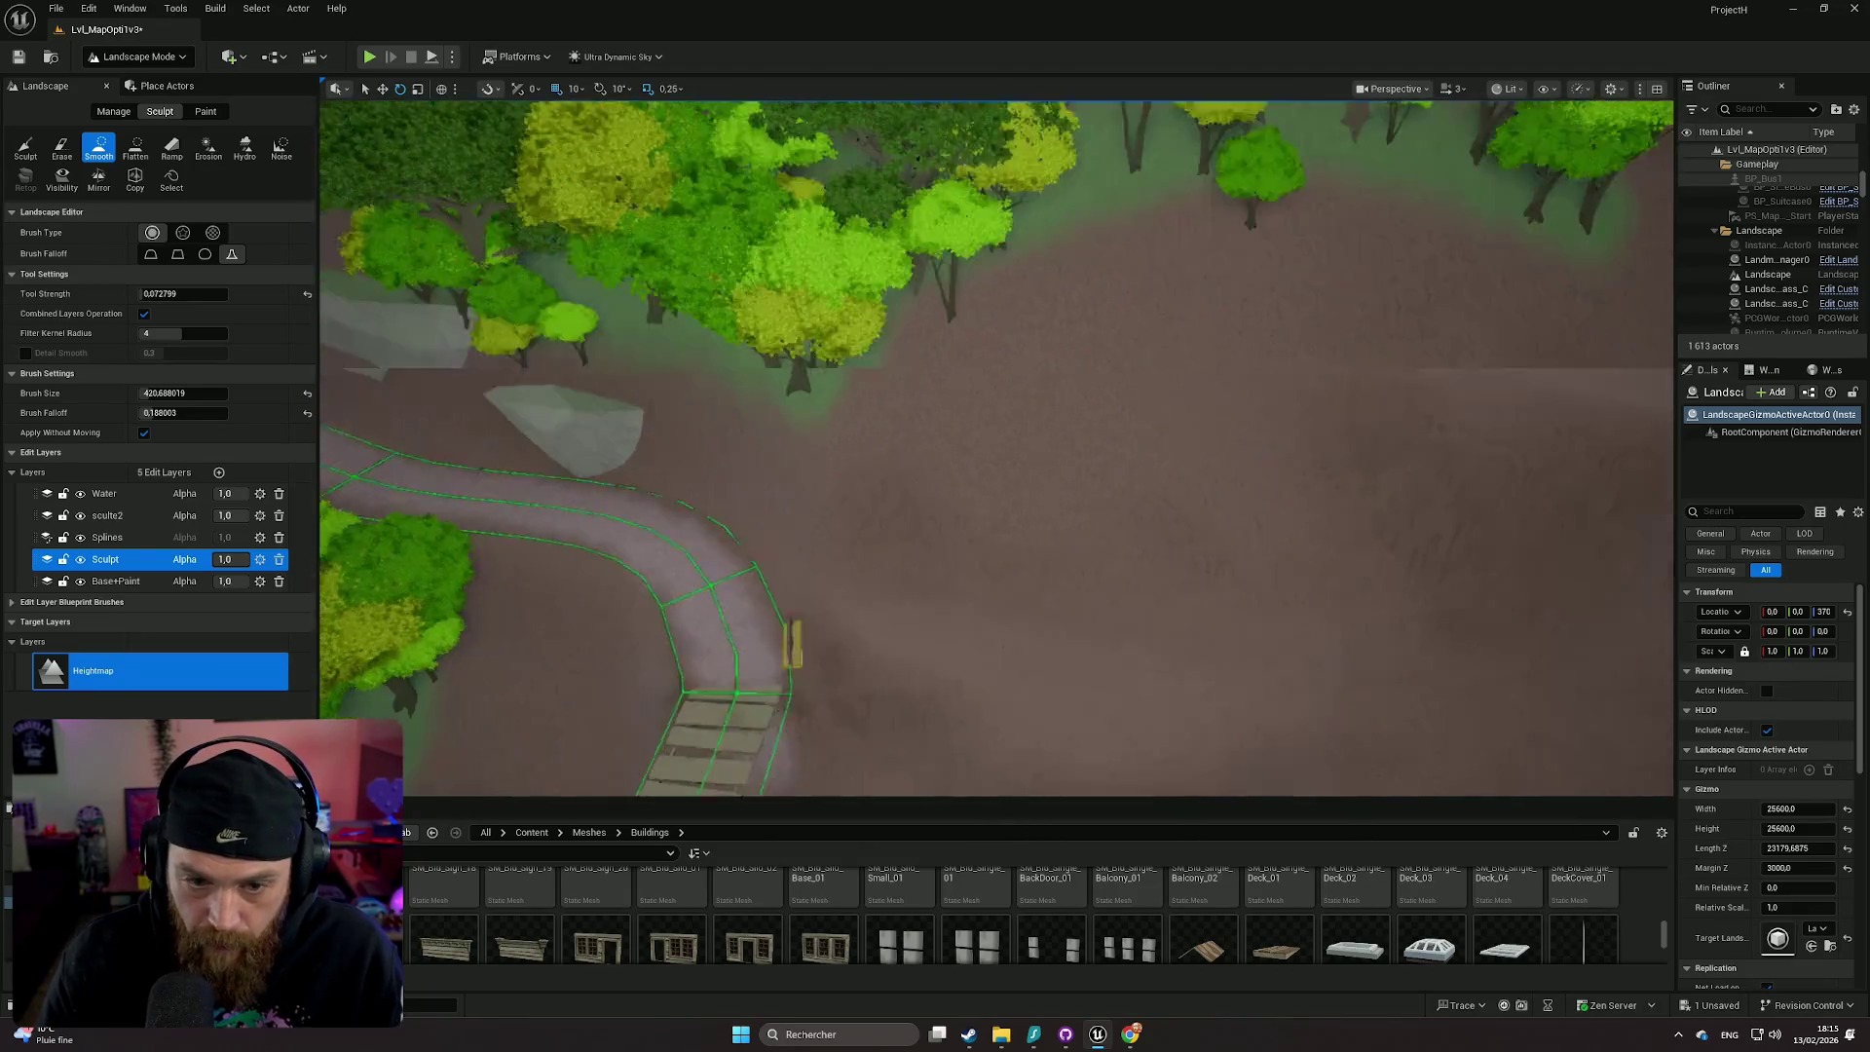
pyautogui.scroll(5, 1402, 448)
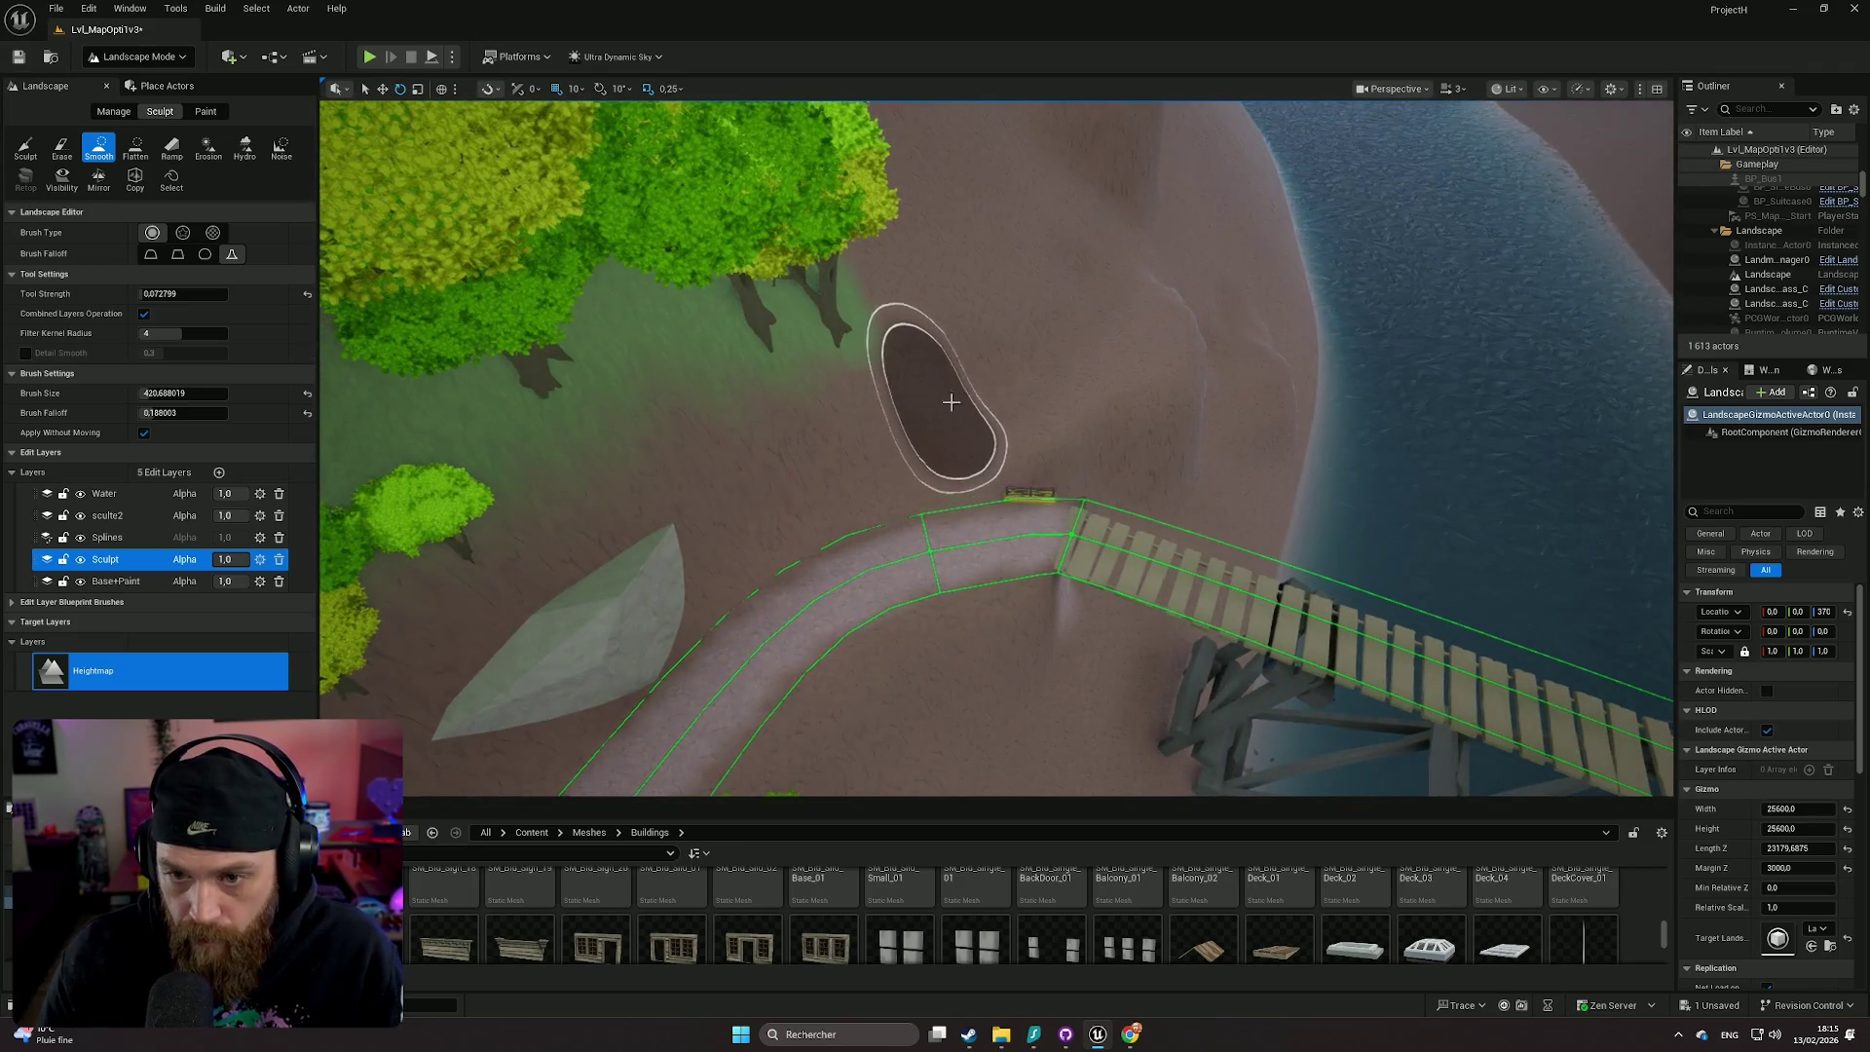
pyautogui.scroll(5, 948, 405)
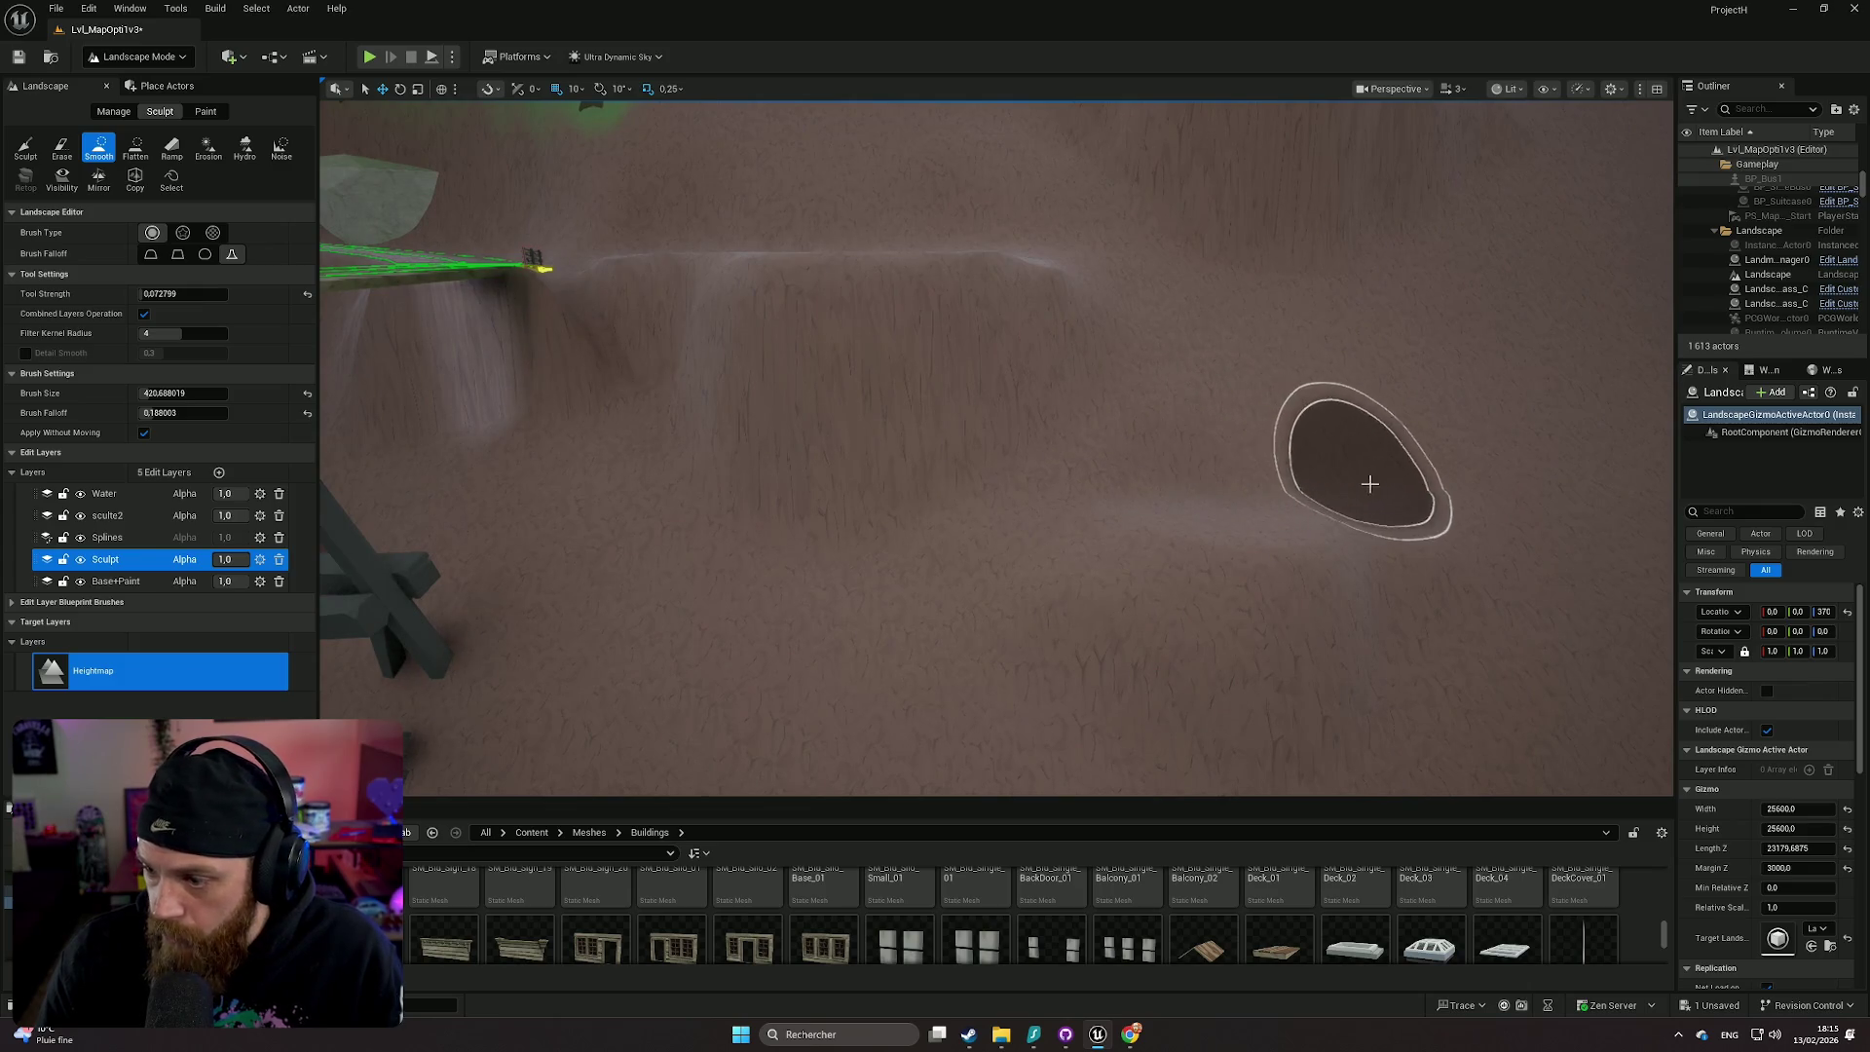
pyautogui.scroll(-5, 1120, 487)
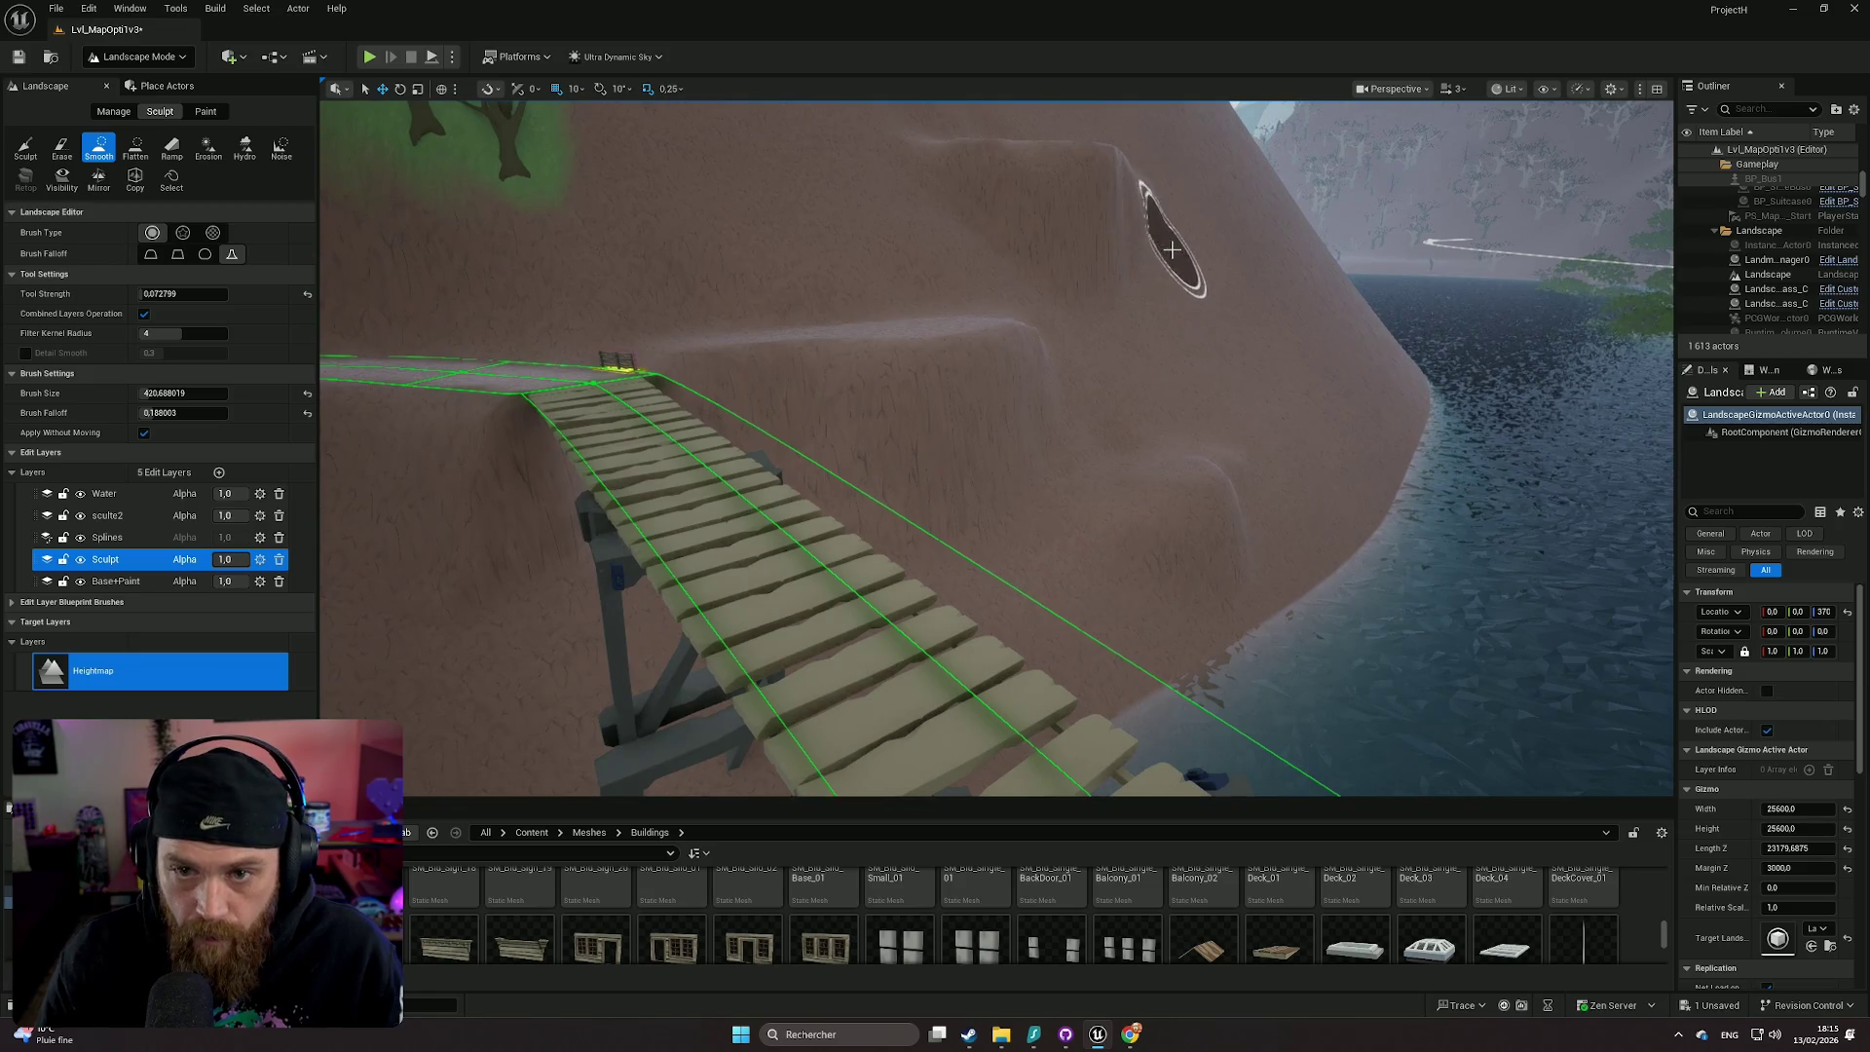
pyautogui.scroll(-10, 1171, 250)
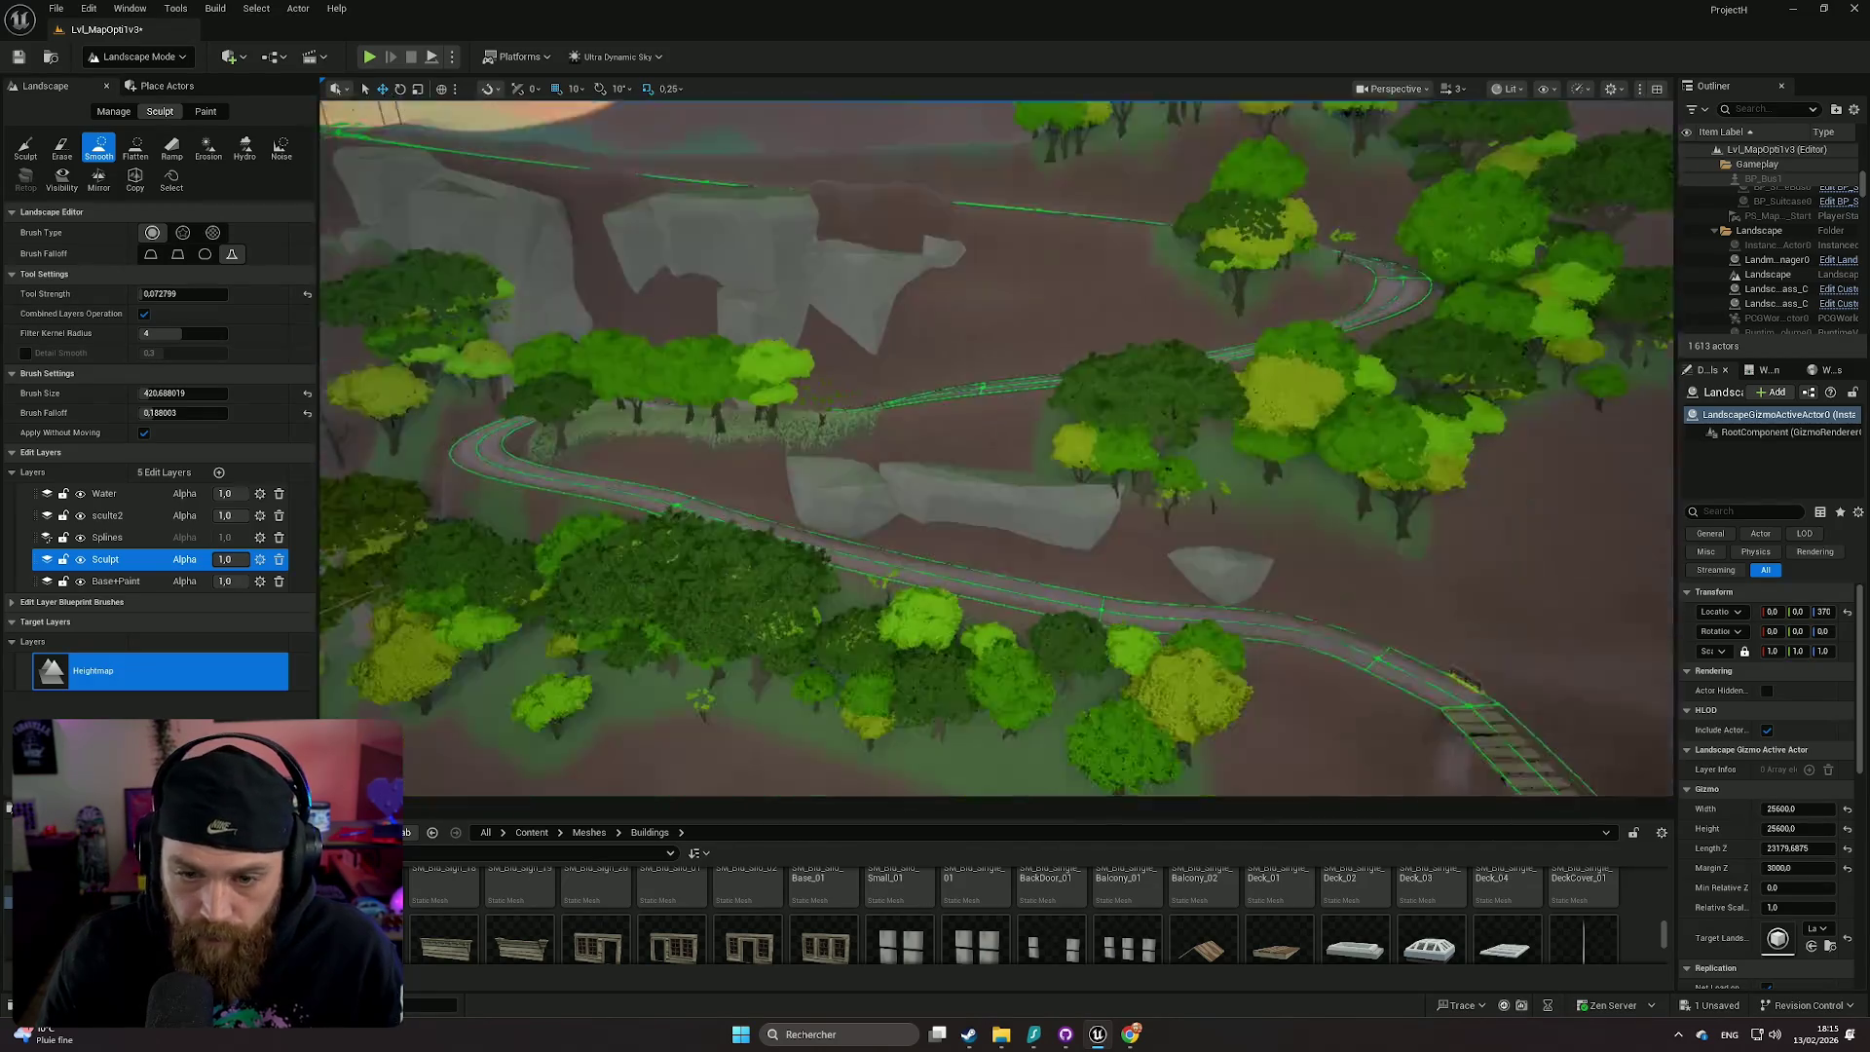
pyautogui.scroll(5, 994, 584)
pyautogui.click(156, 57)
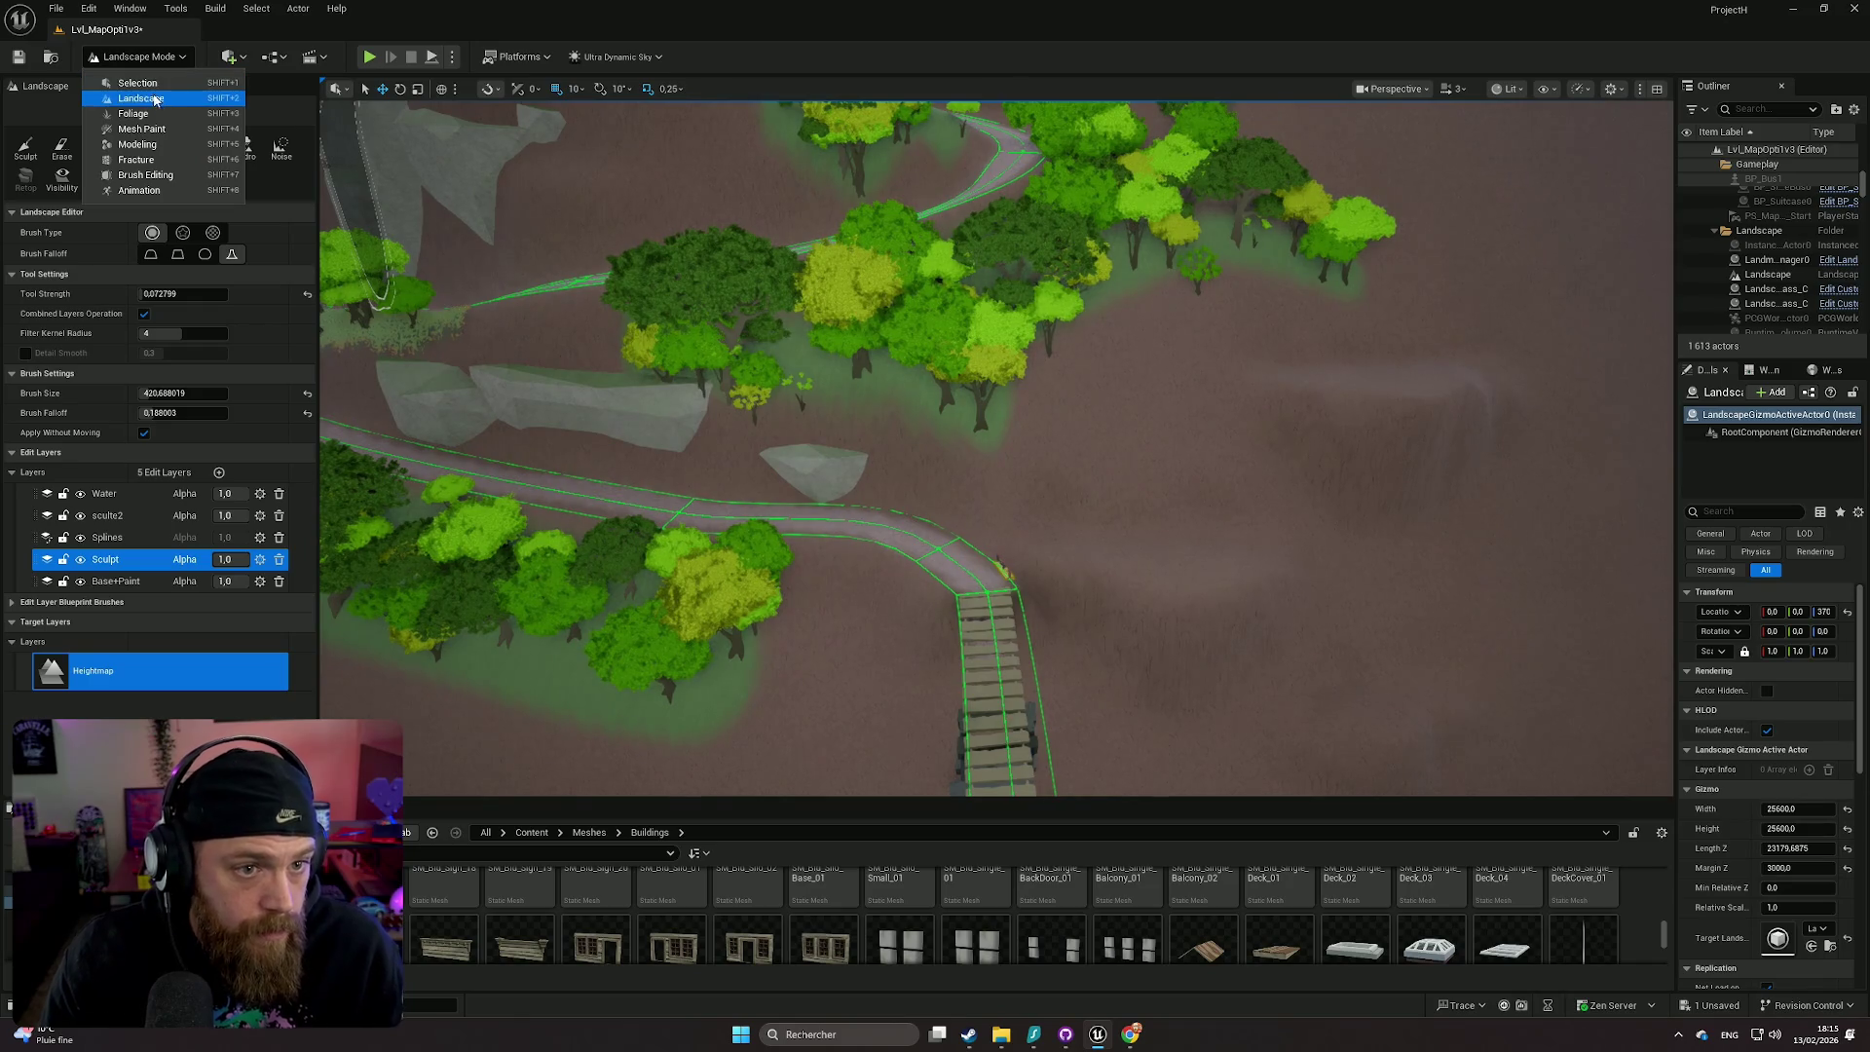
pyautogui.click(162, 102)
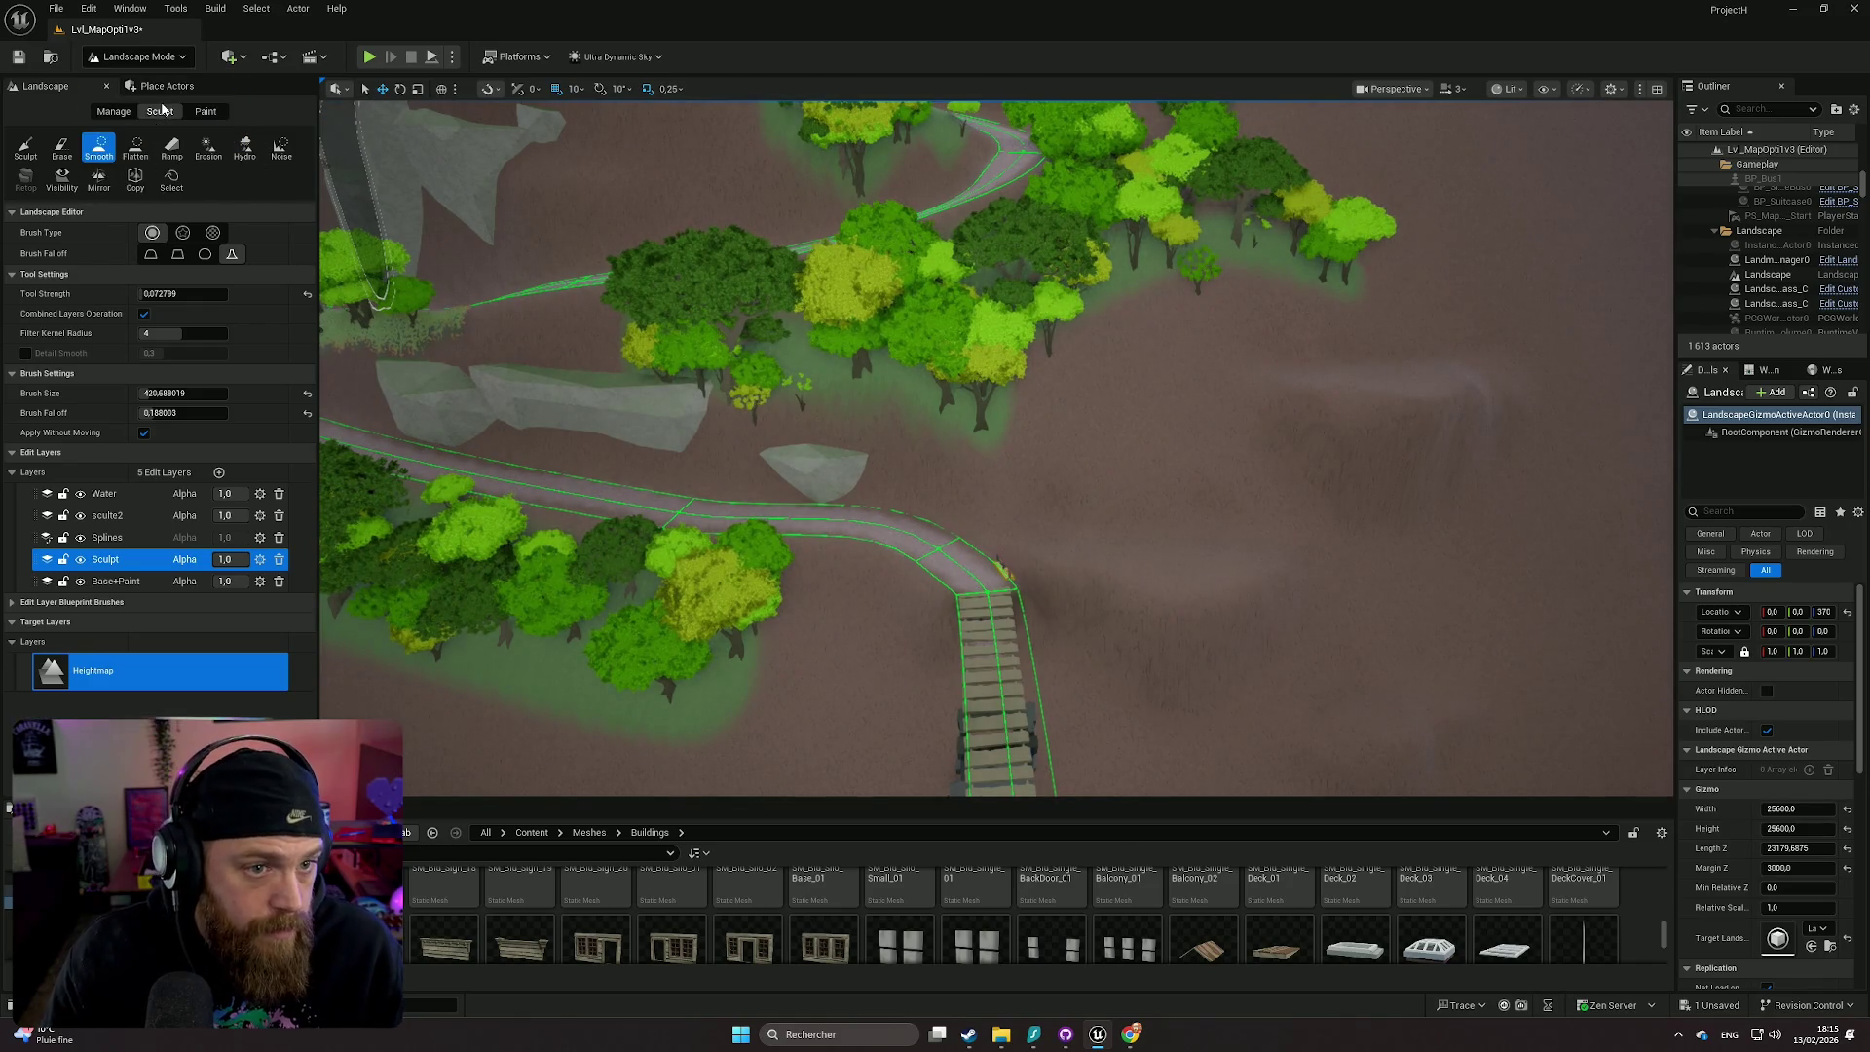
pyautogui.click(208, 112)
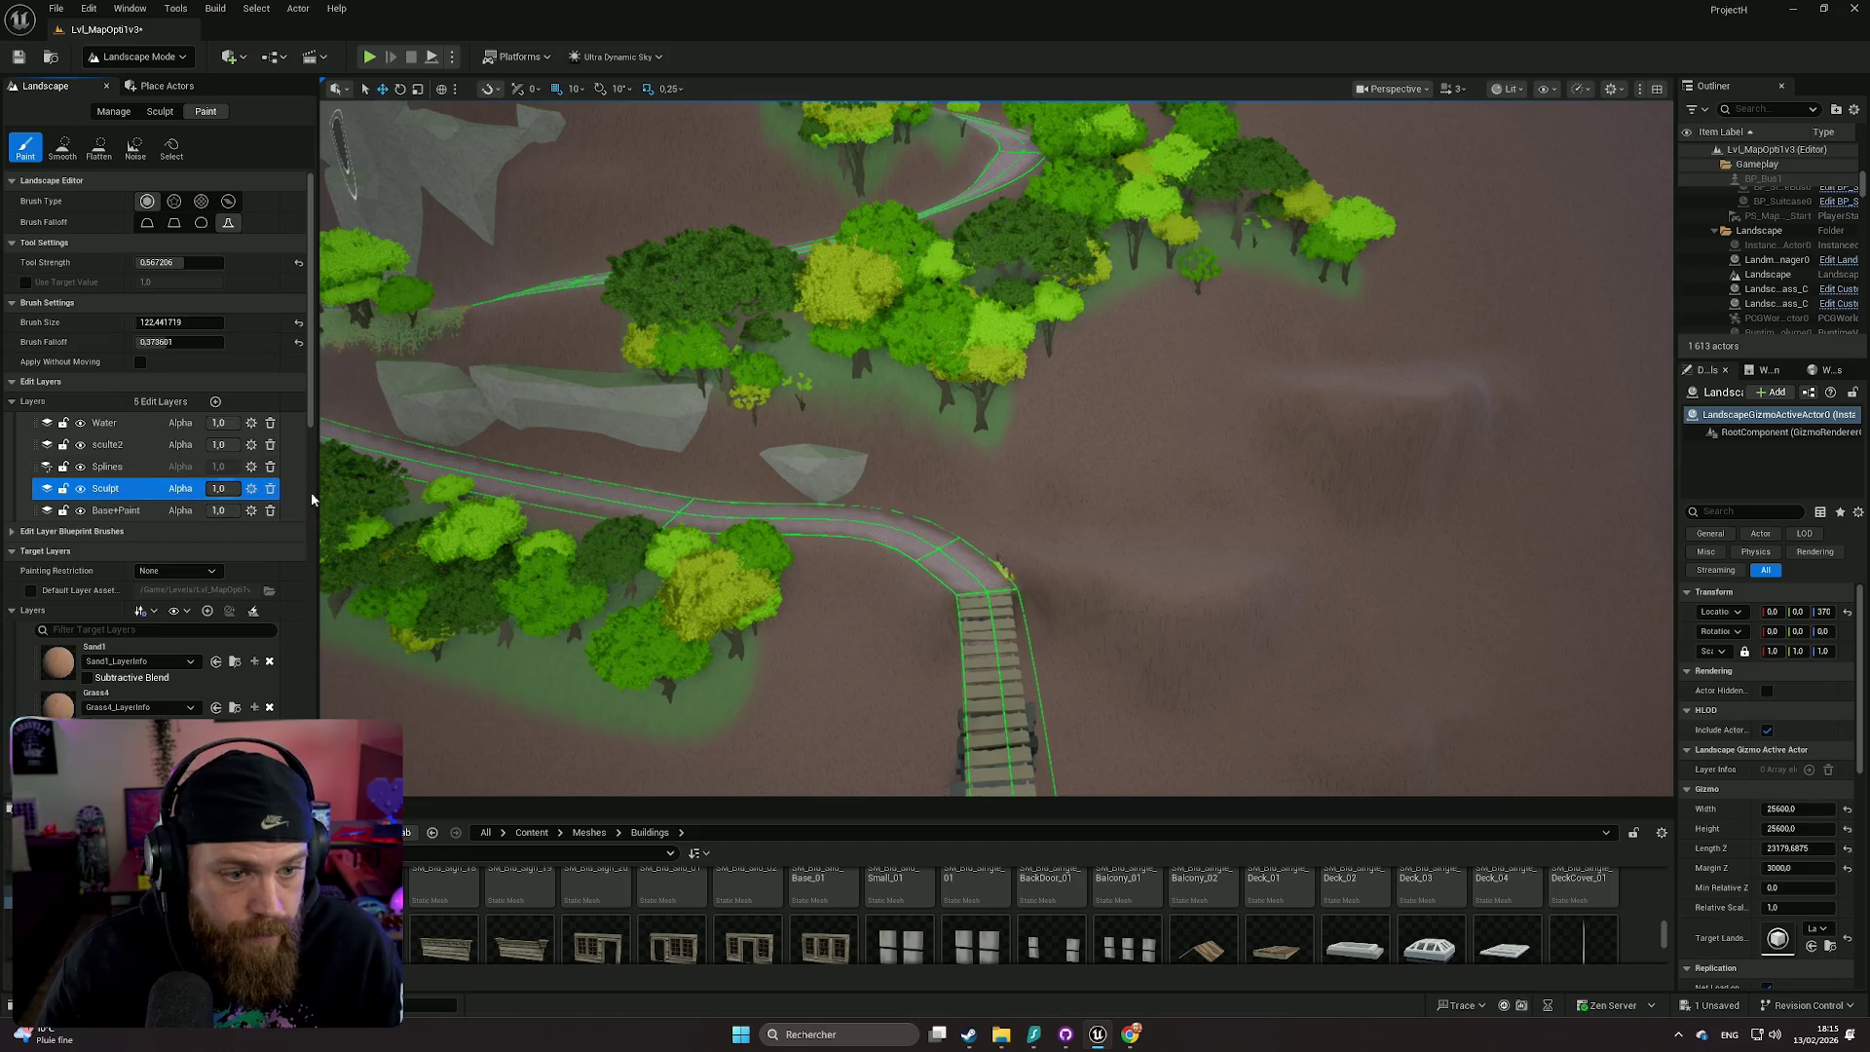
# - On the Base+Paint layer, set the brush to about 260 and paint wide grass strokes beside the bridge end
pyautogui.click(116, 510)
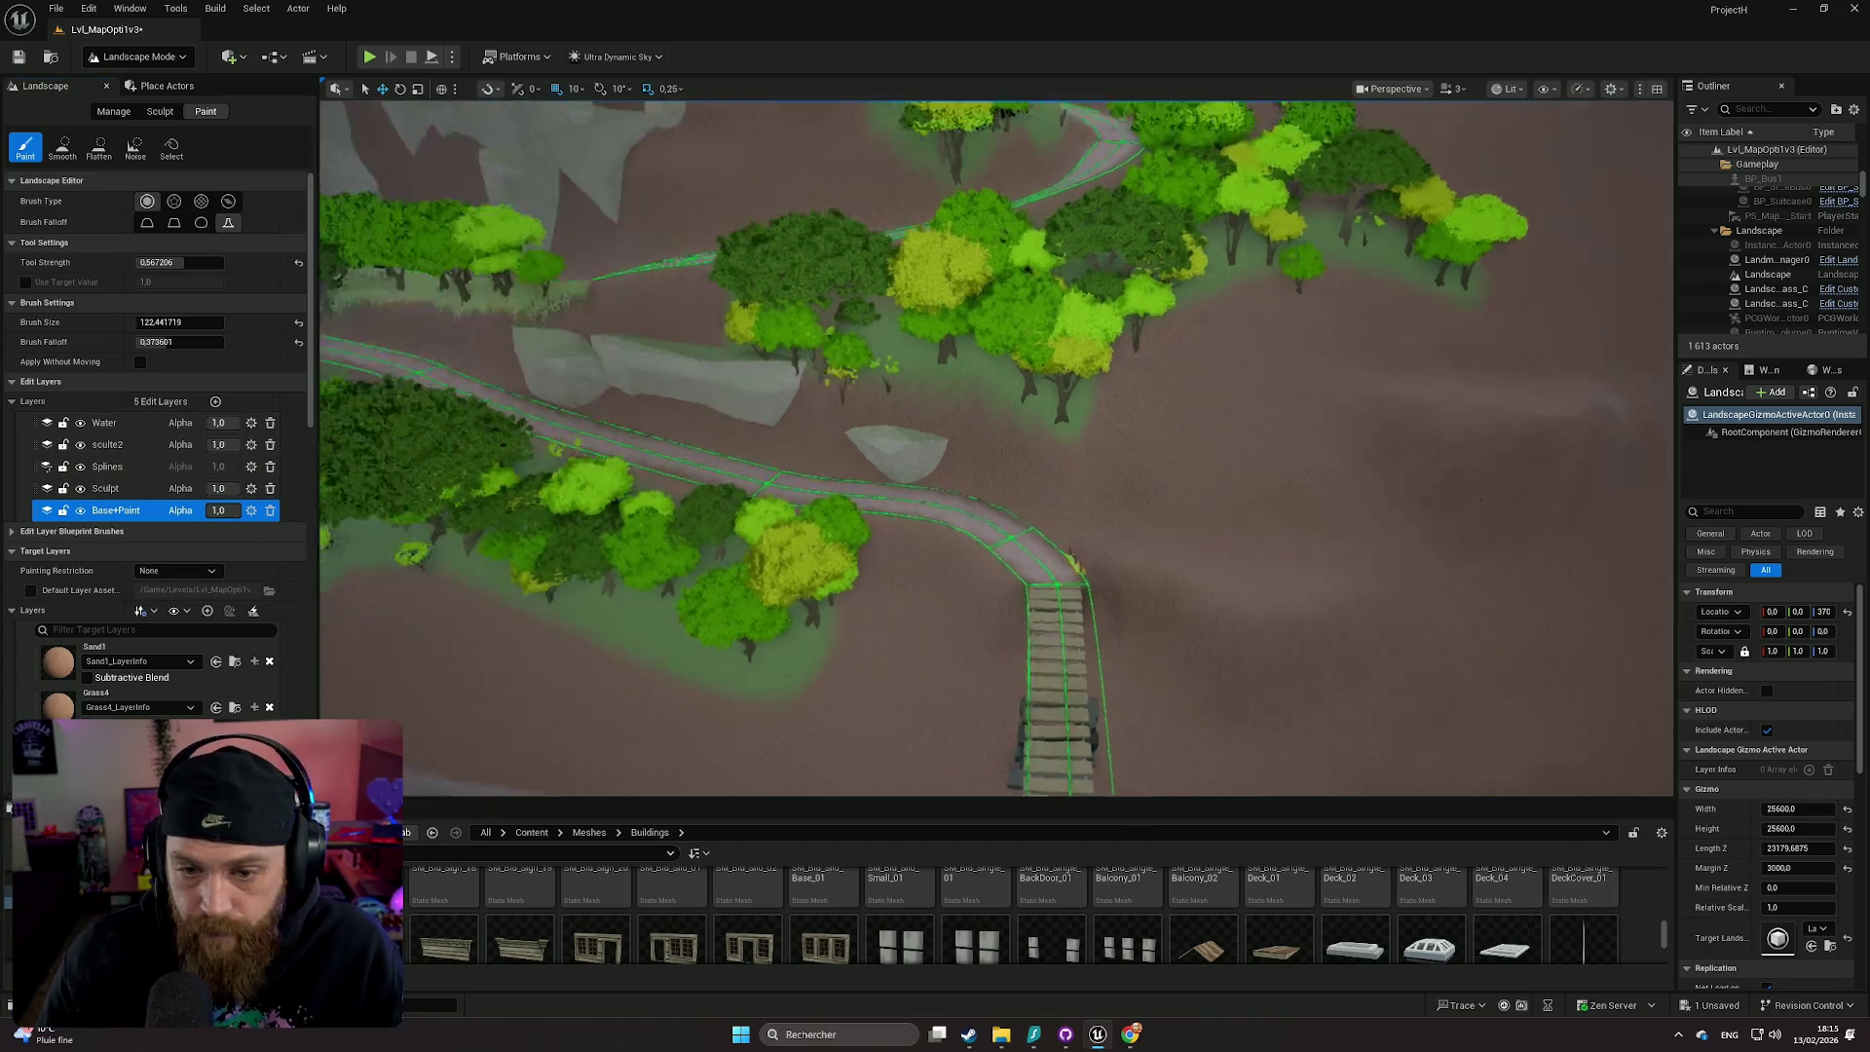
pyautogui.scroll(10, 1045, 649)
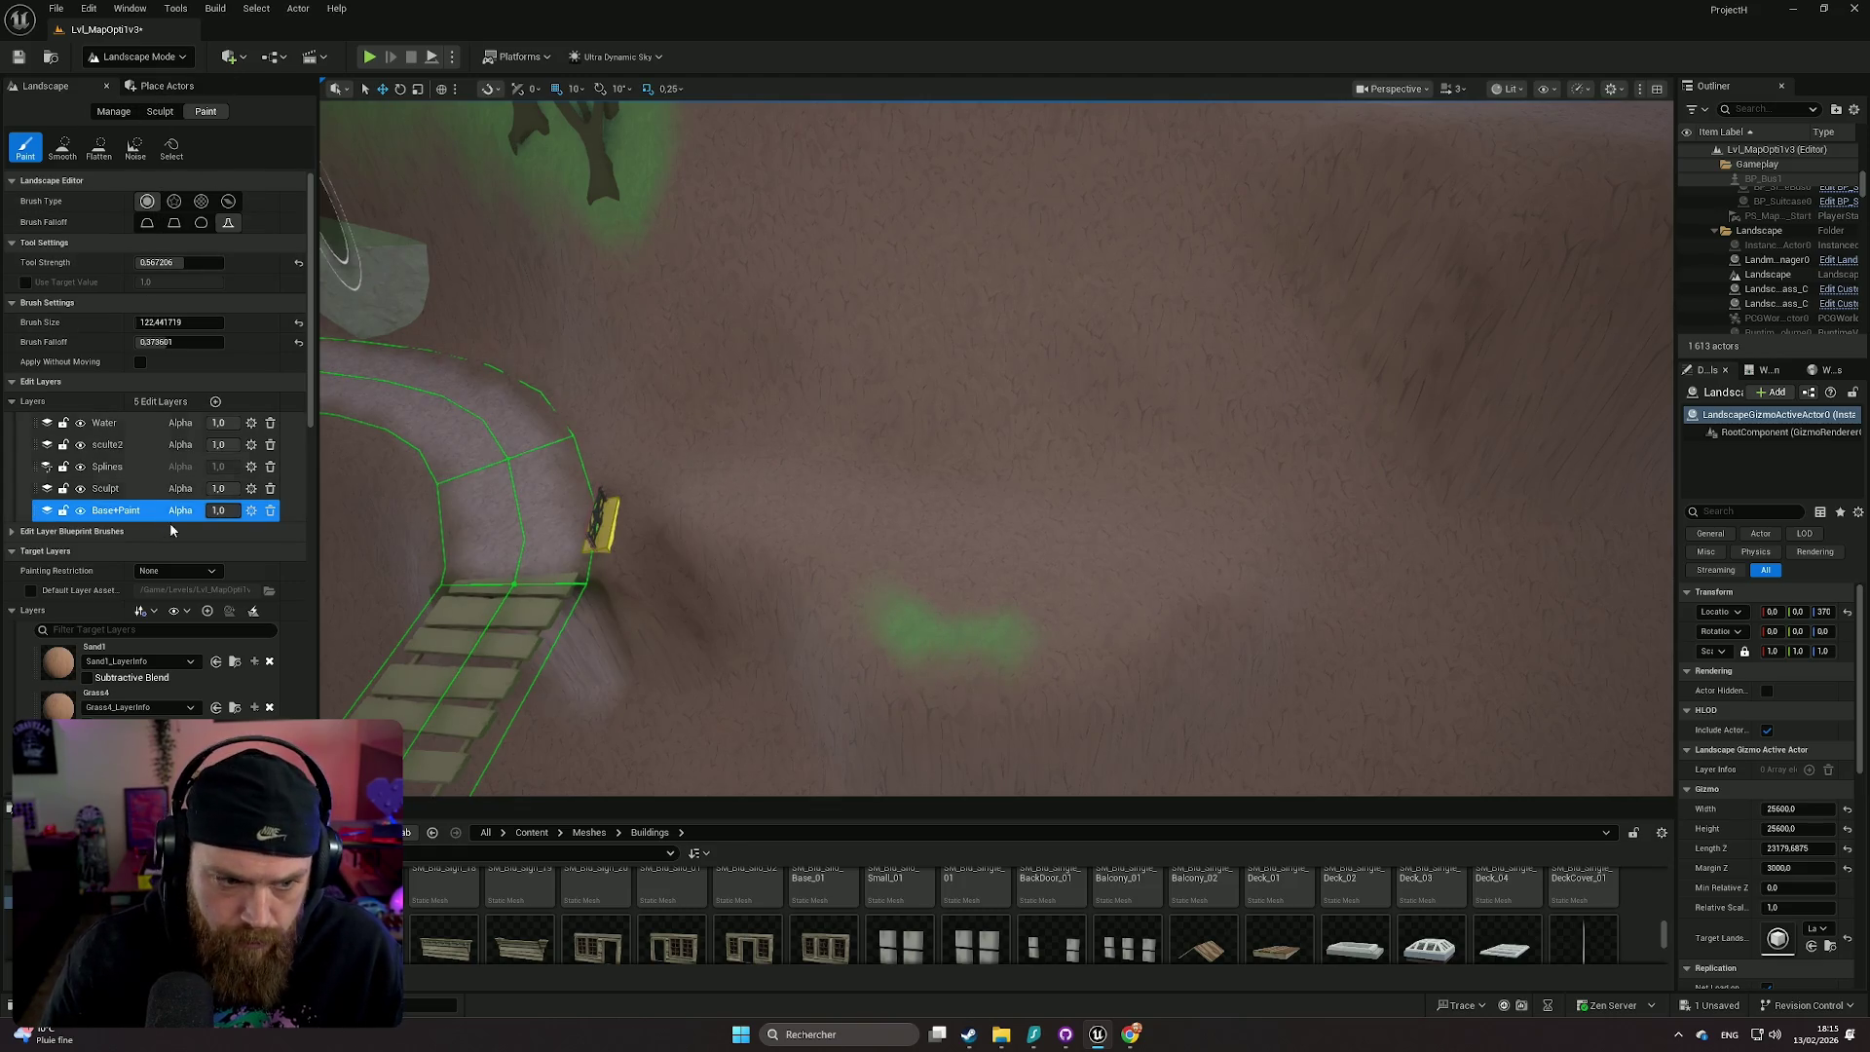
pyautogui.moveTo(179, 322); pyautogui.dragTo(210, 322)
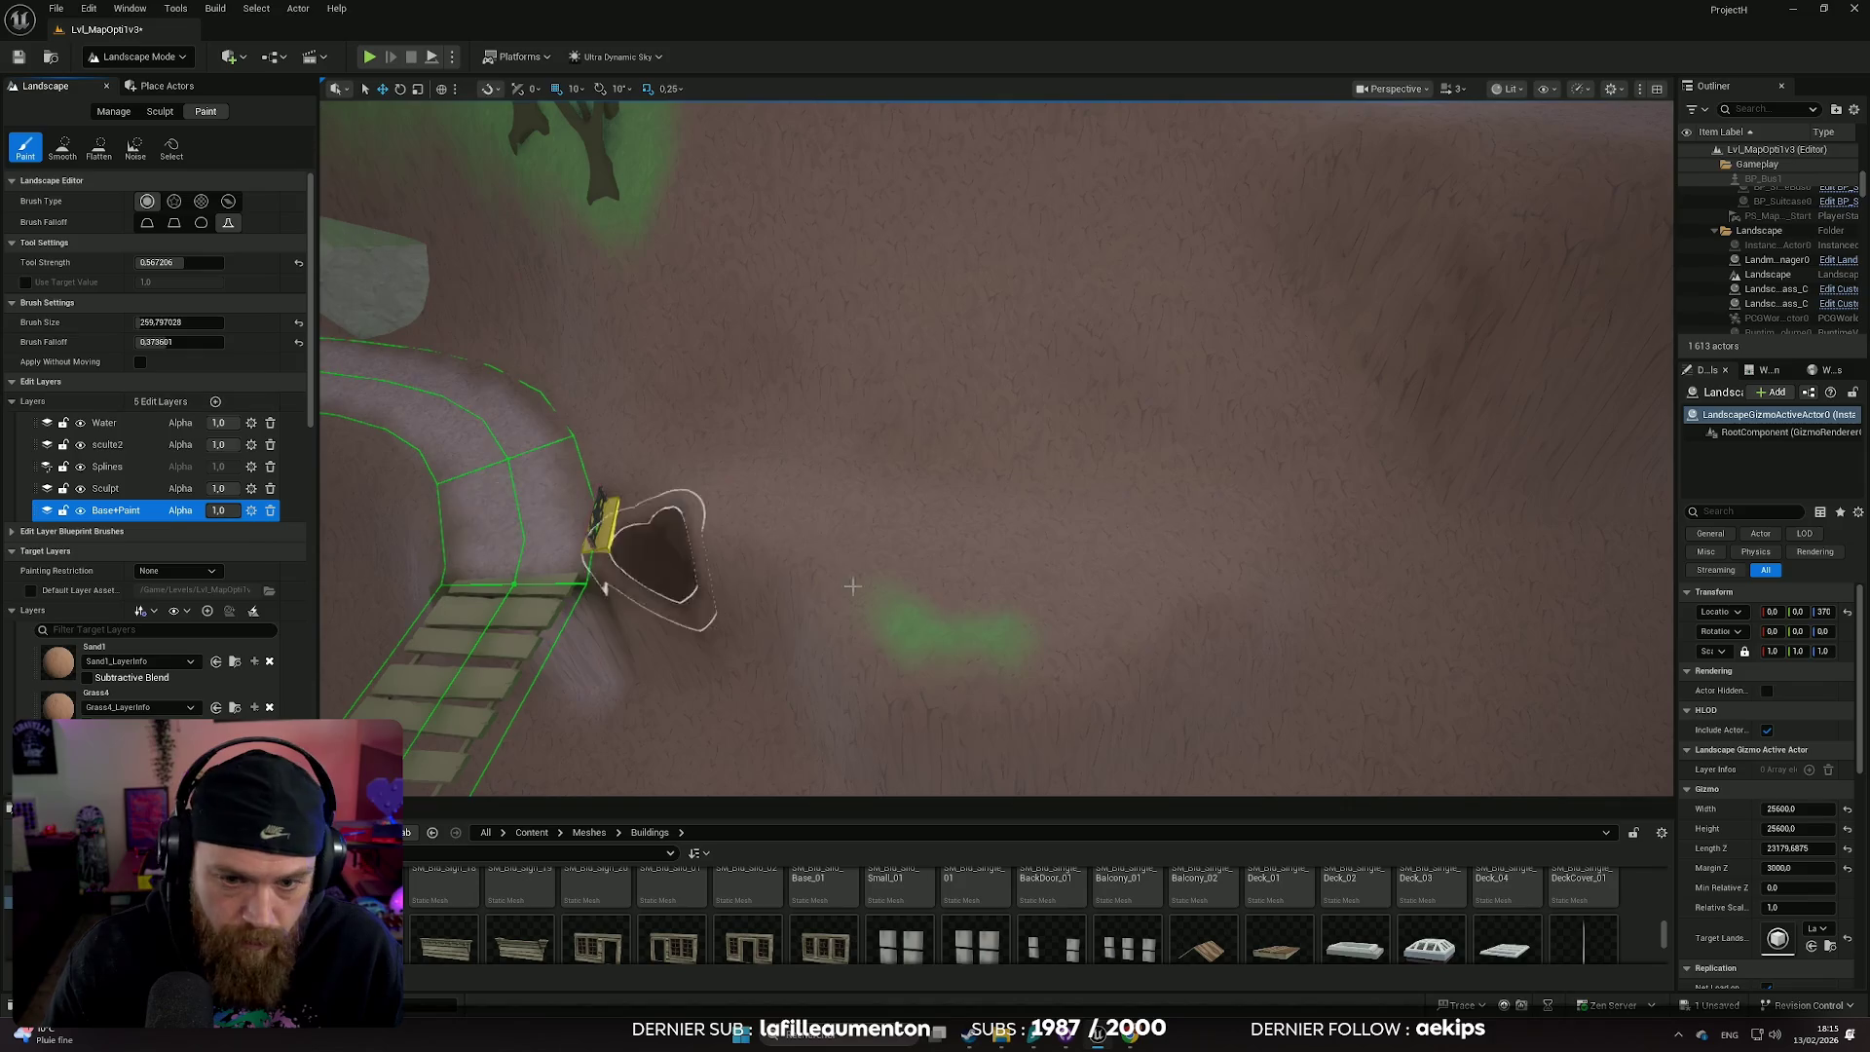
pyautogui.moveTo(850, 546)
pyautogui.mouseDown()
pyautogui.moveTo(714, 496)
pyautogui.moveTo(1215, 517)
pyautogui.moveTo(1012, 619)
pyautogui.moveTo(990, 568)
pyautogui.moveTo(1018, 613)
pyautogui.moveTo(1213, 548)
pyautogui.mouseUp()
pyautogui.scroll(-5, 1212, 548)
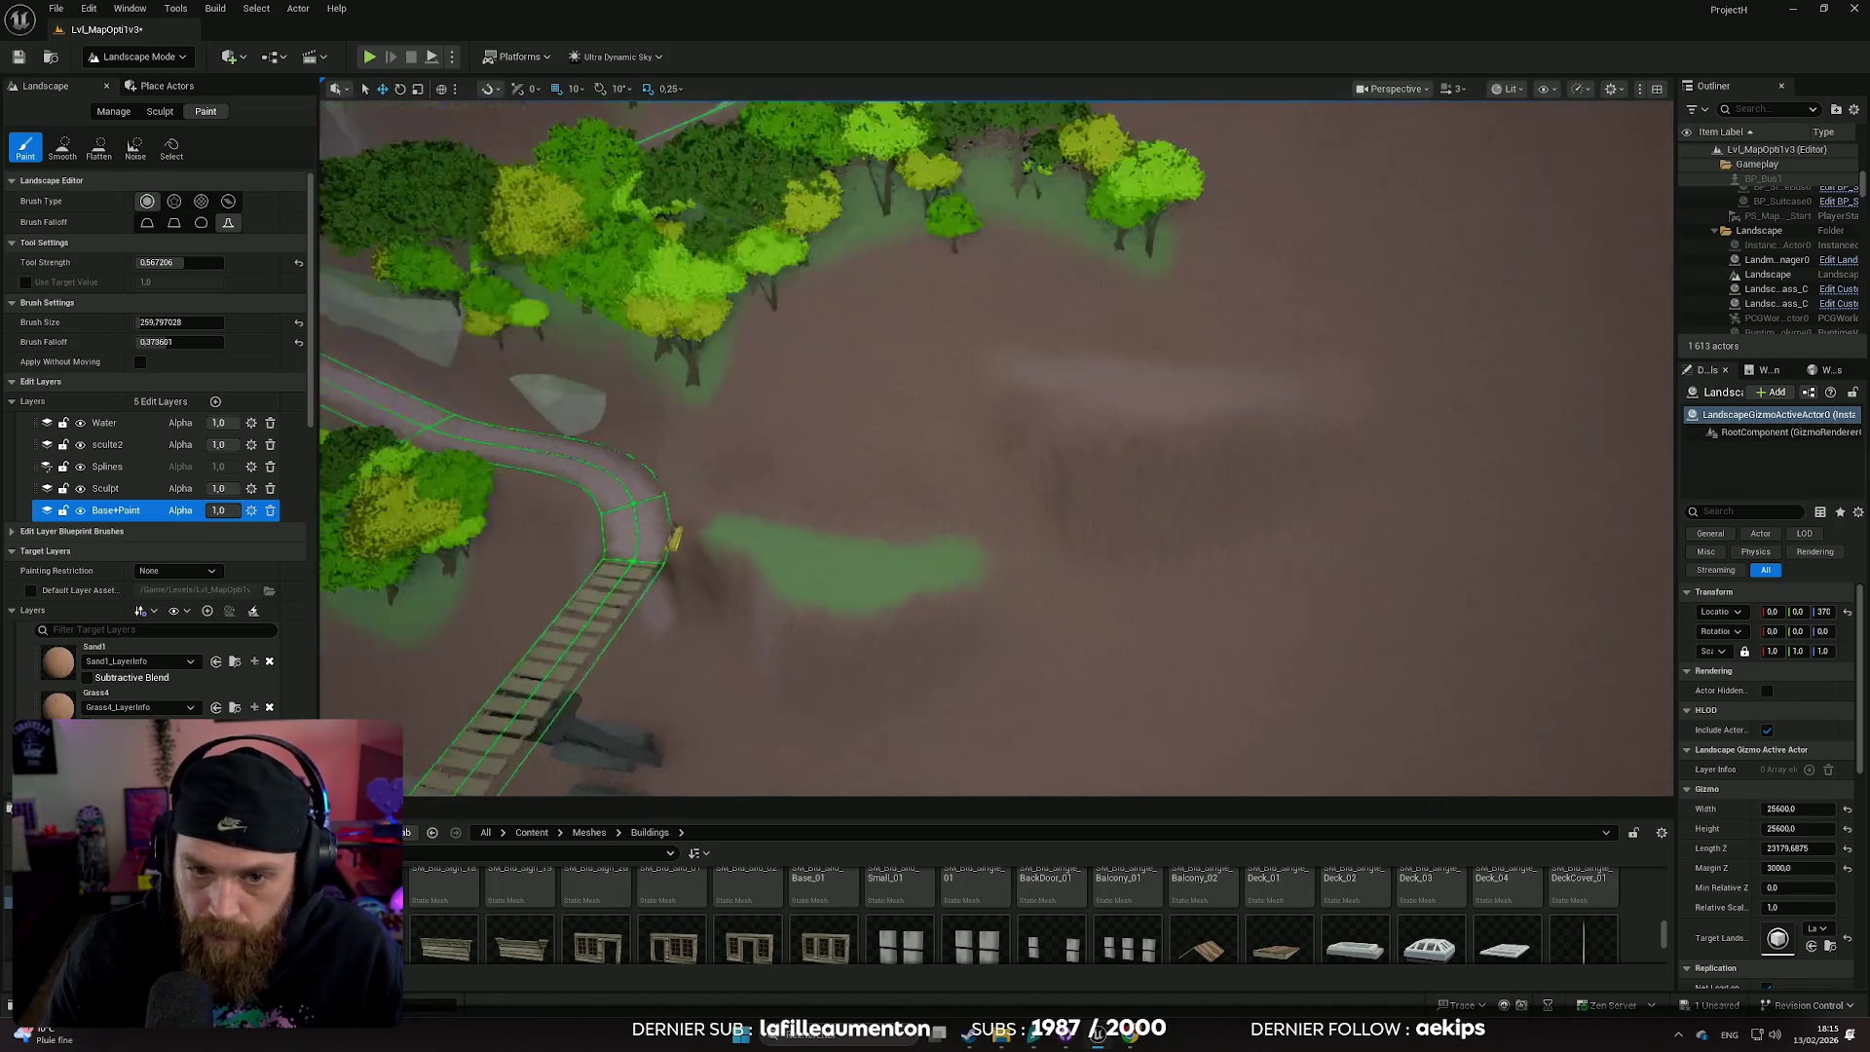
pyautogui.scroll(5, 883, 536)
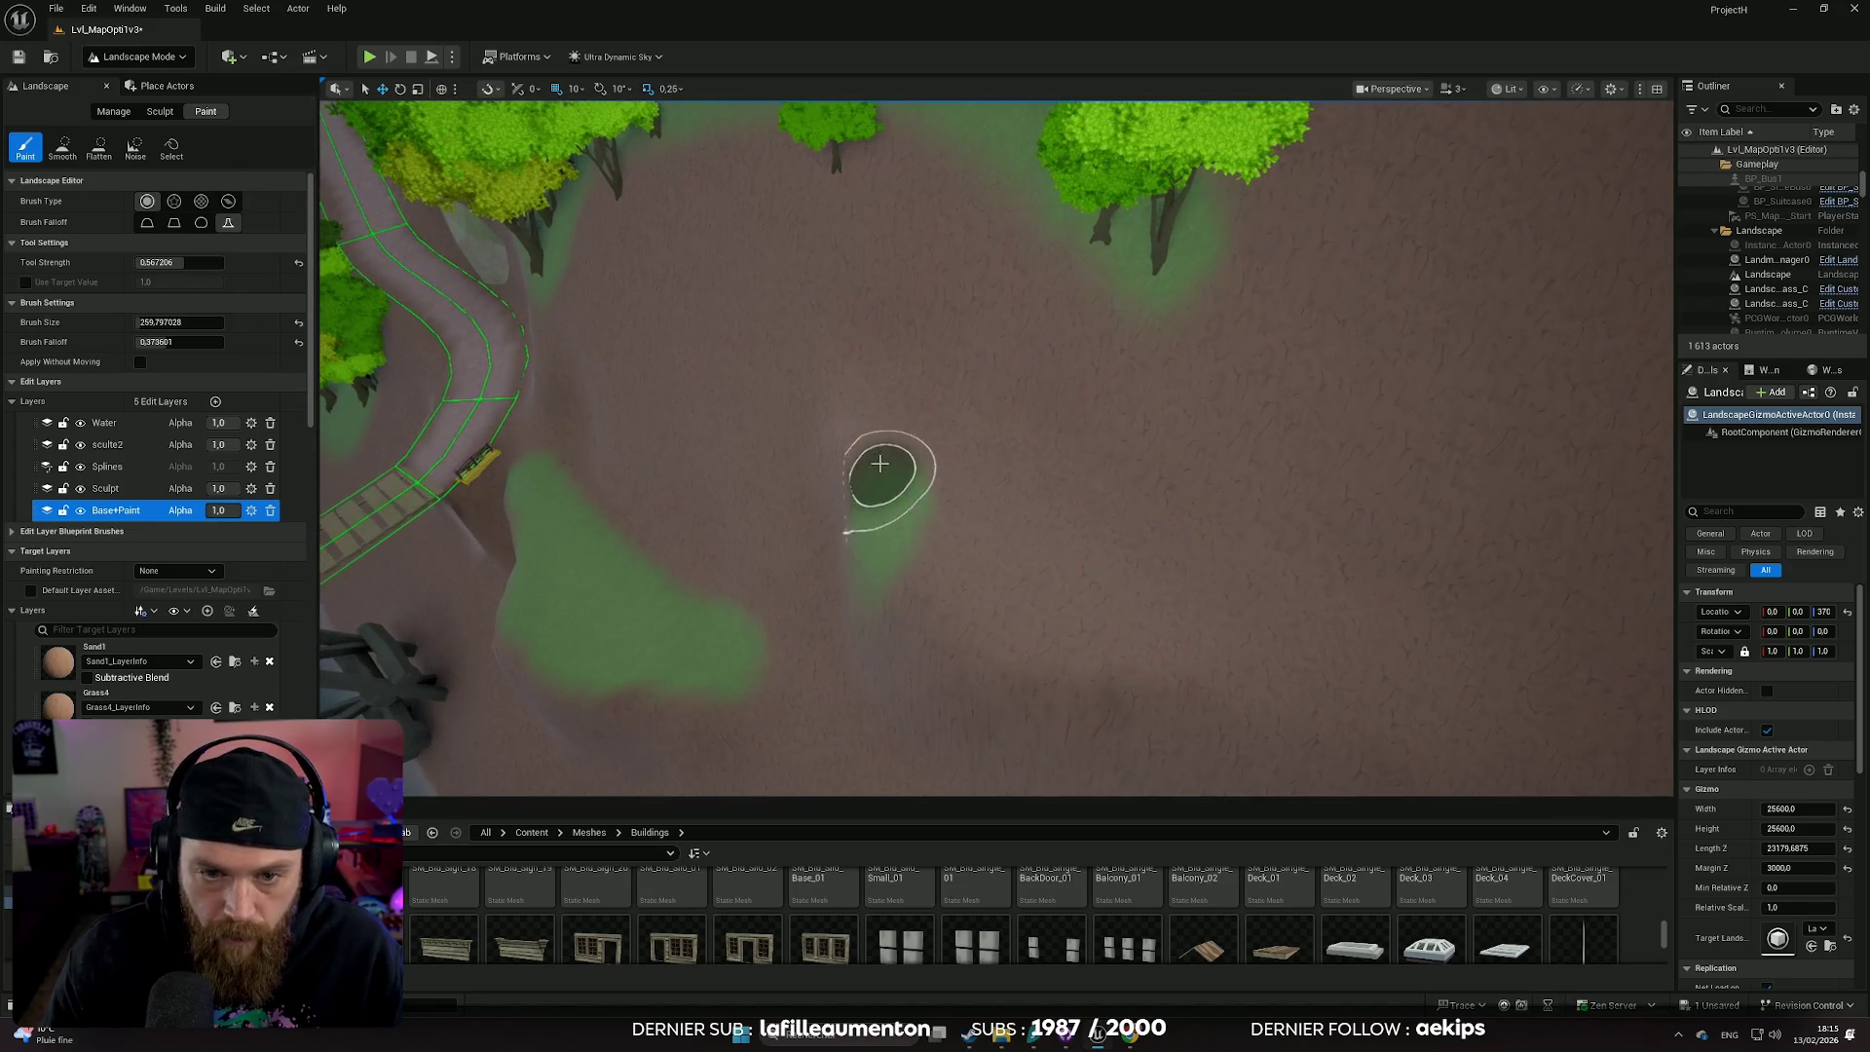
pyautogui.hotkey('ctrl', 'z')
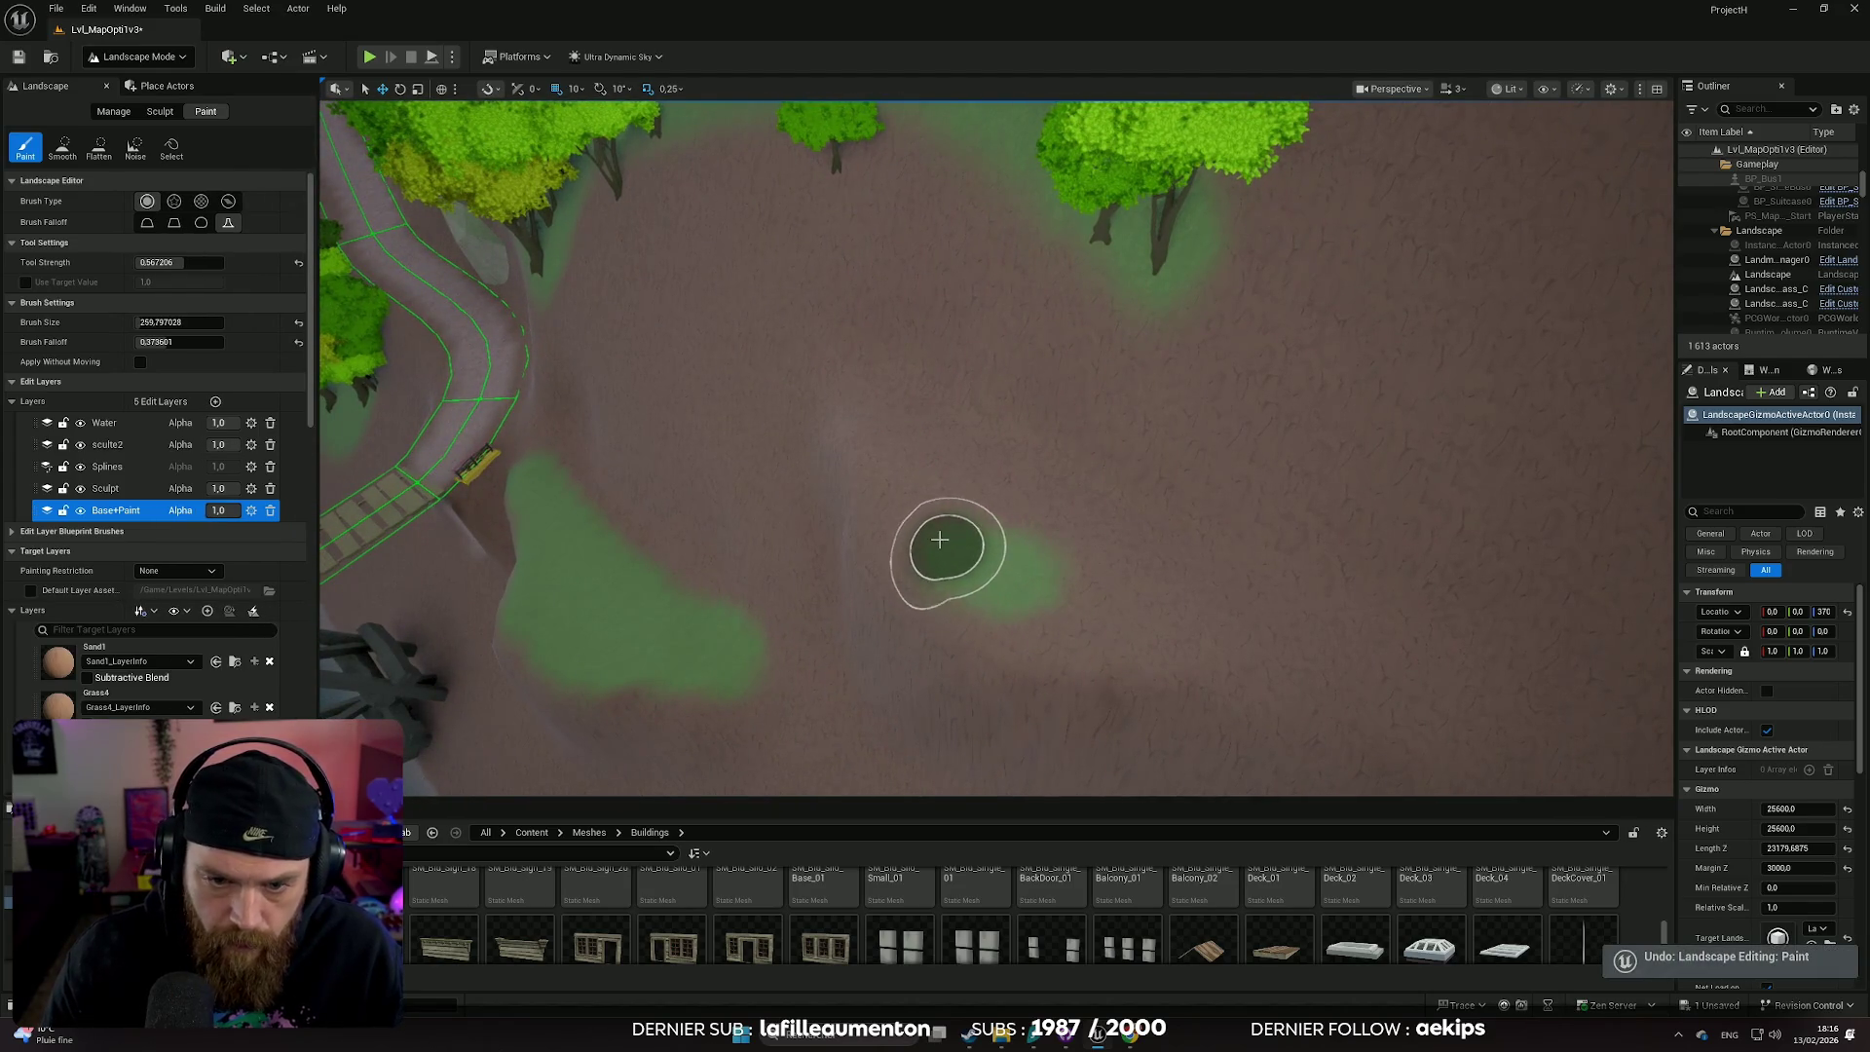
pyautogui.moveTo(927, 457)
pyautogui.mouseDown()
pyautogui.moveTo(1257, 597)
pyautogui.moveTo(1085, 622)
pyautogui.moveTo(934, 509)
pyautogui.mouseUp()
pyautogui.scroll(5, 1211, 618)
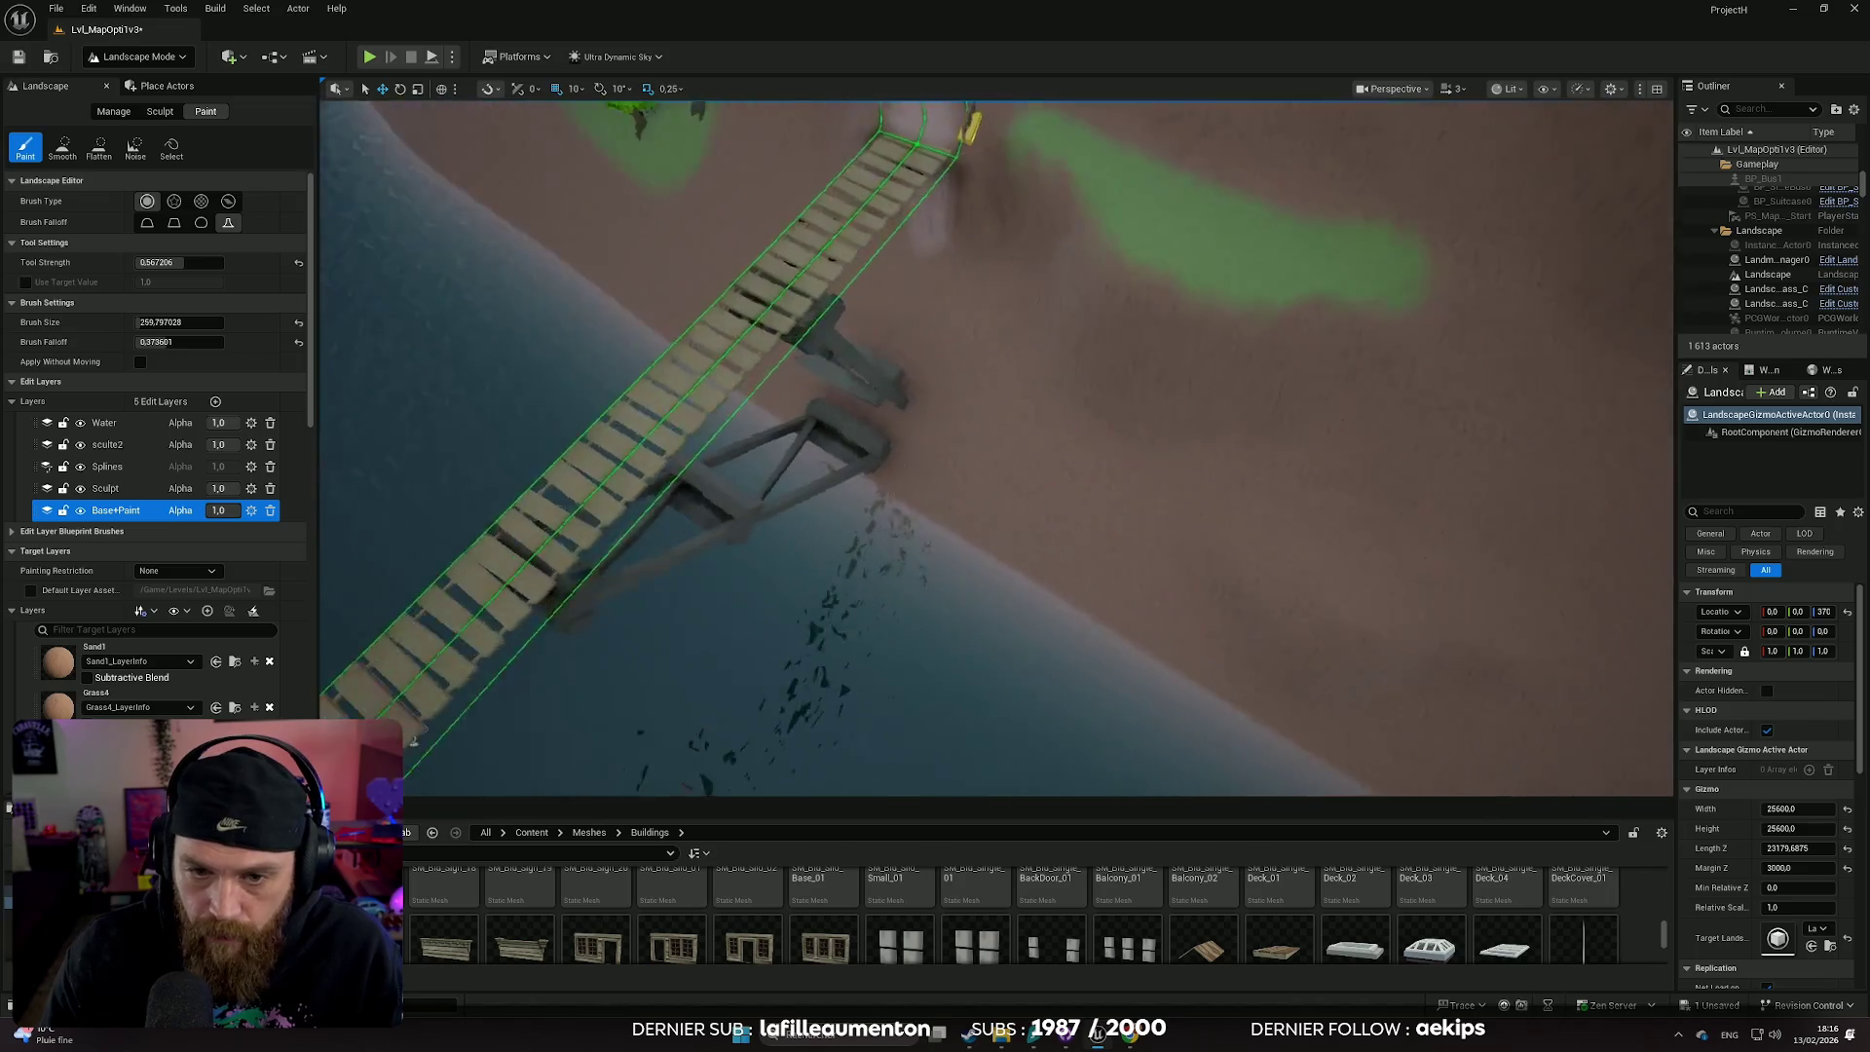
pyautogui.moveTo(1136, 459); pyautogui.dragTo(1137, 459)
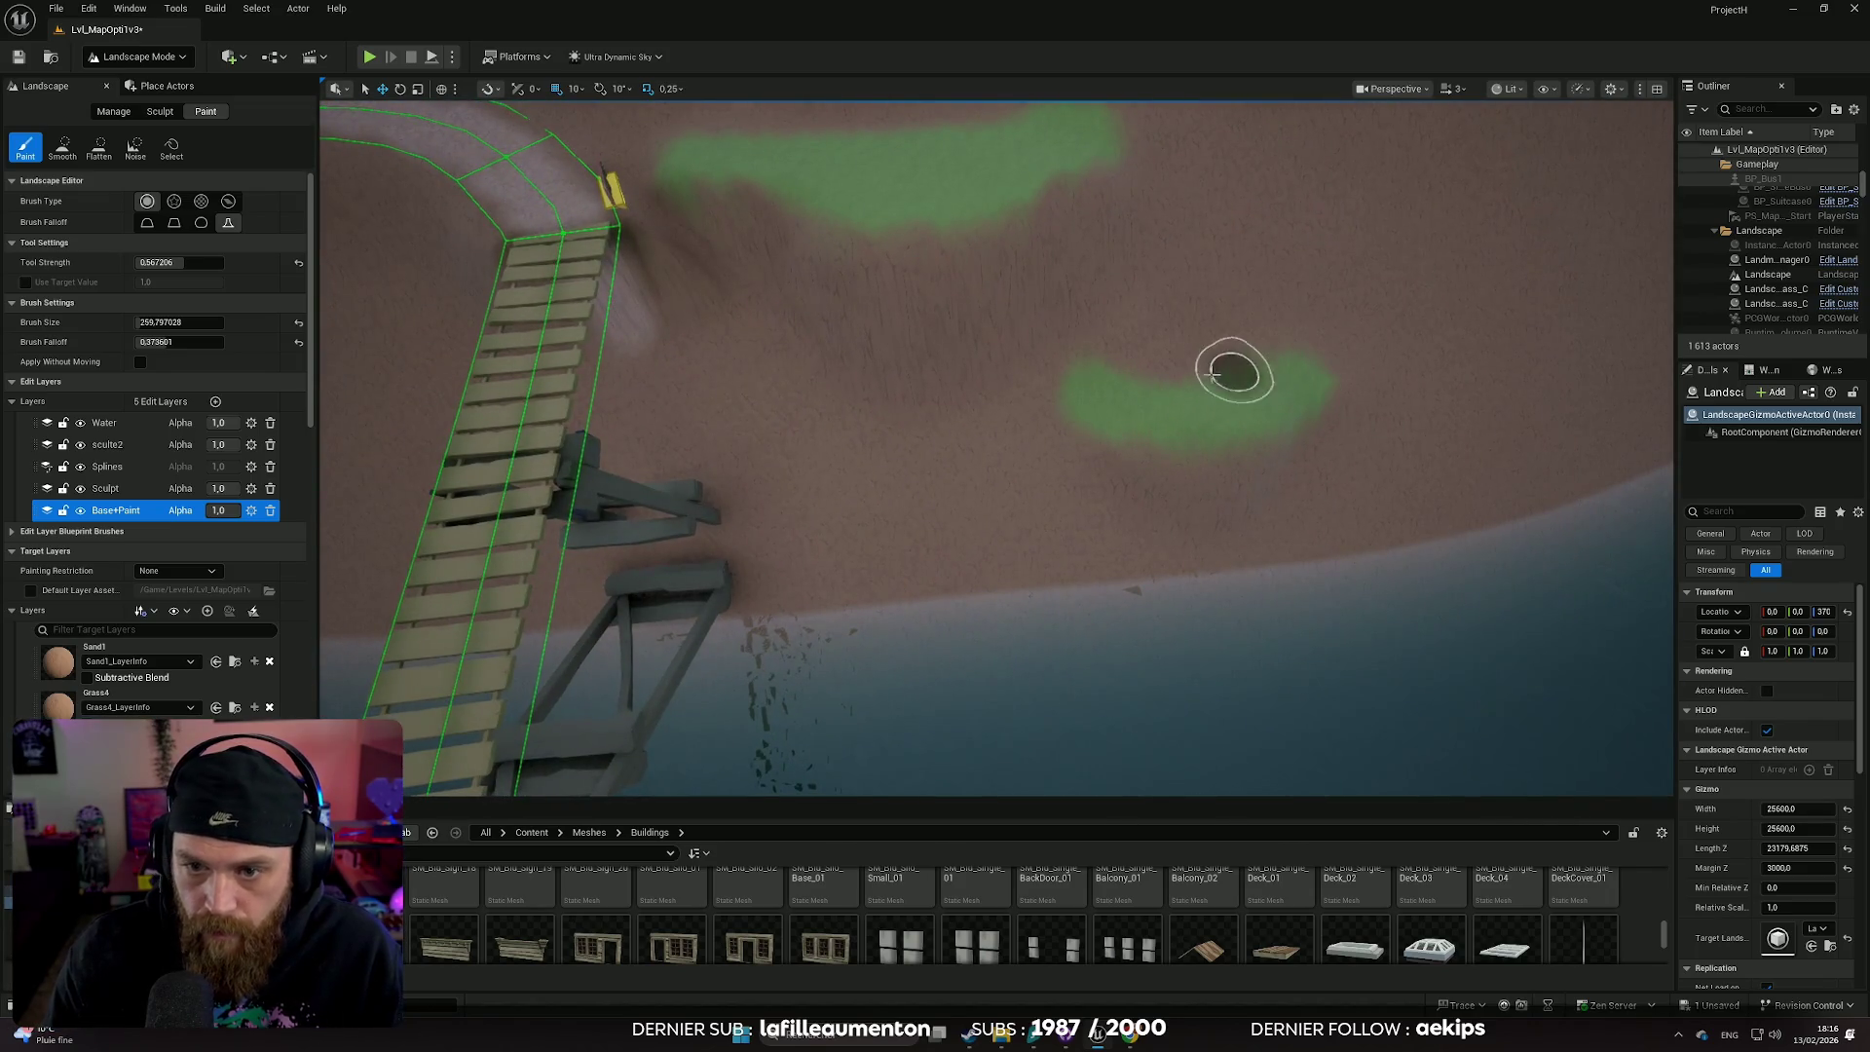
pyautogui.scroll(-10, 1043, 396)
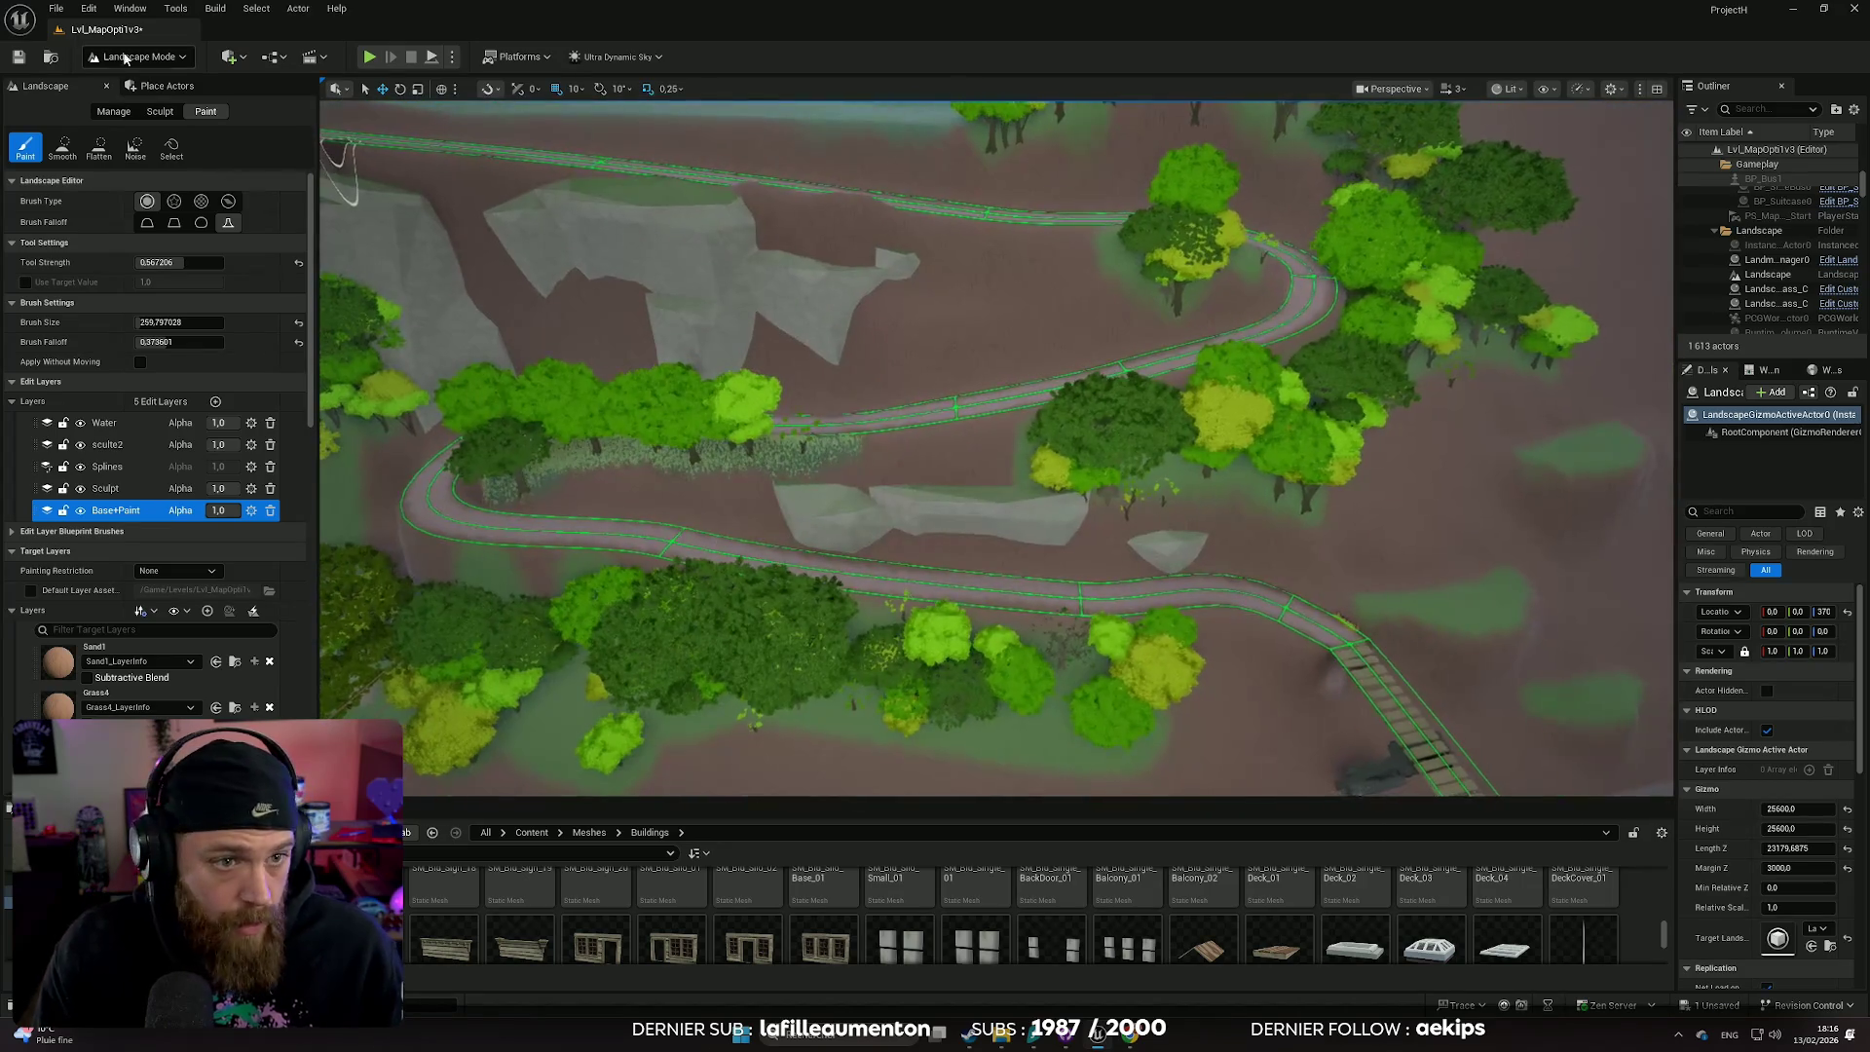
pyautogui.click(149, 60)
# - In Selection Mode, Alt-drag a copy of the rock cliff toward the bridge and turn it about its vertical axis
pyautogui.click(147, 83)
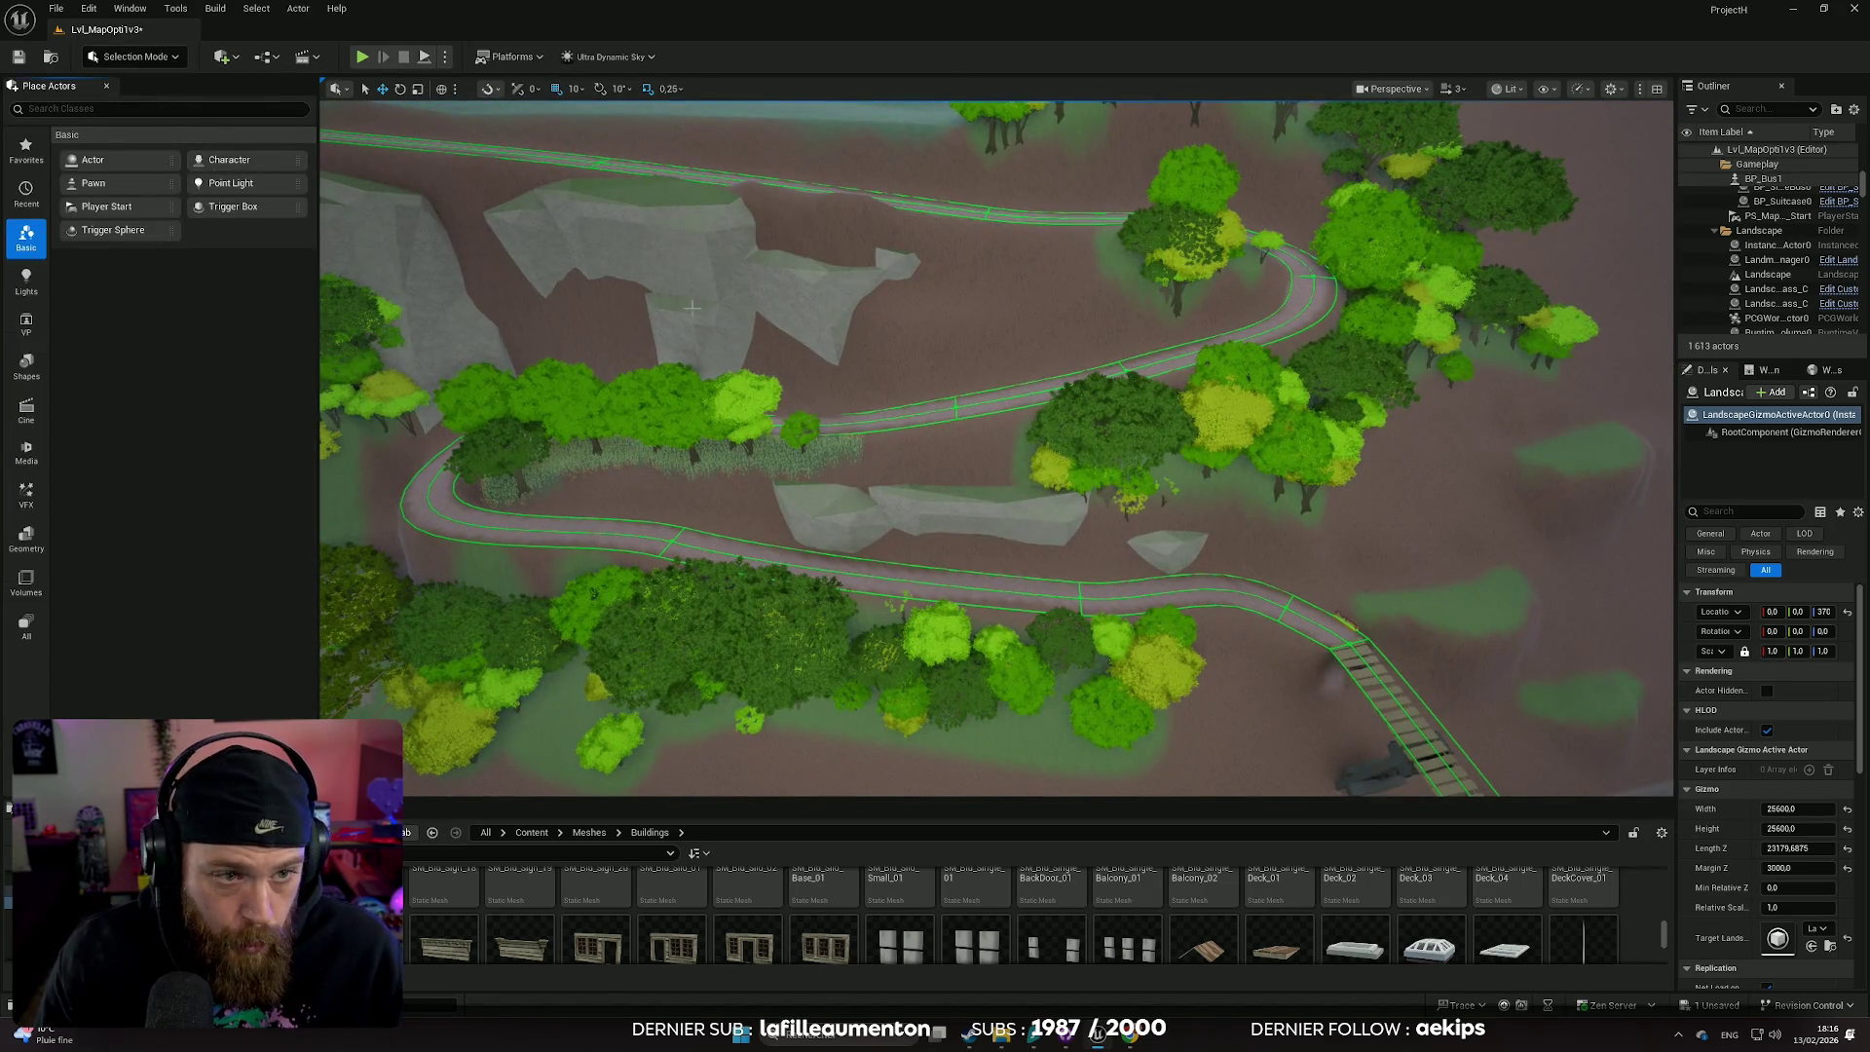
pyautogui.click(742, 307)
pyautogui.moveTo(784, 436)
pyautogui.mouseDown()
pyautogui.moveTo(1140, 545)
pyautogui.moveTo(1261, 541)
pyautogui.moveTo(894, 416)
pyautogui.moveTo(910, 578)
pyautogui.mouseUp()
pyautogui.moveTo(927, 646)
pyautogui.mouseDown()
pyautogui.moveTo(951, 542)
pyautogui.moveTo(989, 493)
pyautogui.moveTo(1175, 551)
pyautogui.moveTo(1144, 497)
pyautogui.mouseUp()
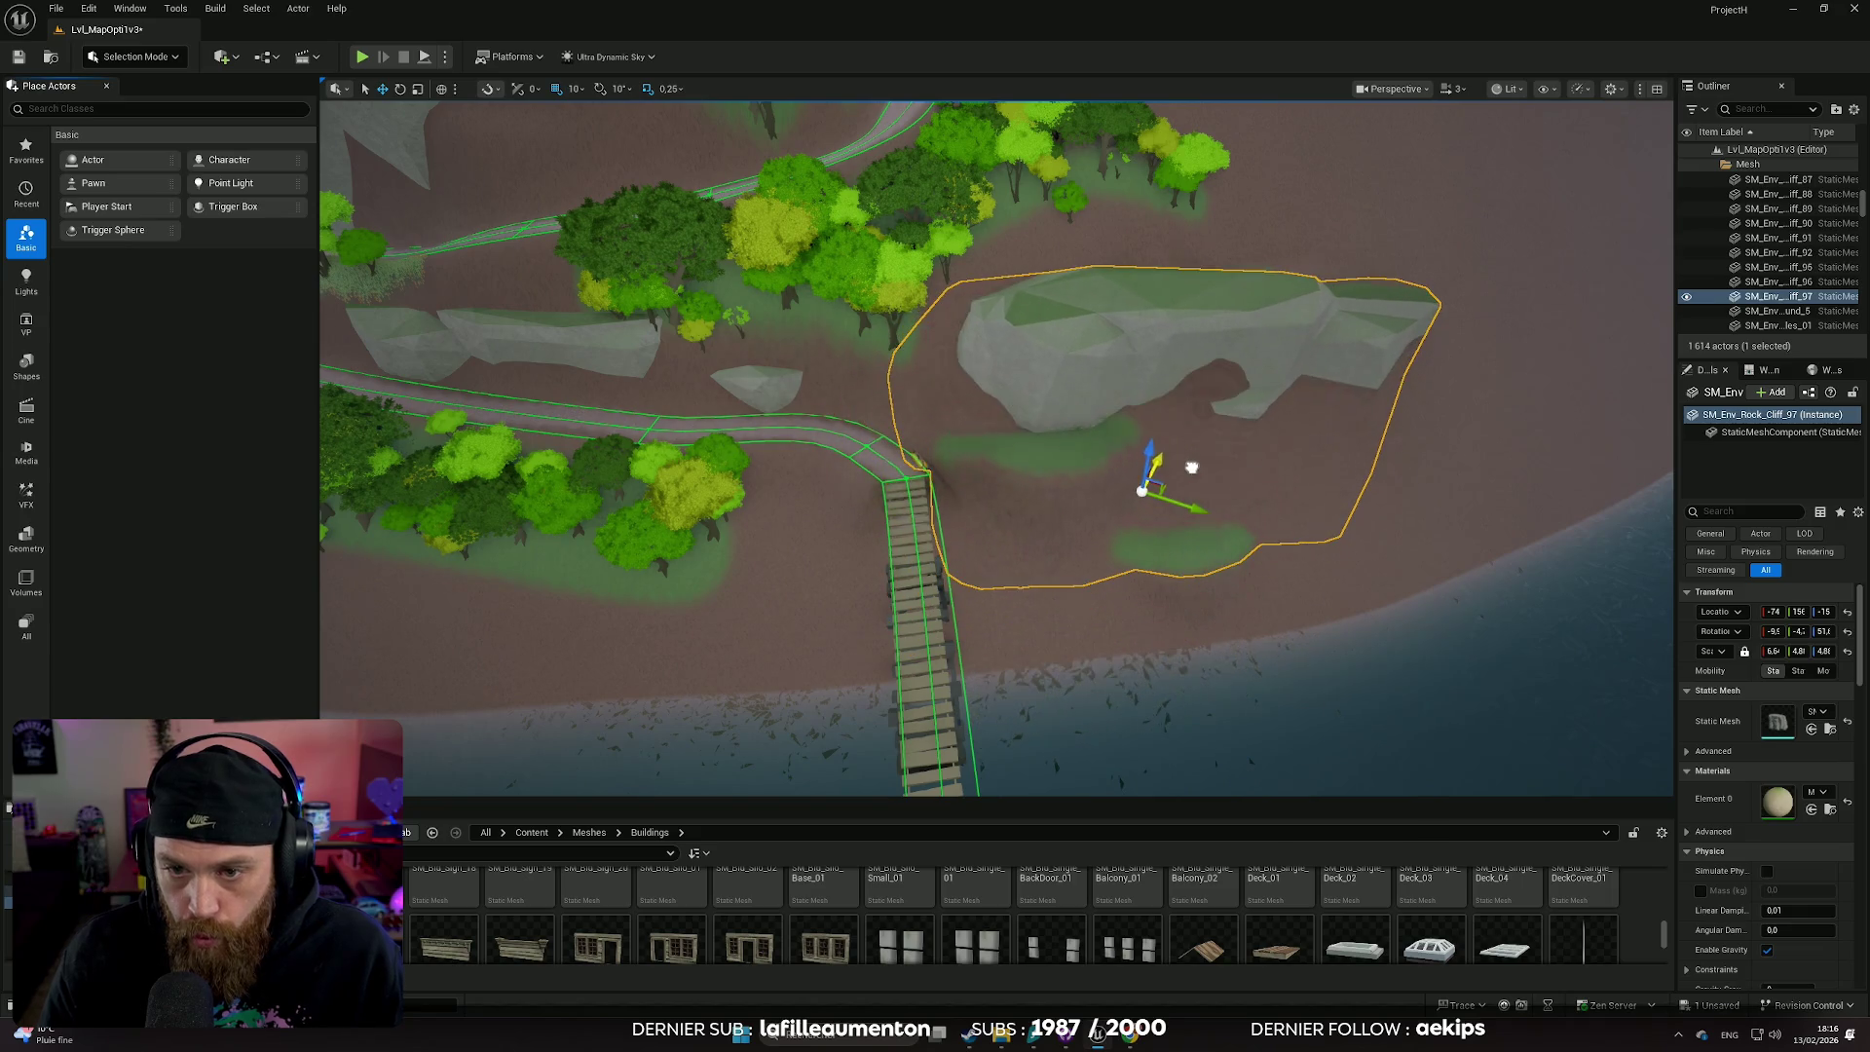
pyautogui.press('f')
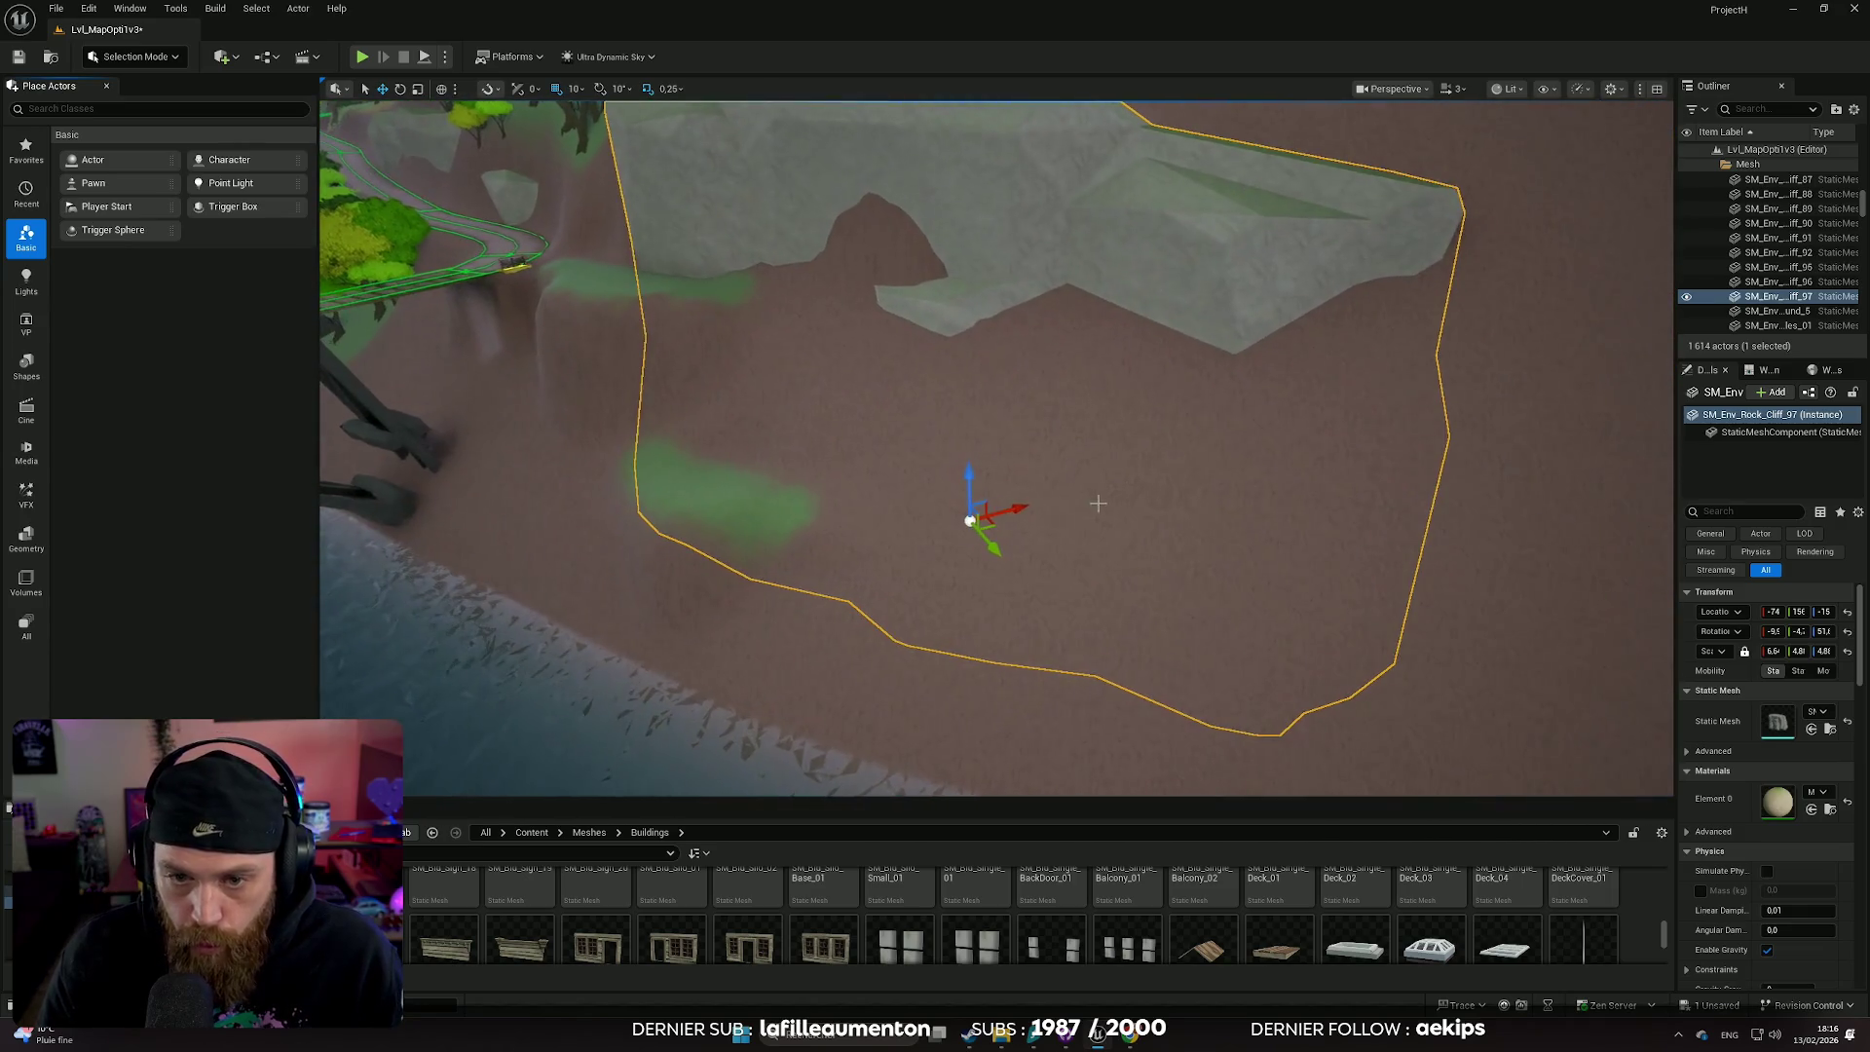
pyautogui.scroll(-6, 990, 548)
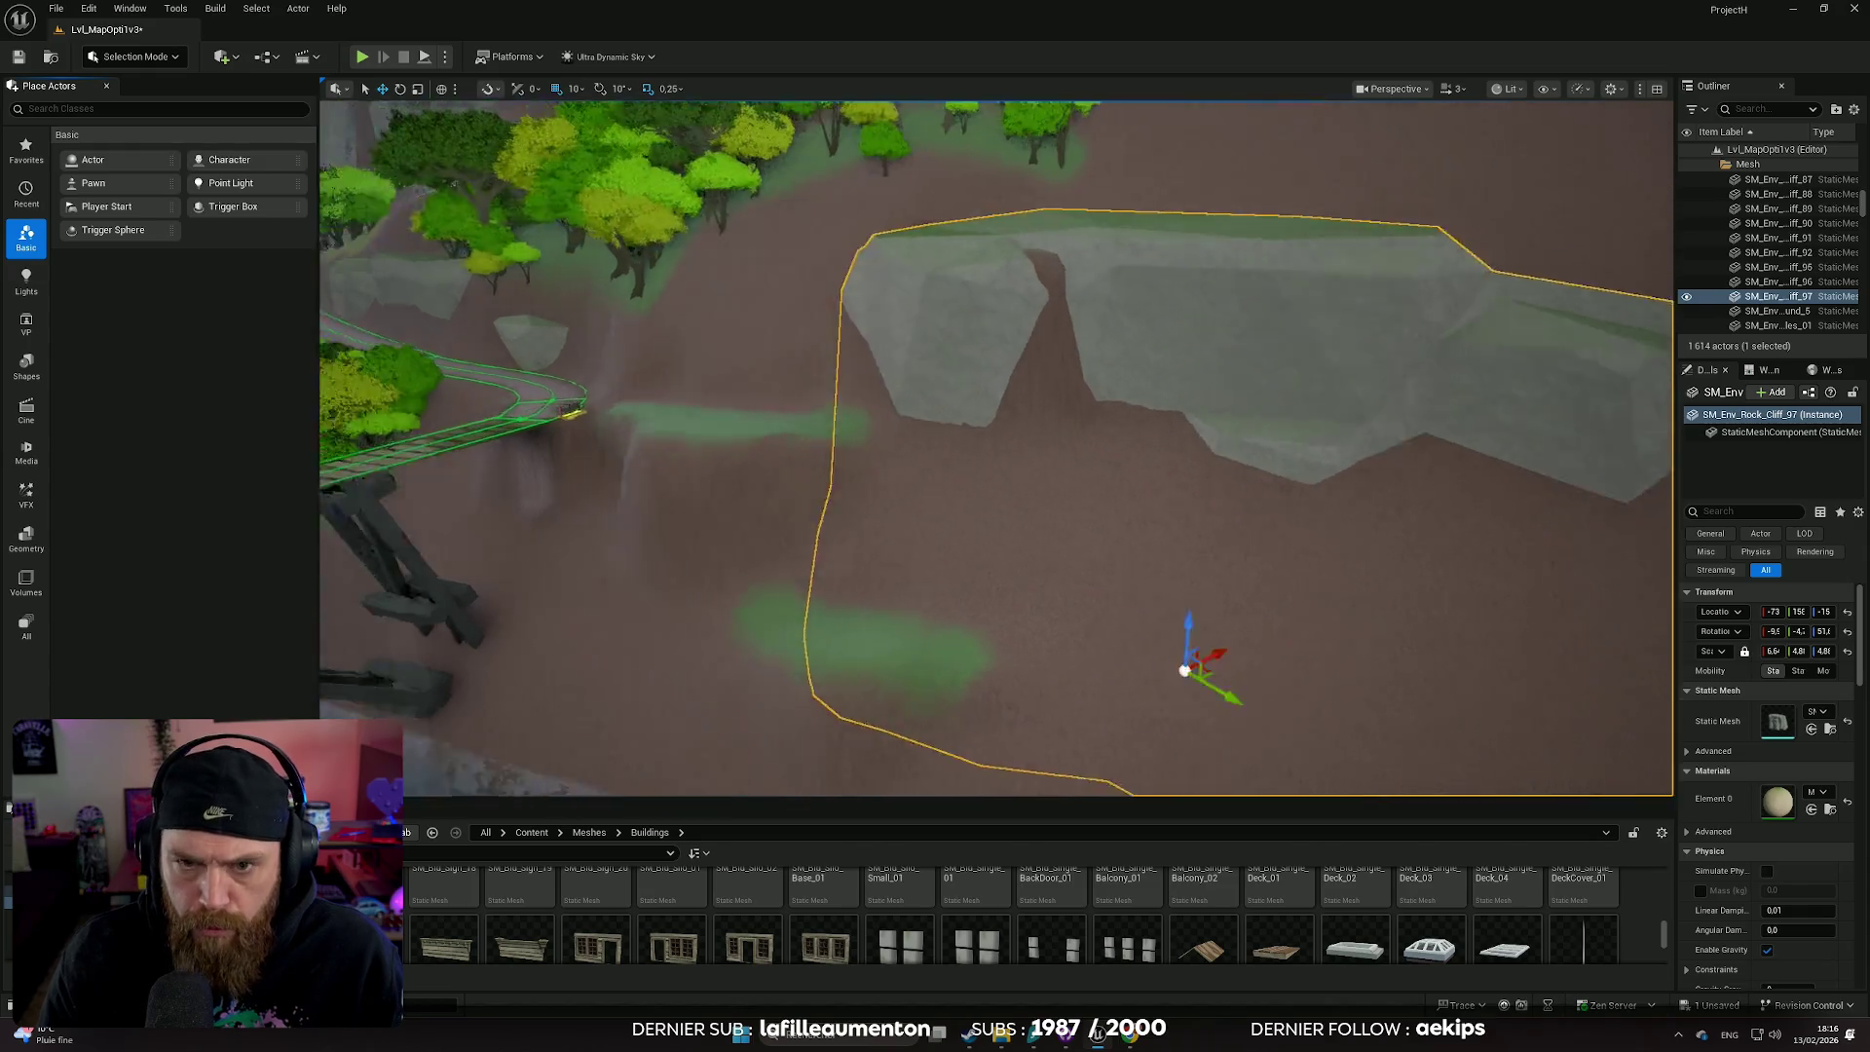
# - Lower the new rock cliff into the ground, slide it toward the shore, and rotate it about 9 degrees
pyautogui.press('e')
pyautogui.moveTo(1093, 469); pyautogui.dragTo(1097, 485)
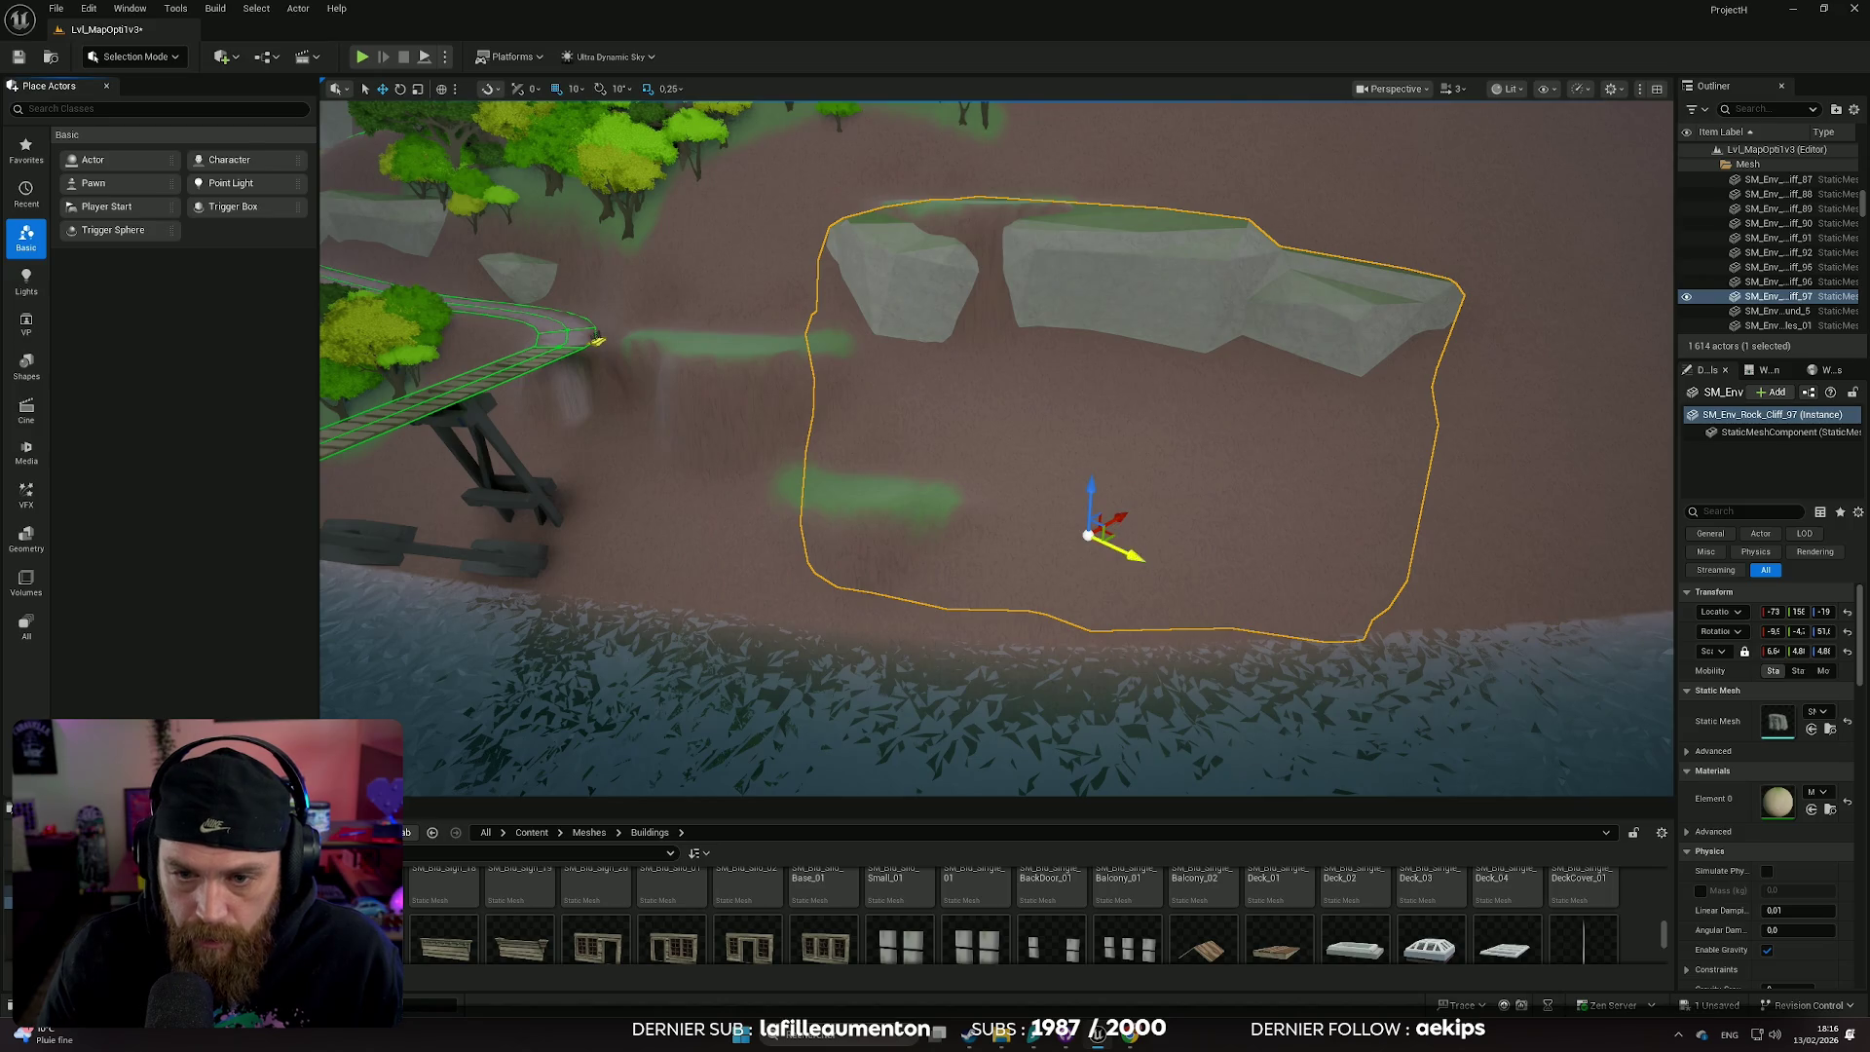
pyautogui.moveTo(1139, 559); pyautogui.dragTo(1165, 573)
pyautogui.moveTo(988, 518); pyautogui.dragTo(989, 517)
pyautogui.press('e')
pyautogui.moveTo(907, 565)
pyautogui.mouseDown()
pyautogui.moveTo(847, 546)
pyautogui.moveTo(917, 570)
pyautogui.mouseUp()
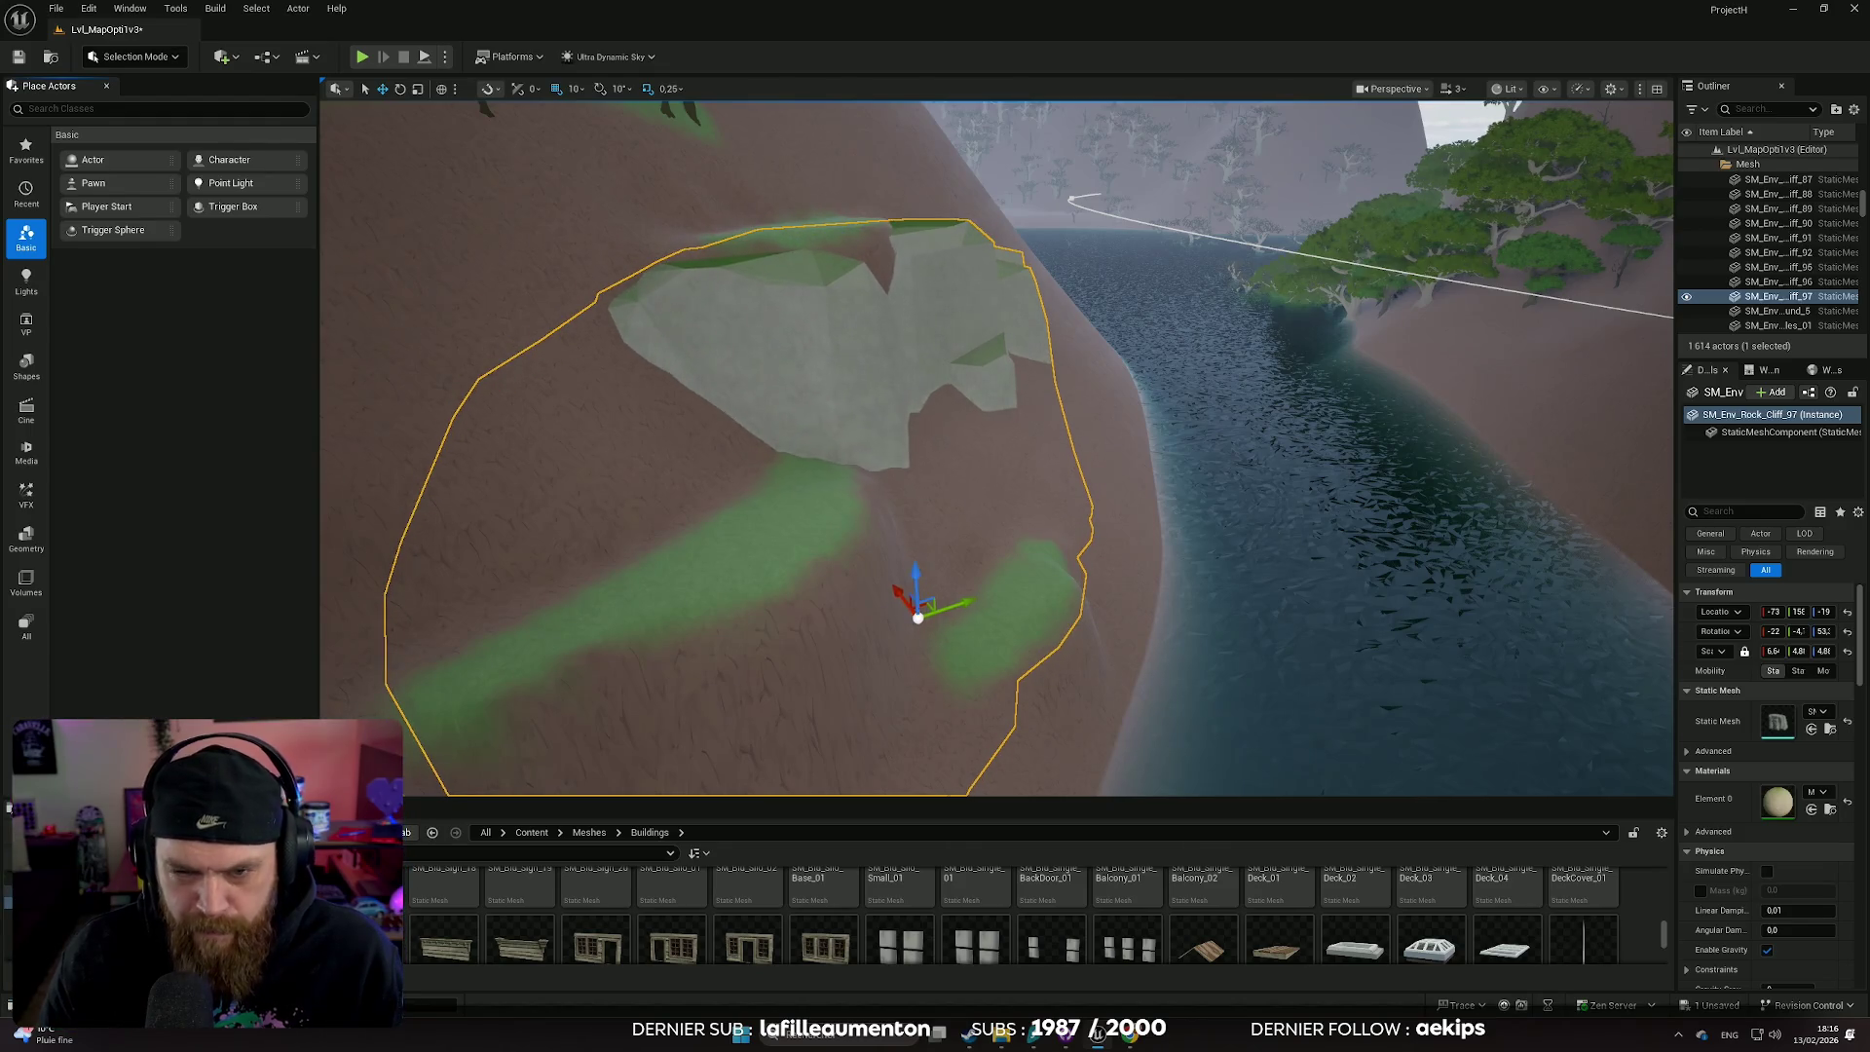
pyautogui.press('f')
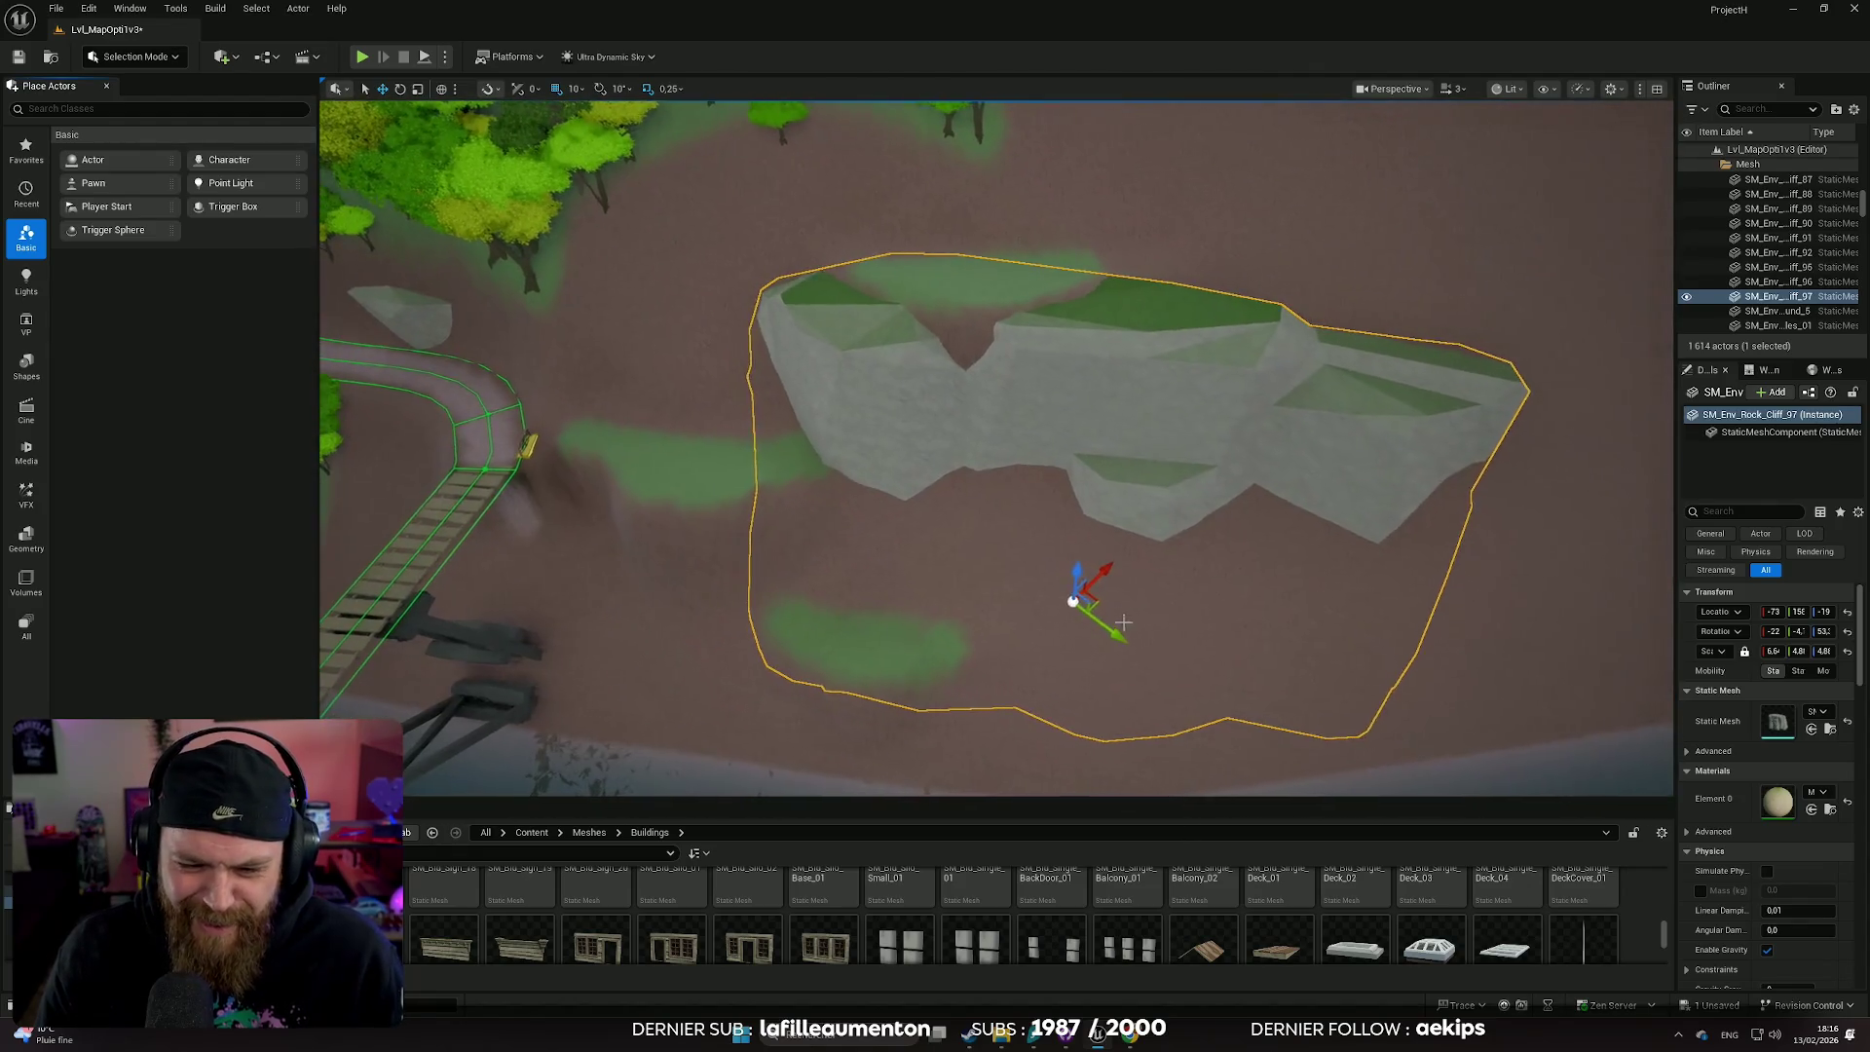
pyautogui.moveTo(1107, 577); pyautogui.dragTo(1099, 578)
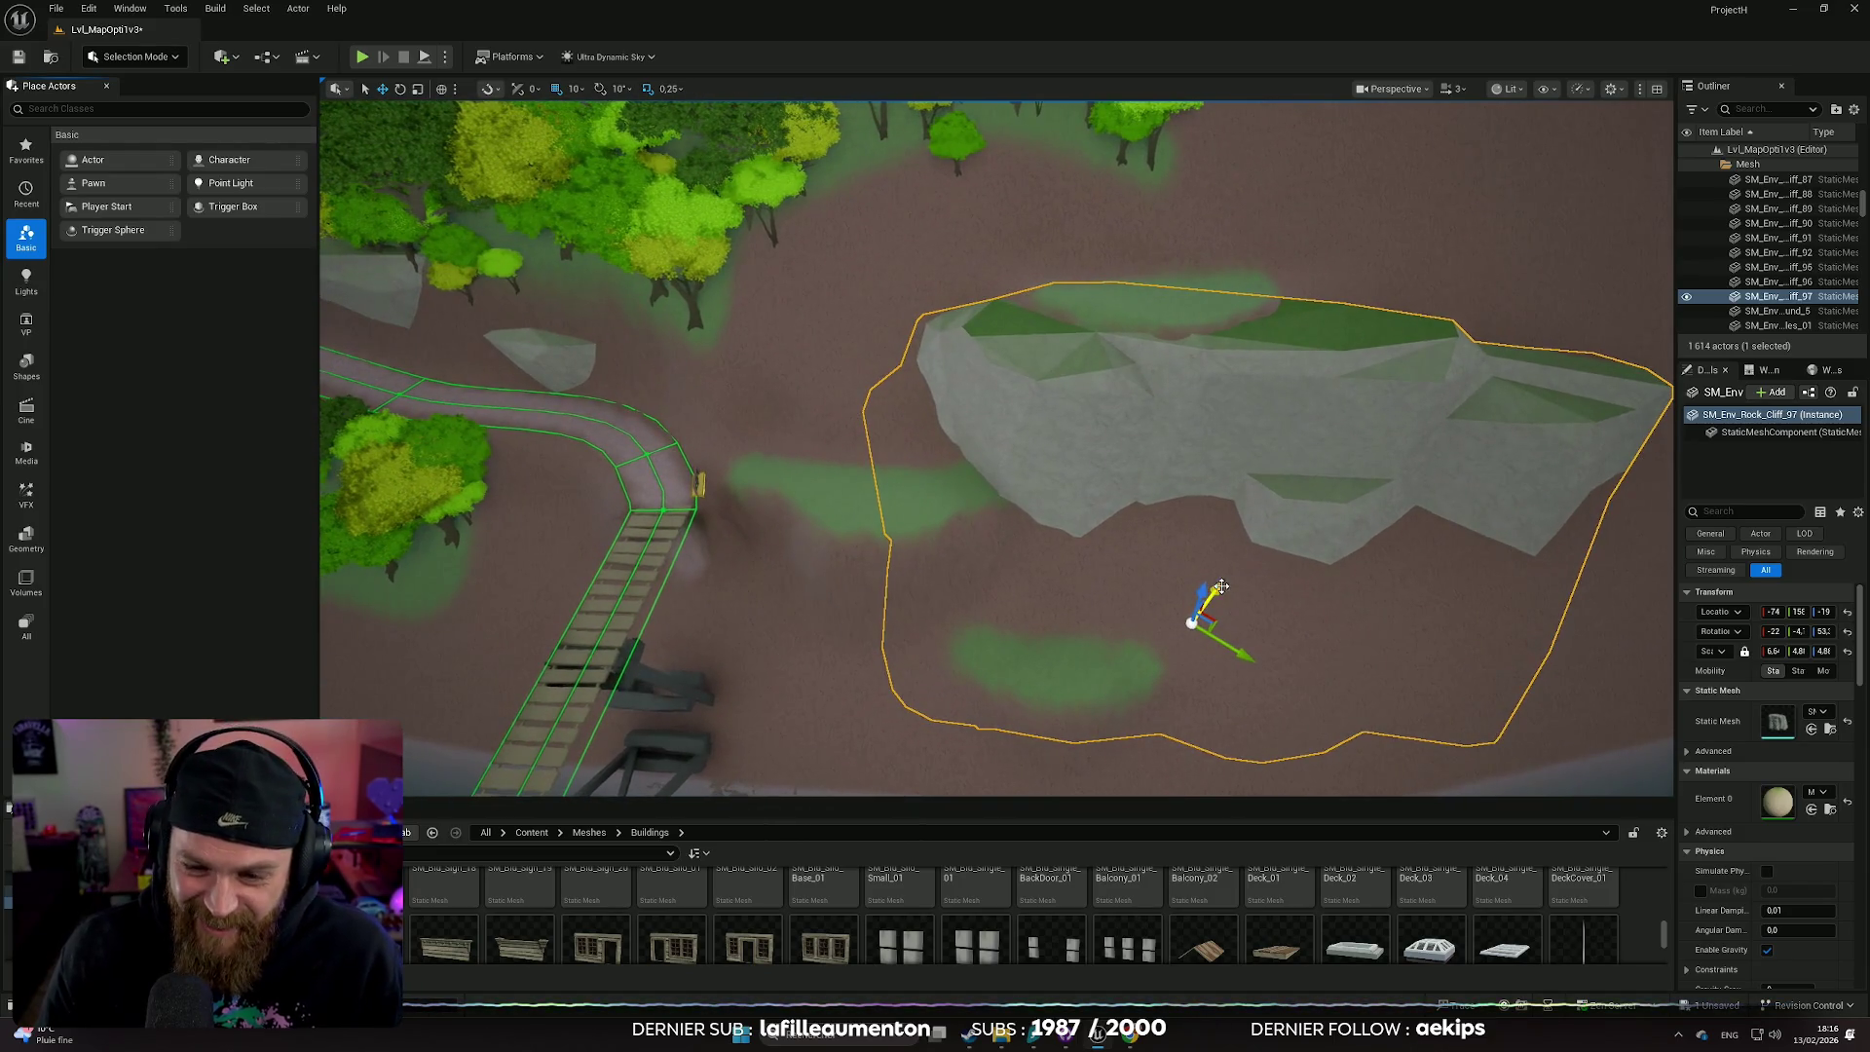
# - Duplicate the rock cliff with Ctrl+D, sink the copy lower, and move it toward the bridge and shore
pyautogui.hotkey('ctrl', 'd')
pyautogui.scroll(-3, 1117, 726)
pyautogui.moveTo(1061, 545); pyautogui.dragTo(1058, 582)
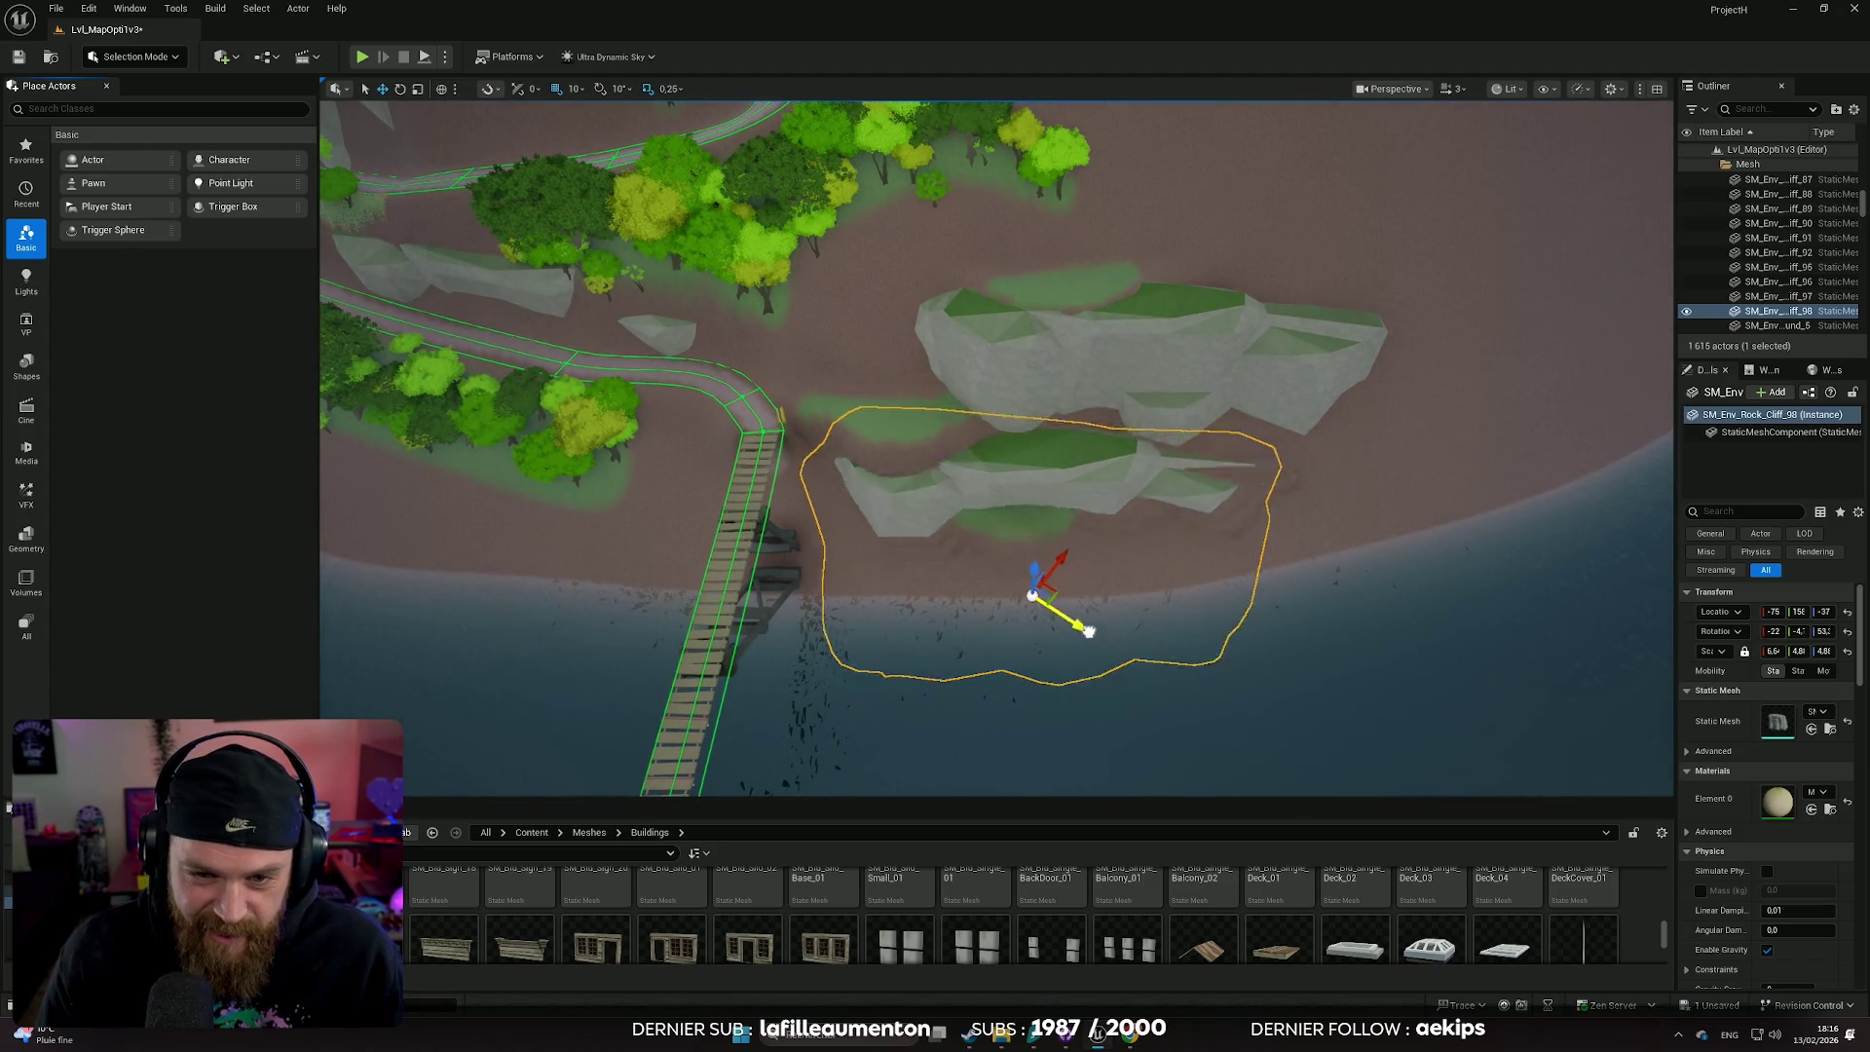
pyautogui.moveTo(997, 606); pyautogui.dragTo(1009, 618)
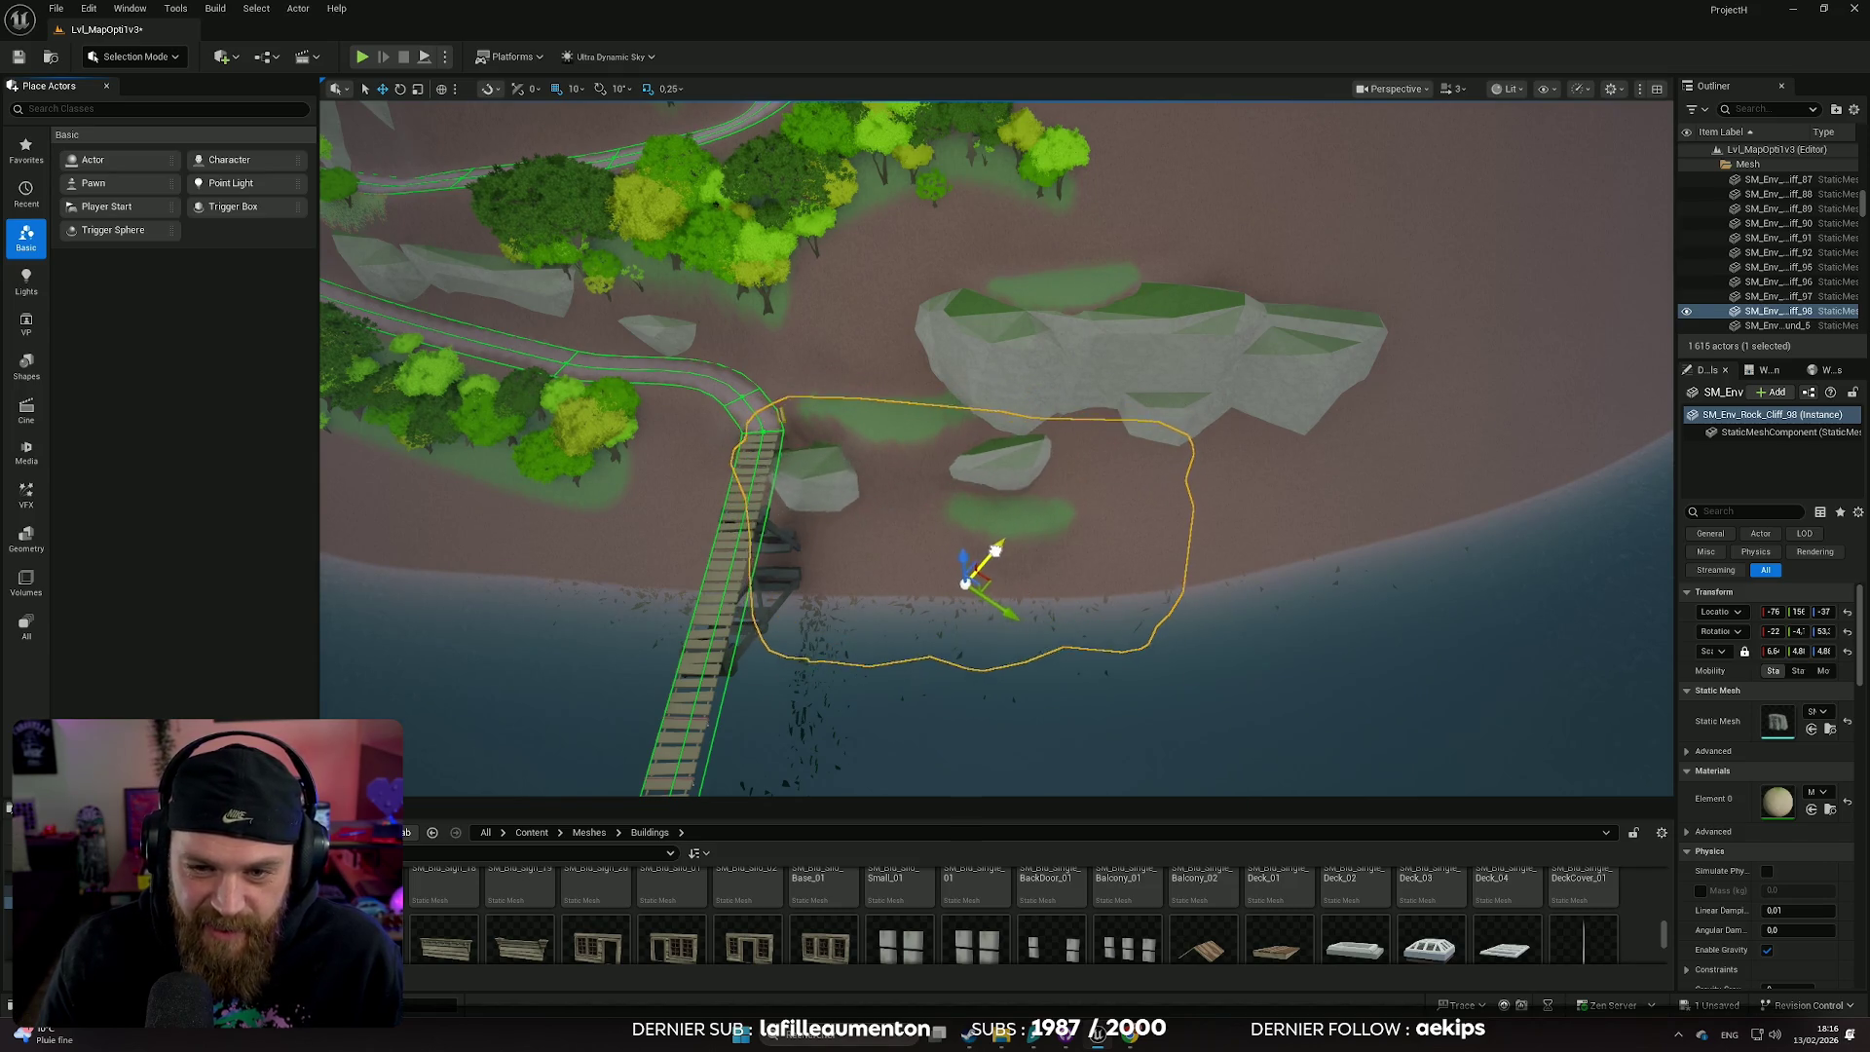
pyautogui.moveTo(905, 539); pyautogui.dragTo(921, 491)
pyautogui.scroll(-10, 892, 258)
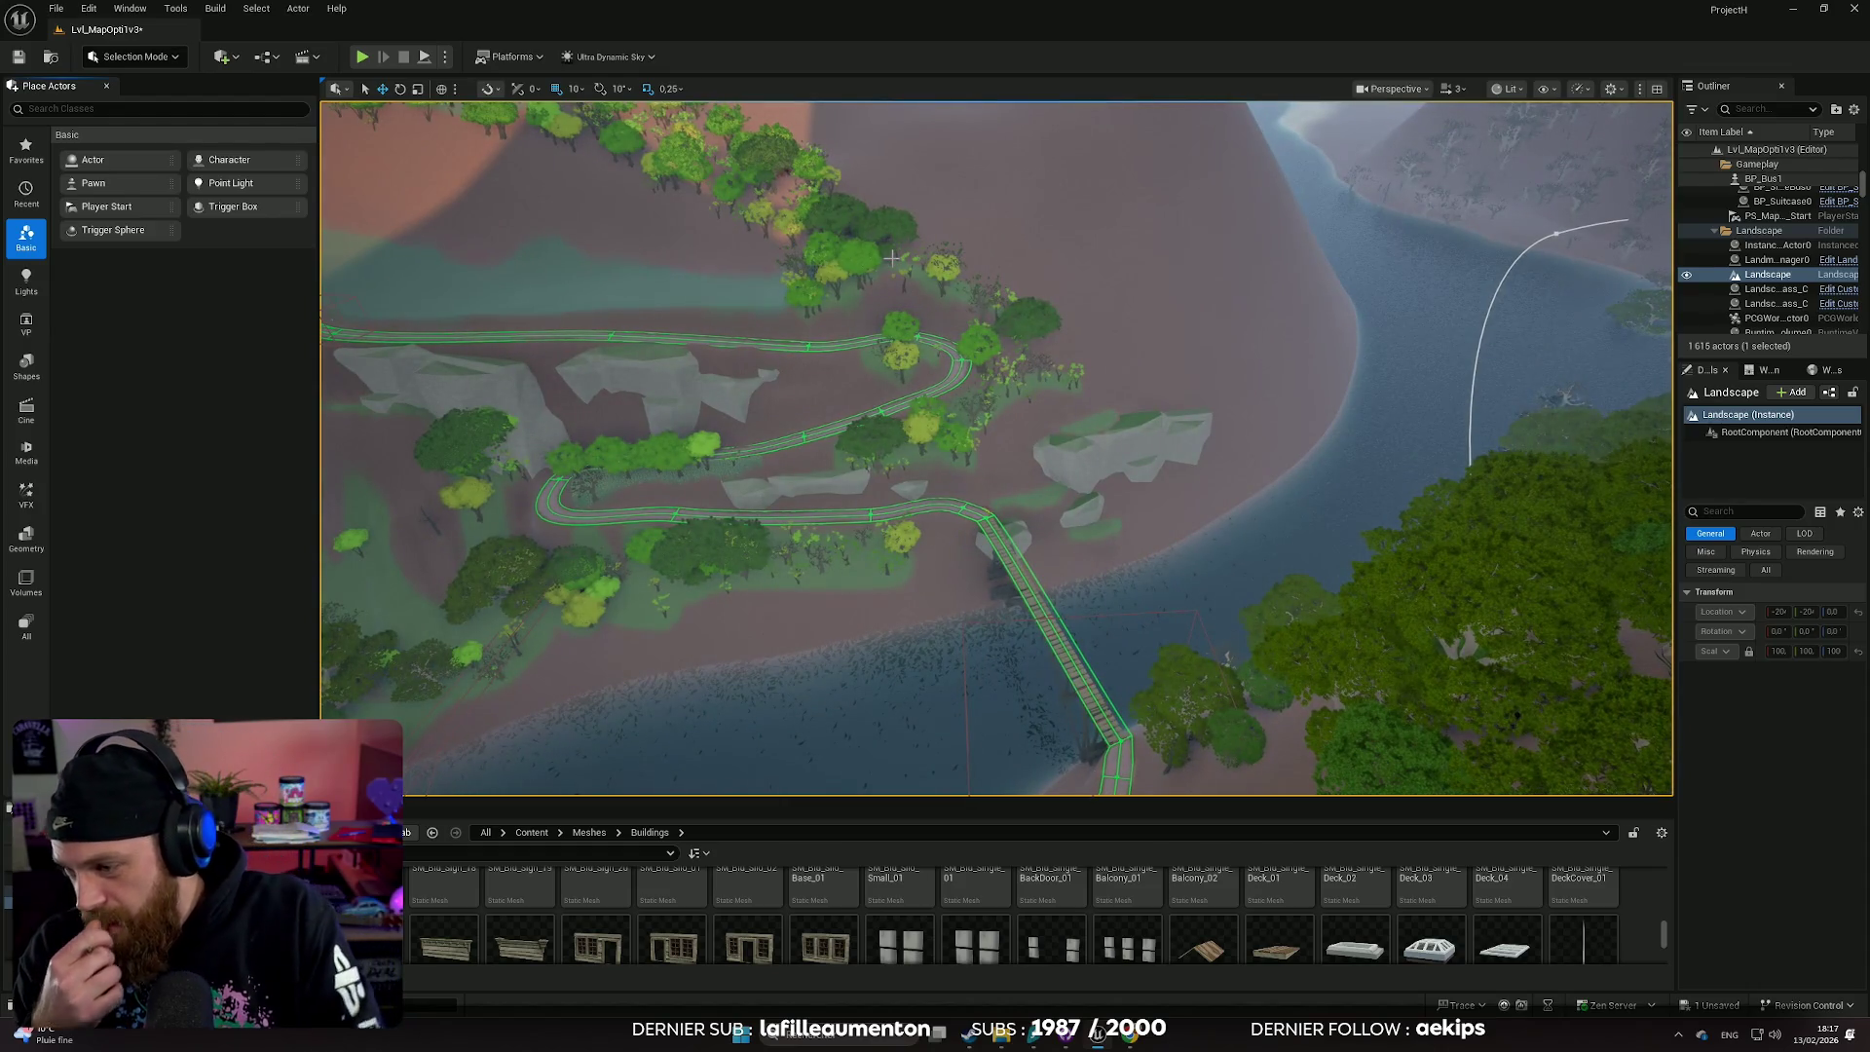
pyautogui.scroll(10, 892, 259)
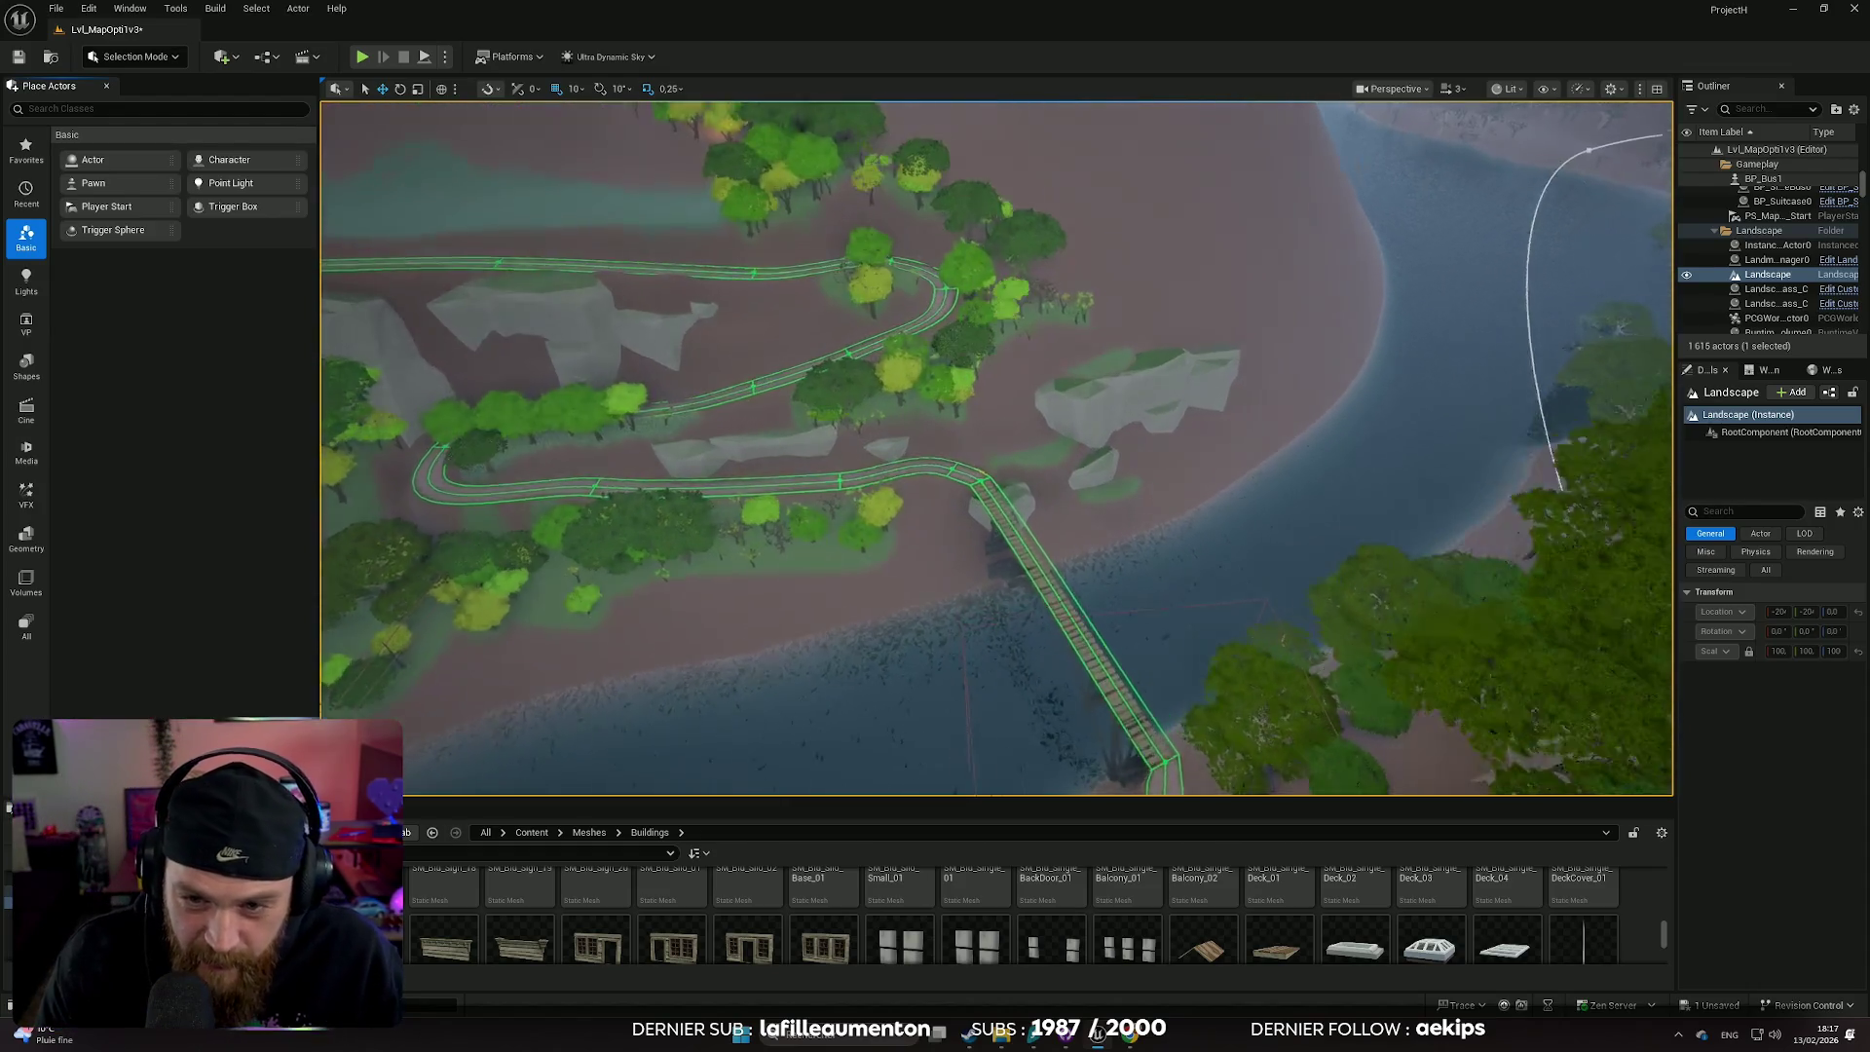
pyautogui.click(166, 58)
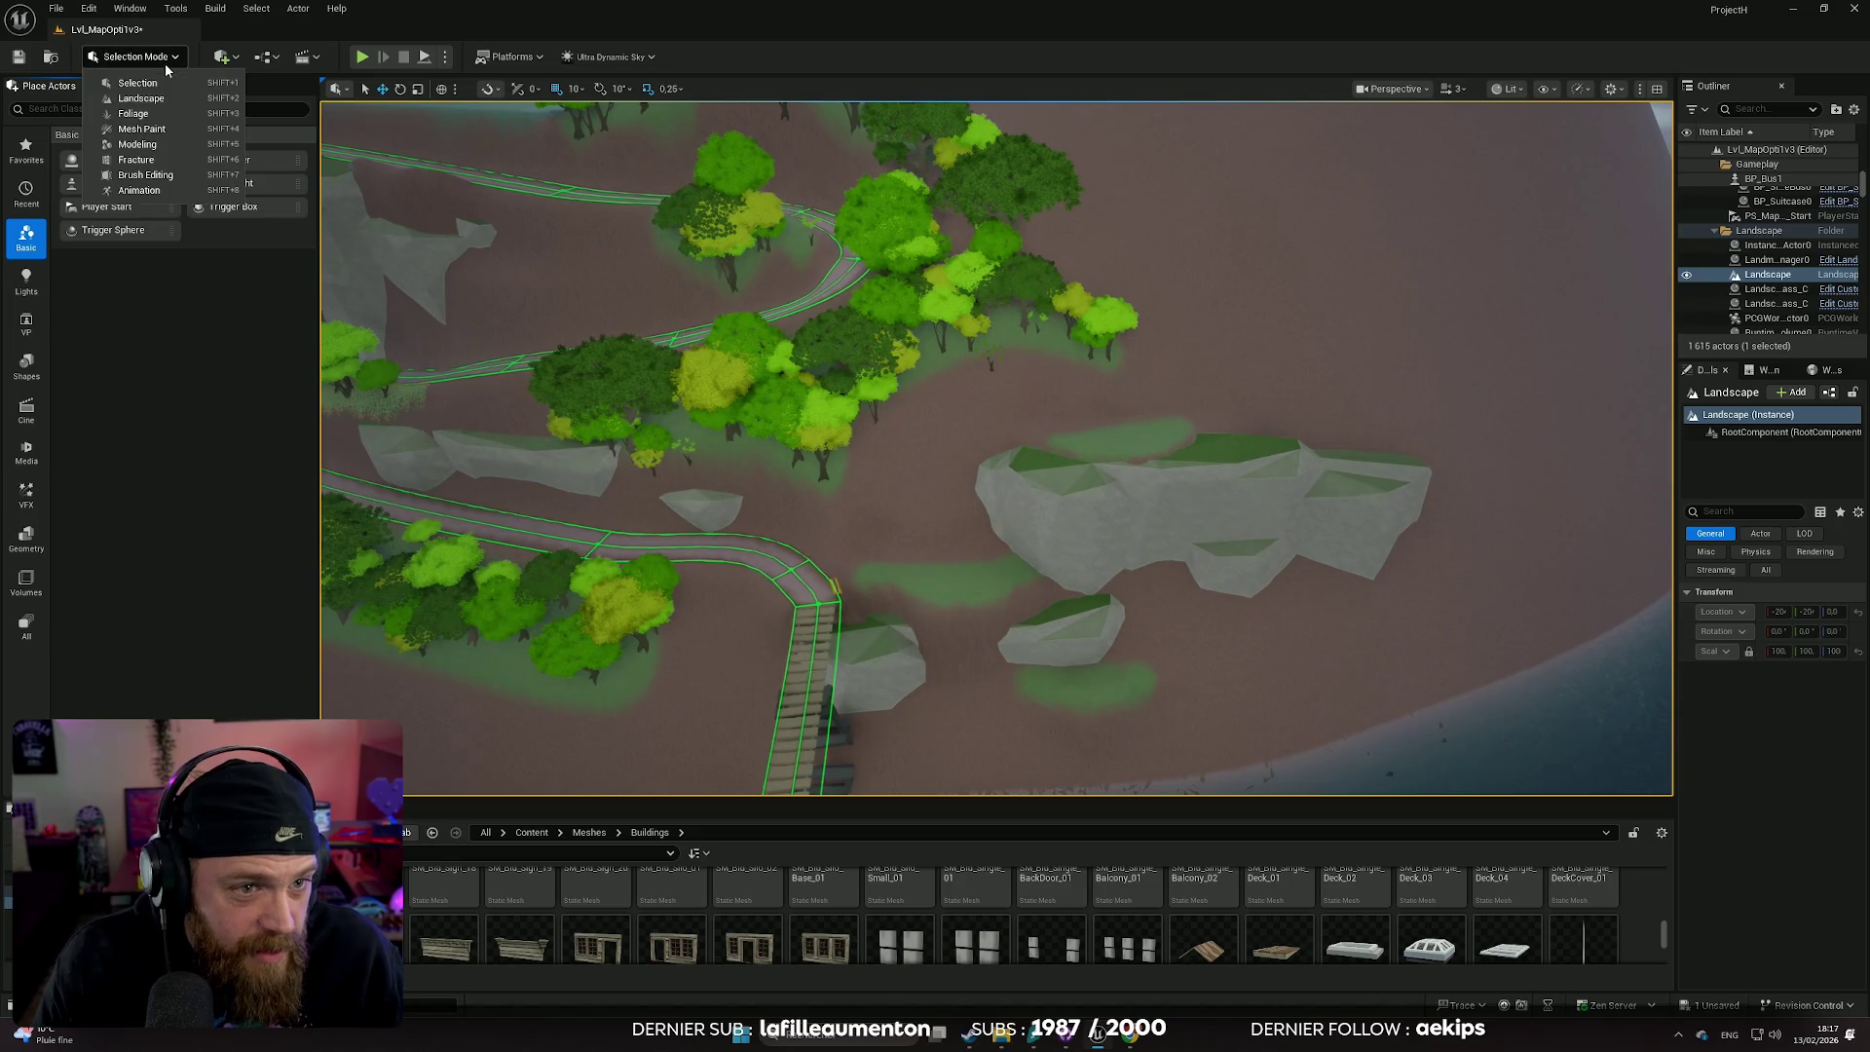
# - In Foliage Mode with the Paint tool, paint on the rock cliff top, then Shift-erase it
pyautogui.click(149, 114)
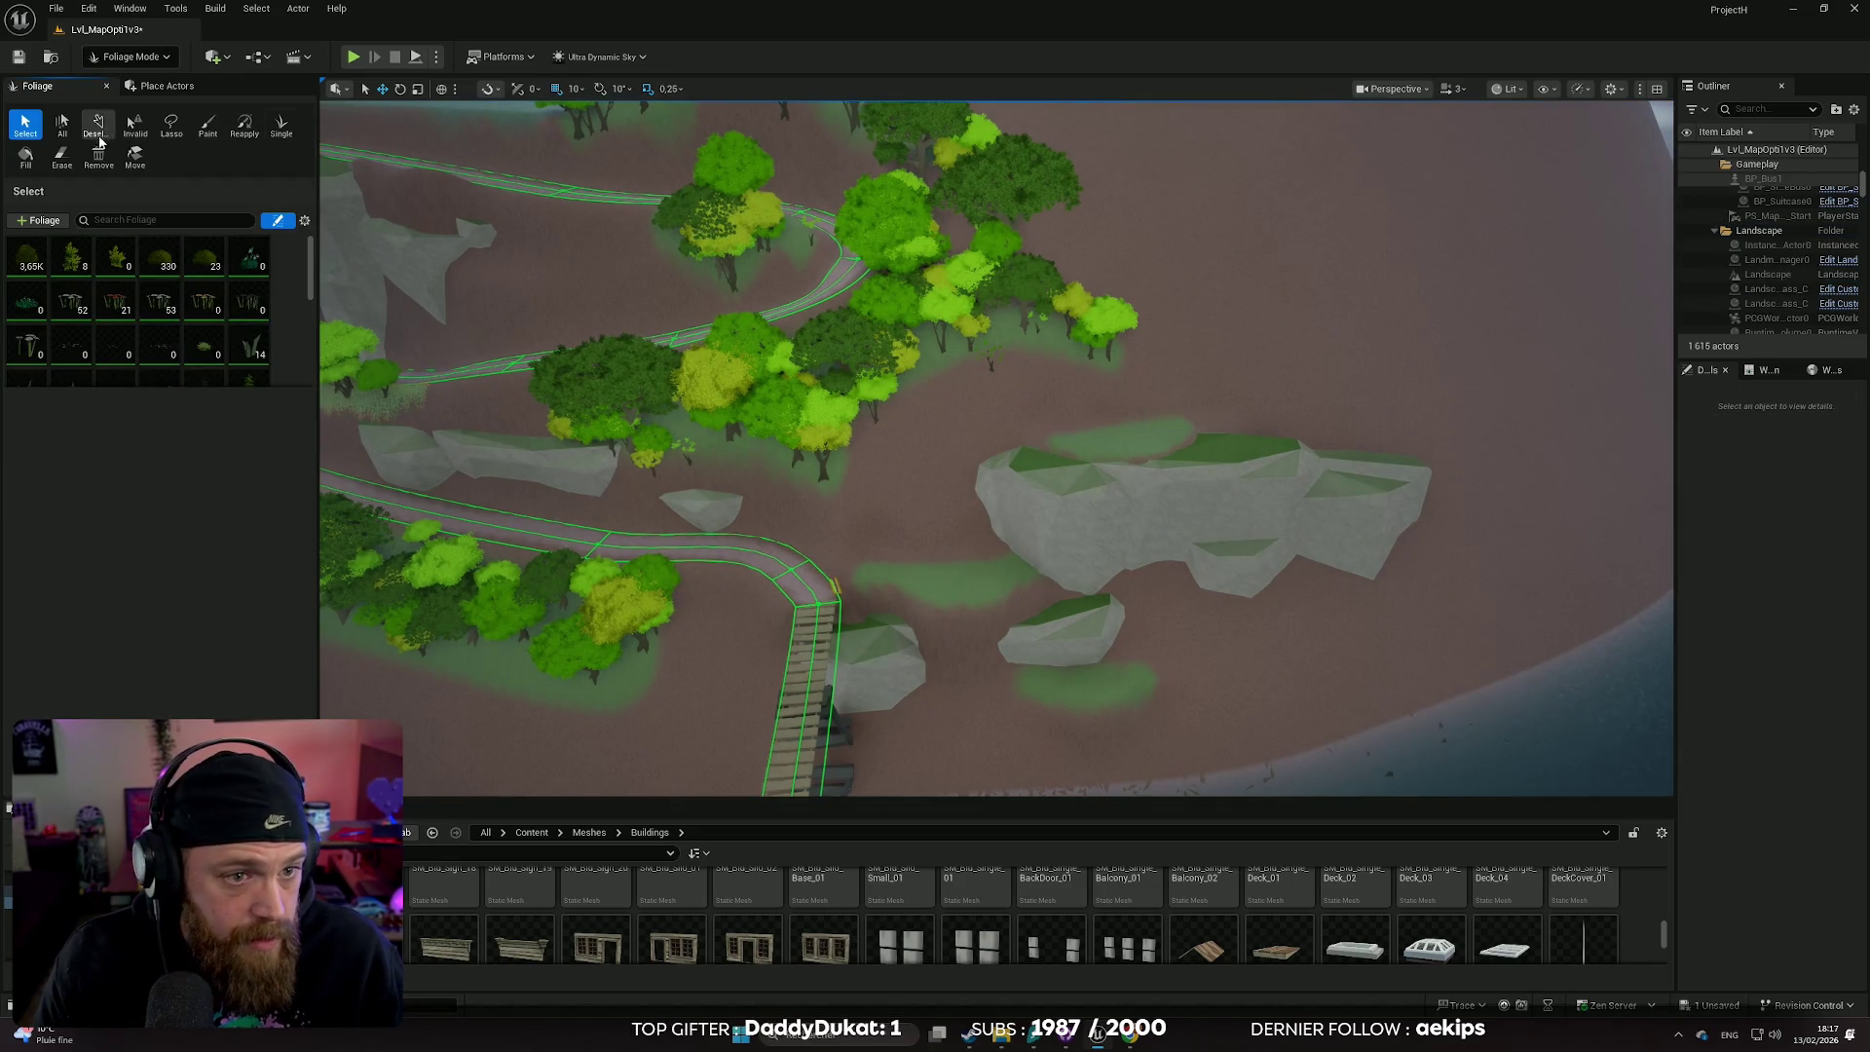
pyautogui.click(207, 125)
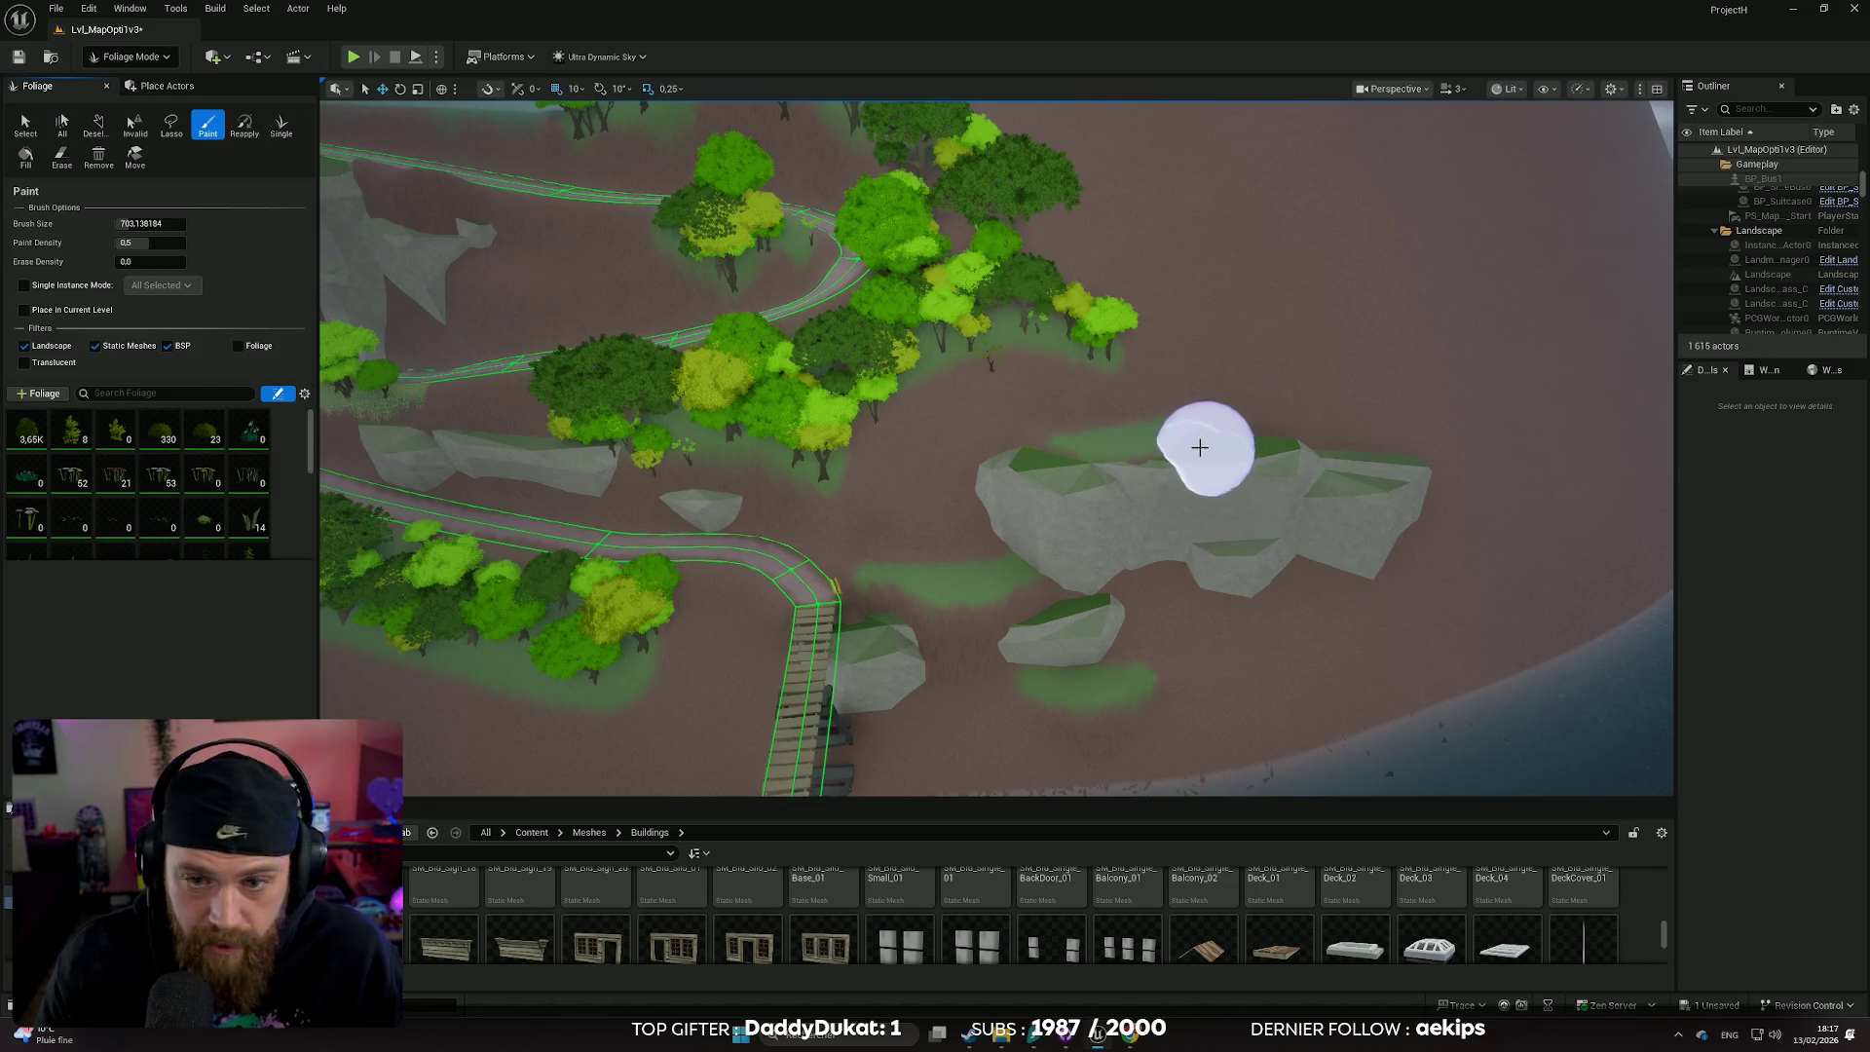
pyautogui.scroll(5, 1202, 442)
pyautogui.moveTo(1126, 475)
pyautogui.mouseDown()
pyautogui.moveTo(963, 477)
pyautogui.moveTo(1100, 508)
pyautogui.mouseUp()
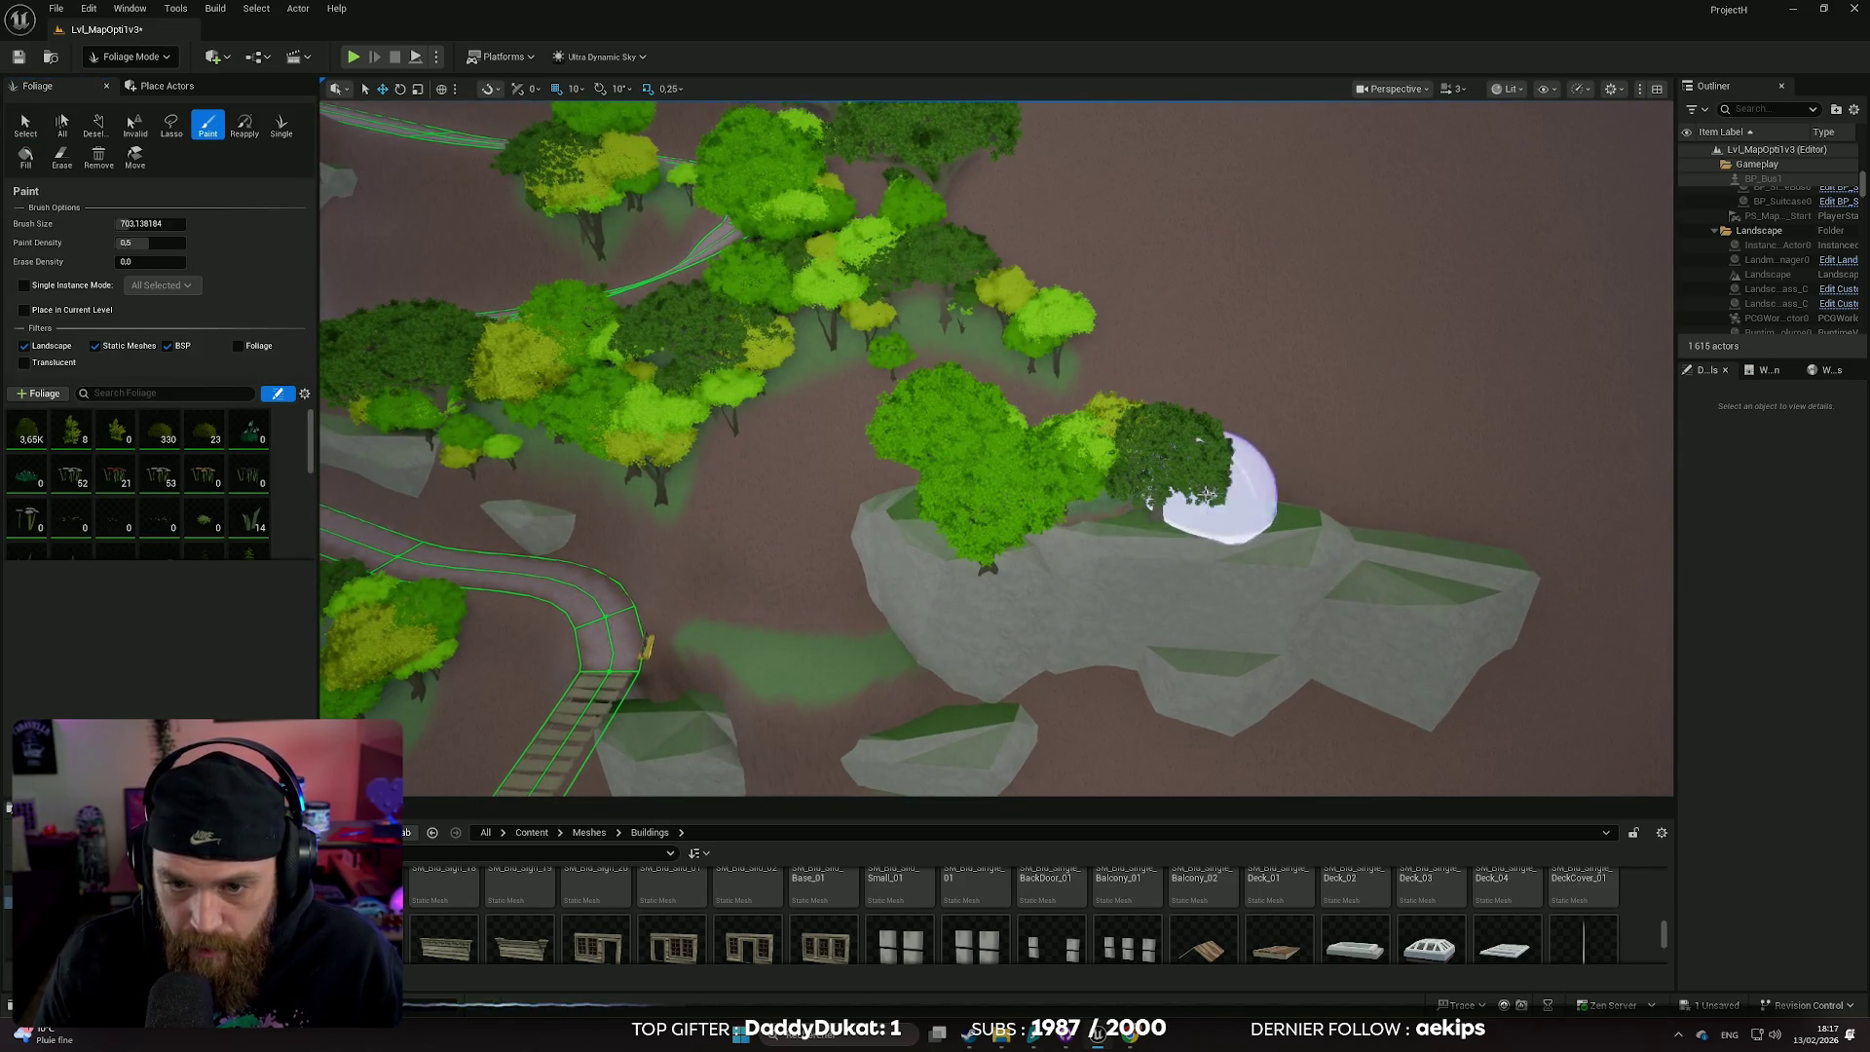
pyautogui.scroll(5, 1110, 487)
pyautogui.press('shift')
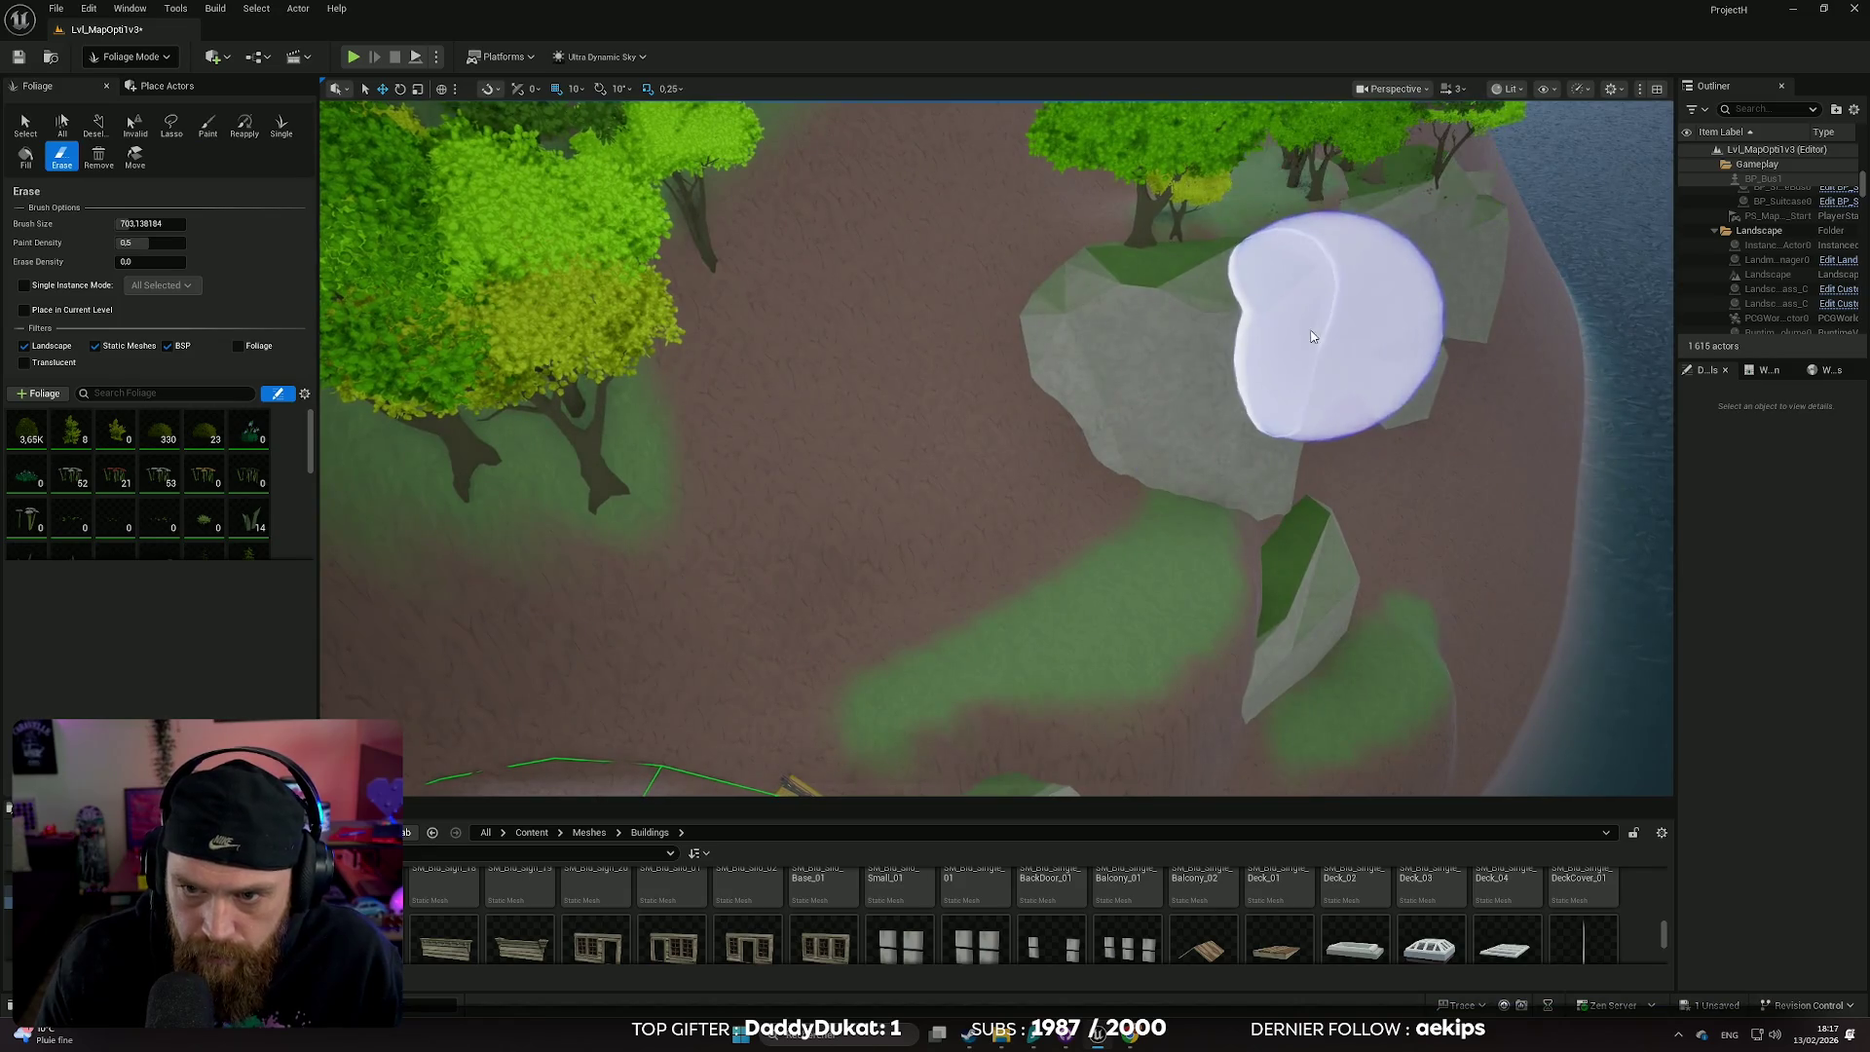
pyautogui.scroll(-5, 1327, 322)
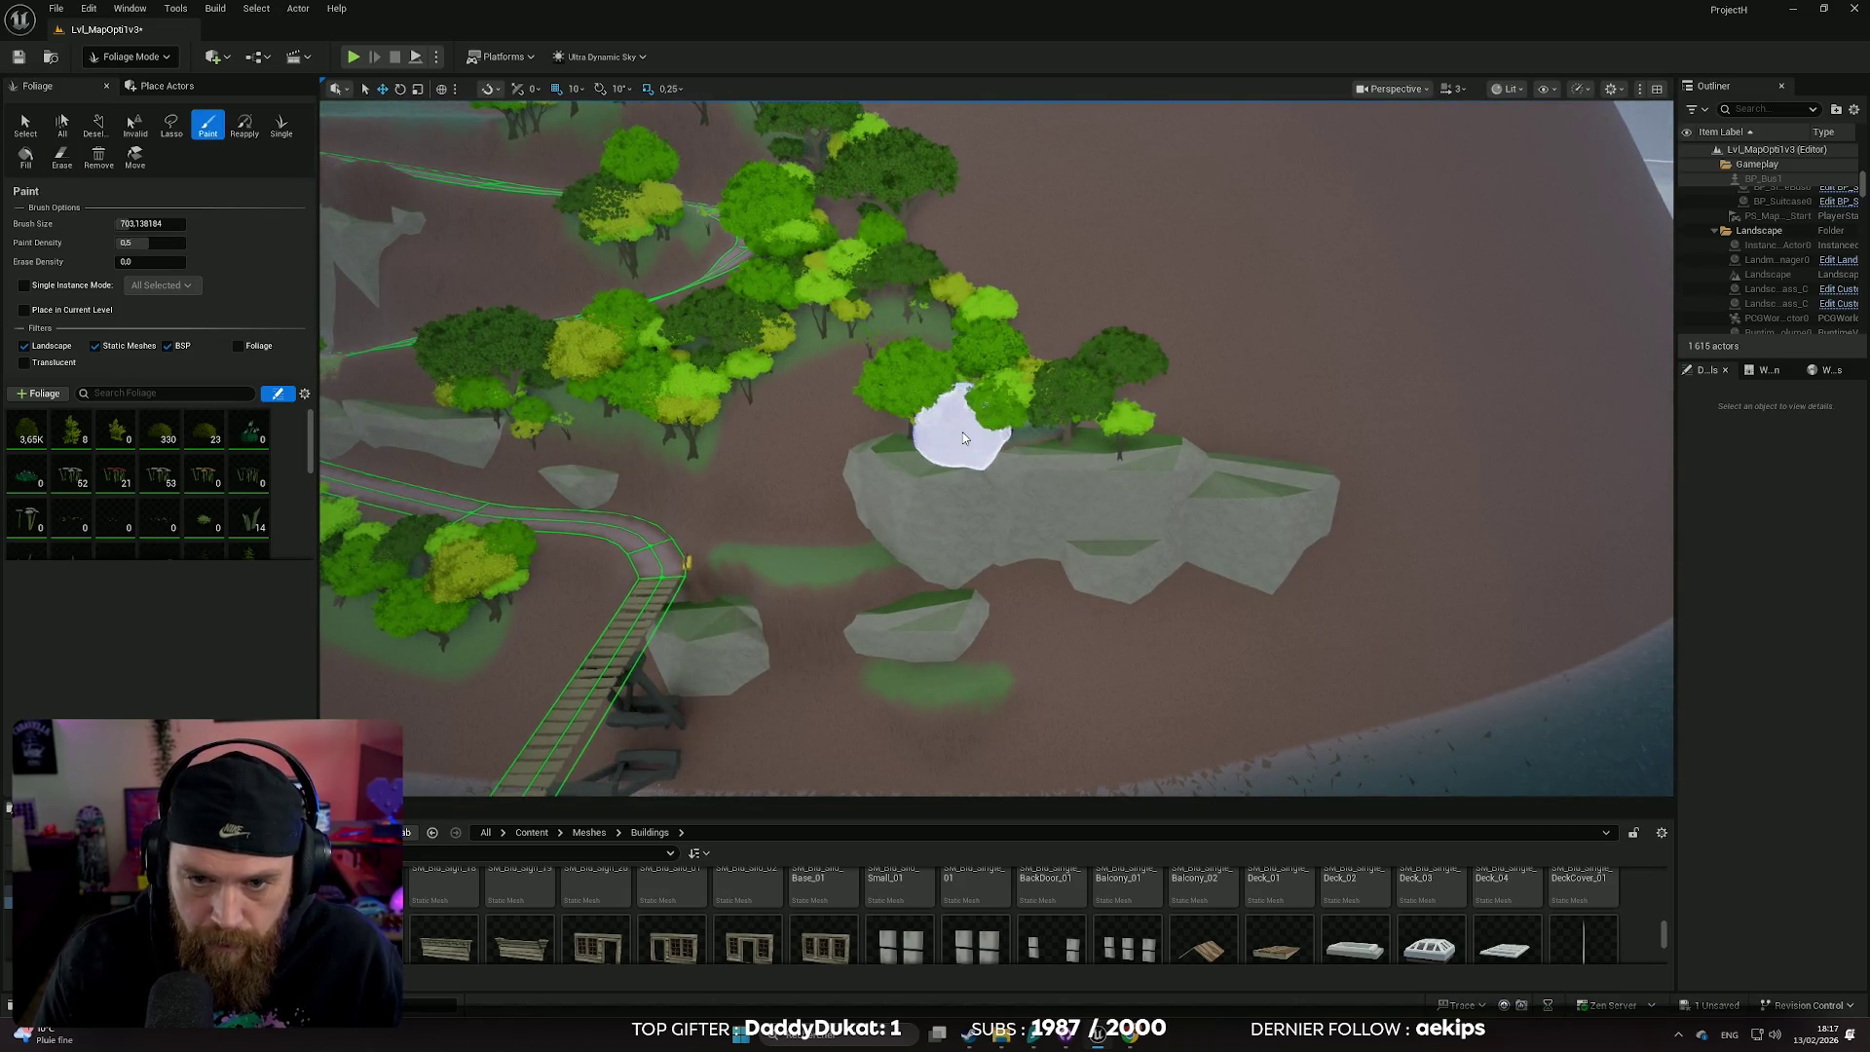
pyautogui.scroll(5, 785, 458)
pyautogui.scroll(-5, 794, 451)
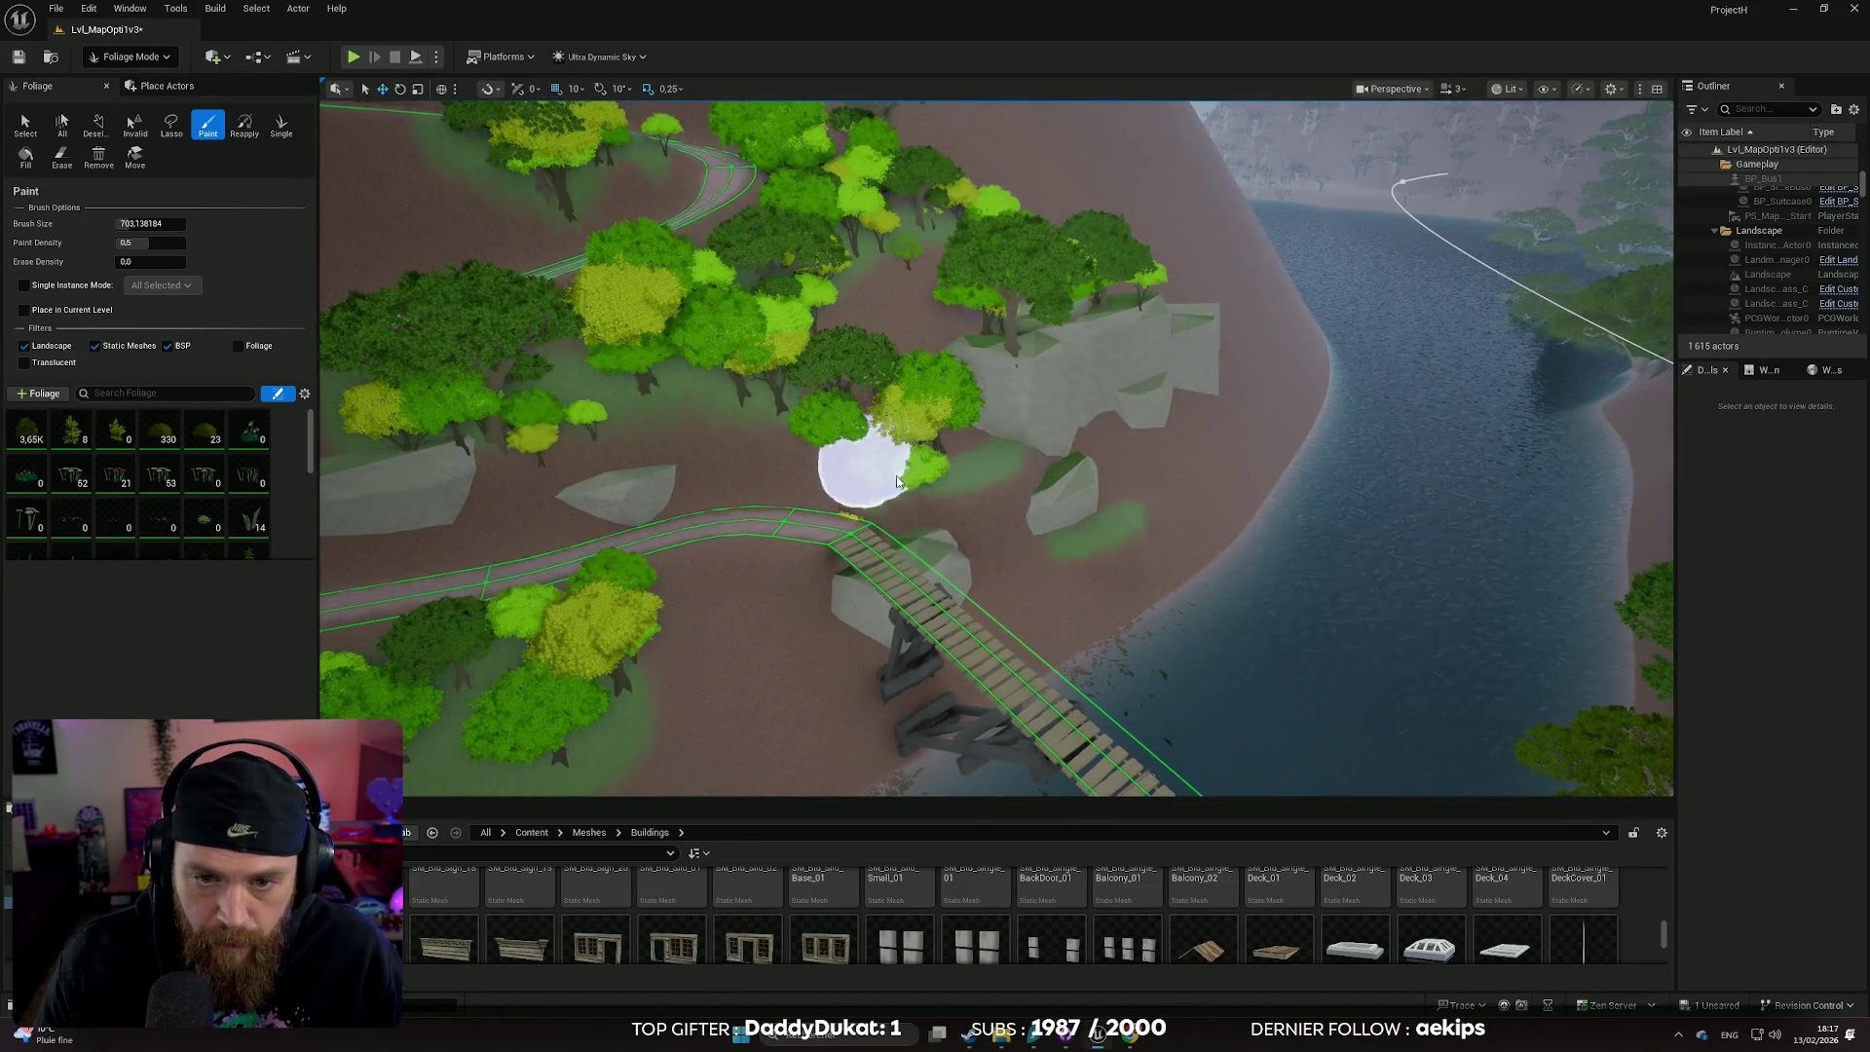
pyautogui.scroll(5, 882, 477)
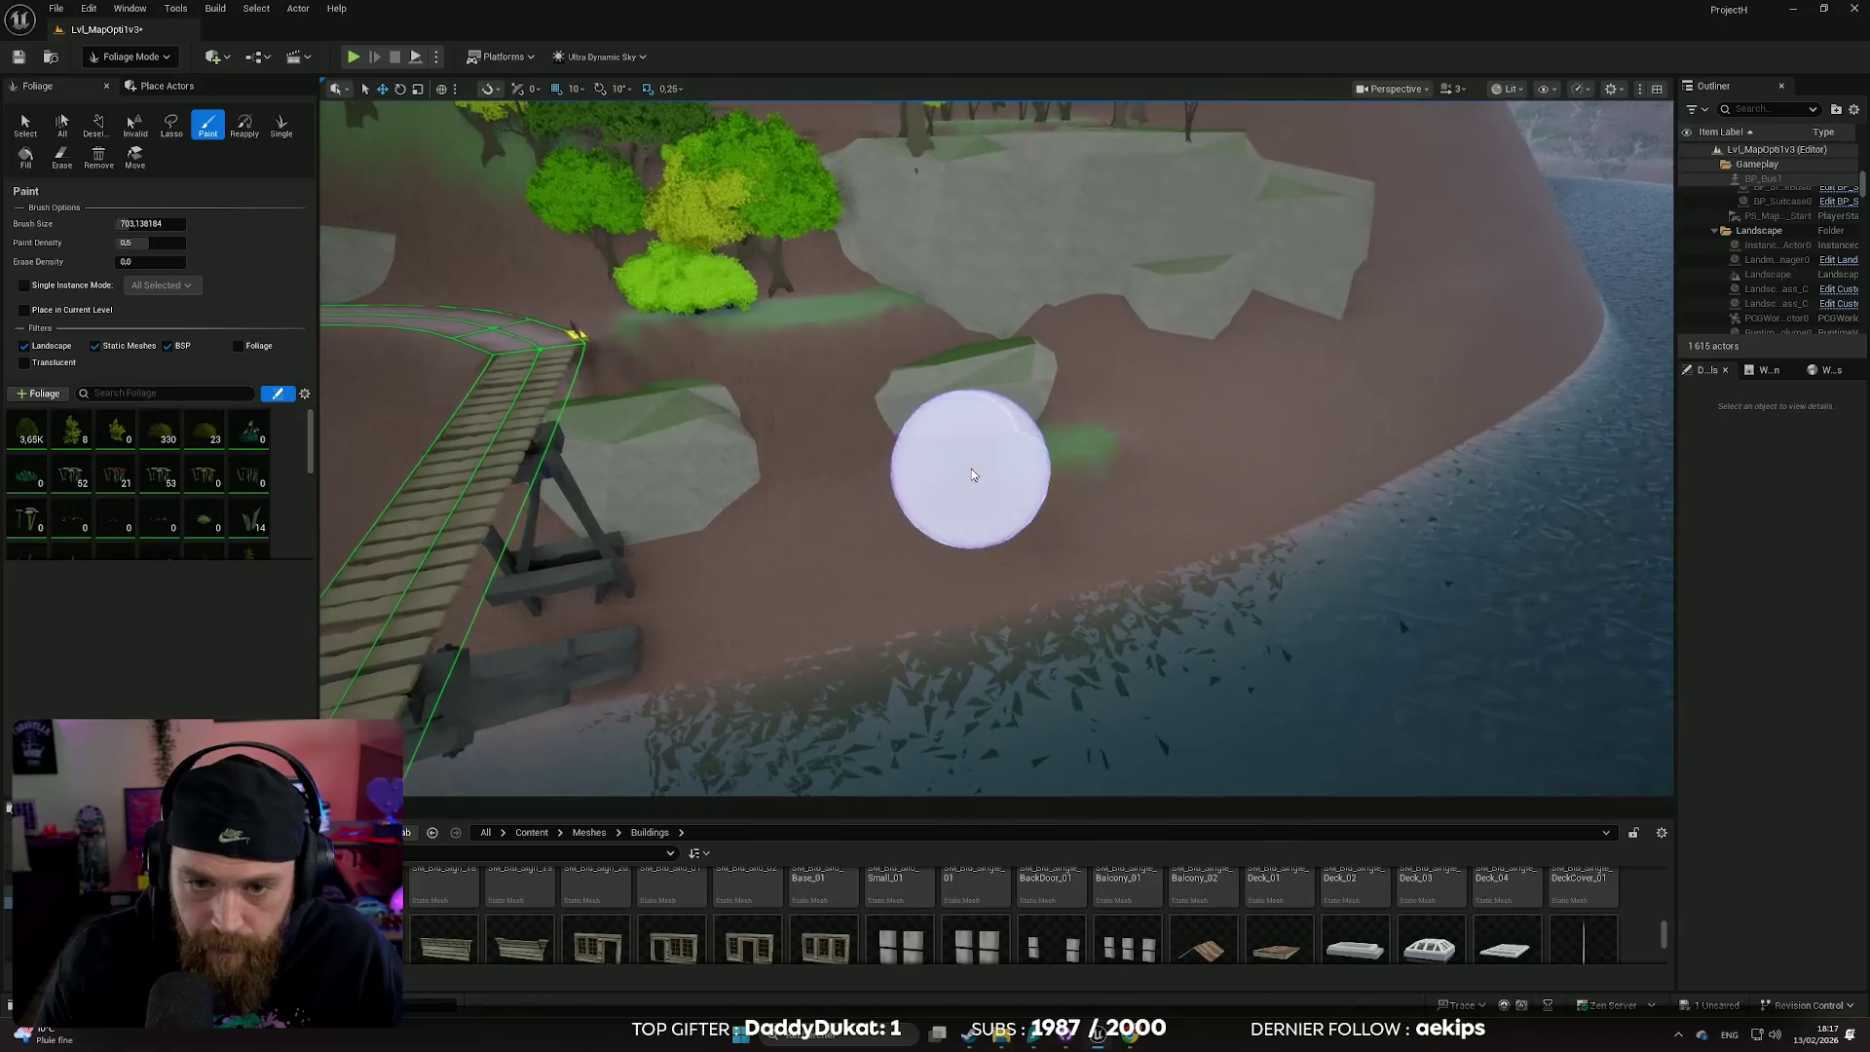
# - Paint trees across the ground between the rocks near the bridge and fly forward to review them
pyautogui.moveTo(972, 474)
pyautogui.mouseDown()
pyautogui.moveTo(882, 487)
pyautogui.moveTo(1002, 480)
pyautogui.moveTo(1085, 420)
pyautogui.moveTo(1189, 471)
pyautogui.mouseUp()
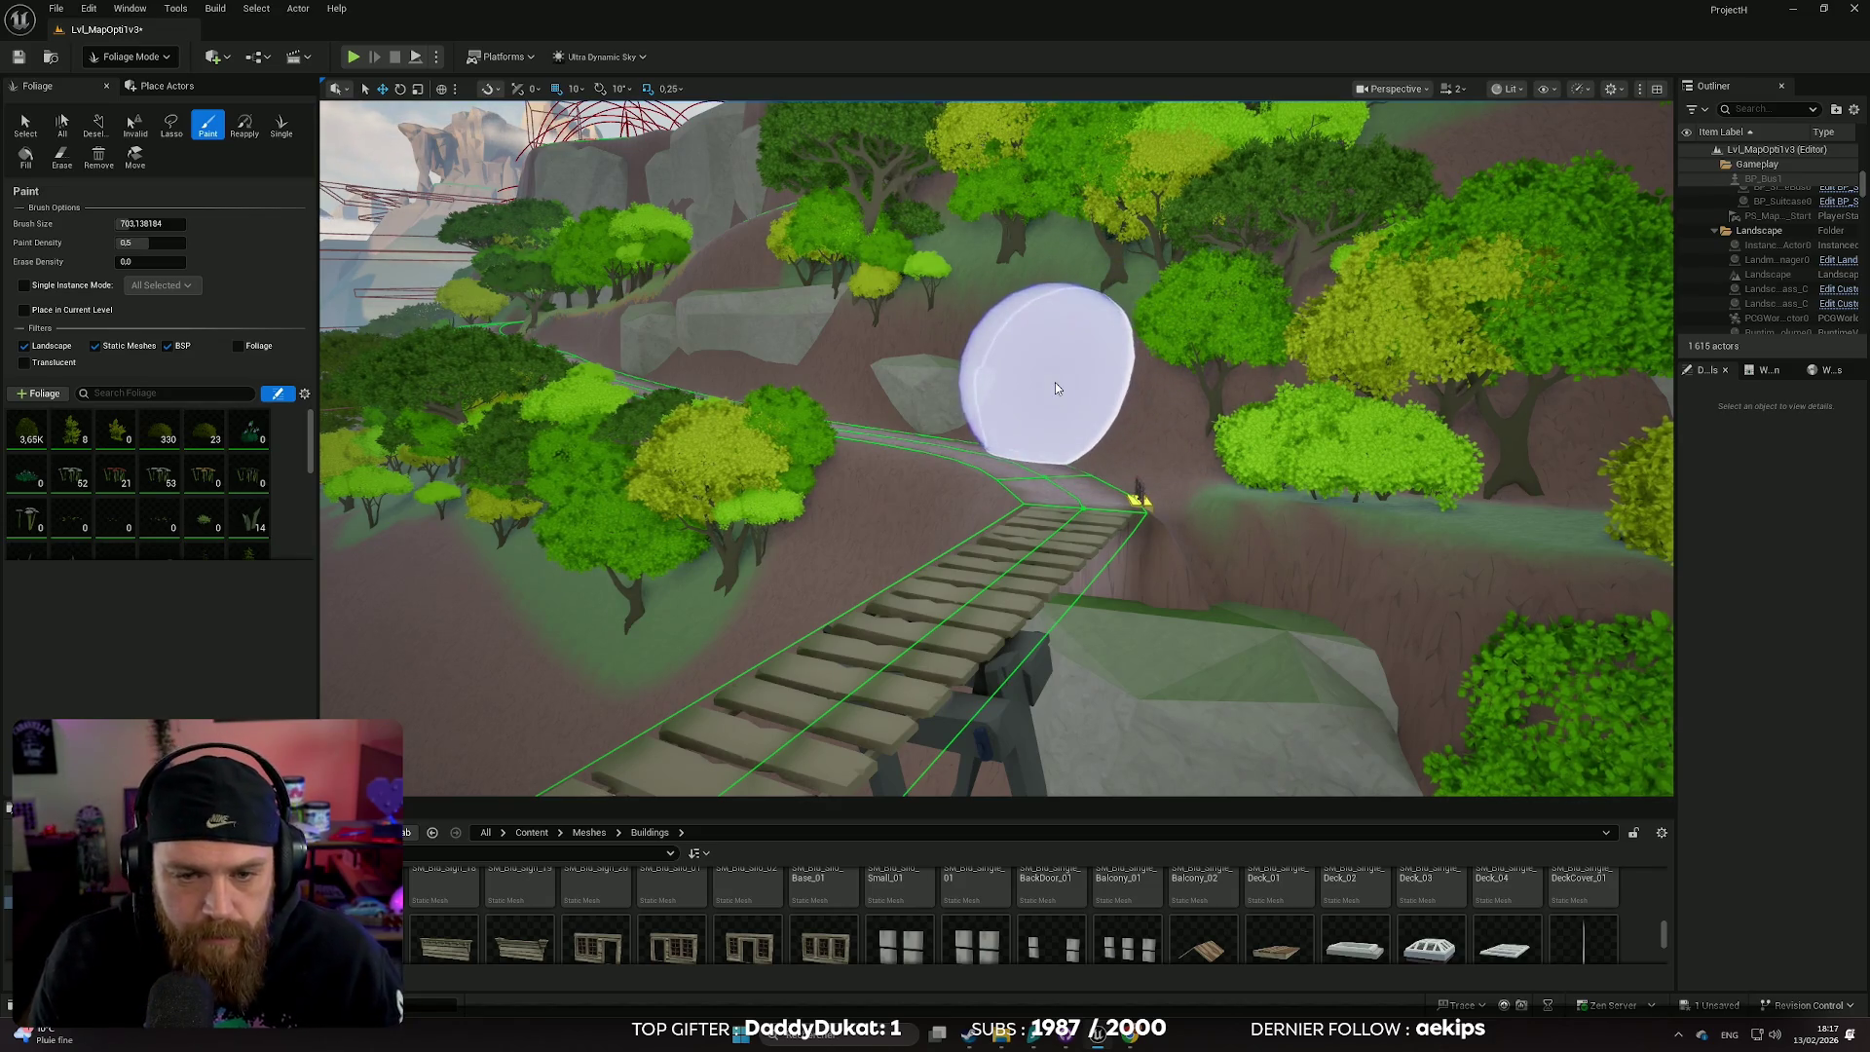
pyautogui.press('w')
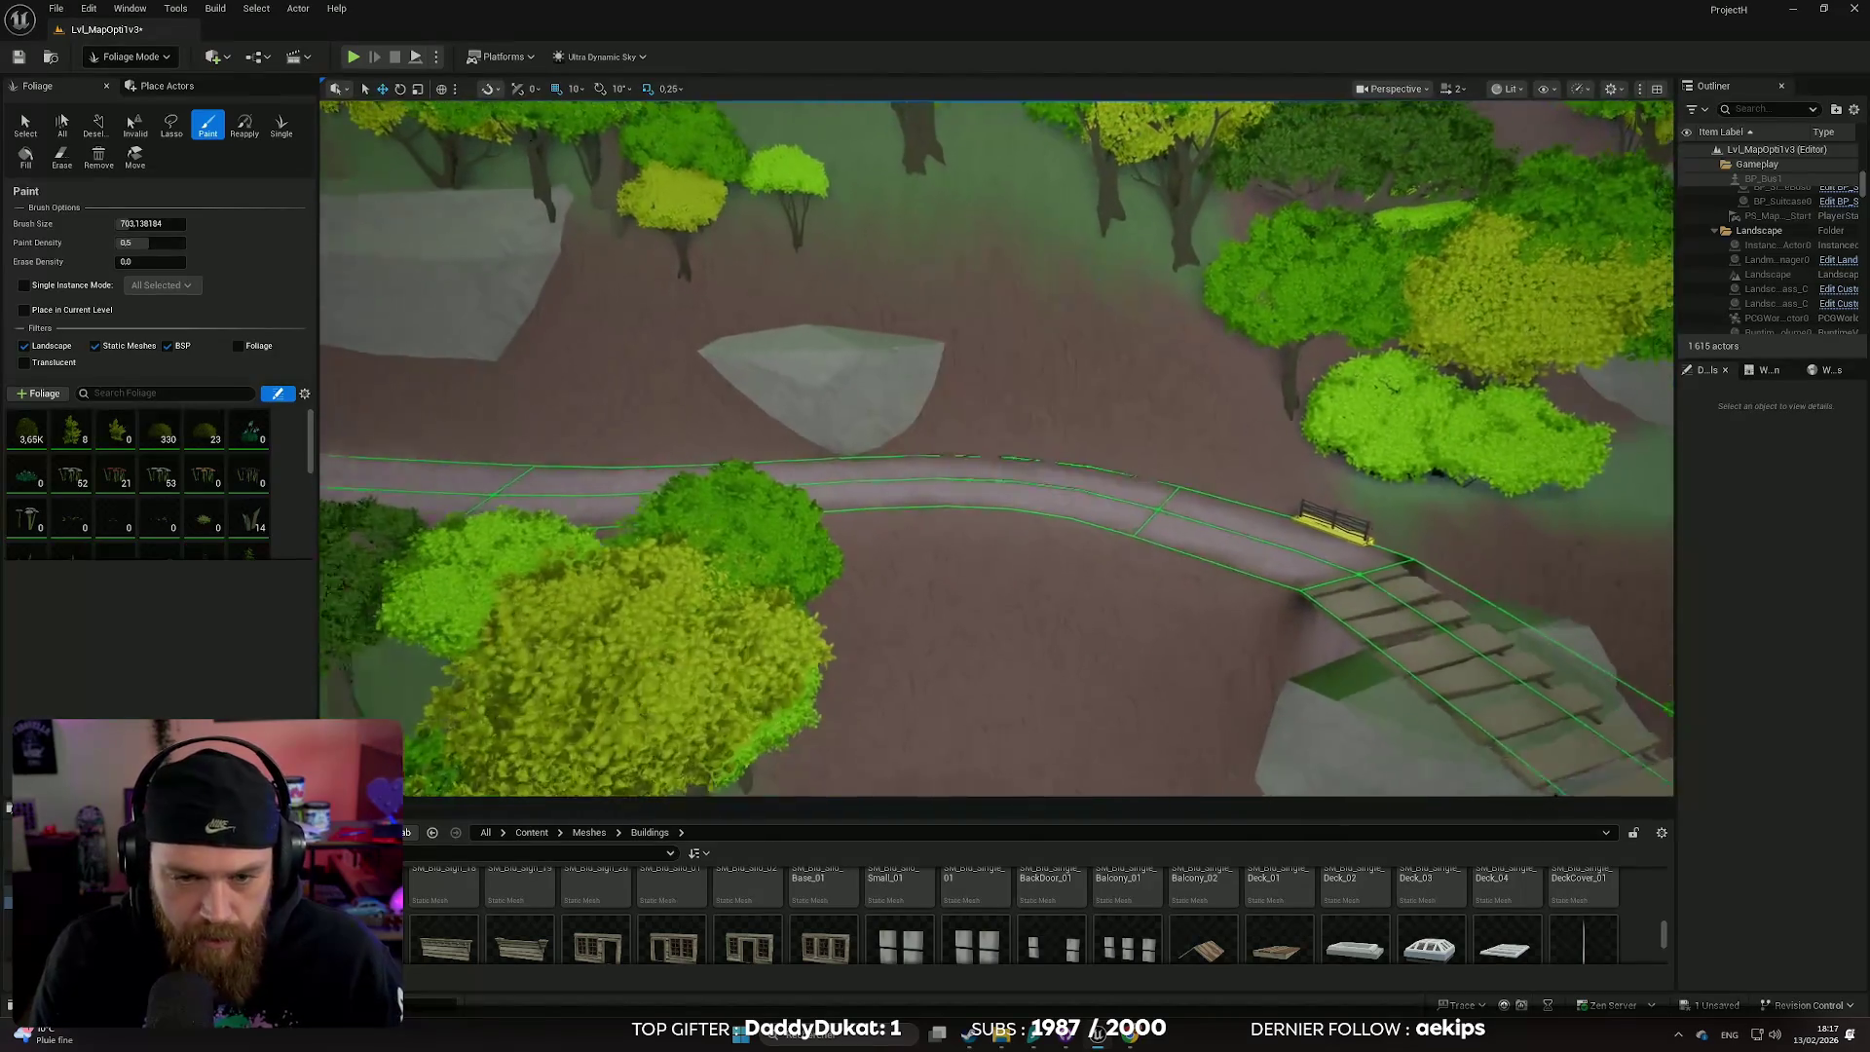
pyautogui.scroll(-5, 1035, 376)
pyautogui.scroll(10, 1008, 389)
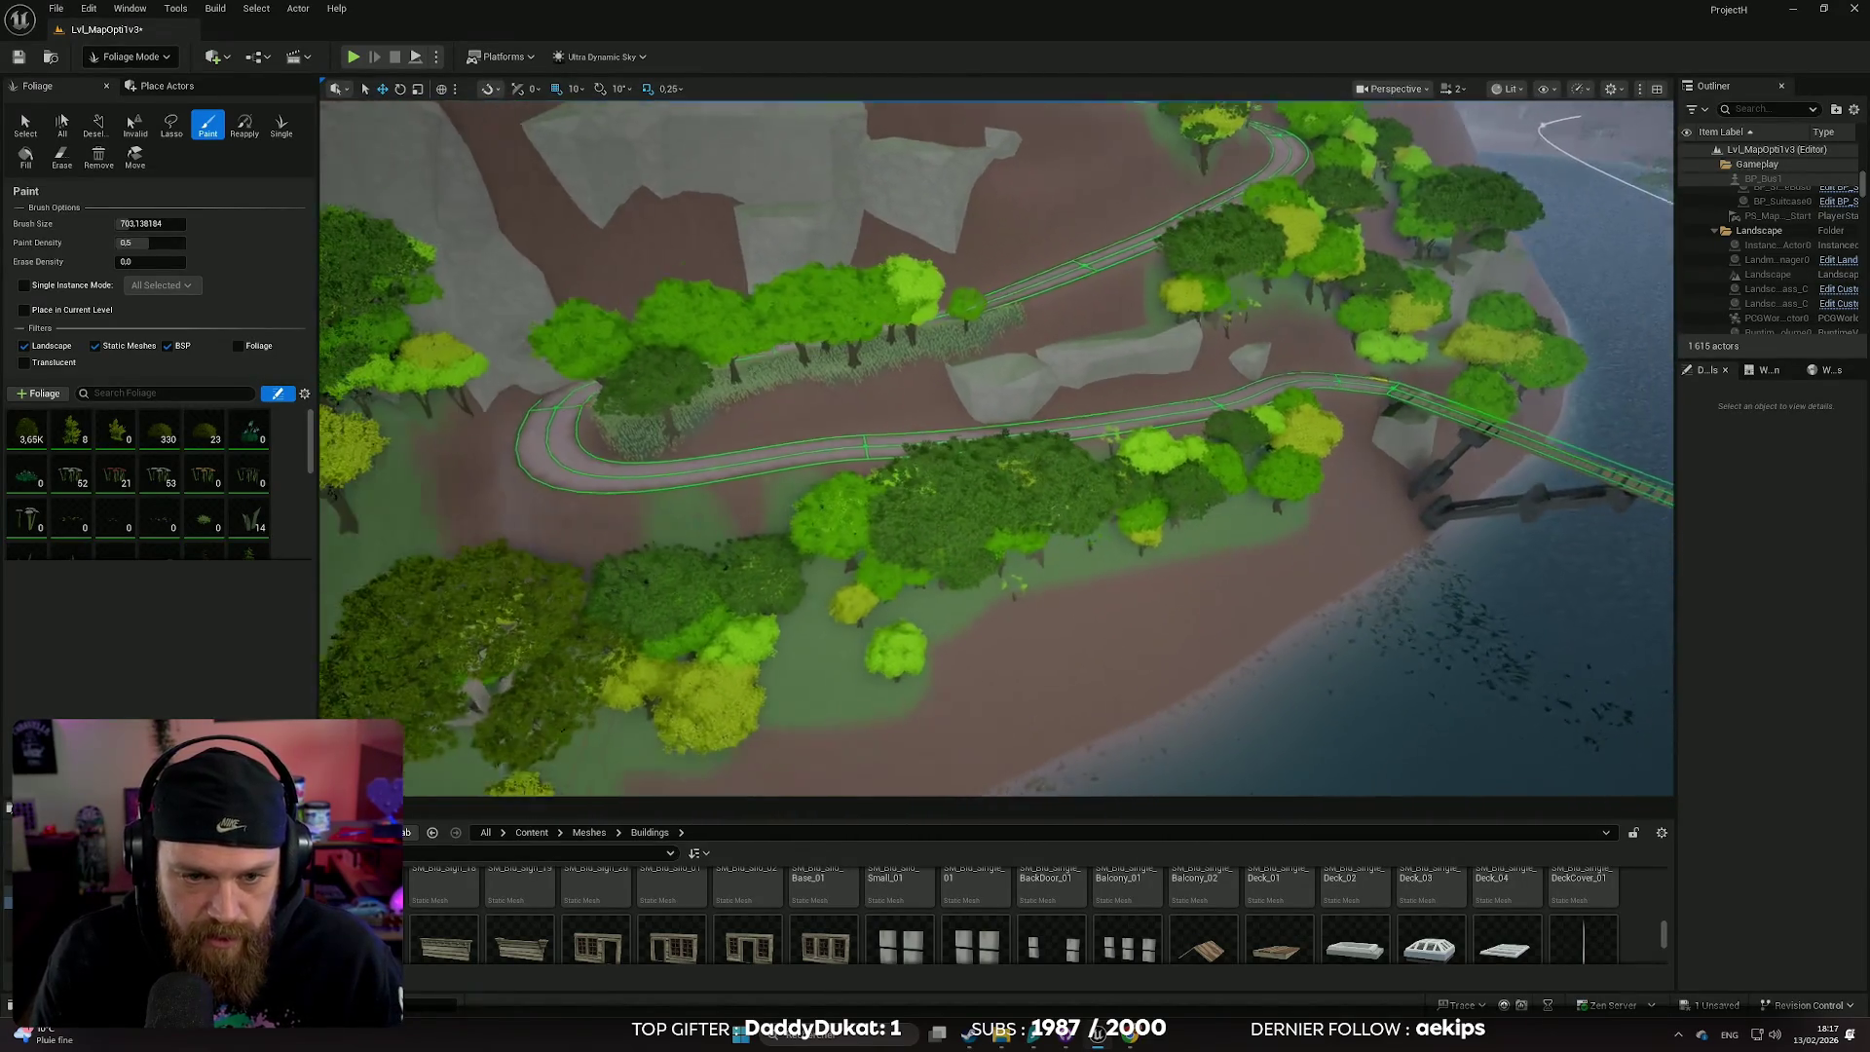
pyautogui.scroll(-10, 983, 385)
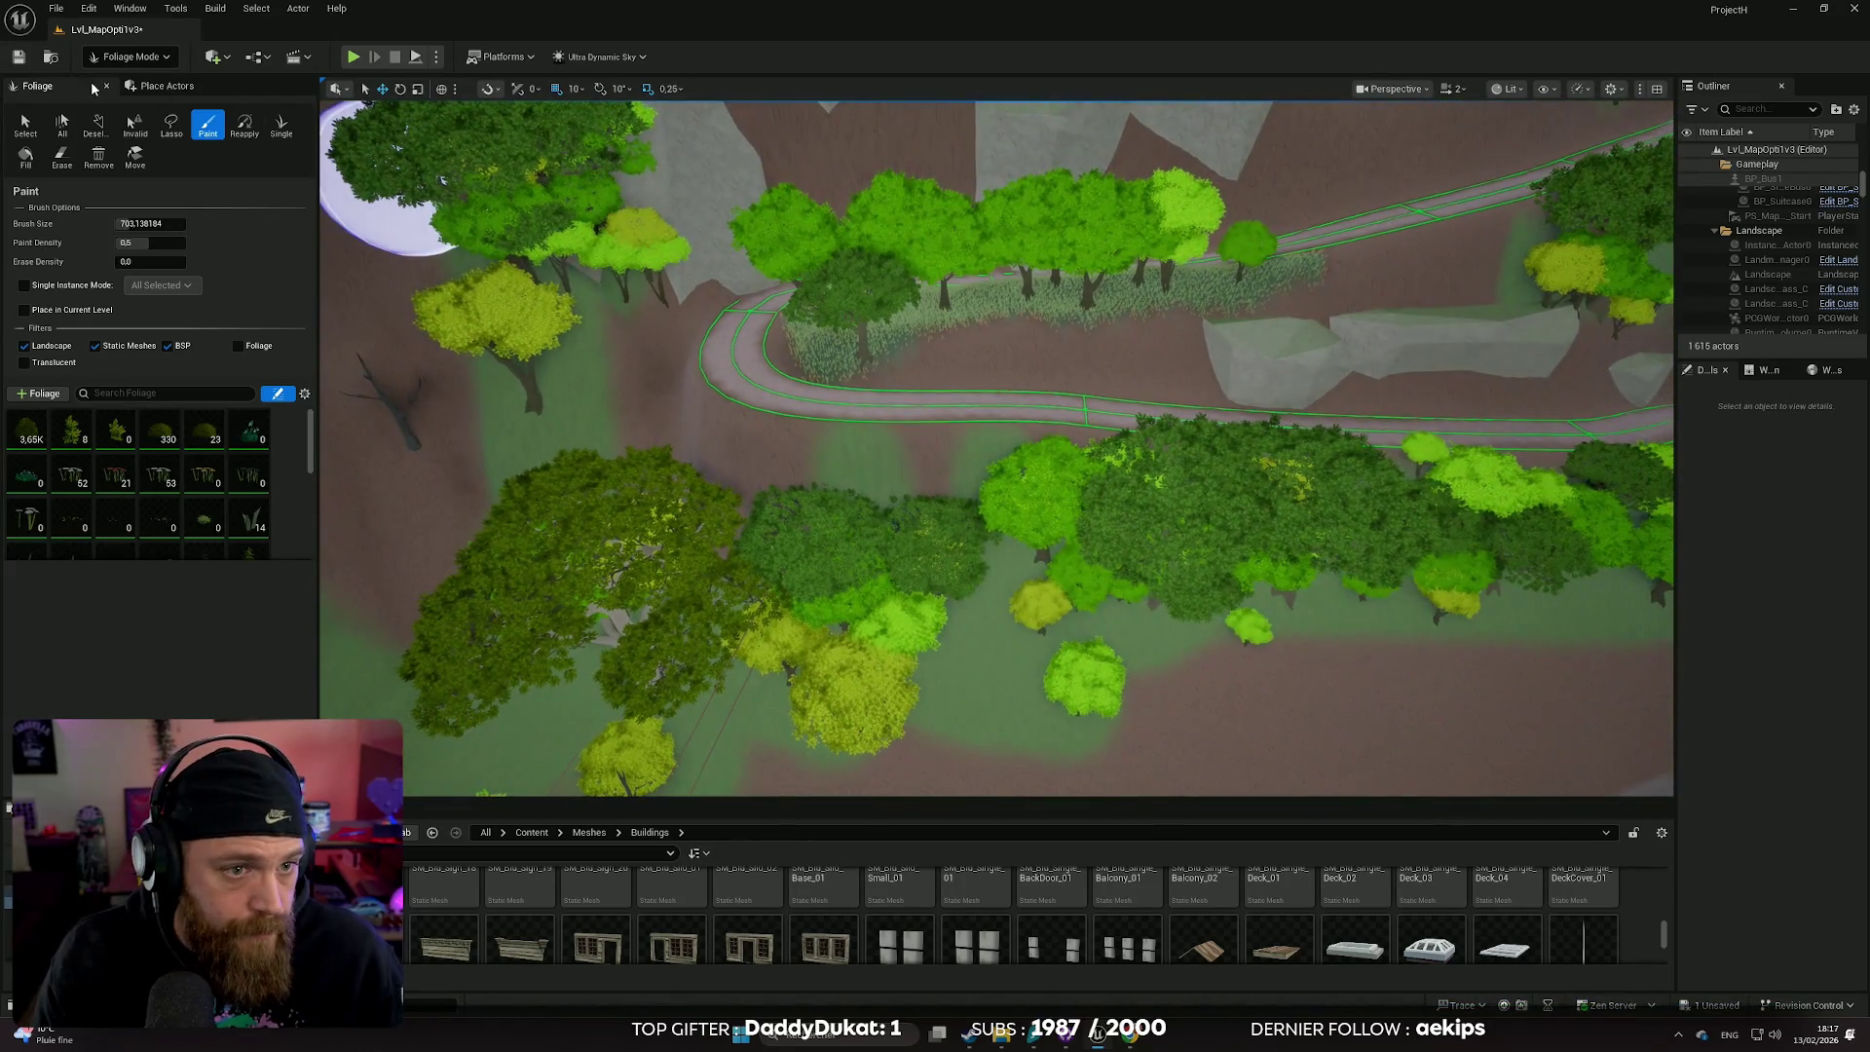
pyautogui.click(130, 56)
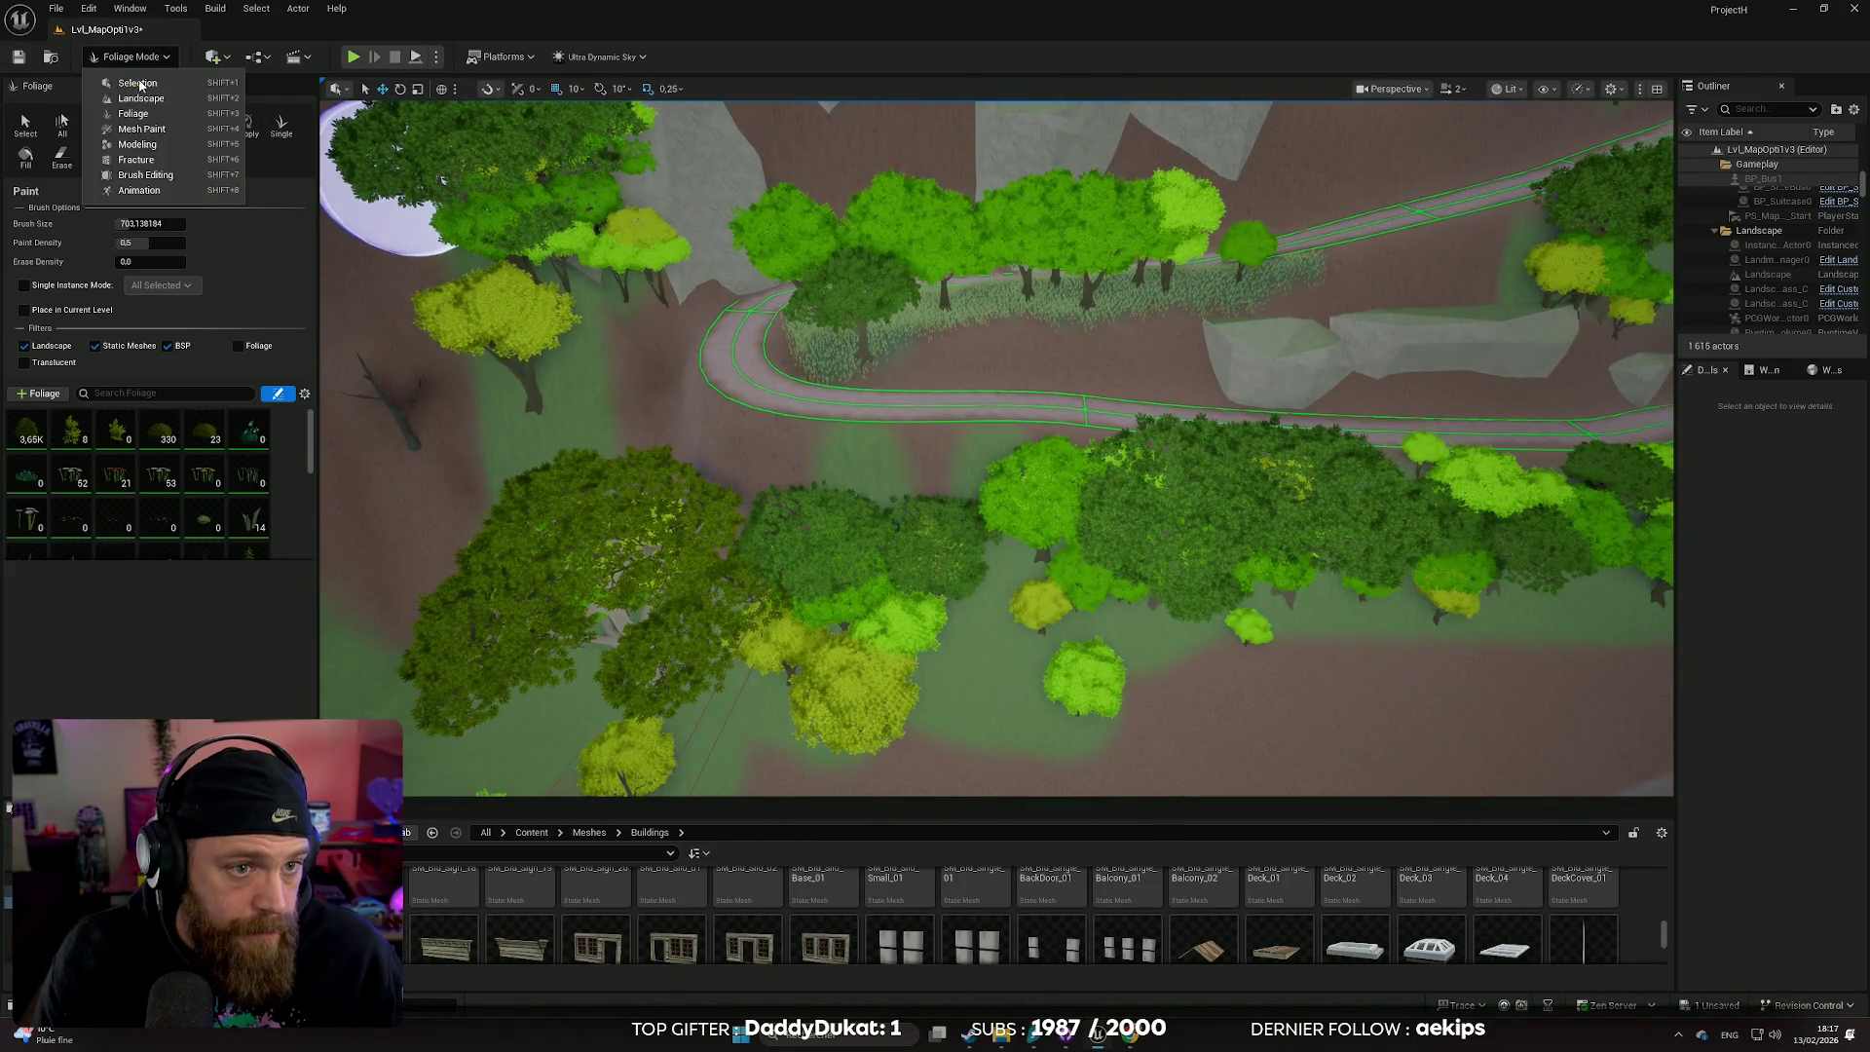
# - In Selection Mode, search Meshes for 'rock' and drop SM_Env_Rock_Pile_05 beside the path
pyautogui.click(137, 84)
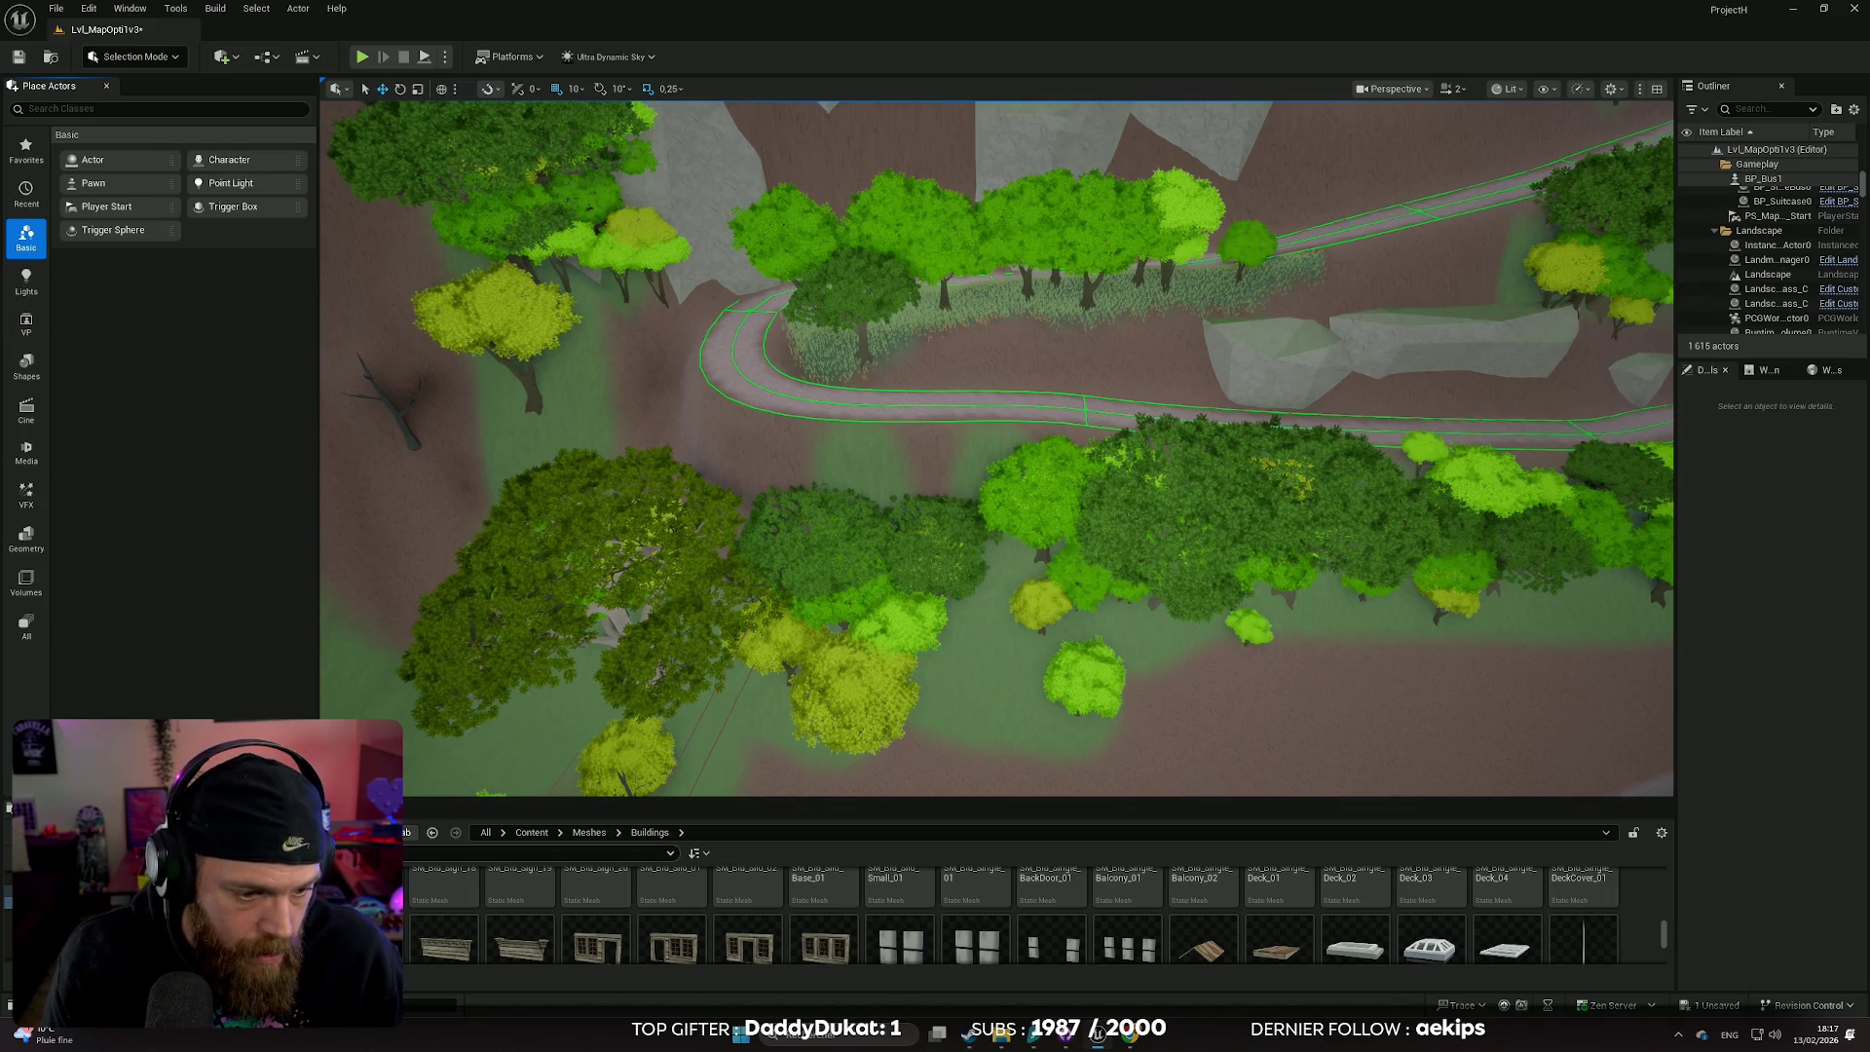
pyautogui.hotkey('alt', 'Left')
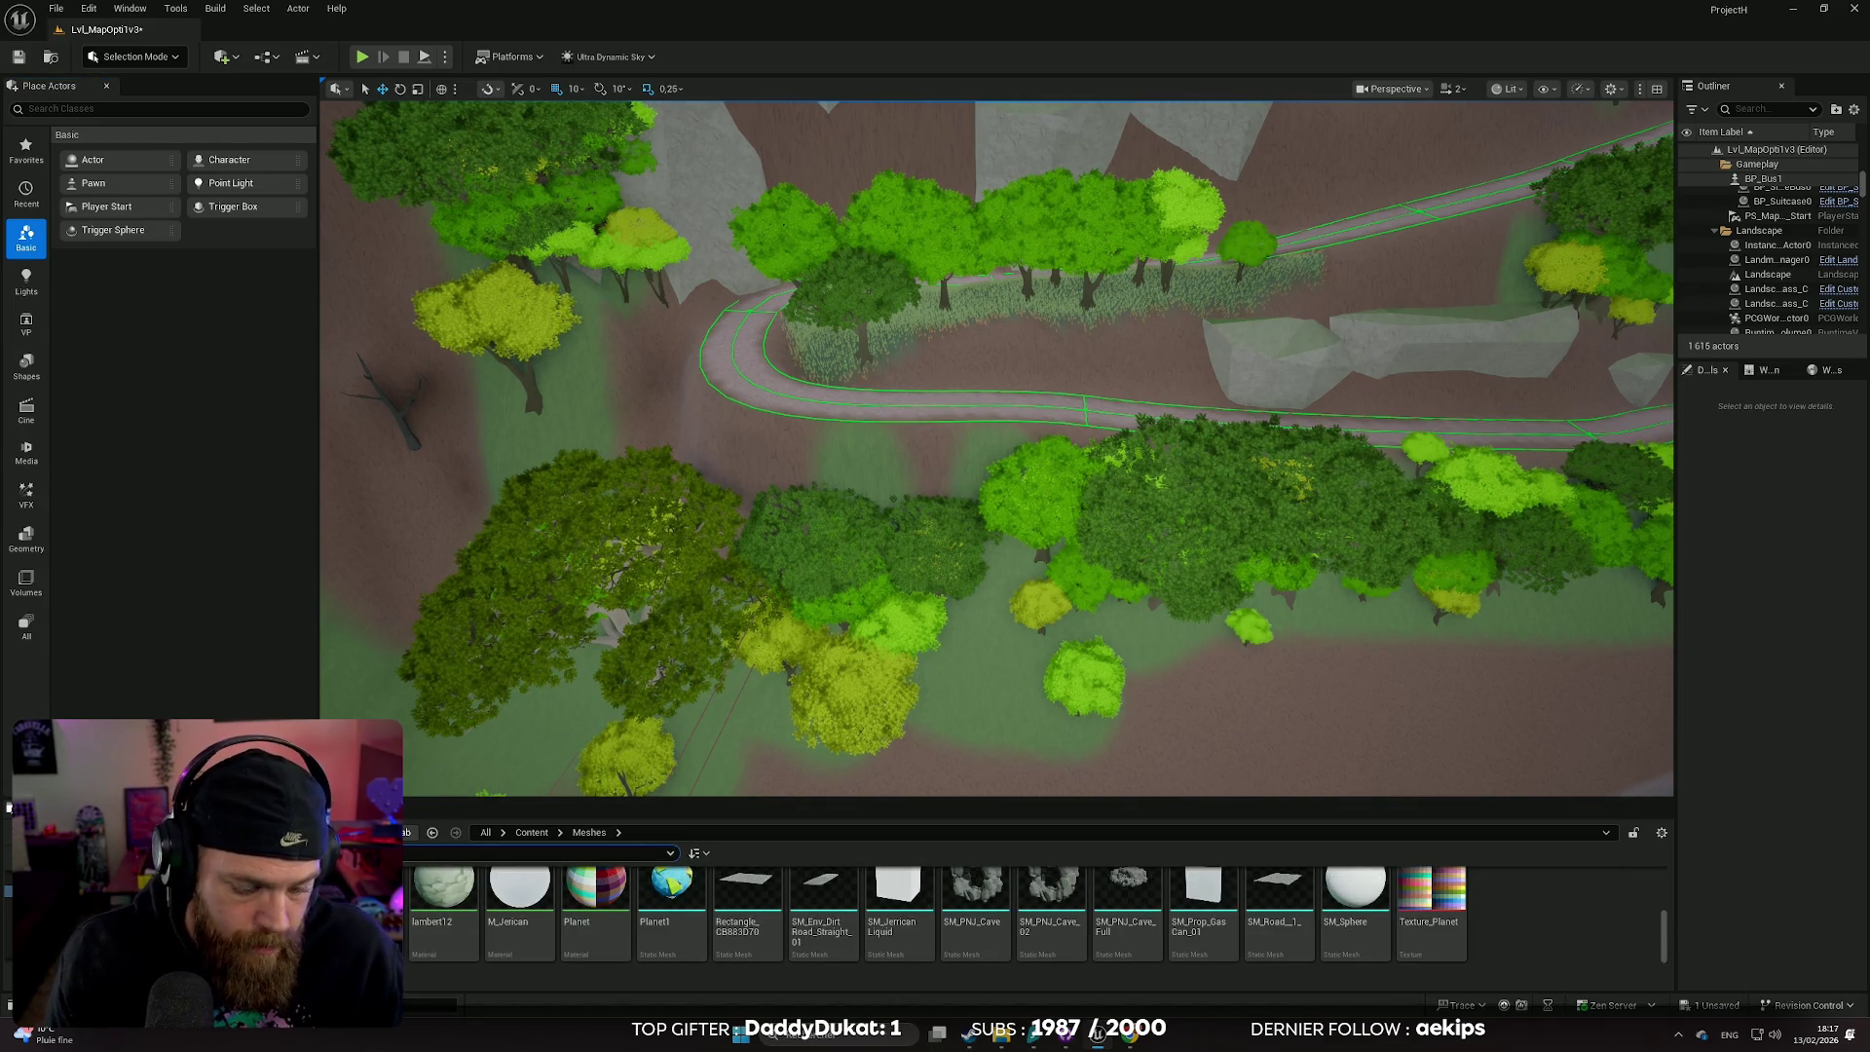
pyautogui.write('rock')
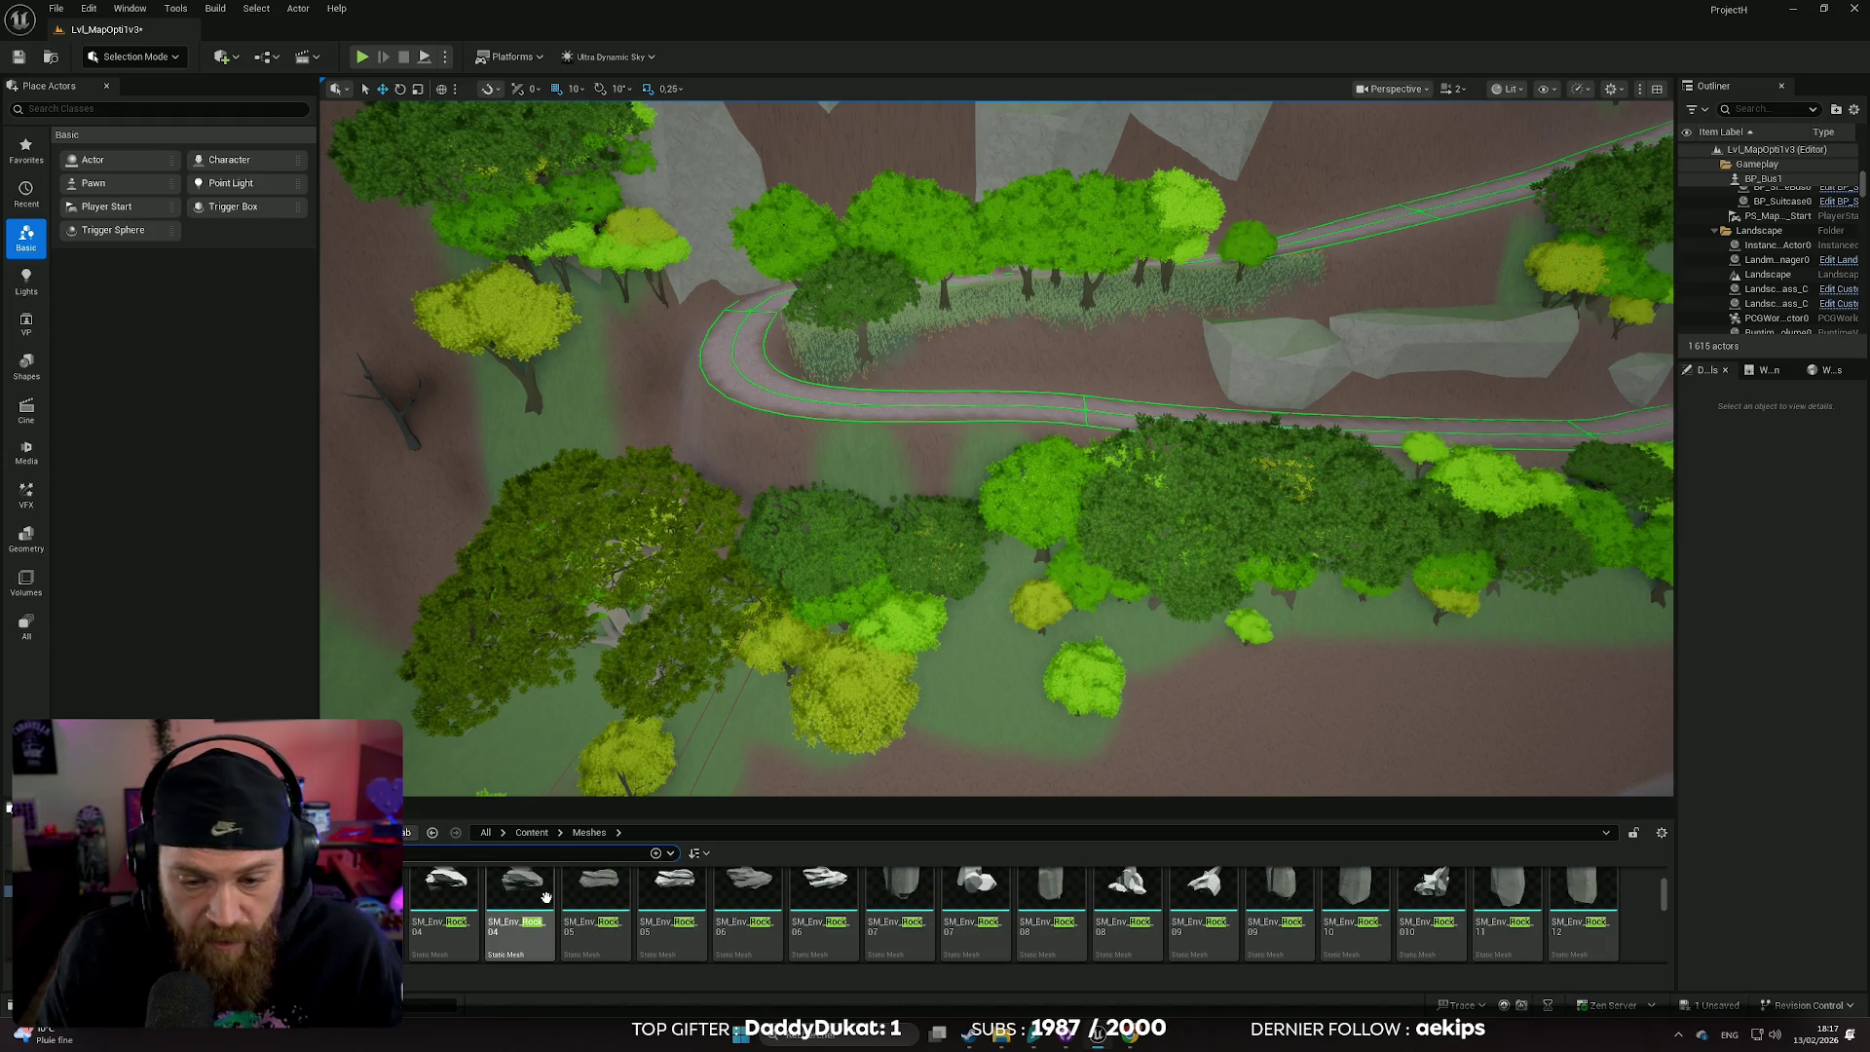
pyautogui.moveTo(801, 806); pyautogui.dragTo(798, 563)
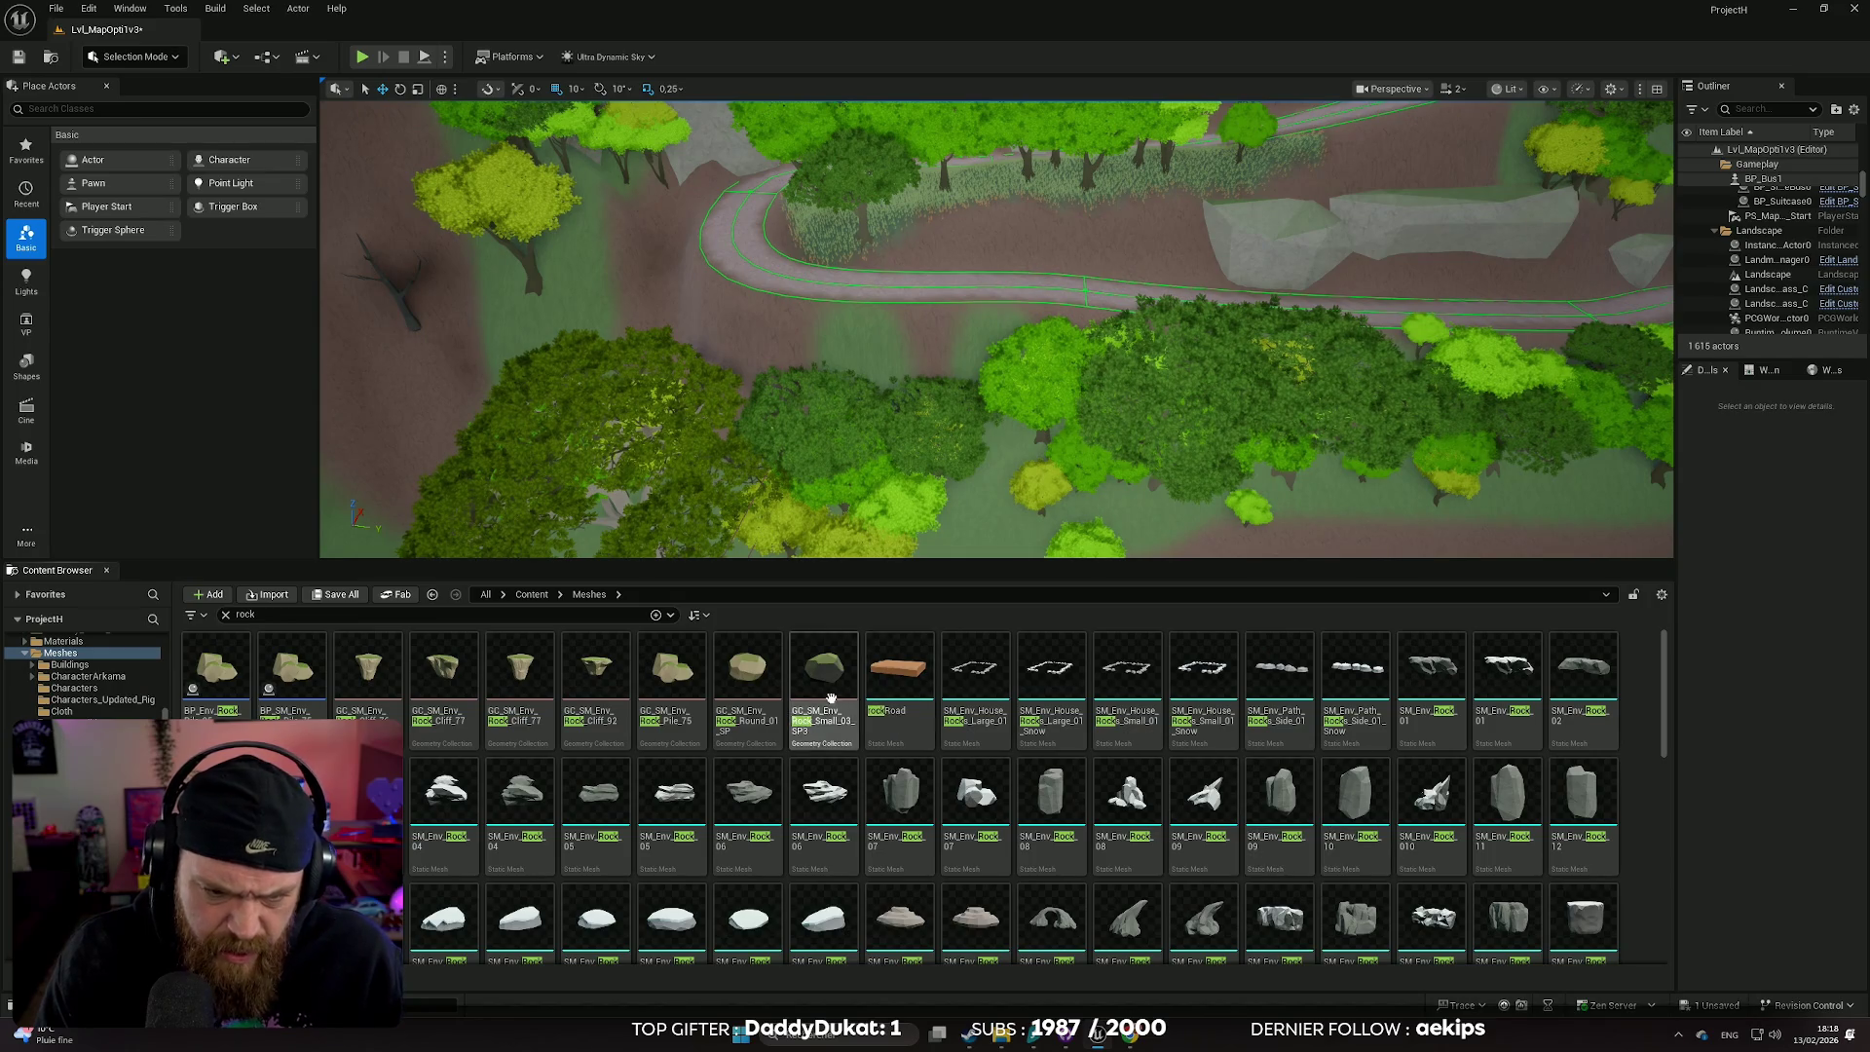
pyautogui.scroll(-10, 1232, 825)
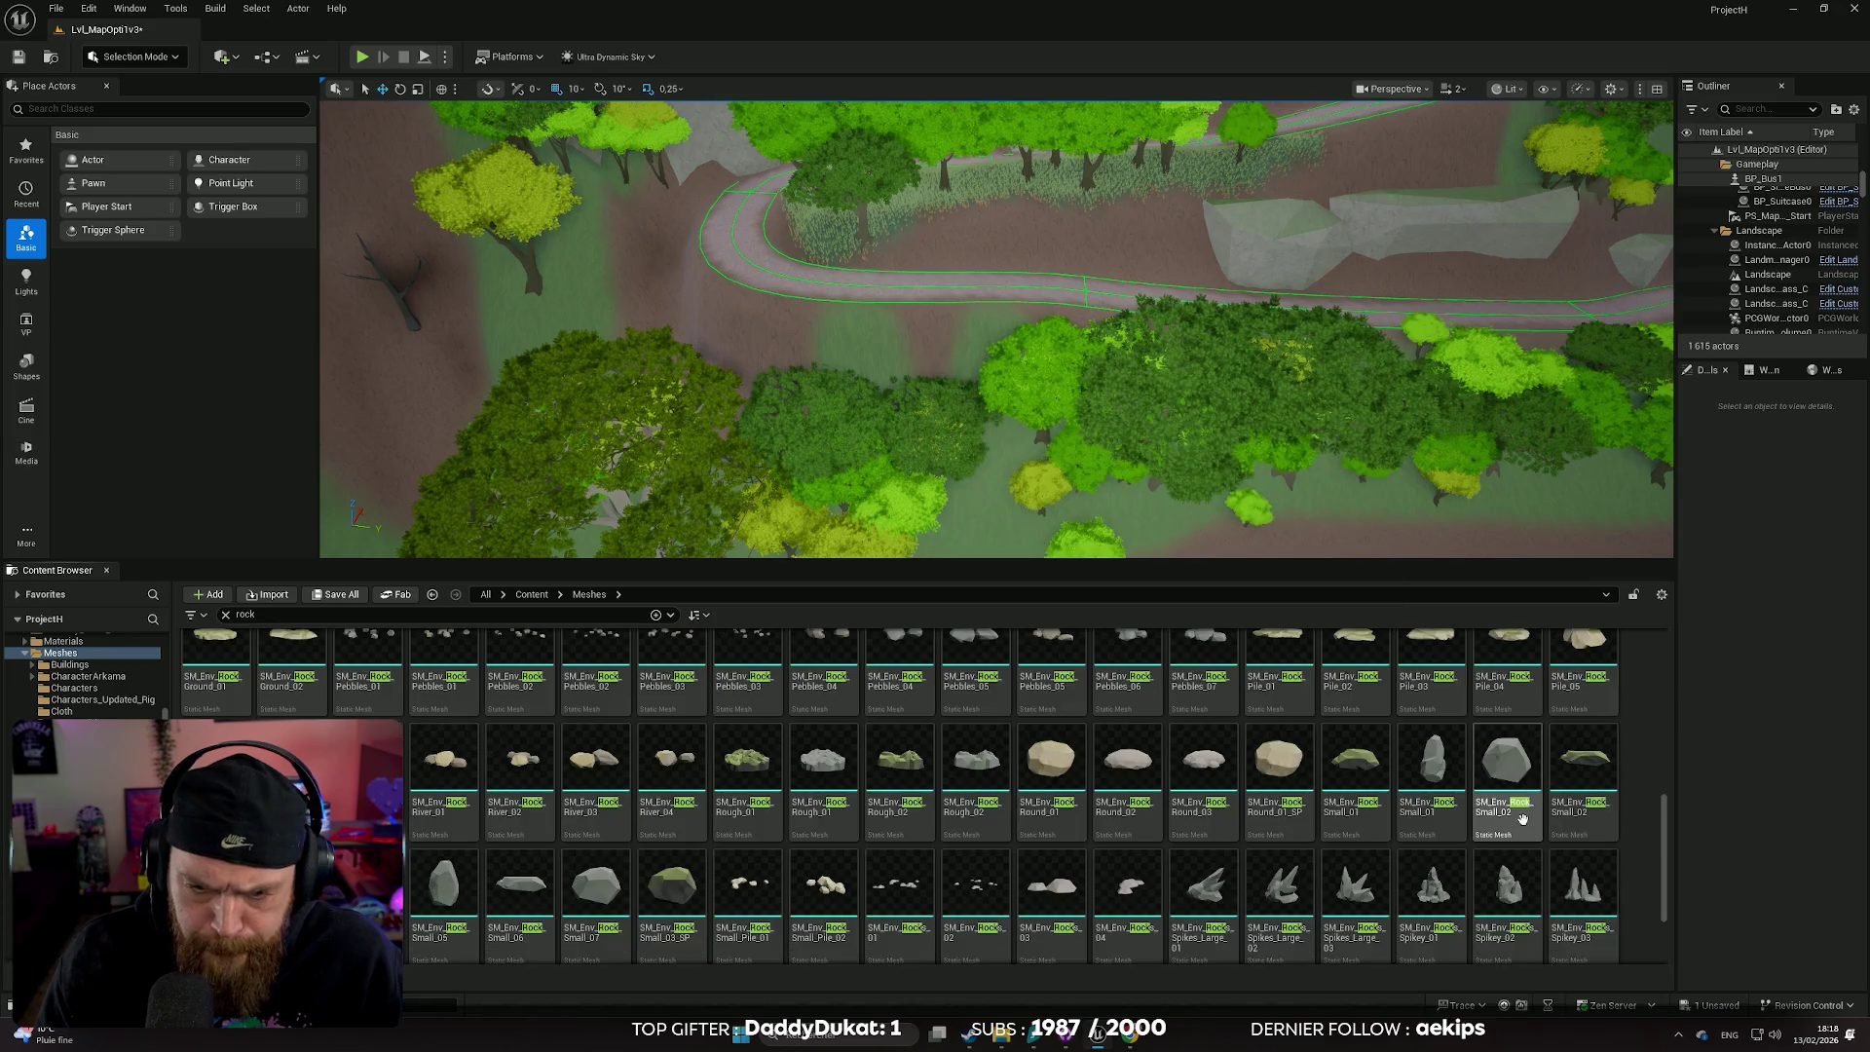
pyautogui.click(1546, 661)
pyautogui.moveTo(1544, 658); pyautogui.dragTo(831, 371)
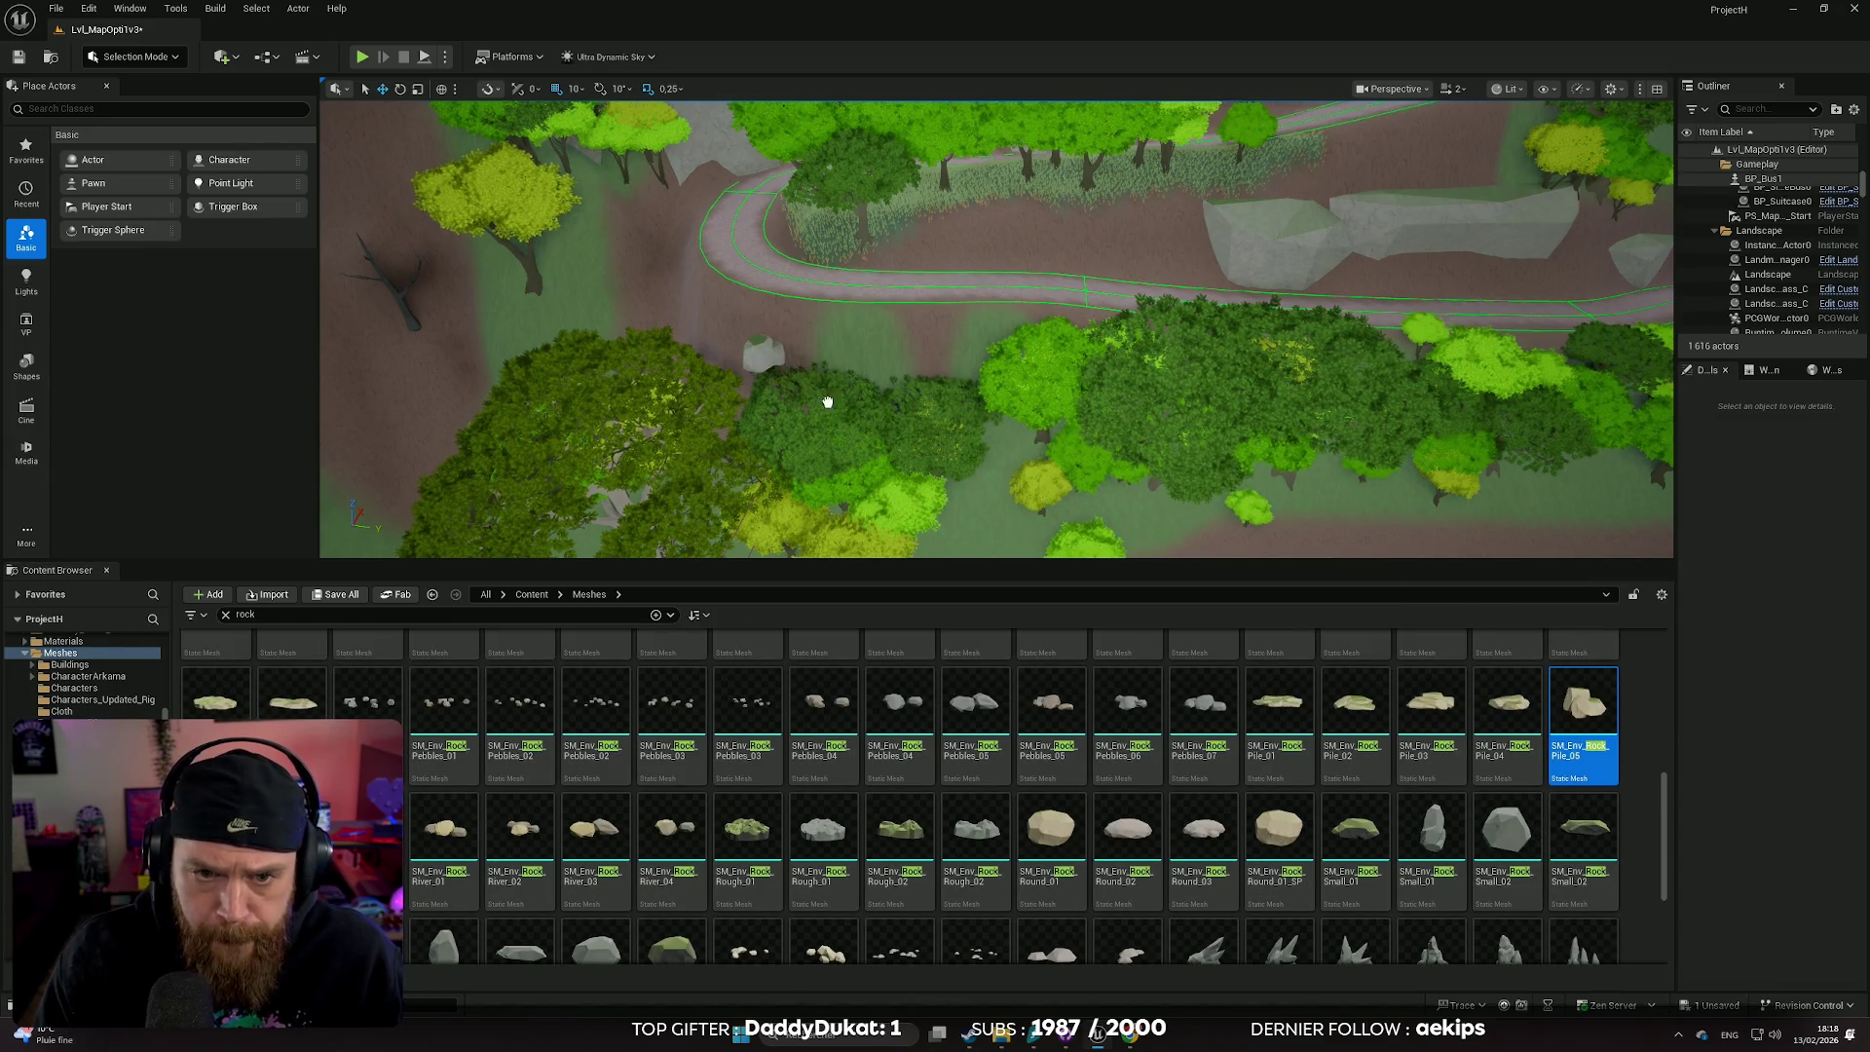
# - Focus on the rock pile, turn it around its vertical axis and scale it to 2.6
pyautogui.press('f')
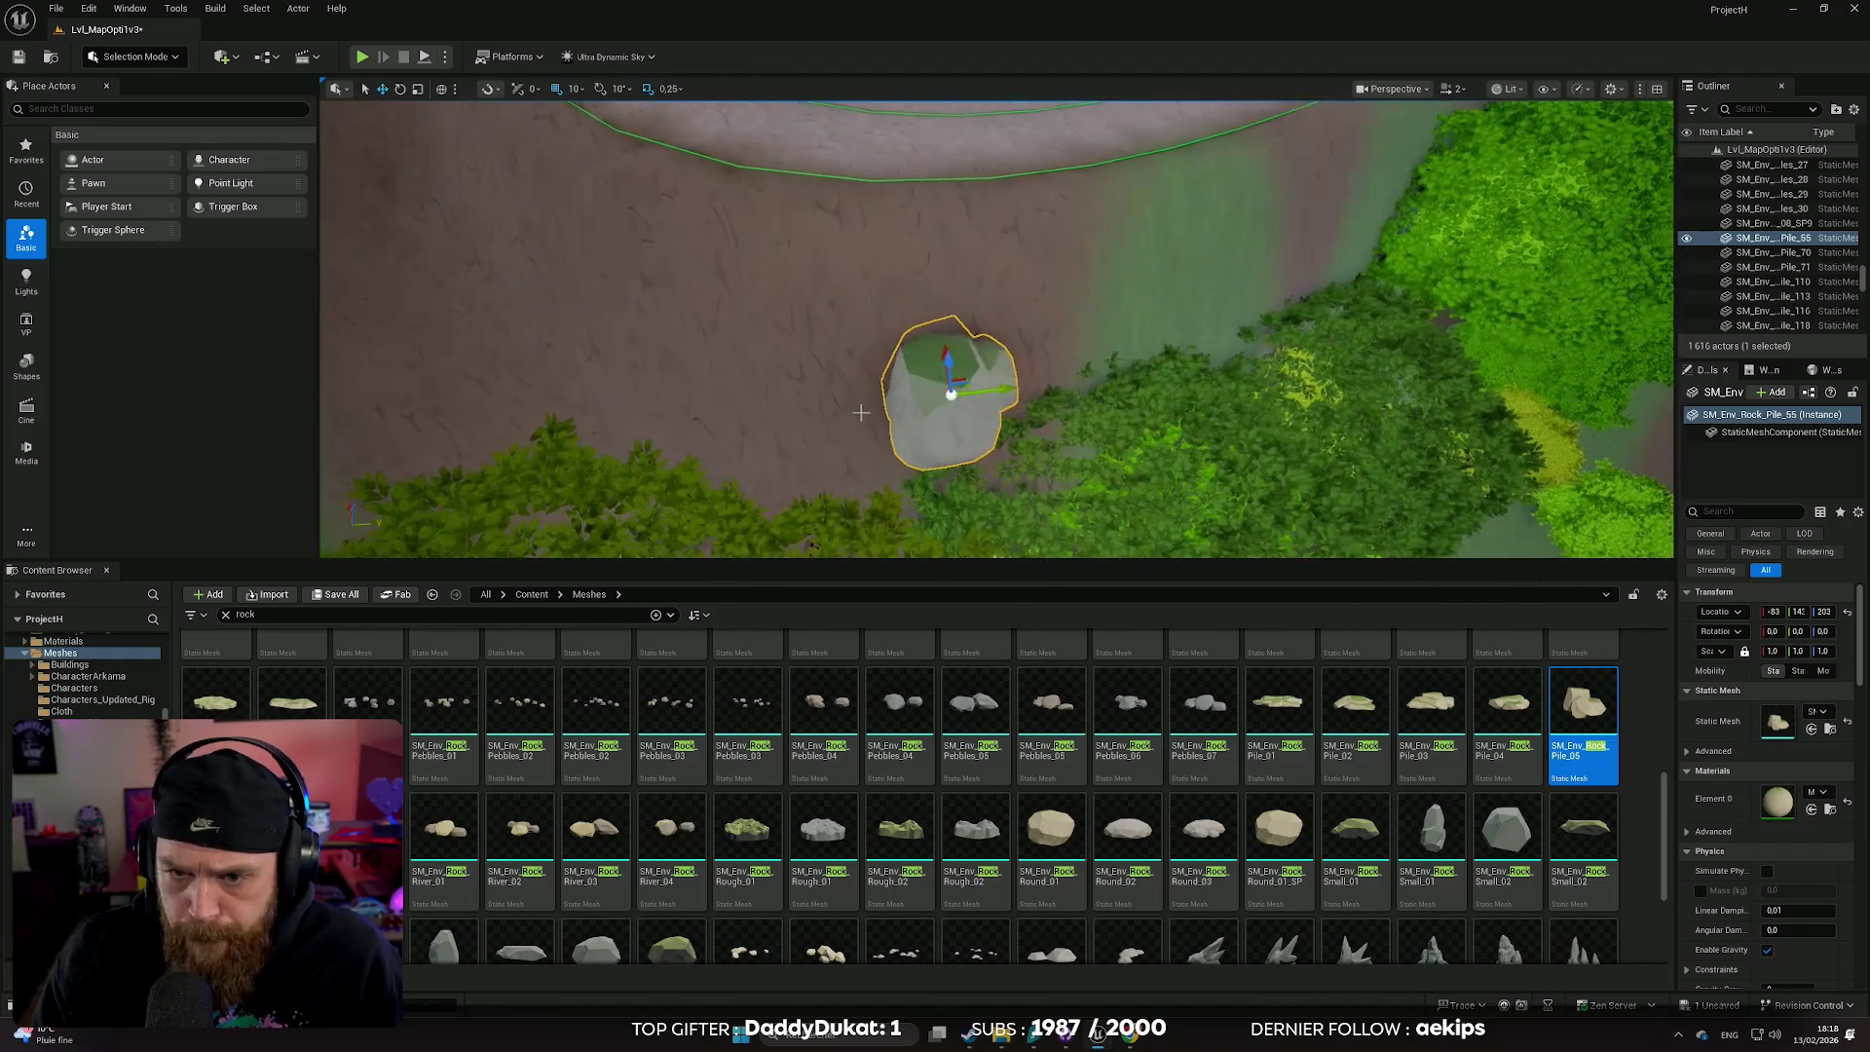
pyautogui.press('e')
pyautogui.moveTo(1003, 429); pyautogui.dragTo(949, 460)
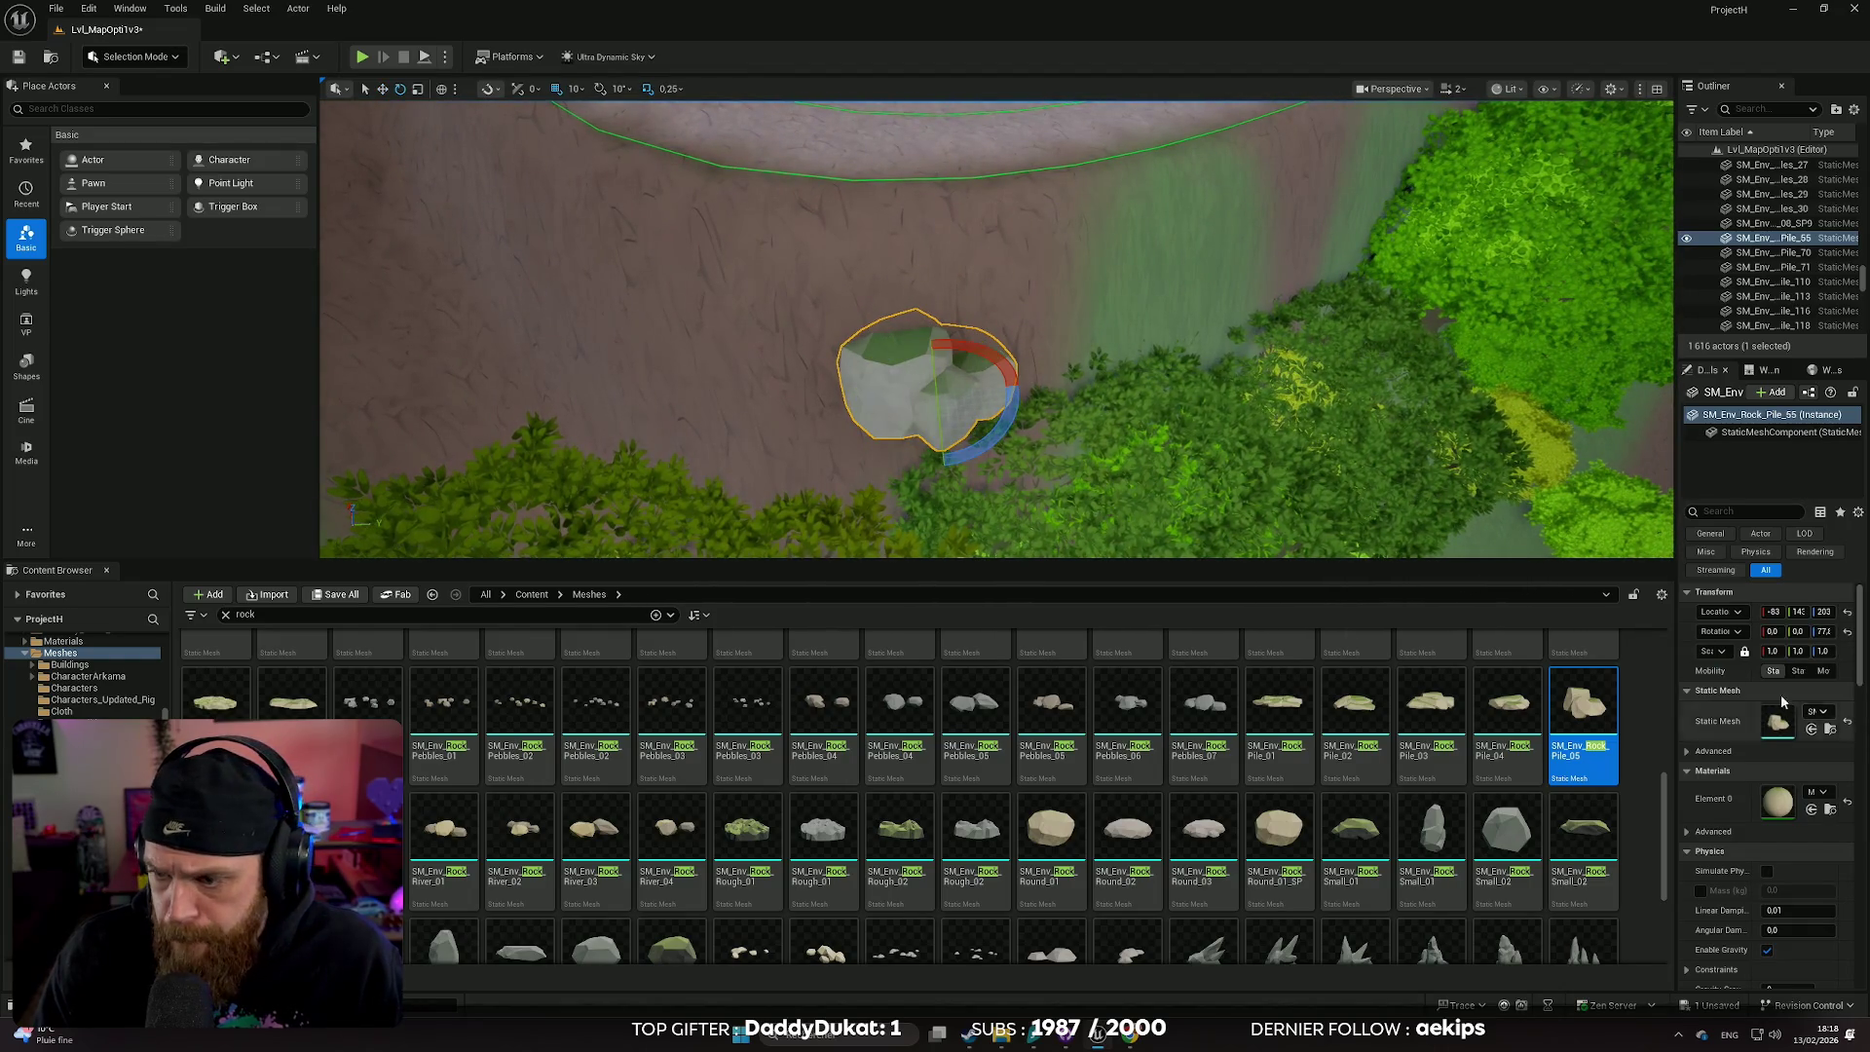
pyautogui.moveTo(1773, 651); pyautogui.dragTo(1802, 650)
# - Move the rock pile up-left to the path edge and raise it slightly
pyautogui.press('w')
pyautogui.moveTo(1032, 474)
pyautogui.mouseDown()
pyautogui.moveTo(880, 409)
pyautogui.moveTo(910, 354)
pyautogui.moveTo(885, 377)
pyautogui.mouseUp()
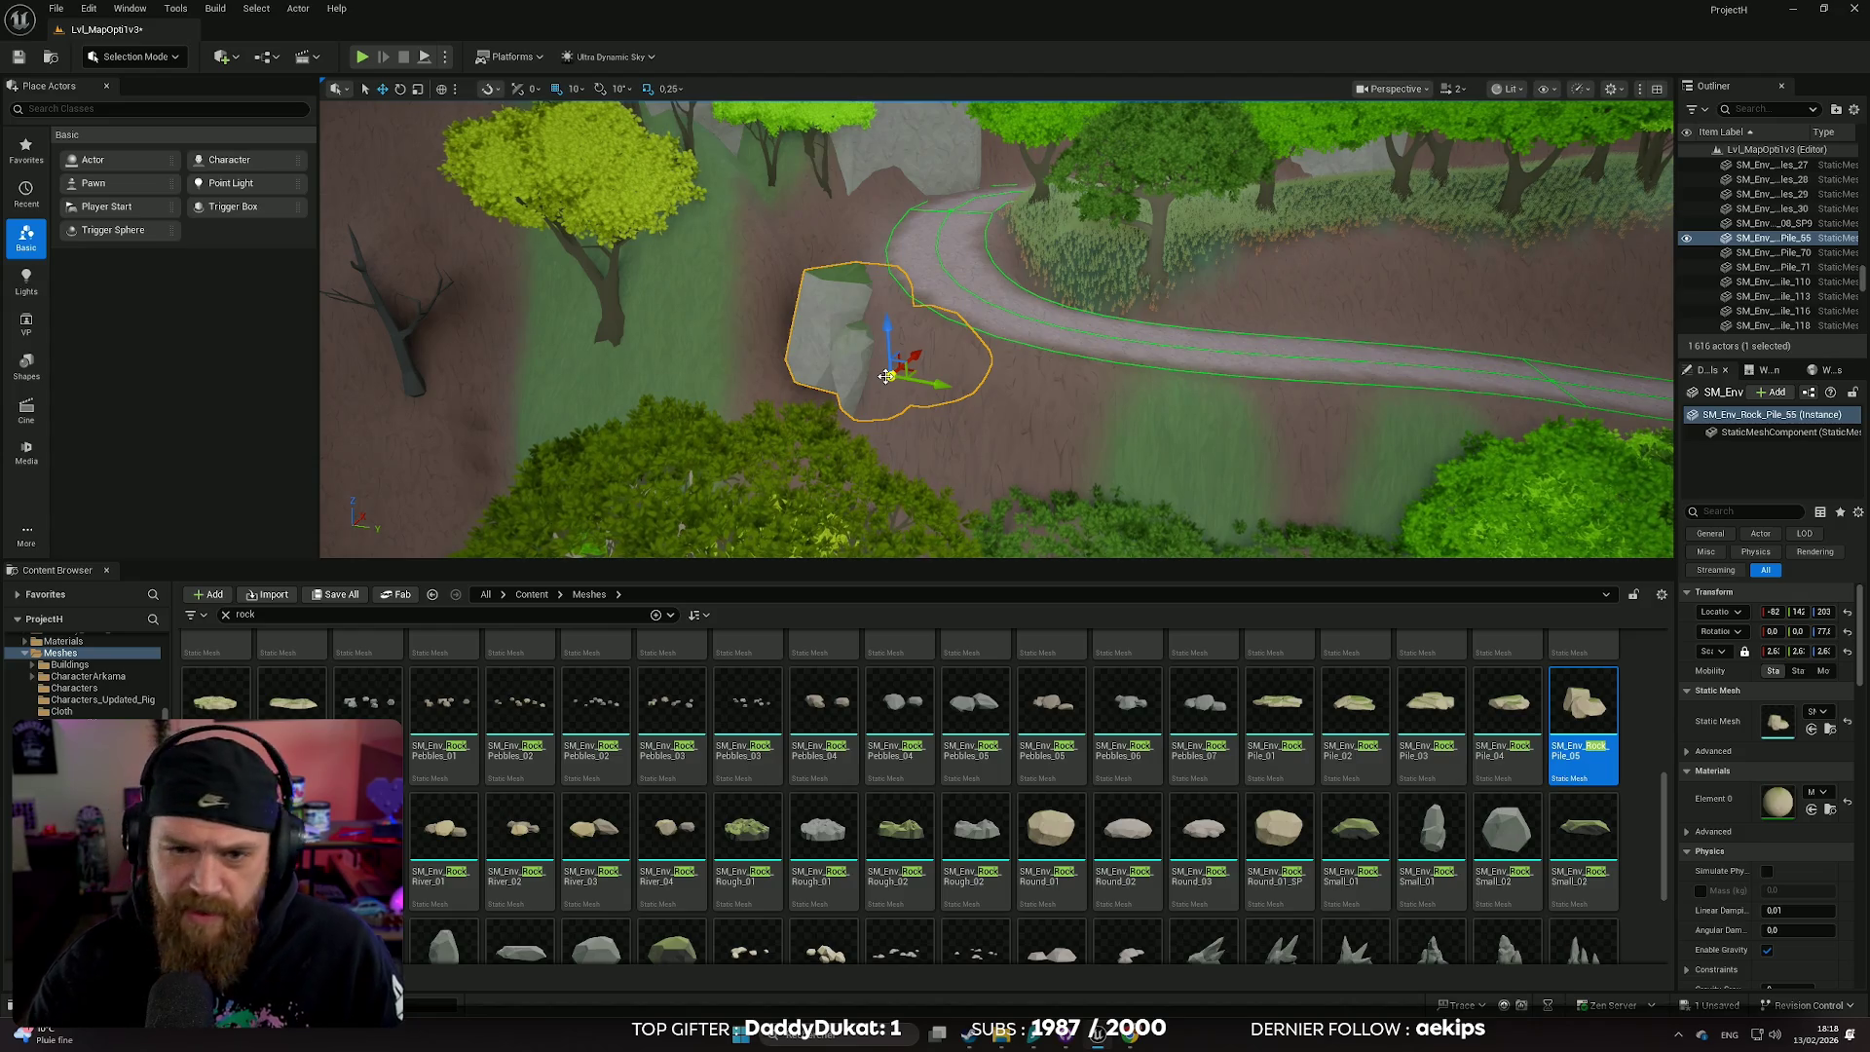
pyautogui.scroll(3, 953, 338)
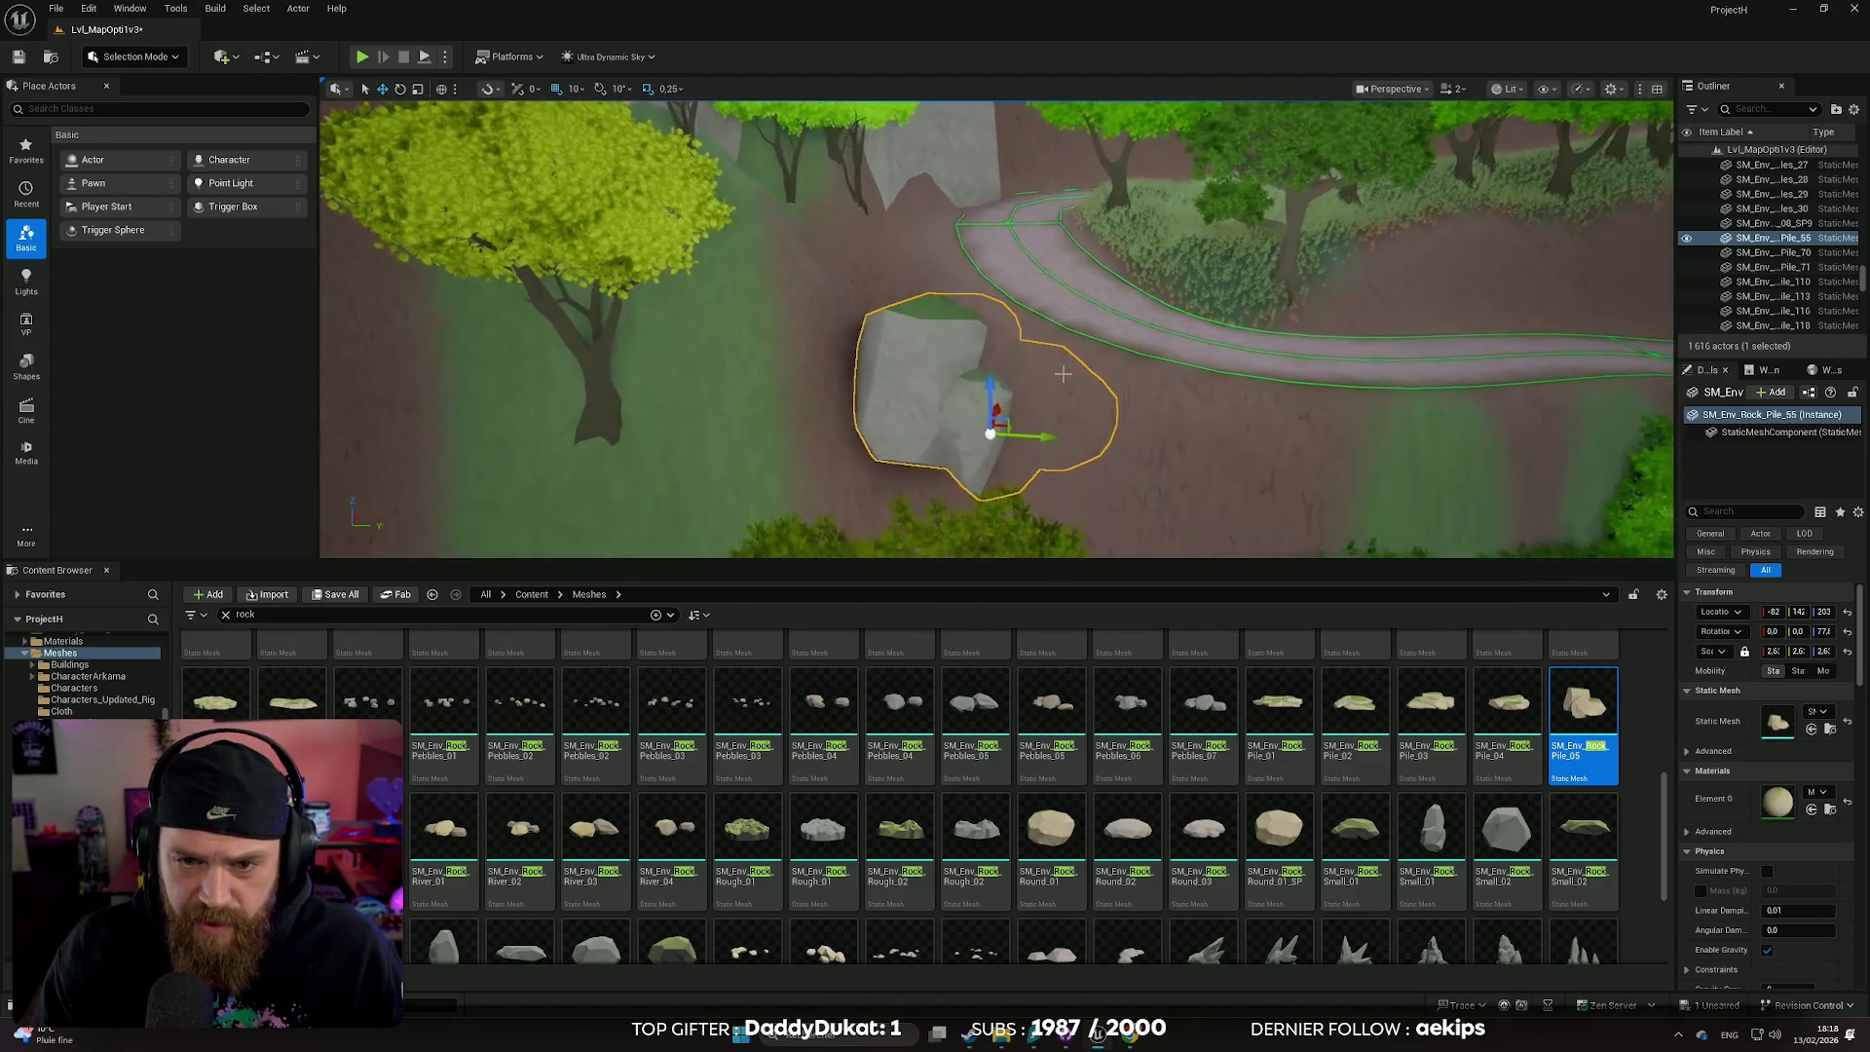
pyautogui.moveTo(990, 369)
pyautogui.mouseDown()
pyautogui.moveTo(979, 392)
pyautogui.moveTo(944, 352)
pyautogui.moveTo(1004, 401)
pyautogui.mouseUp()
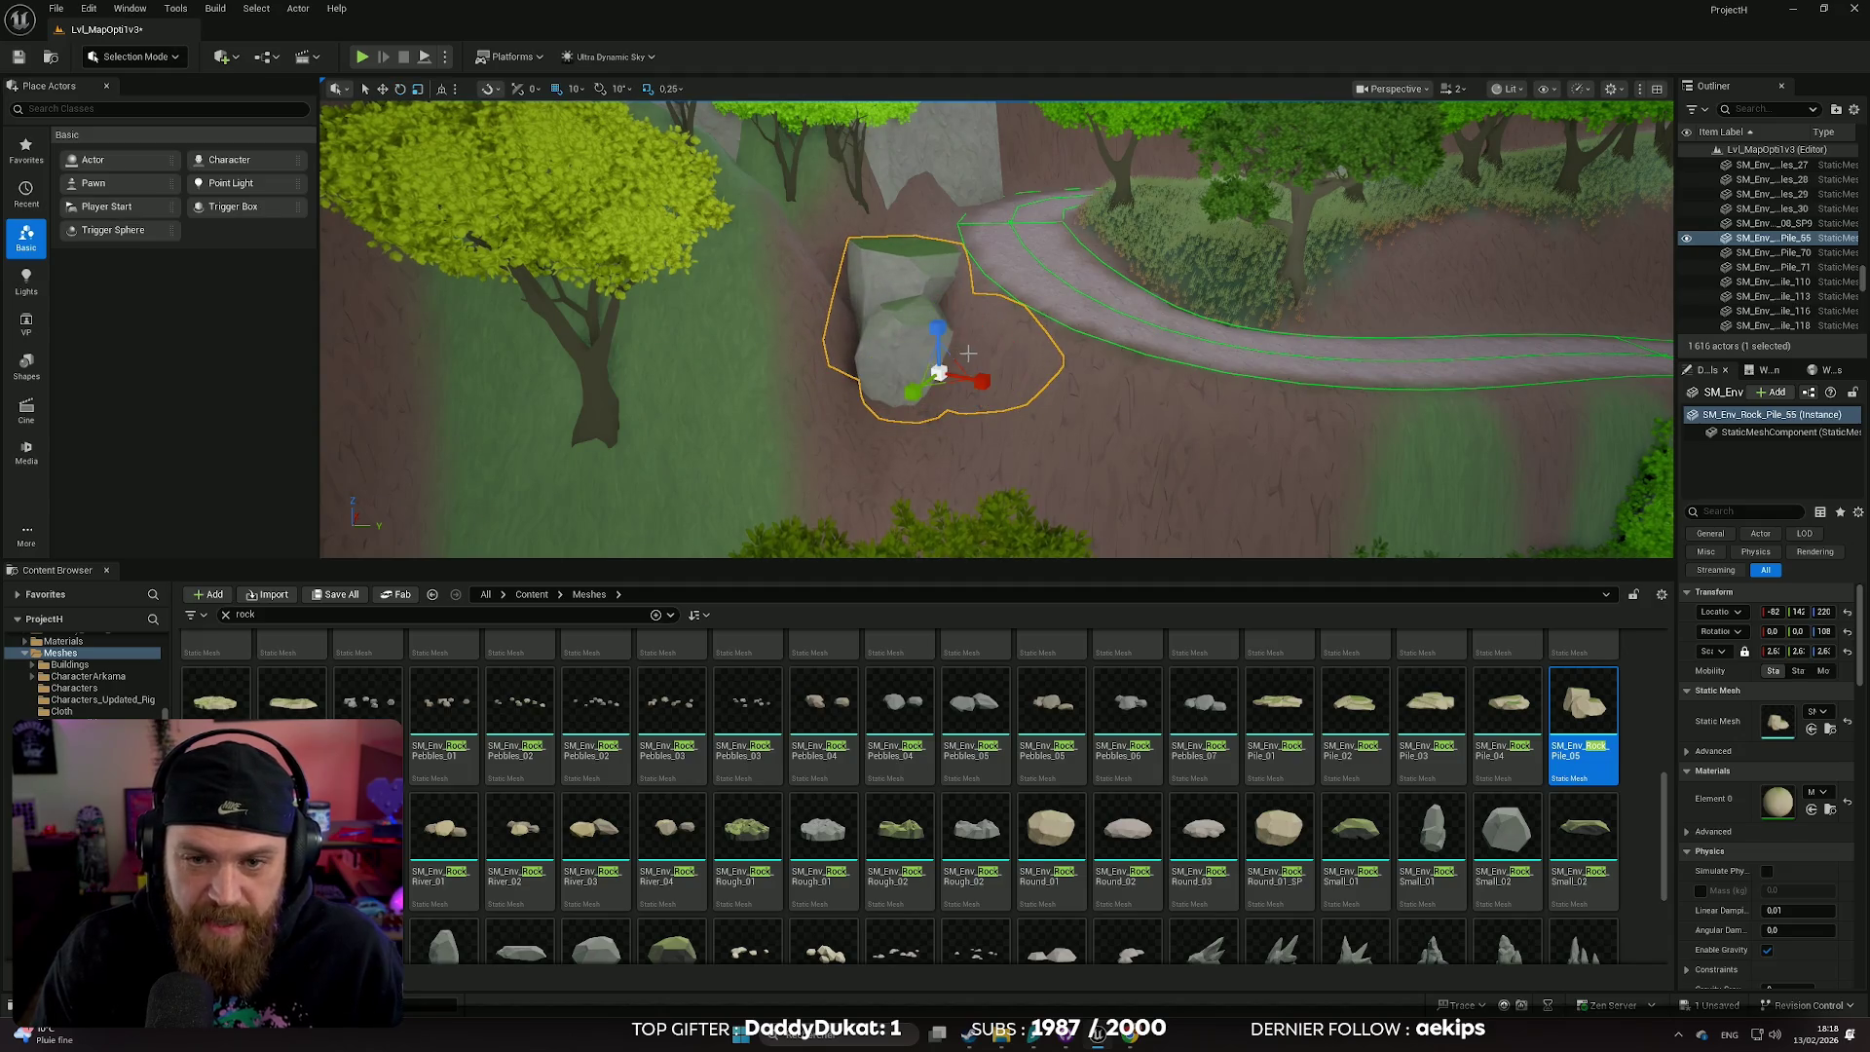
pyautogui.moveTo(938, 321)
pyautogui.mouseDown()
pyautogui.moveTo(982, 363)
pyautogui.moveTo(924, 331)
pyautogui.moveTo(954, 451)
pyautogui.mouseUp()
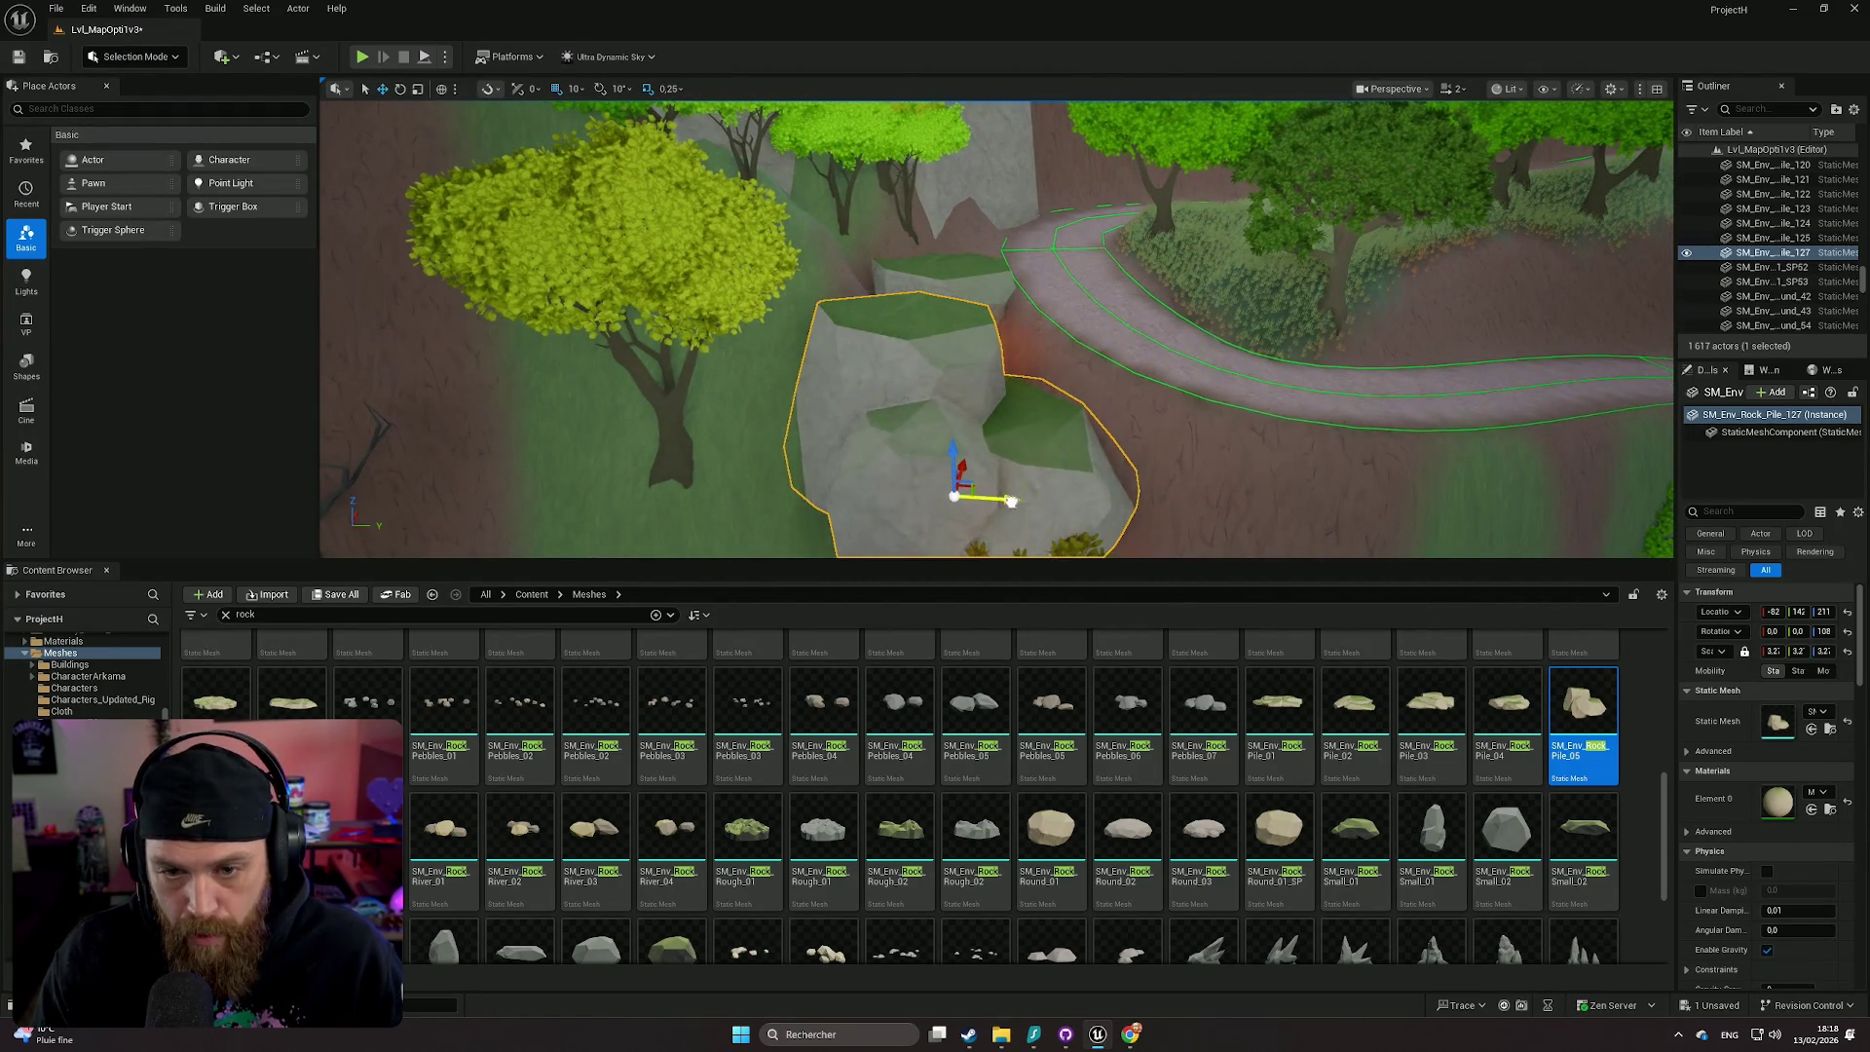
# - Turn the rock pile about -75° and sink it lower into the ground
pyautogui.press('e')
pyautogui.moveTo(1111, 414); pyautogui.dragTo(1022, 464)
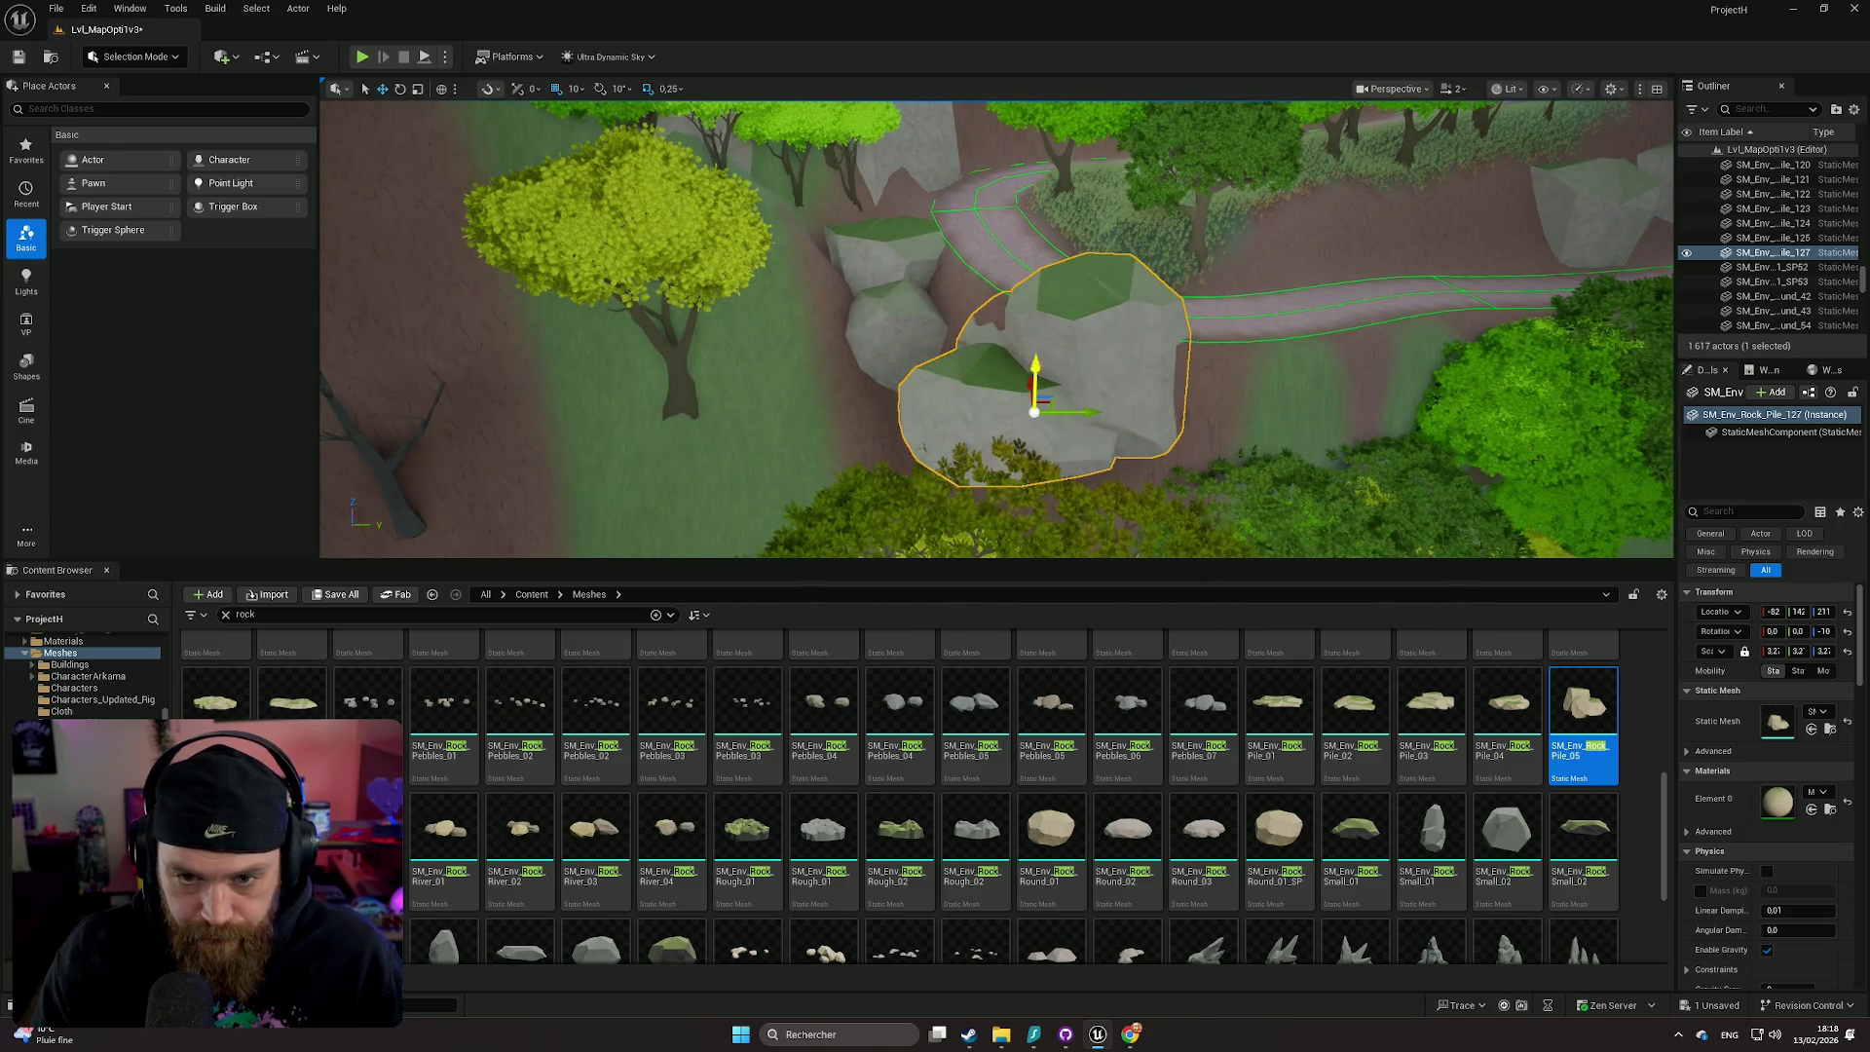
pyautogui.moveTo(1035, 366); pyautogui.dragTo(1030, 429)
pyautogui.scroll(5, 1023, 438)
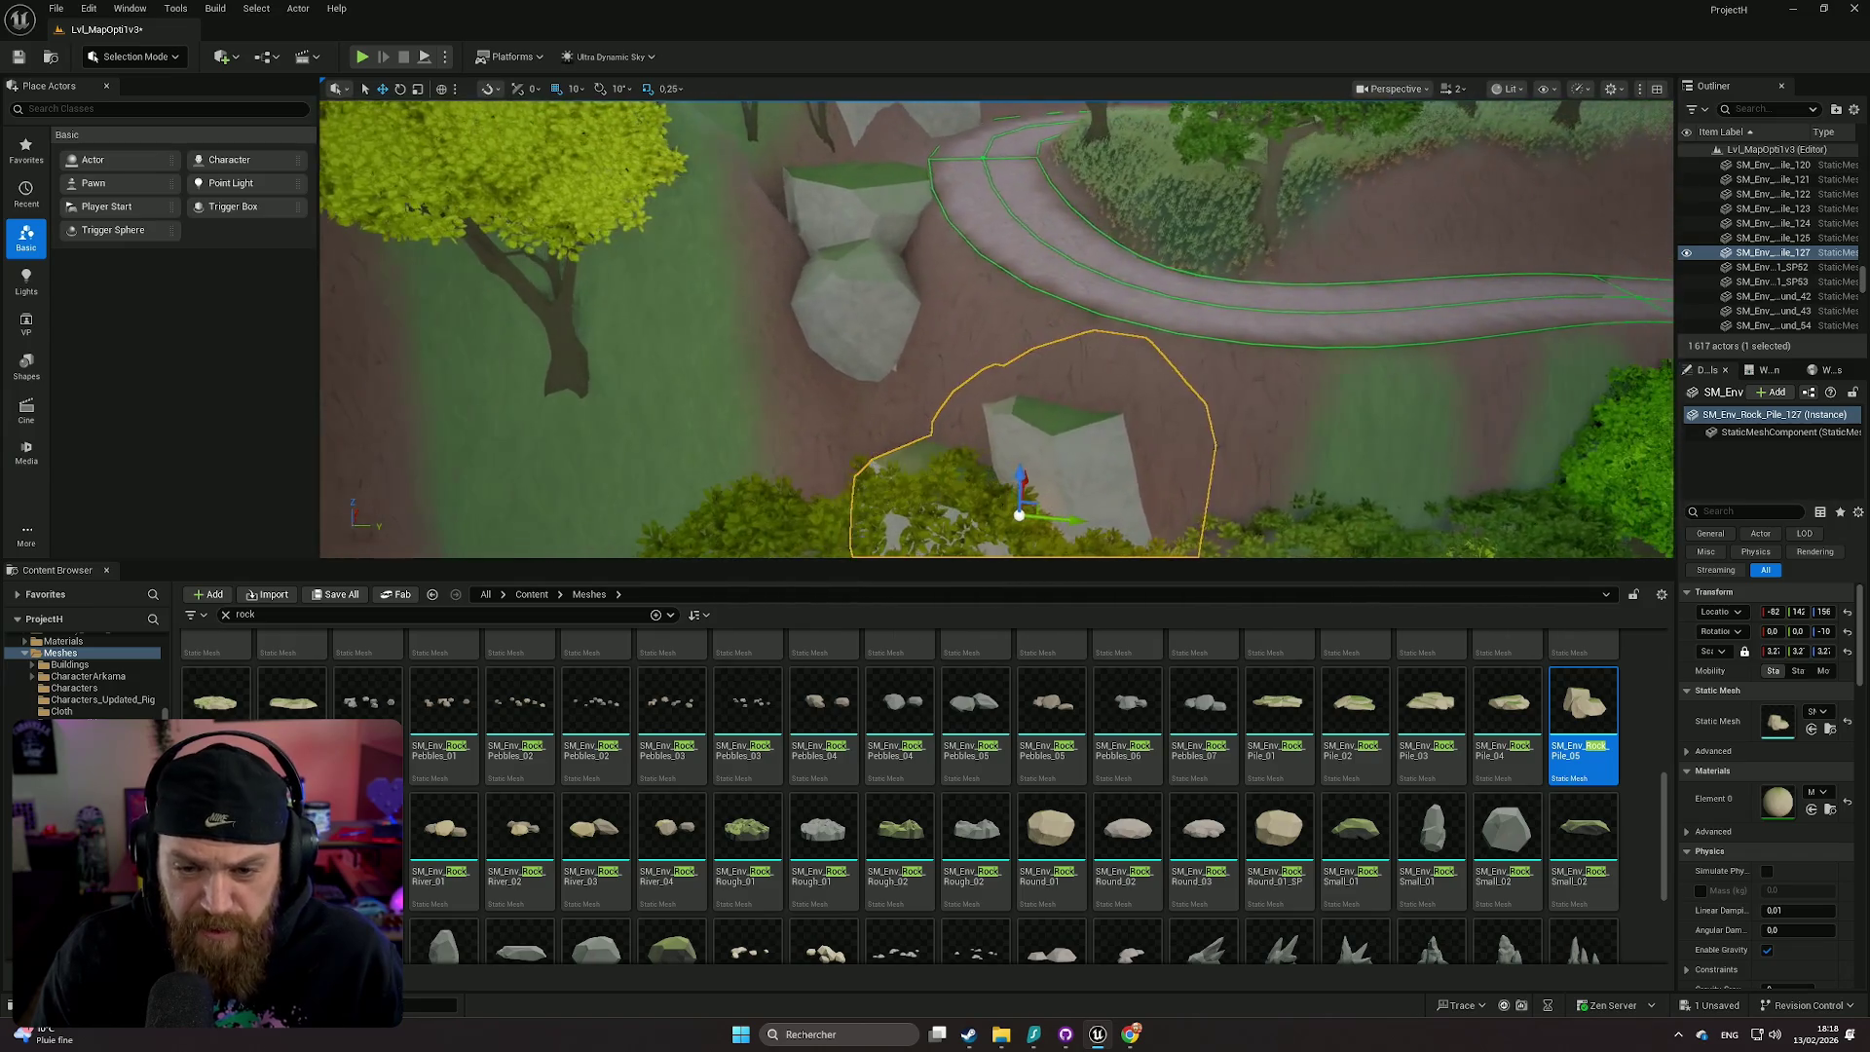
pyautogui.scroll(-3, 1040, 474)
pyautogui.press('w')
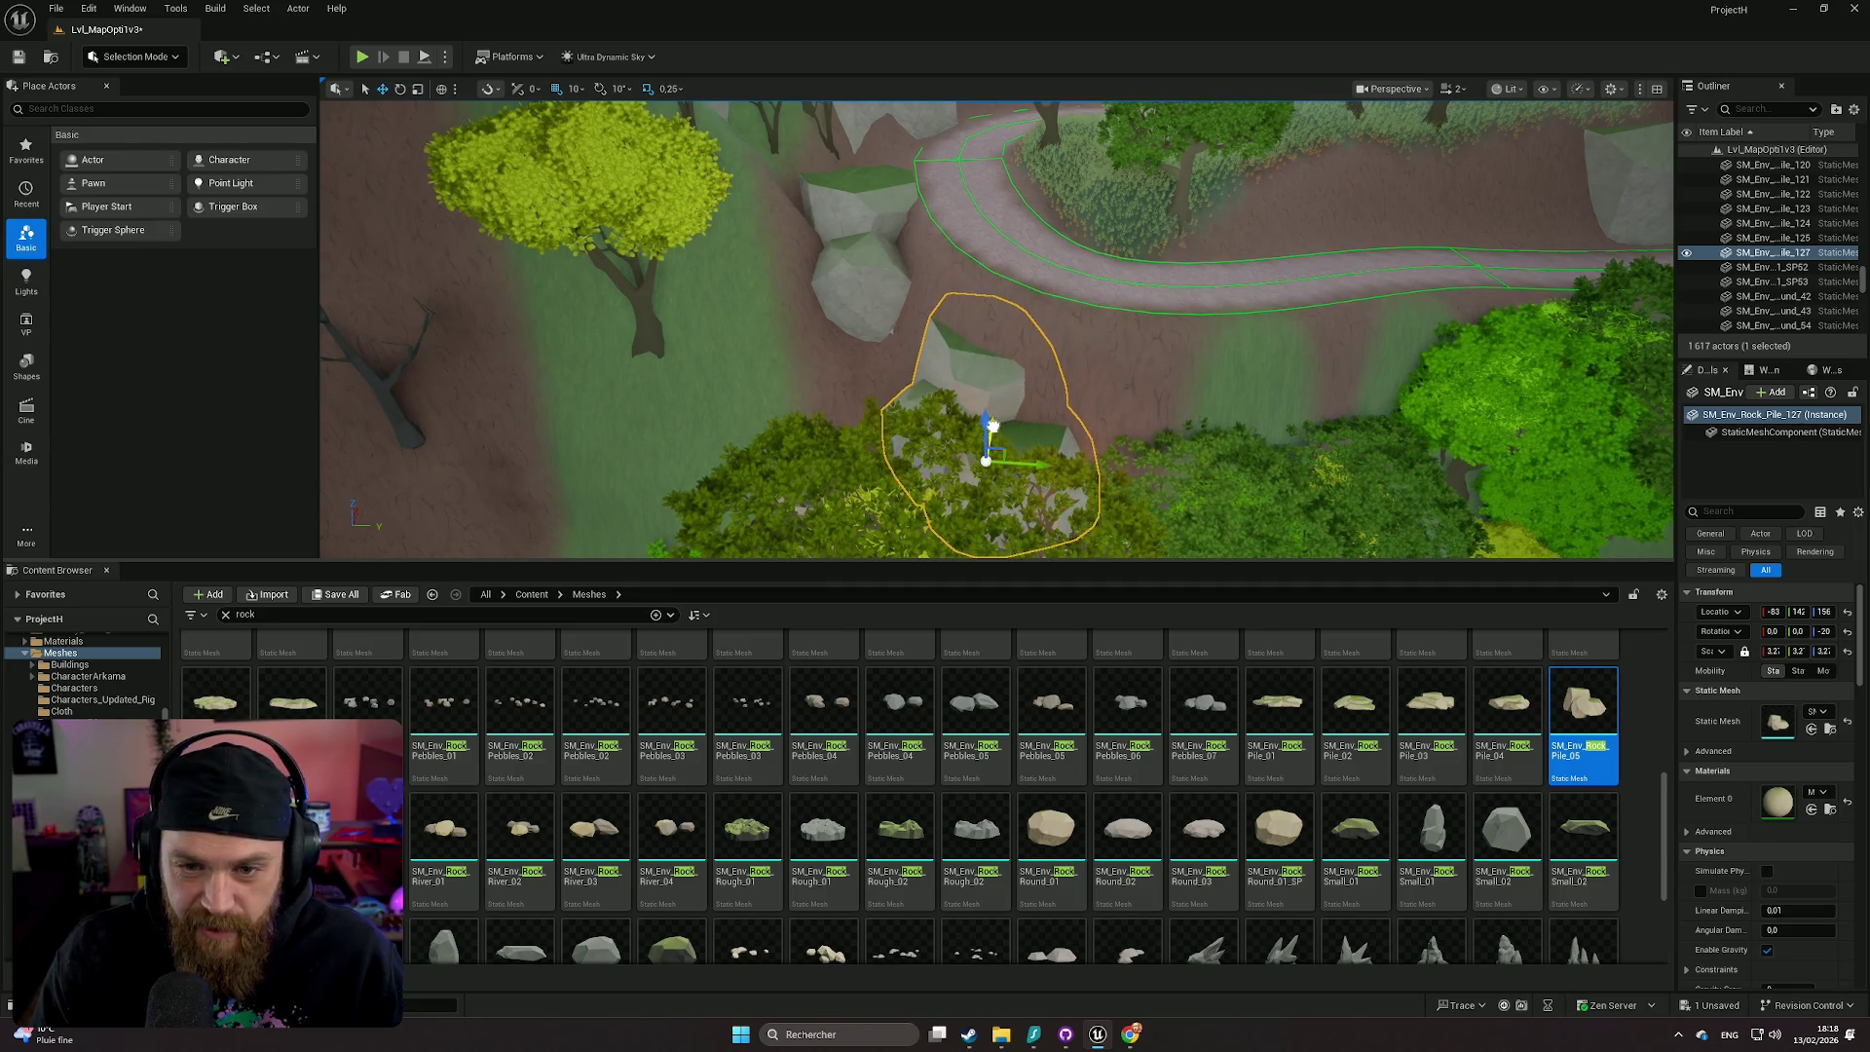
pyautogui.moveTo(984, 436); pyautogui.dragTo(984, 441)
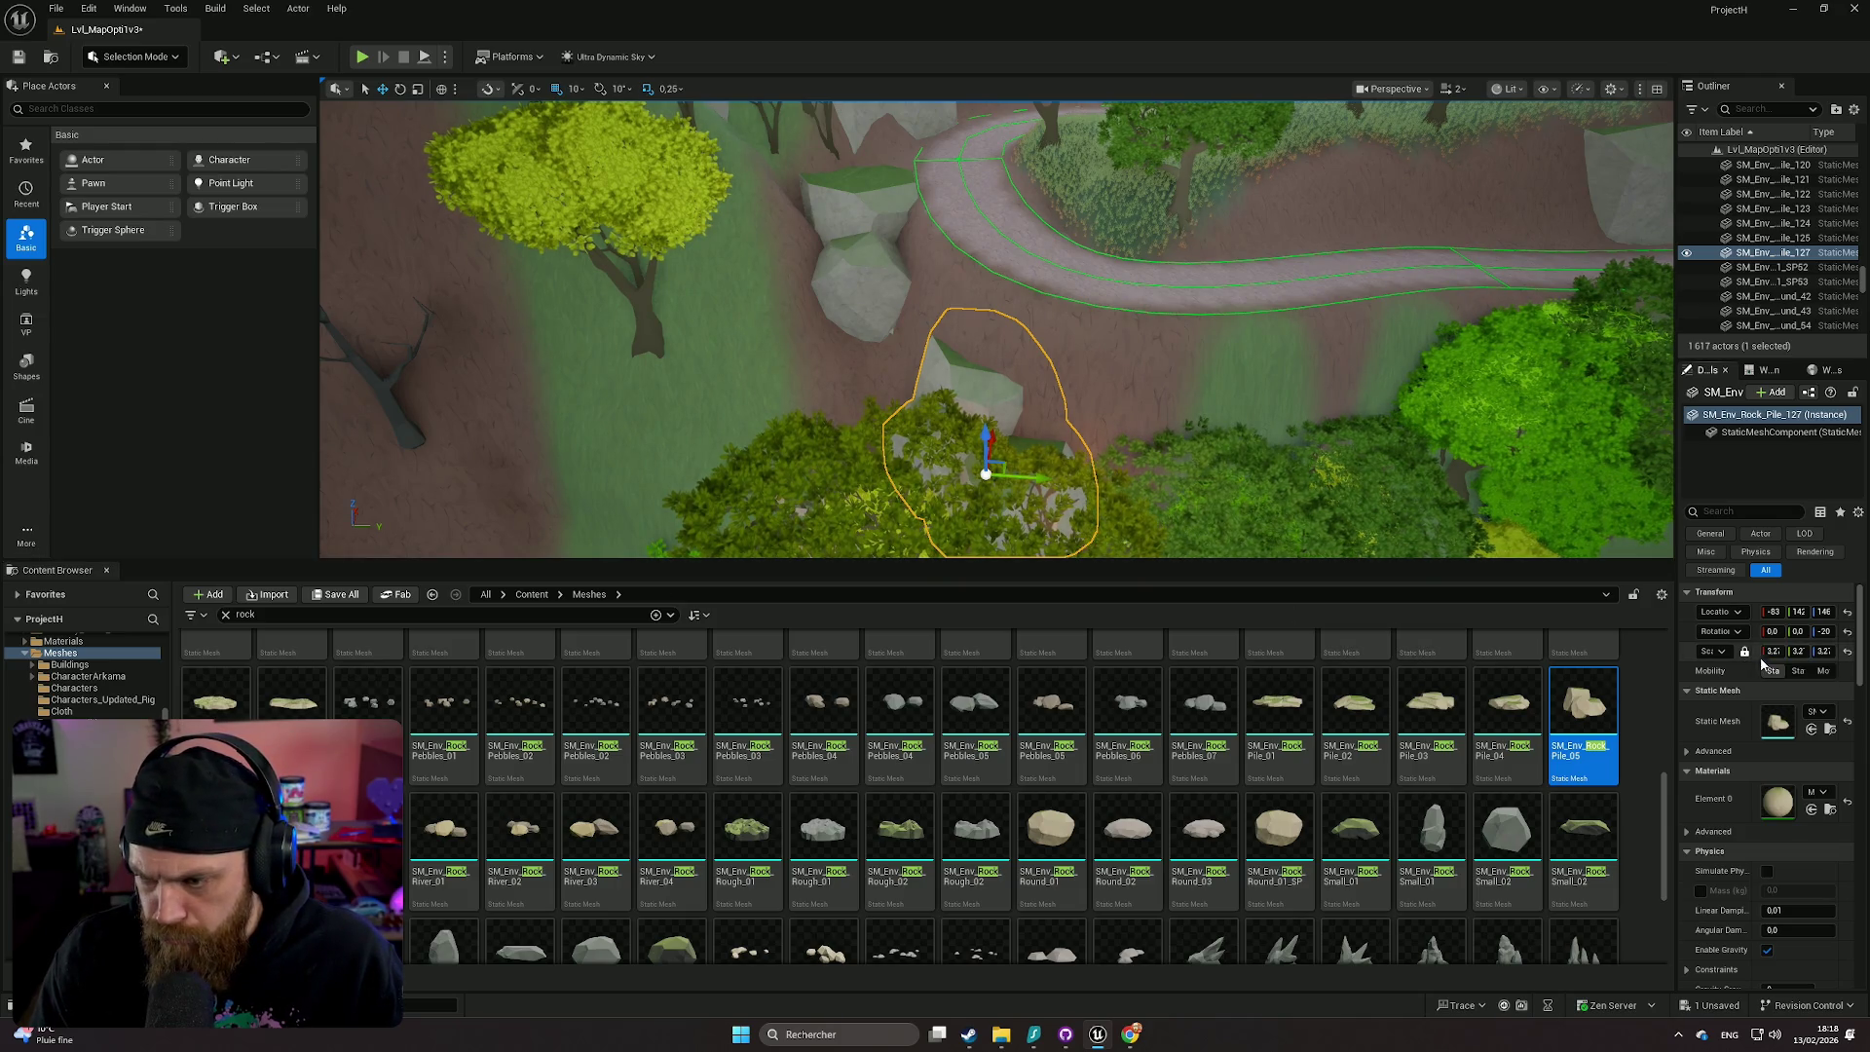
# - Drop the rock pile onto the ground with End, then reselect it
pyautogui.moveTo(1334, 403); pyautogui.dragTo(1090, 466)
pyautogui.press('End')
pyautogui.click(1090, 465)
pyautogui.moveTo(905, 428)
pyautogui.mouseDown()
pyautogui.moveTo(1251, 499)
pyautogui.moveTo(1174, 477)
pyautogui.moveTo(1155, 432)
pyautogui.mouseUp()
pyautogui.click(930, 419)
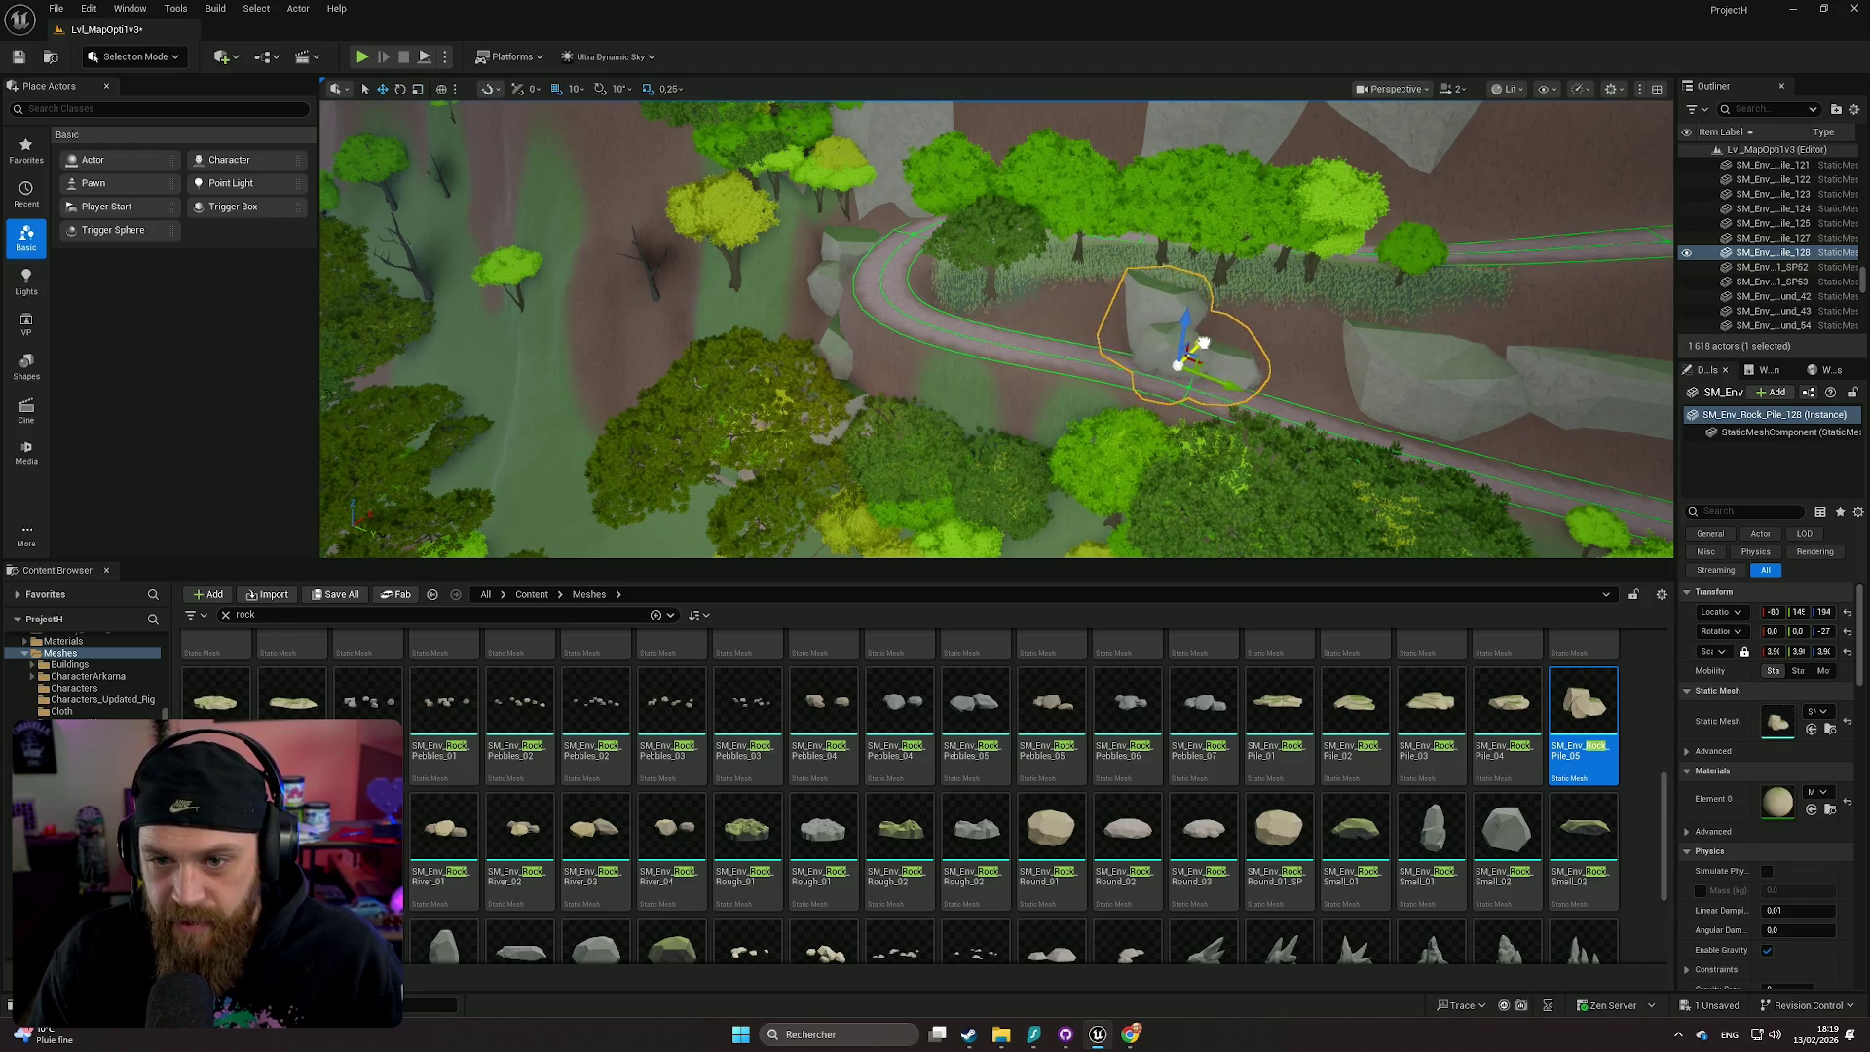
# - Turn the rock pile about 50° and shift it along the path edge
pyautogui.press('f')
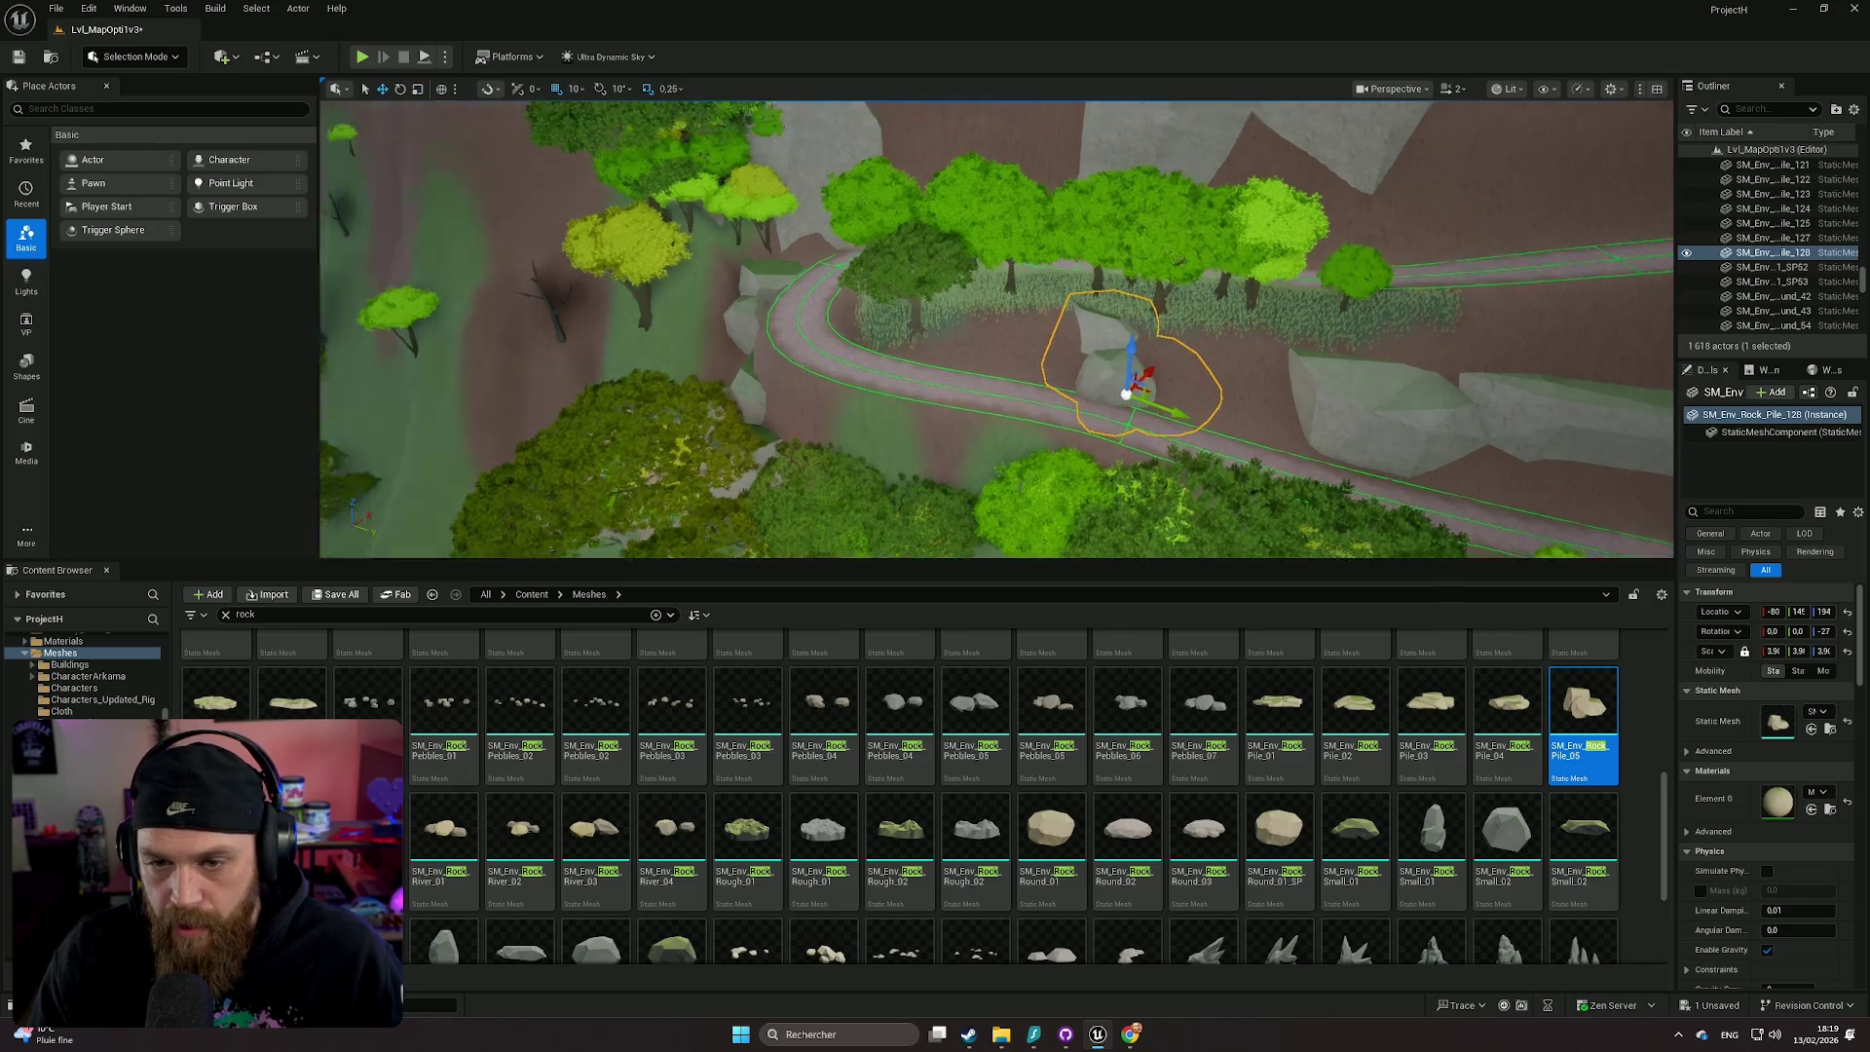
pyautogui.moveTo(1090, 384); pyautogui.dragTo(1023, 384)
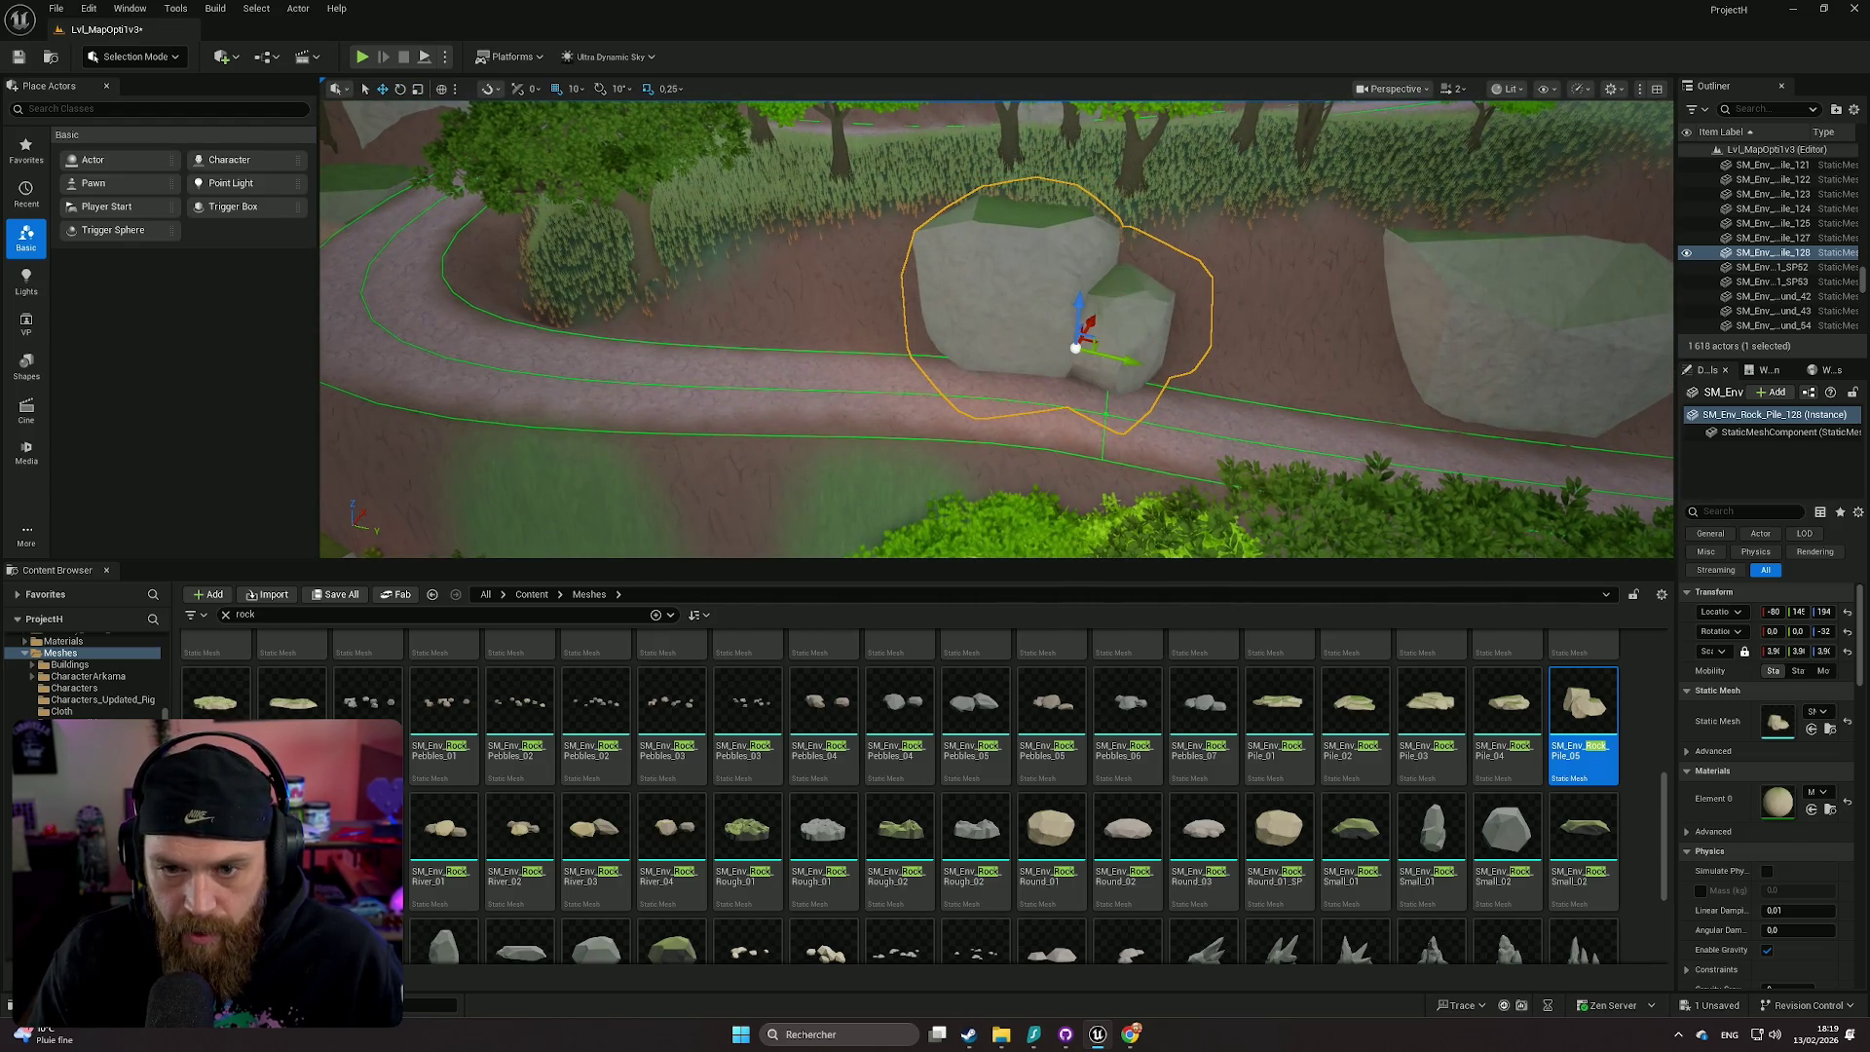
pyautogui.moveTo(1088, 316)
pyautogui.mouseDown()
pyautogui.moveTo(1358, 419)
pyautogui.moveTo(1368, 440)
pyautogui.mouseUp()
# - Duplicate the pile, shrink the copy to 2.3, and tuck it against the path edge
pyautogui.press('e')
pyautogui.moveTo(1772, 651); pyautogui.dragTo(1763, 650)
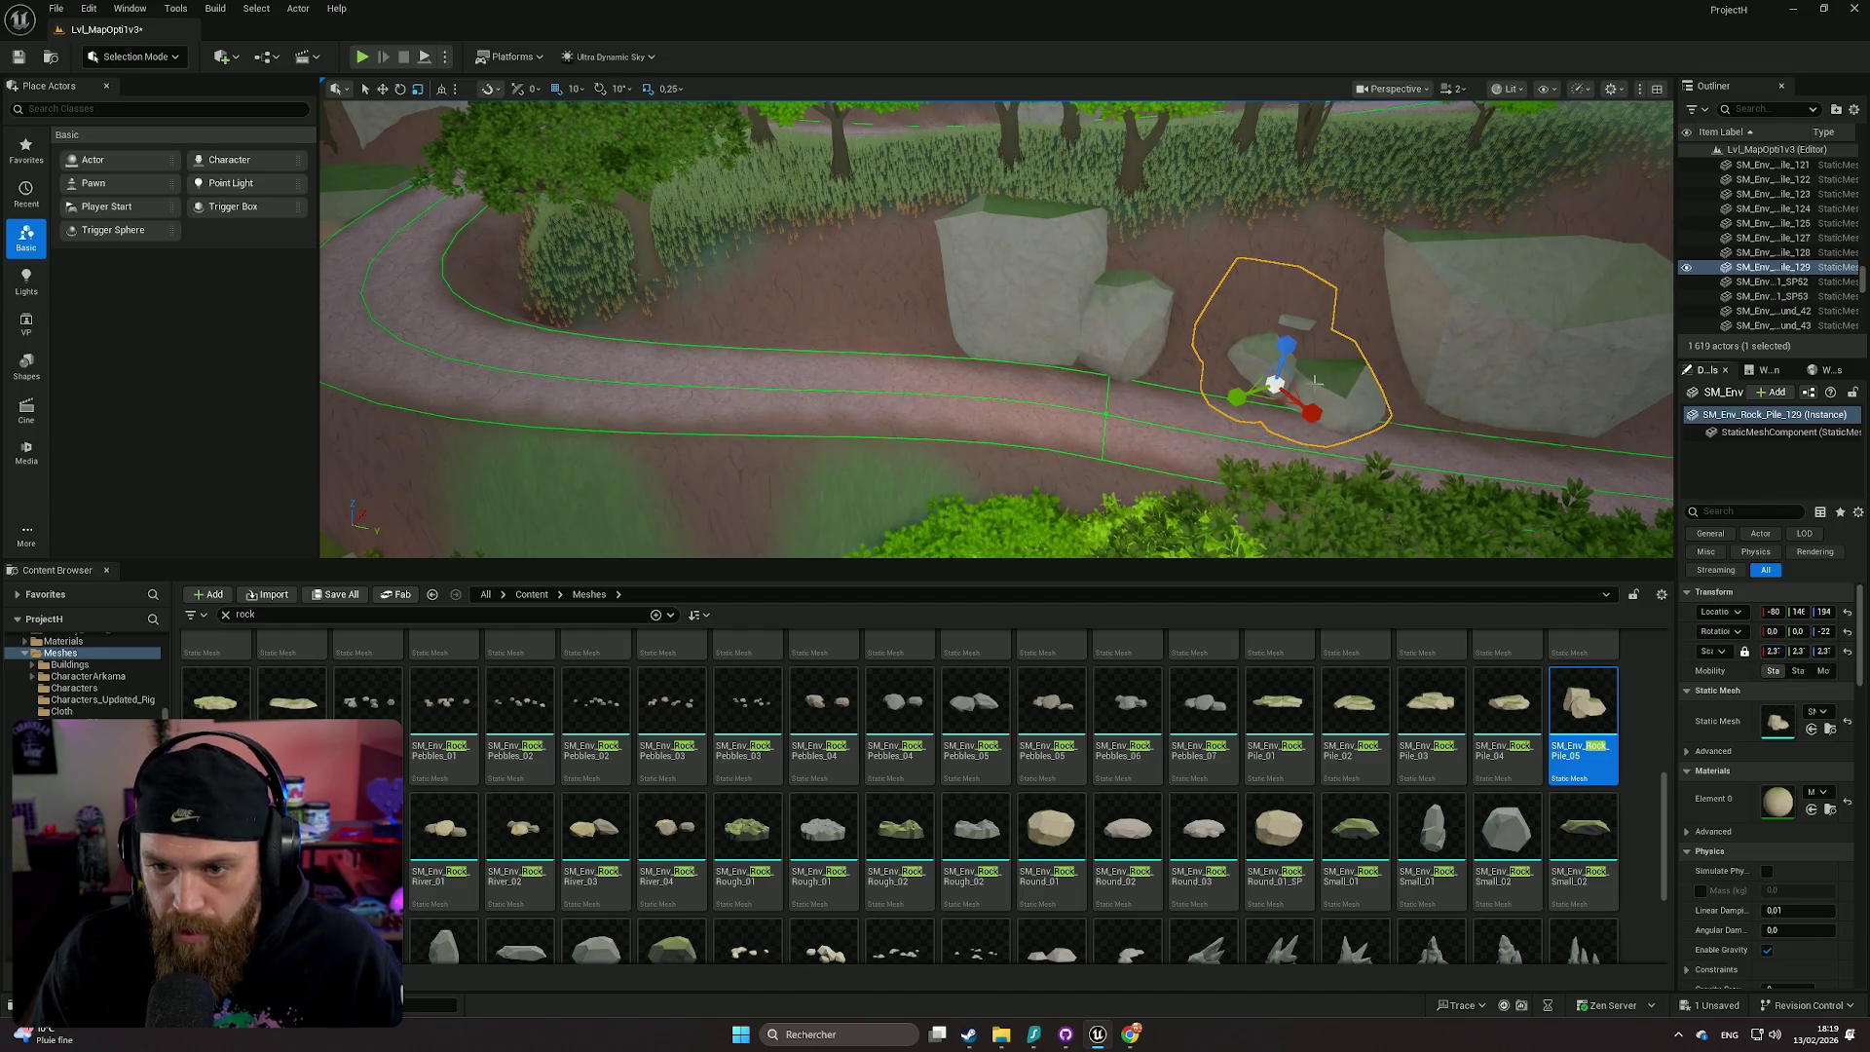
pyautogui.moveTo(1276, 382); pyautogui.dragTo(1206, 343)
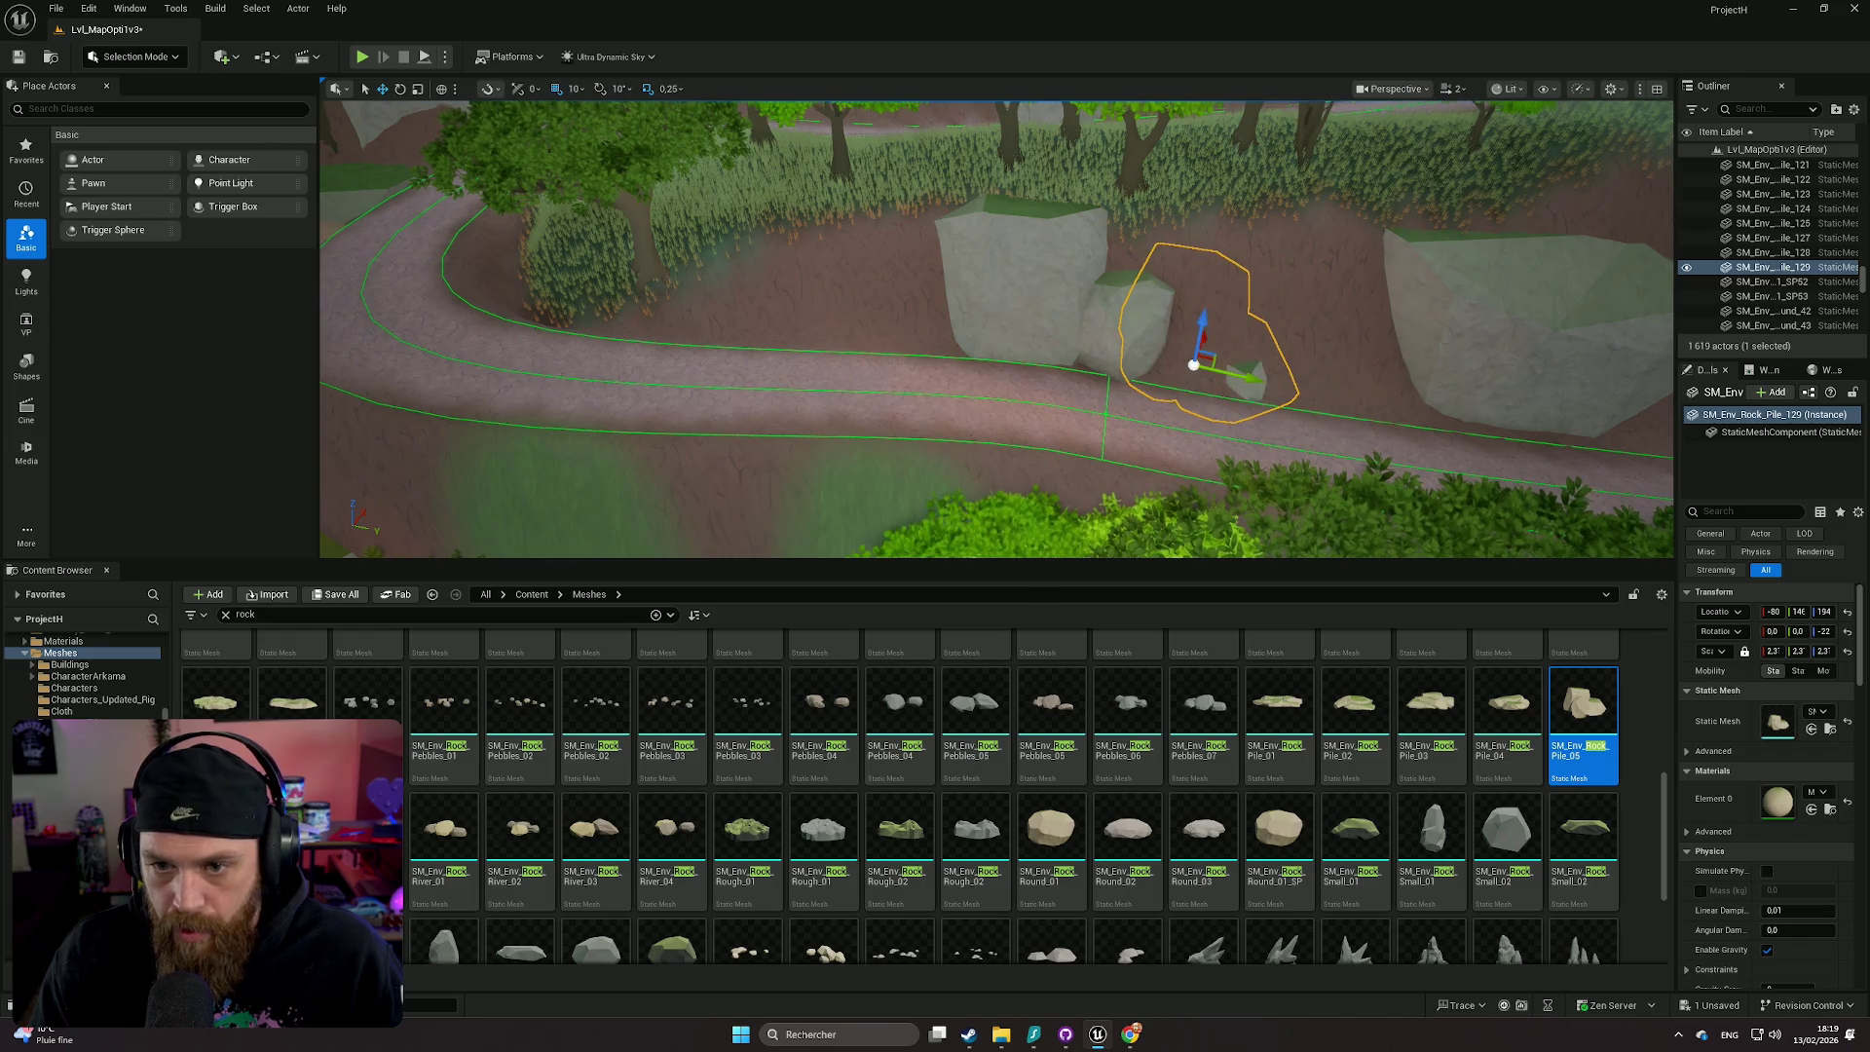
pyautogui.scroll(5, 1193, 369)
pyautogui.moveTo(1054, 500); pyautogui.dragTo(1071, 410)
pyautogui.scroll(5, 1071, 409)
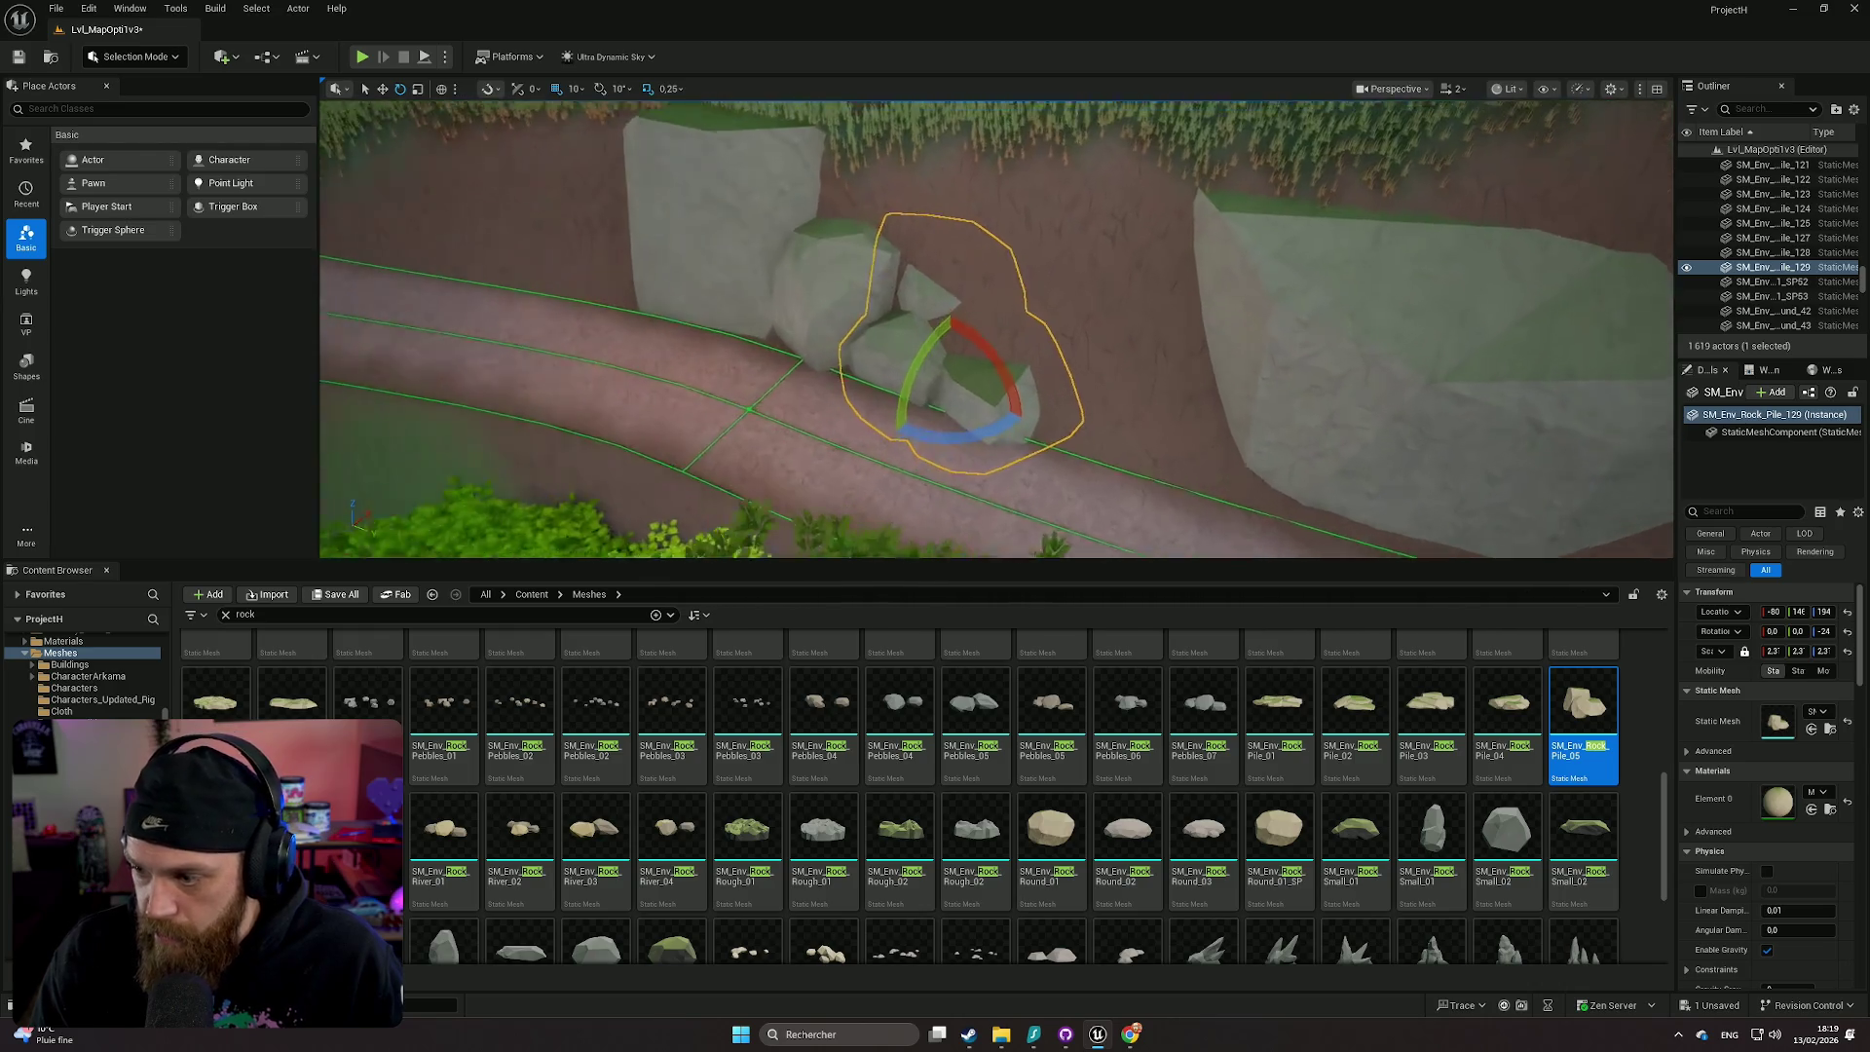
pyautogui.moveTo(877, 429)
pyautogui.mouseDown()
pyautogui.moveTo(894, 346)
pyautogui.moveTo(875, 368)
pyautogui.mouseUp()
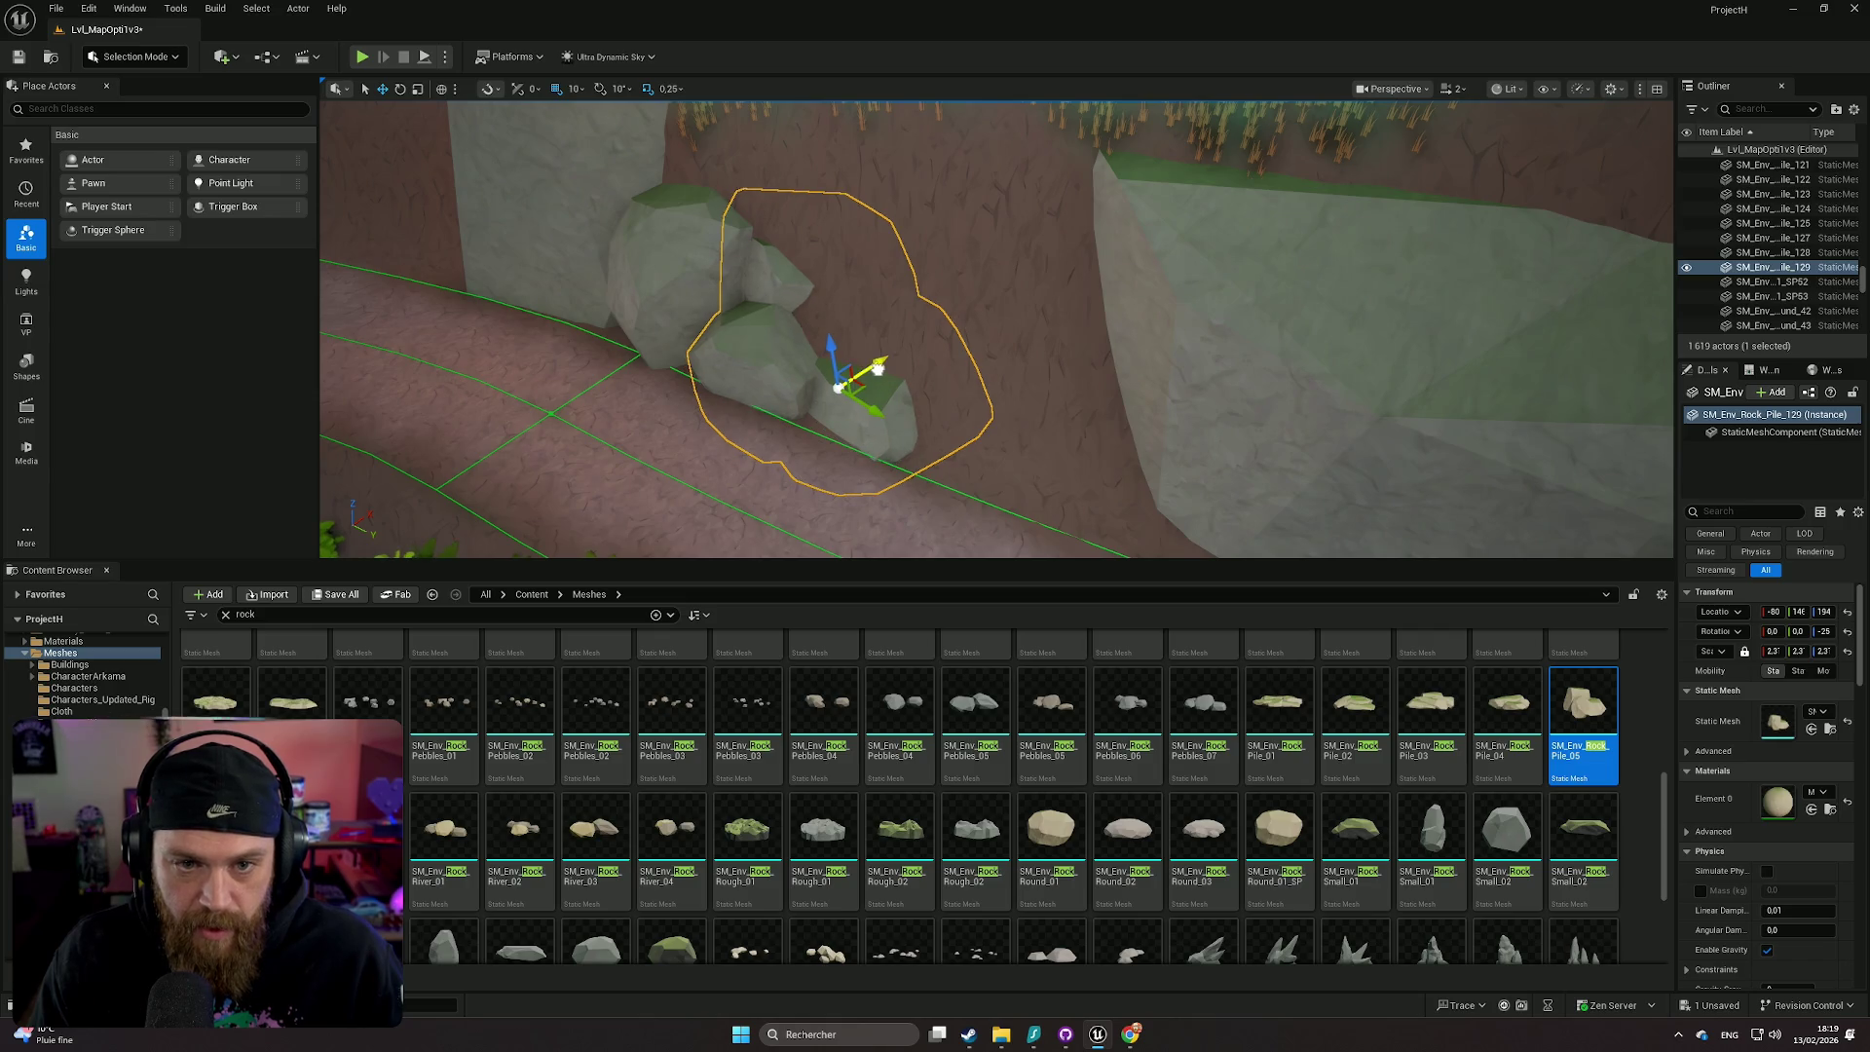
pyautogui.click(1002, 407)
pyautogui.scroll(-10, 1002, 407)
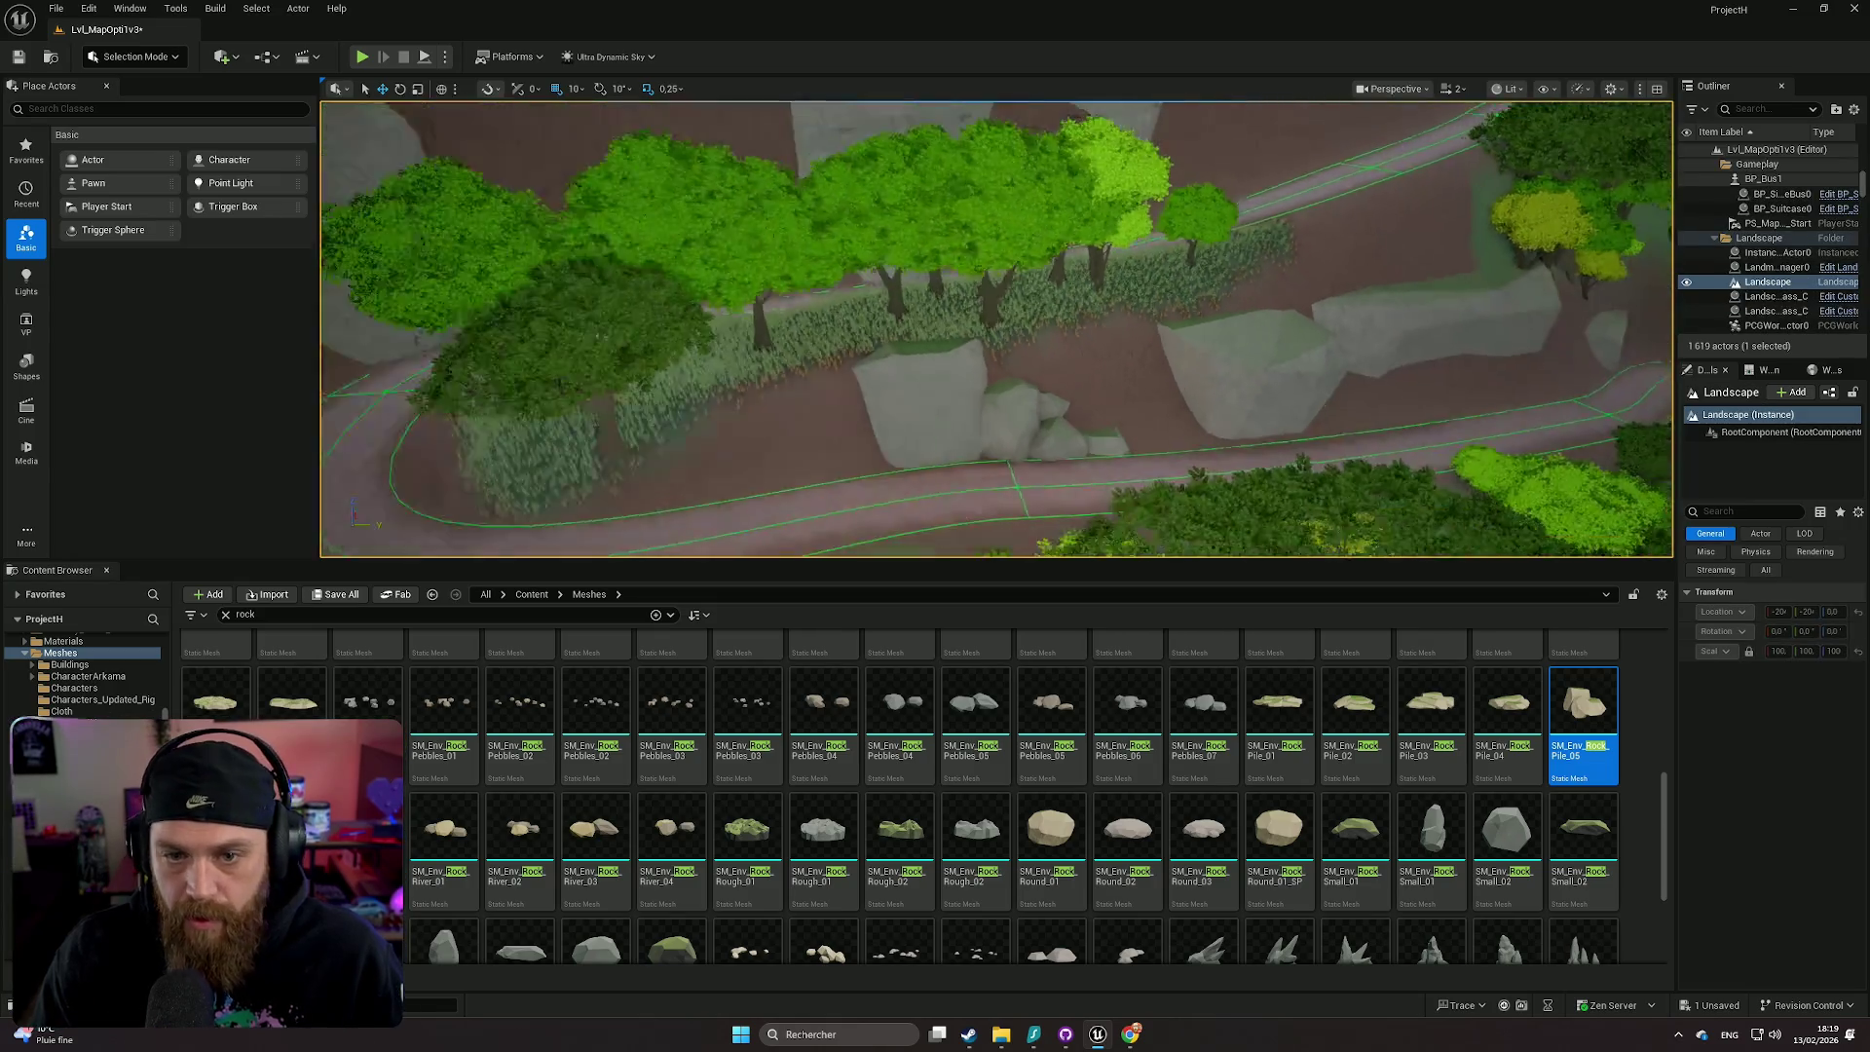
# - Alt-drag a copy of the rock pile and slide it further left along the path
pyautogui.scroll(8, 1002, 407)
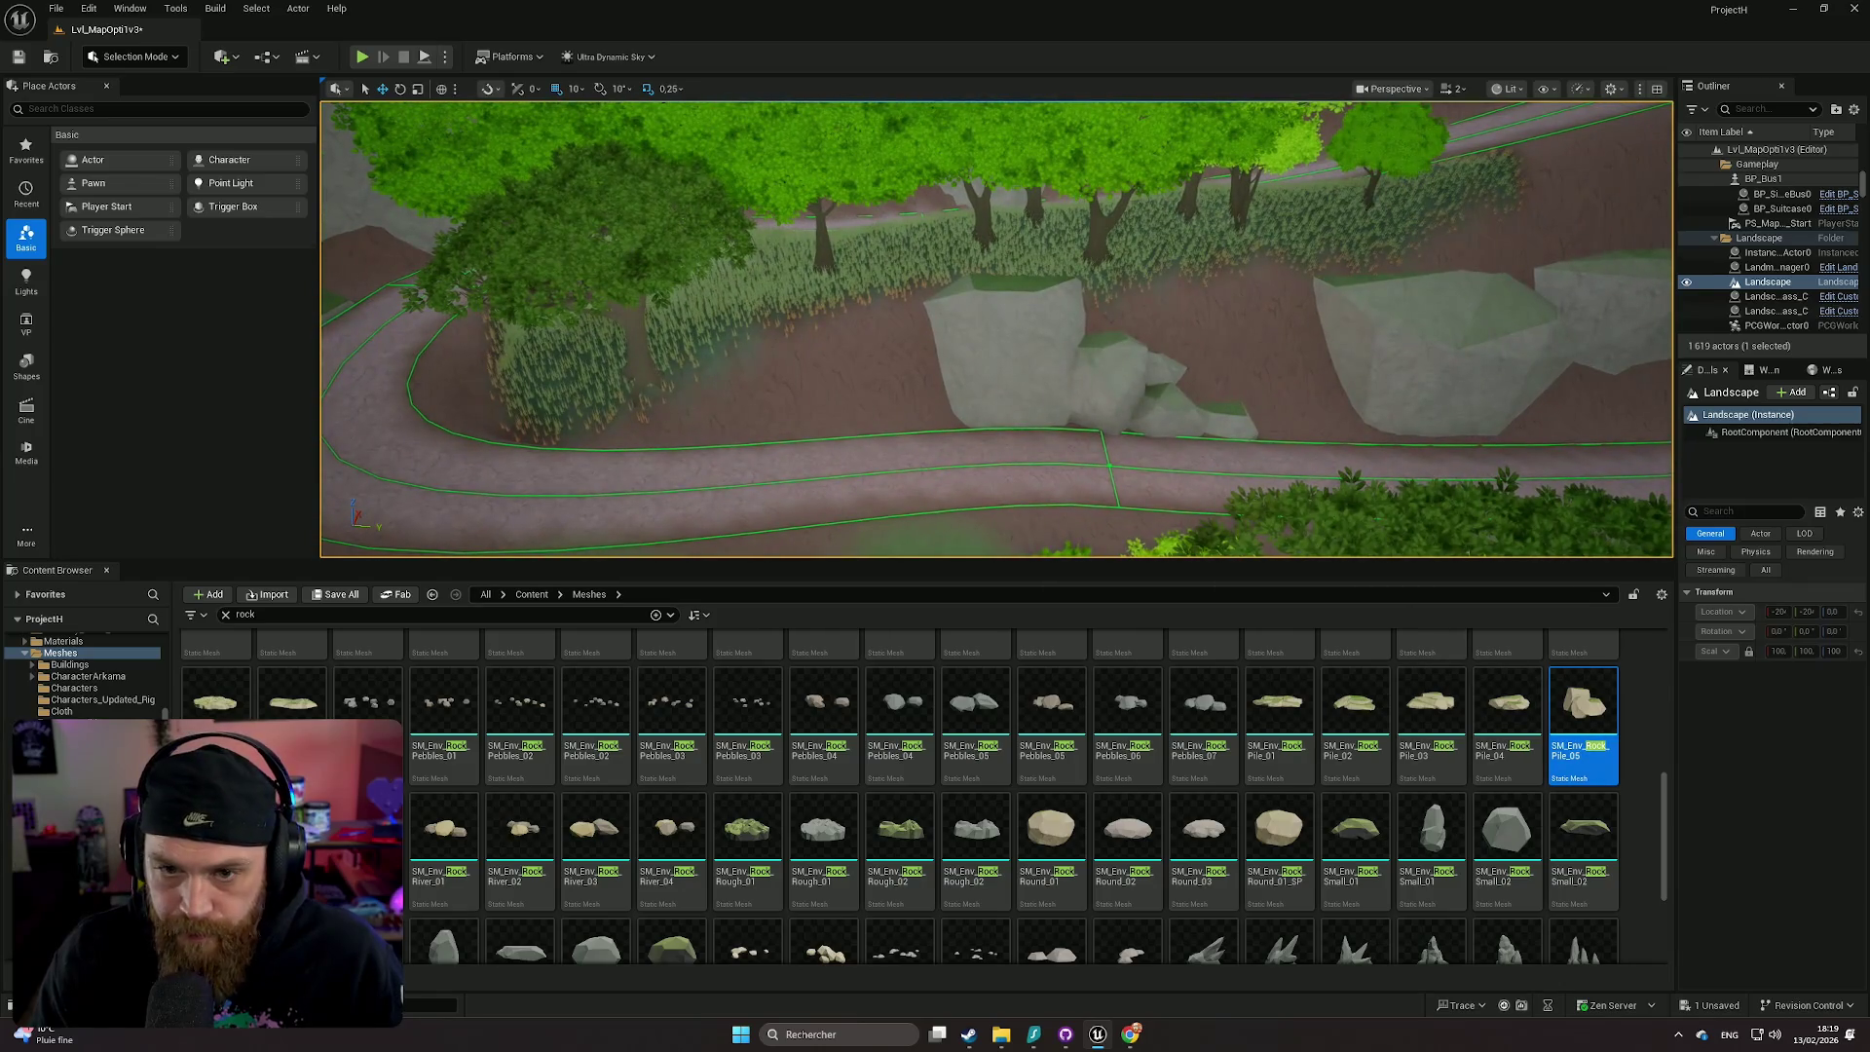
pyautogui.click(1013, 380)
pyautogui.keyDown('alt'); pyautogui.moveTo(1072, 385); pyautogui.dragTo(865, 363); pyautogui.keyUp('alt')
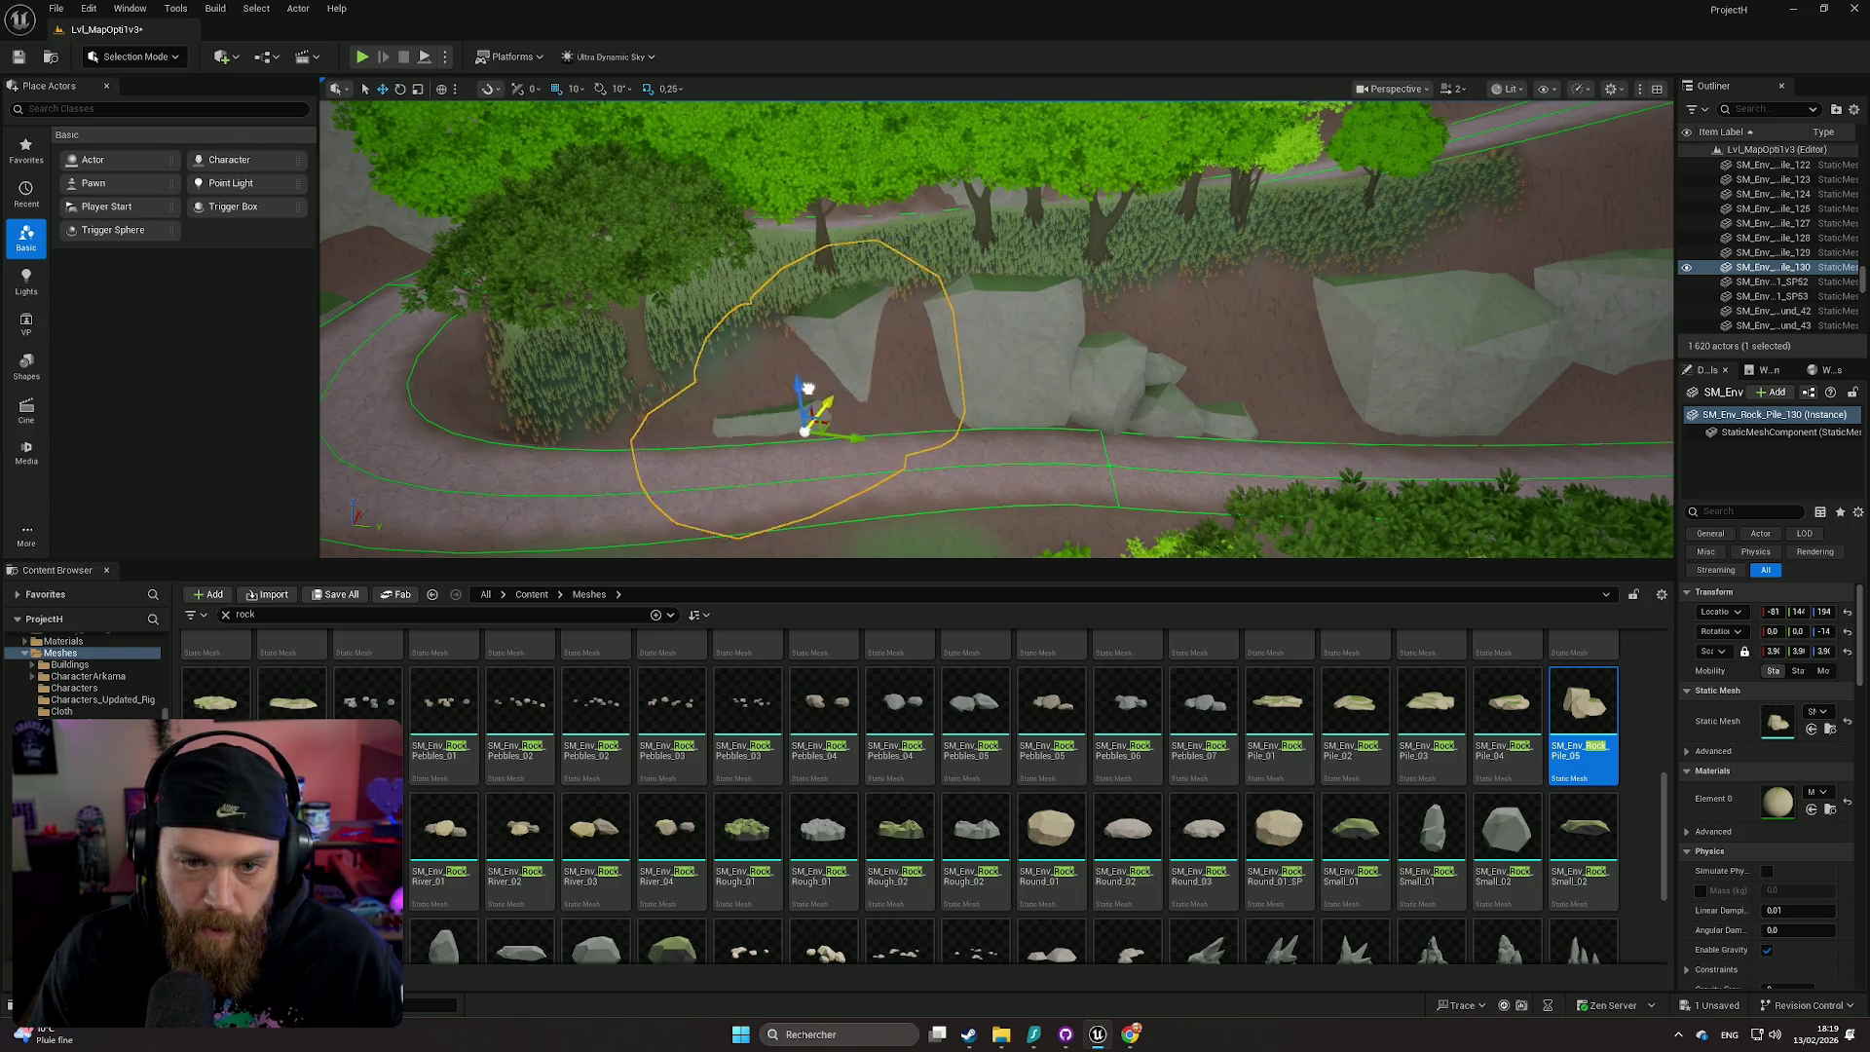
pyautogui.moveTo(842, 442); pyautogui.dragTo(798, 417)
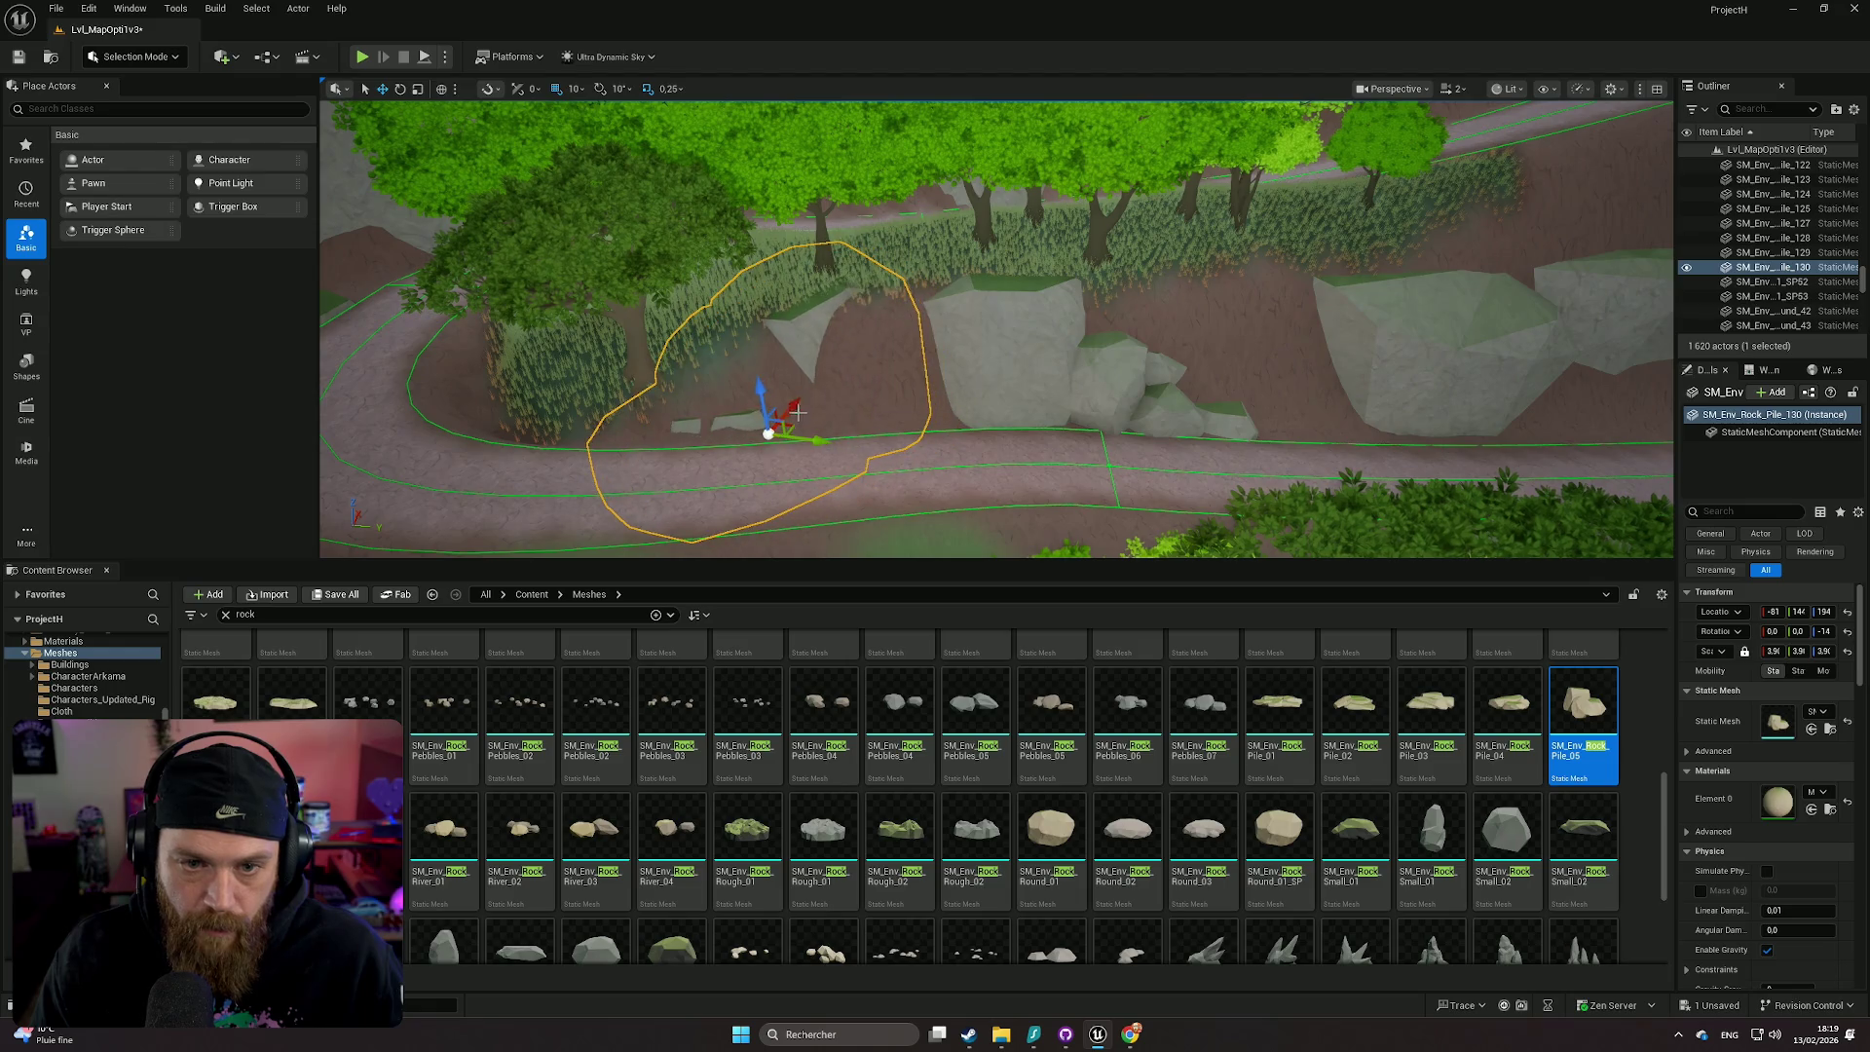
# - Deselect and pull the view back over the winding path and river
pyautogui.moveTo(782, 412); pyautogui.dragTo(782, 412)
pyautogui.click(783, 412)
pyautogui.moveTo(1198, 425); pyautogui.dragTo(1198, 426)
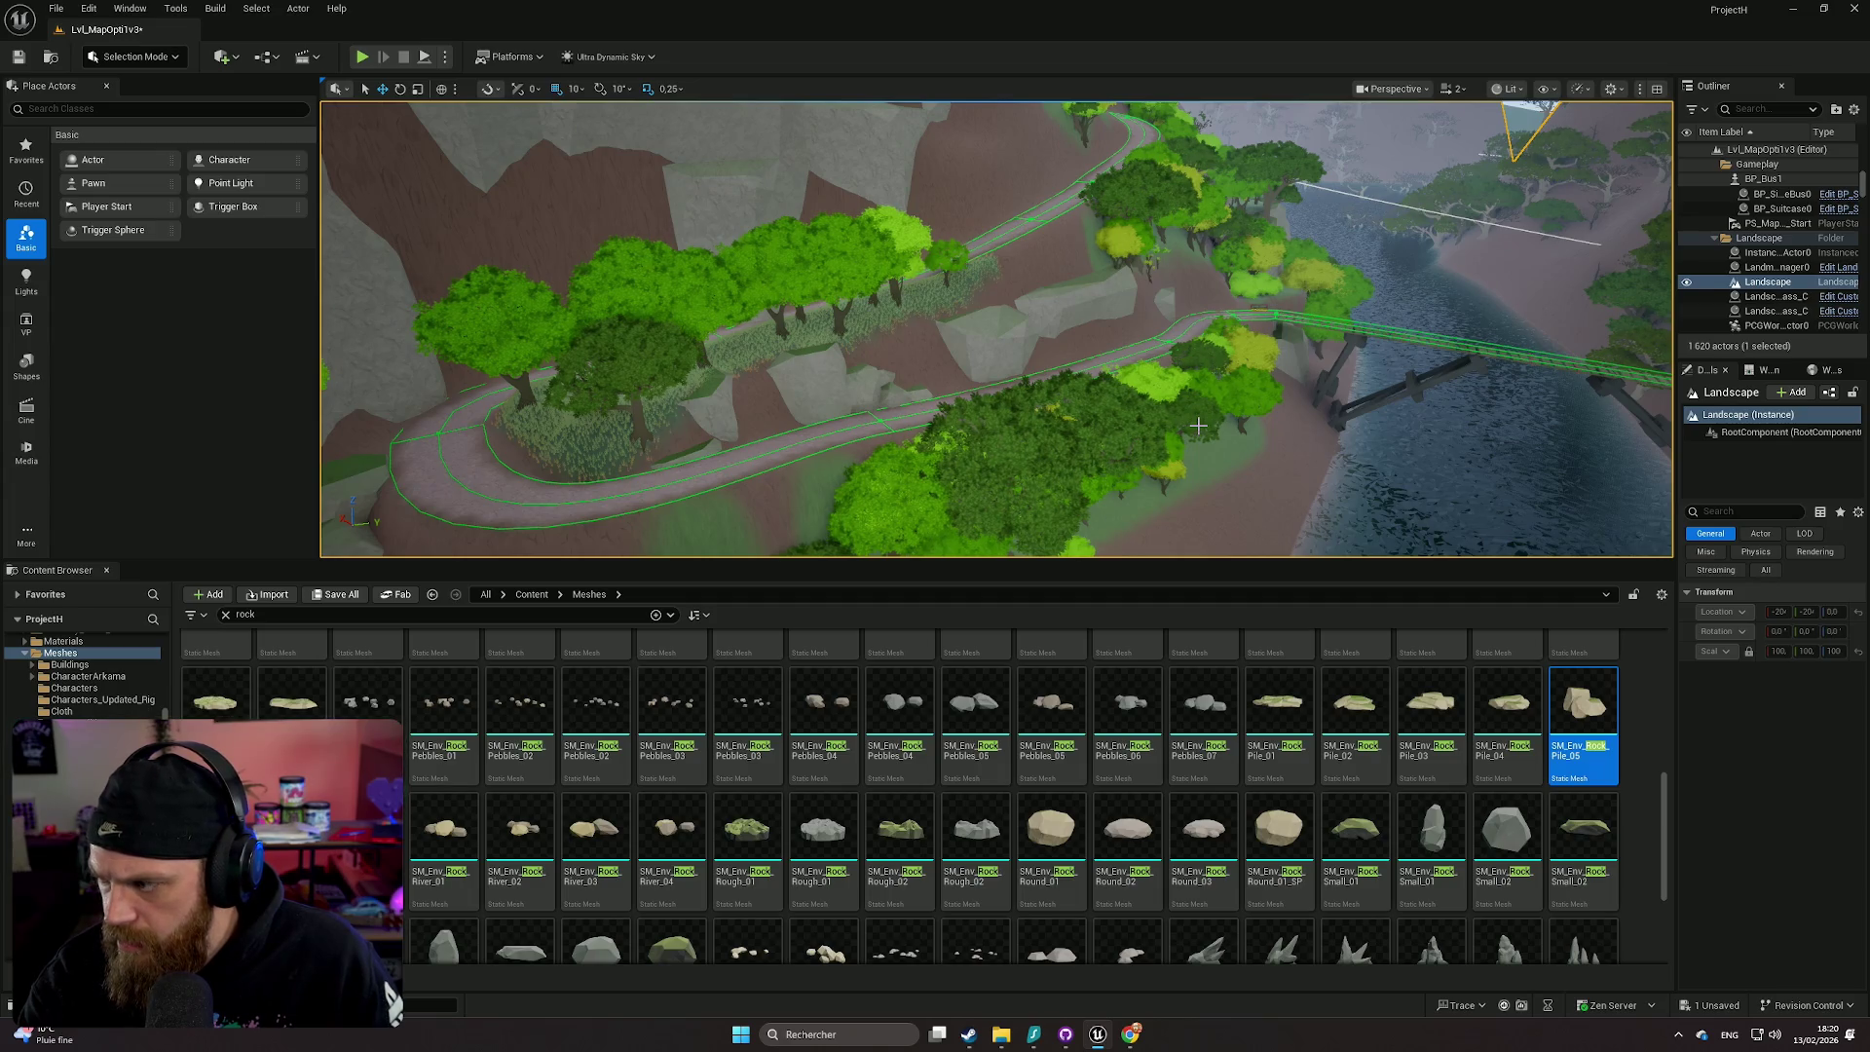
pyautogui.moveTo(1155, 384); pyautogui.dragTo(1155, 273)
pyautogui.click(161, 60)
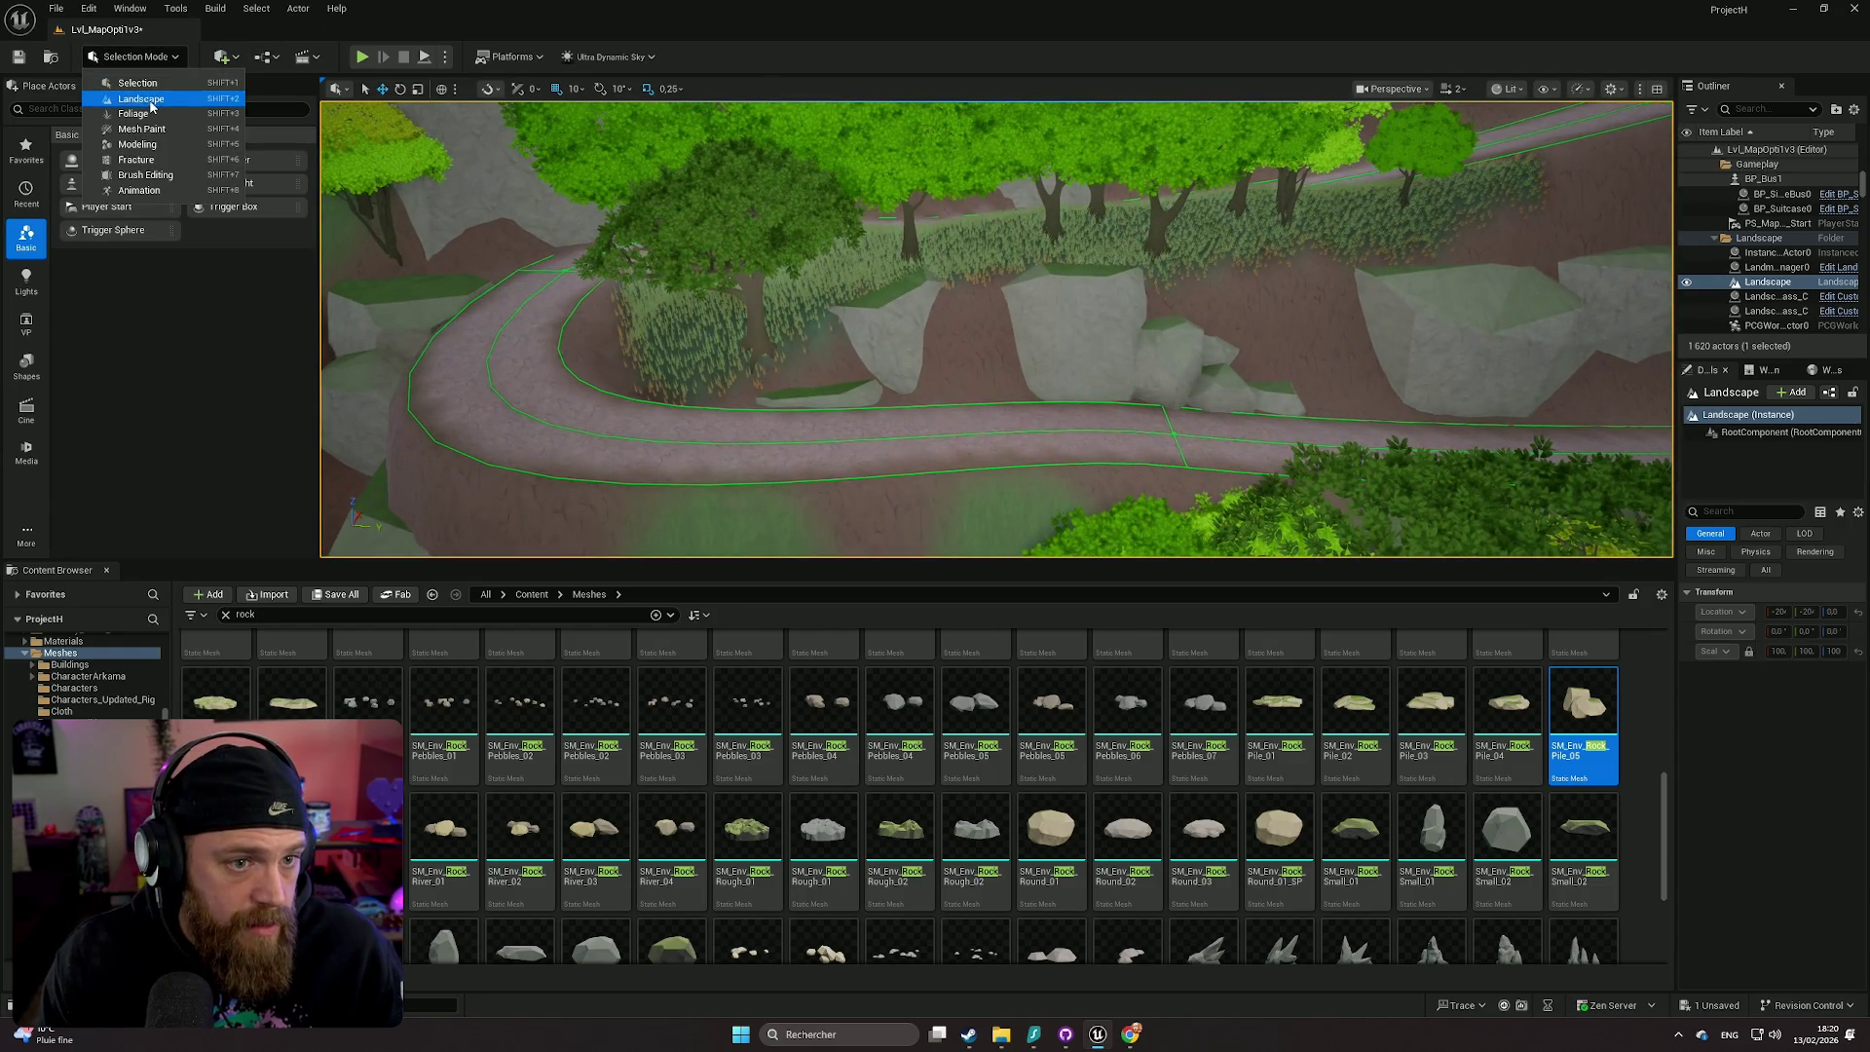
# - Switch to Landscape mode's Paint tools with a brush size of 213.485291
pyautogui.click(146, 99)
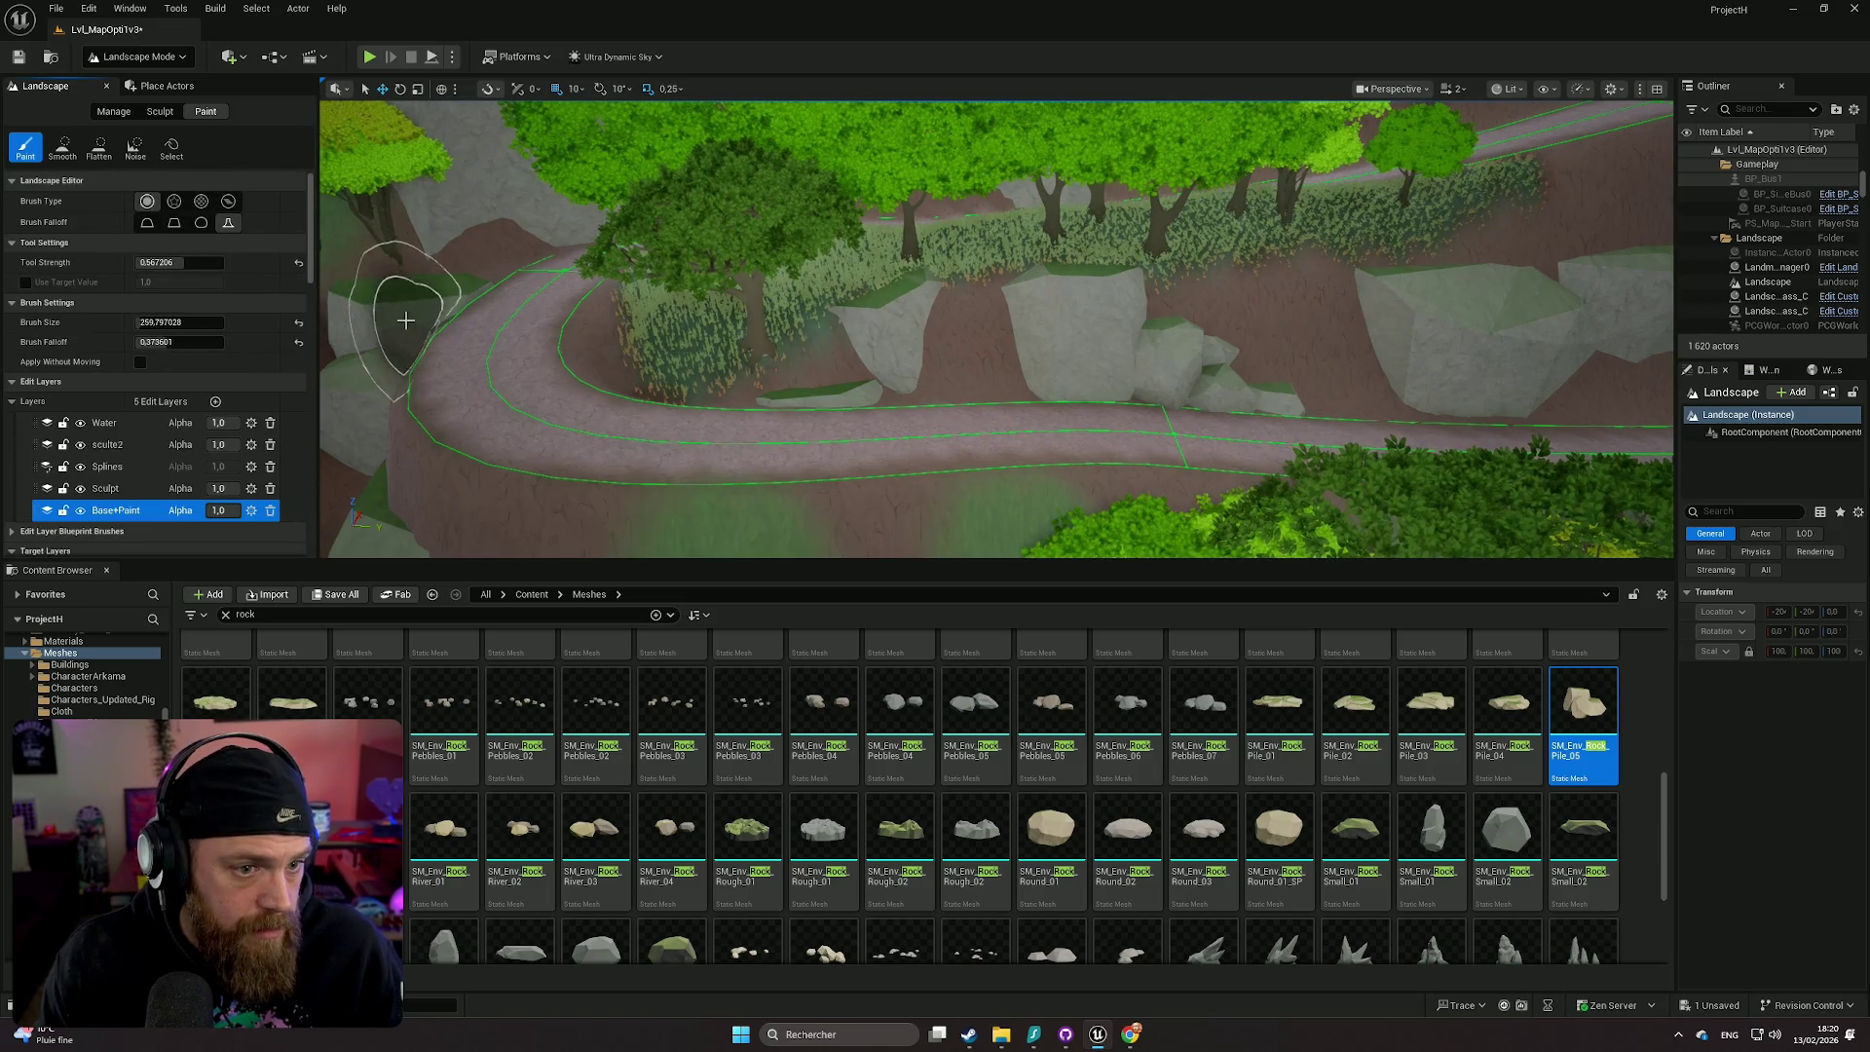
pyautogui.scroll(-1, 162, 459)
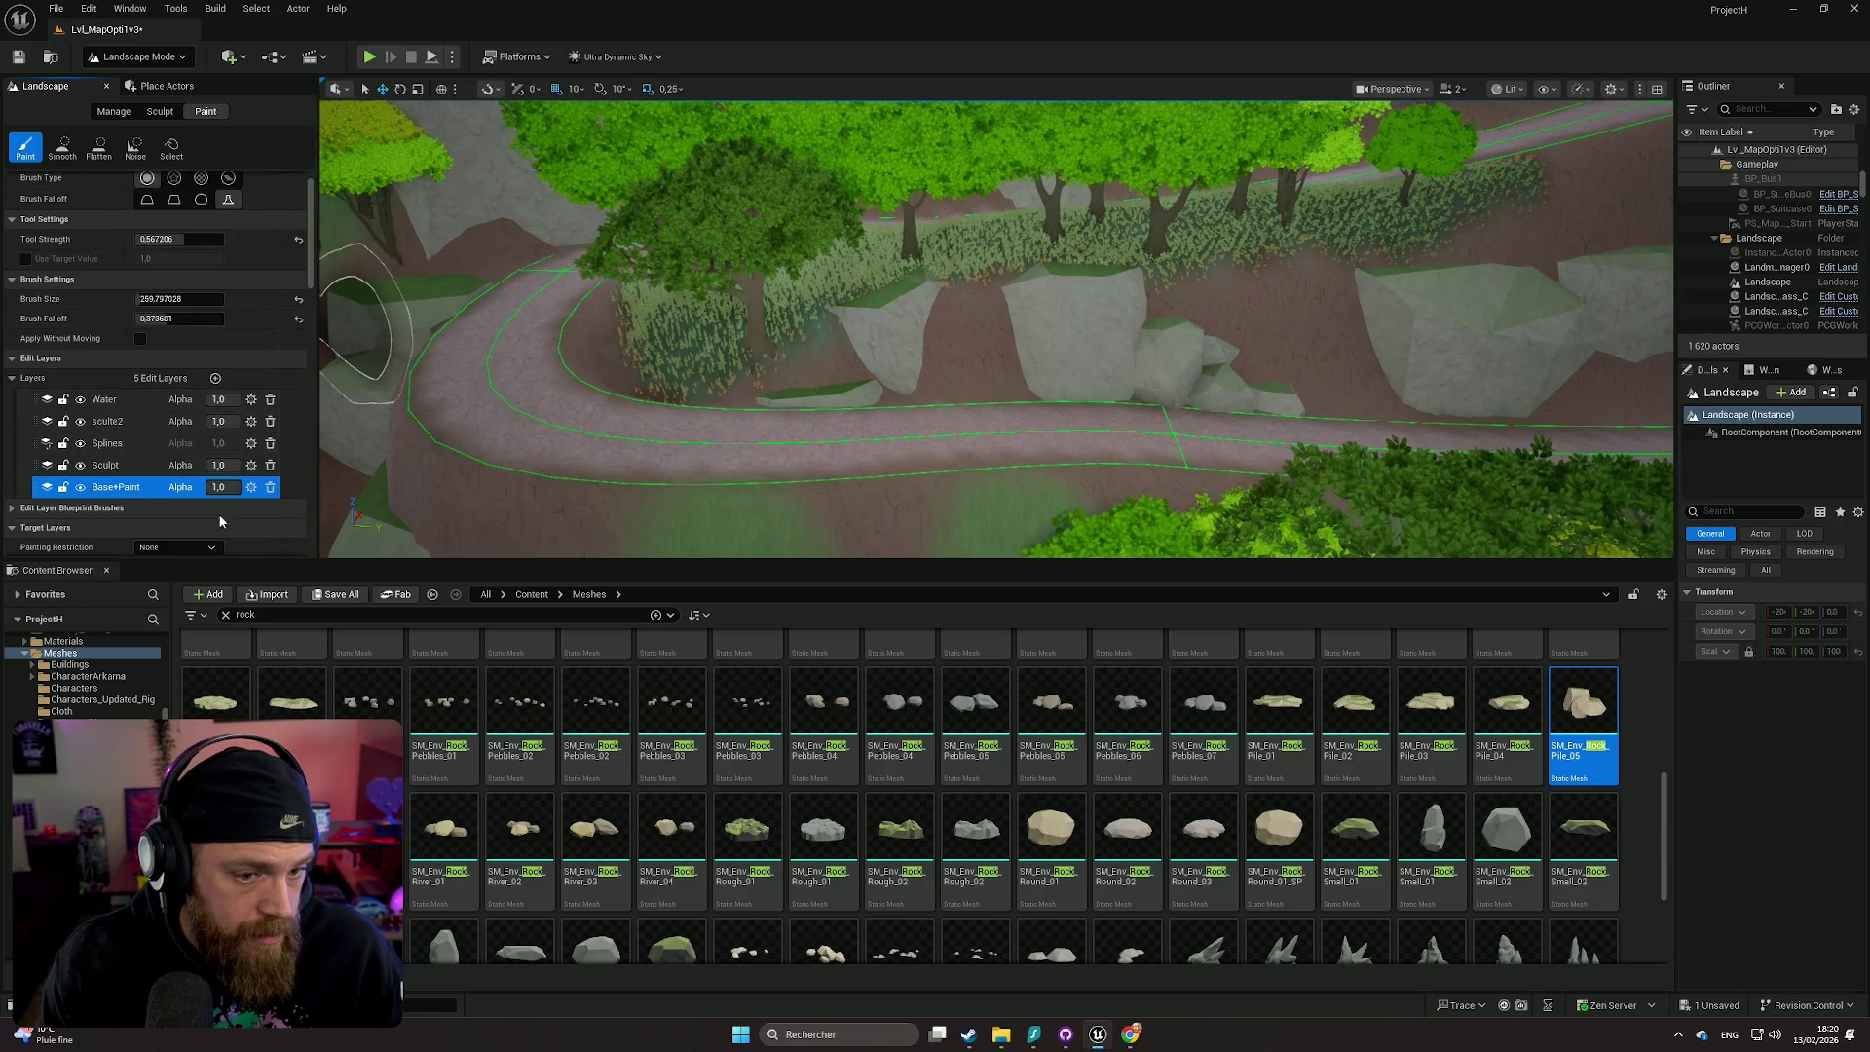
pyautogui.scroll(1, 974, 779)
pyautogui.scroll(-1, 1517, 797)
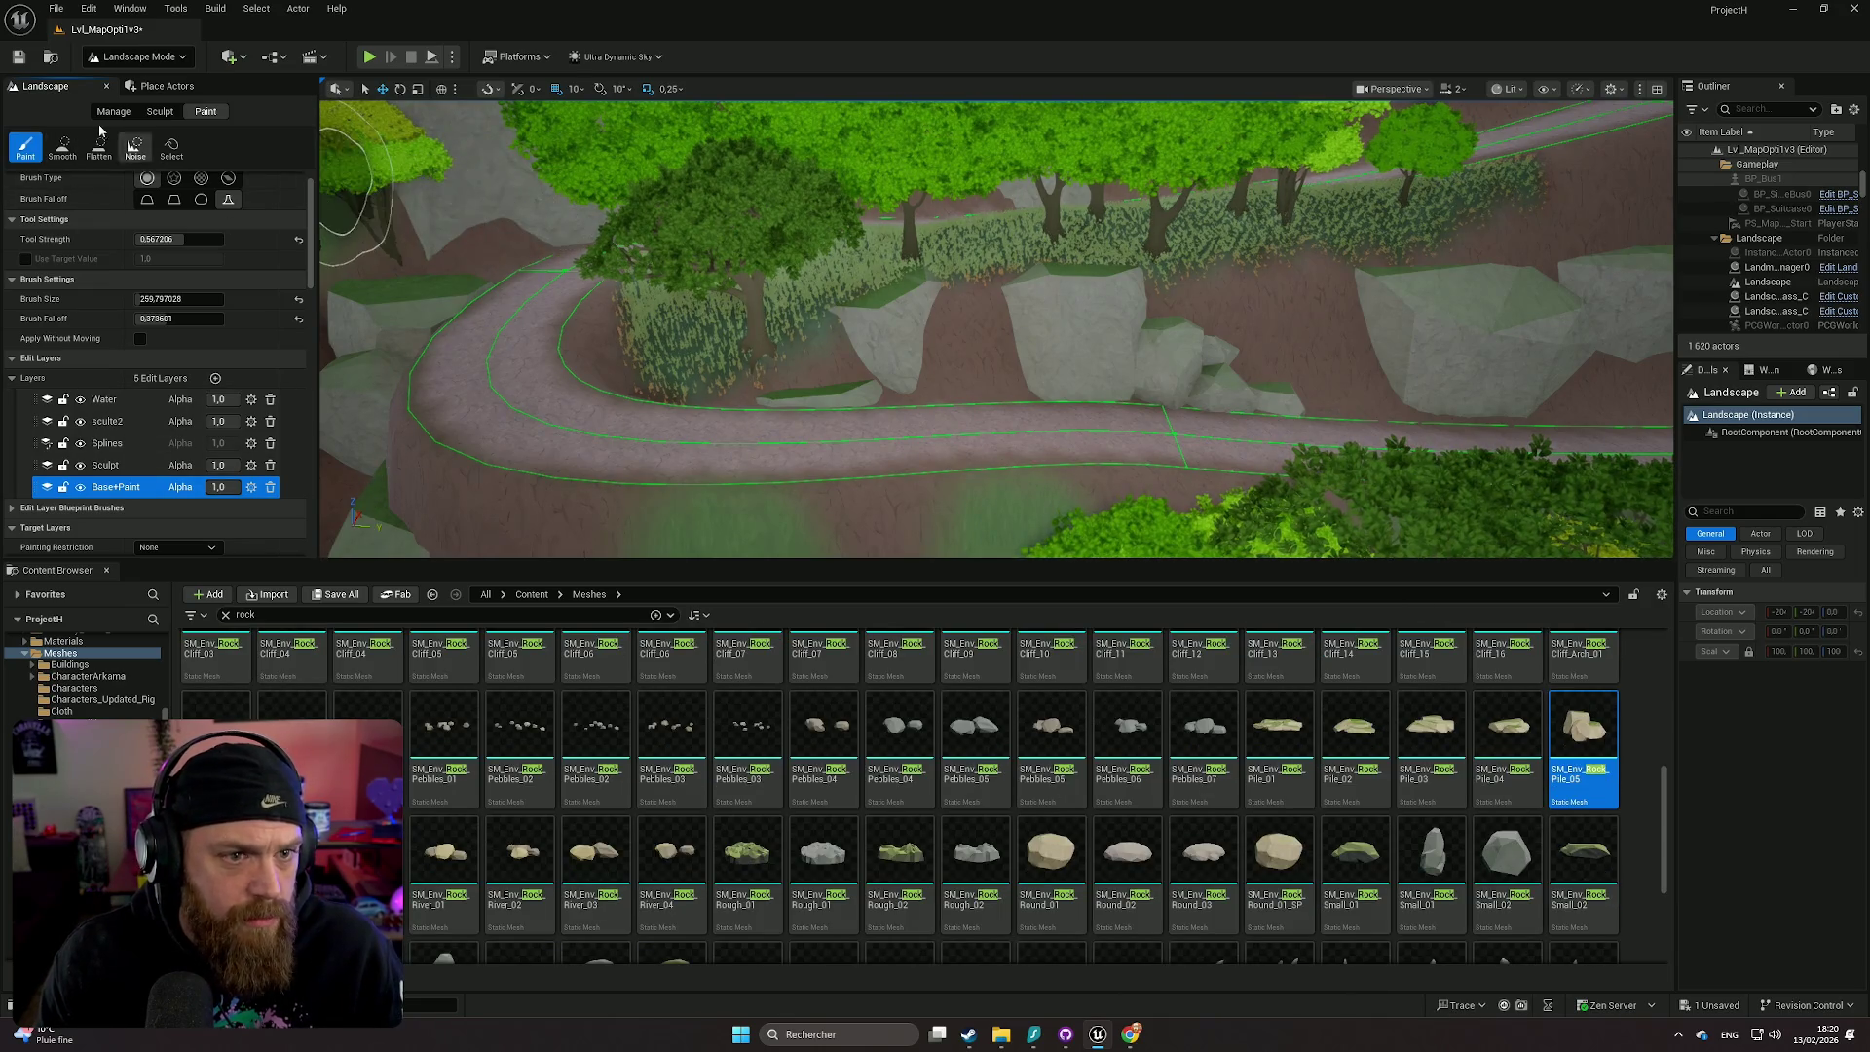
pyautogui.scroll(3, 366, 312)
pyautogui.scroll(1, 259, 255)
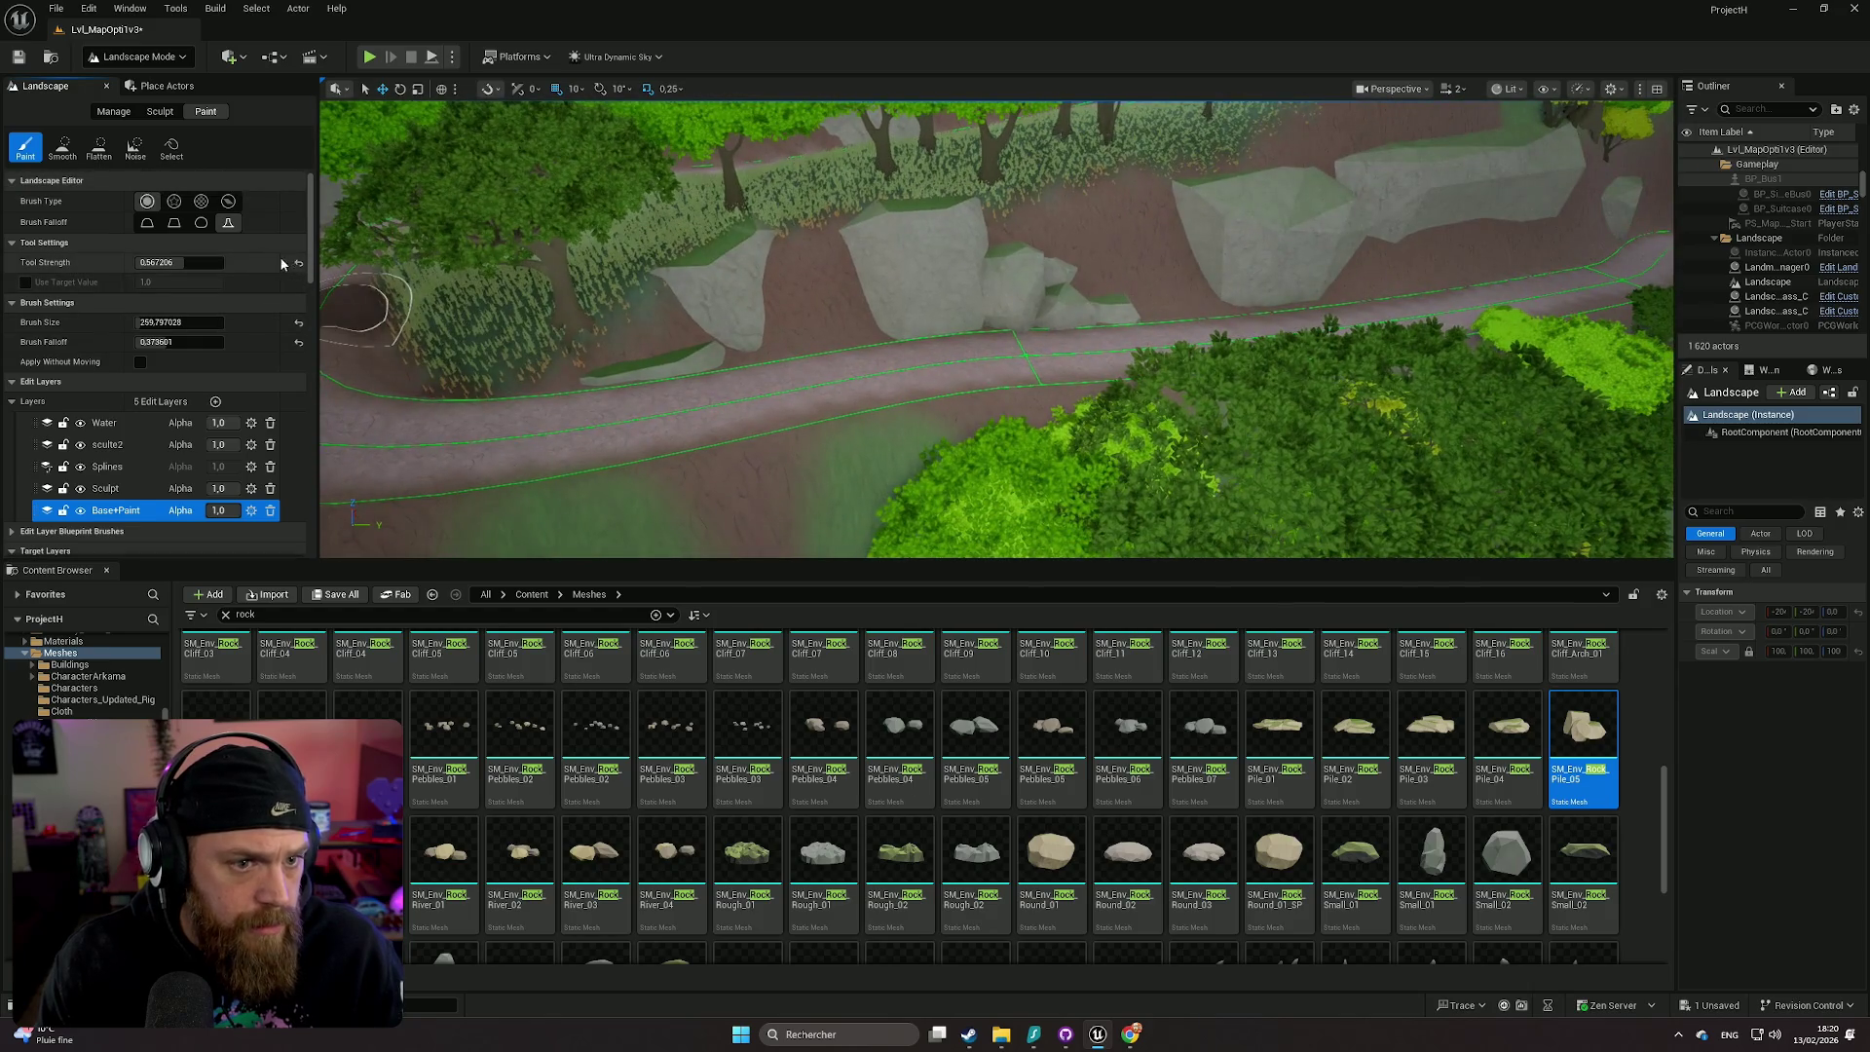
pyautogui.scroll(5, 603, 410)
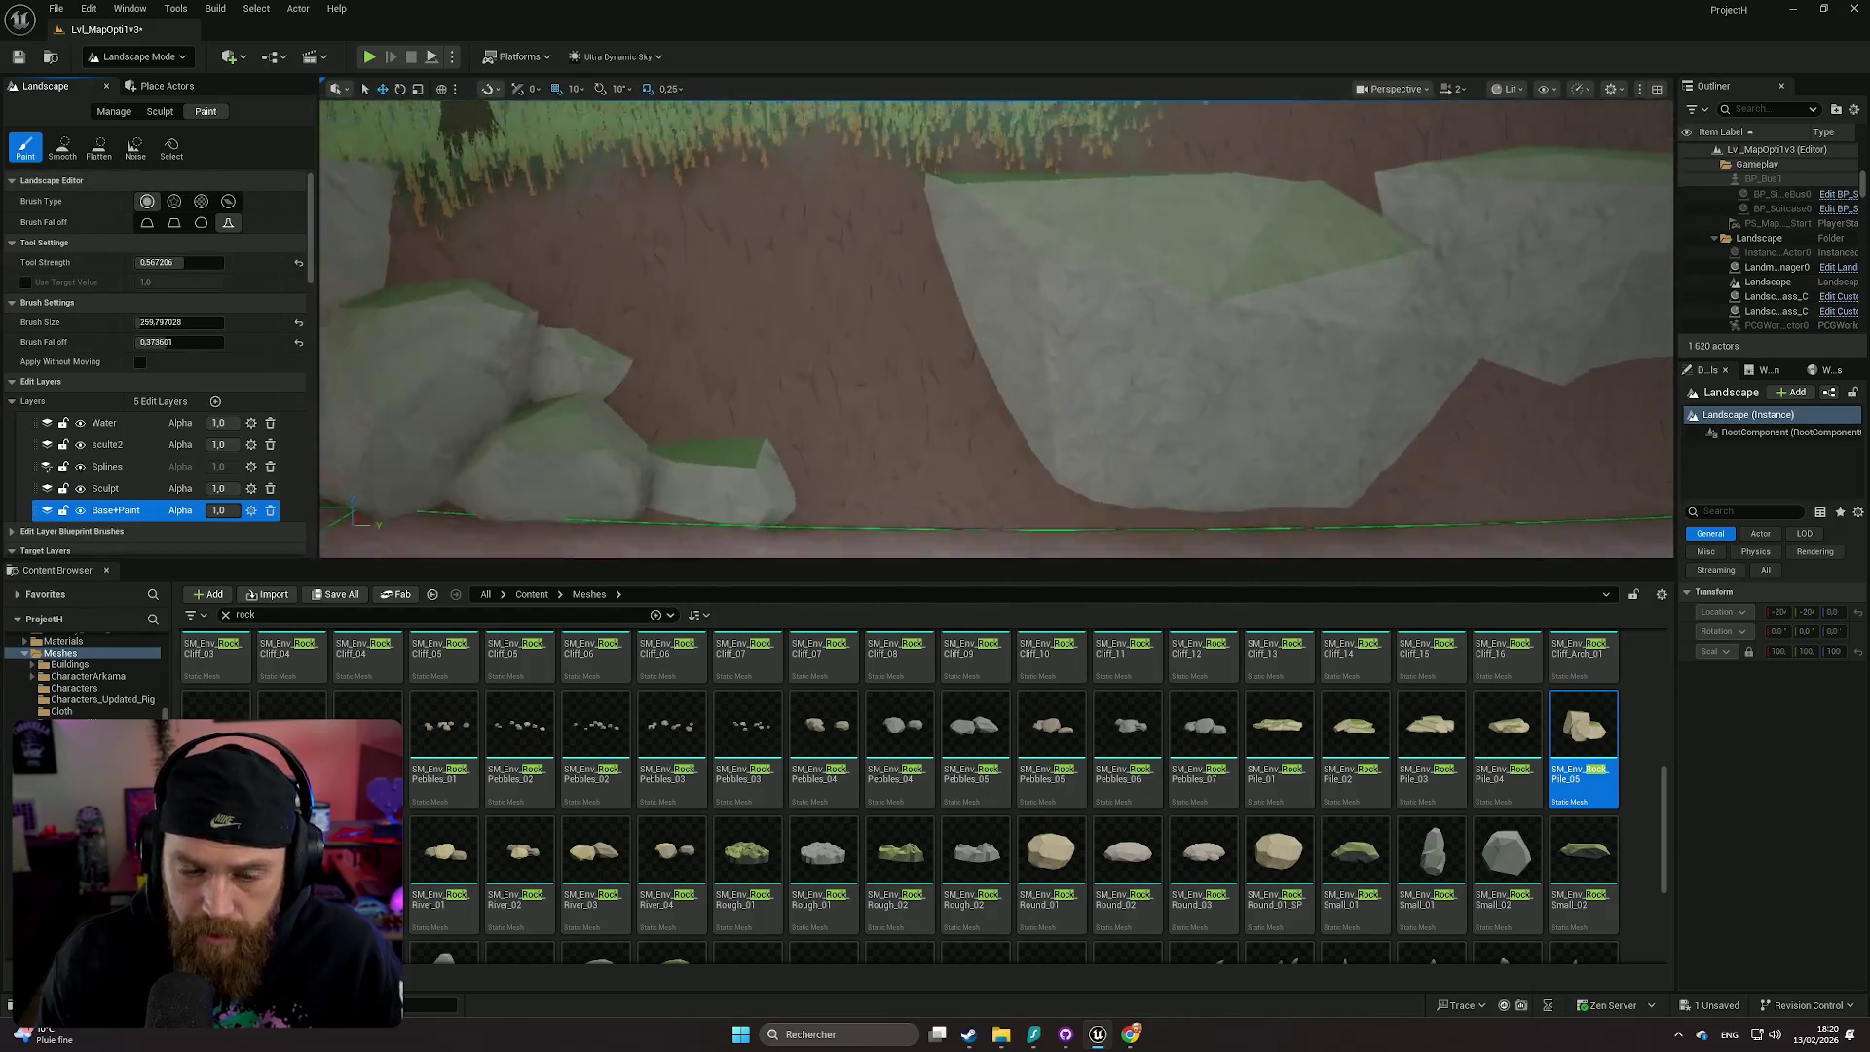
pyautogui.scroll(-5, 604, 410)
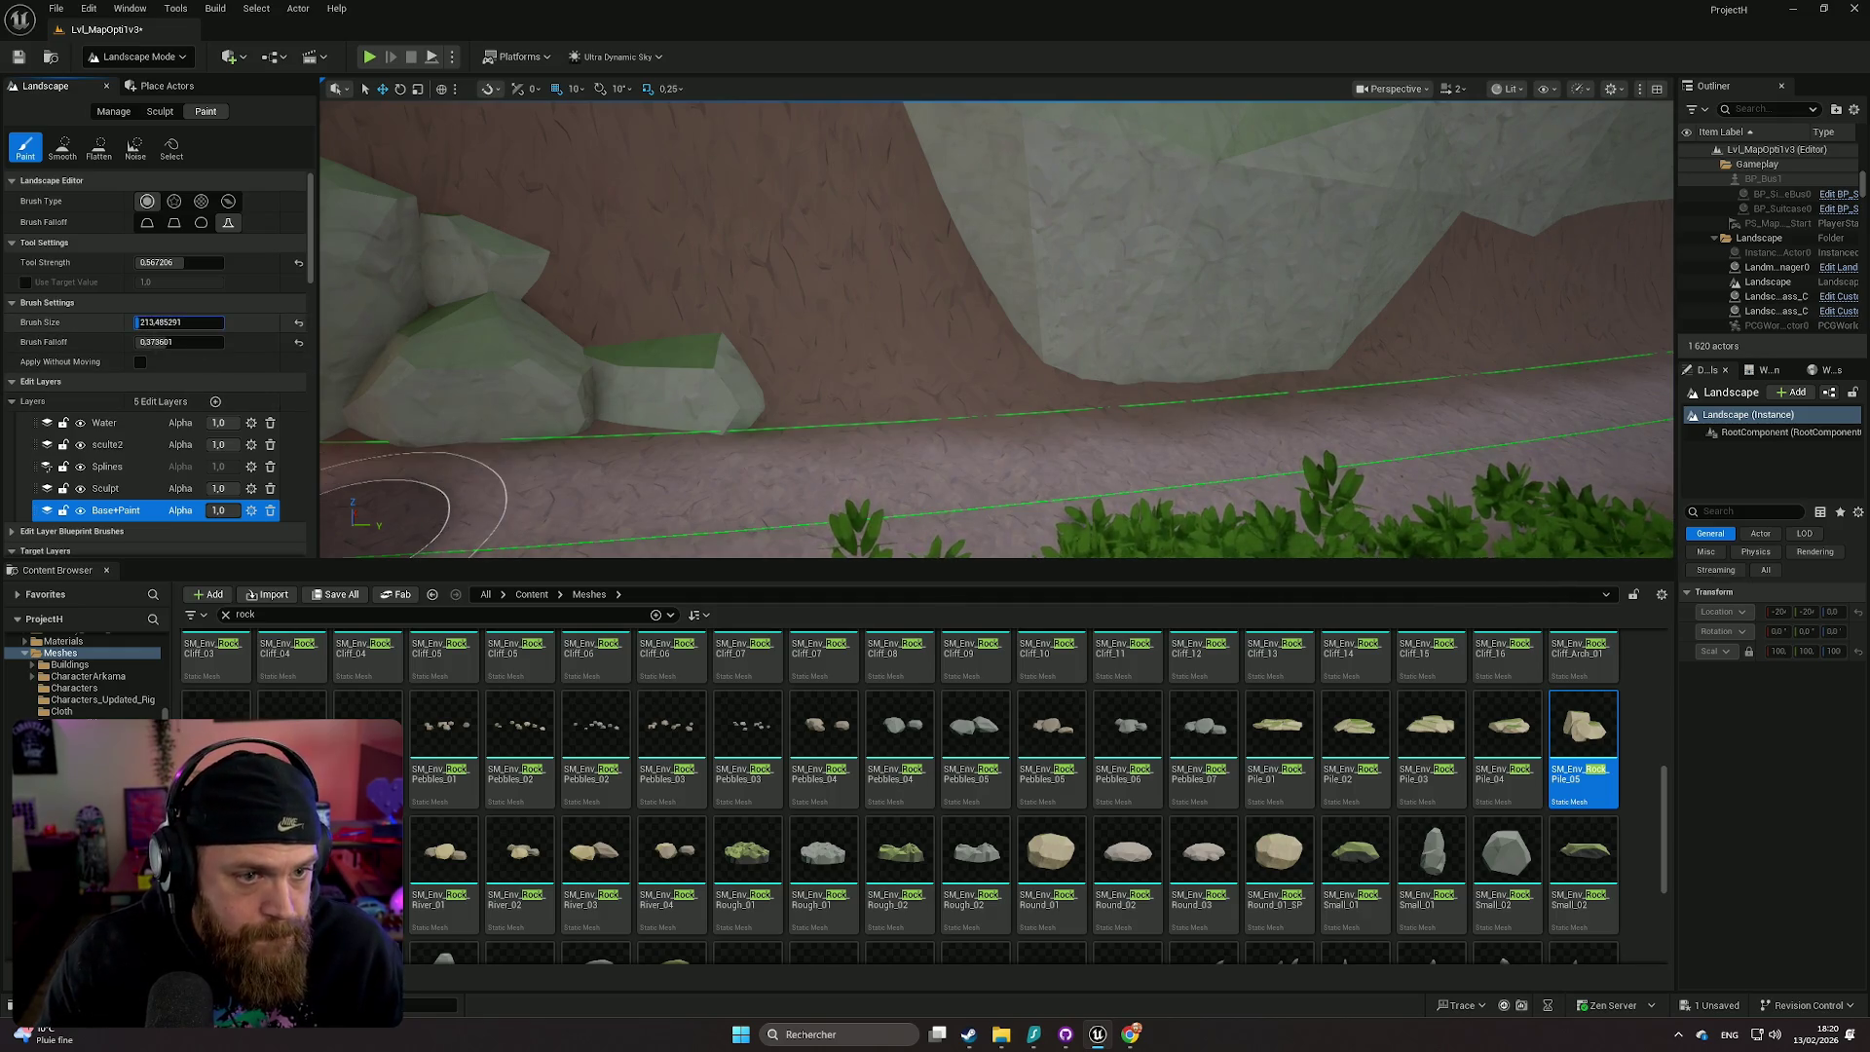
pyautogui.press('Return')
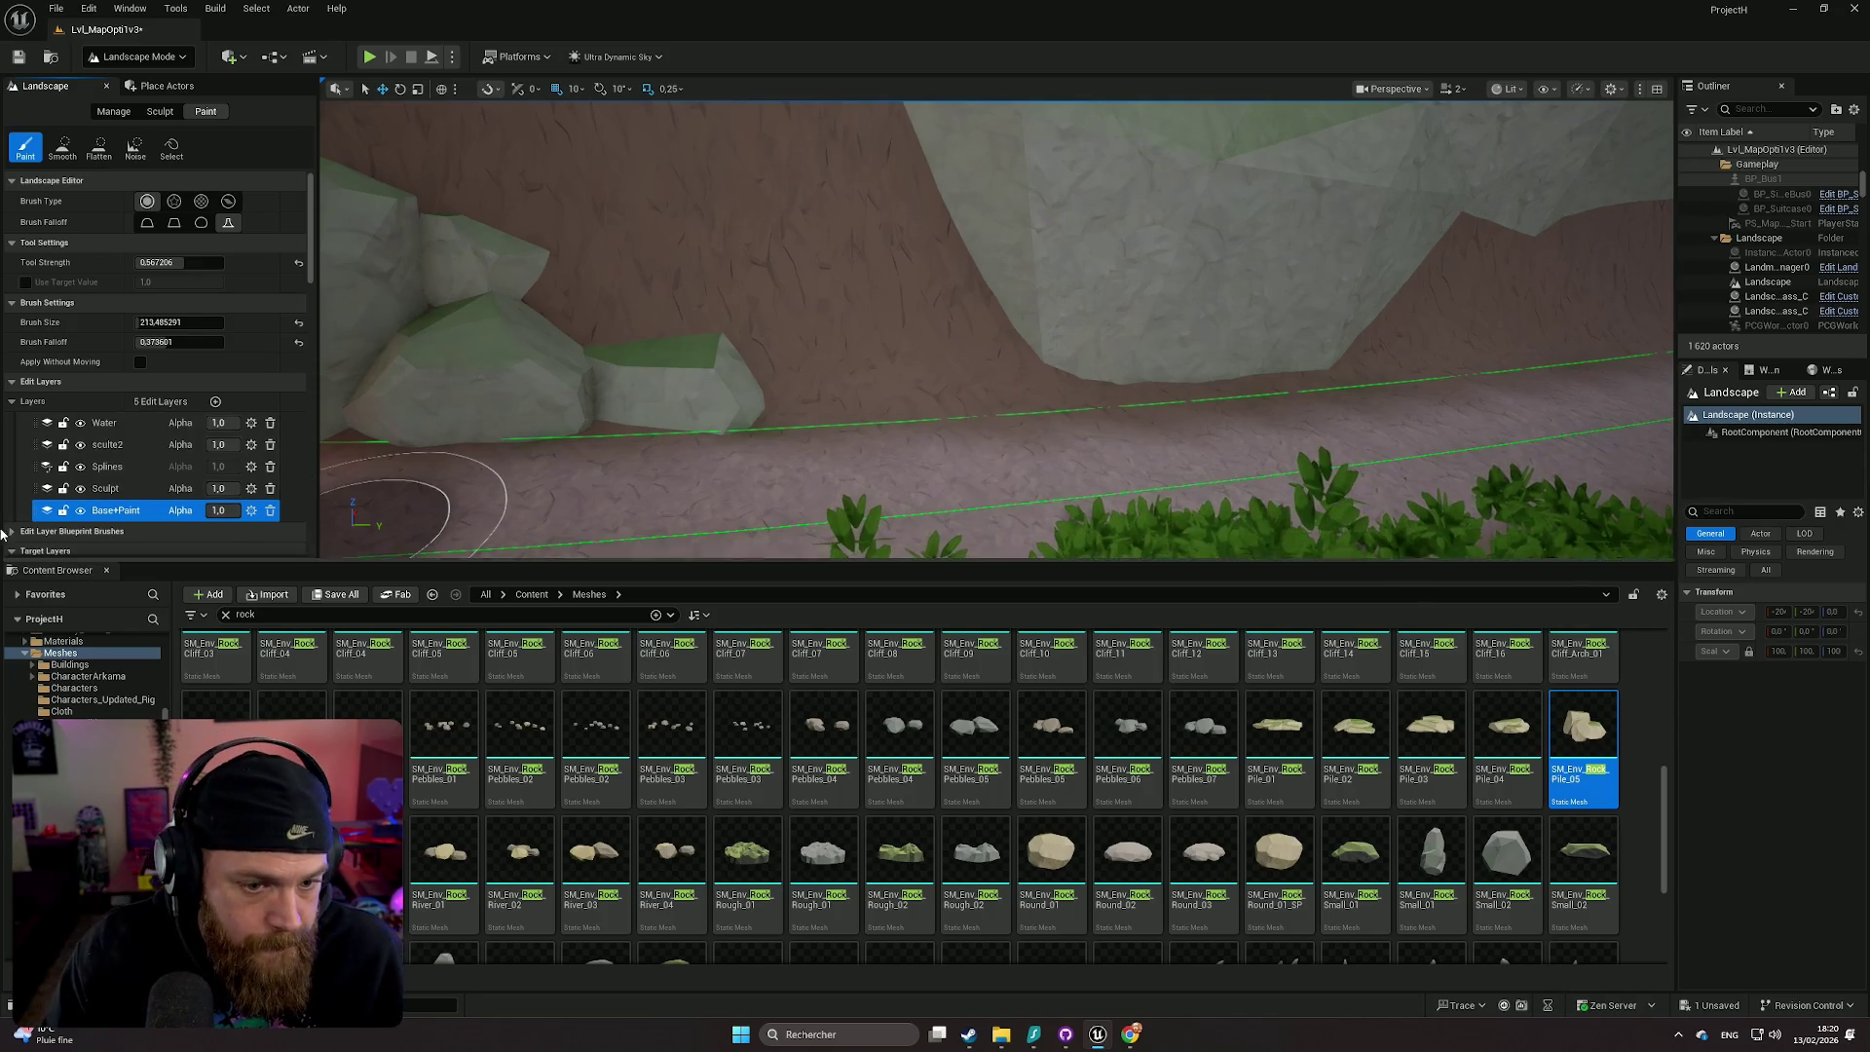
pyautogui.moveTo(617, 562); pyautogui.dragTo(620, 886)
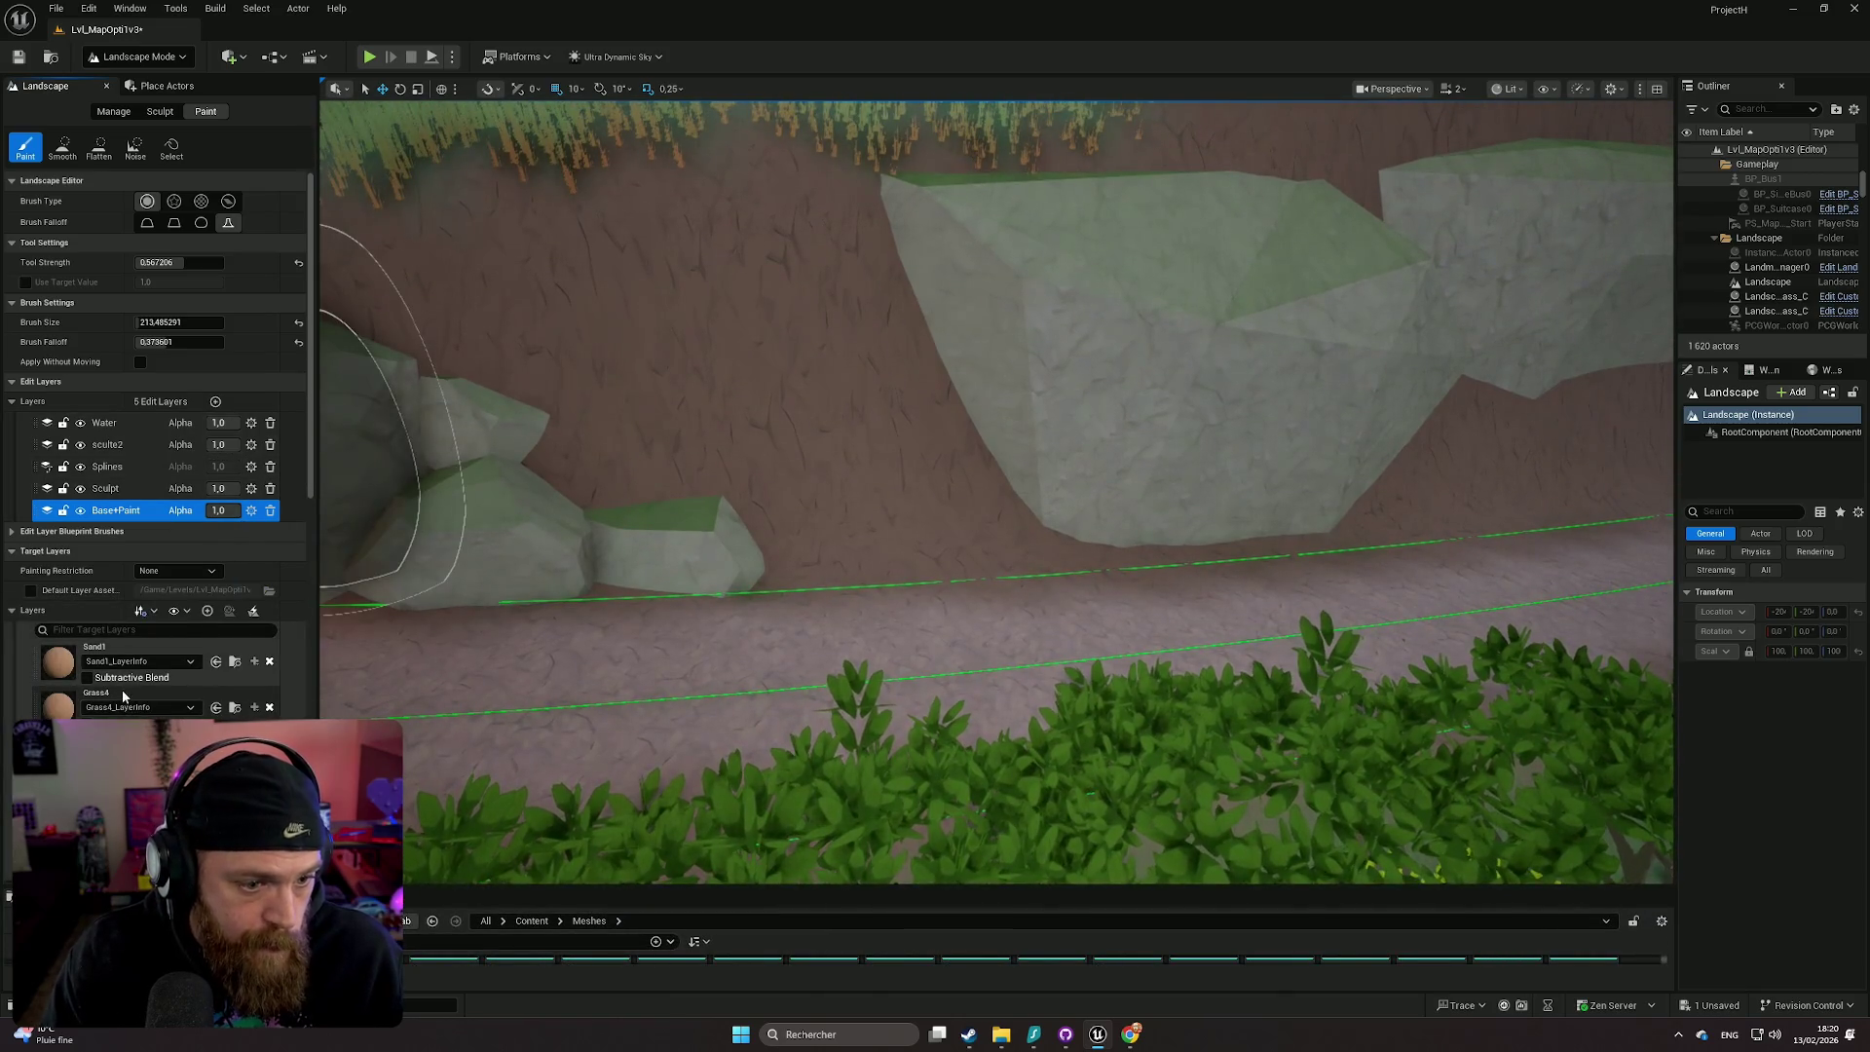
# - With the brush at about 100, paint Grass4 along the cliff base; lower falloff to 0.21
pyautogui.moveTo(156, 322); pyautogui.dragTo(117, 322)
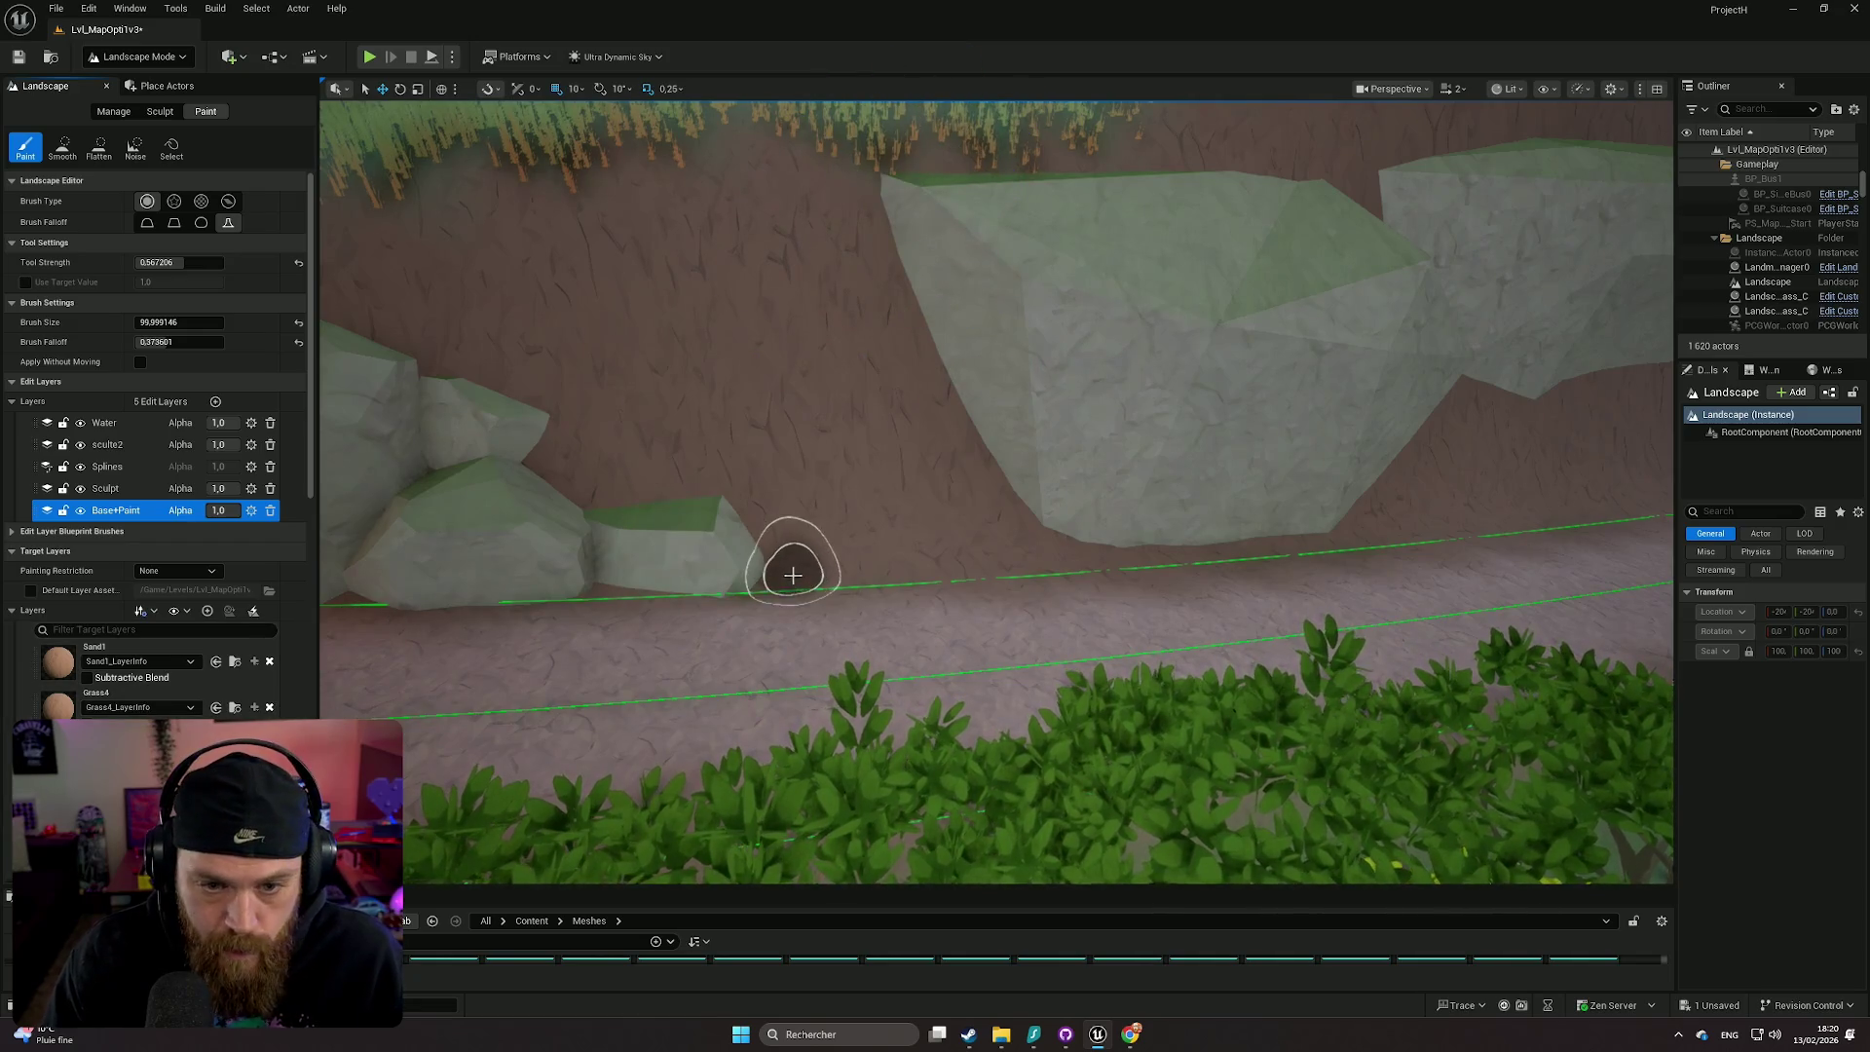
pyautogui.moveTo(781, 574); pyautogui.dragTo(1101, 547)
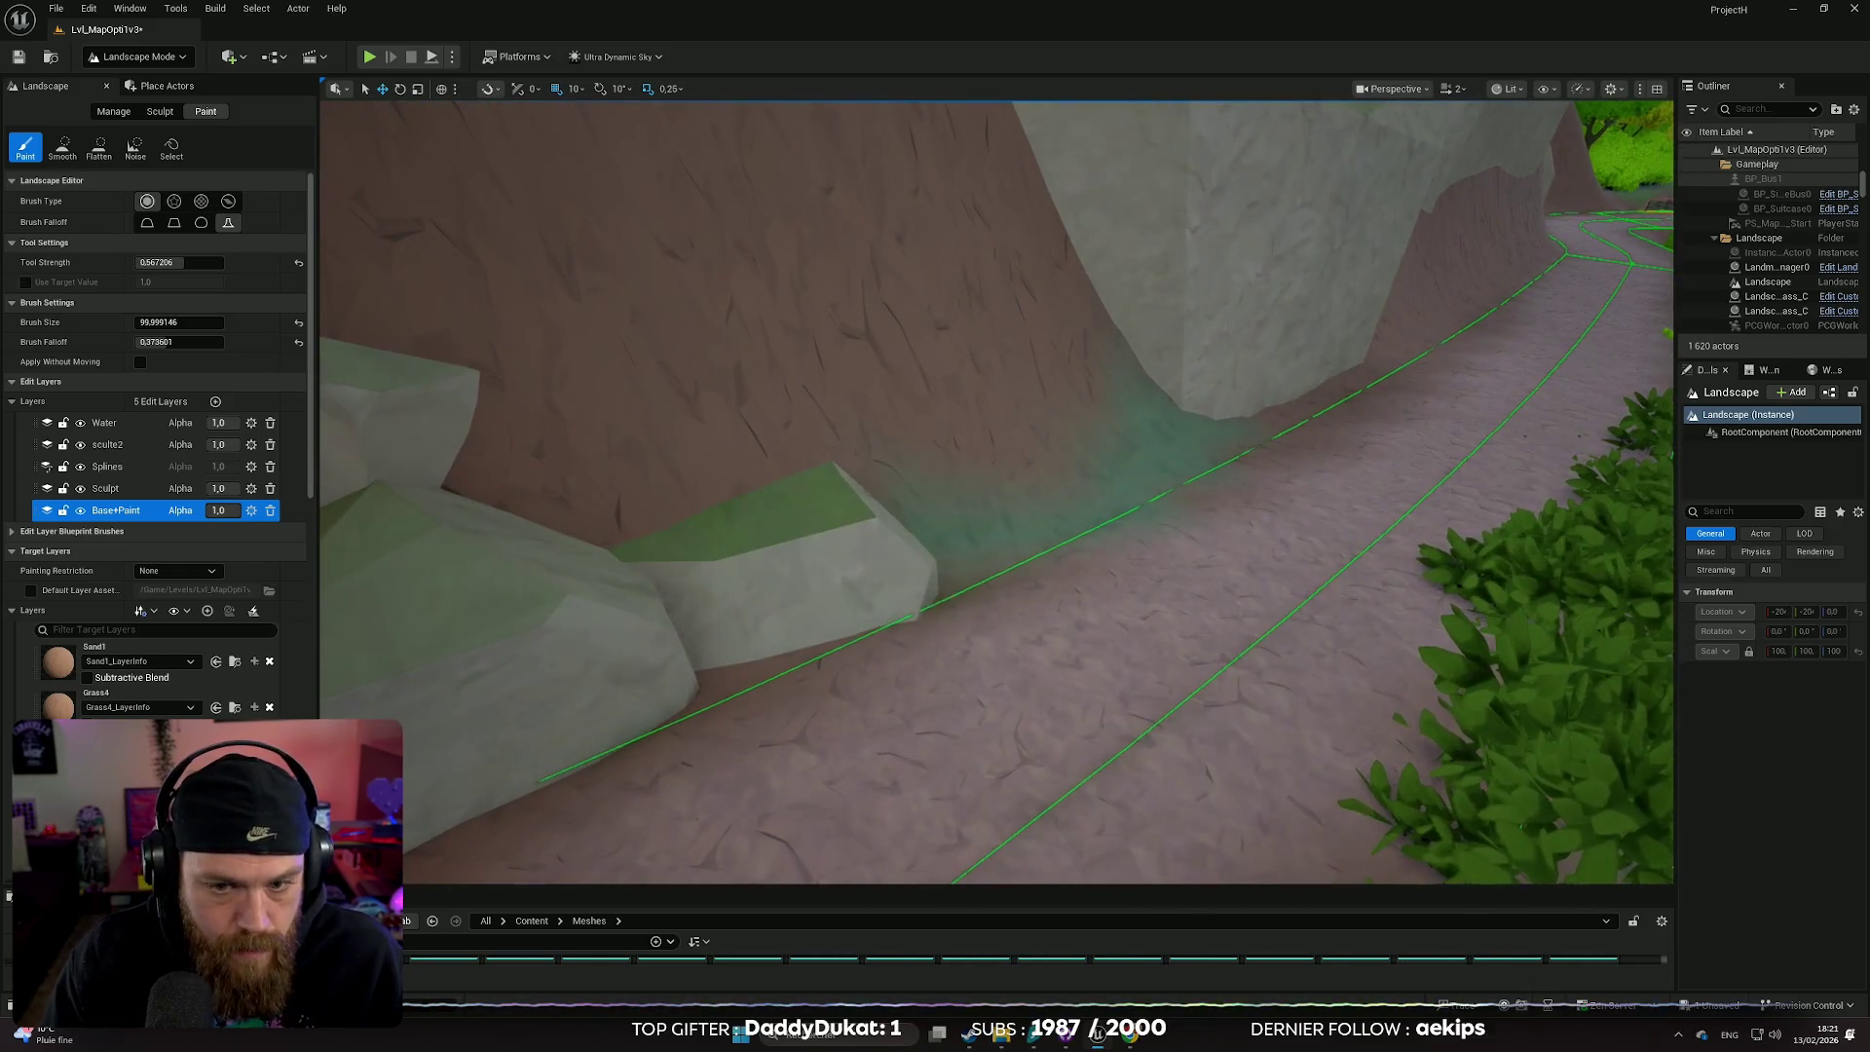
pyautogui.hotkey('ctrl', 'z')
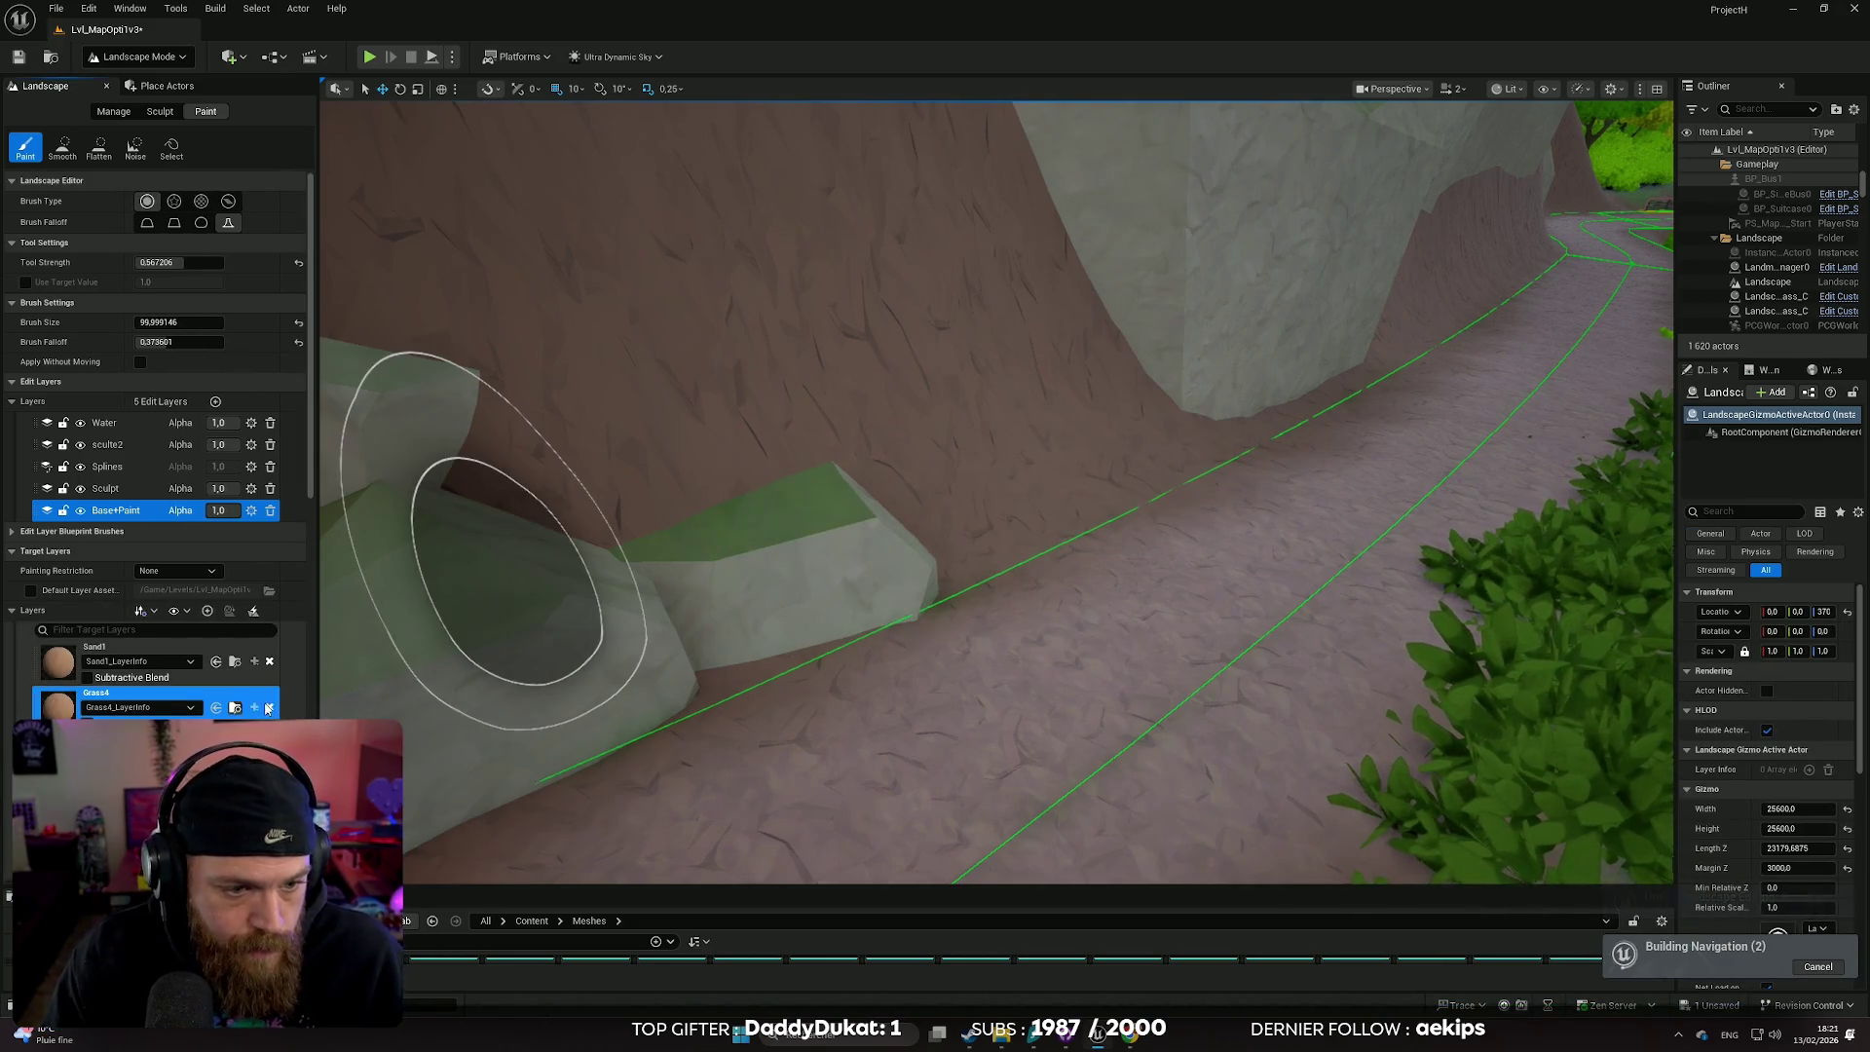
pyautogui.moveTo(938, 564)
pyautogui.mouseDown()
pyautogui.moveTo(952, 535)
pyautogui.moveTo(1075, 535)
pyautogui.moveTo(1001, 559)
pyautogui.mouseUp()
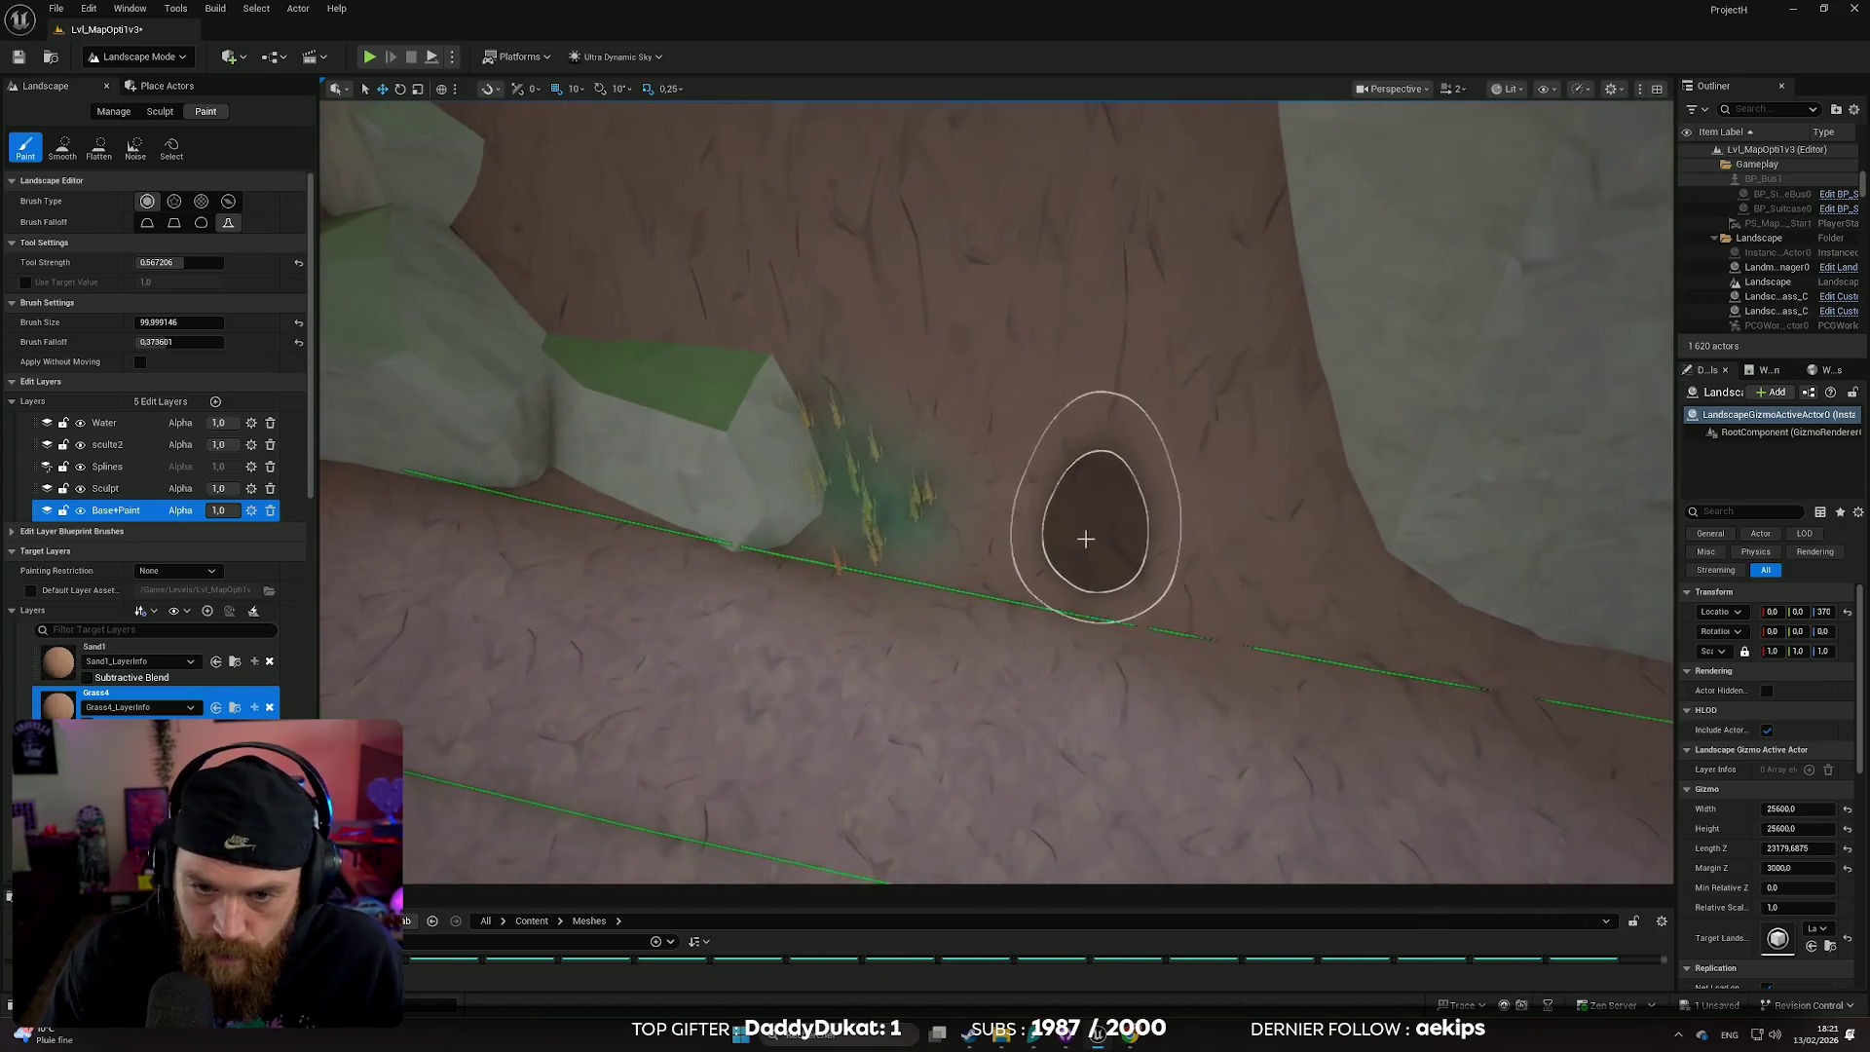
pyautogui.moveTo(1090, 574)
pyautogui.mouseDown()
pyautogui.moveTo(1227, 588)
pyautogui.moveTo(1257, 536)
pyautogui.mouseUp()
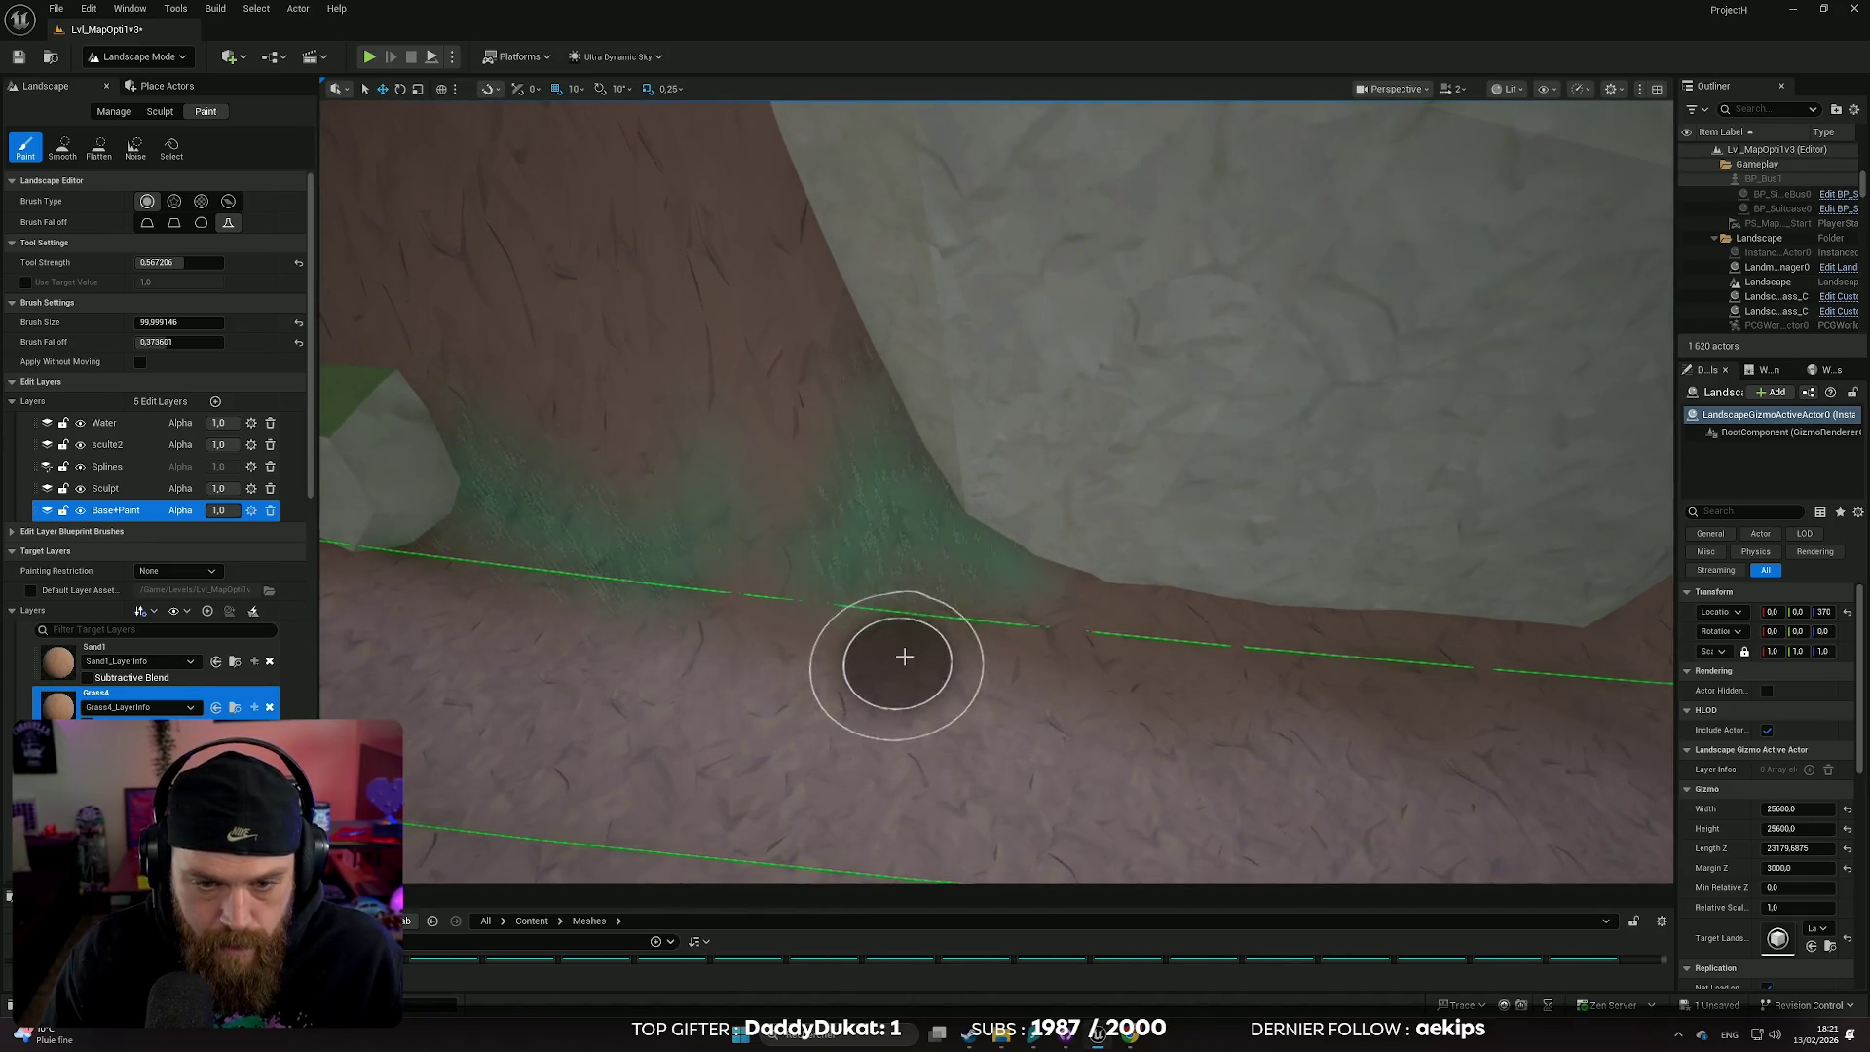
pyautogui.scroll(-10, 460, 613)
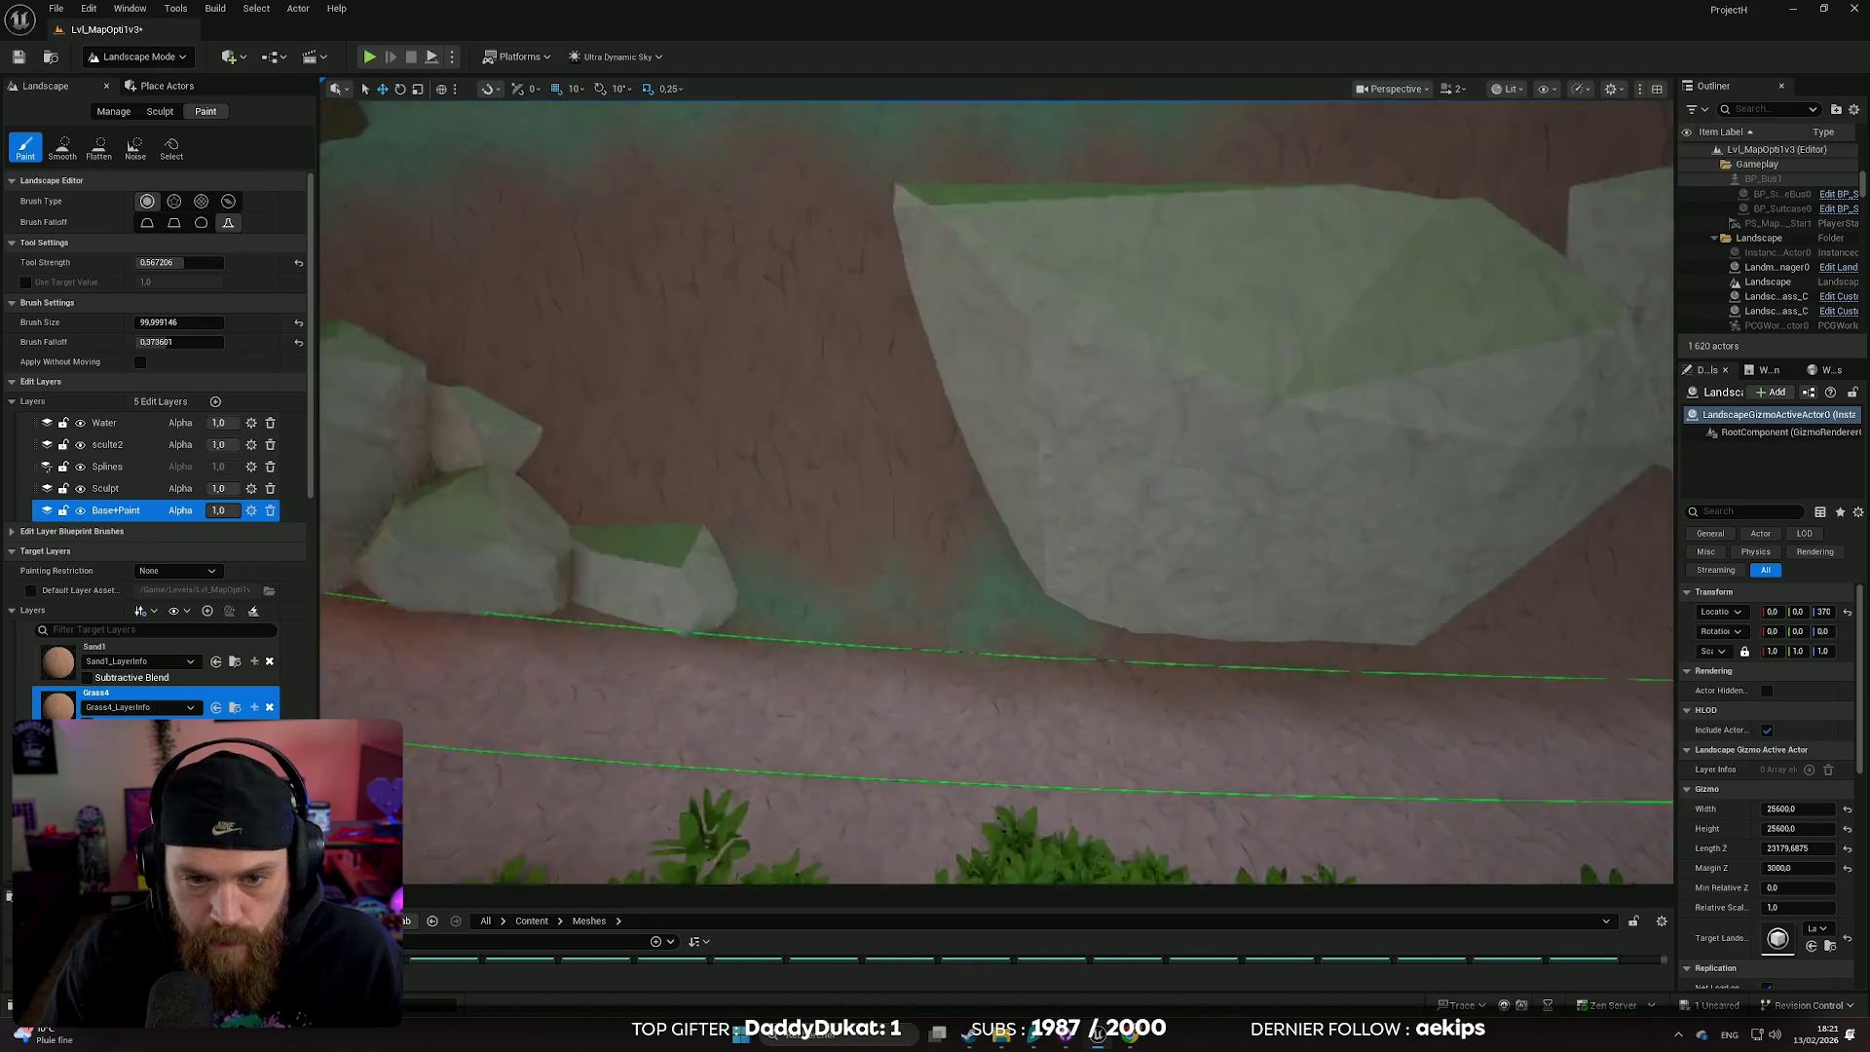
pyautogui.scroll(8, 654, 563)
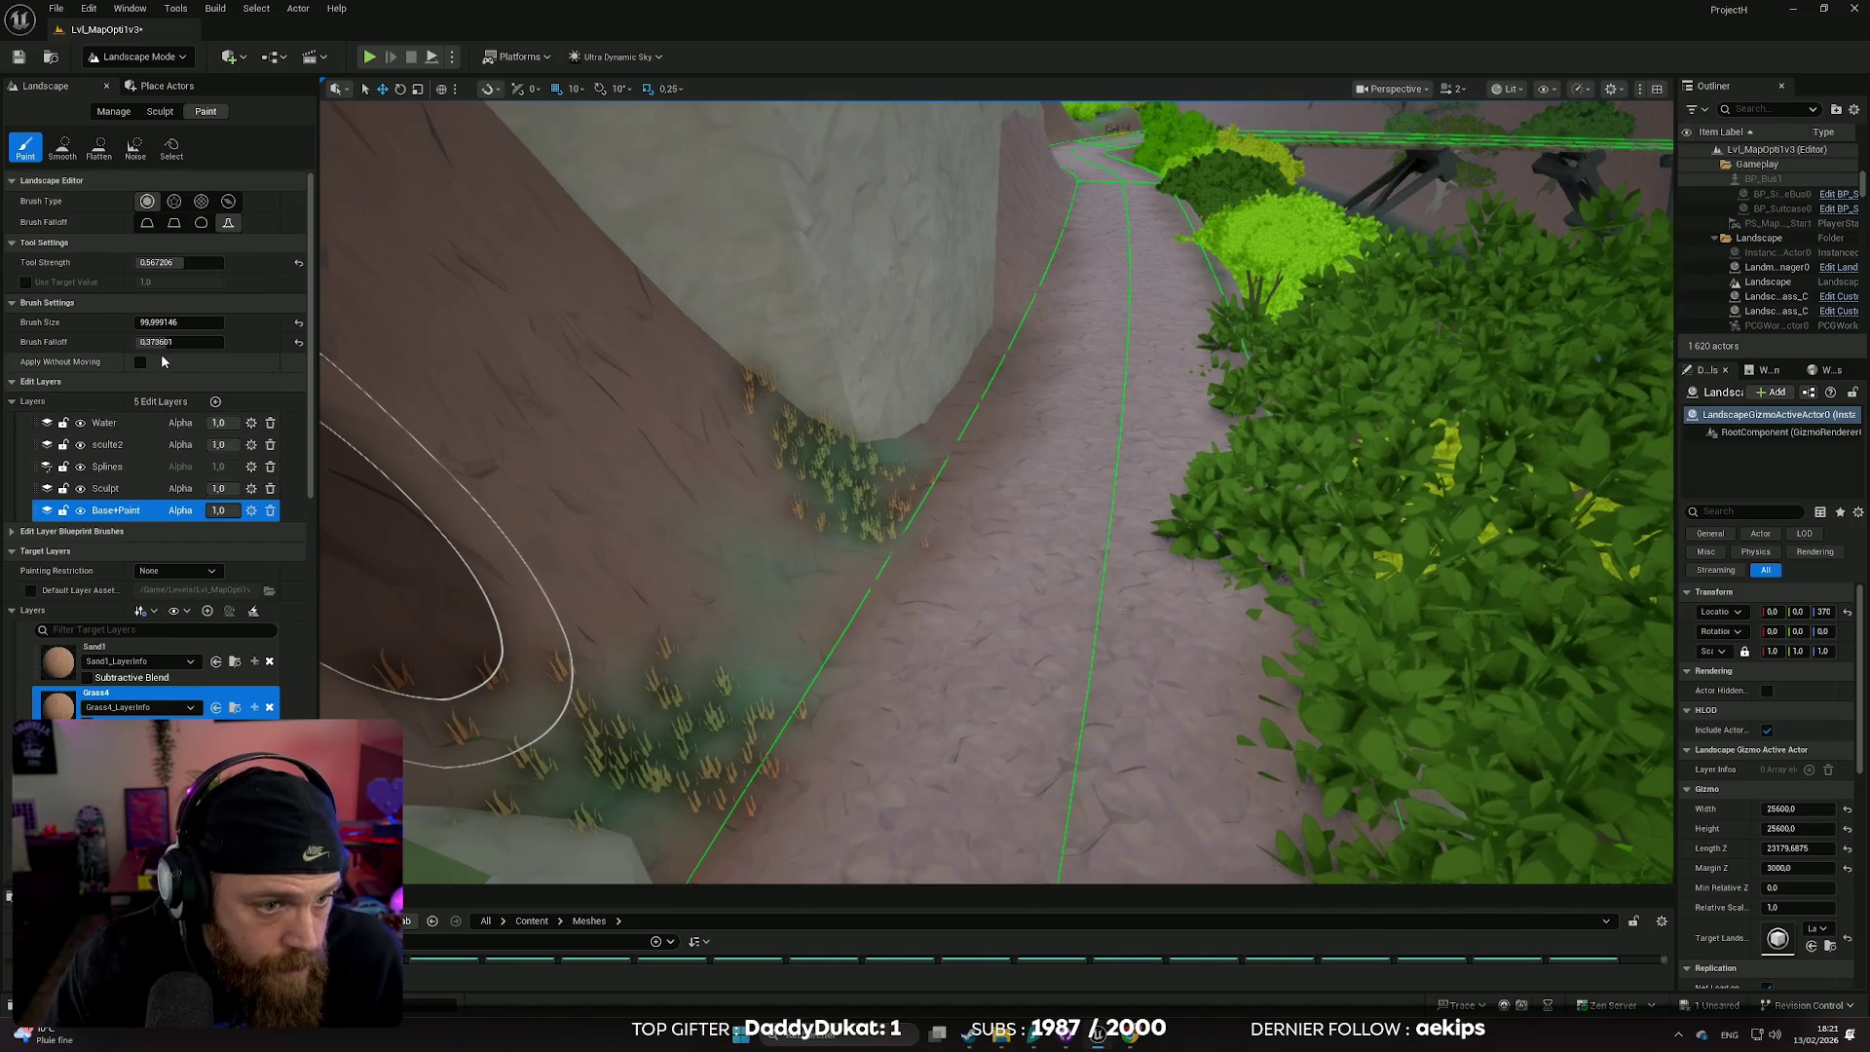
pyautogui.moveTo(160, 342)
pyautogui.mouseDown()
pyautogui.moveTo(173, 325)
pyautogui.moveTo(125, 322)
pyautogui.mouseUp()
# - Paint Grass4 along the path edge below the rock wall
pyautogui.moveTo(835, 562)
pyautogui.mouseDown()
pyautogui.moveTo(806, 568)
pyautogui.moveTo(764, 651)
pyautogui.mouseUp()
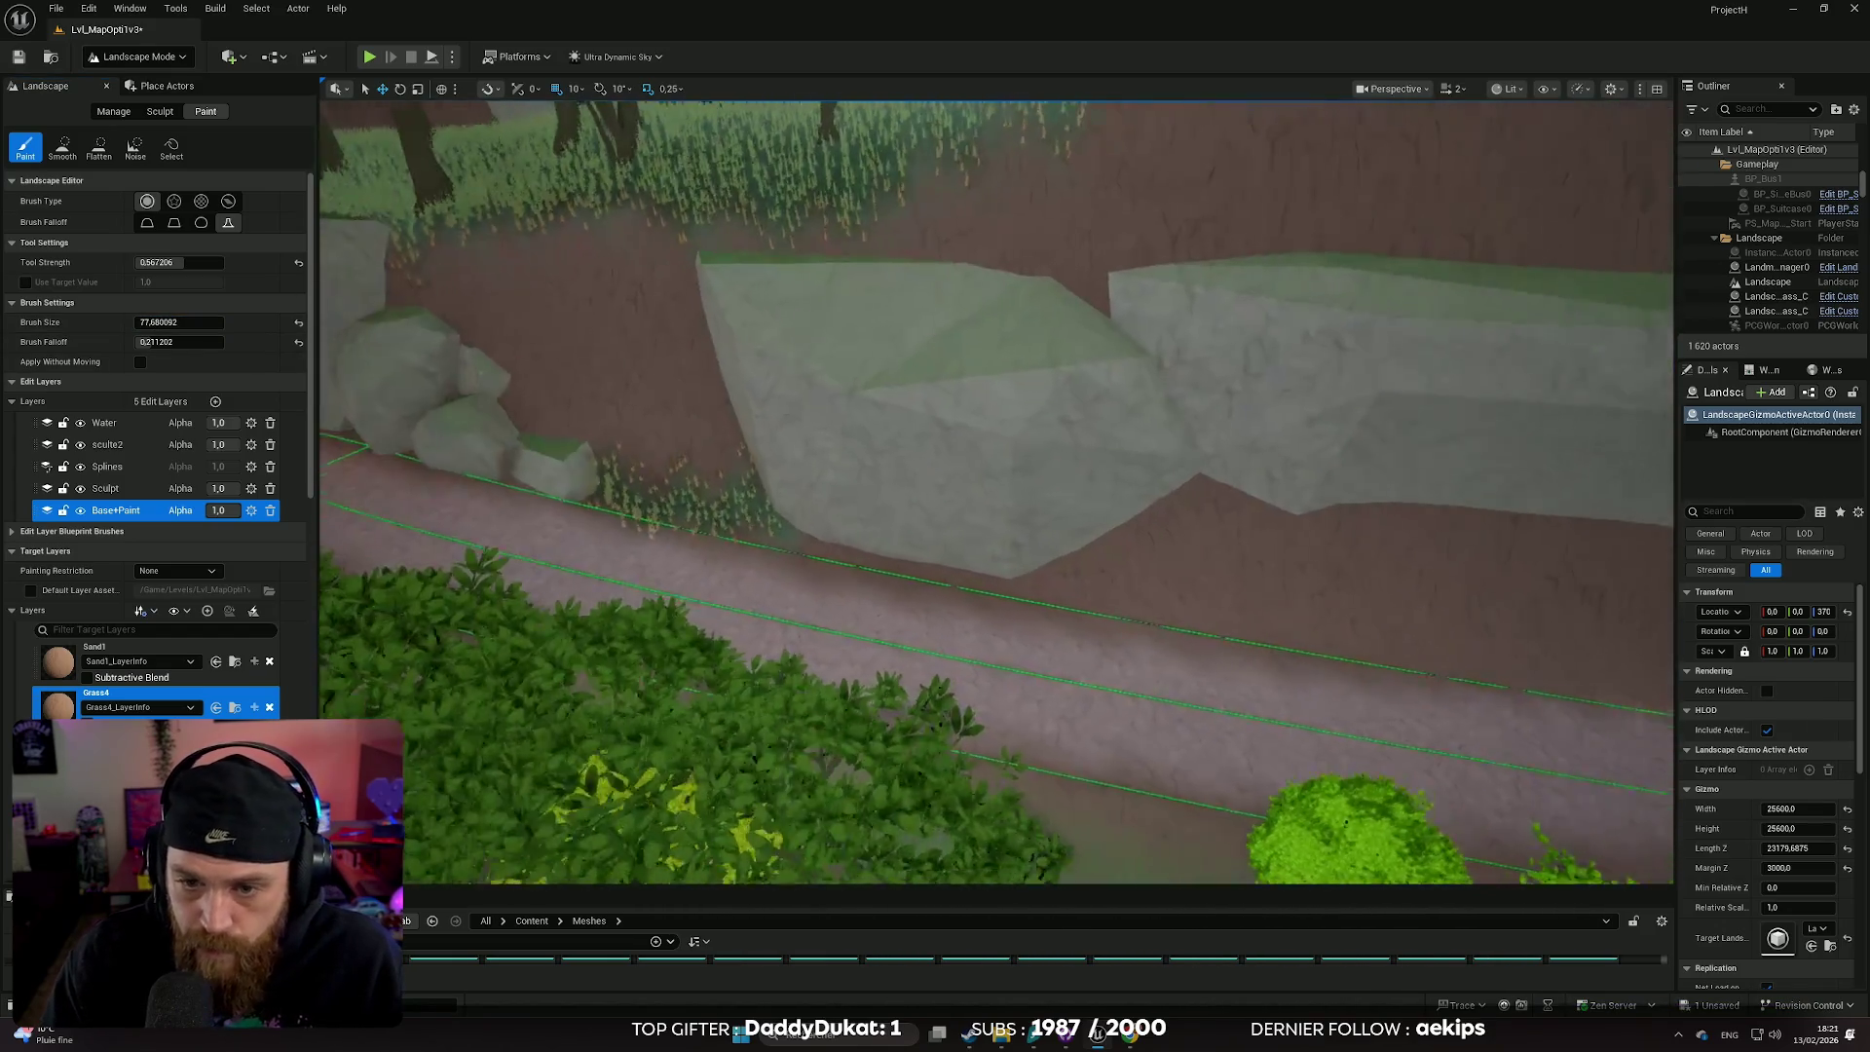
pyautogui.moveTo(888, 585); pyautogui.dragTo(885, 578)
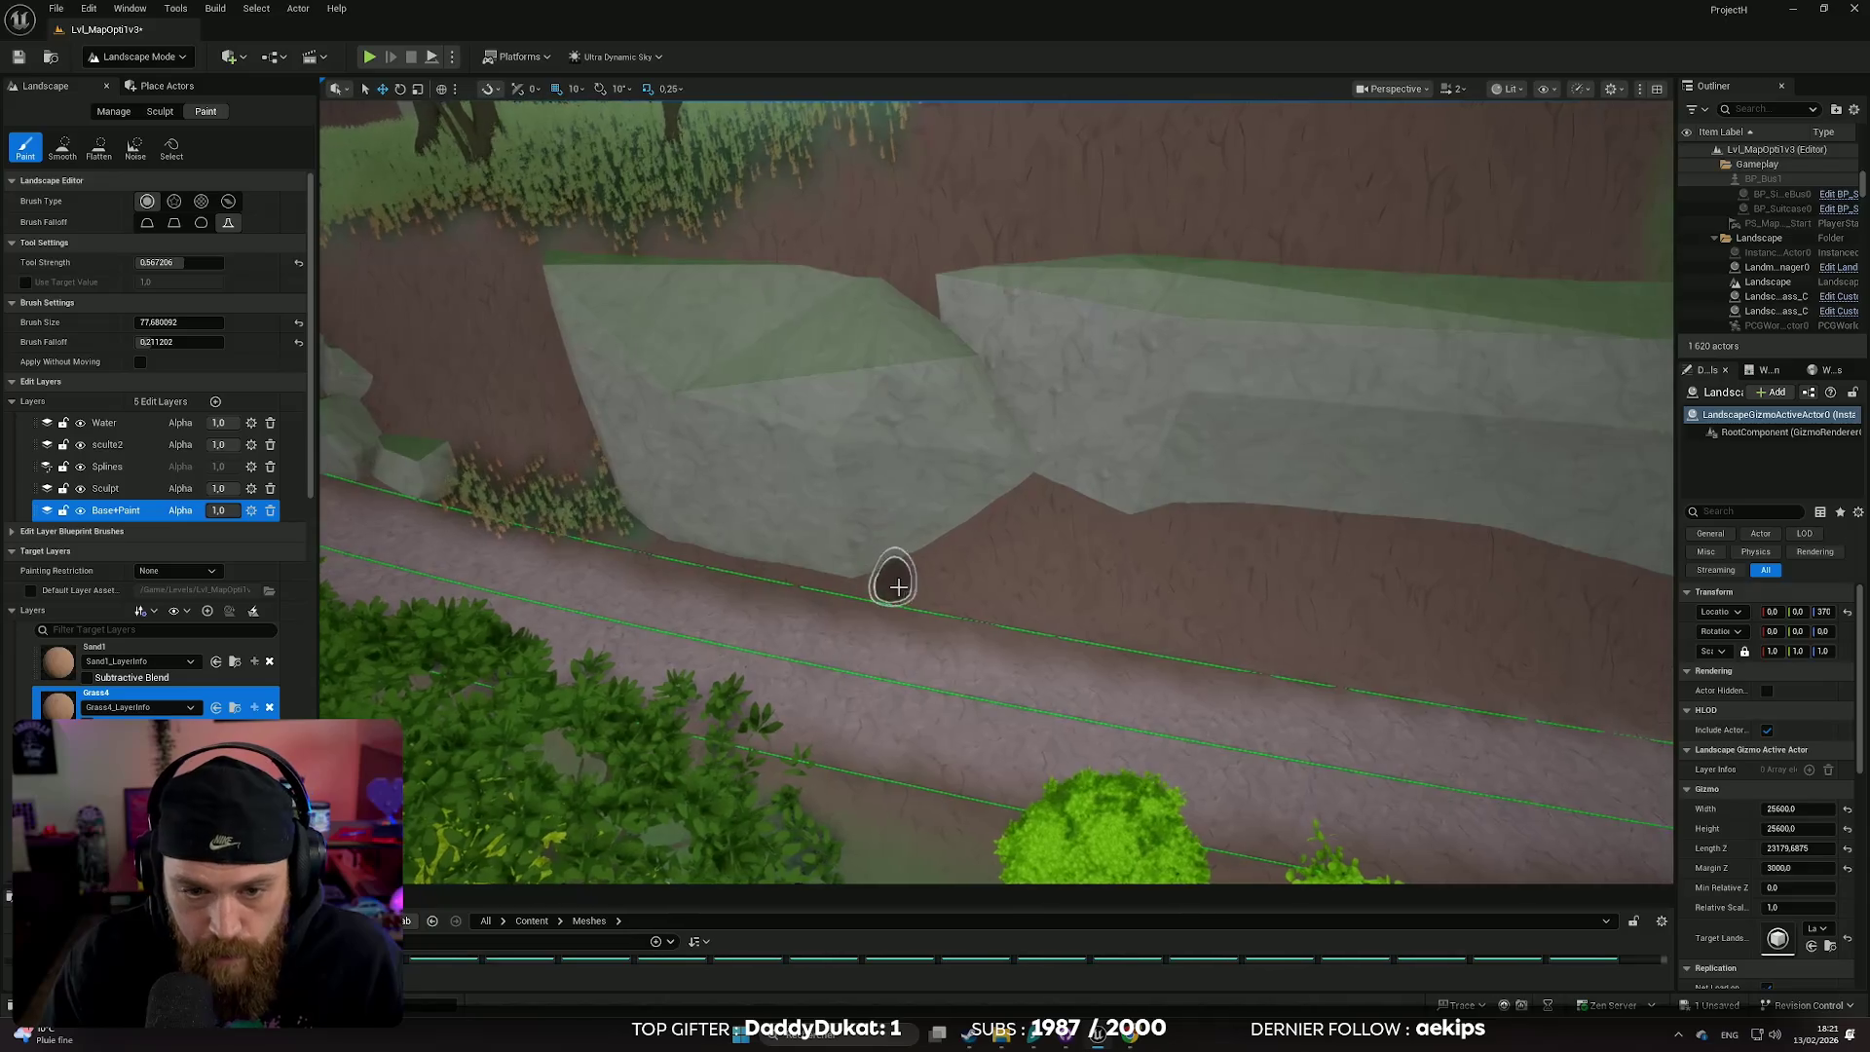
pyautogui.moveTo(635, 534); pyautogui.dragTo(682, 541)
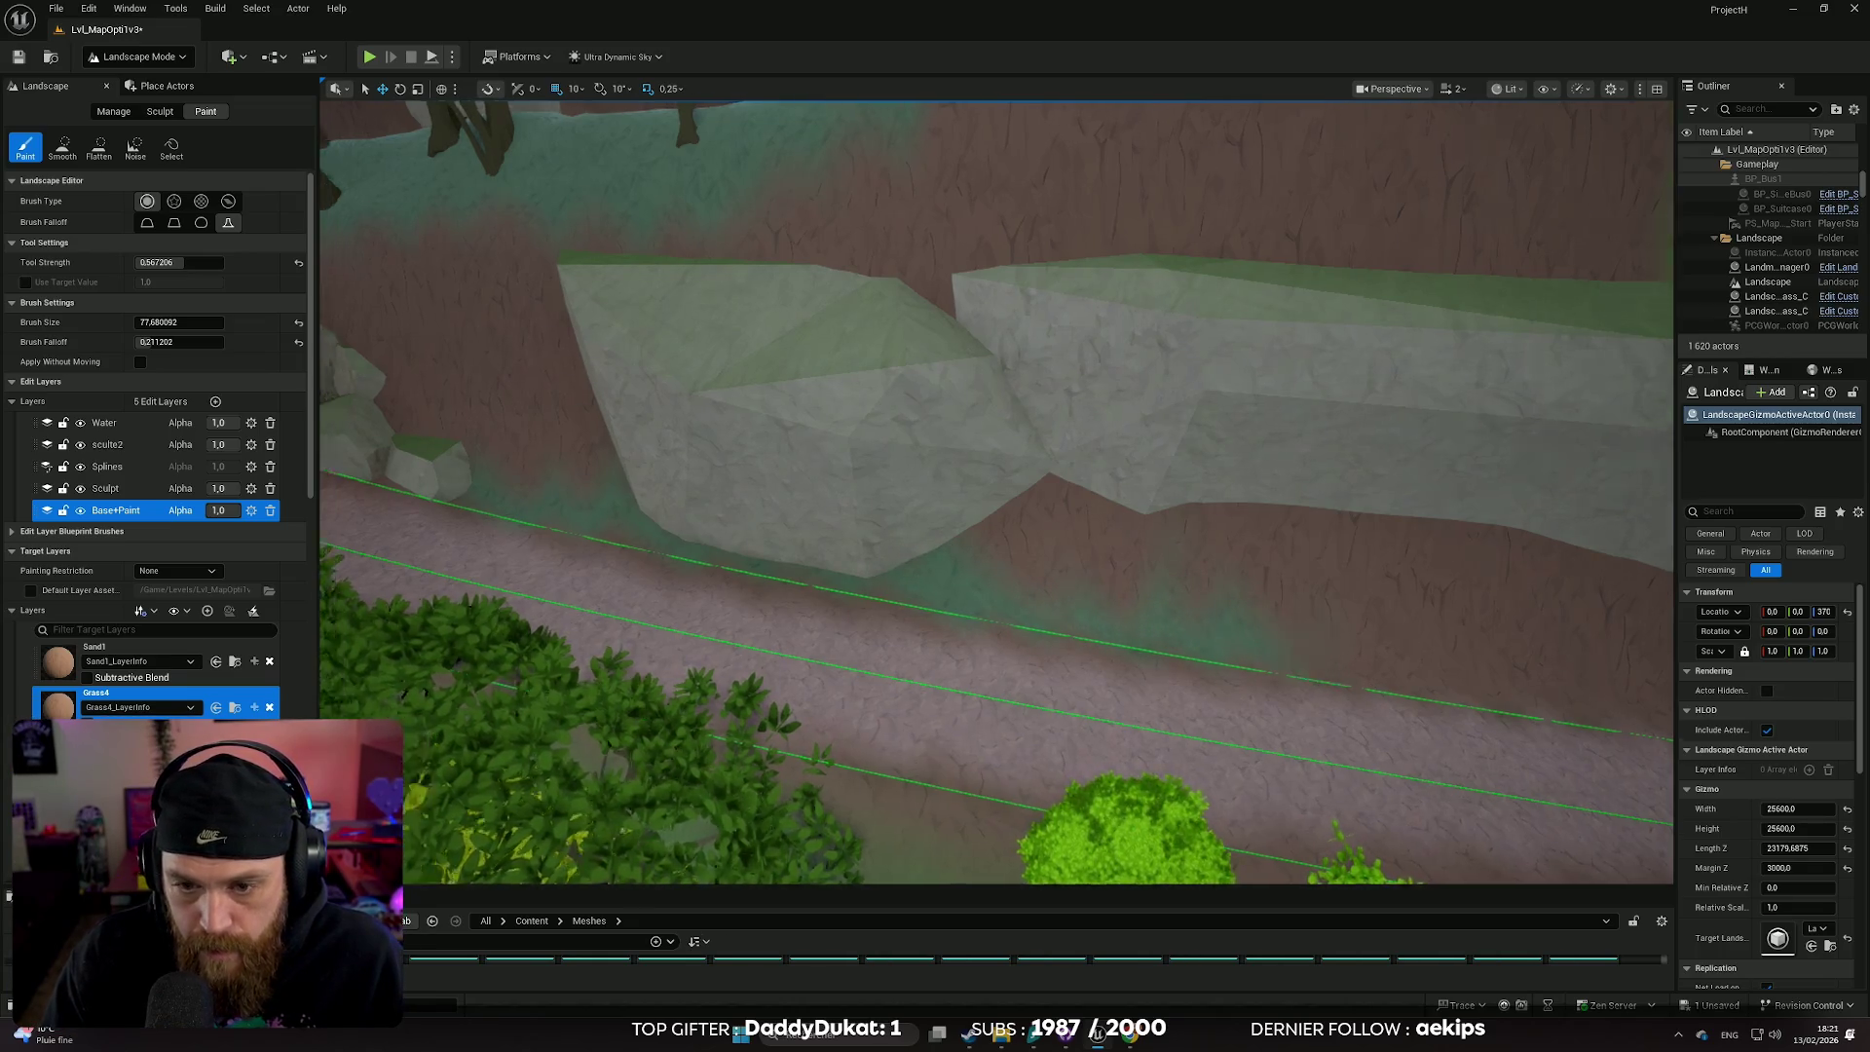
pyautogui.moveTo(1295, 648); pyautogui.dragTo(1266, 604)
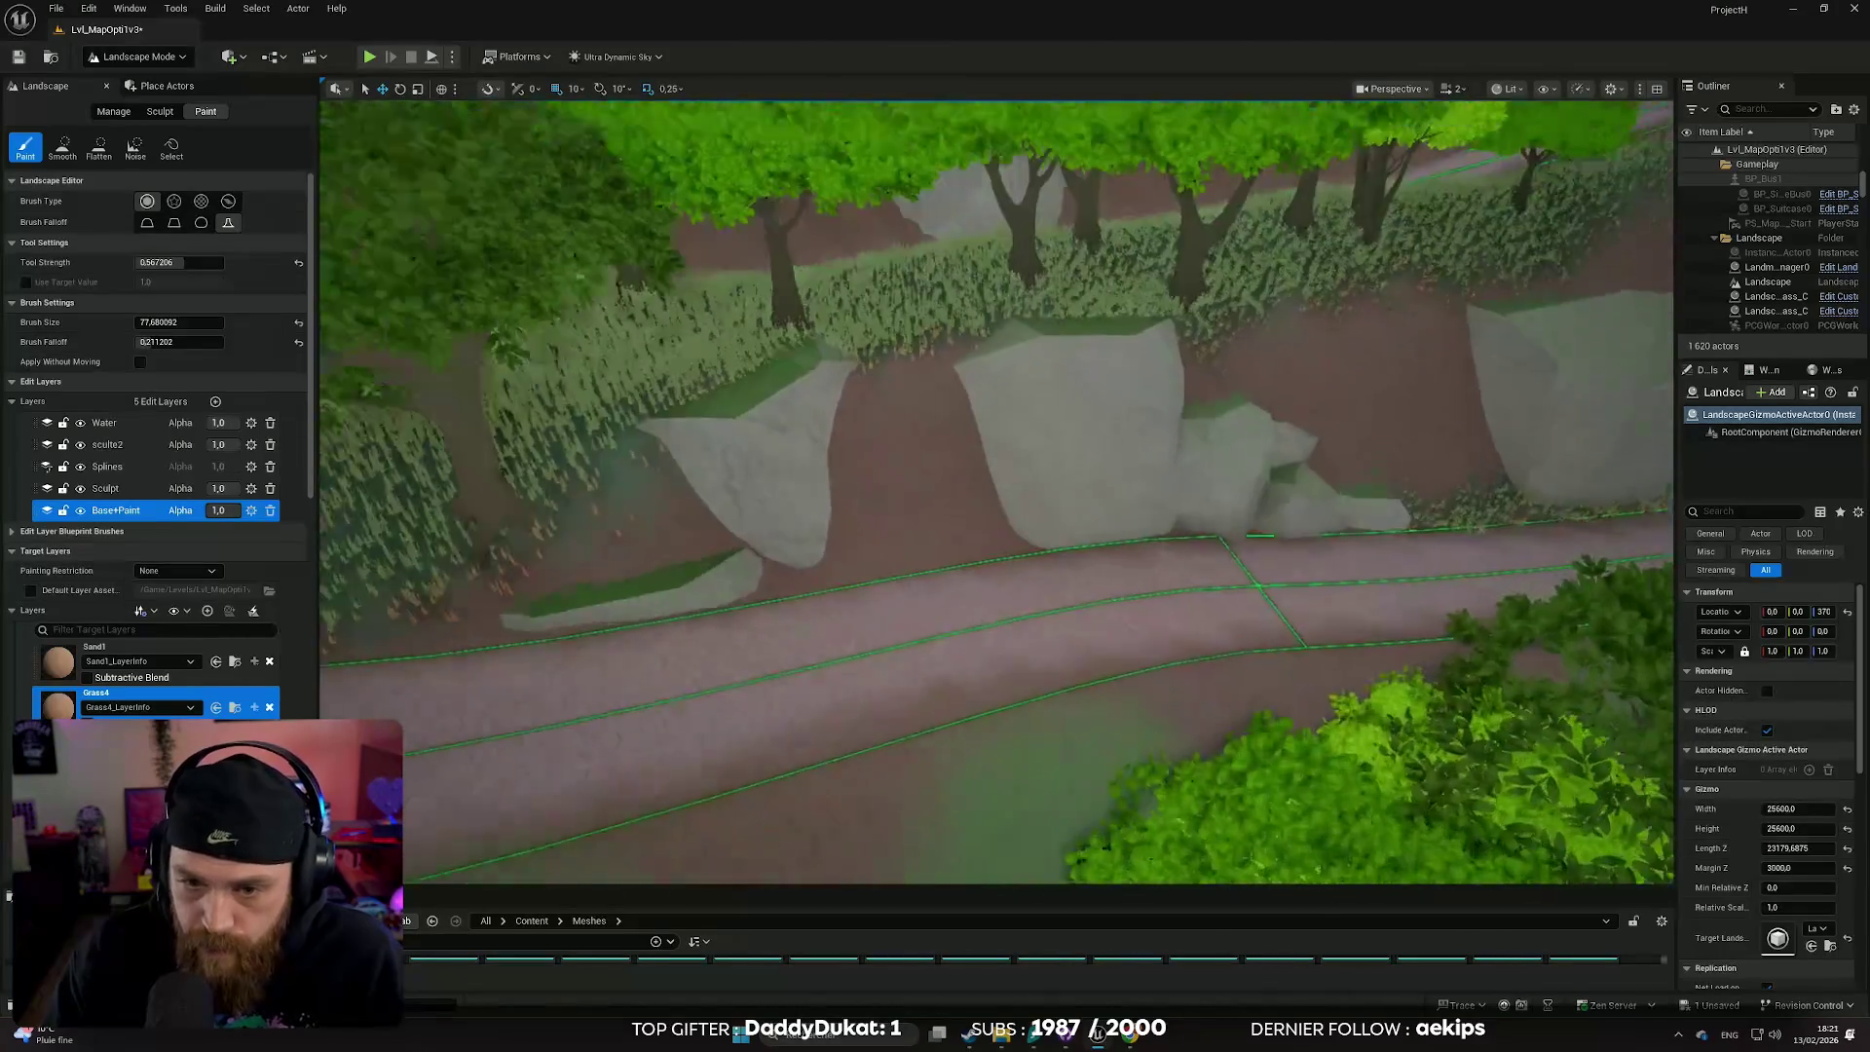
pyautogui.scroll(5, 1252, 523)
pyautogui.moveTo(1261, 512)
pyautogui.mouseDown()
pyautogui.moveTo(1177, 539)
pyautogui.moveTo(1089, 503)
pyautogui.moveTo(1095, 560)
pyautogui.moveTo(847, 634)
pyautogui.moveTo(876, 585)
pyautogui.mouseUp()
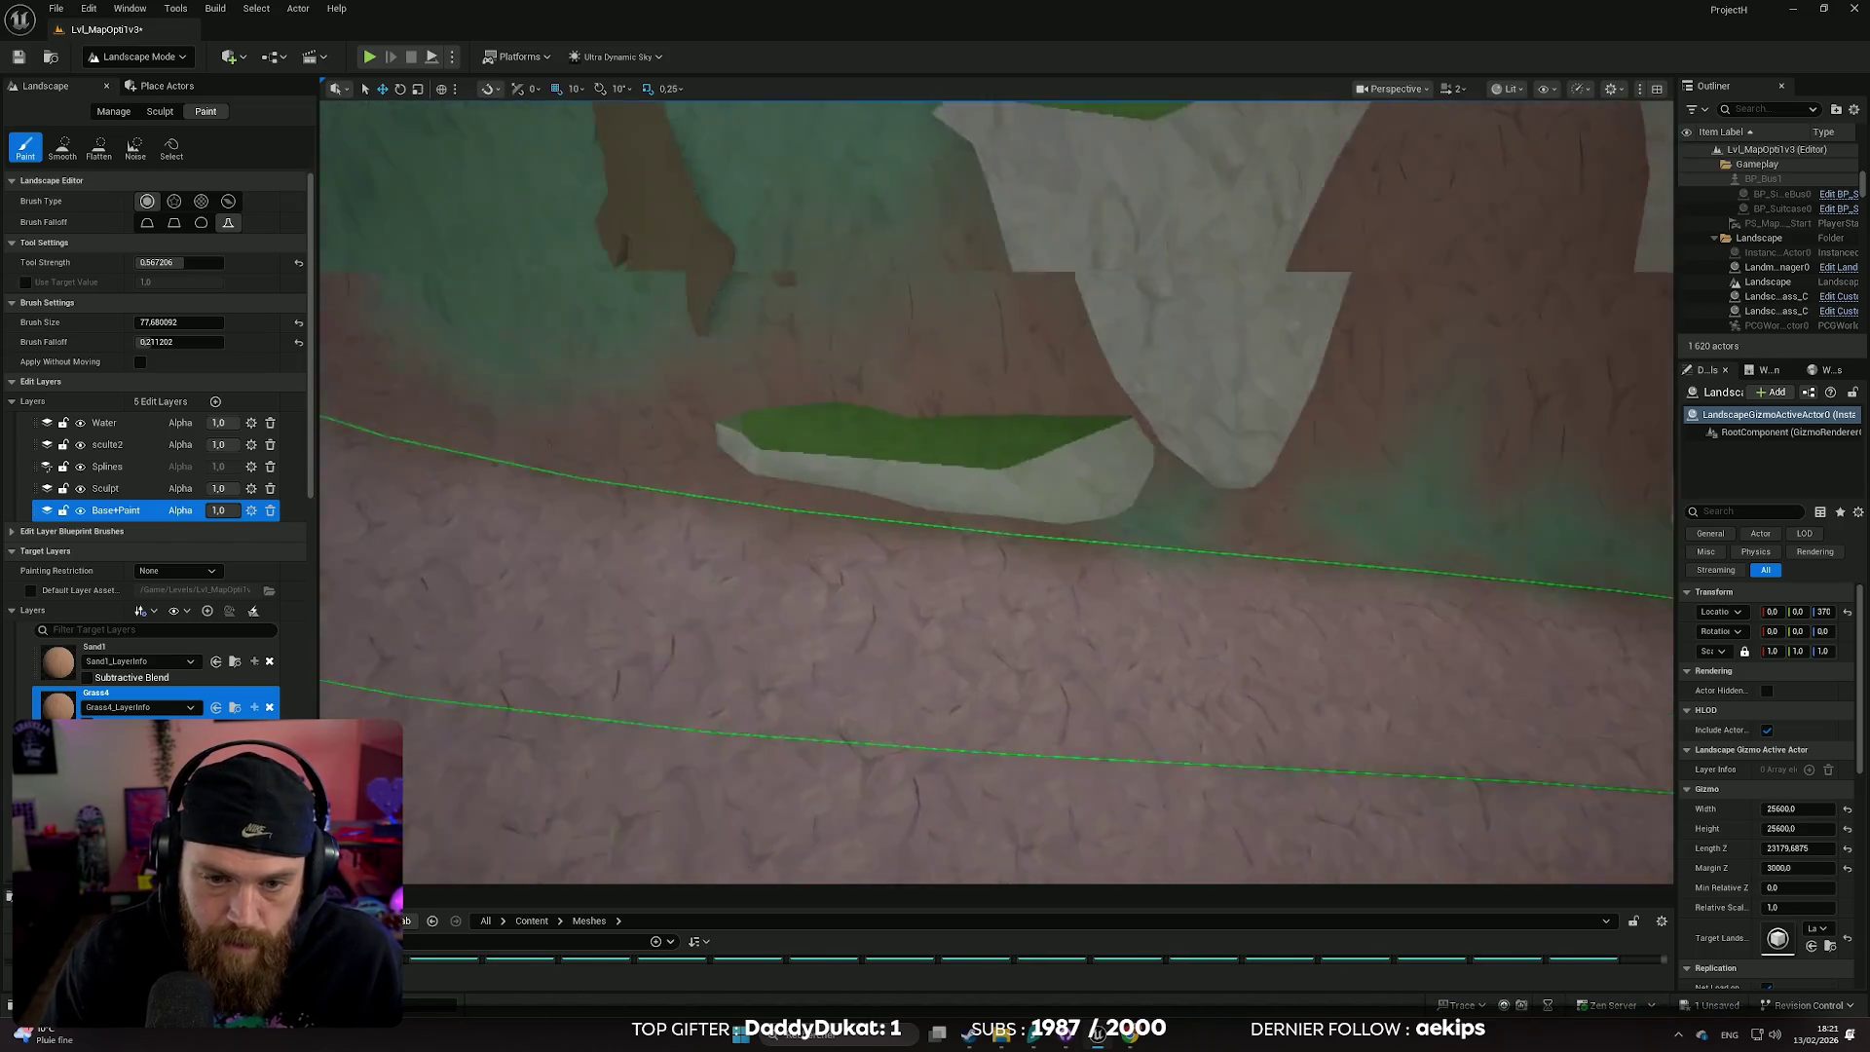
pyautogui.scroll(-10, 996, 492)
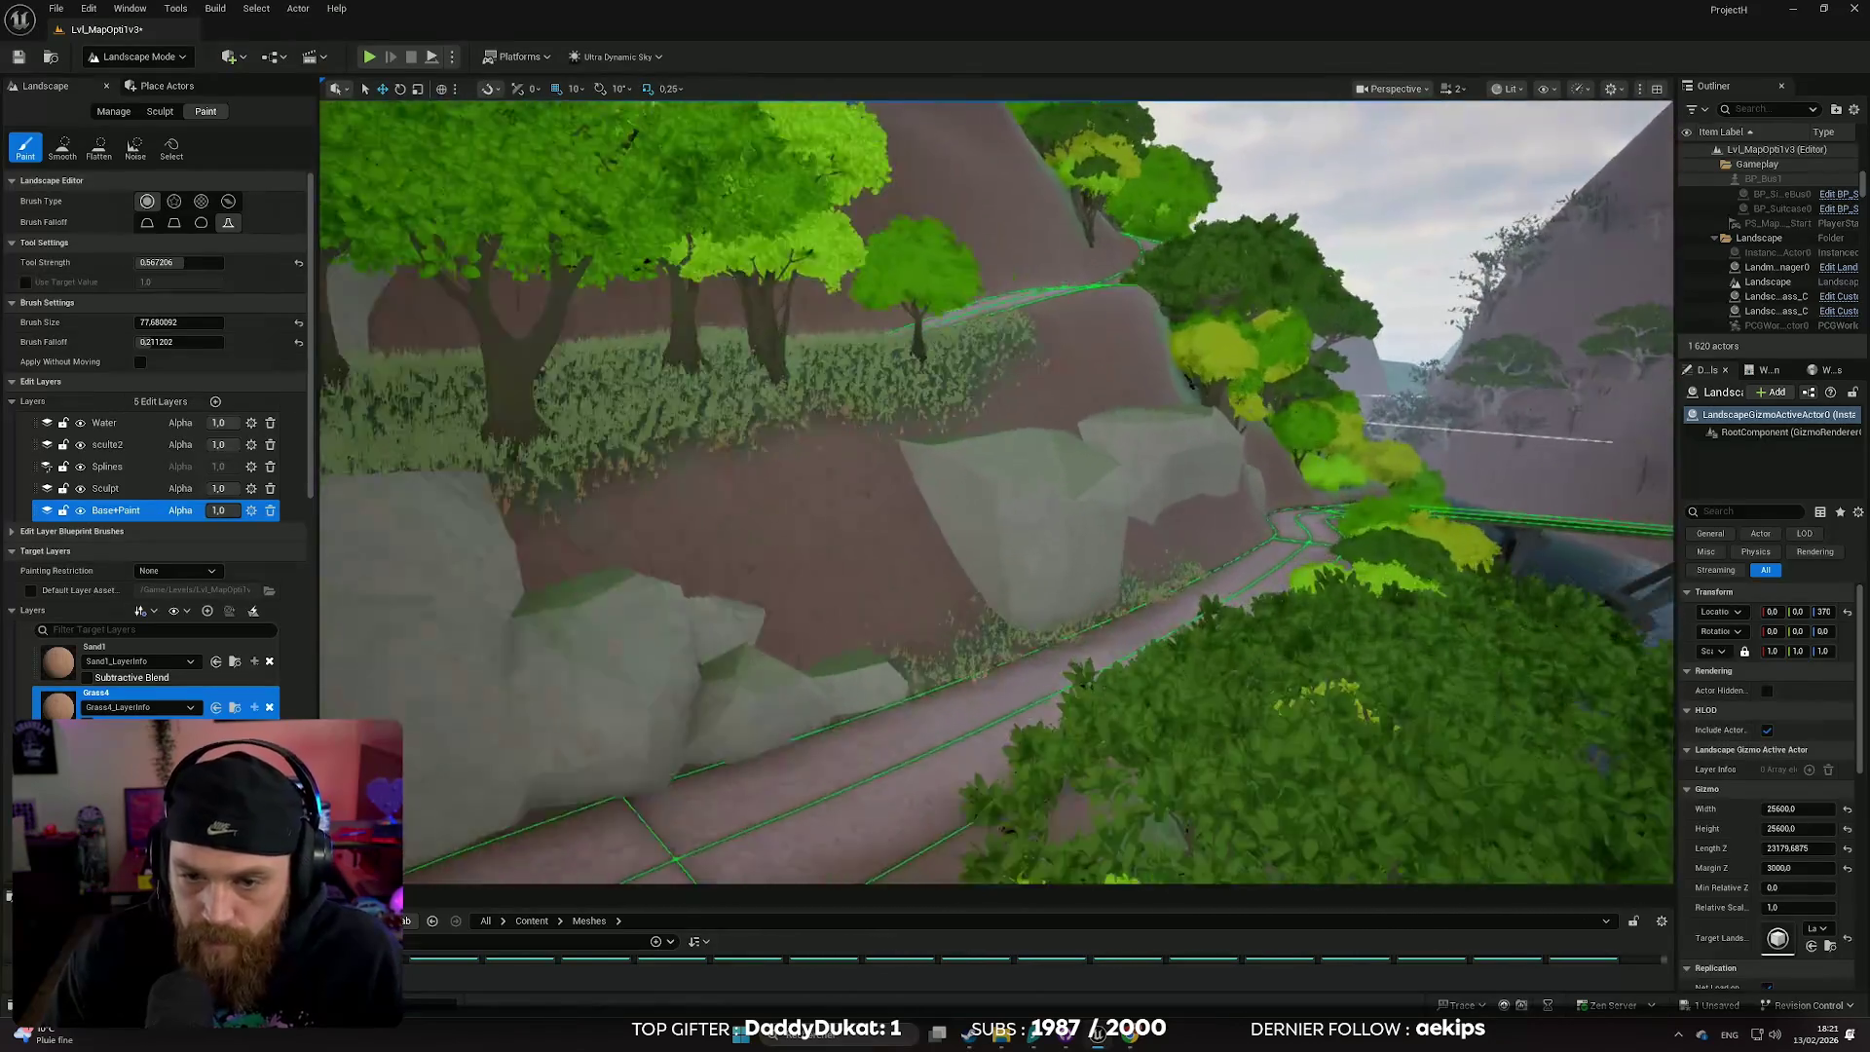
pyautogui.scroll(8, 798, 604)
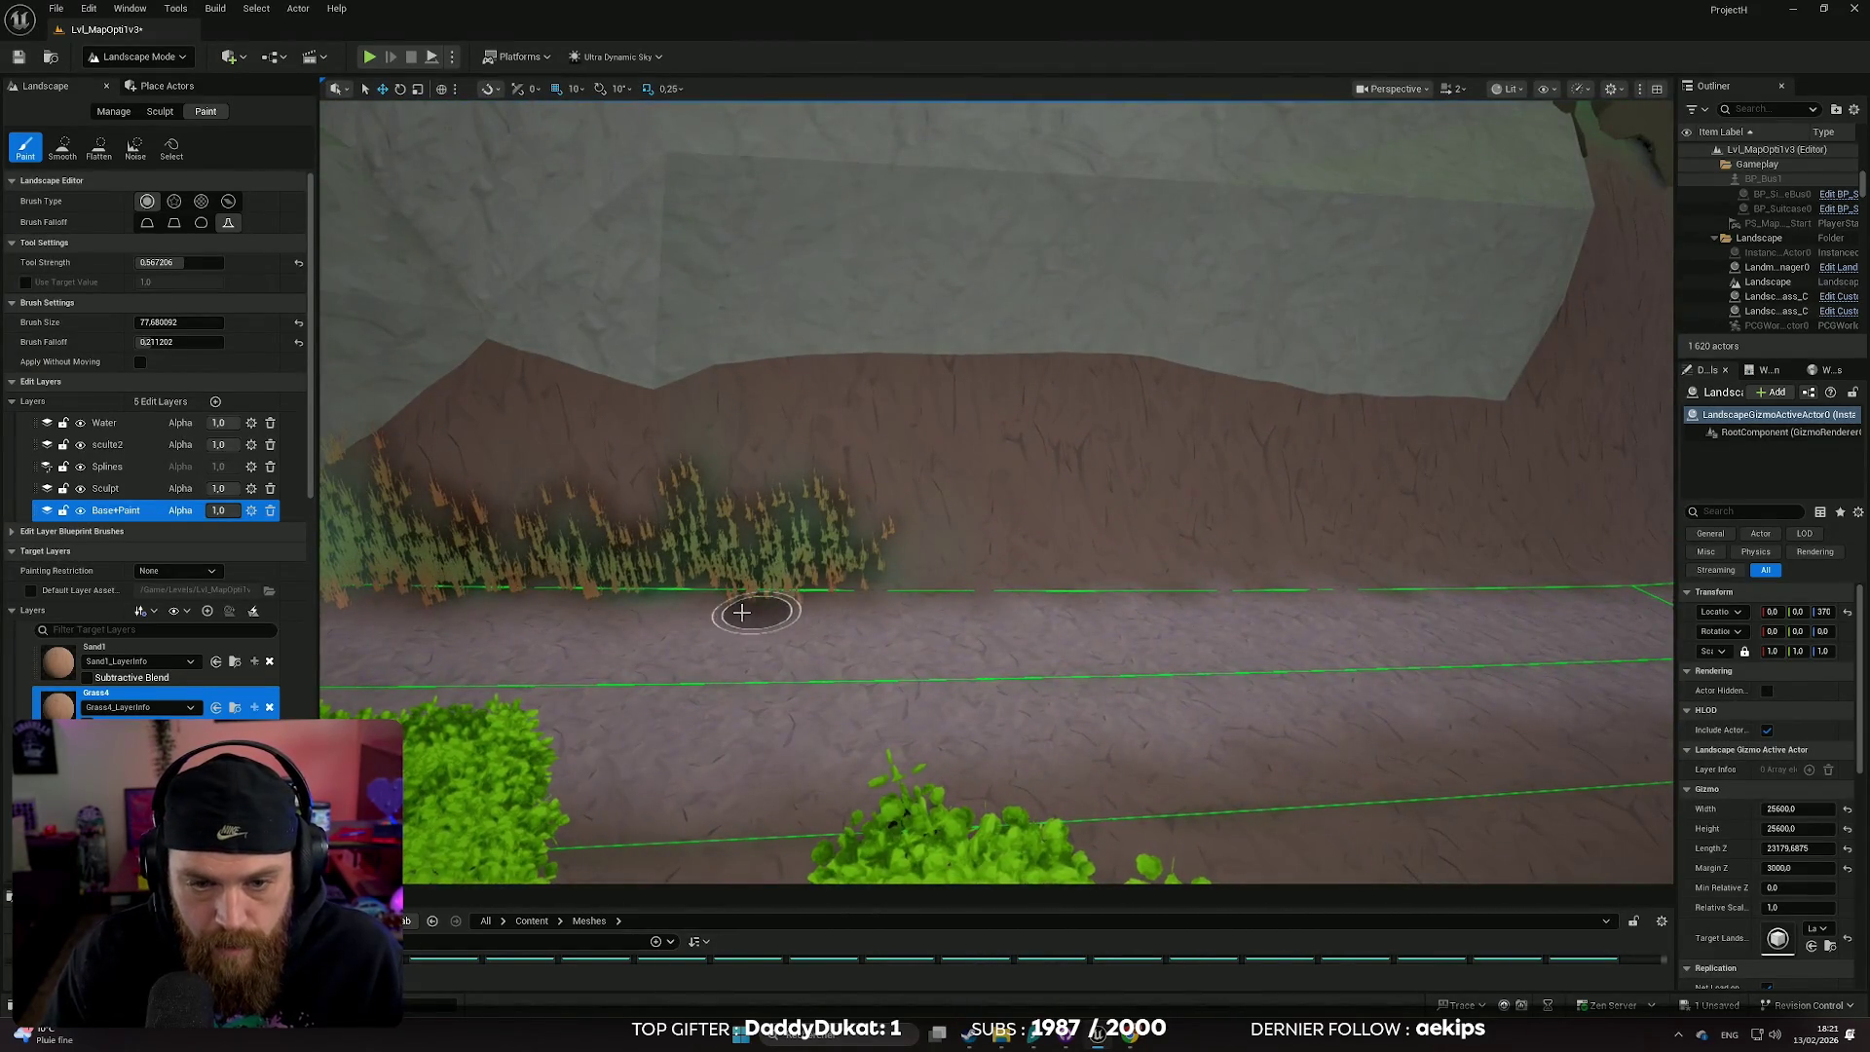
pyautogui.scroll(6, 760, 599)
pyautogui.moveTo(910, 630)
pyautogui.mouseDown()
pyautogui.moveTo(1127, 701)
pyautogui.moveTo(1711, 815)
pyautogui.mouseUp()
# - Fly the view forward along the path and around the bench
pyautogui.scroll(3, 1711, 814)
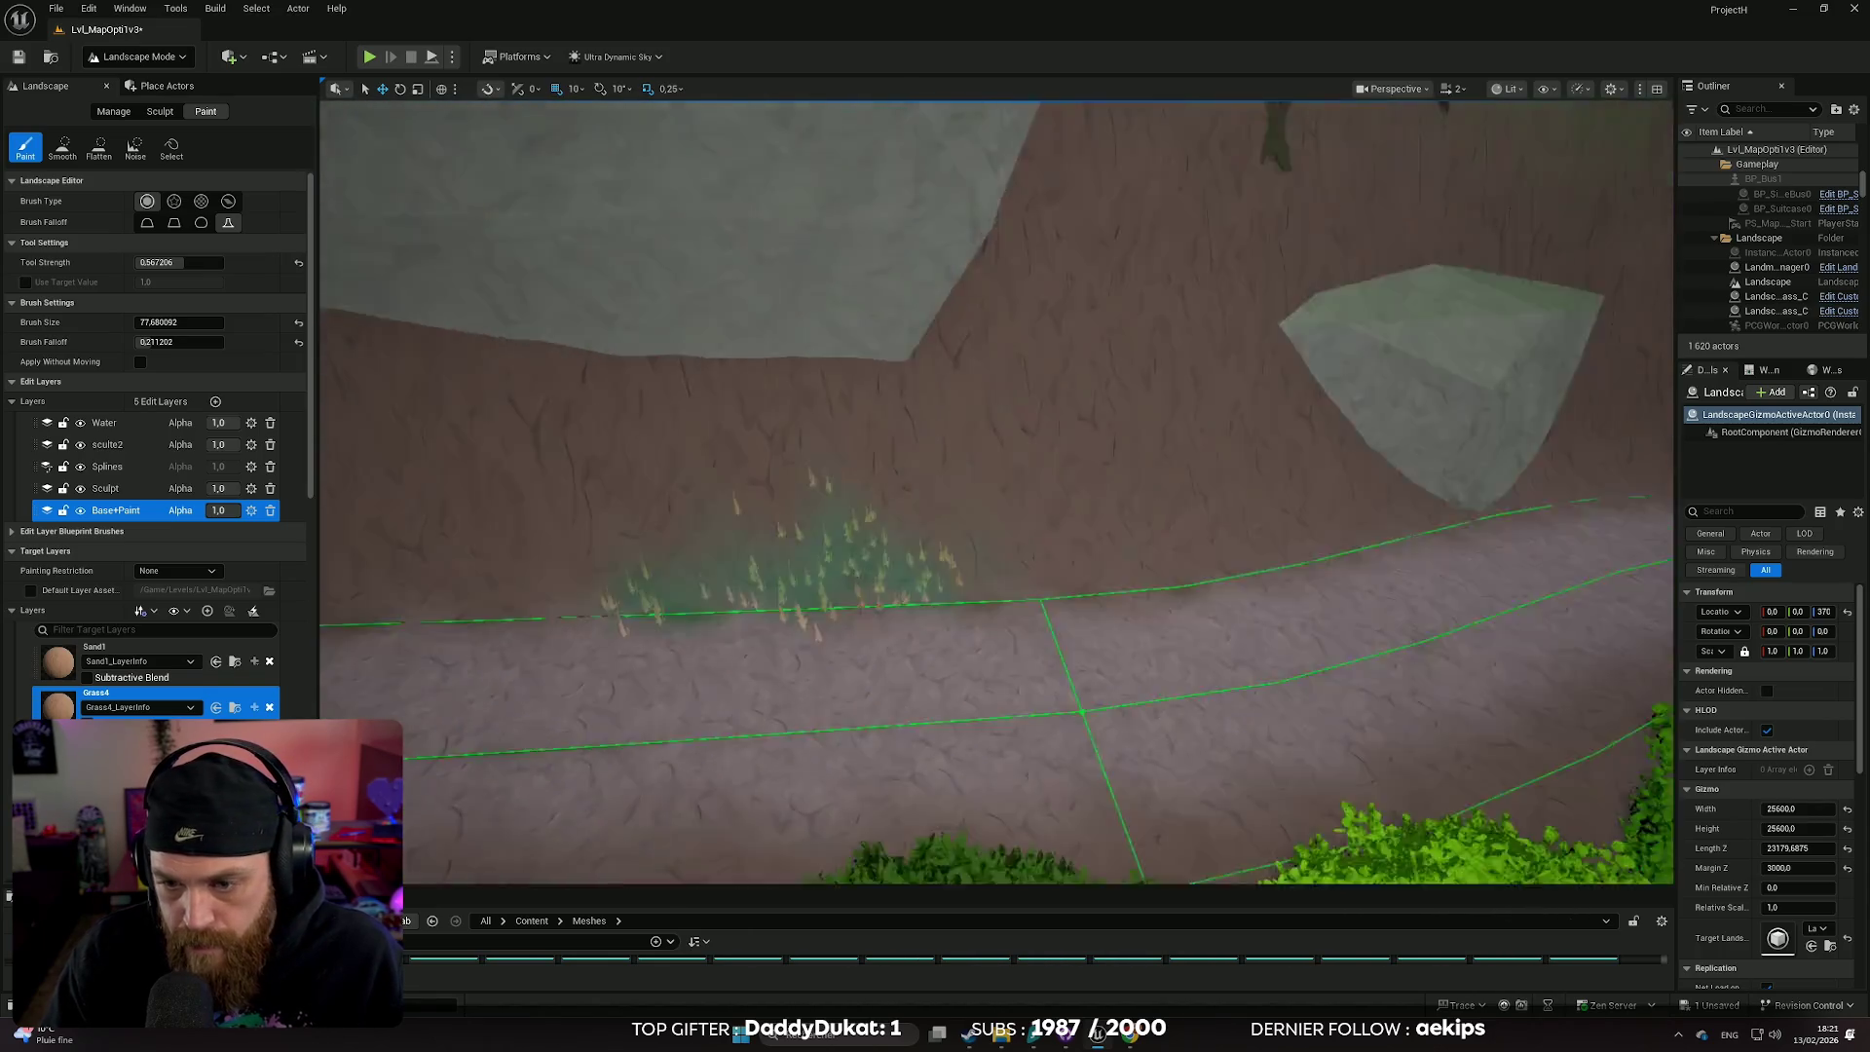
pyautogui.scroll(-6, 996, 492)
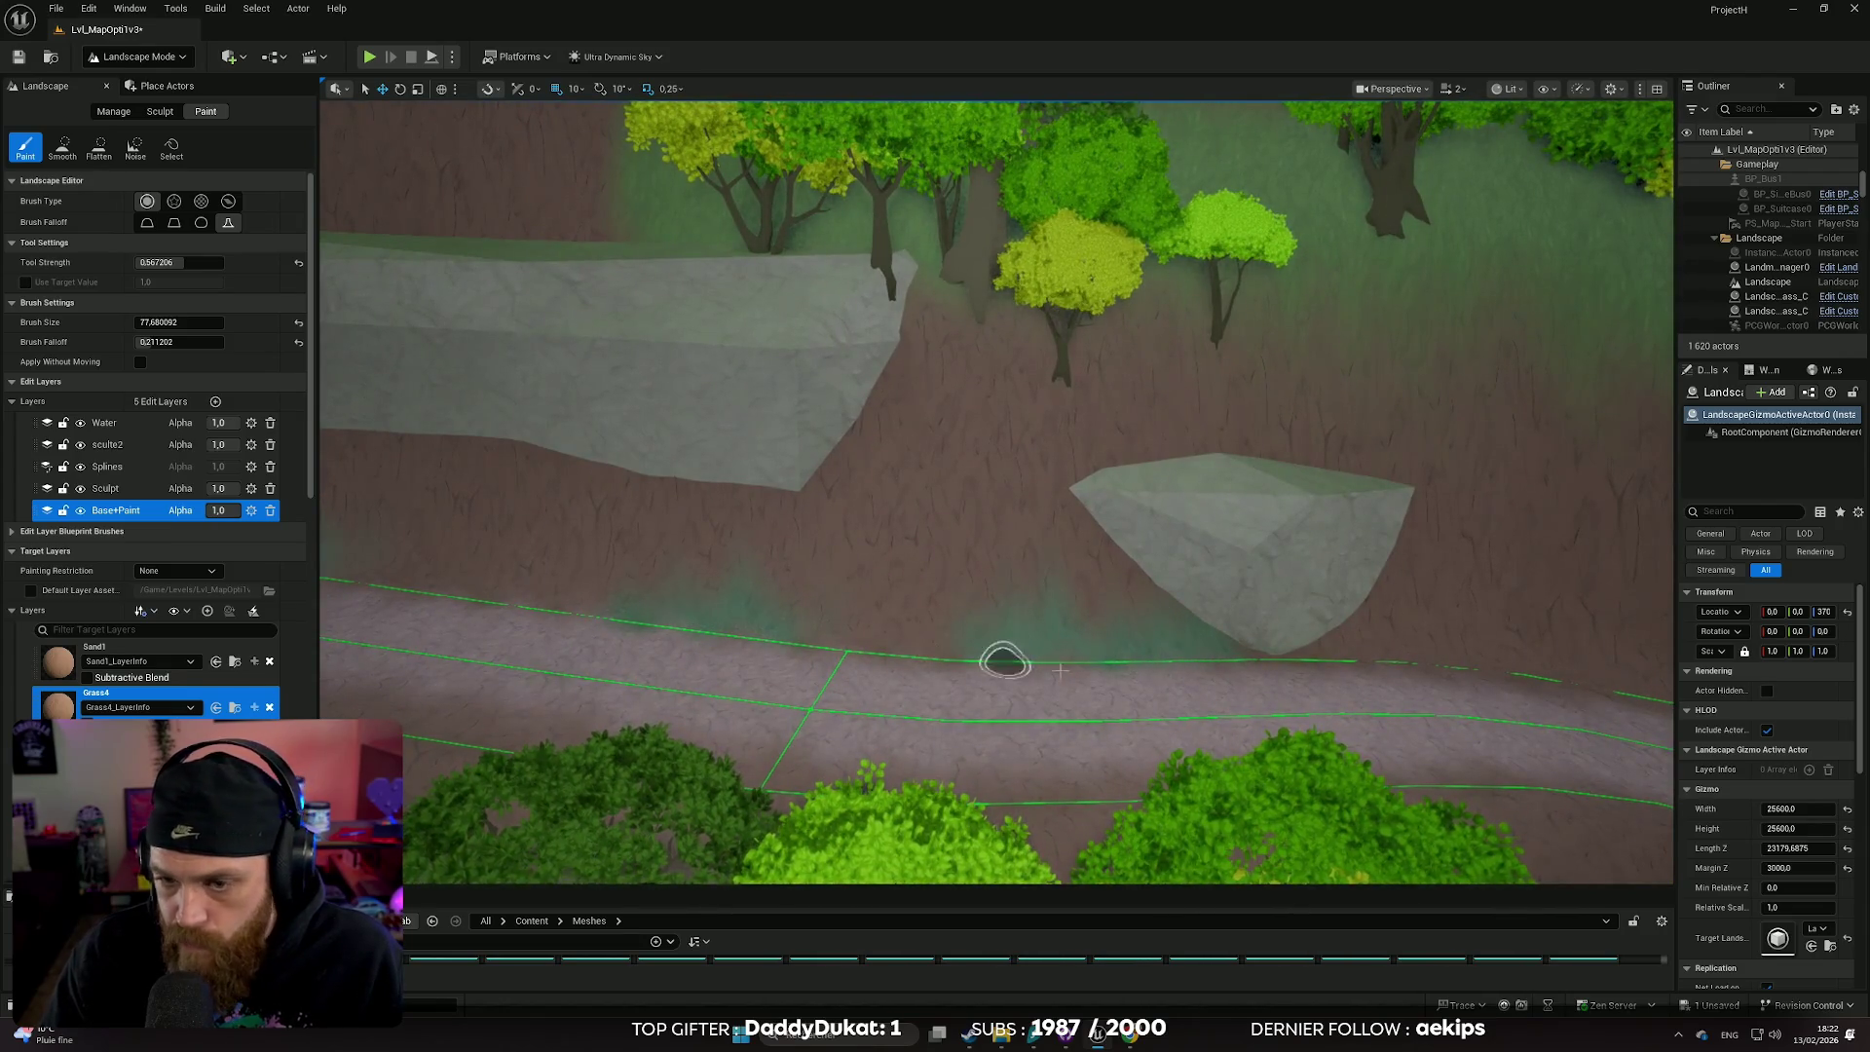
pyautogui.press('Up')
pyautogui.press('Right')
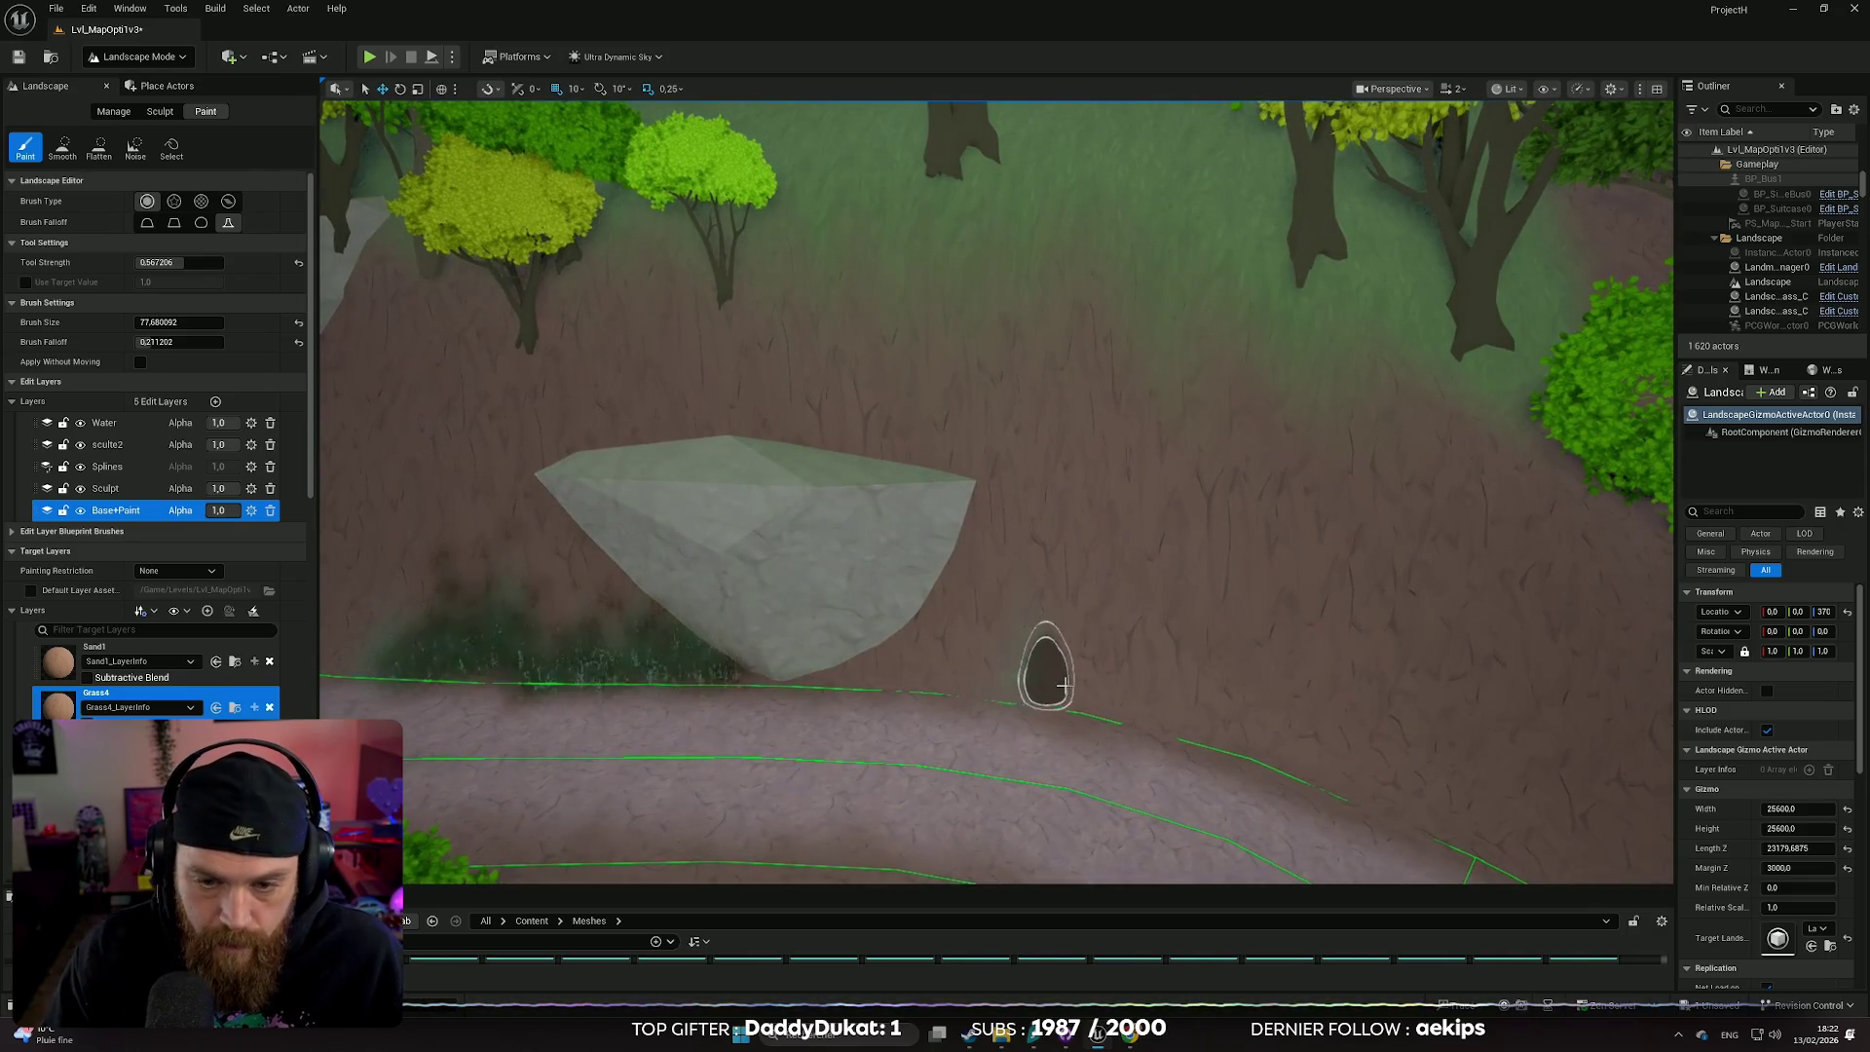
pyautogui.scroll(-3, 1111, 714)
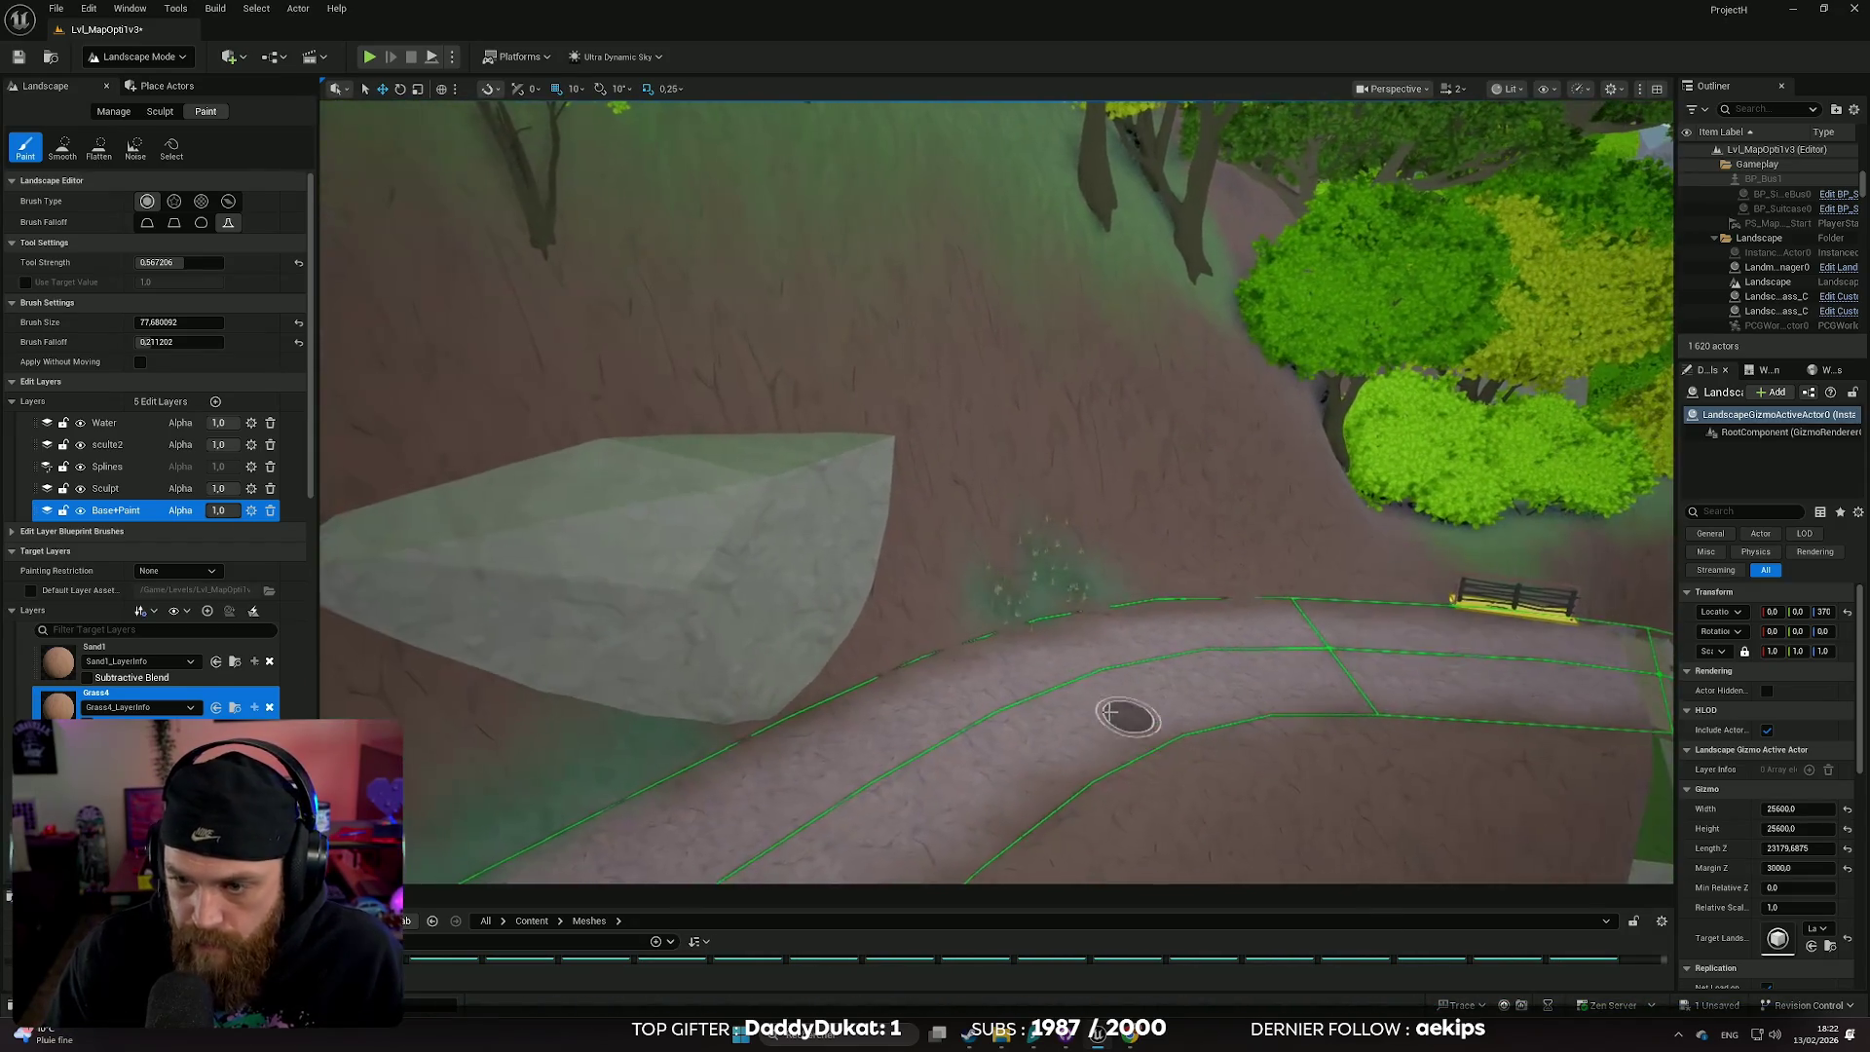
pyautogui.press('Up')
pyautogui.press('Up')
pyautogui.press('Up')
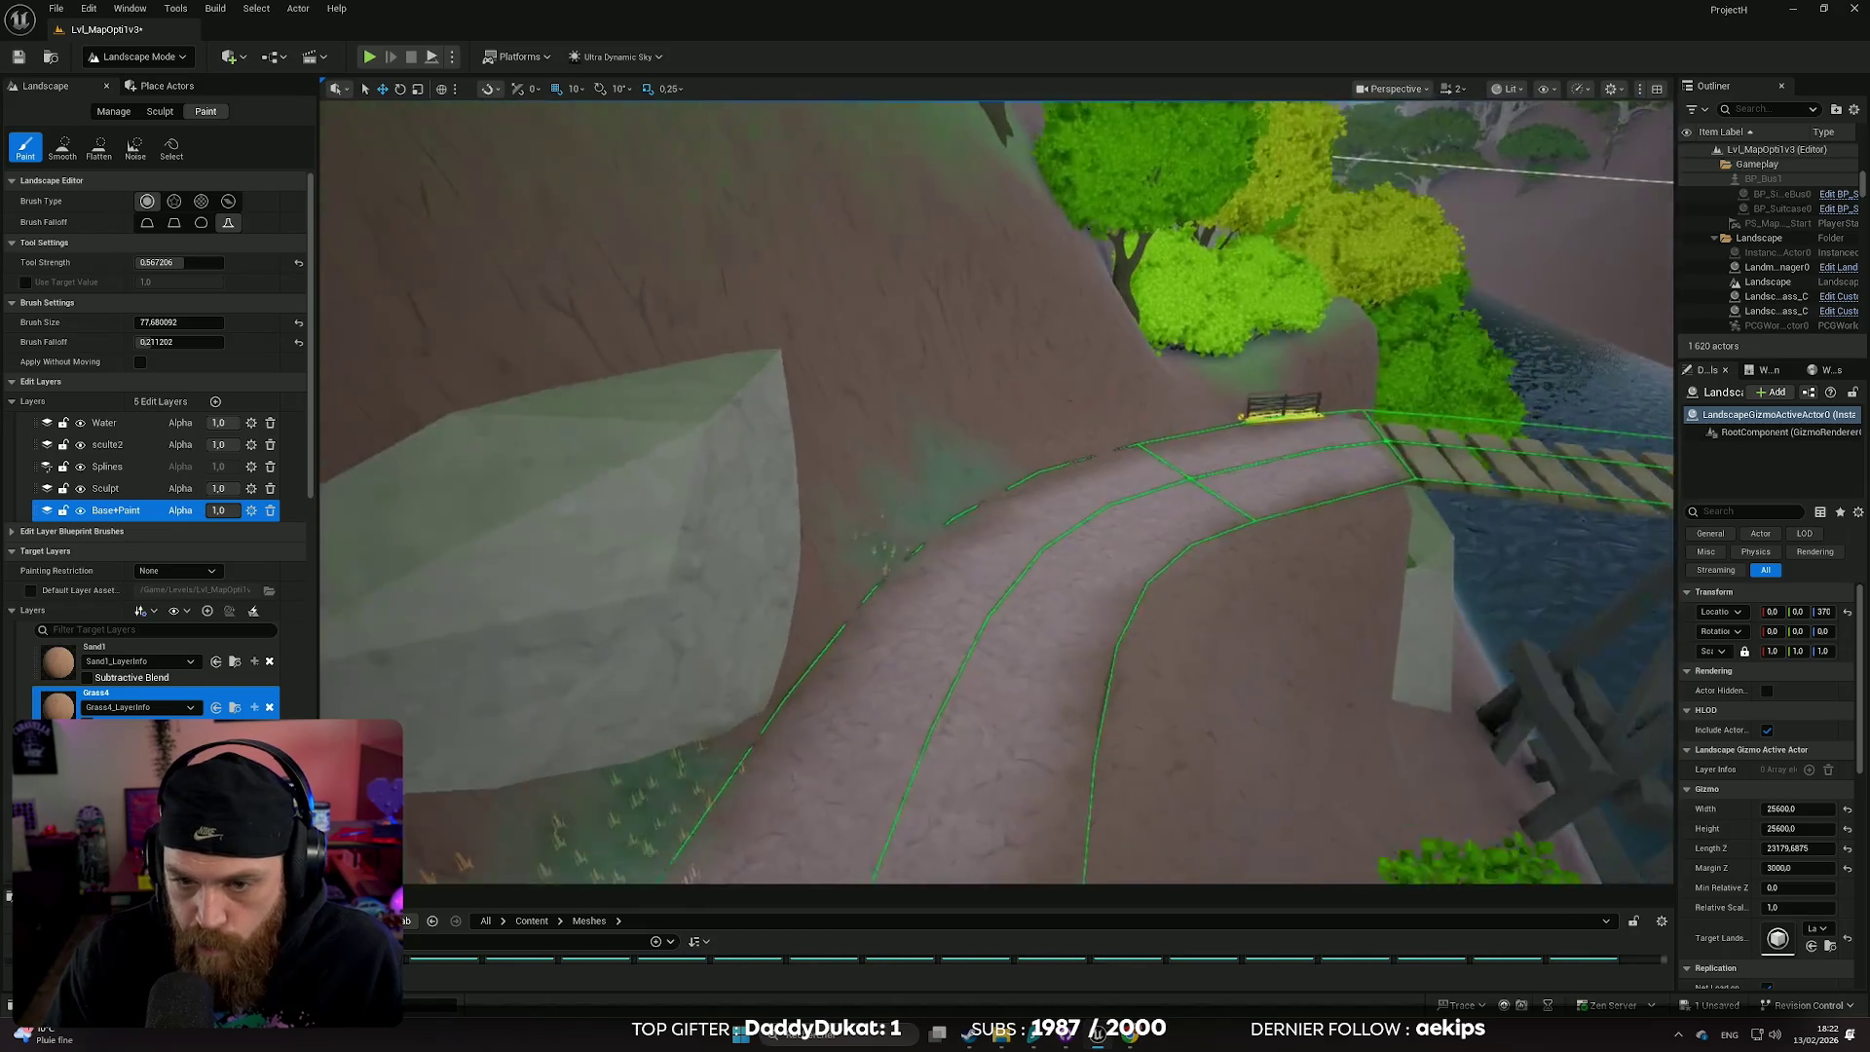
pyautogui.scroll(-3, 1190, 479)
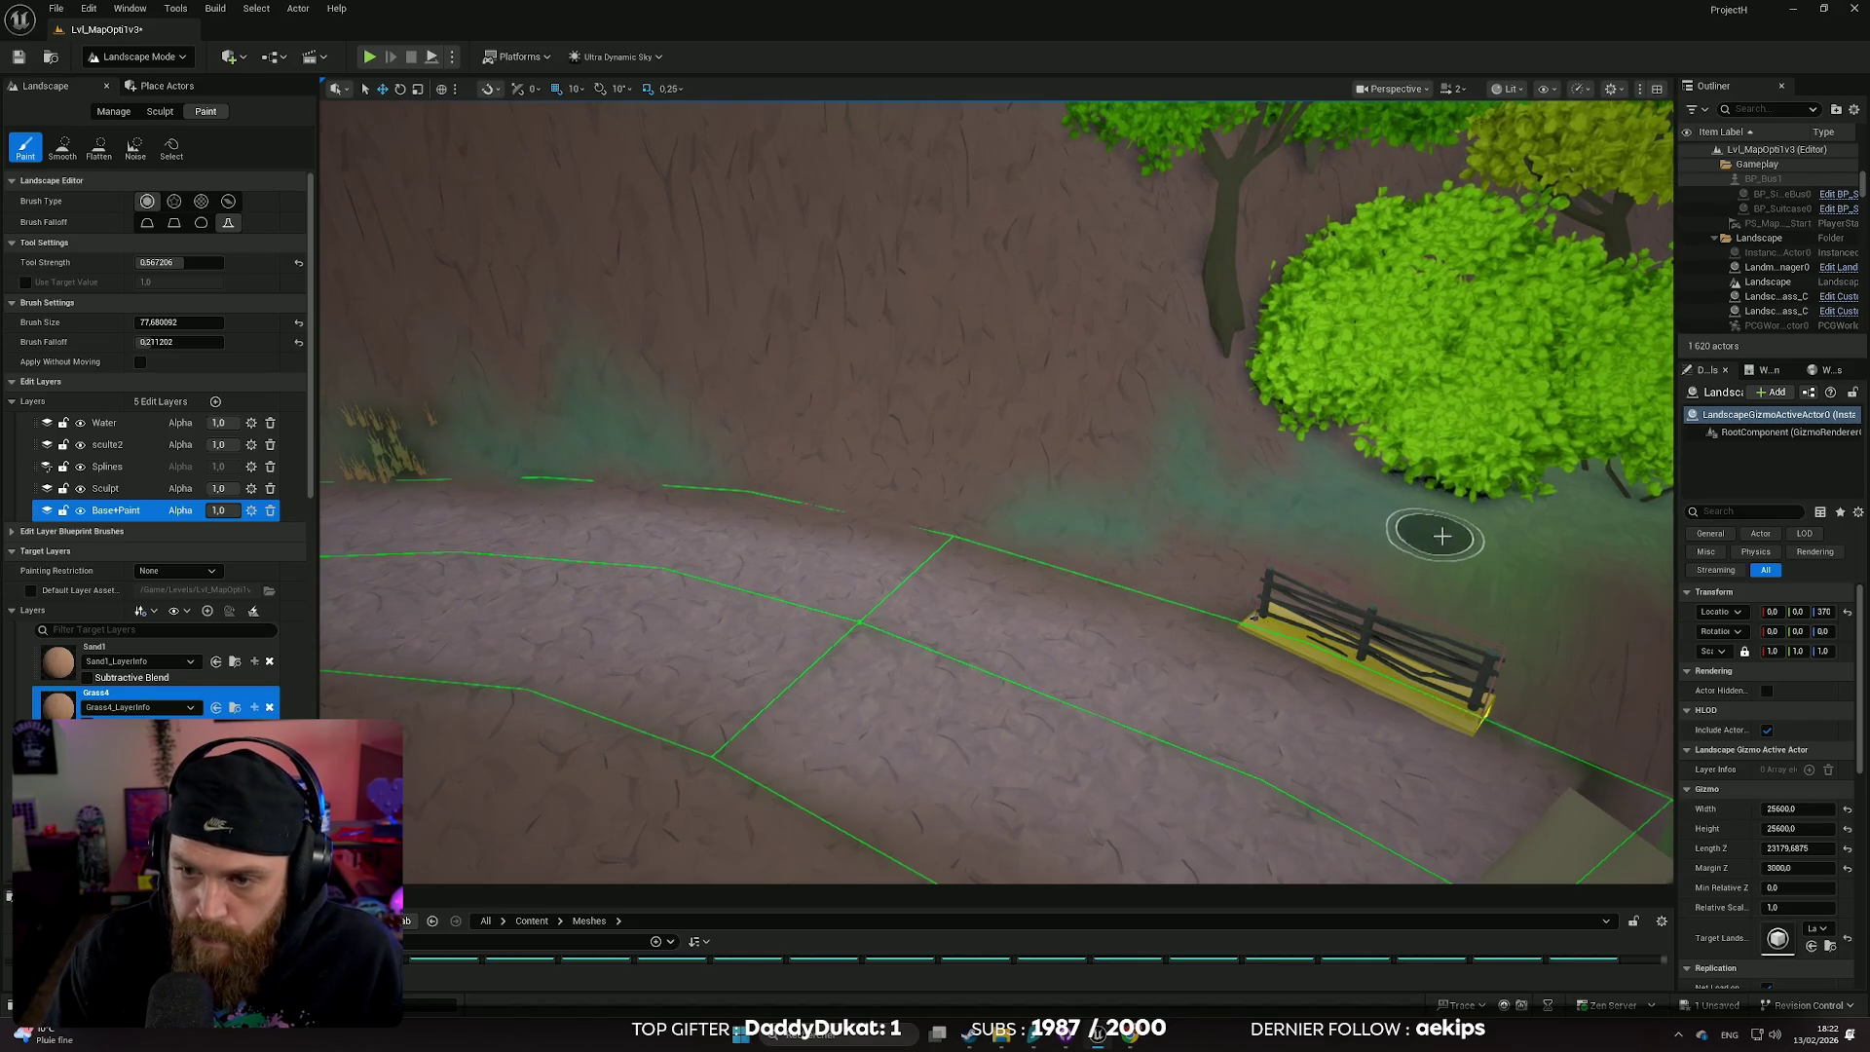
pyautogui.moveTo(1577, 626)
pyautogui.mouseDown()
pyautogui.moveTo(1363, 623)
pyautogui.moveTo(1227, 545)
pyautogui.moveTo(1119, 663)
pyautogui.moveTo(974, 604)
pyautogui.mouseUp()
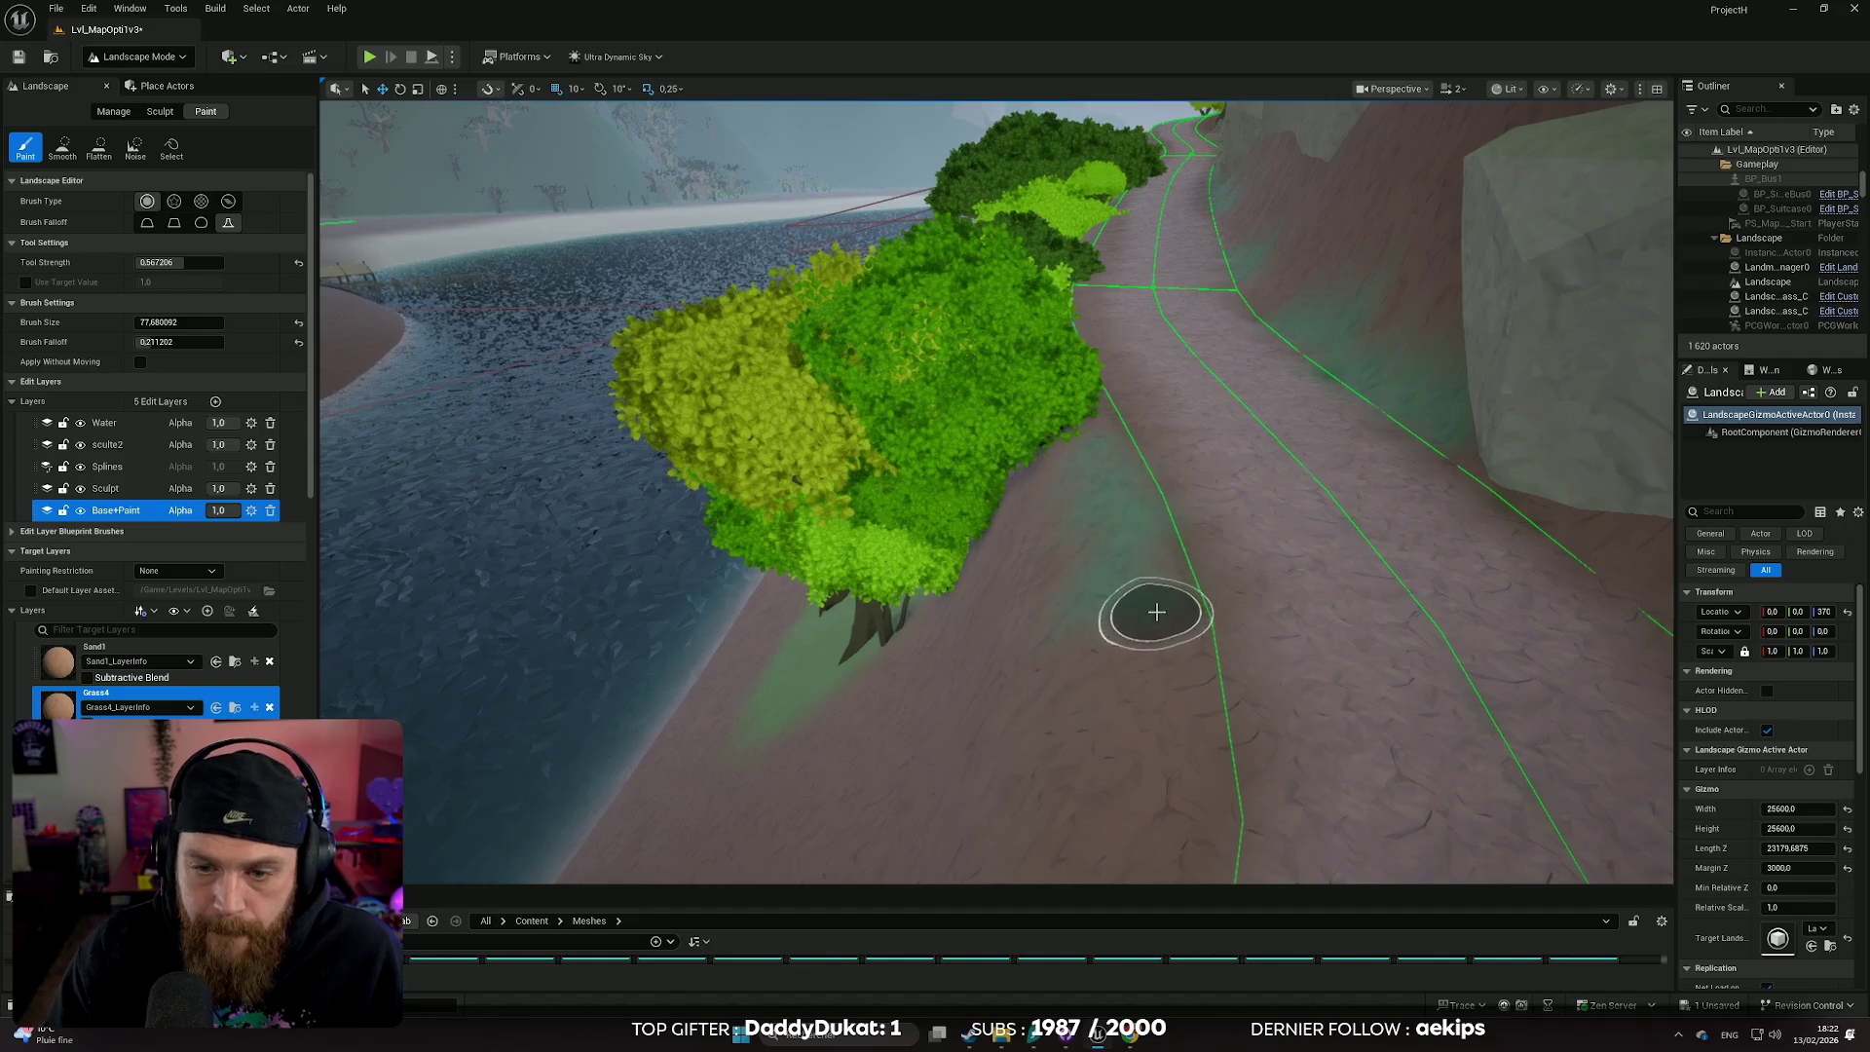
# - Fly past the bridge to the tree-covered cliff and undo the last grass stroke
pyautogui.moveTo(993, 487); pyautogui.dragTo(876, 526)
pyautogui.moveTo(1071, 711); pyautogui.dragTo(1062, 701)
pyautogui.moveTo(677, 450)
pyautogui.mouseDown()
pyautogui.moveTo(624, 460)
pyautogui.moveTo(584, 516)
pyautogui.moveTo(998, 549)
pyautogui.mouseUp()
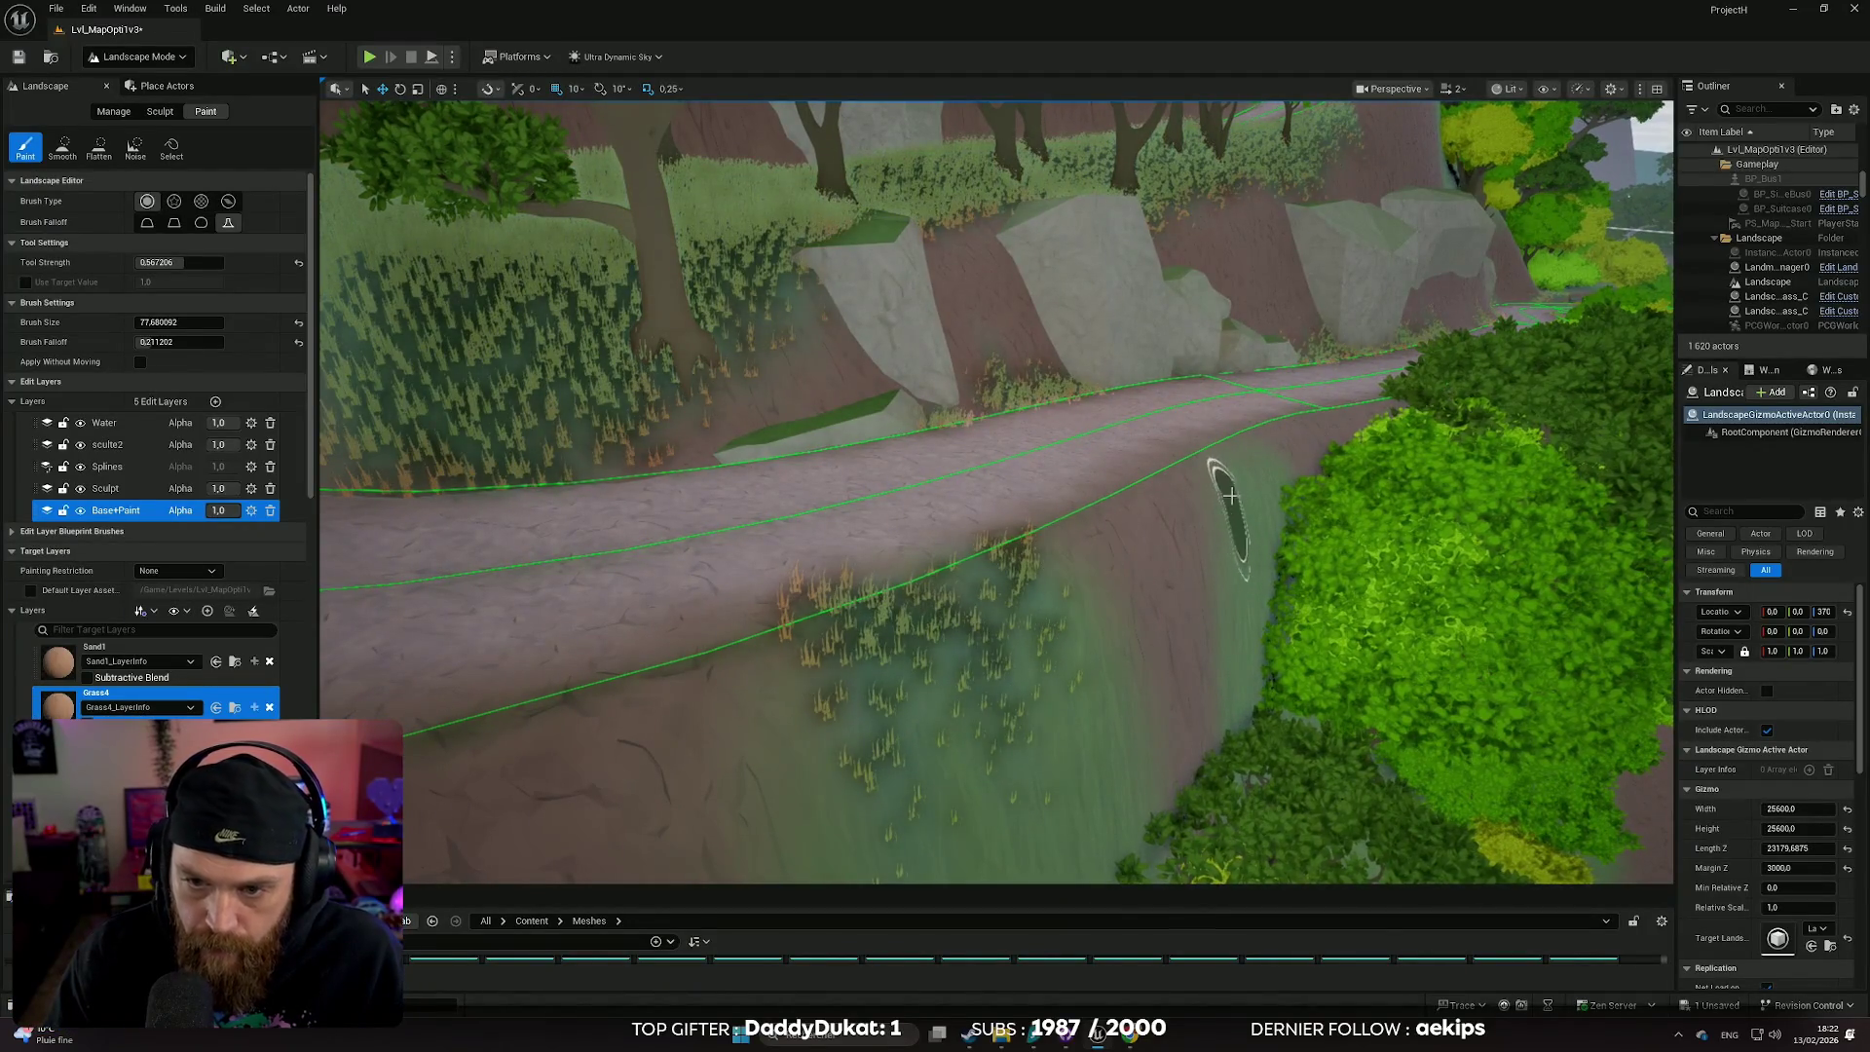
pyautogui.moveTo(1243, 464)
pyautogui.mouseDown()
pyautogui.moveTo(1184, 485)
pyautogui.moveTo(1182, 510)
pyautogui.mouseUp()
pyautogui.scroll(-1, 1200, 481)
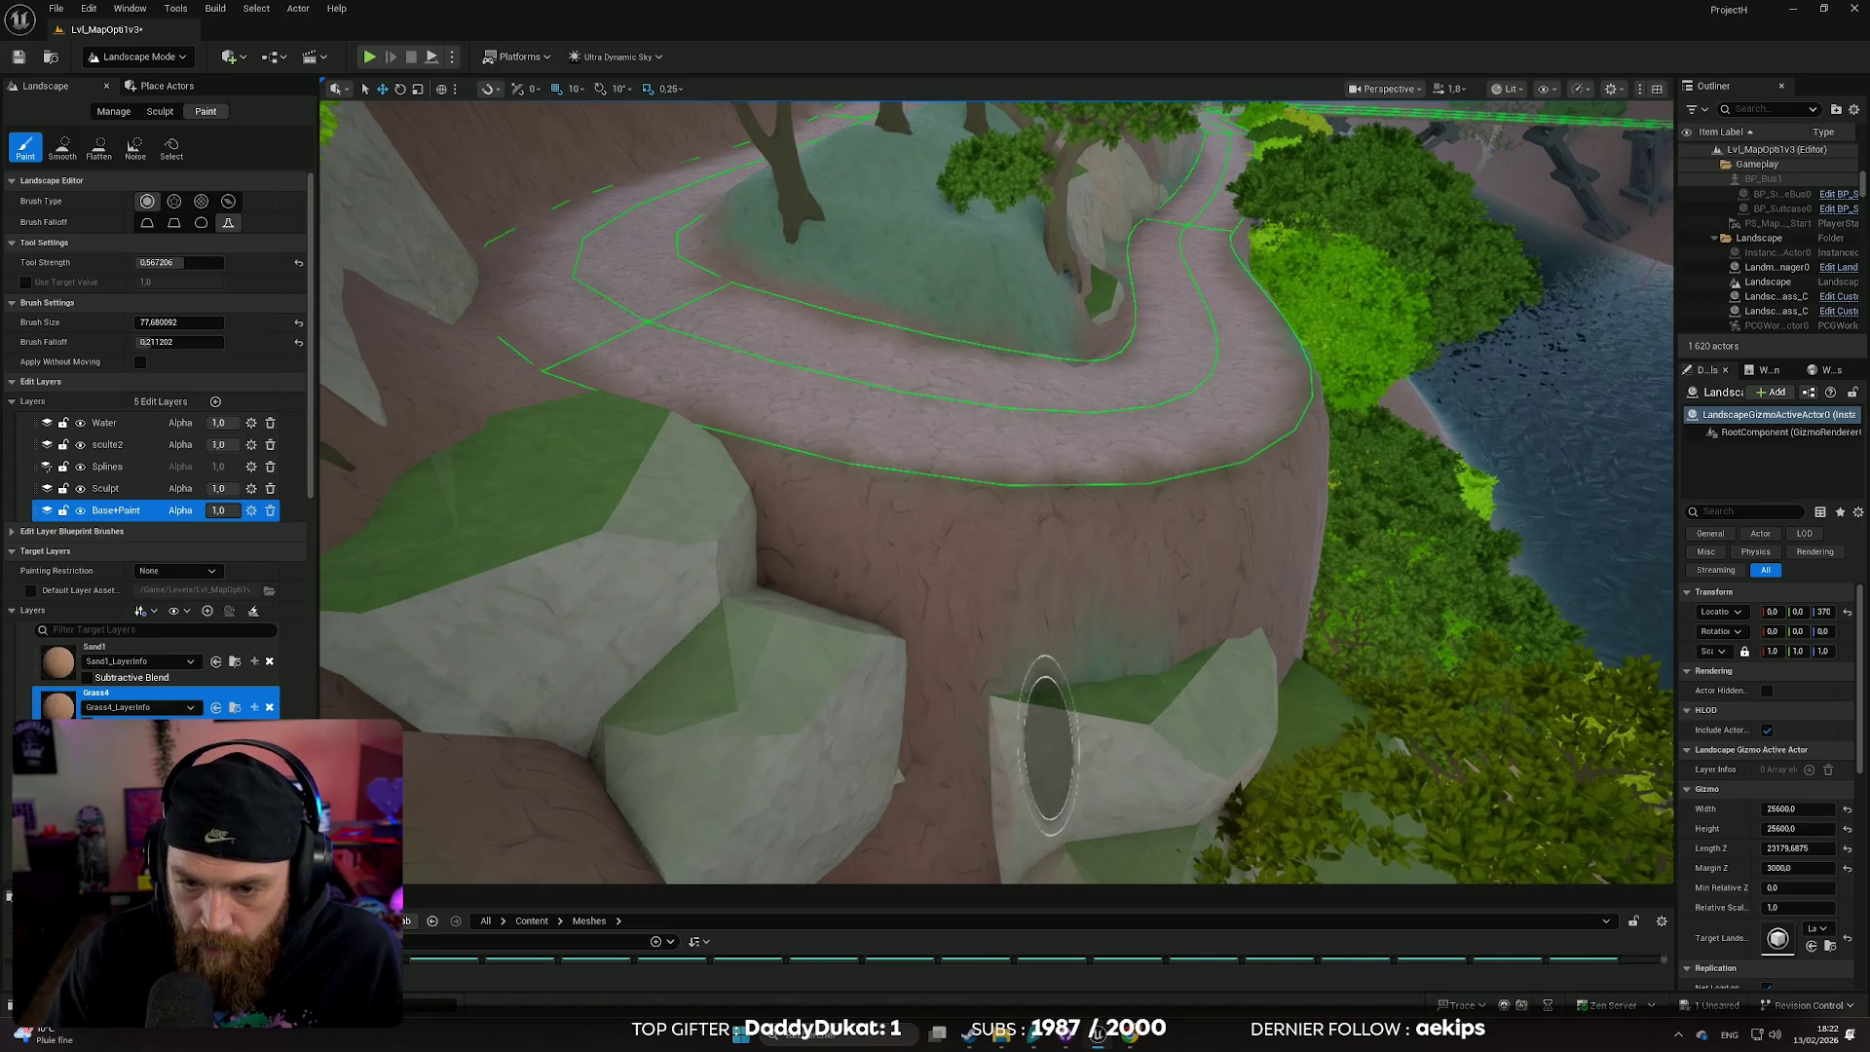
pyautogui.moveTo(1195, 715); pyautogui.dragTo(985, 676)
pyautogui.hotkey('ctrl', 'z')
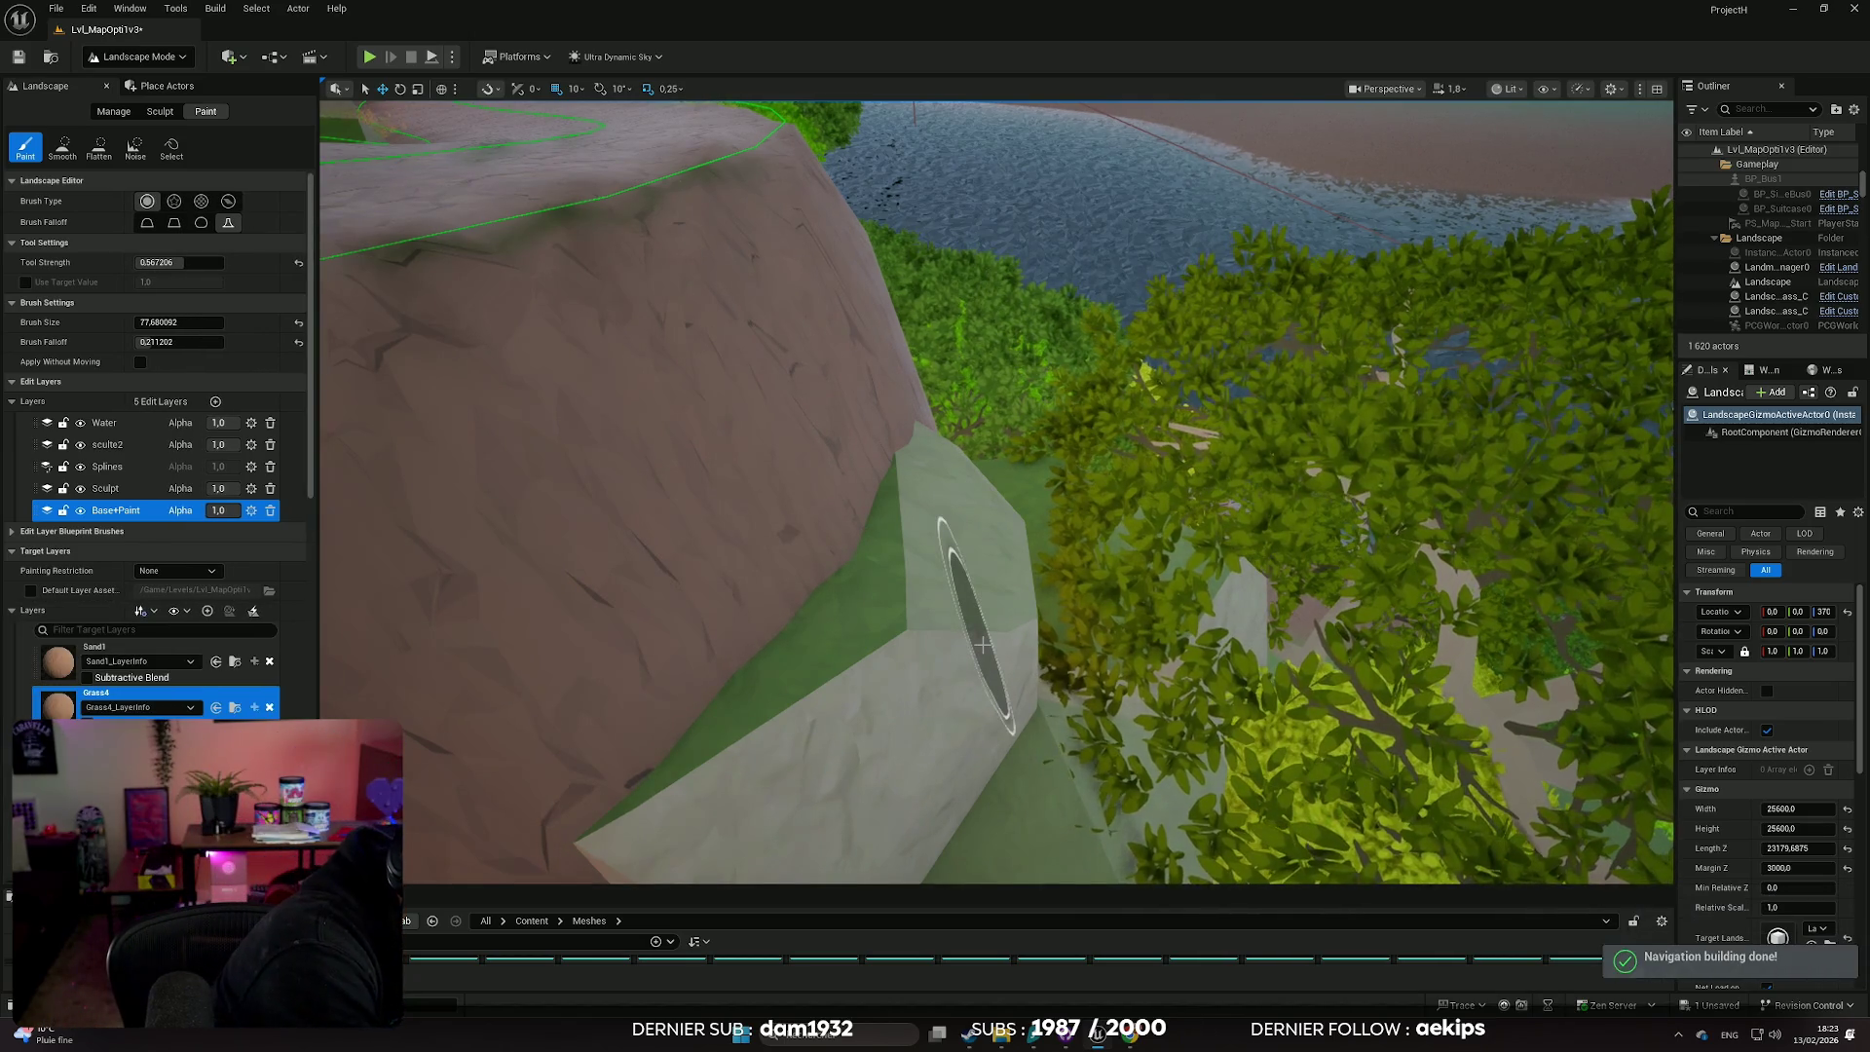
# - Move in under the trees on the slope and undo grass paint that spilled onto the path
pyautogui.moveTo(974, 624); pyautogui.dragTo(944, 584)
pyautogui.moveTo(1056, 543); pyautogui.dragTo(1056, 544)
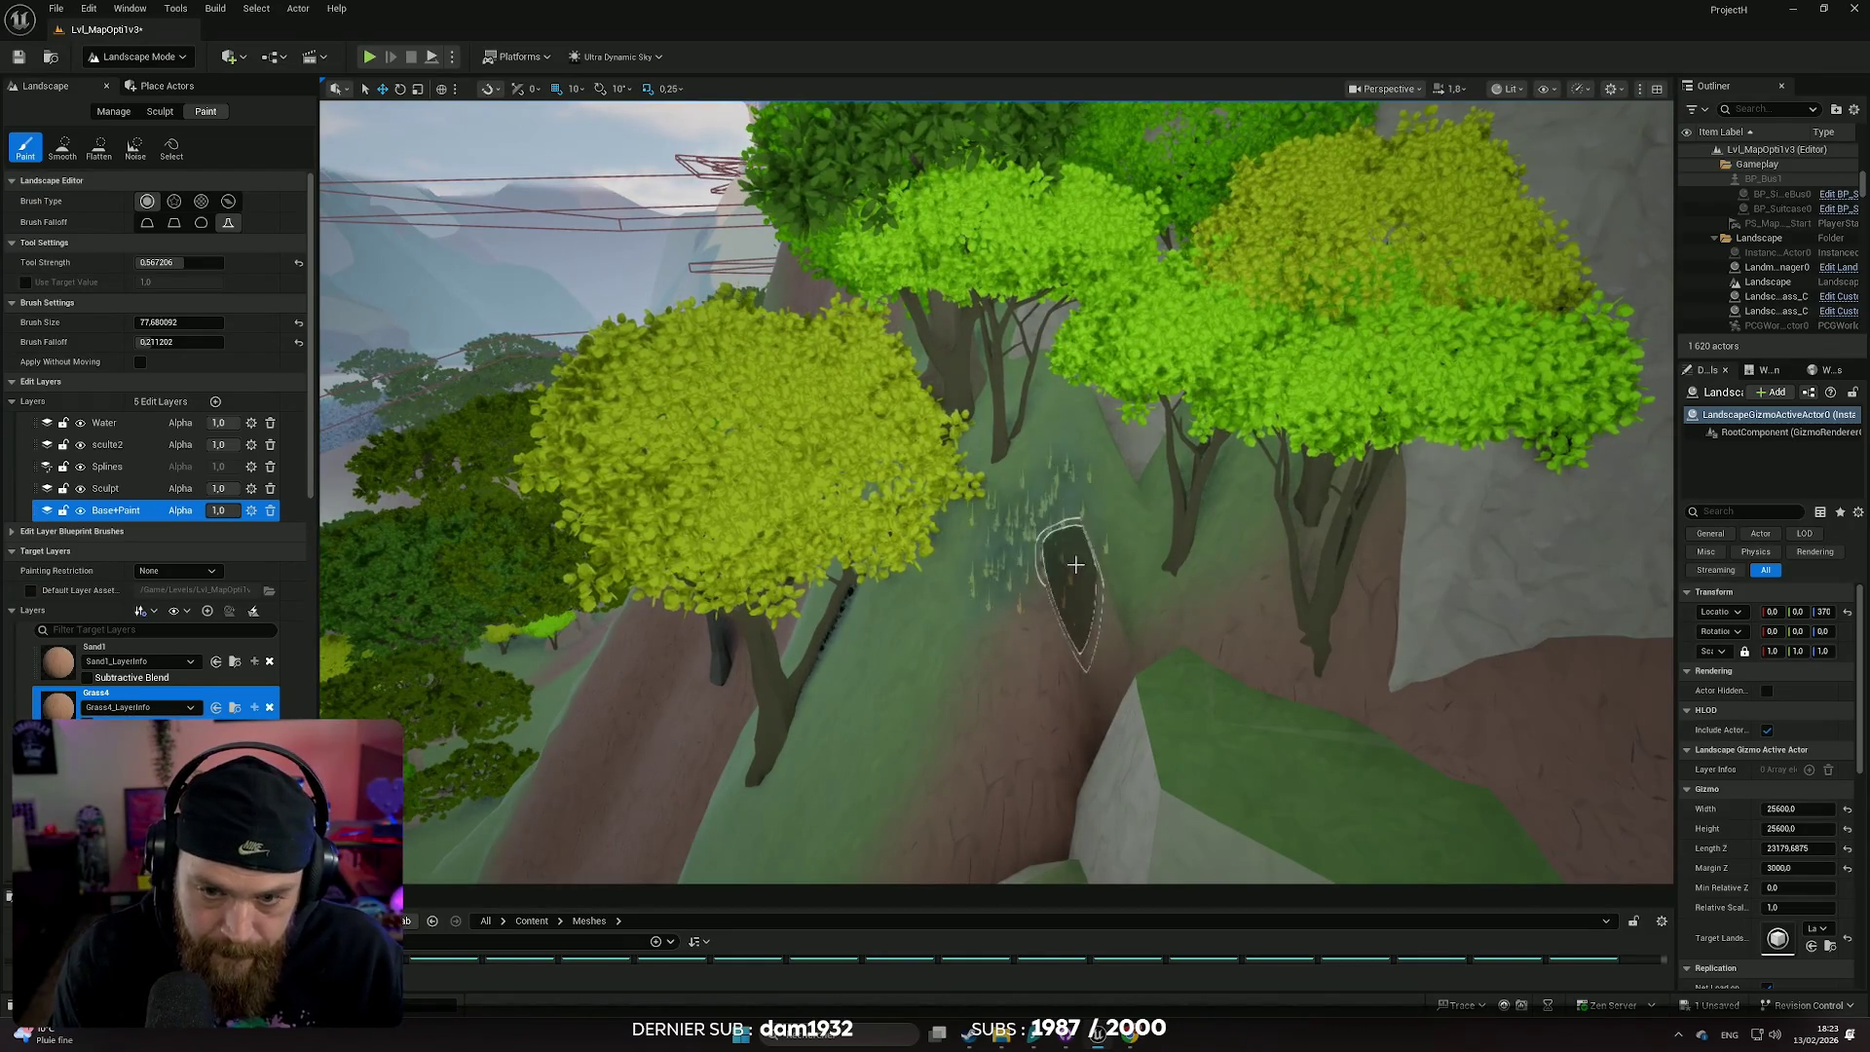
pyautogui.moveTo(1116, 605); pyautogui.dragTo(1096, 594)
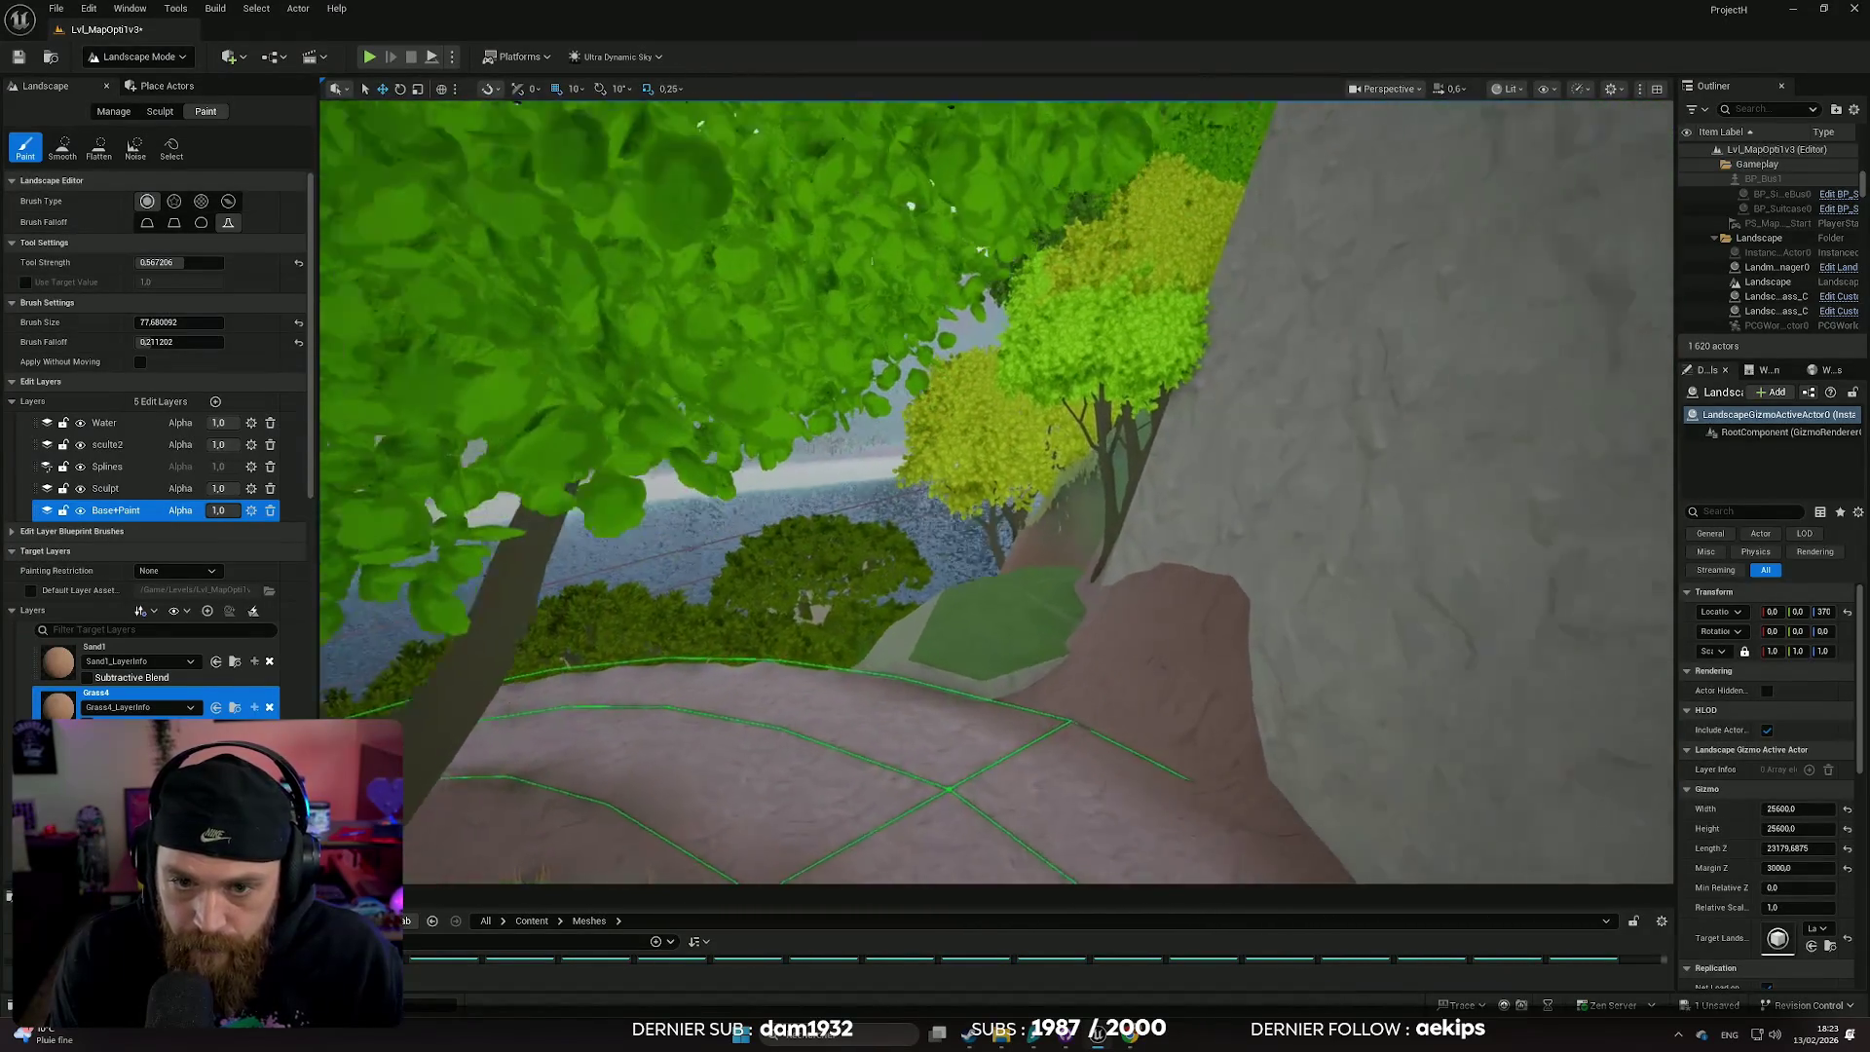
pyautogui.press('w')
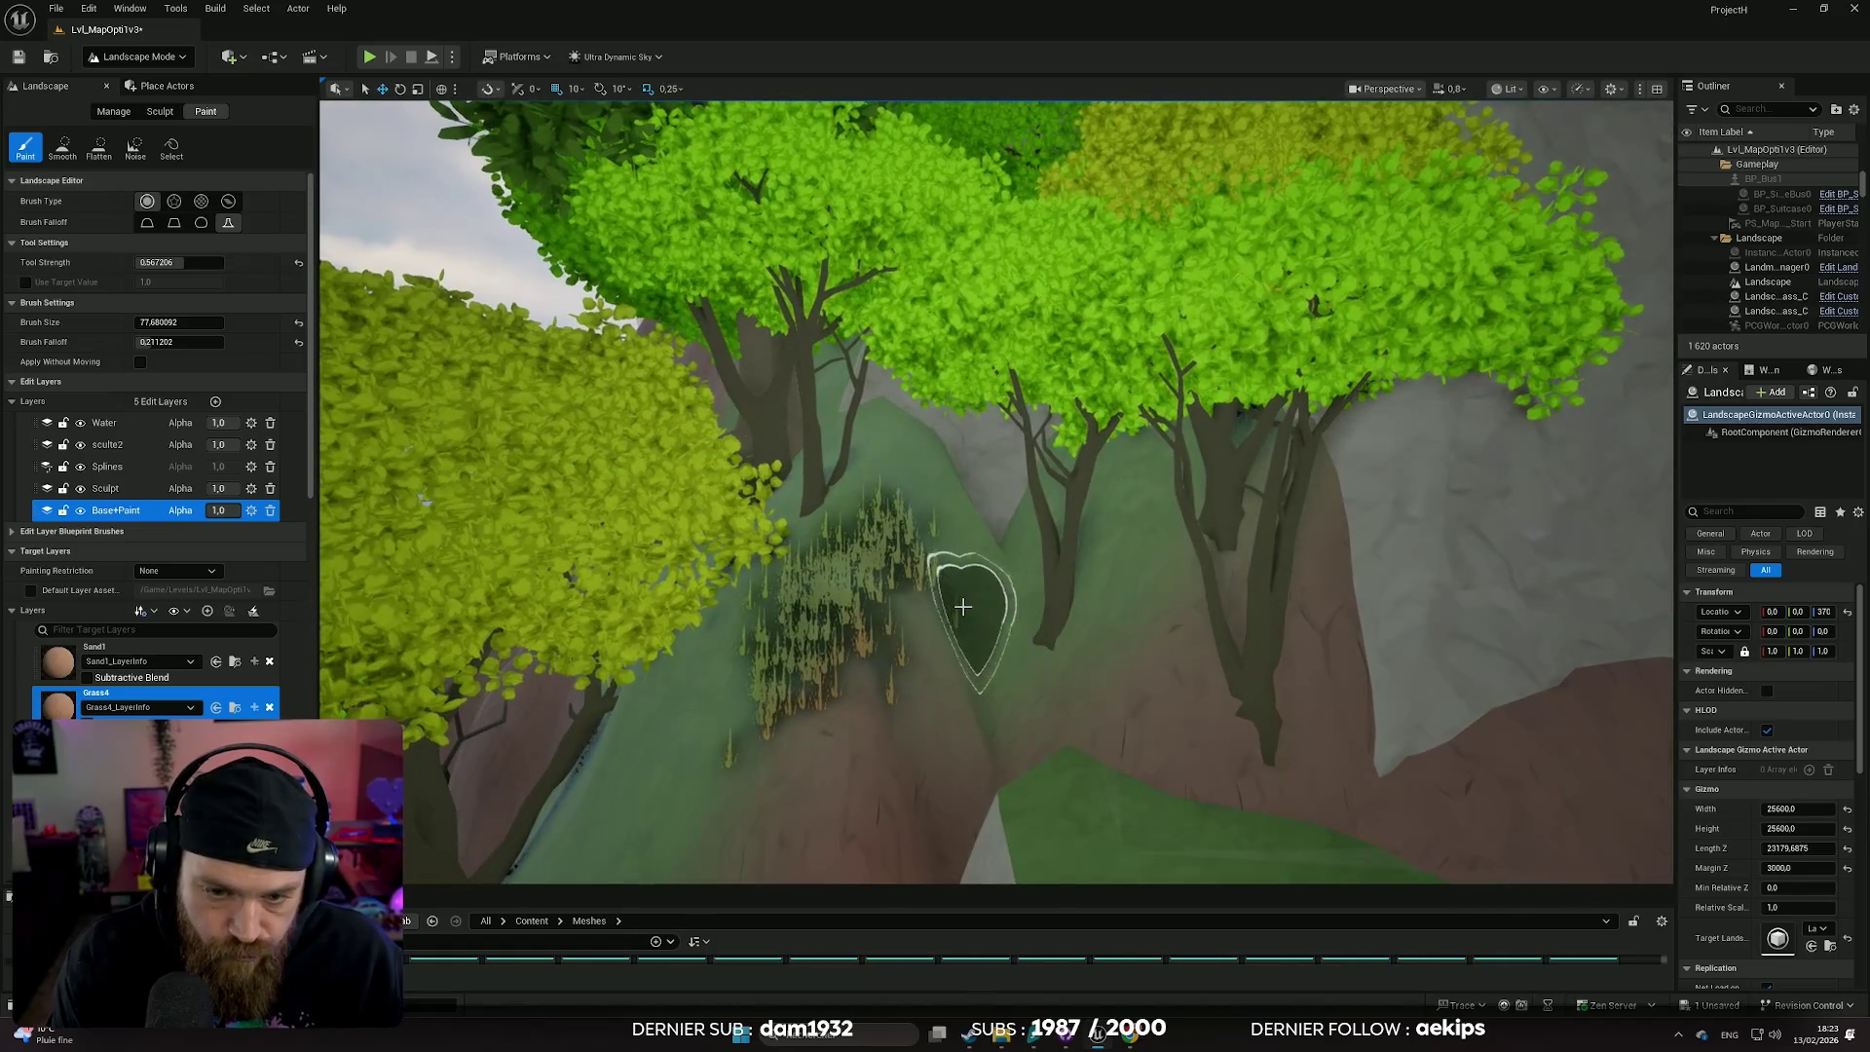
pyautogui.press('Up')
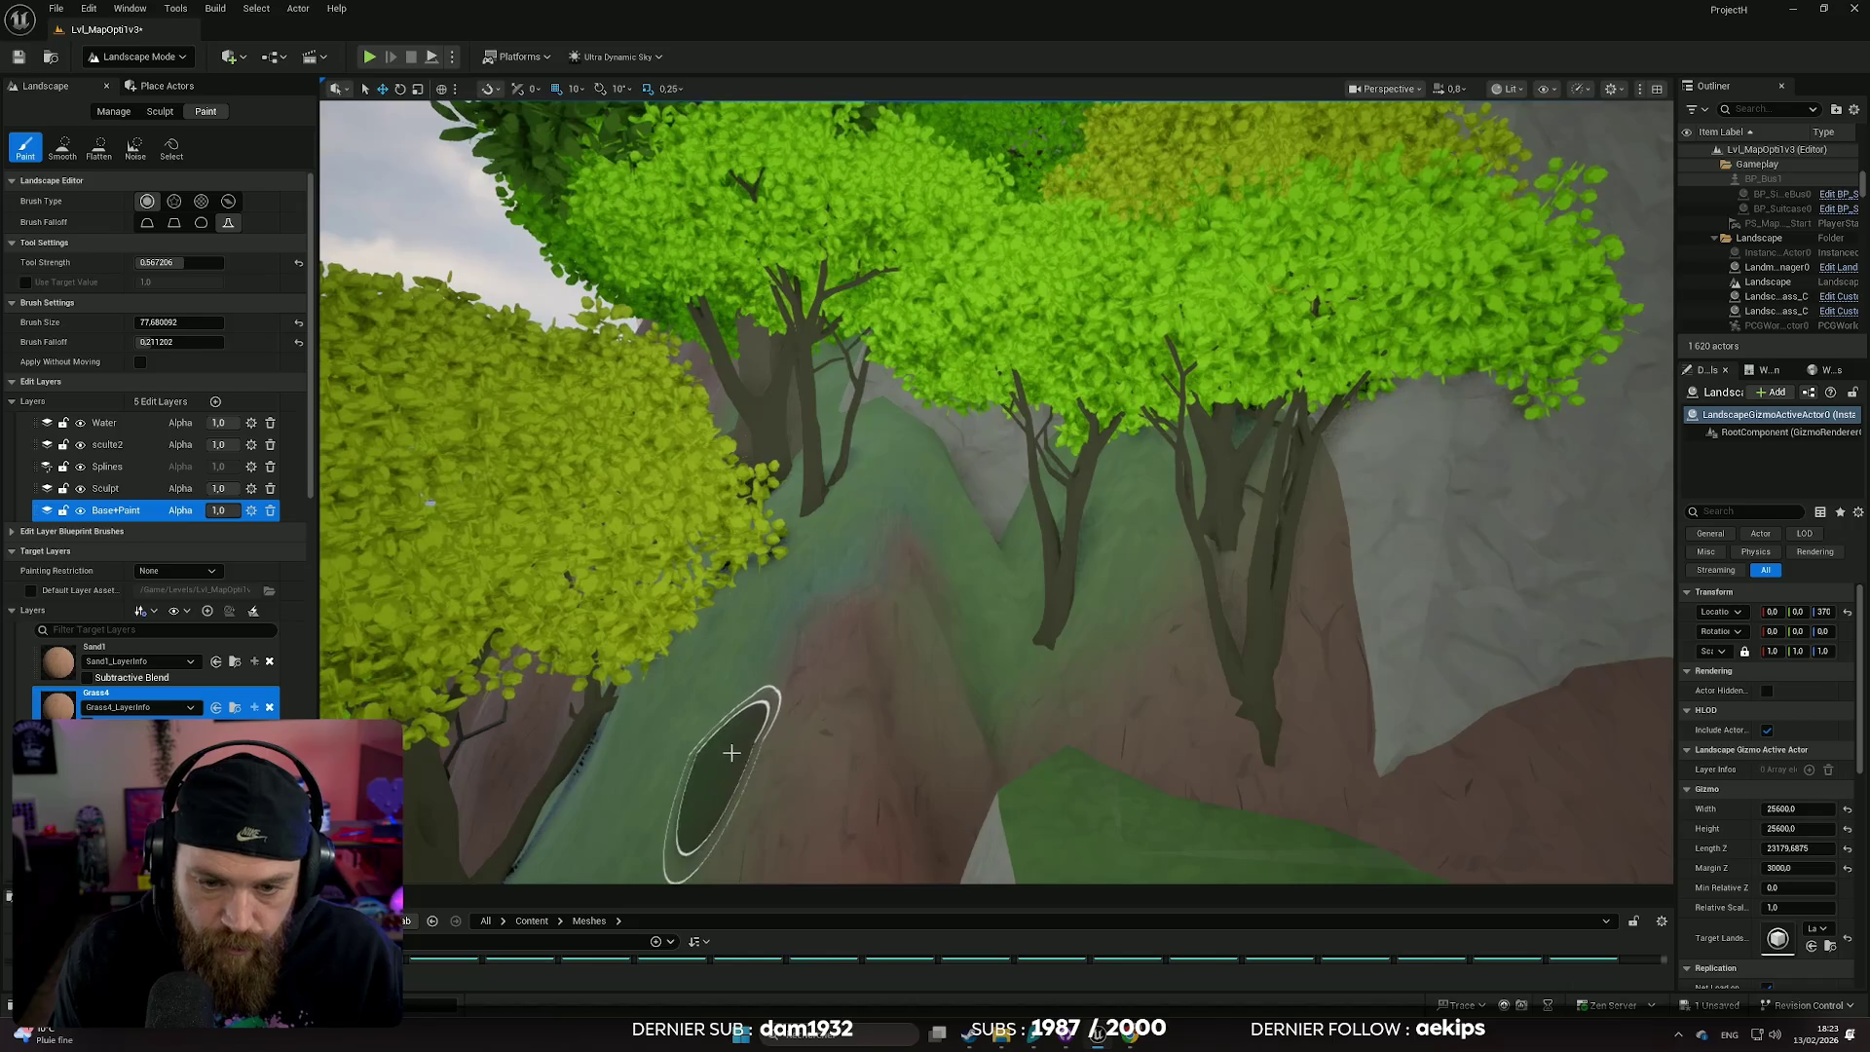
pyautogui.press('s')
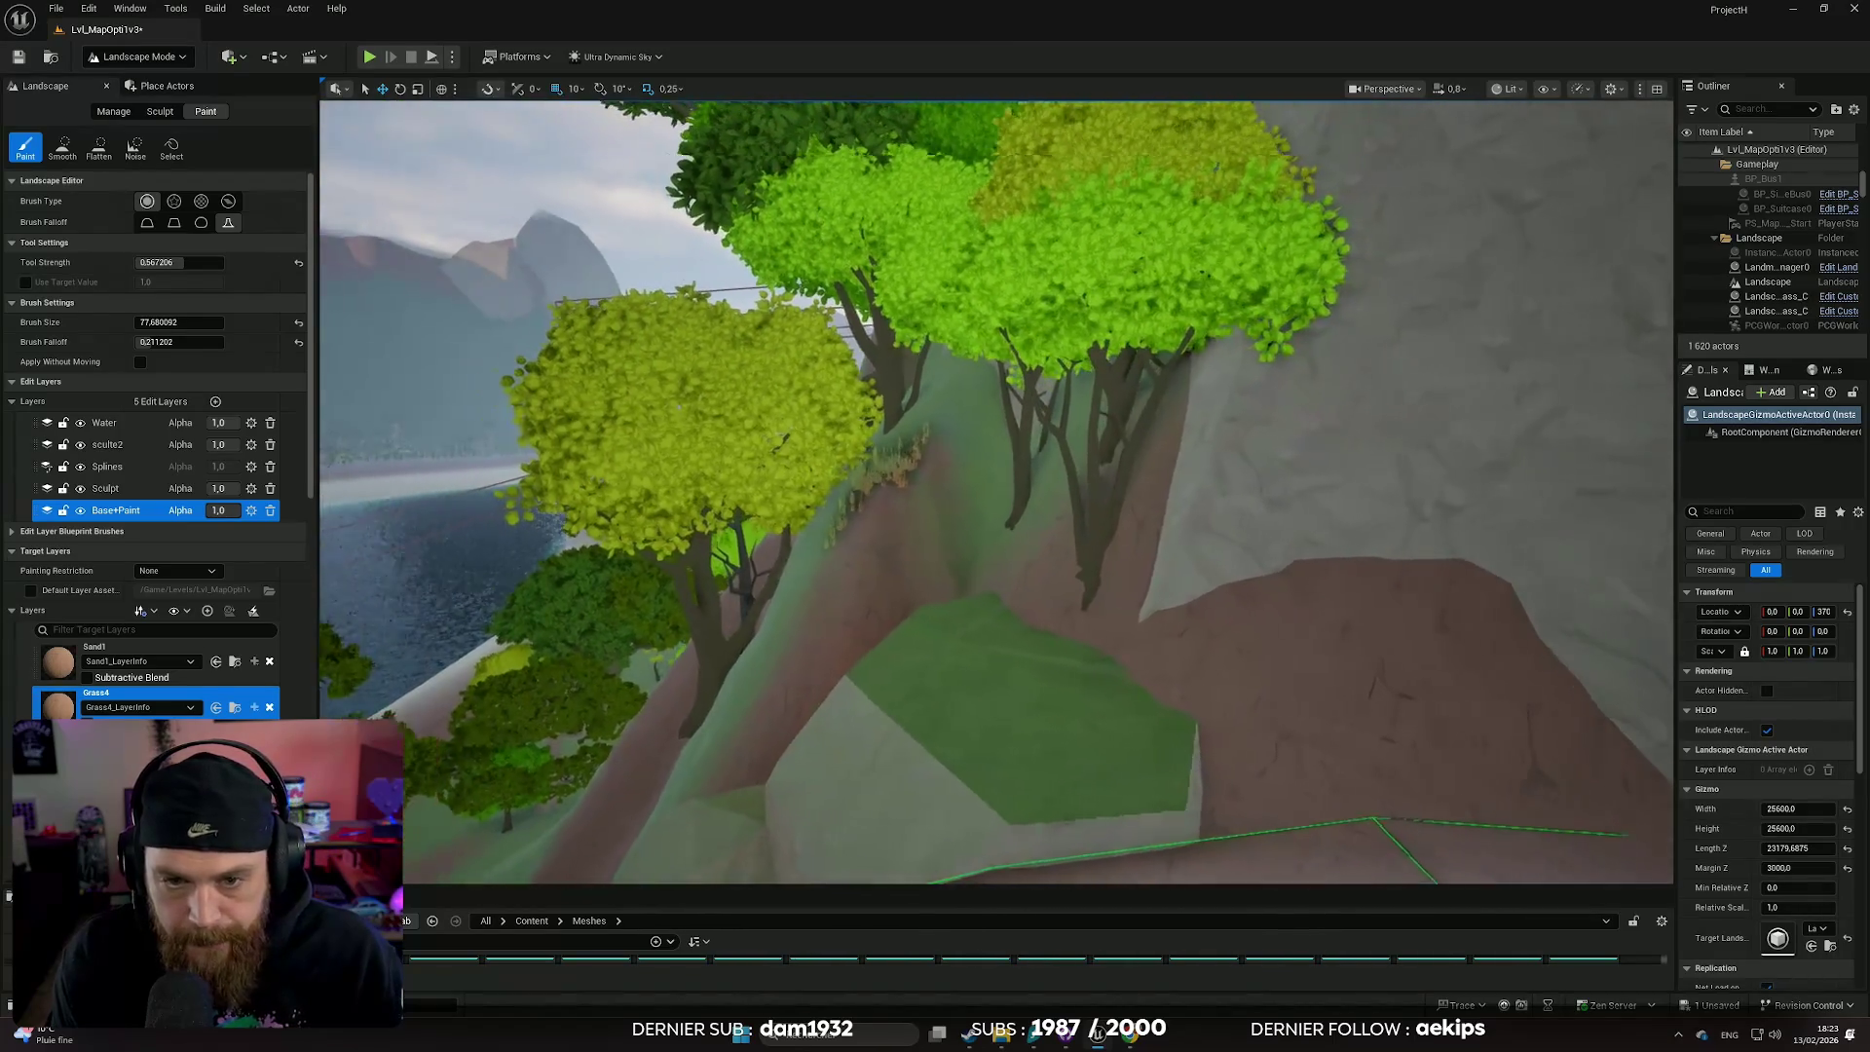
pyautogui.press('w')
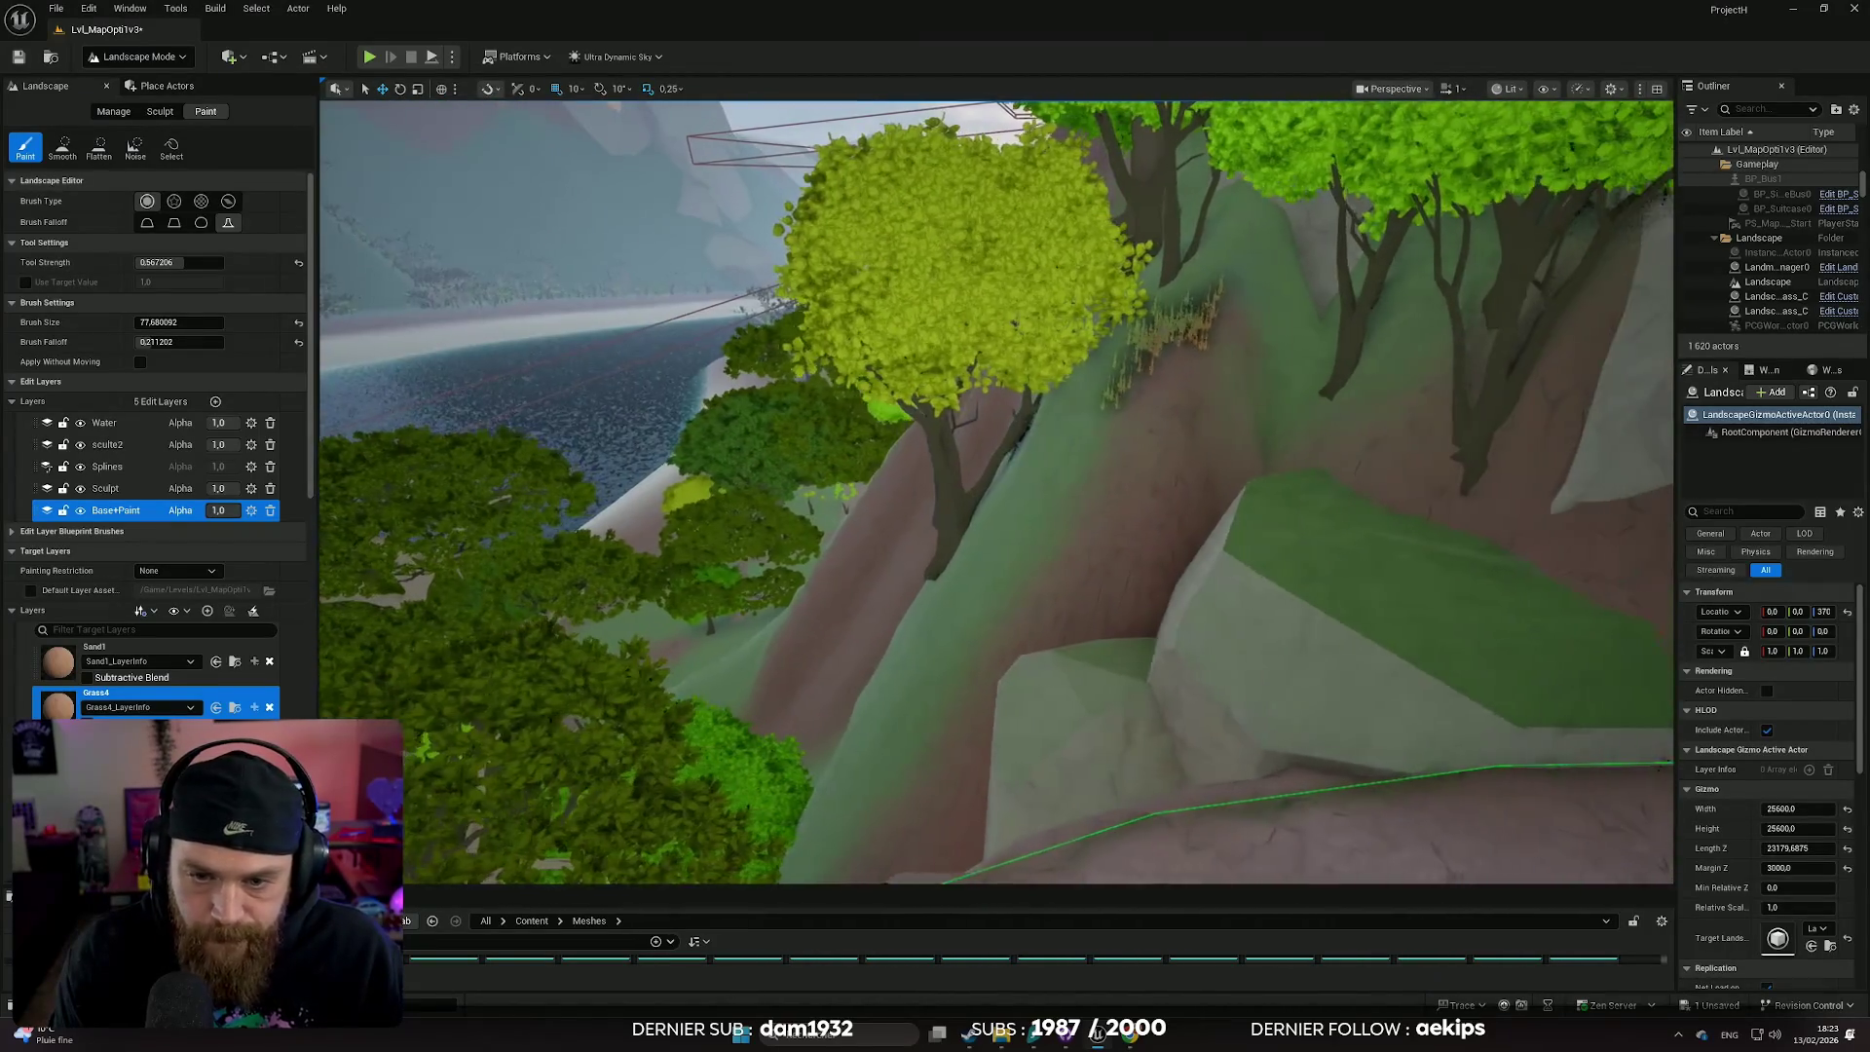
pyautogui.hotkey('ctrl', 'z')
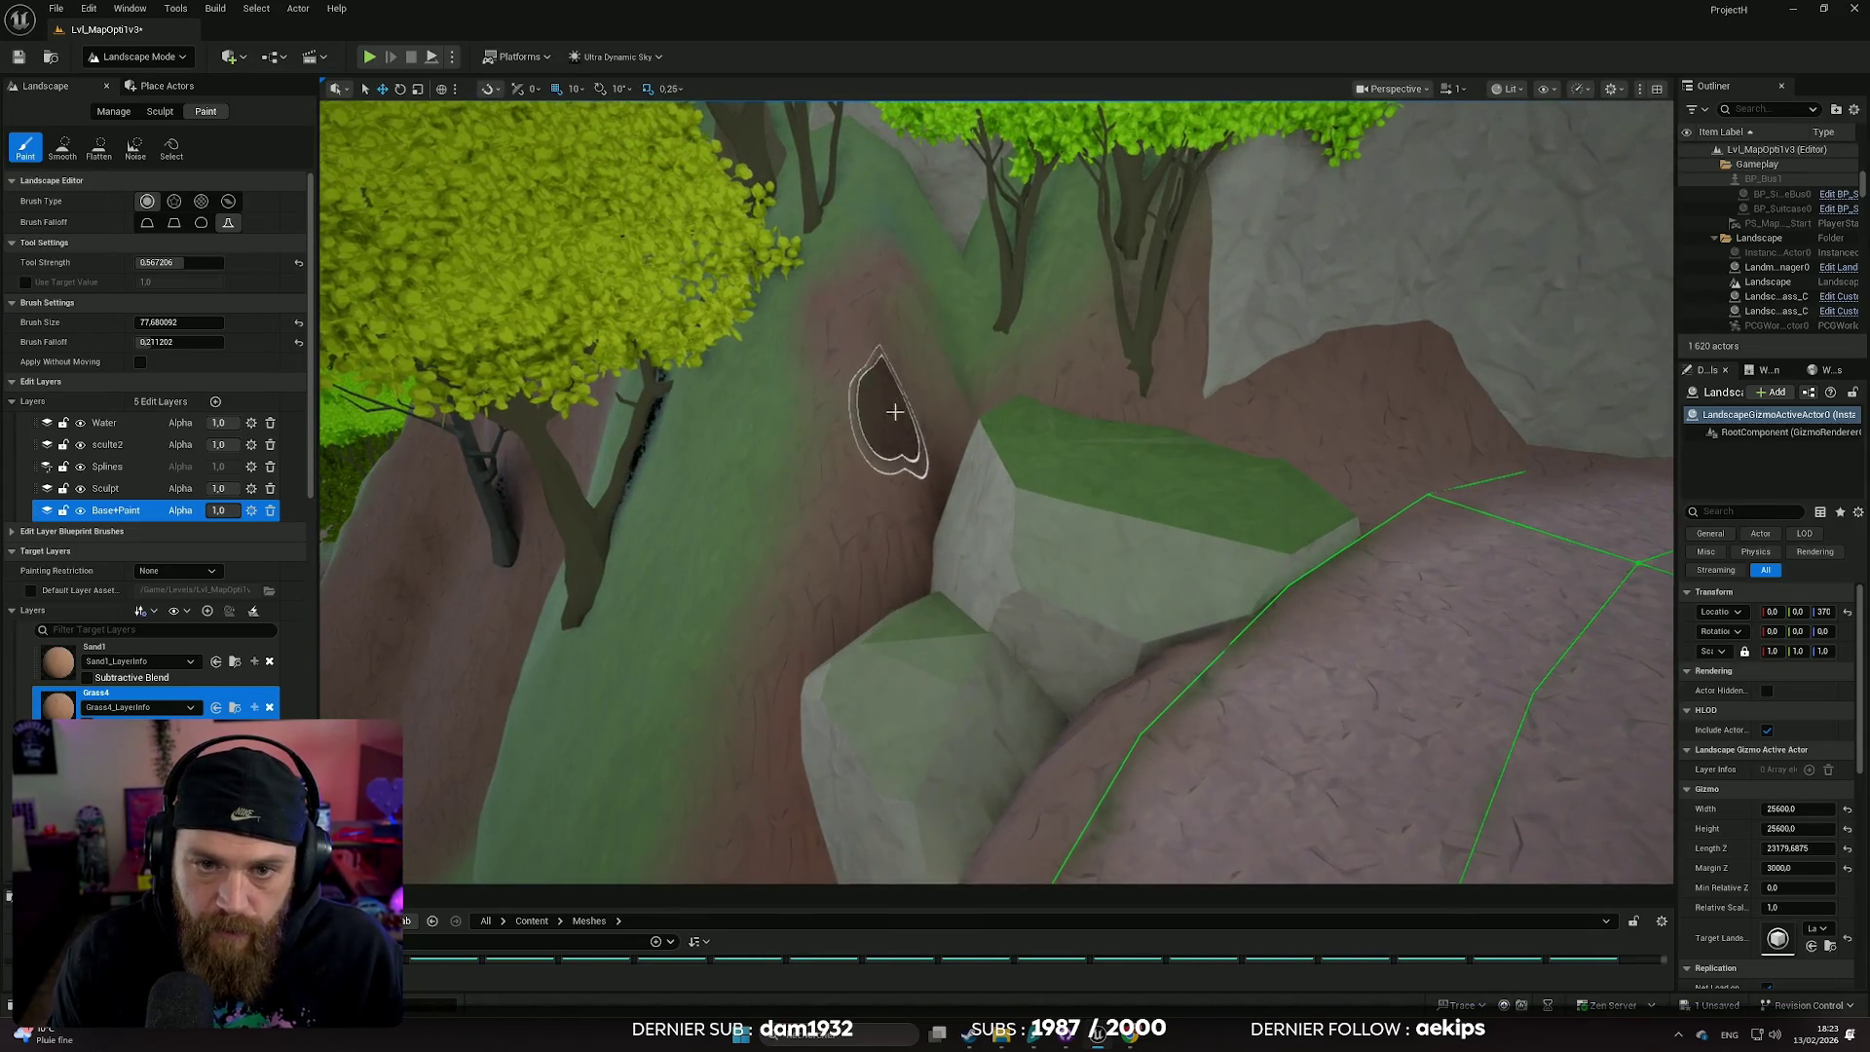
pyautogui.scroll(-10, 892, 409)
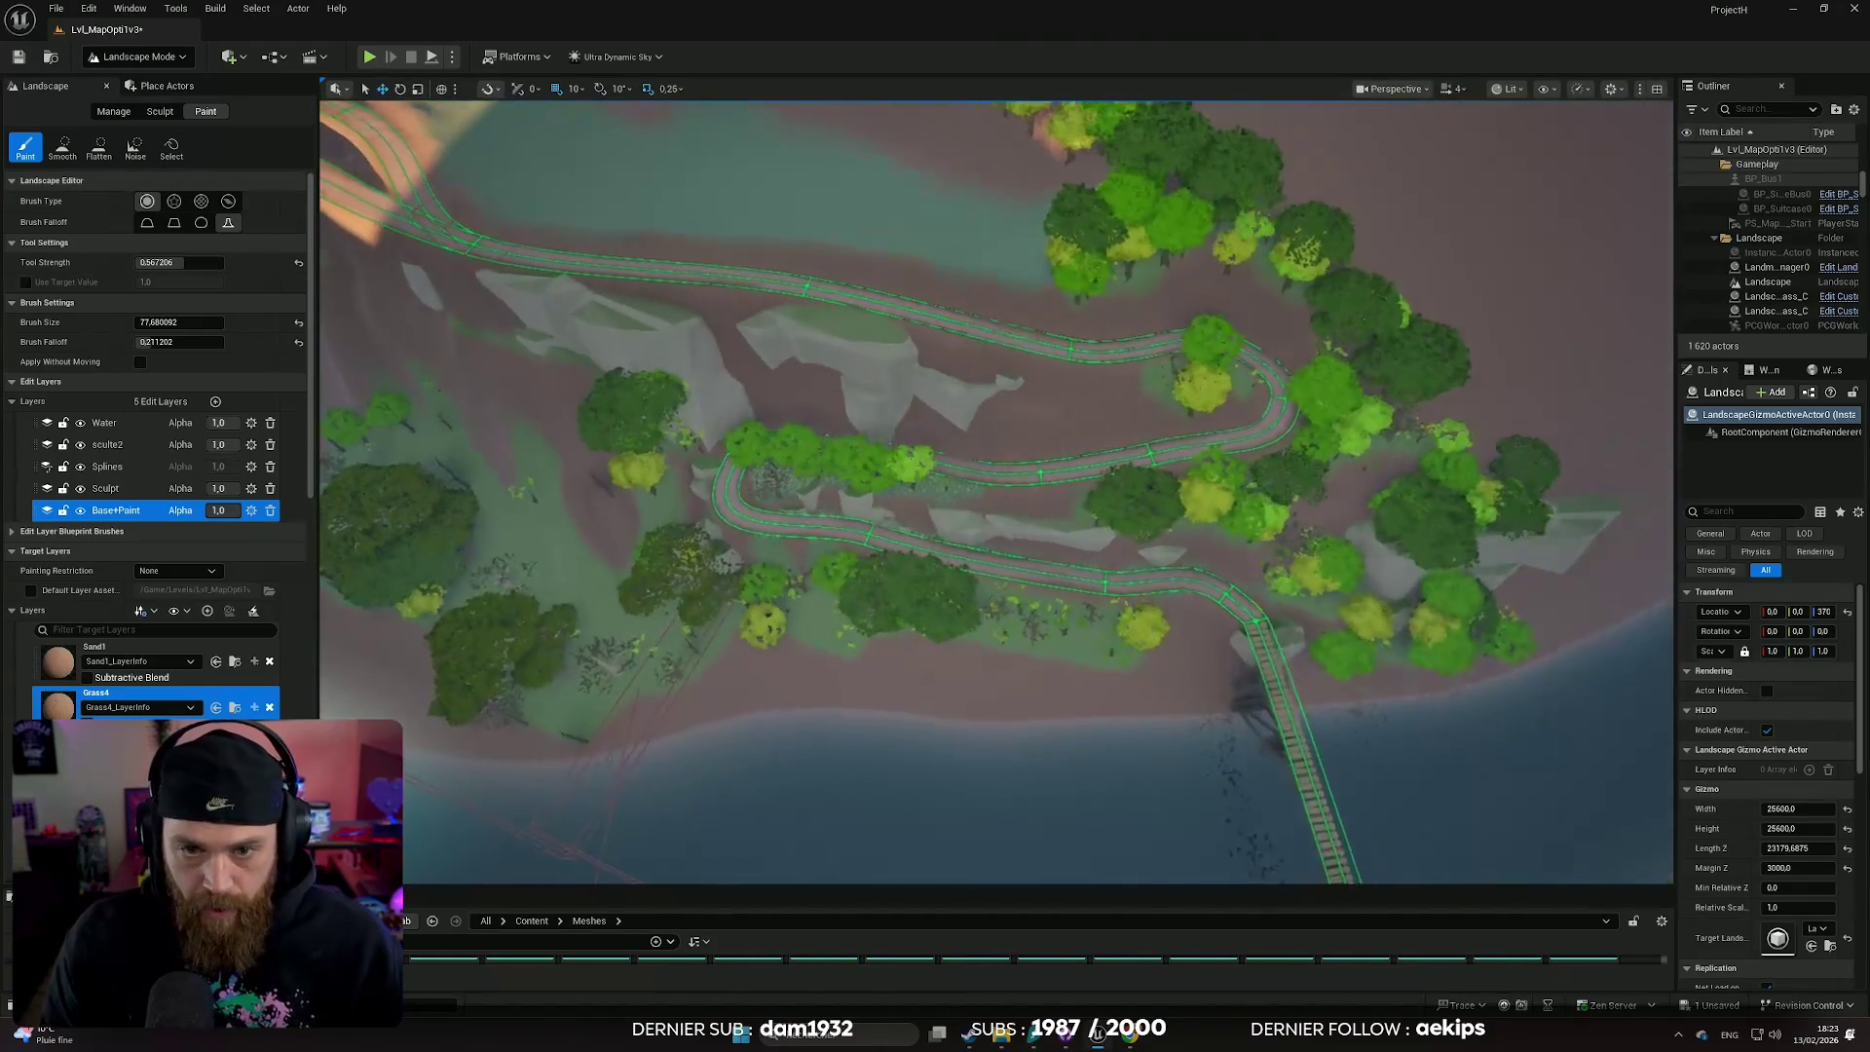
# - Switch the editor from Landscape Mode to Selection Mode
pyautogui.scroll(10, 996, 492)
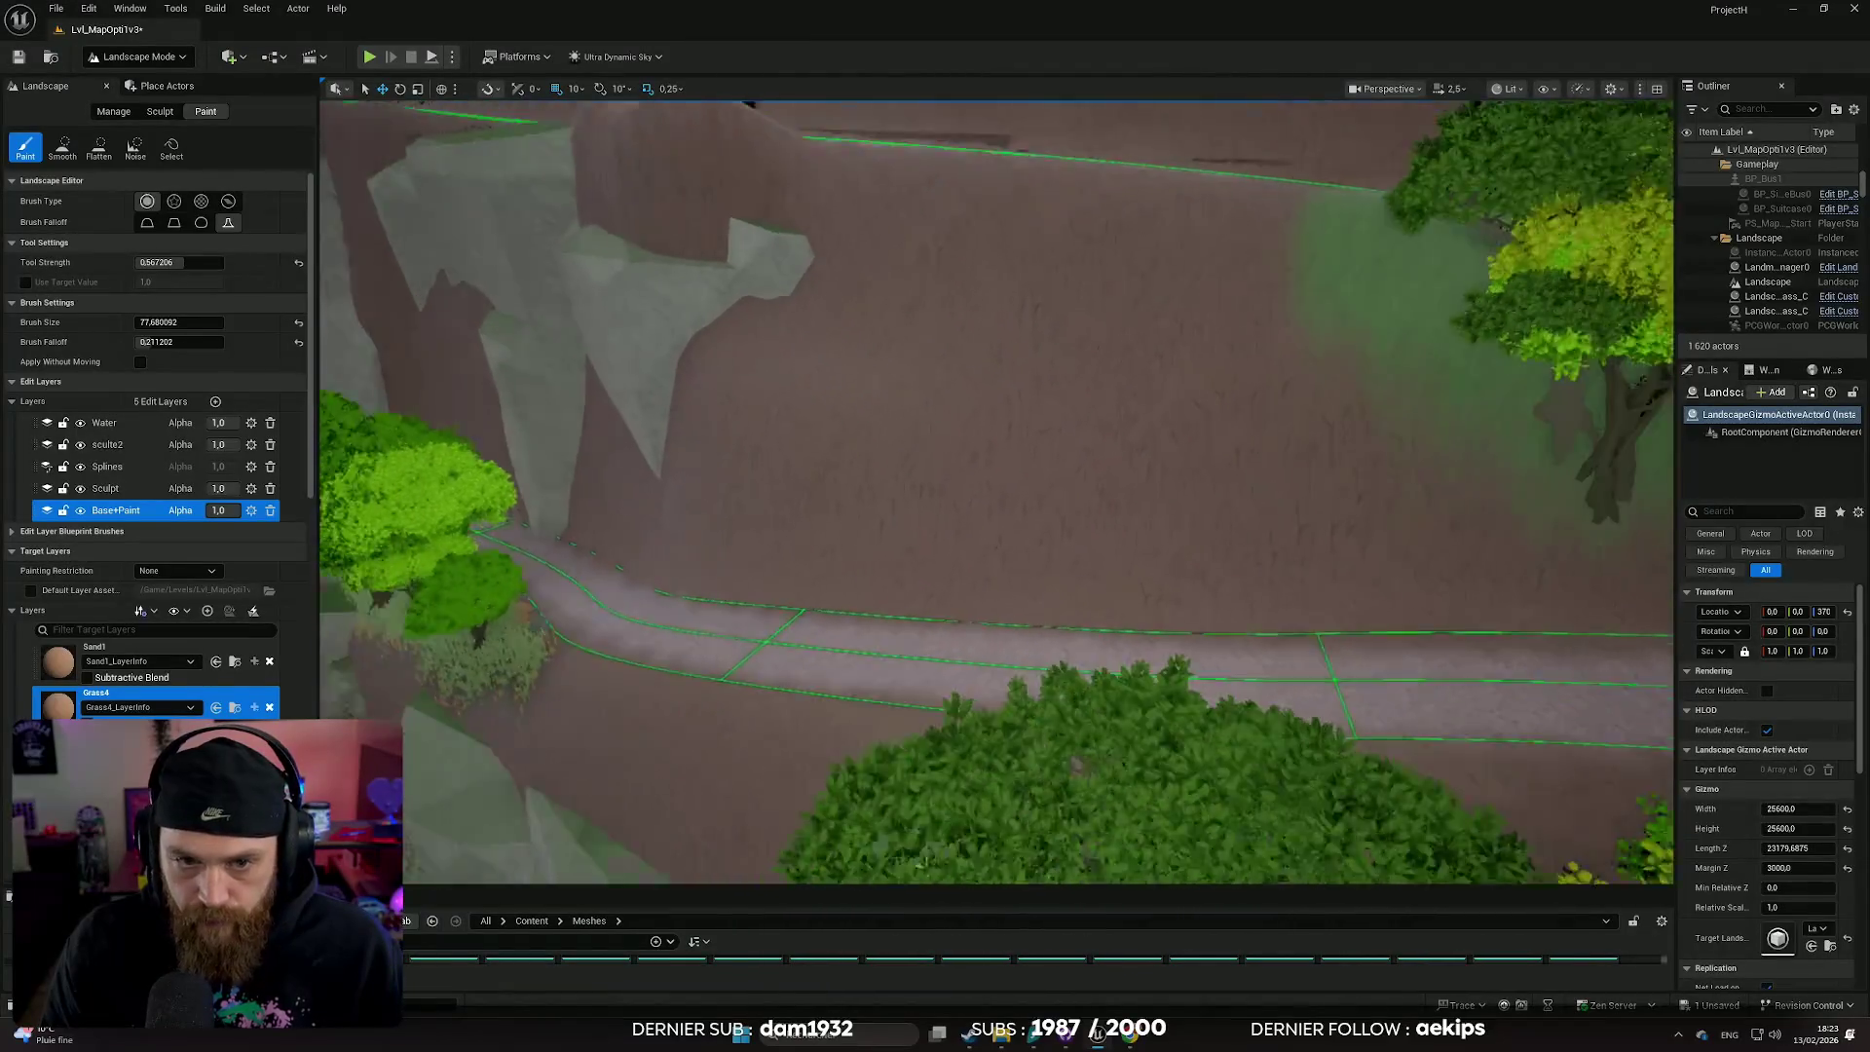
pyautogui.click(137, 56)
pyautogui.click(127, 82)
# - Fly to the switchback path by the cliff and select a rock pile beside it
pyautogui.moveTo(926, 480); pyautogui.dragTo(907, 472)
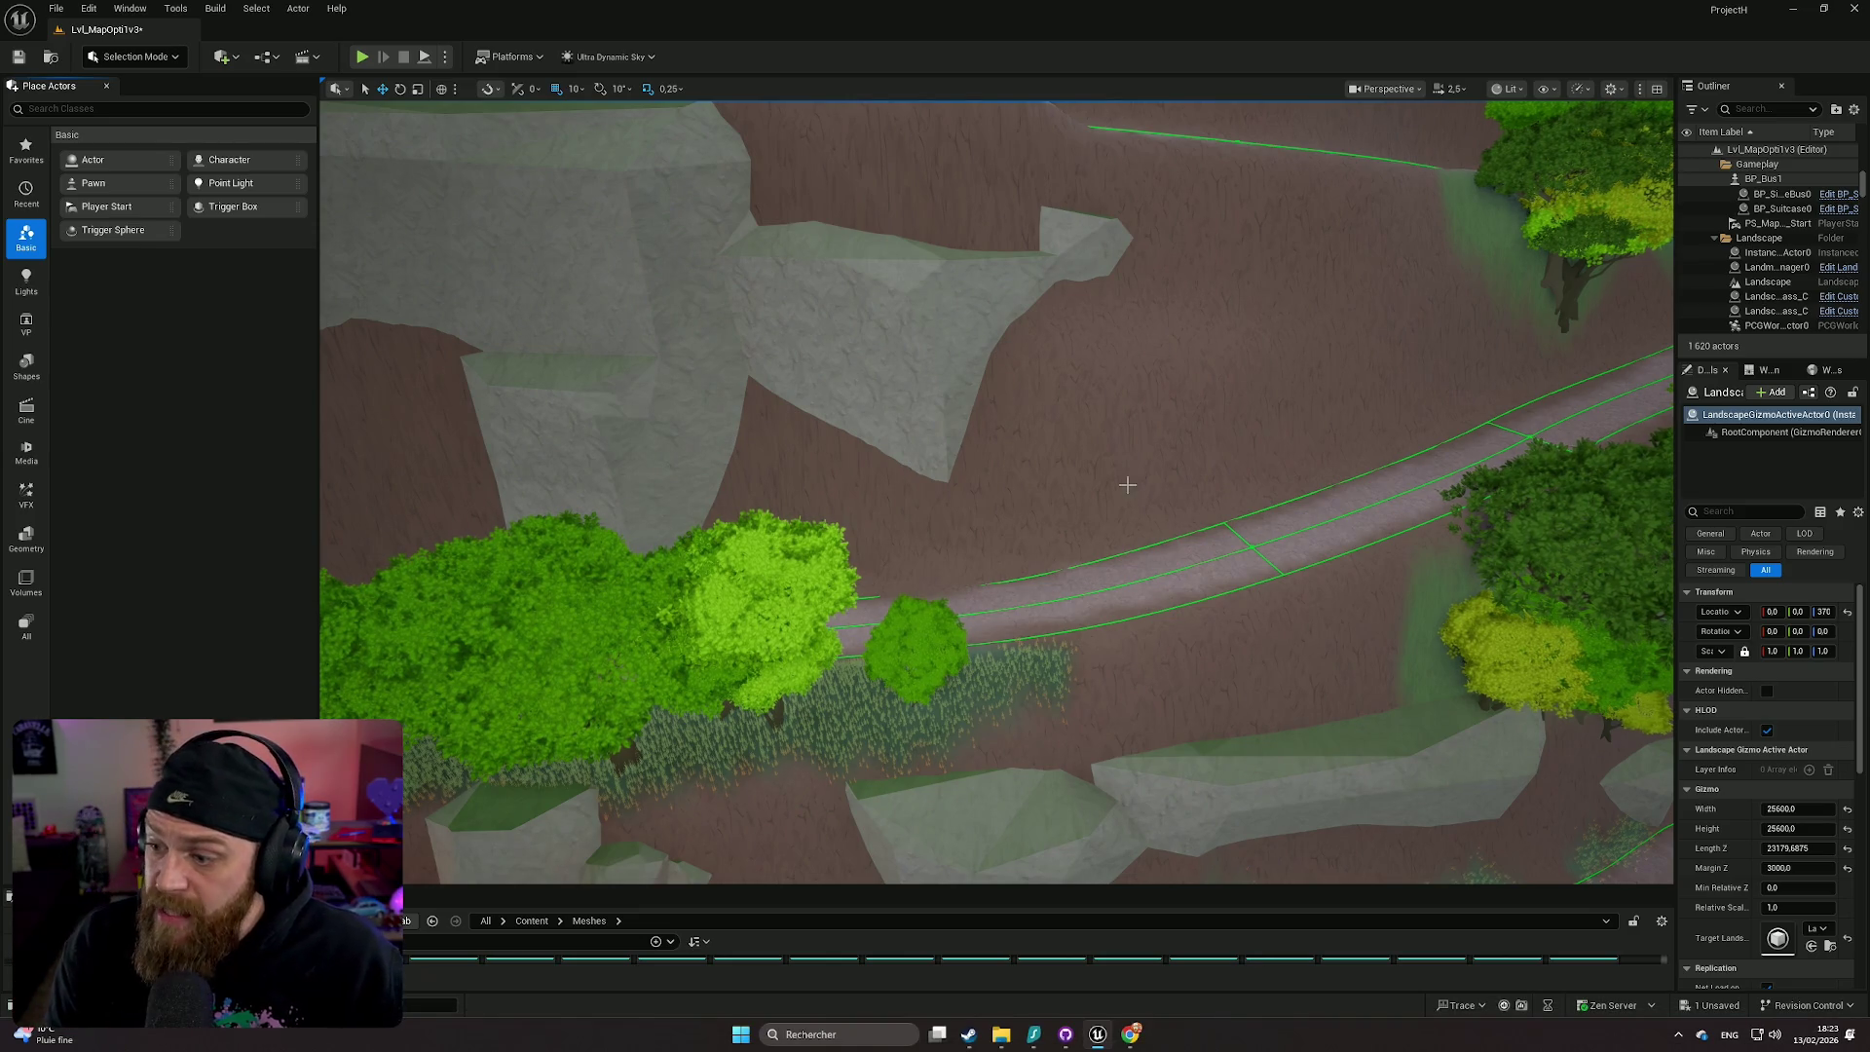
pyautogui.moveTo(1089, 547)
pyautogui.mouseDown()
pyautogui.moveTo(1052, 526)
pyautogui.moveTo(1013, 584)
pyautogui.moveTo(1091, 546)
pyautogui.moveTo(1035, 575)
pyautogui.mouseUp()
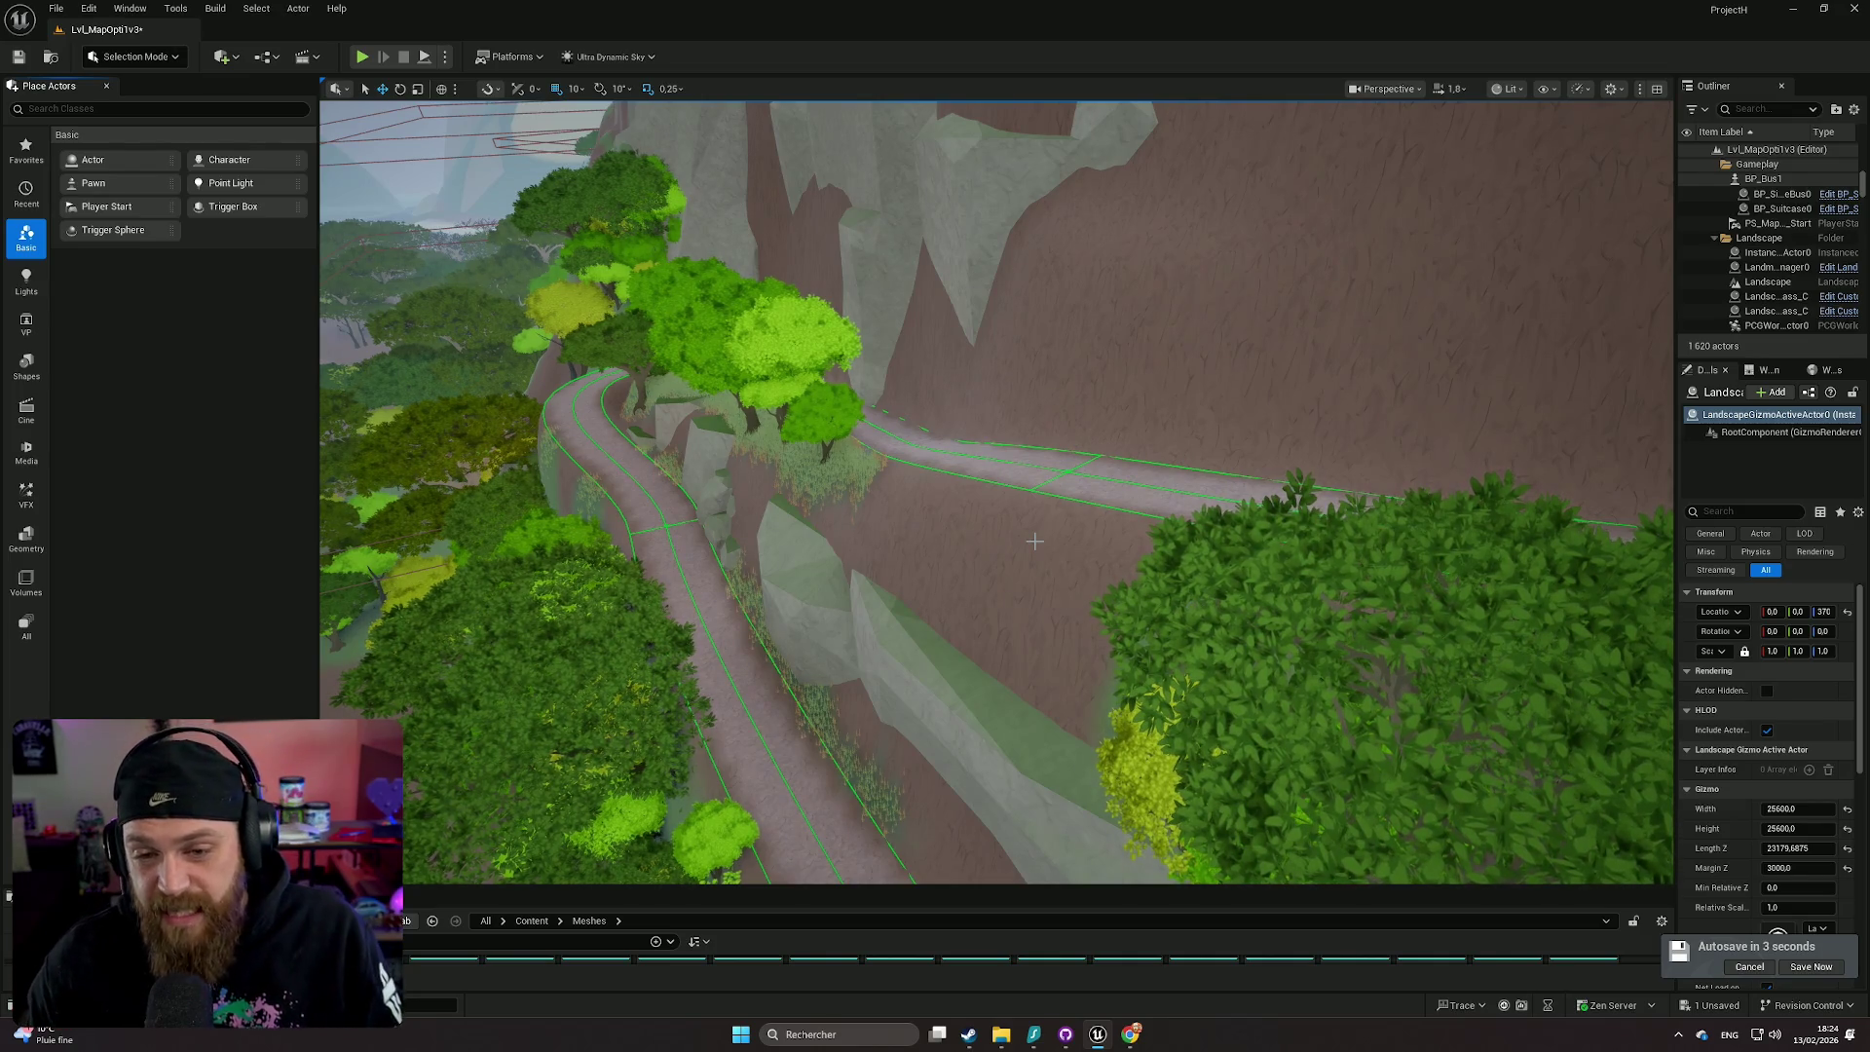
pyautogui.moveTo(1065, 431); pyautogui.dragTo(1064, 292)
pyautogui.scroll(-5, 907, 627)
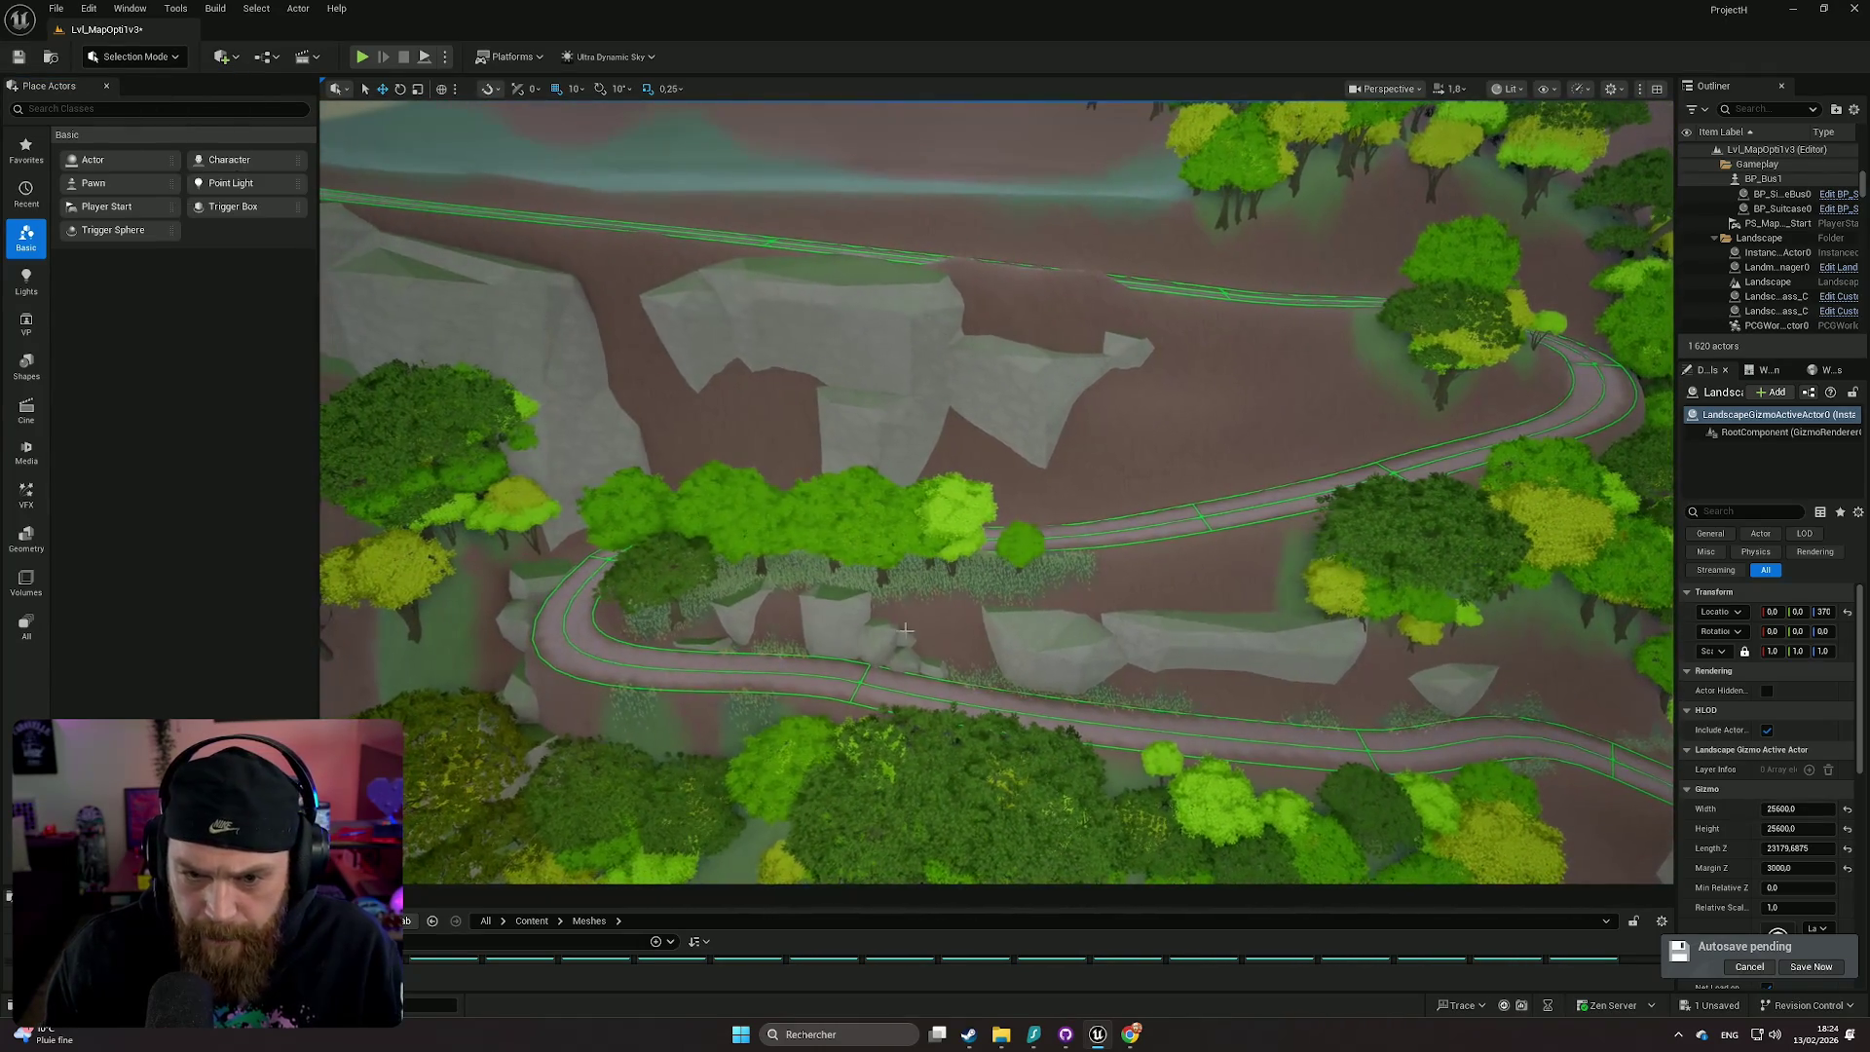
pyautogui.scroll(3, 907, 608)
pyautogui.click(877, 530)
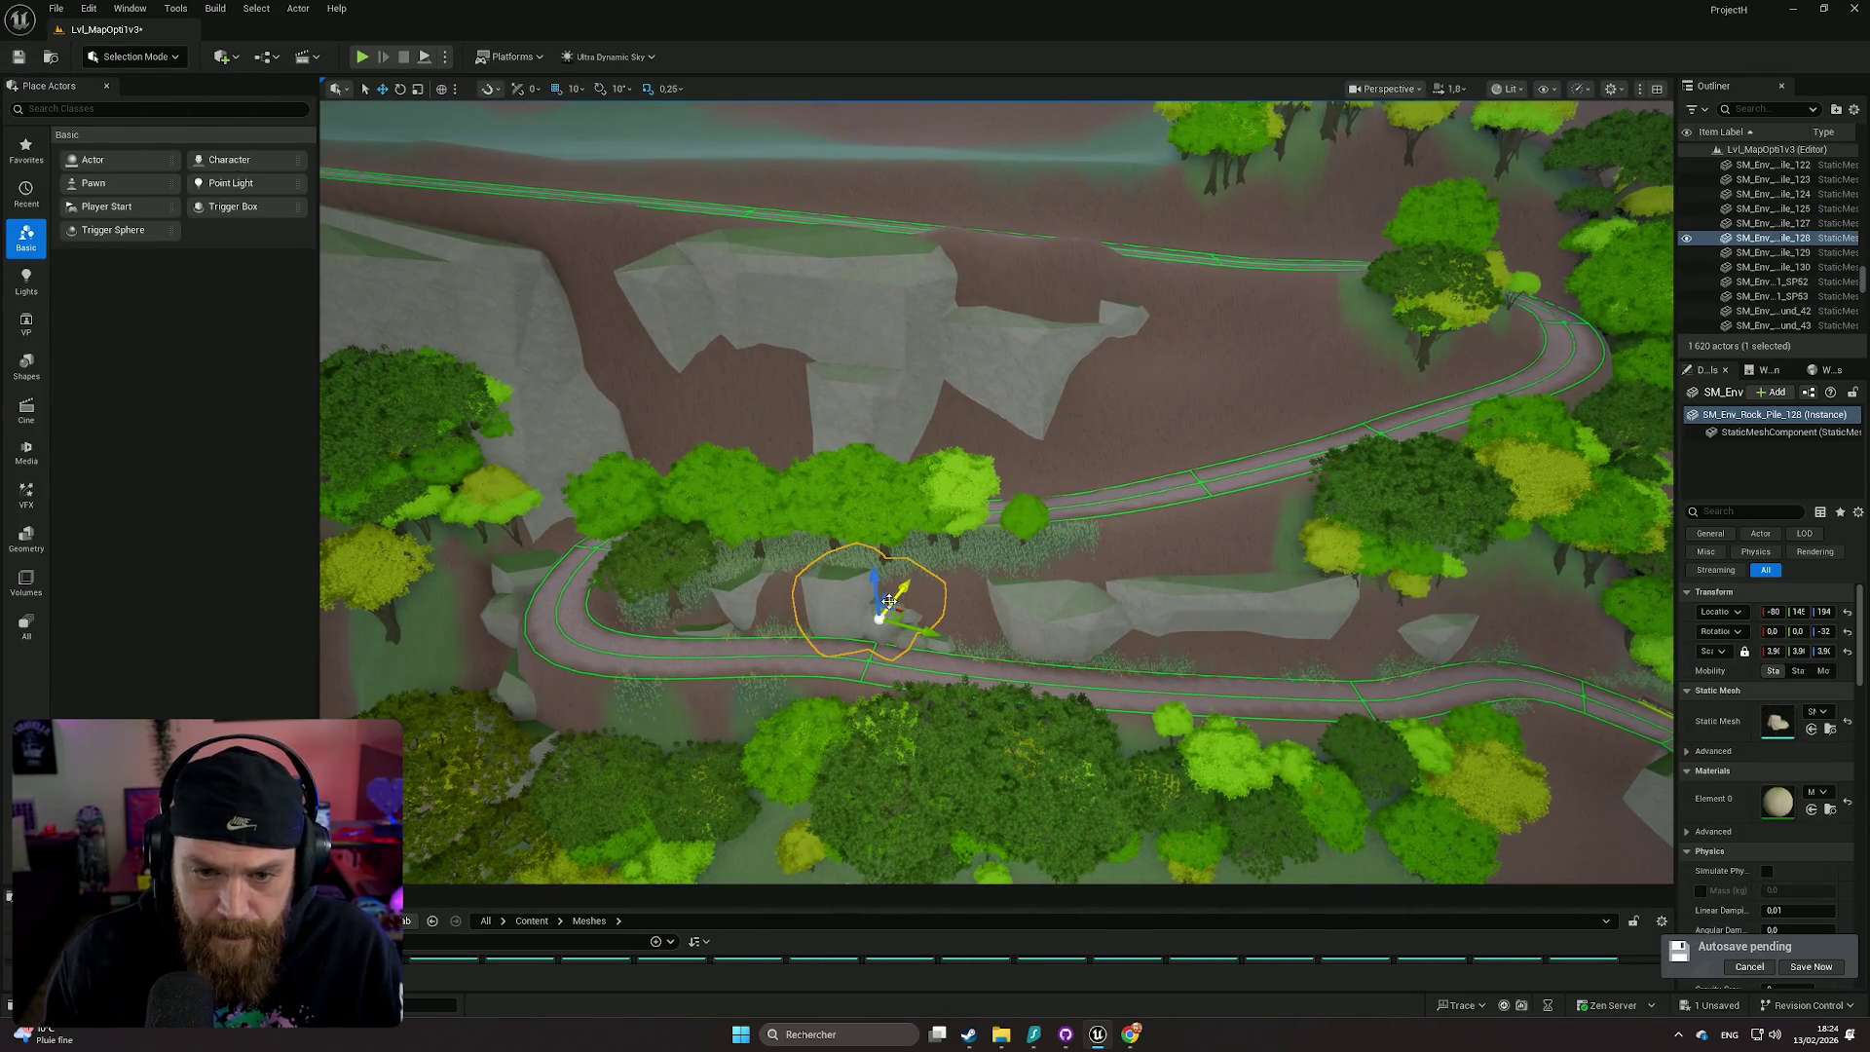
# - Alt-drag a copy of the rock pile upward and tilt it slightly
pyautogui.moveTo(877, 528)
pyautogui.mouseDown()
pyautogui.moveTo(856, 394)
pyautogui.moveTo(1094, 447)
pyautogui.moveTo(1306, 351)
pyautogui.moveTo(1305, 433)
pyautogui.moveTo(1266, 428)
pyautogui.moveTo(1218, 516)
pyautogui.moveTo(1253, 535)
pyautogui.moveTo(1273, 522)
pyautogui.moveTo(1139, 451)
pyautogui.mouseUp()
pyautogui.scroll(3, 1127, 418)
pyautogui.scroll(-2, 1127, 417)
pyautogui.press('e')
pyautogui.press('w')
pyautogui.press('e')
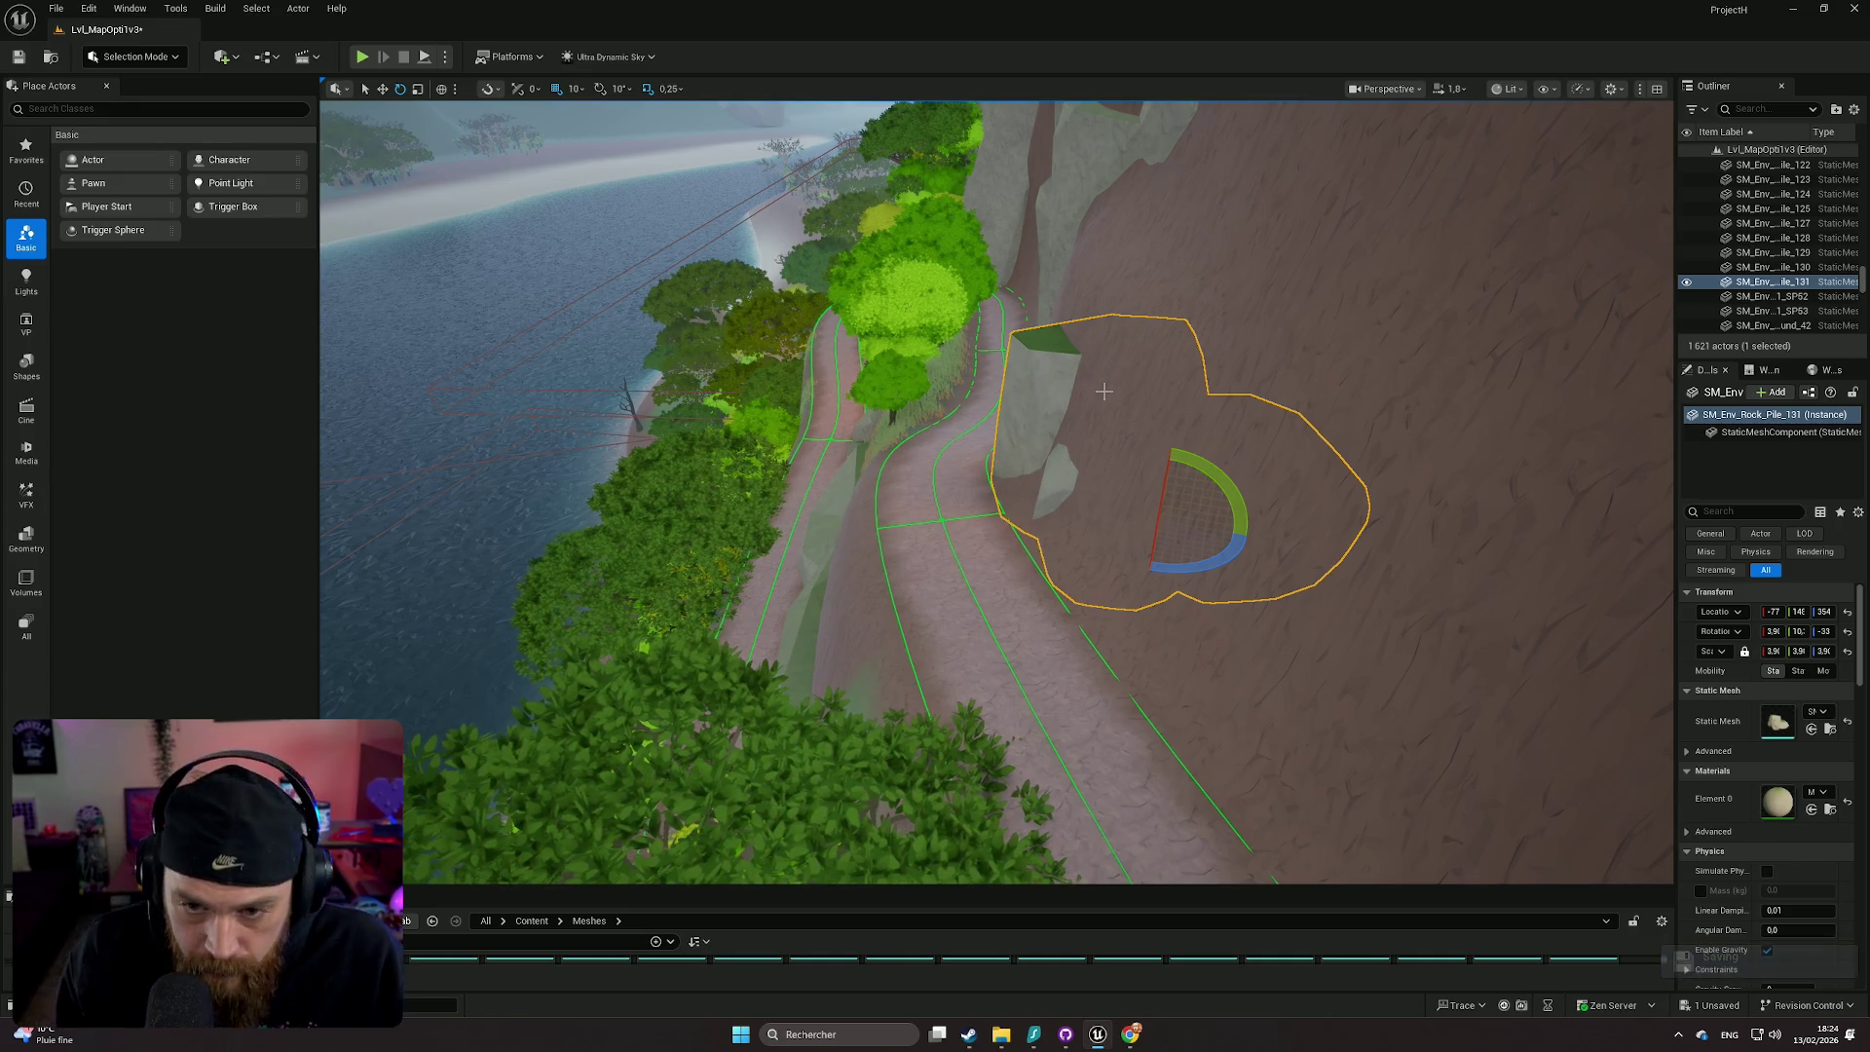
# - Scale the copy from 3.9 to 4.8, then select the spiky rock on the cliff
pyautogui.moveTo(916, 429)
pyautogui.mouseDown()
pyautogui.moveTo(935, 322)
pyautogui.moveTo(935, 380)
pyautogui.mouseUp()
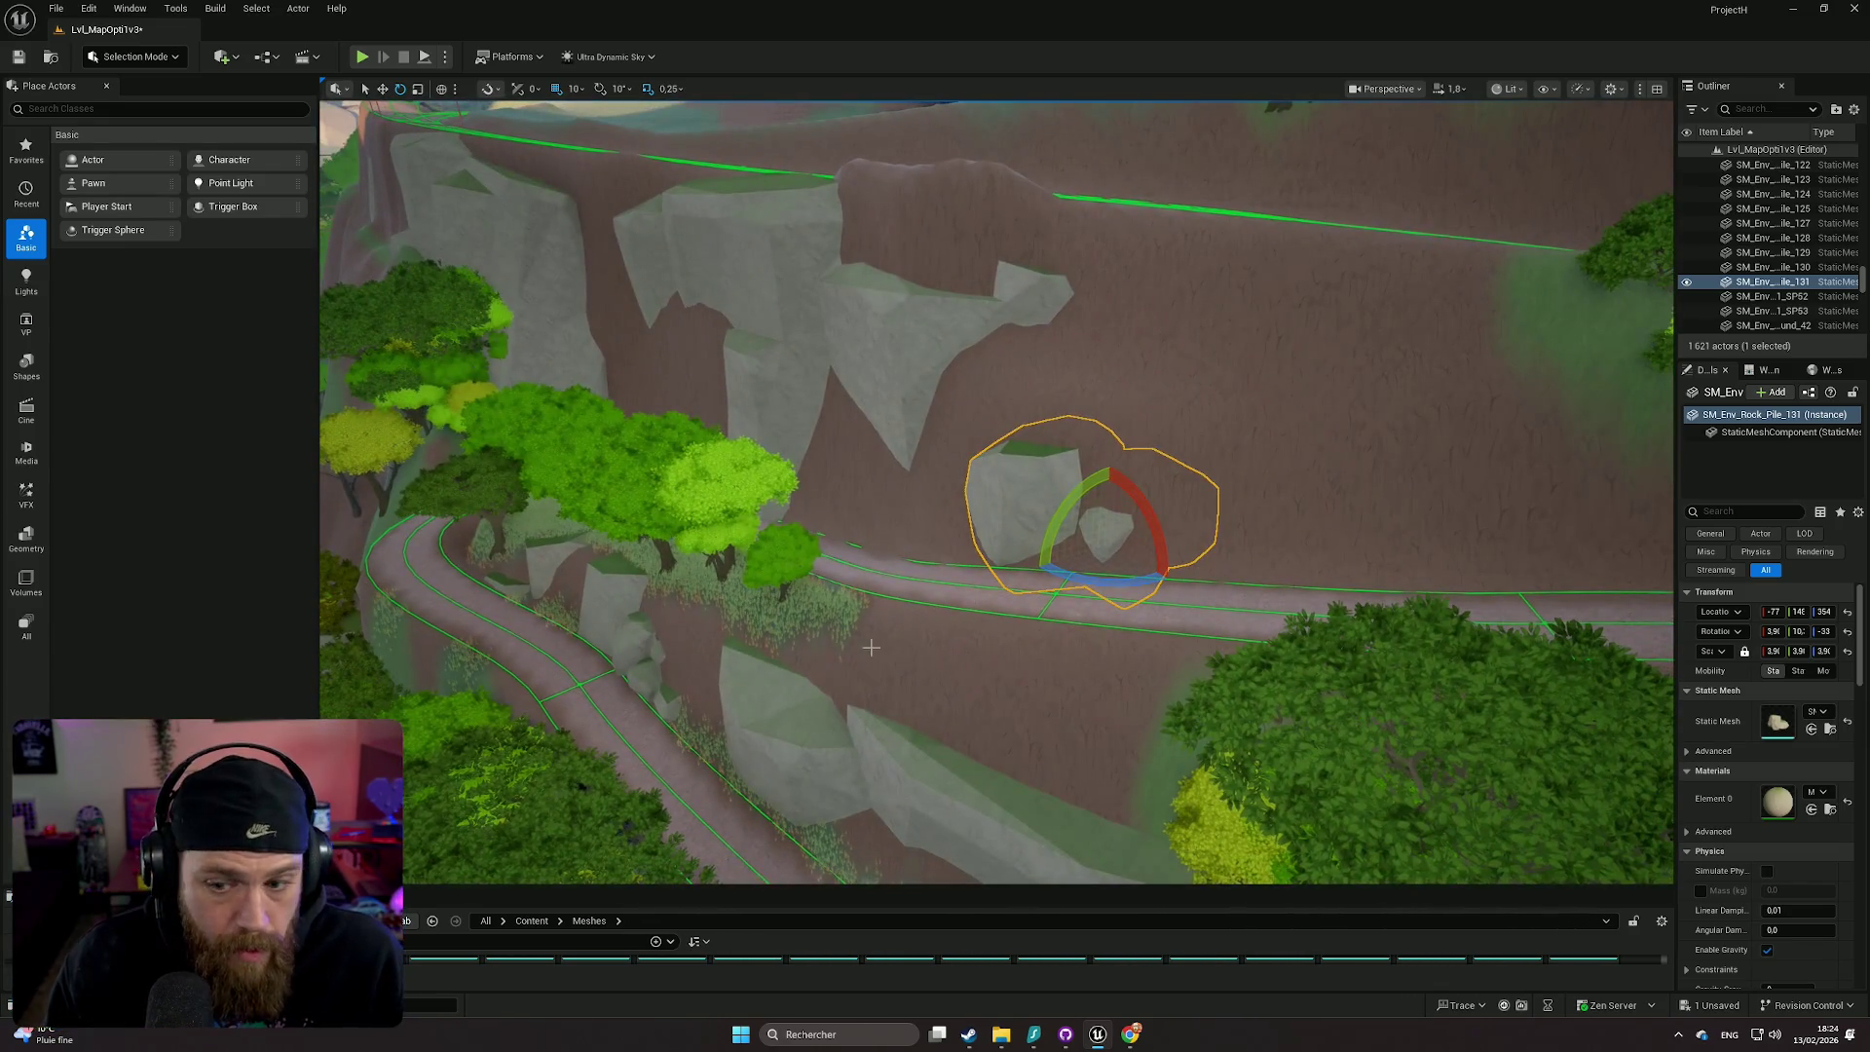
pyautogui.moveTo(1772, 651); pyautogui.dragTo(1812, 651)
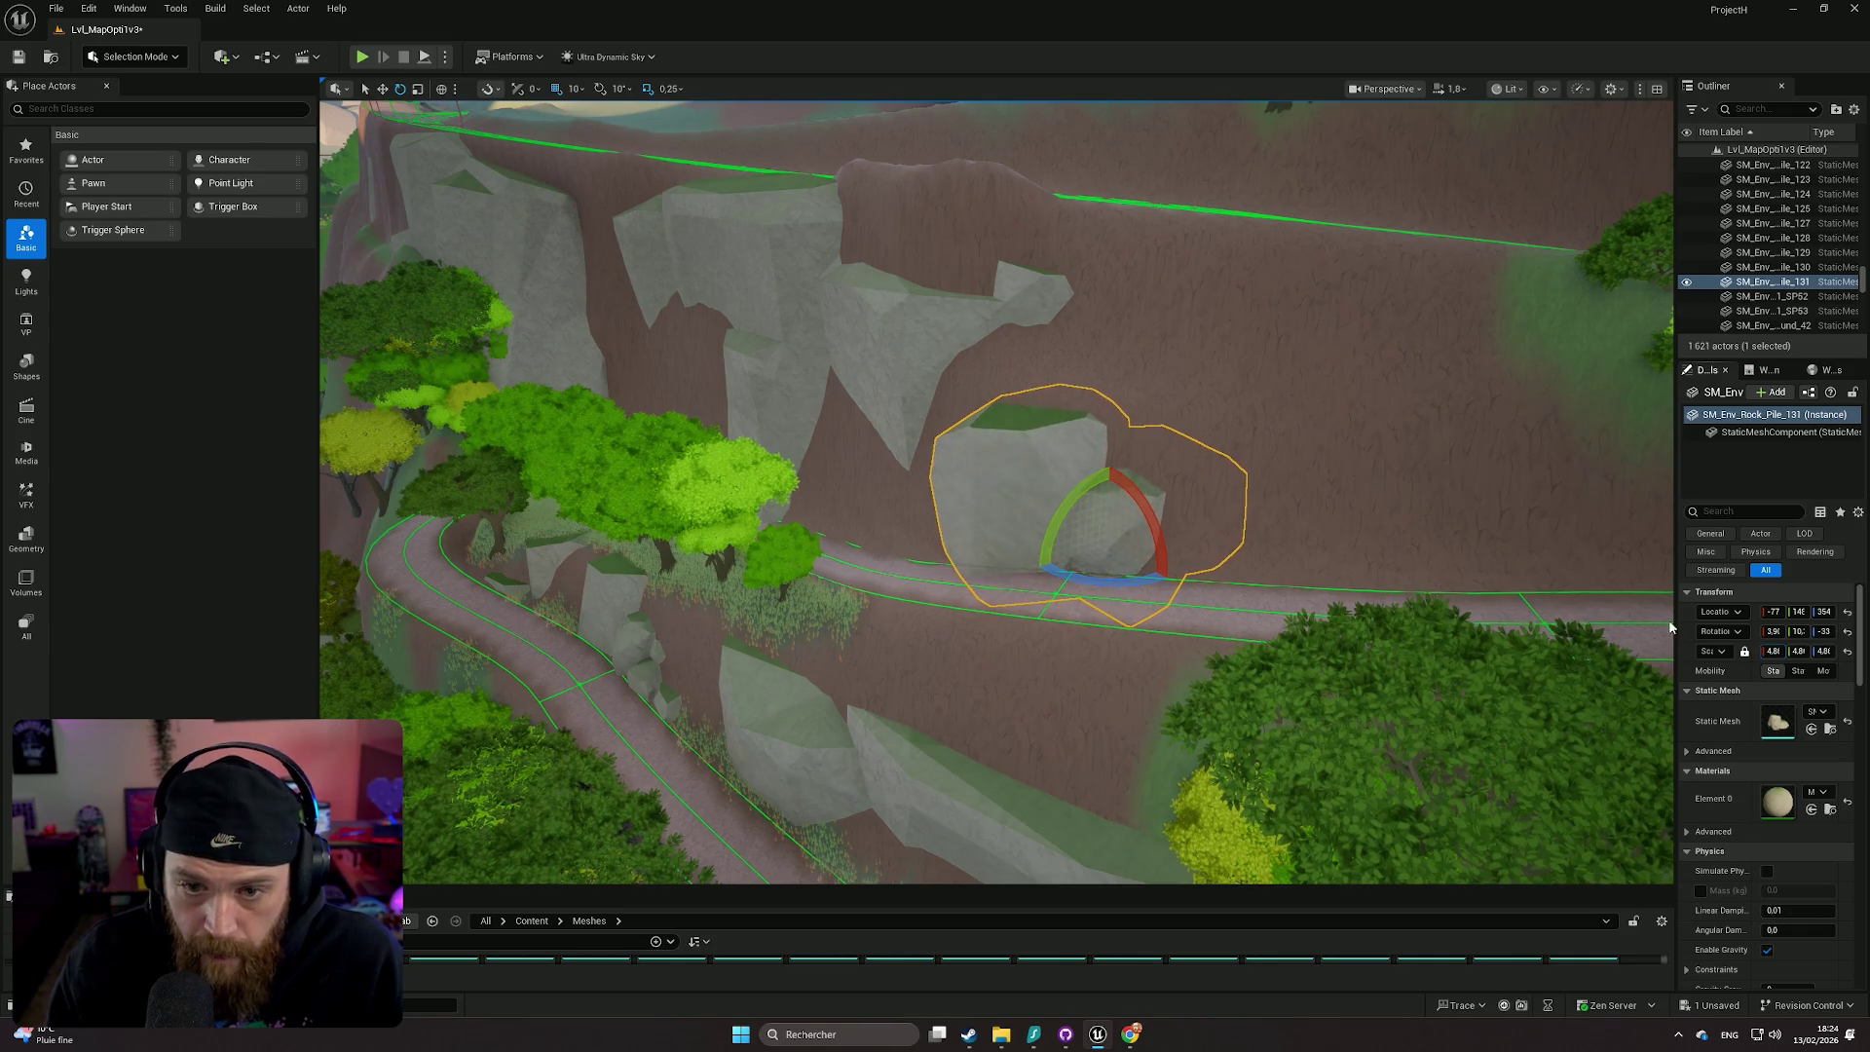
pyautogui.moveTo(1120, 439)
pyautogui.mouseDown()
pyautogui.moveTo(1130, 487)
pyautogui.moveTo(1218, 508)
pyautogui.mouseUp()
pyautogui.press('w')
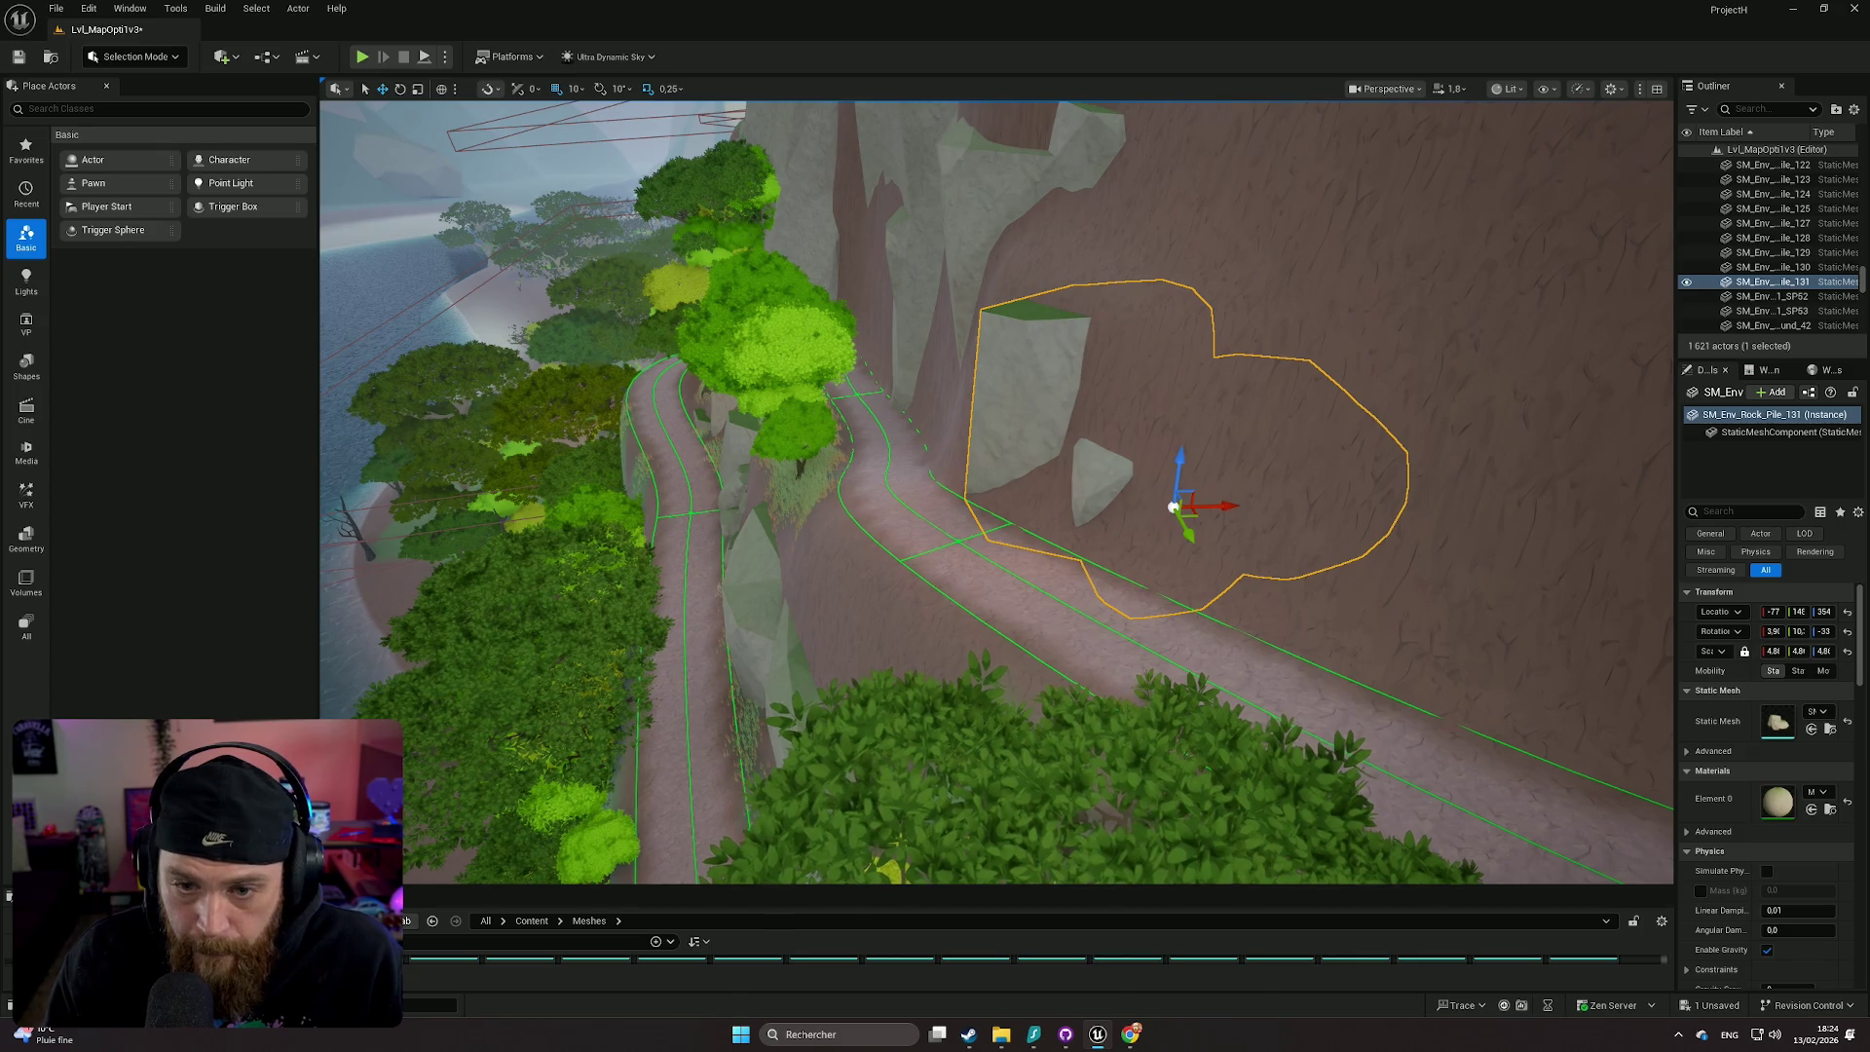
pyautogui.click(1174, 506)
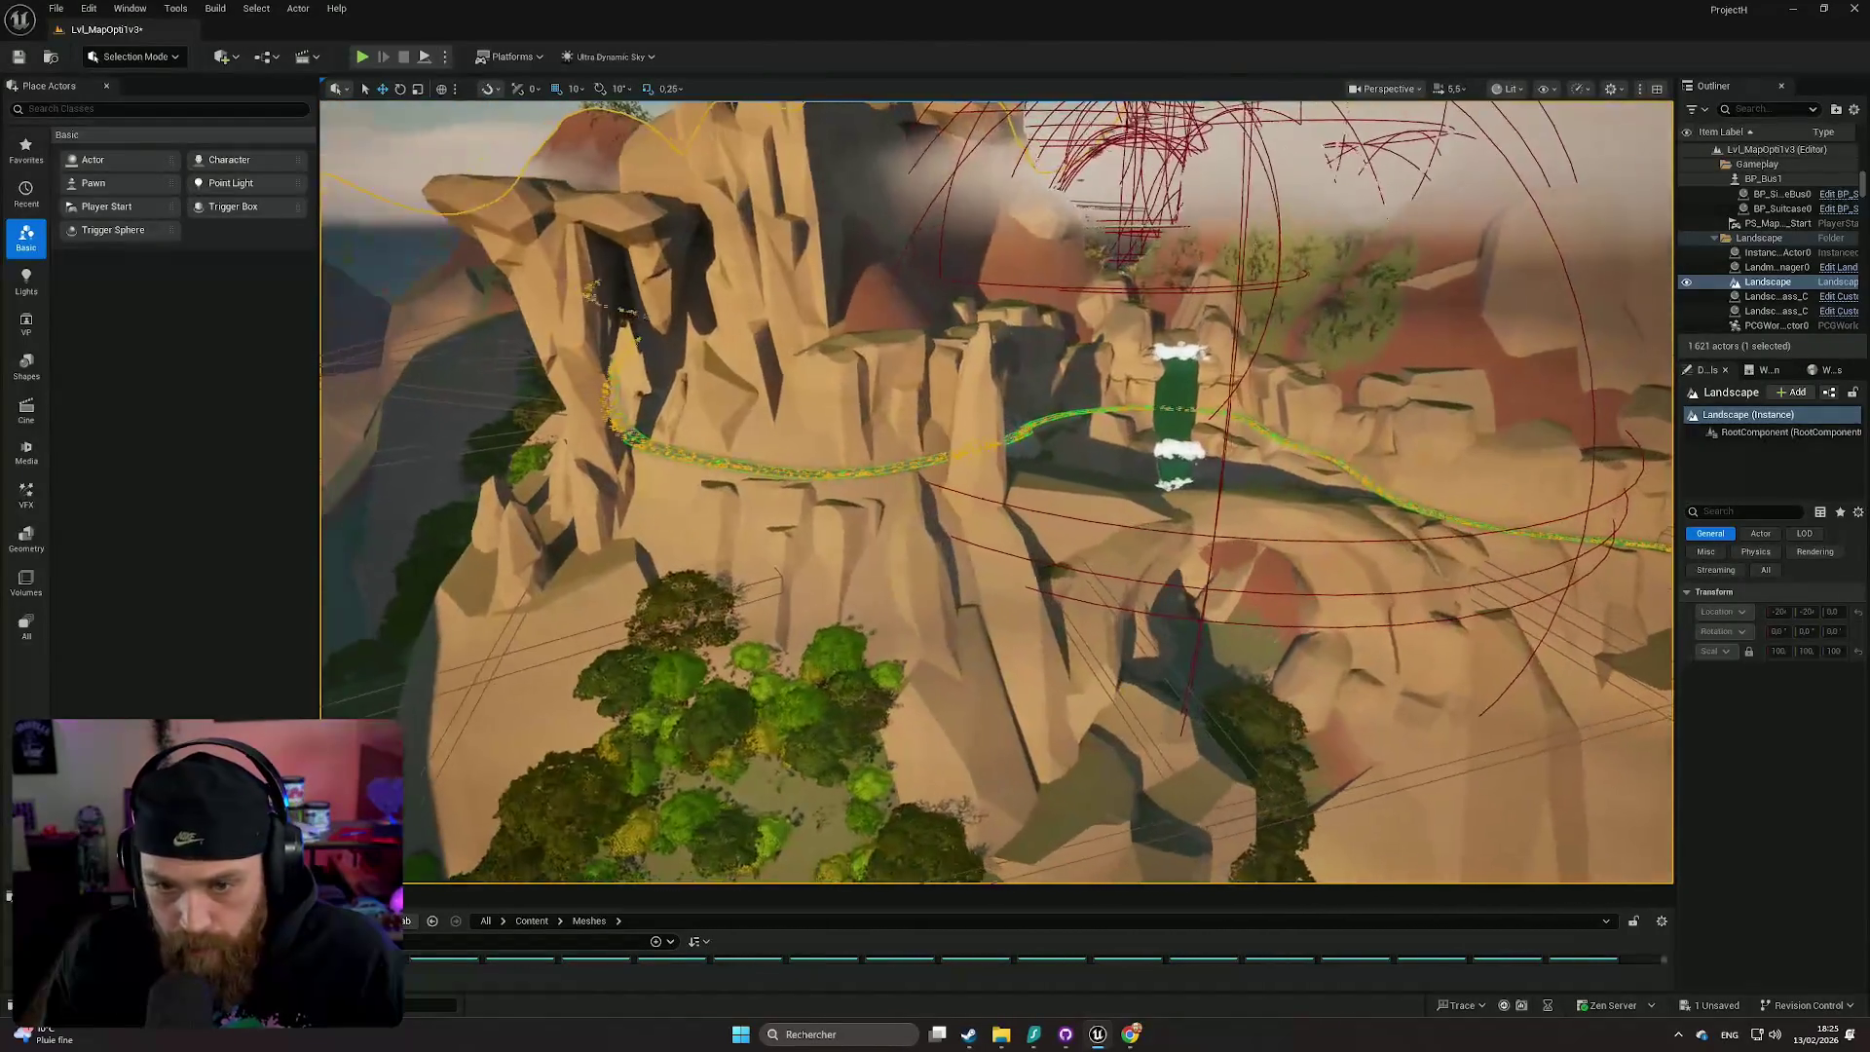
pyautogui.click(973, 449)
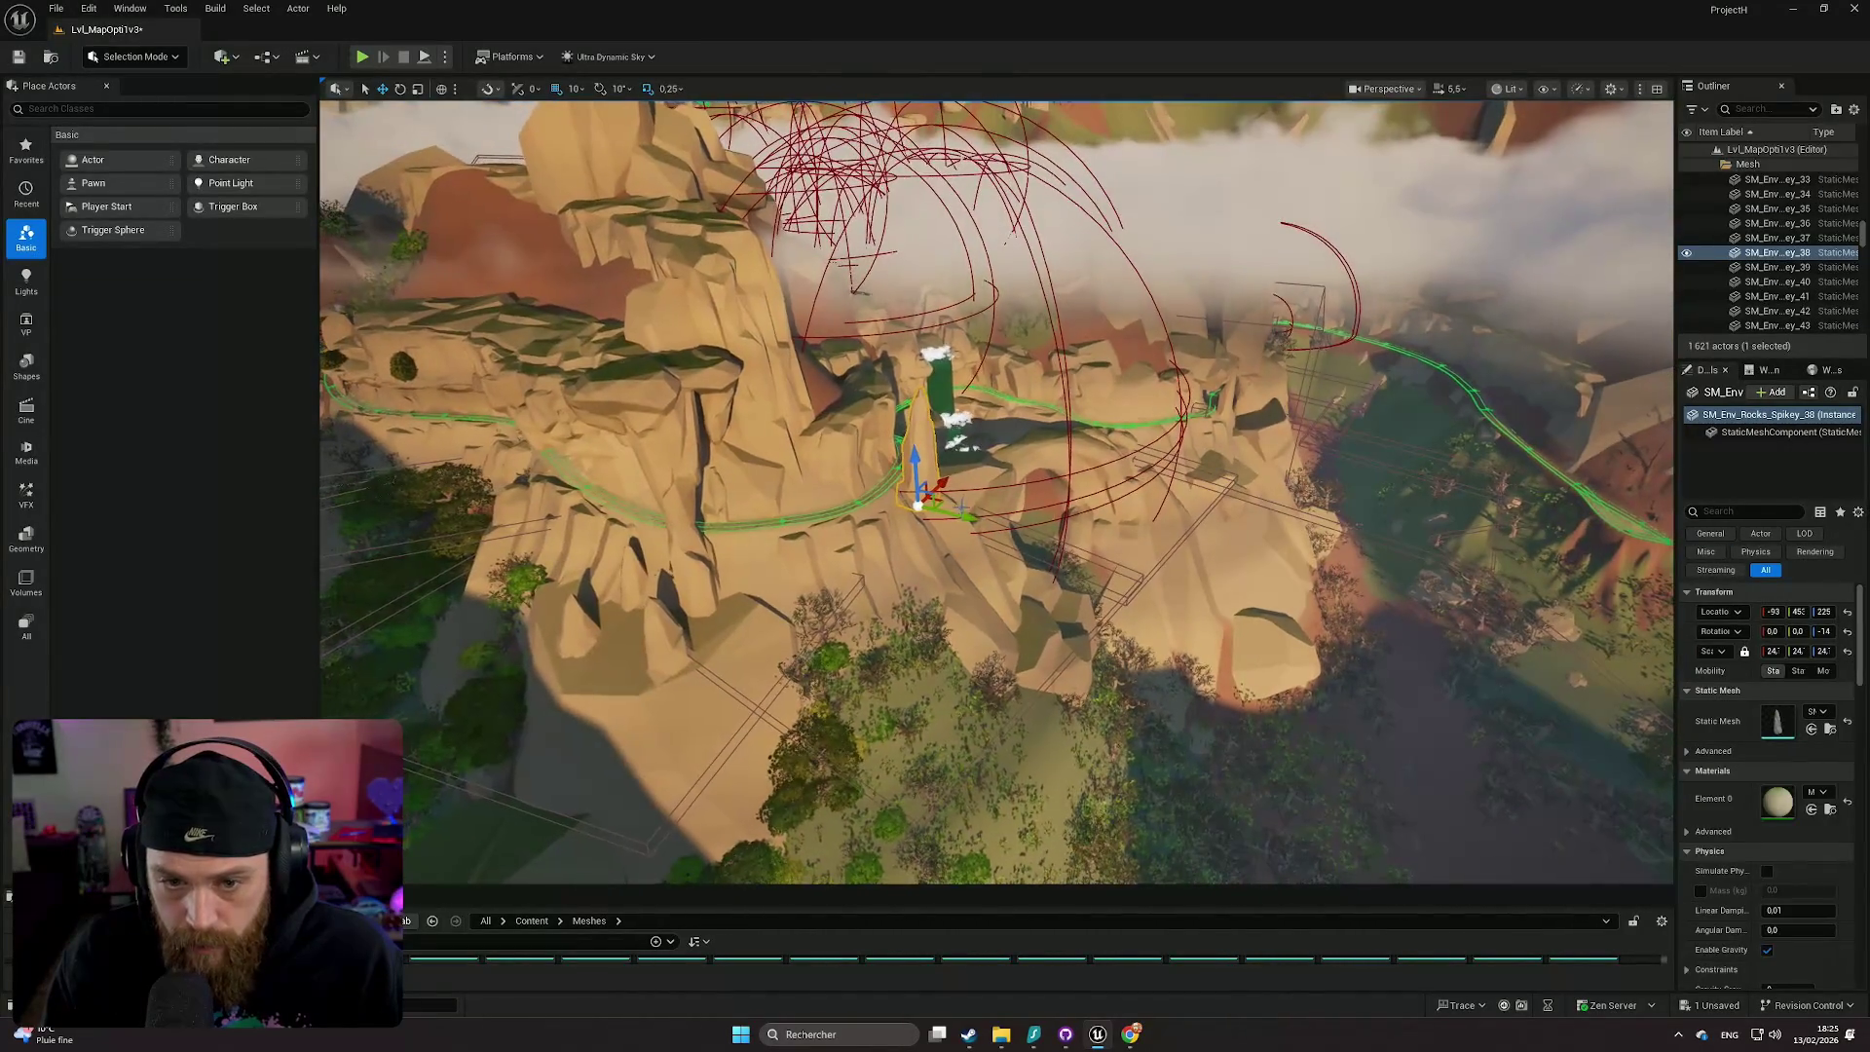
# - Duplicate a spiky rock, lower the copy and move it toward the switchback path
pyautogui.moveTo(959, 507); pyautogui.dragTo(1214, 593)
pyautogui.press('f')
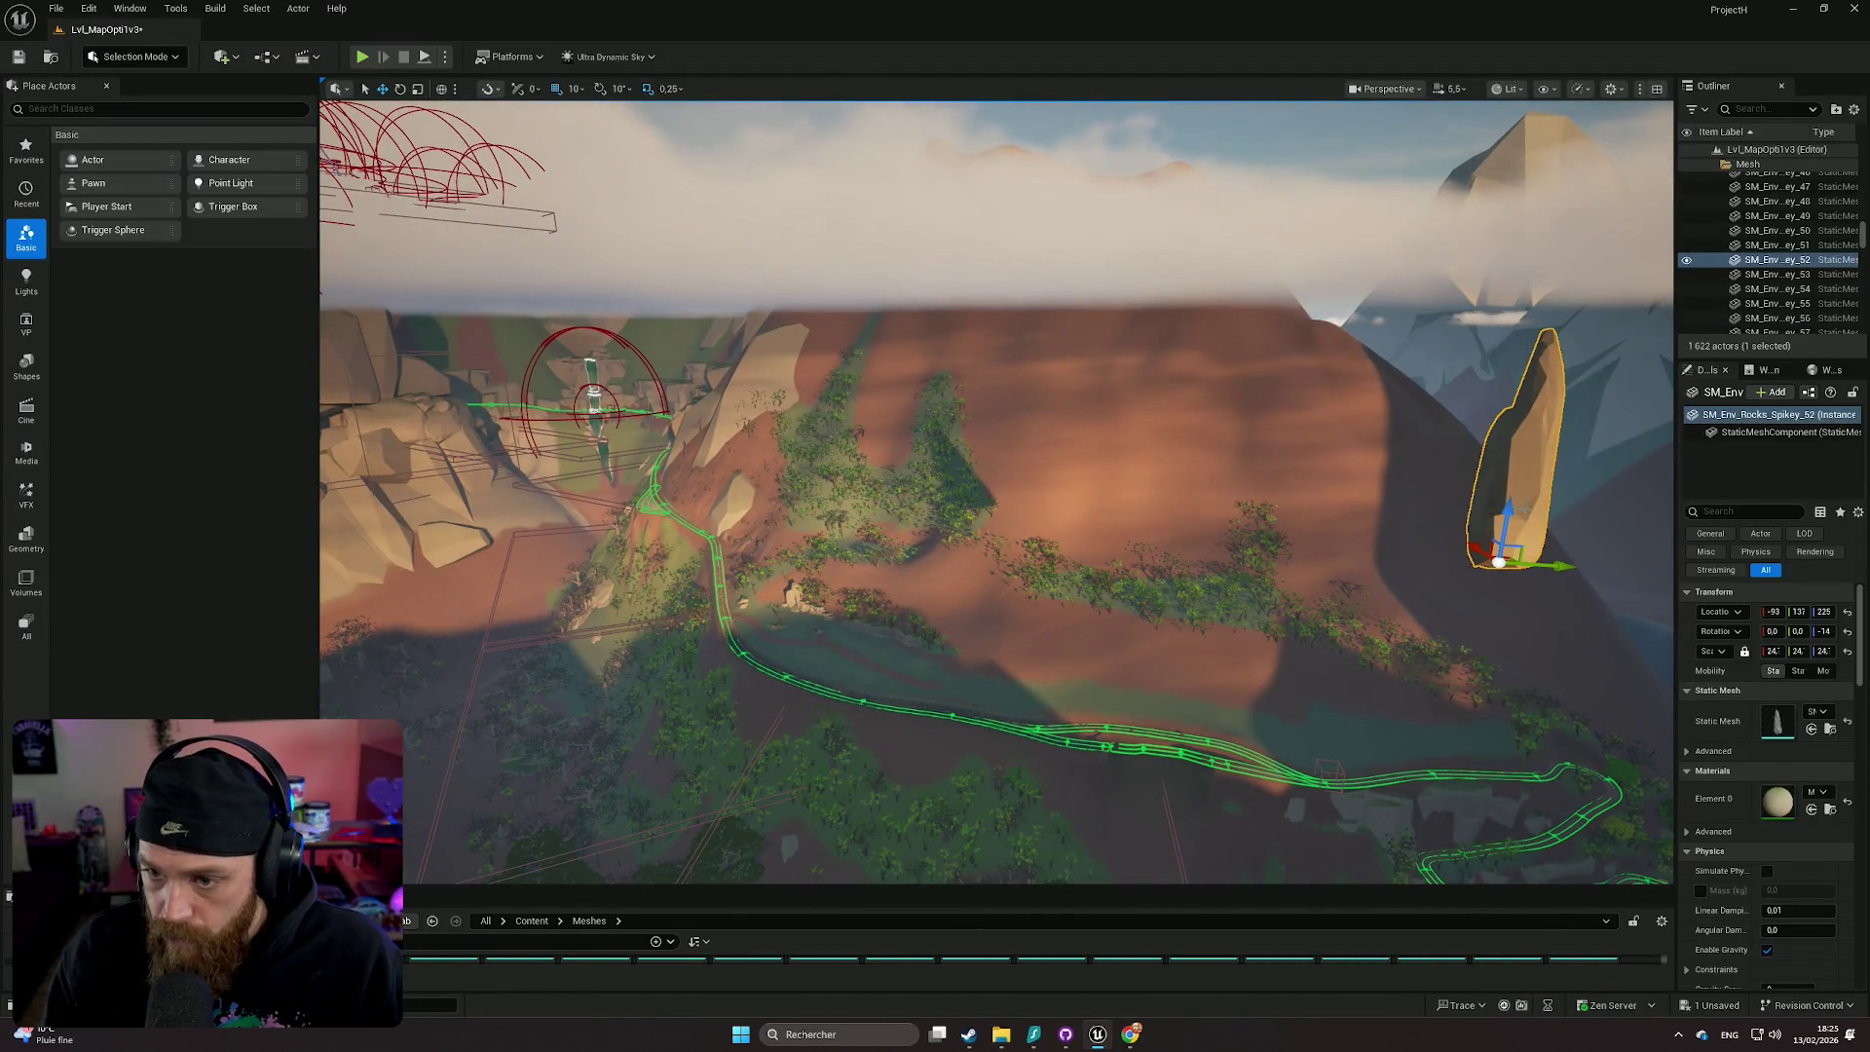
pyautogui.moveTo(1506, 511); pyautogui.dragTo(1450, 835)
pyautogui.press('f')
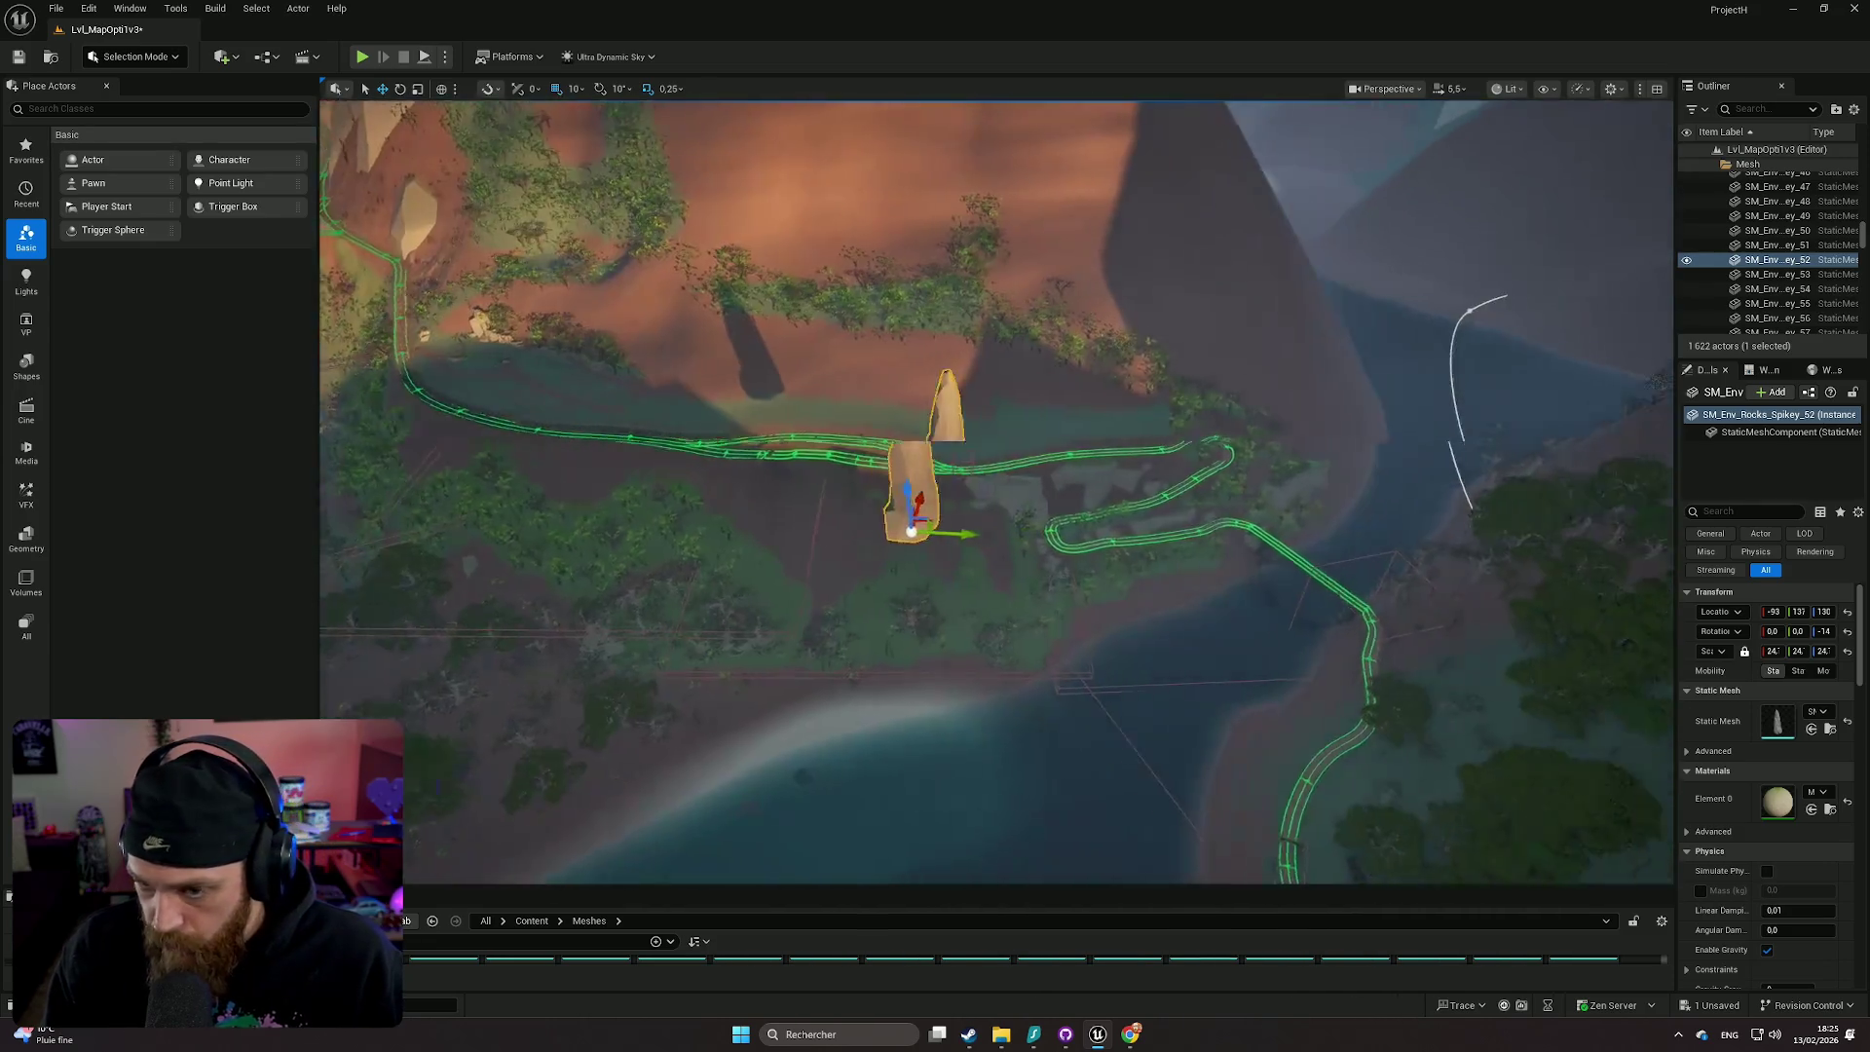
pyautogui.moveTo(821, 438)
pyautogui.mouseDown()
pyautogui.moveTo(1383, 341)
pyautogui.moveTo(1592, 390)
pyautogui.moveTo(1466, 758)
pyautogui.mouseUp()
pyautogui.press('f')
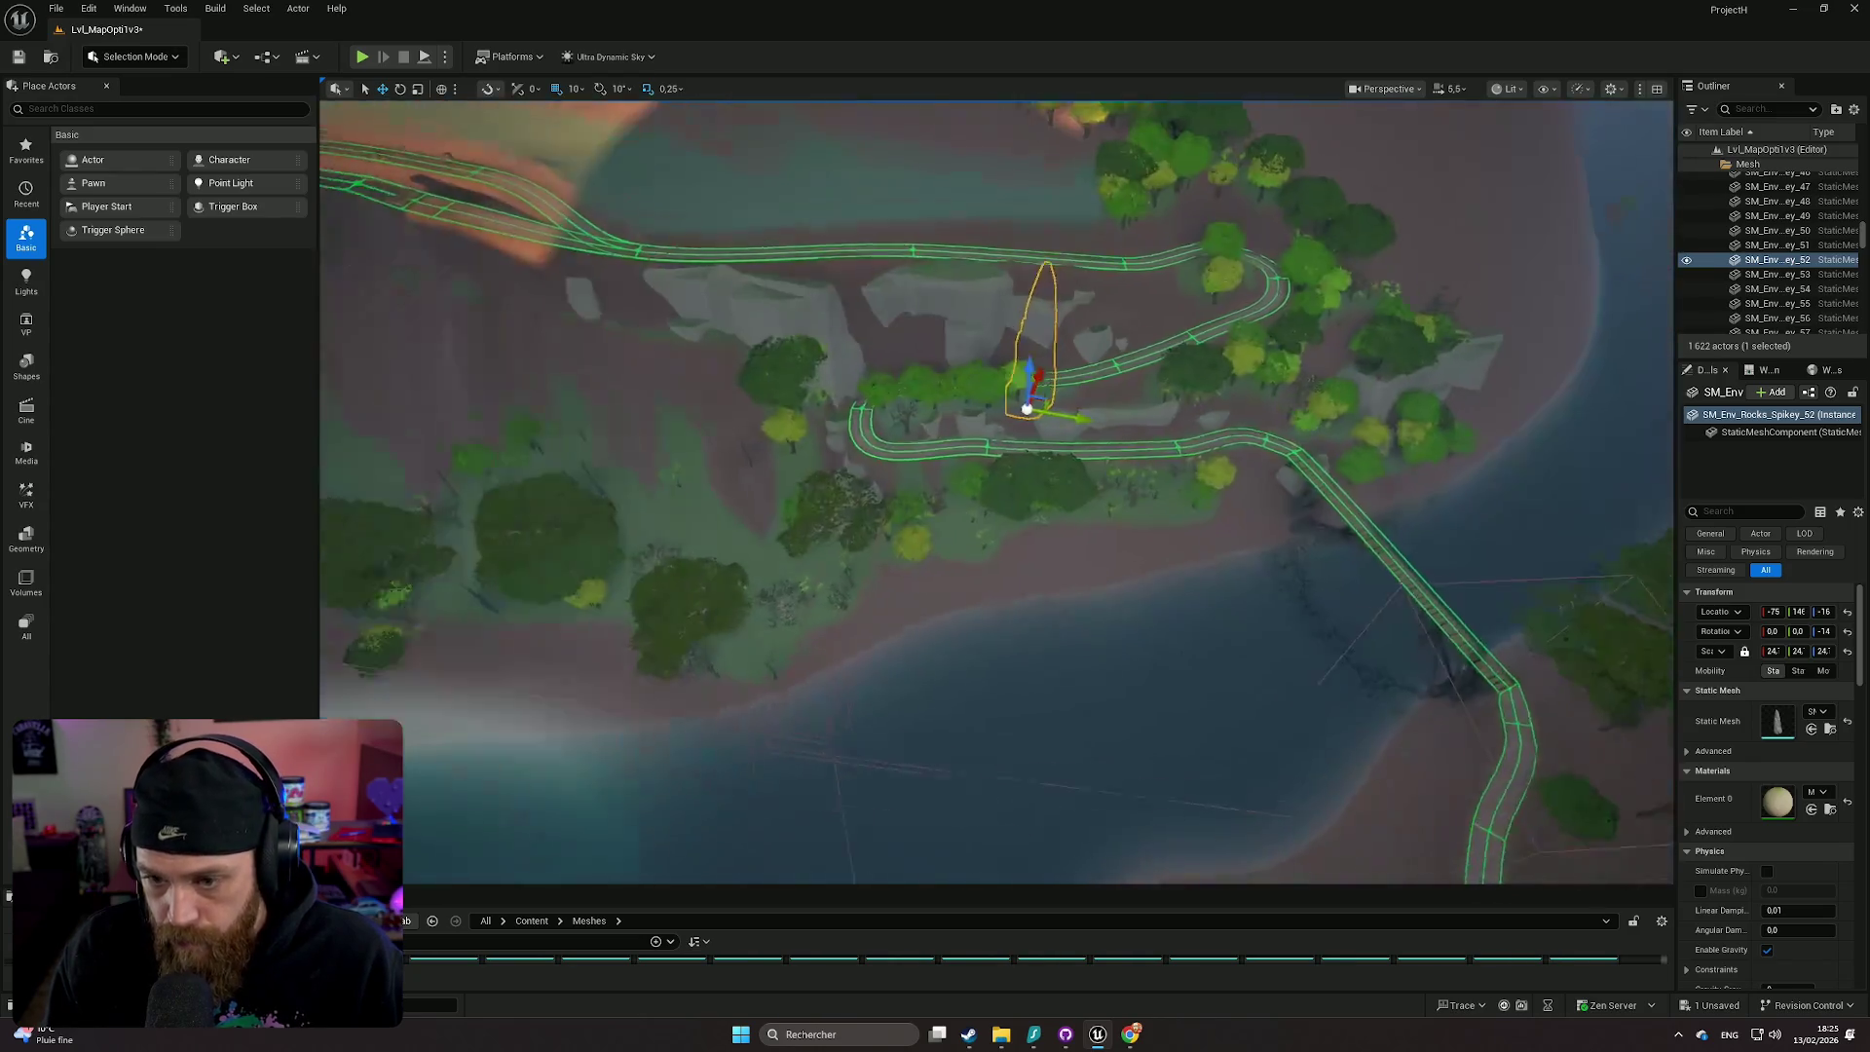
# - Fine-tune the SM_Env_Rocks_Spikey_59 copy among the trees, then select the new rock pile
pyautogui.moveTo(1101, 650)
pyautogui.mouseDown()
pyautogui.moveTo(1035, 659)
pyautogui.moveTo(1271, 797)
pyautogui.moveTo(1223, 779)
pyautogui.moveTo(1252, 732)
pyautogui.moveTo(1330, 779)
pyautogui.moveTo(1306, 744)
pyautogui.moveTo(1264, 757)
pyautogui.moveTo(1263, 737)
pyautogui.moveTo(1274, 696)
pyautogui.moveTo(1335, 727)
pyautogui.moveTo(1331, 743)
pyautogui.moveTo(1267, 682)
pyautogui.moveTo(1120, 633)
pyautogui.moveTo(1064, 869)
pyautogui.moveTo(1013, 818)
pyautogui.moveTo(1051, 799)
pyautogui.moveTo(1042, 770)
pyautogui.moveTo(1033, 788)
pyautogui.moveTo(1172, 752)
pyautogui.moveTo(1198, 799)
pyautogui.moveTo(1017, 769)
pyautogui.moveTo(1021, 806)
pyautogui.mouseUp()
pyautogui.press('w')
pyautogui.moveTo(1178, 769)
pyautogui.mouseDown()
pyautogui.moveTo(1256, 706)
pyautogui.moveTo(1181, 661)
pyautogui.moveTo(1174, 716)
pyautogui.moveTo(1272, 668)
pyautogui.moveTo(1440, 647)
pyautogui.moveTo(859, 478)
pyautogui.mouseUp()
pyautogui.click(1272, 669)
pyautogui.click(859, 478)
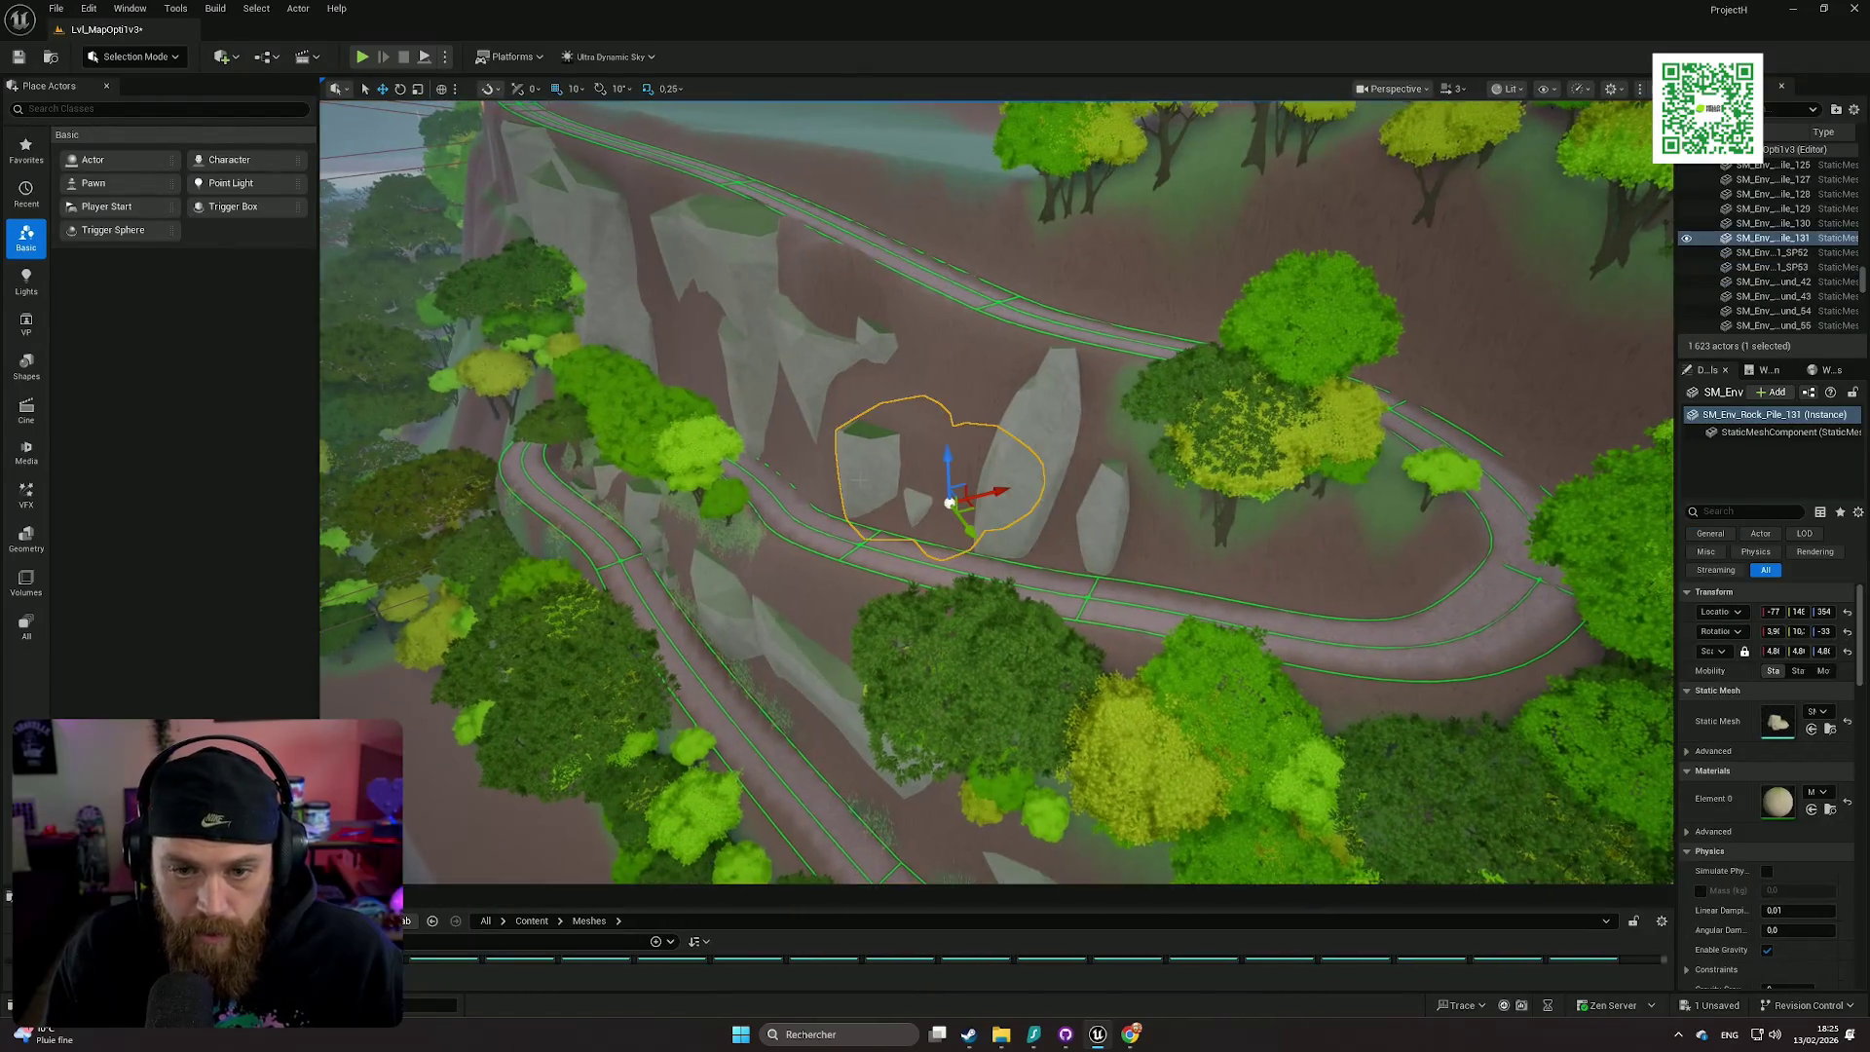
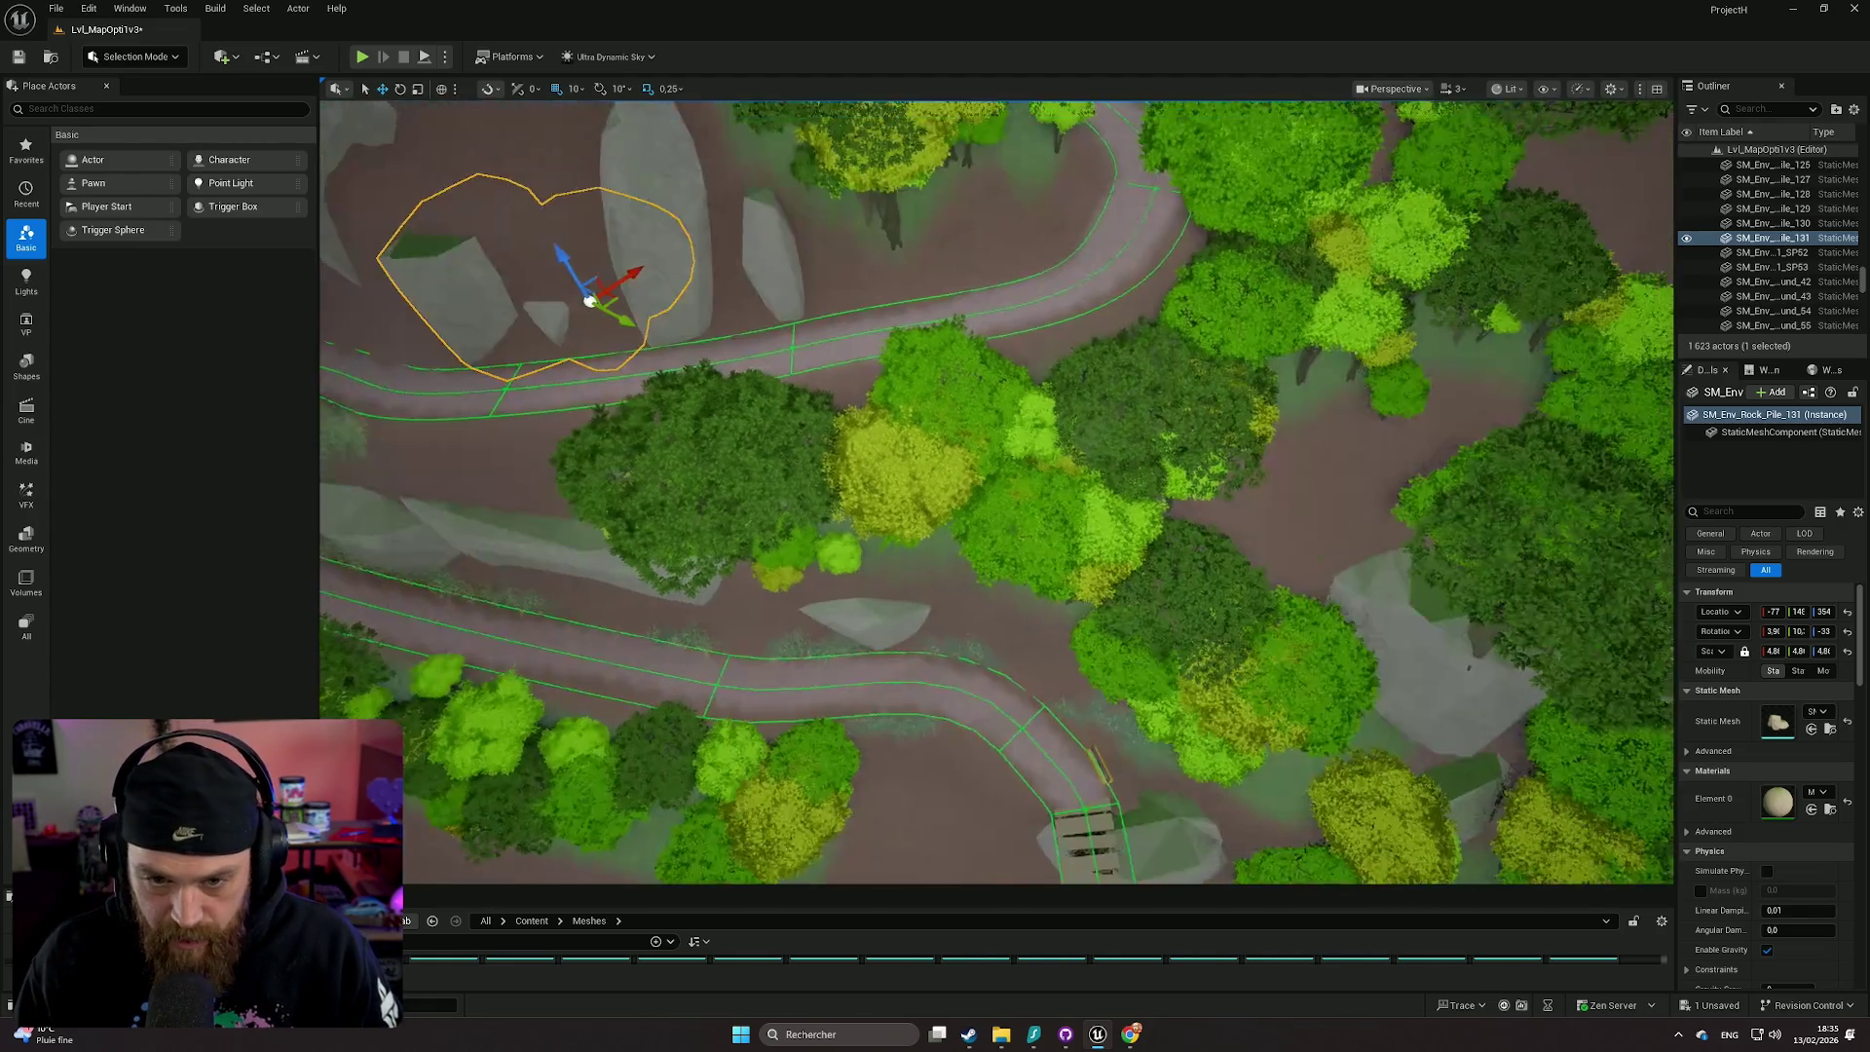
# - Fly the view down over the lake and Play From Here on the ground beside it
pyautogui.click(1054, 374)
pyautogui.scroll(2, 995, 492)
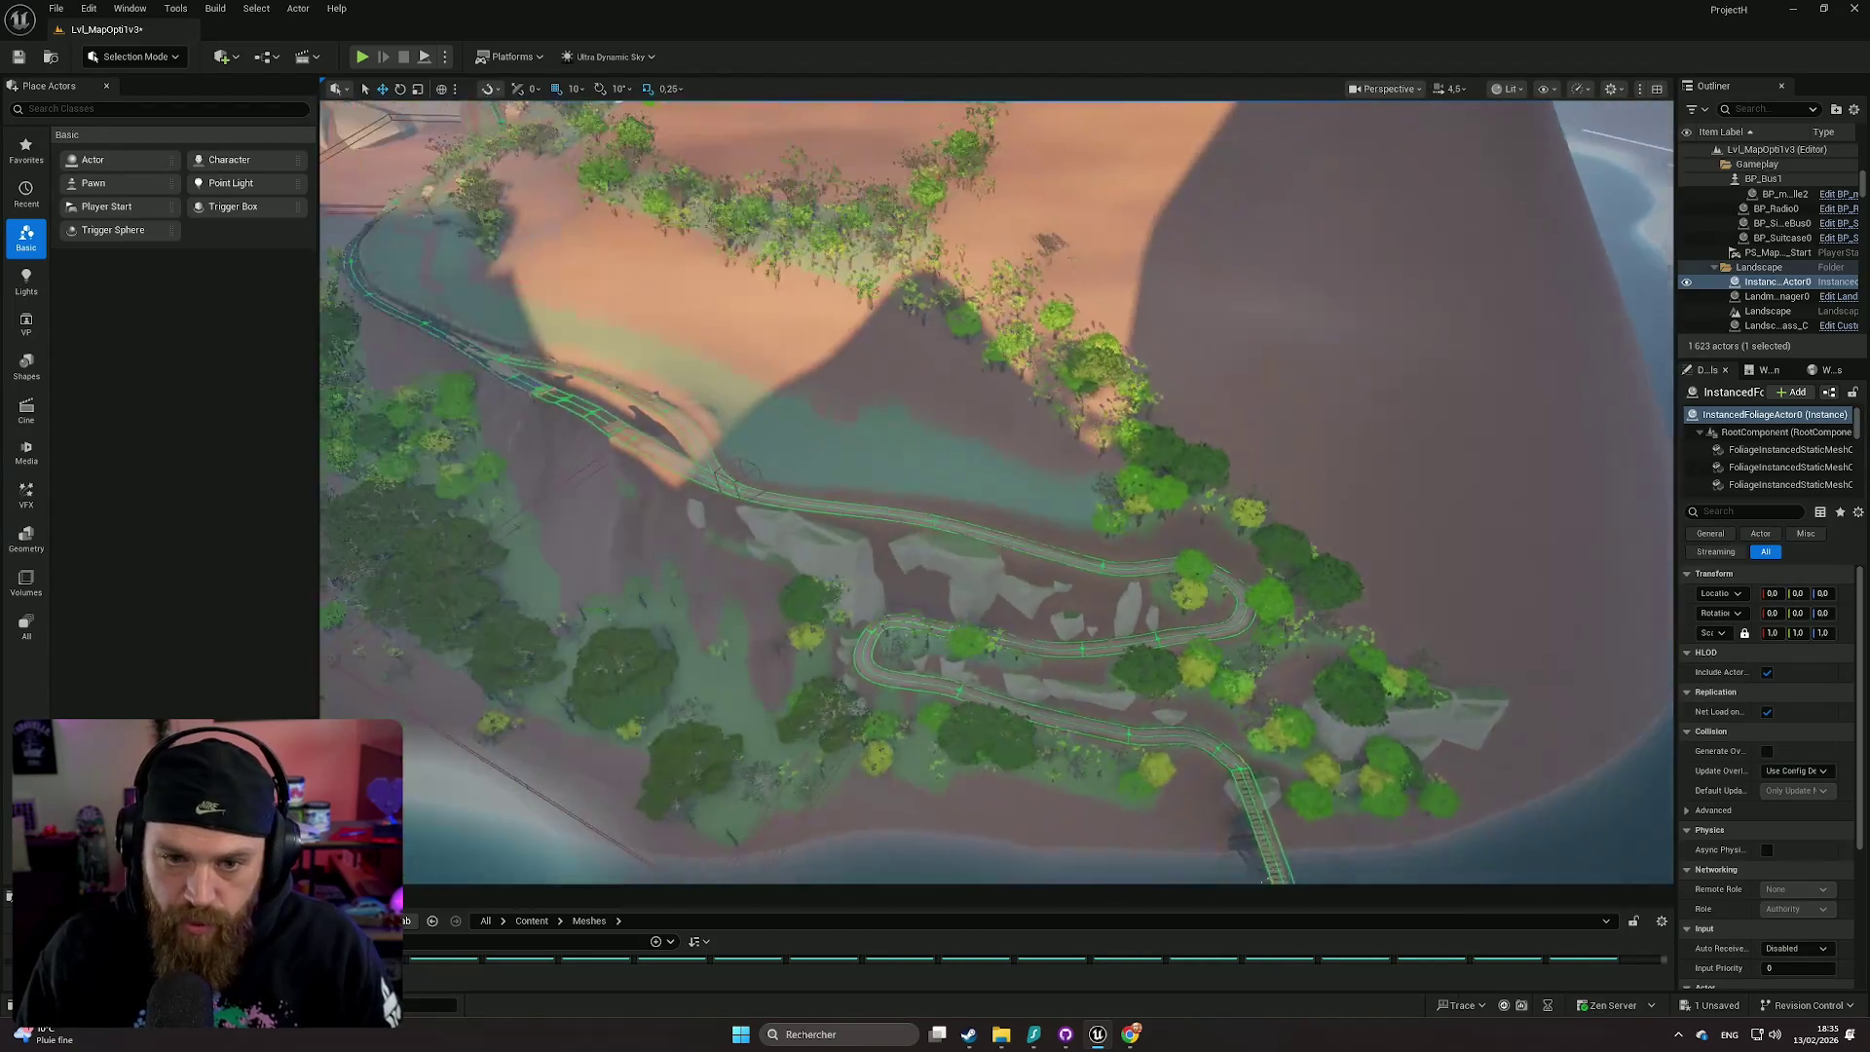
pyautogui.scroll(2, 995, 492)
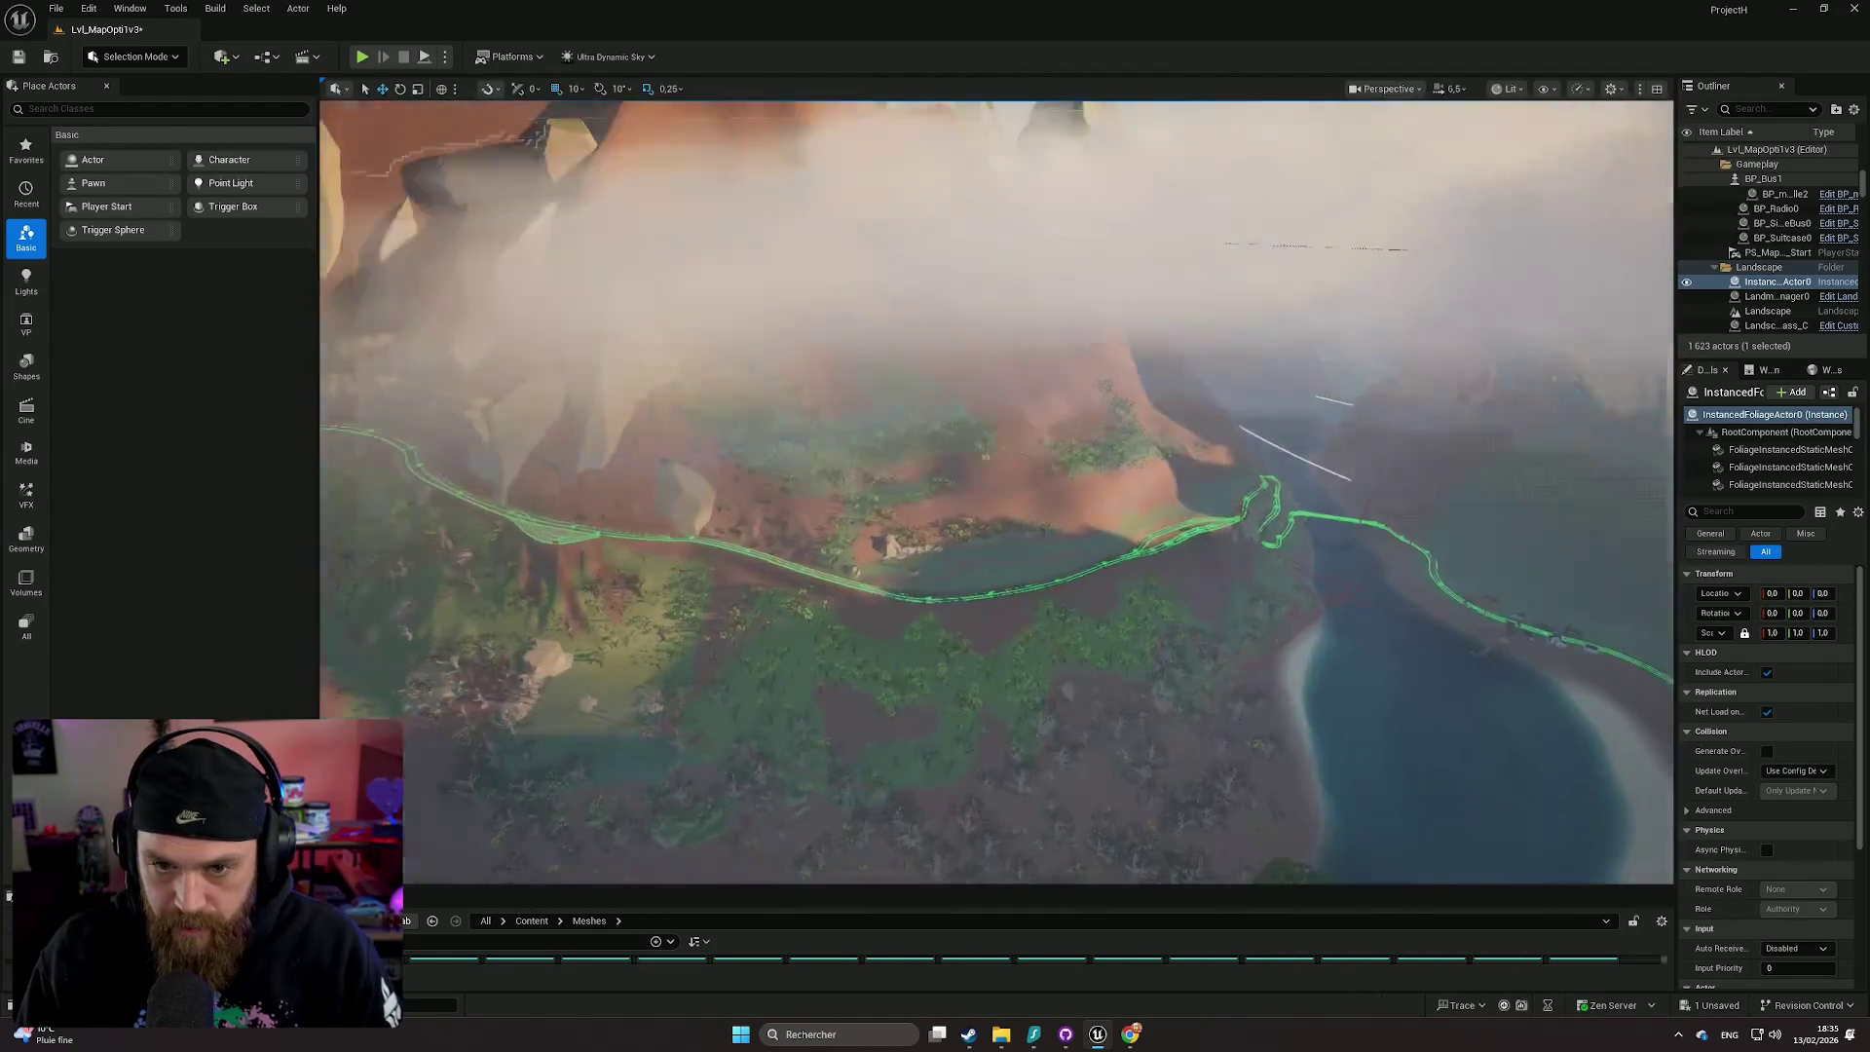
pyautogui.scroll(2, 995, 492)
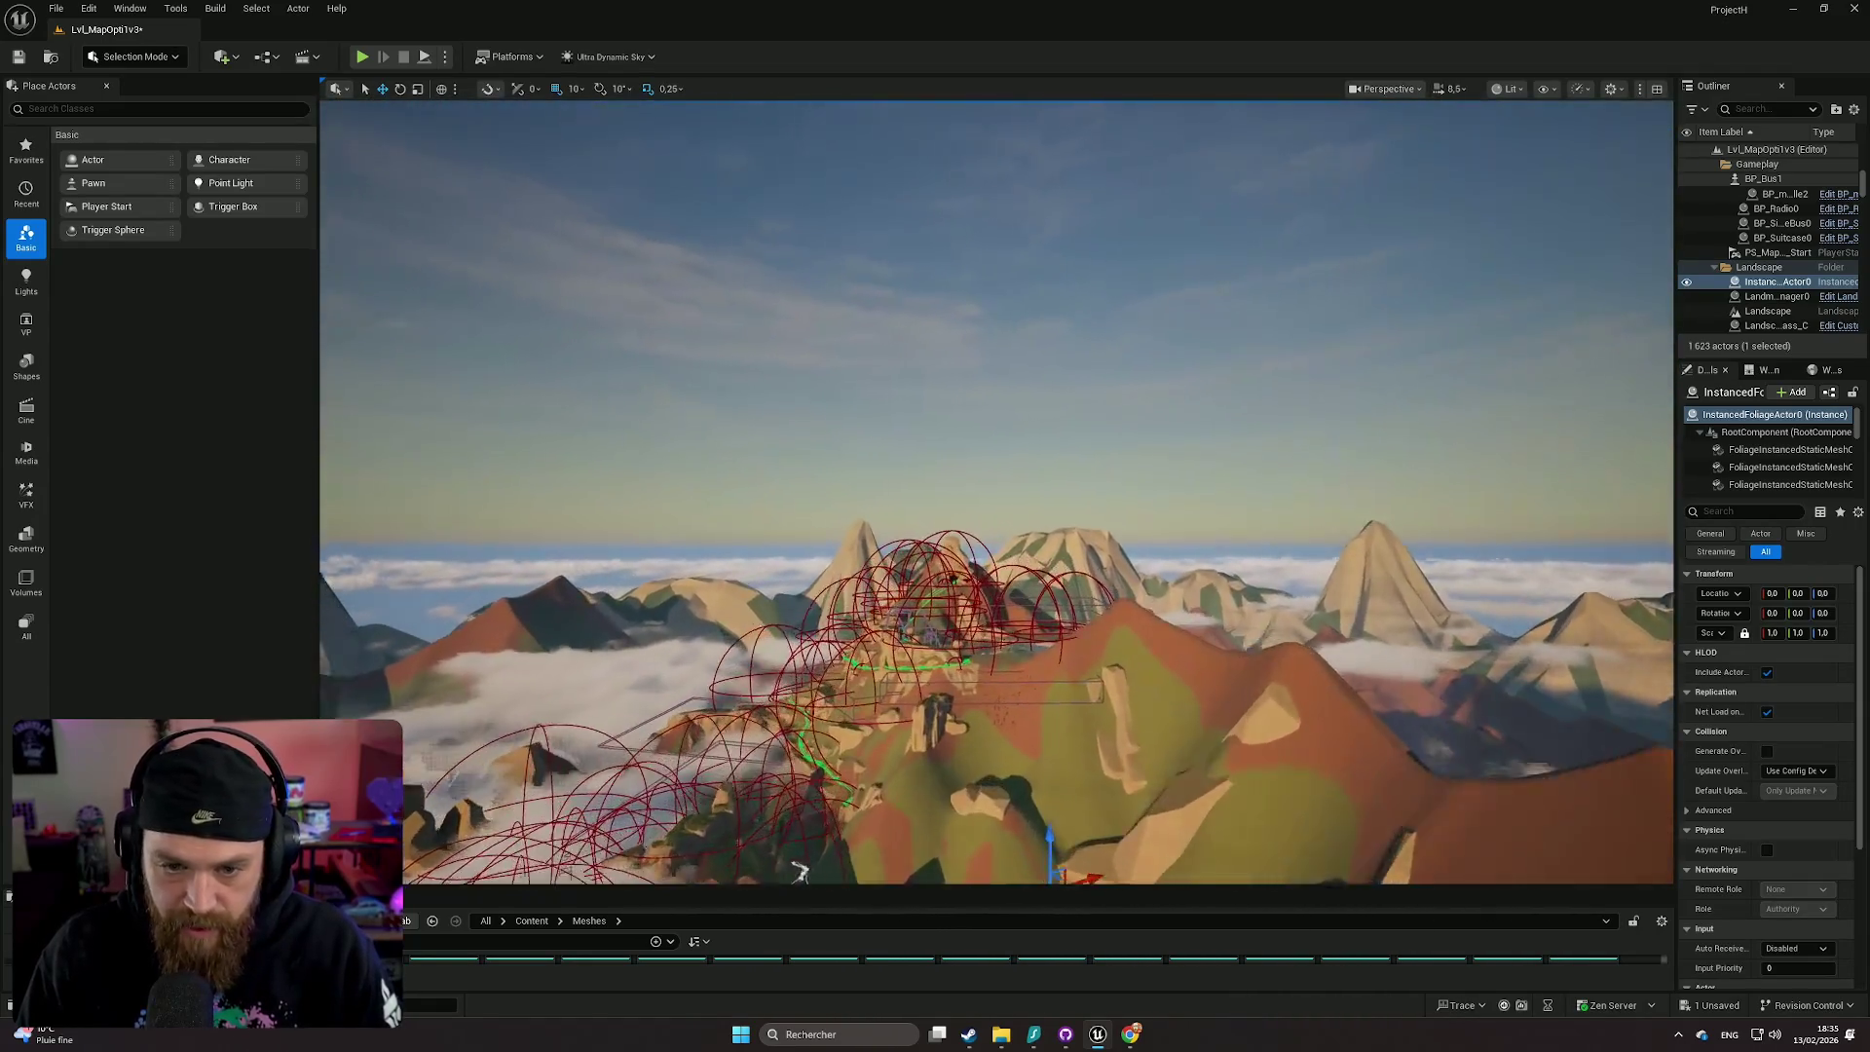
pyautogui.moveTo(798, 870); pyautogui.dragTo(811, 789)
pyautogui.scroll(-3, 1047, 446)
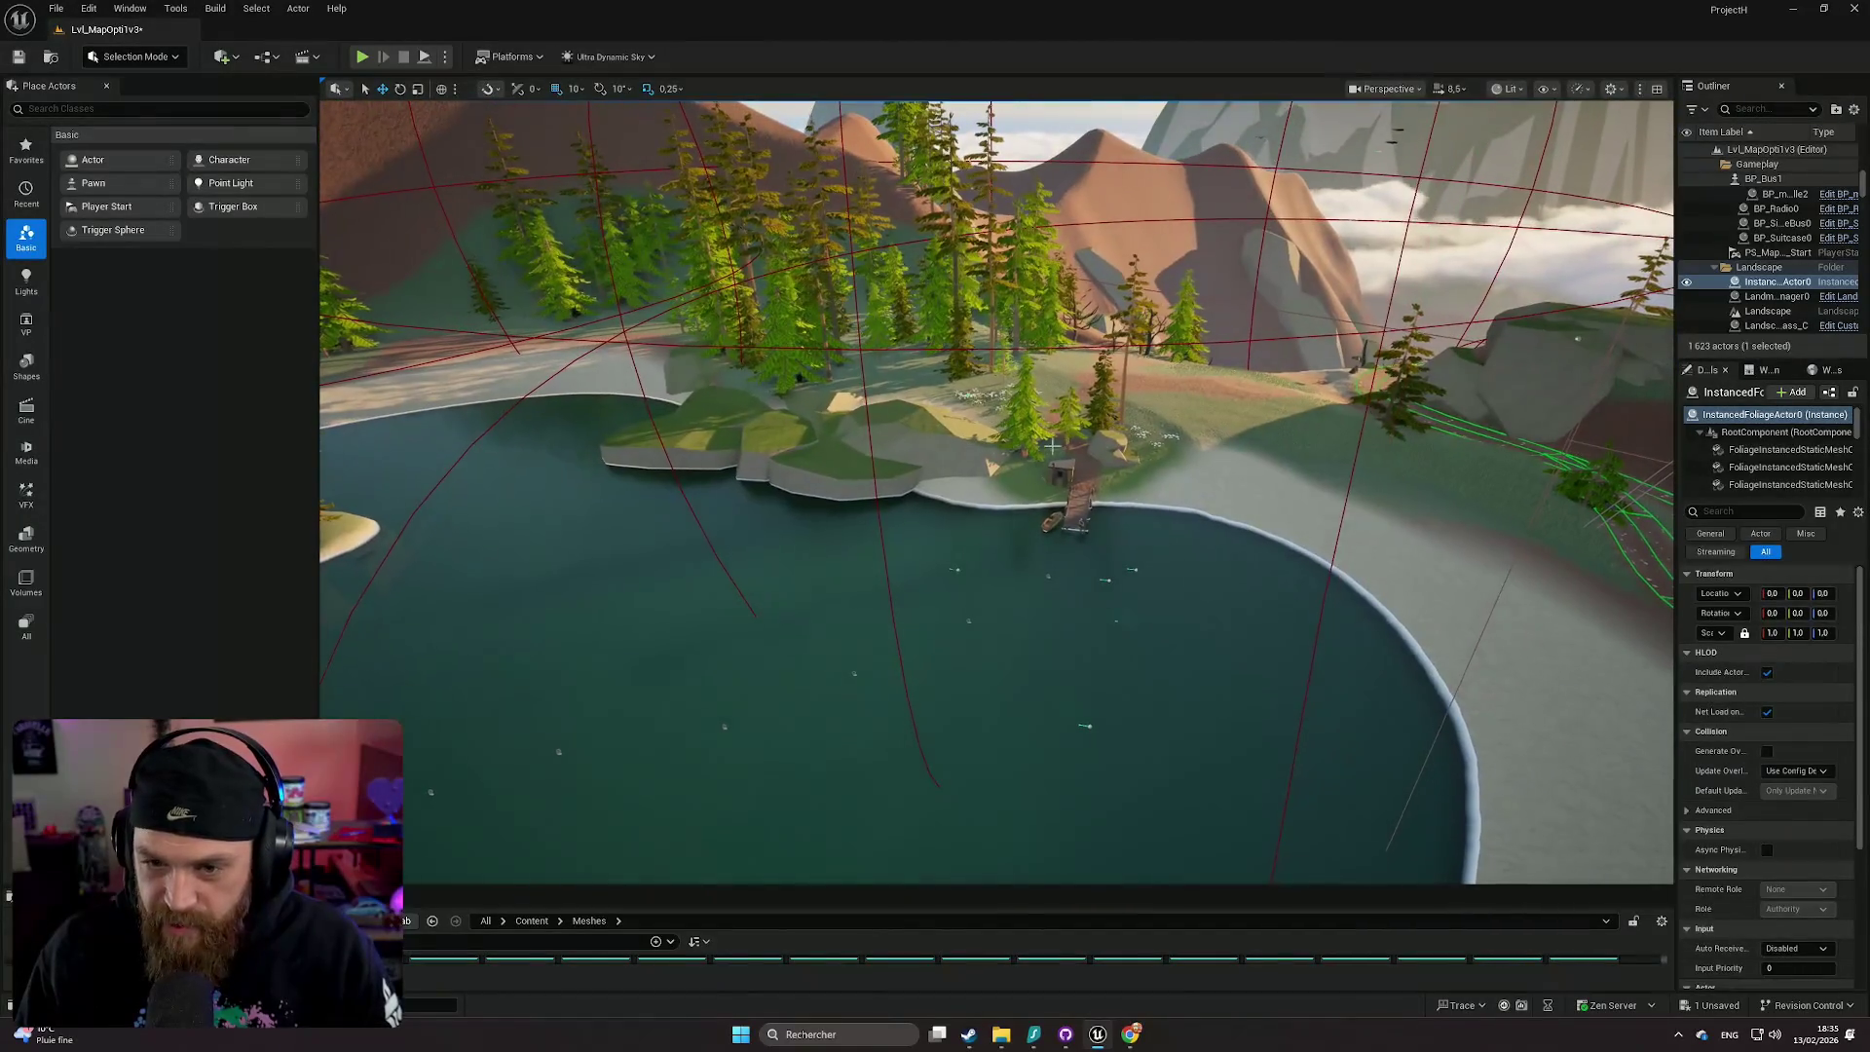
pyautogui.rightClick(1265, 511)
pyautogui.click(1313, 980)
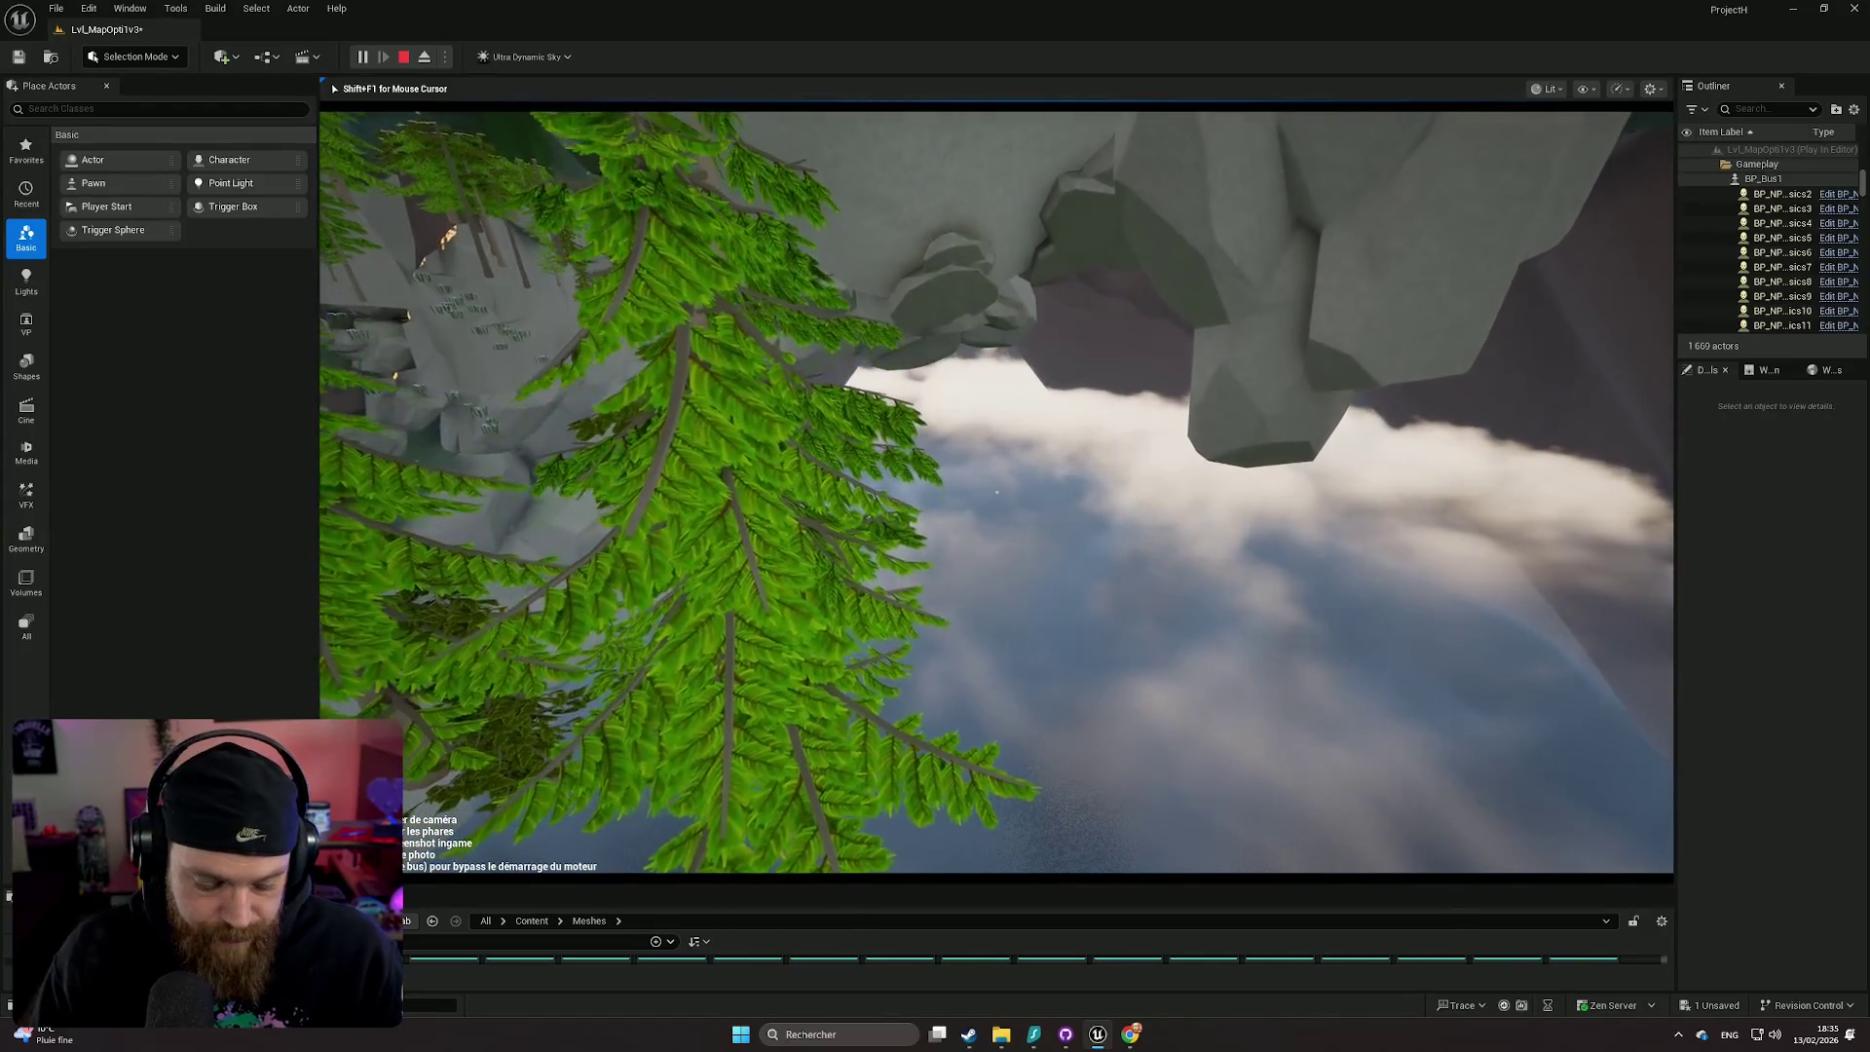
# - Stop the test, frame the landscape, and replay briefly from the ground near the pond
pyautogui.press('Escape')
pyautogui.press('f')
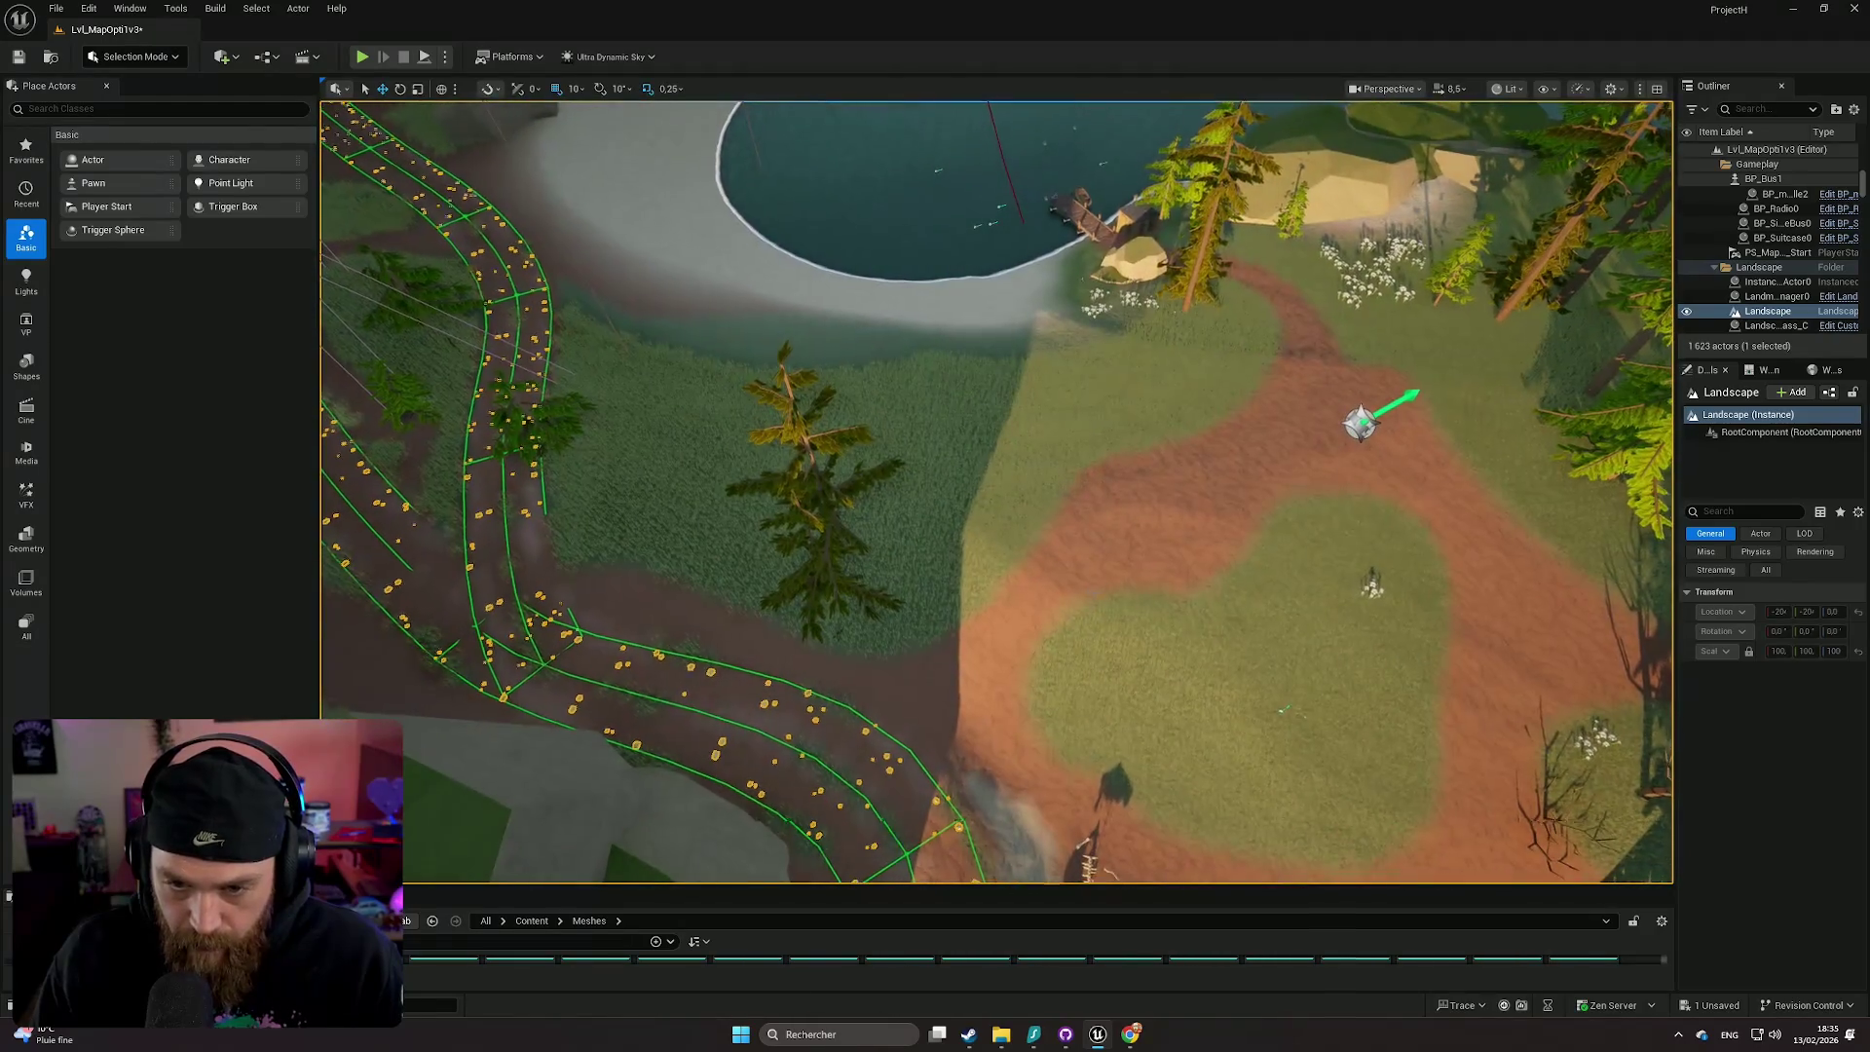
pyautogui.rightClick(1084, 607)
pyautogui.click(1144, 580)
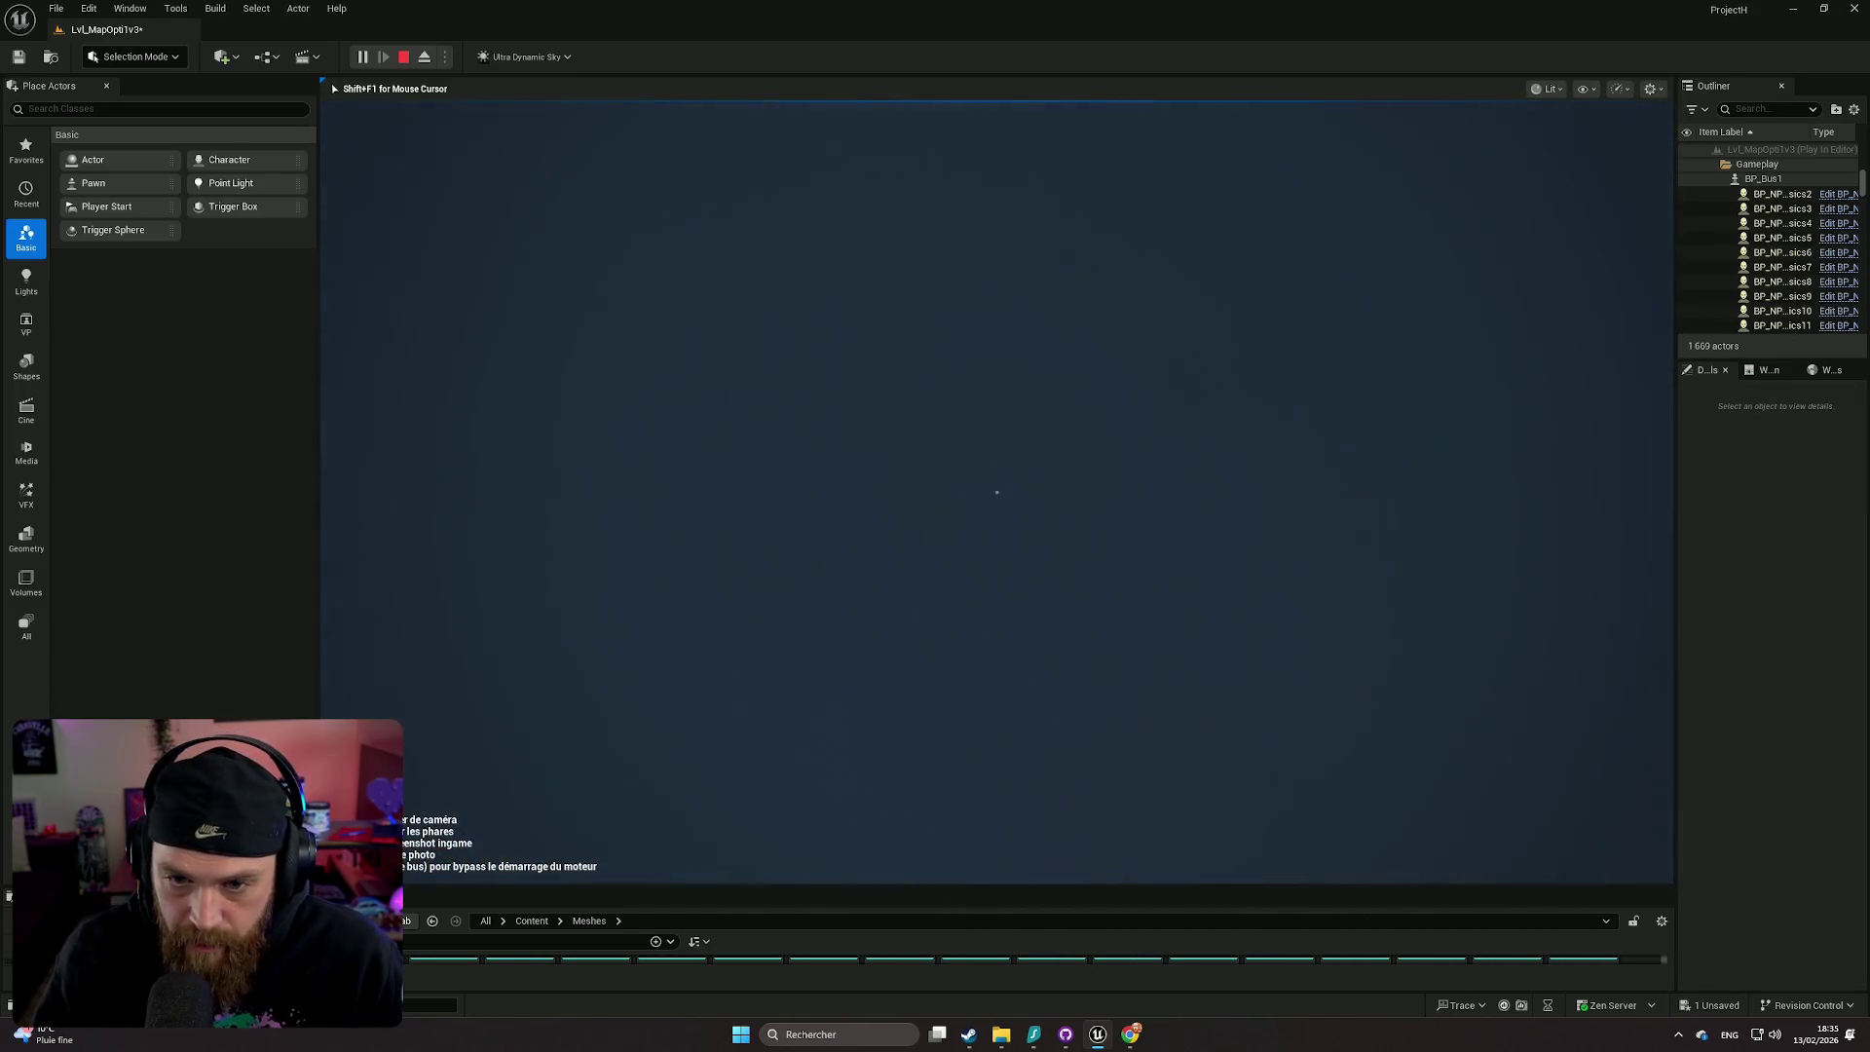
pyautogui.press('Escape')
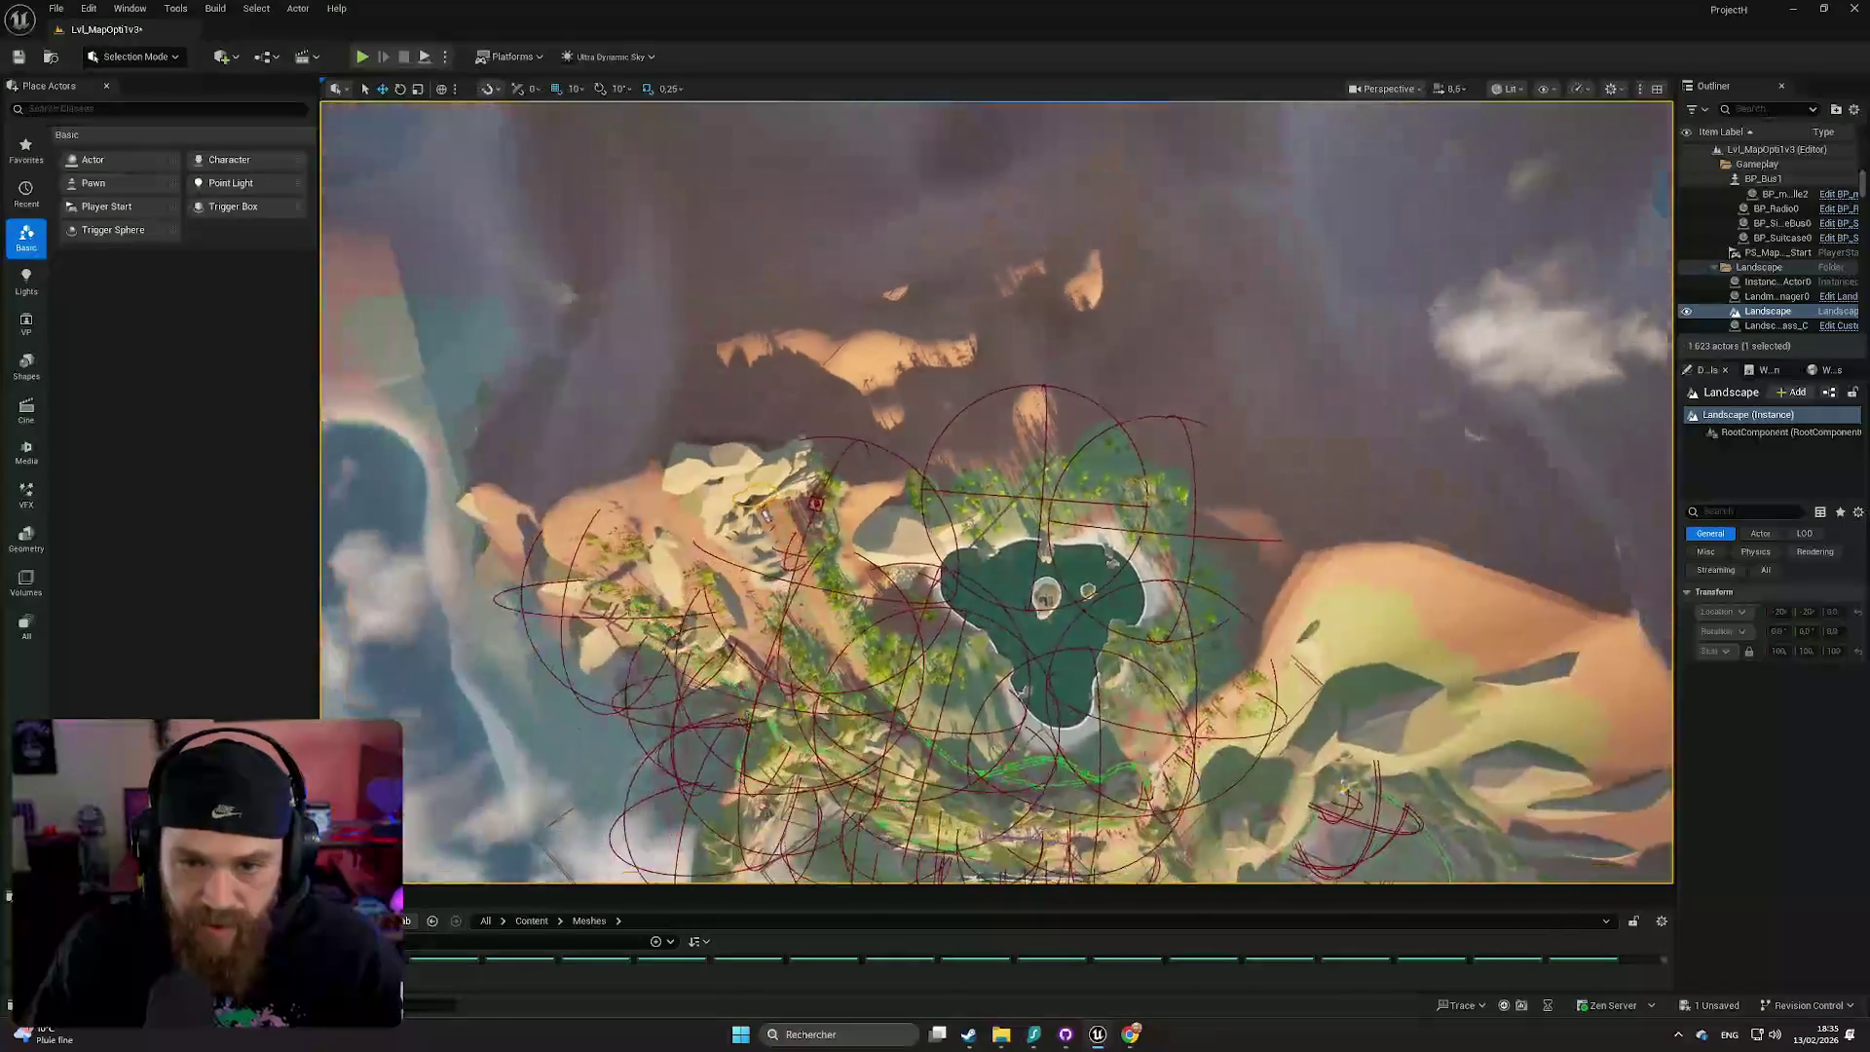
# - Launch another play test from a ground spot by the road with Alt+P, then stop it
pyautogui.scroll(10, 995, 492)
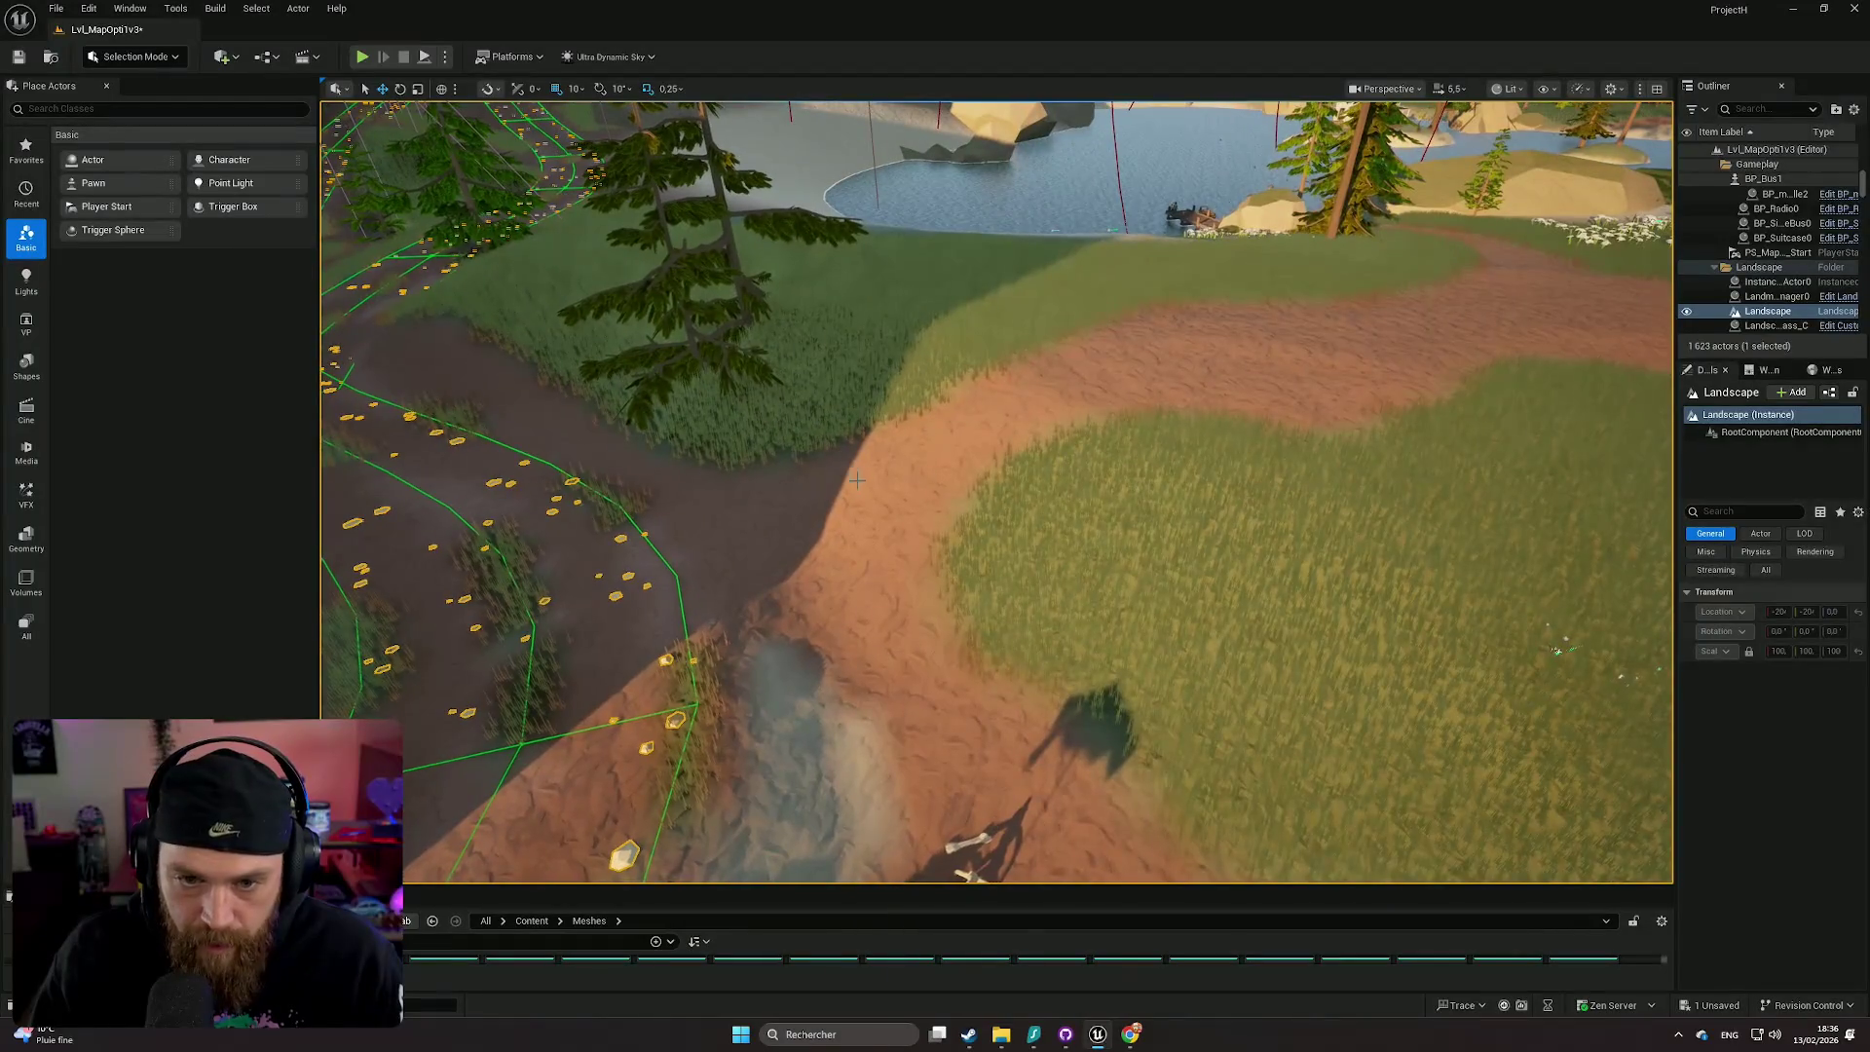
pyautogui.rightClick(870, 498)
pyautogui.click(721, 559)
pyautogui.rightClick(721, 559)
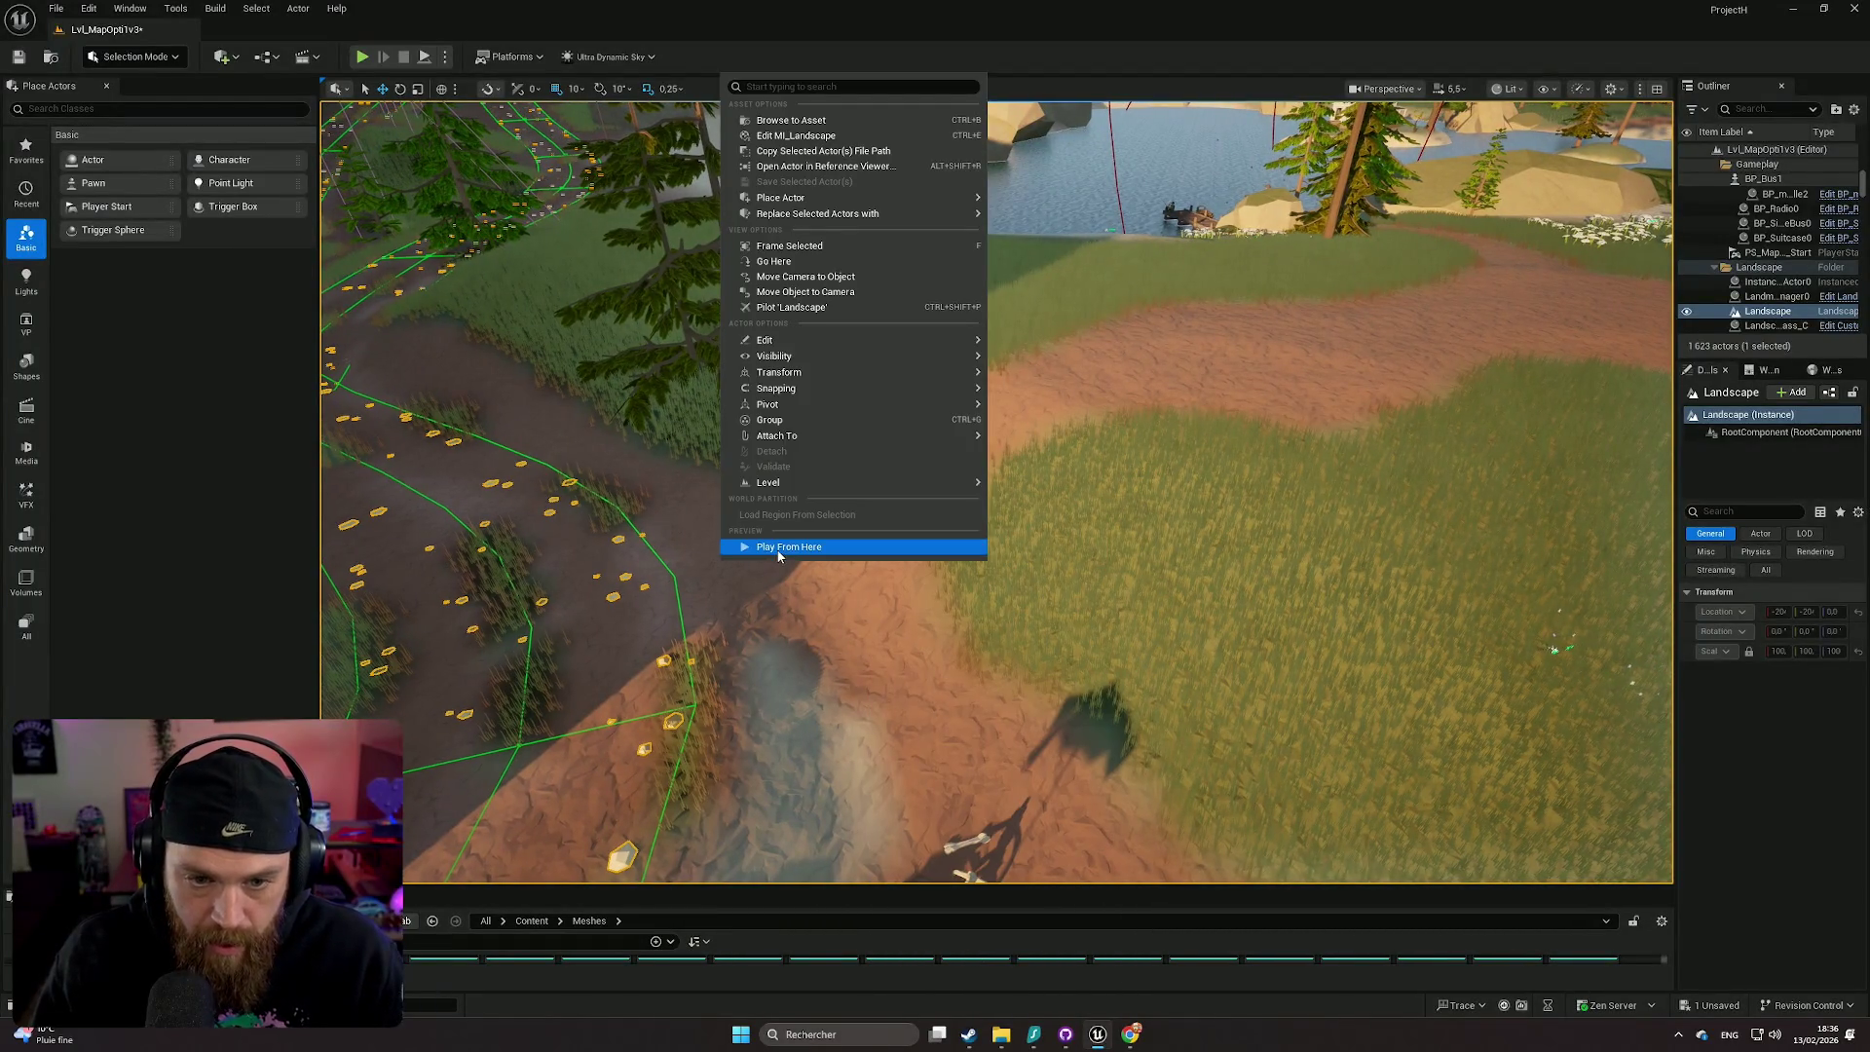
pyautogui.press('Escape')
pyautogui.hotkey('alt', 'p')
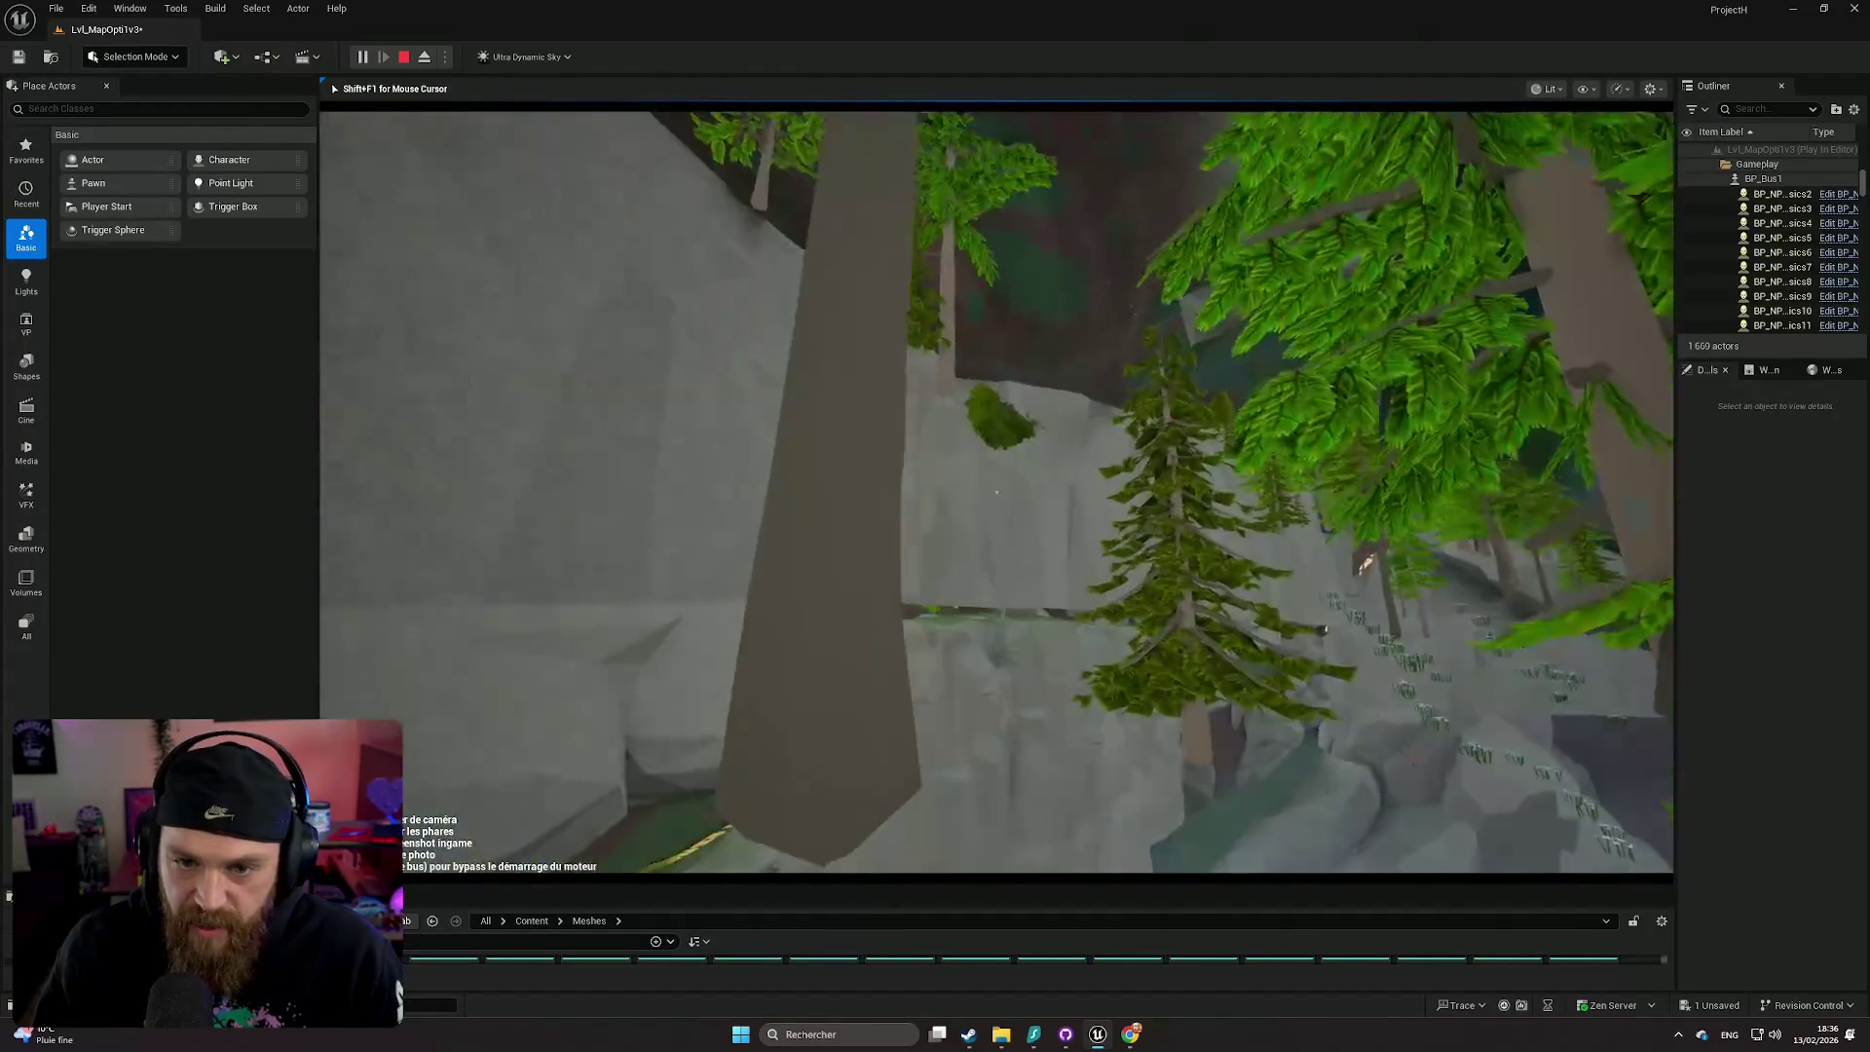
pyautogui.press('Escape')
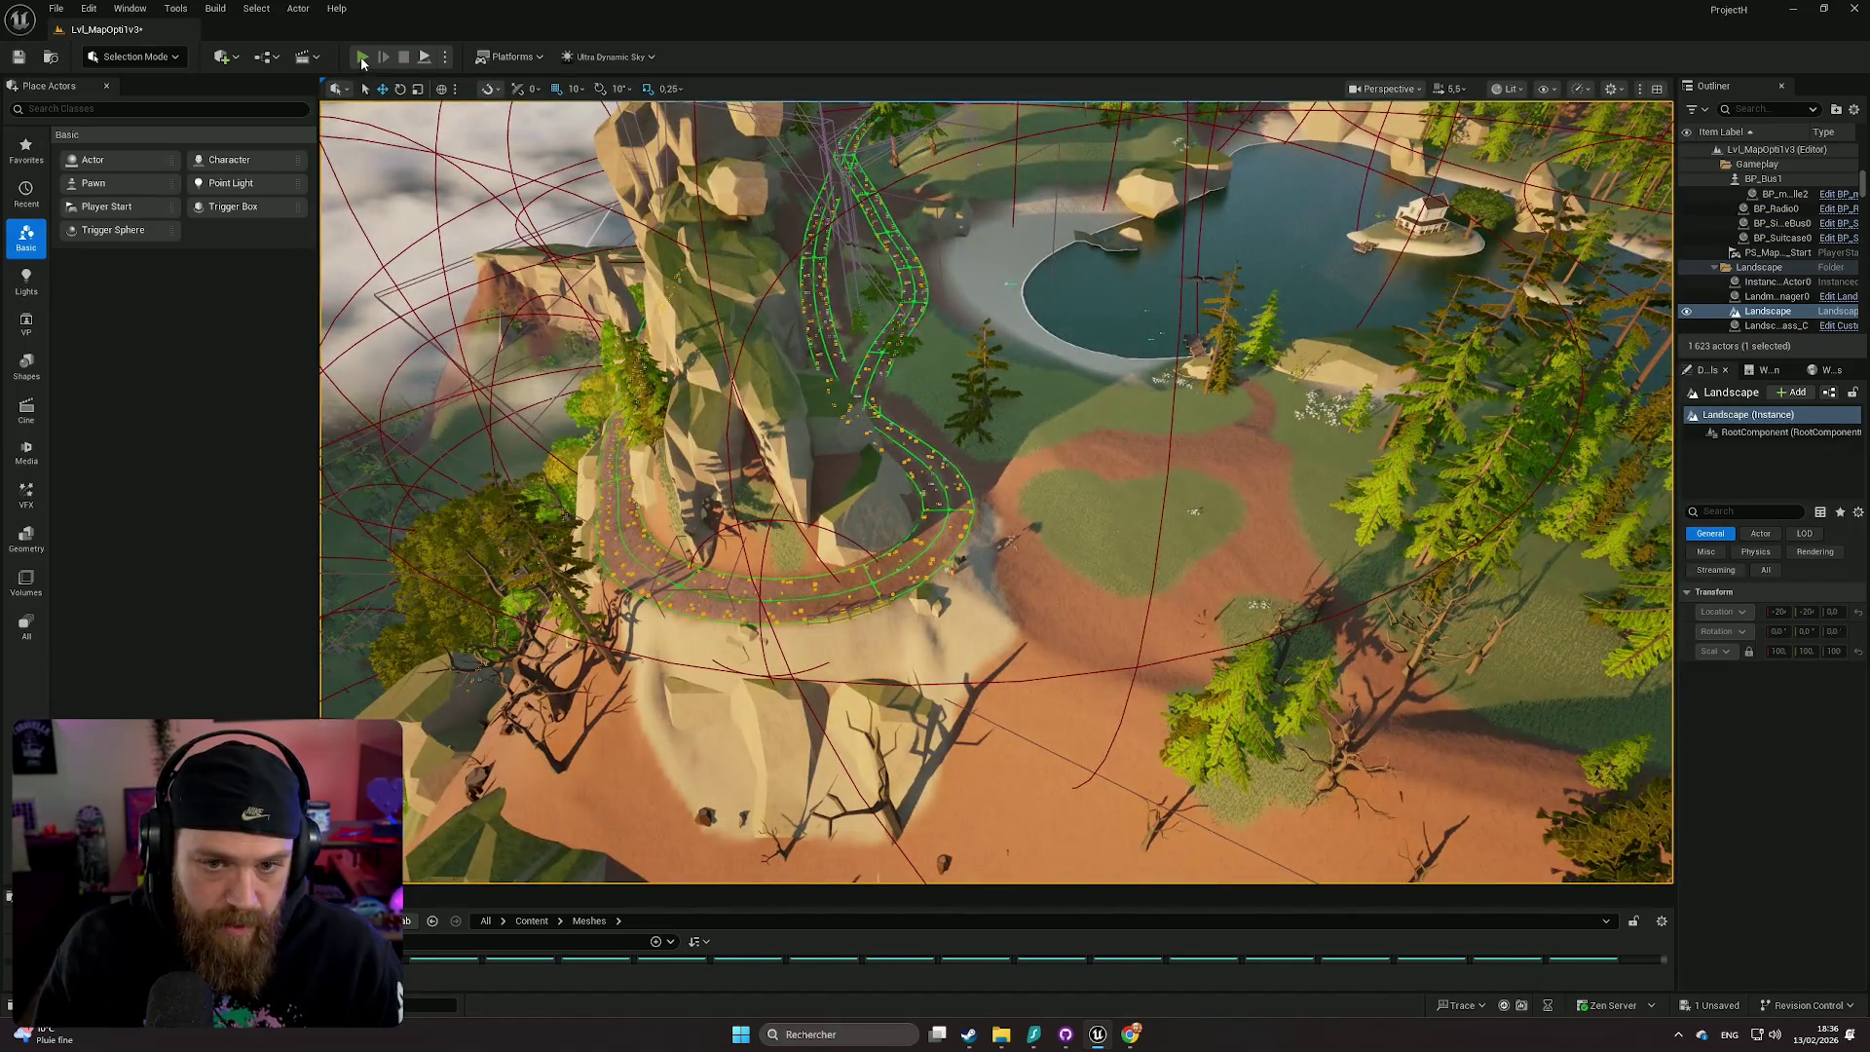
# - Drive the bus fullscreen up the dirt road, toggling chase and cockpit cameras with C, then stop
pyautogui.hotkey('alt', 'p')
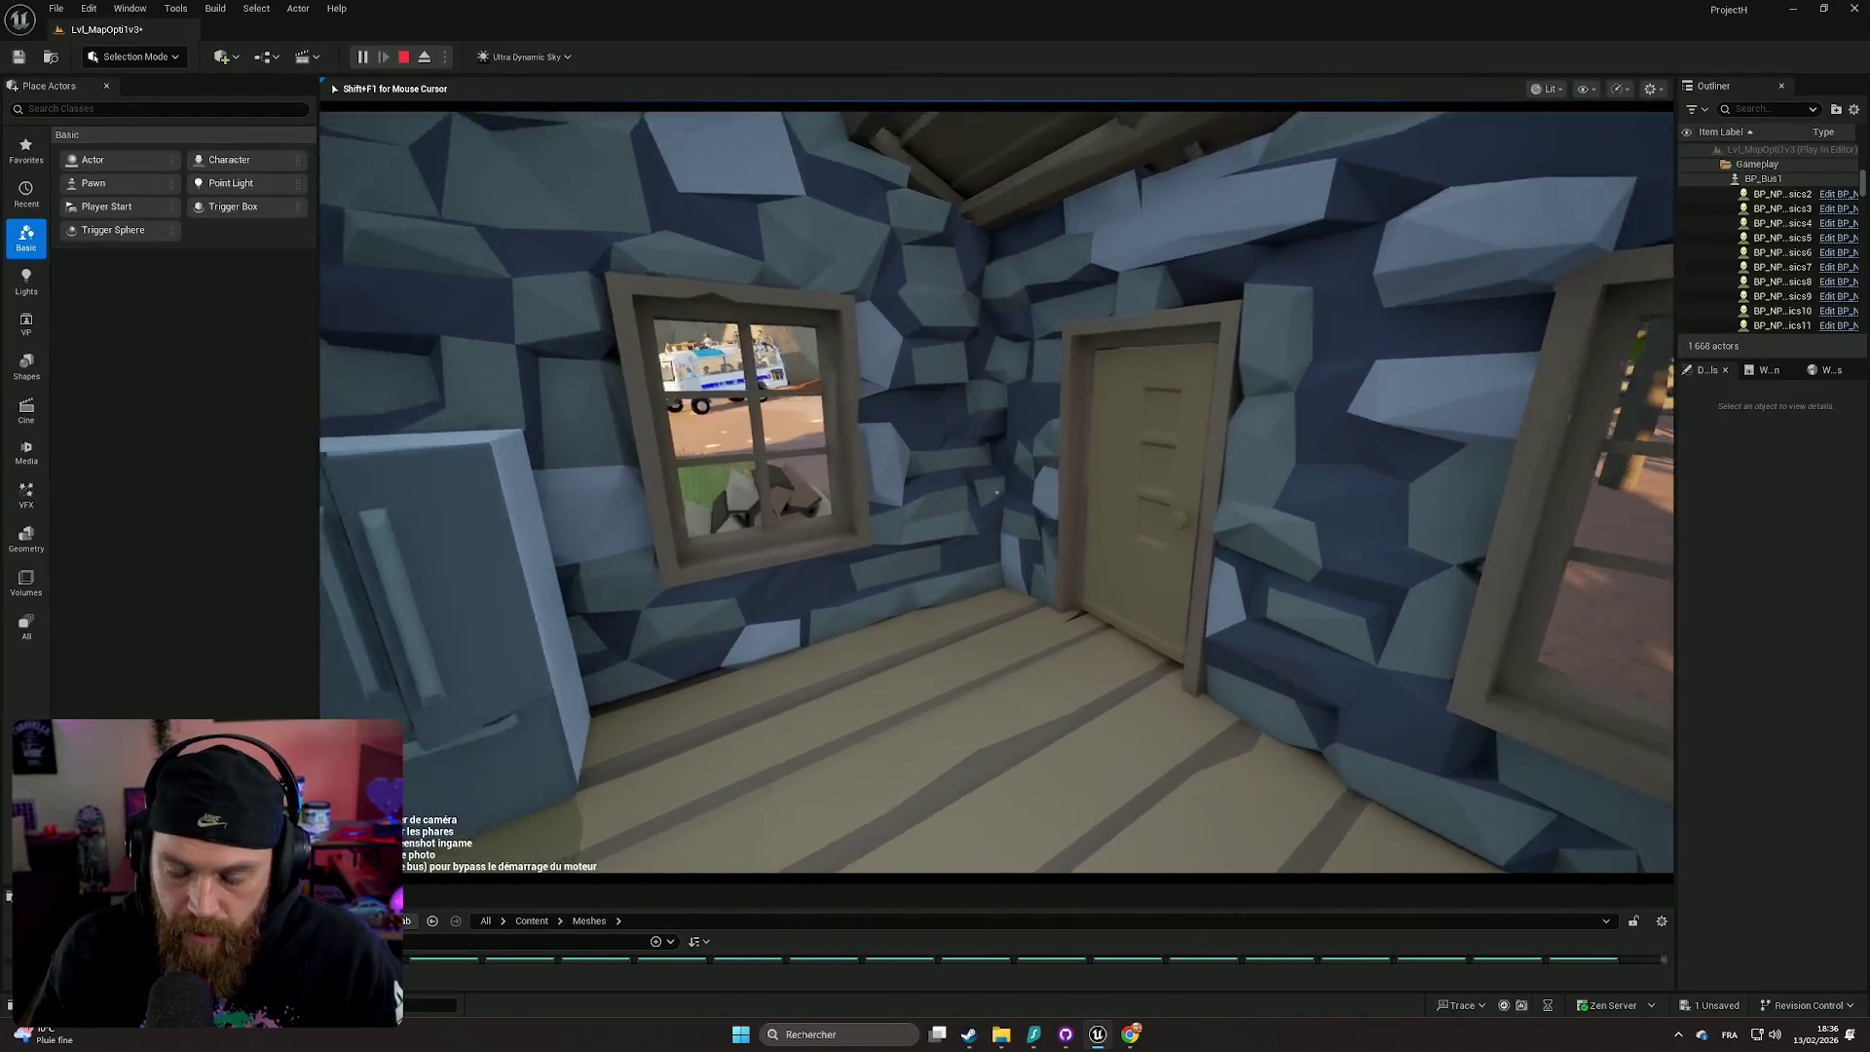
pyautogui.press('F11')
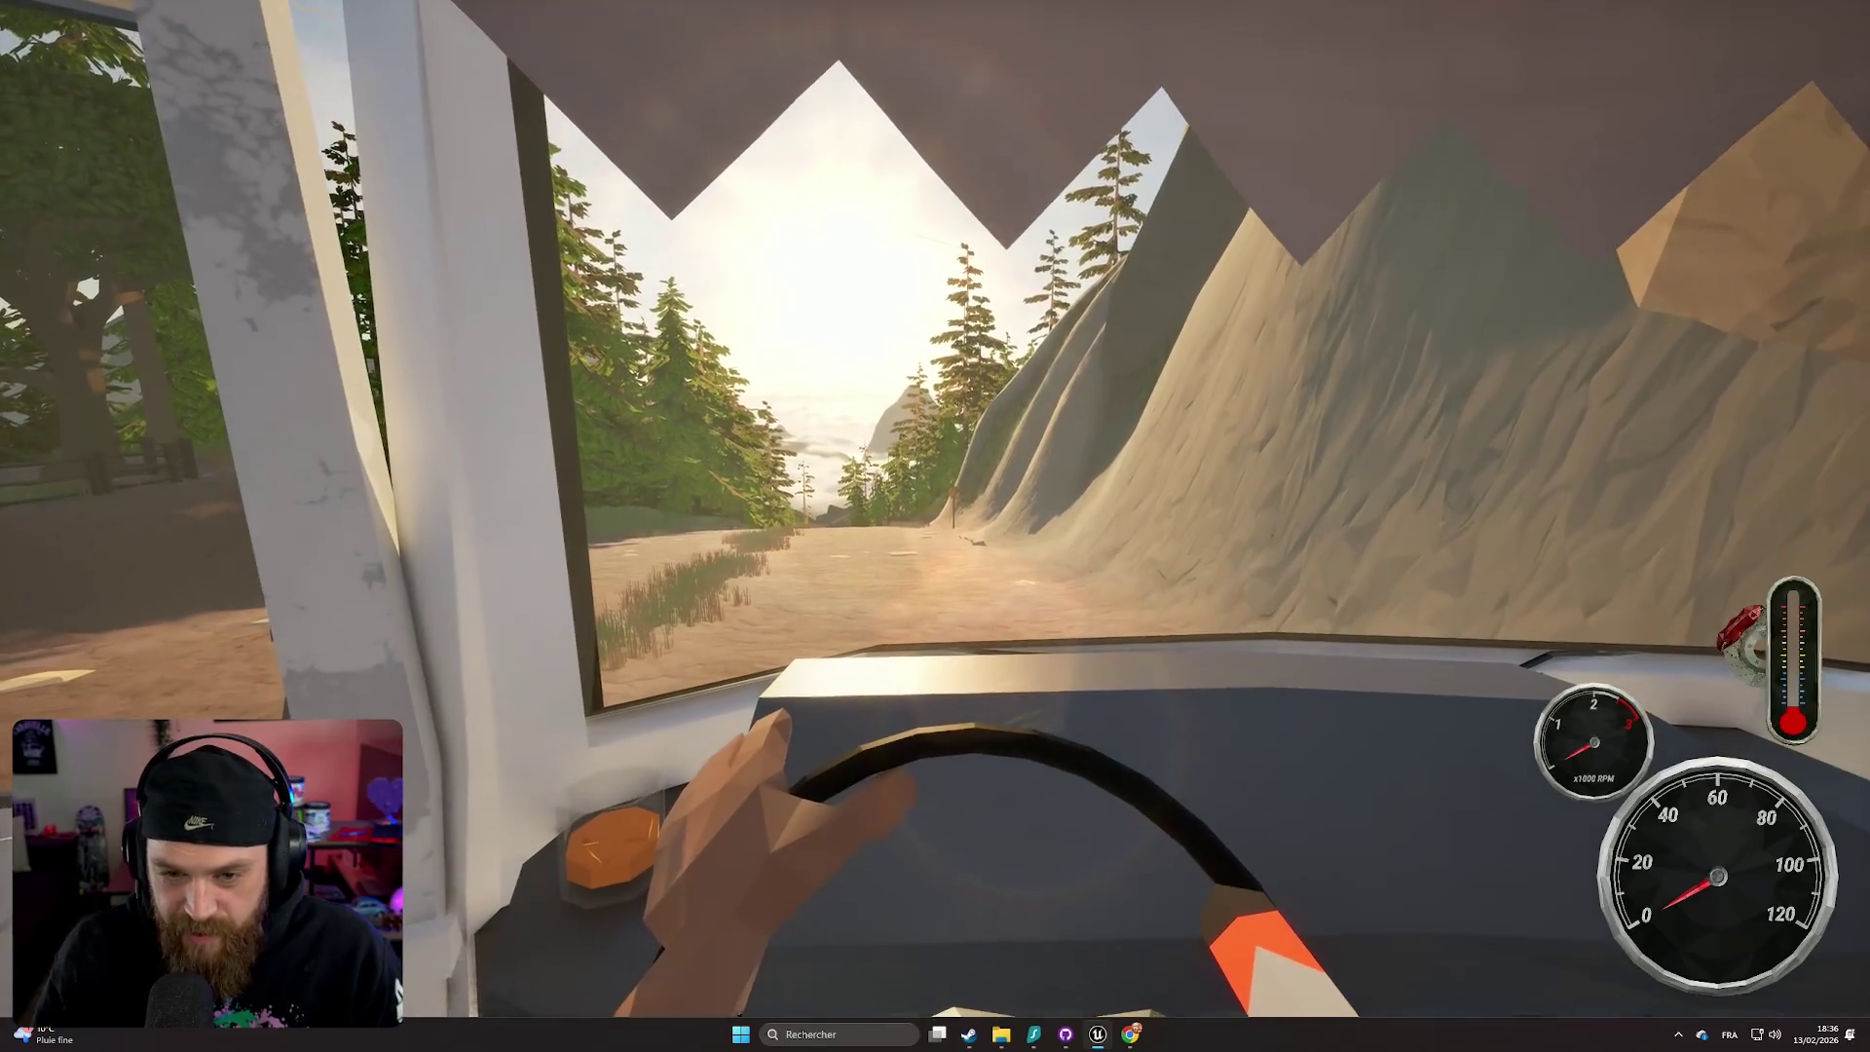
pyautogui.press('c')
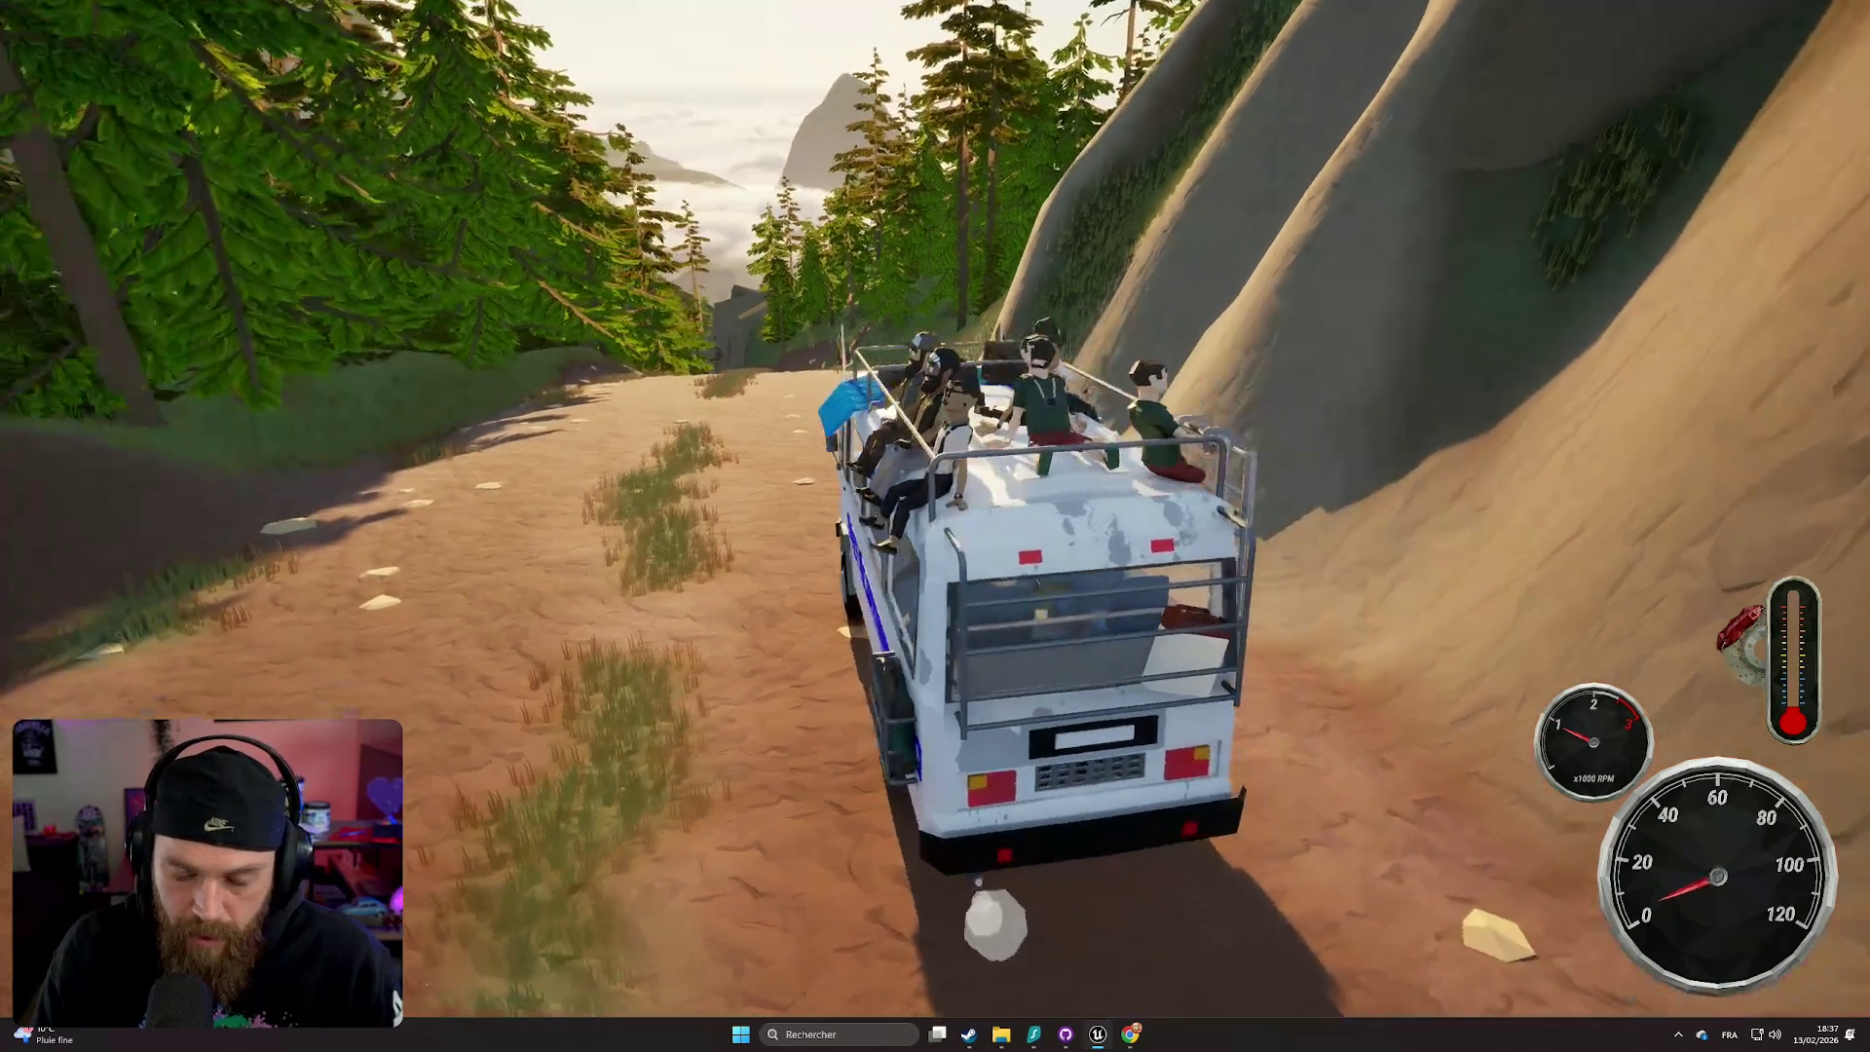
pyautogui.press('c')
pyautogui.press('c')
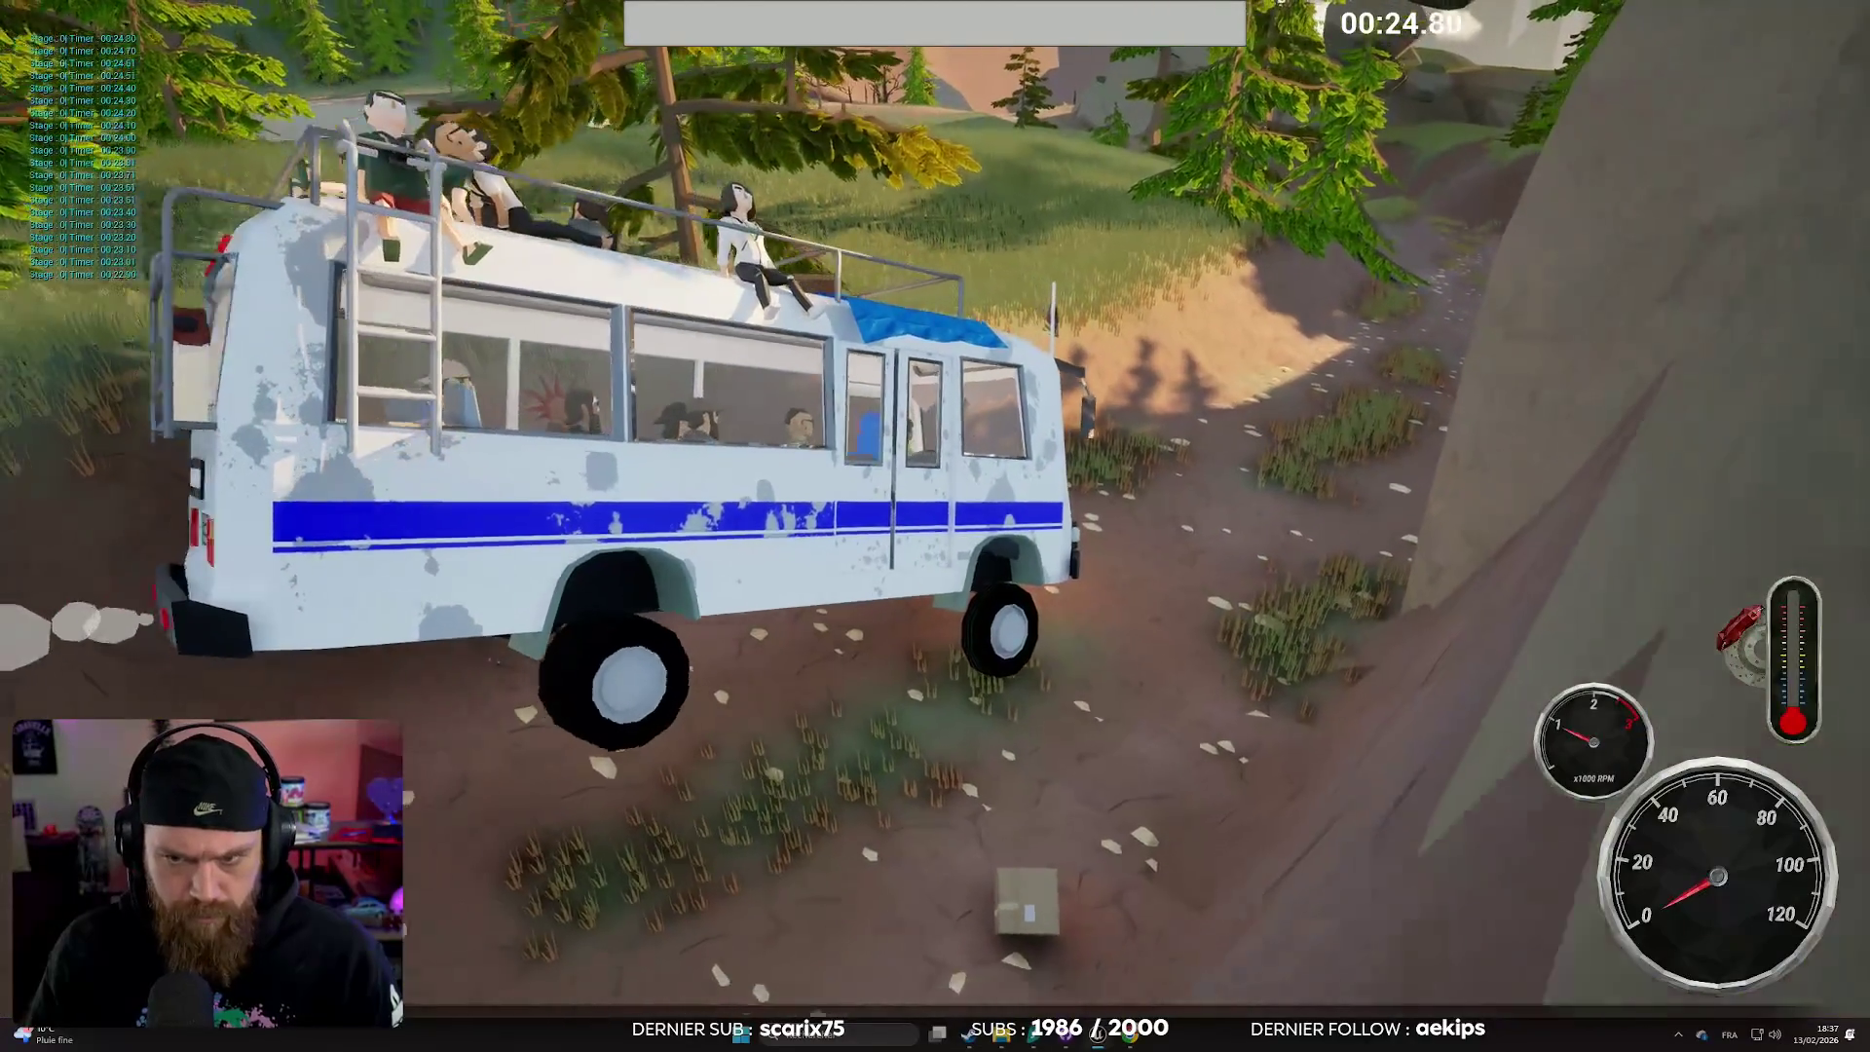
pyautogui.press('Escape')
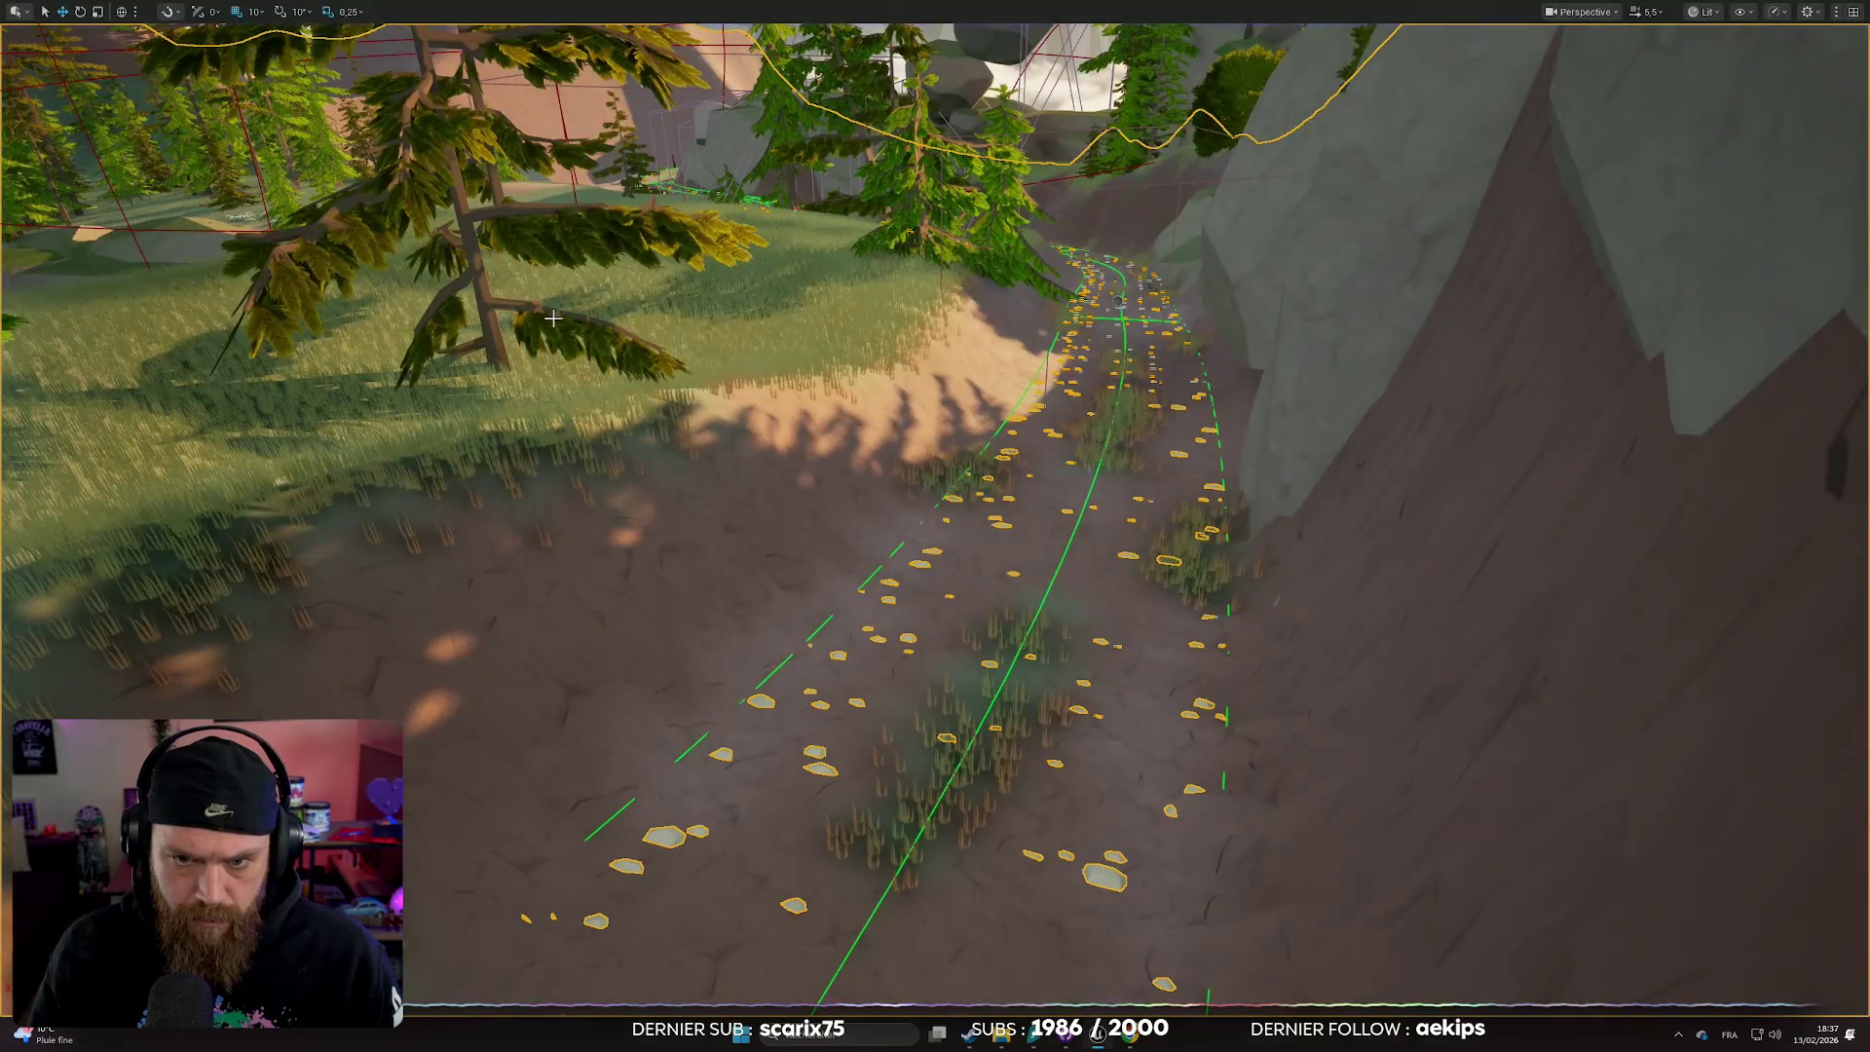
# - Frame the road spline, exit the maximized viewport, and turn toward the bus at the tunnel
pyautogui.press('f')
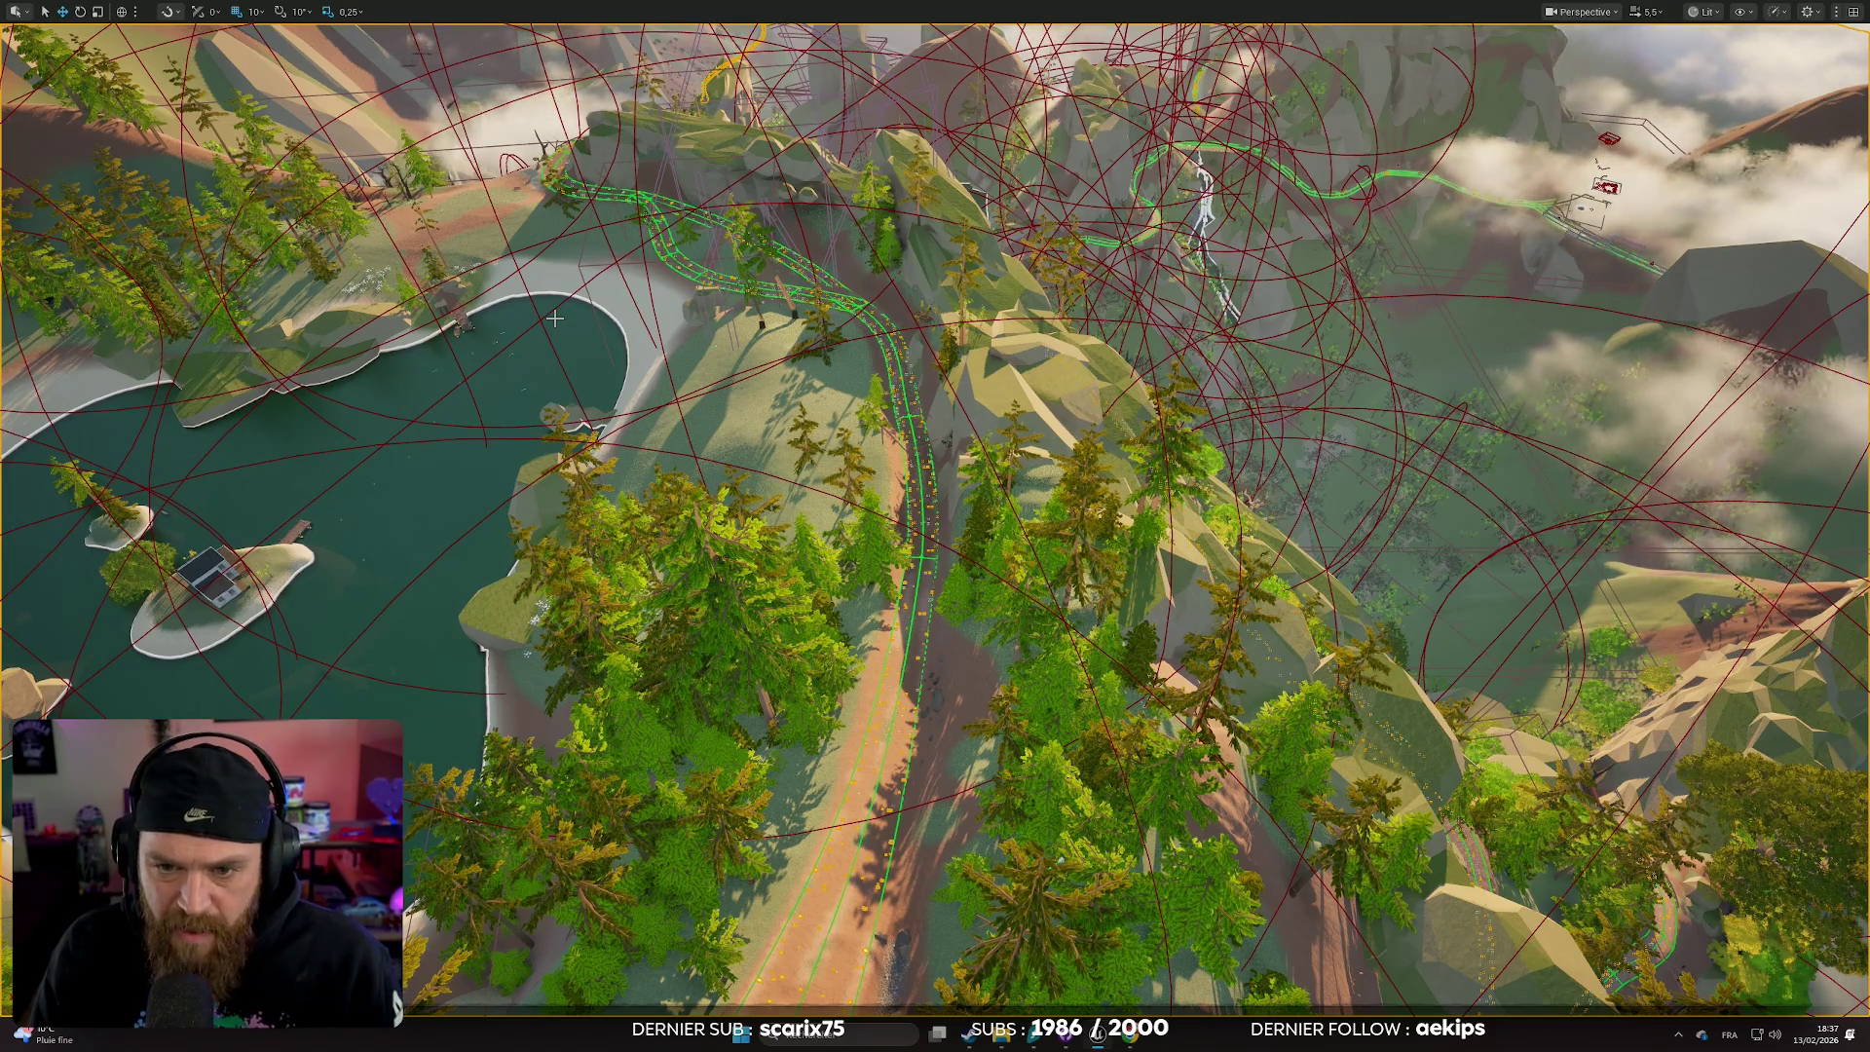
pyautogui.moveTo(554, 319); pyautogui.dragTo(554, 319)
pyautogui.press('F11')
pyautogui.moveTo(1034, 480); pyautogui.dragTo(1034, 480)
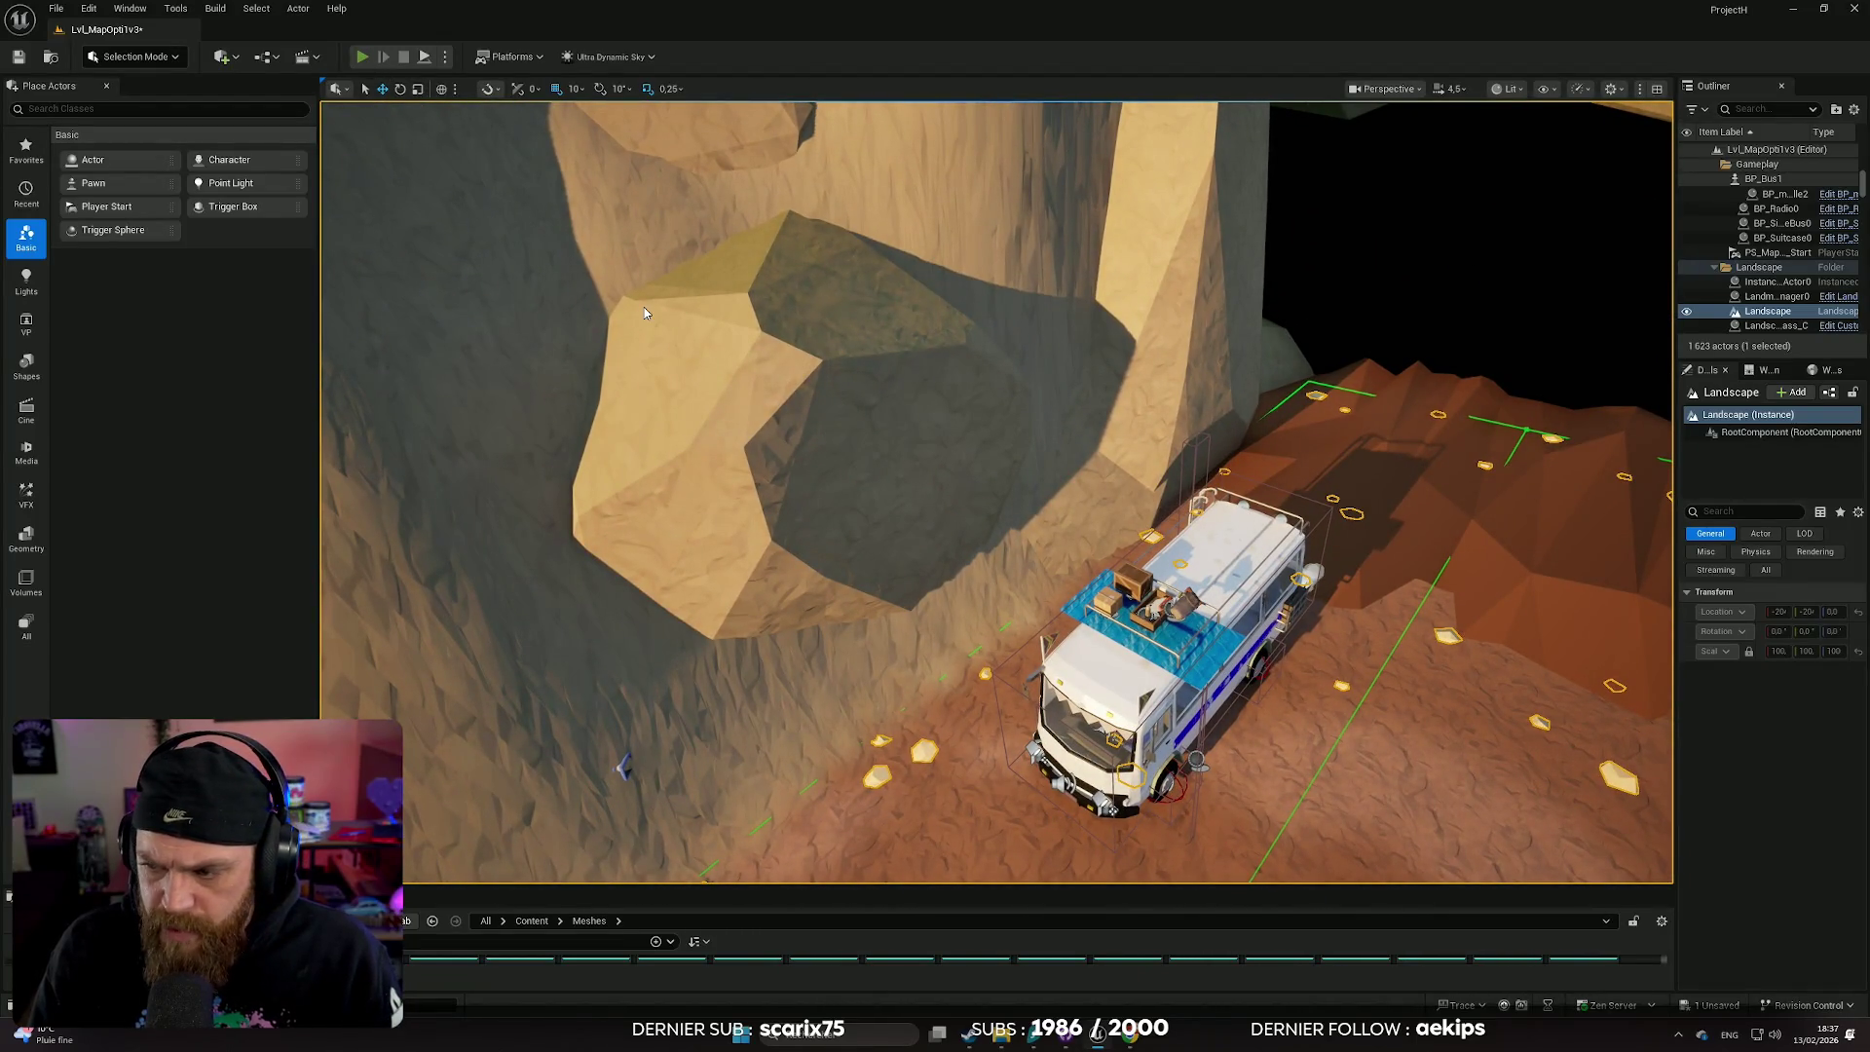
# - Walk the character past the fence and down the sandy ledge toward the lake, then end the test
pyautogui.hotkey('alt', 'p')
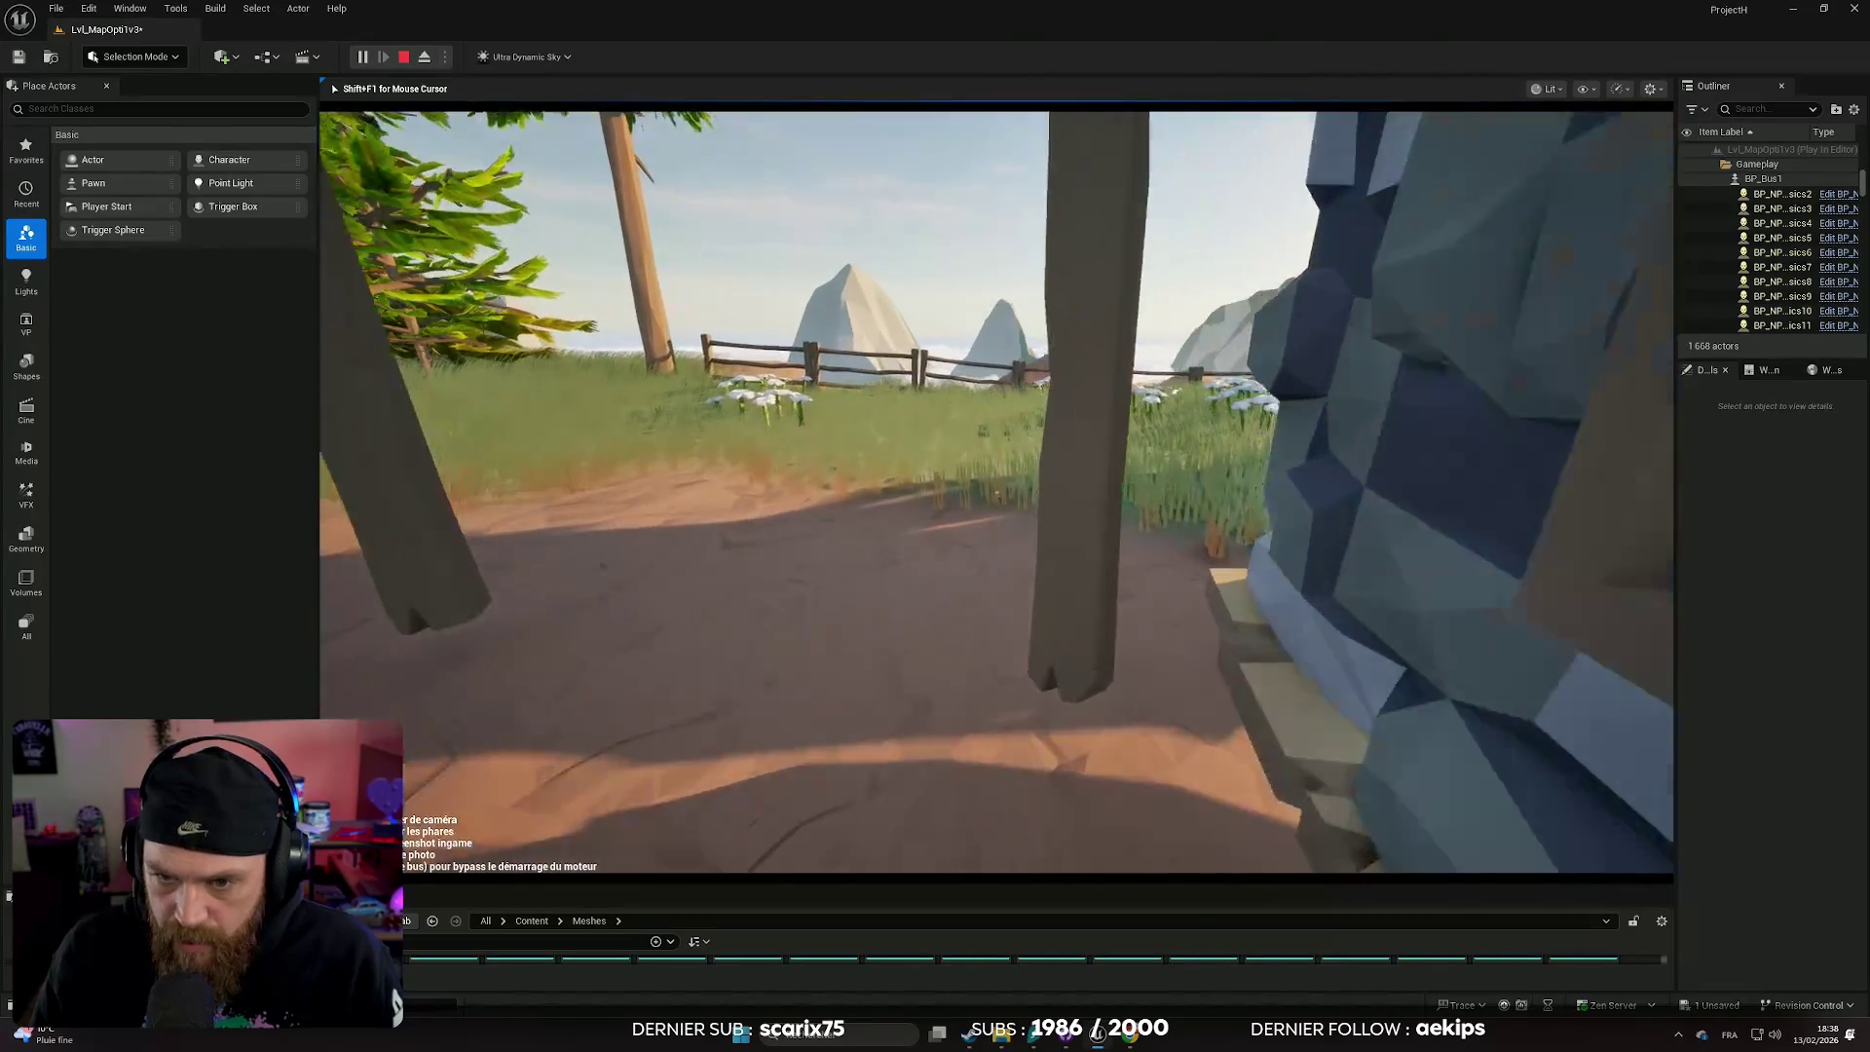
pyautogui.press('w')
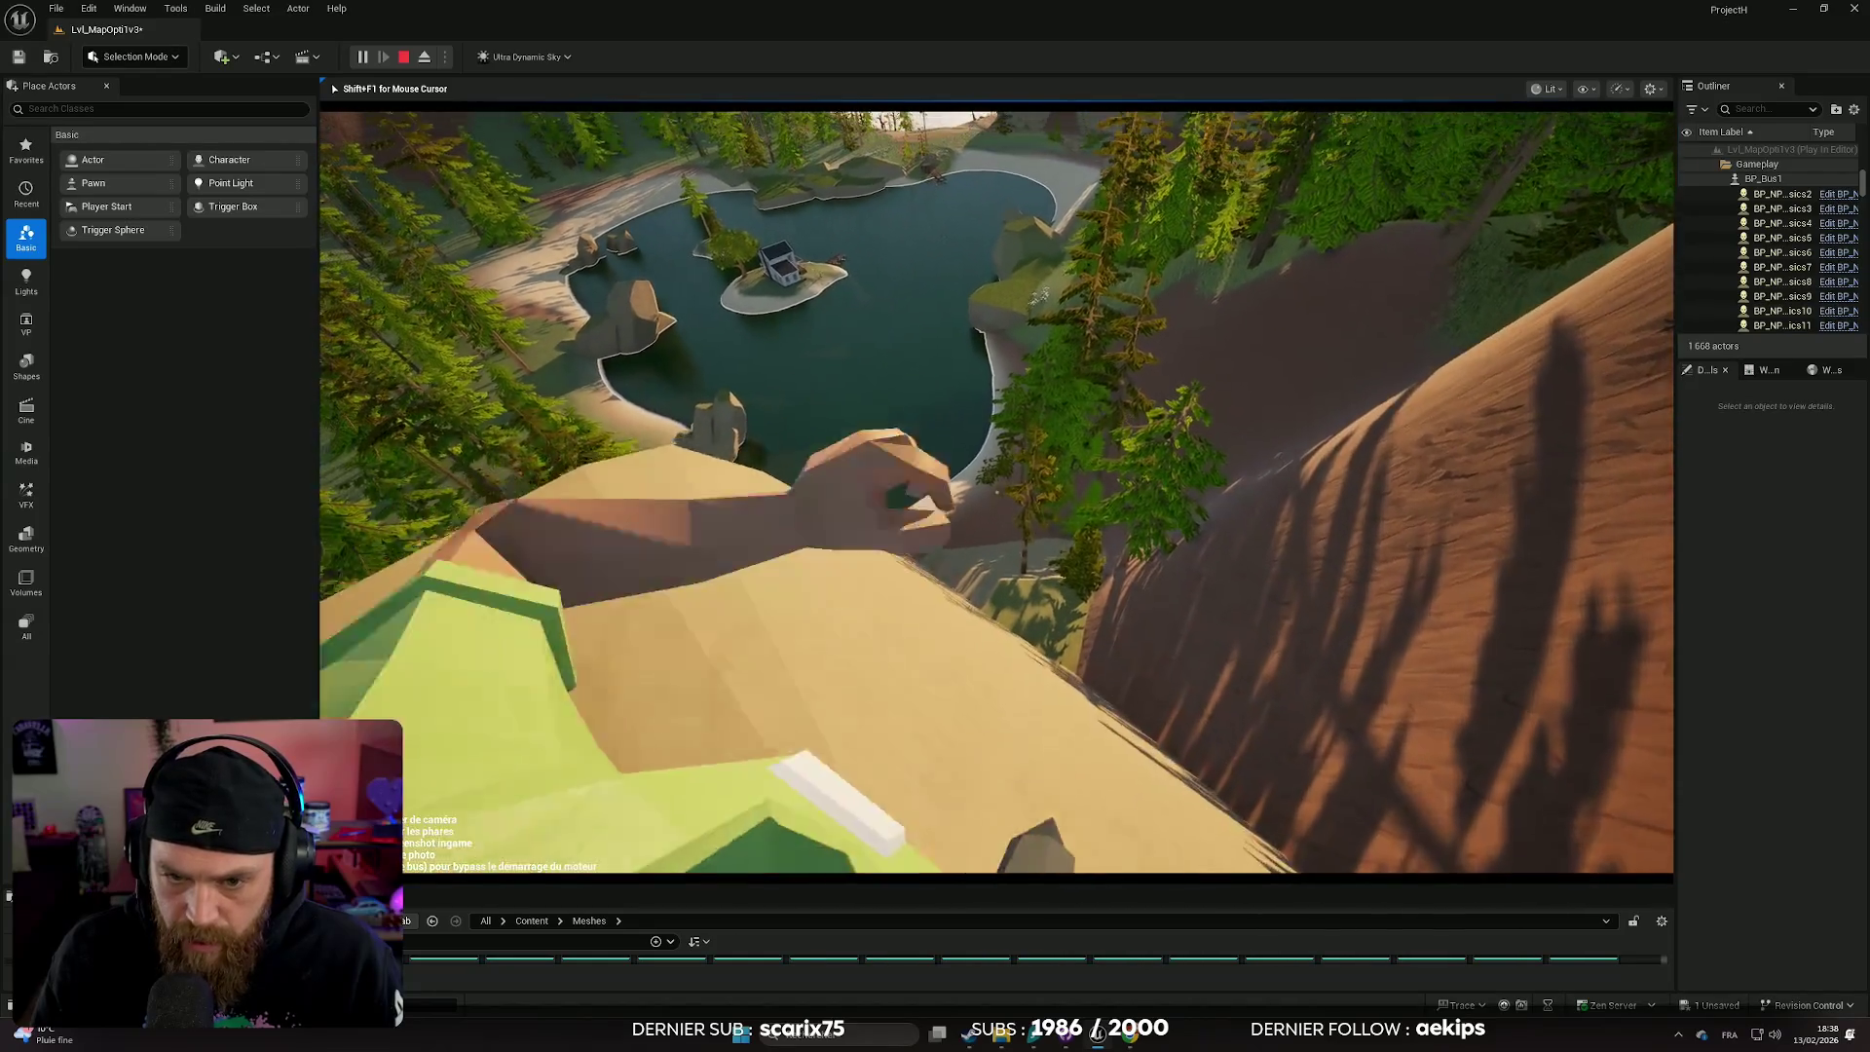
pyautogui.press('w')
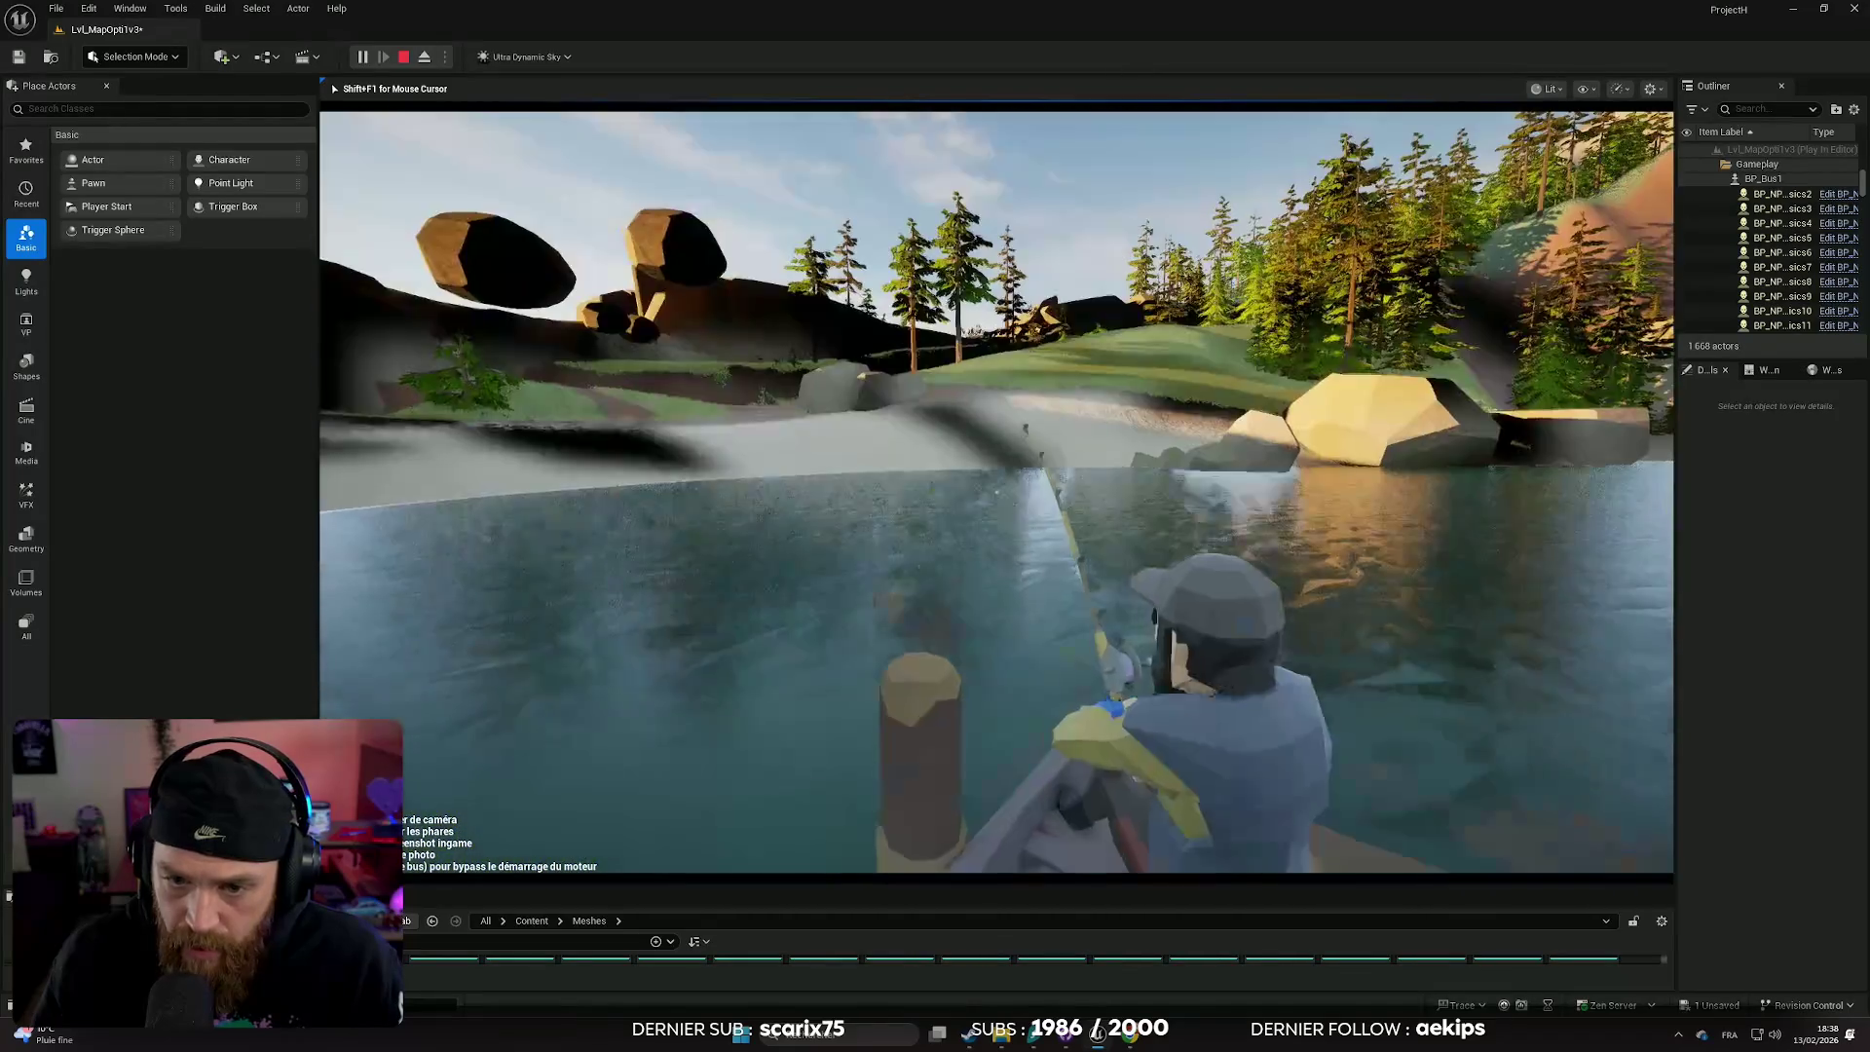
pyautogui.press('Escape')
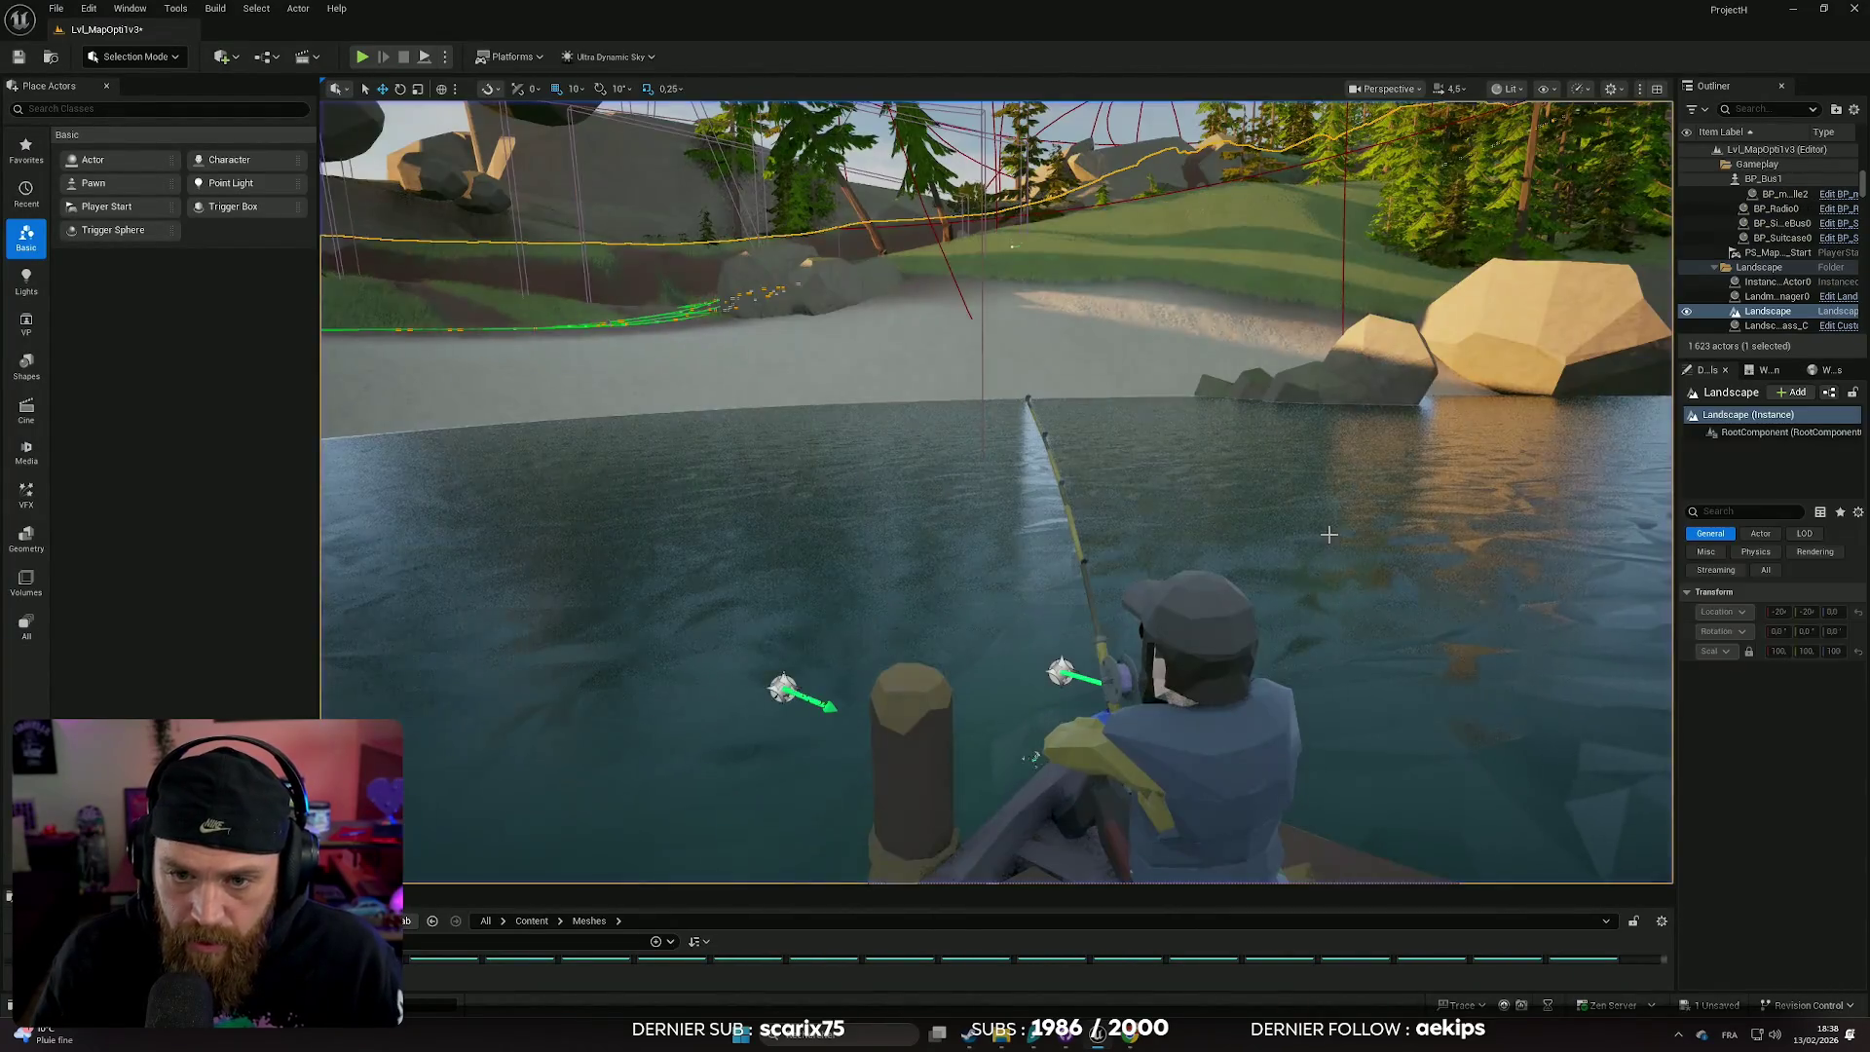
# - Frame and deselect the landscape, then open the Content Drawer on Content/Meshes
pyautogui.press('f')
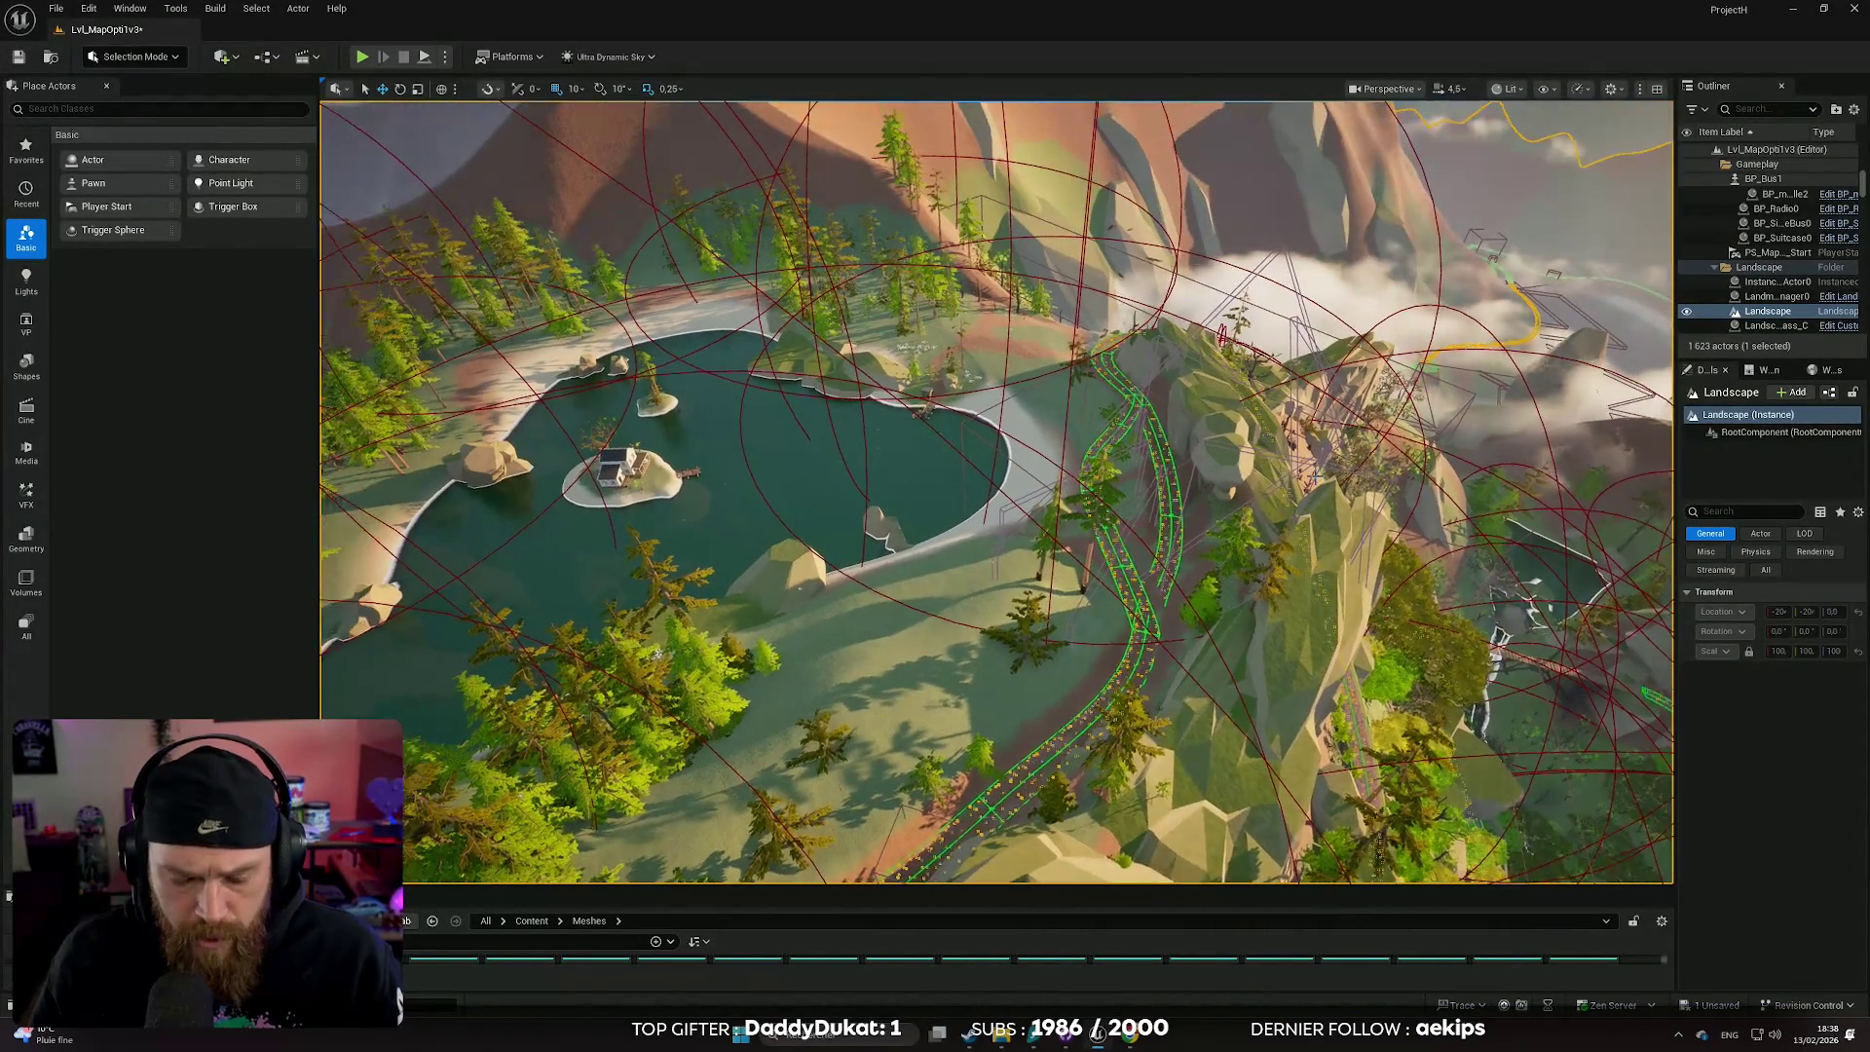
pyautogui.press('Escape')
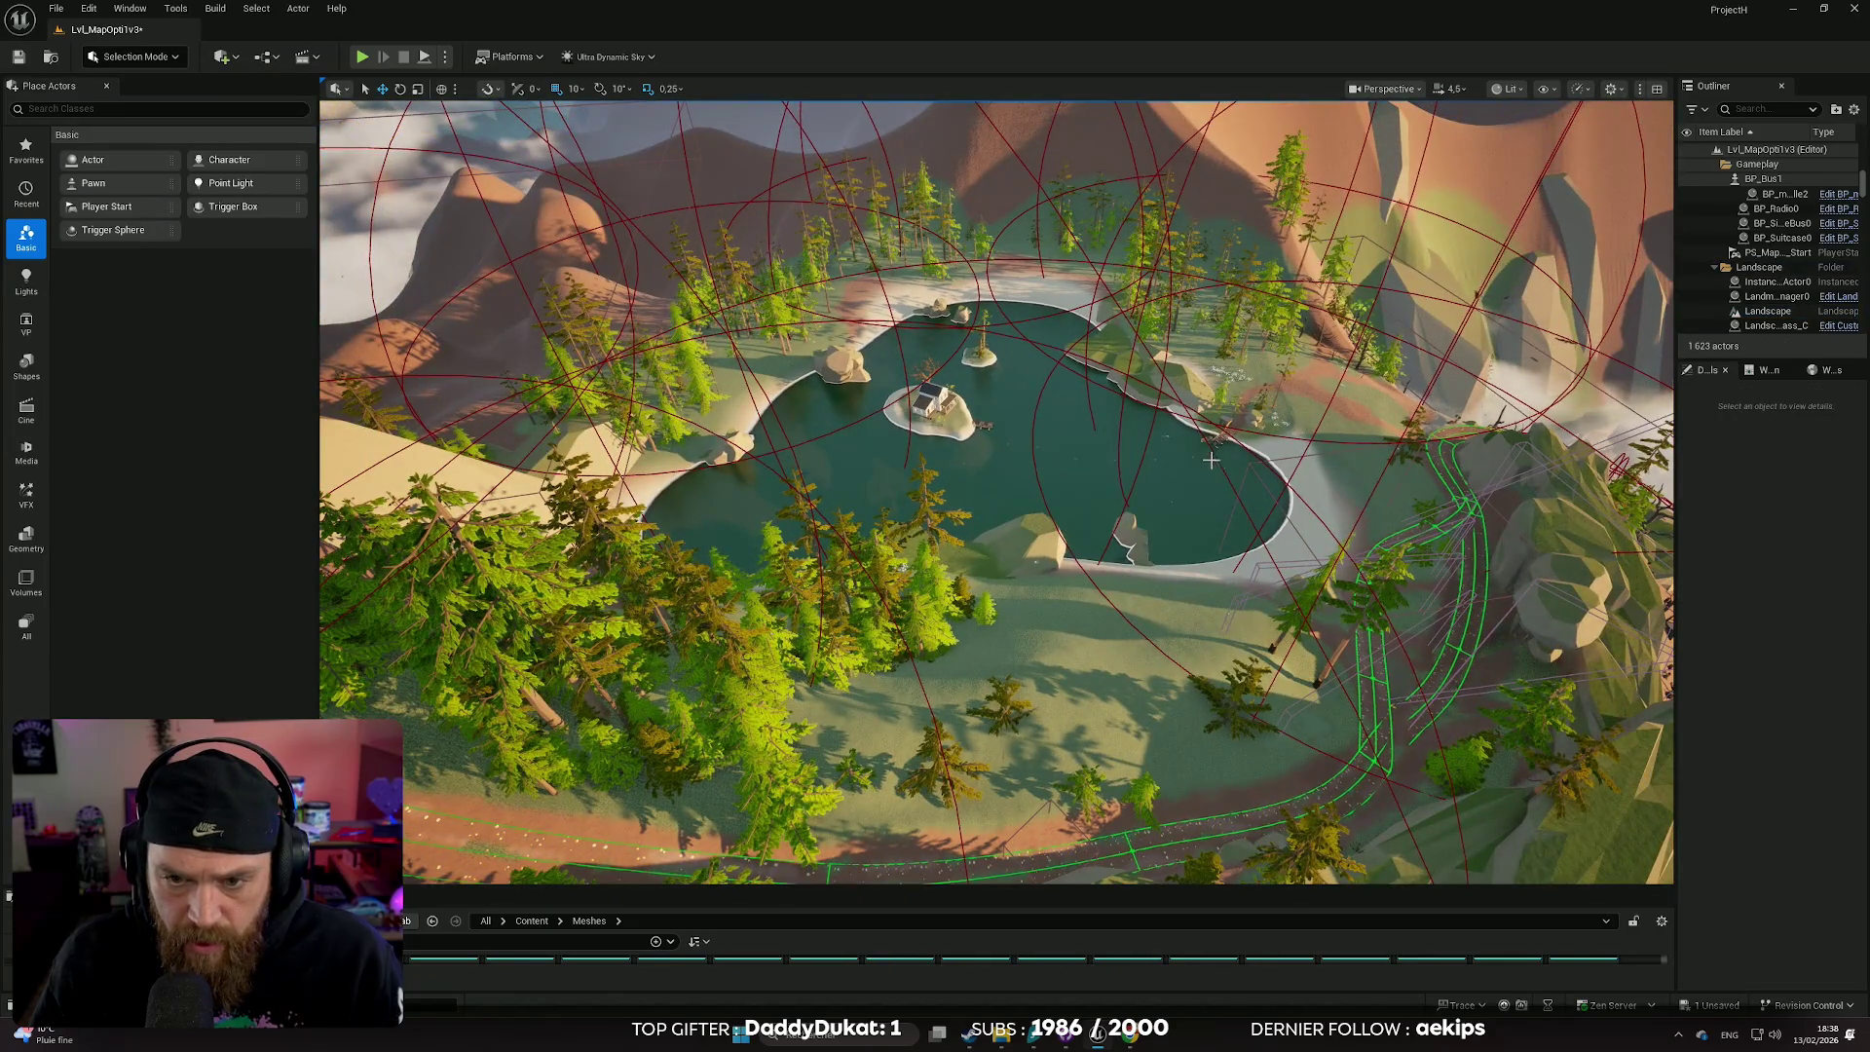
pyautogui.hotkey('ctrl', 'space')
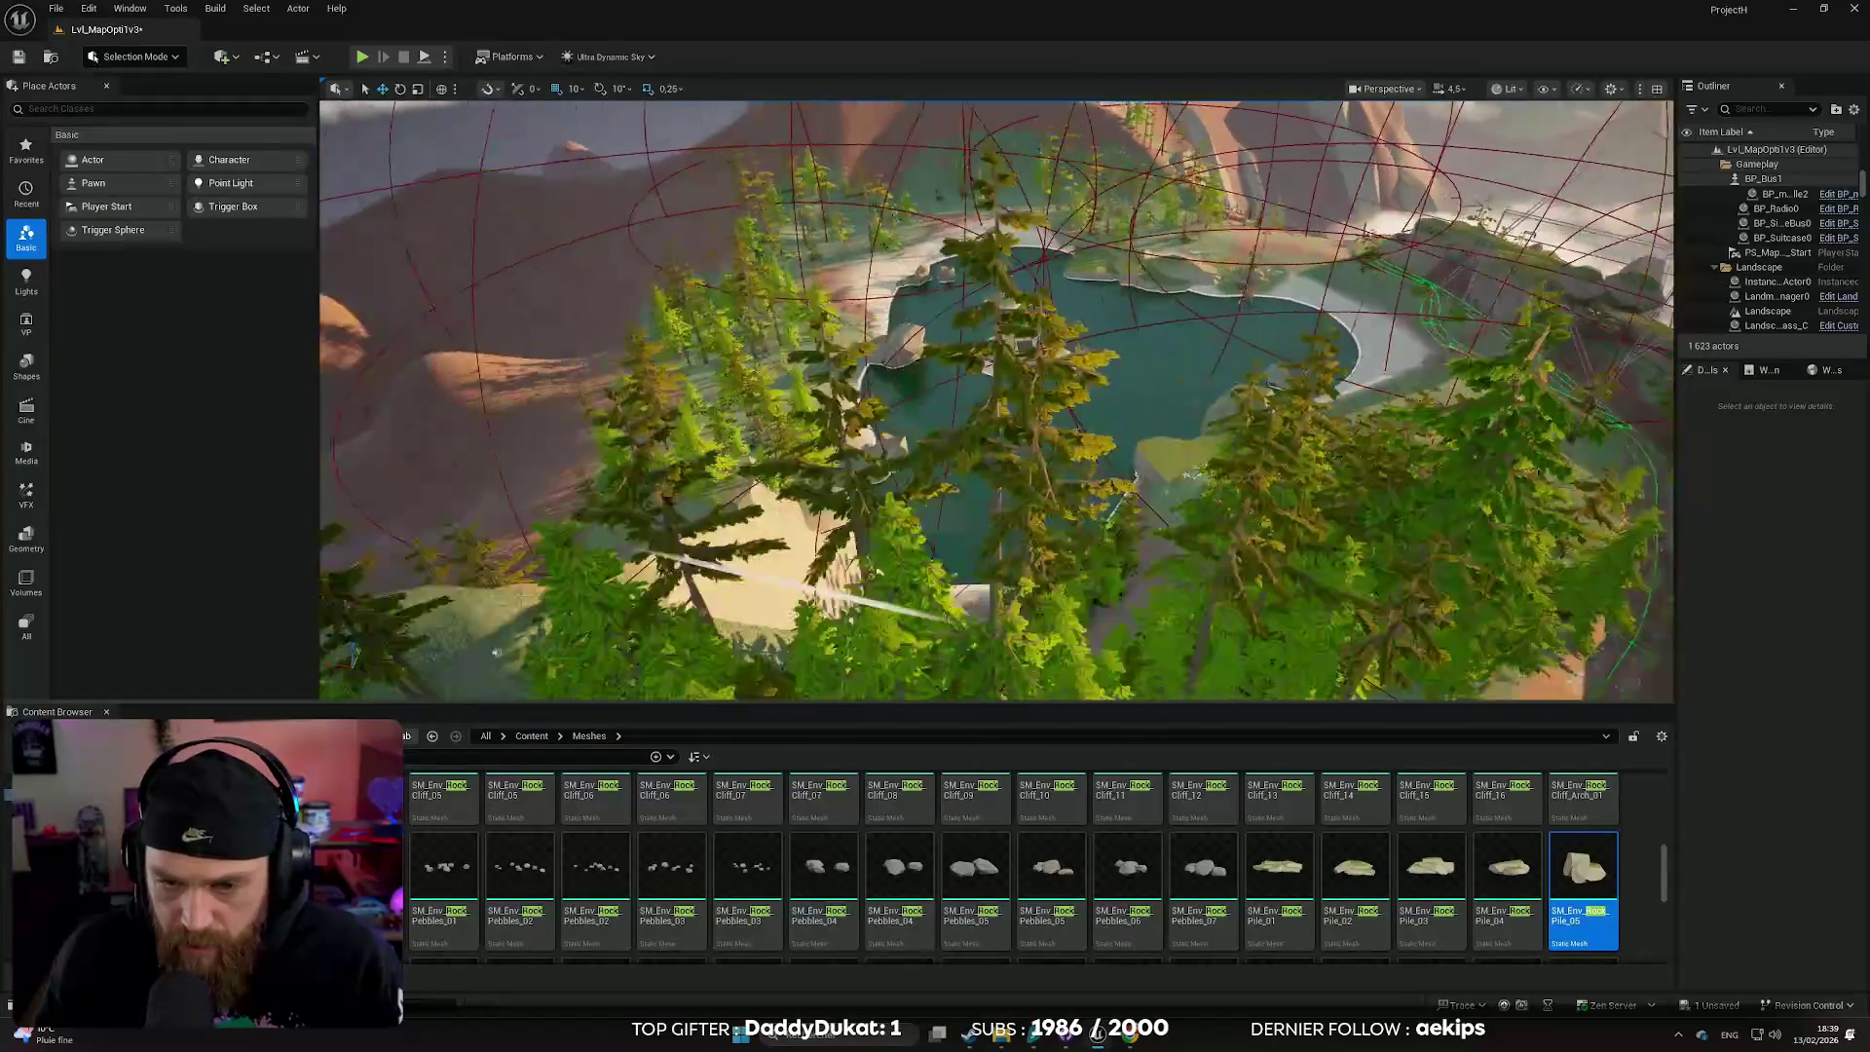
# - Fly down the forest path and open the Levels folder listing MapBase Summer and MapOpti V3/V4
pyautogui.scroll(-1, 985, 531)
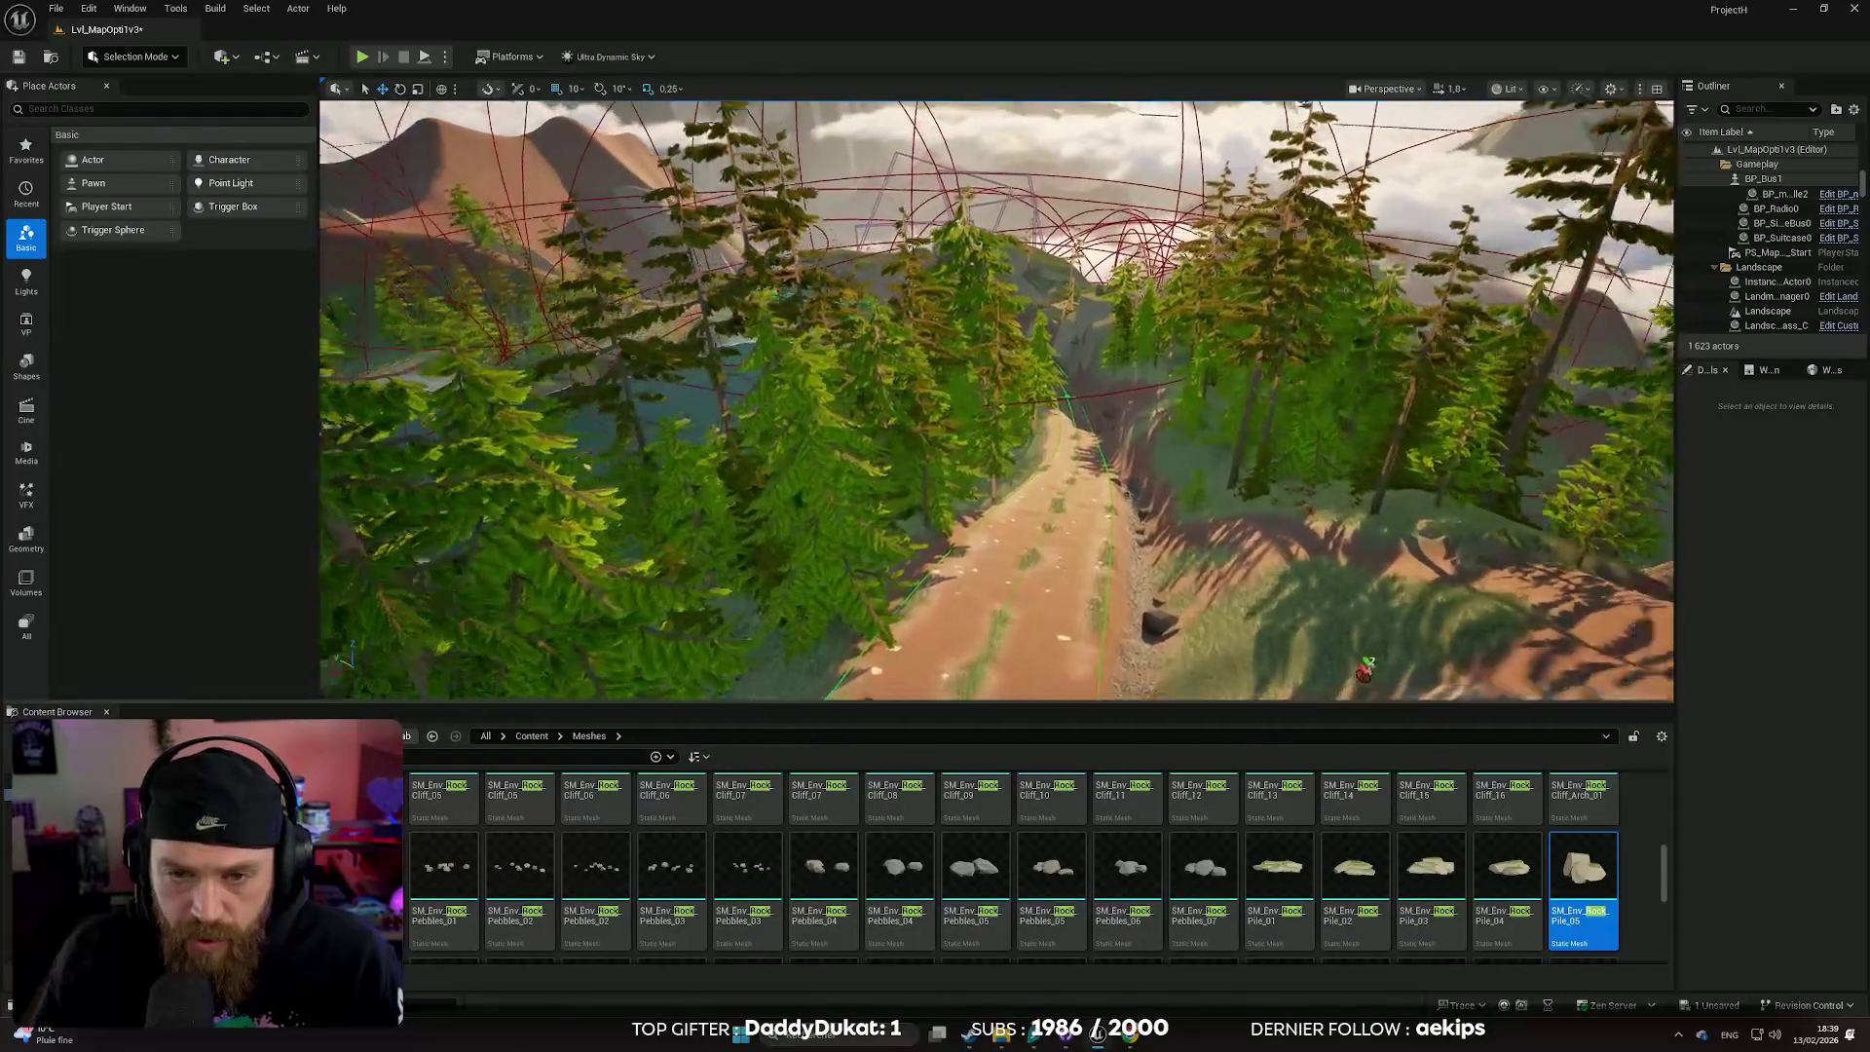
pyautogui.moveTo(984, 531)
pyautogui.mouseDown()
pyautogui.moveTo(978, 400)
pyautogui.moveTo(985, 530)
pyautogui.mouseUp()
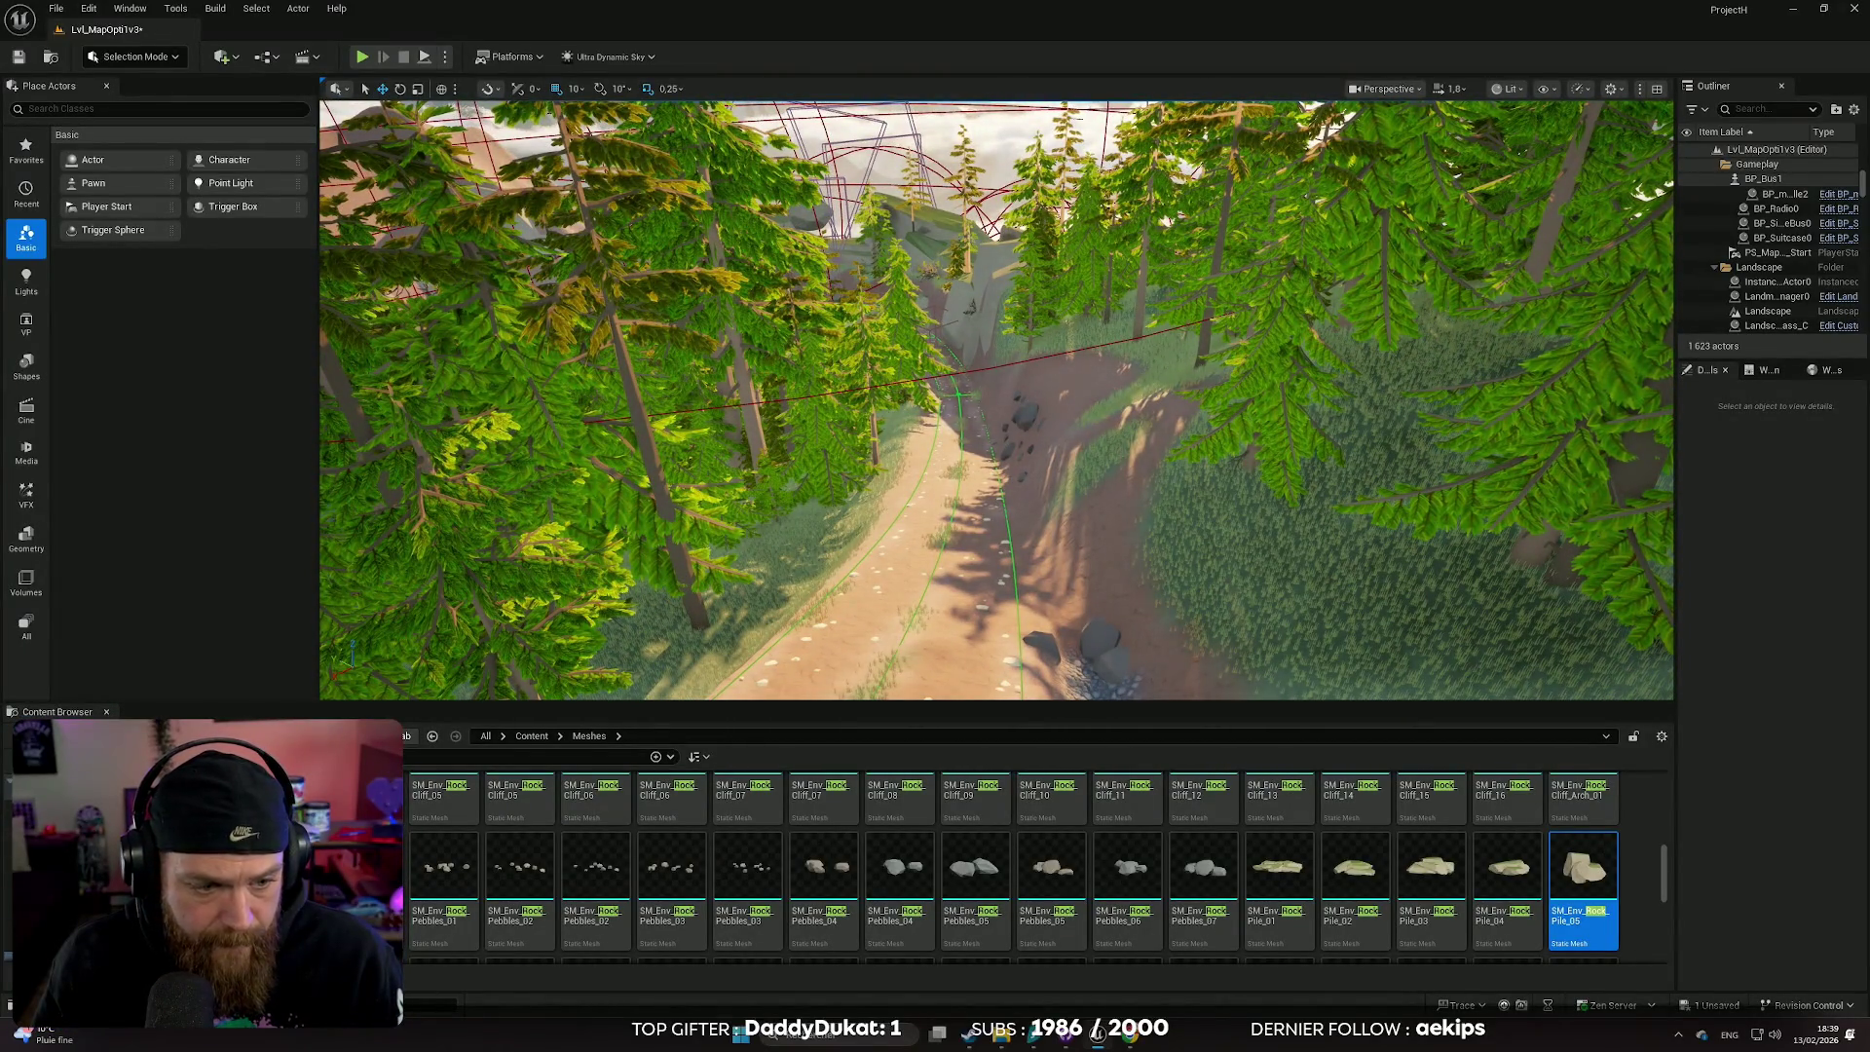
pyautogui.click(58, 921)
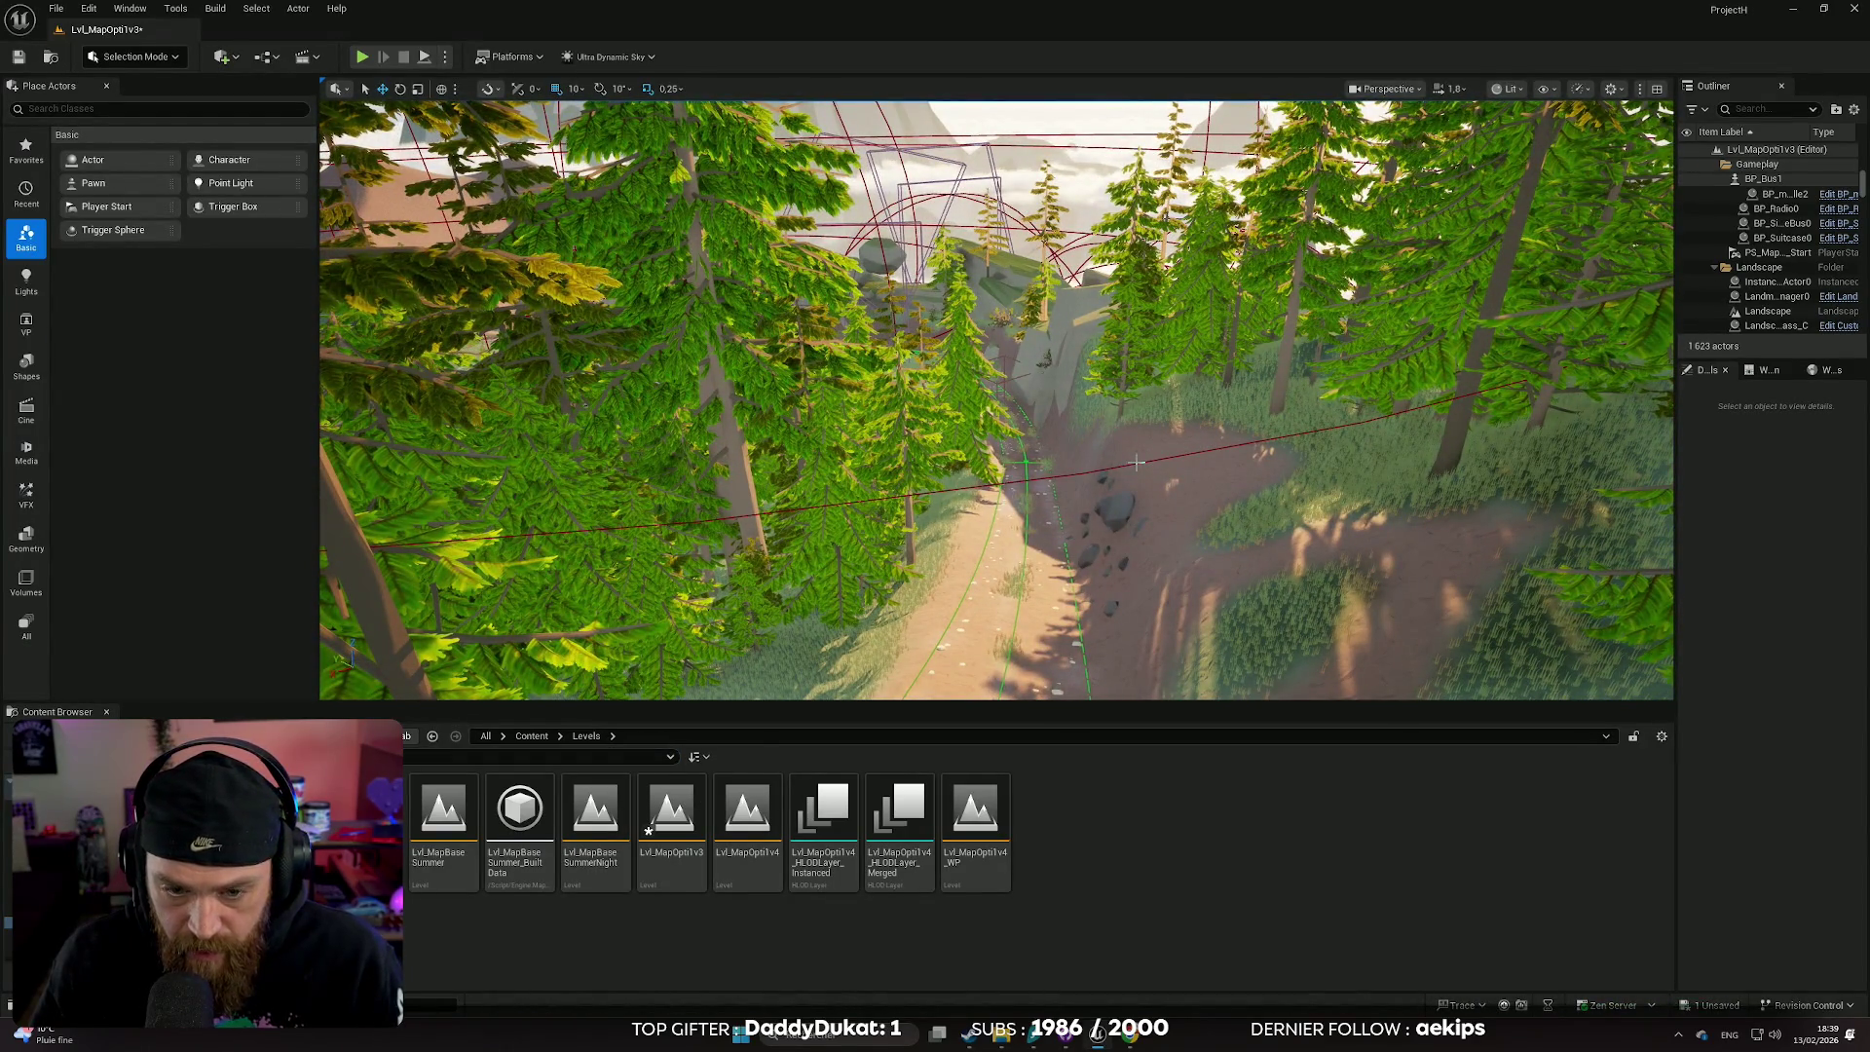
# - Save the current map with Ctrl+S, then load Lvl_MapOpti1v3 from the Levels folder
pyautogui.hotkey('ctrl', 's')
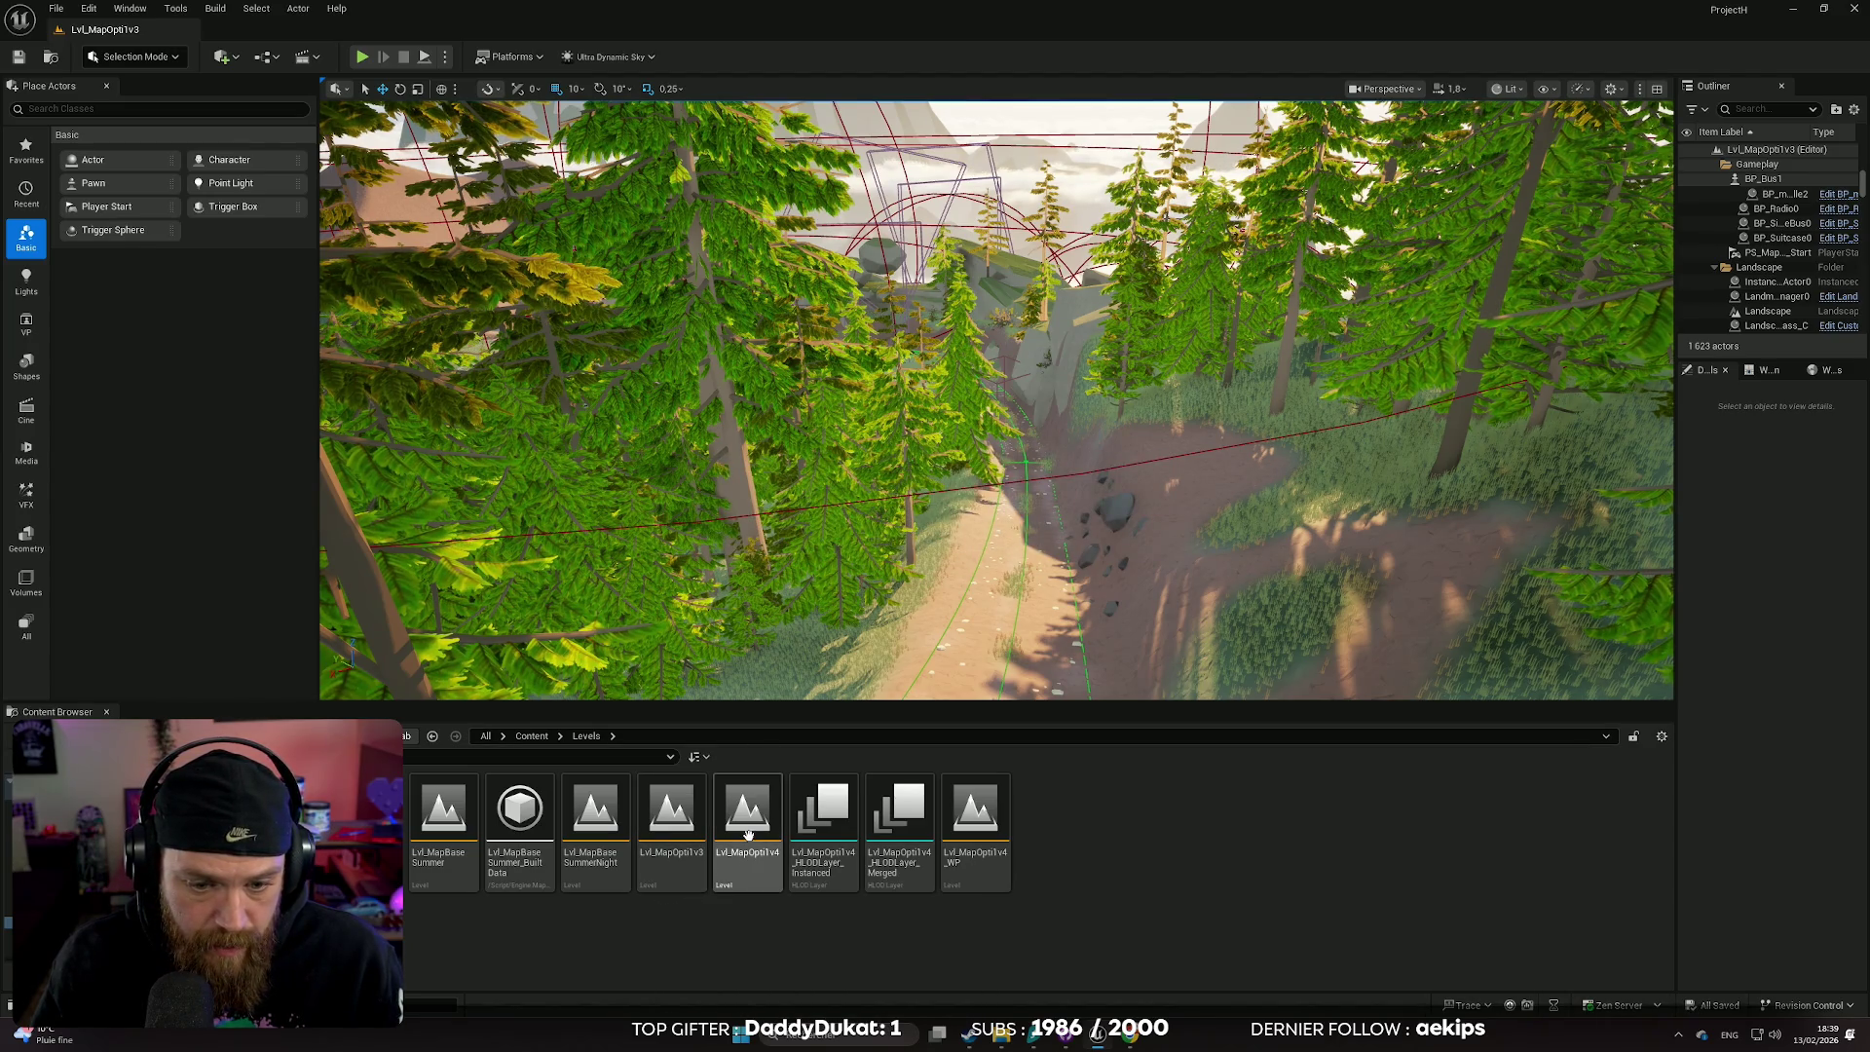
pyautogui.moveTo(750, 830)
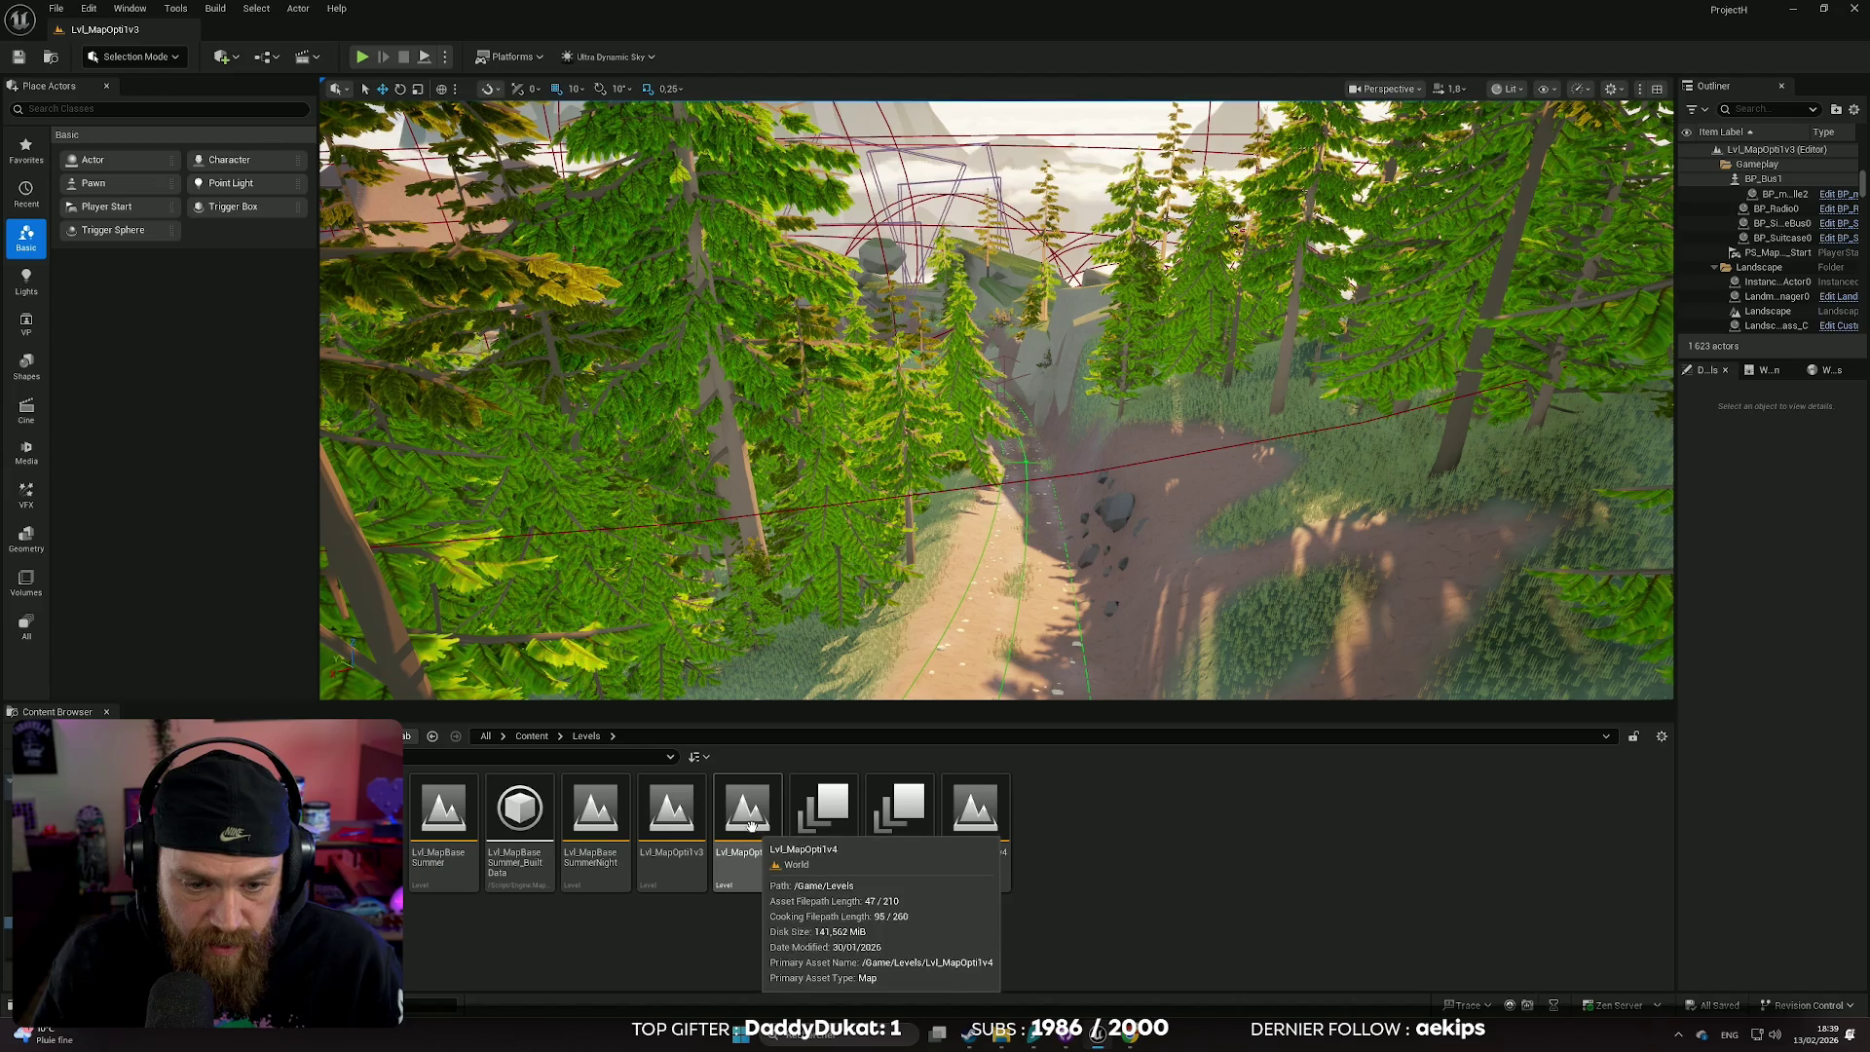
pyautogui.click(670, 817)
pyautogui.doubleClick(670, 816)
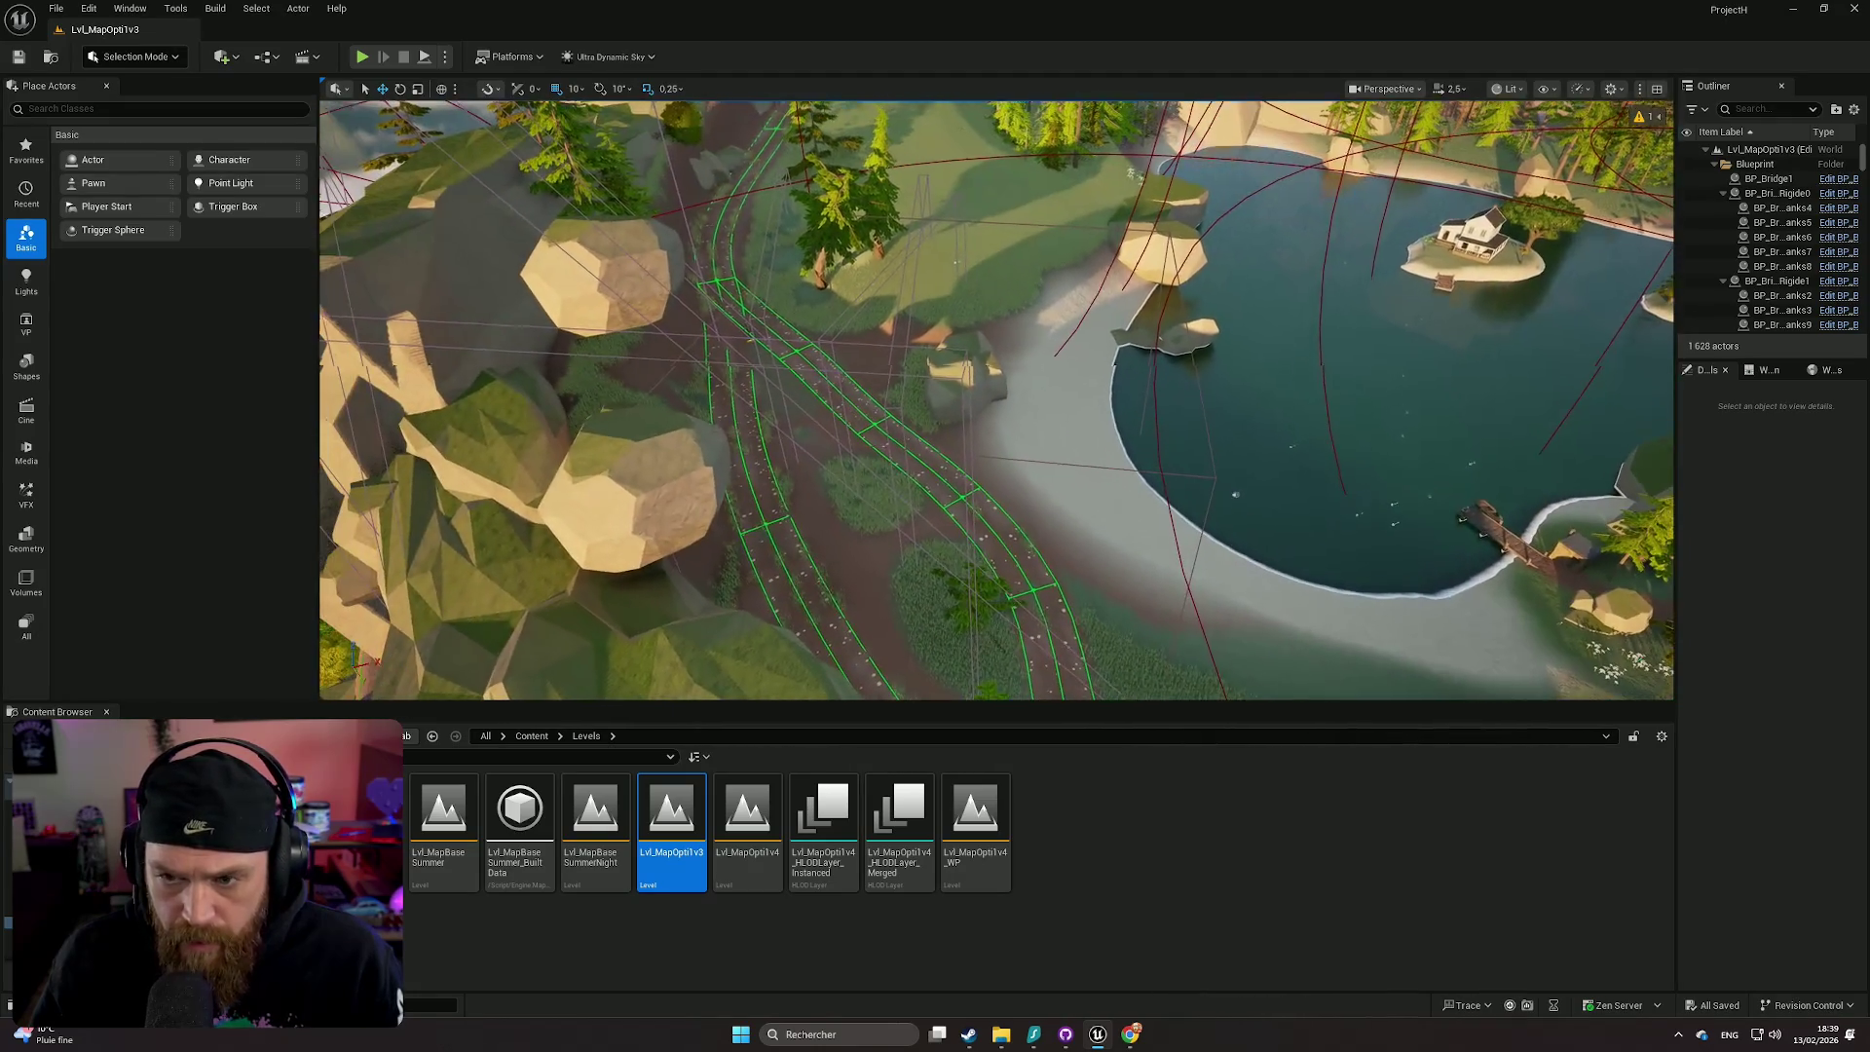
pyautogui.click(765, 826)
pyautogui.doubleClick(766, 825)
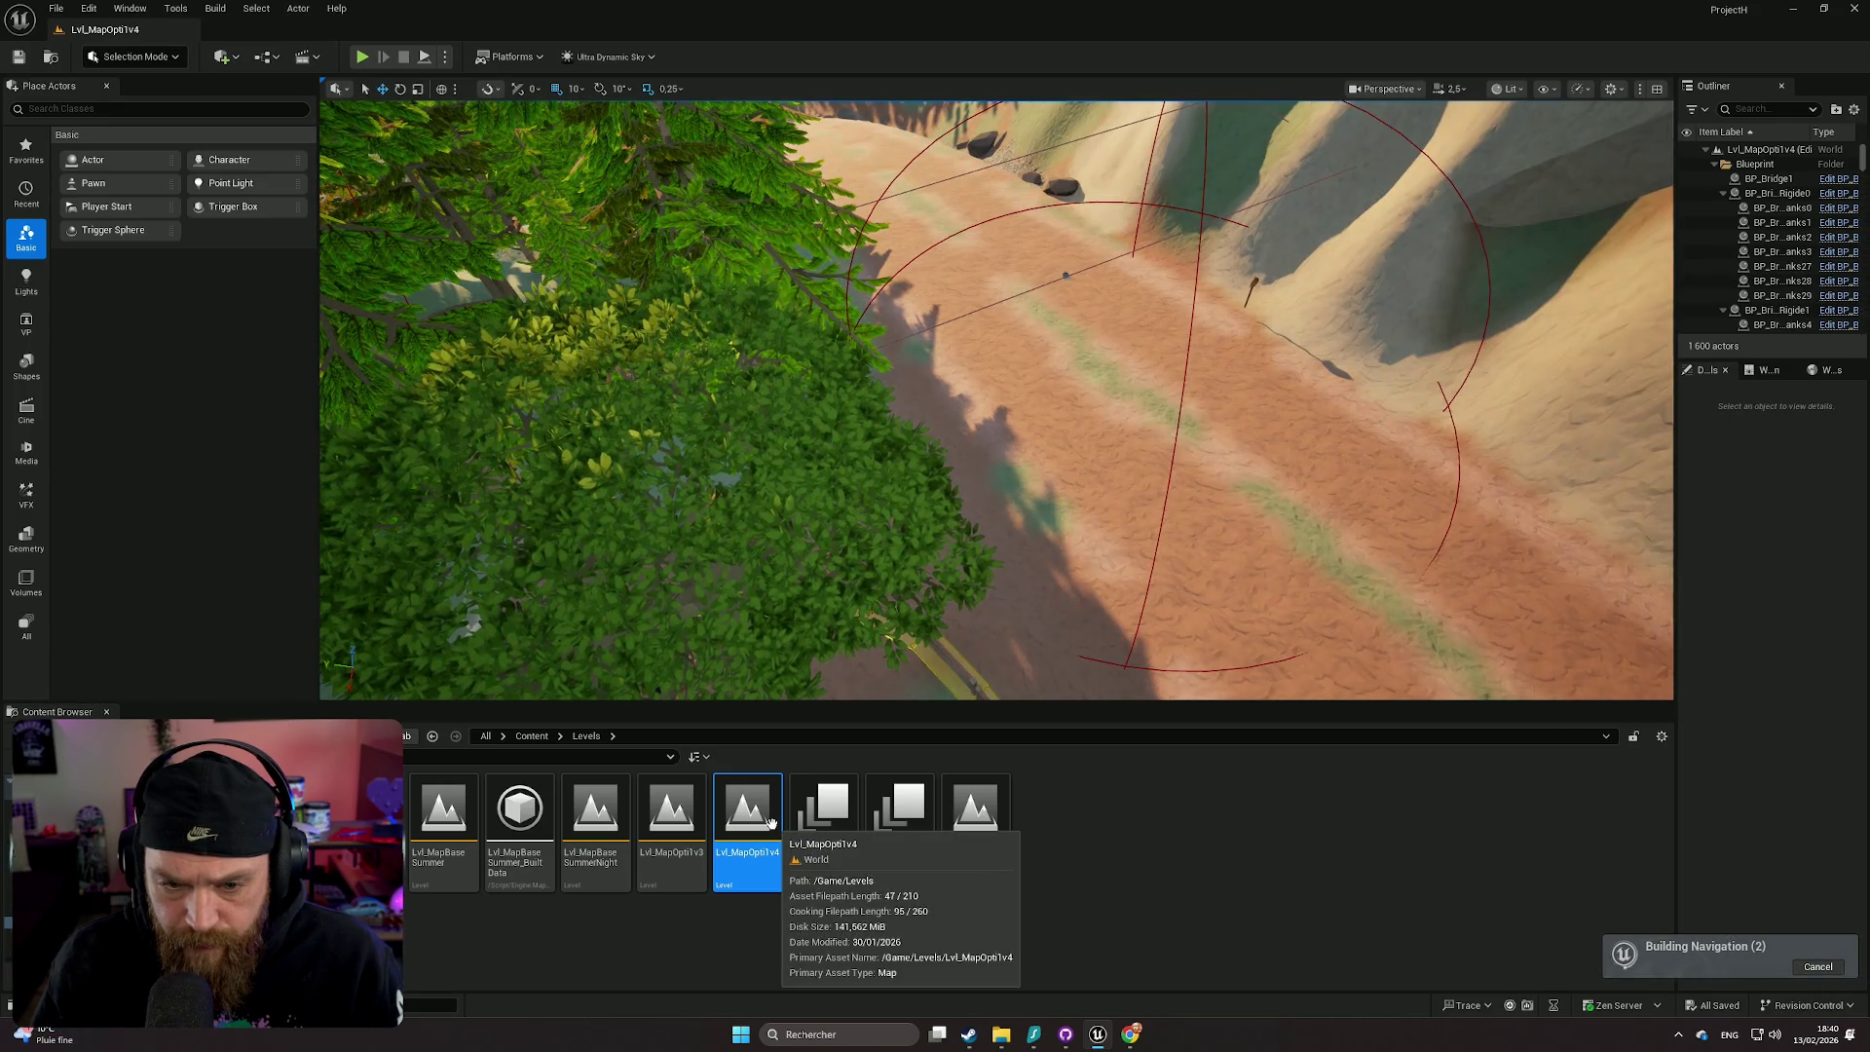
pyautogui.doubleClick(664, 826)
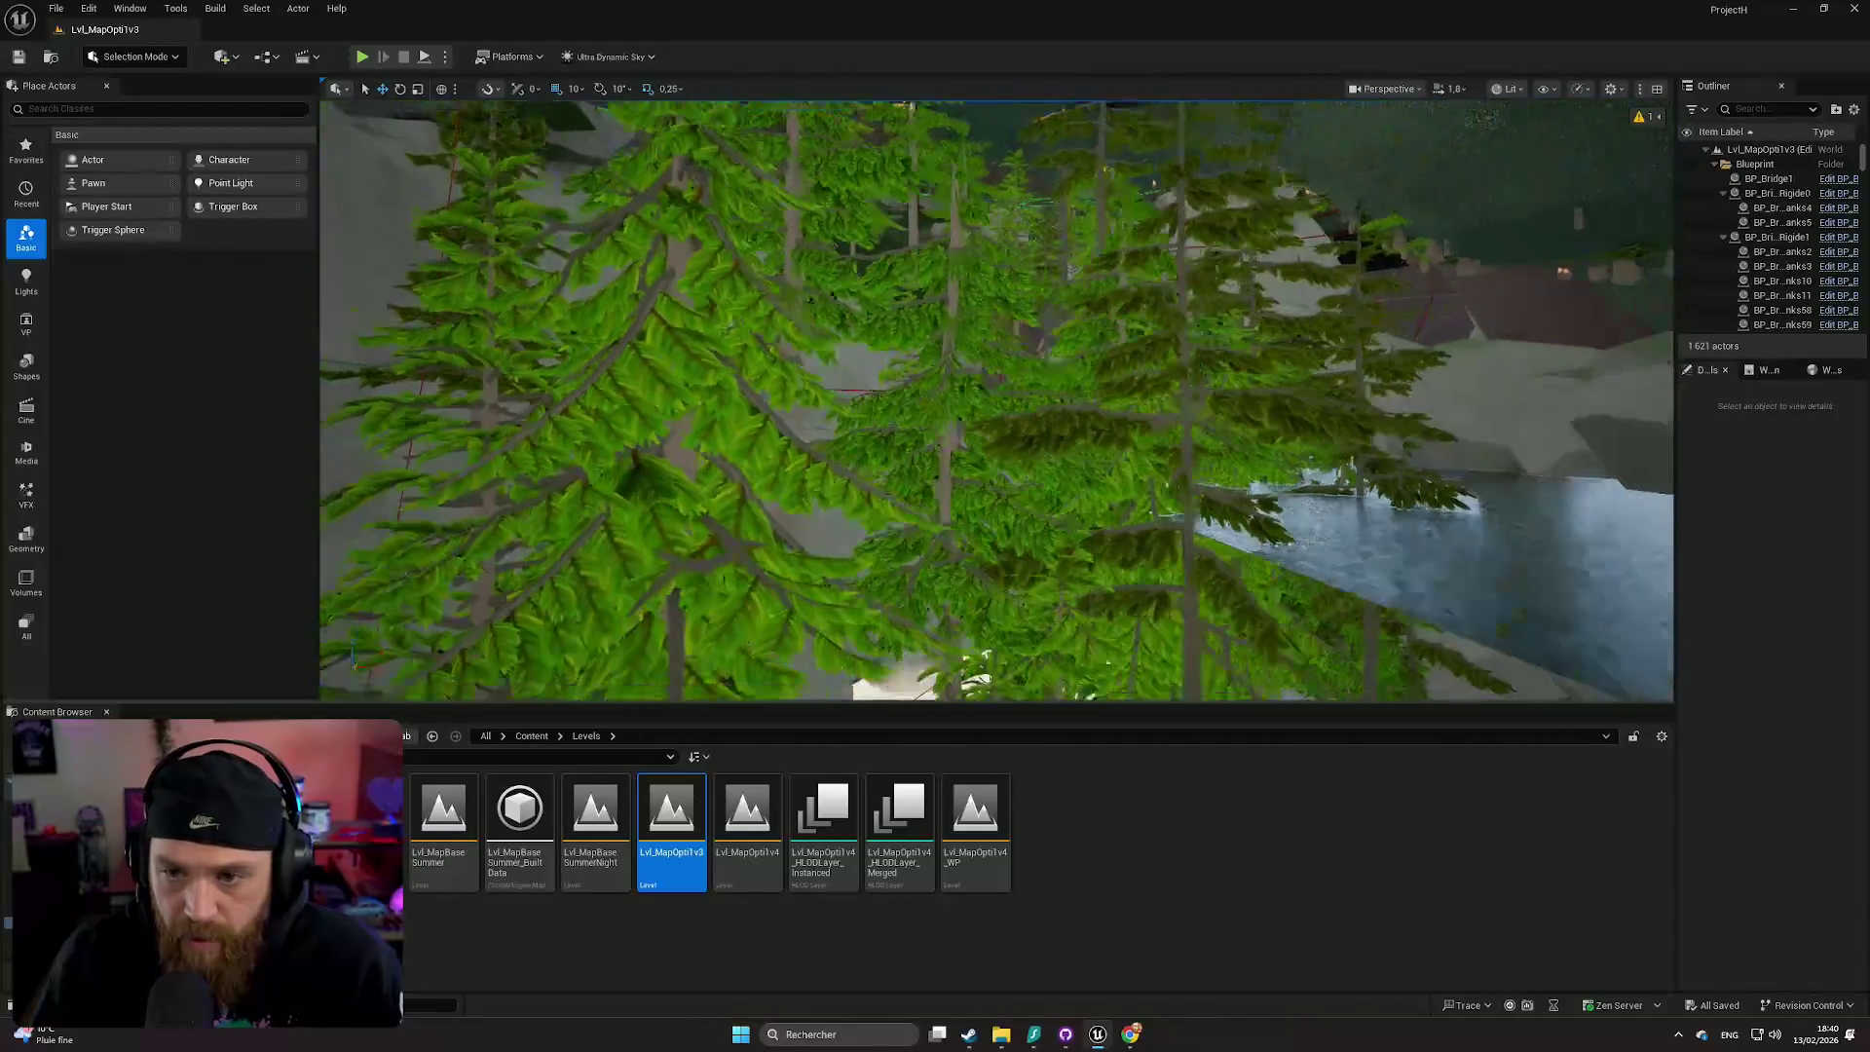
pyautogui.press('w')
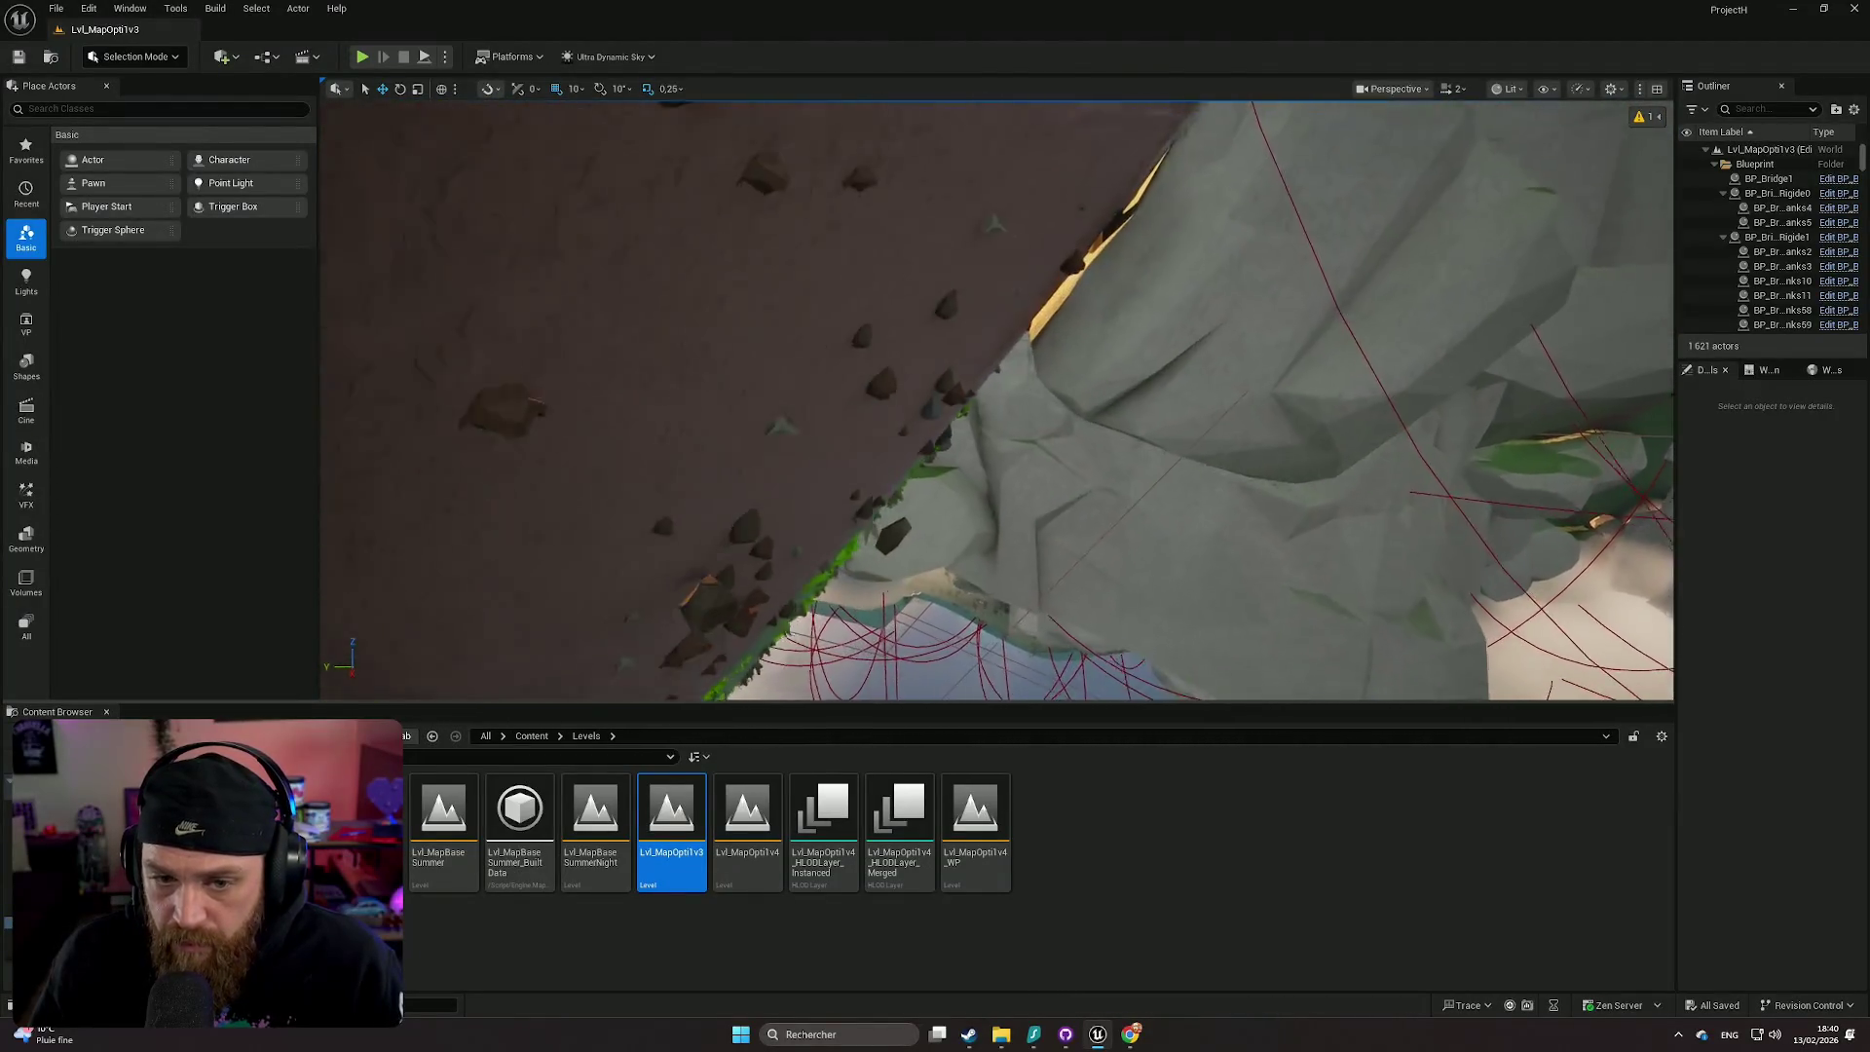
pyautogui.scroll(6, 997, 400)
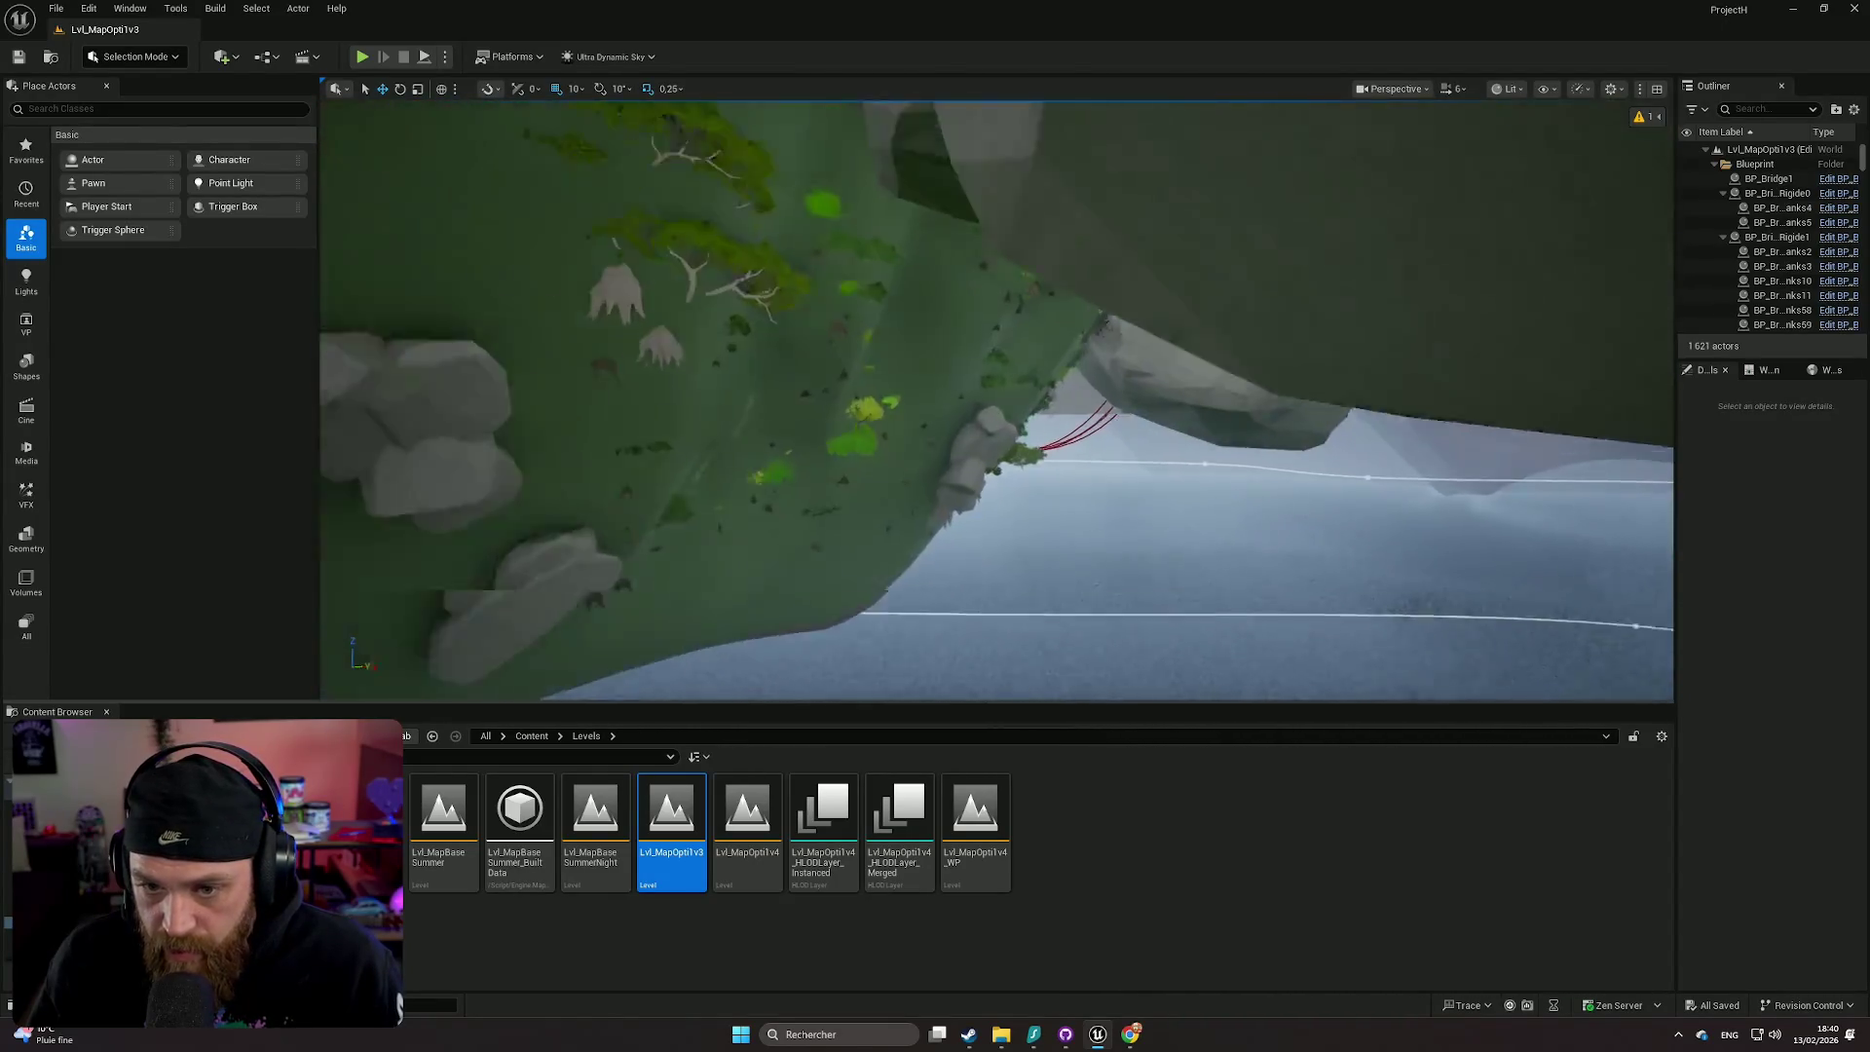
pyautogui.scroll(1, 996, 400)
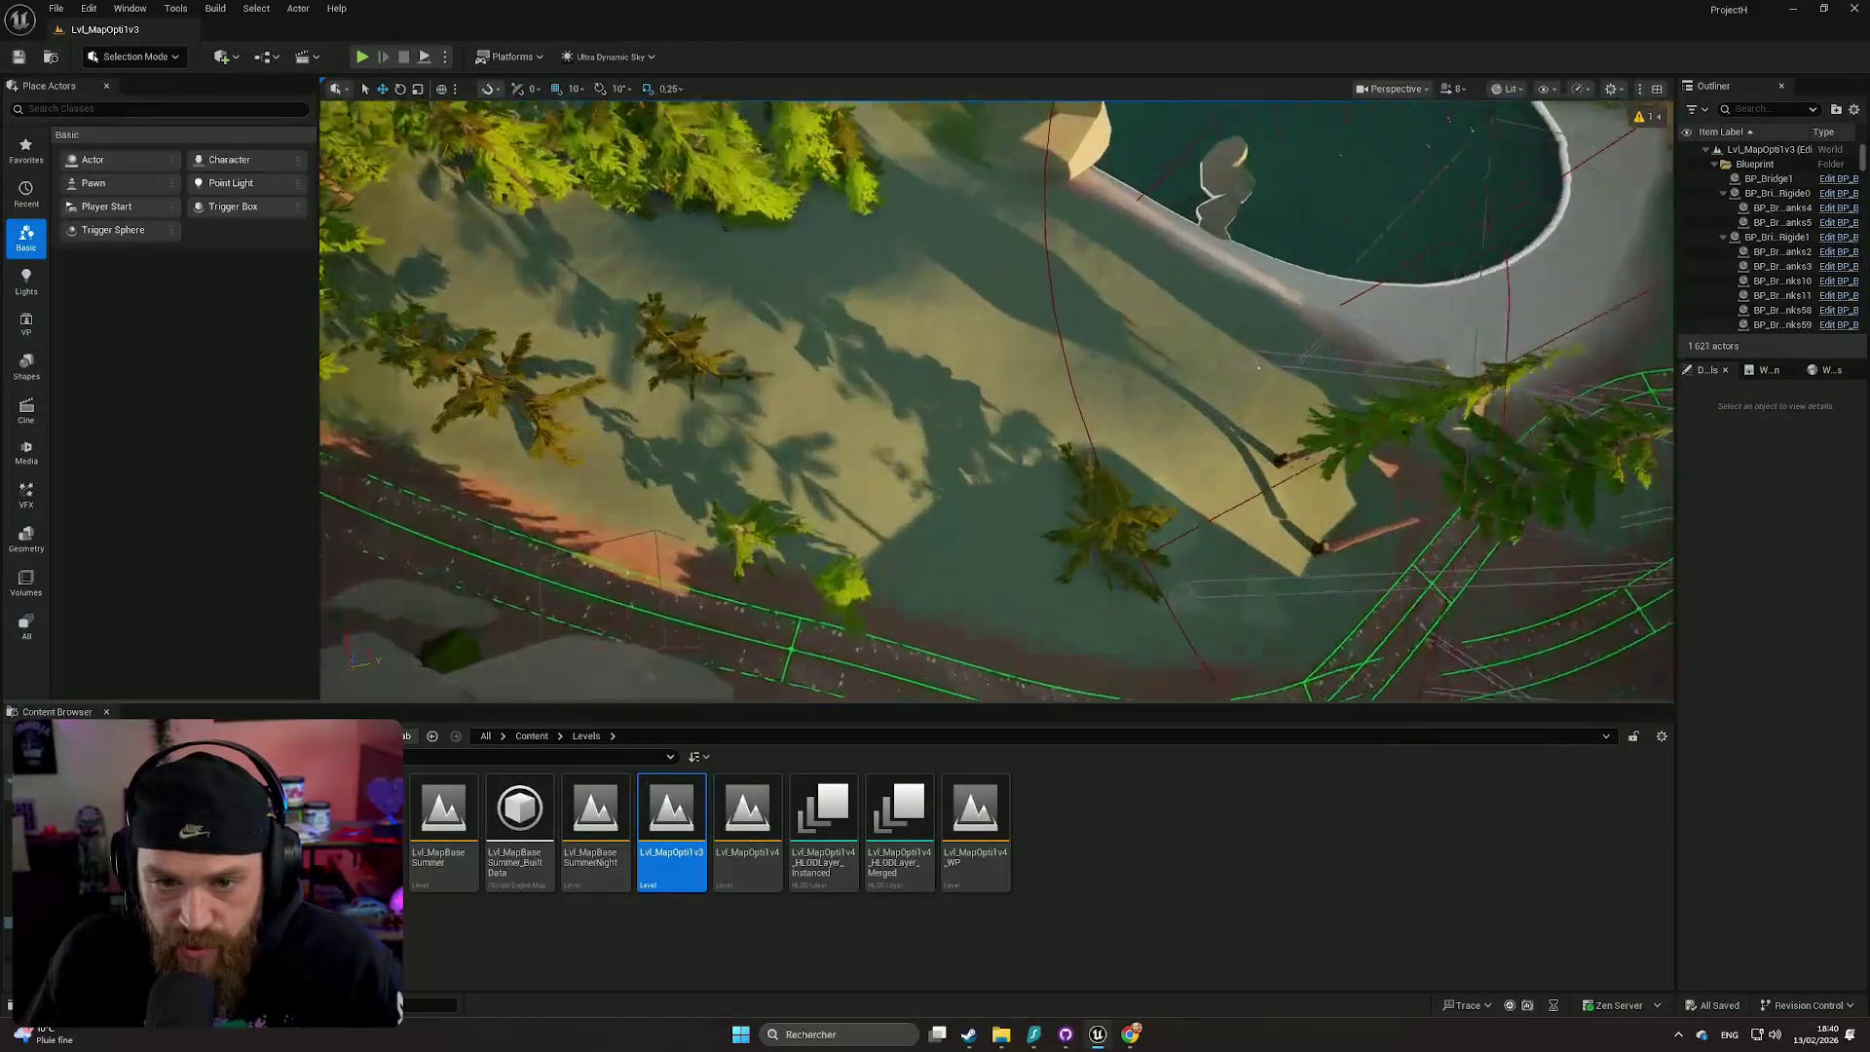
pyautogui.scroll(-1, 887, 322)
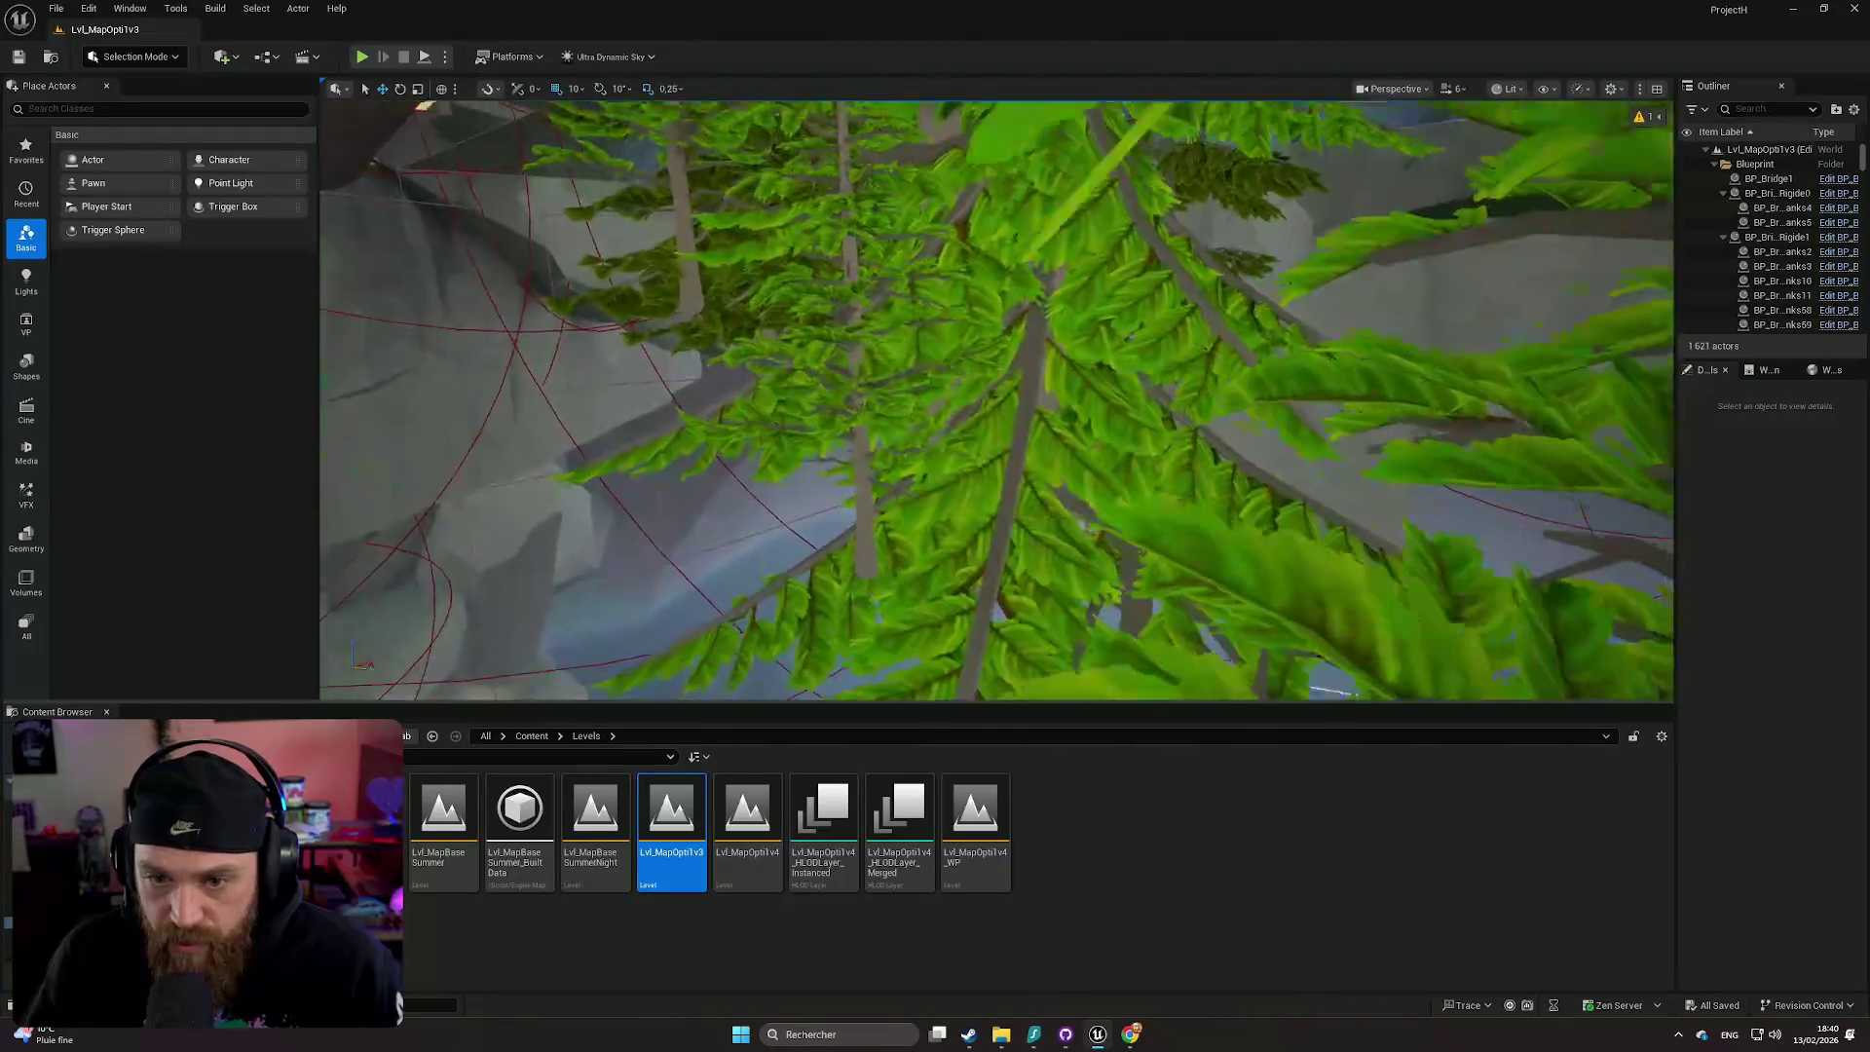
pyautogui.press('s')
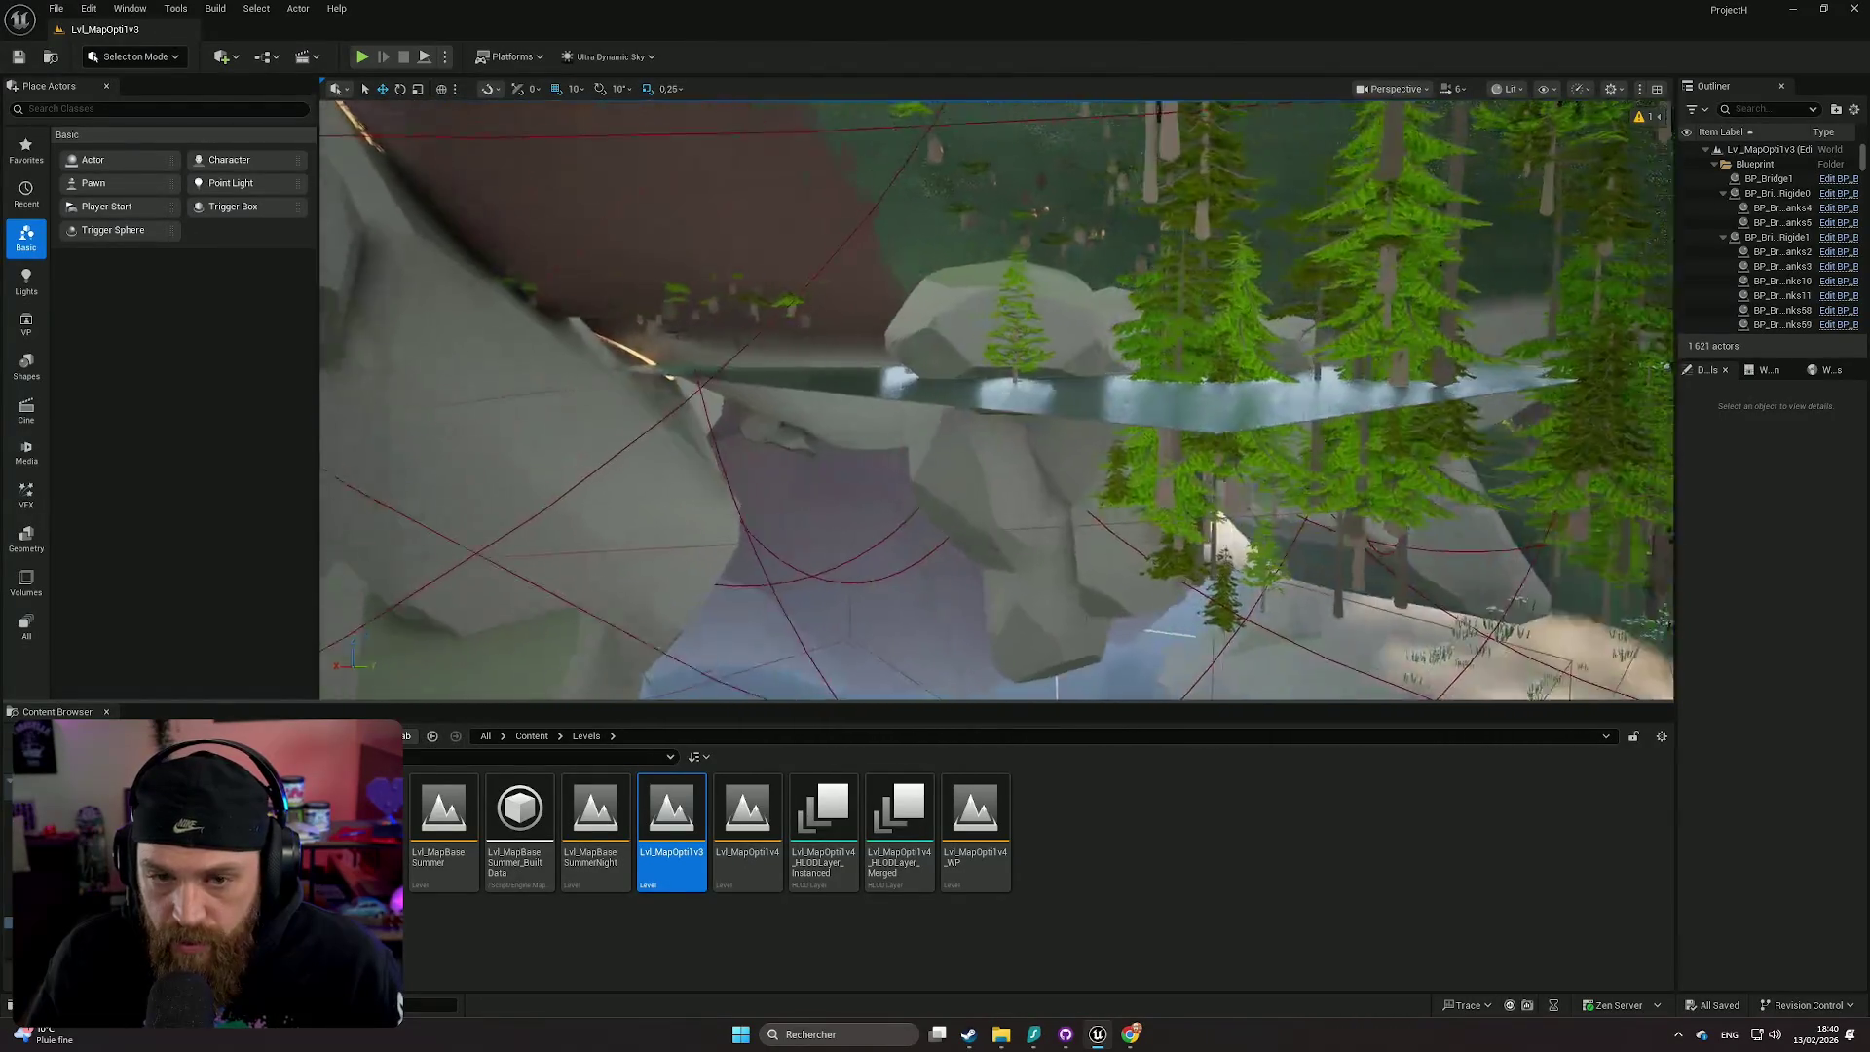
pyautogui.press('w')
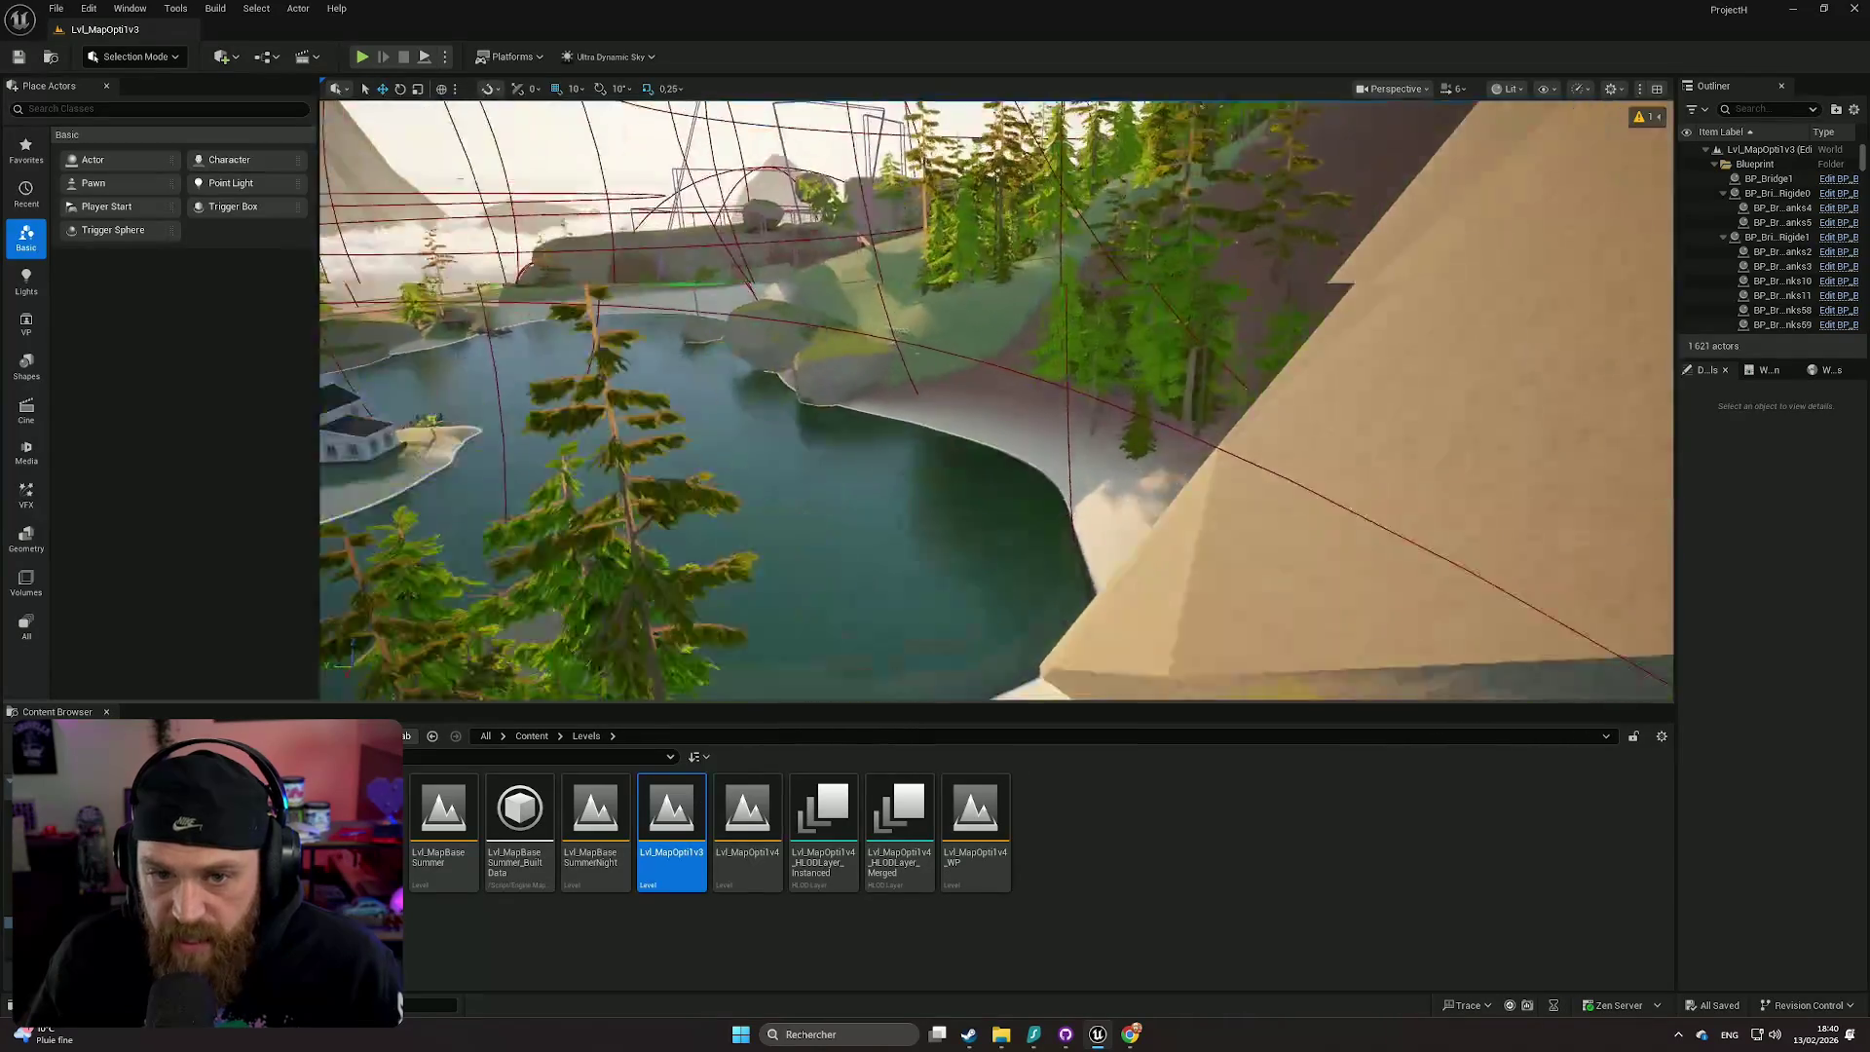
pyautogui.scroll(-1, 995, 400)
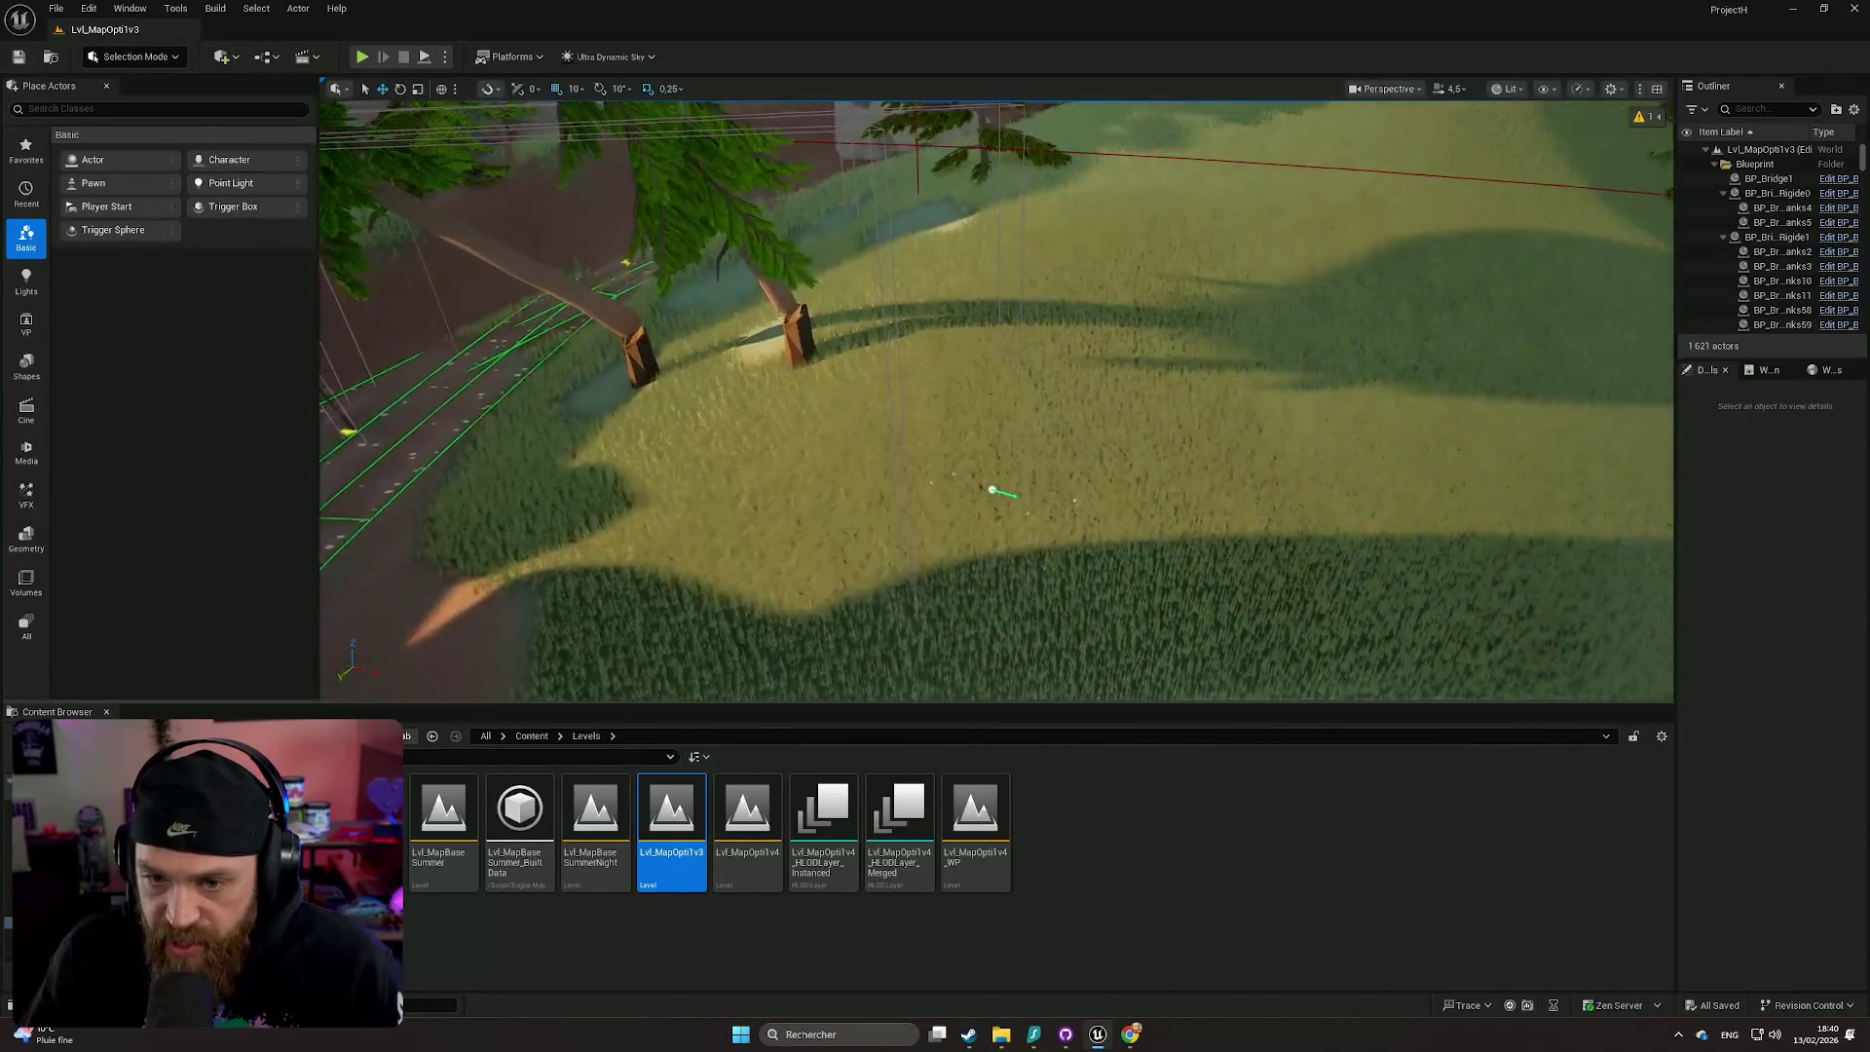
pyautogui.scroll(-1, 995, 400)
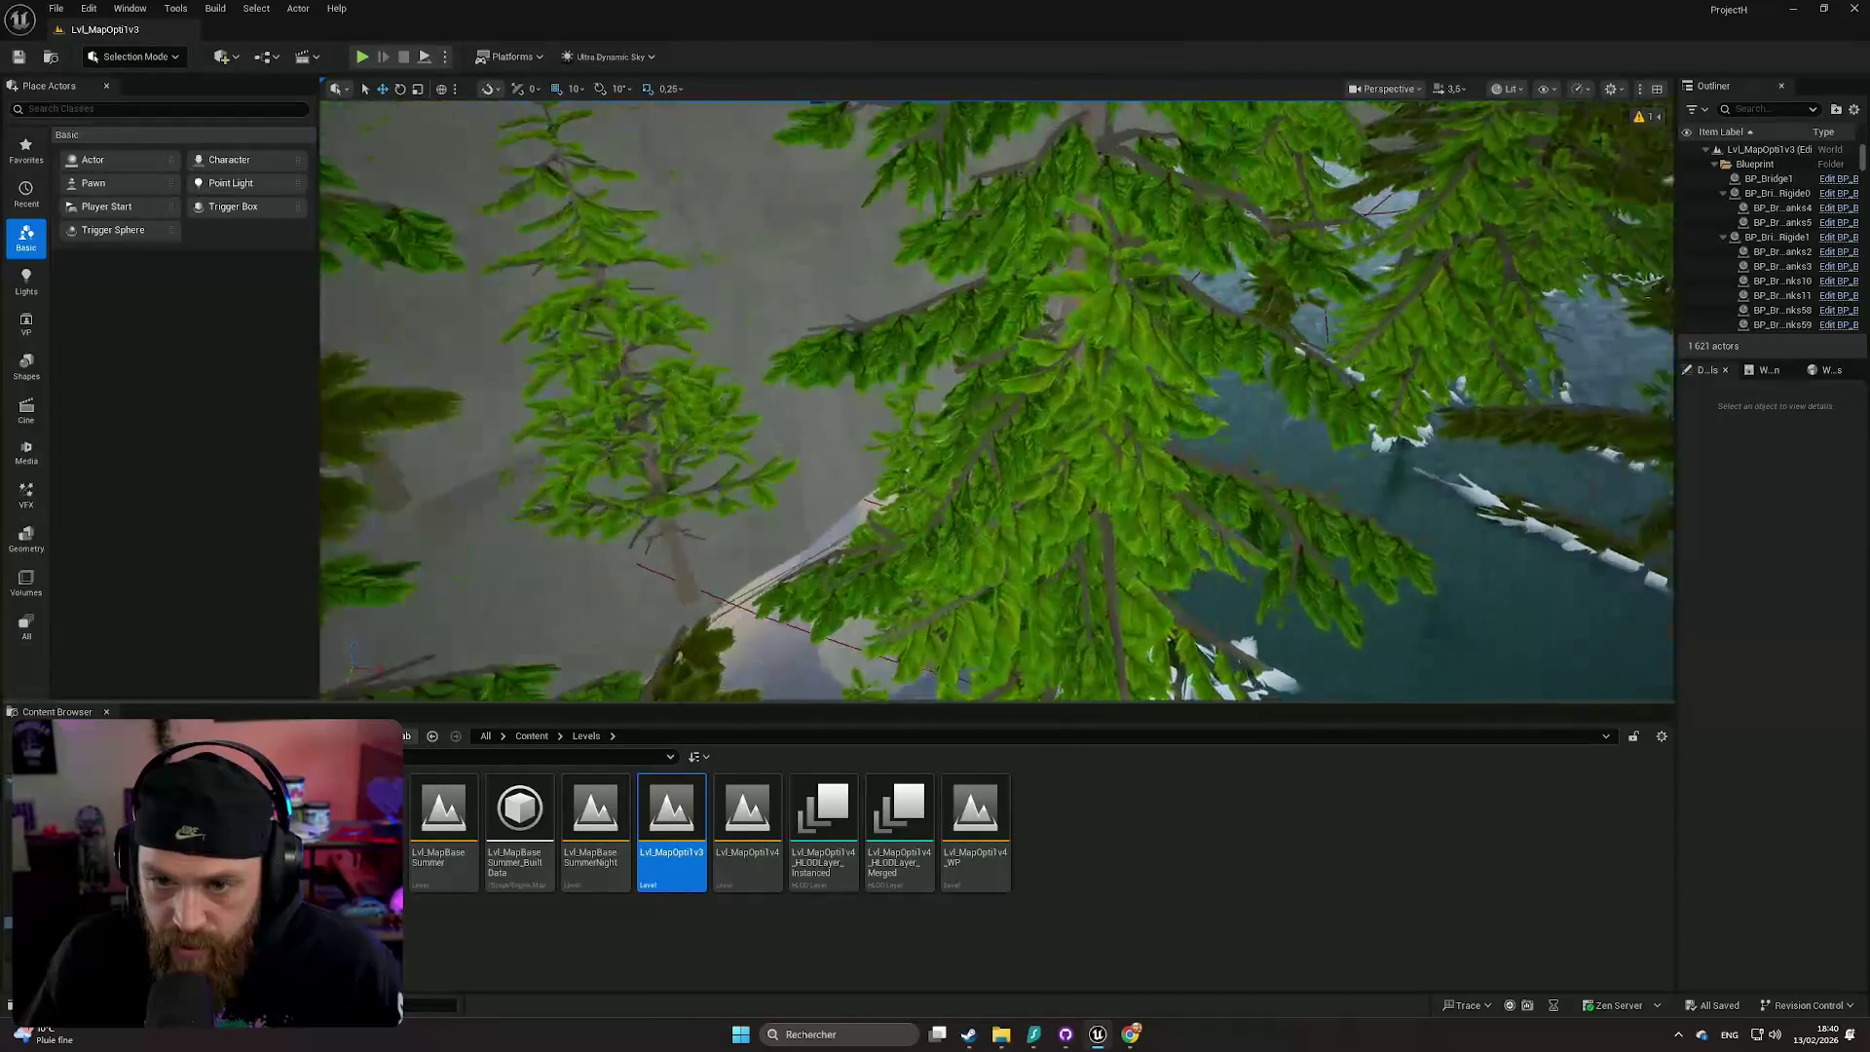
pyautogui.press('s')
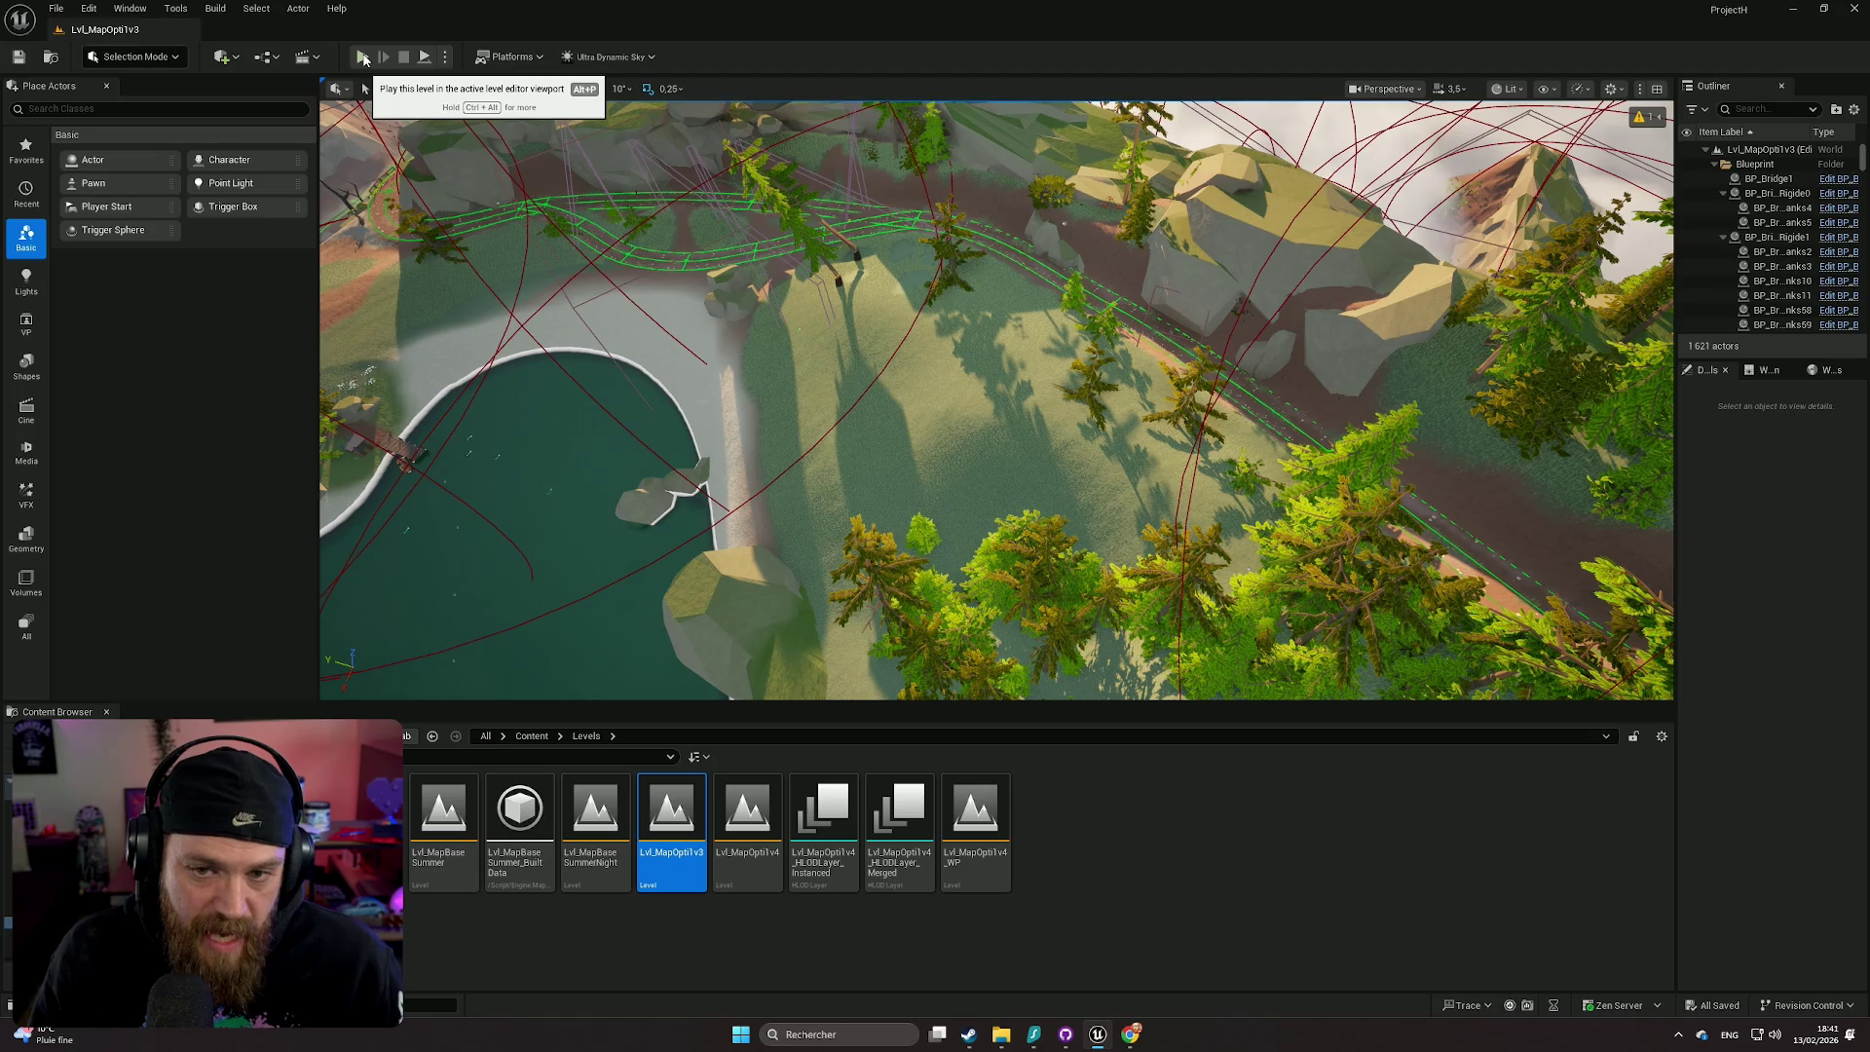
pyautogui.click(363, 58)
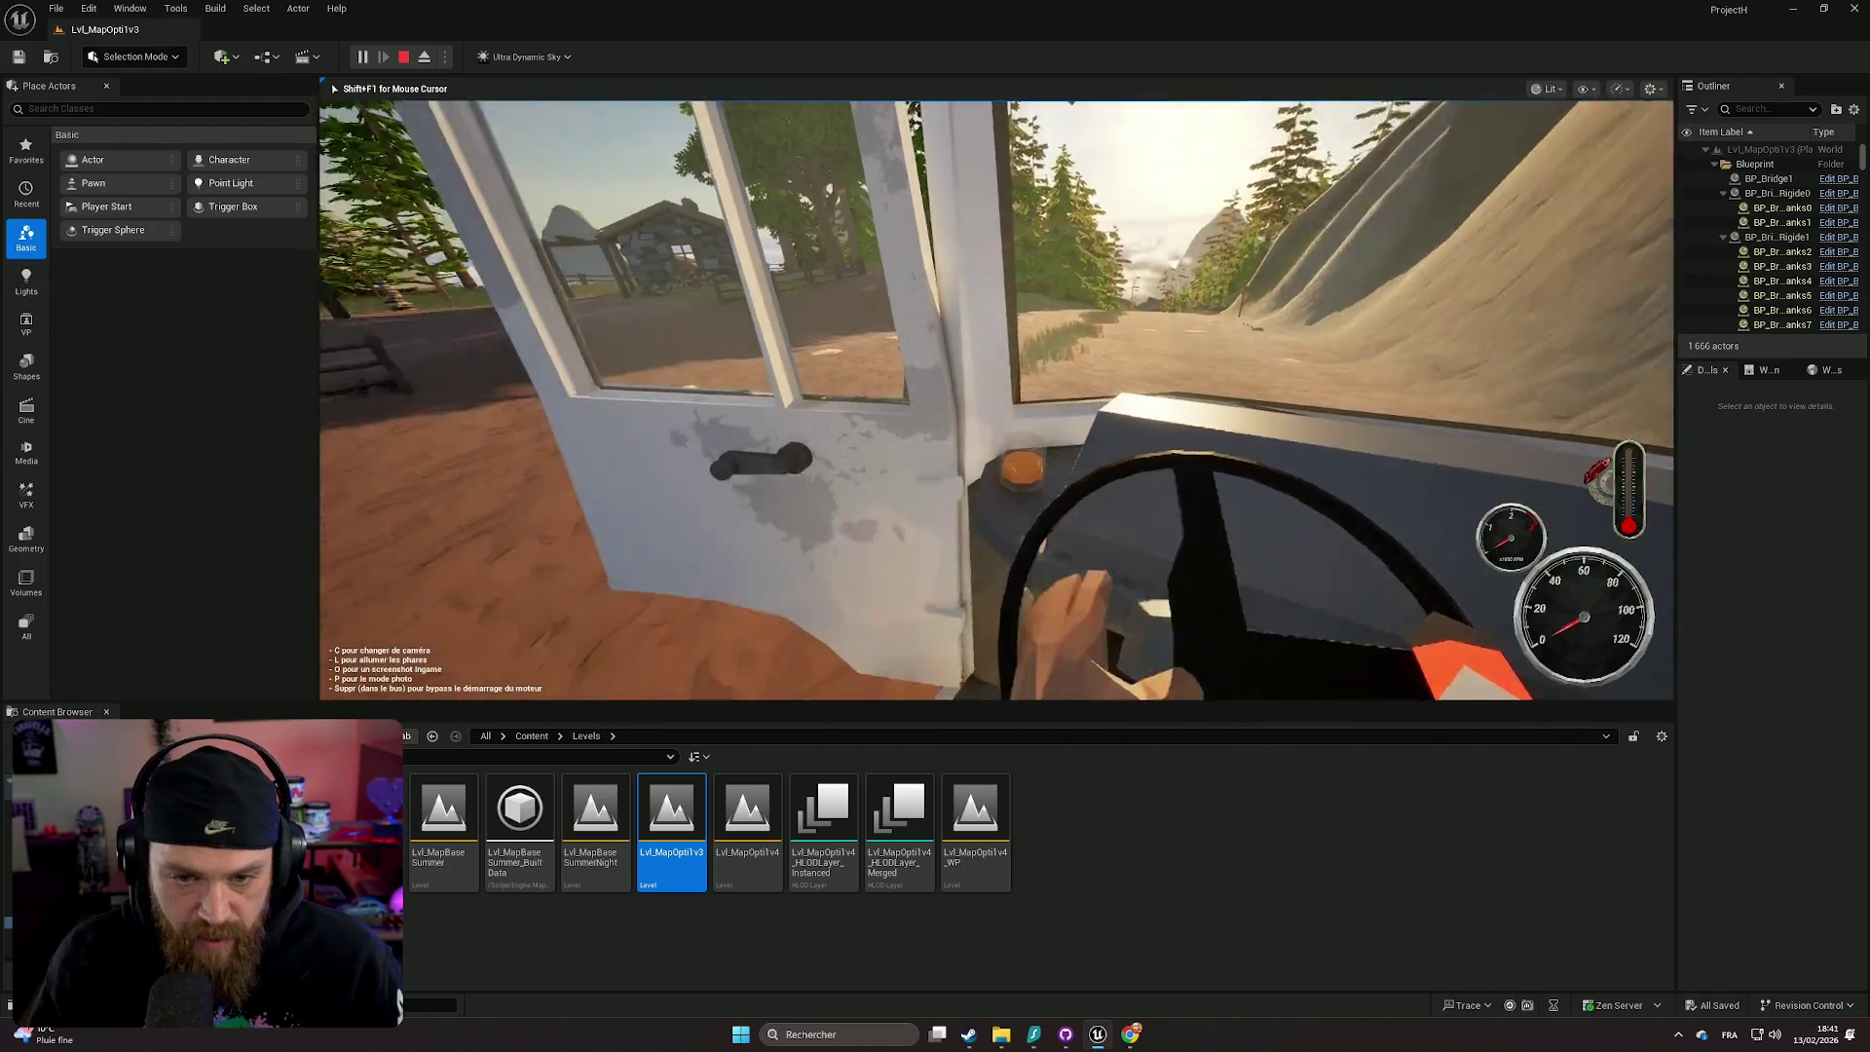
# - Drive the bus toggling chase and cab cameras with C, get out with E, then stop the test
pyautogui.press('c')
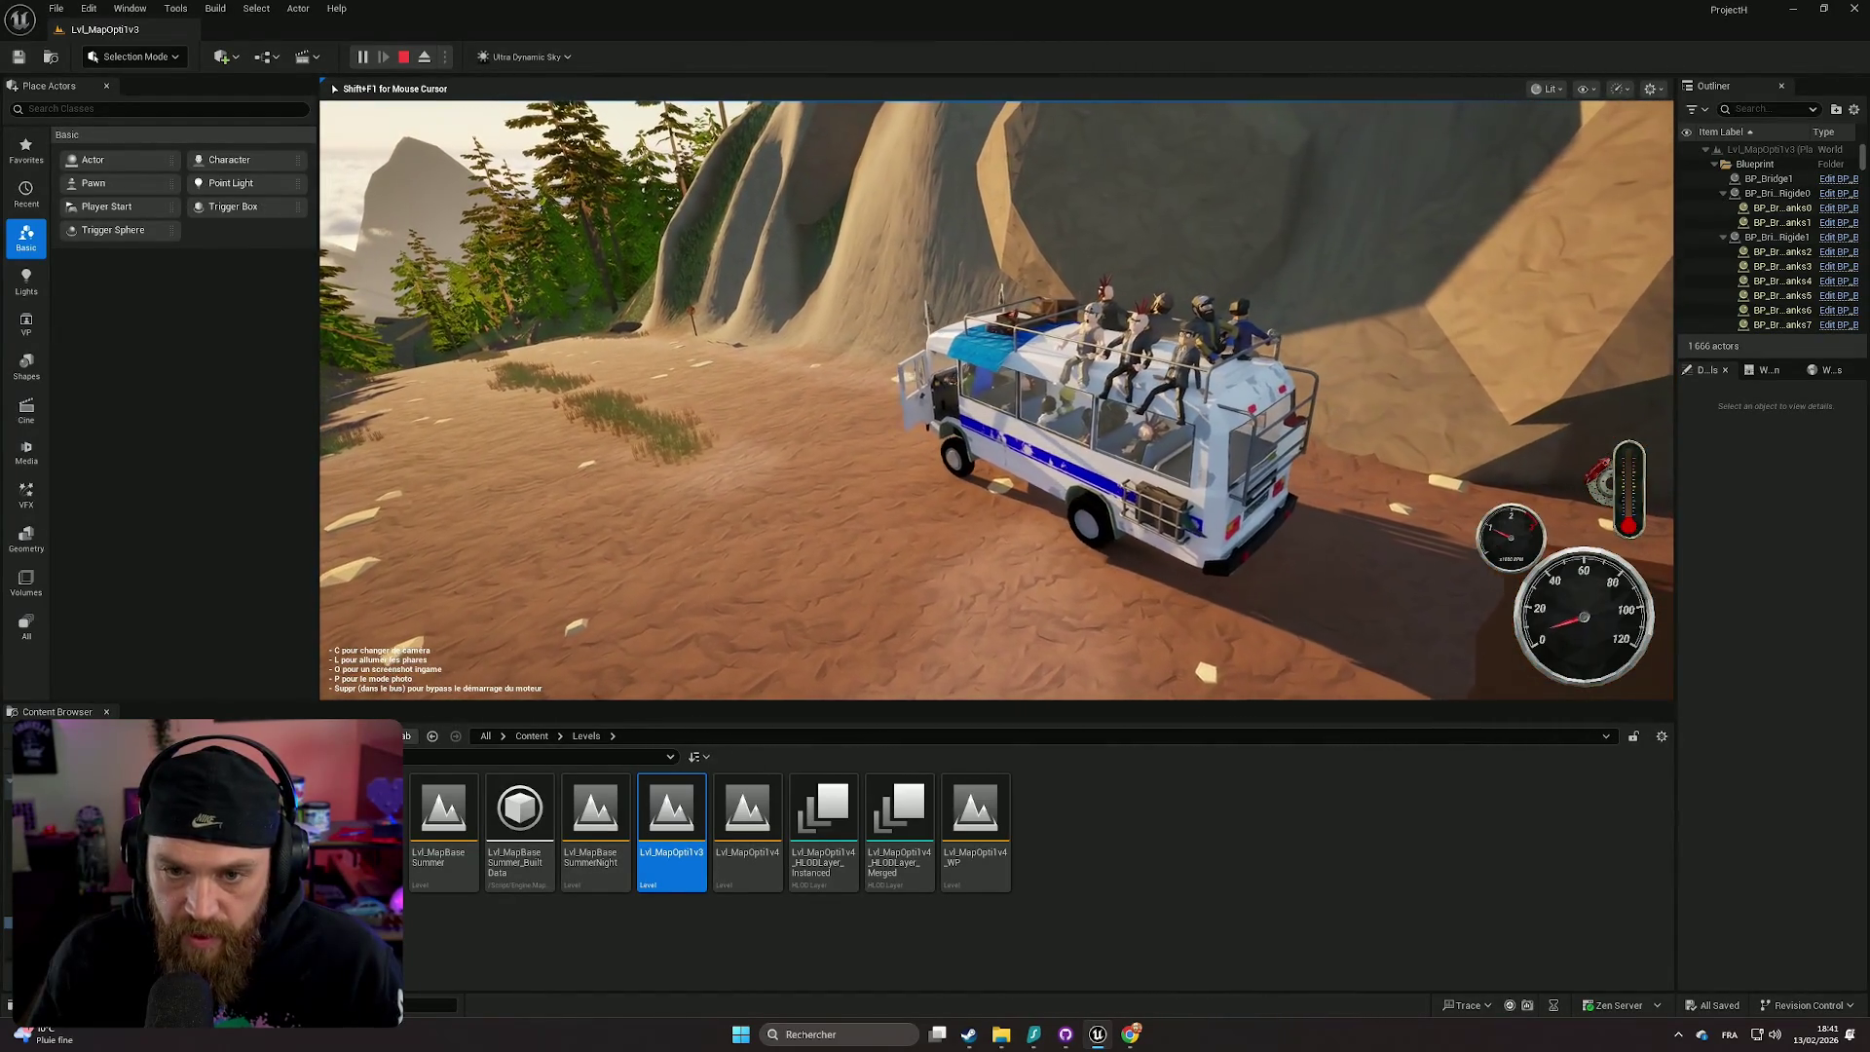
pyautogui.press('c')
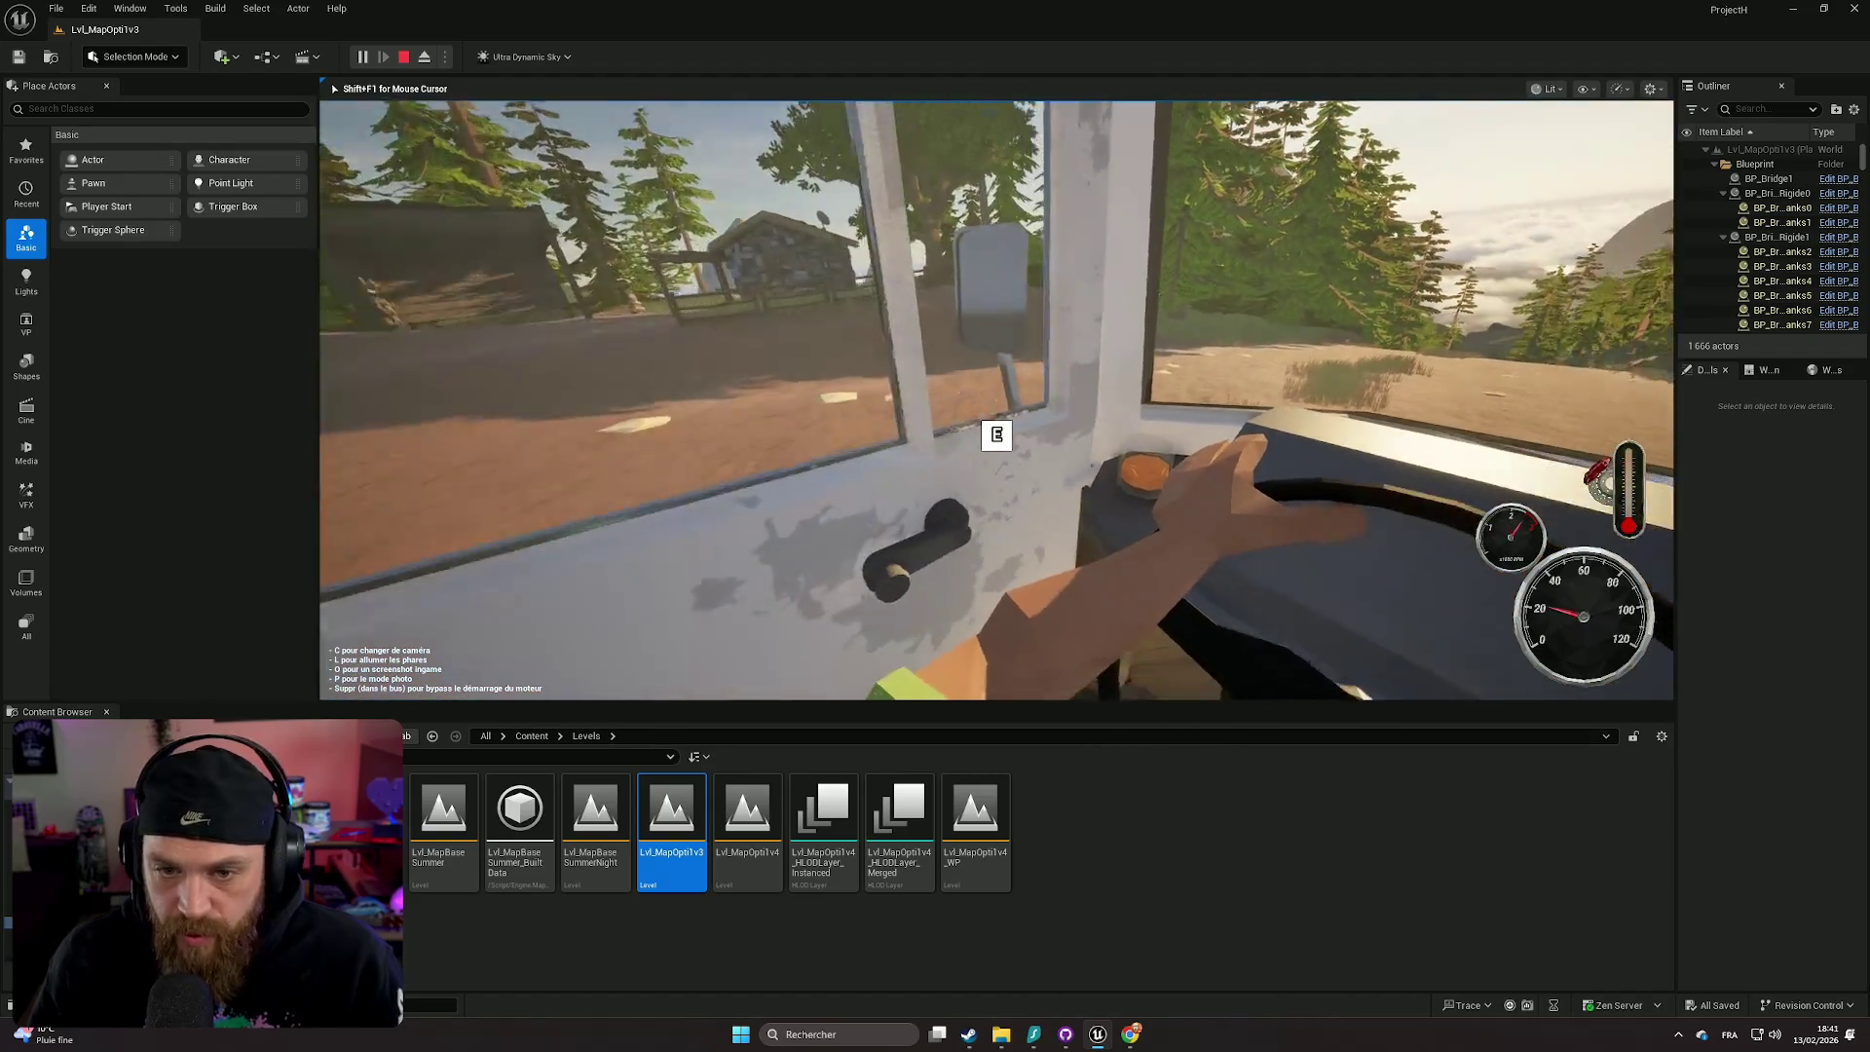
pyautogui.press('c')
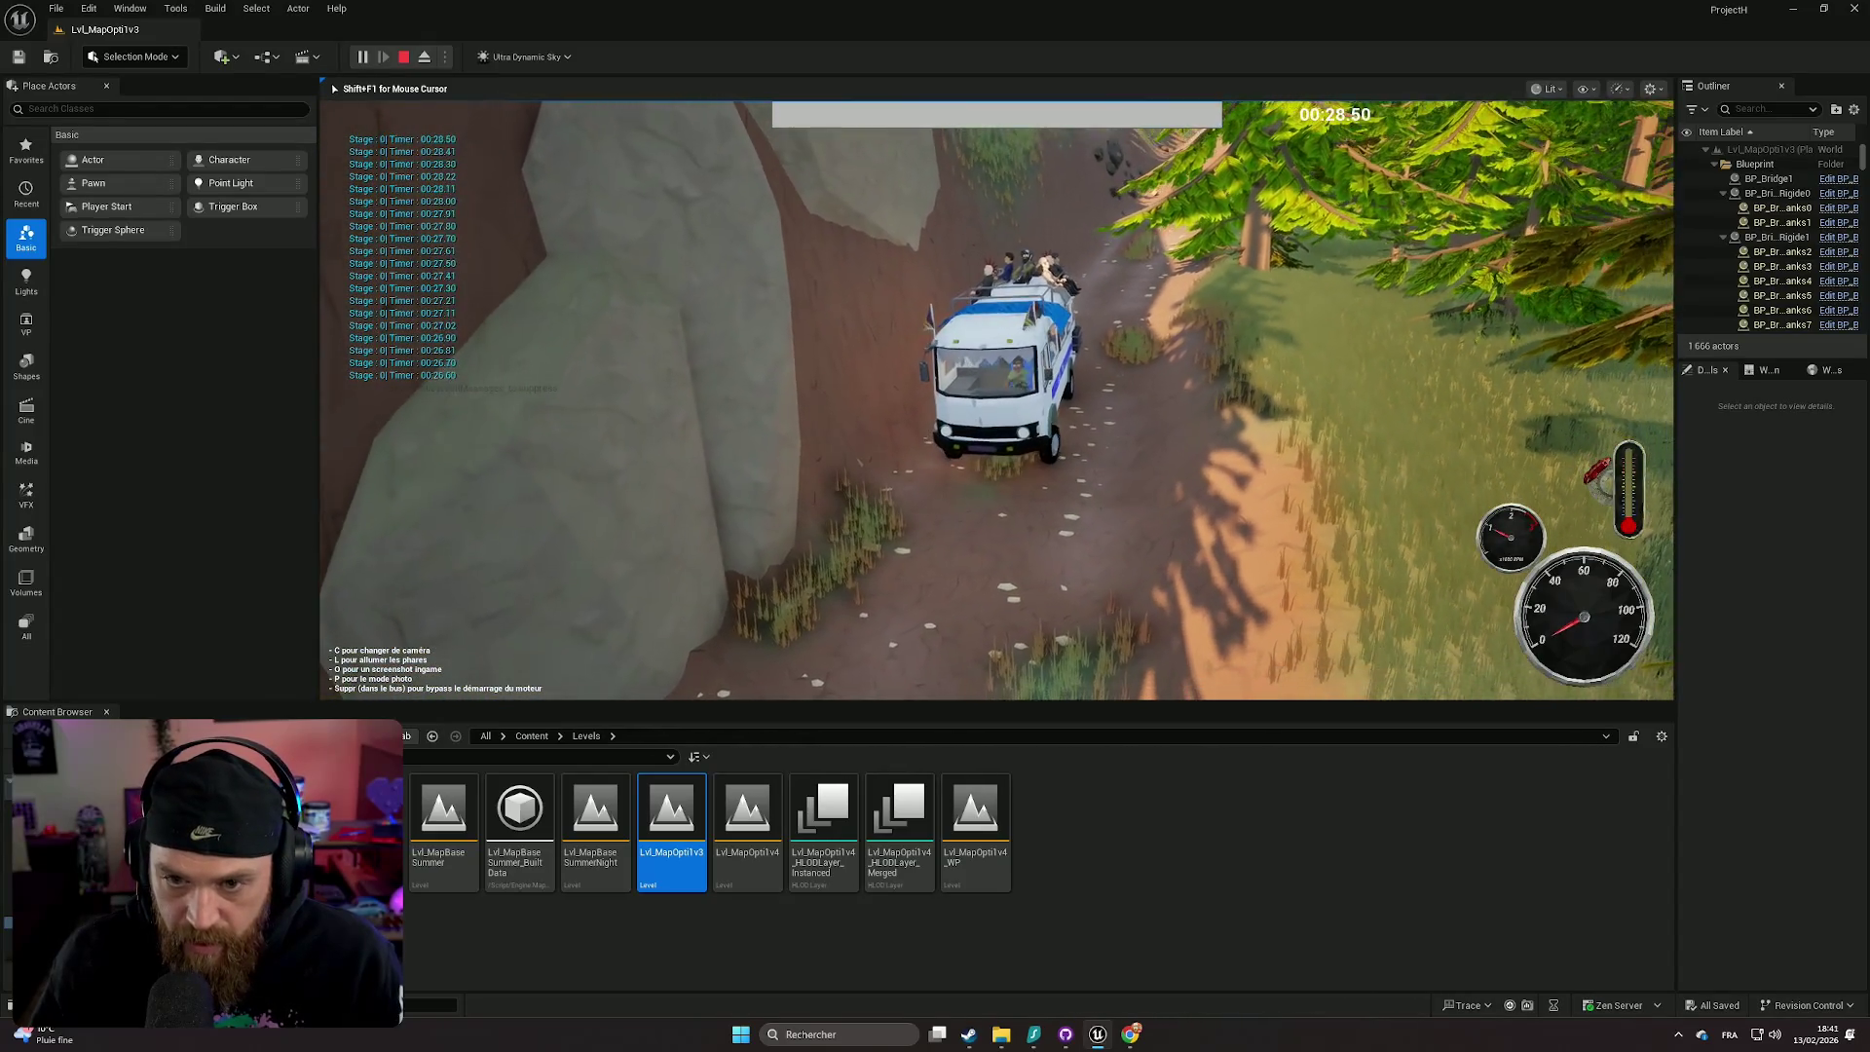
pyautogui.press('c')
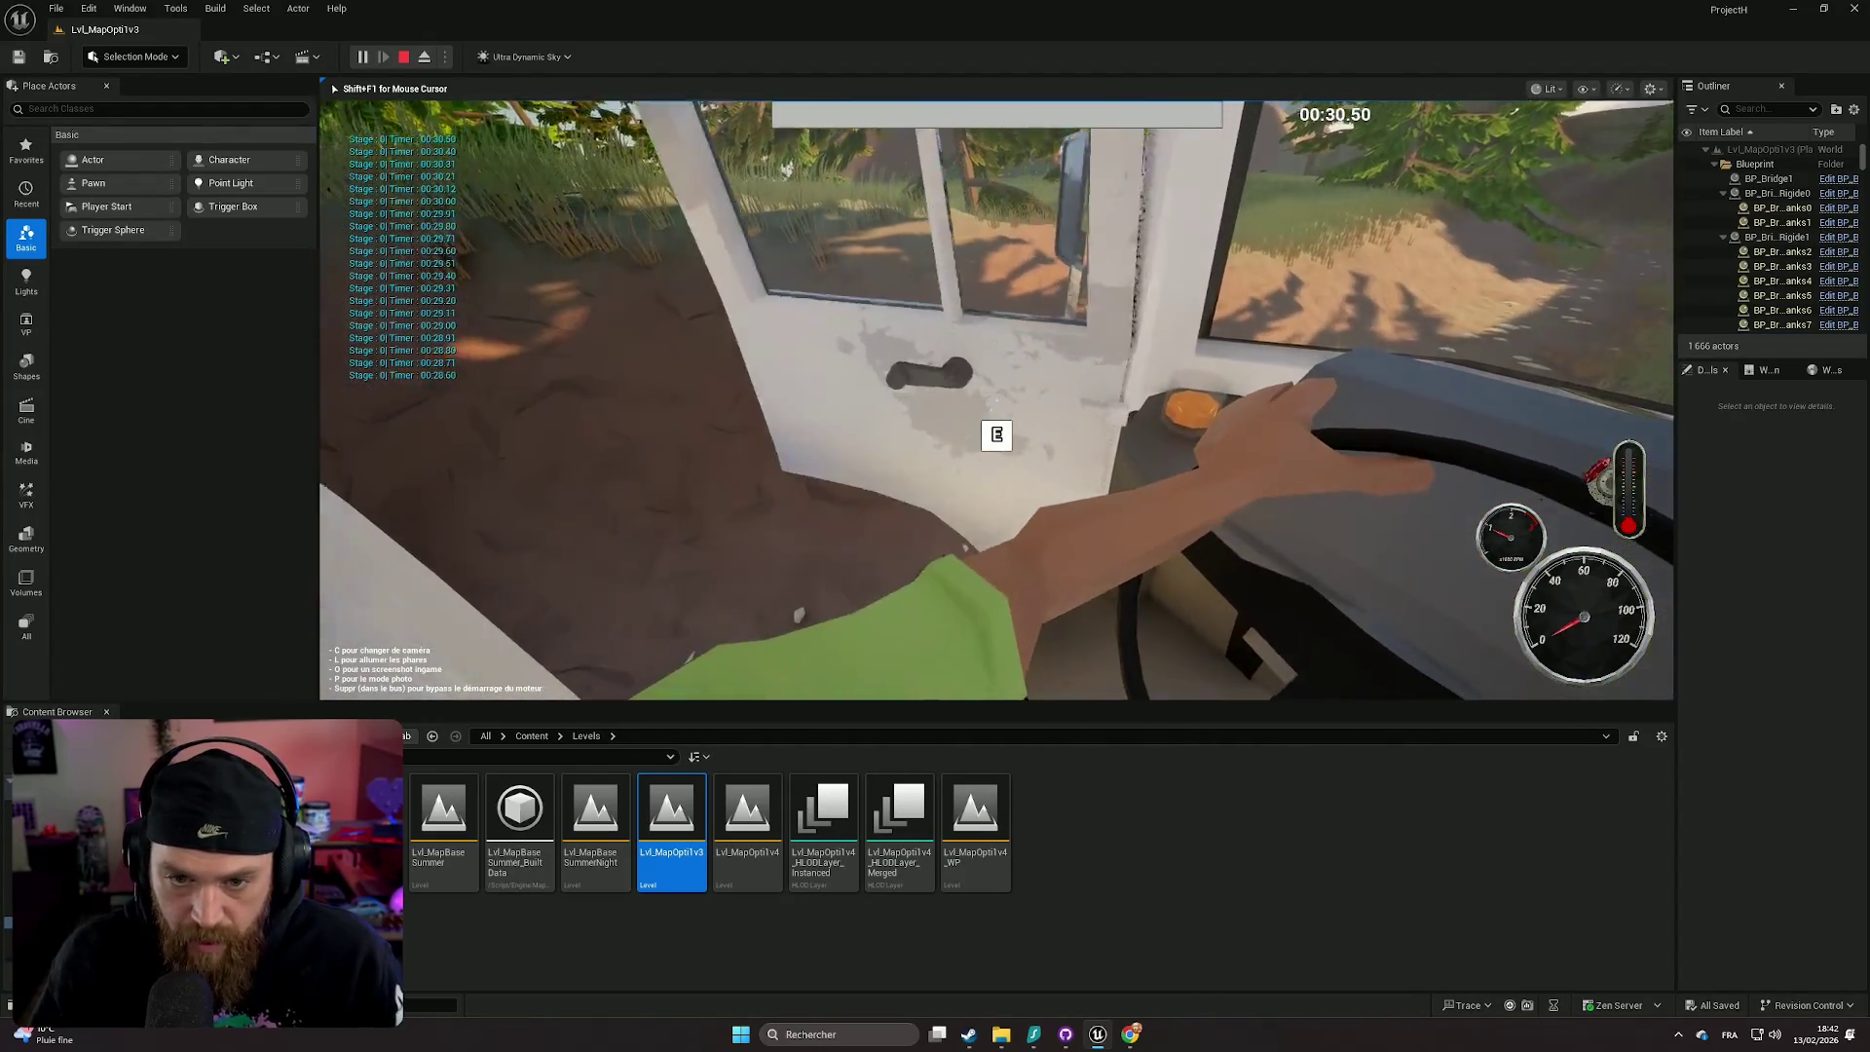
pyautogui.press('e')
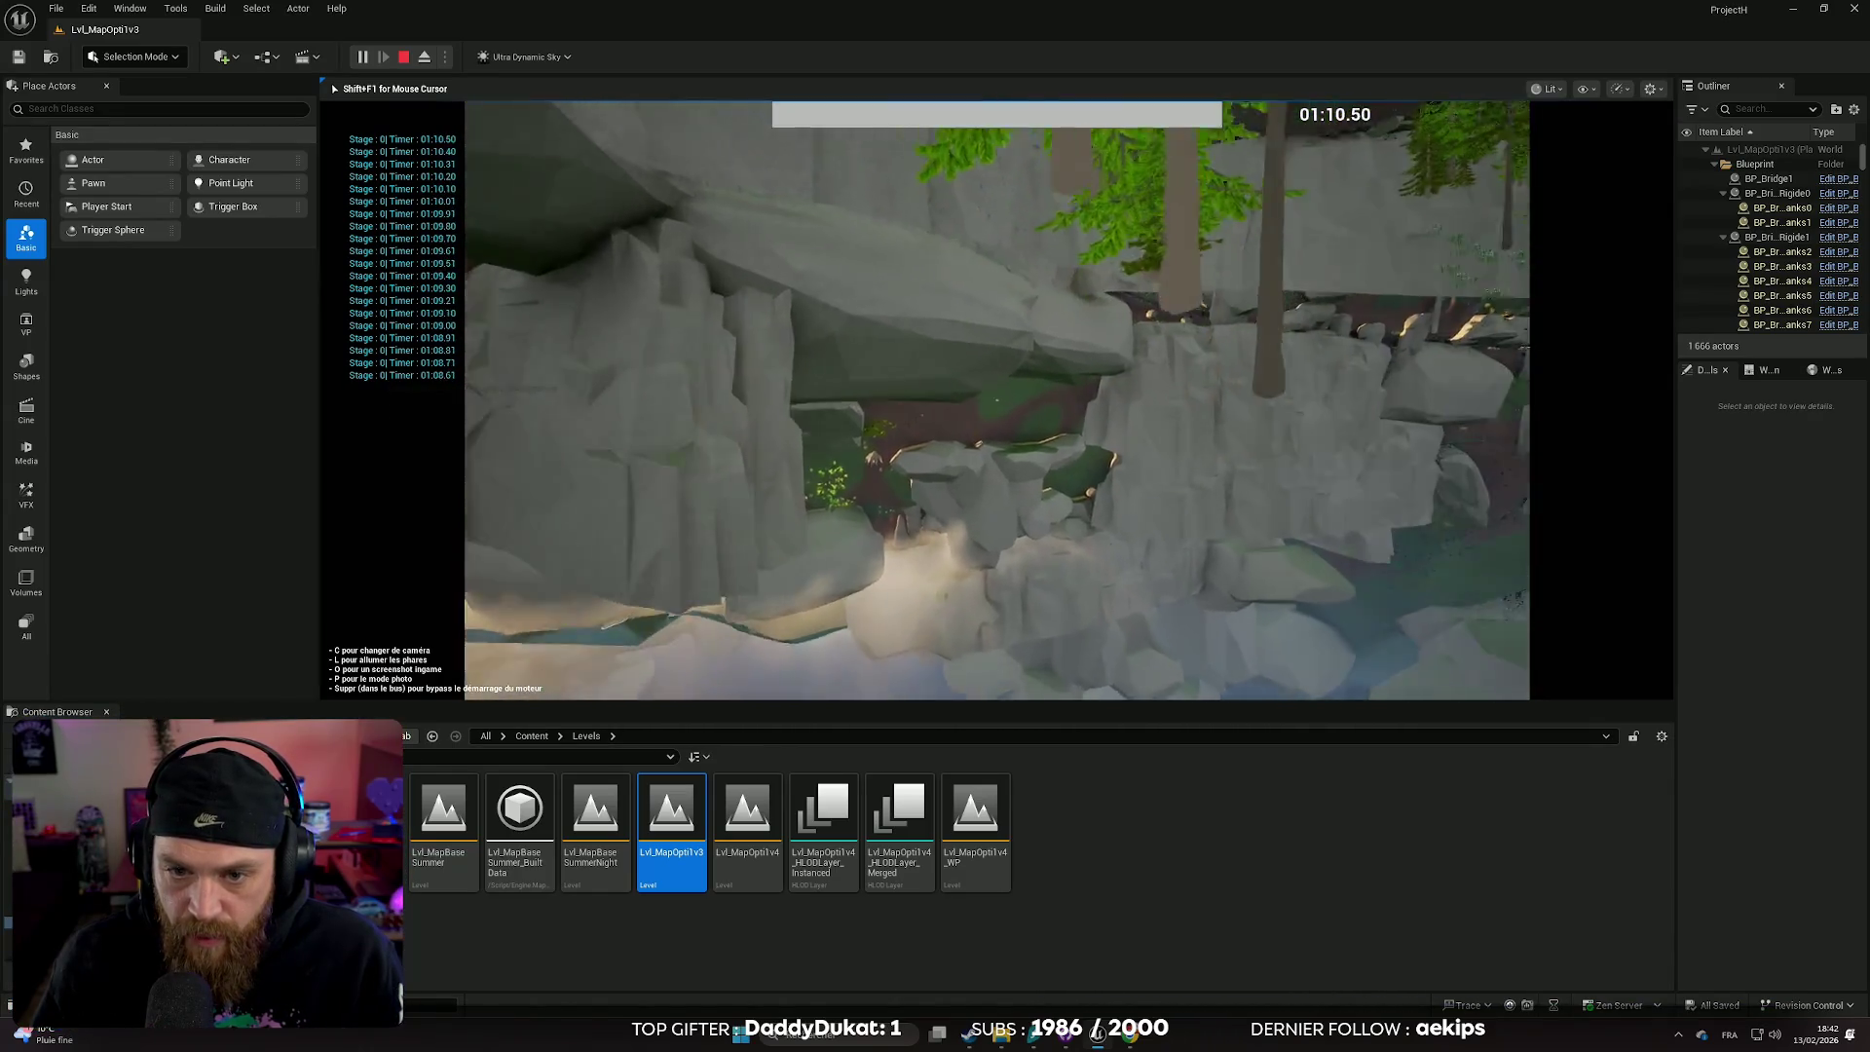
pyautogui.press('Escape')
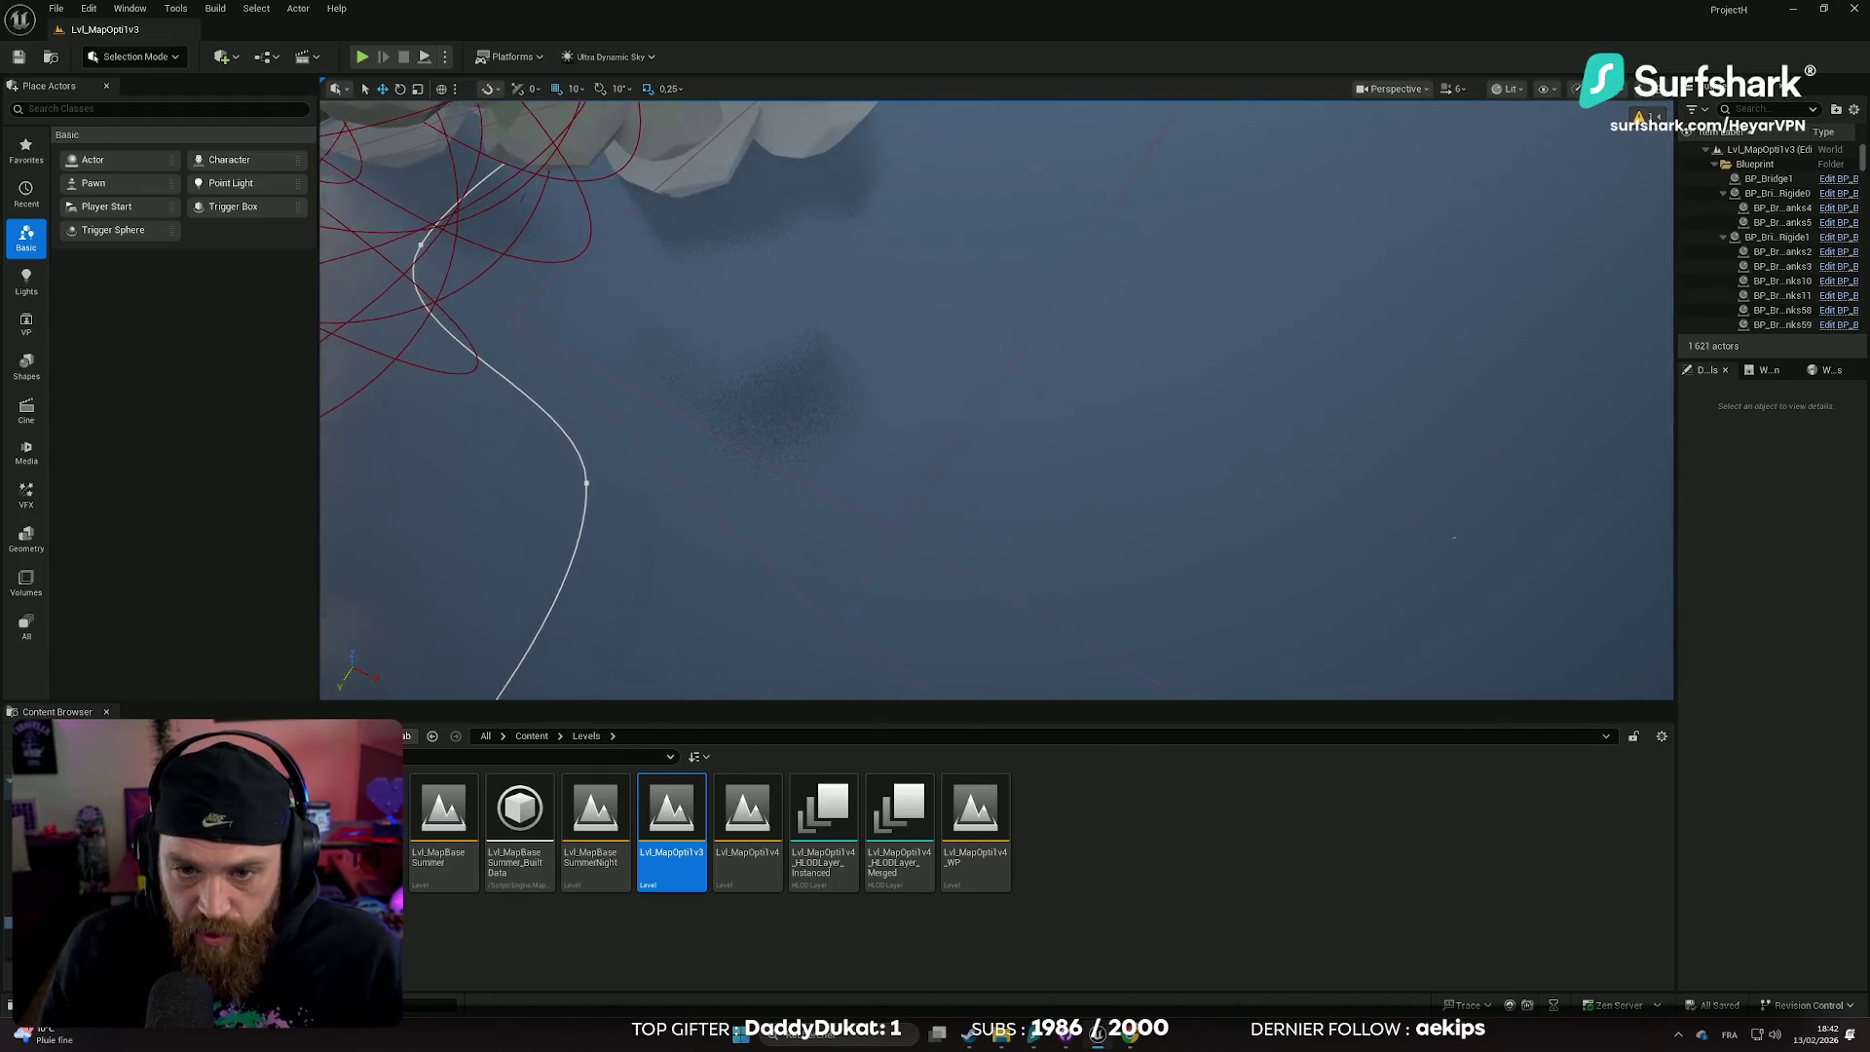
# - Zoom around the road and lake and select the Landscape actor
pyautogui.scroll(-10, 1052, 405)
pyautogui.scroll(10, 995, 399)
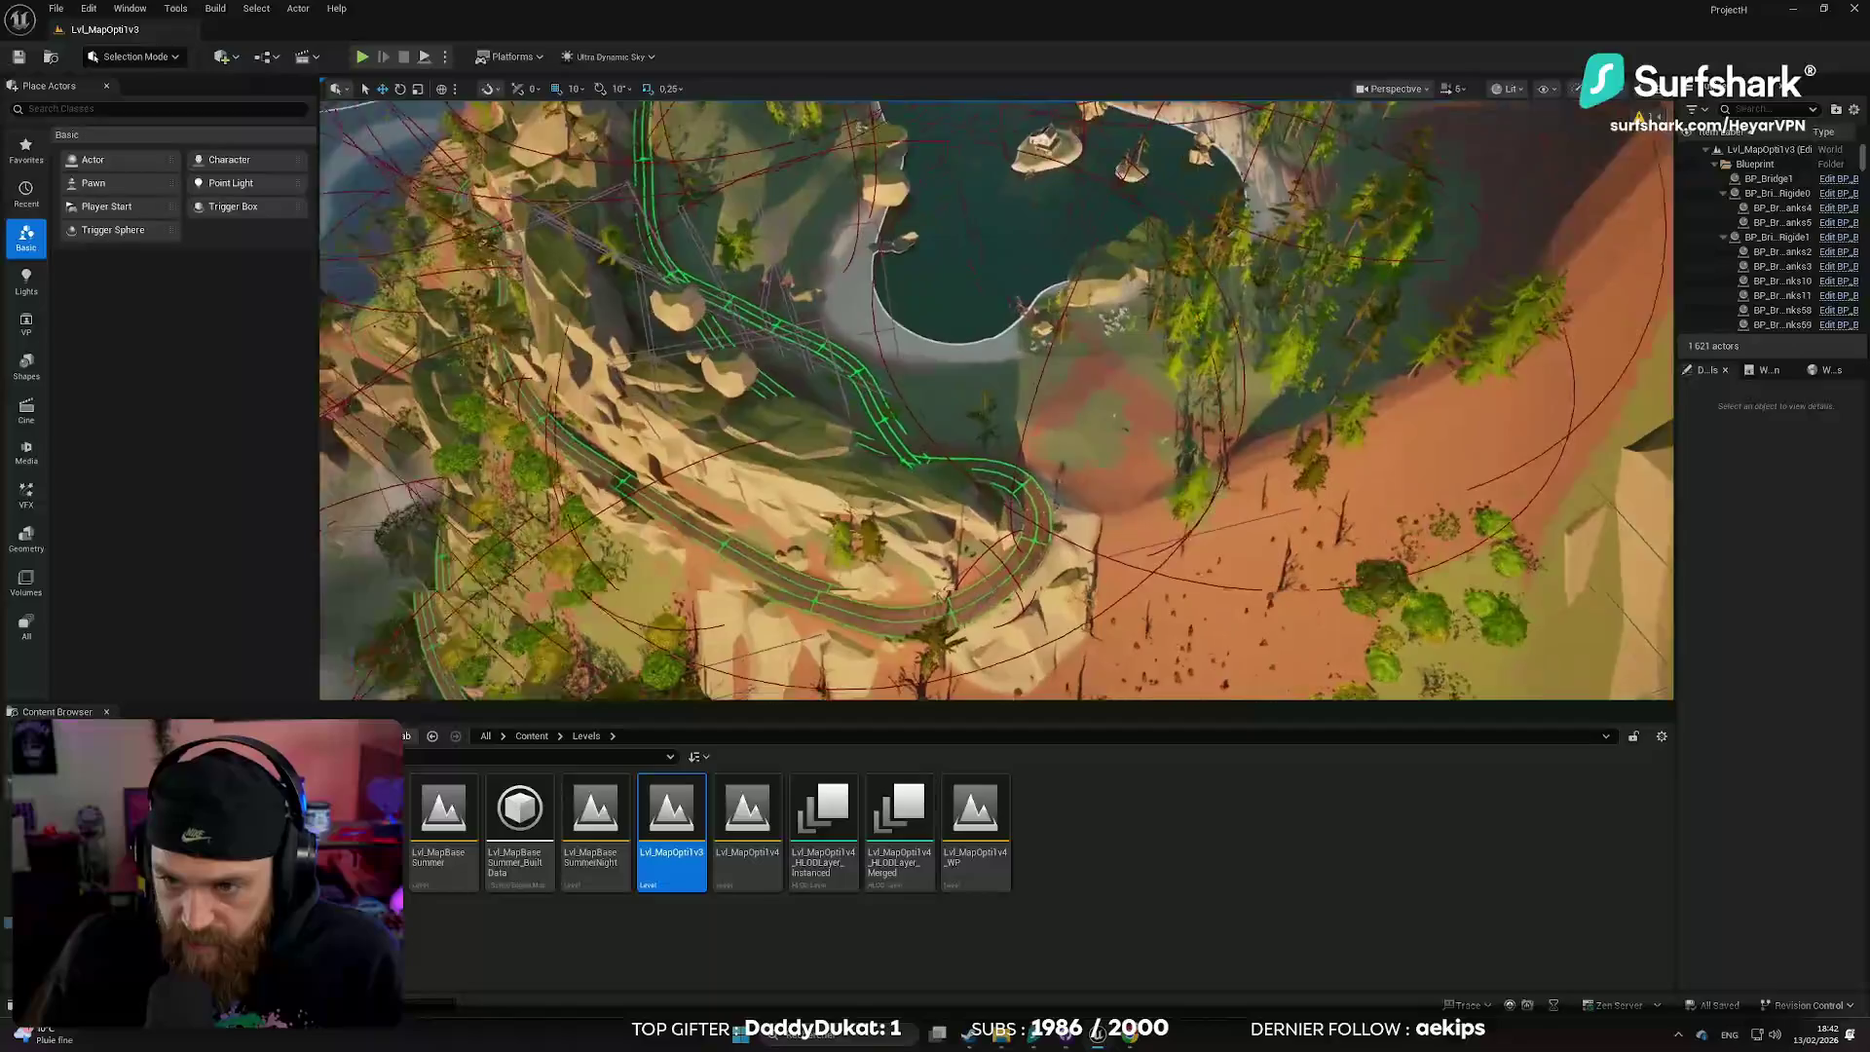
pyautogui.scroll(8, 996, 399)
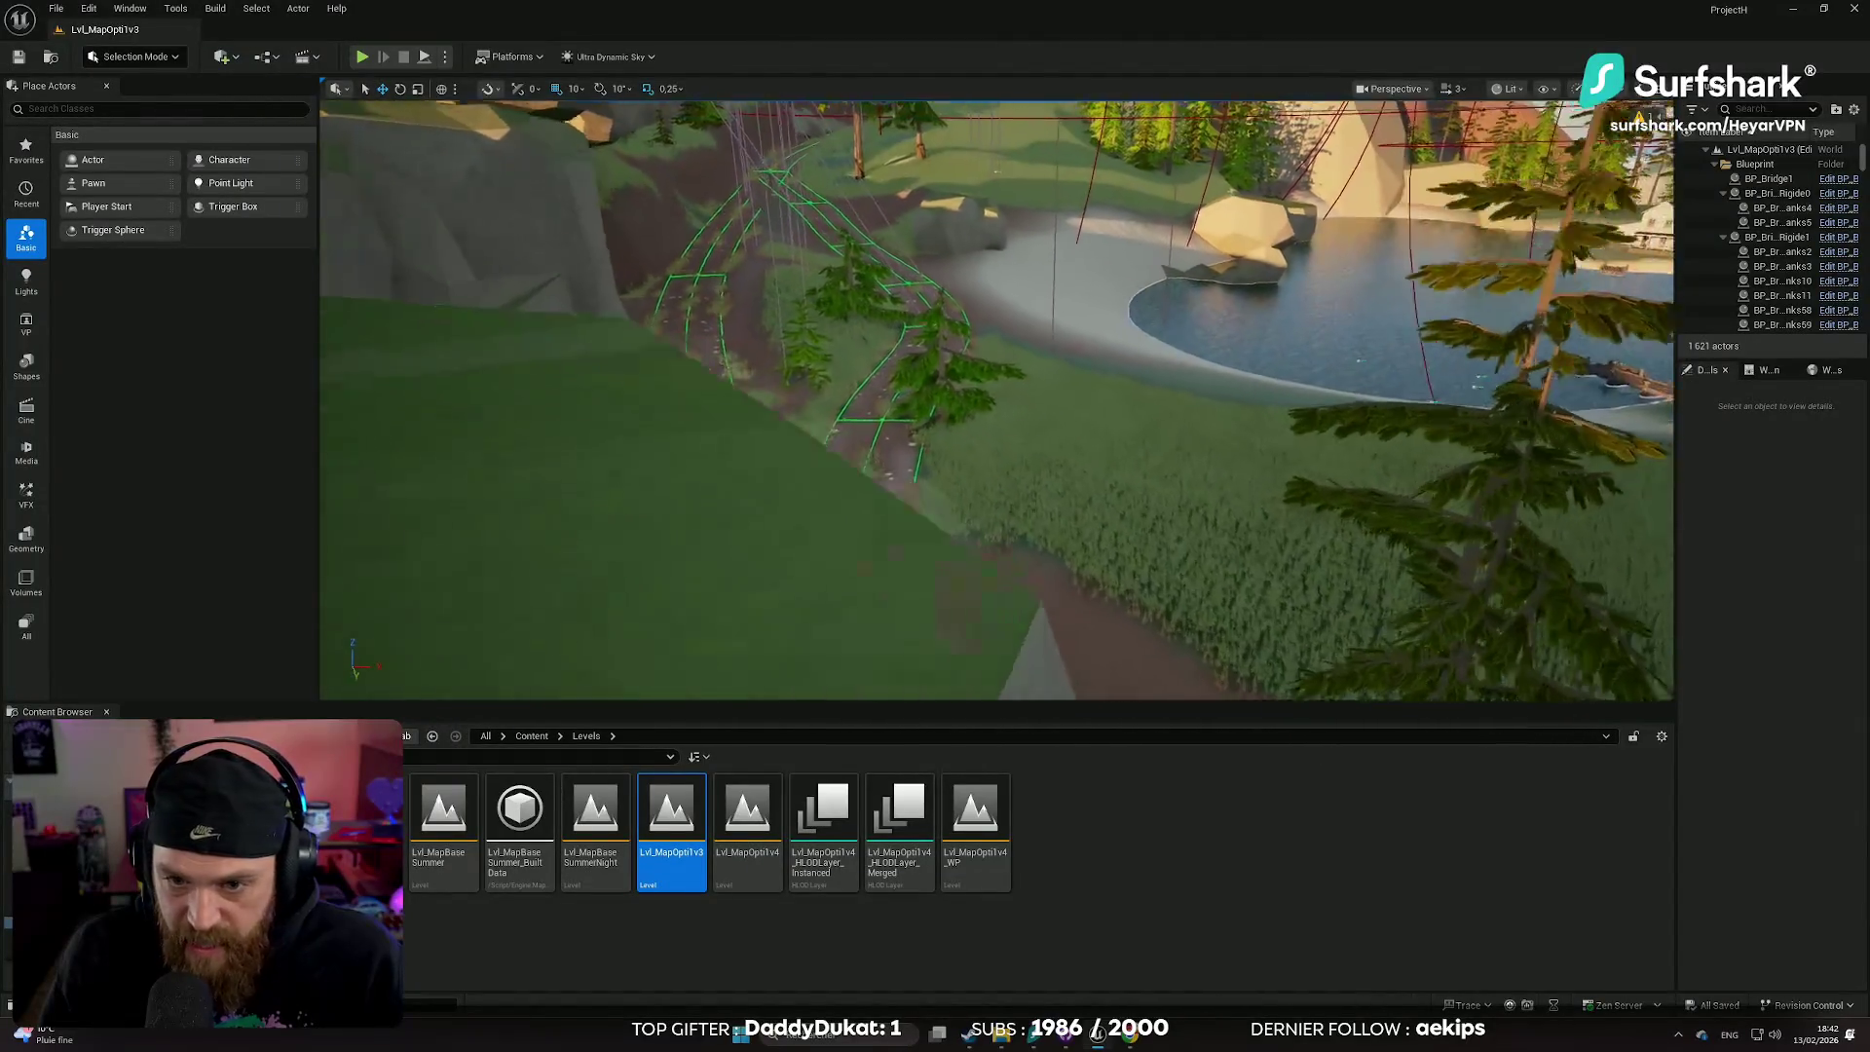
pyautogui.scroll(-5, 1020, 408)
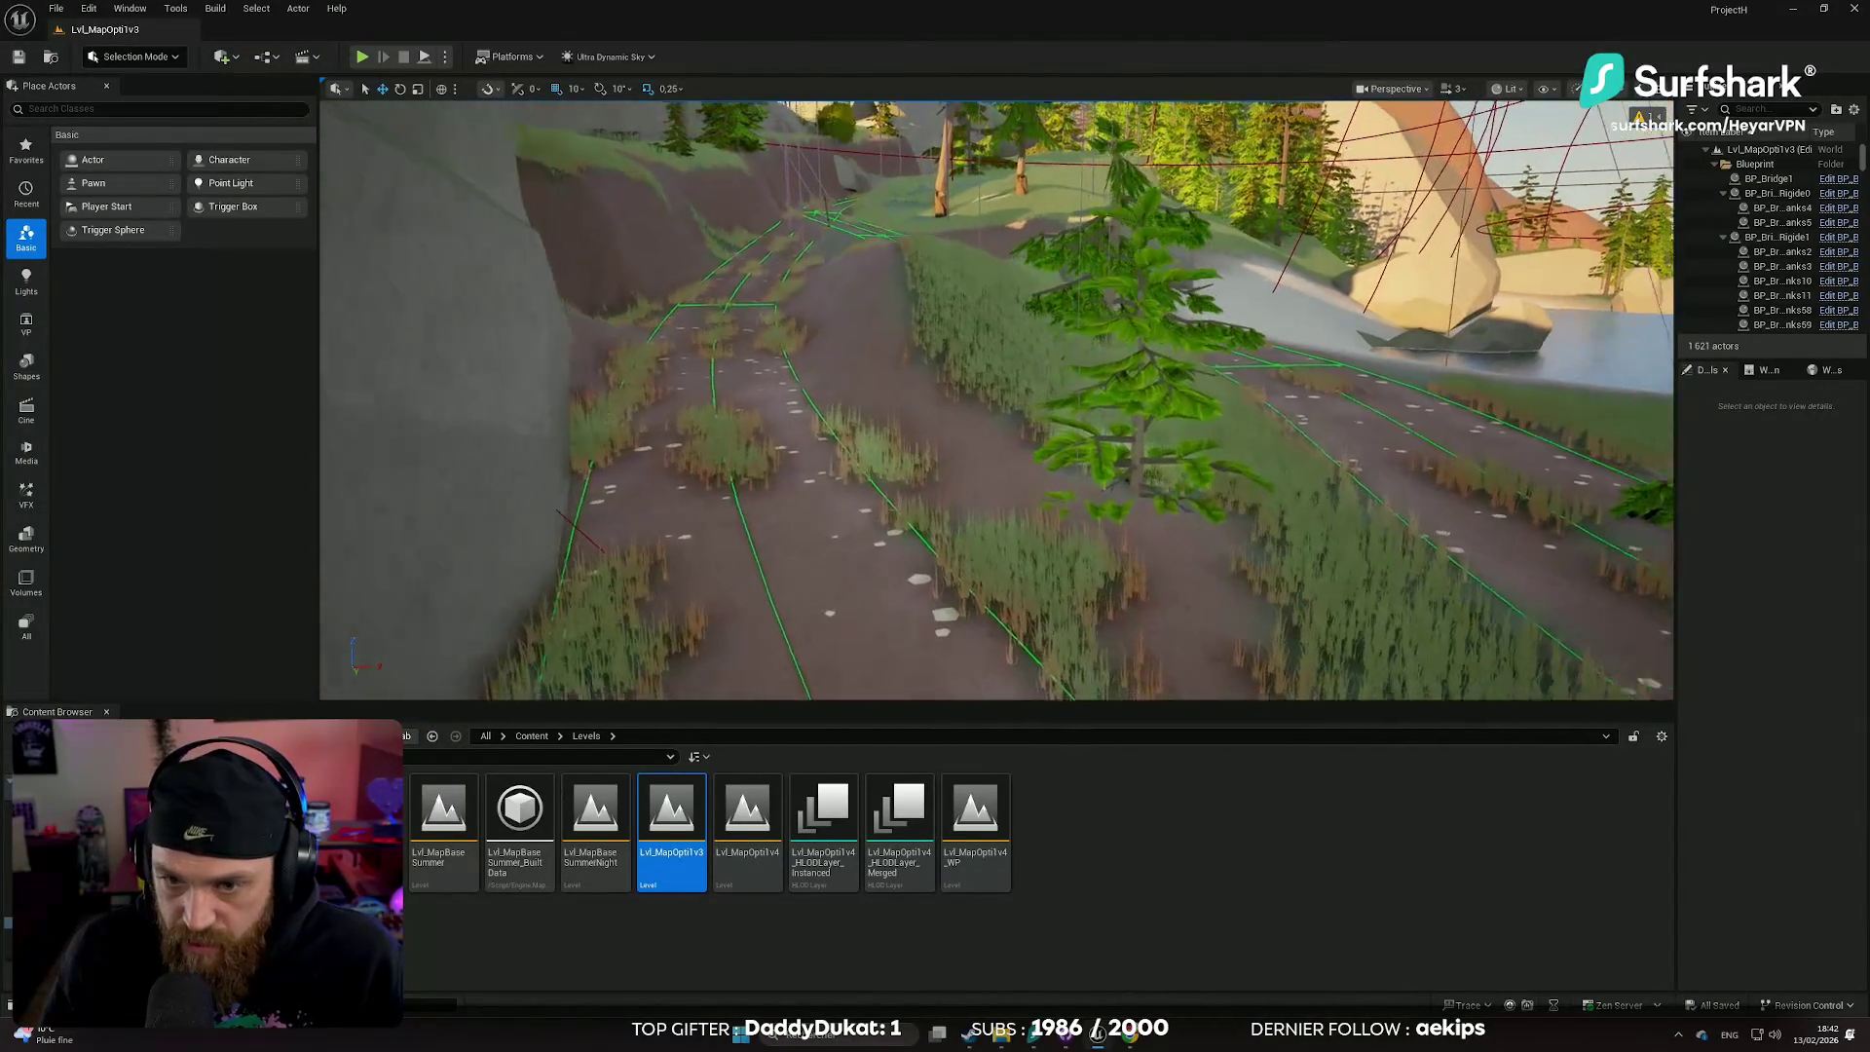
pyautogui.click(1140, 320)
pyautogui.scroll(-8, 1139, 321)
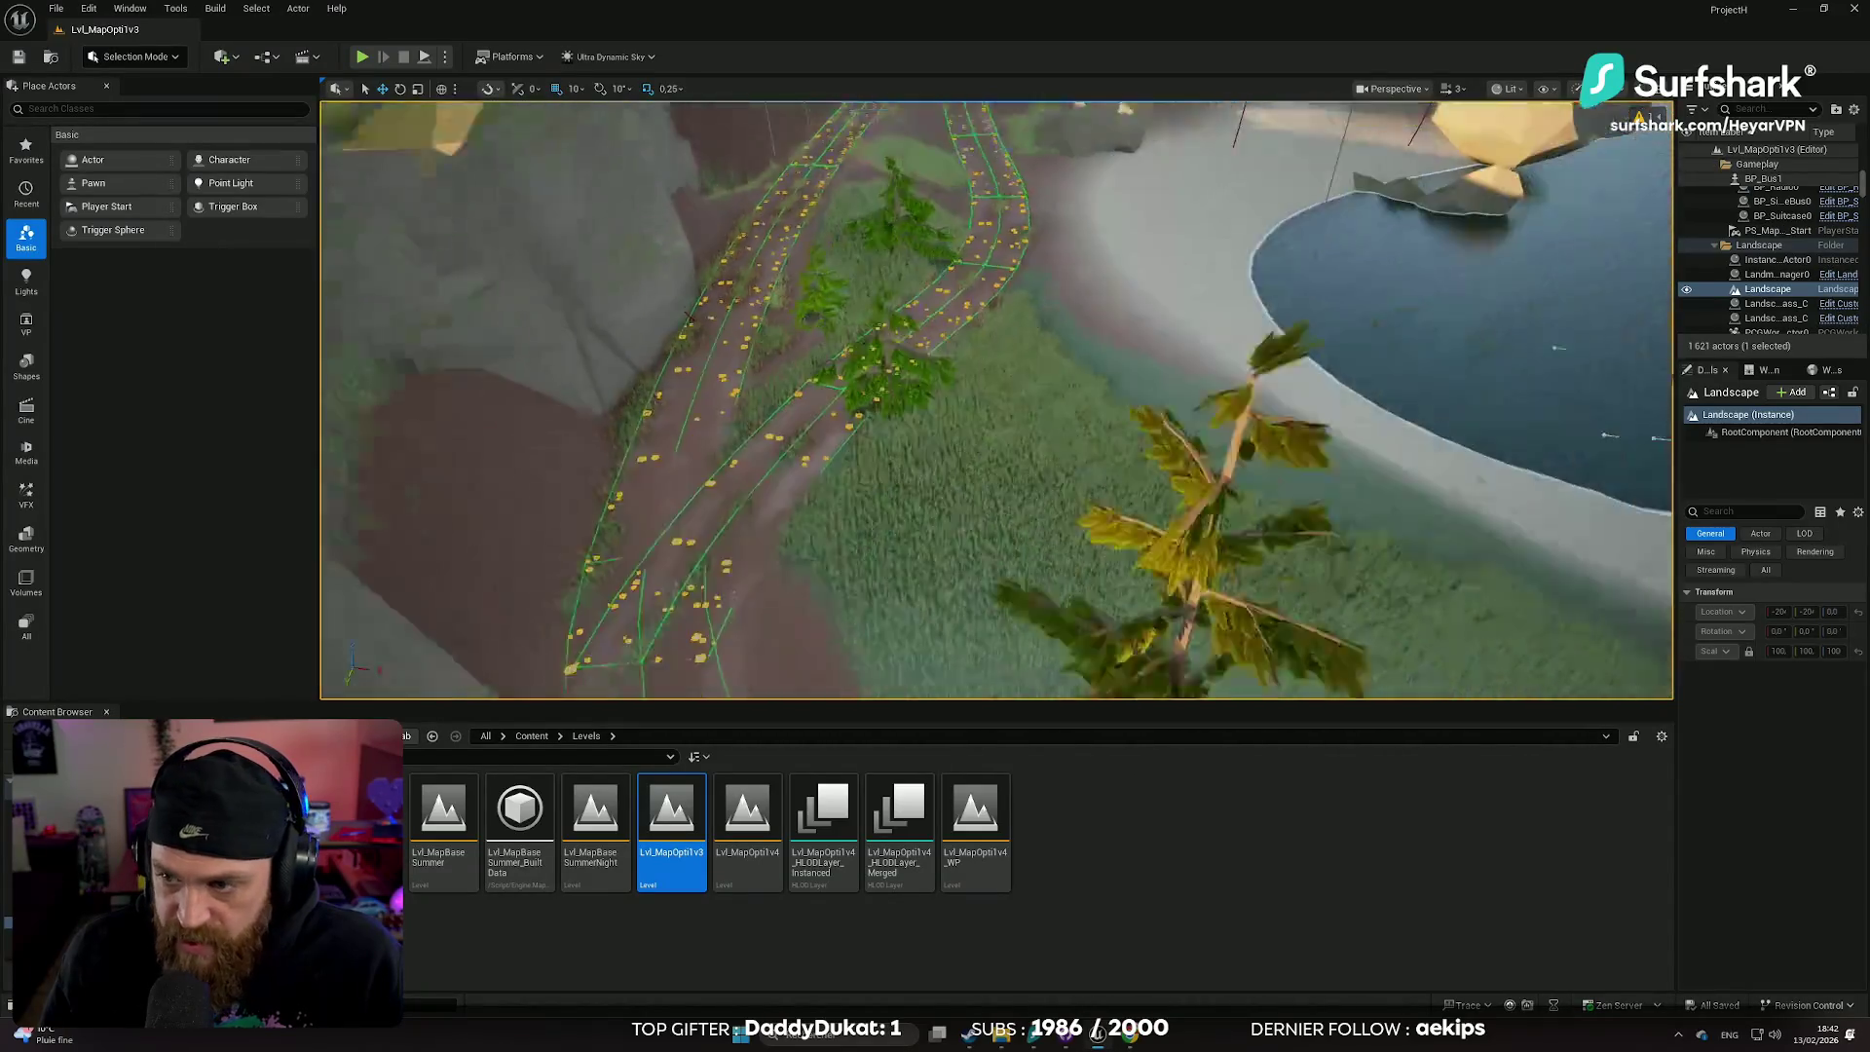
pyautogui.scroll(-10, 1139, 320)
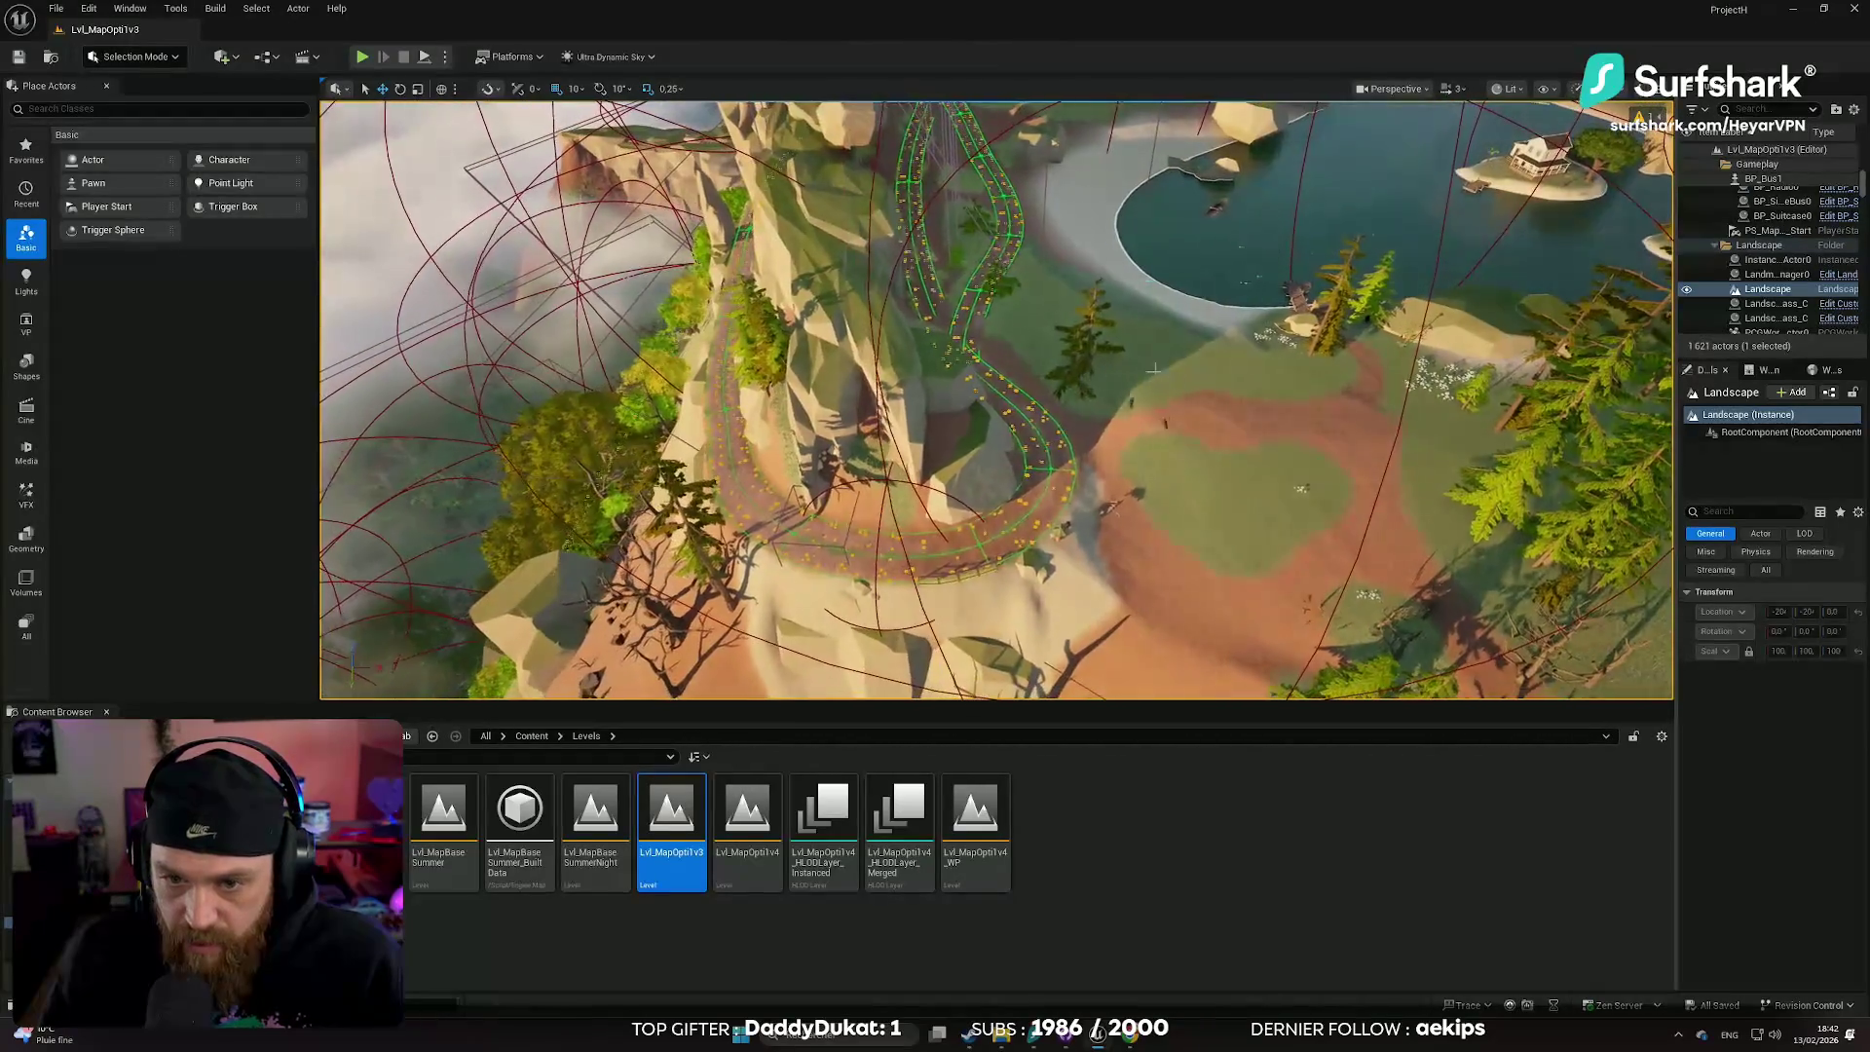
pyautogui.scroll(3, 995, 400)
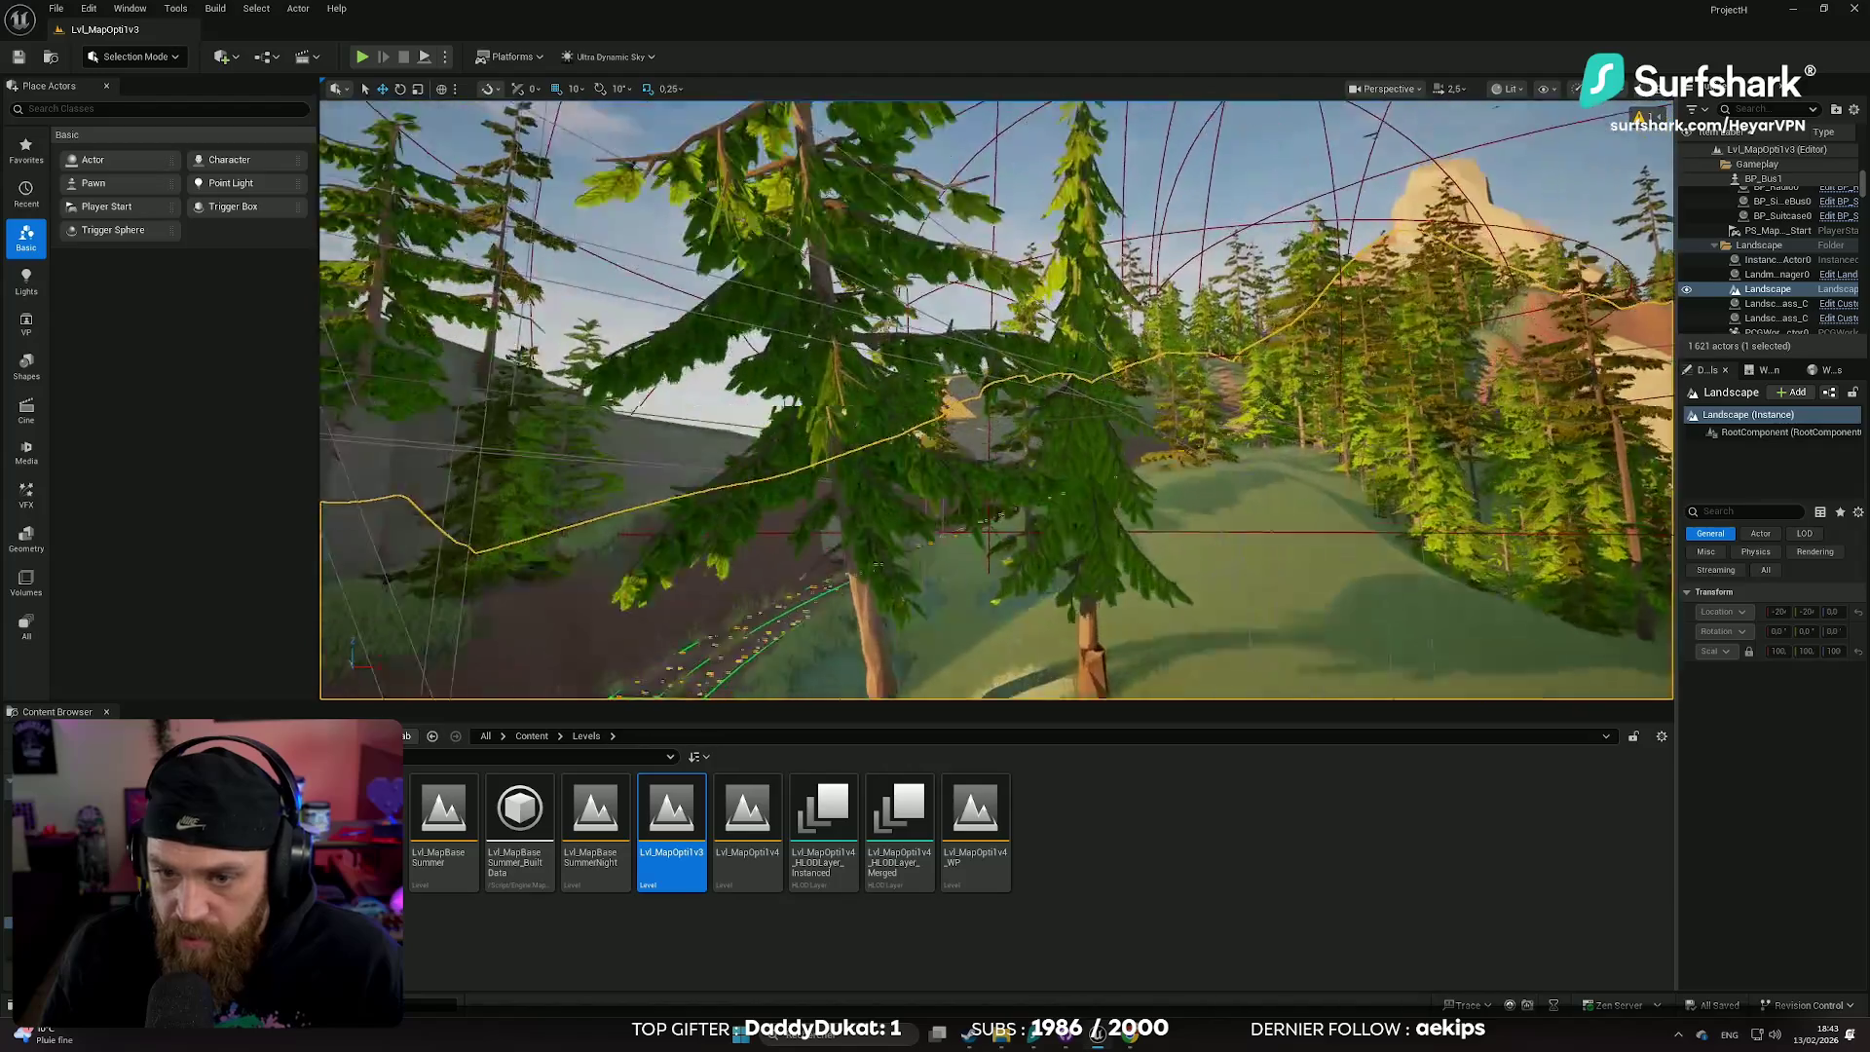
# - Orbit over the hill, water and tree-lined road, then hide the Landscape in the Outliner
pyautogui.moveTo(995, 399)
pyautogui.mouseDown()
pyautogui.moveTo(995, 448)
pyautogui.moveTo(974, 399)
pyautogui.moveTo(964, 604)
pyautogui.mouseUp()
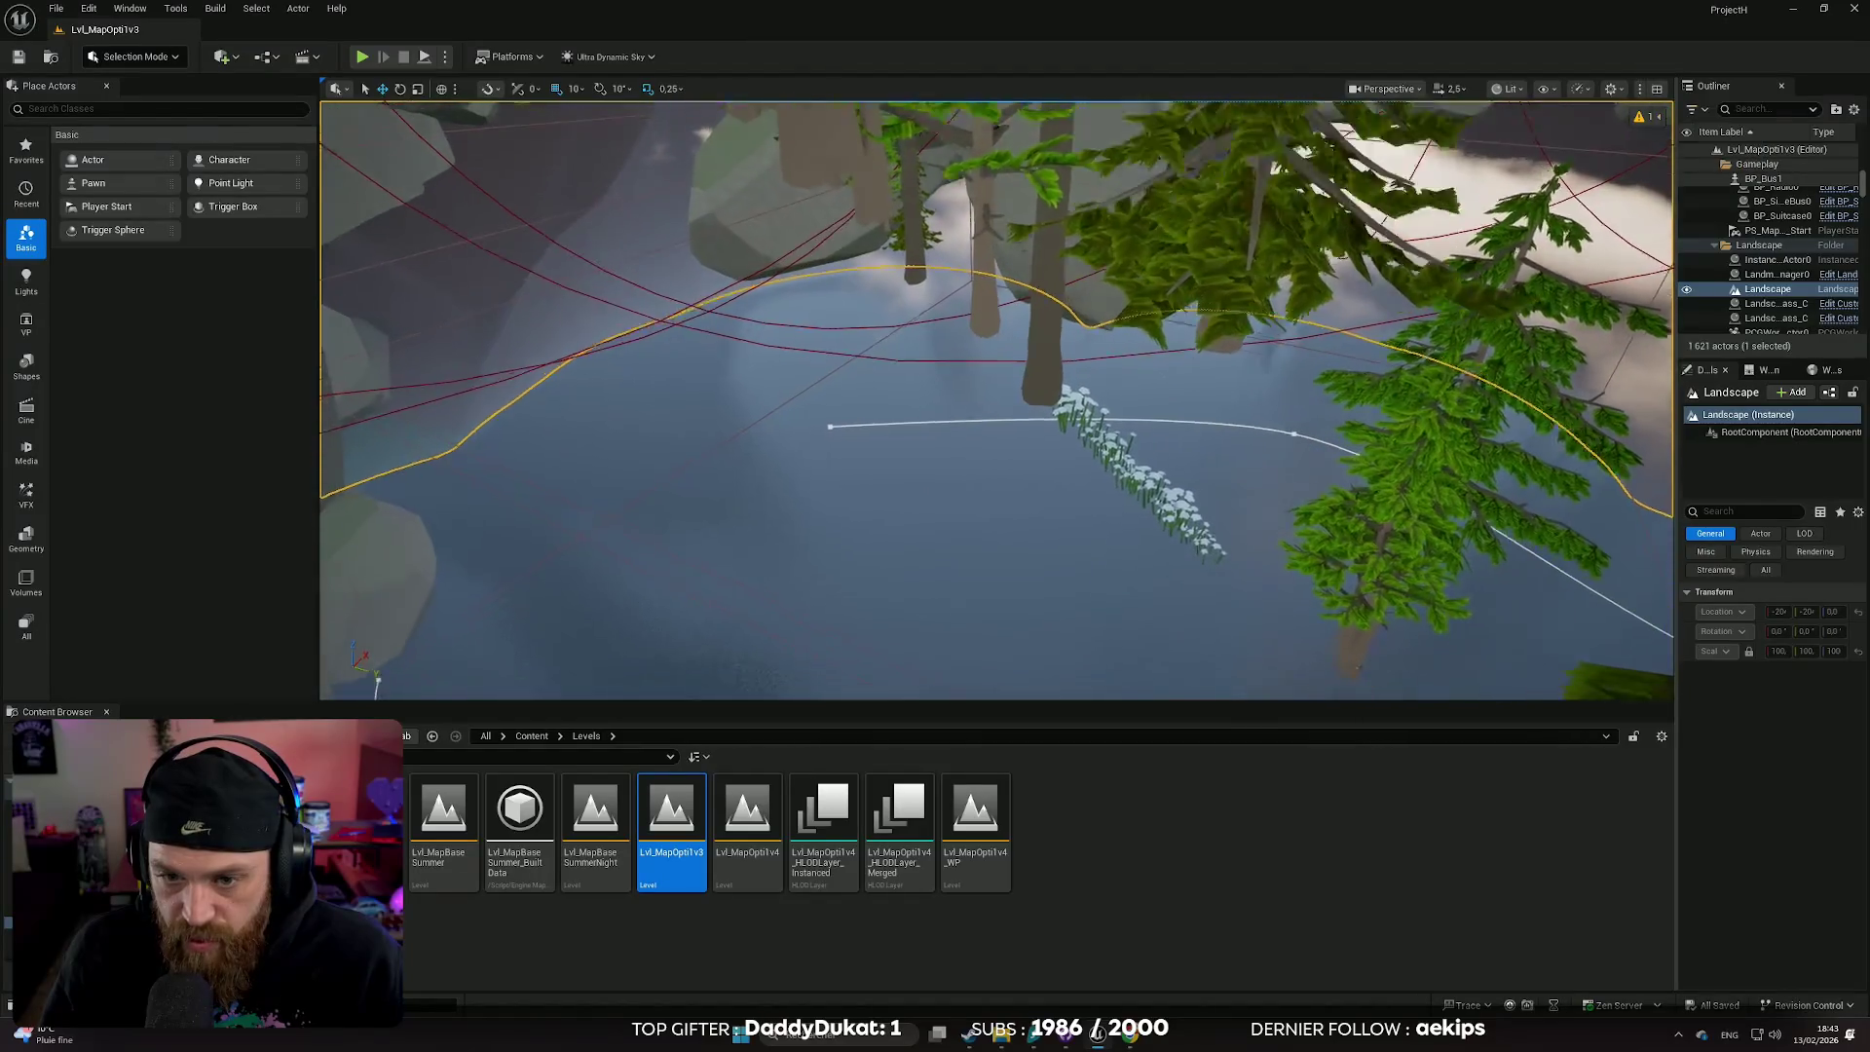
pyautogui.moveTo(994, 399); pyautogui.dragTo(993, 429)
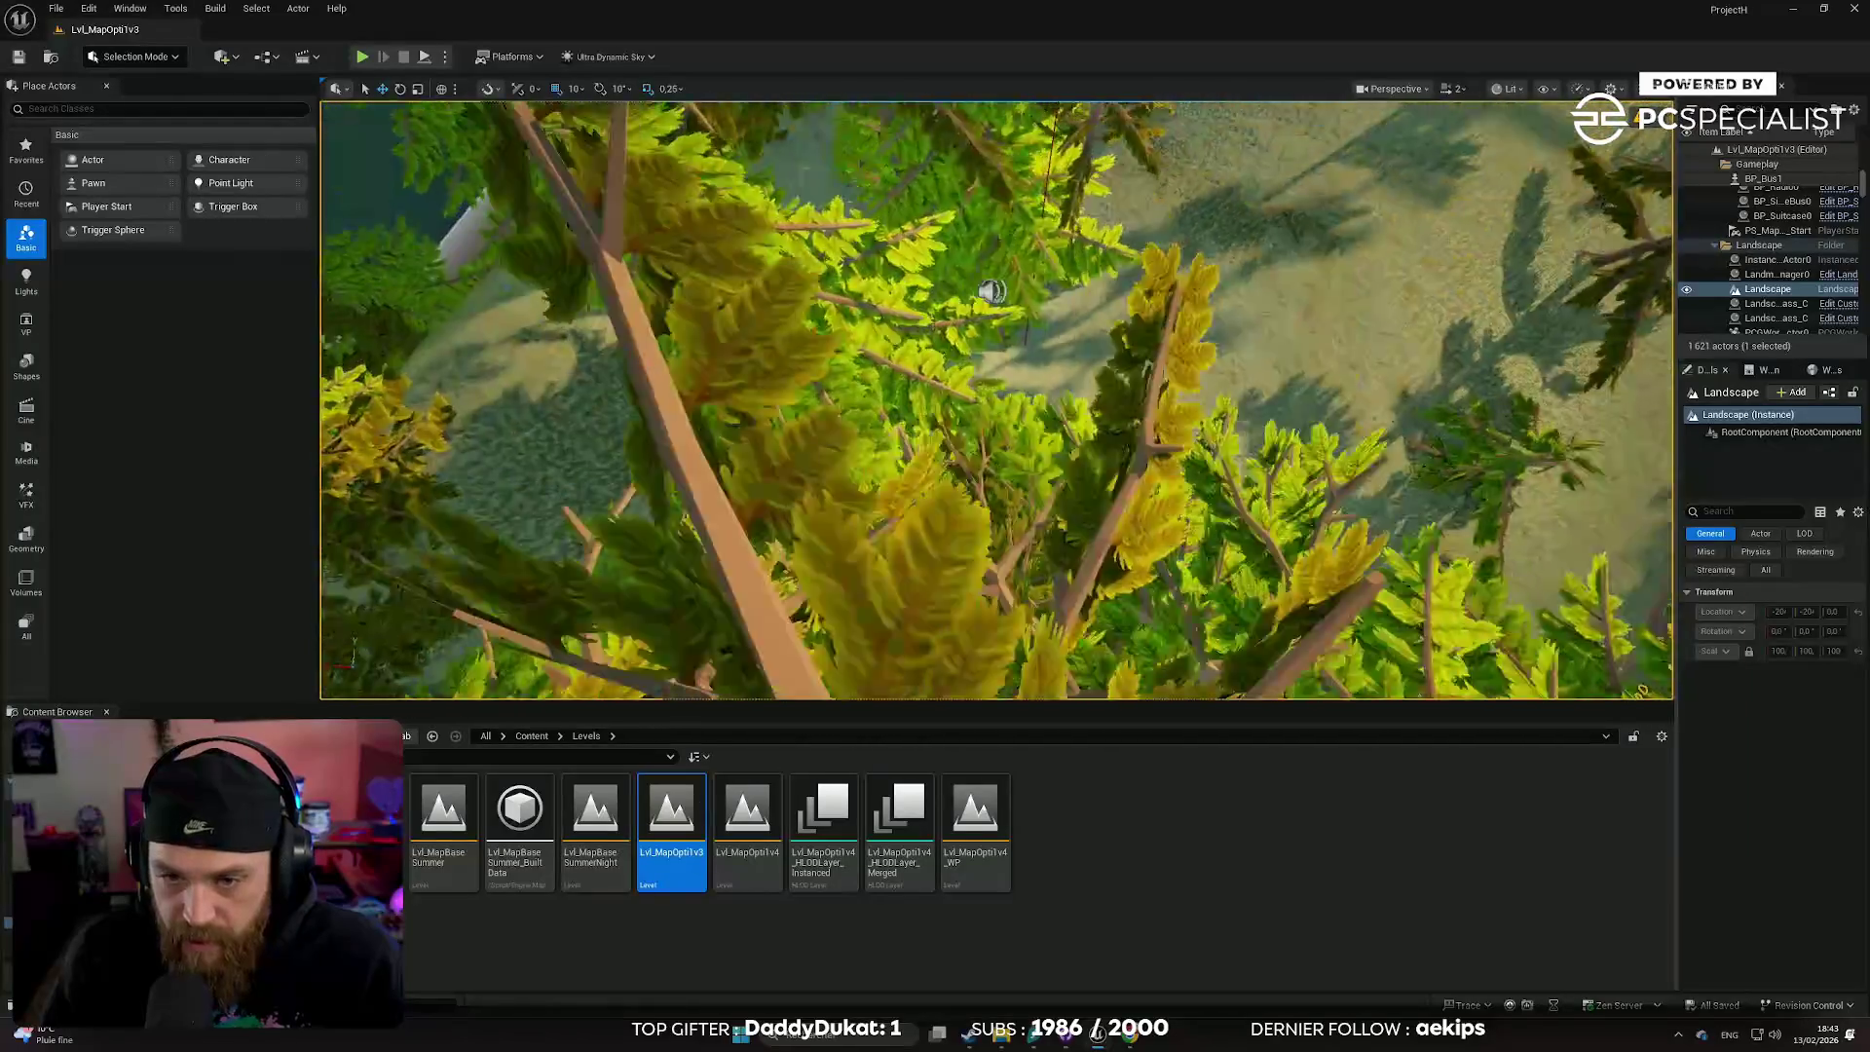
pyautogui.scroll(-10, 996, 400)
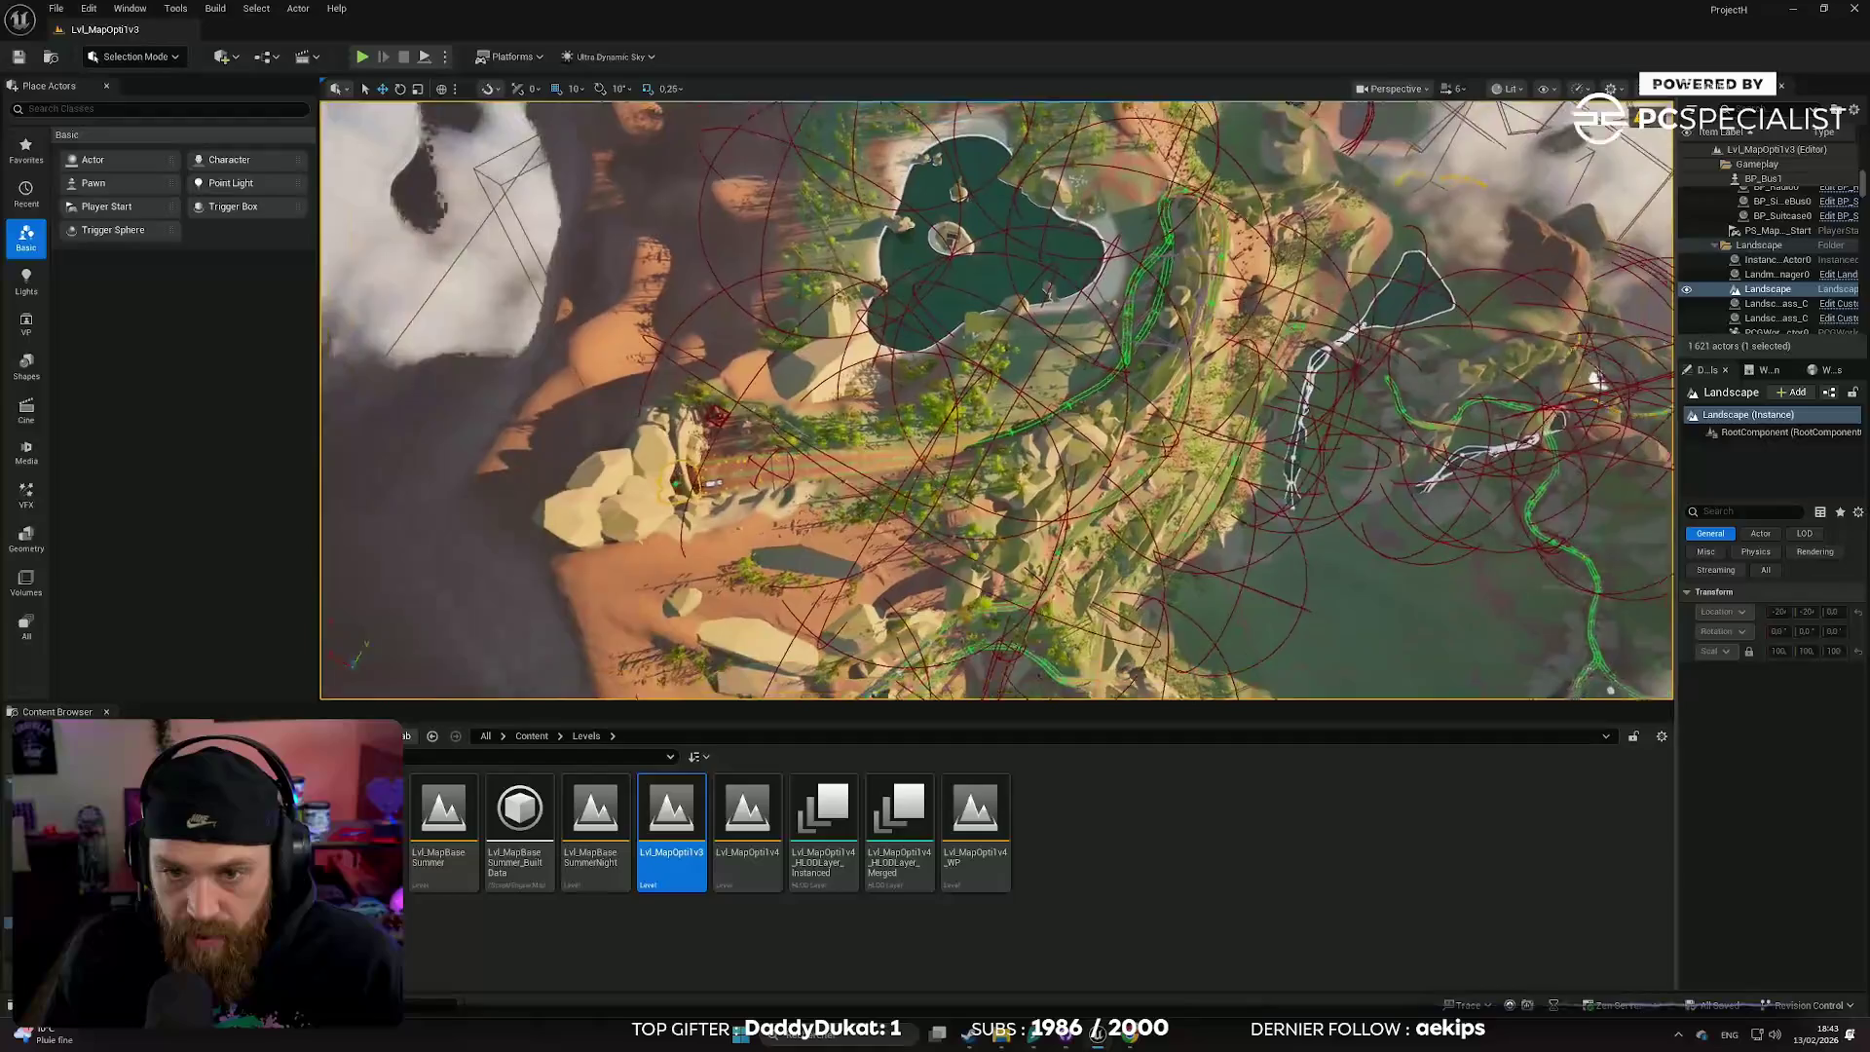
pyautogui.scroll(10, 996, 399)
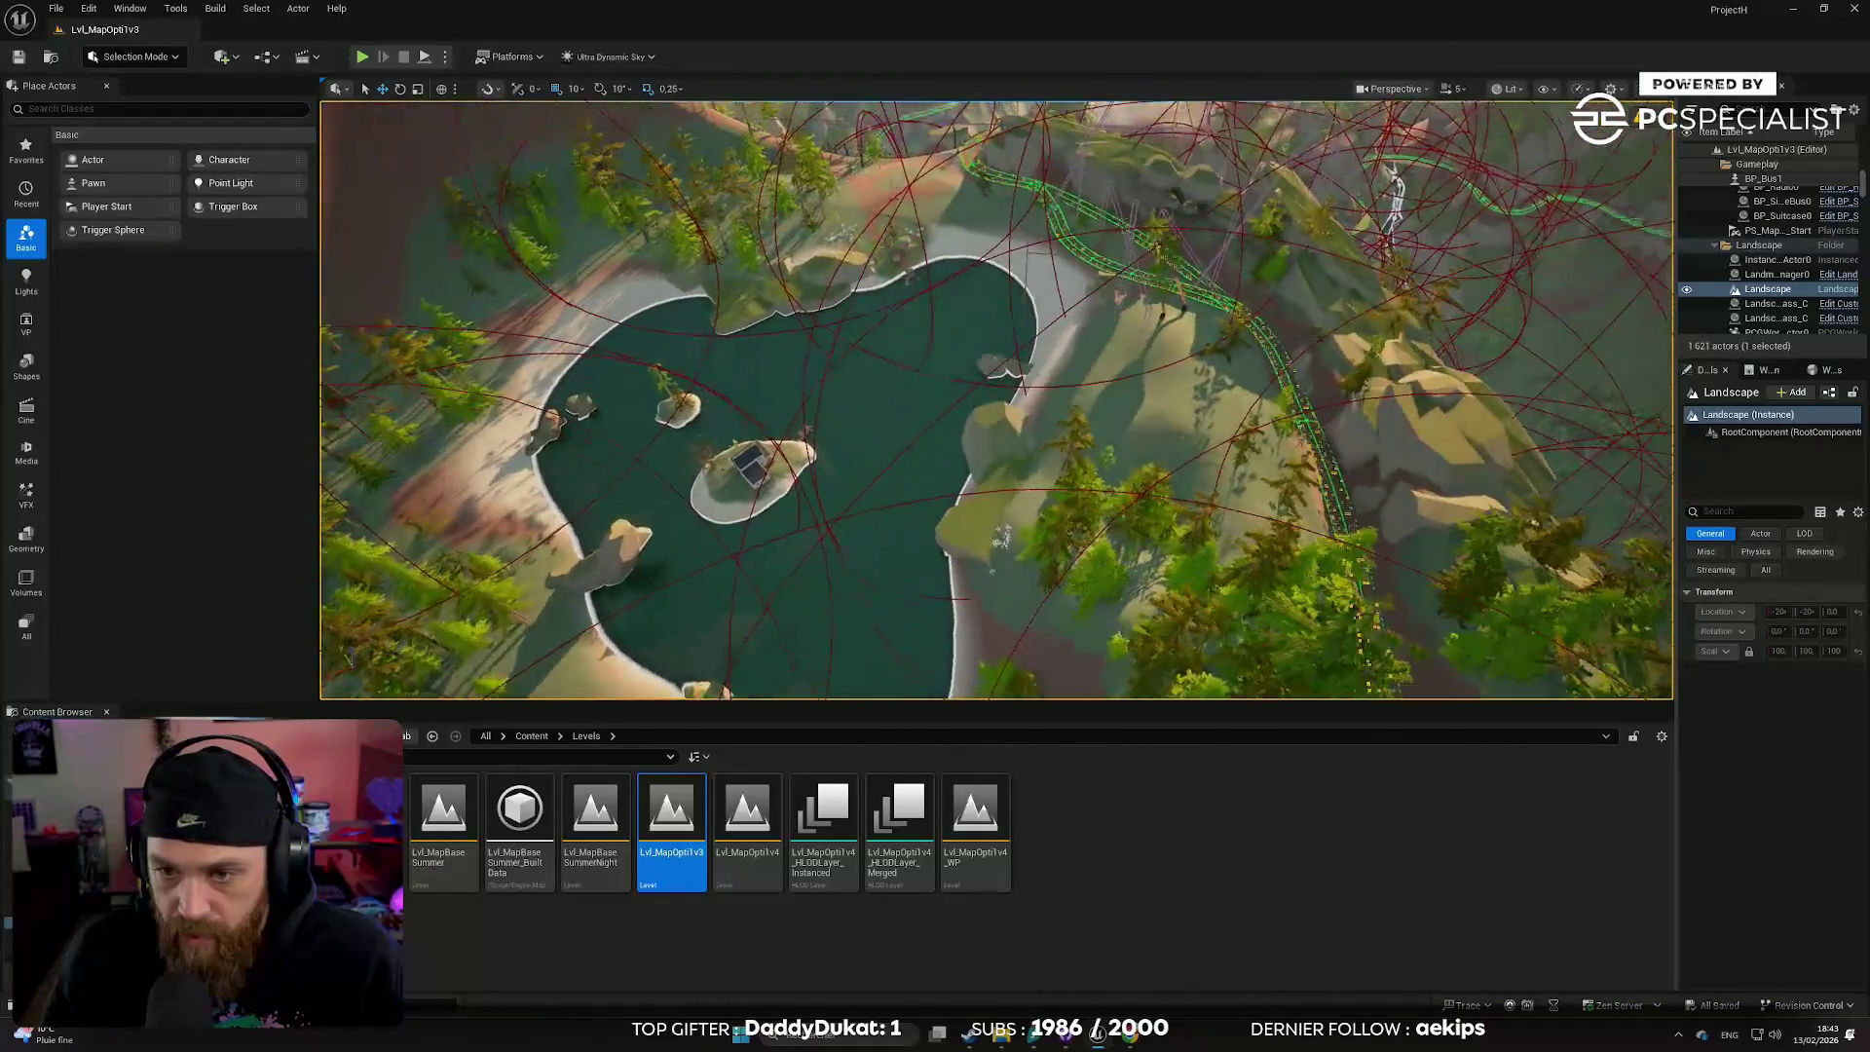
pyautogui.scroll(-2, 825, 370)
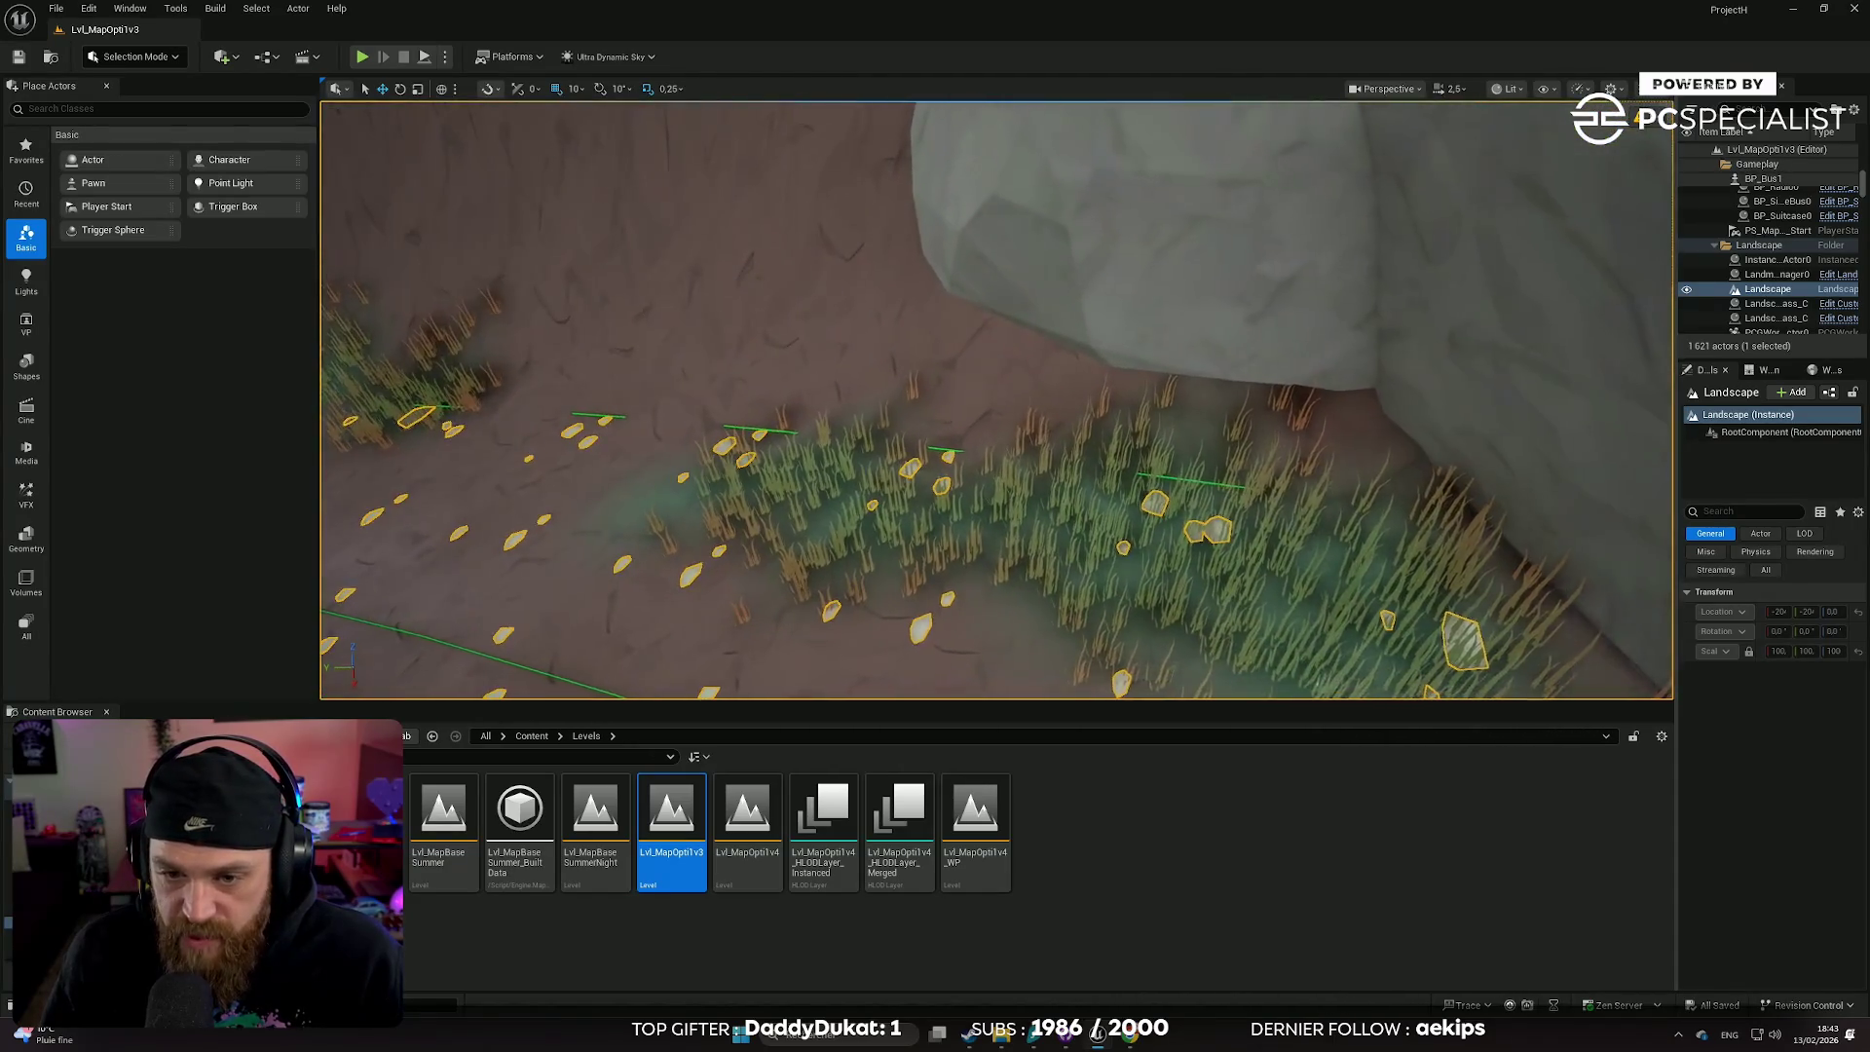
pyautogui.scroll(5, 996, 400)
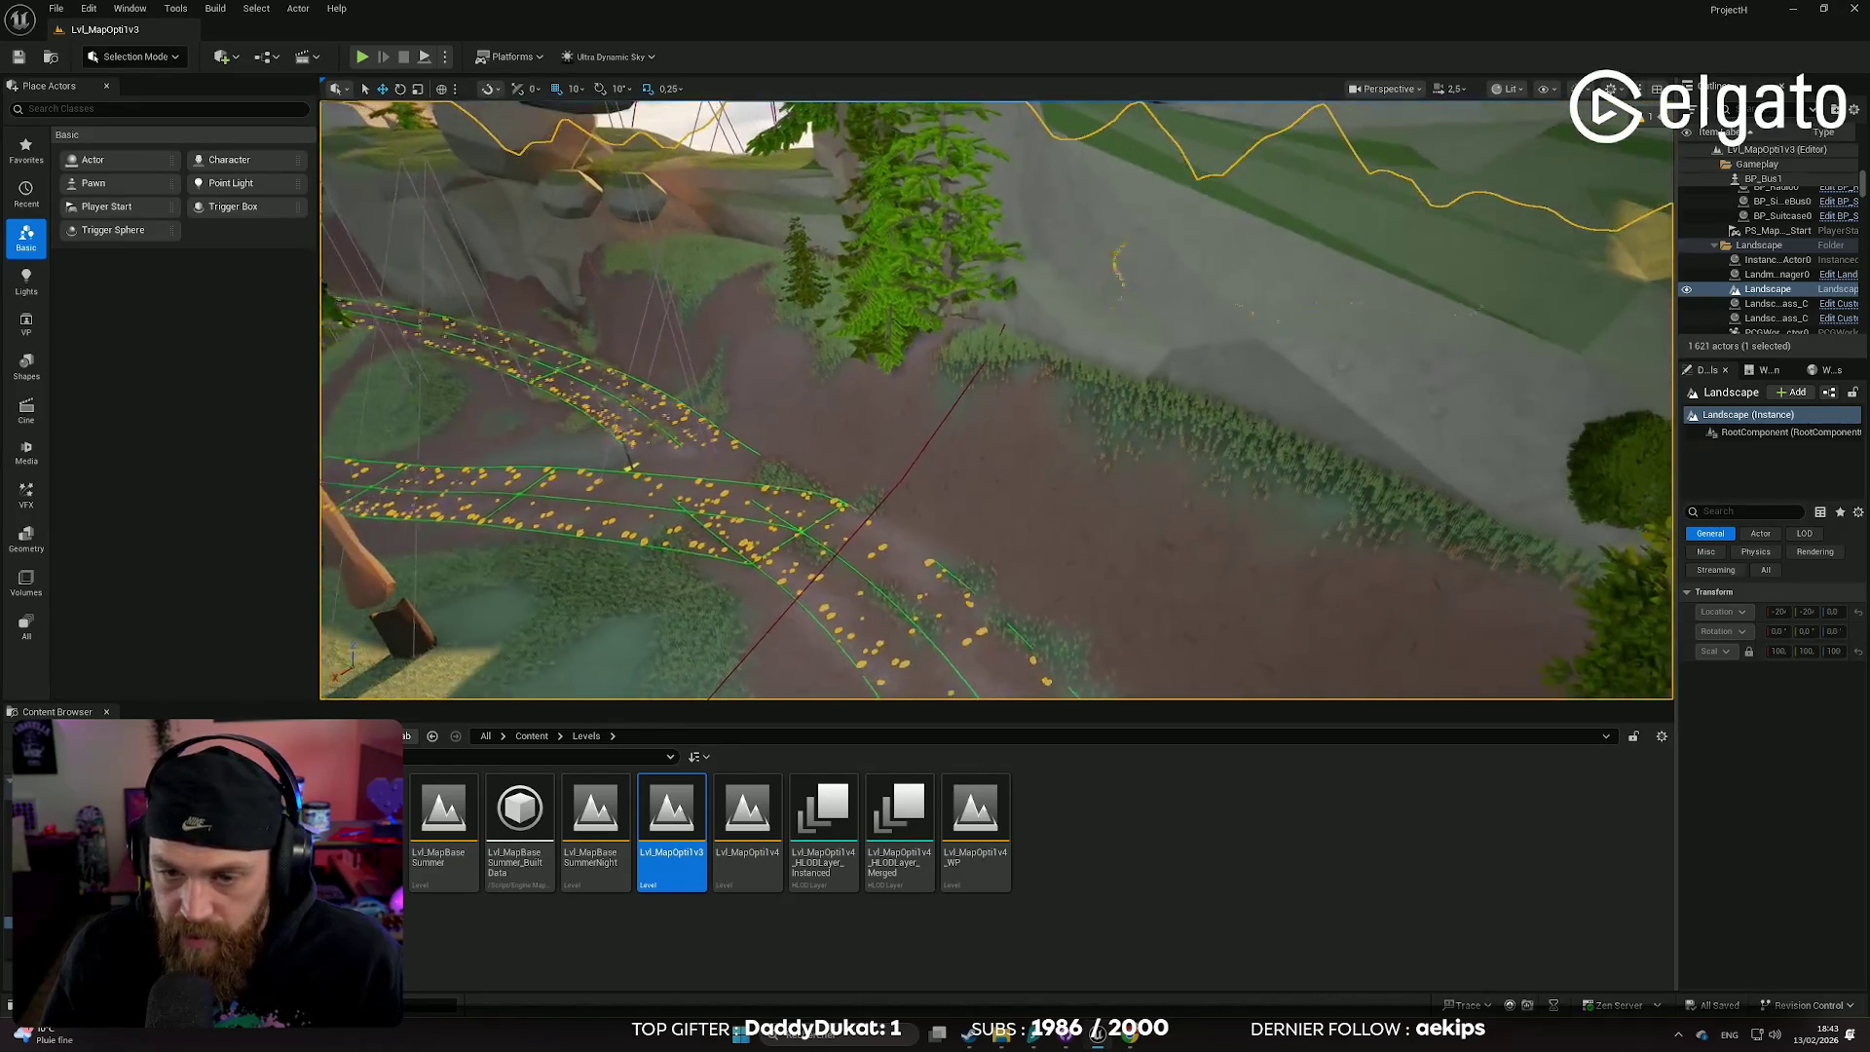
pyautogui.scroll(-5, 996, 399)
pyautogui.moveTo(996, 399)
pyautogui.mouseDown()
pyautogui.moveTo(887, 370)
pyautogui.moveTo(796, 398)
pyautogui.mouseUp()
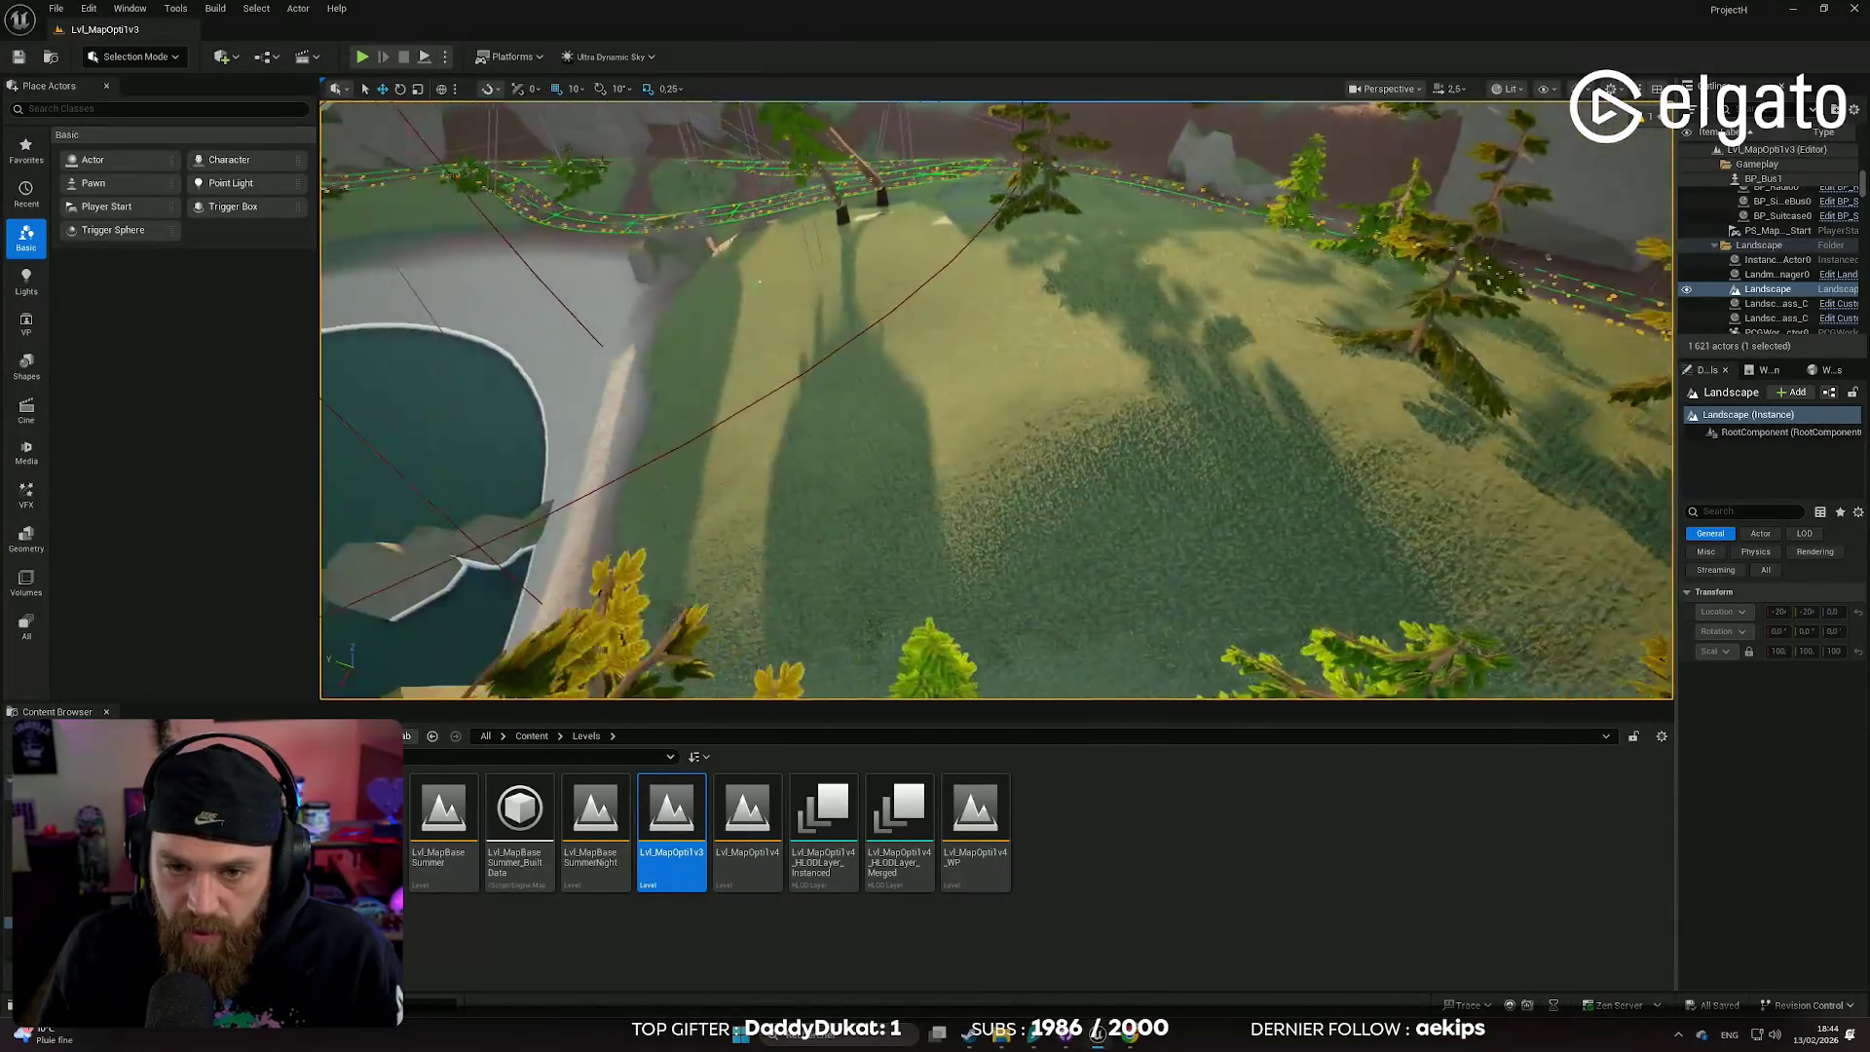
pyautogui.moveTo(1506, 310); pyautogui.dragTo(1505, 310)
pyautogui.click(1687, 291)
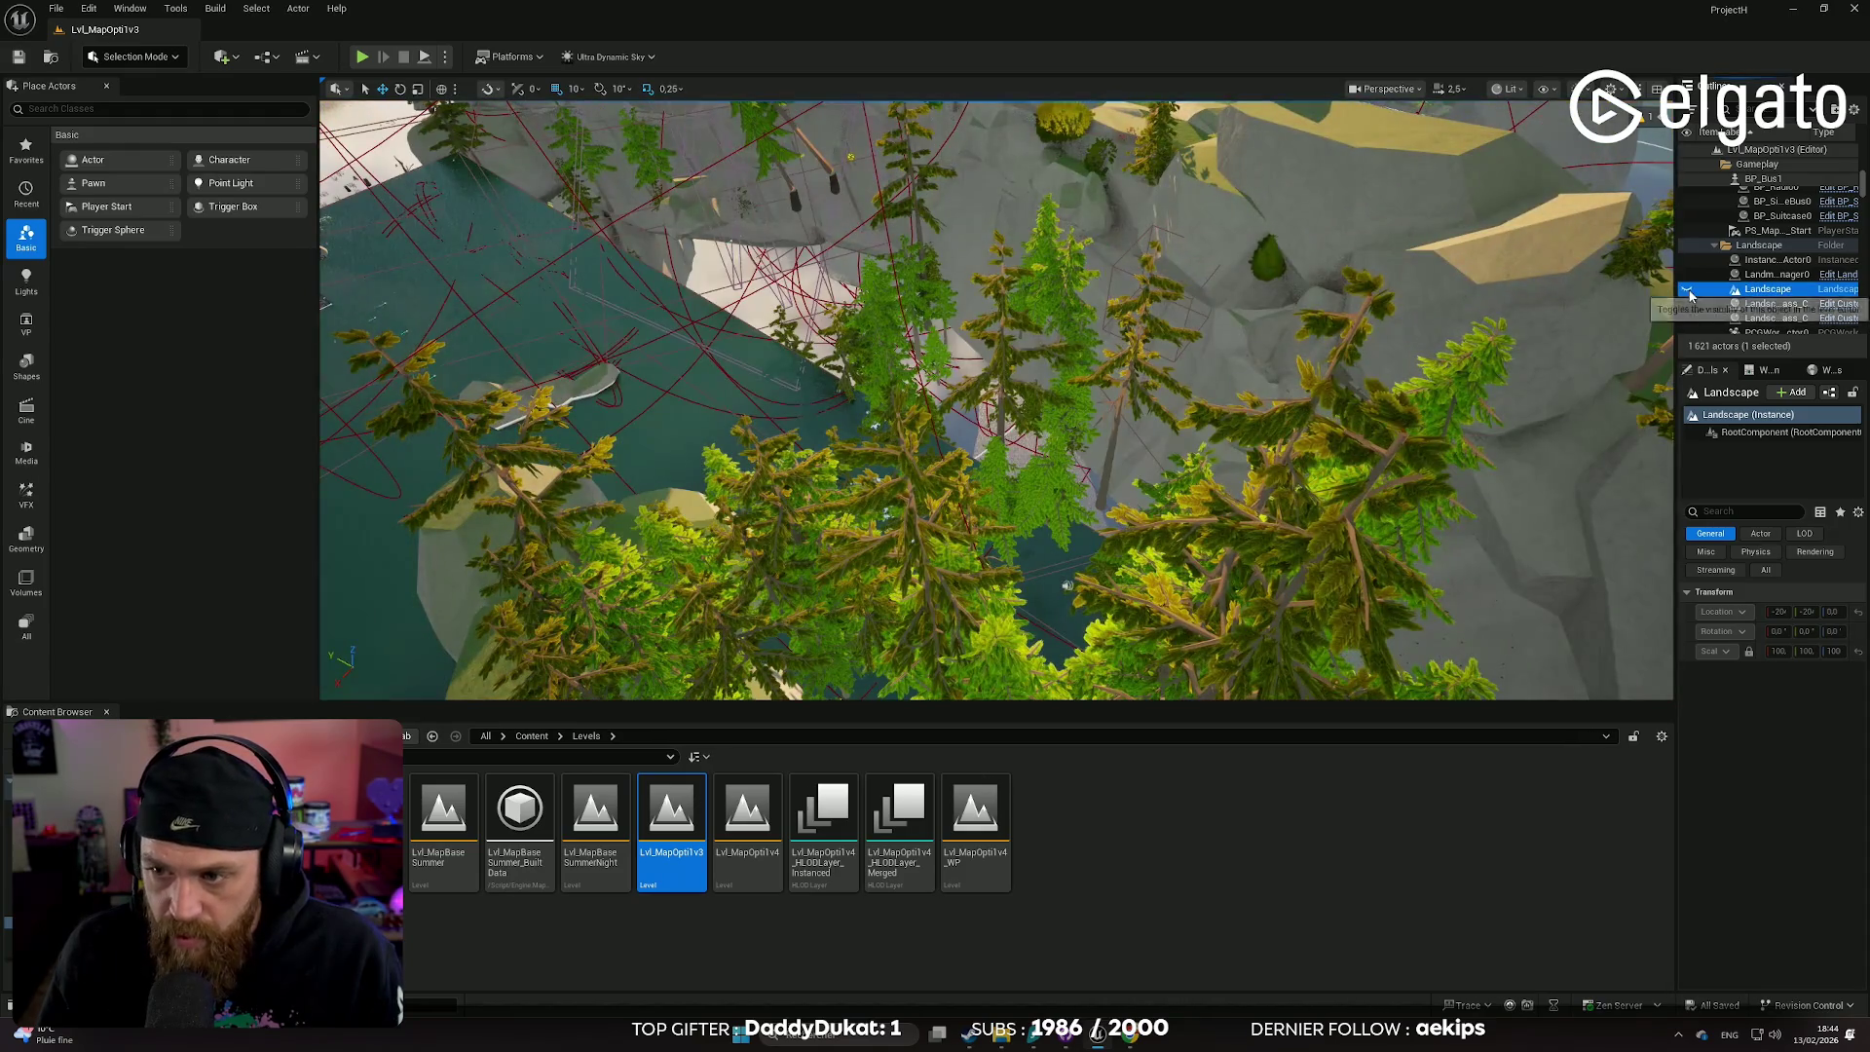
# - Turn the Landscape's visibility back on from its eye icon in the Outliner
pyautogui.moveTo(973, 389); pyautogui.dragTo(984, 394)
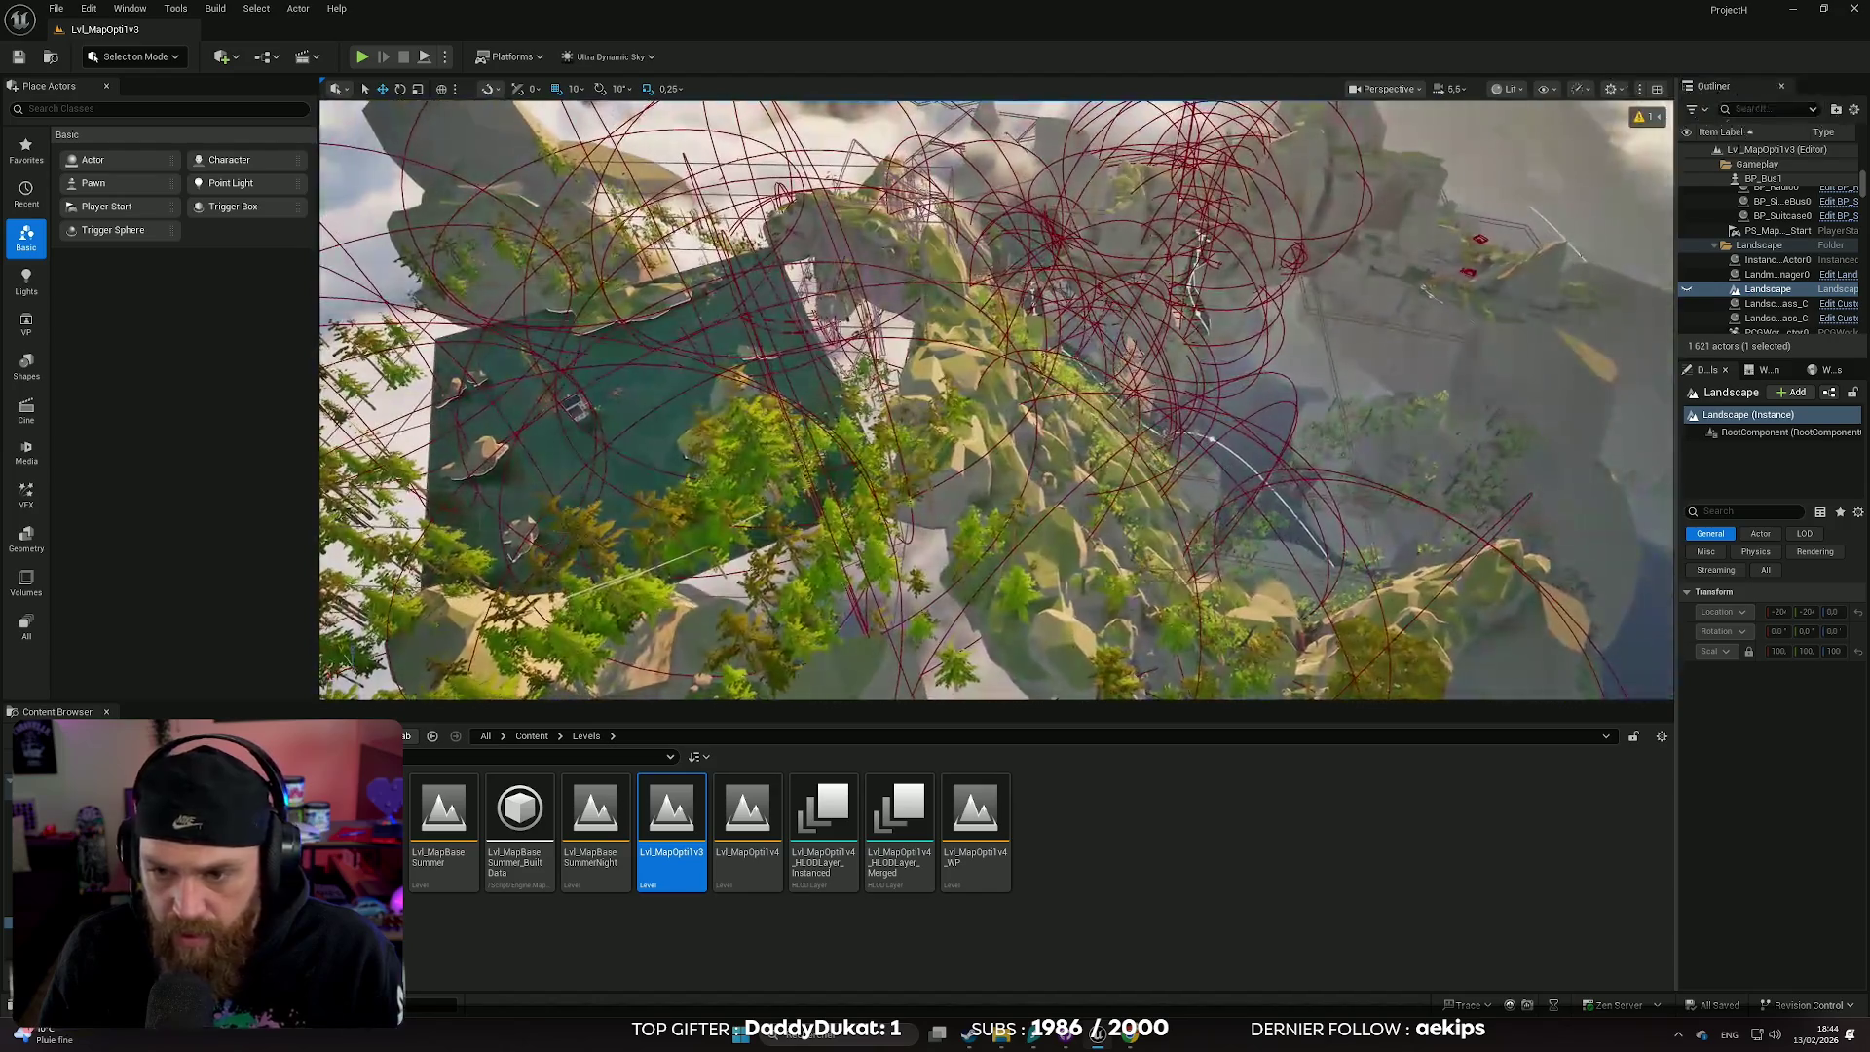
pyautogui.click(1686, 290)
pyautogui.click(1687, 290)
pyautogui.click(1687, 290)
# - Fly the camera down over the islanded lake to view the road winding past the slopes
pyautogui.moveTo(1311, 331); pyautogui.dragTo(1311, 331)
pyautogui.scroll(-2, 1311, 331)
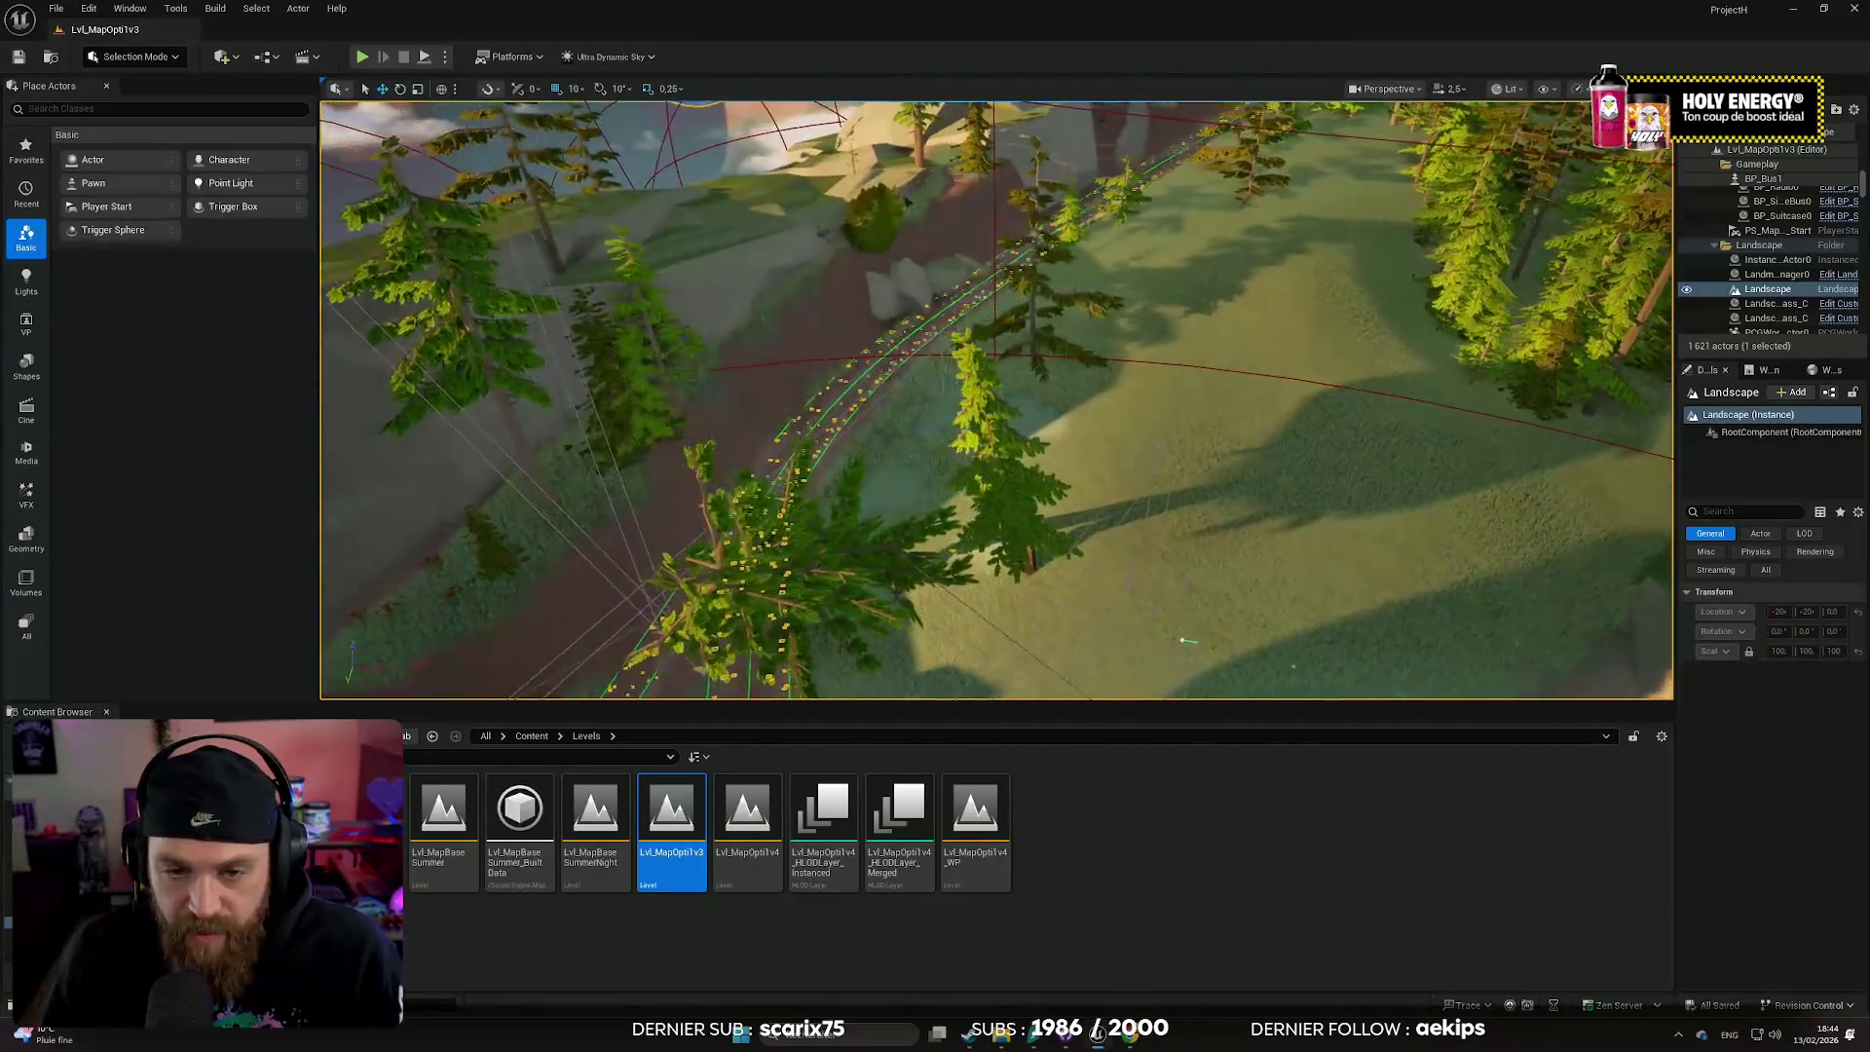
pyautogui.scroll(-1, 997, 399)
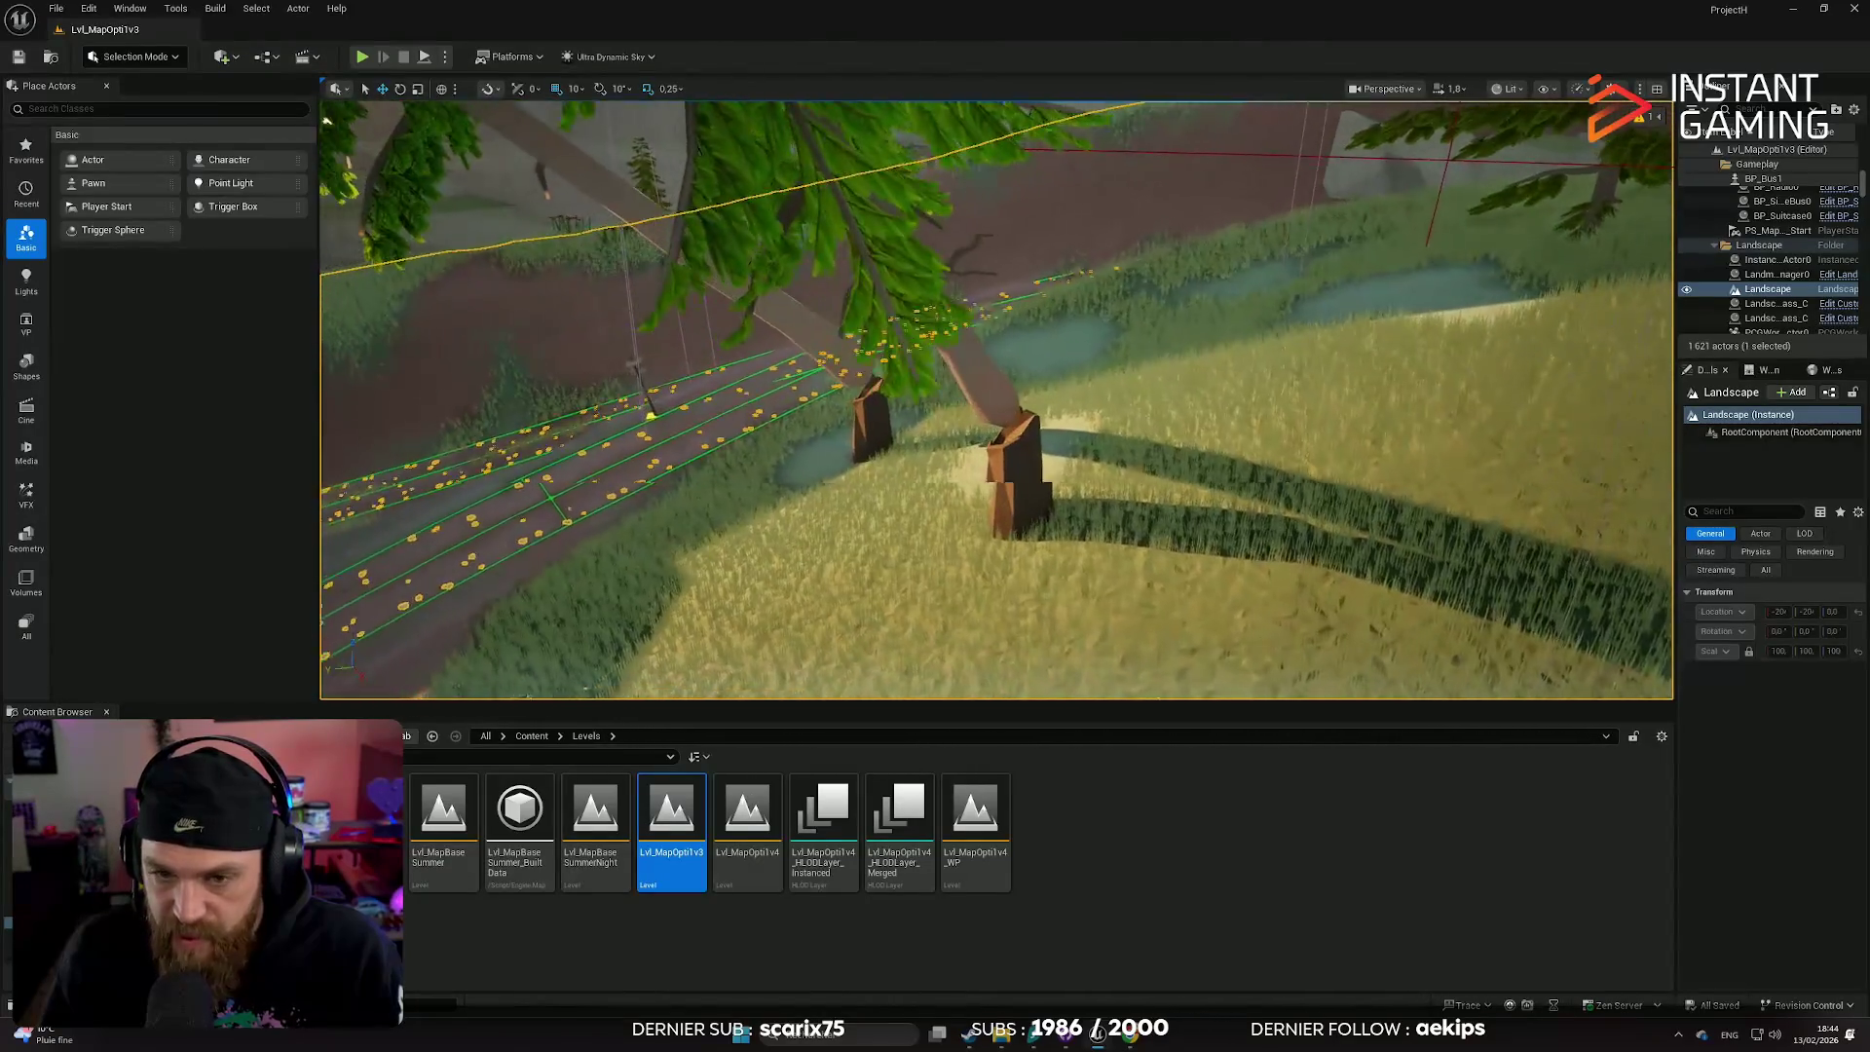
pyautogui.scroll(3, 996, 399)
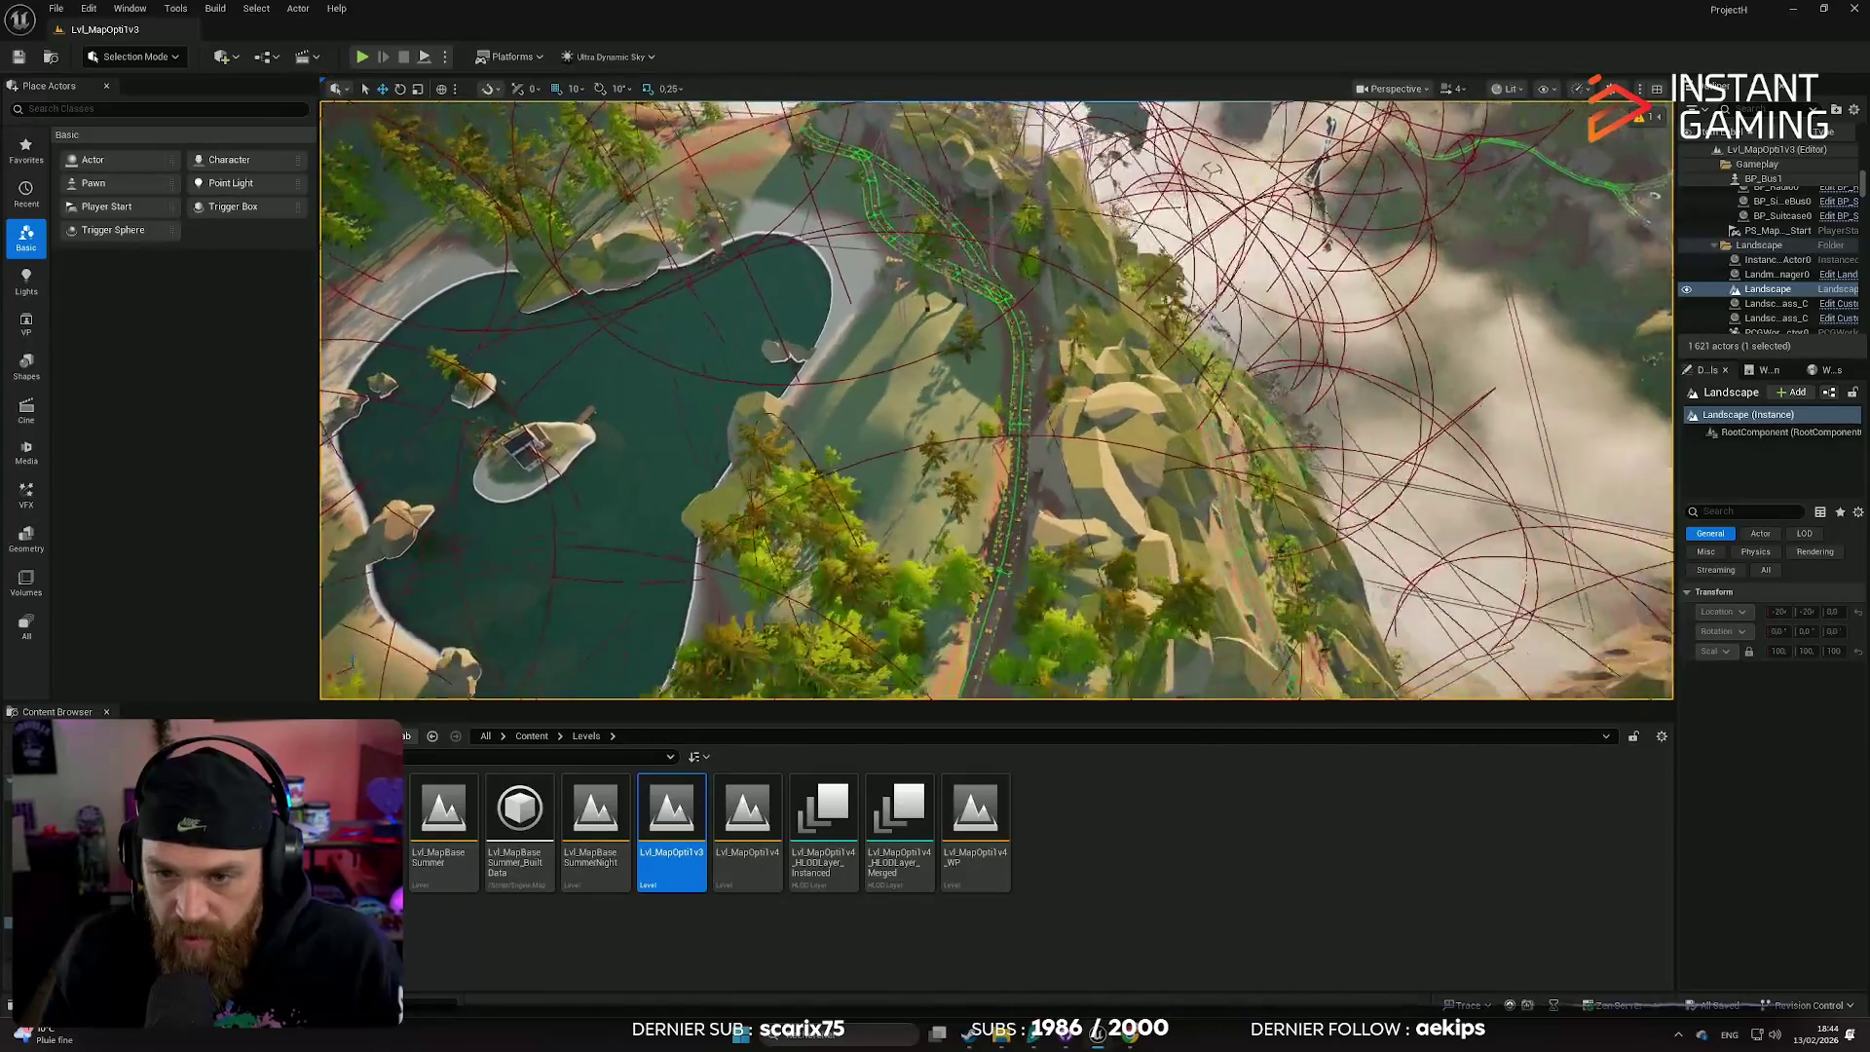